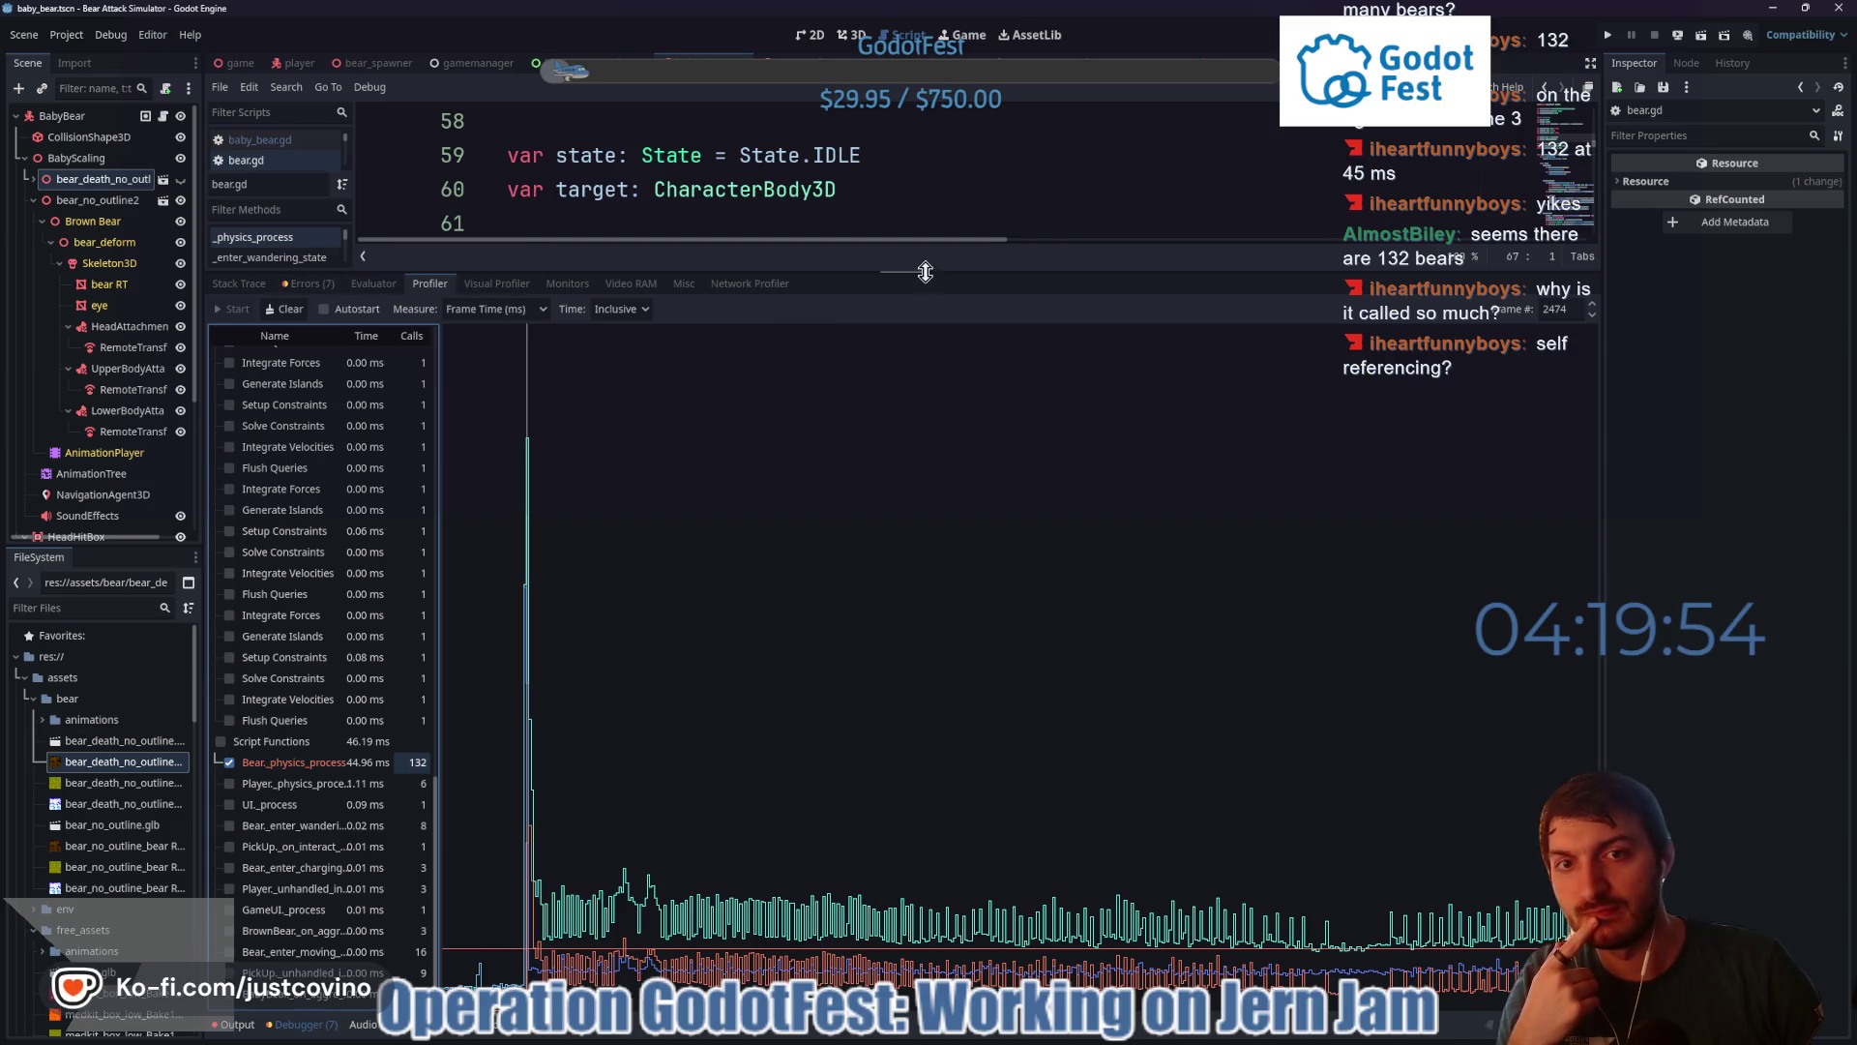
- Enlarge the script editor over the profiler and scroll bear.gd to behavior_dictionary on line 73
{"action": "left_click_drag", "start_coordinate": [926, 272], "coordinate": [926, 830]}
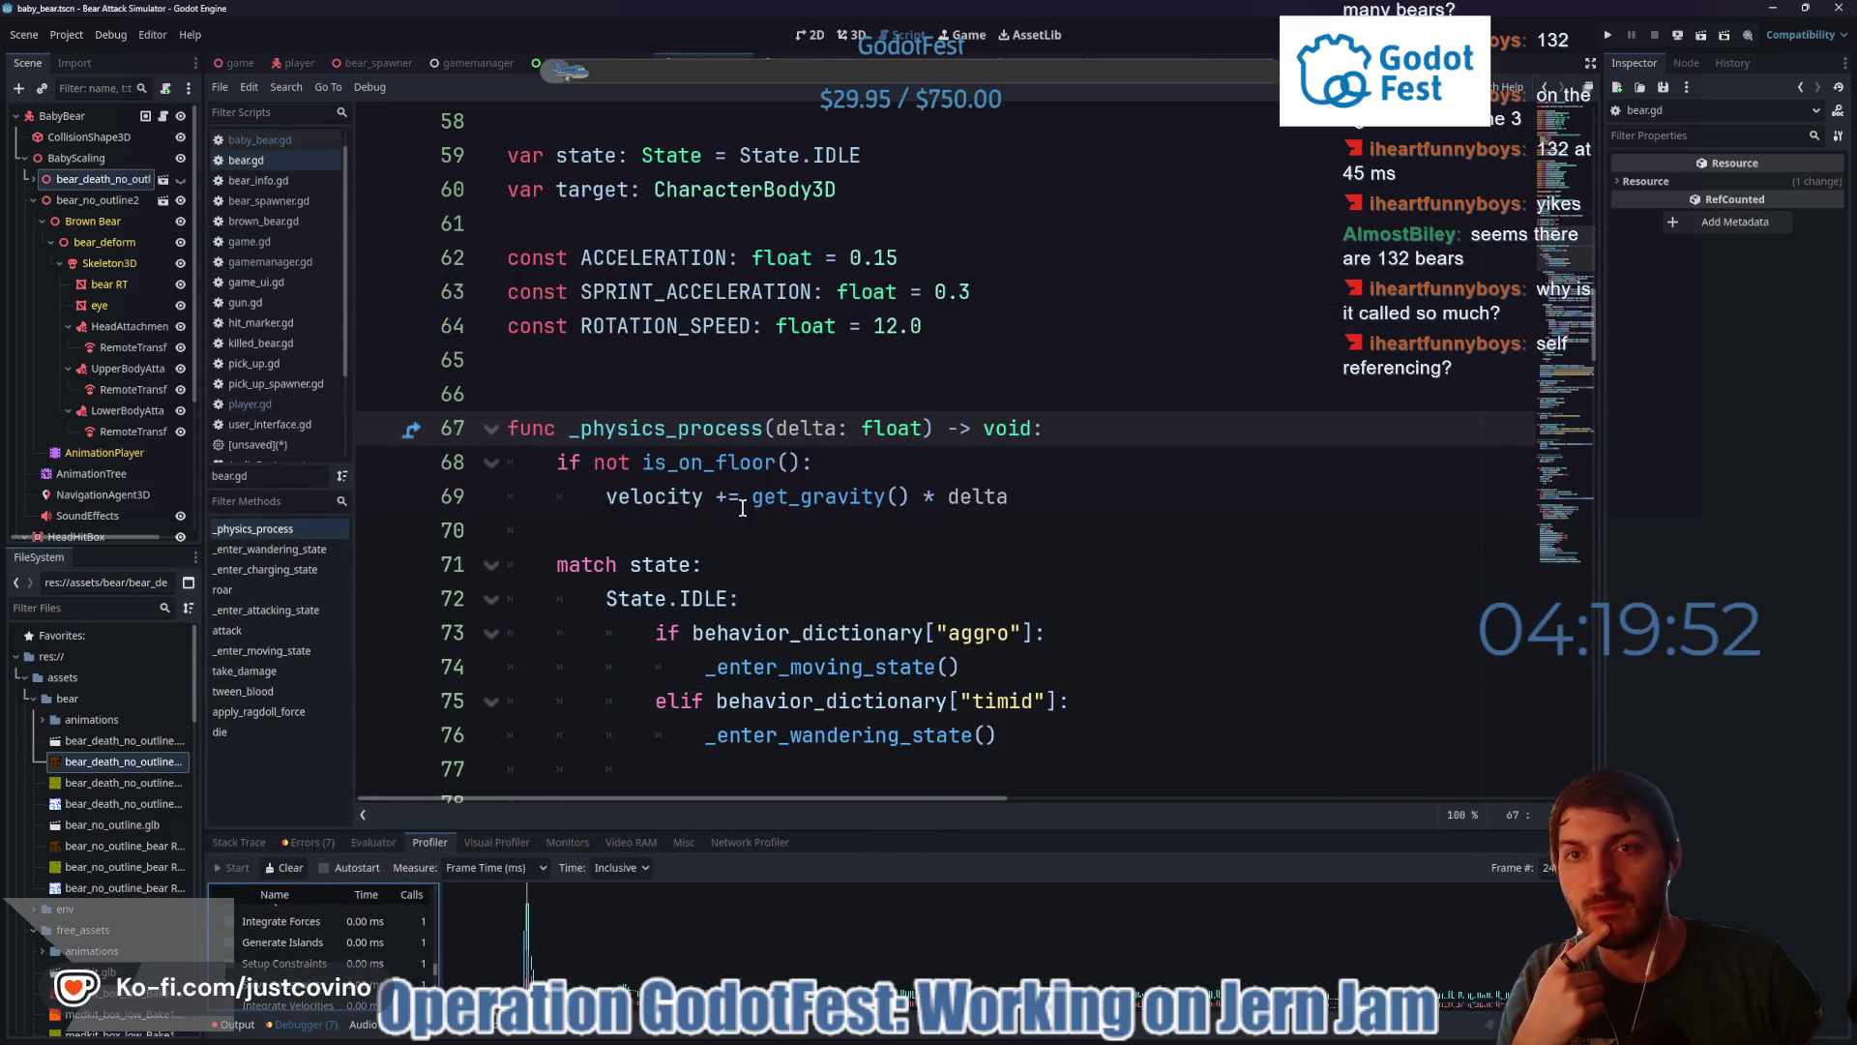
{"action": "scroll", "coordinate": [788, 372], "scroll_direction": "down", "scroll_amount": 3}
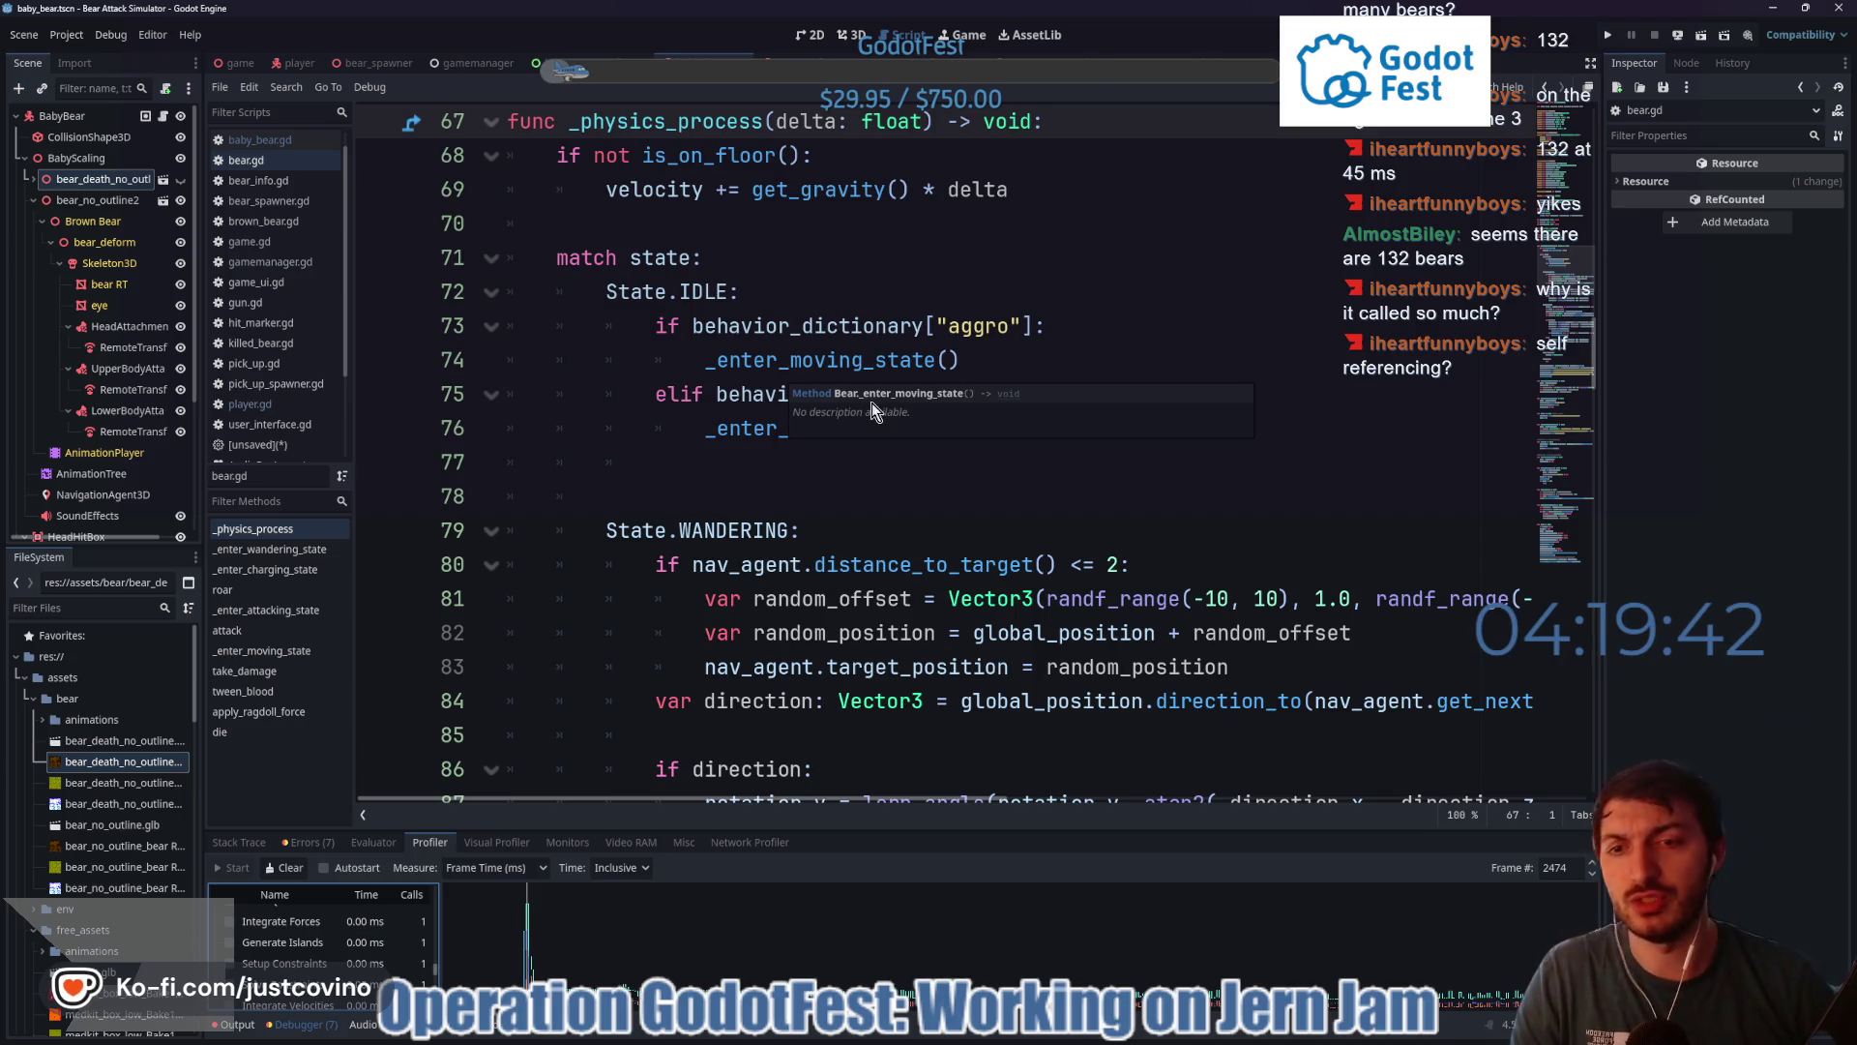
{"action": "left_click", "coordinate": [882, 488]}
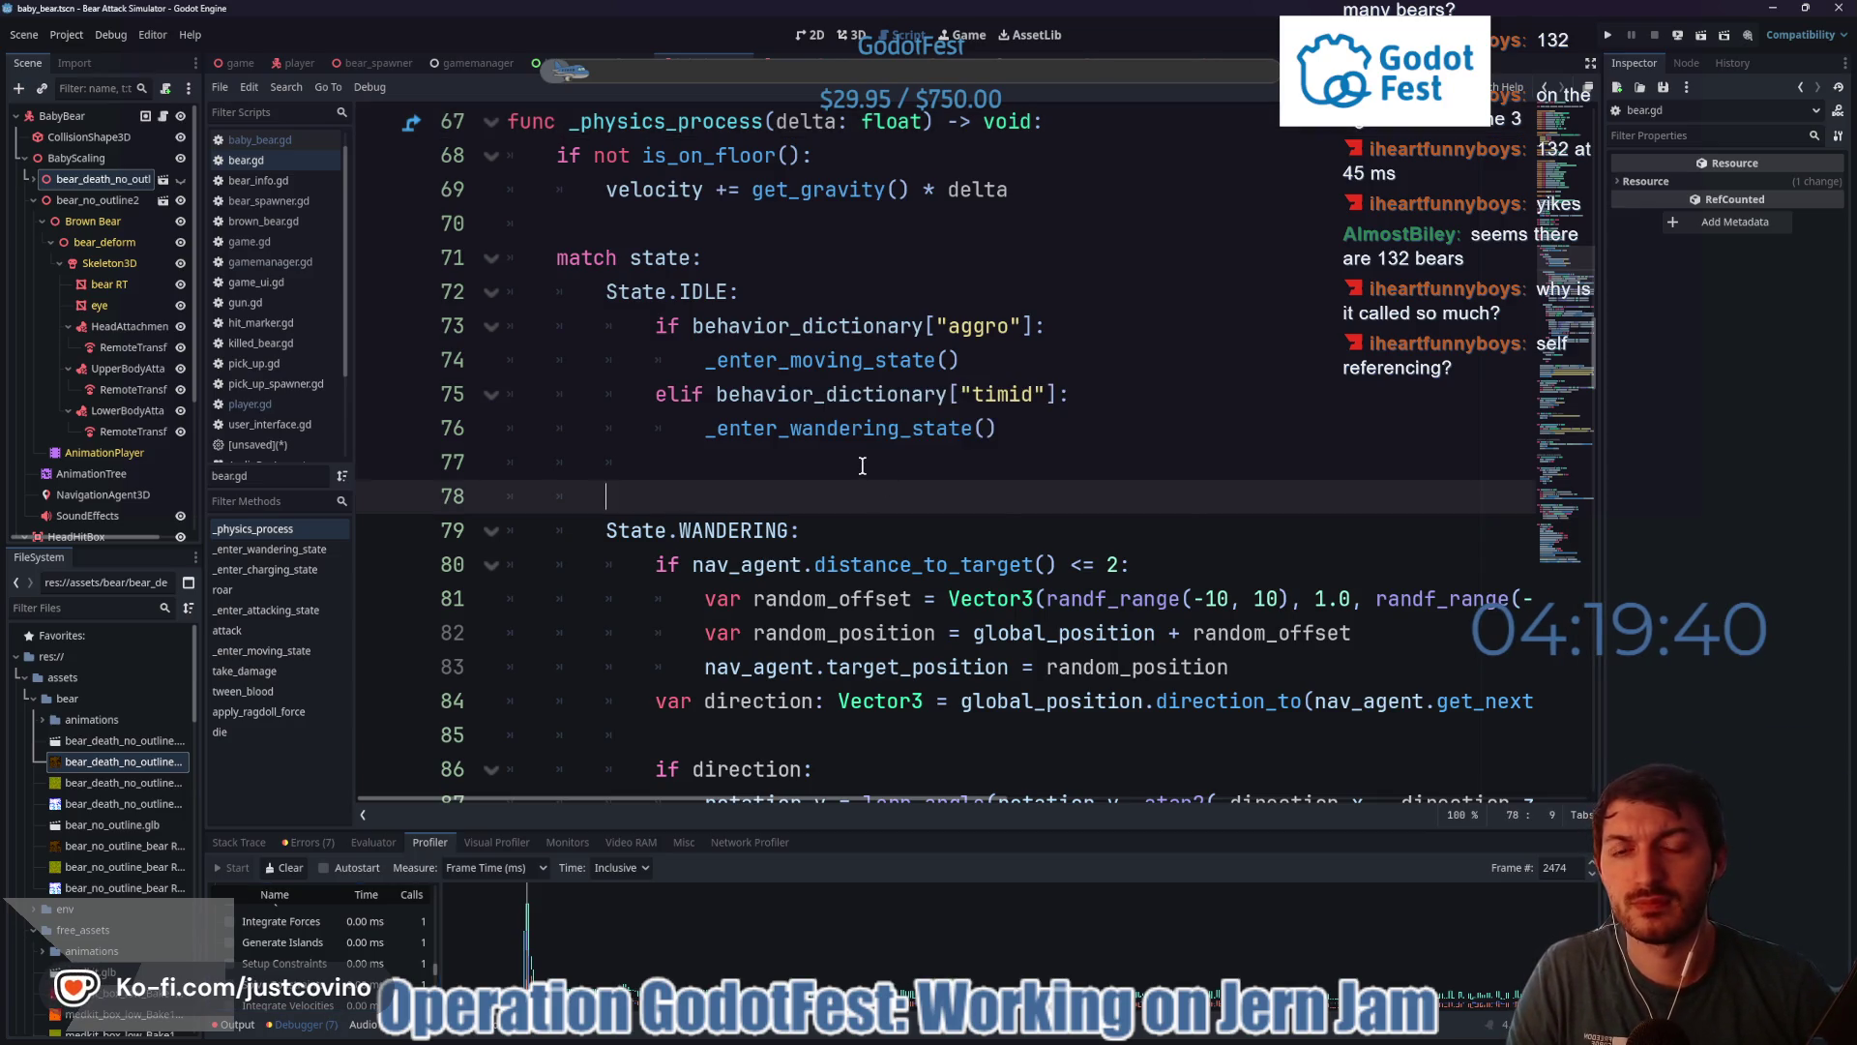
{"action": "double_click", "coordinate": [850, 327]}
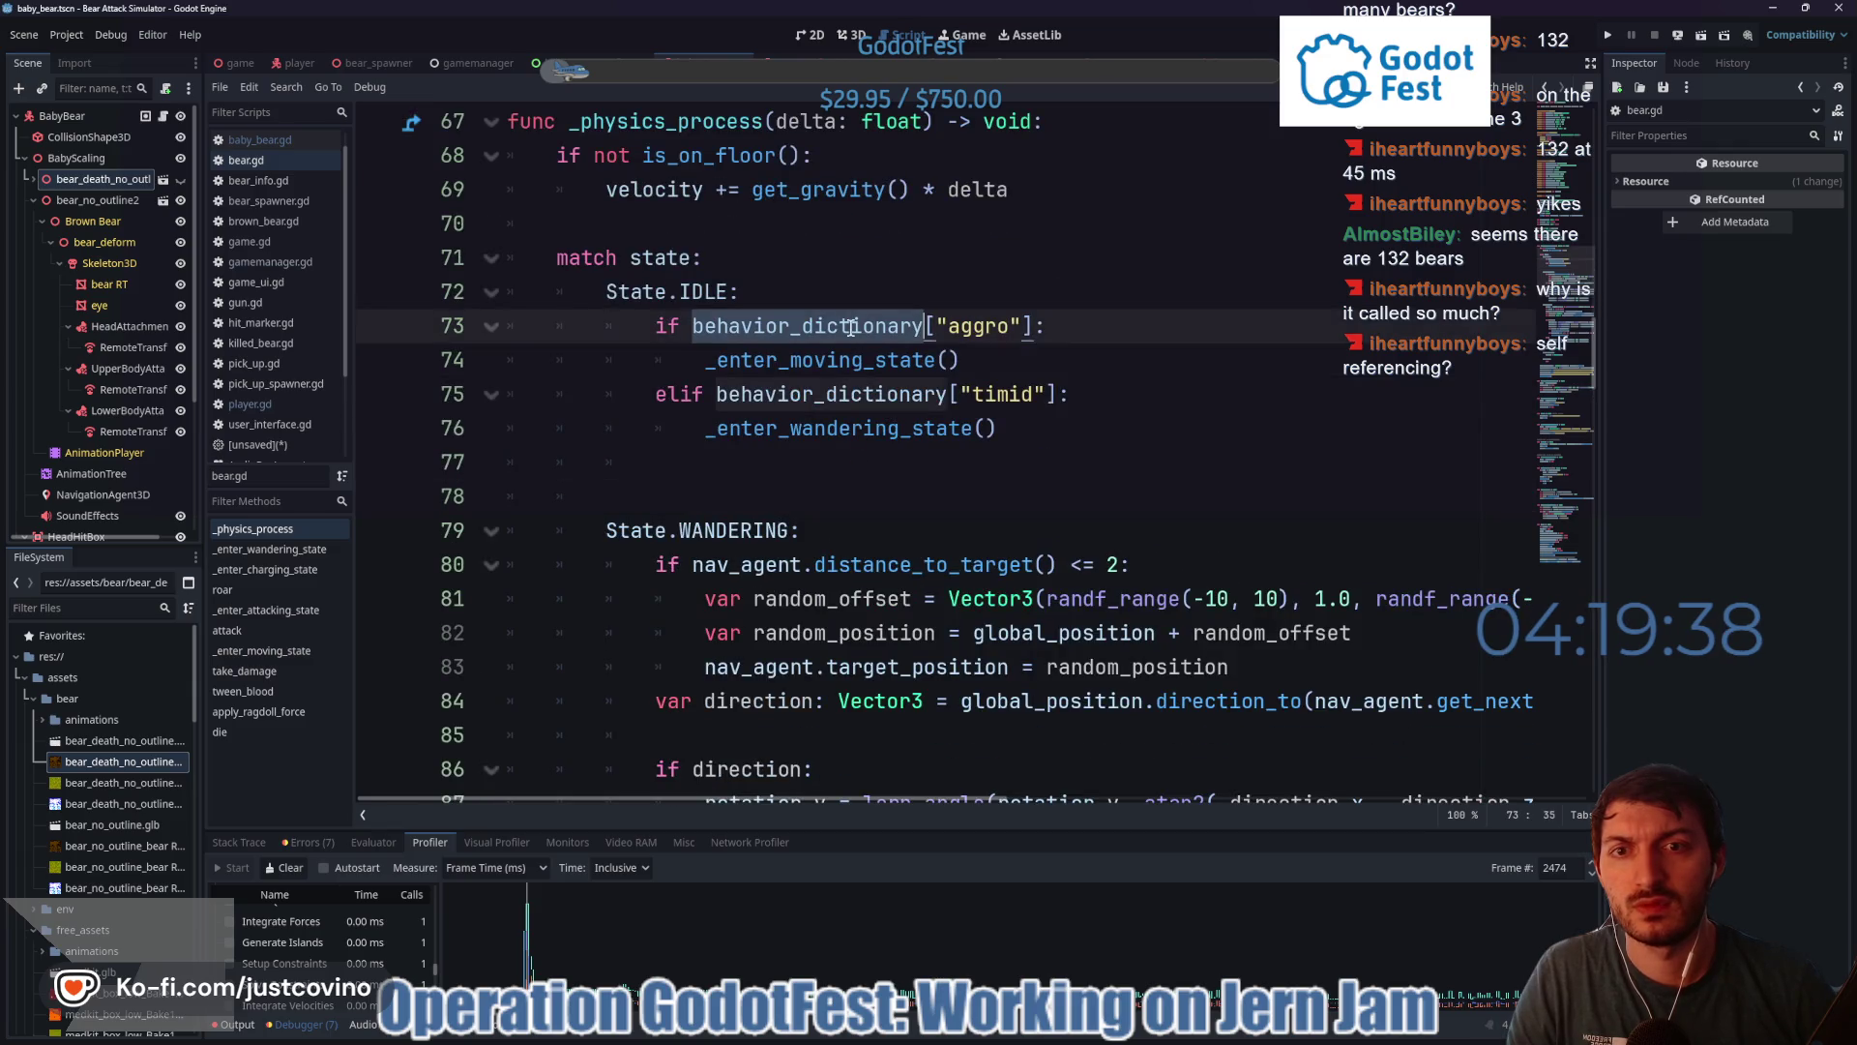
{"action": "scroll", "coordinate": [735, 371], "scroll_direction": "down", "scroll_amount": 3}
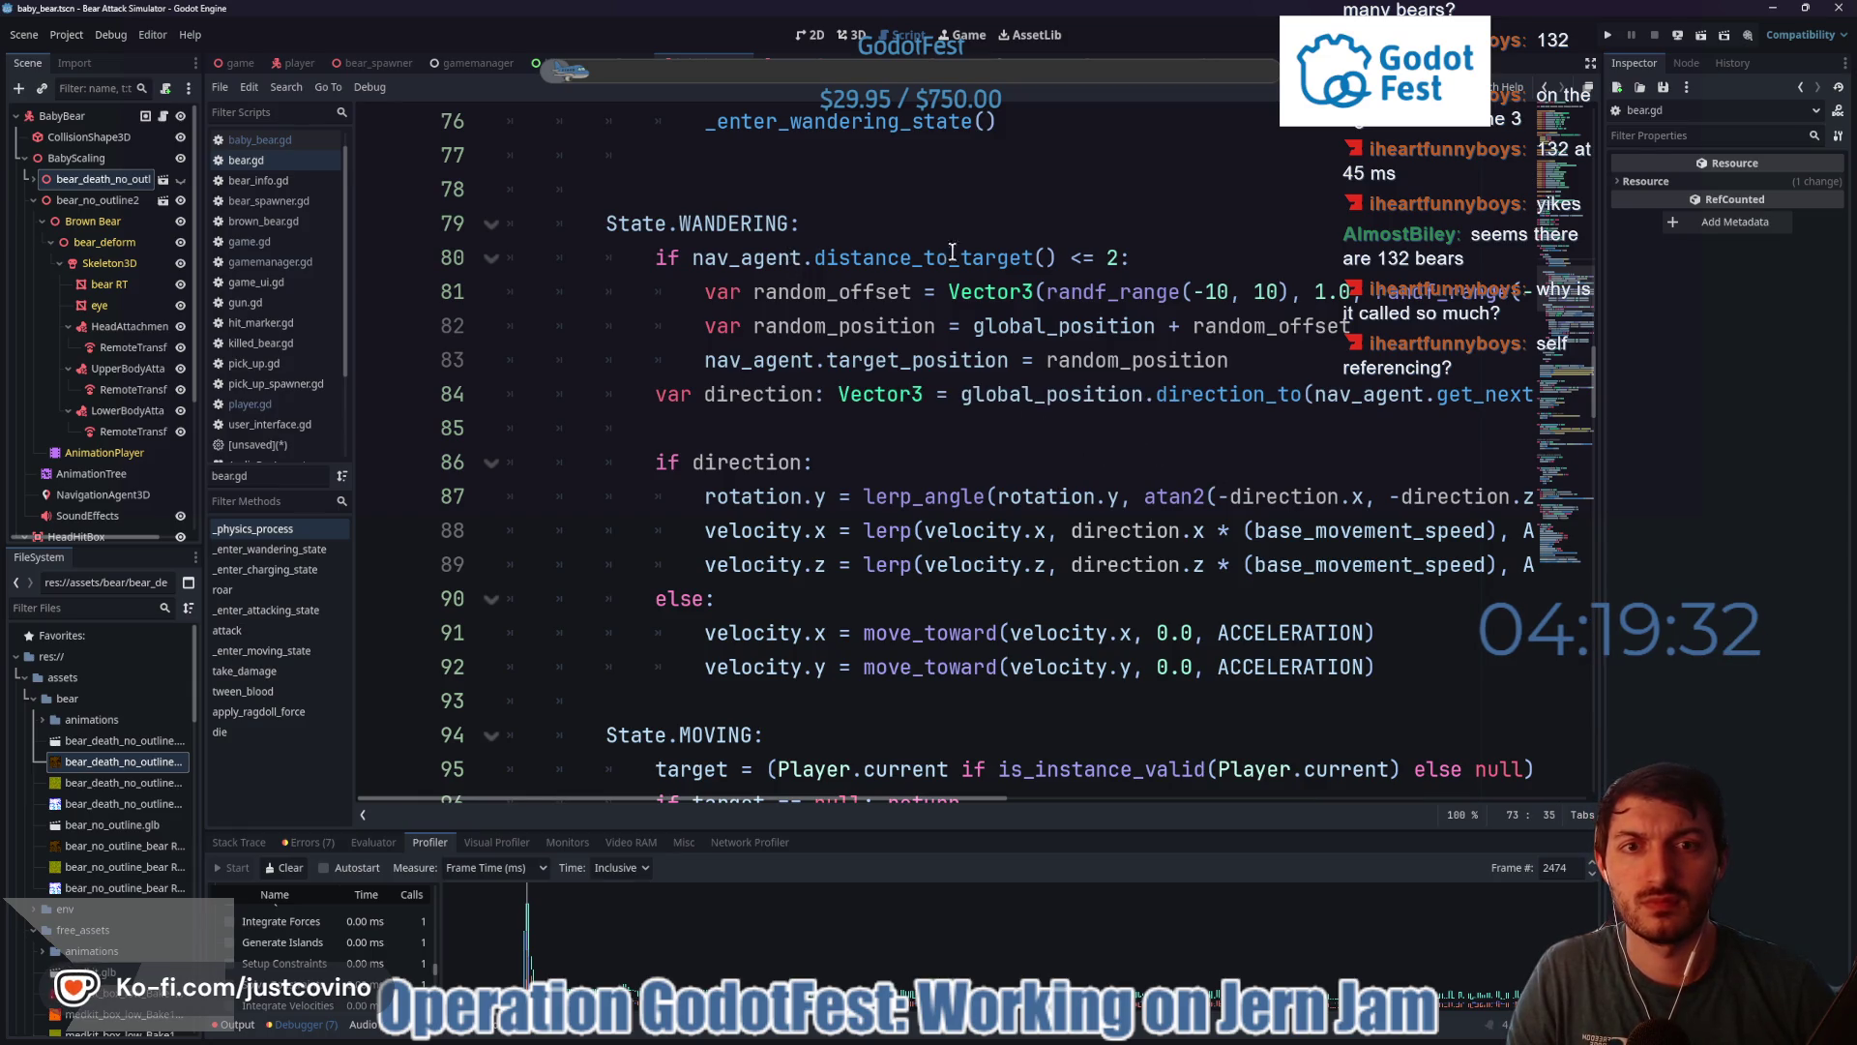
{"action": "scroll", "coordinate": [997, 314], "scroll_direction": "down", "scroll_amount": 4}
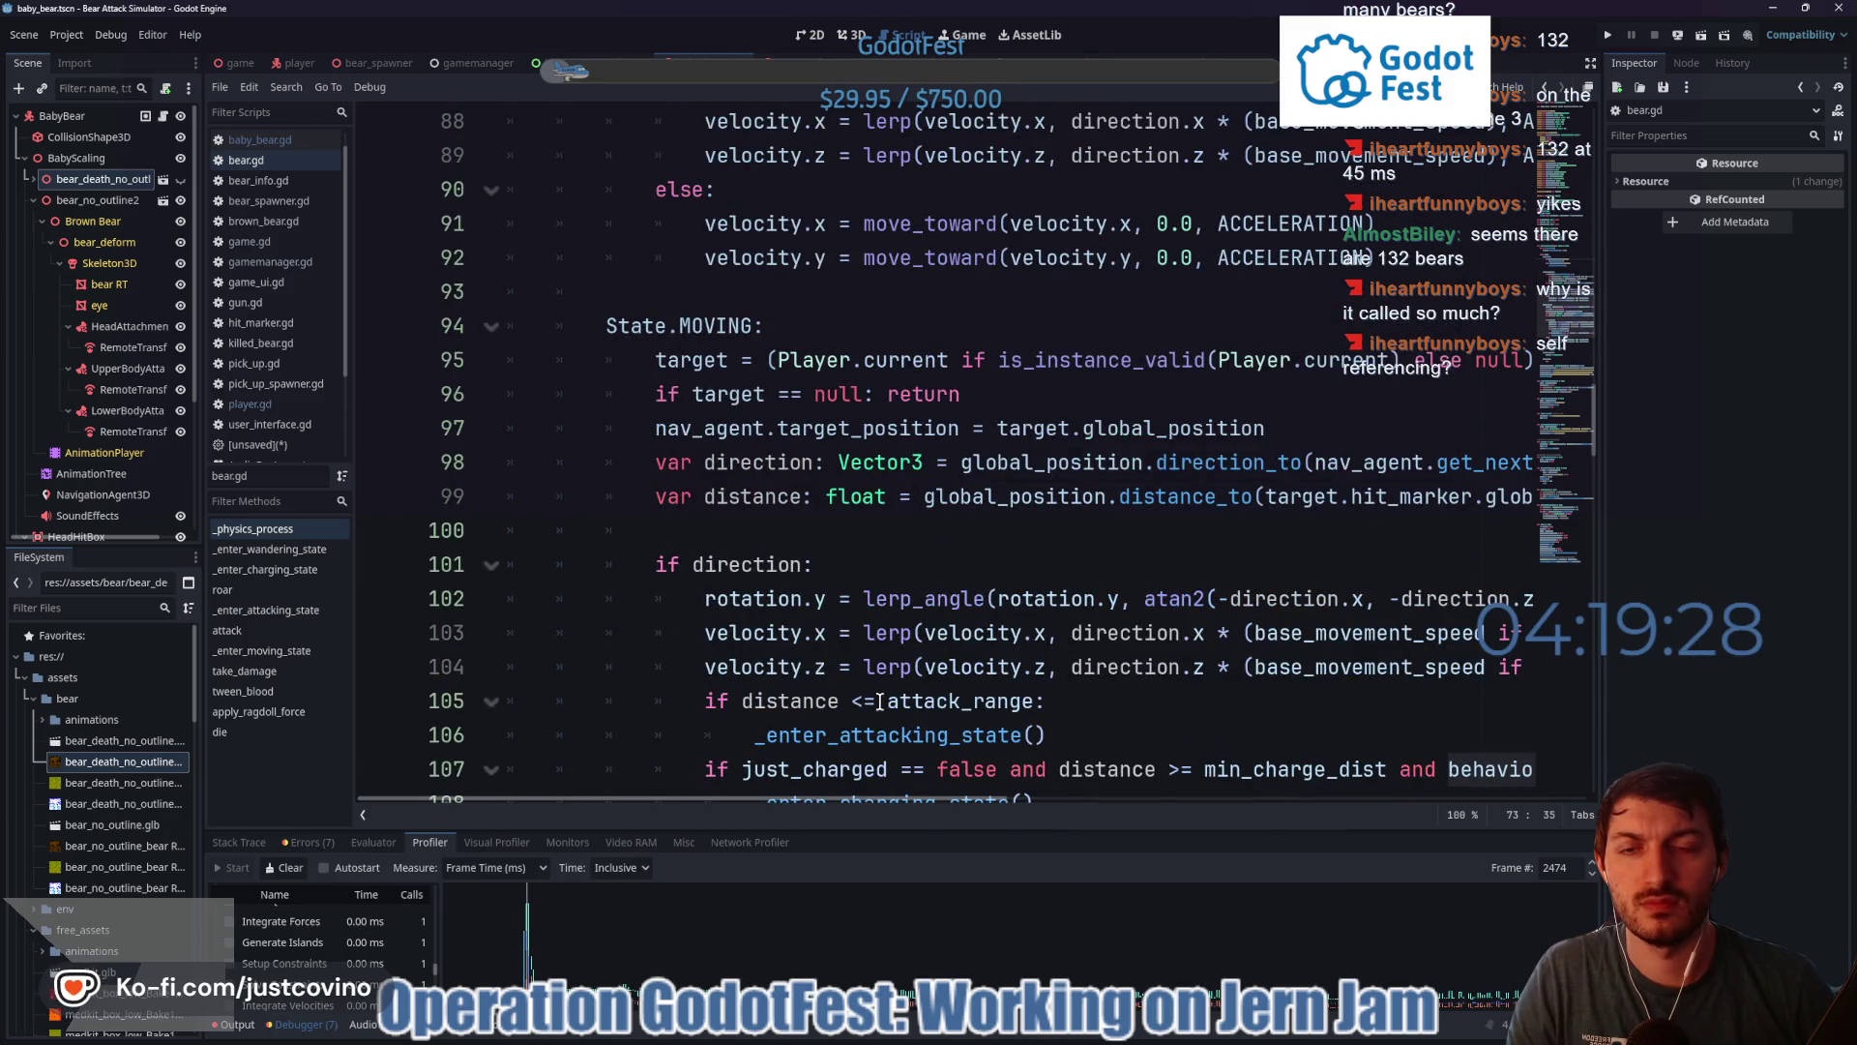
- Read through the state-matching logic and select the _physics_process function name
{"action": "mouse_move", "coordinate": [792, 796]}
{"action": "left_mouse_down"}
{"action": "mouse_move", "coordinate": [975, 804]}
{"action": "mouse_move", "coordinate": [793, 804]}
{"action": "left_mouse_up"}
{"action": "scroll", "coordinate": [859, 592], "scroll_direction": "down", "scroll_amount": 4}
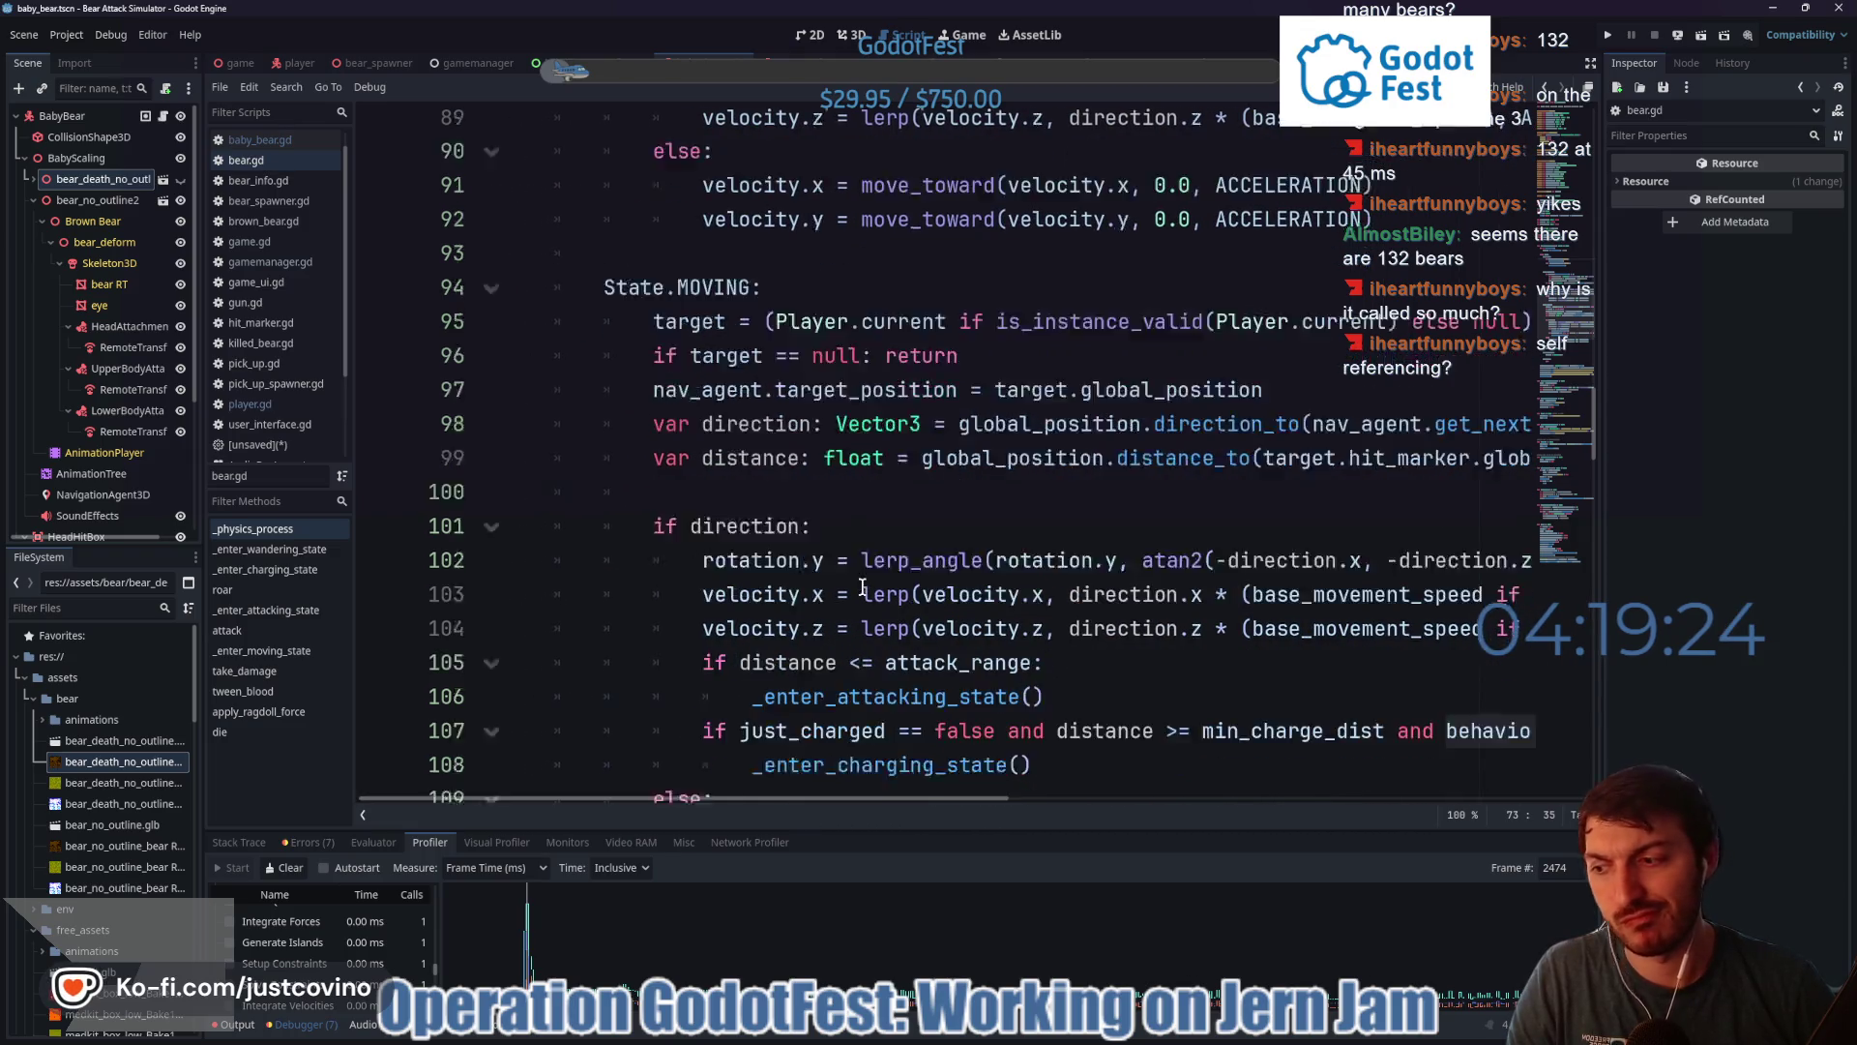
{"action": "scroll", "coordinate": [859, 592], "scroll_direction": "down", "scroll_amount": 3}
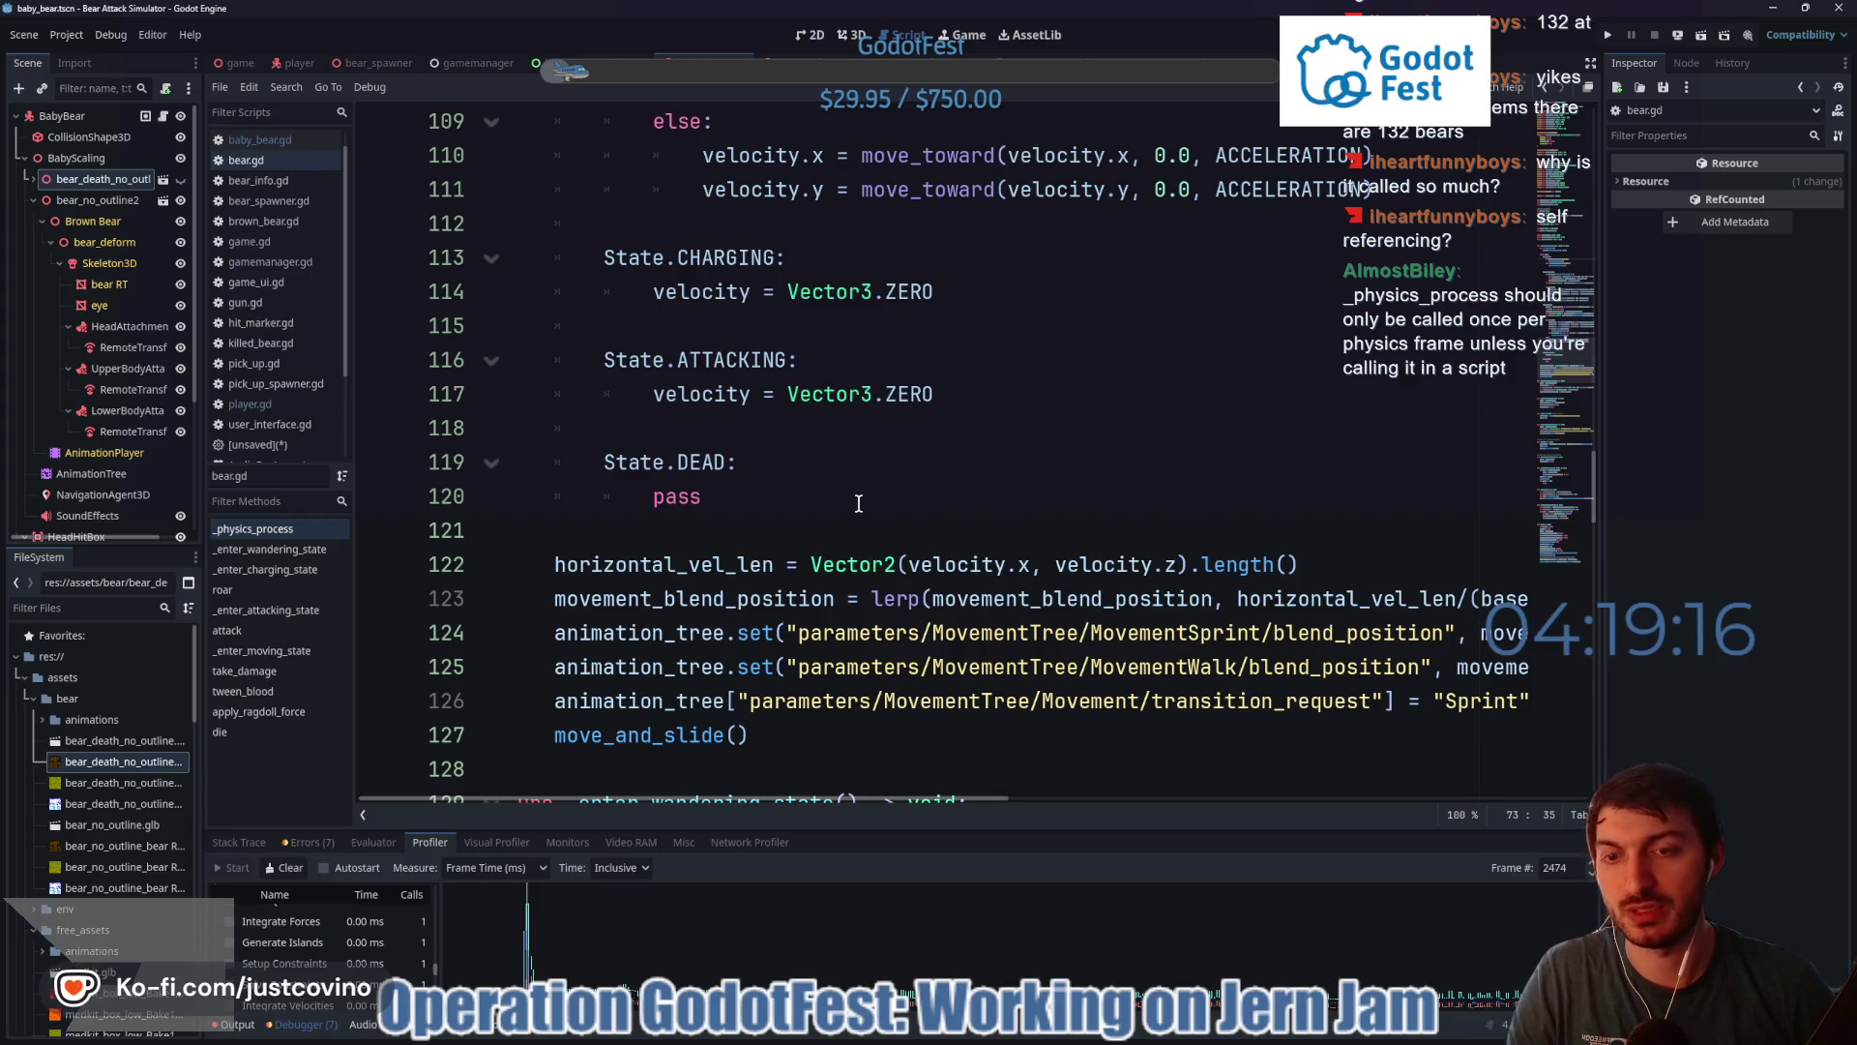
{"action": "scroll", "coordinate": [858, 503], "scroll_direction": "down", "scroll_amount": 2}
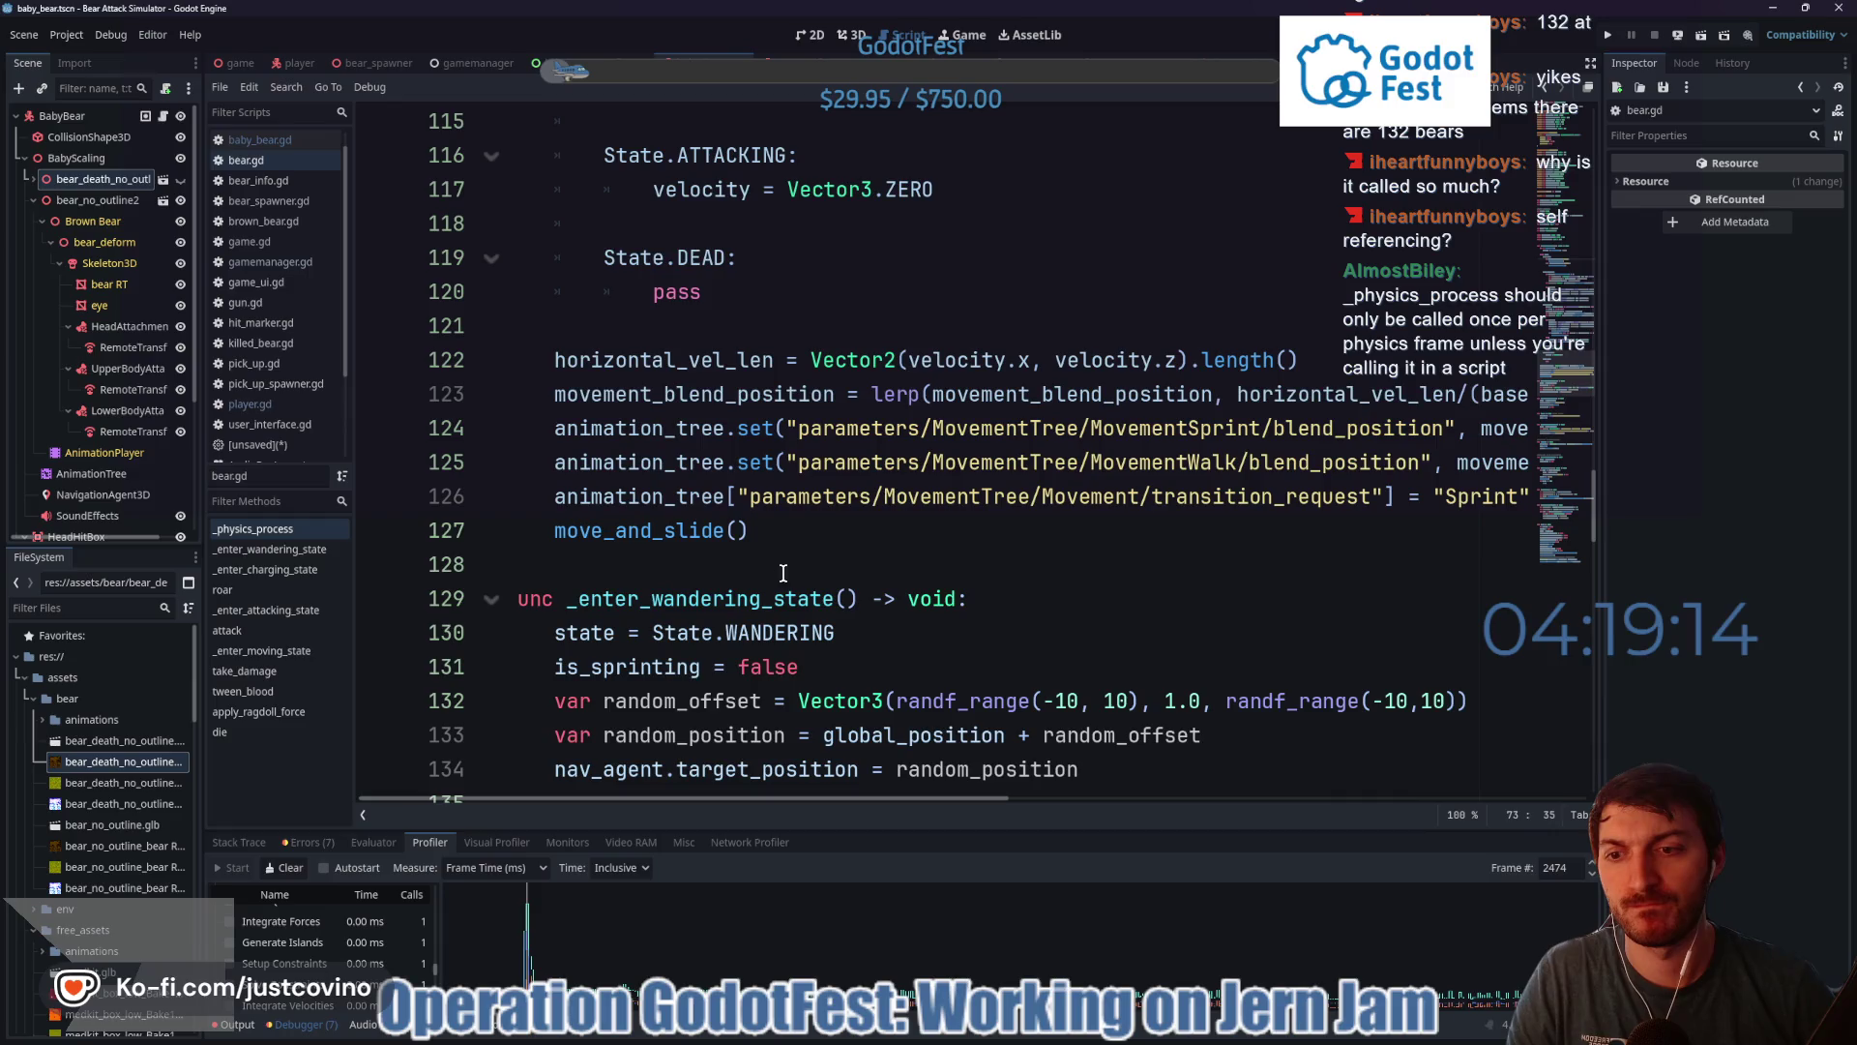
{"action": "scroll", "coordinate": [784, 573], "scroll_direction": "up", "scroll_amount": 18}
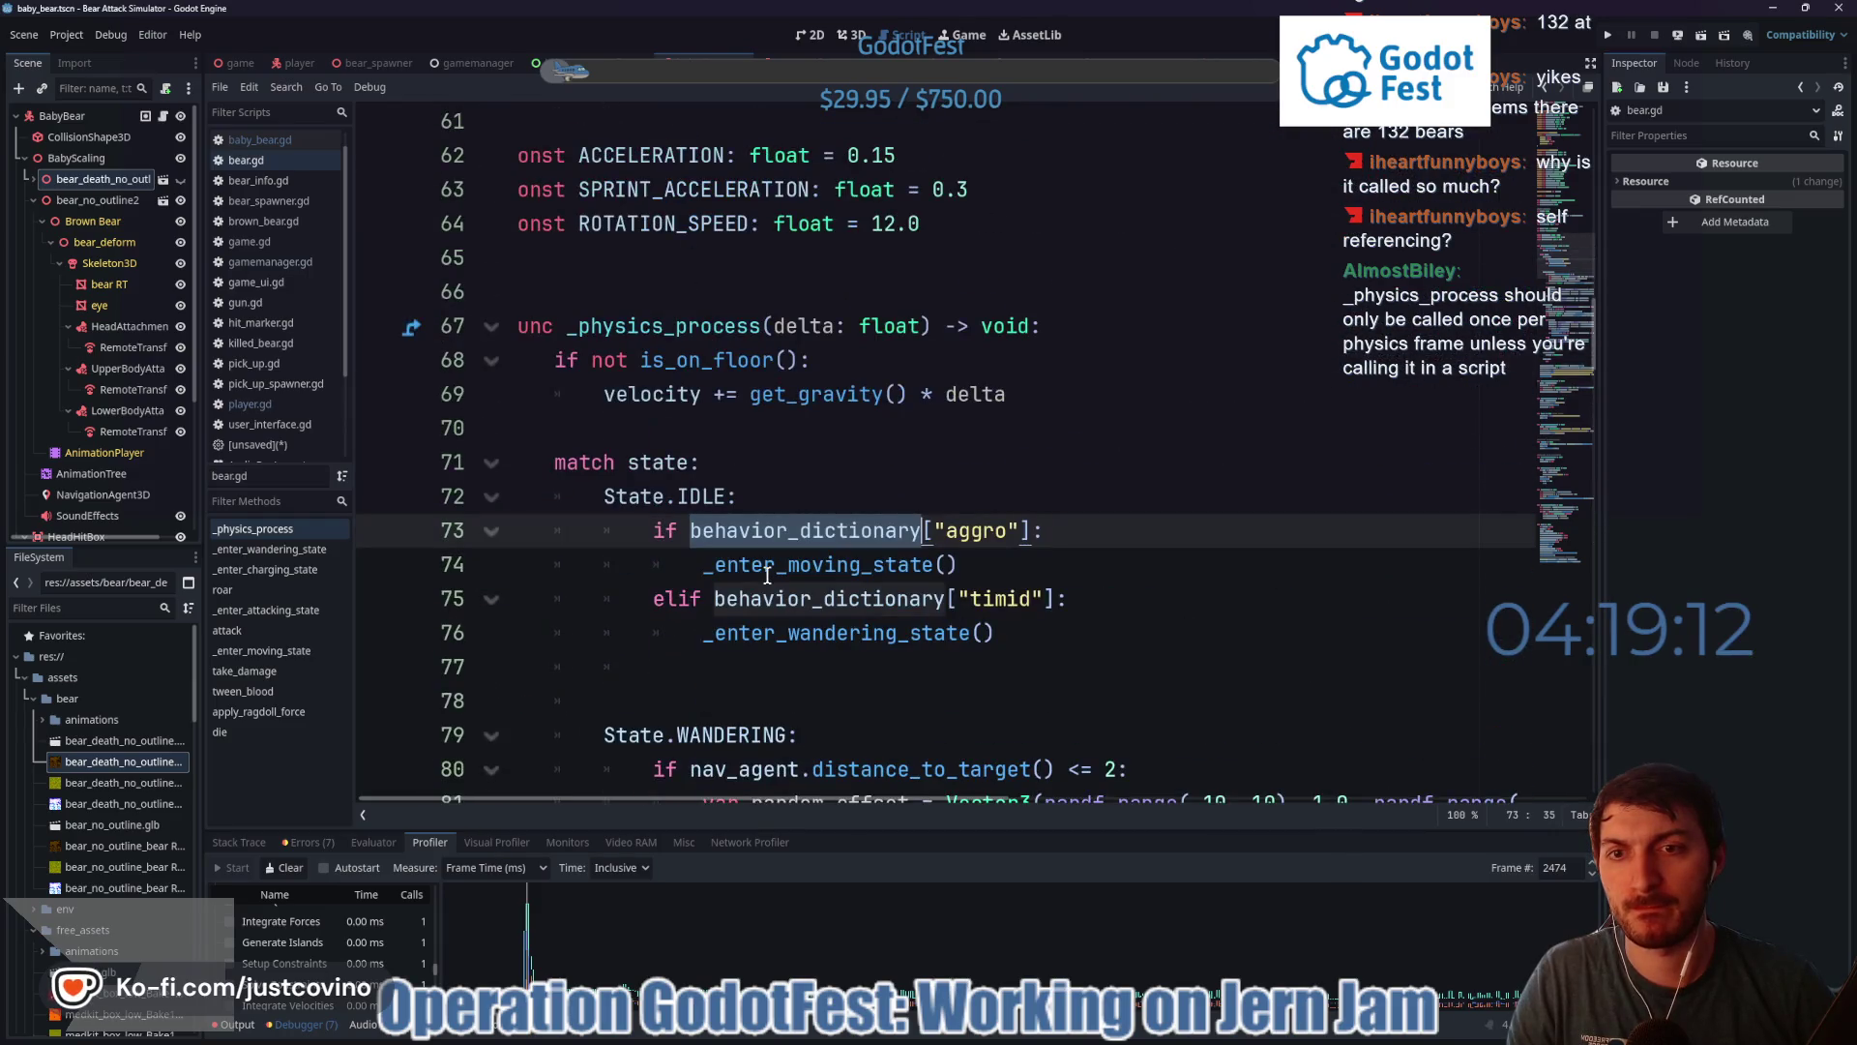
{"action": "scroll", "coordinate": [764, 568], "scroll_direction": "up", "scroll_amount": 1}
{"action": "double_click", "coordinate": [664, 430]}
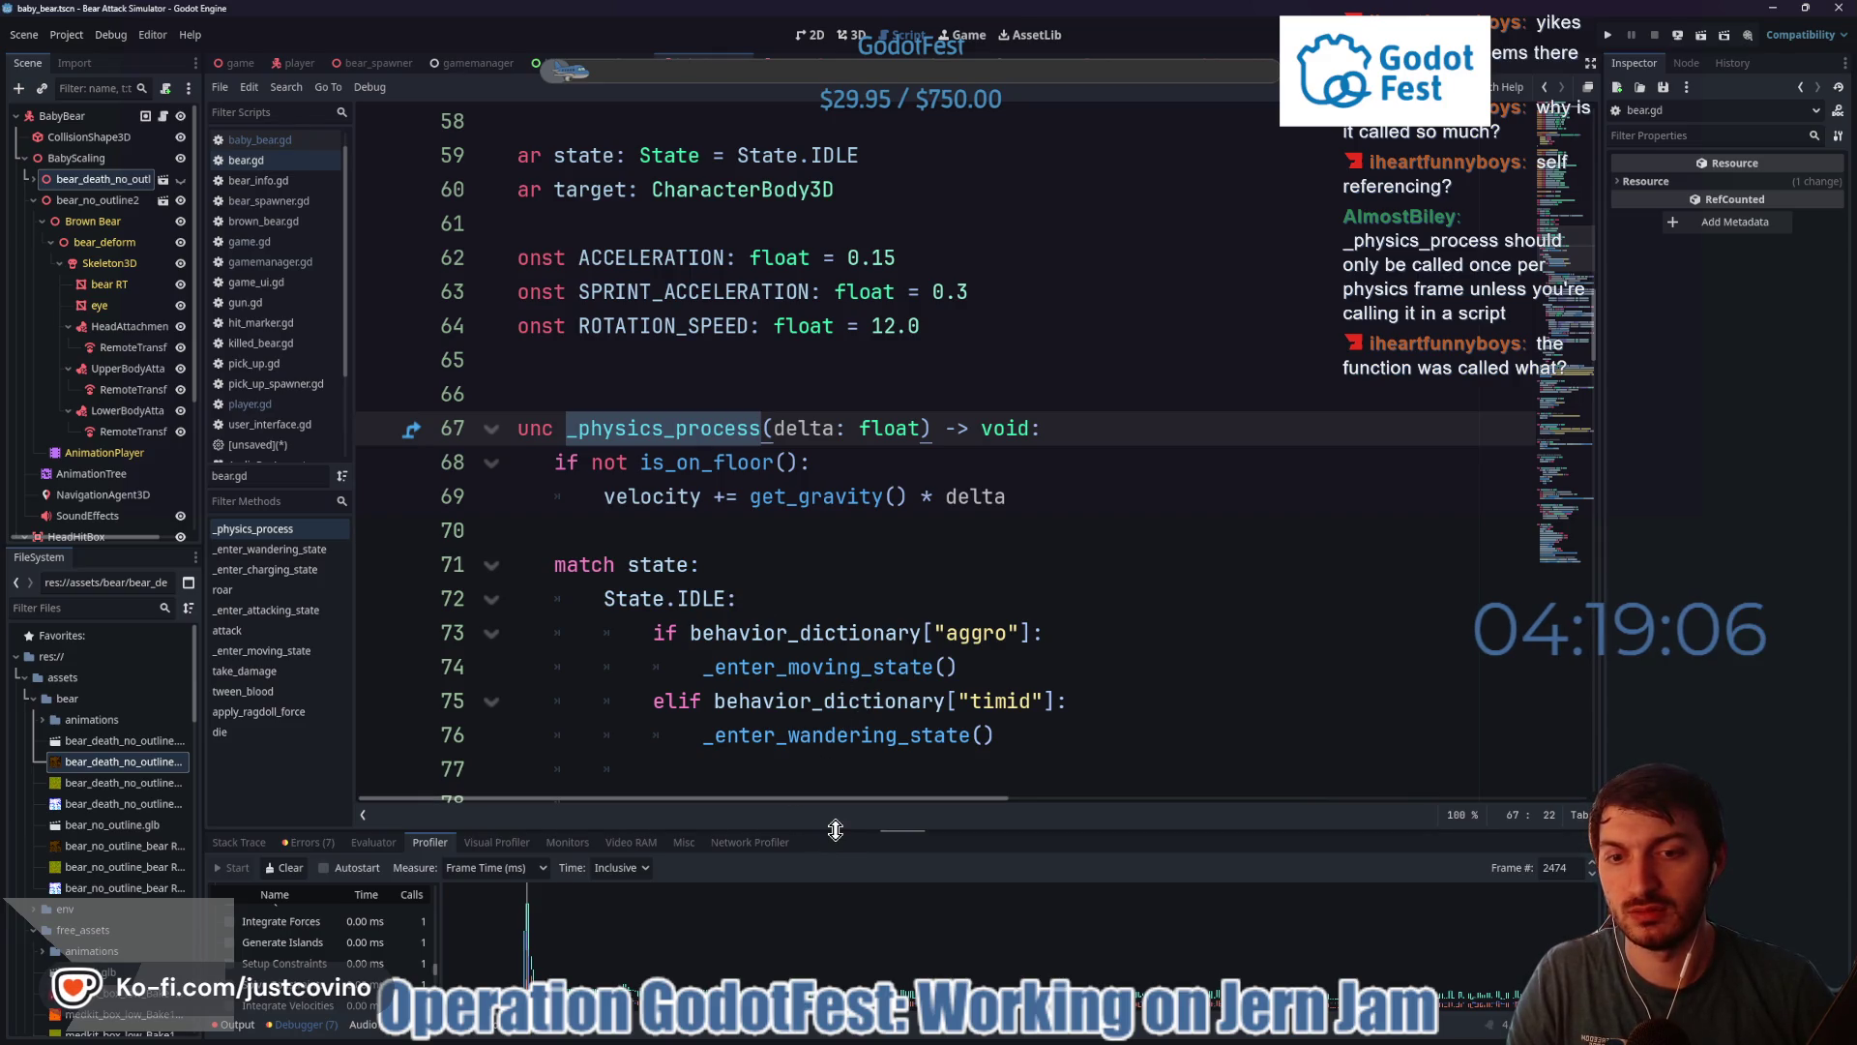
{"action": "left_click_drag", "start_coordinate": [835, 829], "coordinate": [833, 350]}
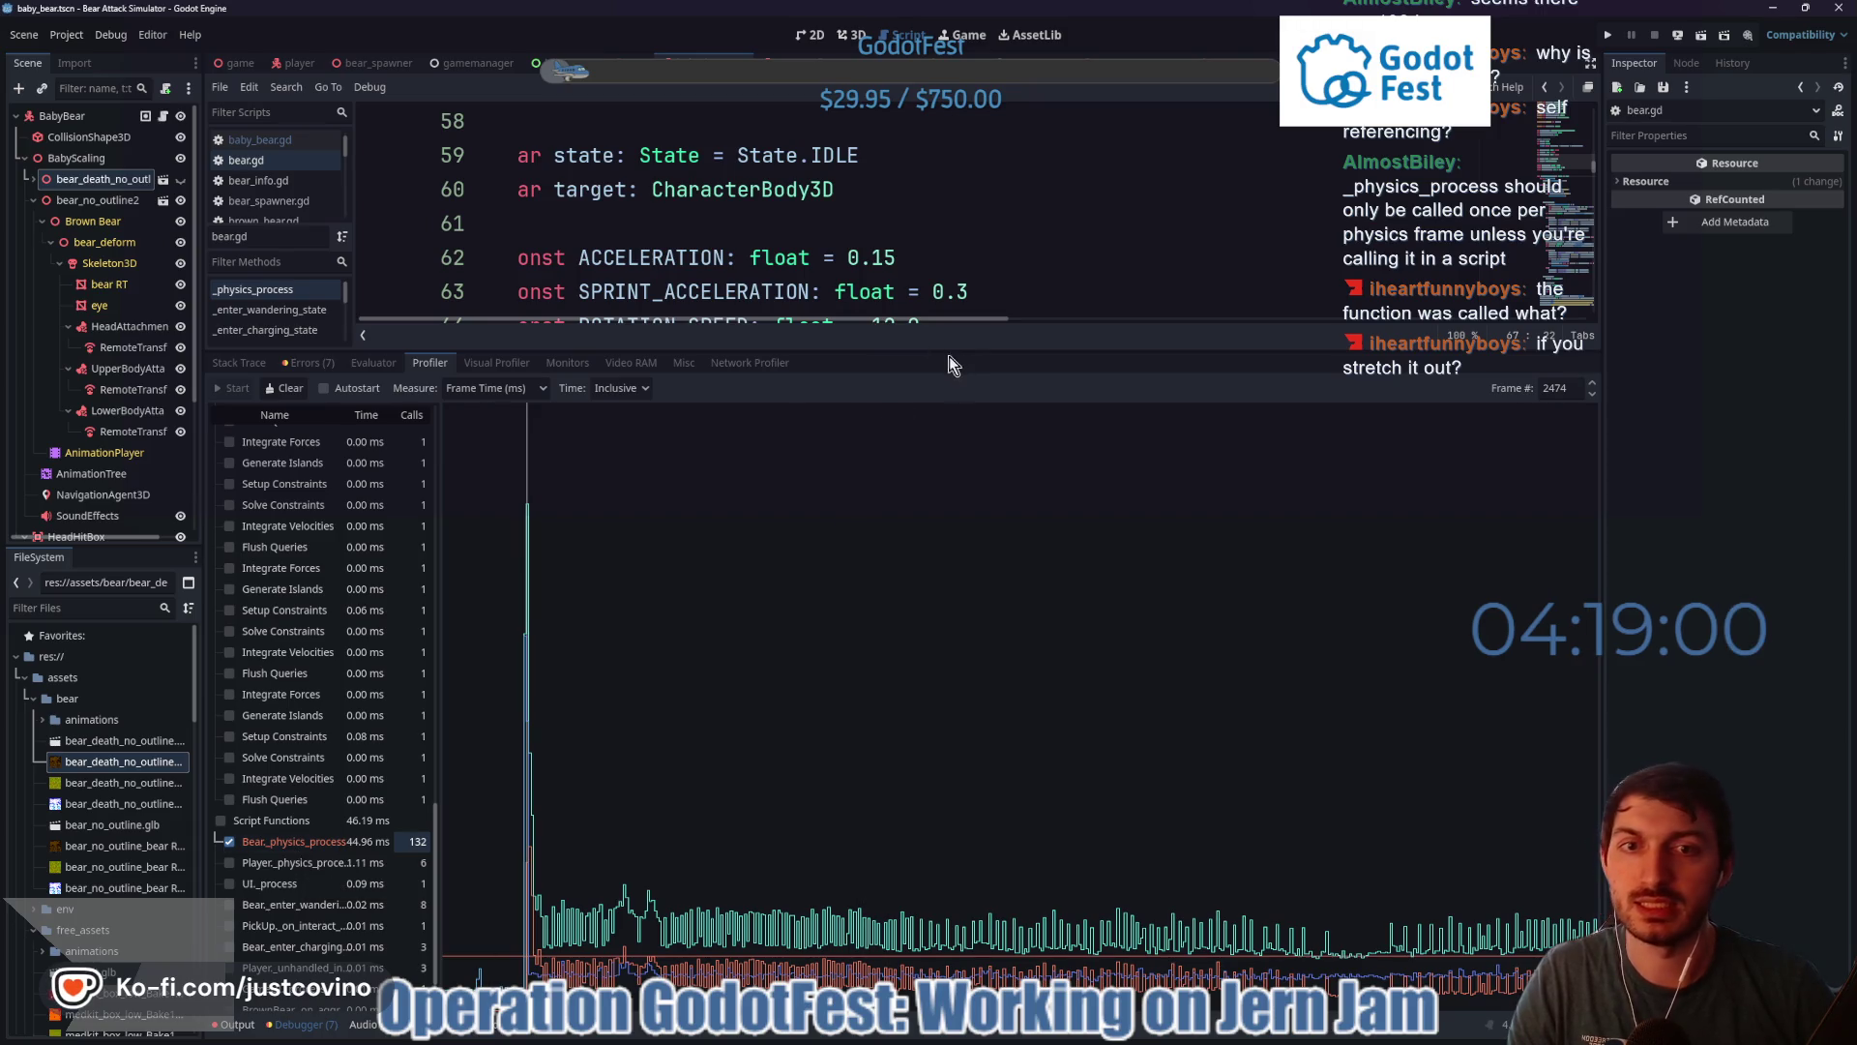
{"action": "left_click_drag", "start_coordinate": [949, 356], "coordinate": [949, 838]}
{"action": "left_click", "coordinate": [599, 462]}
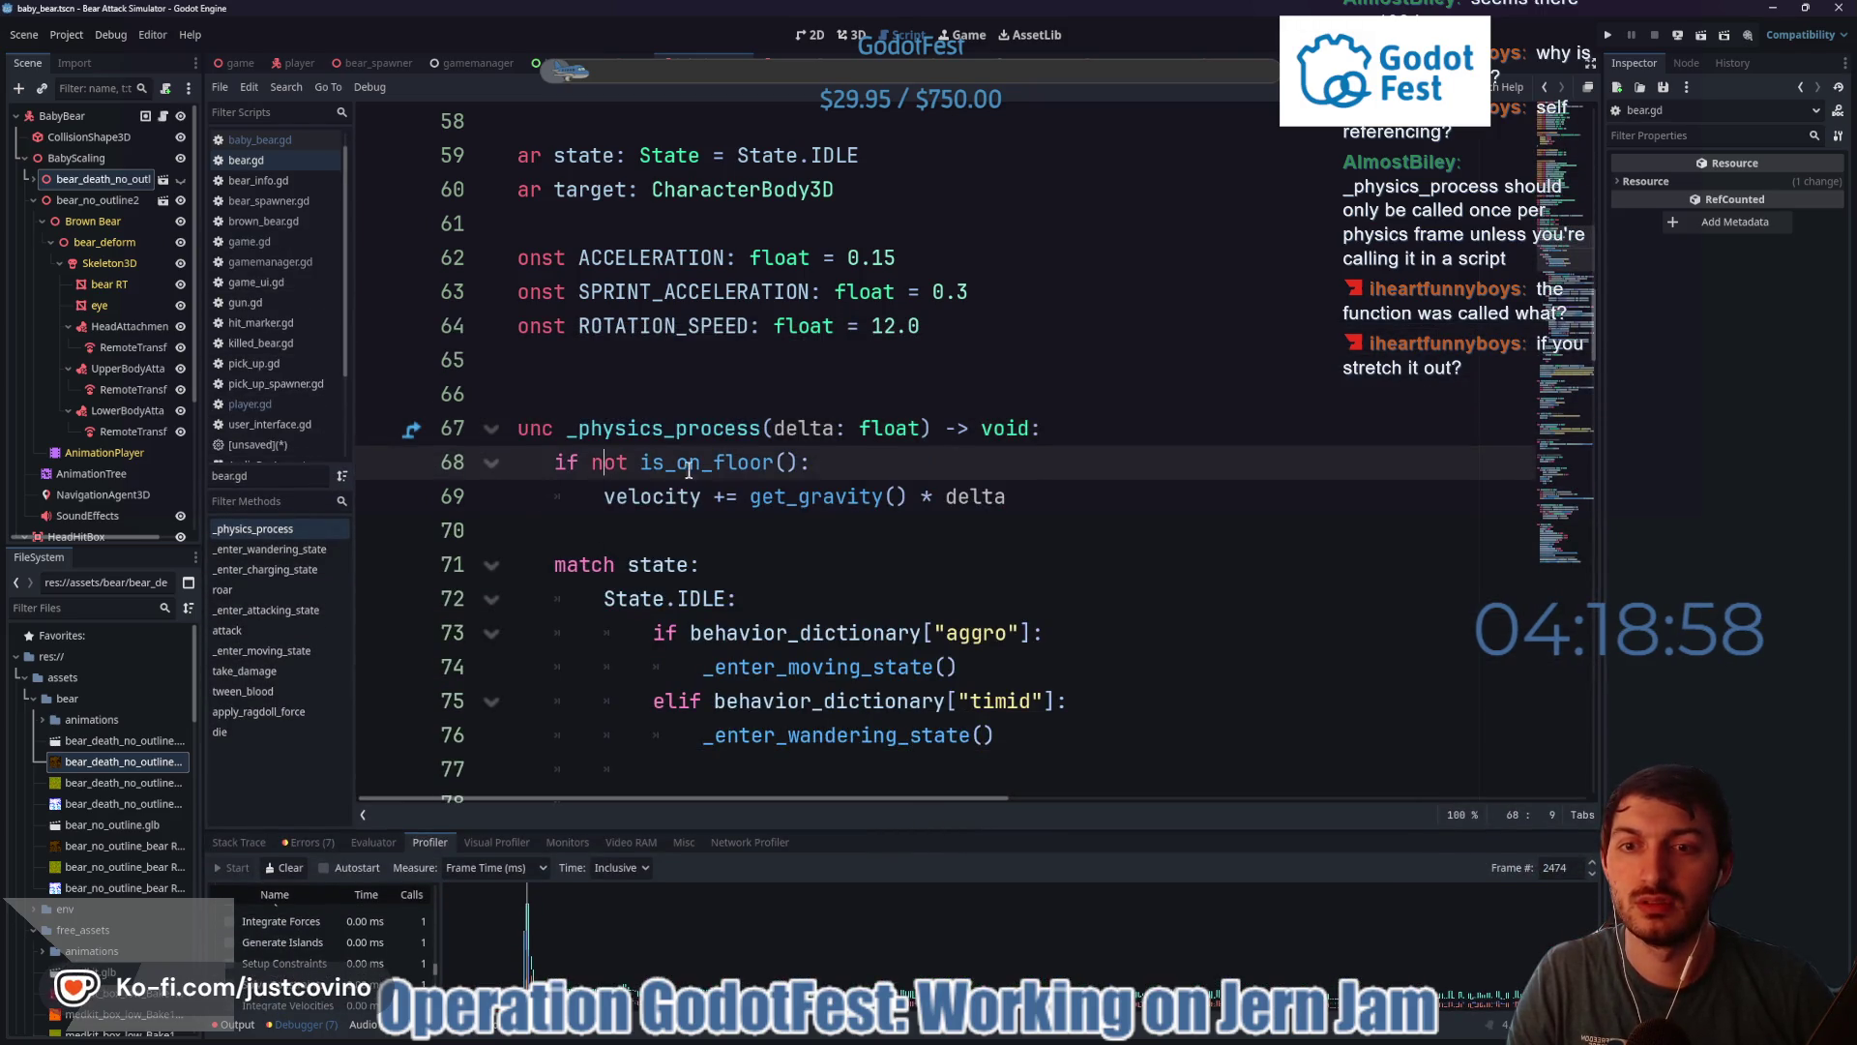
{"action": "triple_click", "coordinate": [688, 465]}
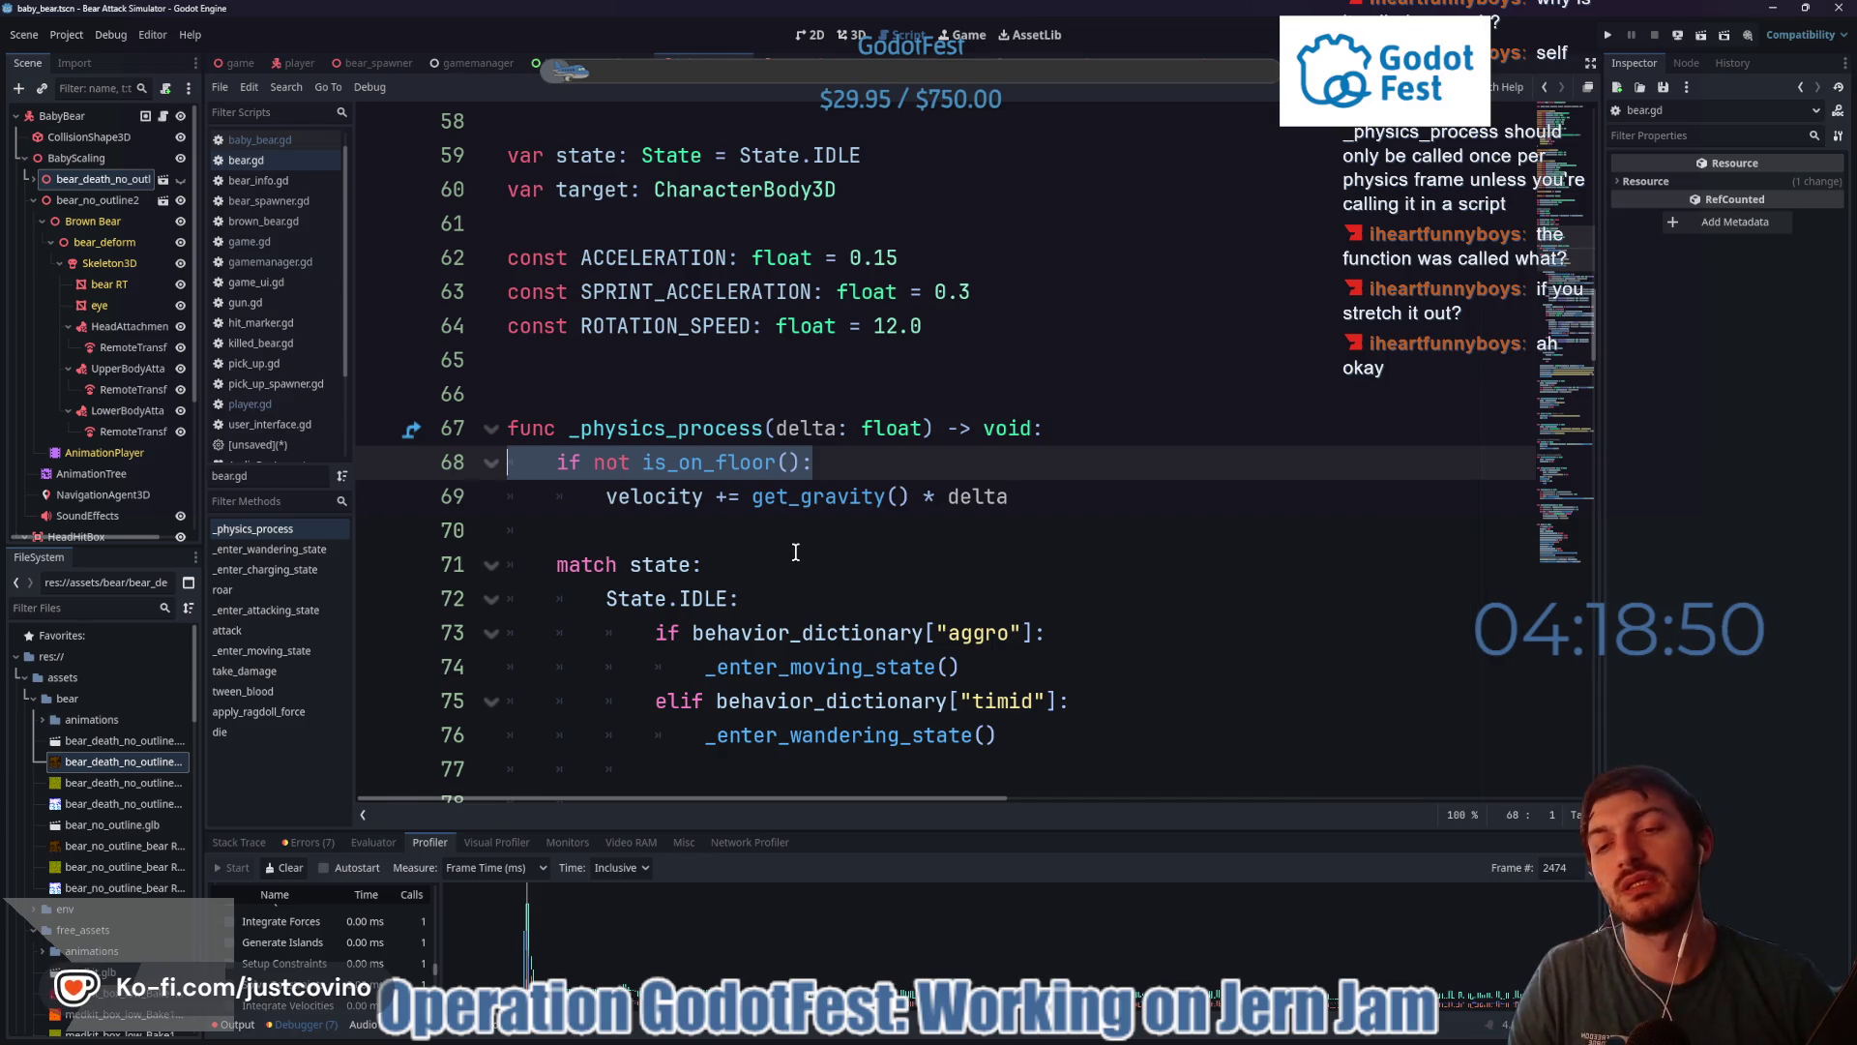
{"action": "mouse_move", "coordinate": [861, 484]}
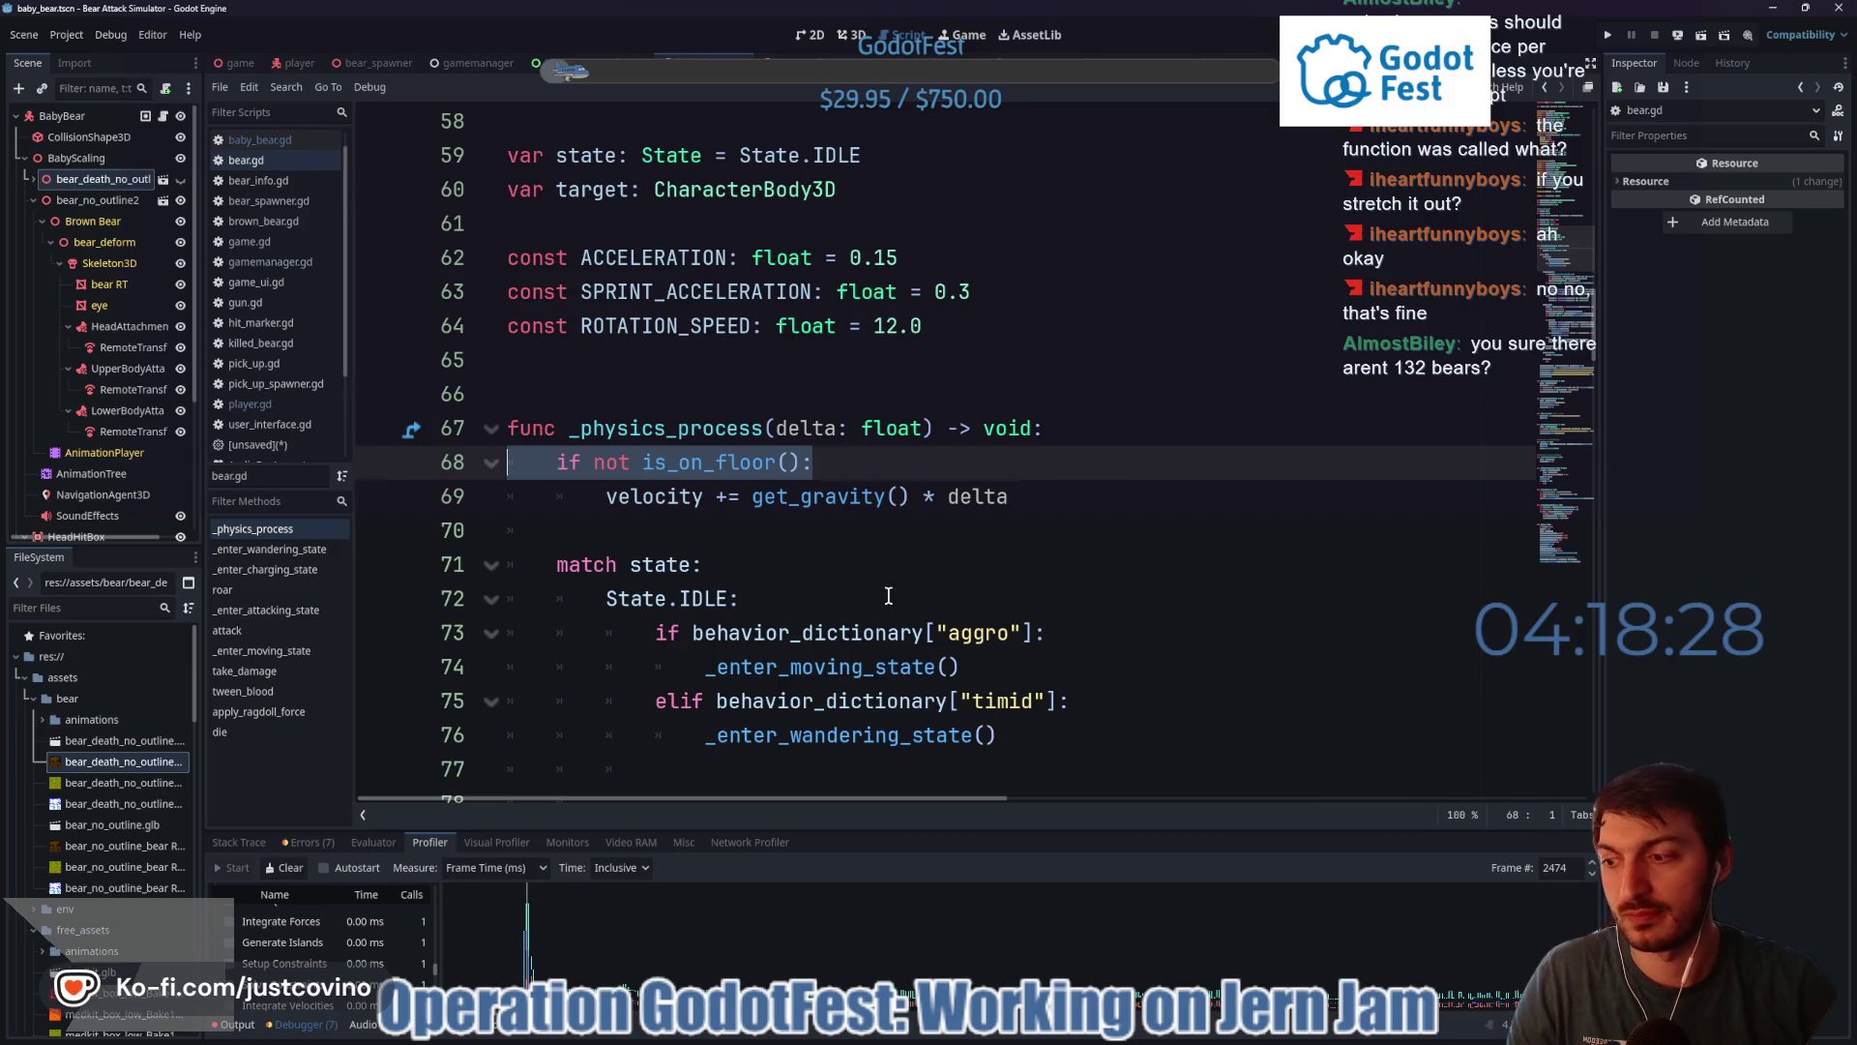
{"action": "scroll", "coordinate": [880, 538], "scroll_direction": "down", "scroll_amount": 2}
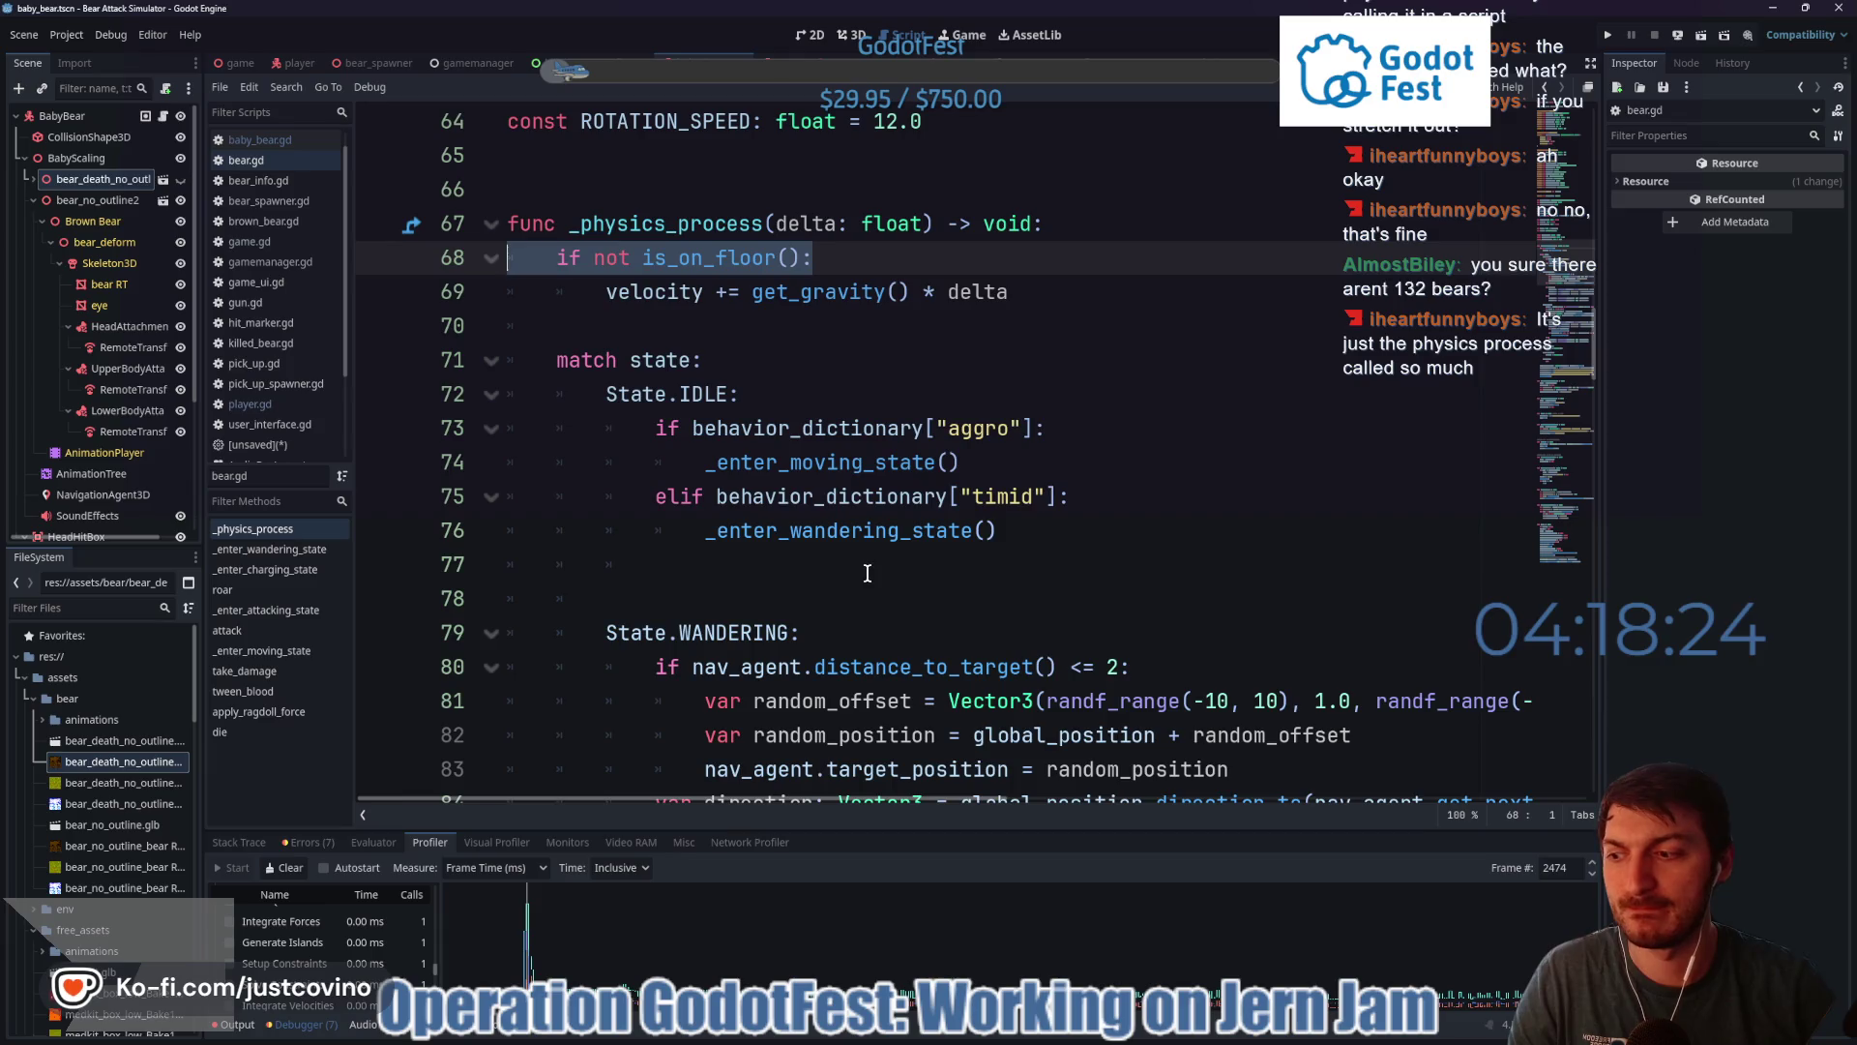
{"action": "scroll", "coordinate": [868, 571], "scroll_direction": "up", "scroll_amount": 1}
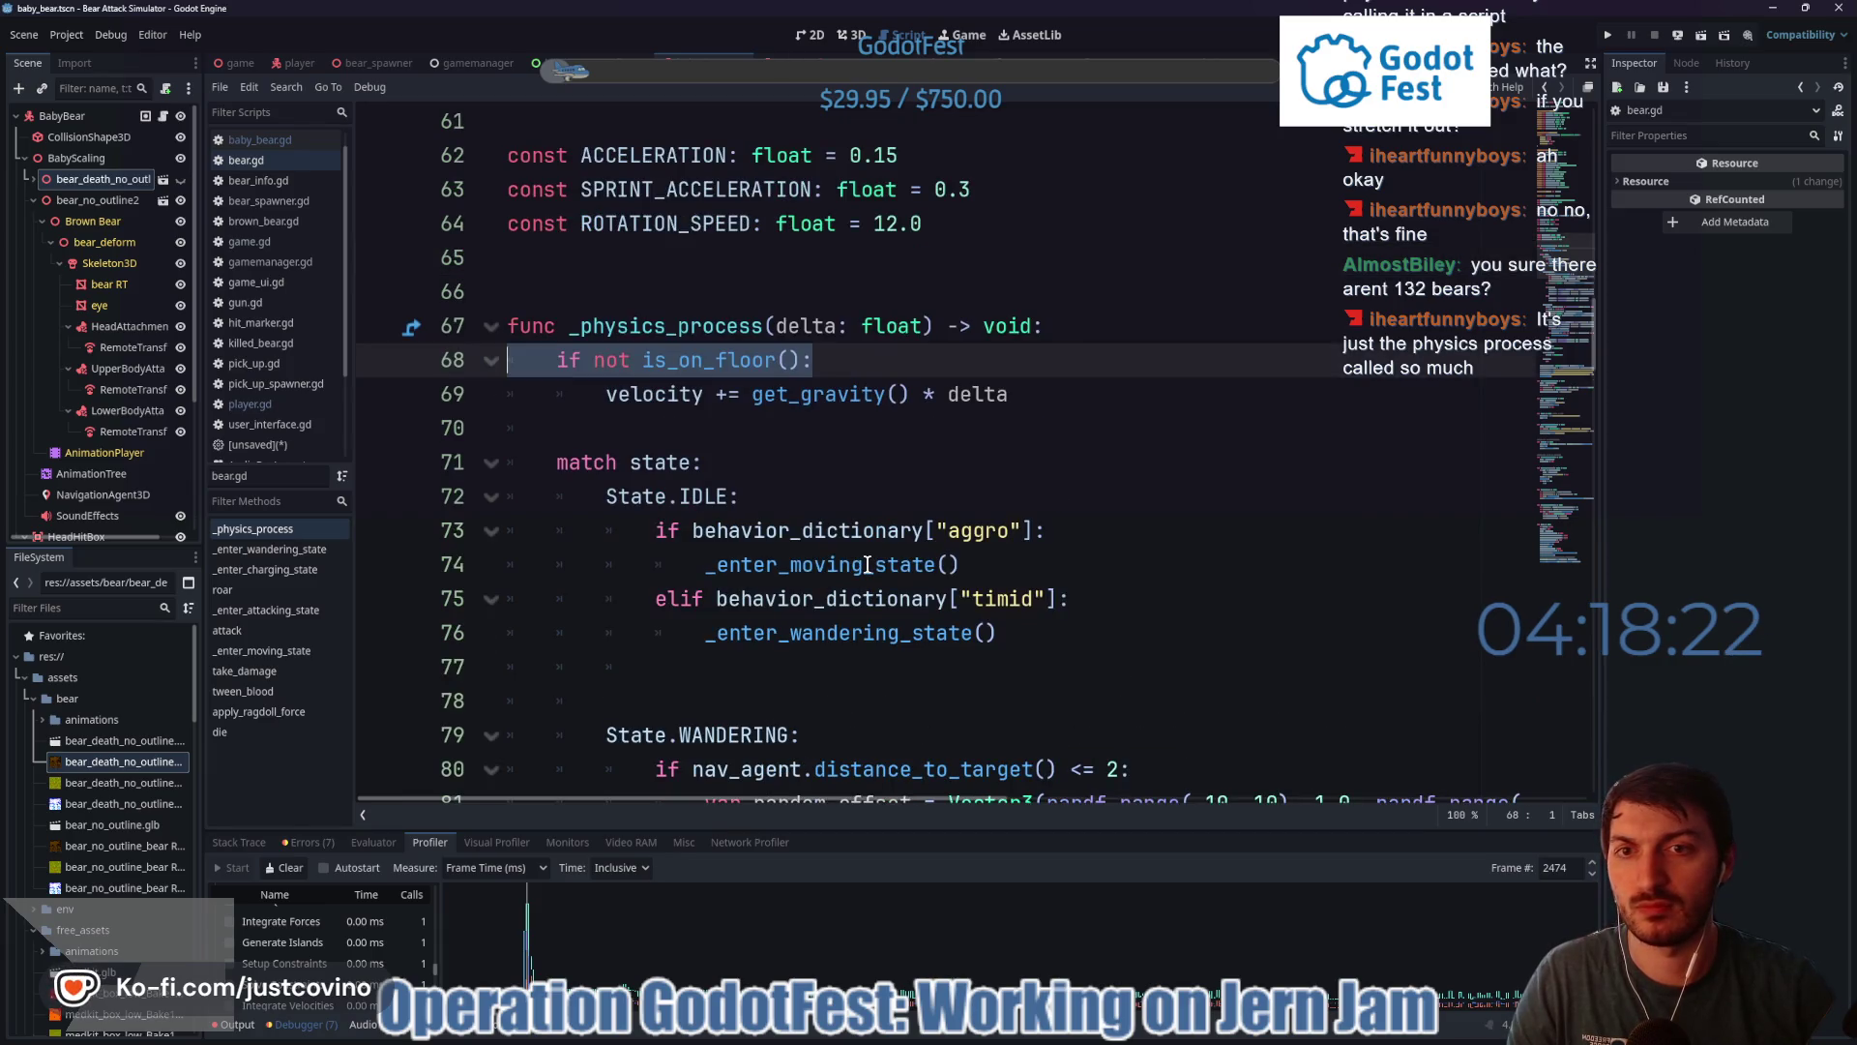
{"action": "scroll", "coordinate": [868, 564], "scroll_direction": "down", "scroll_amount": 5}
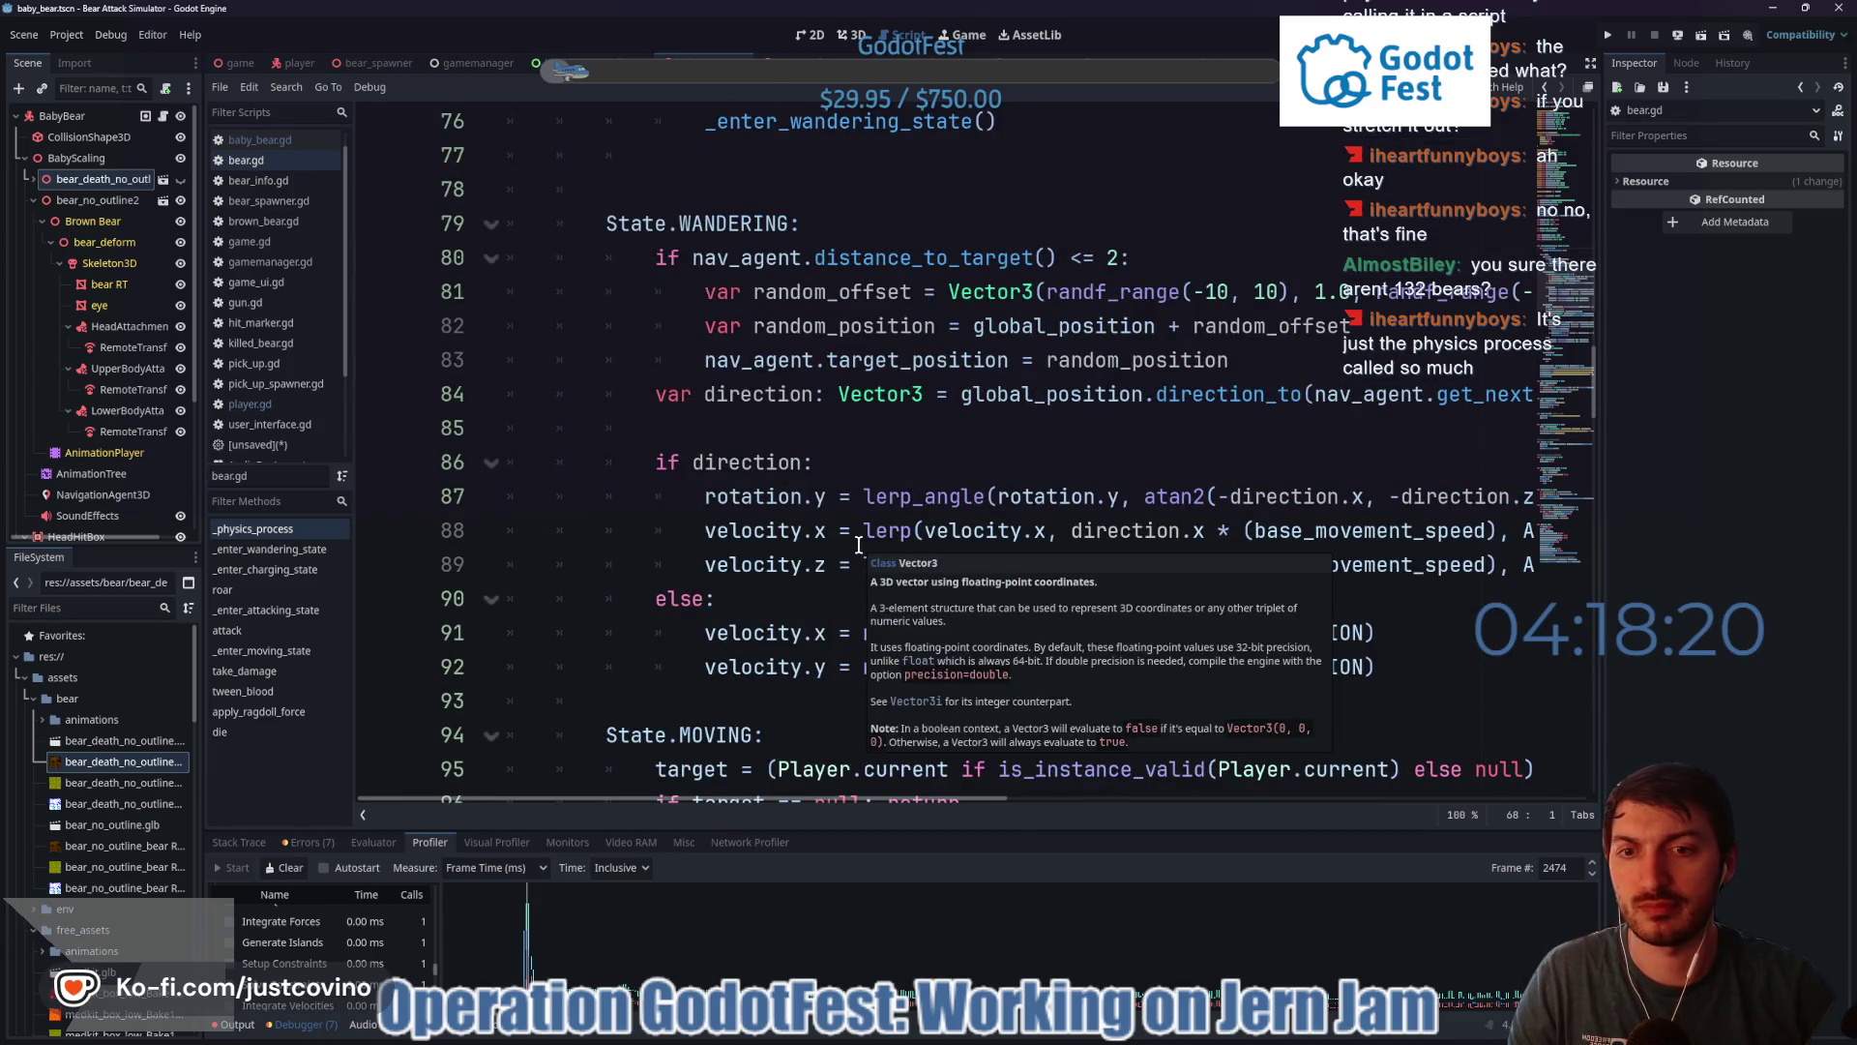
{"action": "scroll", "coordinate": [920, 597], "scroll_direction": "up", "scroll_amount": 4}
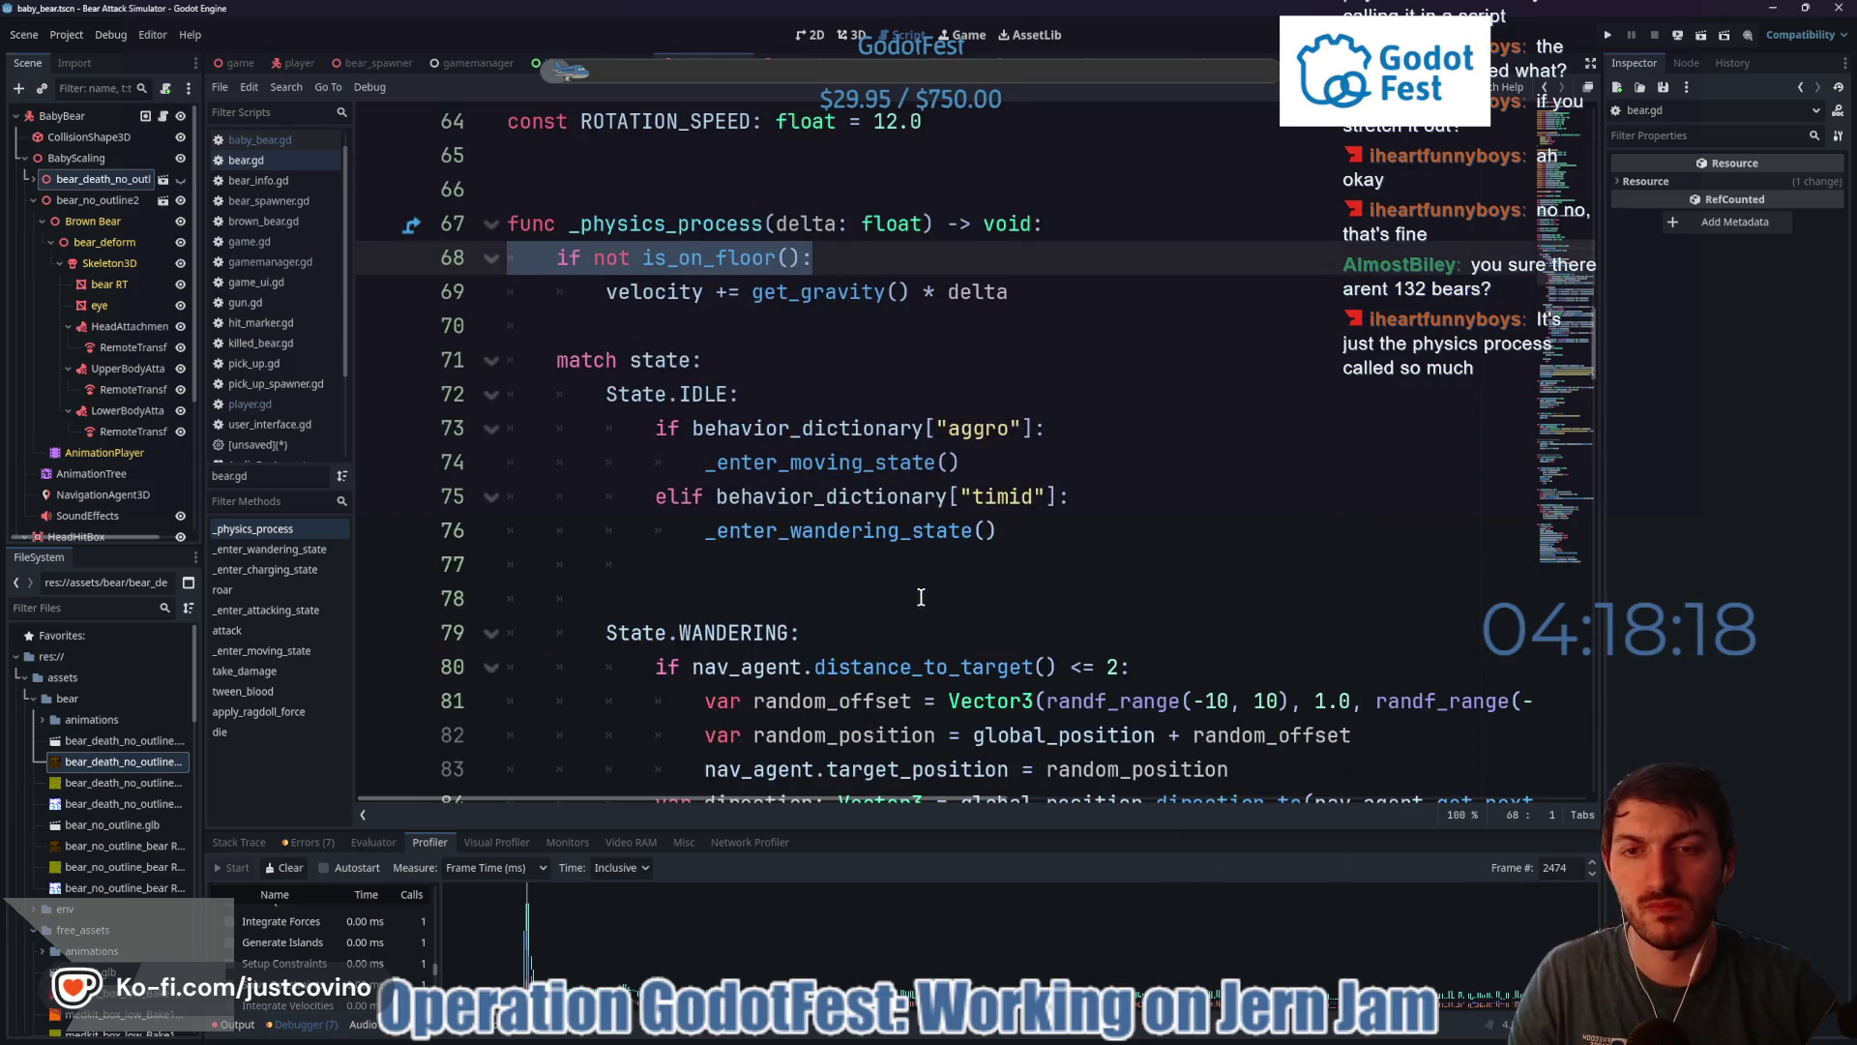
{"action": "scroll", "coordinate": [793, 573], "scroll_direction": "down", "scroll_amount": 1}
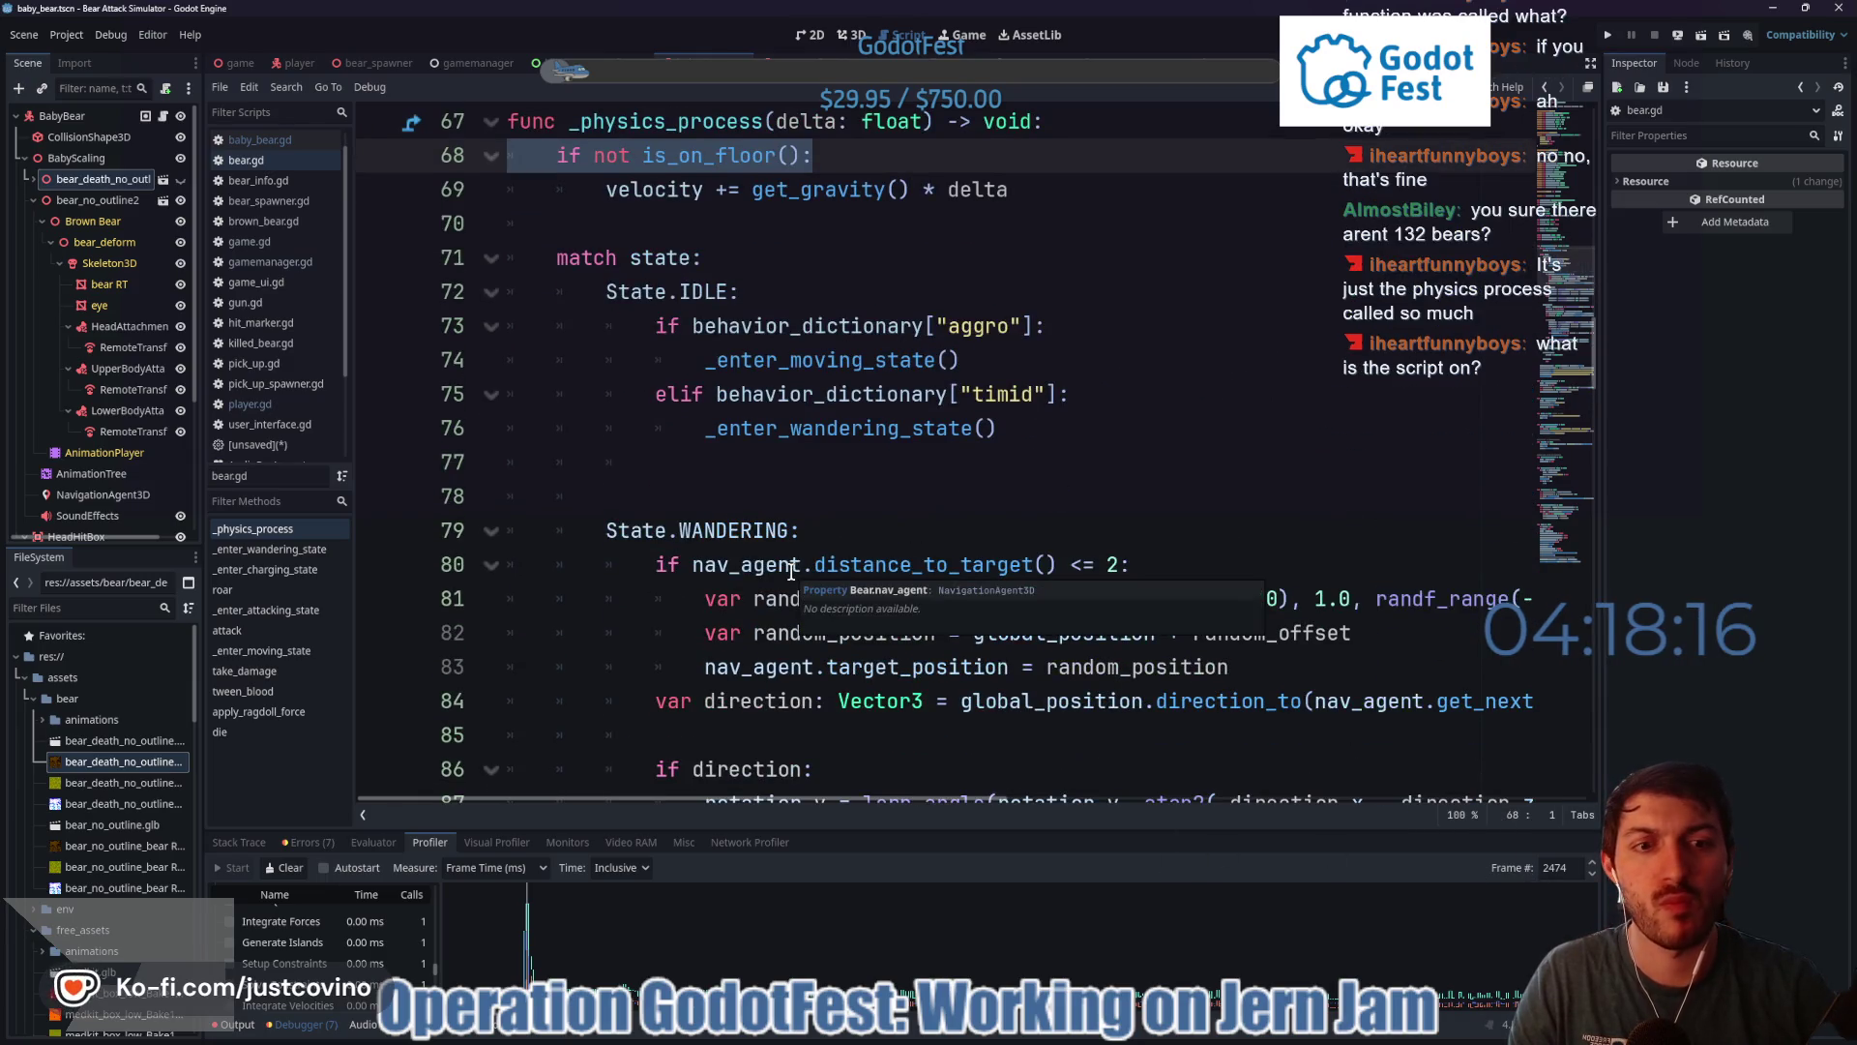
{"action": "scroll", "coordinate": [793, 570], "scroll_direction": "down", "scroll_amount": 2}
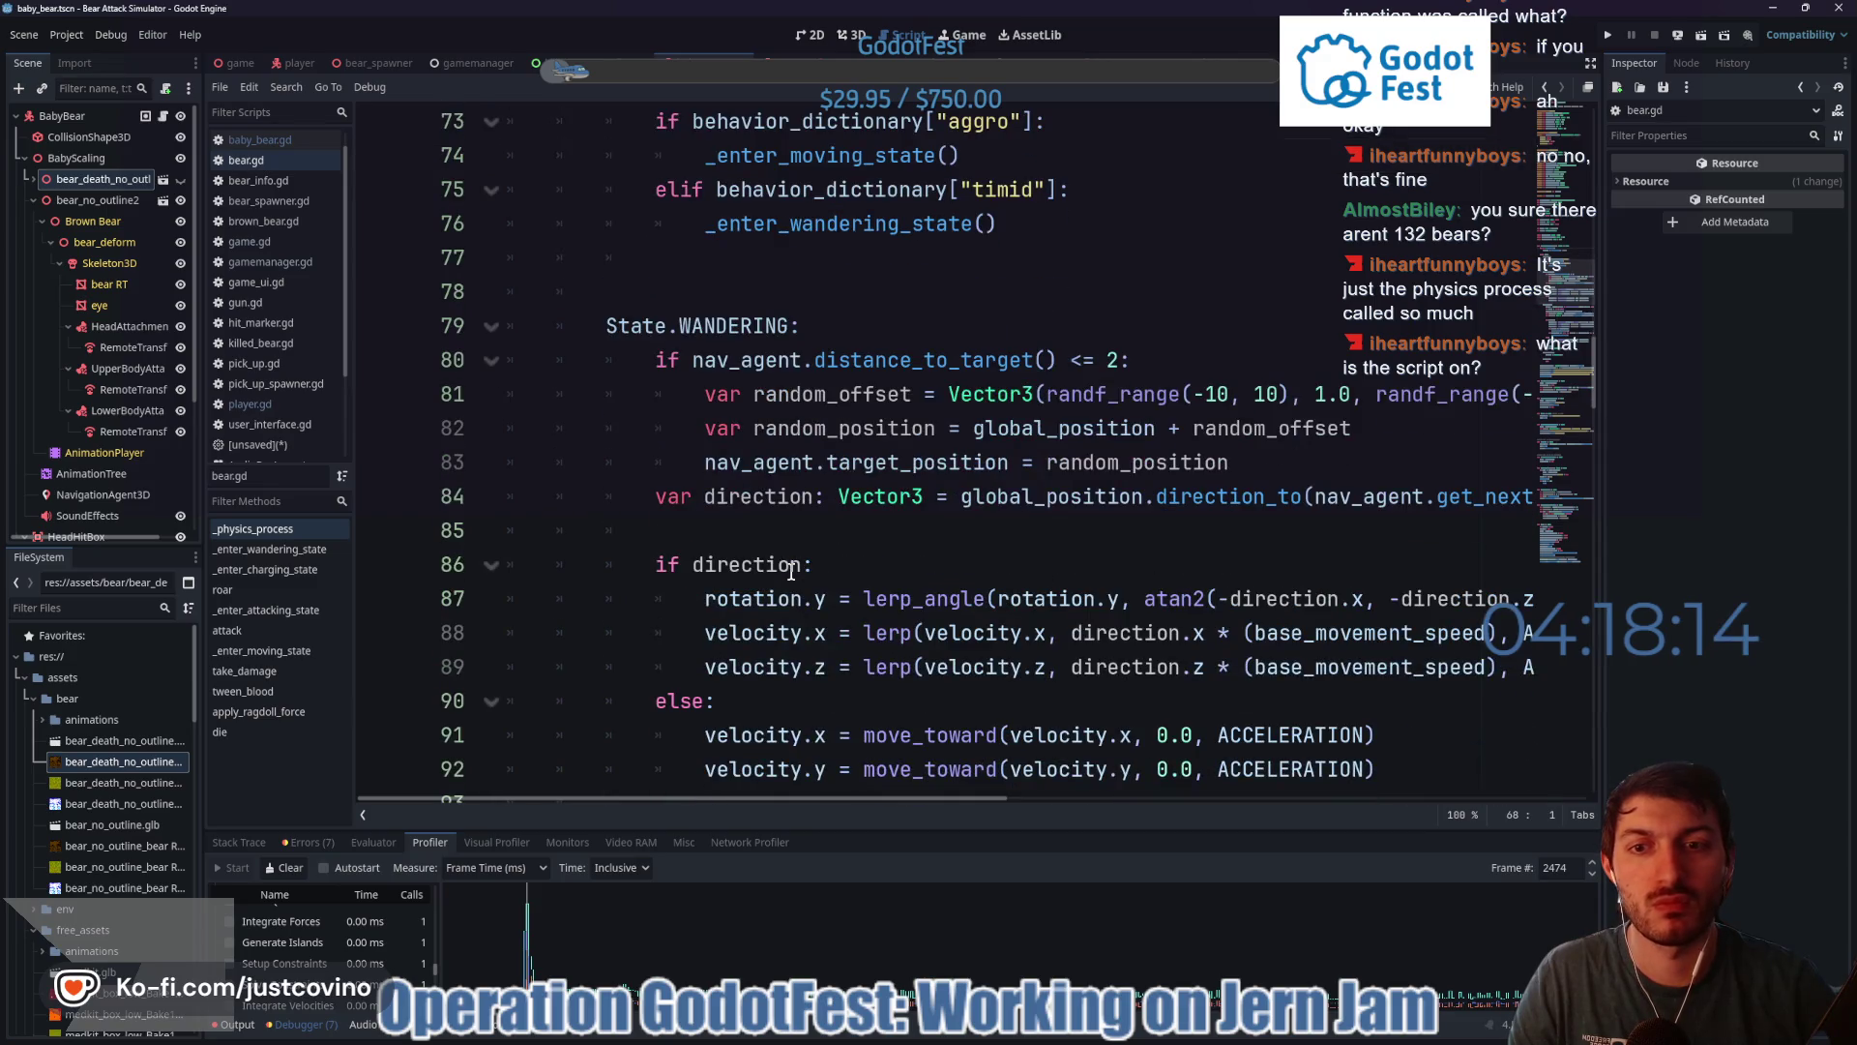
{"action": "scroll", "coordinate": [792, 568], "scroll_direction": "down", "scroll_amount": 1}
{"action": "scroll", "coordinate": [792, 567], "scroll_direction": "down", "scroll_amount": 1}
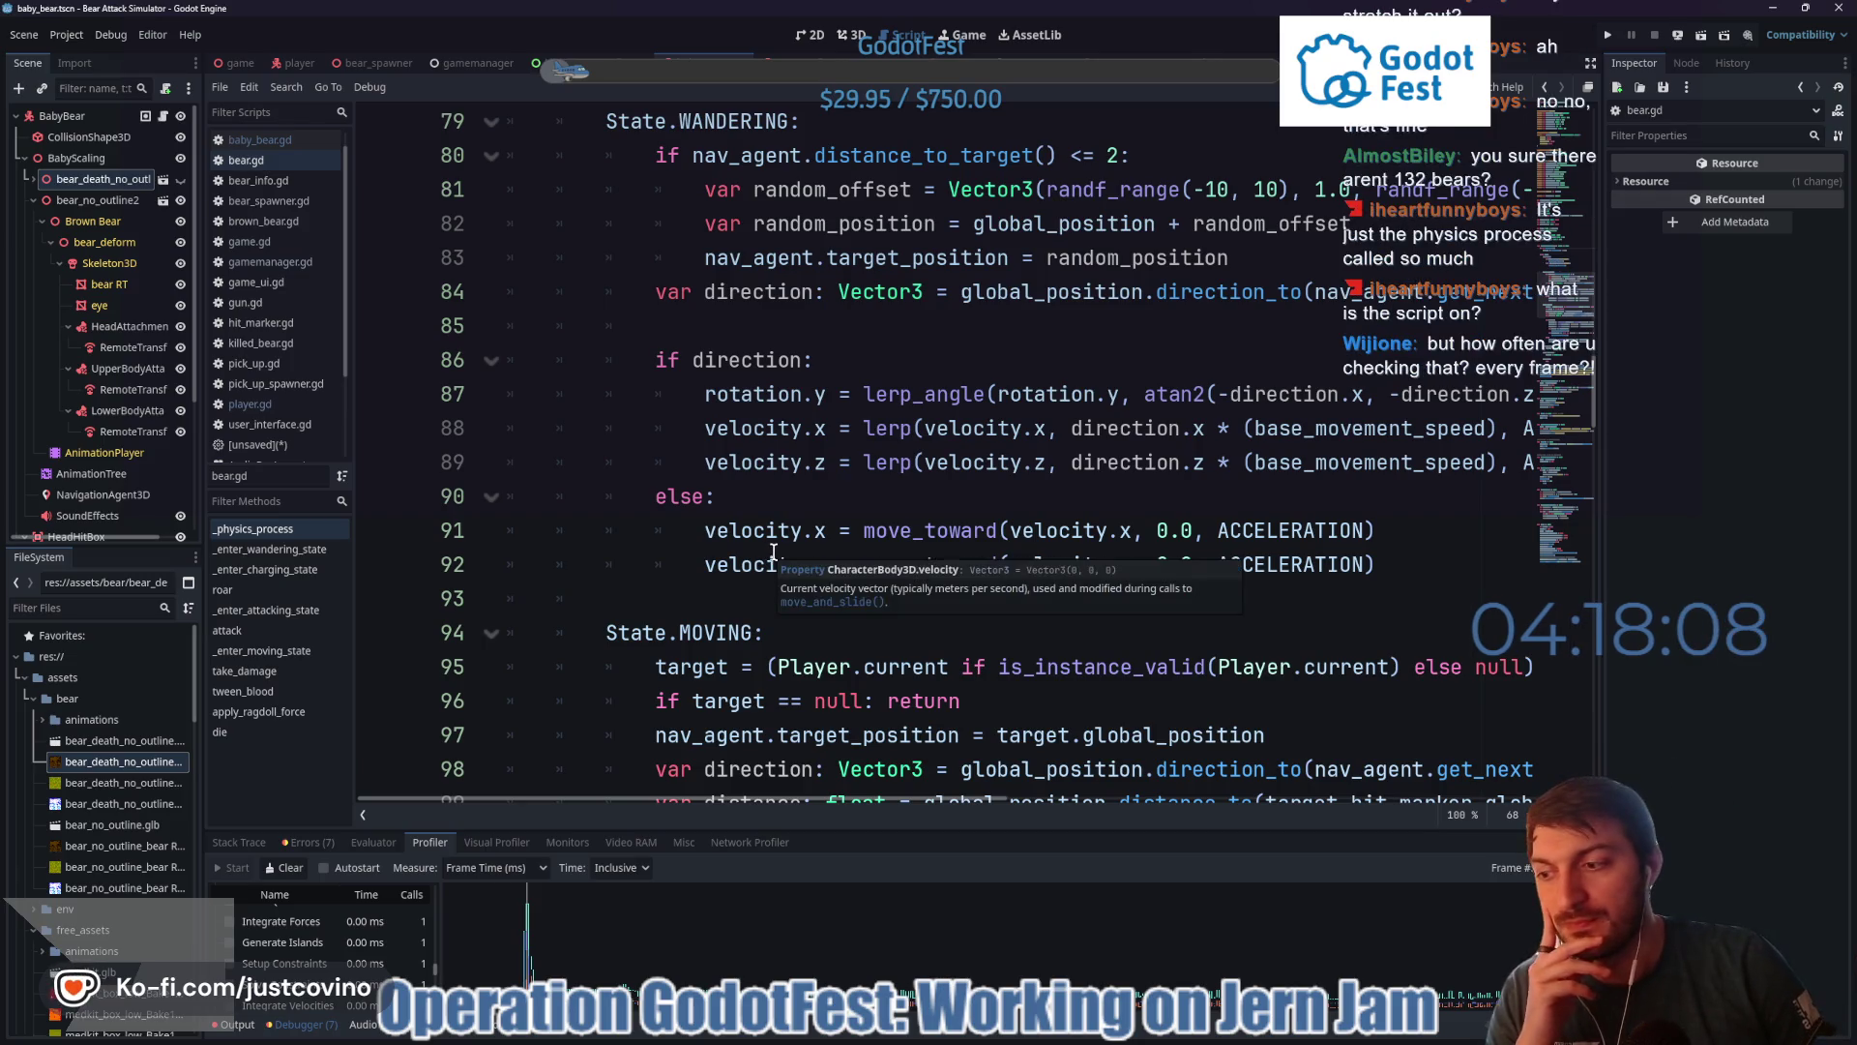
{"action": "scroll", "coordinate": [868, 484], "scroll_direction": "up", "scroll_amount": 4}
{"action": "scroll", "coordinate": [868, 484], "scroll_direction": "up", "scroll_amount": 8}
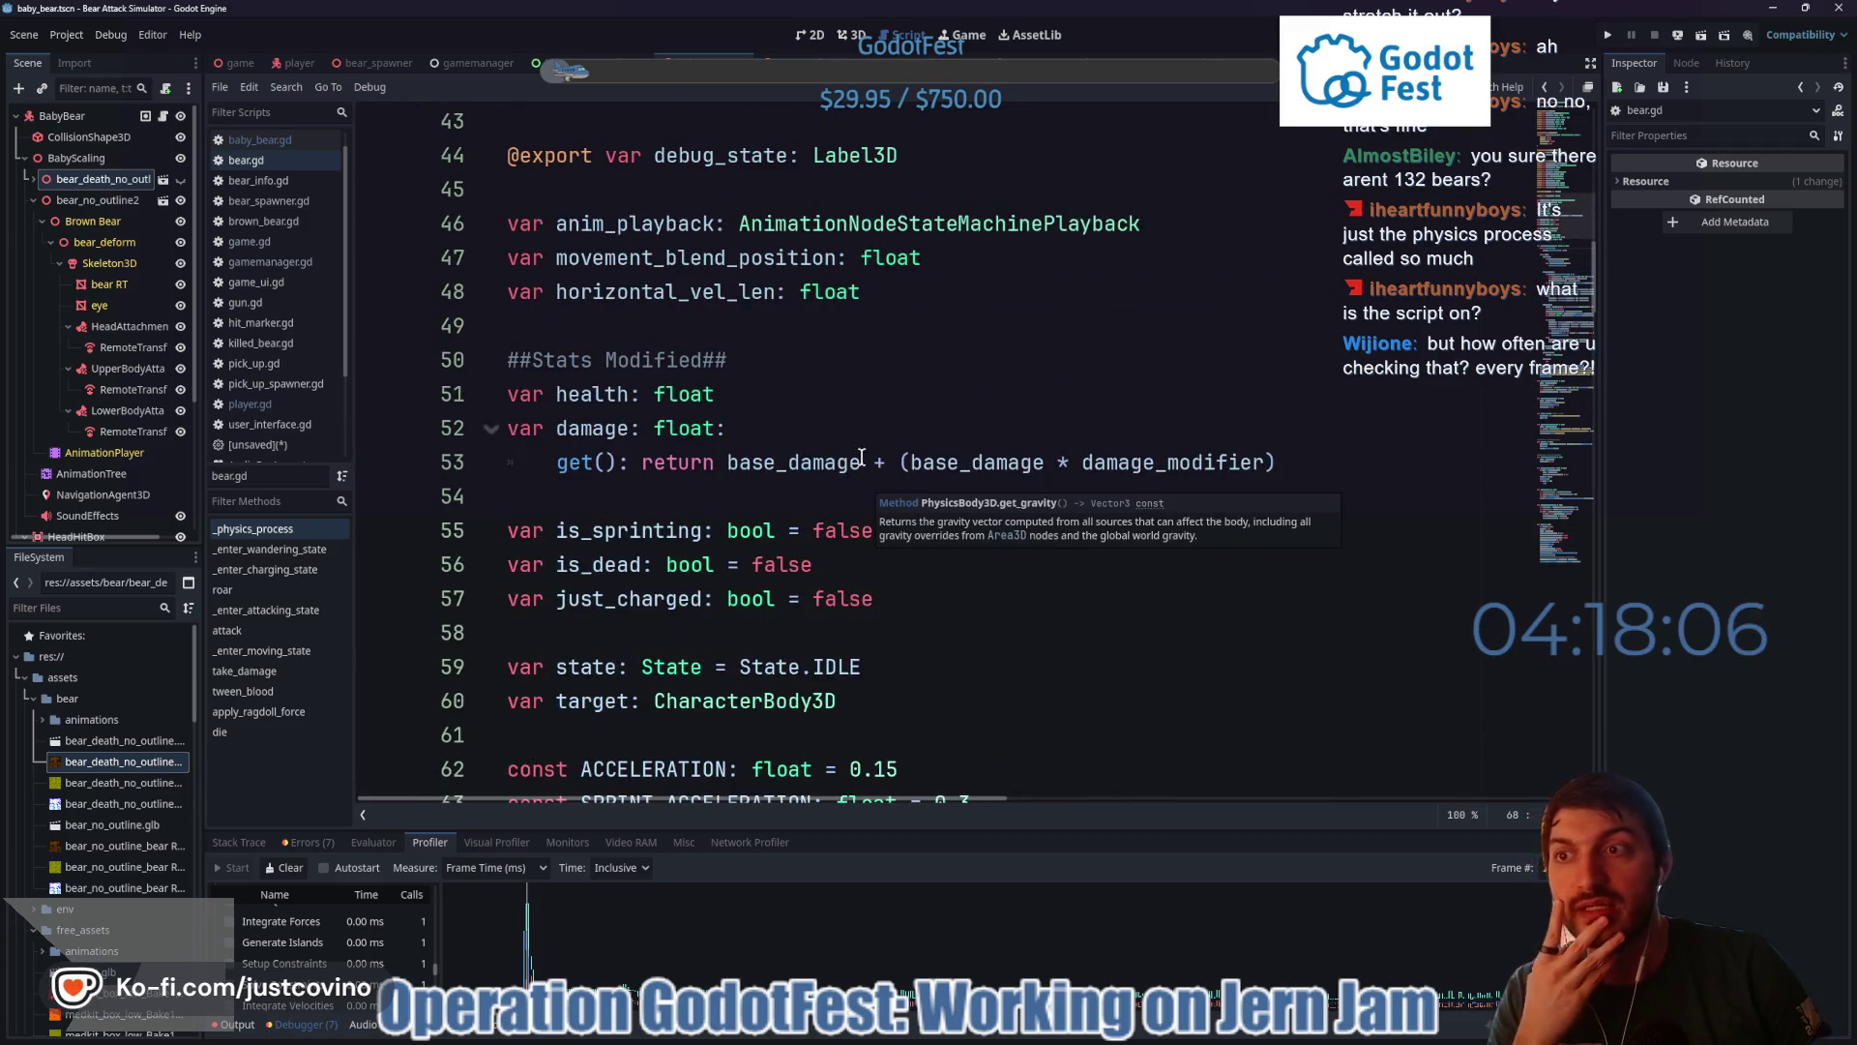
- Select the BabyBear node to show its bear stats in the inspector
{"action": "left_click", "coordinate": [88, 201]}
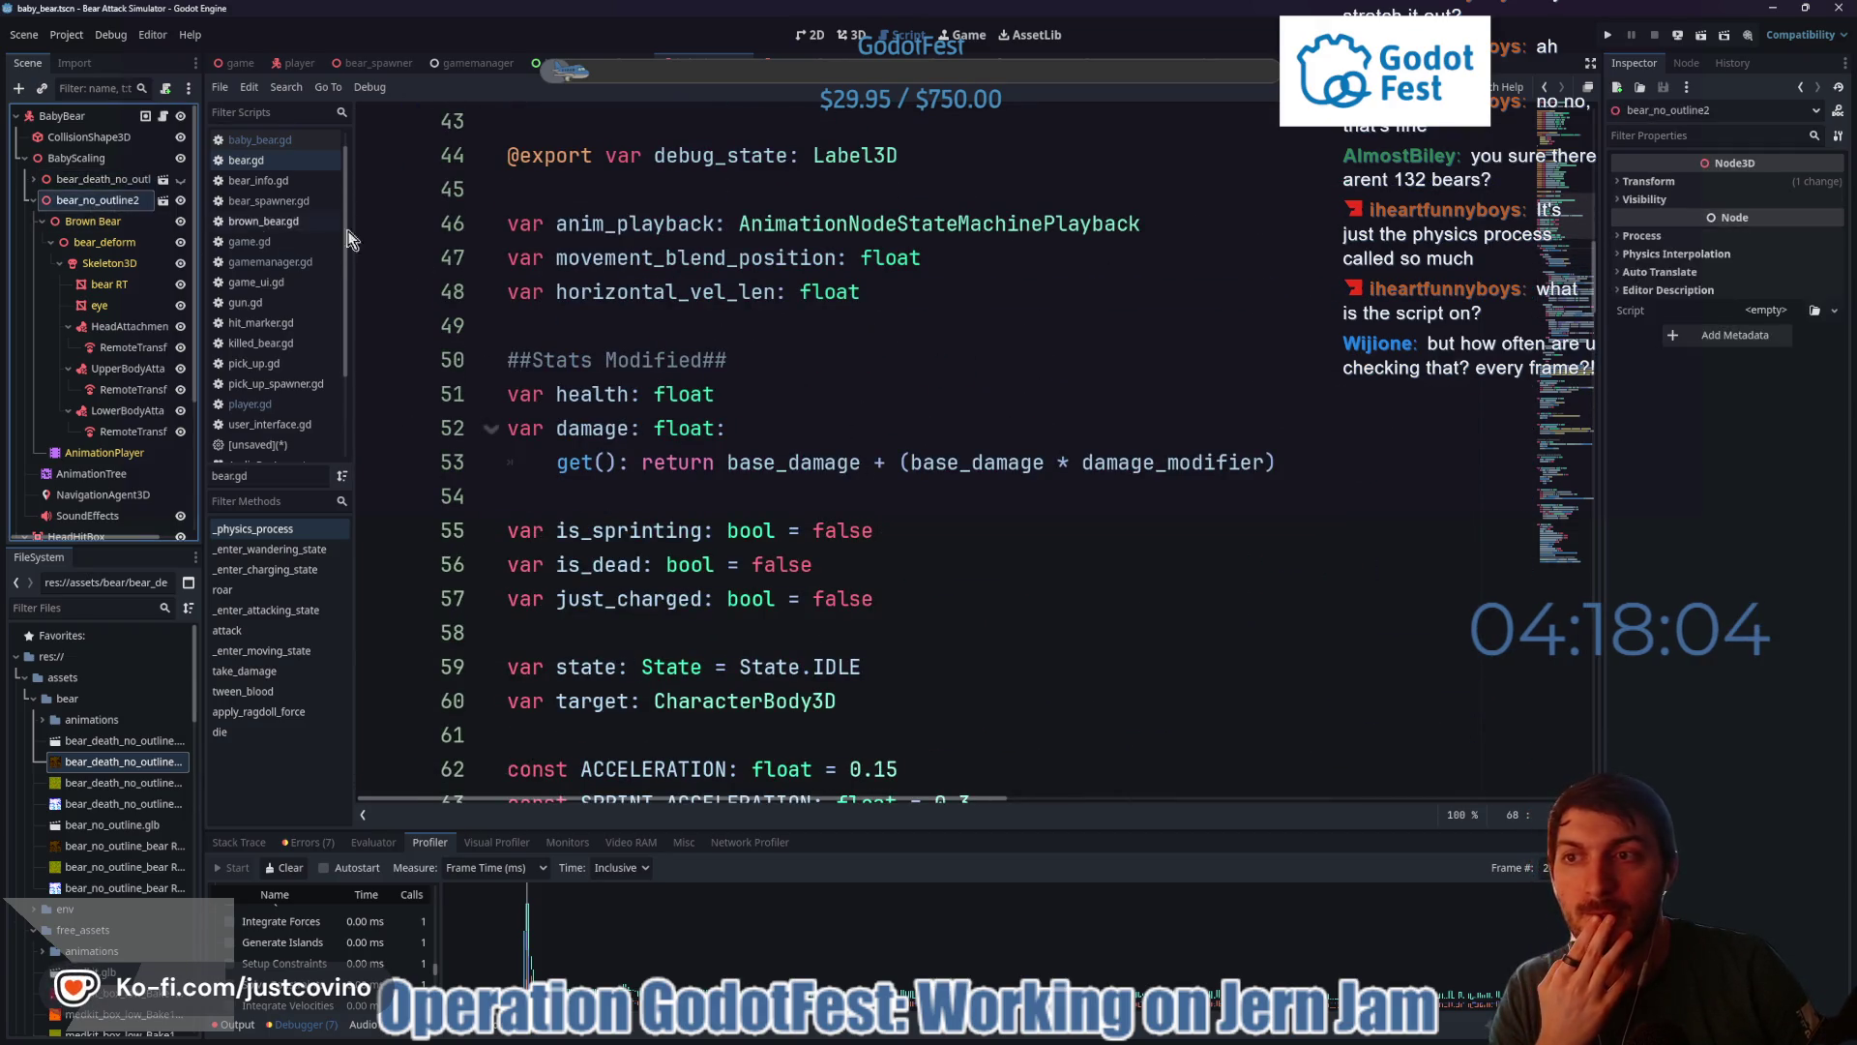
{"action": "left_click", "coordinate": [101, 116]}
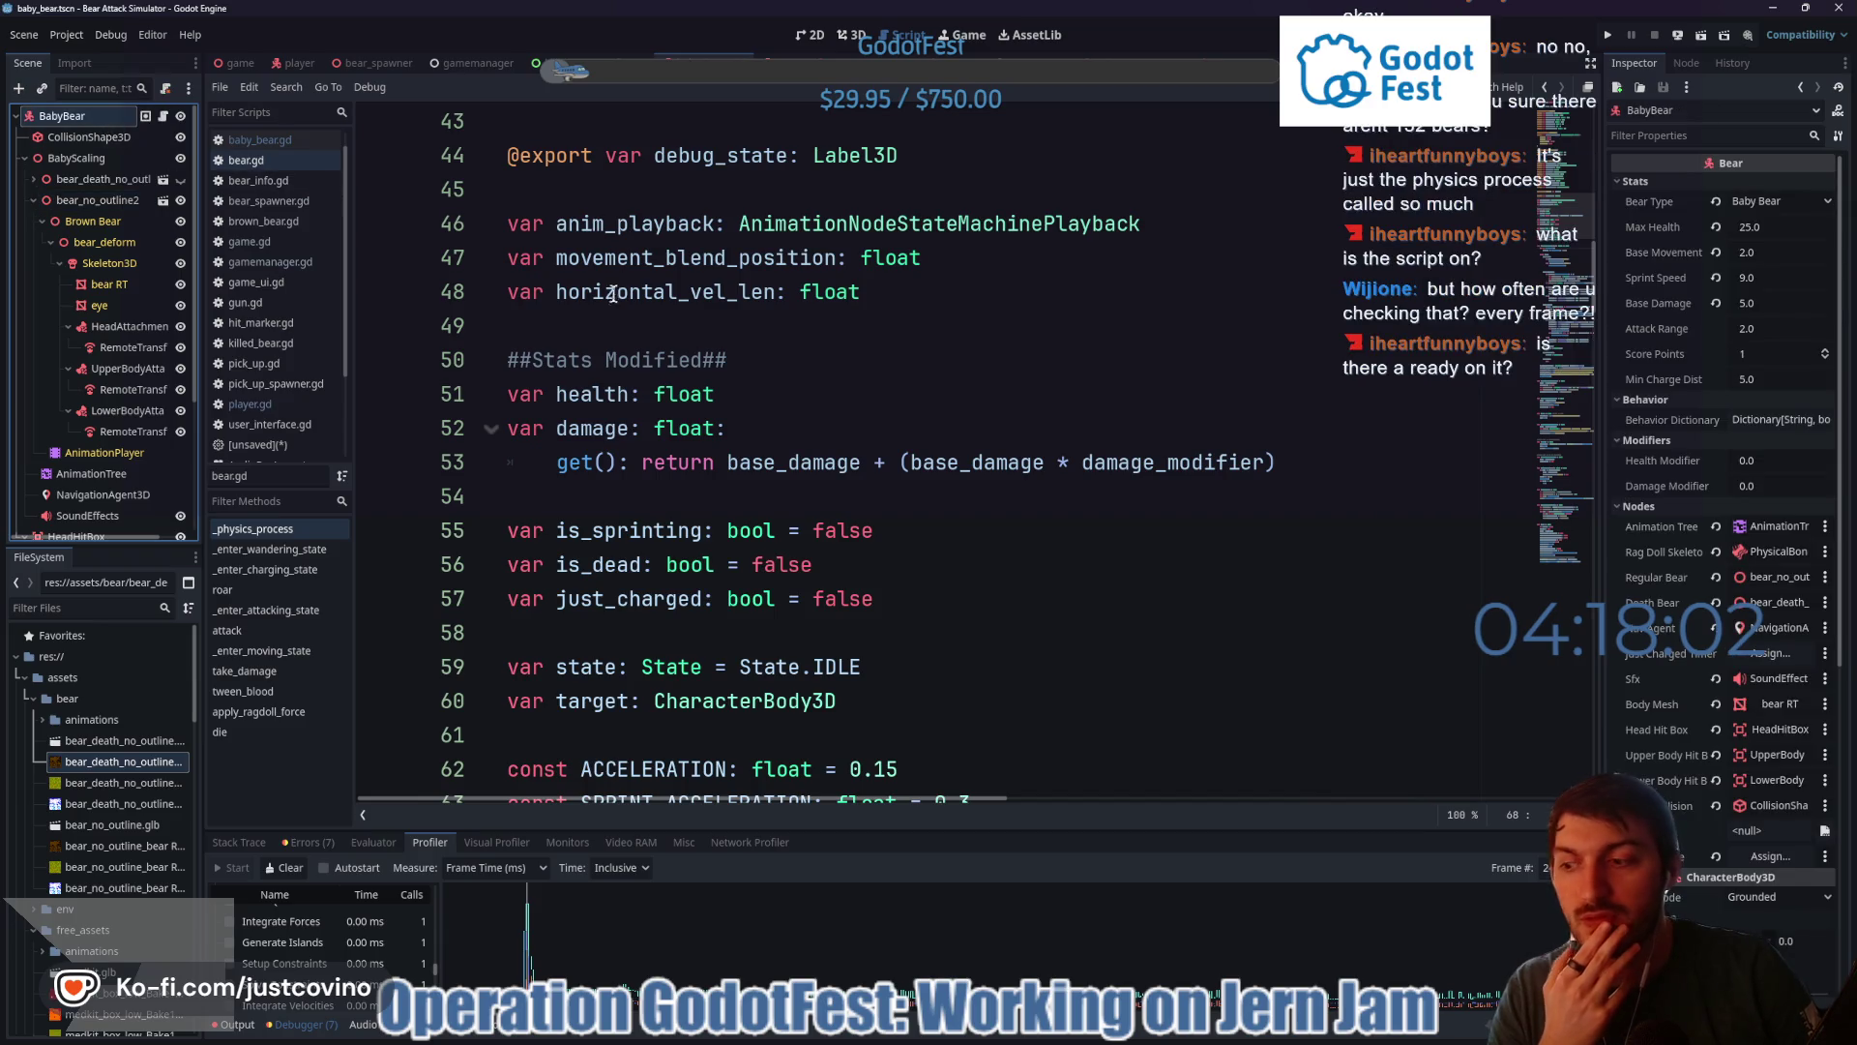
{"action": "scroll", "coordinate": [716, 415], "scroll_direction": "up", "scroll_amount": 14}
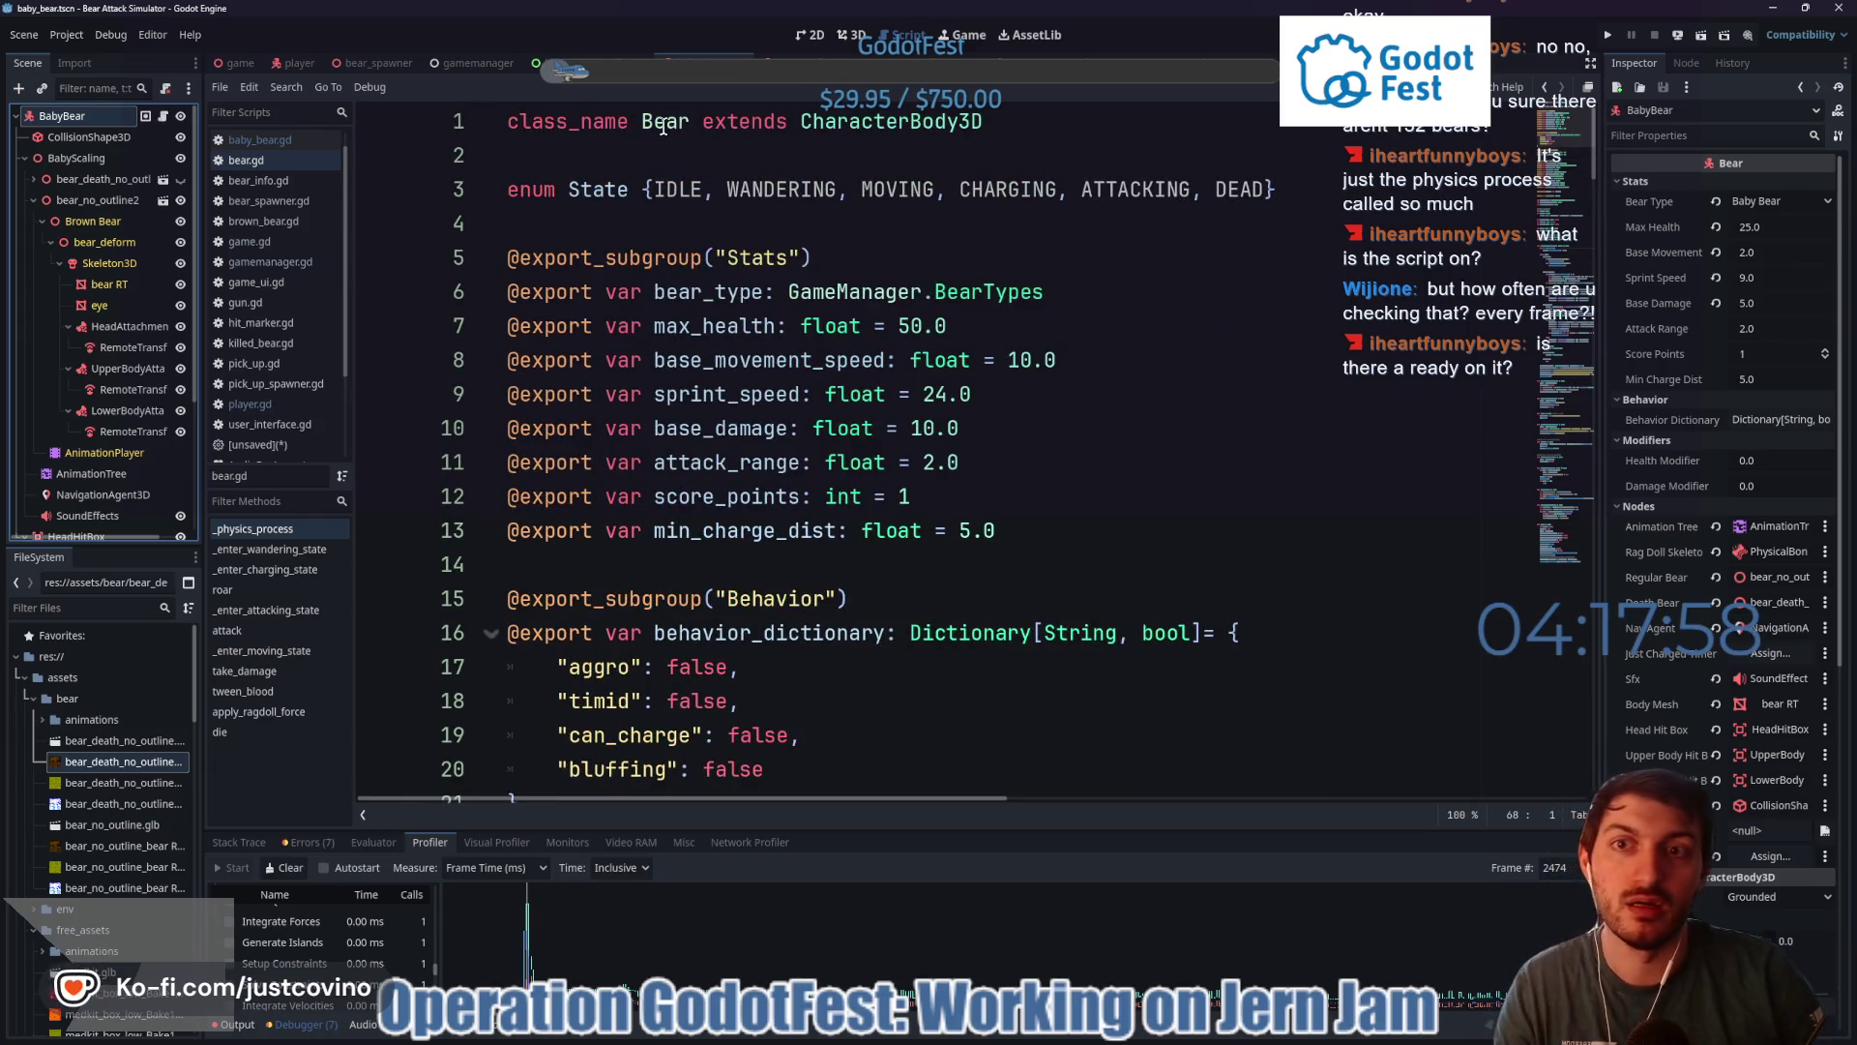
- Open baby_bear.gd and look over the BabyBear class and lines 4–8 of _ready
{"action": "left_click", "coordinate": [163, 116]}
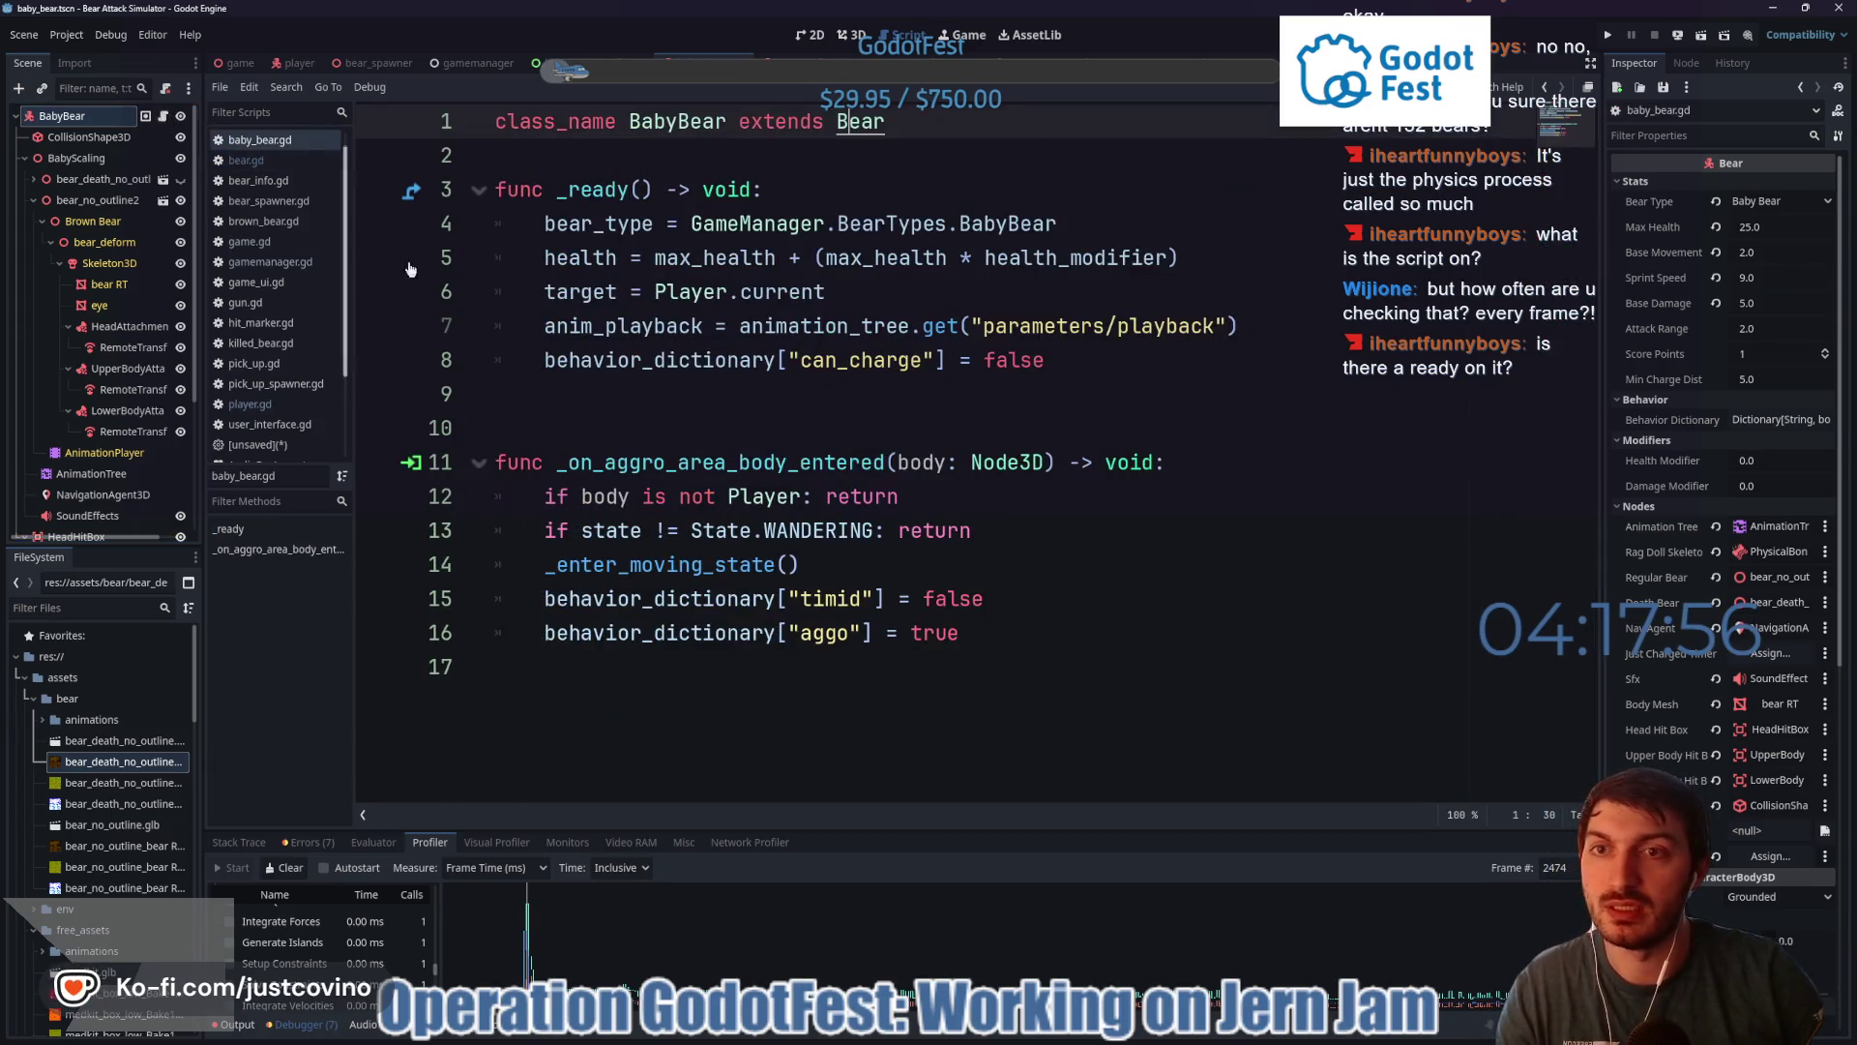
{"action": "double_click", "coordinate": [663, 123]}
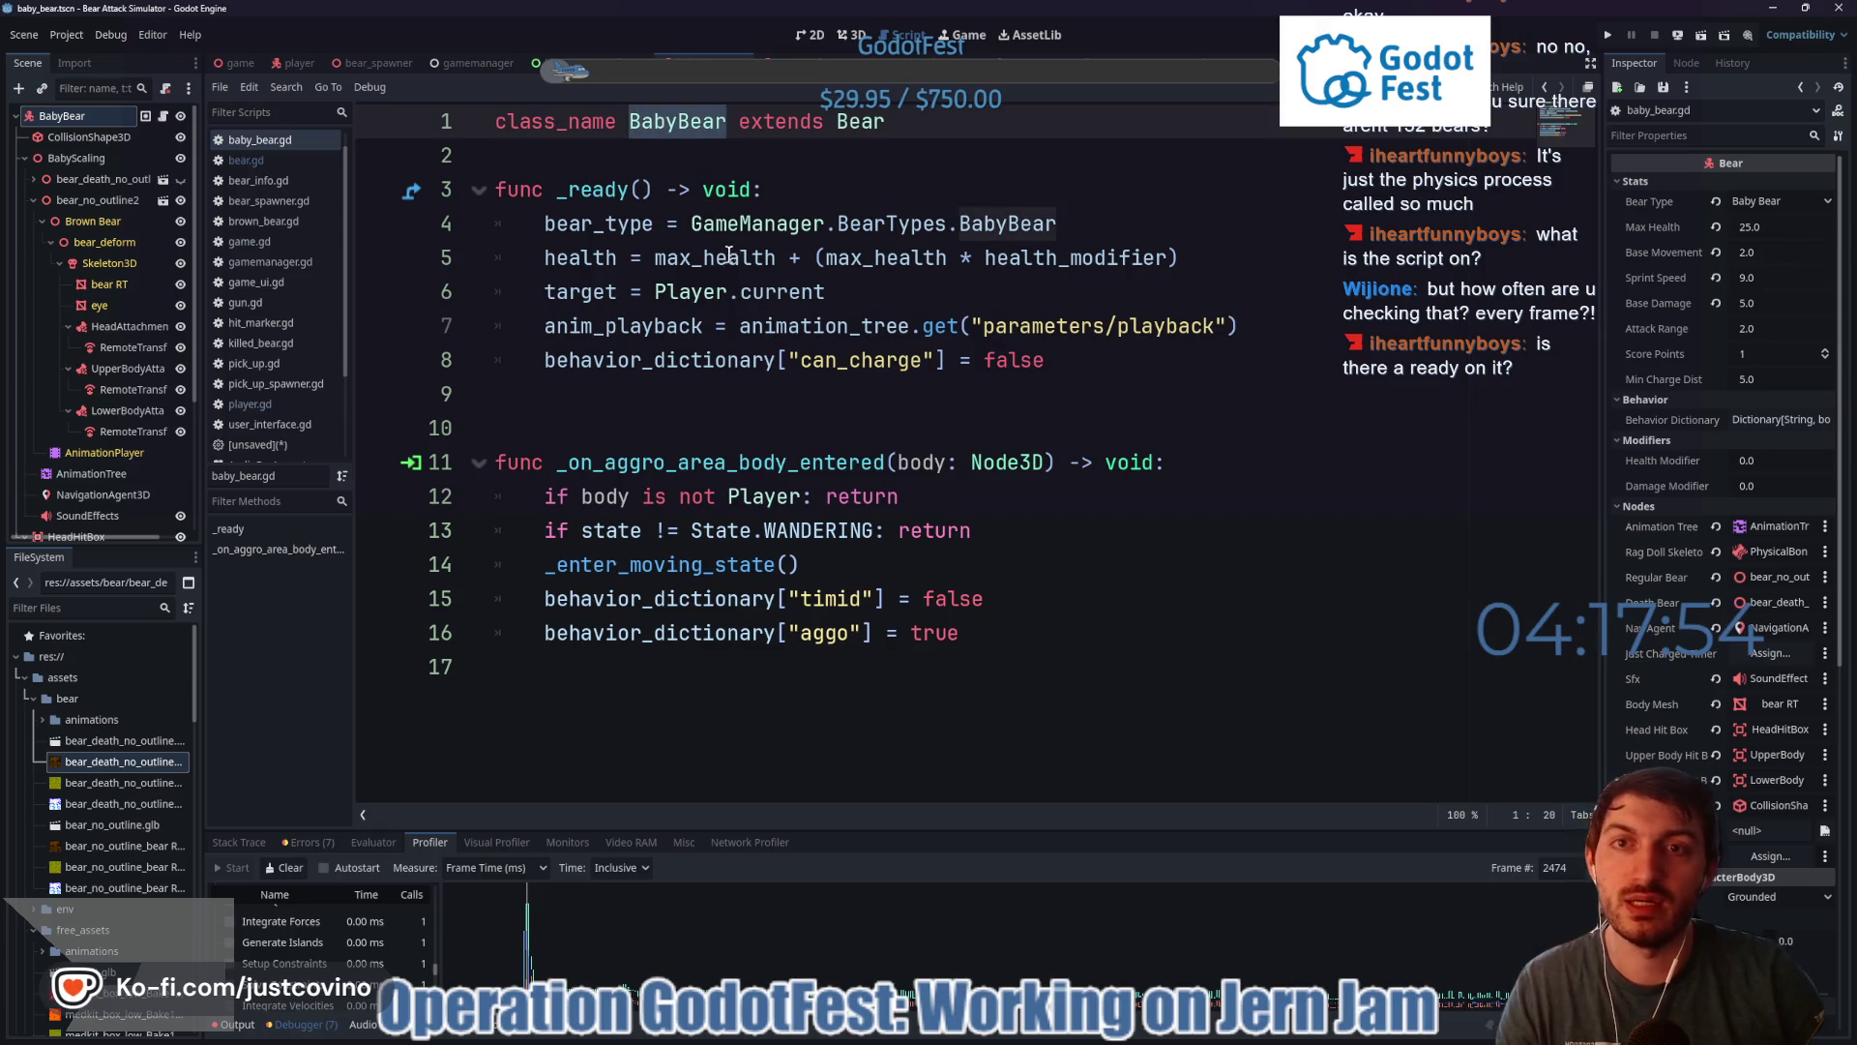
{"action": "left_click", "coordinate": [455, 189]}
{"action": "left_click_drag", "start_coordinate": [1113, 360], "coordinate": [390, 213]}
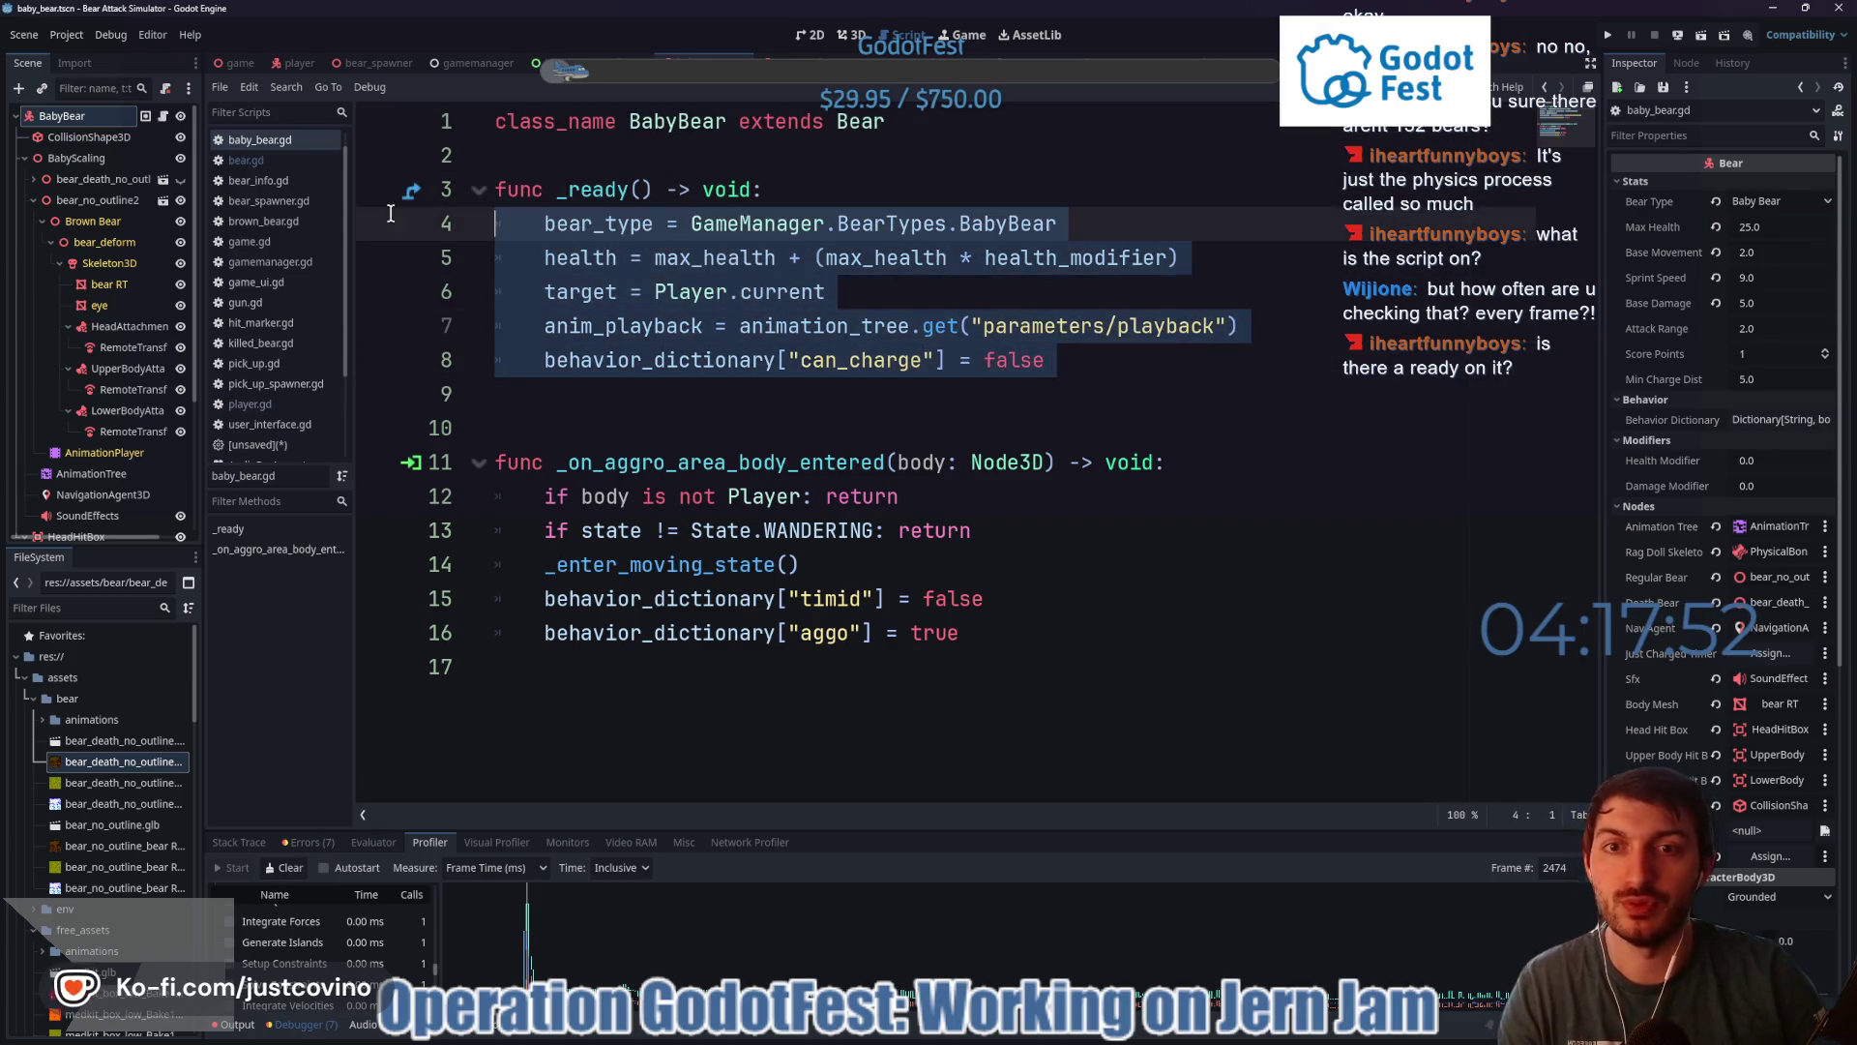
{"action": "left_click", "coordinate": [1118, 367]}
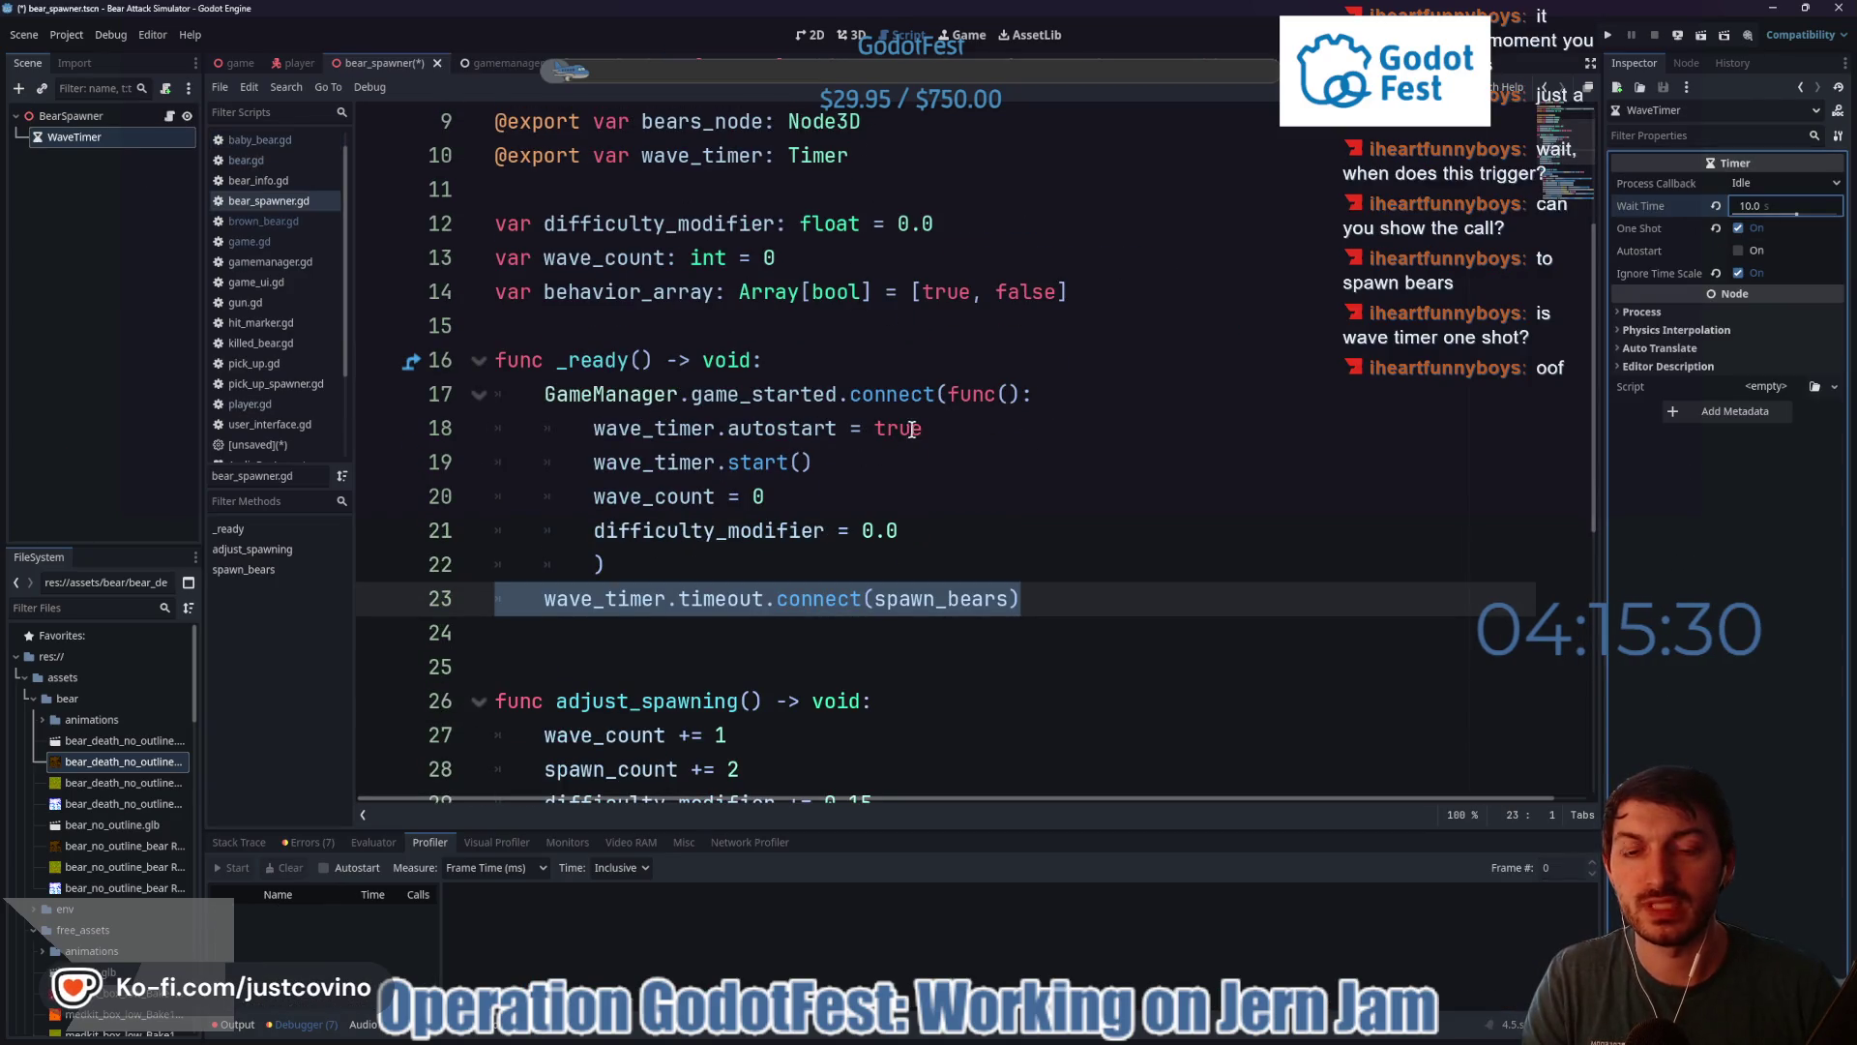
- Delete the 'wave_timer.autostart = true' line from bear_spawner's _ready
{"action": "left_click_drag", "start_coordinate": [924, 428], "coordinate": [594, 429]}
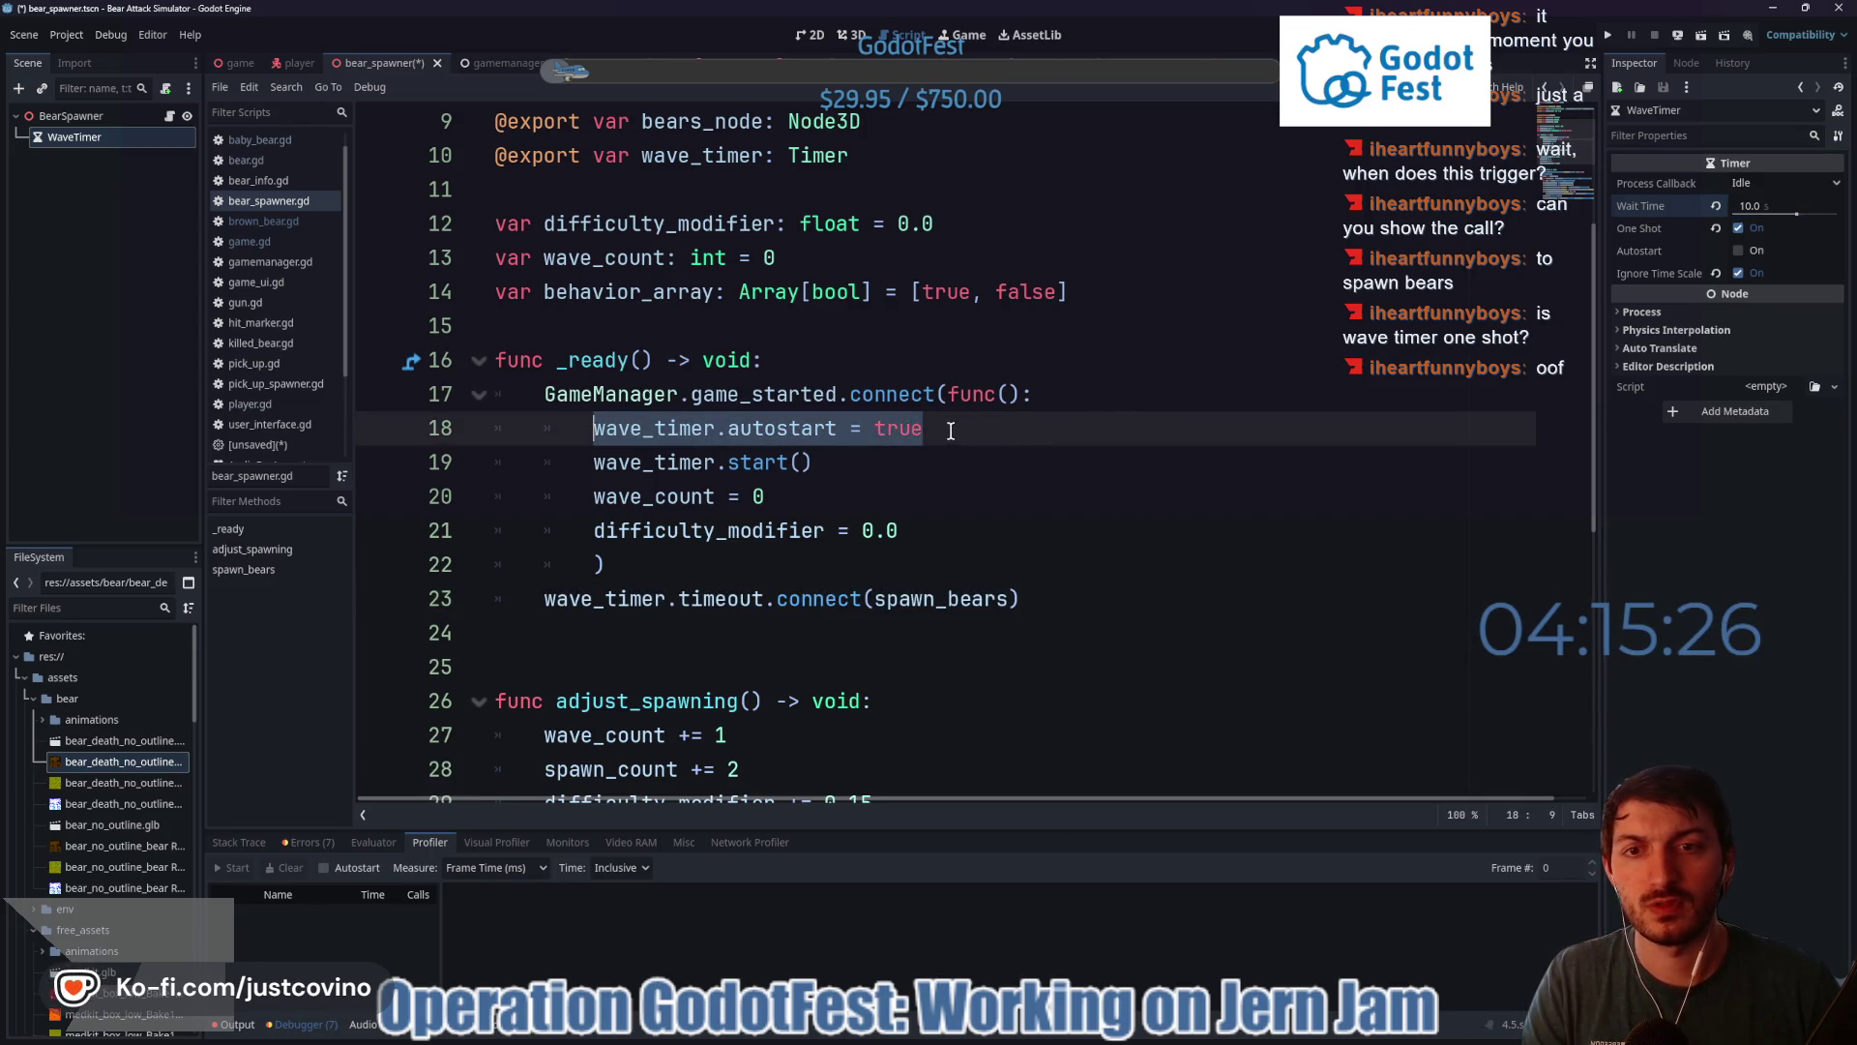
{"action": "key", "text": "BackSpace"}
{"action": "key", "text": "BackSpace"}
{"action": "key", "text": "BackSpace"}
{"action": "key", "text": "BackSpace"}
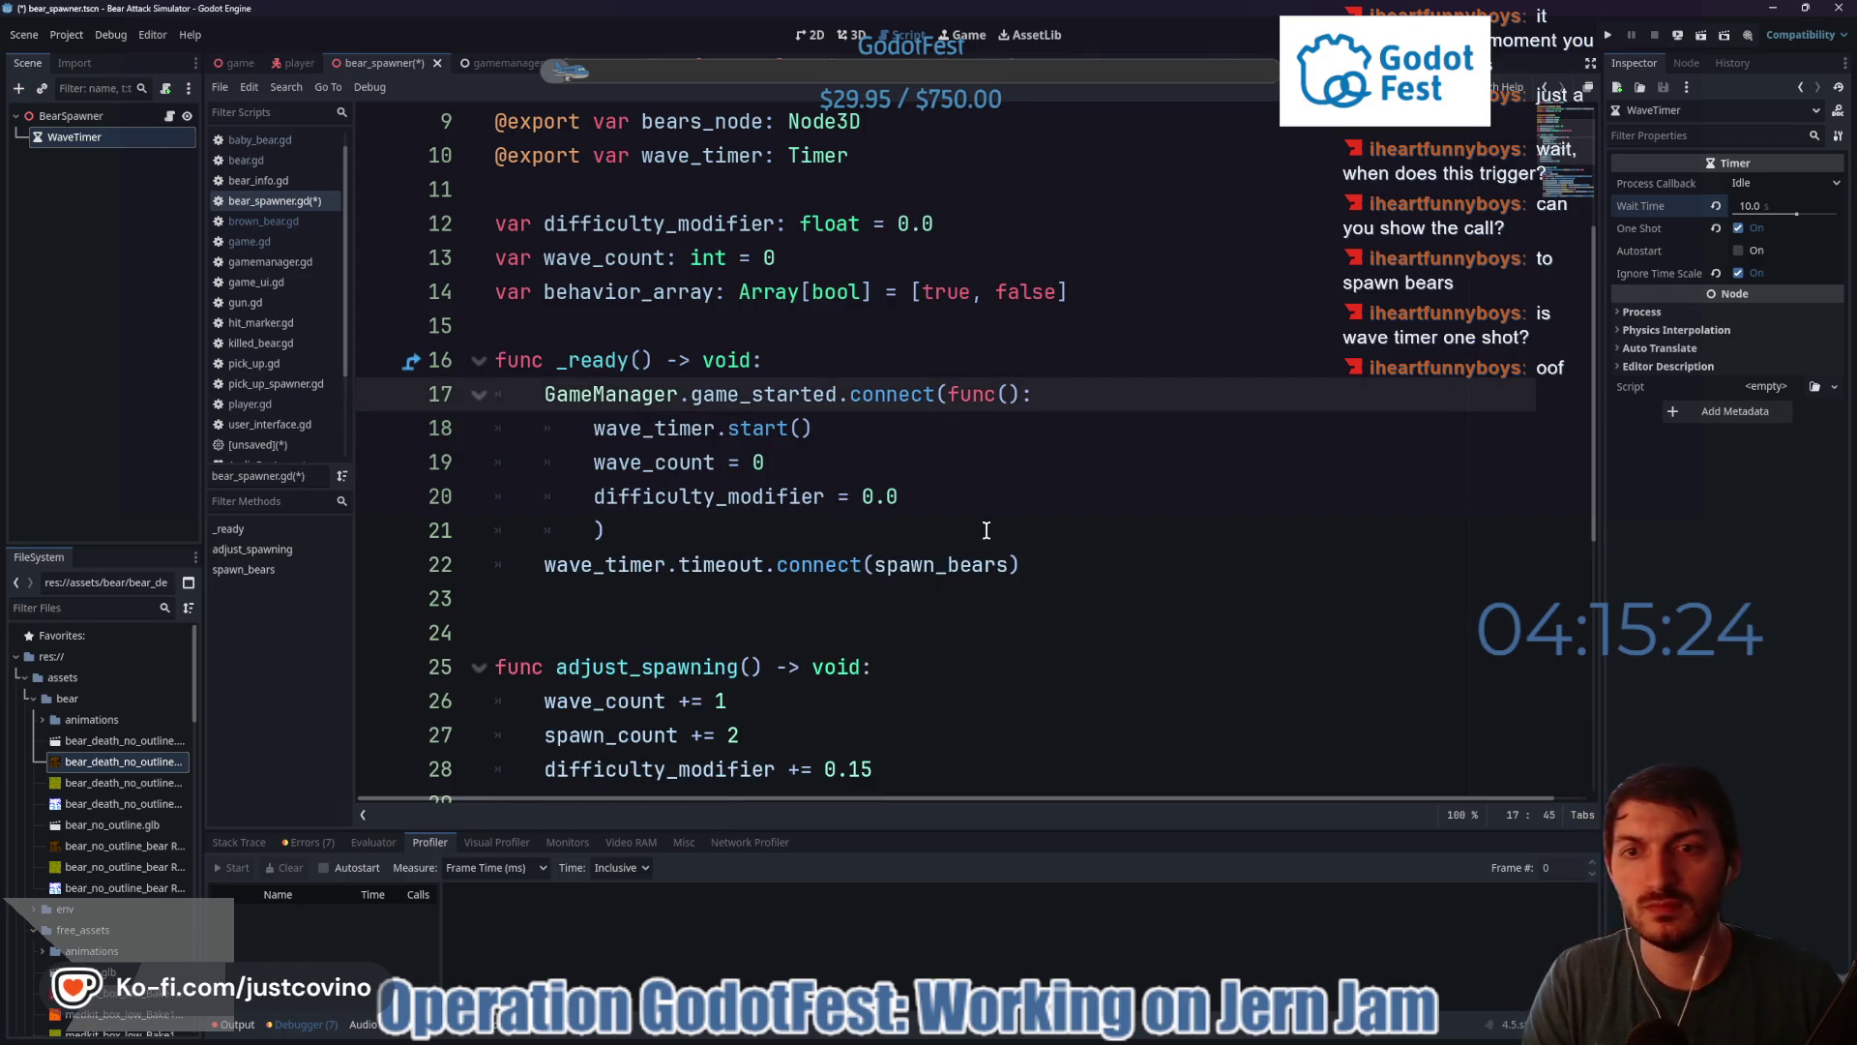
{"action": "scroll", "coordinate": [934, 512], "scroll_direction": "down", "scroll_amount": 4}
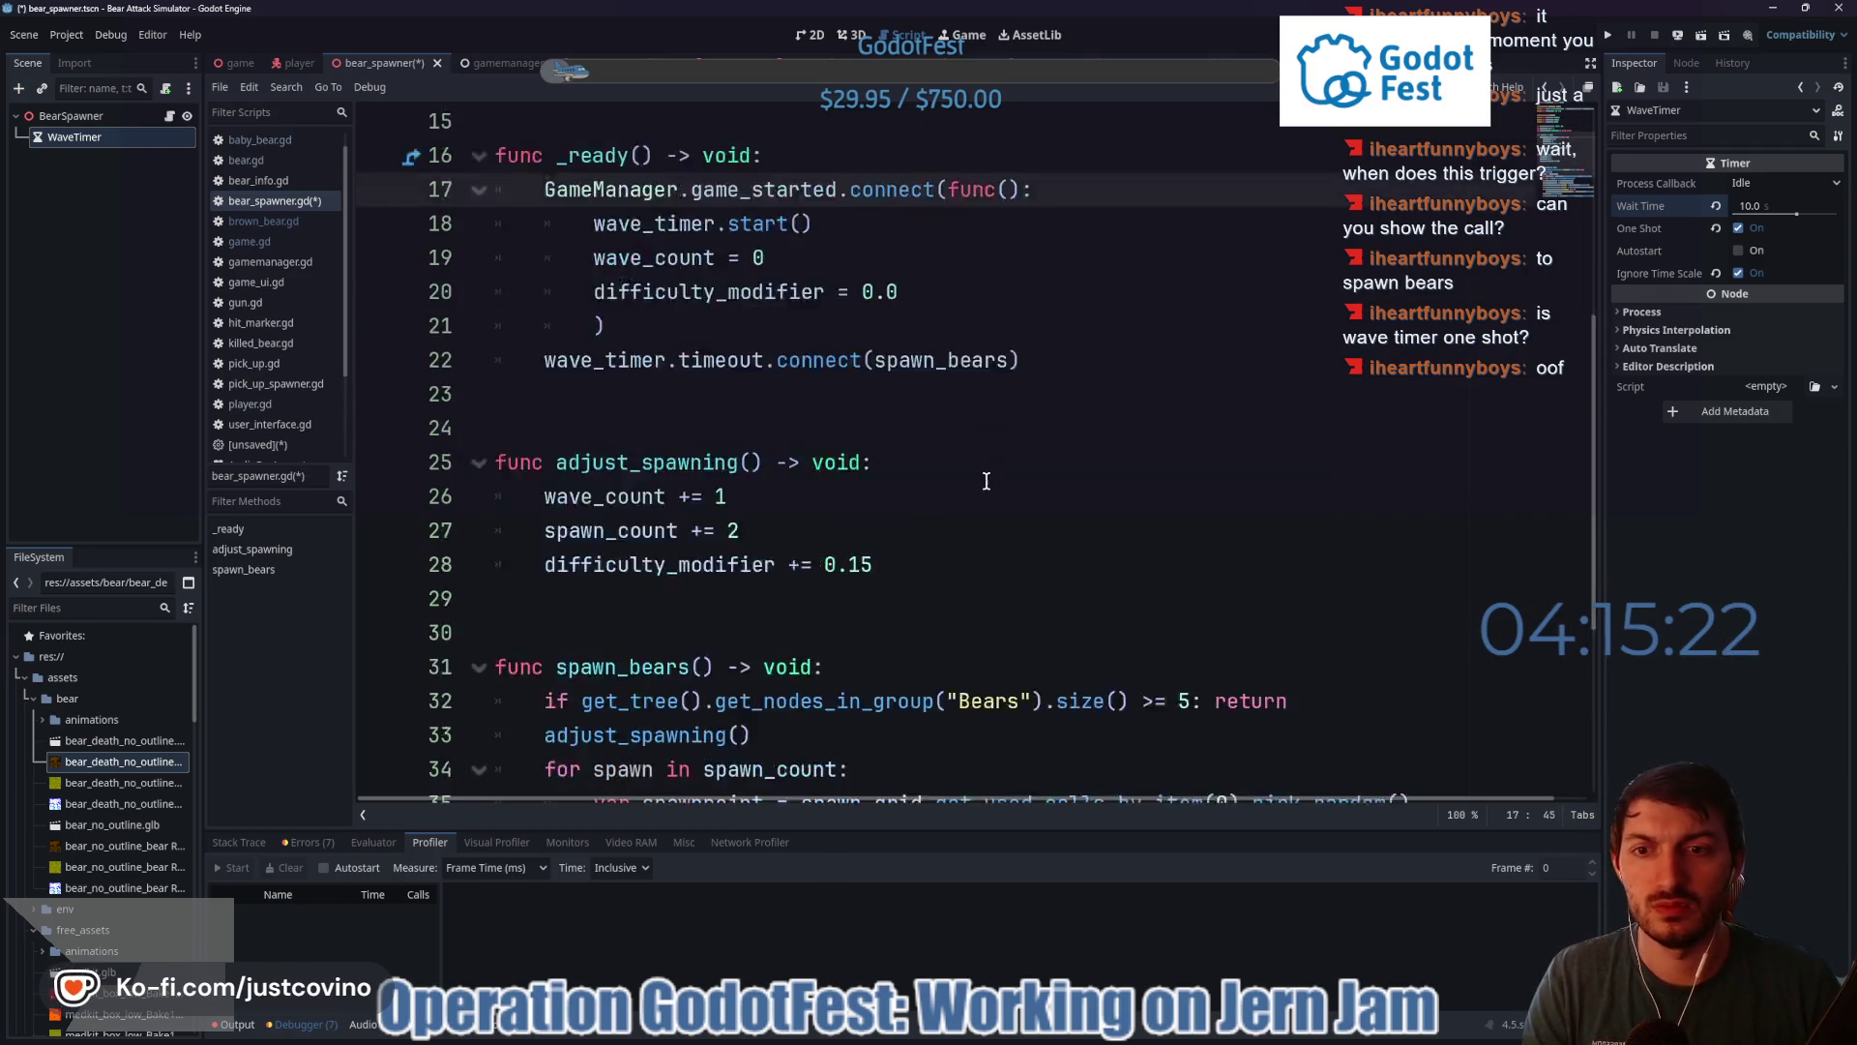
{"action": "scroll", "coordinate": [579, 484], "scroll_direction": "up", "scroll_amount": 1}
{"action": "scroll", "coordinate": [619, 485], "scroll_direction": "down", "scroll_amount": 3}
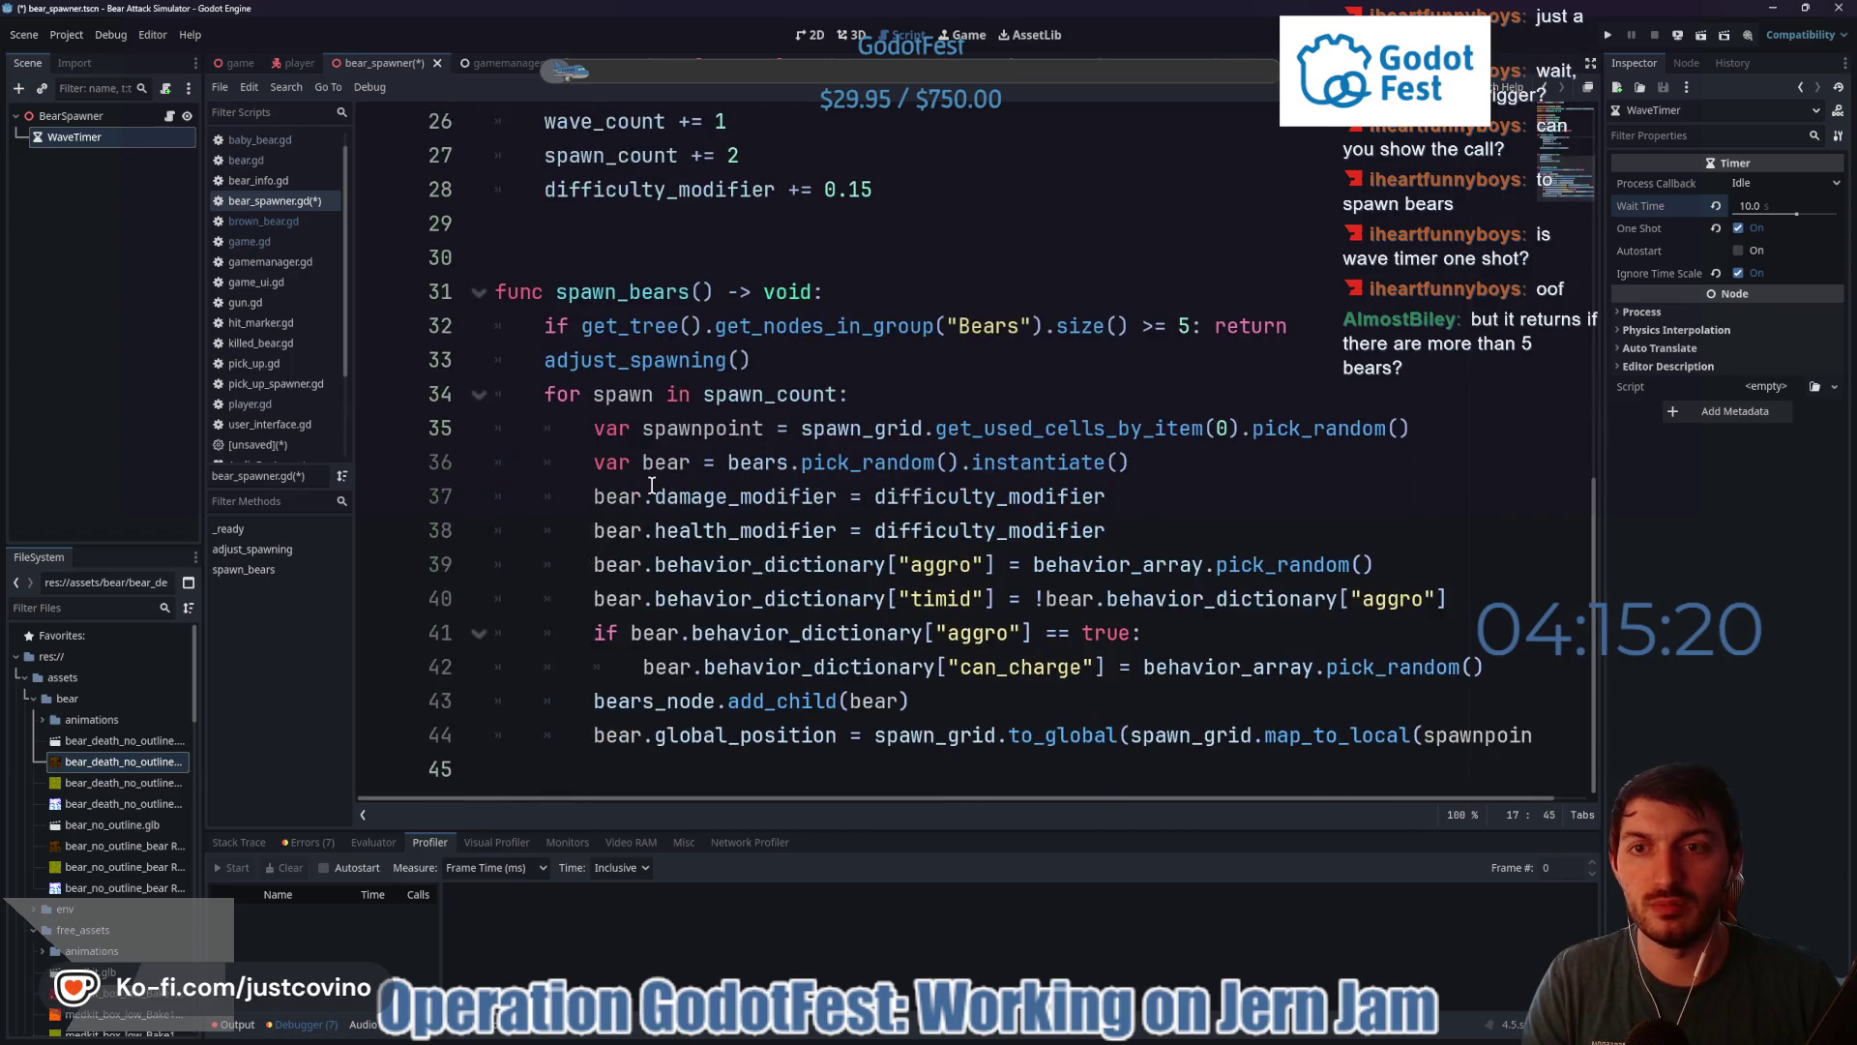
- Add 'wave_timer.start()' at the end of spawn_bears and save the script
{"action": "left_click", "coordinate": [648, 769]}
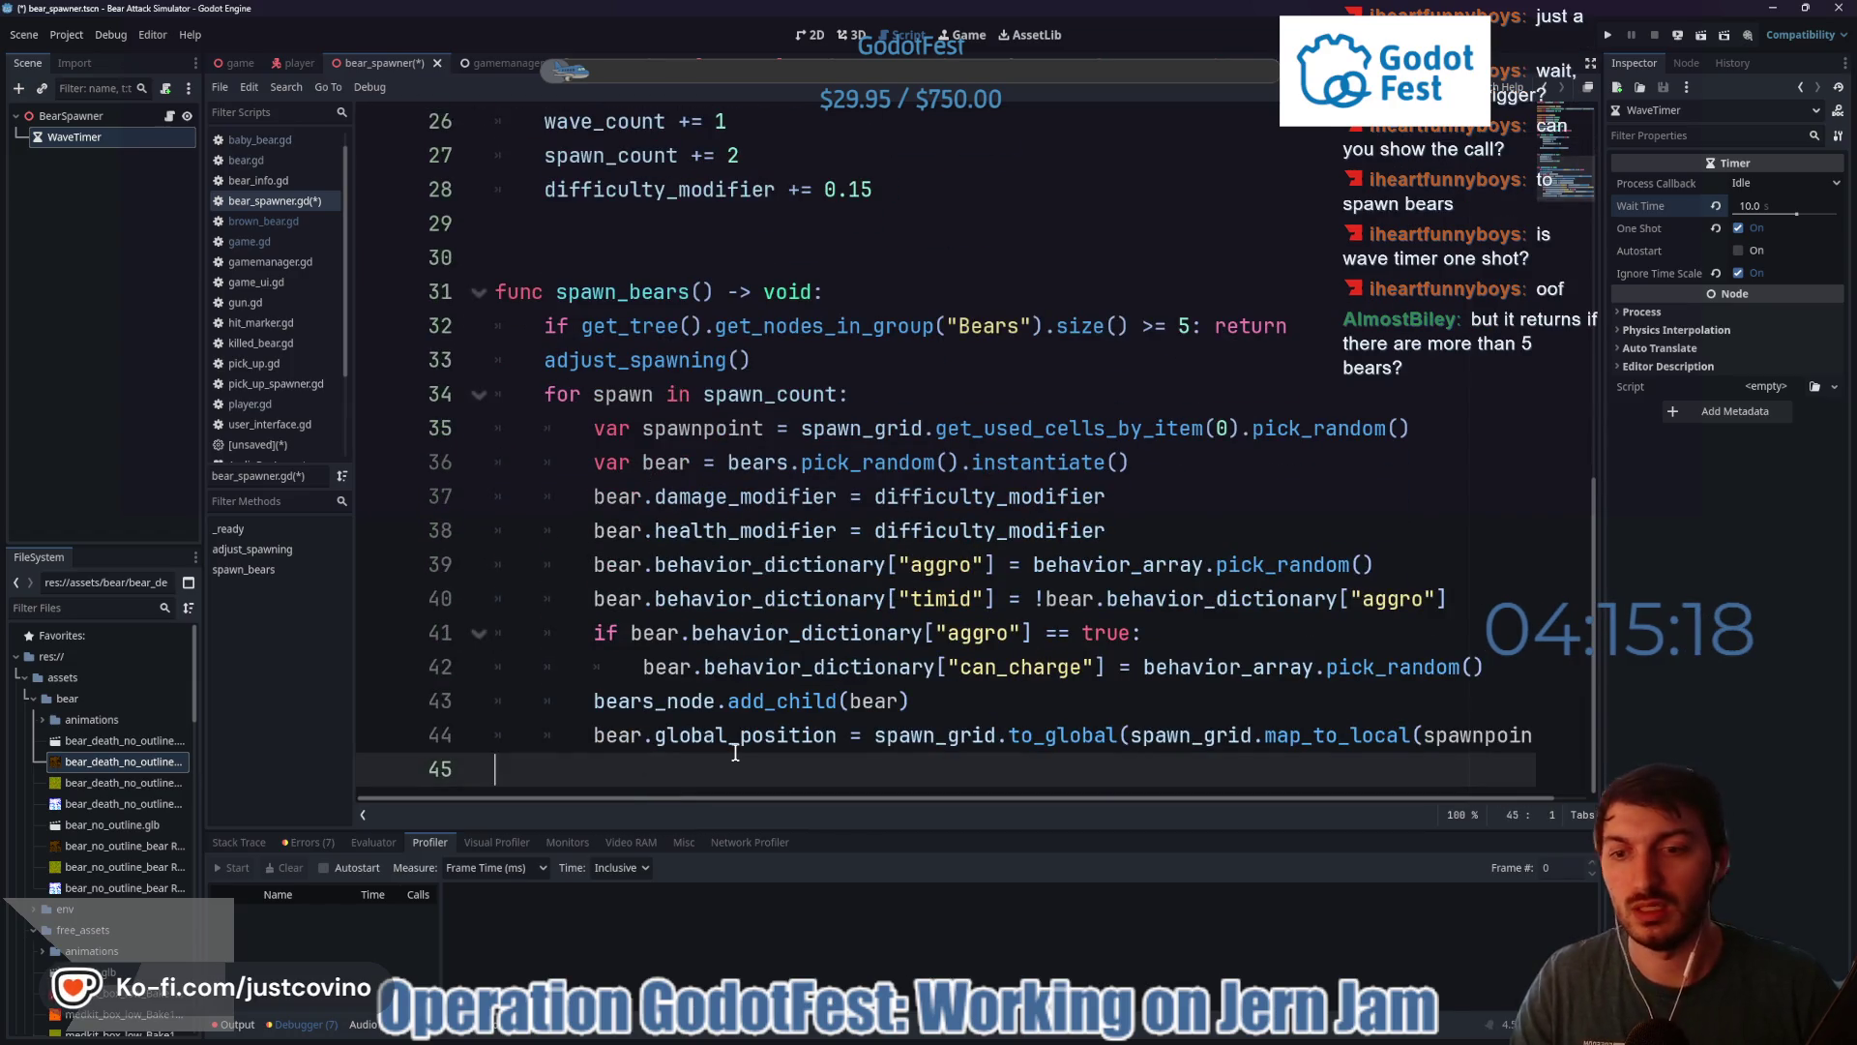
{"action": "type", "text": "wa"}
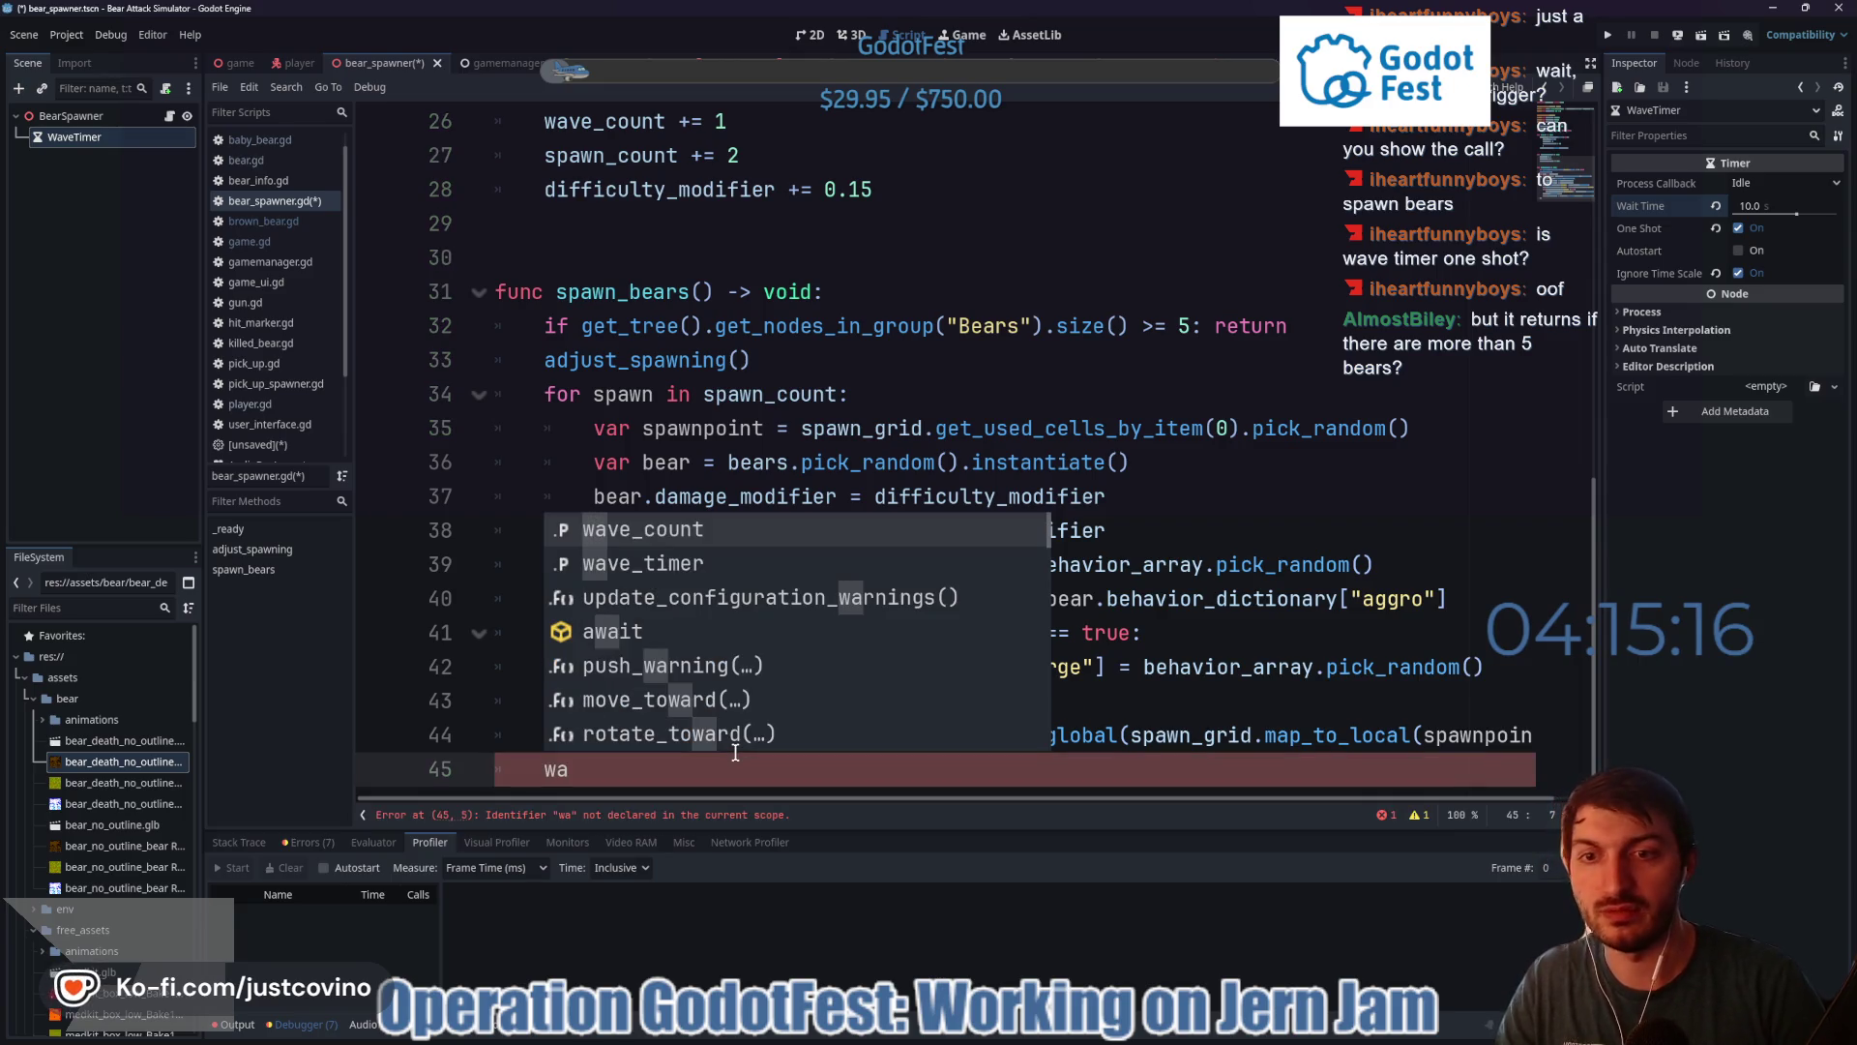
{"action": "key", "text": "Down"}
{"action": "key", "text": "Return"}
{"action": "type", "text": ".start"}
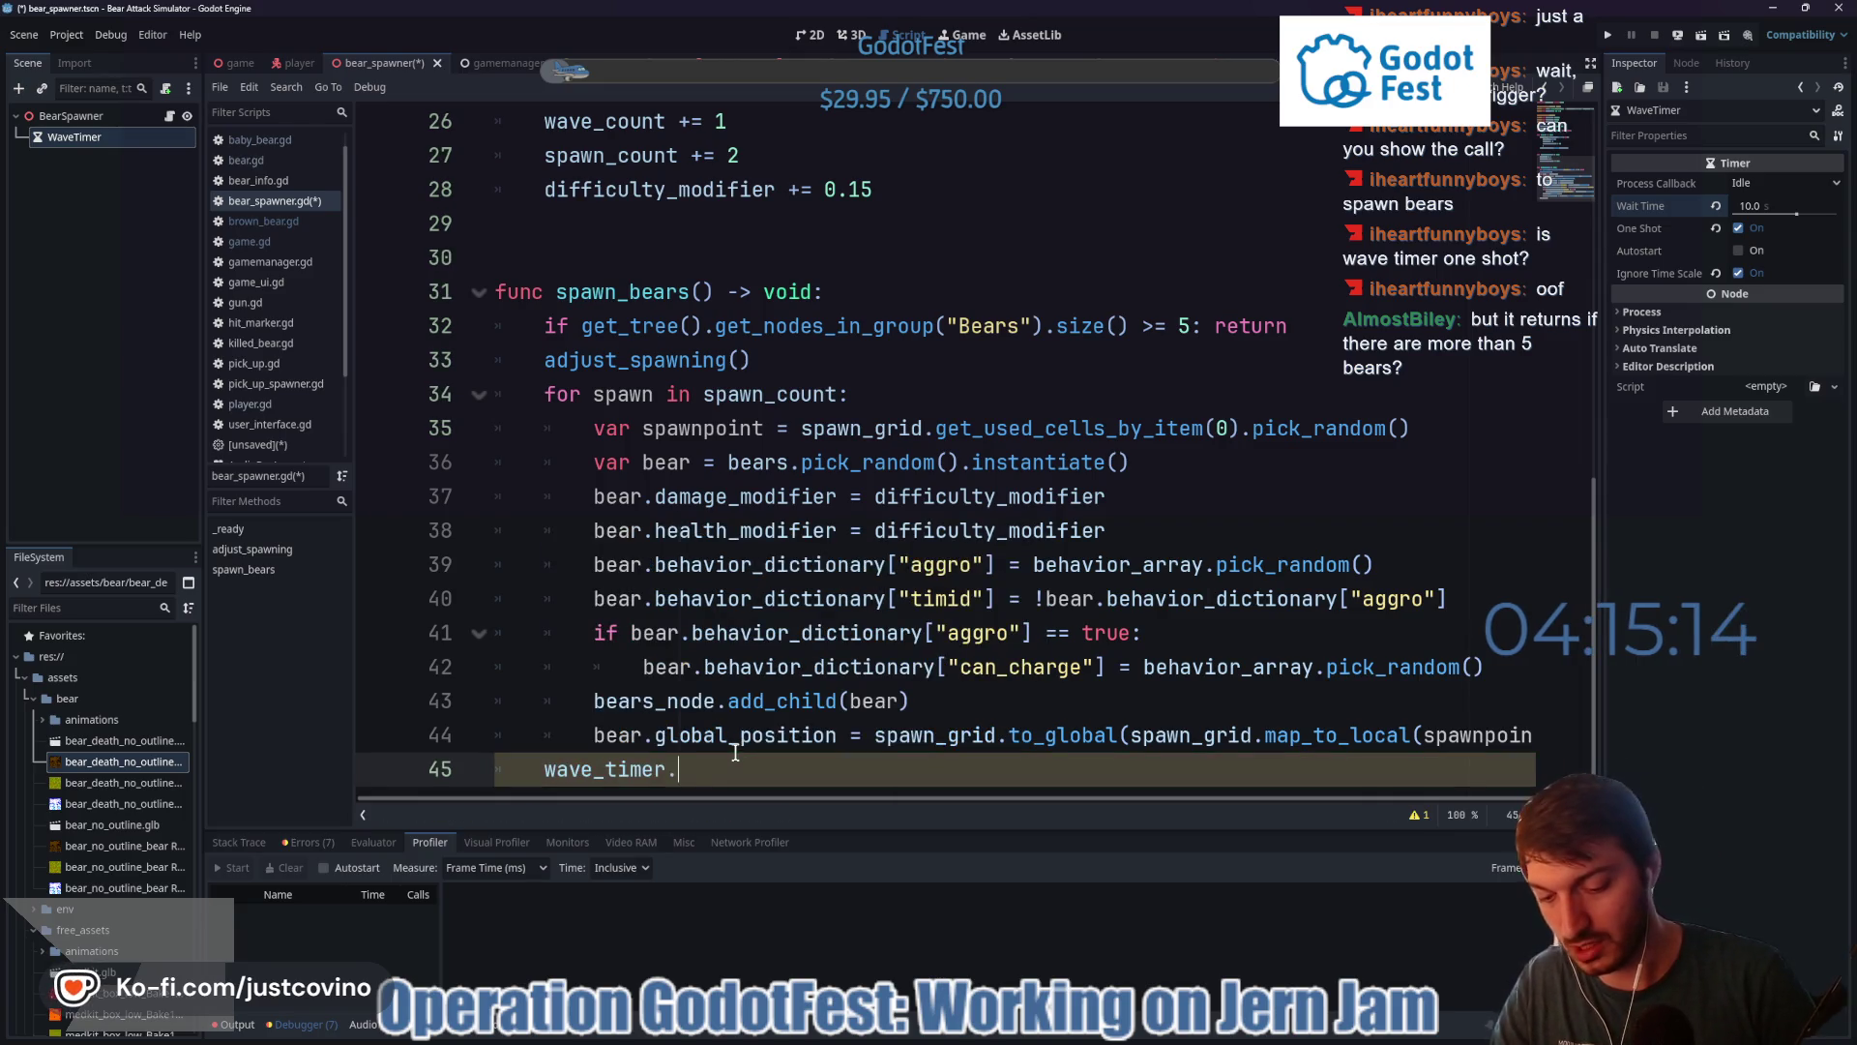
{"action": "key", "text": "Return"}
{"action": "key", "text": "ctrl+s"}
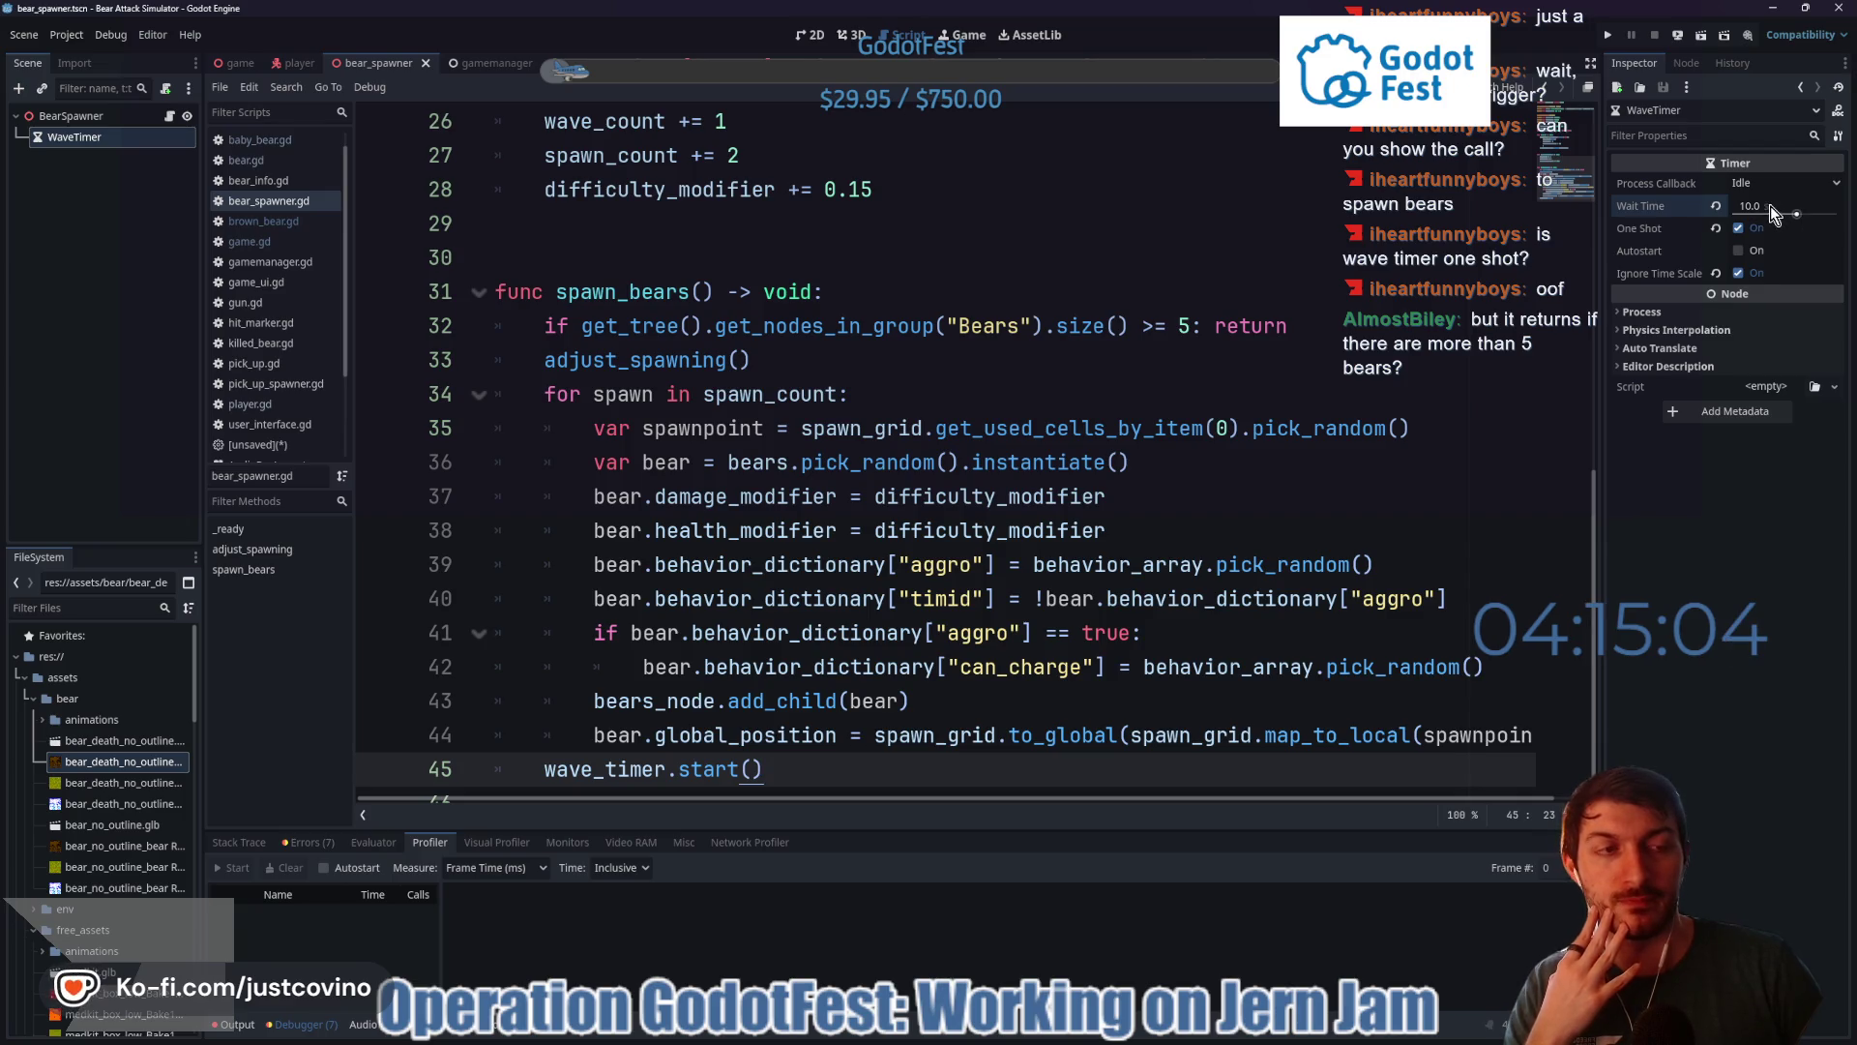
- Review the bear-count check on line 32 and run the project with F5
{"action": "left_click_drag", "start_coordinate": [1288, 326], "coordinate": [543, 315]}
{"action": "left_click", "coordinate": [1389, 329]}
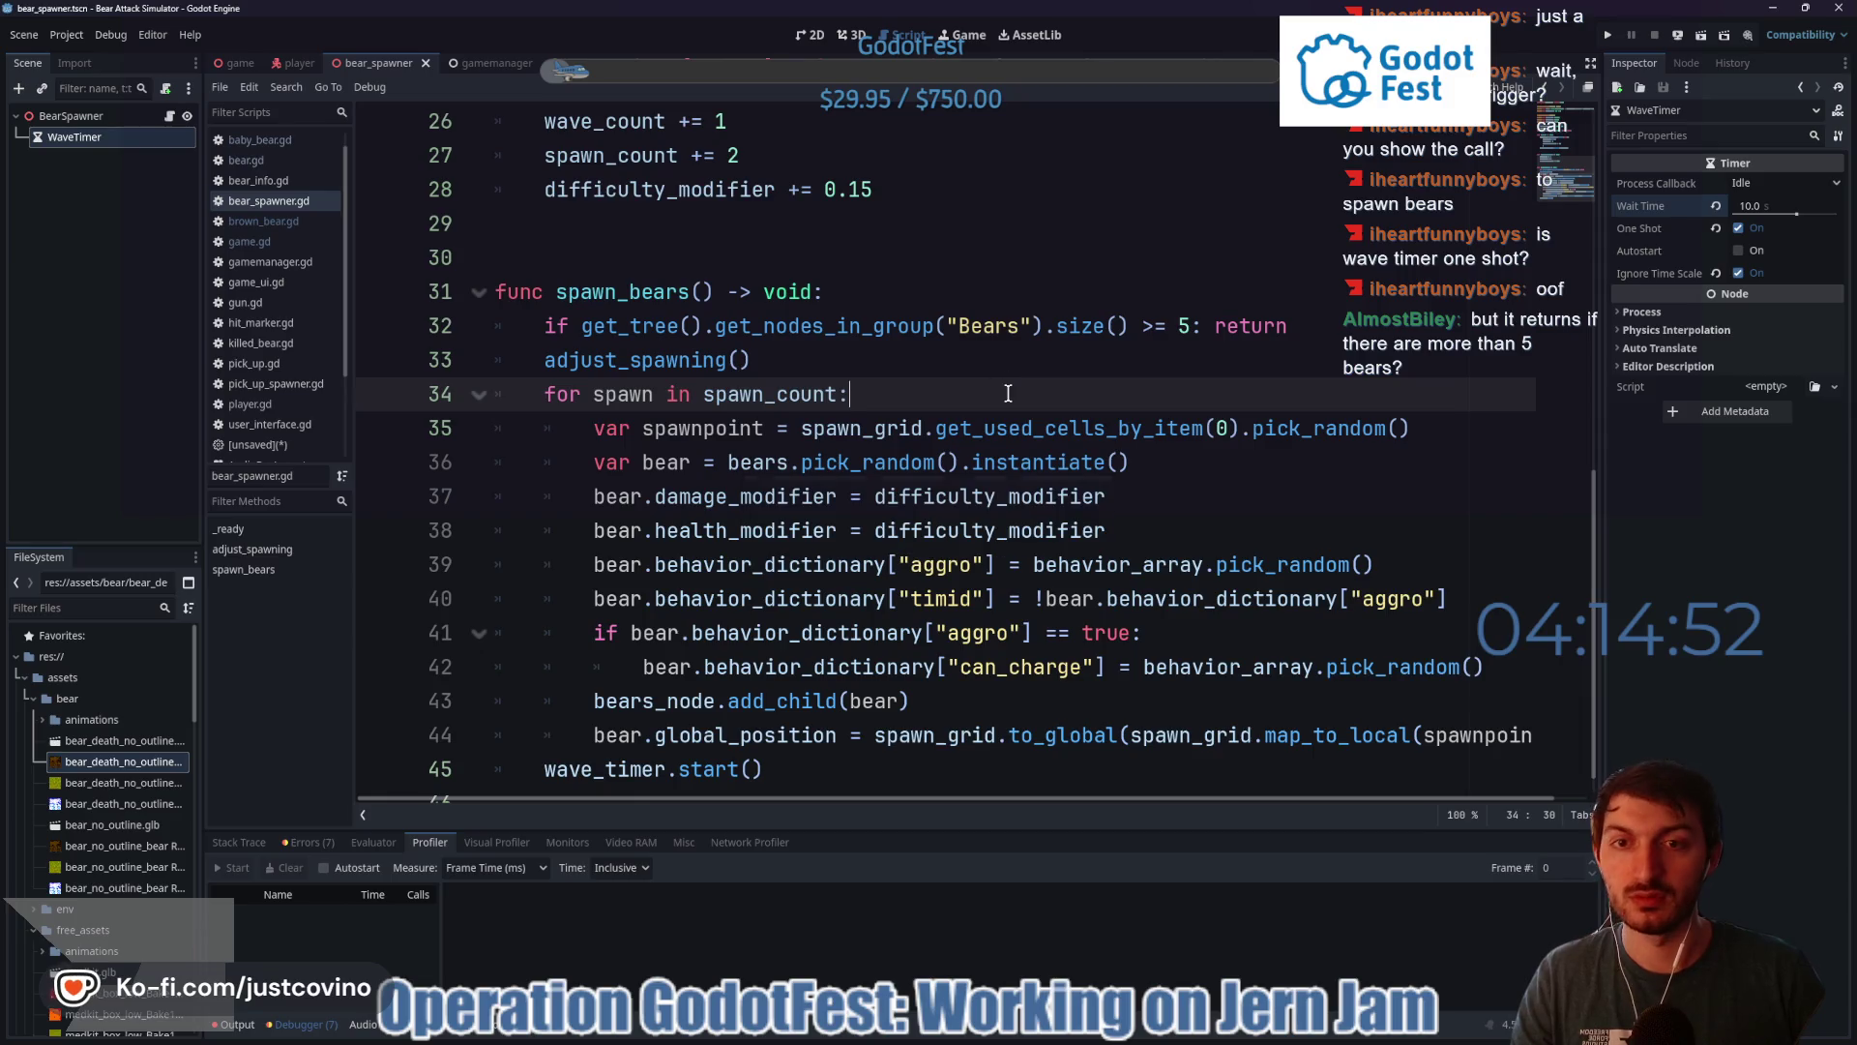
{"action": "key", "text": "F5"}
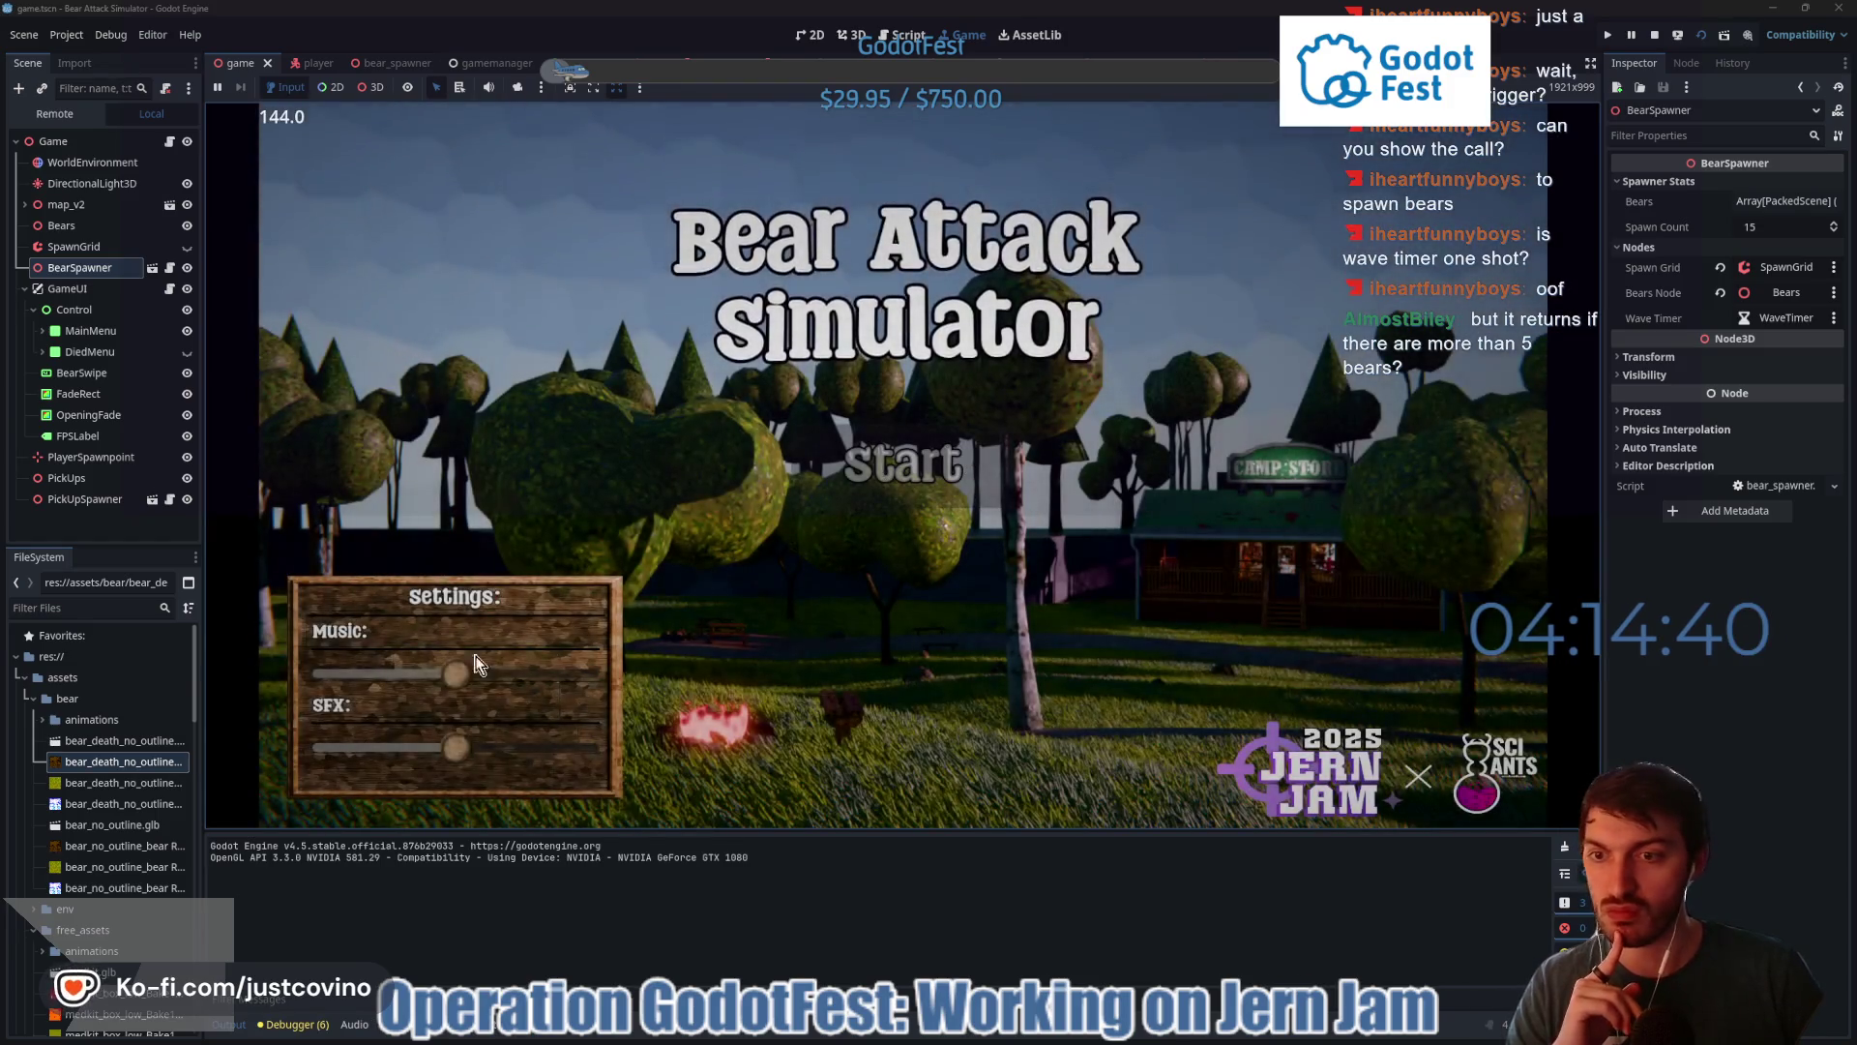
- Start a round and walk past the picnic table toward the camp store
{"action": "scroll", "coordinate": [451, 674], "scroll_direction": "down", "scroll_amount": 5}
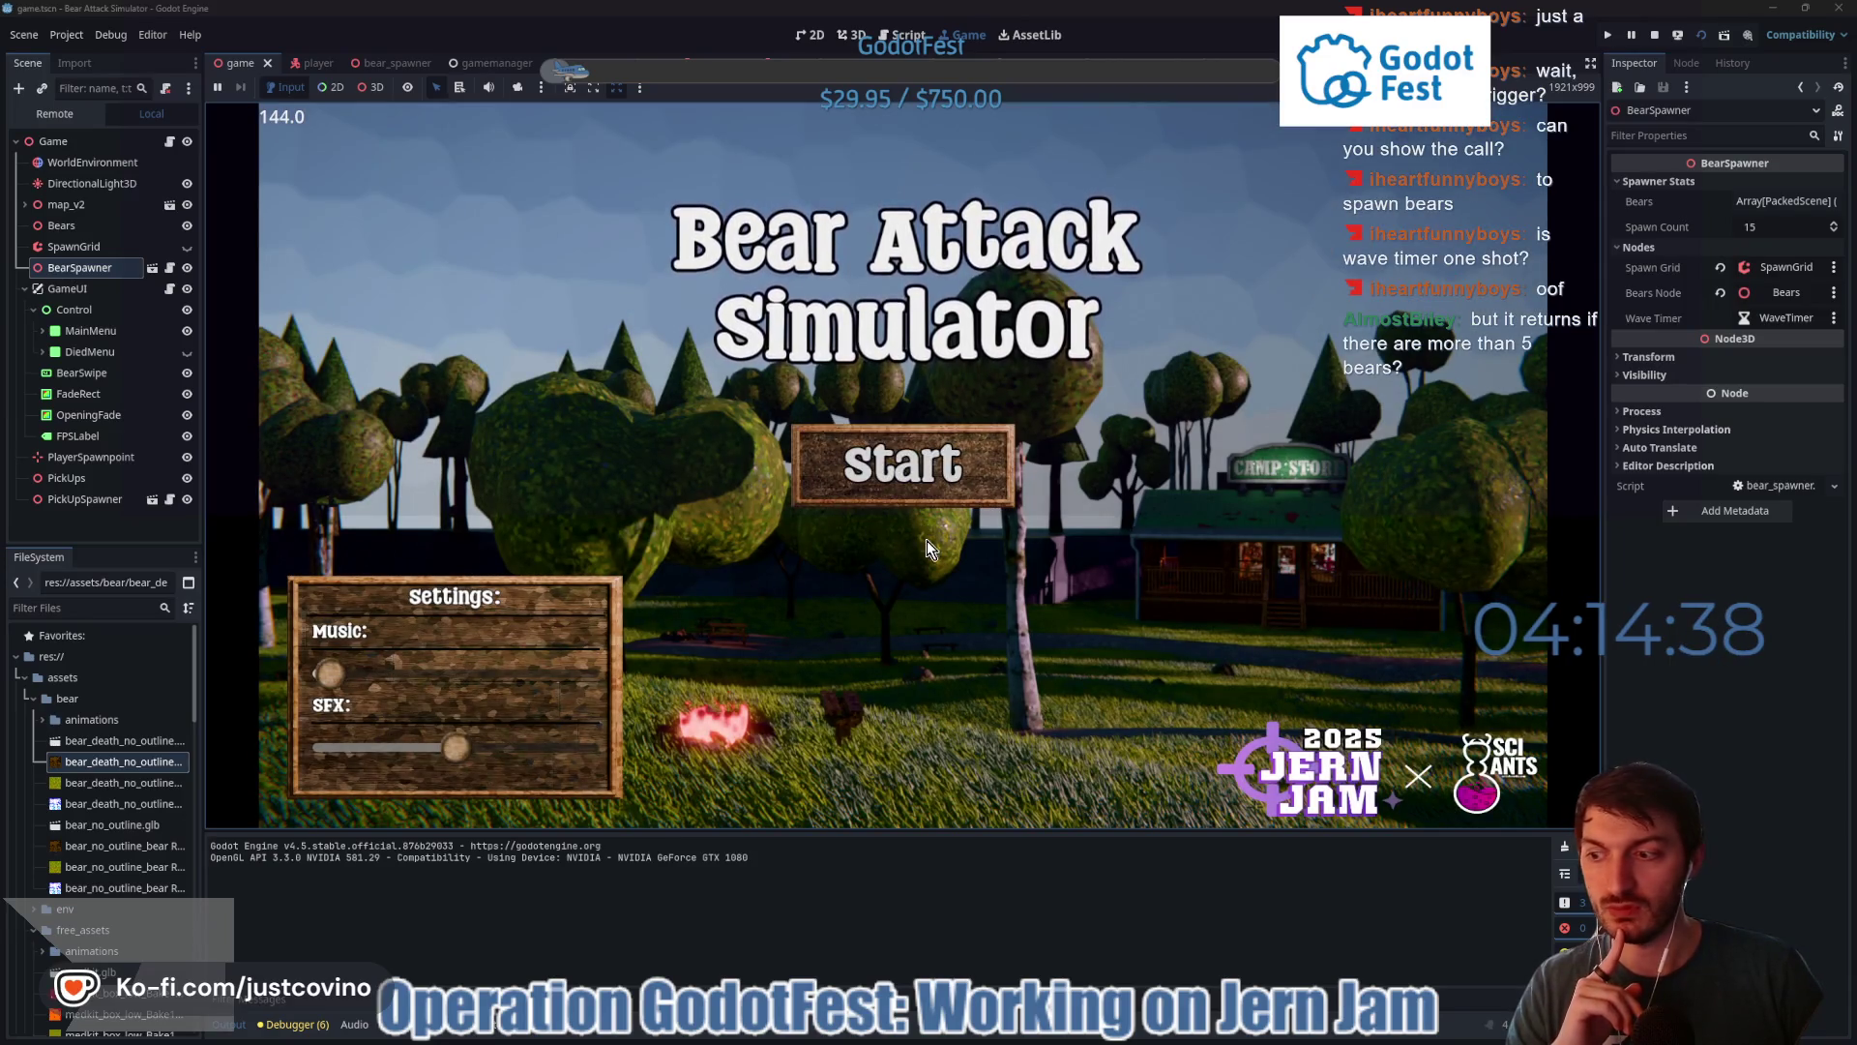
{"action": "left_click", "coordinate": [943, 454]}
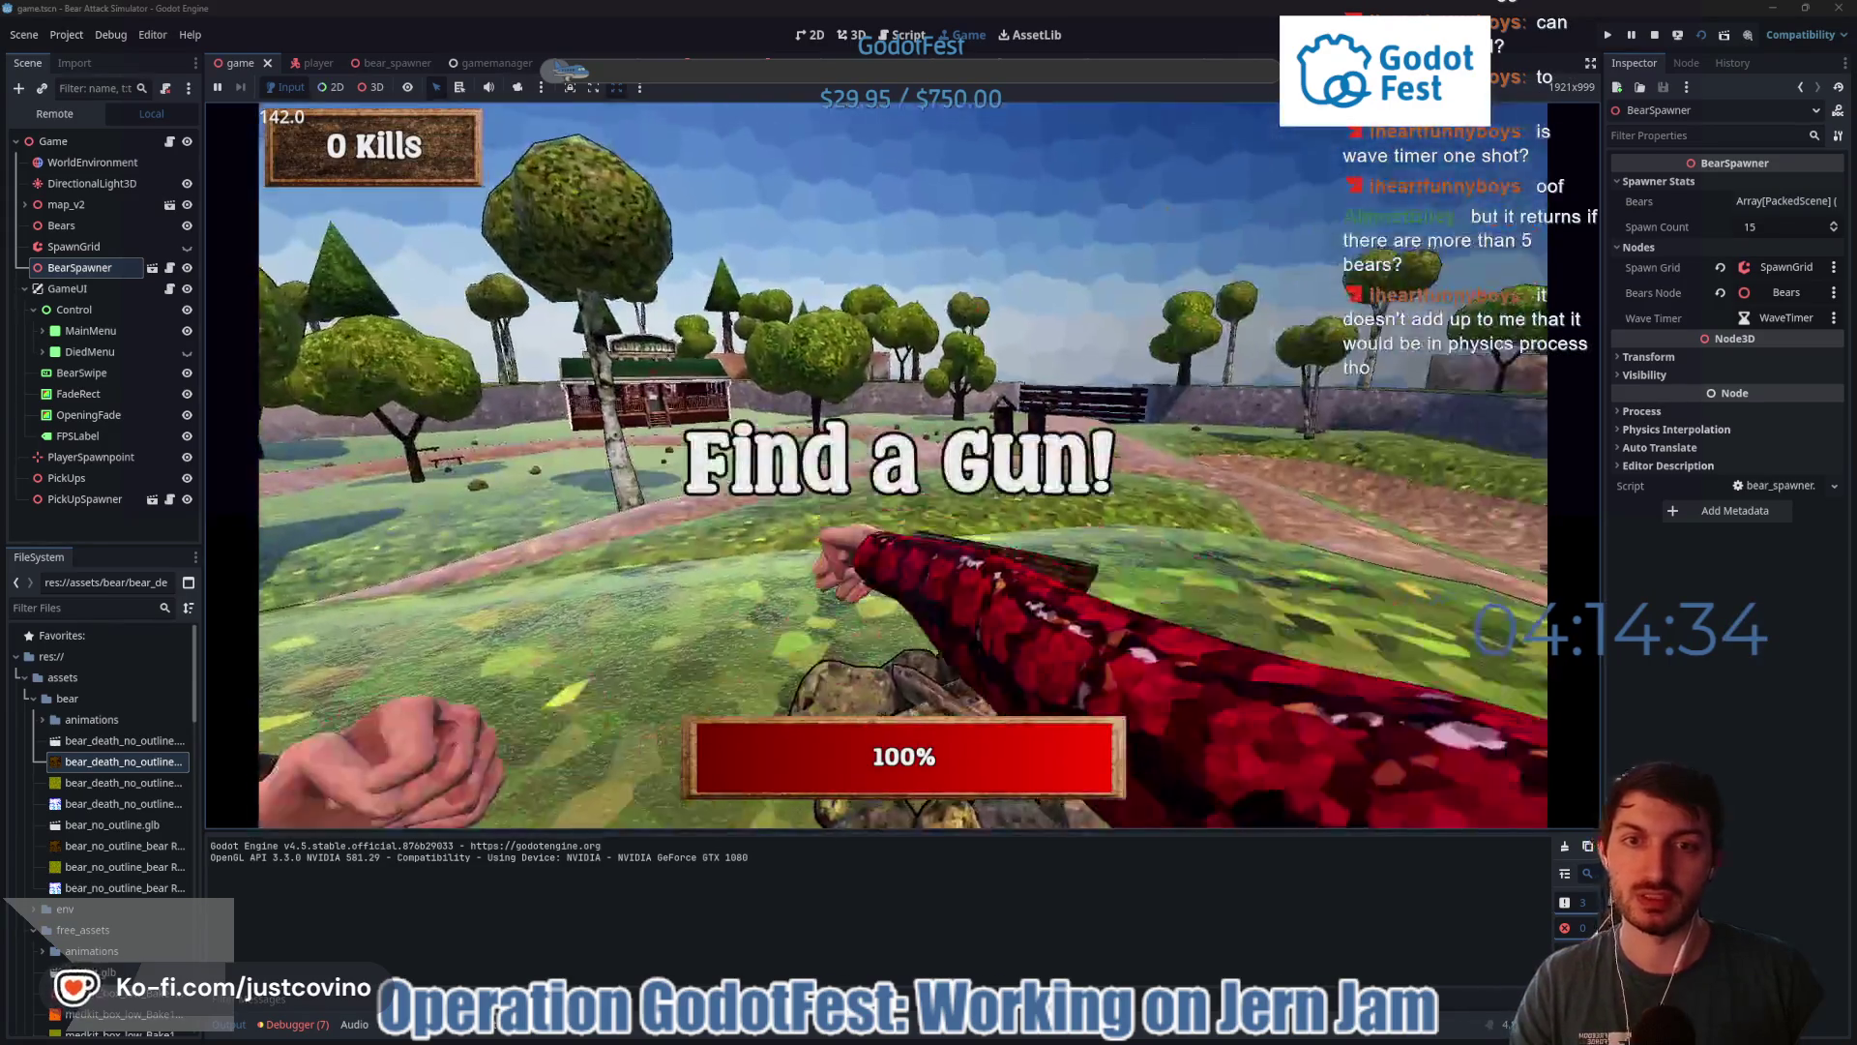
{"action": "key", "text": "w"}
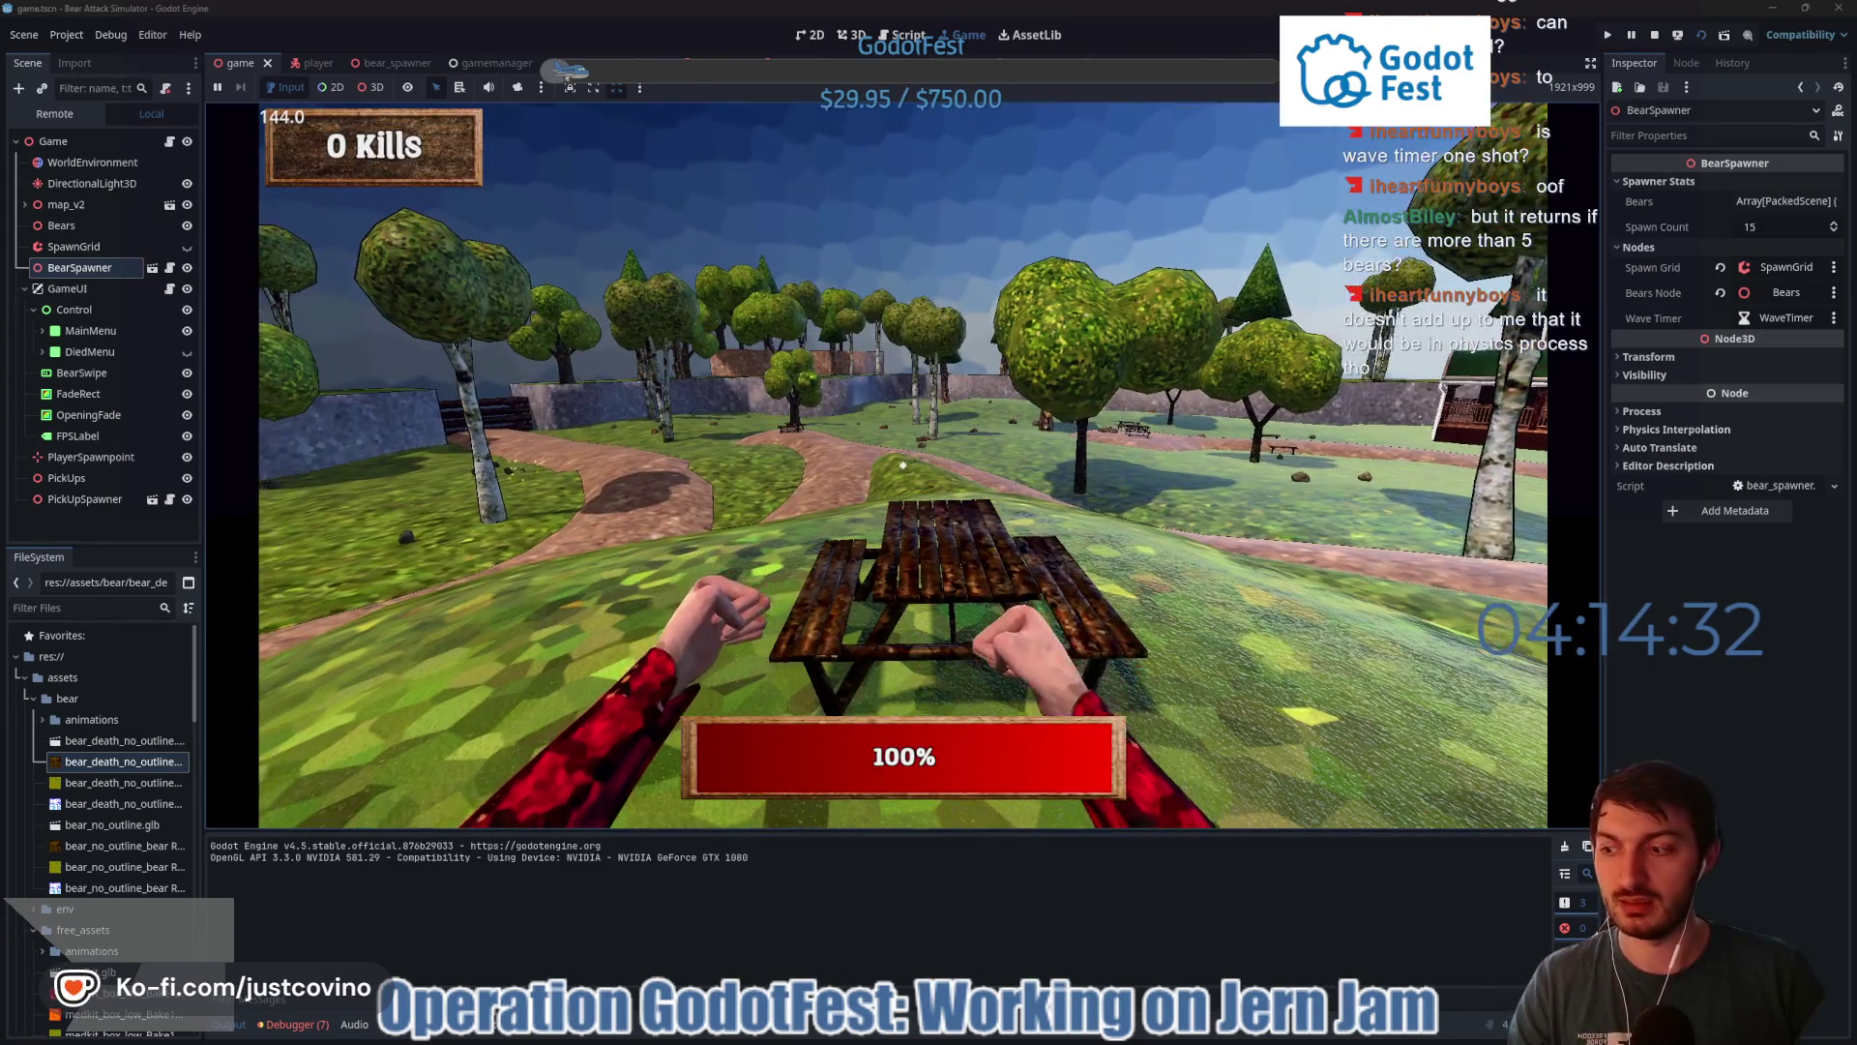
{"action": "key", "text": "w"}
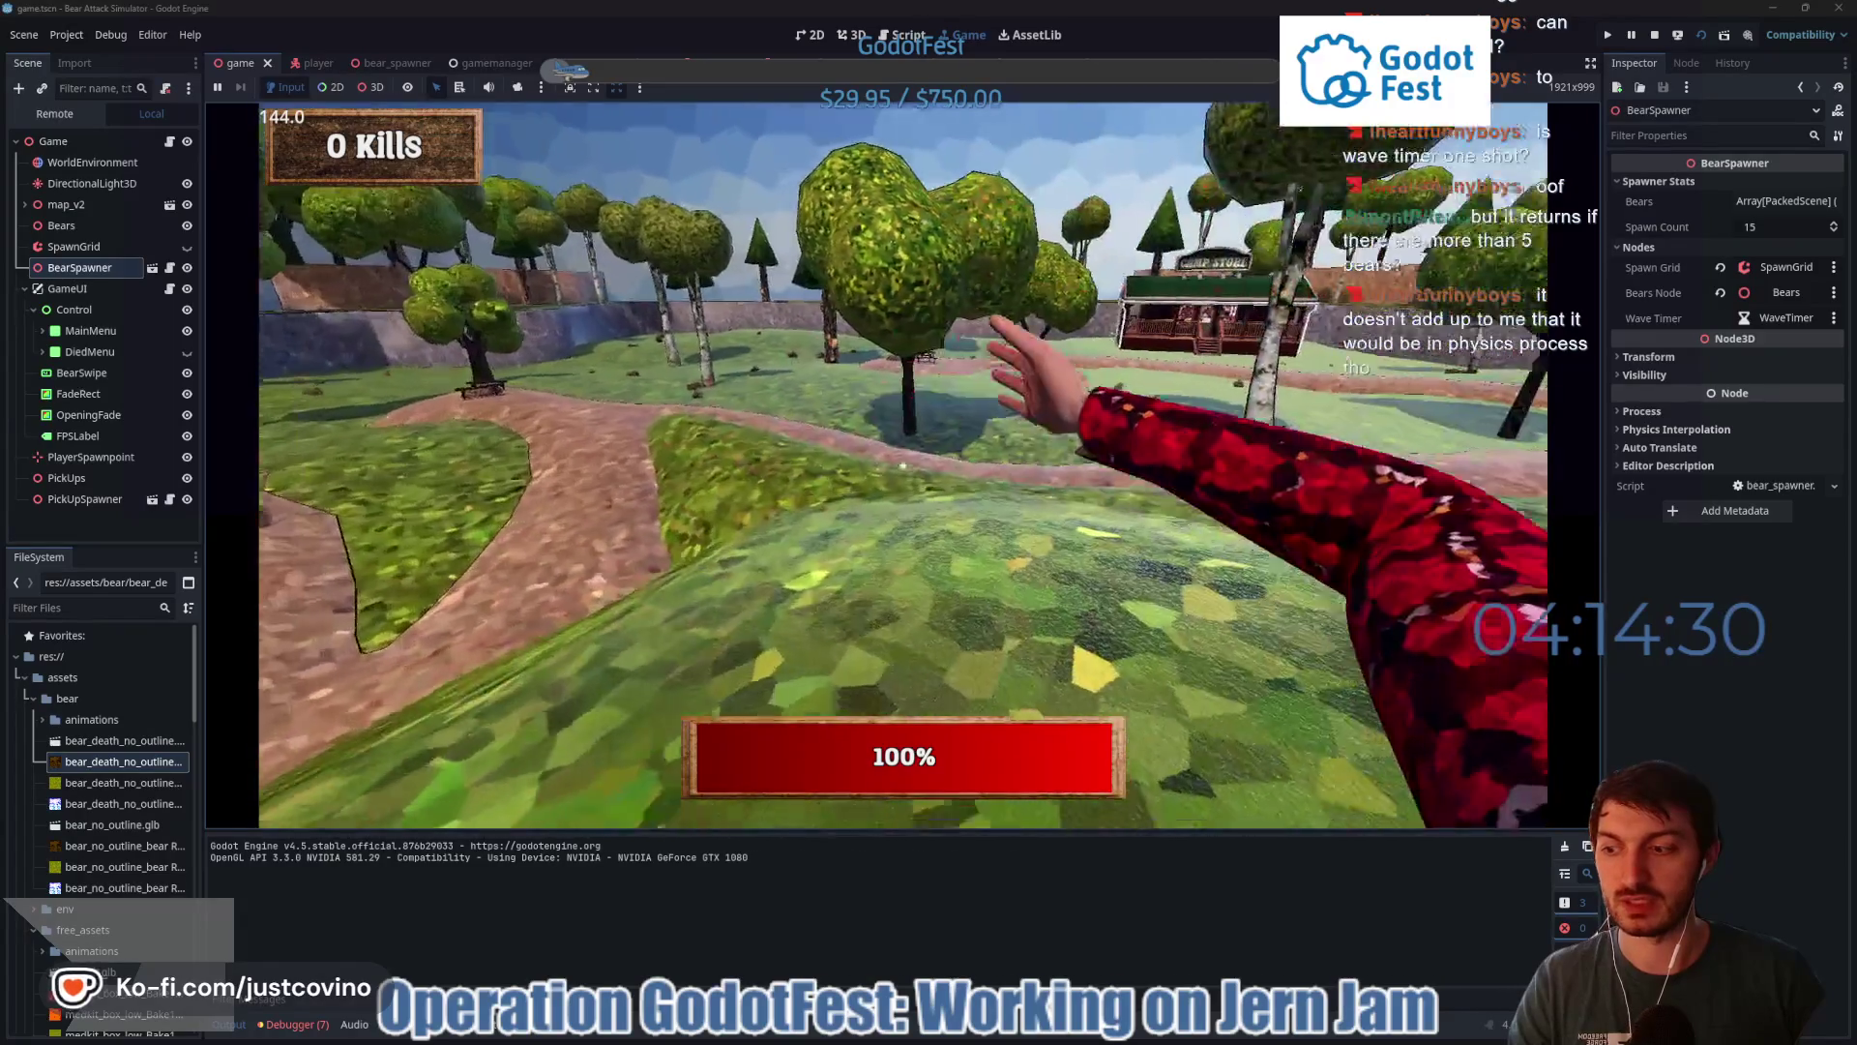
{"action": "key", "text": "w"}
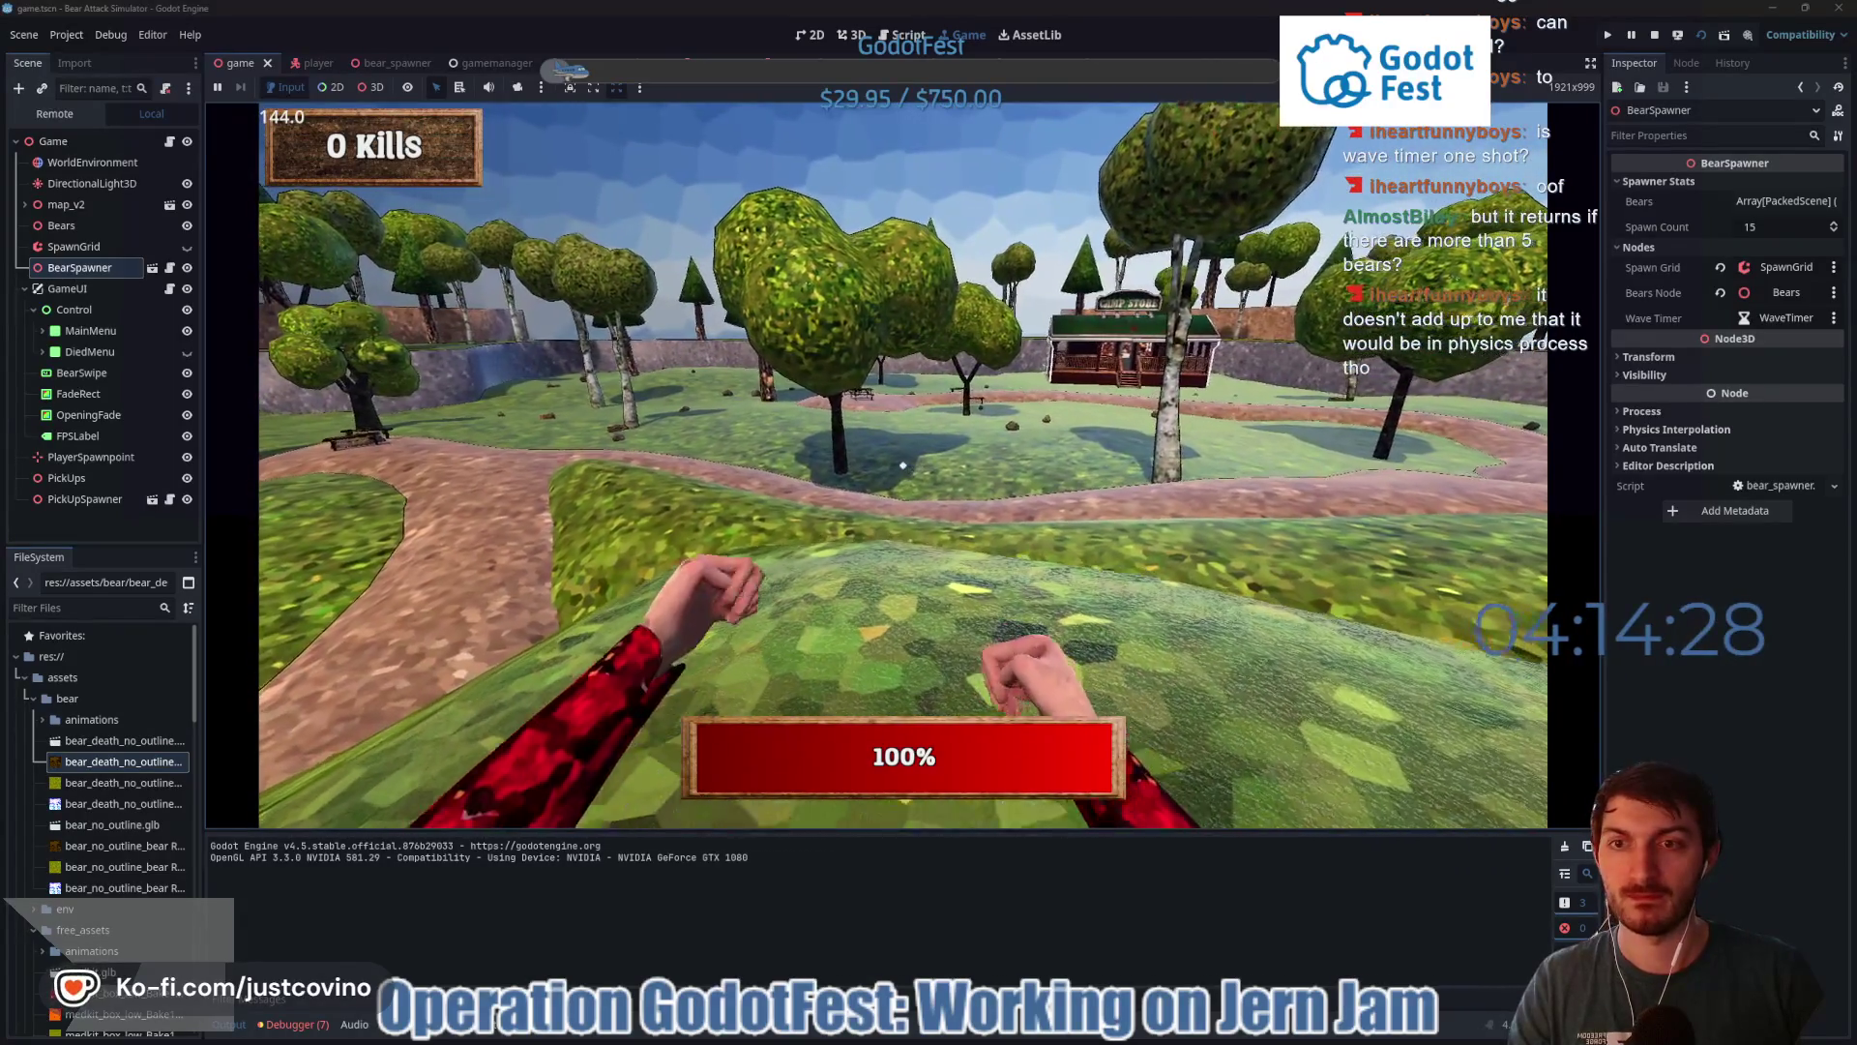
{"action": "key", "text": "w"}
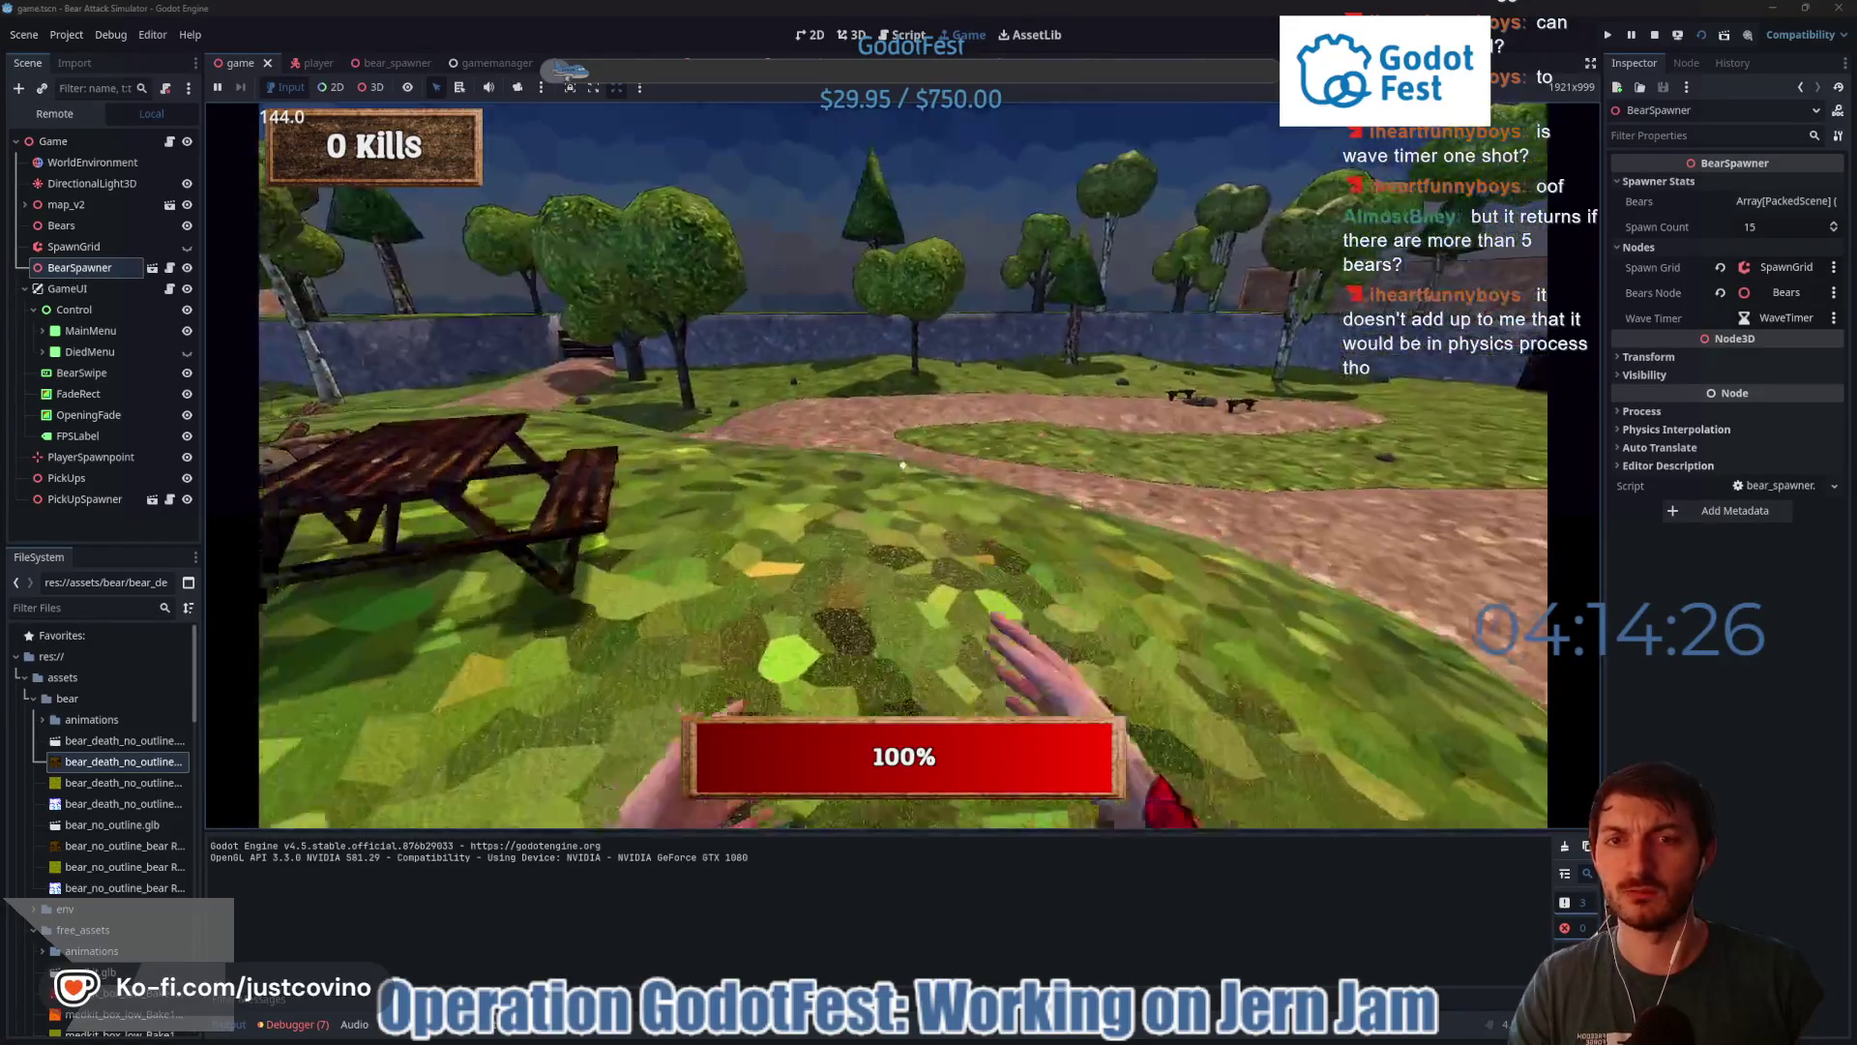
- Keep moving until the bears kill the player, return to the menu, and stop the game
{"action": "key", "text": "w"}
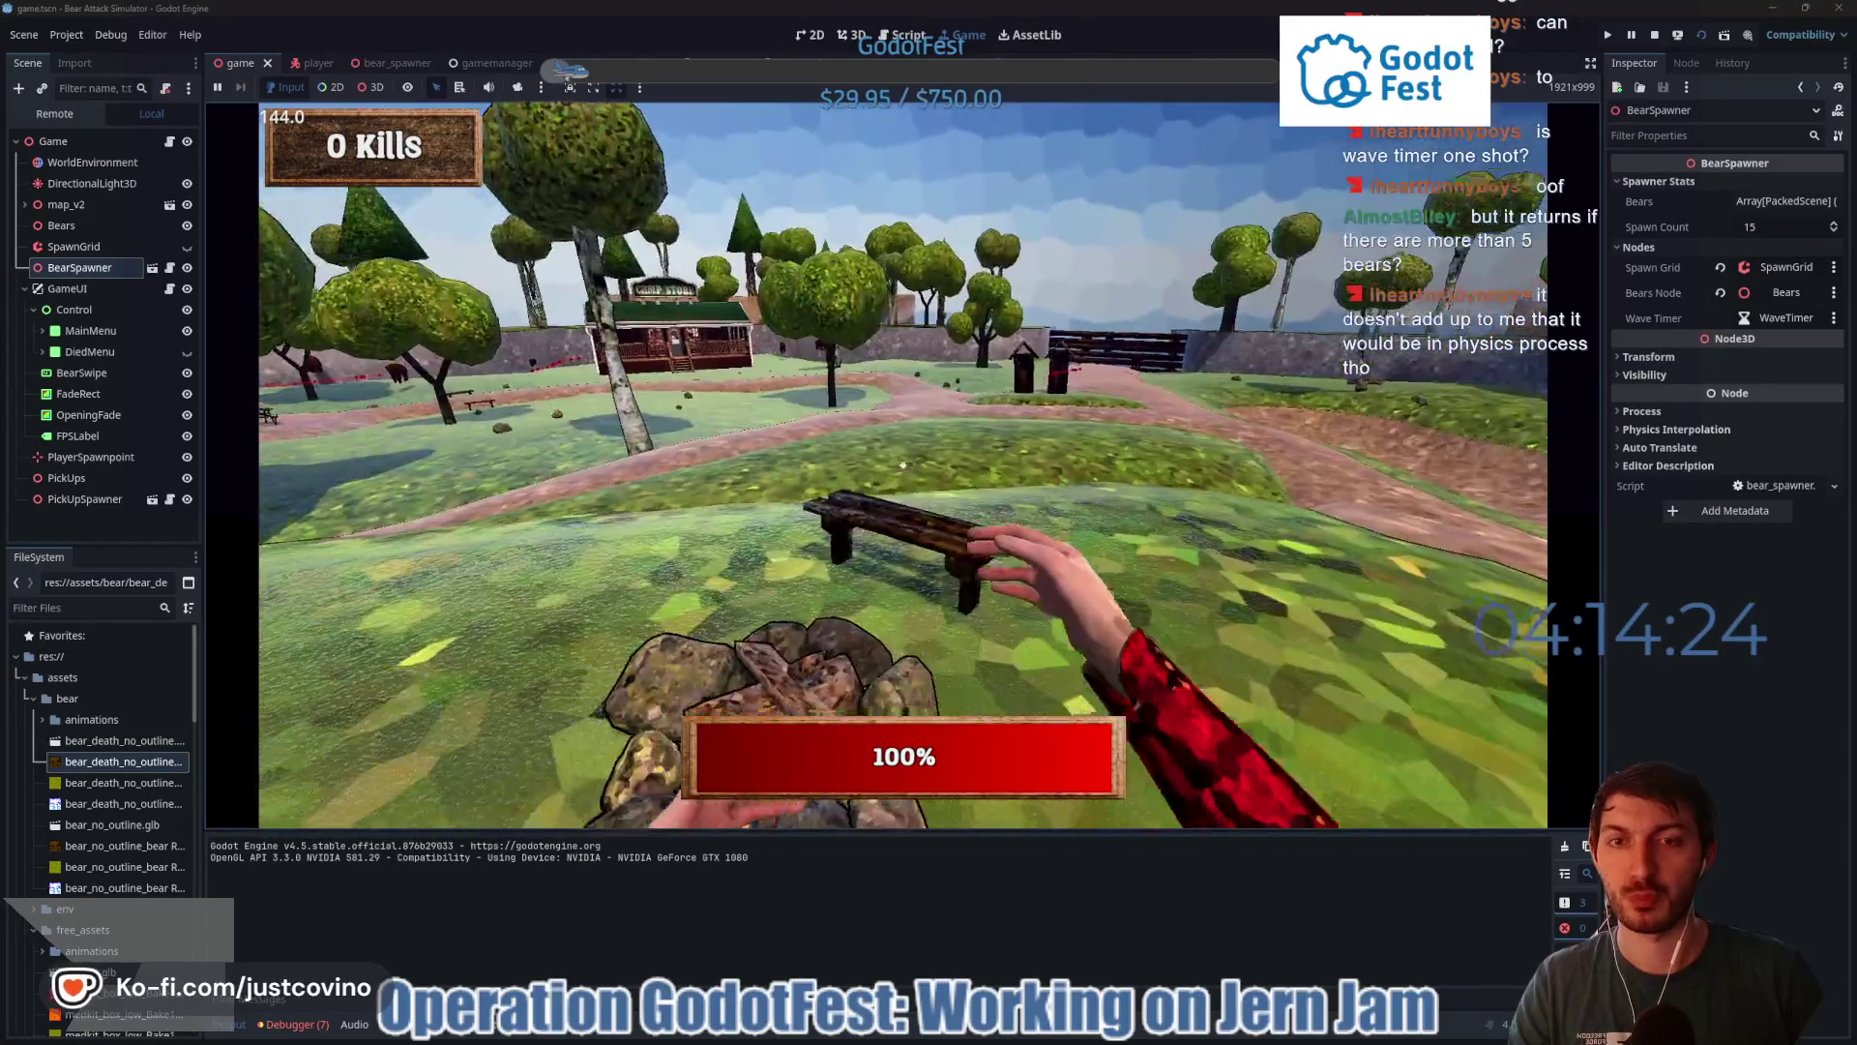
{"action": "key", "text": "w"}
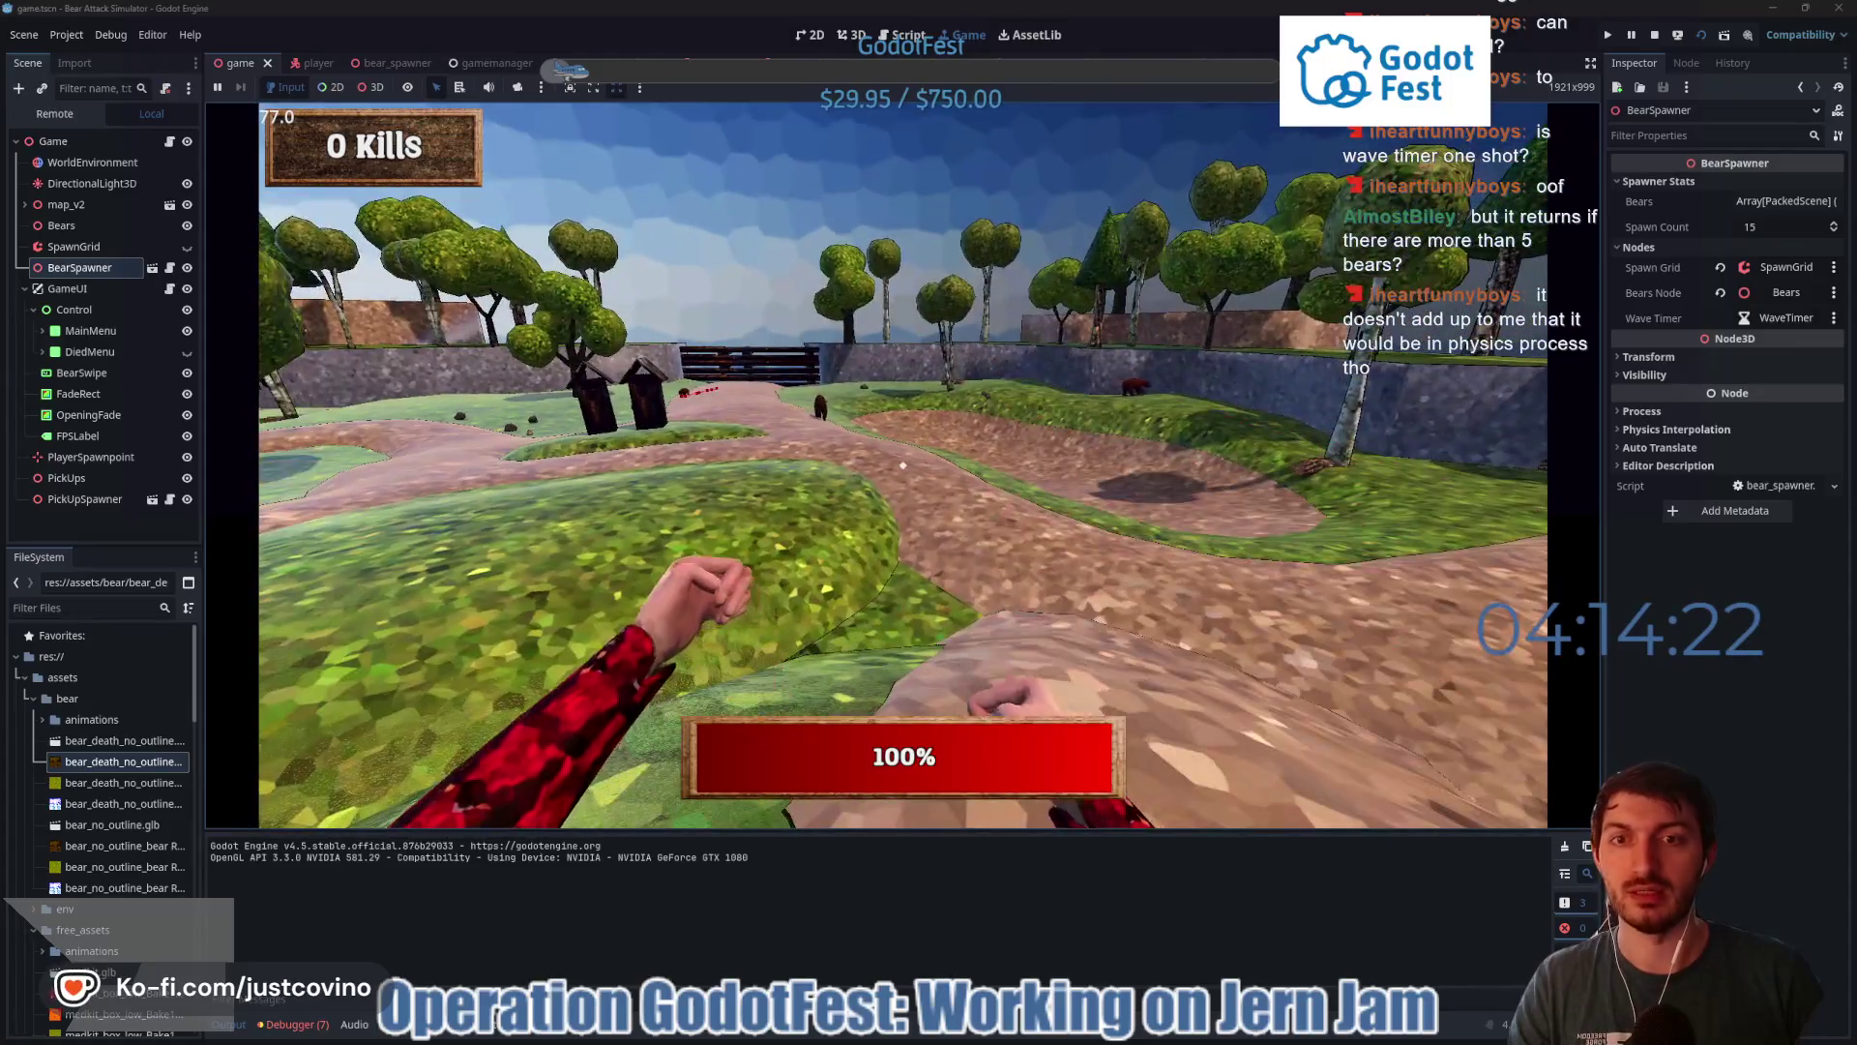
{"action": "key", "text": "w"}
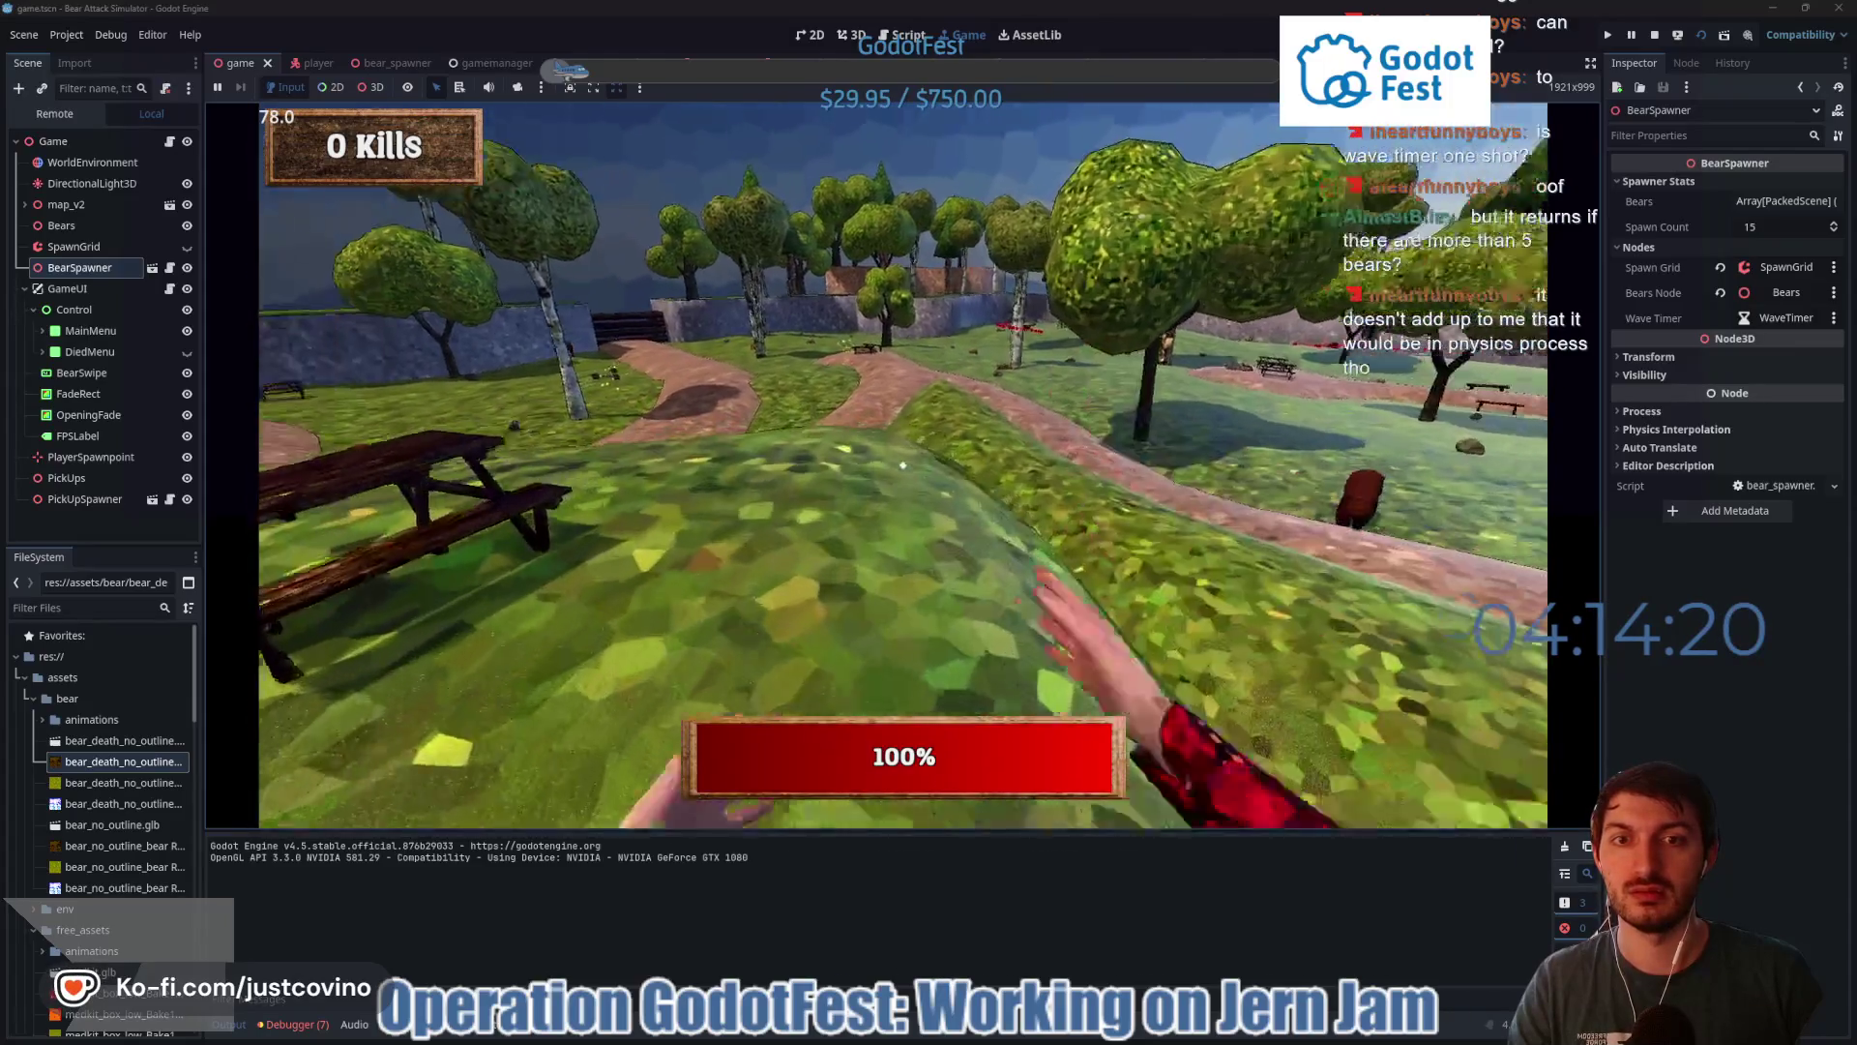
{"action": "key", "text": "w"}
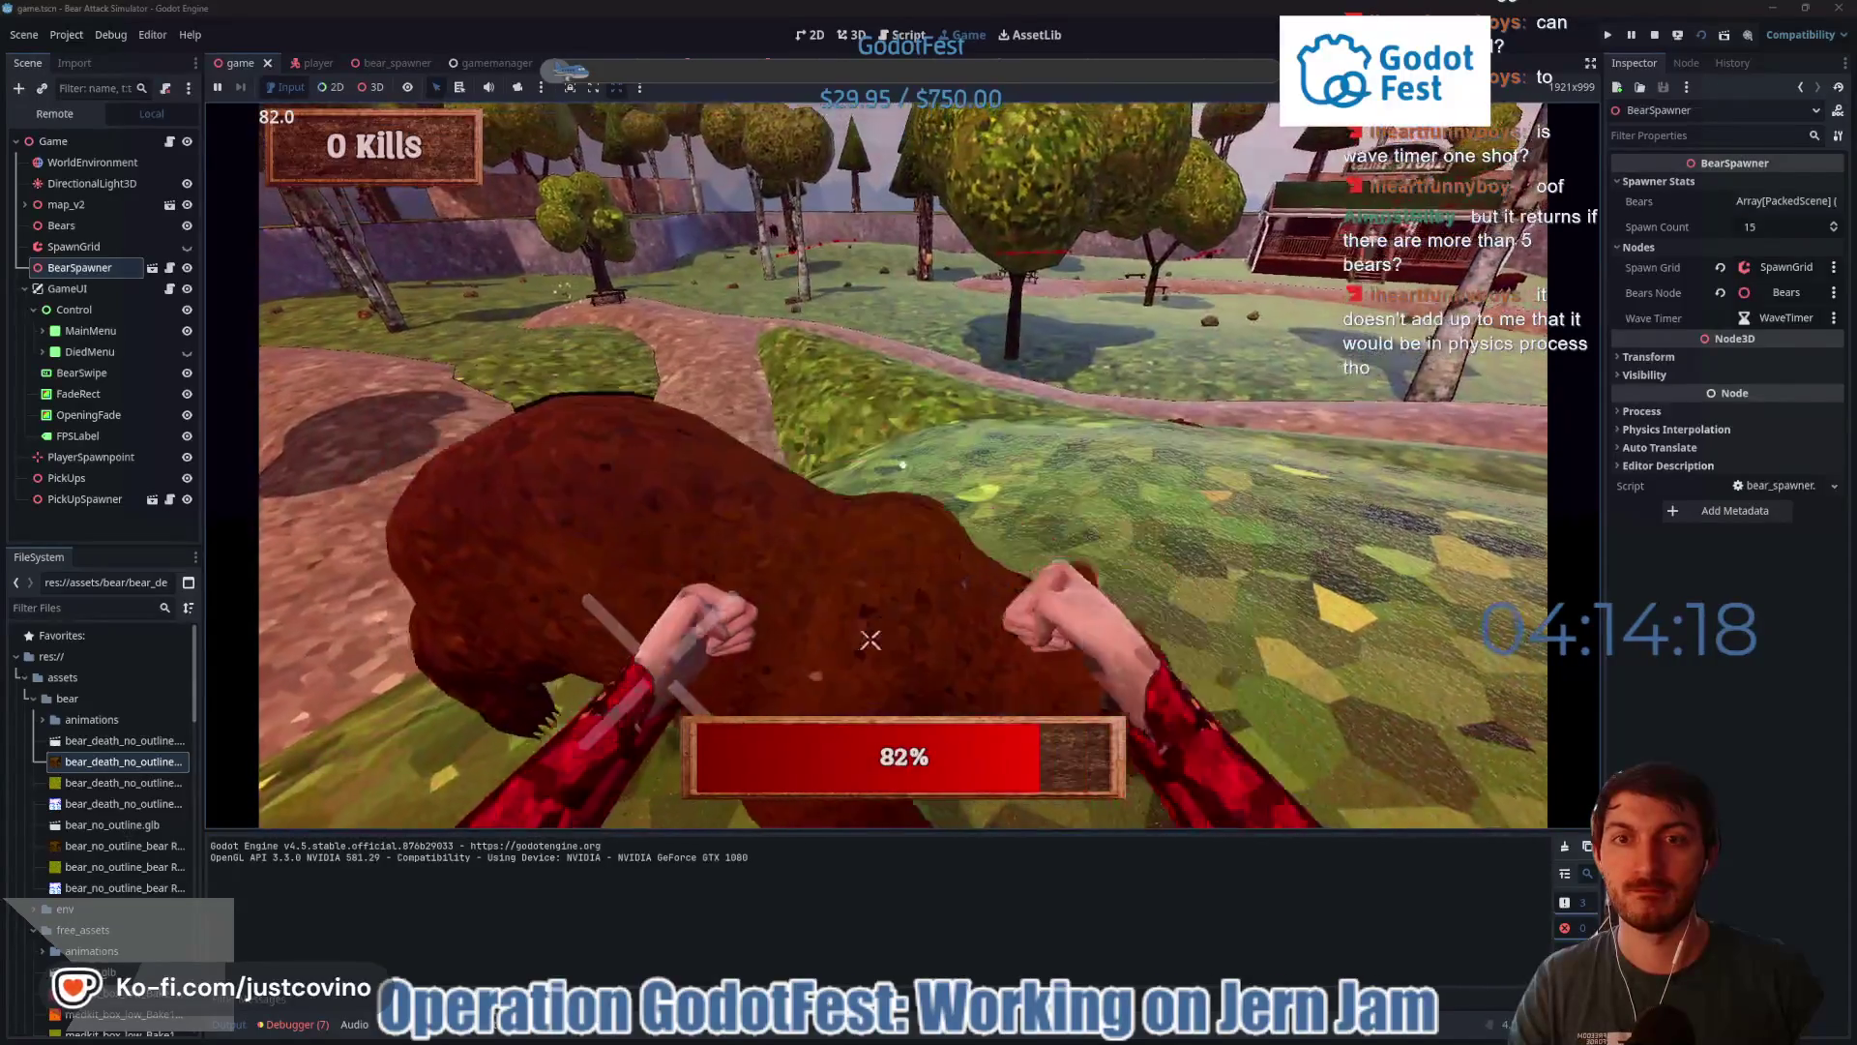
{"action": "key", "text": "w"}
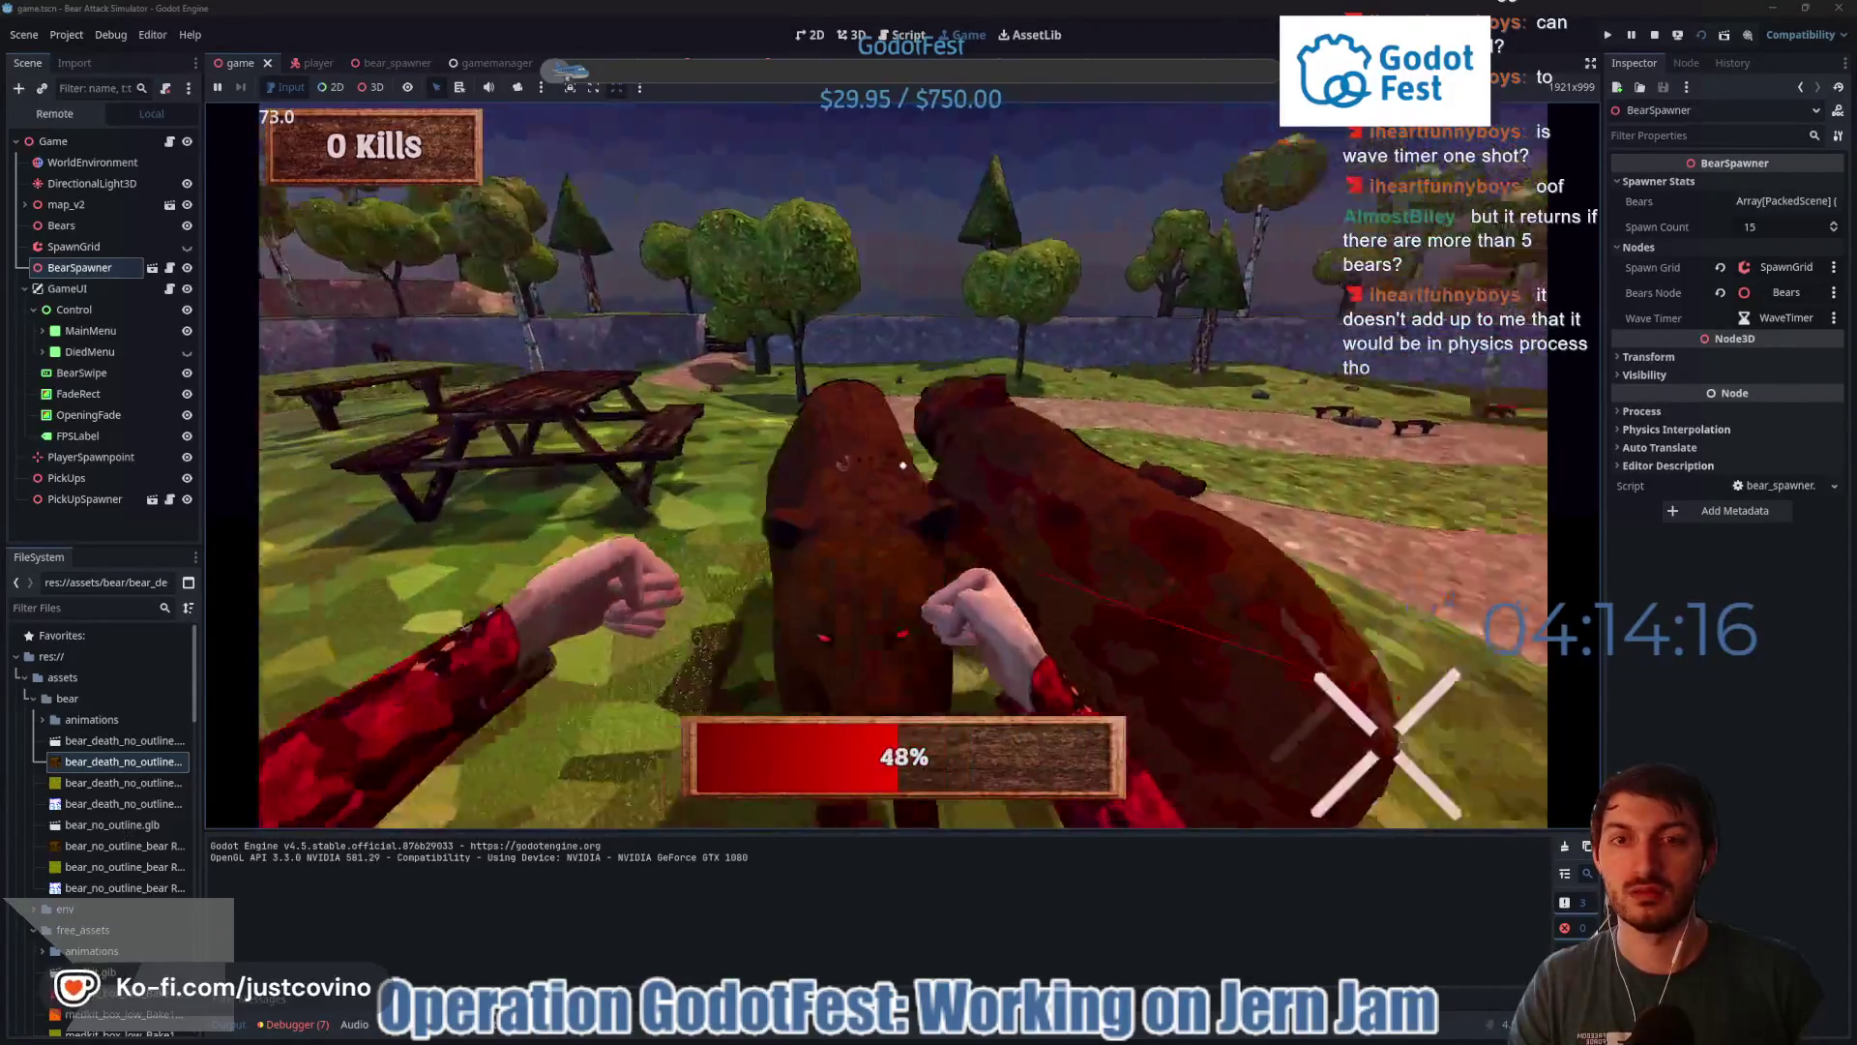
{"action": "key", "text": "w"}
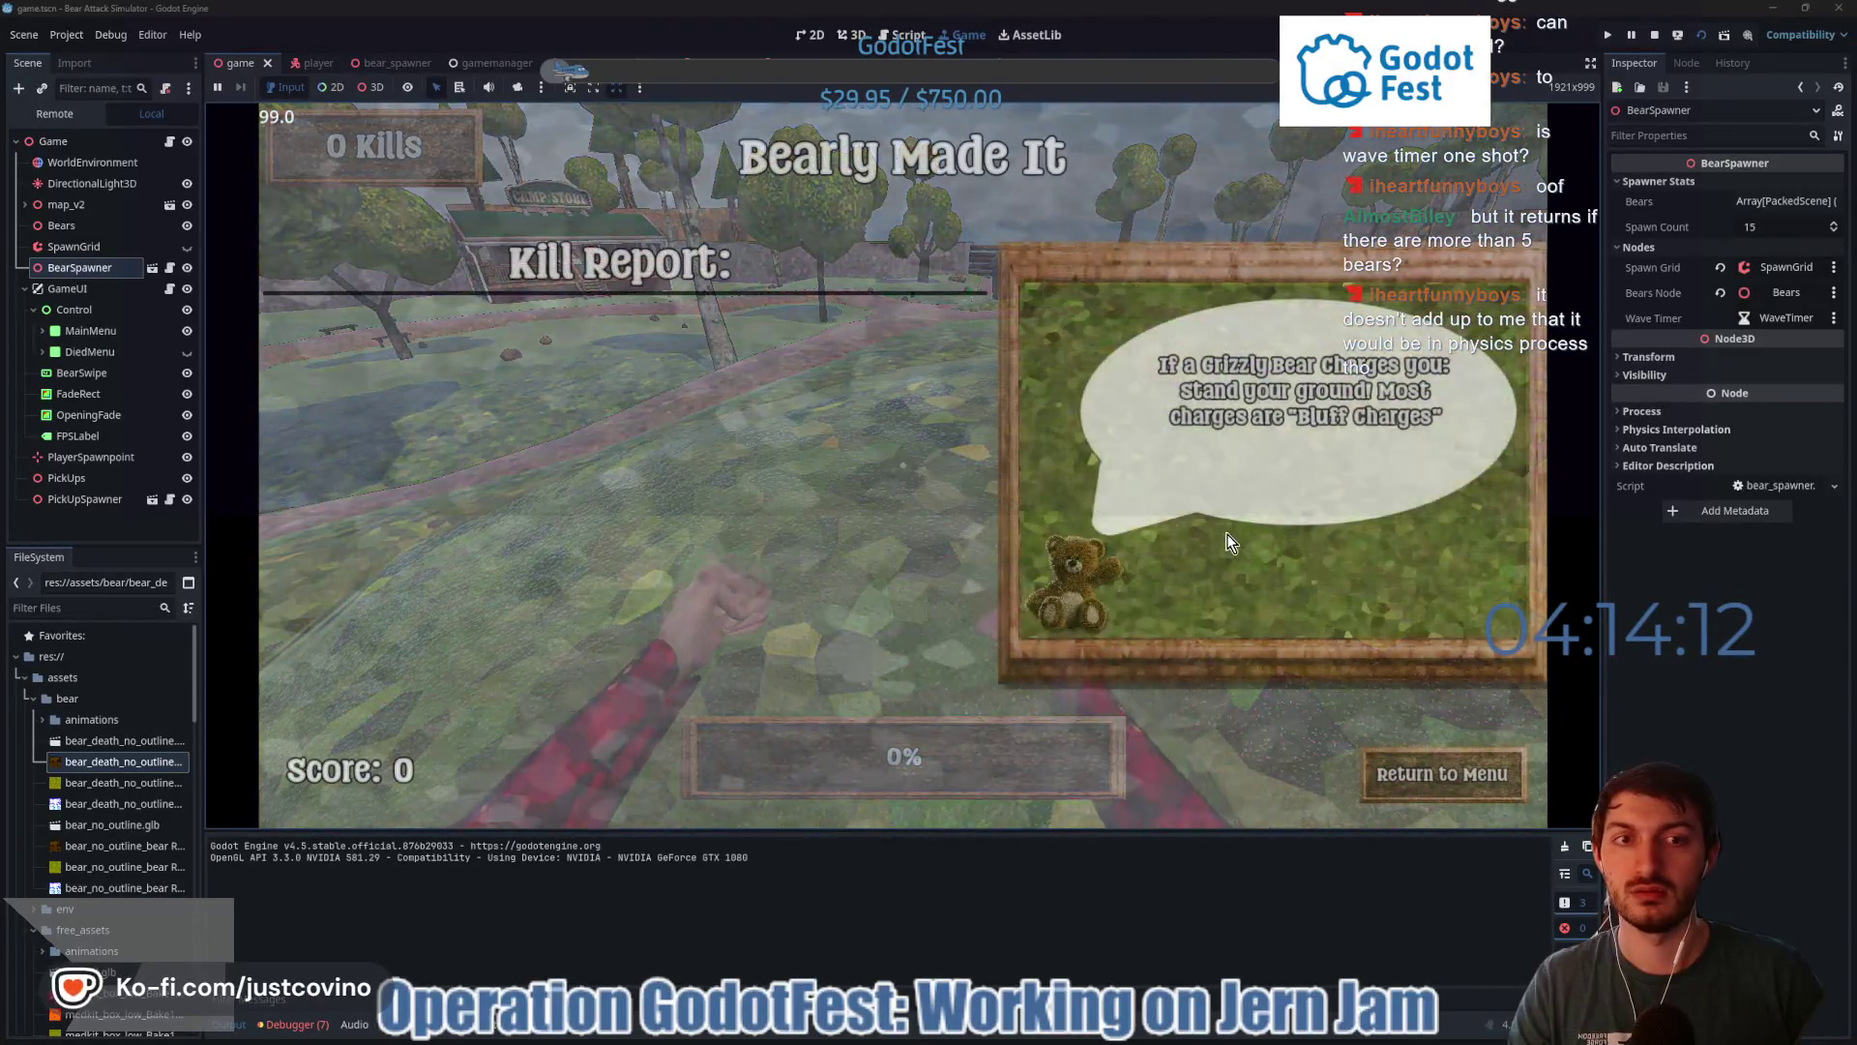
{"action": "left_click", "coordinate": [1401, 788]}
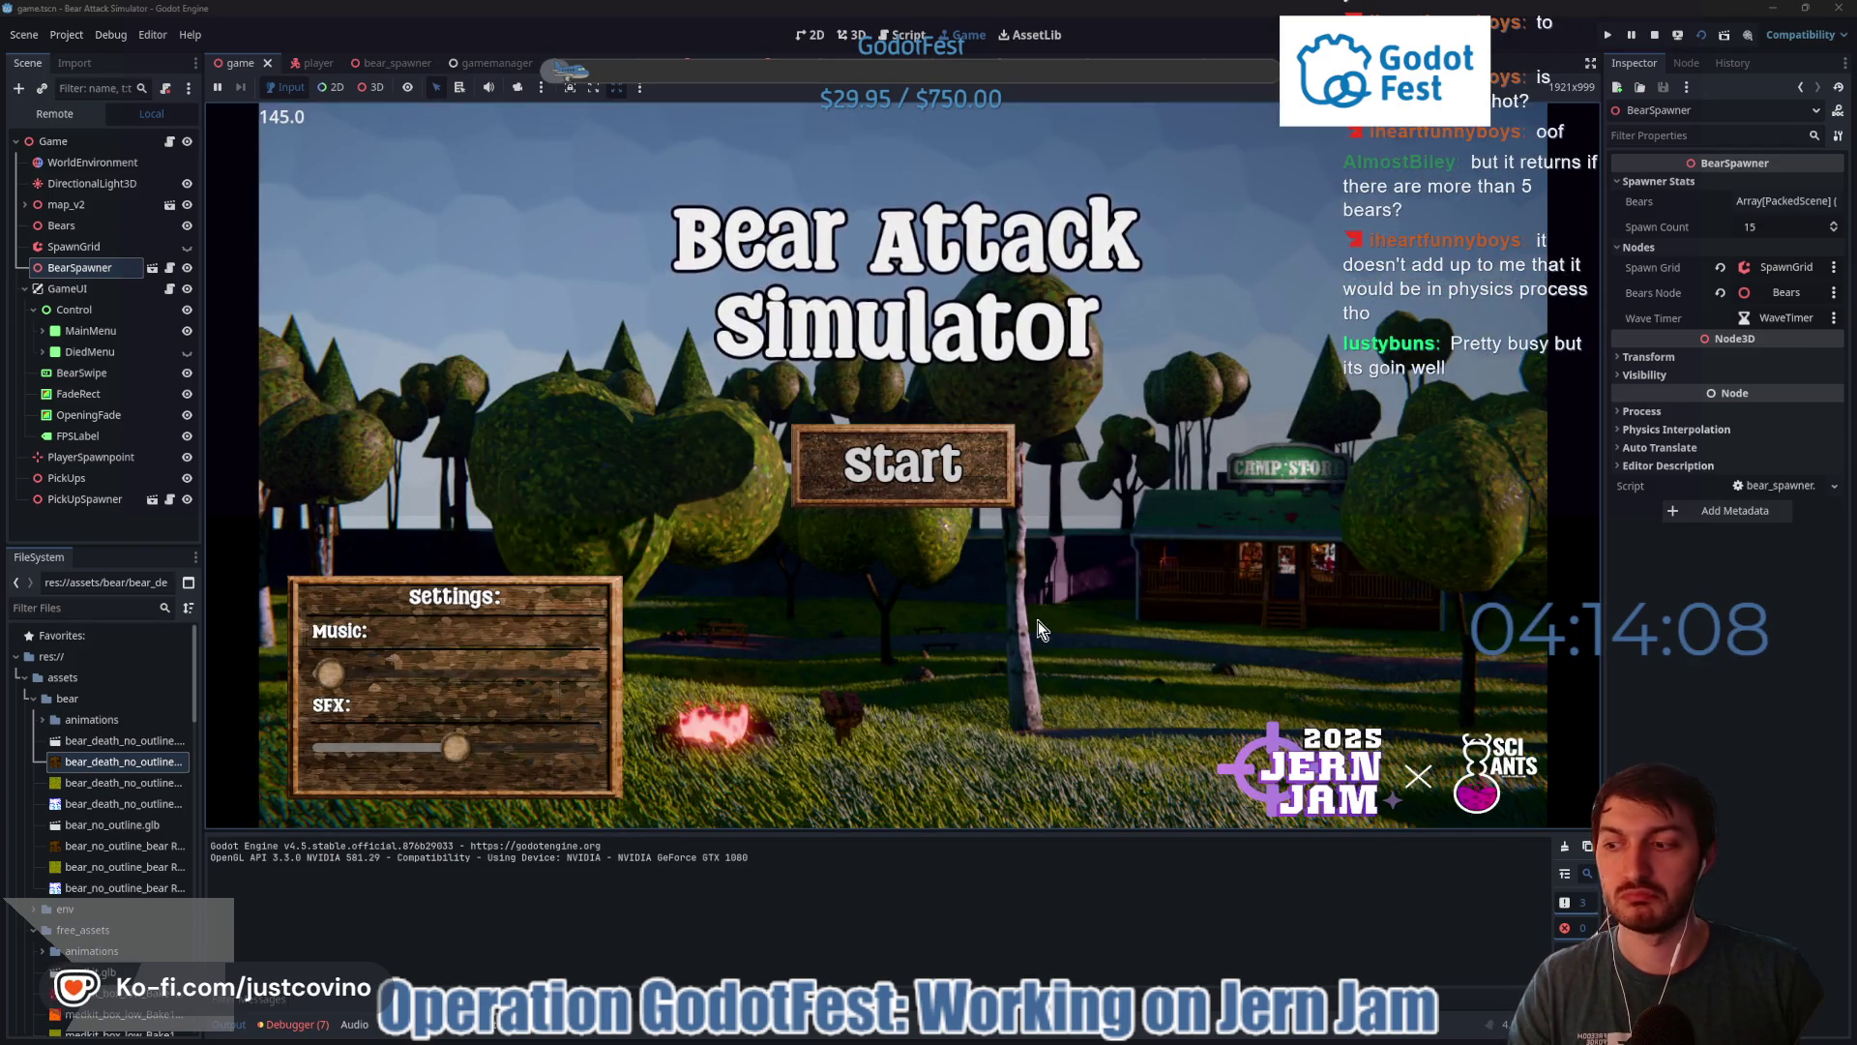
{"action": "left_click", "coordinate": [1656, 35]}
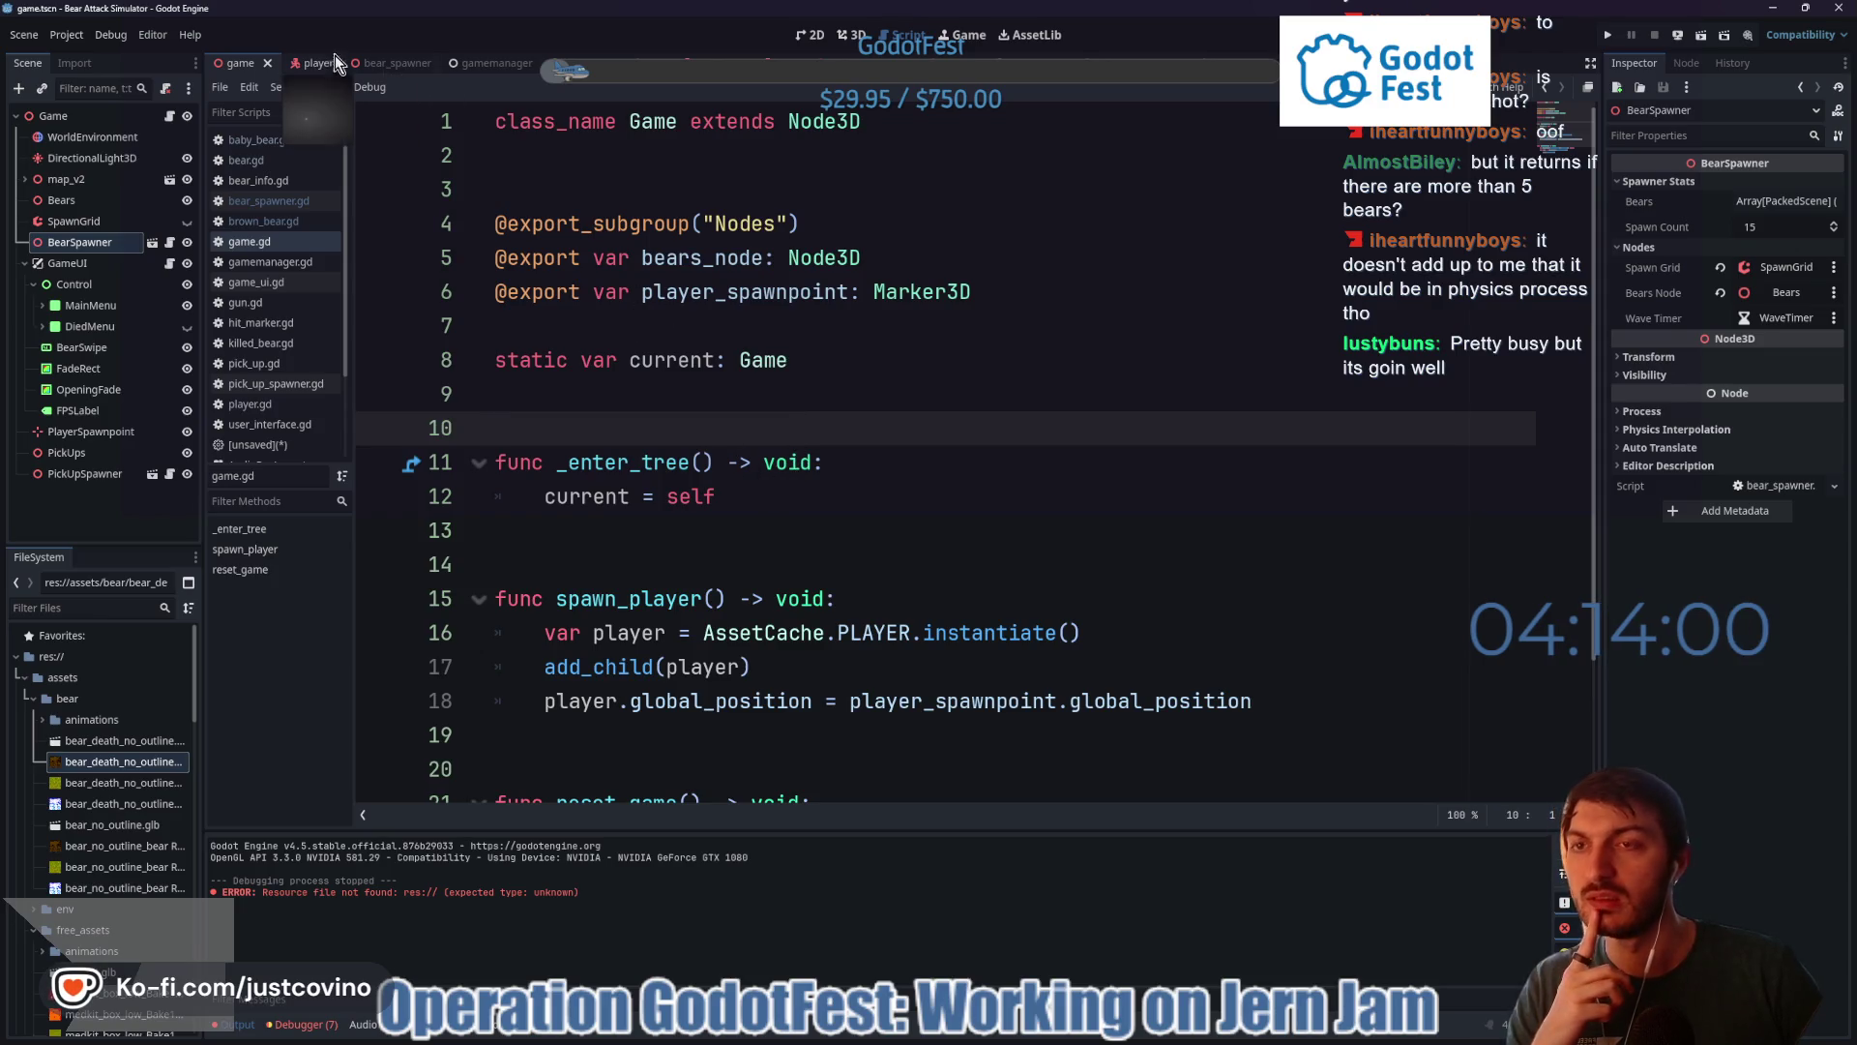
- Enable debug drawing on baby_bear's NavigationAgent3D and save the scene
{"action": "left_click", "coordinate": [627, 63]}
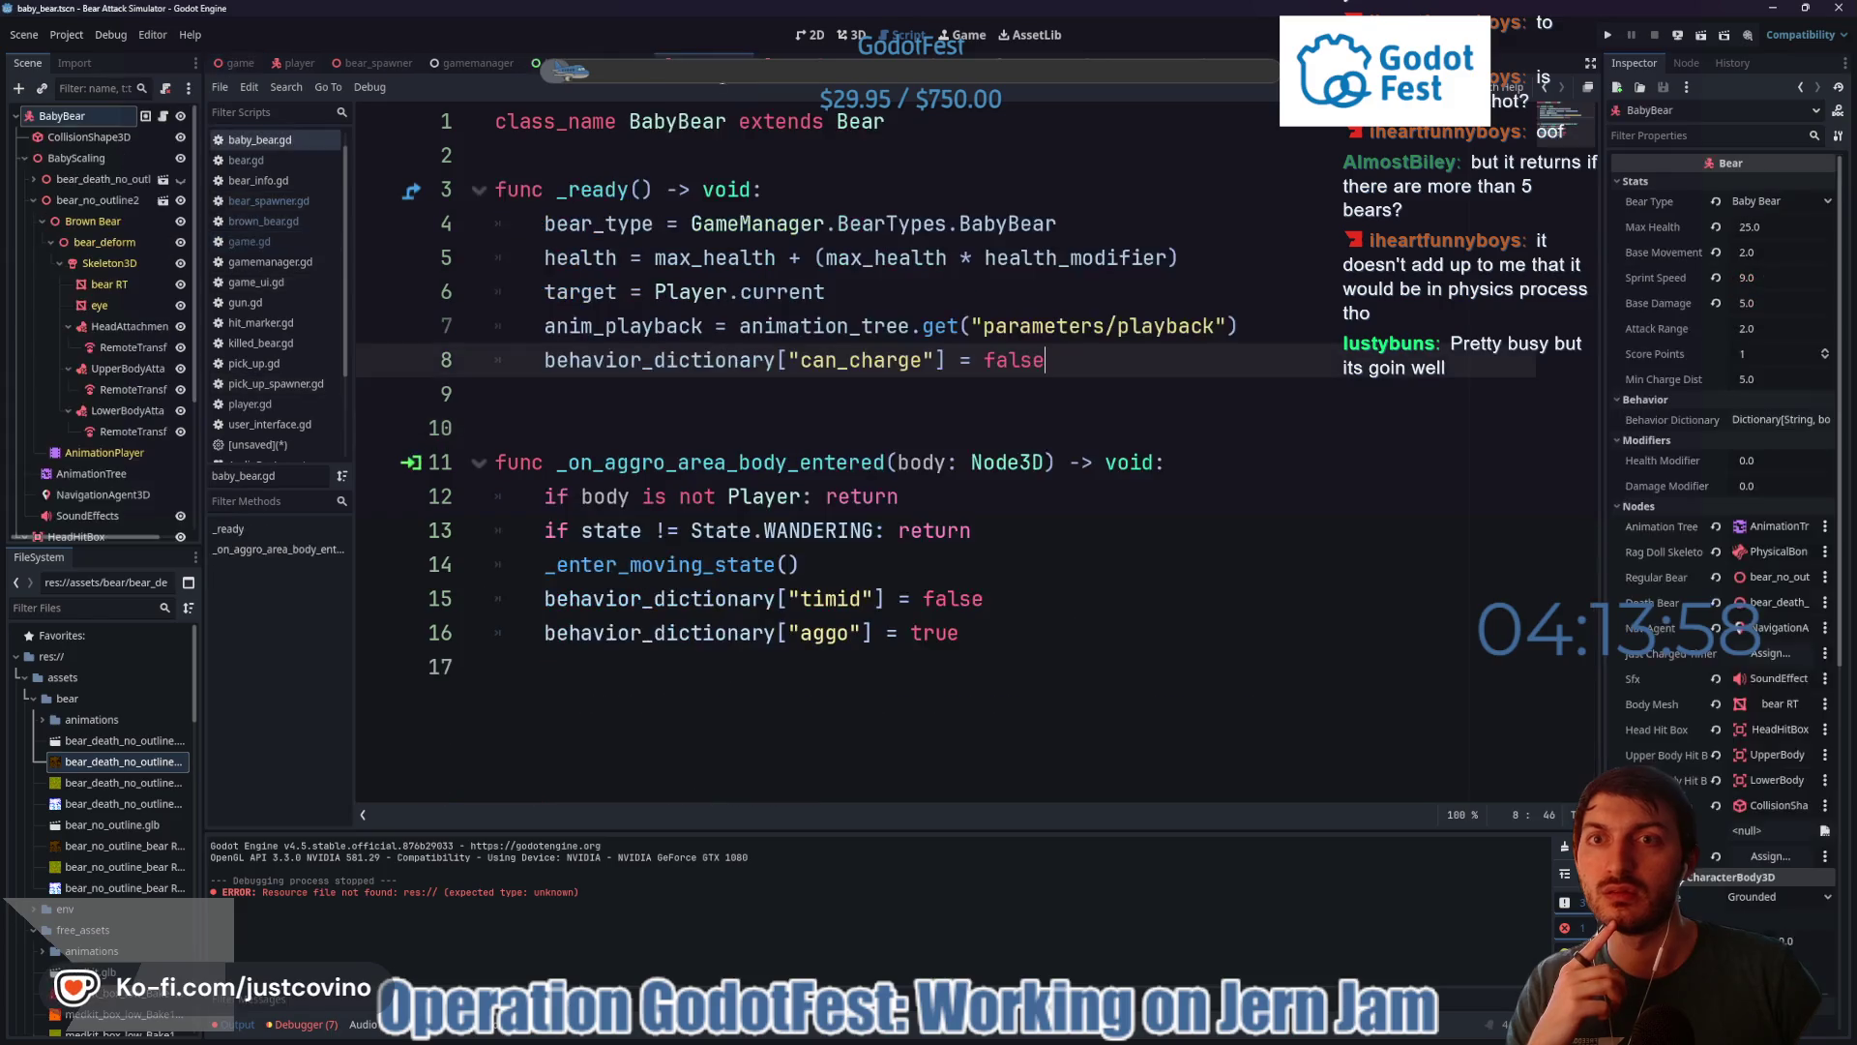
{"action": "left_click", "coordinate": [92, 495]}
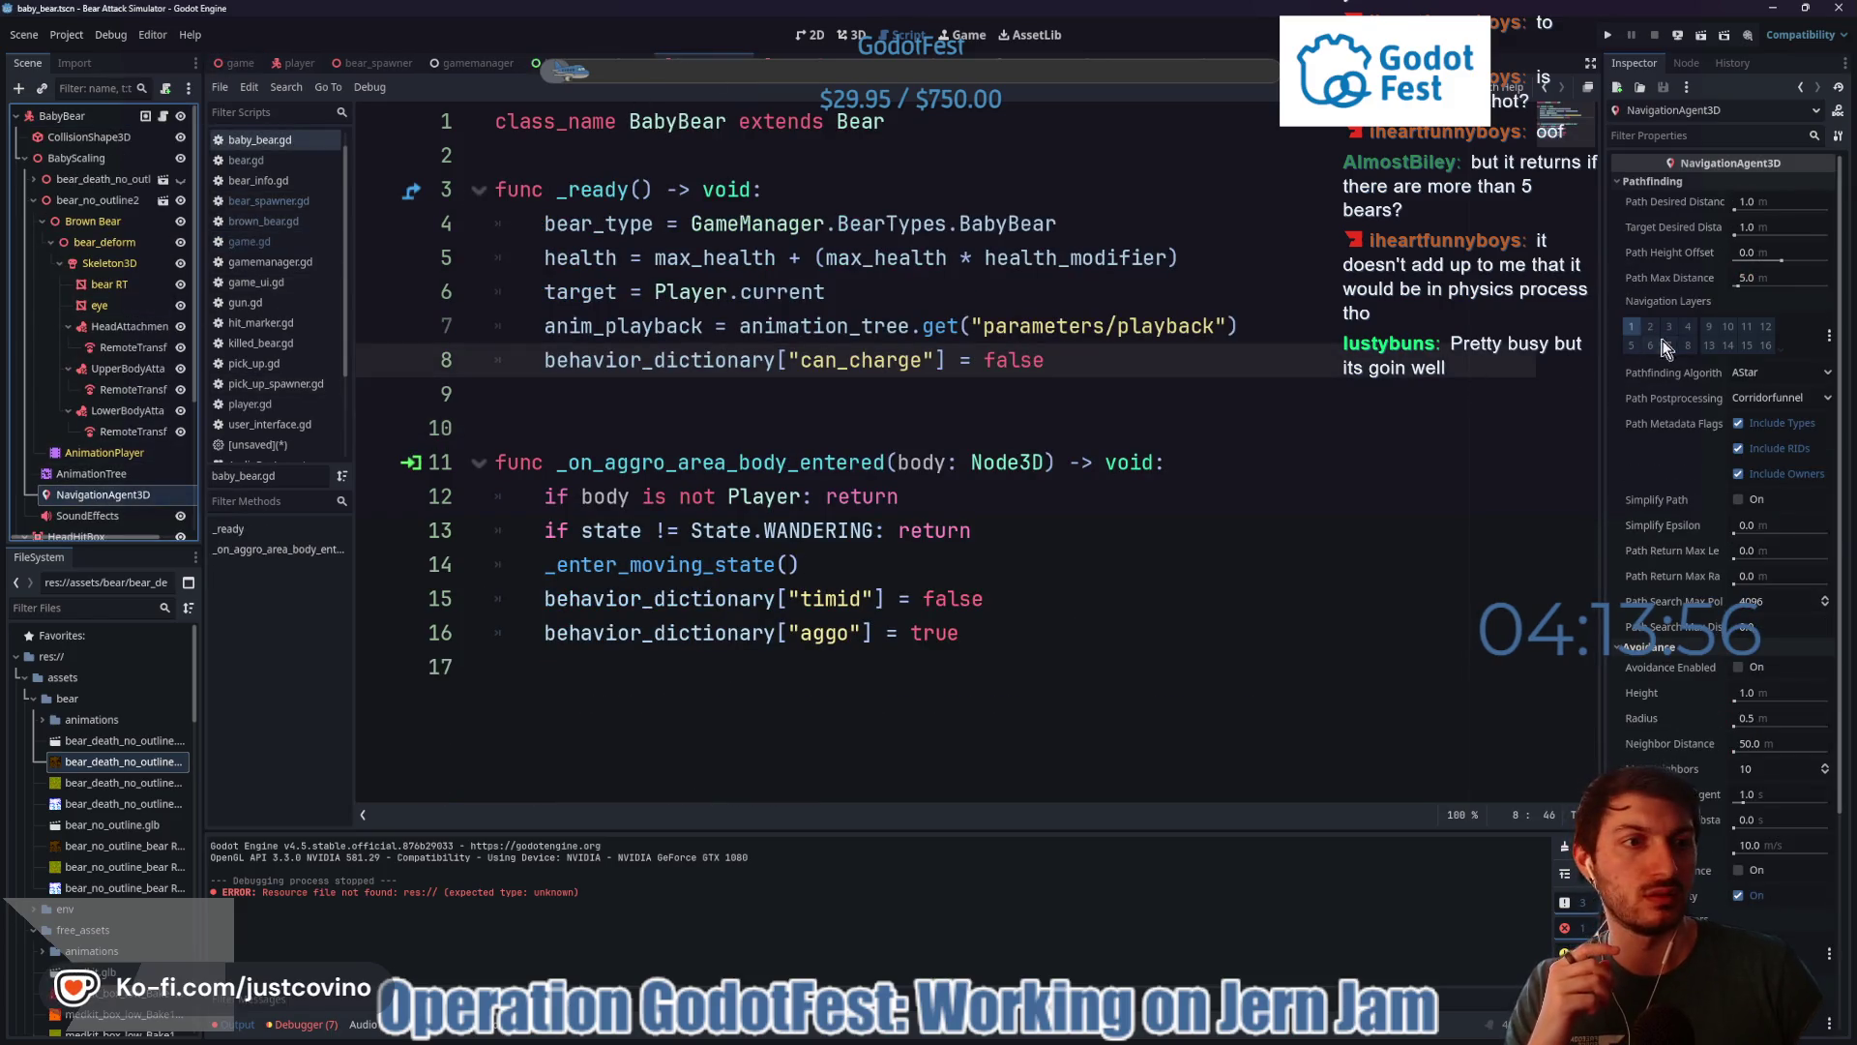
{"action": "scroll", "coordinate": [1660, 505], "scroll_direction": "down", "scroll_amount": 5}
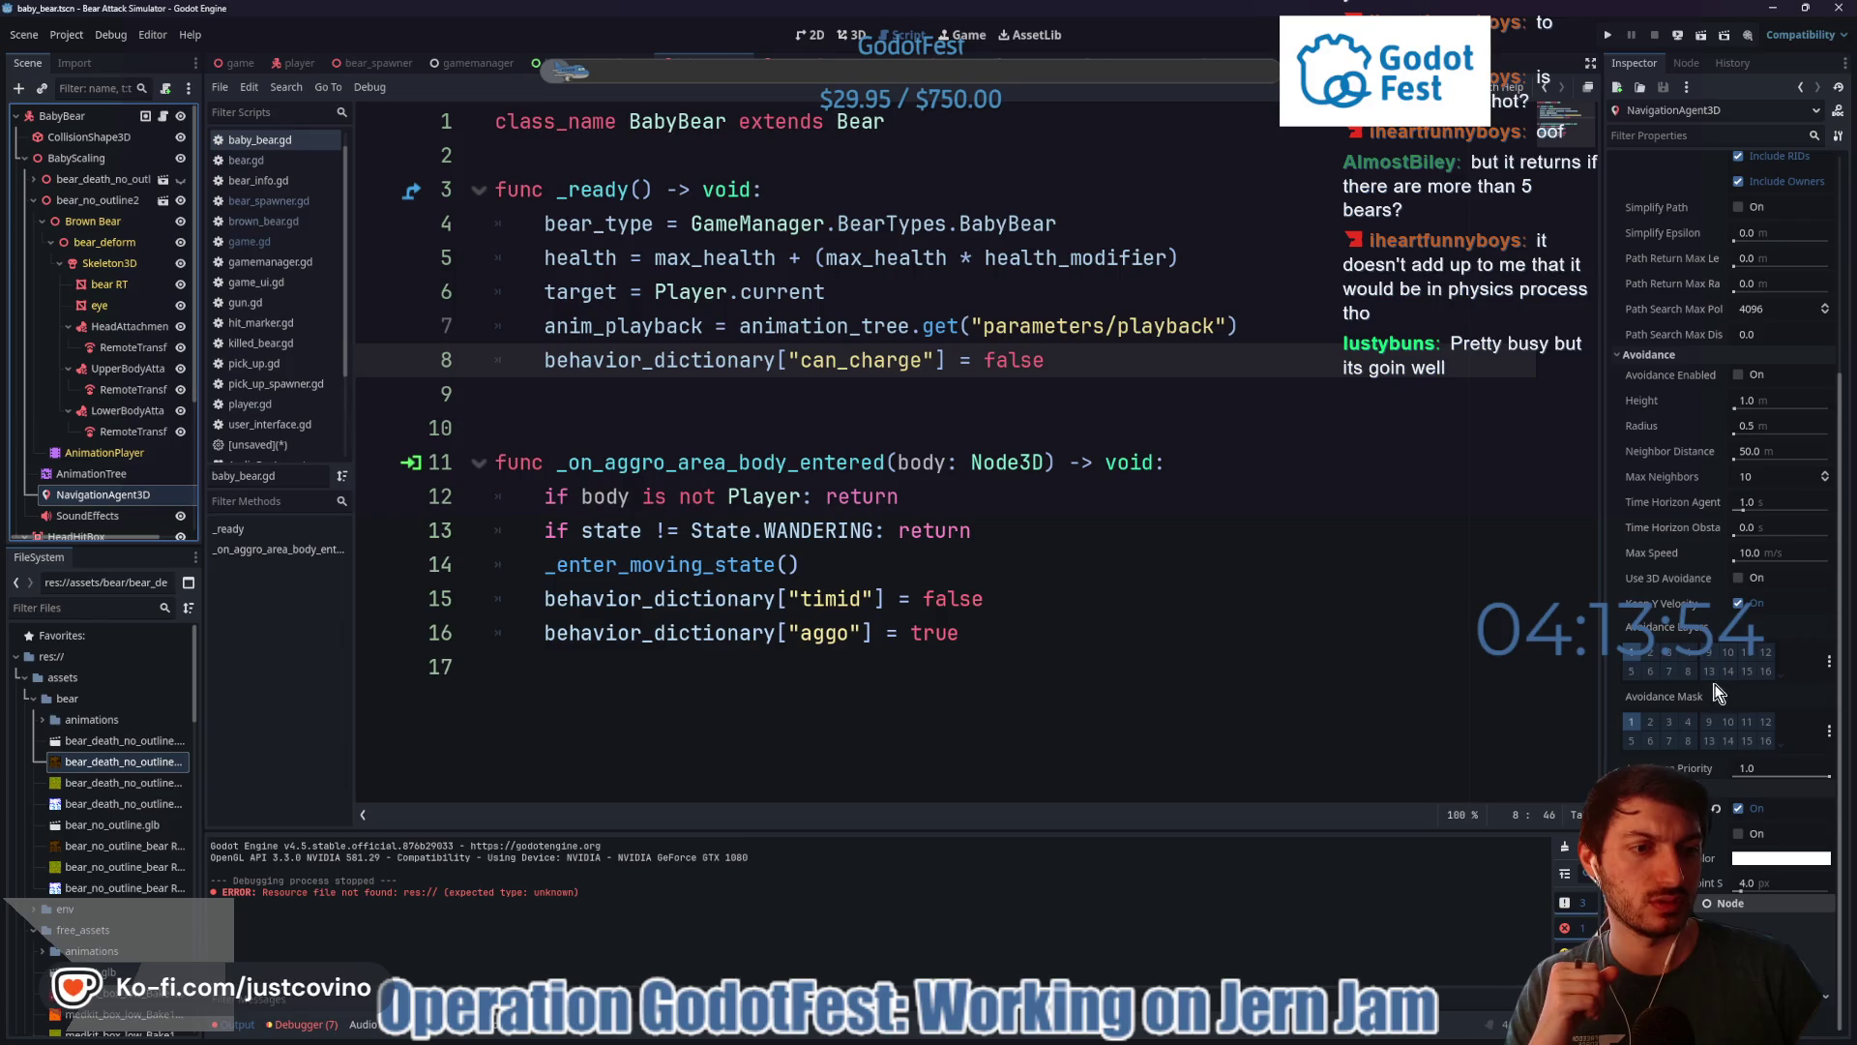
{"action": "left_click", "coordinate": [1738, 807]}
{"action": "left_click", "coordinate": [1065, 634]}
{"action": "key", "text": "ctrl+s"}
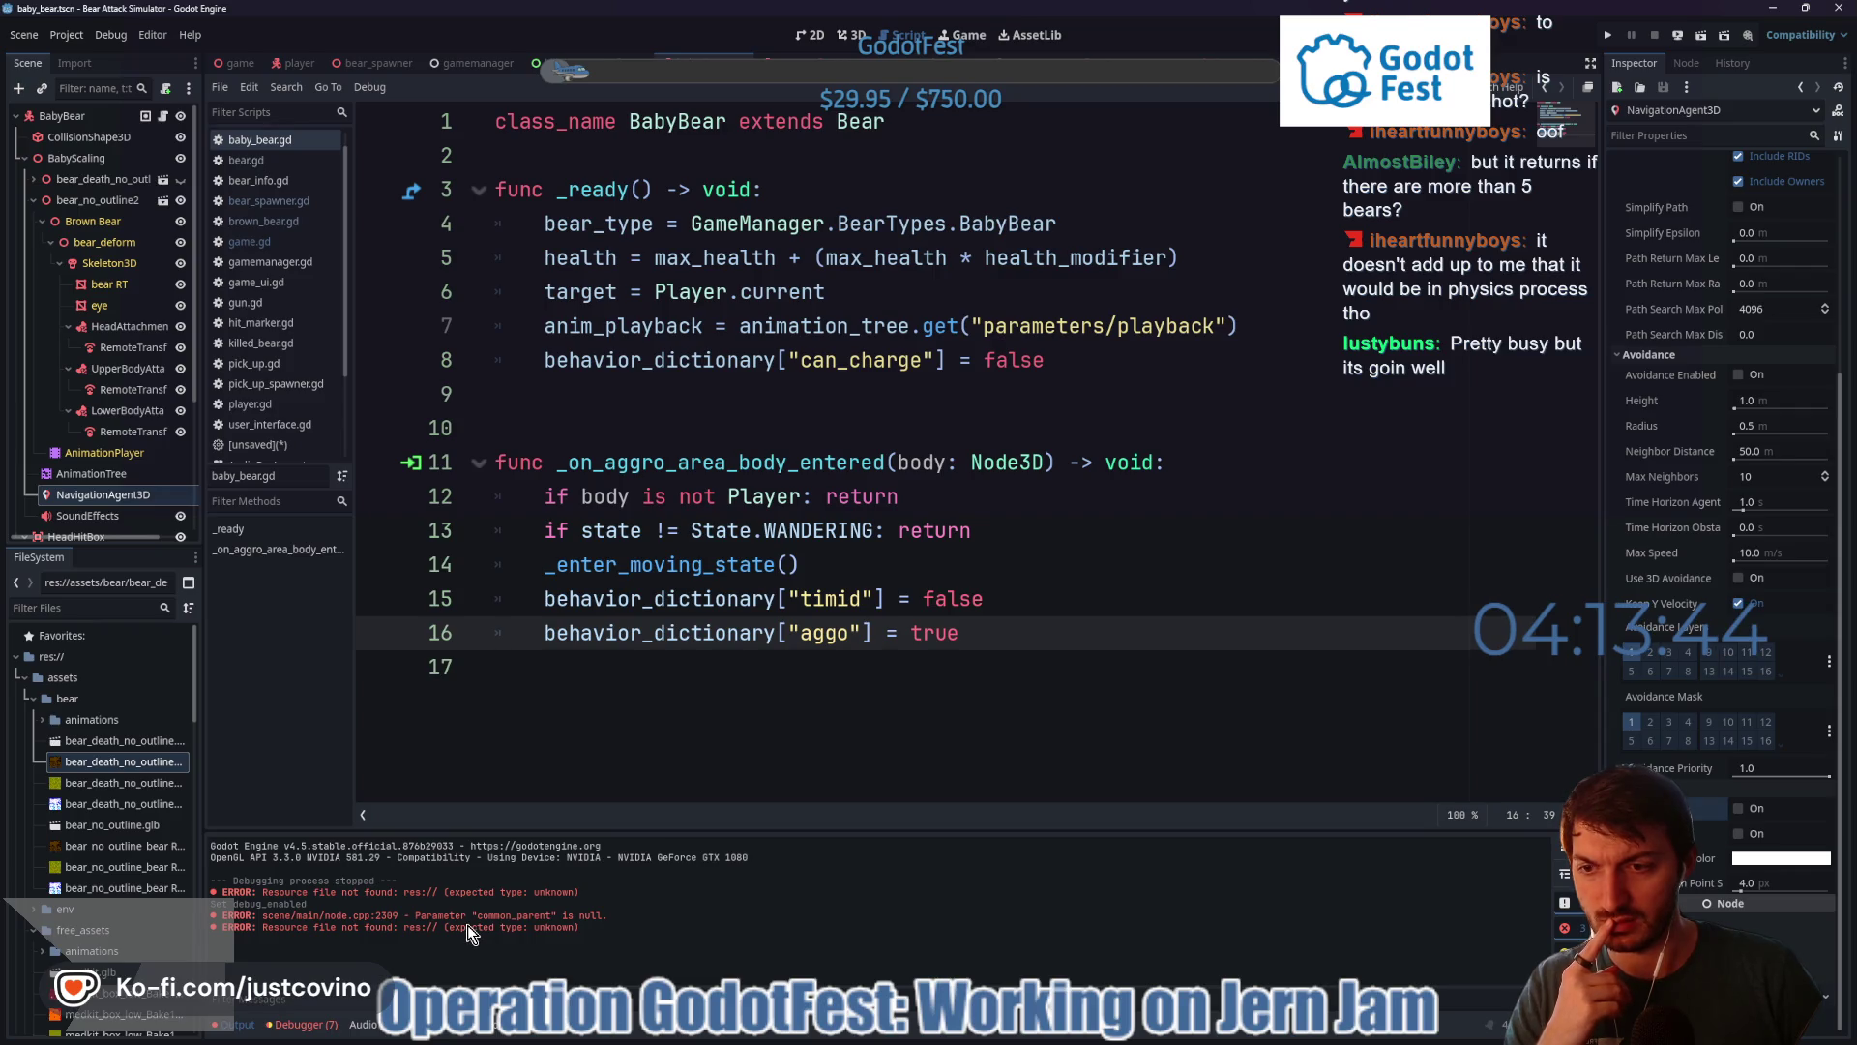
{"action": "left_click", "coordinate": [1060, 579]}
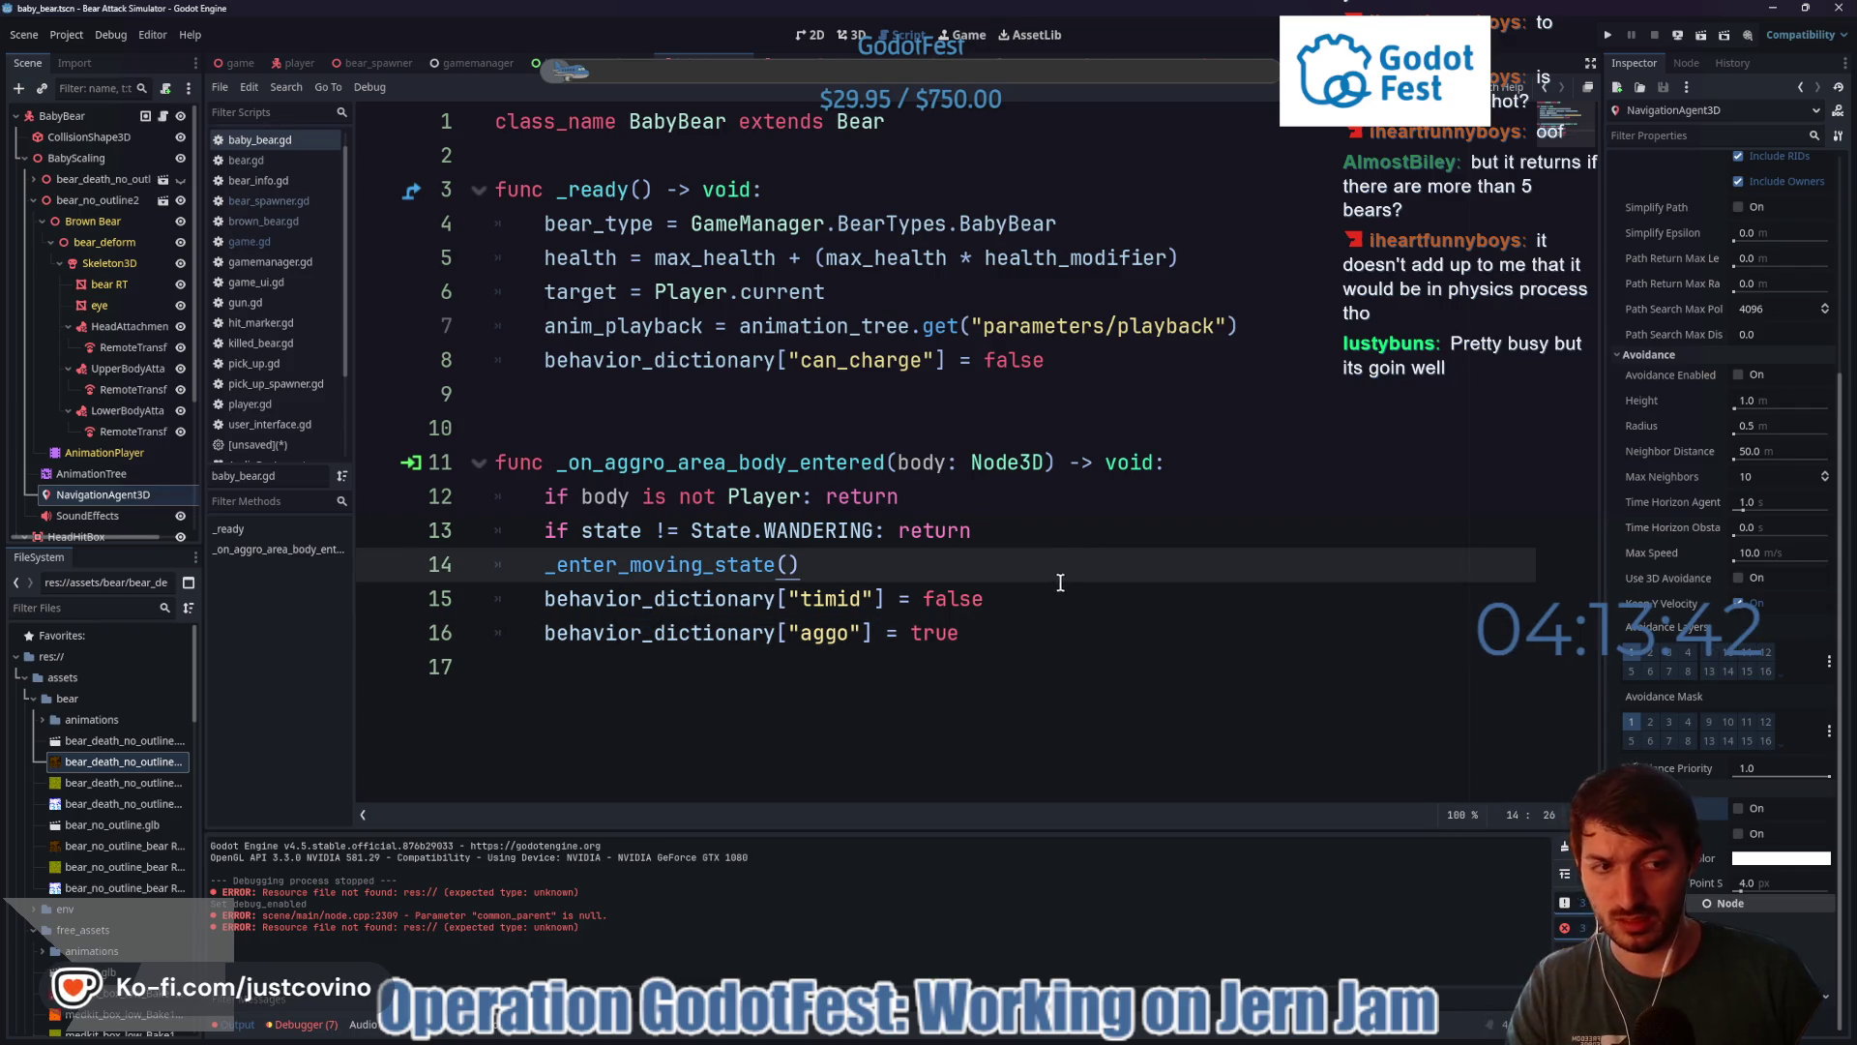
{"action": "key", "text": "ctrl+s"}
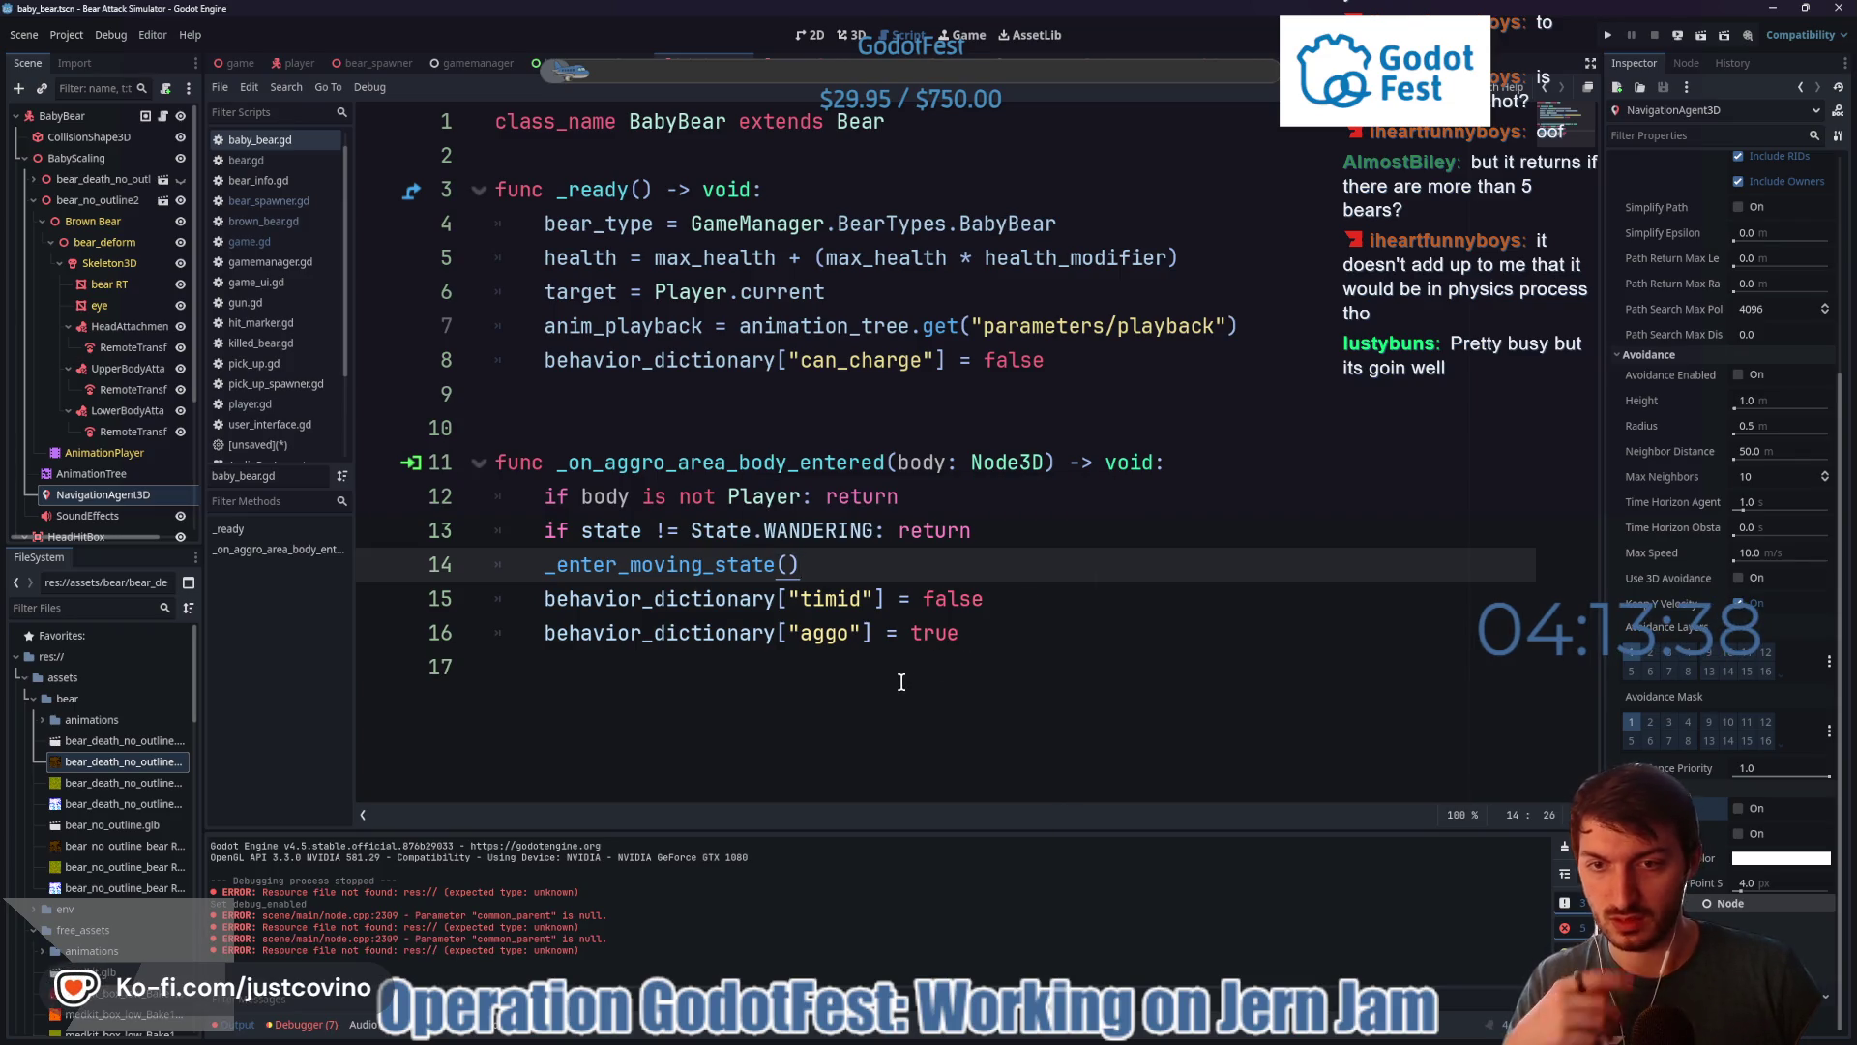
- Clear the debugger's error list and the output log
{"action": "left_click", "coordinate": [302, 1025]}
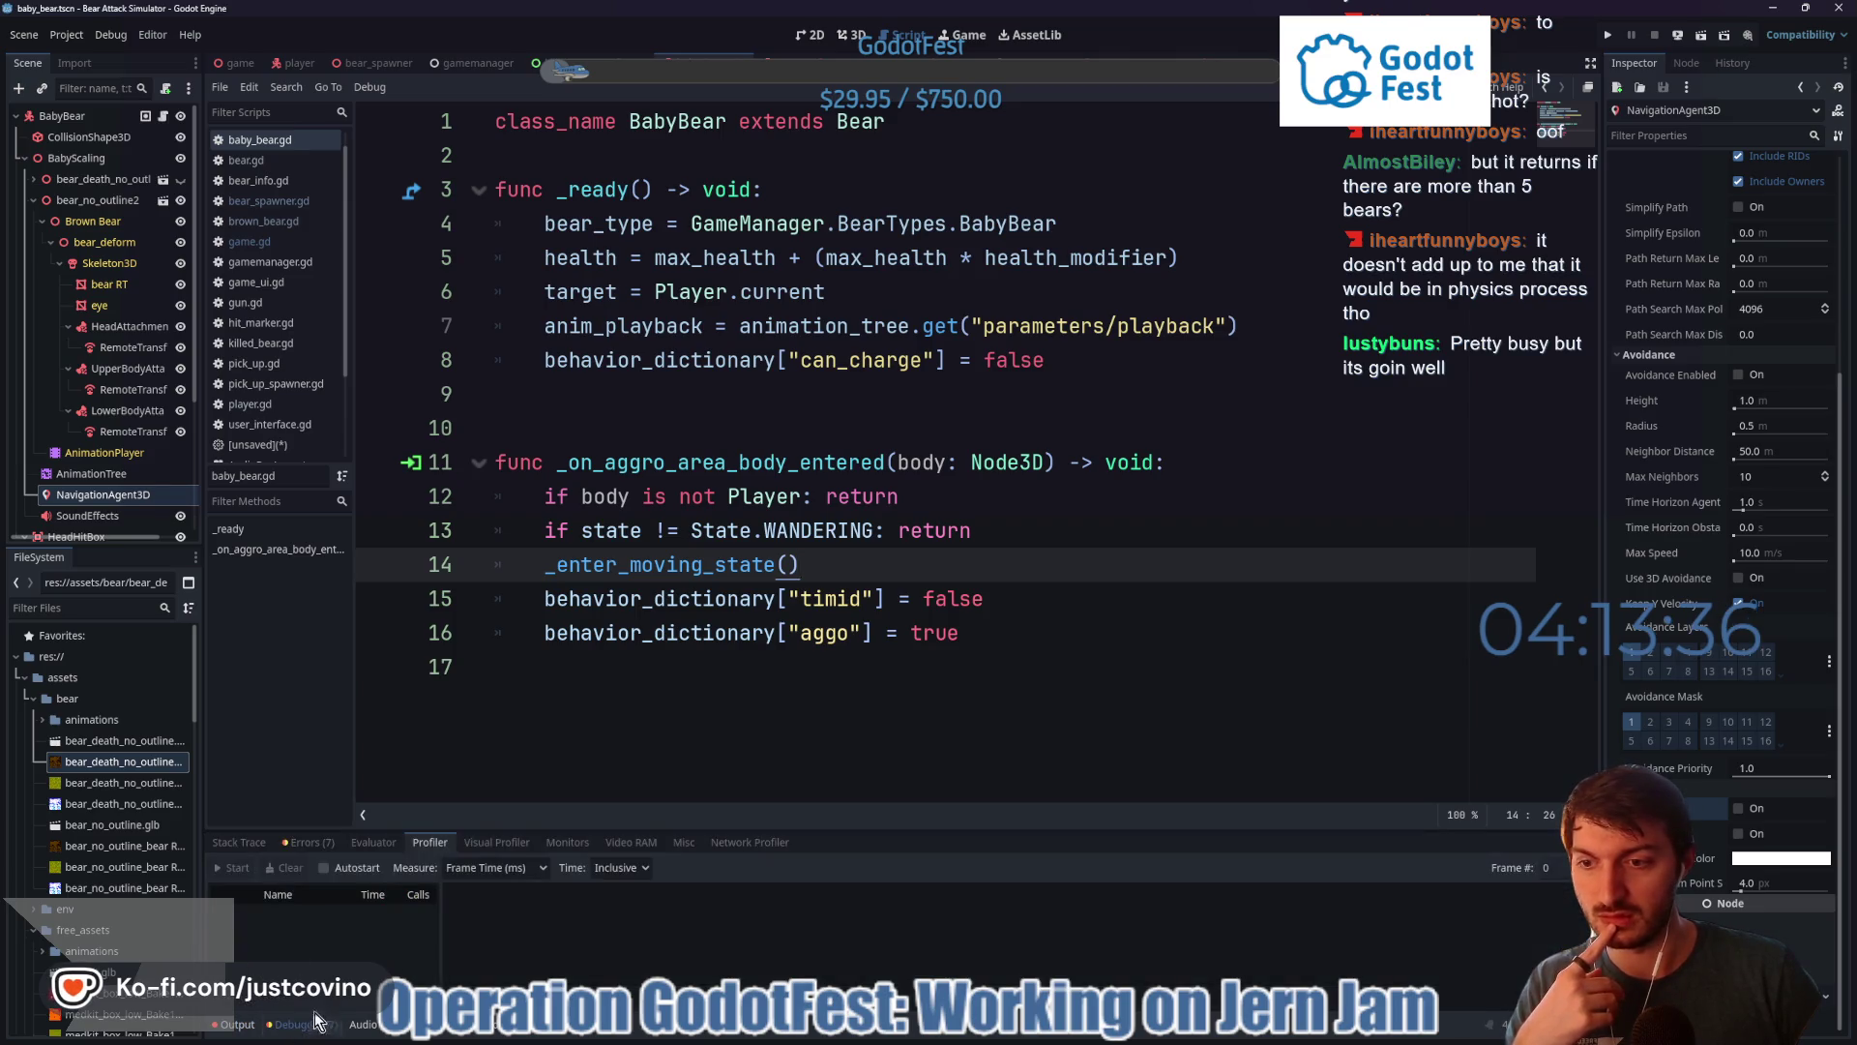
{"action": "left_click", "coordinate": [315, 843]}
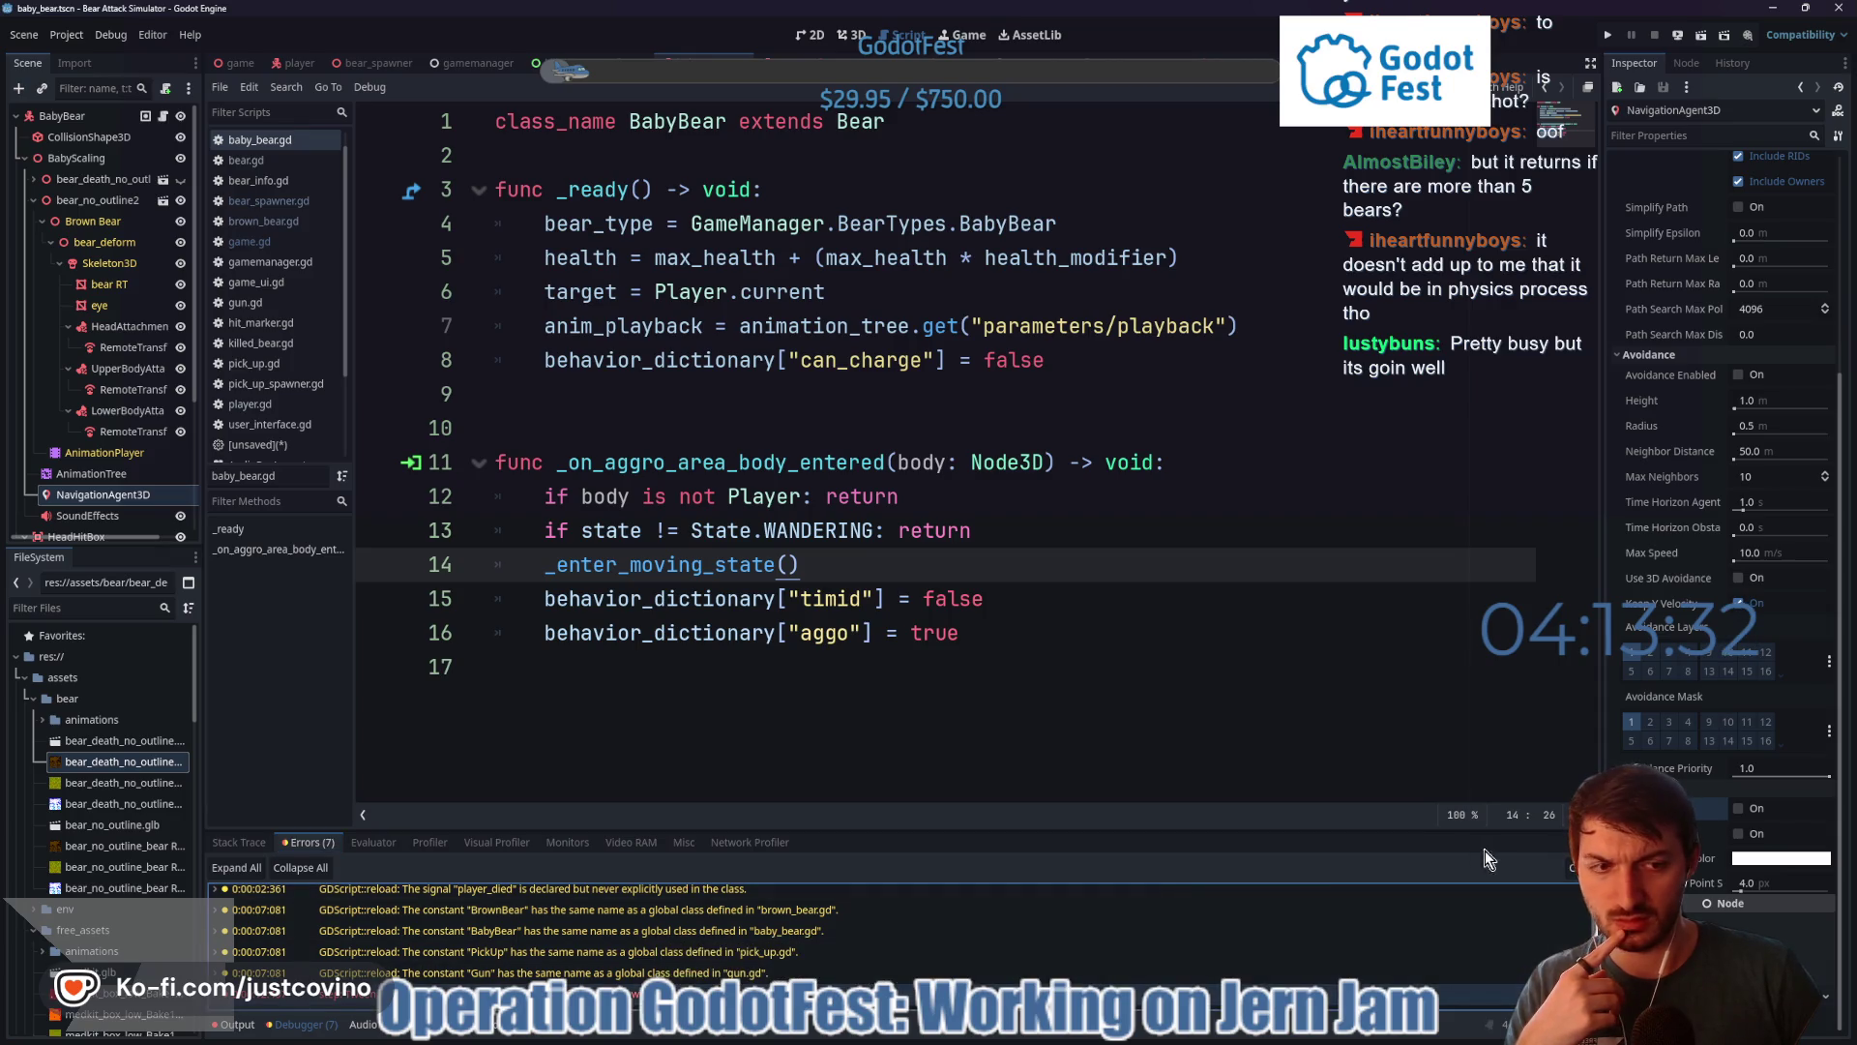
{"action": "left_click", "coordinate": [1572, 869]}
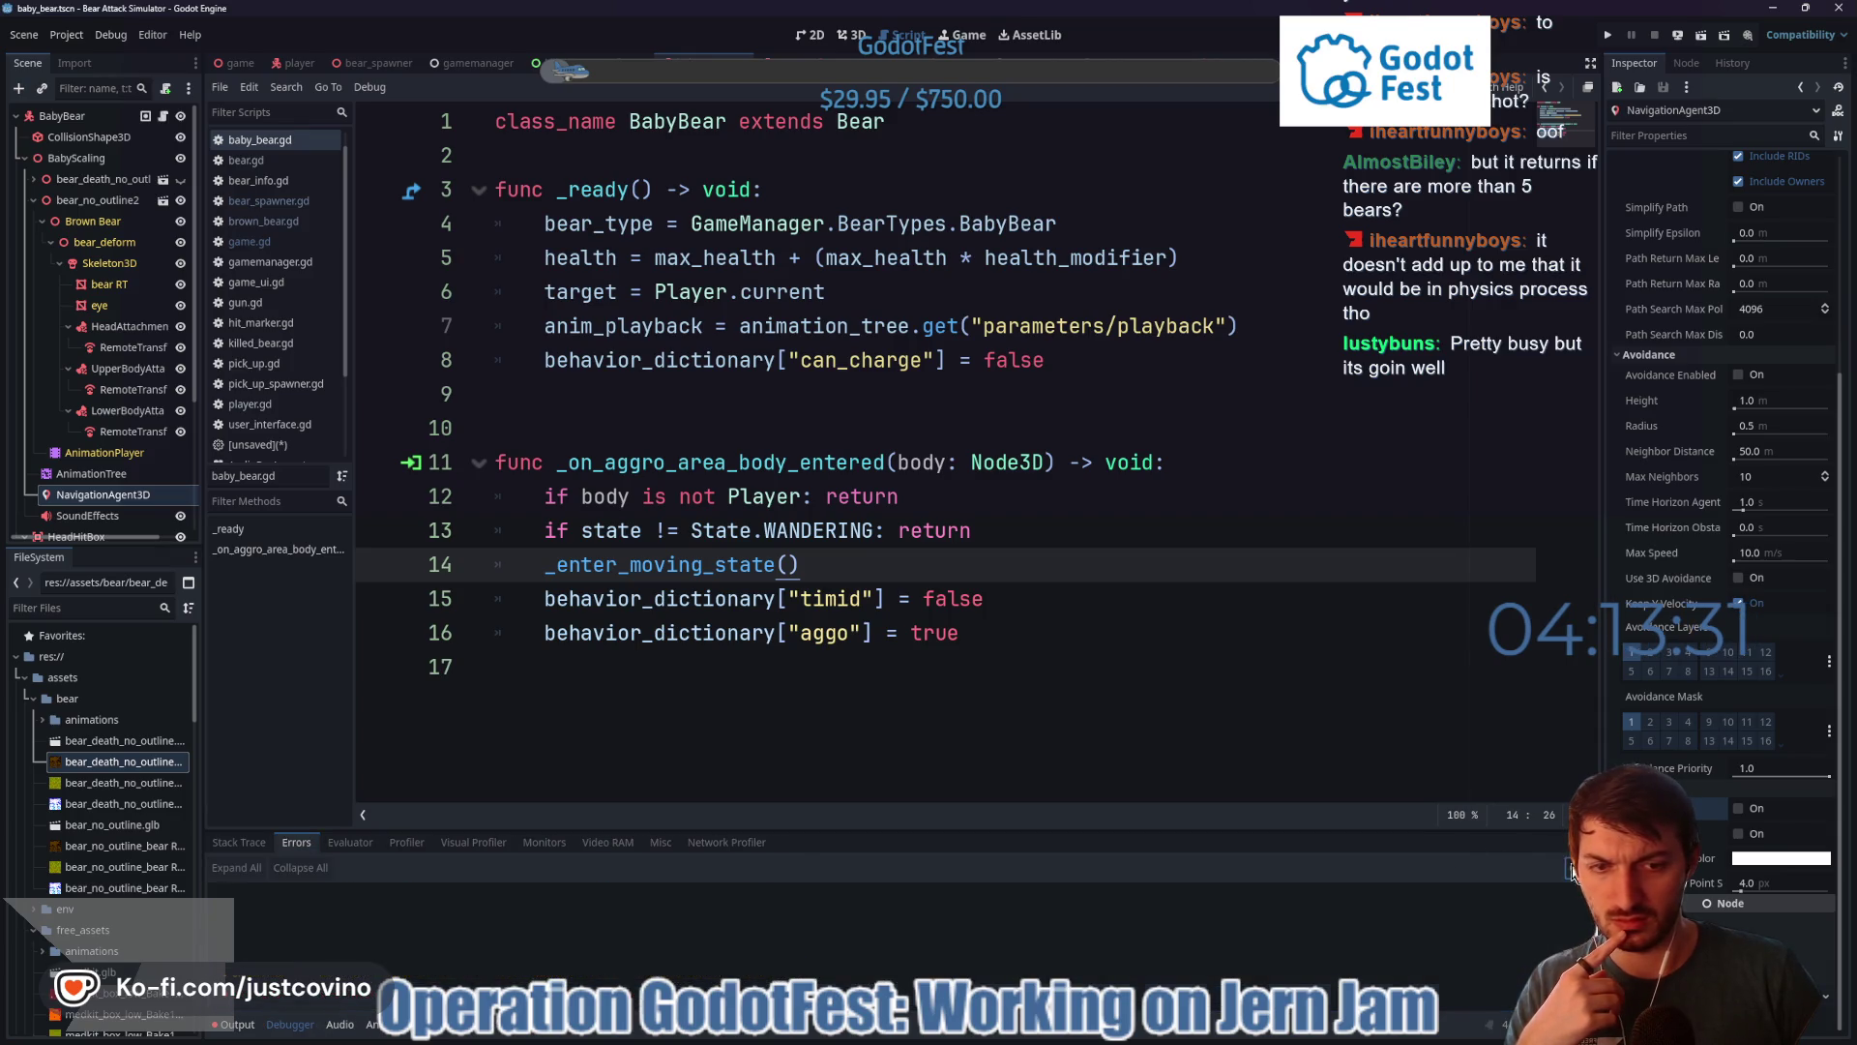
{"action": "left_click", "coordinate": [228, 1025]}
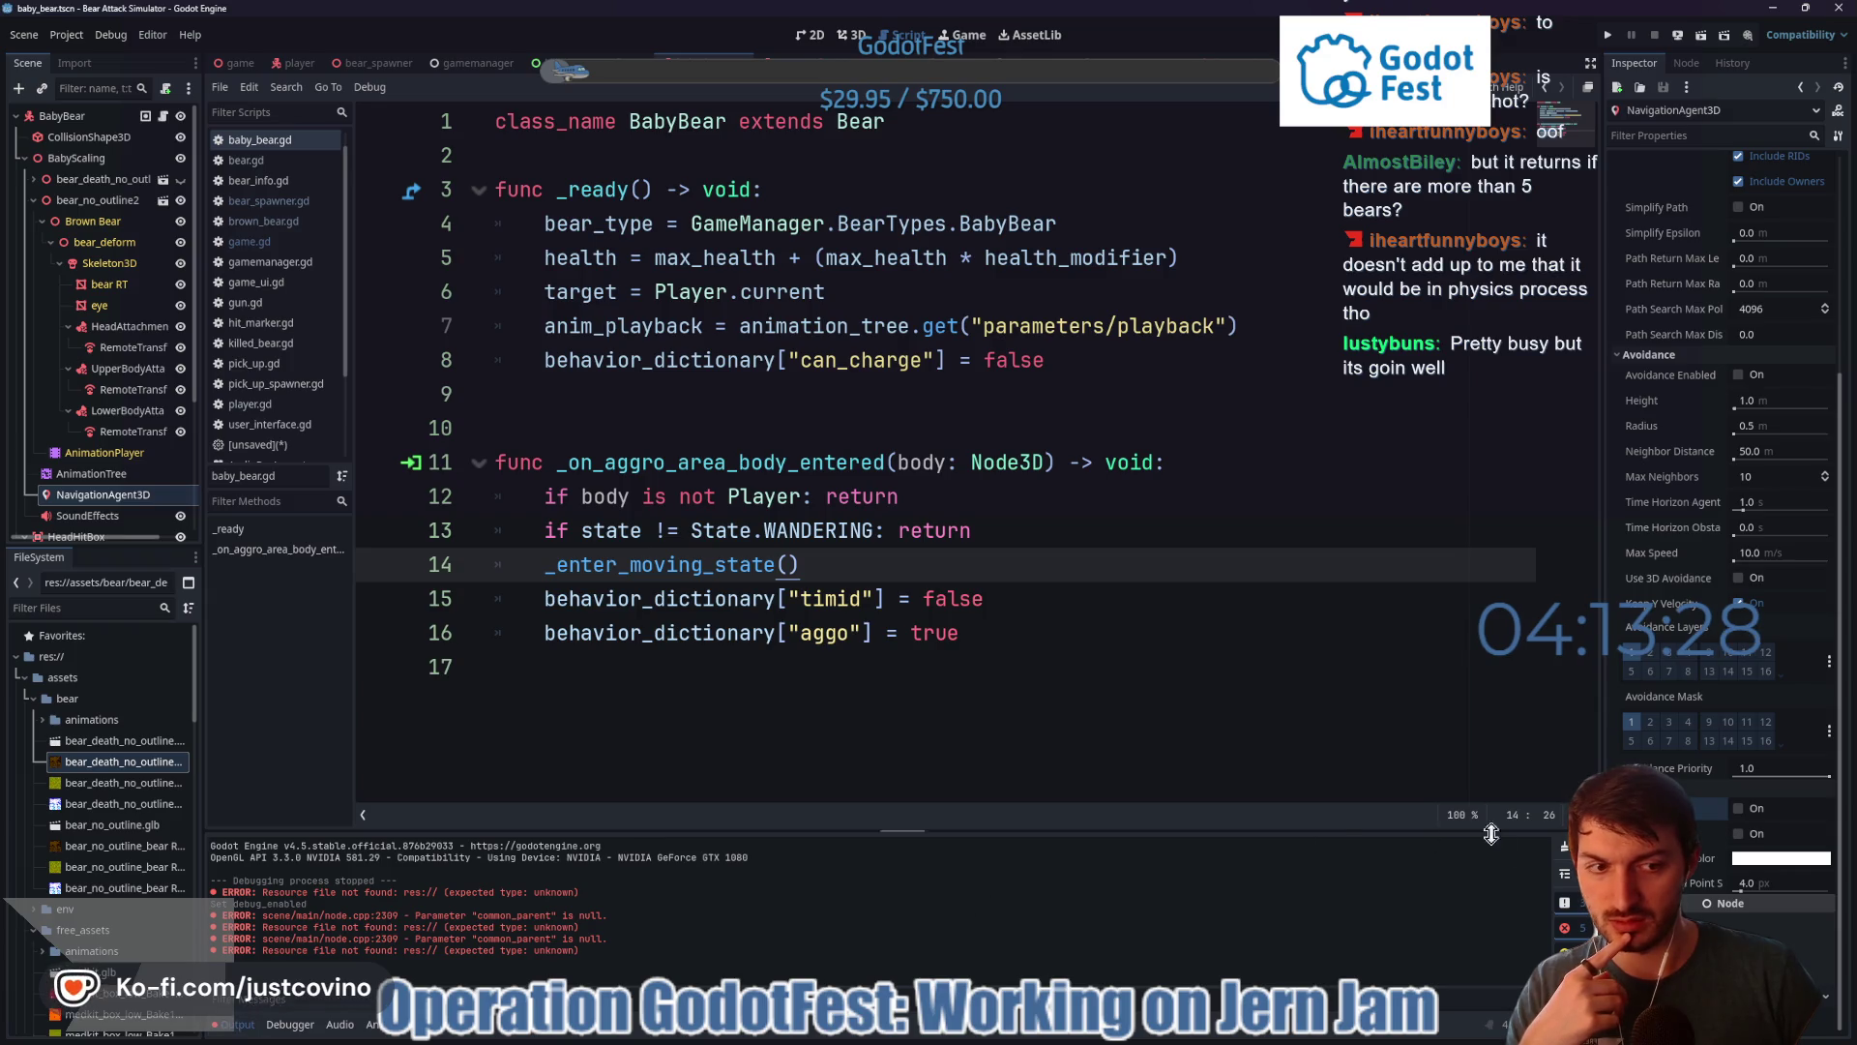
{"action": "left_click", "coordinate": [1562, 849]}
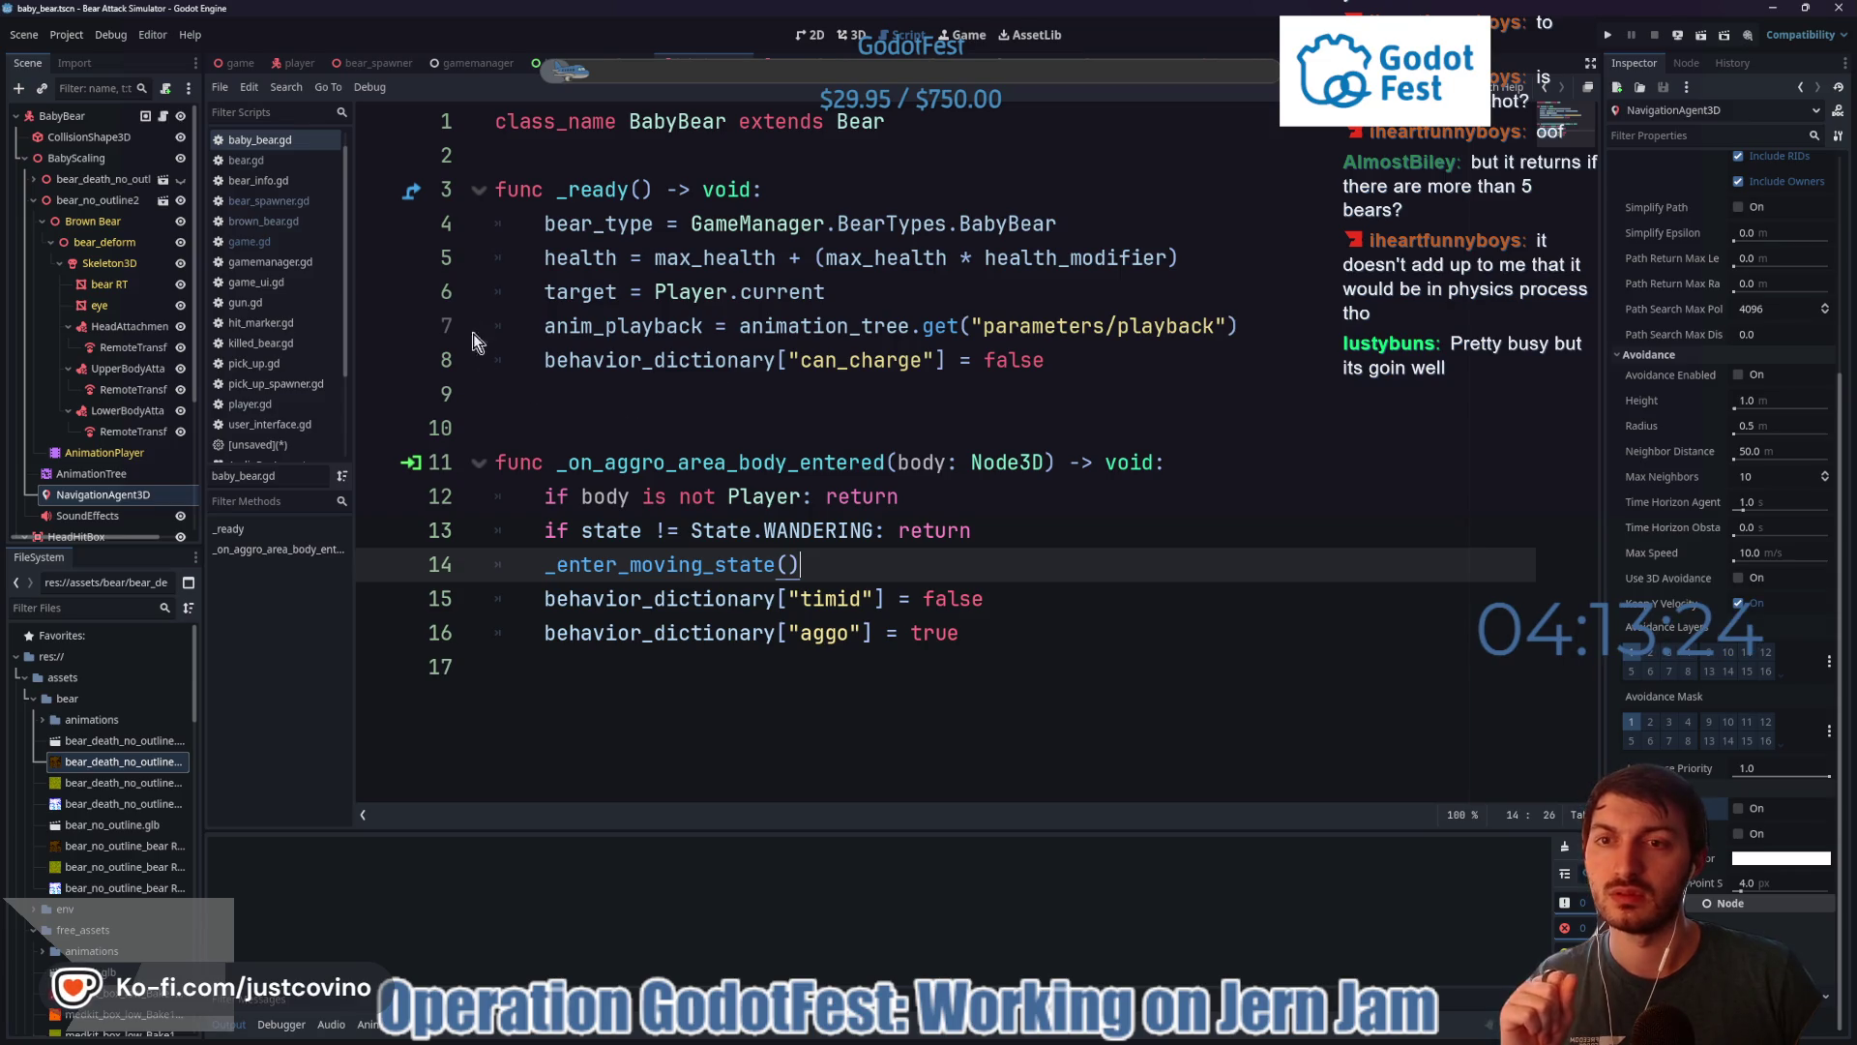
- Switch to the game scene, show the profiler, and run the project
{"action": "left_click", "coordinate": [235, 63]}
{"action": "left_click", "coordinate": [282, 1024]}
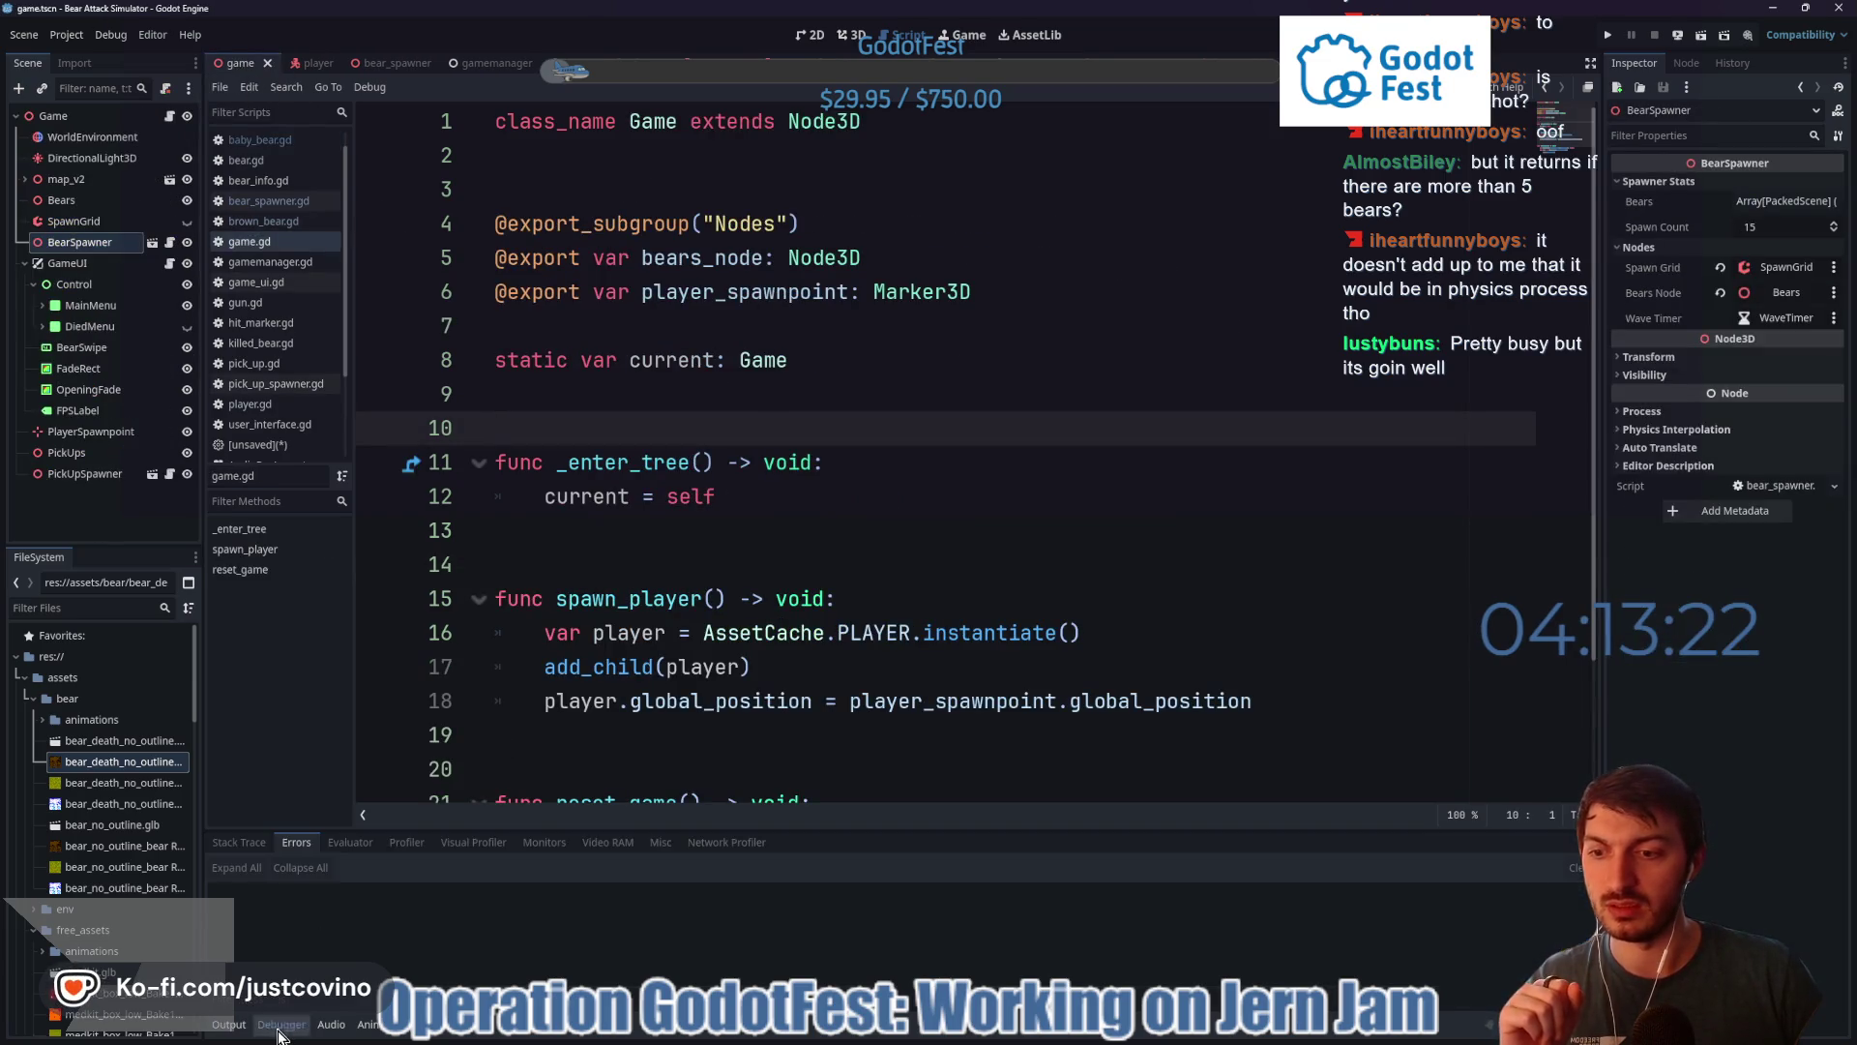
{"action": "left_click", "coordinate": [406, 842]}
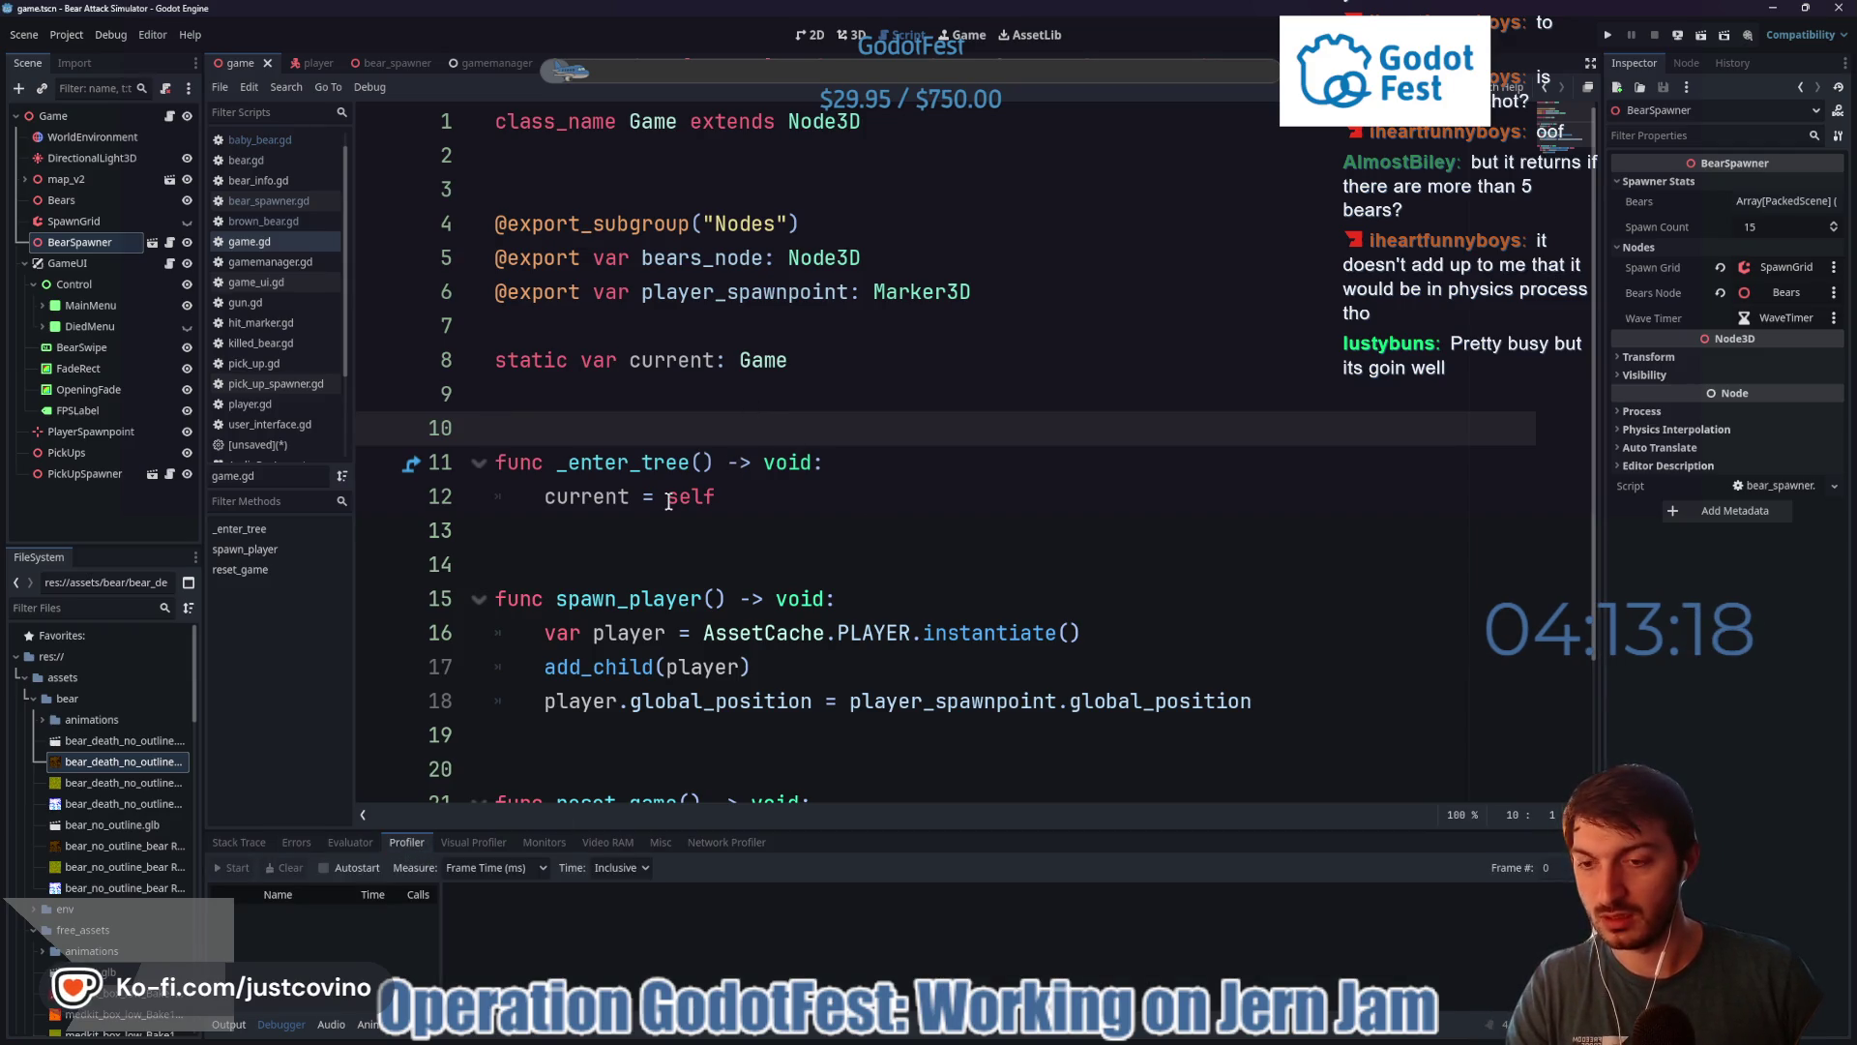
{"action": "key", "text": "F5"}
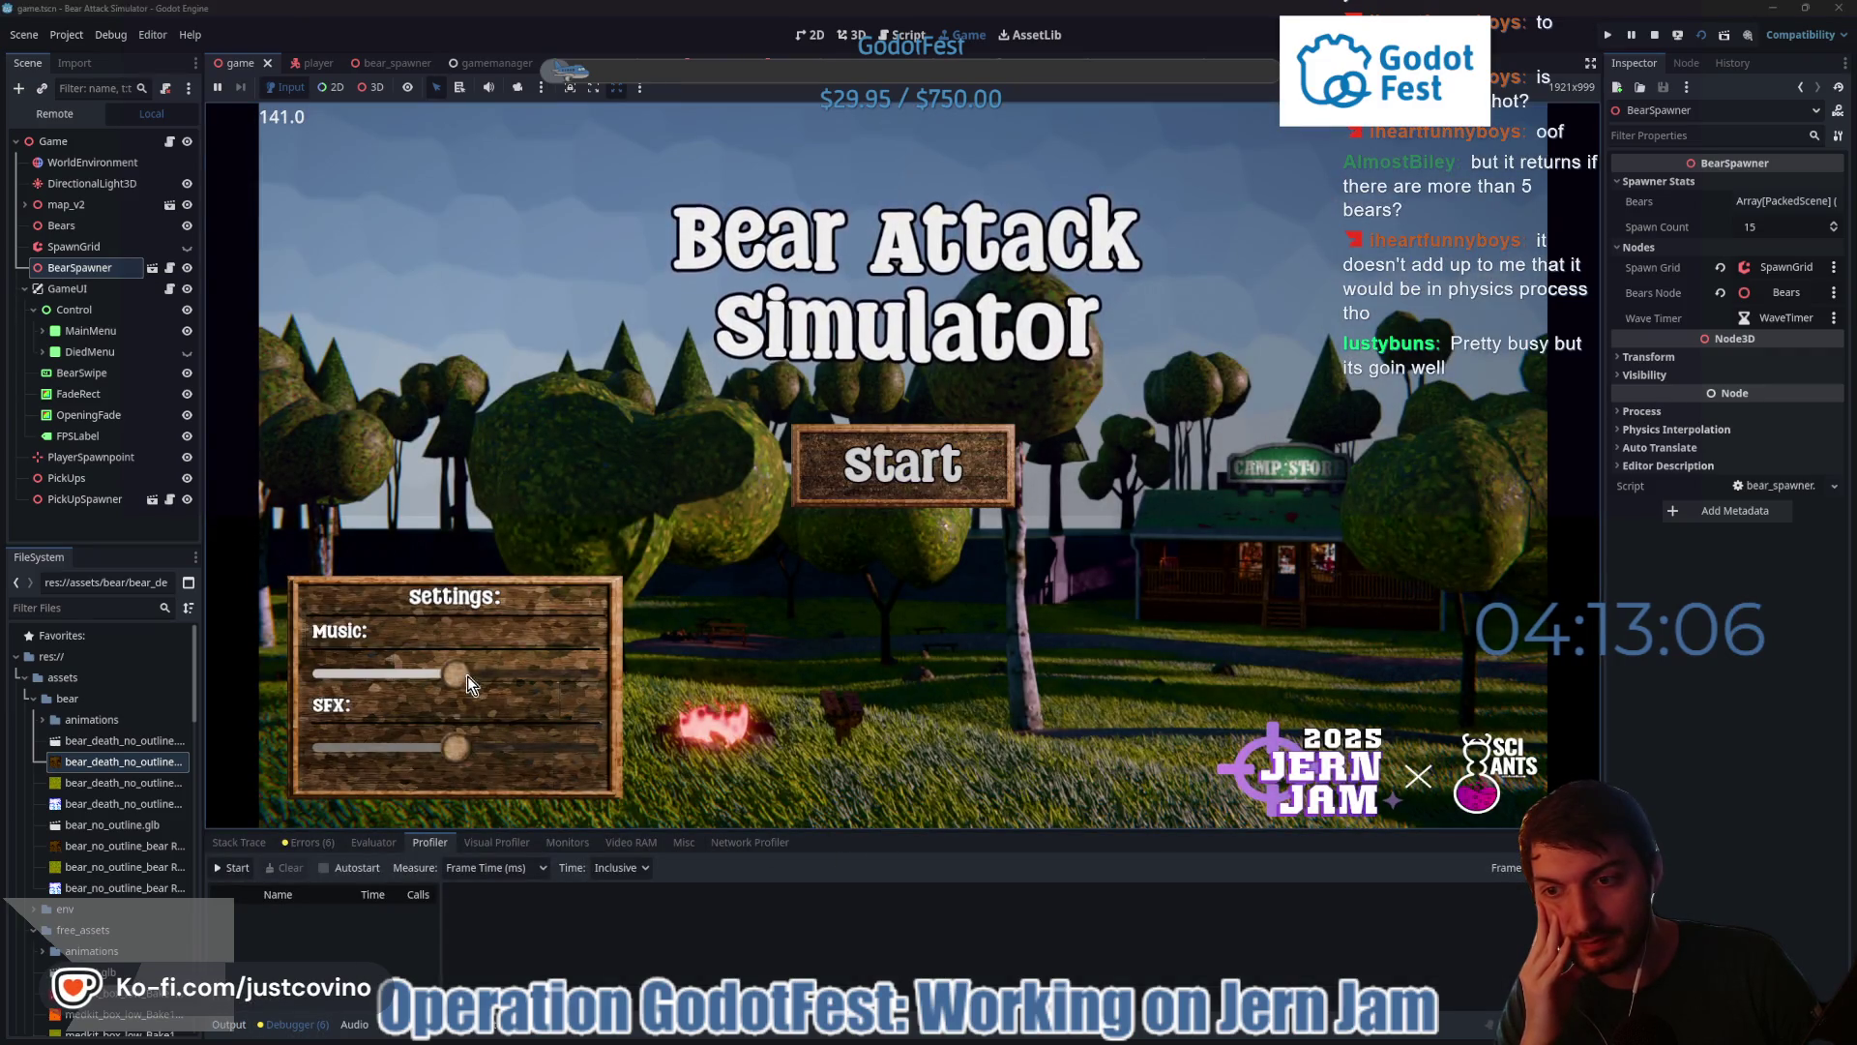
- Enlarge the debugger panel, show the Visual Profiler, and start a new game
{"action": "left_click_drag", "start_coordinate": [861, 831], "coordinate": [861, 641]}
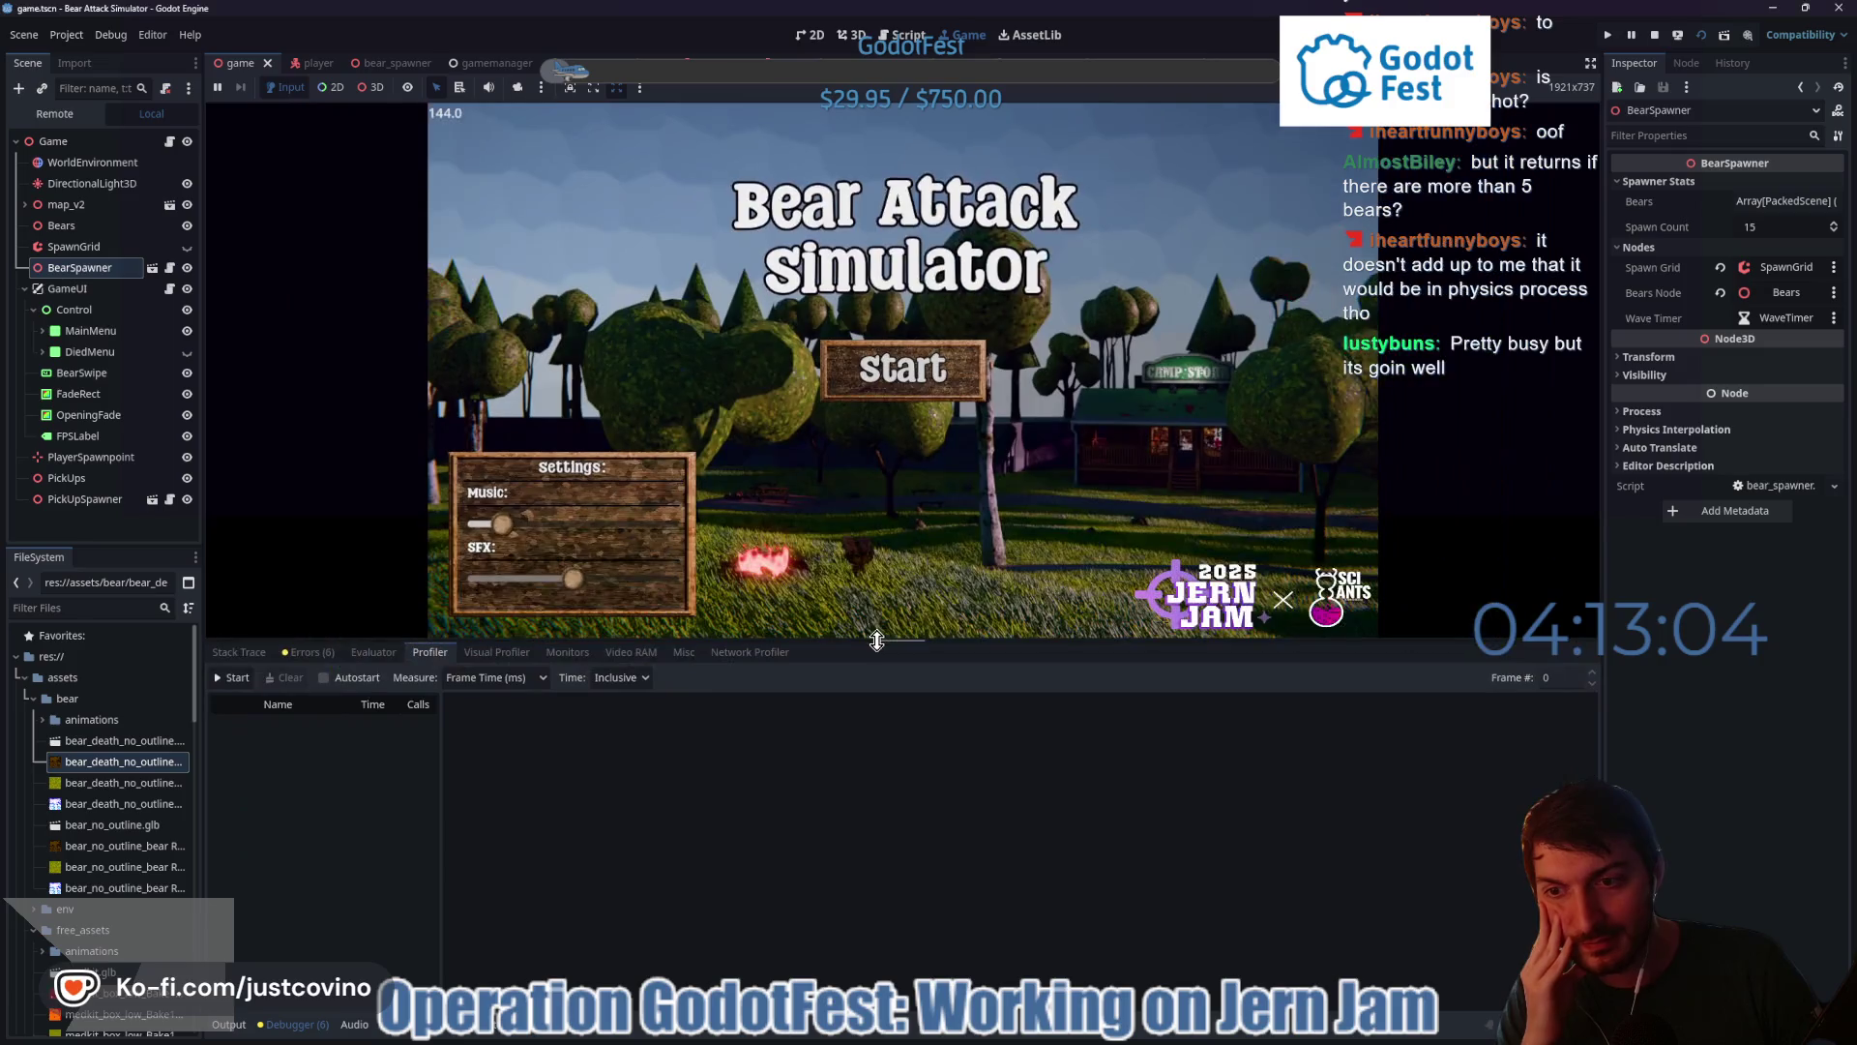
{"action": "left_click", "coordinate": [508, 652]}
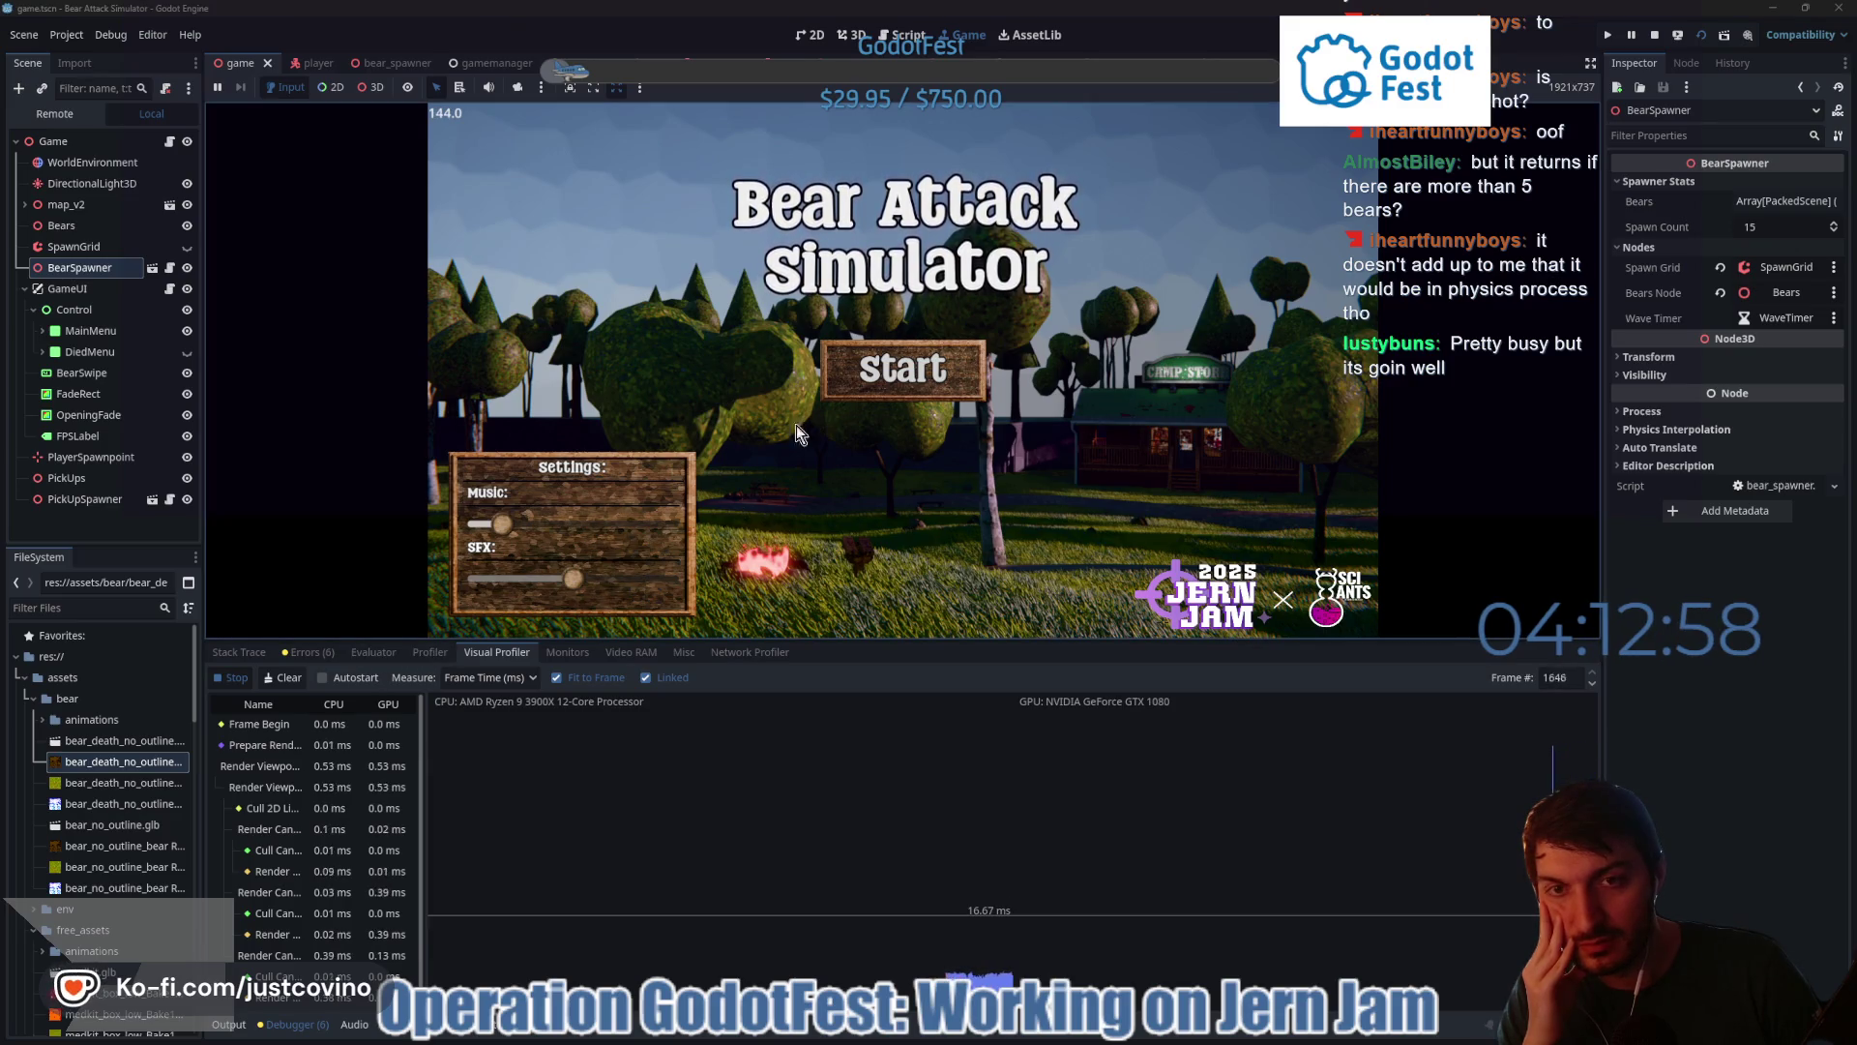
{"action": "left_click", "coordinate": [899, 384]}
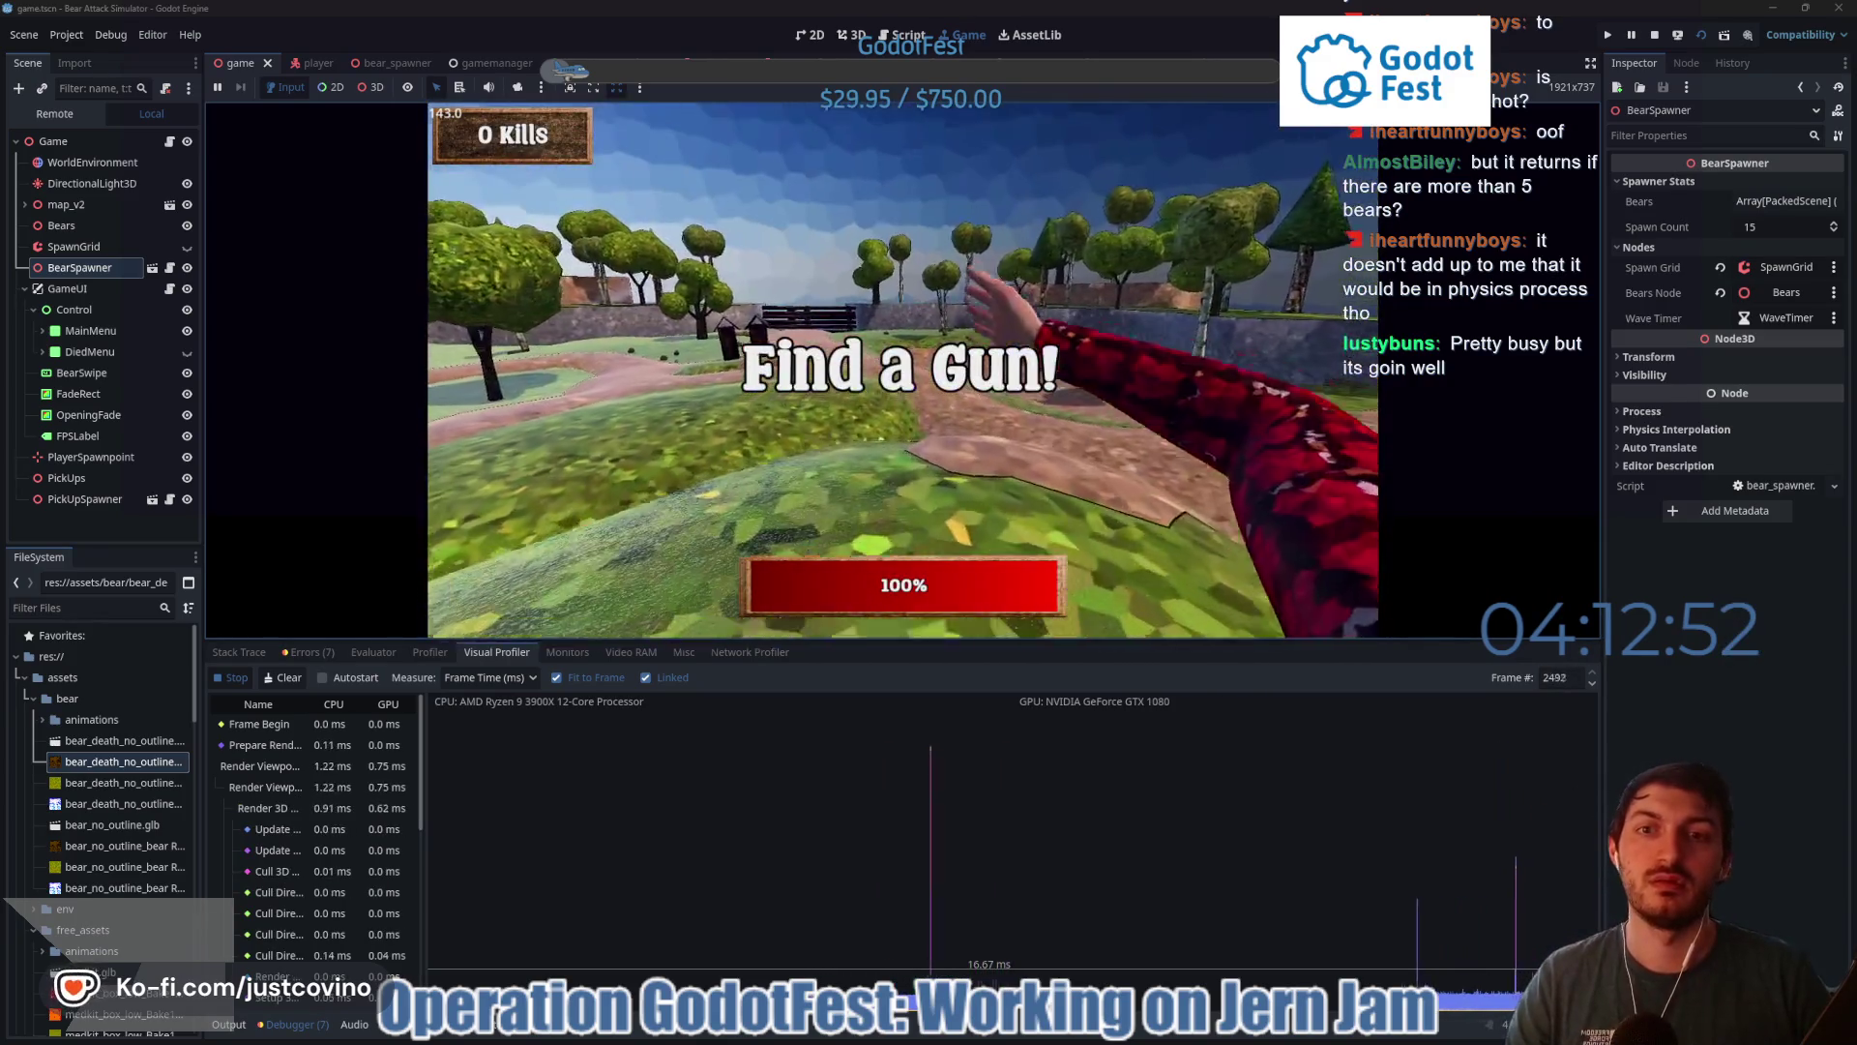
- Walk down the path to the camp store and pick up the green item
{"action": "key", "text": "w"}
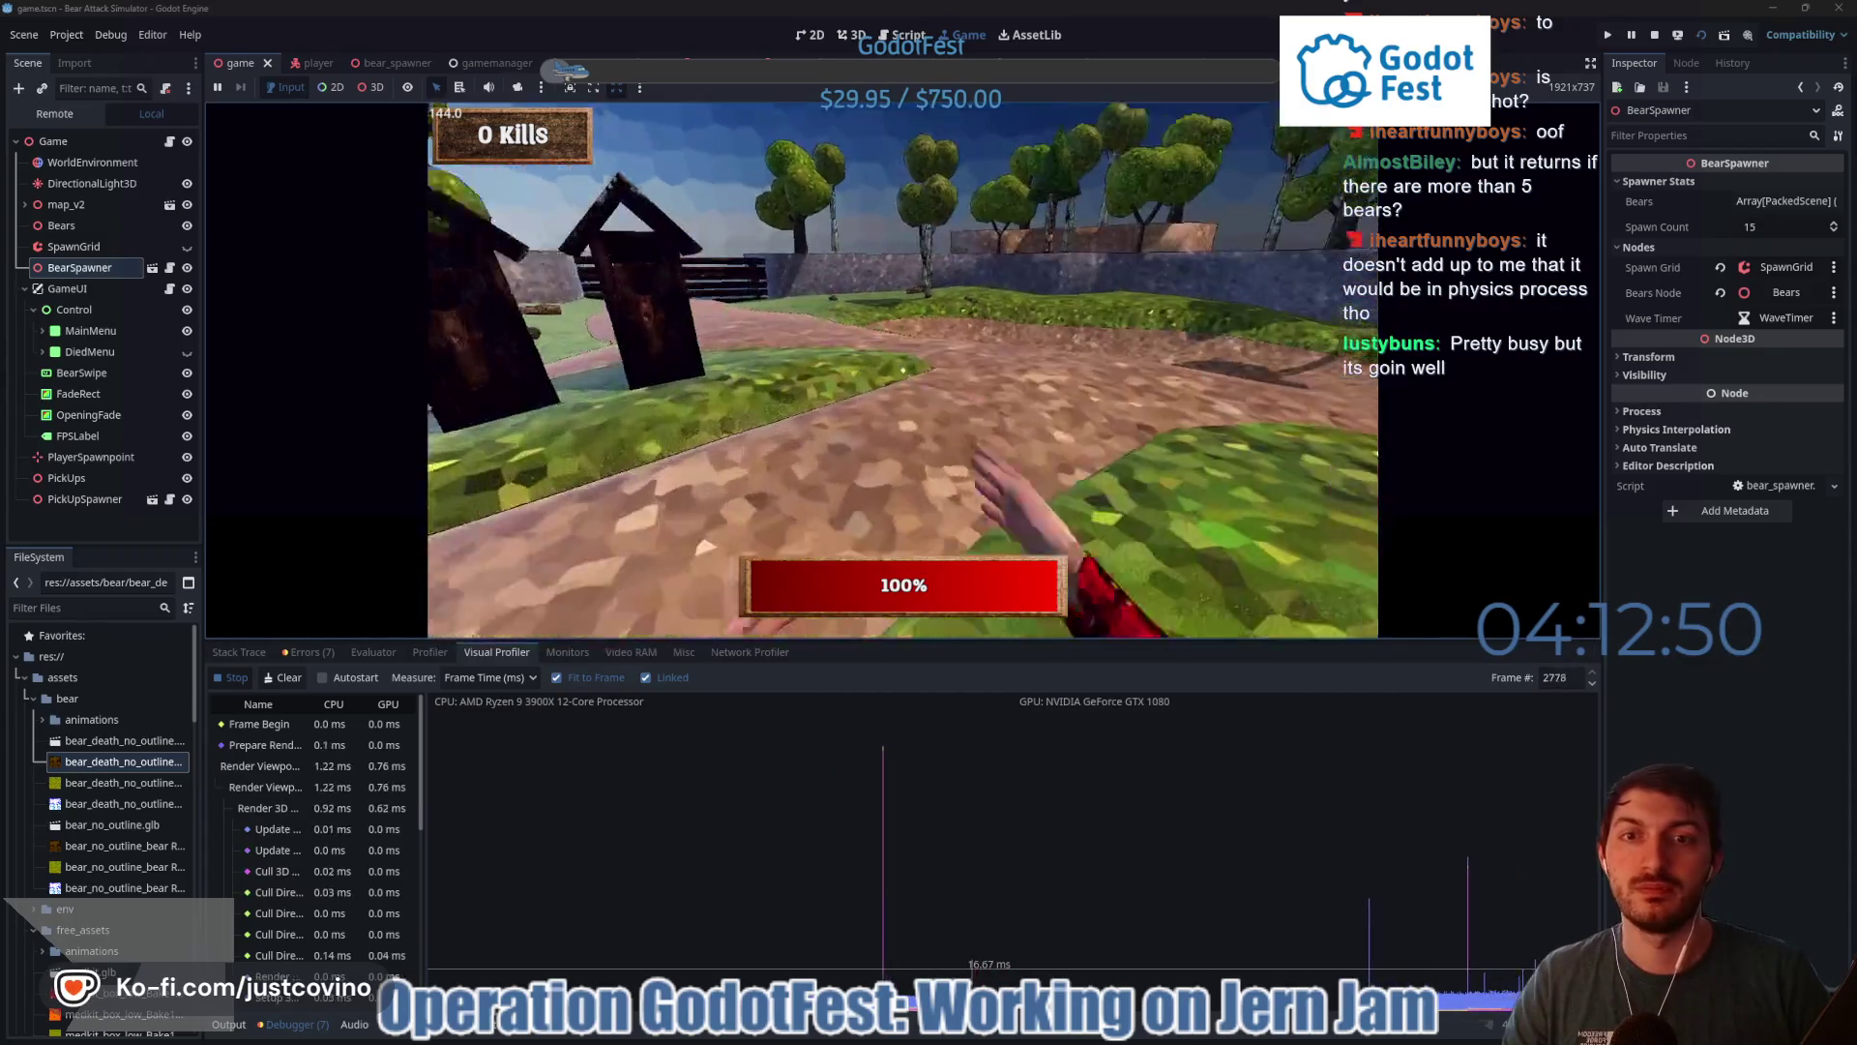
{"action": "mouse_move", "coordinate": [902, 370]}
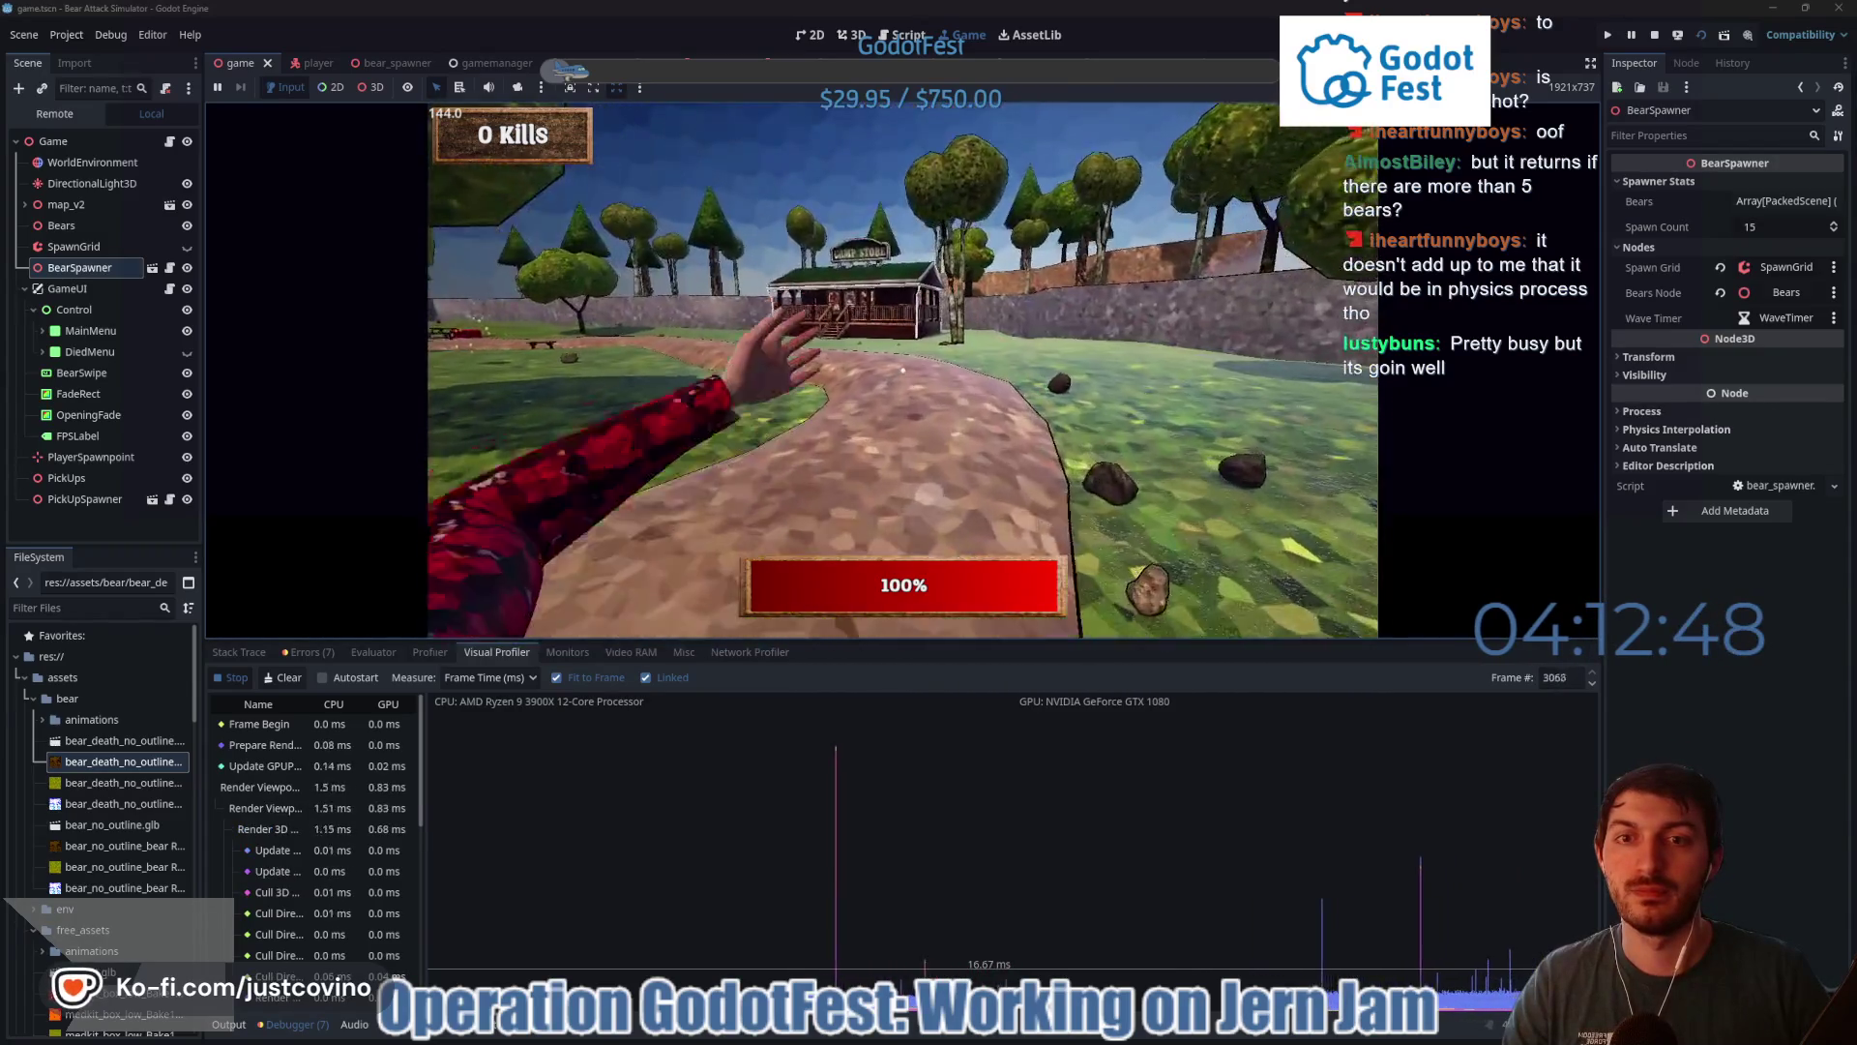
{"action": "key", "text": "w"}
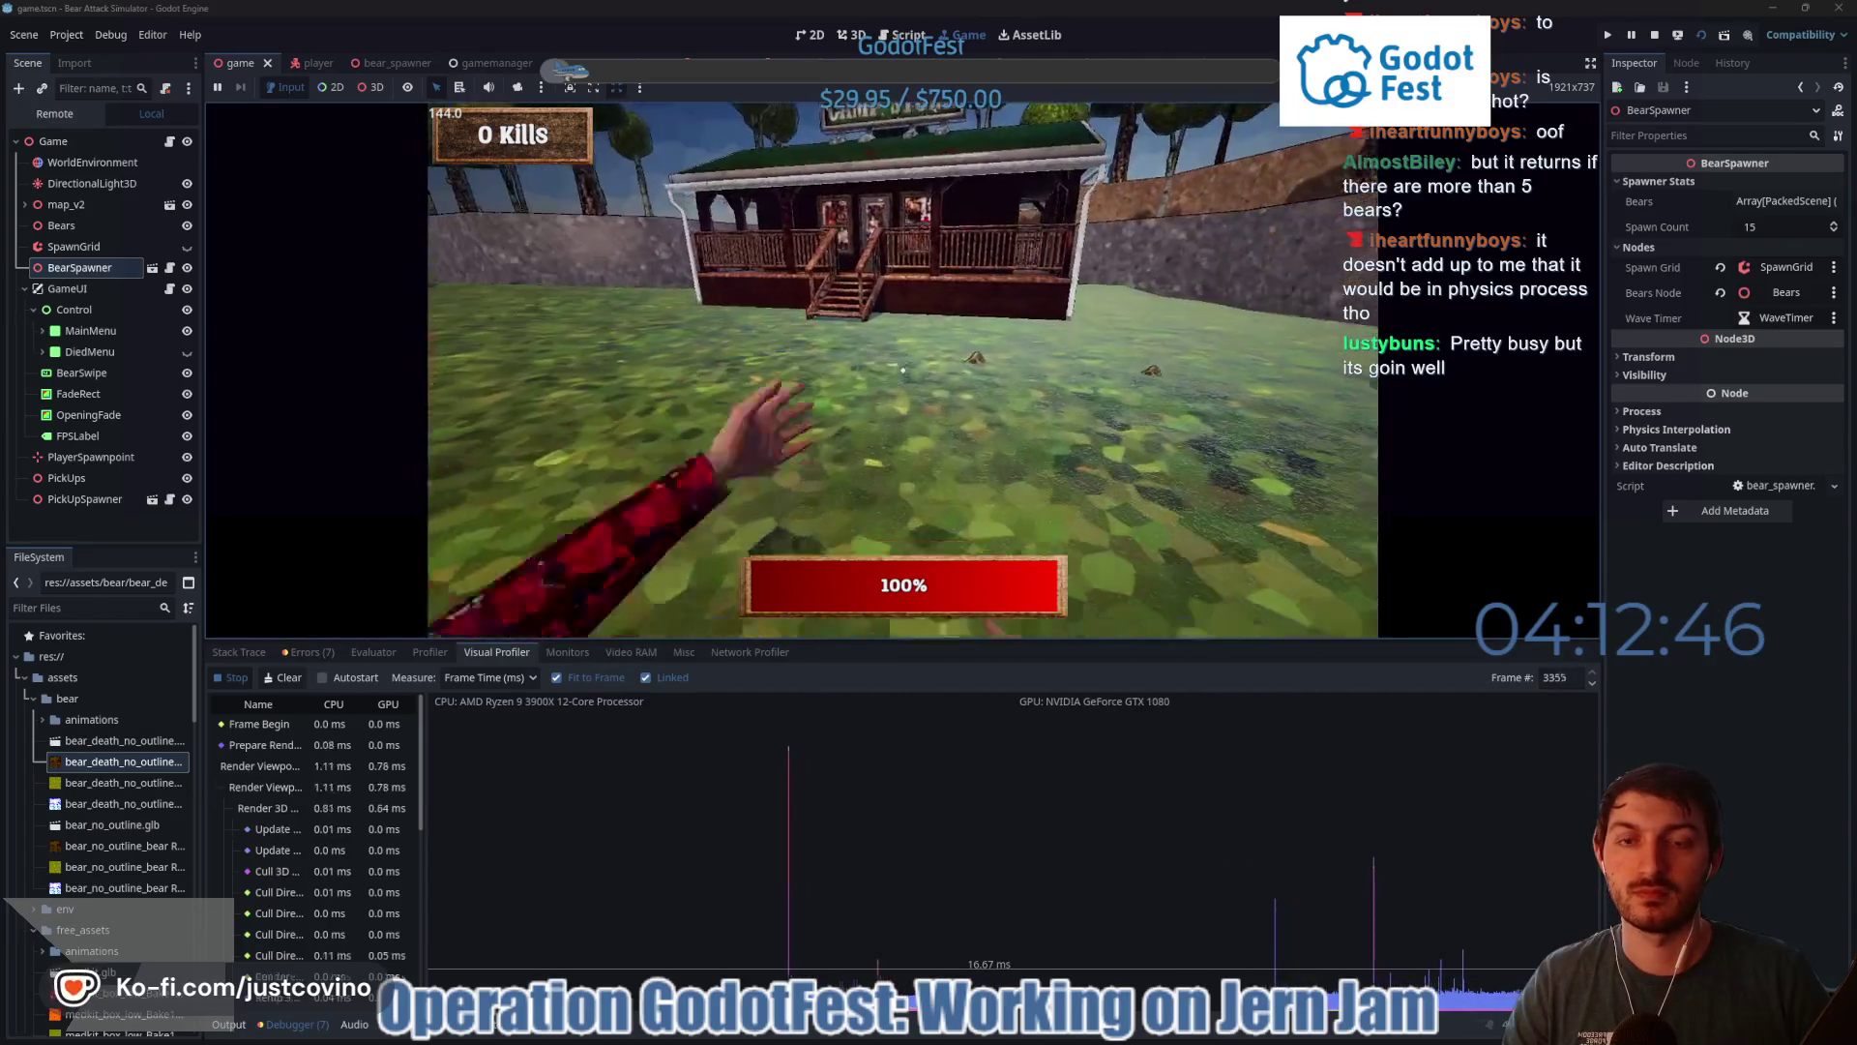
{"action": "key", "text": "w"}
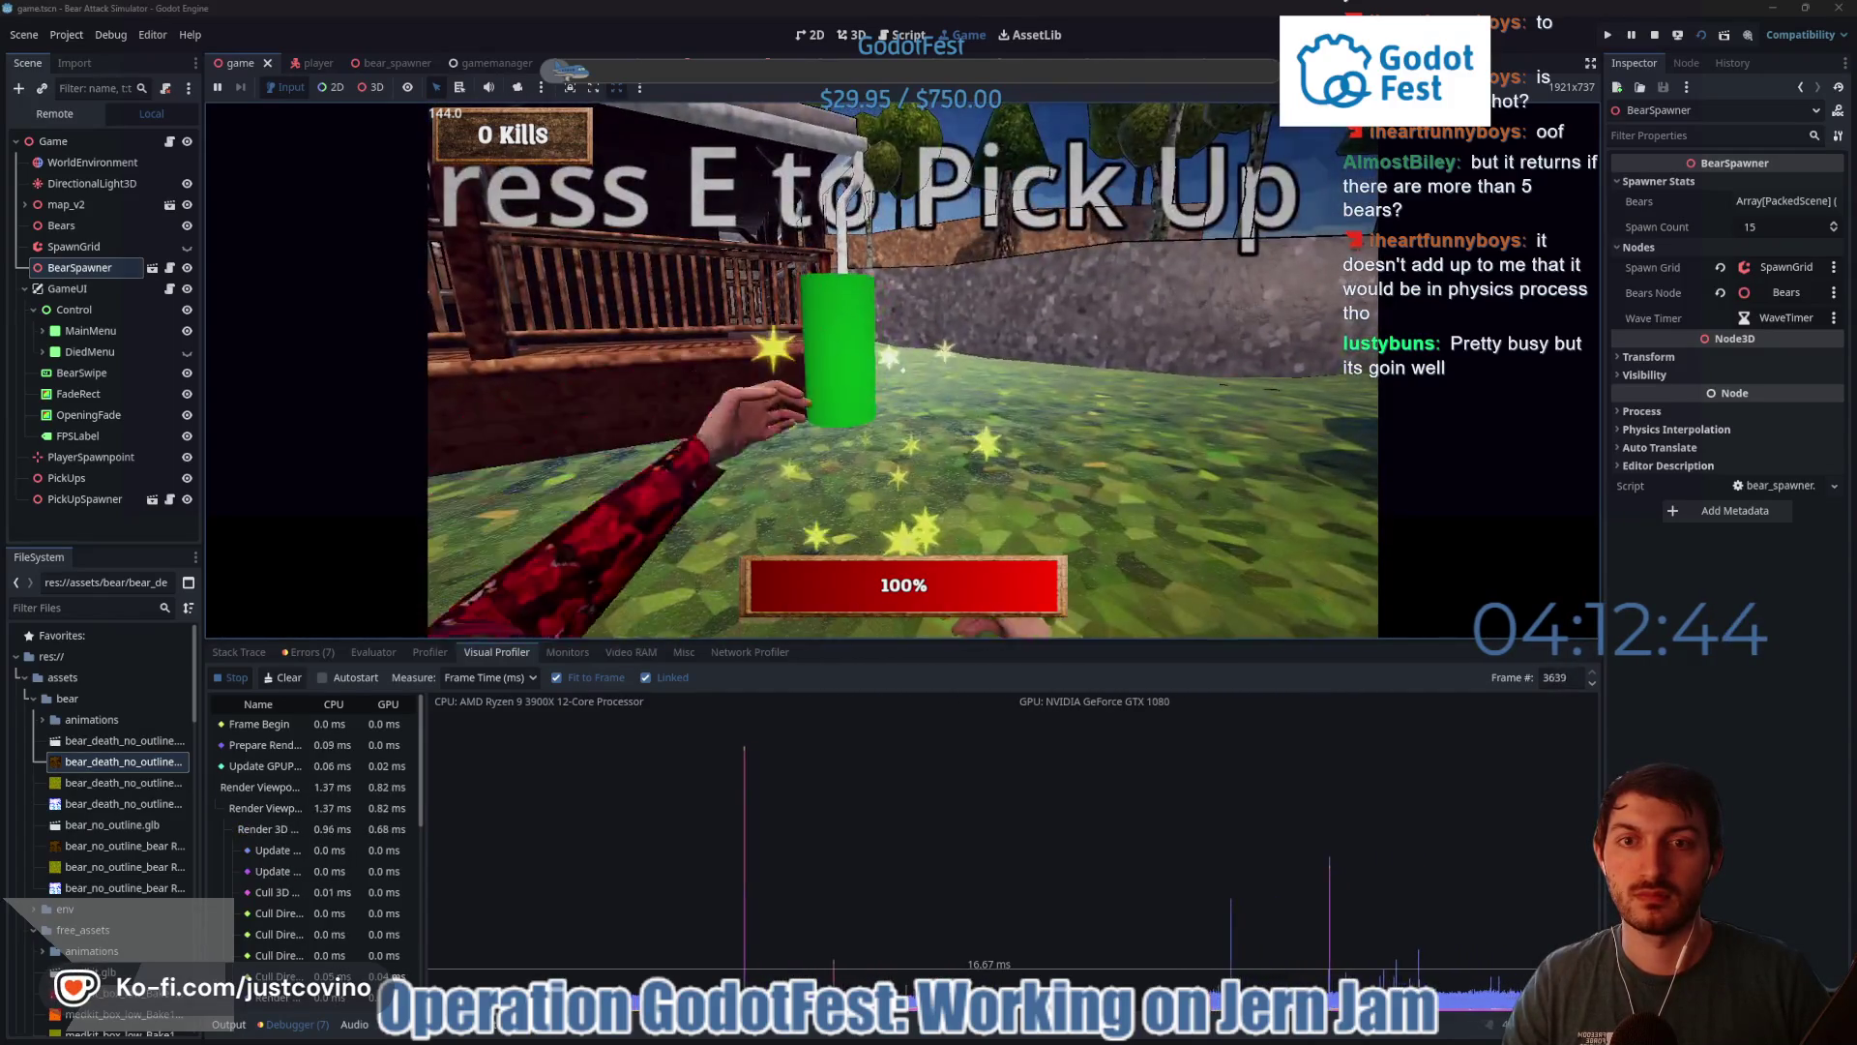
{"action": "key", "text": "e"}
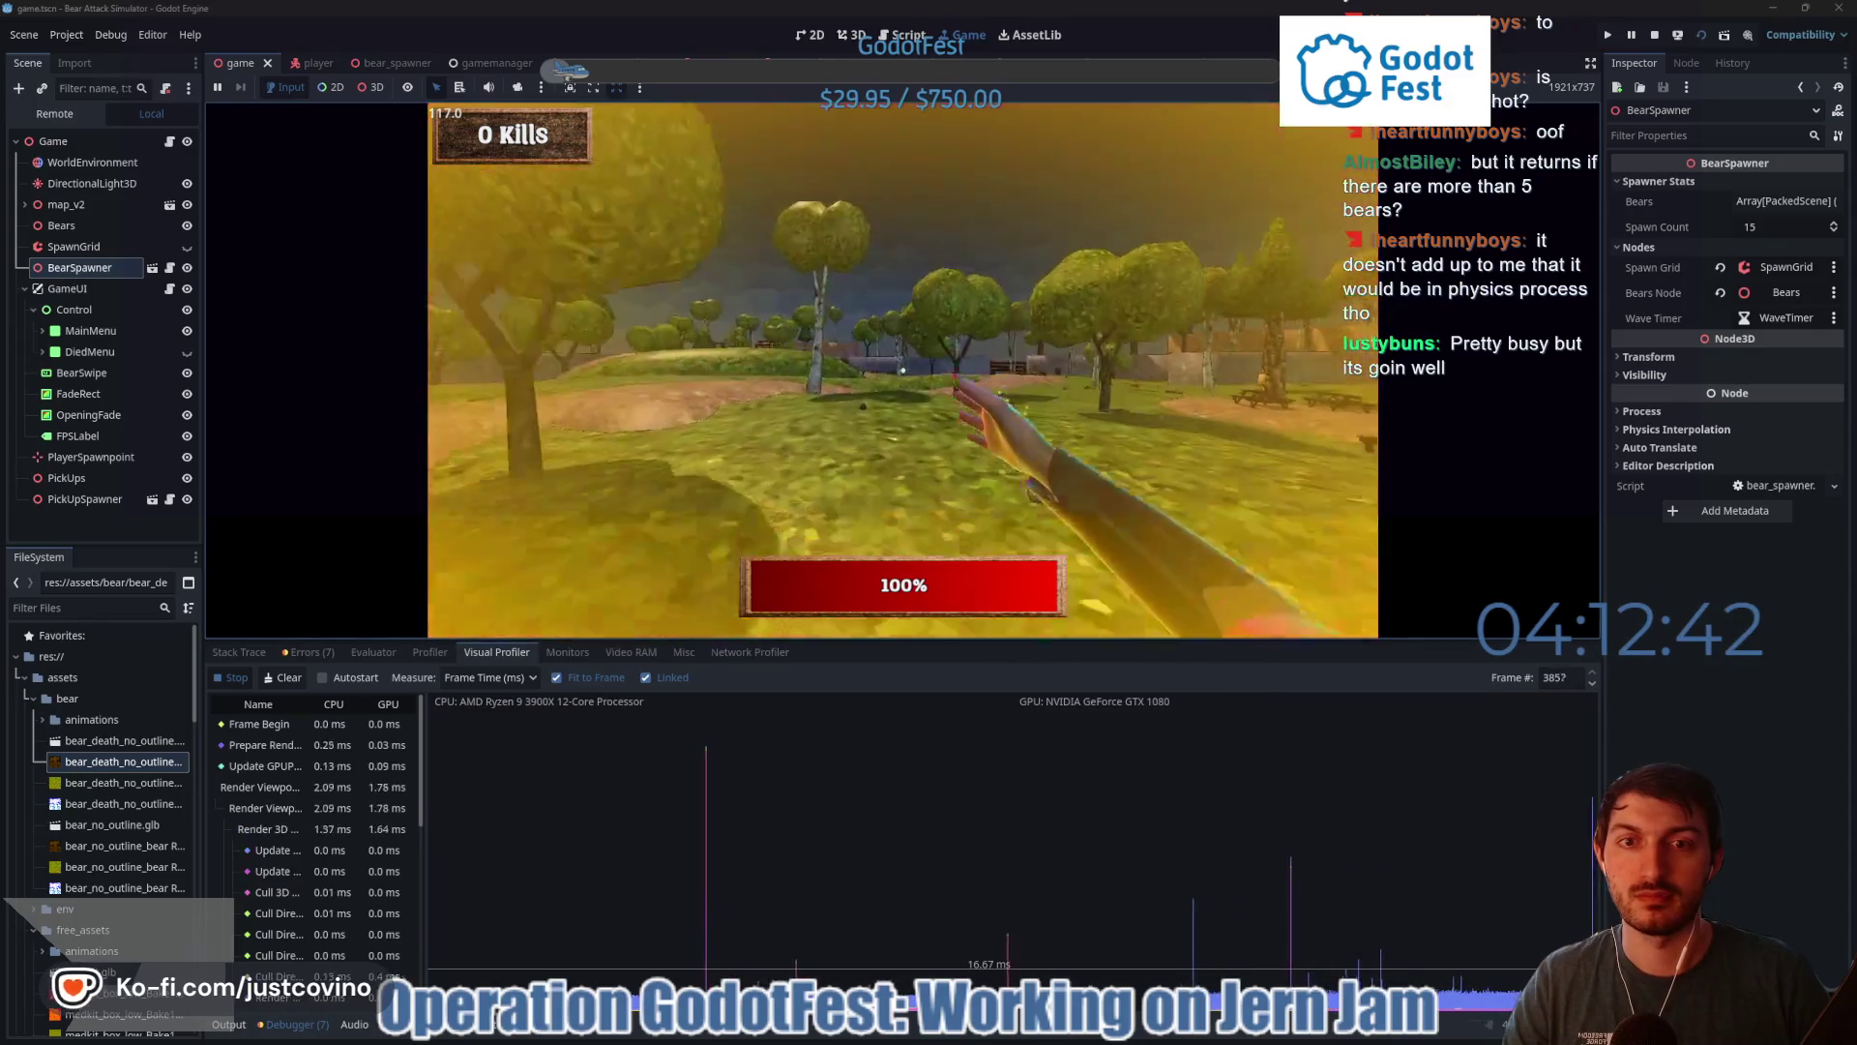
{"action": "key", "text": "w"}
{"action": "key", "text": "w"}
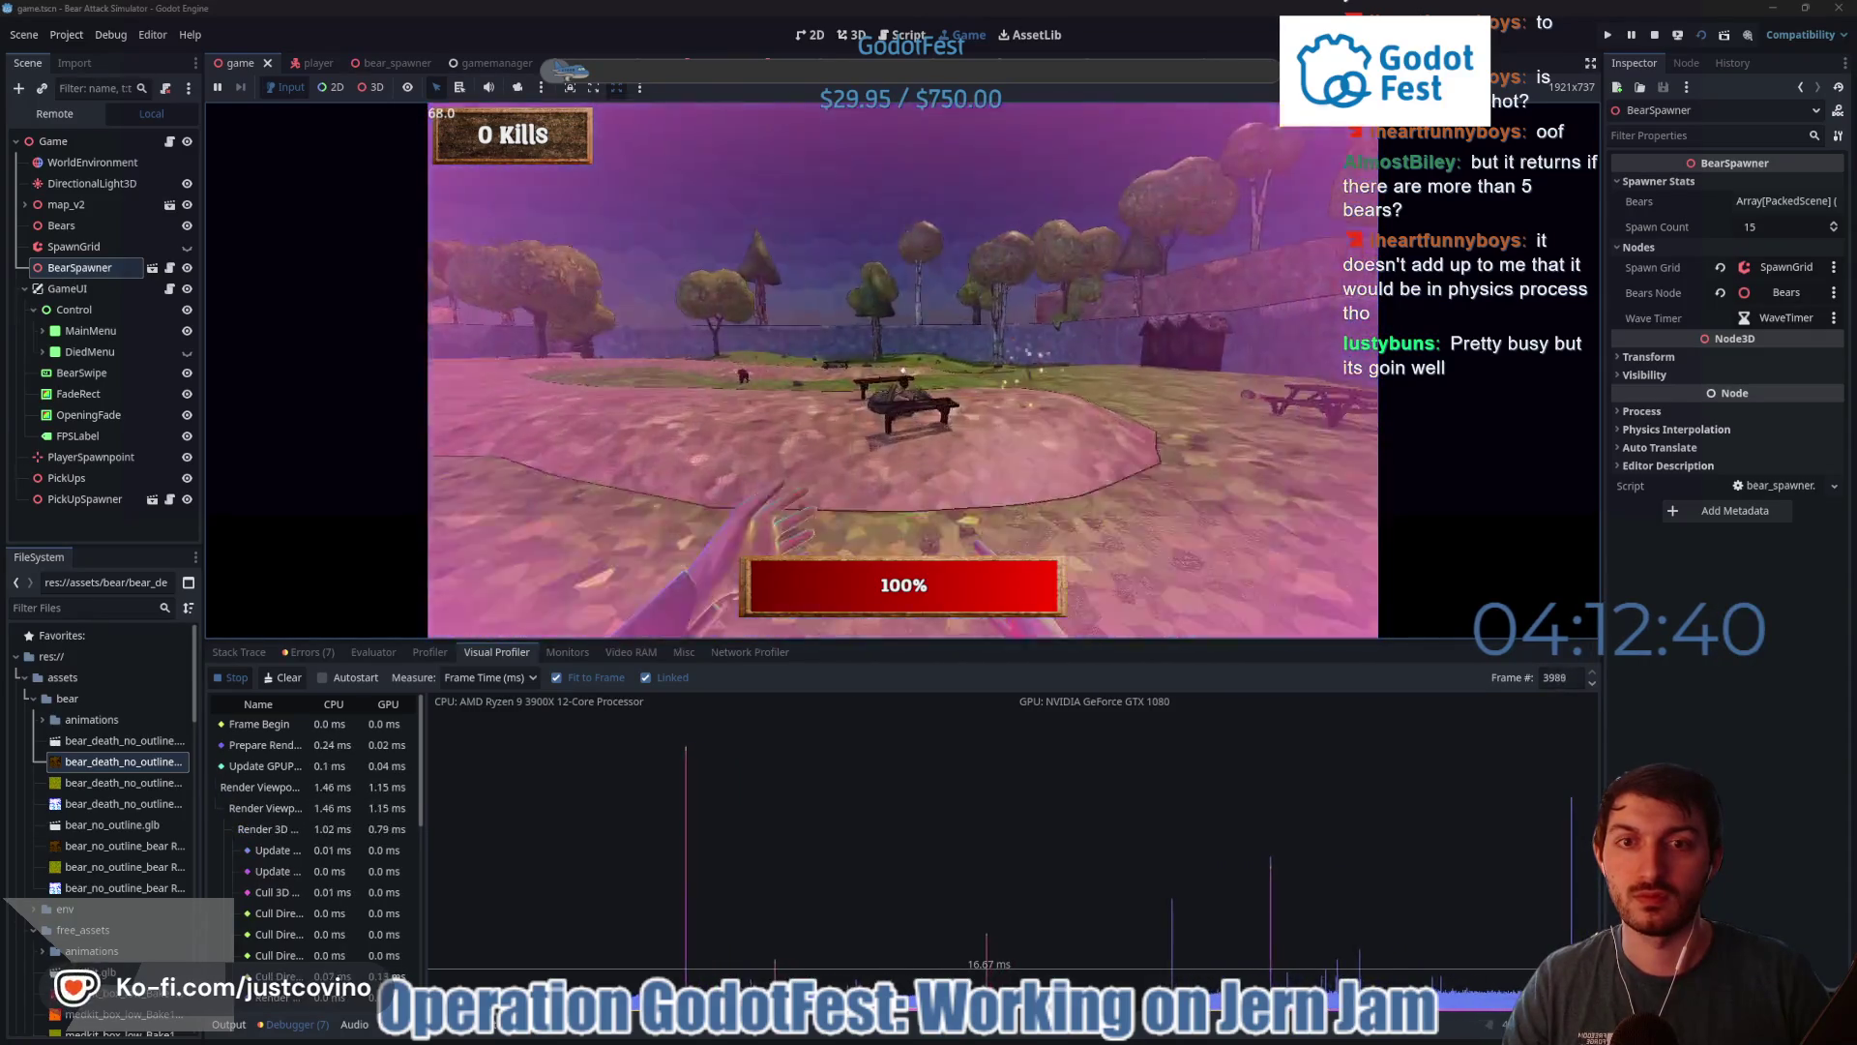
- Fight the bears, shooting them with the gun, then return to the menu and stop the run
{"action": "left_click", "coordinate": [902, 370]}
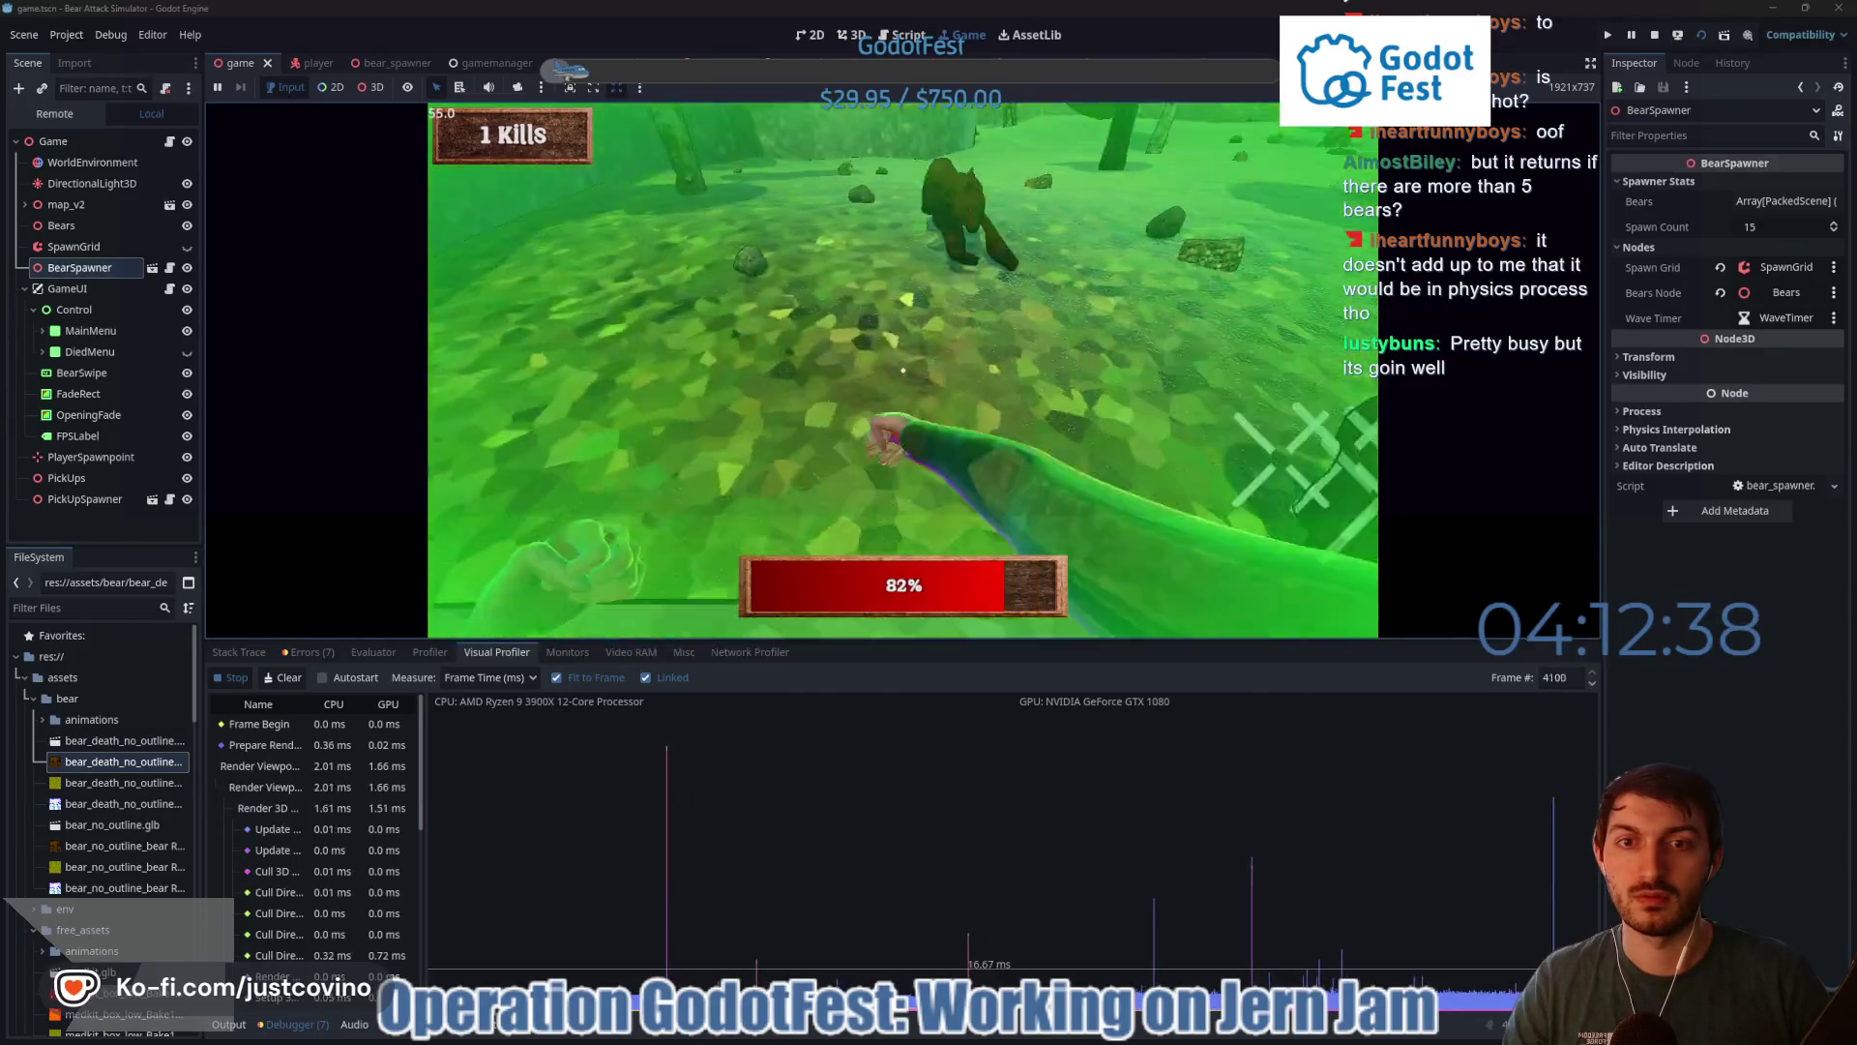
{"action": "left_click", "coordinate": [902, 370]}
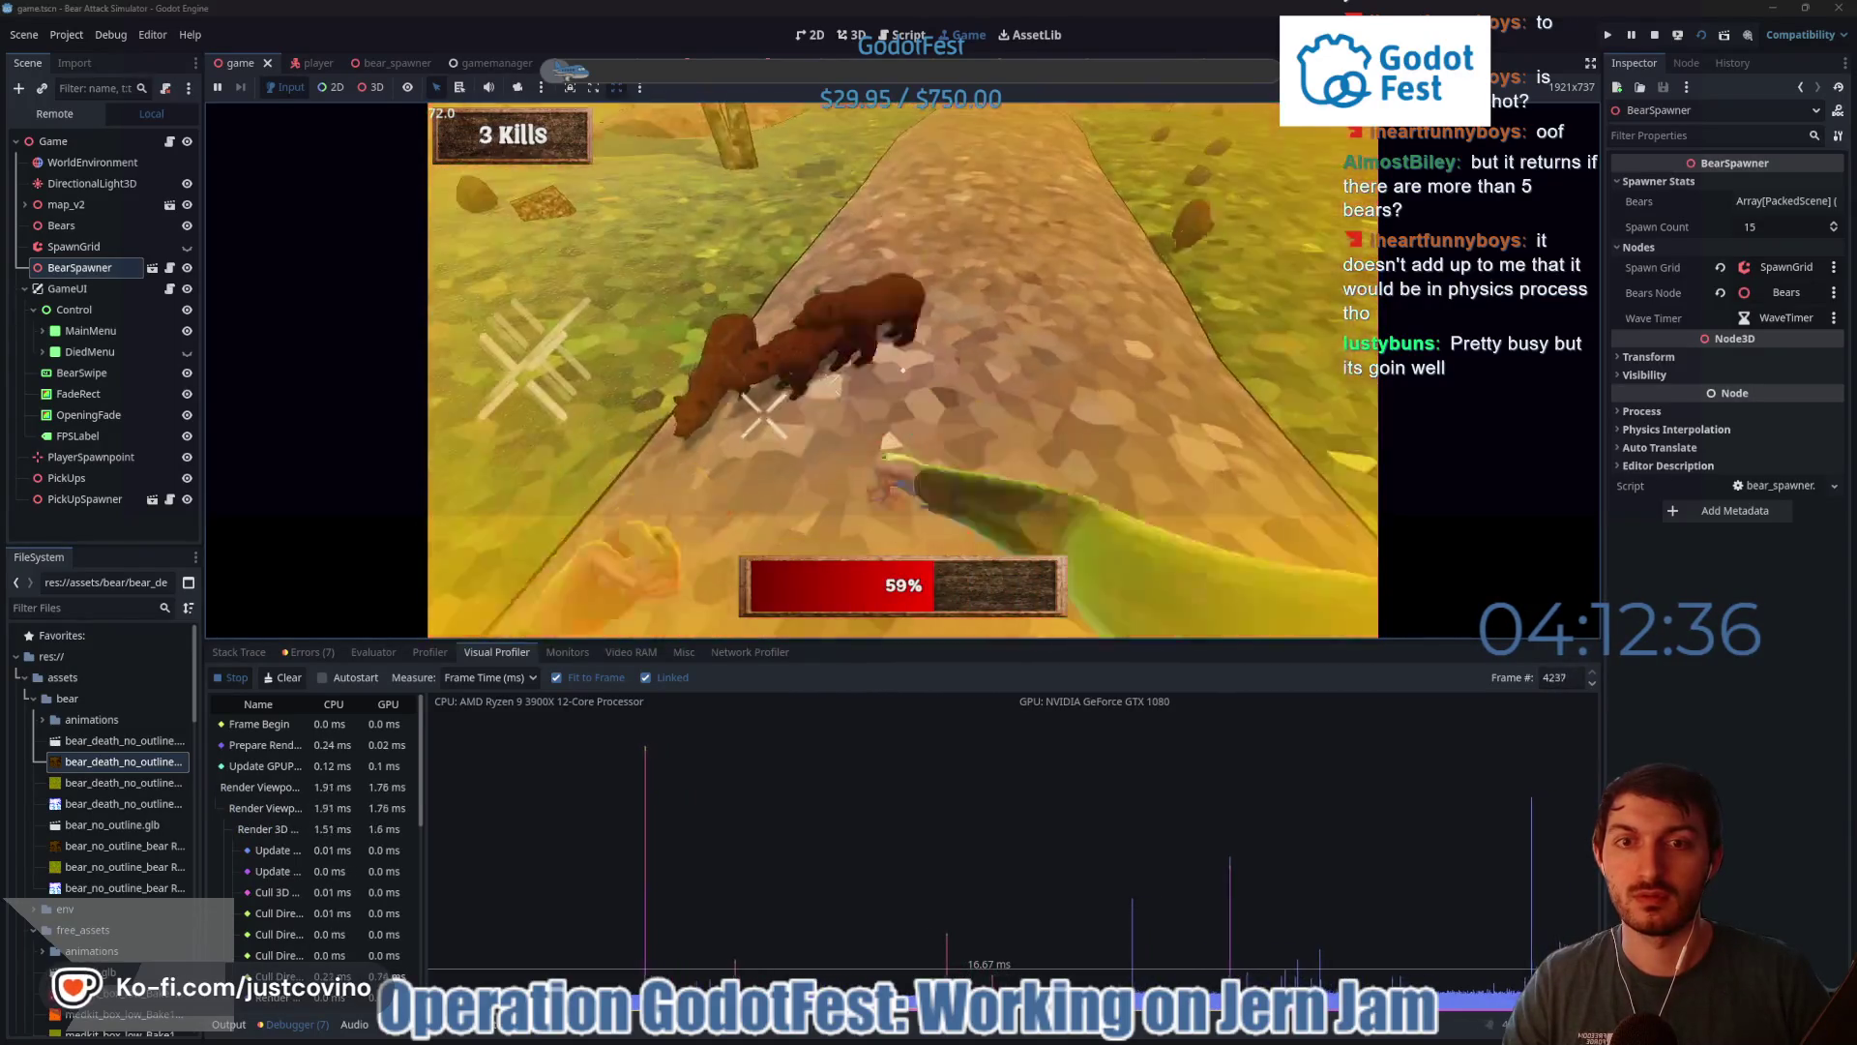
{"action": "left_click", "coordinate": [902, 370]}
{"action": "left_click", "coordinate": [902, 370]}
{"action": "left_click", "coordinate": [903, 369]}
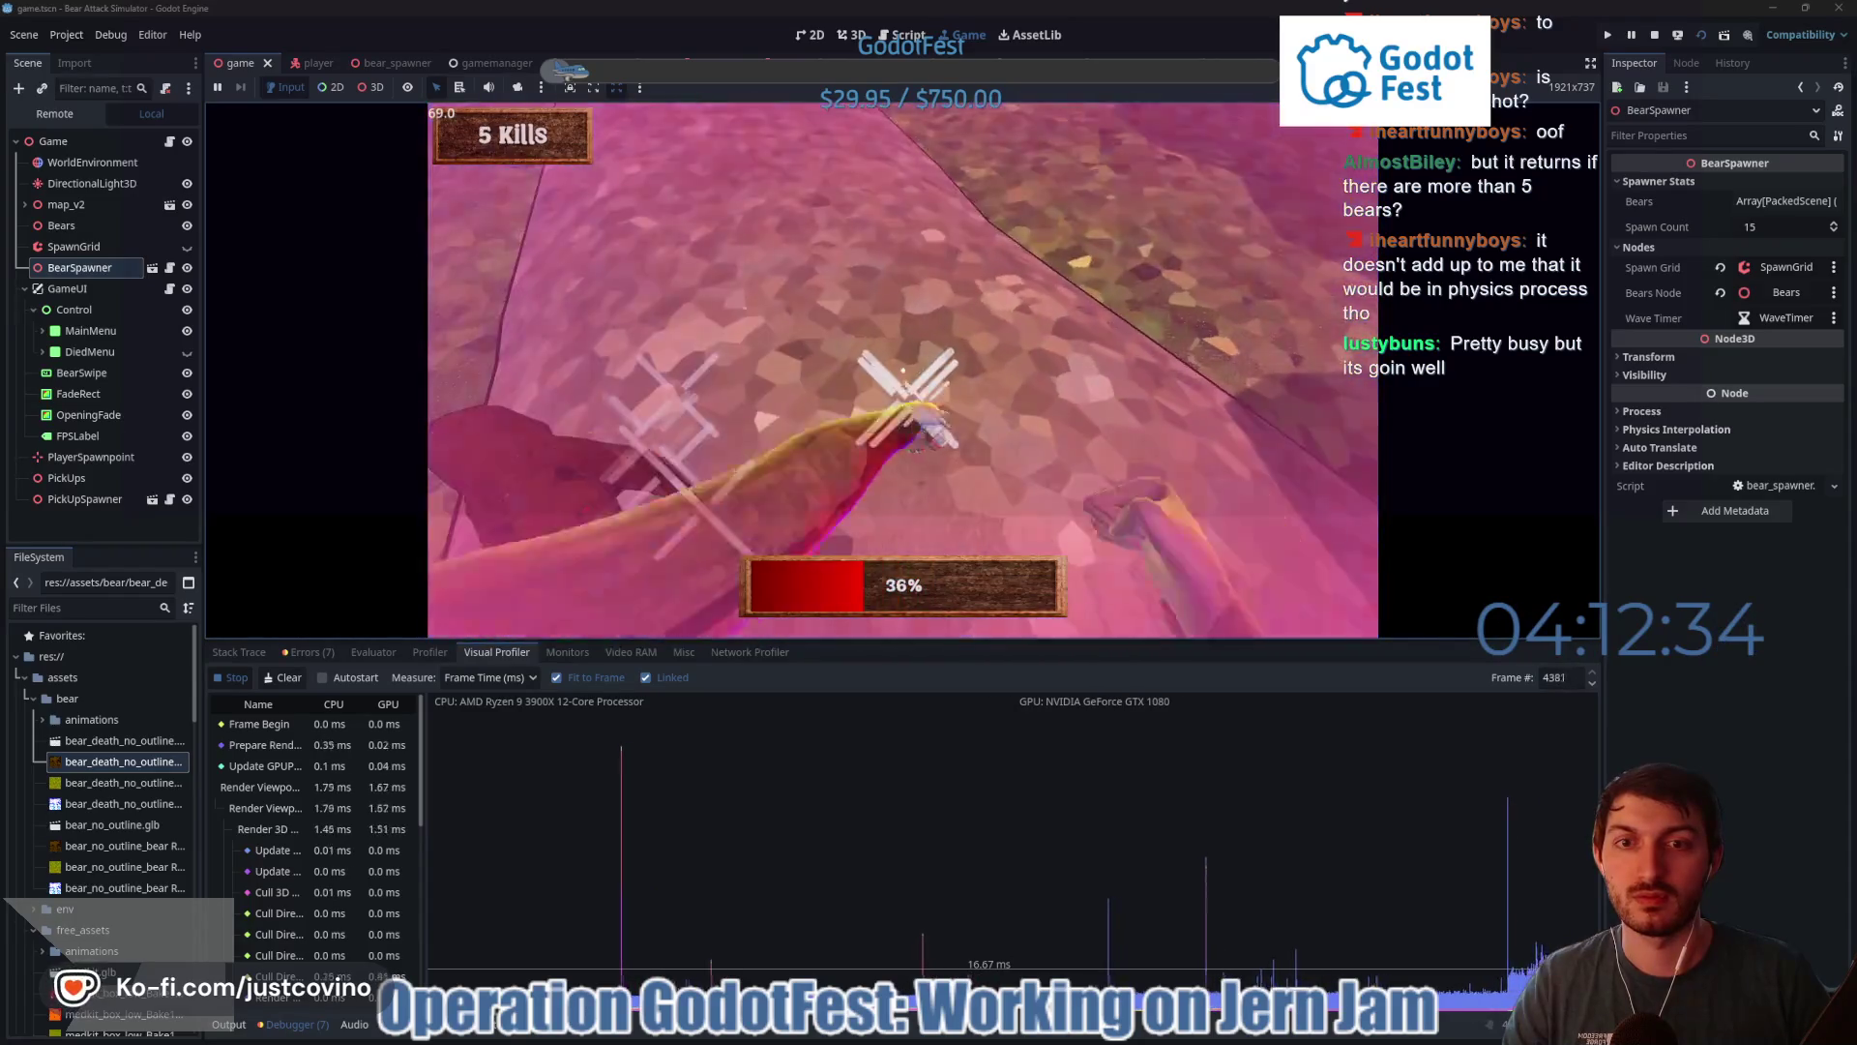
{"action": "left_click", "coordinate": [902, 369]}
{"action": "left_click", "coordinate": [902, 369]}
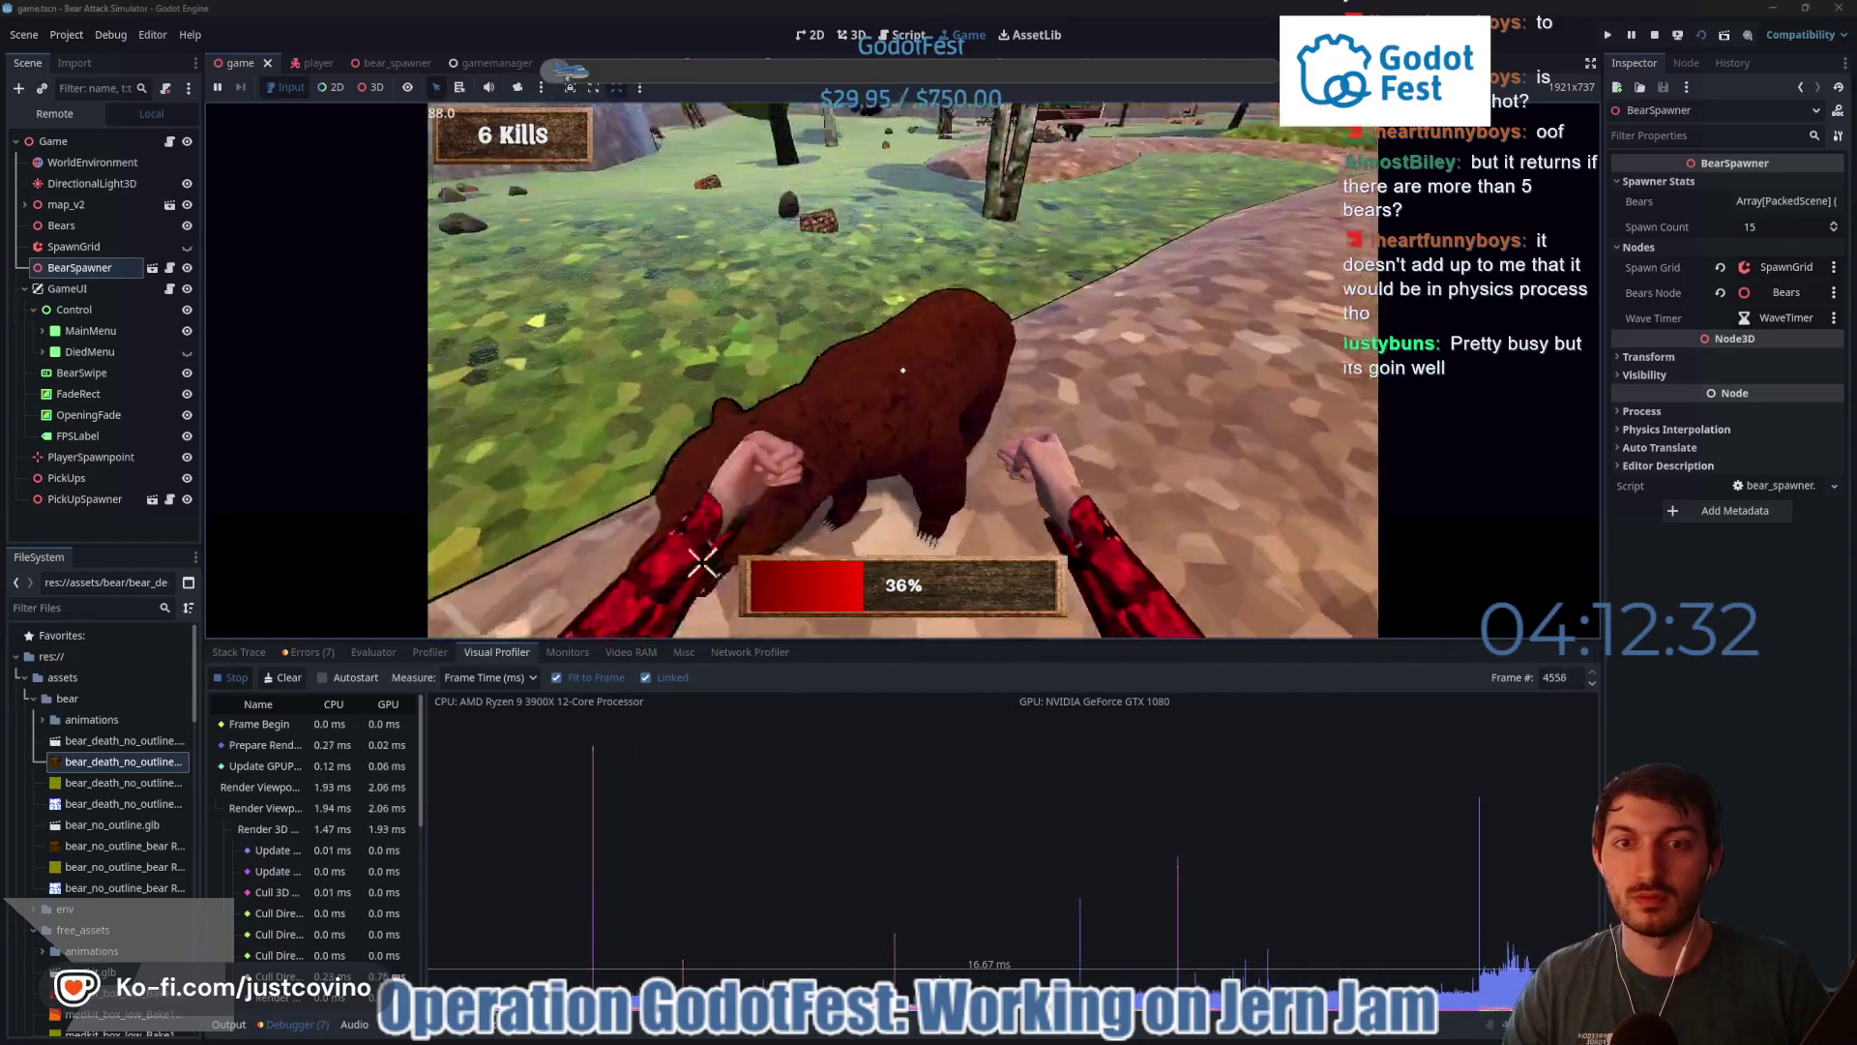
{"action": "left_click", "coordinate": [903, 370]}
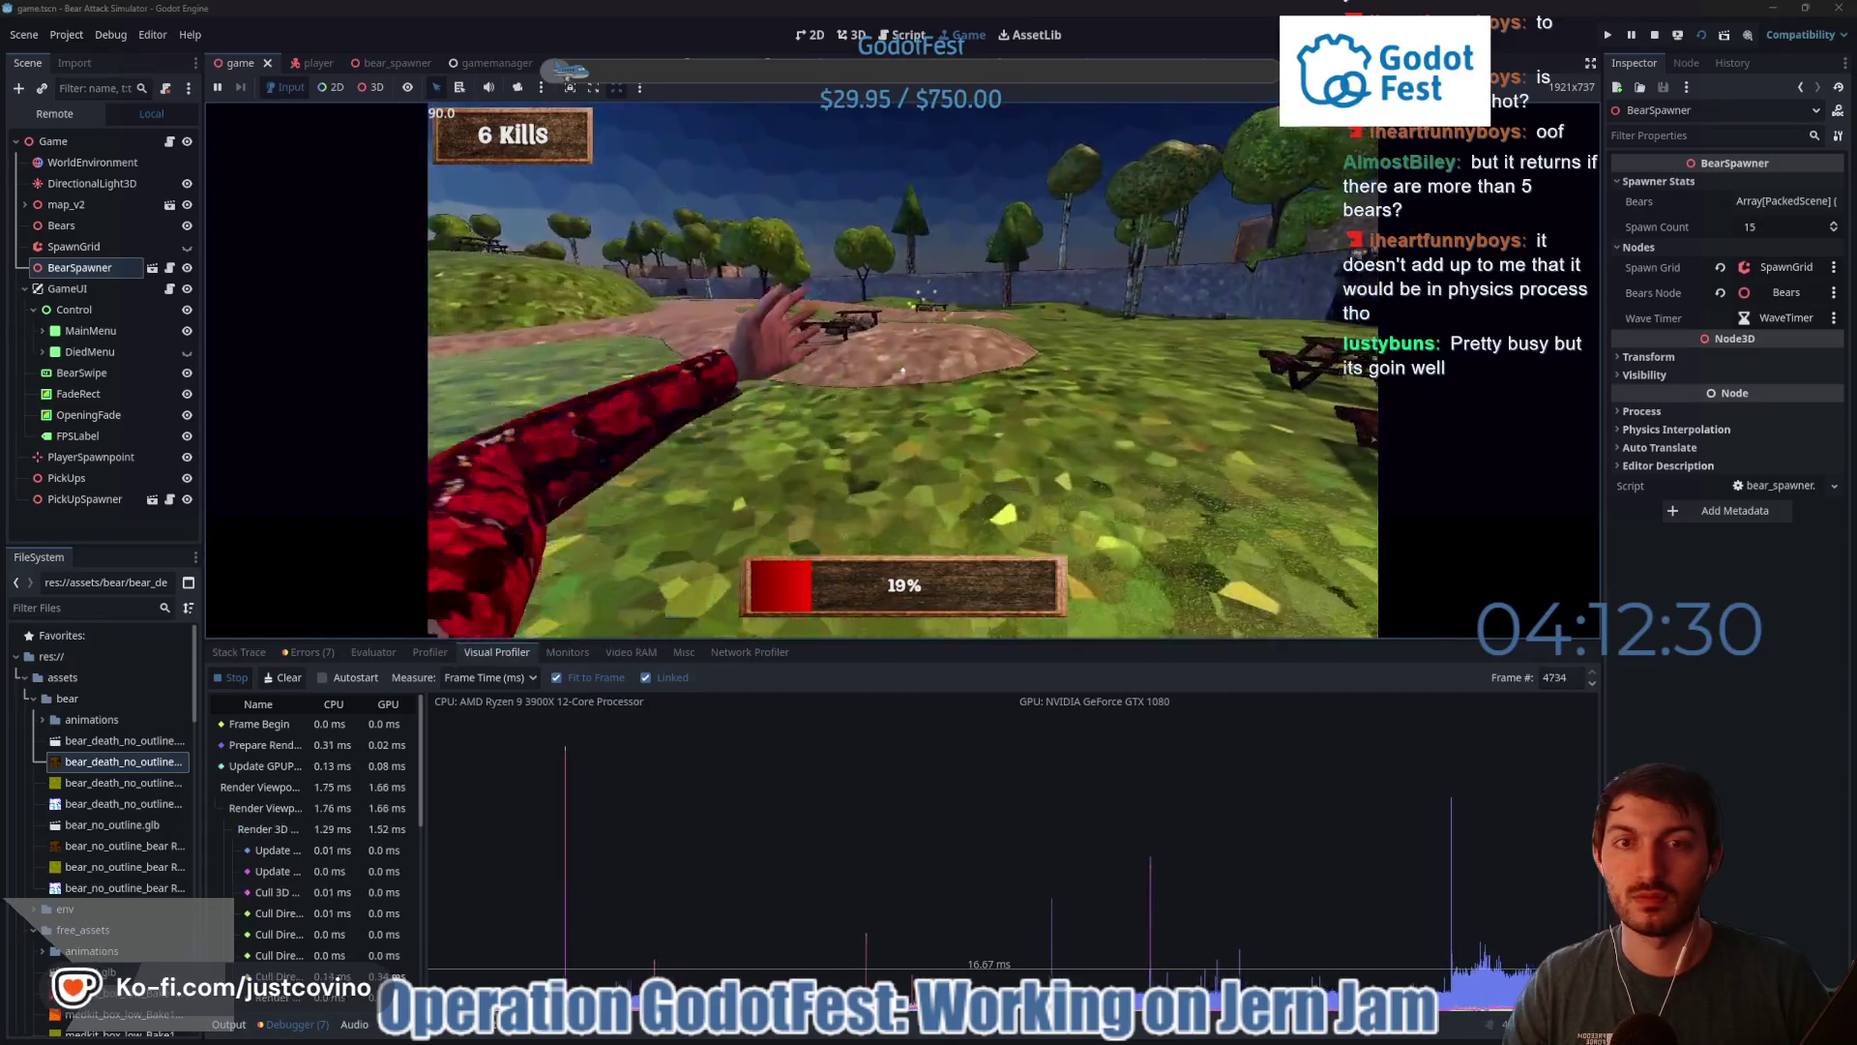
{"action": "left_click", "coordinate": [902, 369]}
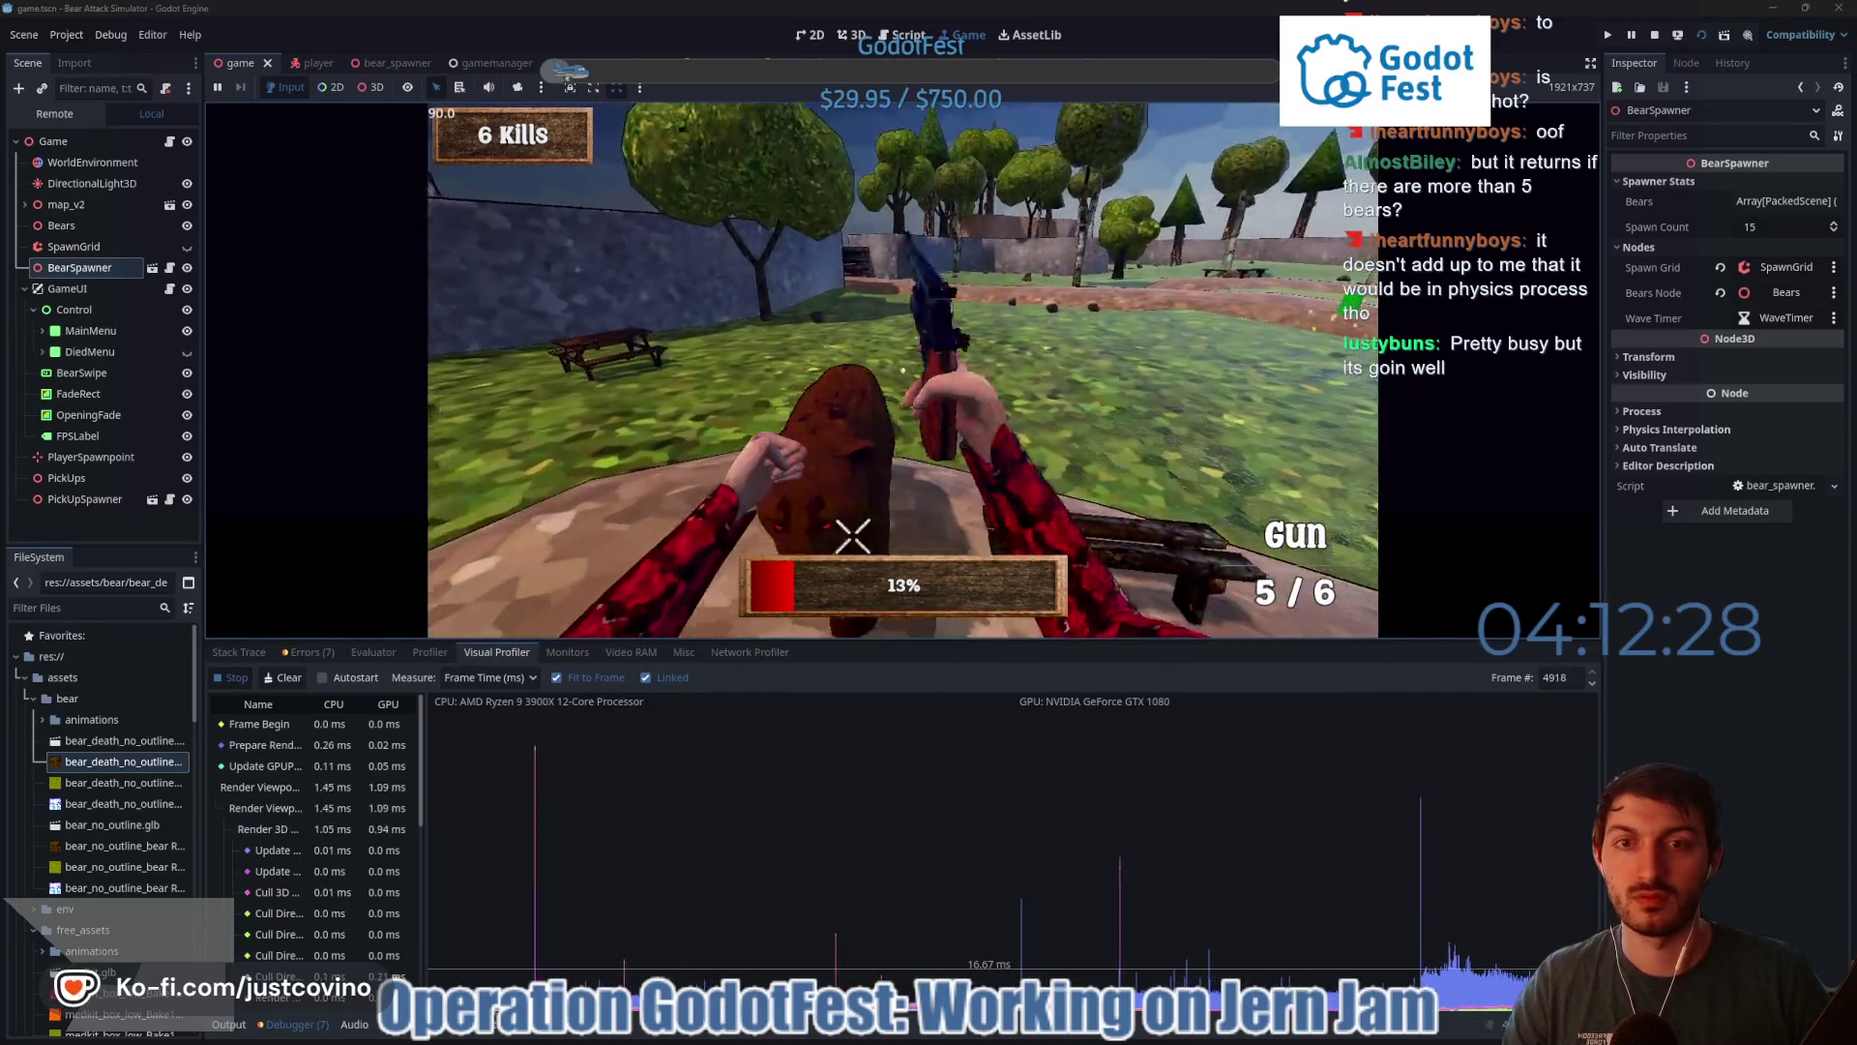
{"action": "left_click", "coordinate": [902, 370]}
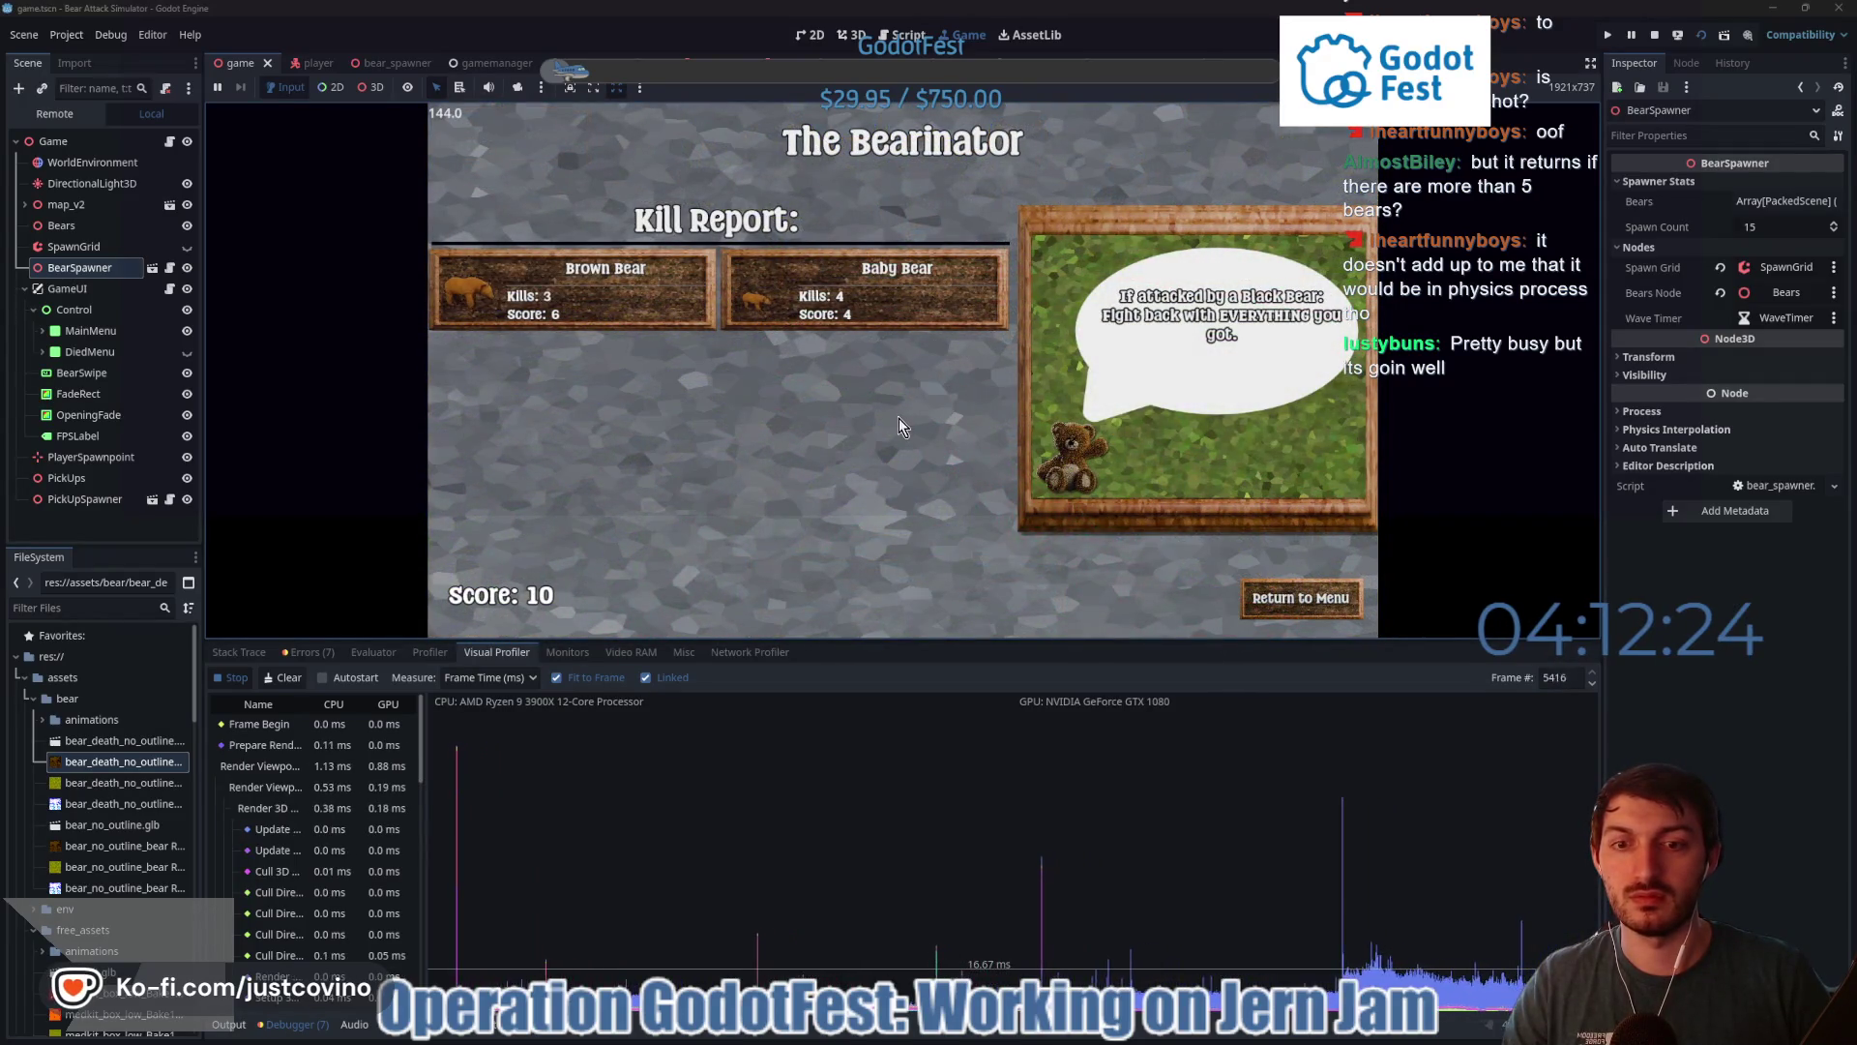
{"action": "left_click", "coordinate": [1304, 596]}
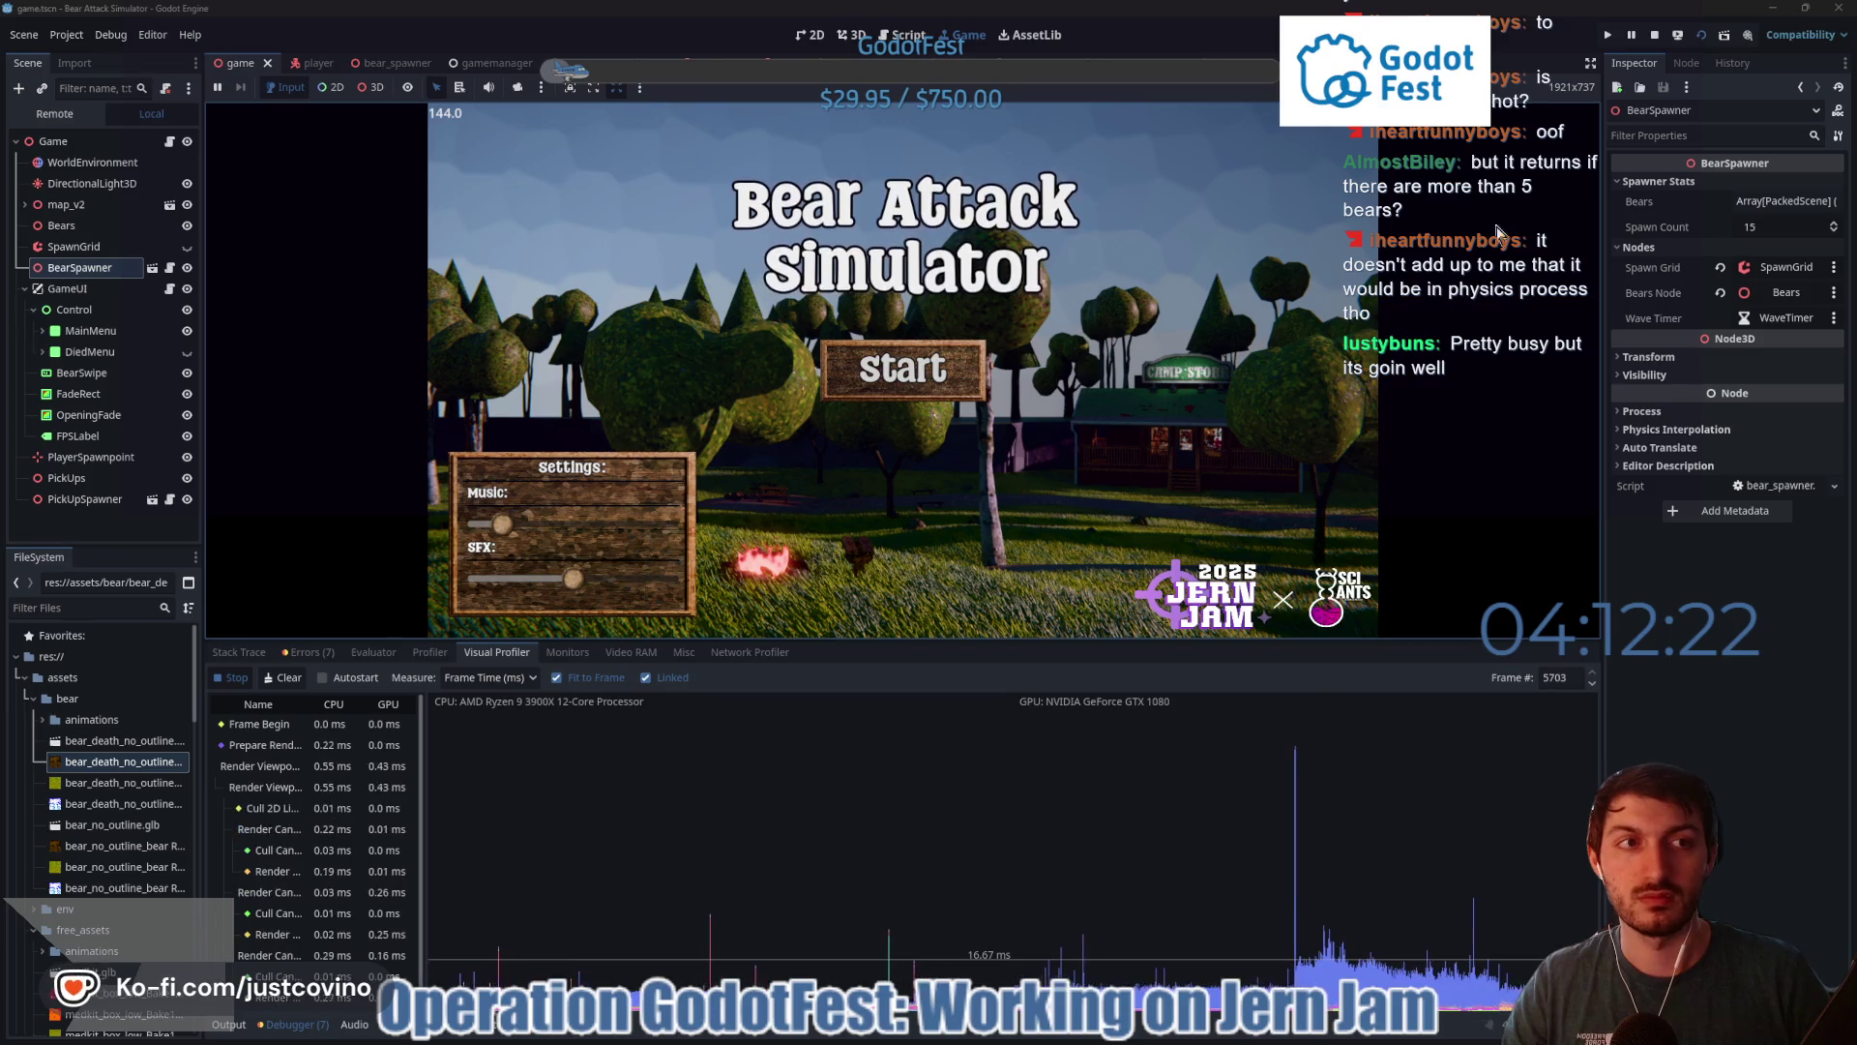
{"action": "key", "text": "F8"}
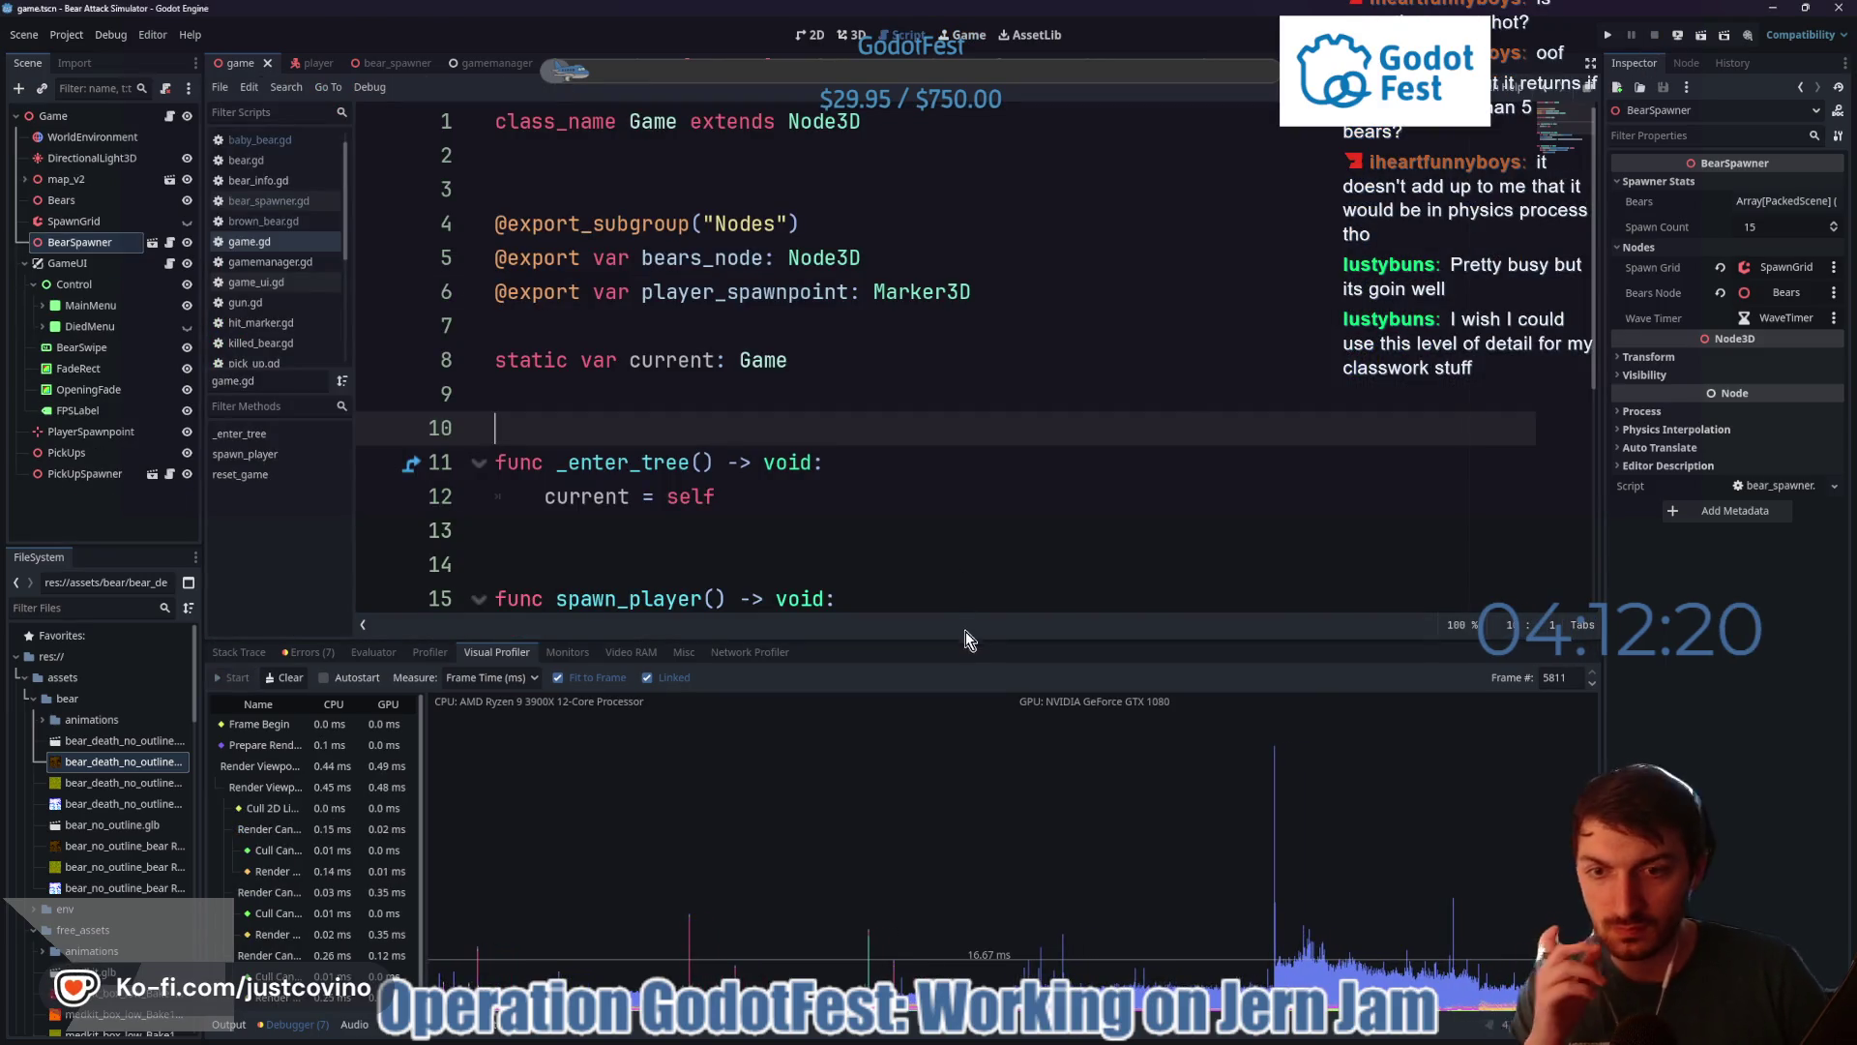
- Enlarge the Visual Profiler and inspect an earlier frame's CPU/GPU breakdown
{"action": "left_click_drag", "start_coordinate": [965, 630], "coordinate": [977, 266]}
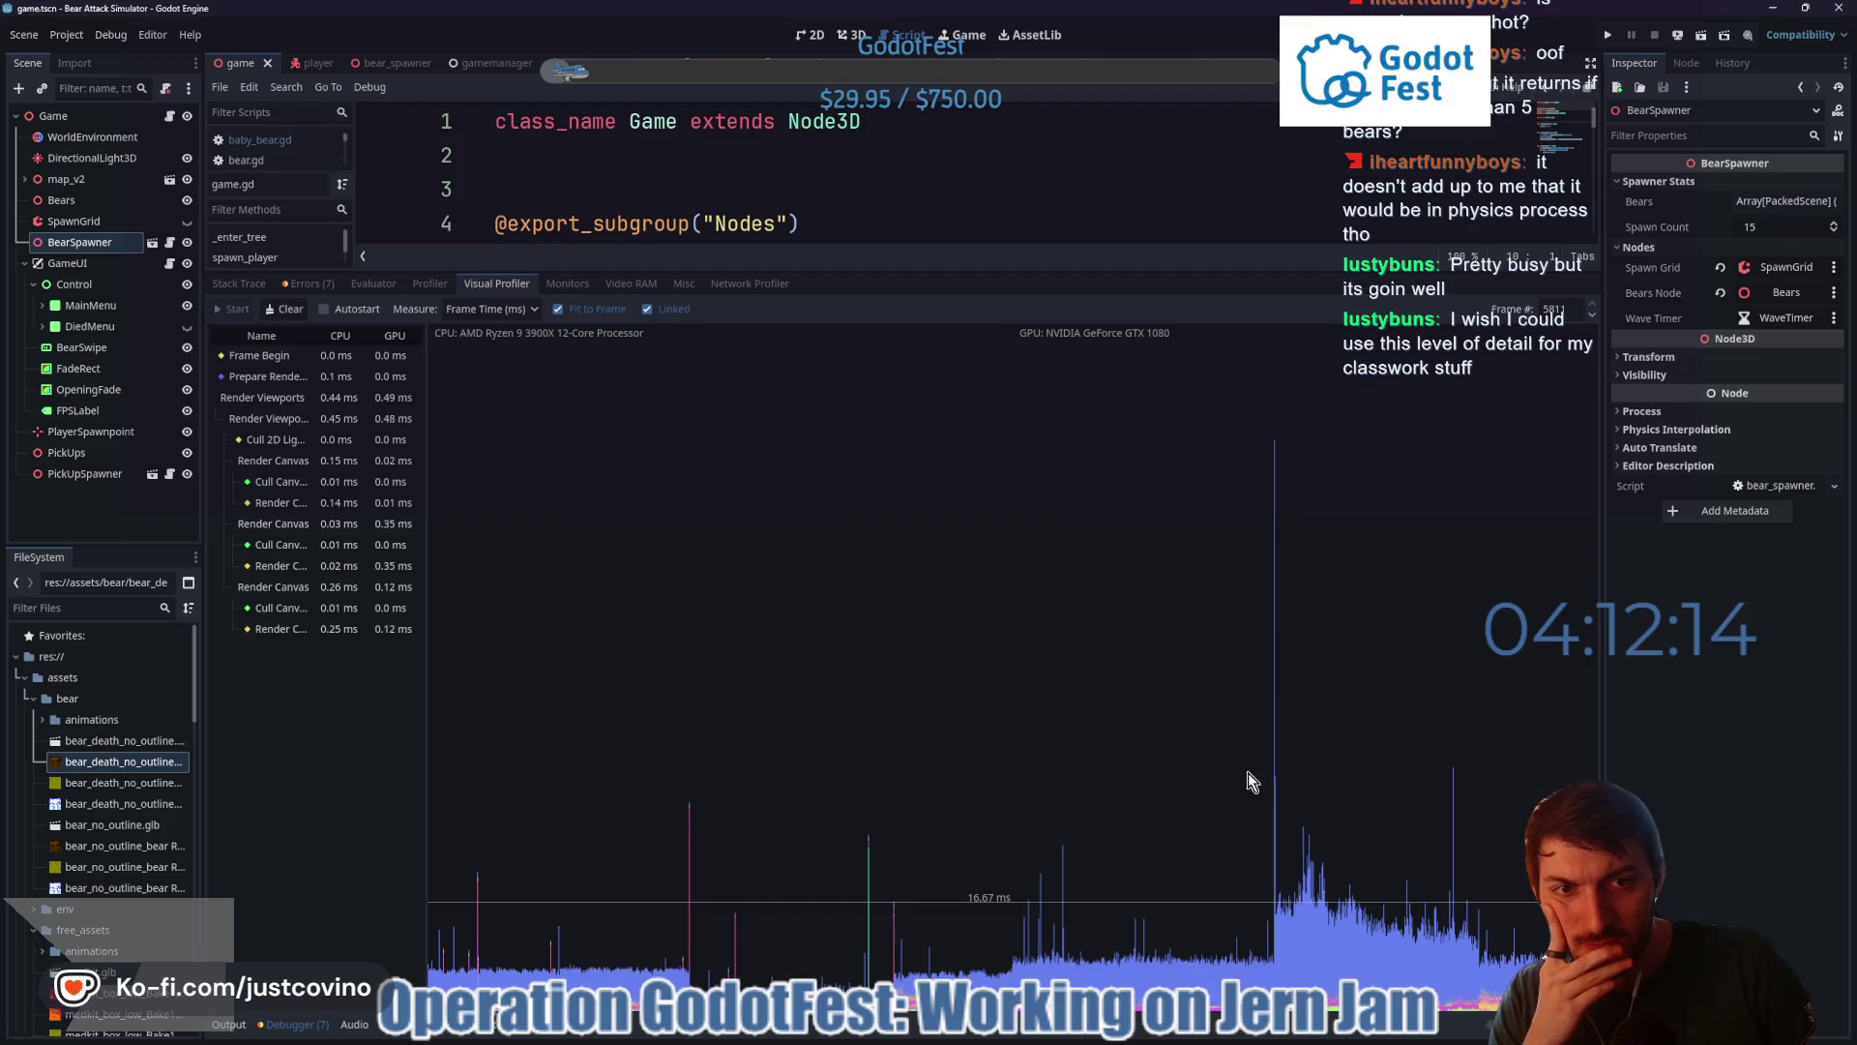
{"action": "left_click", "coordinate": [1275, 785]}
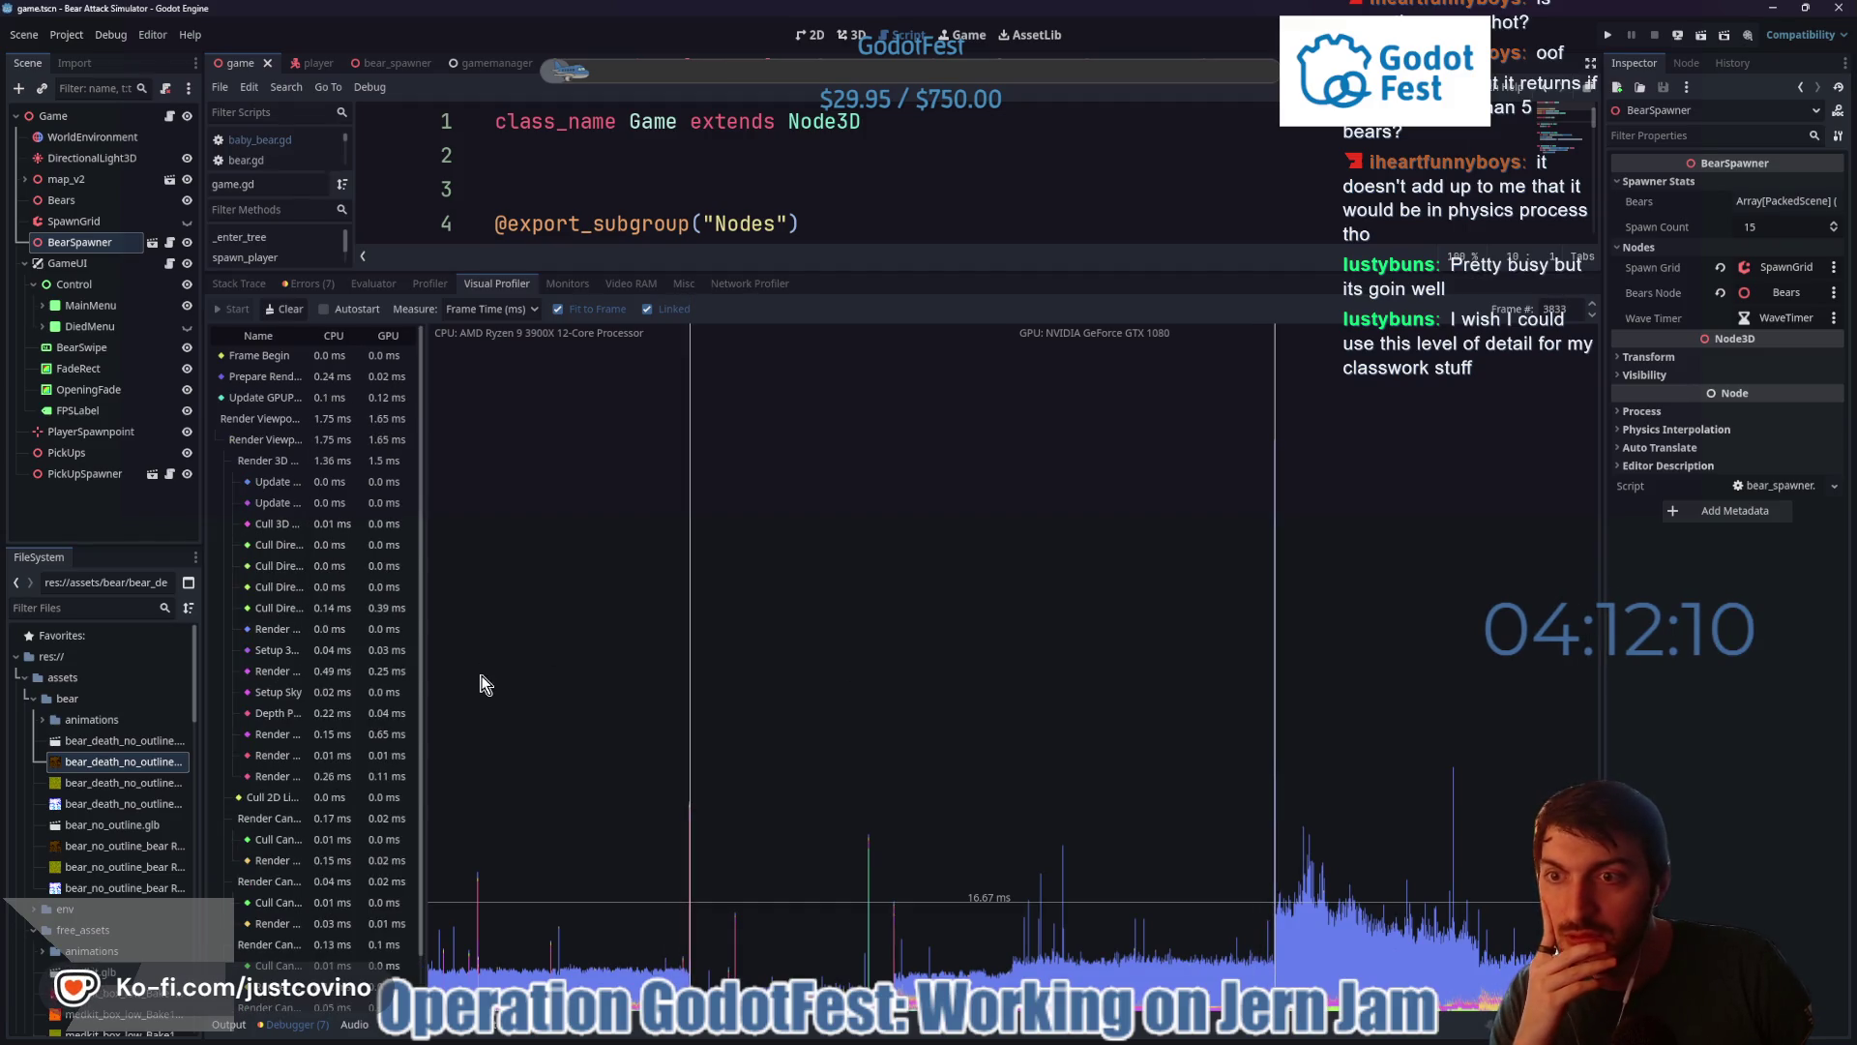
{"action": "scroll", "coordinate": [319, 619], "scroll_direction": "down", "scroll_amount": 1}
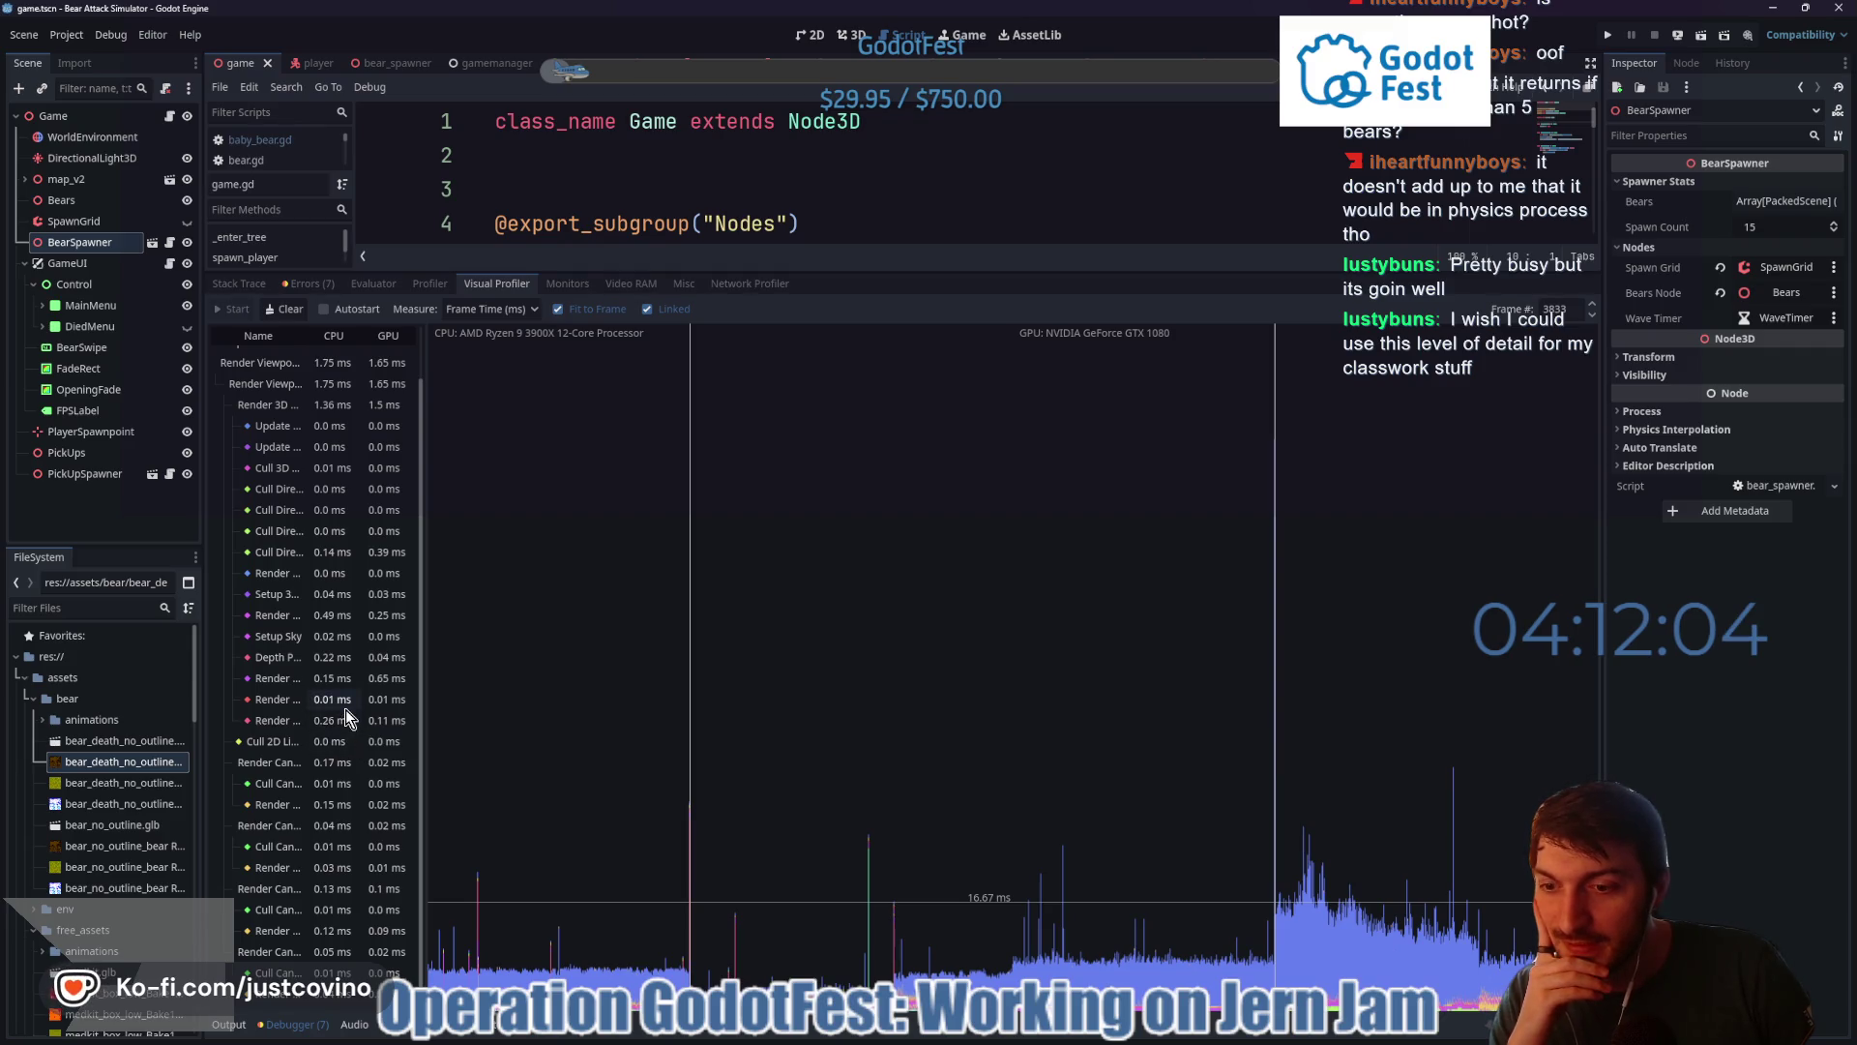
{"action": "scroll", "coordinate": [357, 761], "scroll_direction": "up", "scroll_amount": 1}
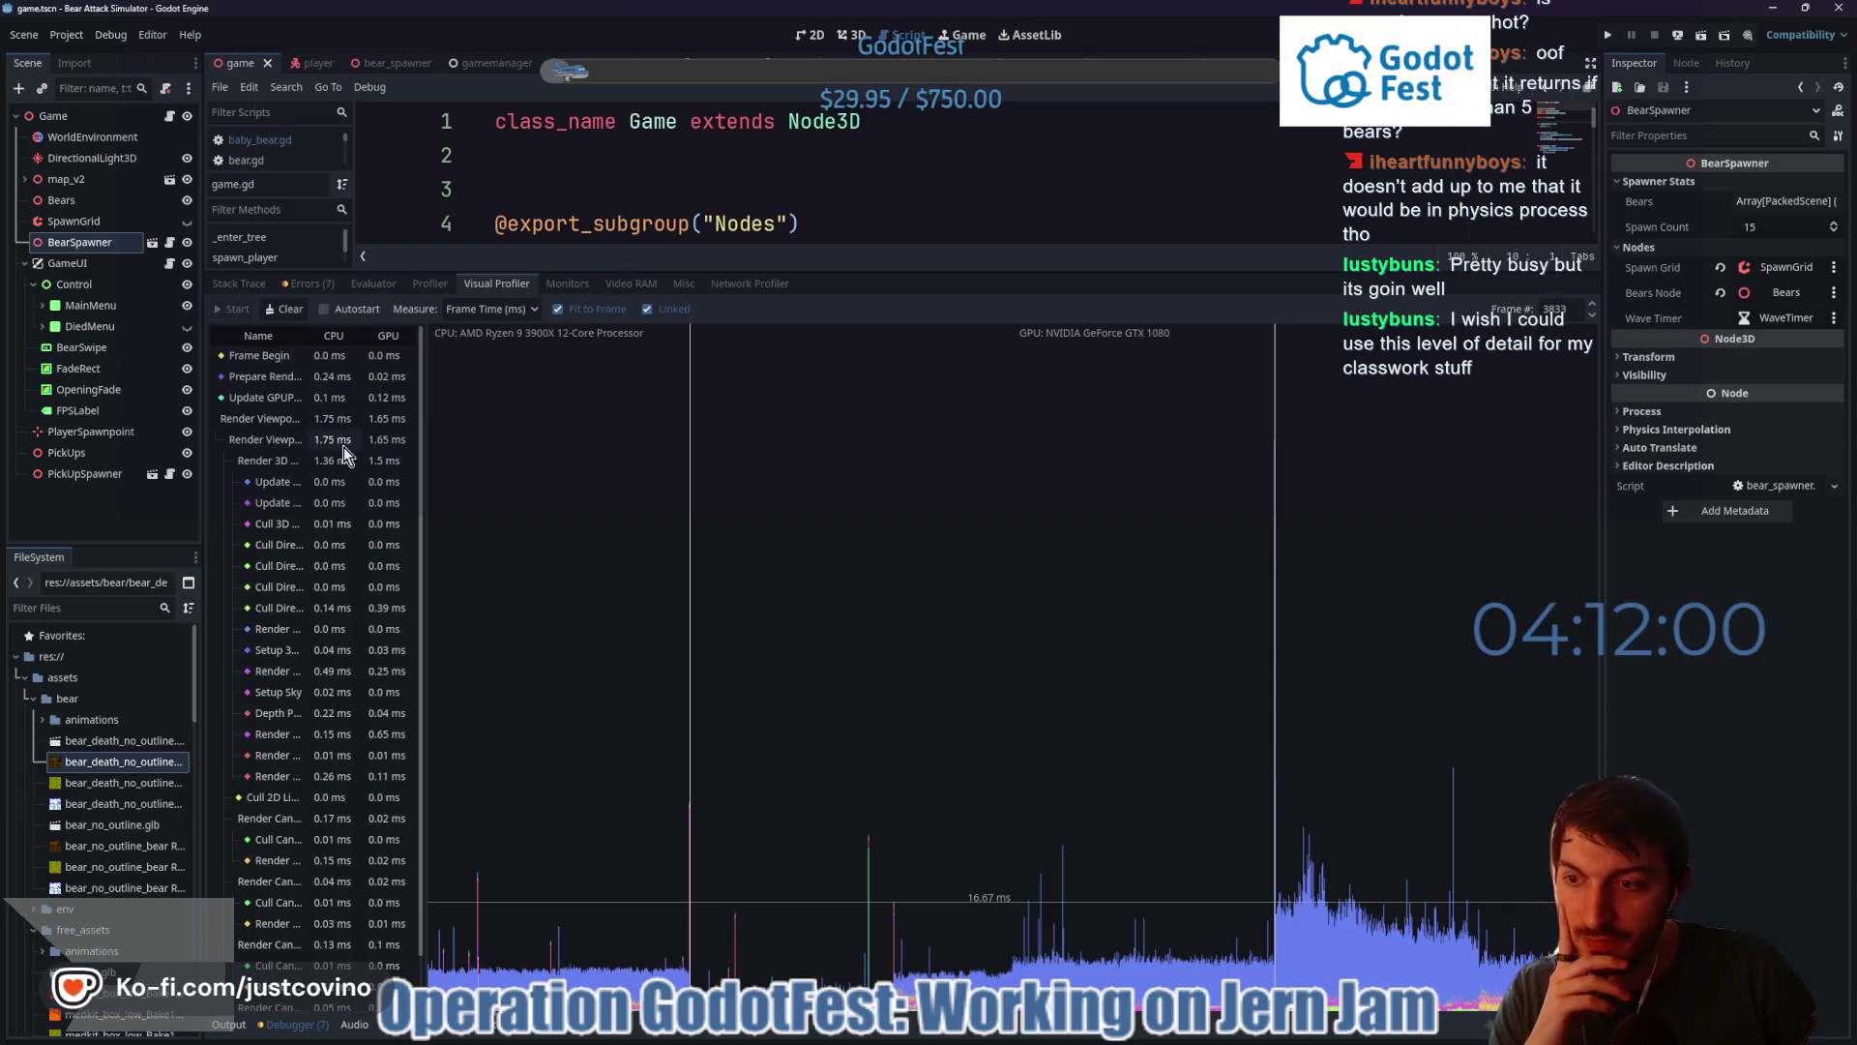
{"action": "mouse_move", "coordinate": [123, 792]}
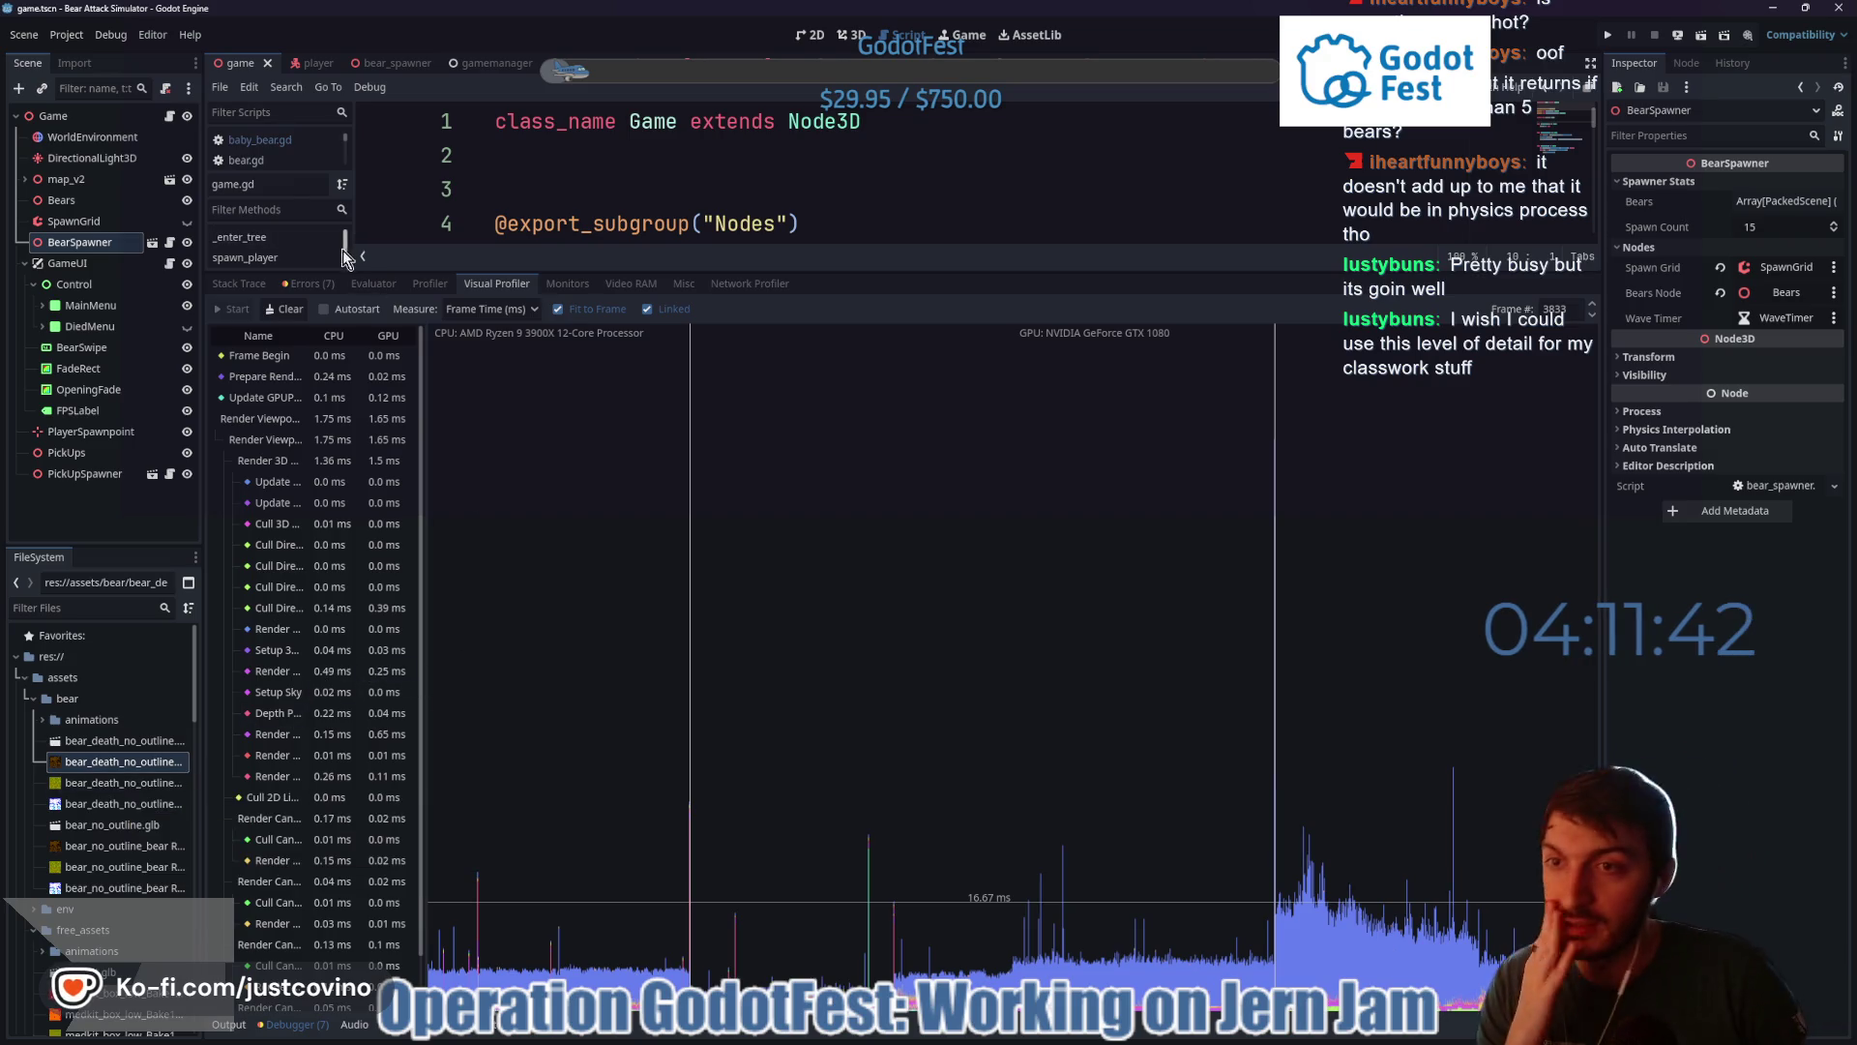
- Step through later frames to 3828, then to frame 4047 beside the large spike
{"action": "mouse_move", "coordinate": [1293, 746]}
{"action": "left_mouse_down"}
{"action": "mouse_move", "coordinate": [1314, 815]}
{"action": "mouse_move", "coordinate": [1275, 883]}
{"action": "mouse_move", "coordinate": [1297, 886]}
{"action": "left_mouse_up"}
{"action": "left_click_drag", "start_coordinate": [1283, 886], "coordinate": [1279, 886]}
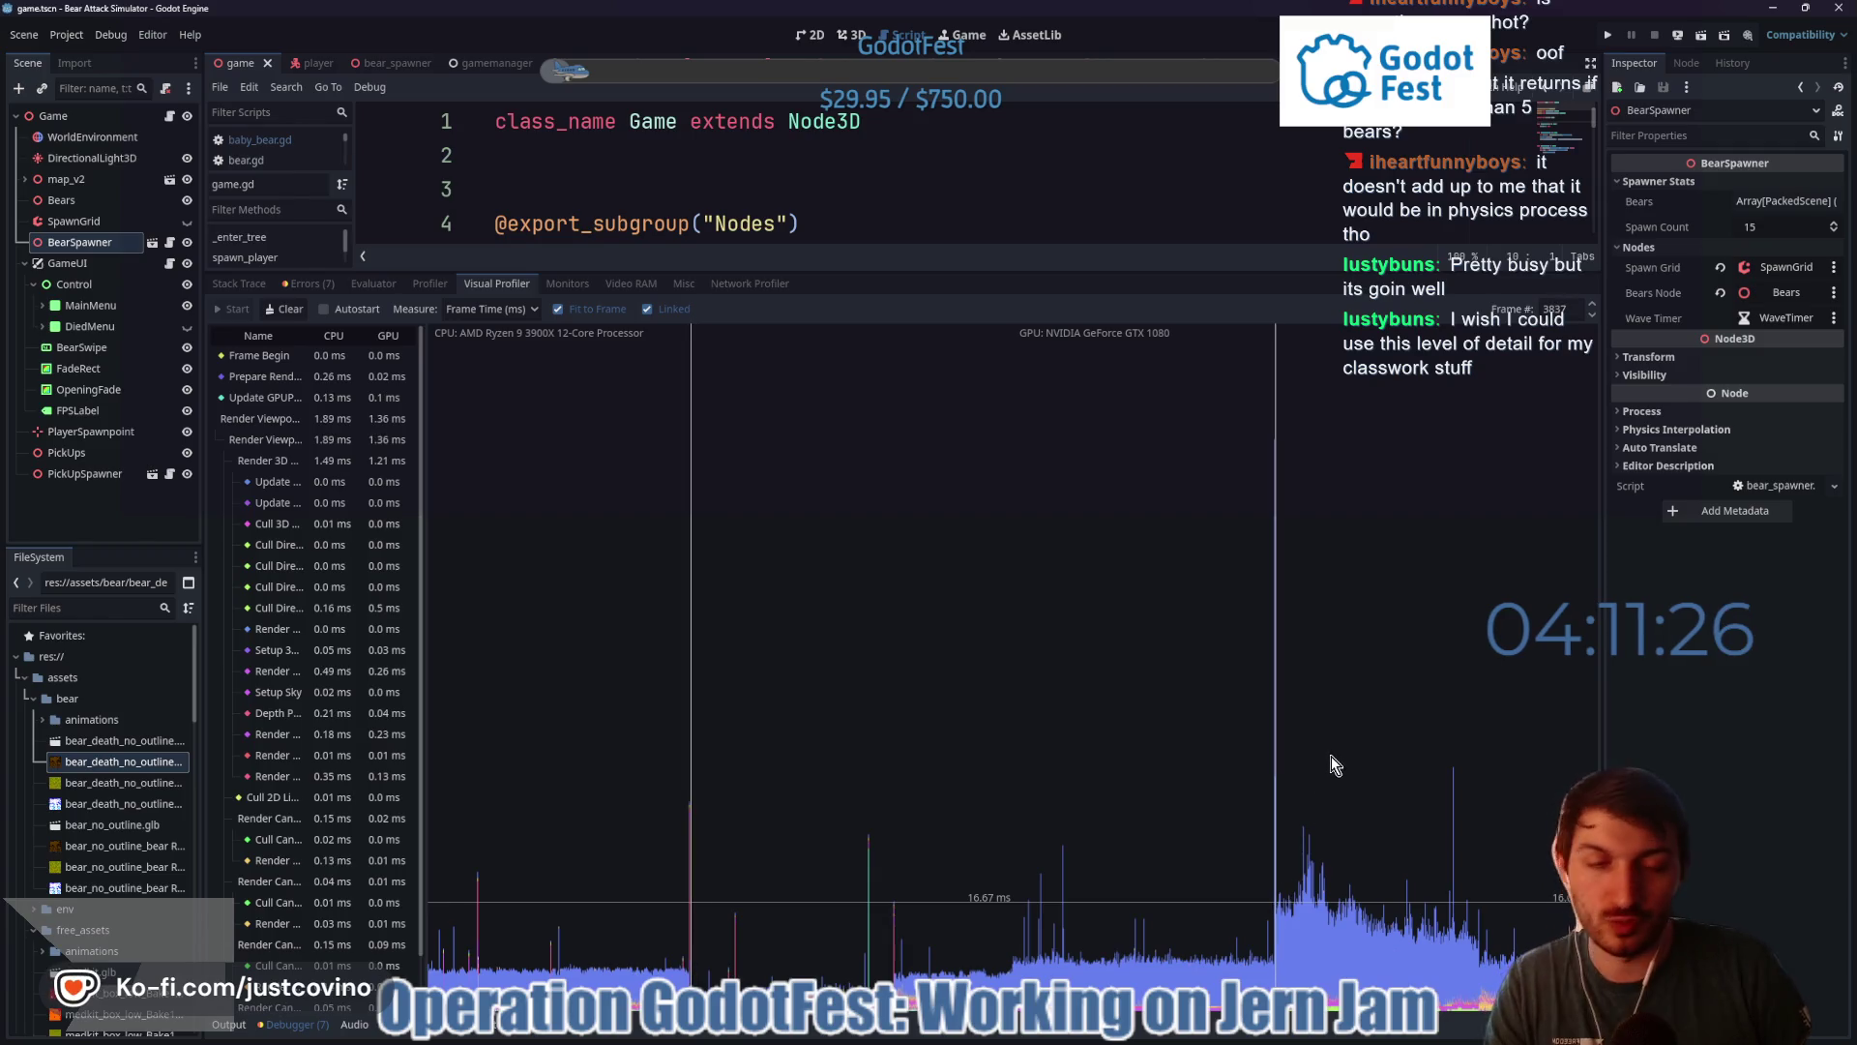
{"action": "left_click", "coordinate": [1591, 316]}
{"action": "left_click", "coordinate": [1590, 319]}
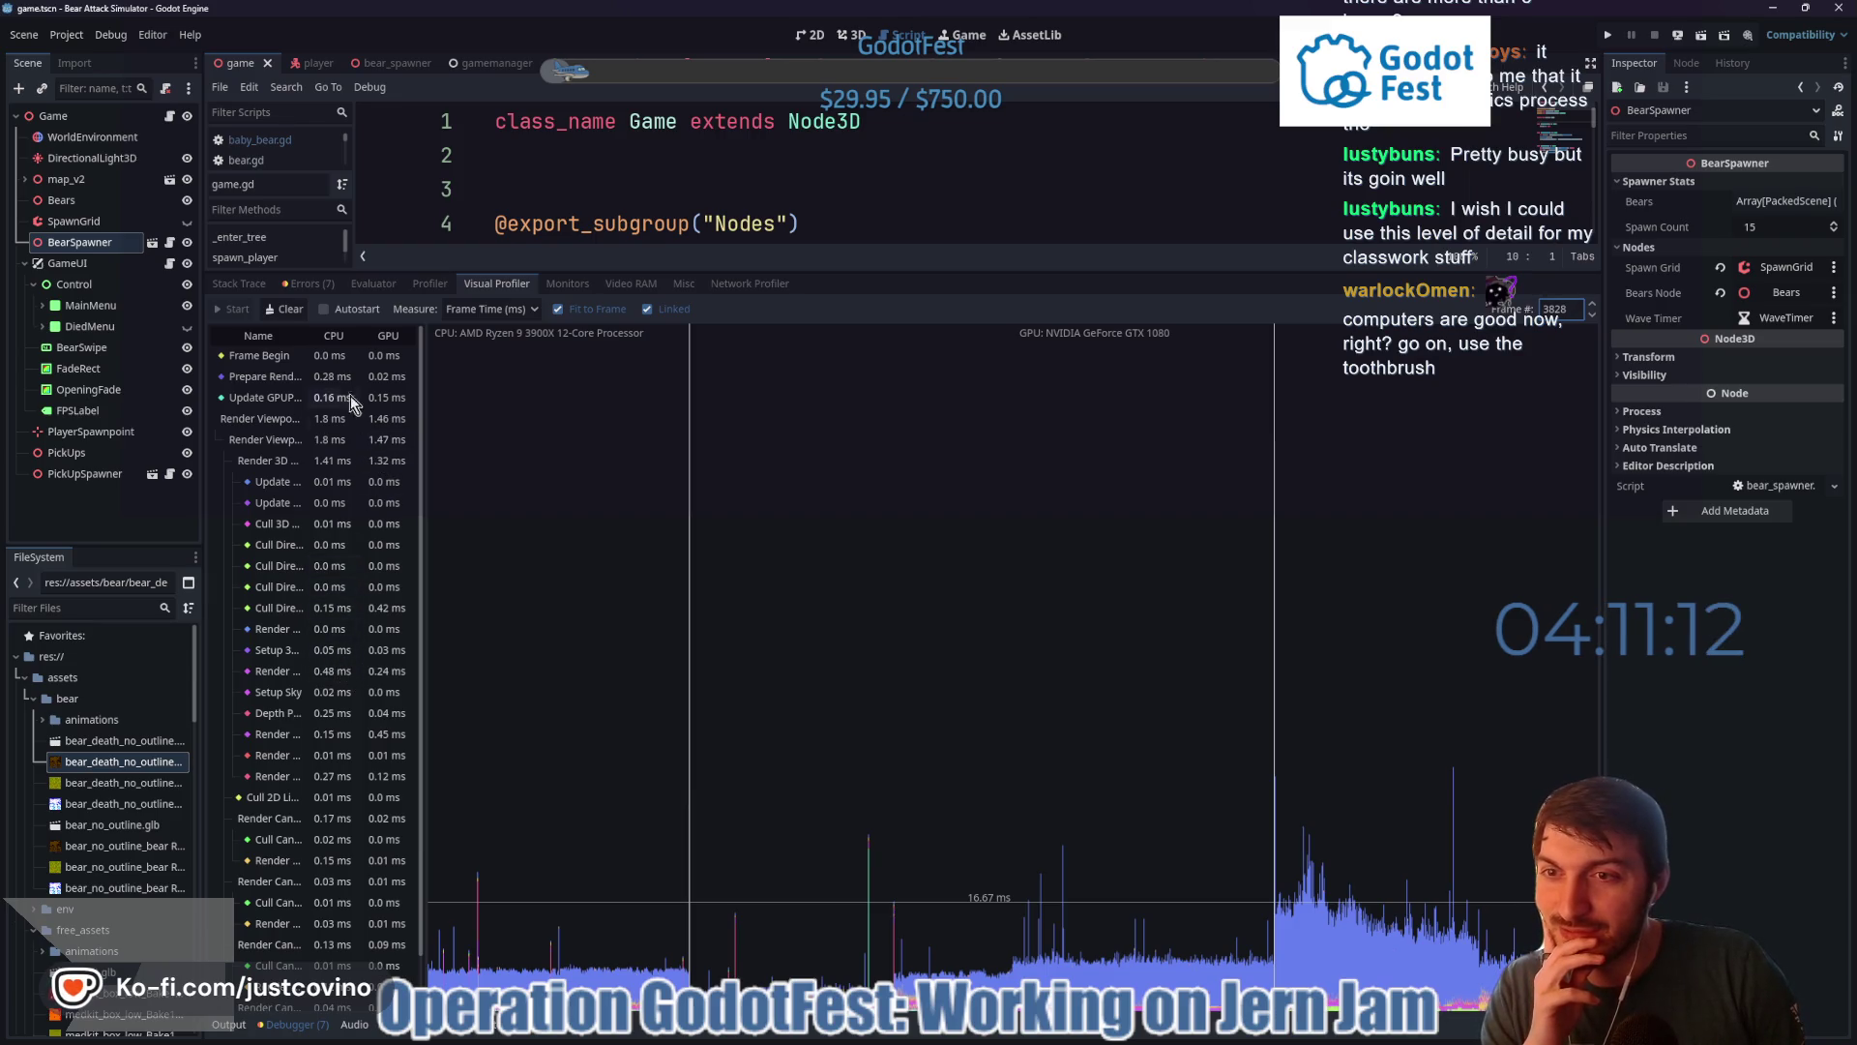
{"action": "scroll", "coordinate": [349, 402], "scroll_direction": "down", "scroll_amount": 1}
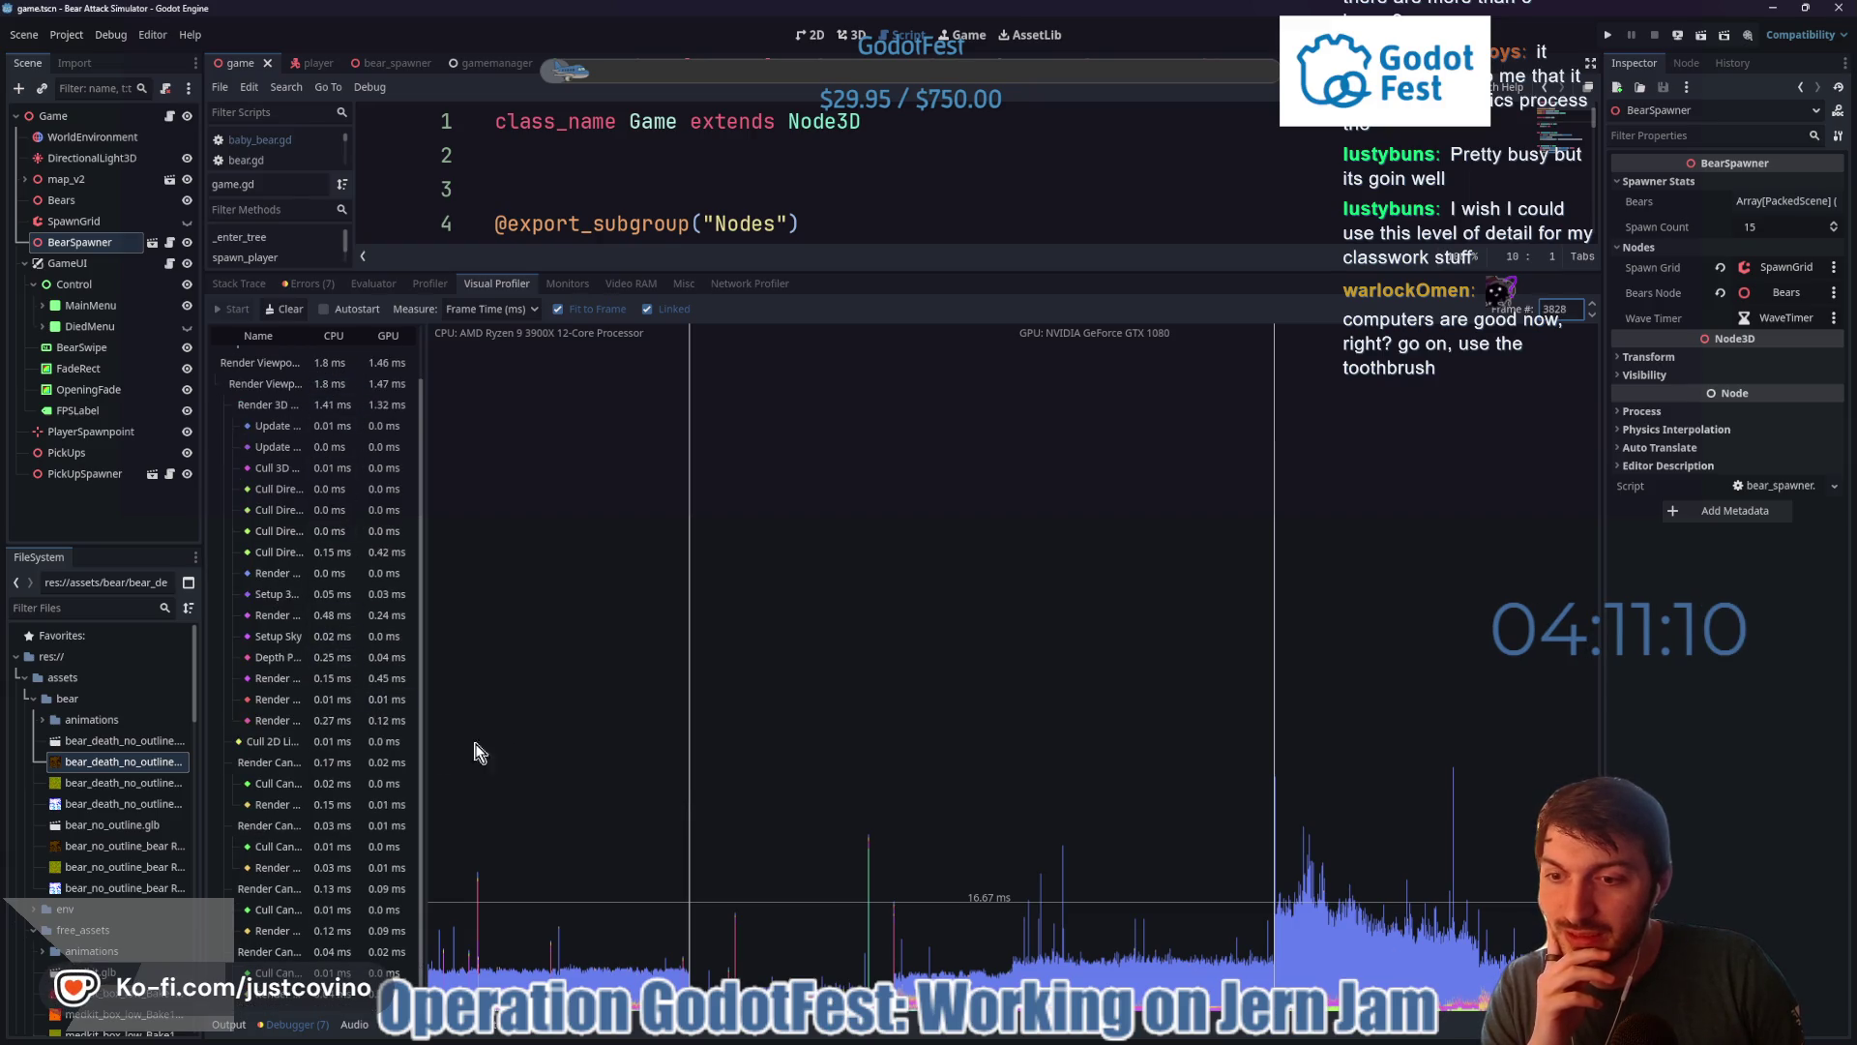
{"action": "scroll", "coordinate": [381, 702], "scroll_direction": "up", "scroll_amount": 1}
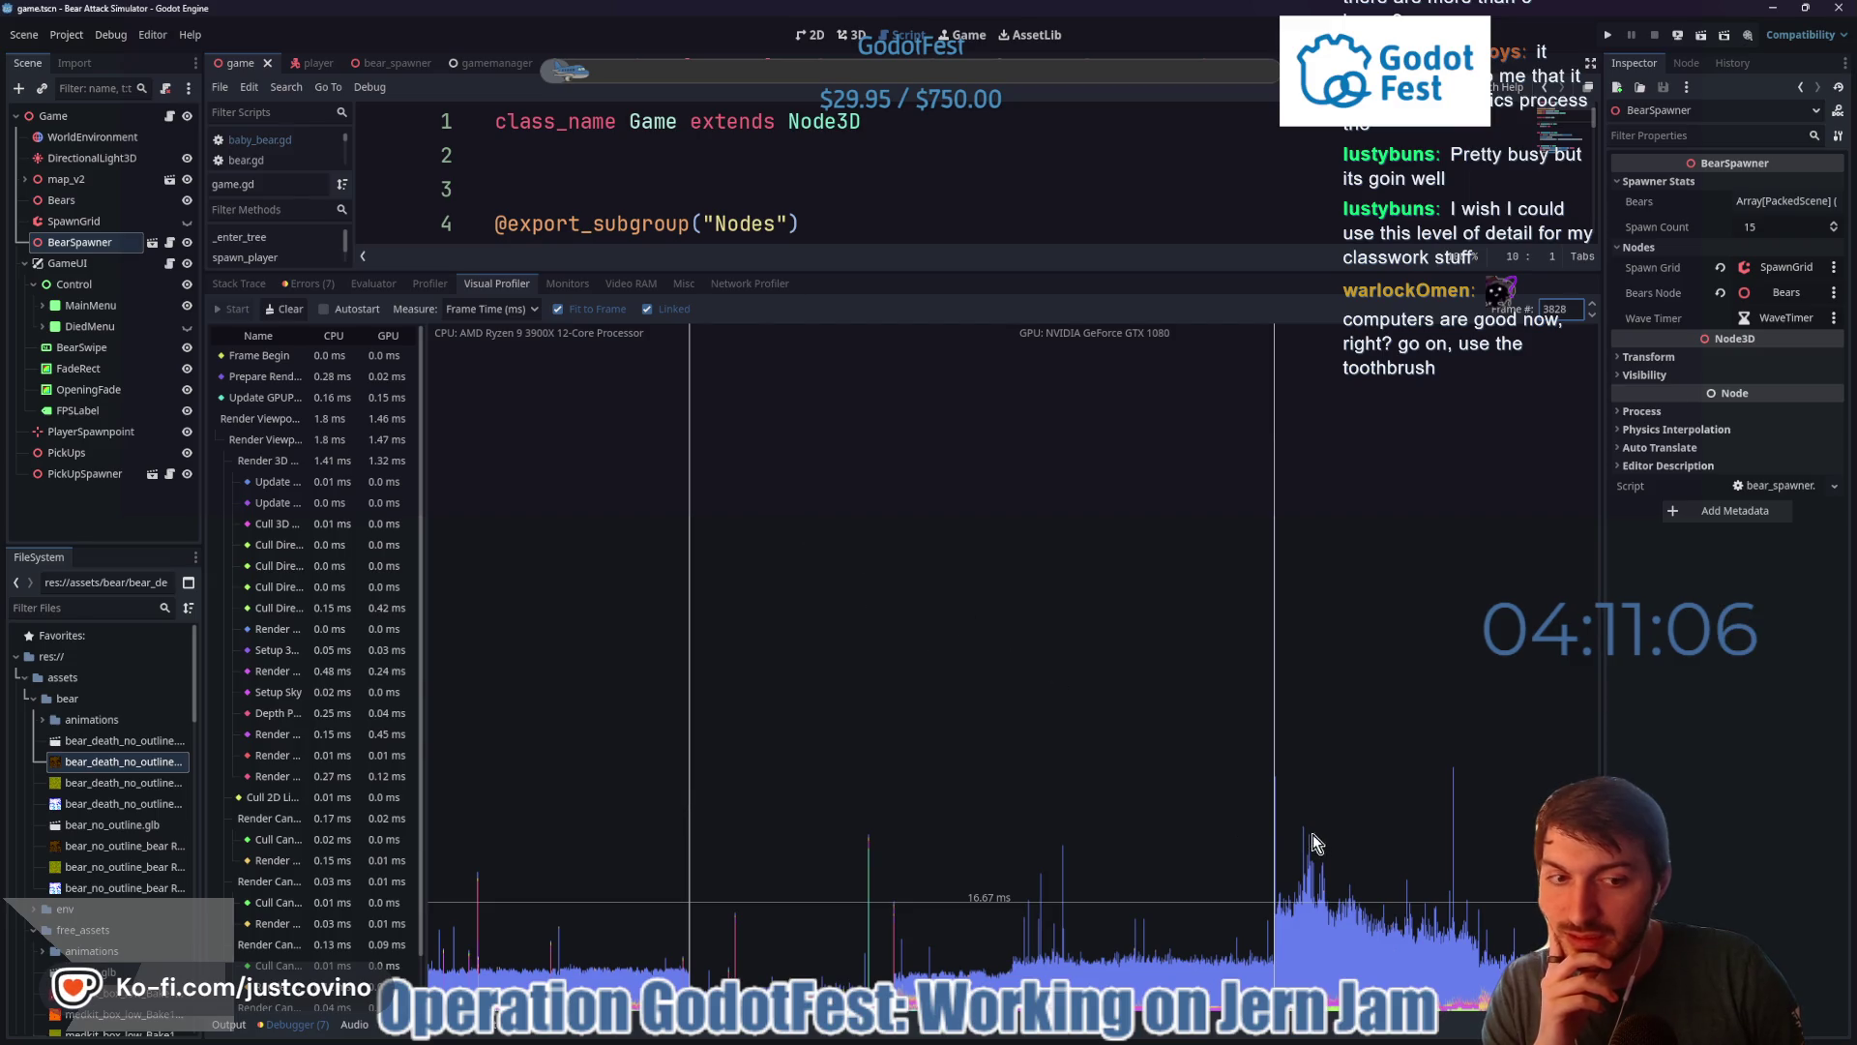
{"action": "left_click_drag", "start_coordinate": [1298, 857], "coordinate": [1308, 867]}
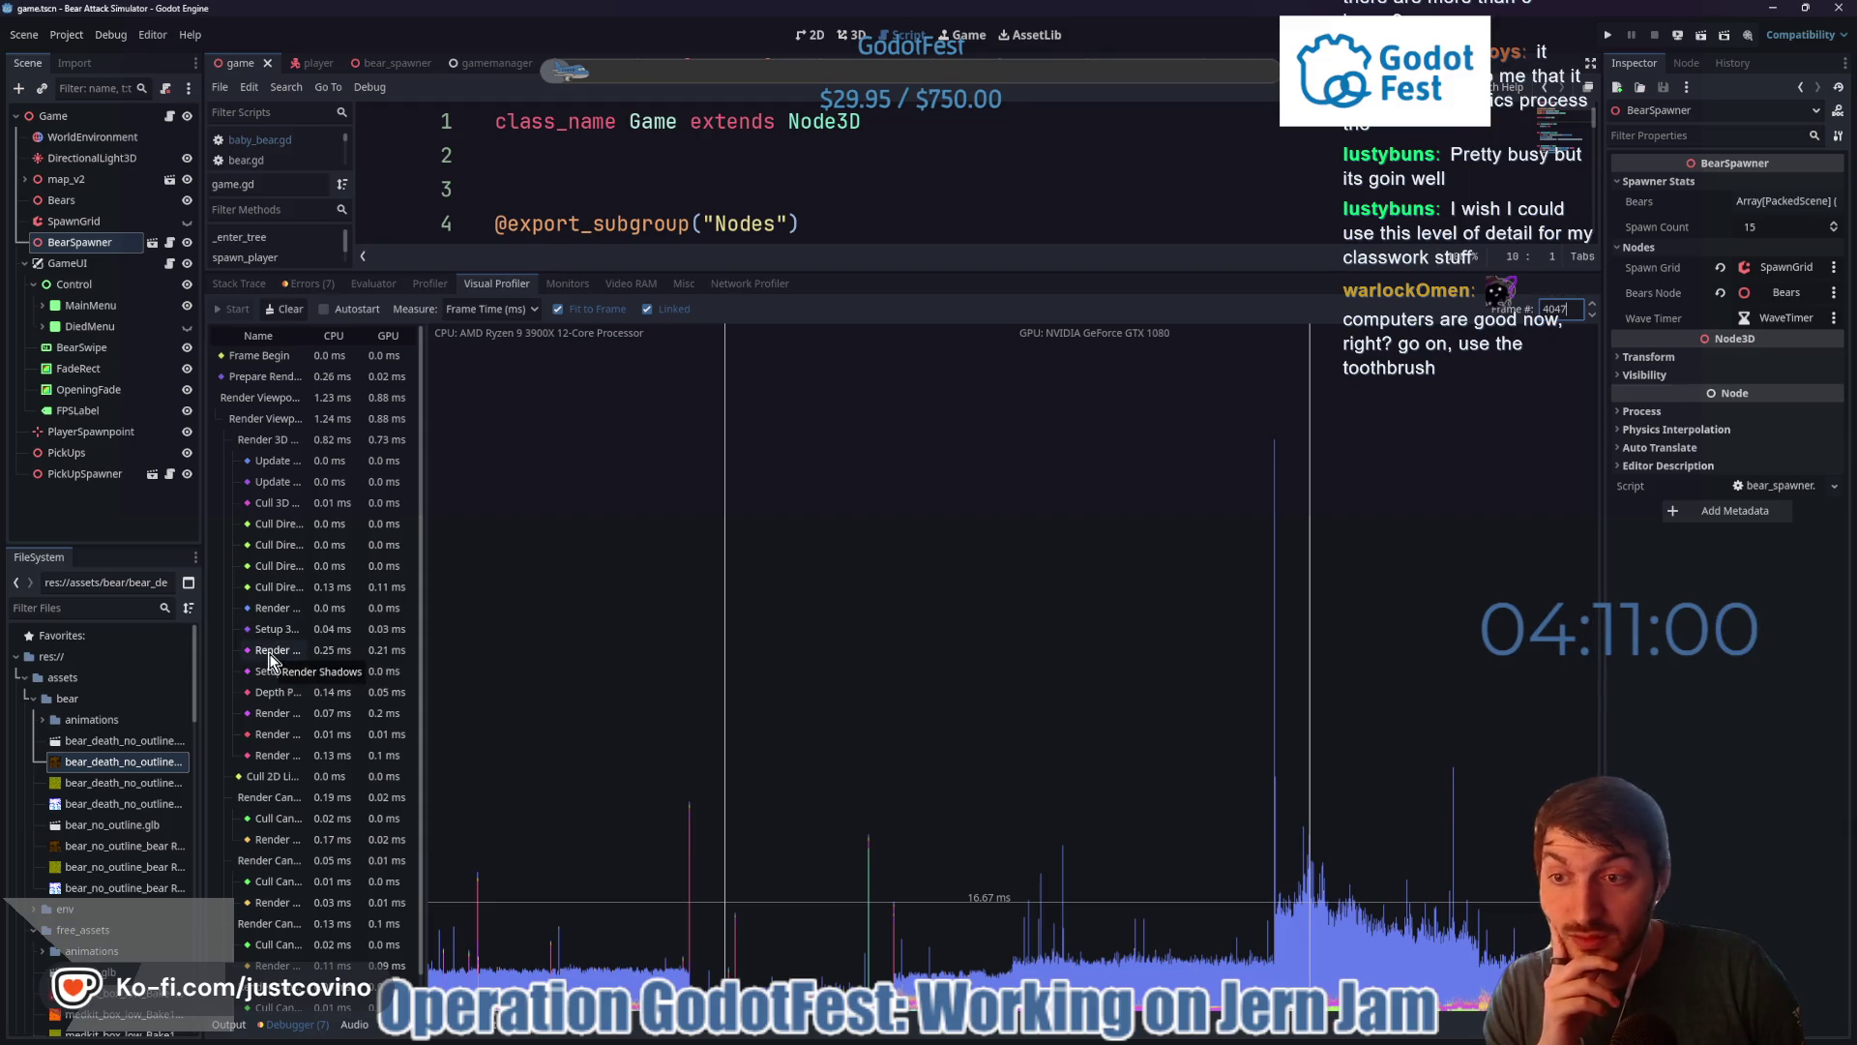
{"action": "left_click", "coordinate": [432, 285]}
- Select the spike frame in the Profiler and plot Process Time
{"action": "mouse_move", "coordinate": [972, 711]}
{"action": "left_mouse_down"}
{"action": "mouse_move", "coordinate": [1029, 727]}
{"action": "mouse_move", "coordinate": [1008, 740]}
{"action": "left_mouse_up"}
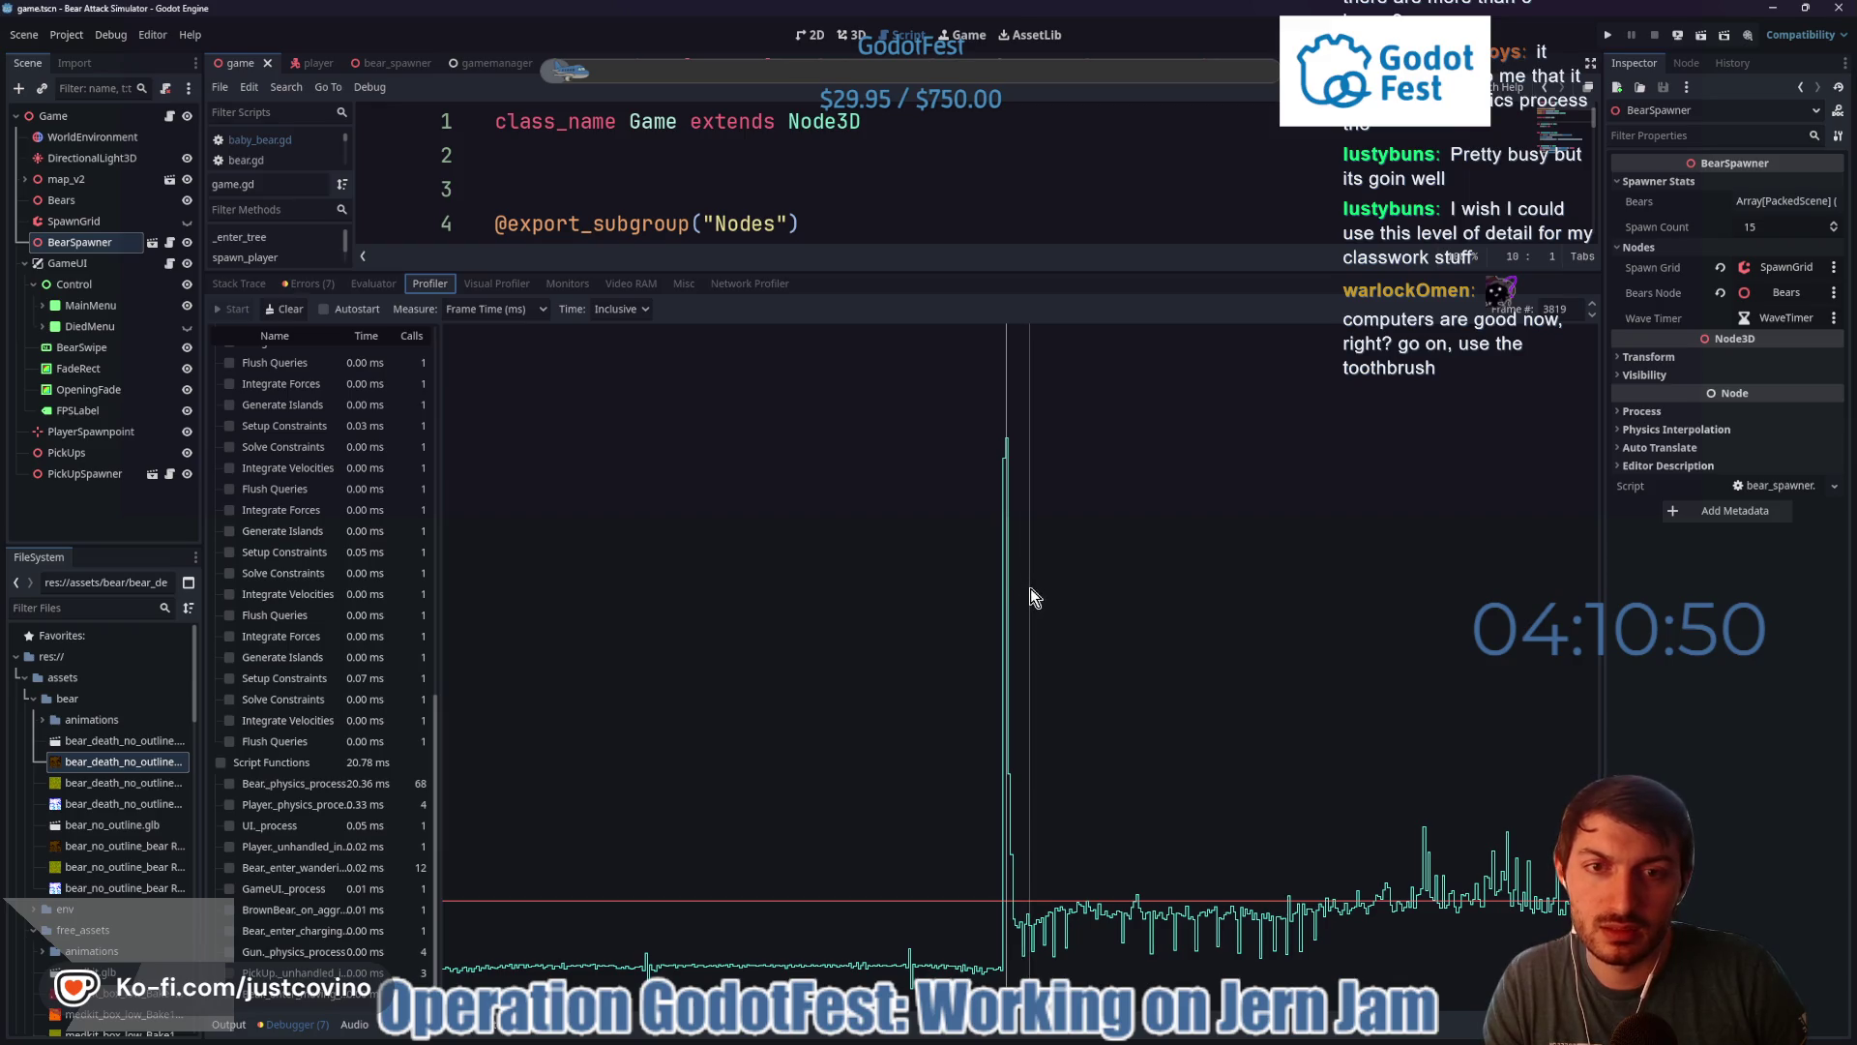
{"action": "scroll", "coordinate": [353, 513], "scroll_direction": "up", "scroll_amount": 10}
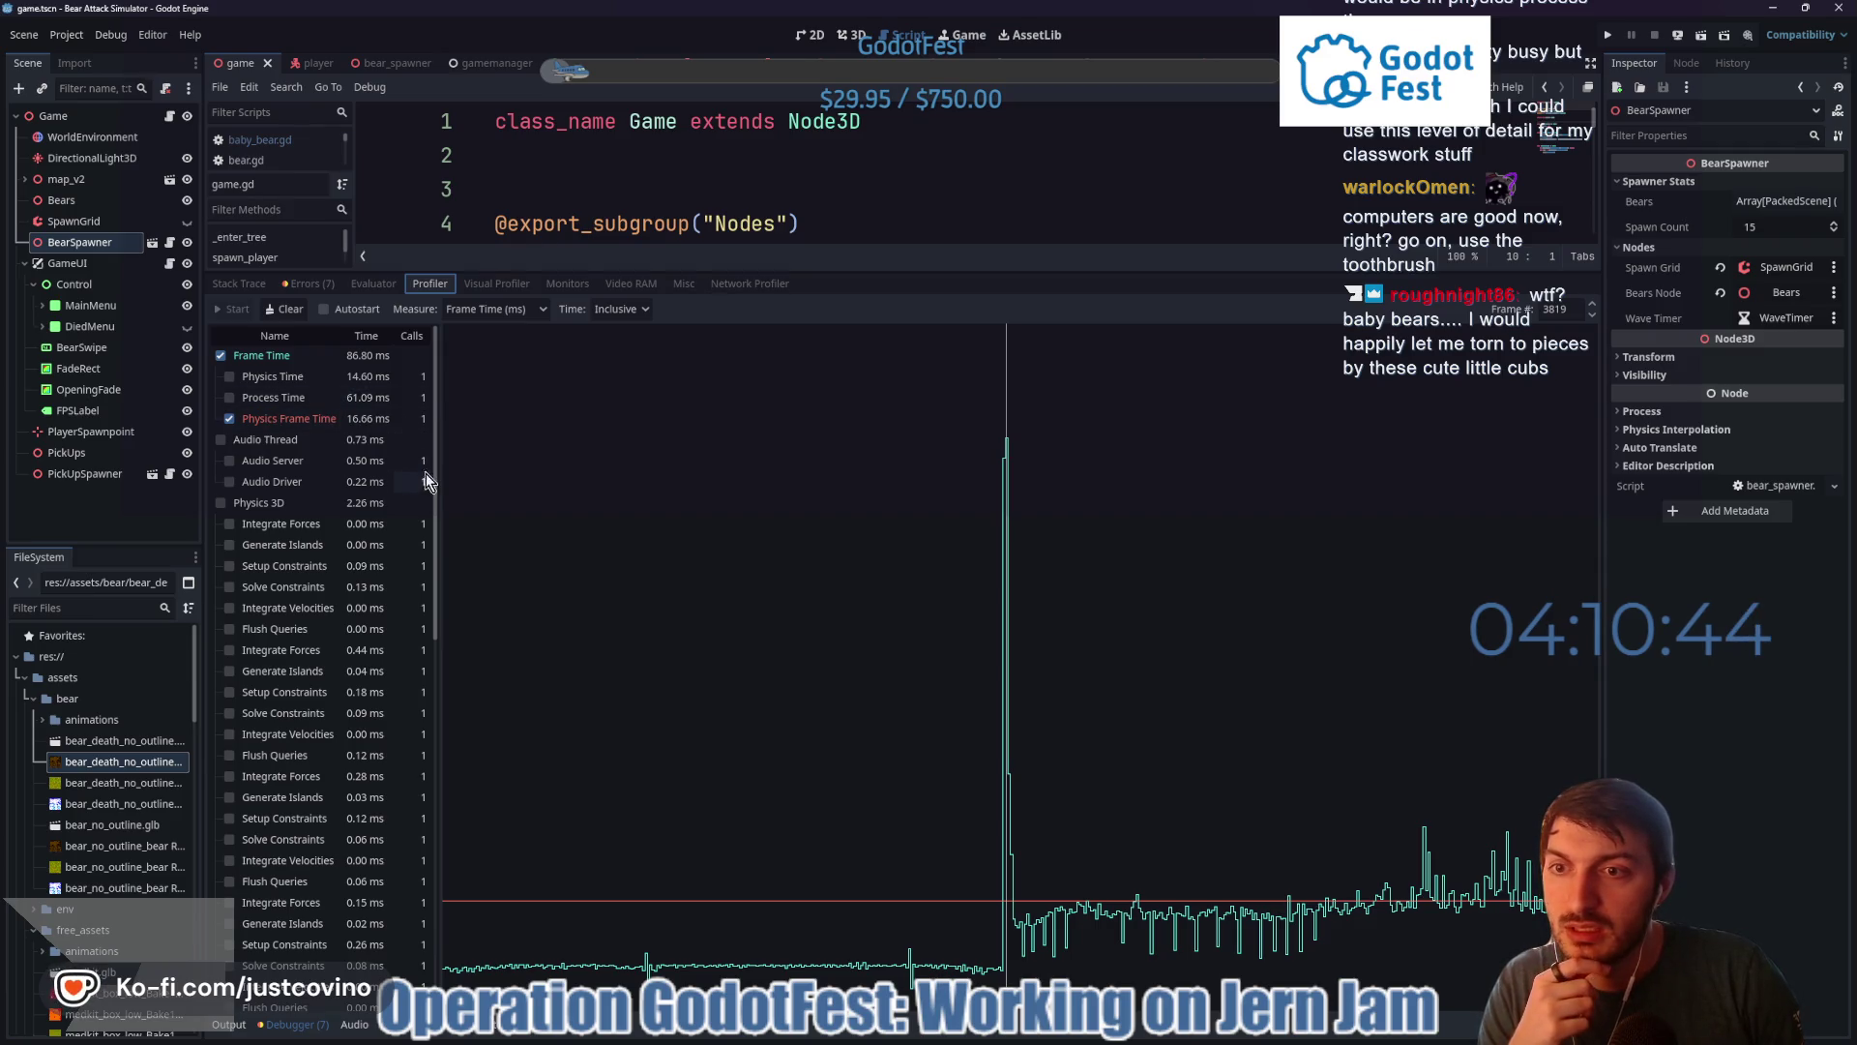
{"action": "left_click", "coordinate": [229, 397]}
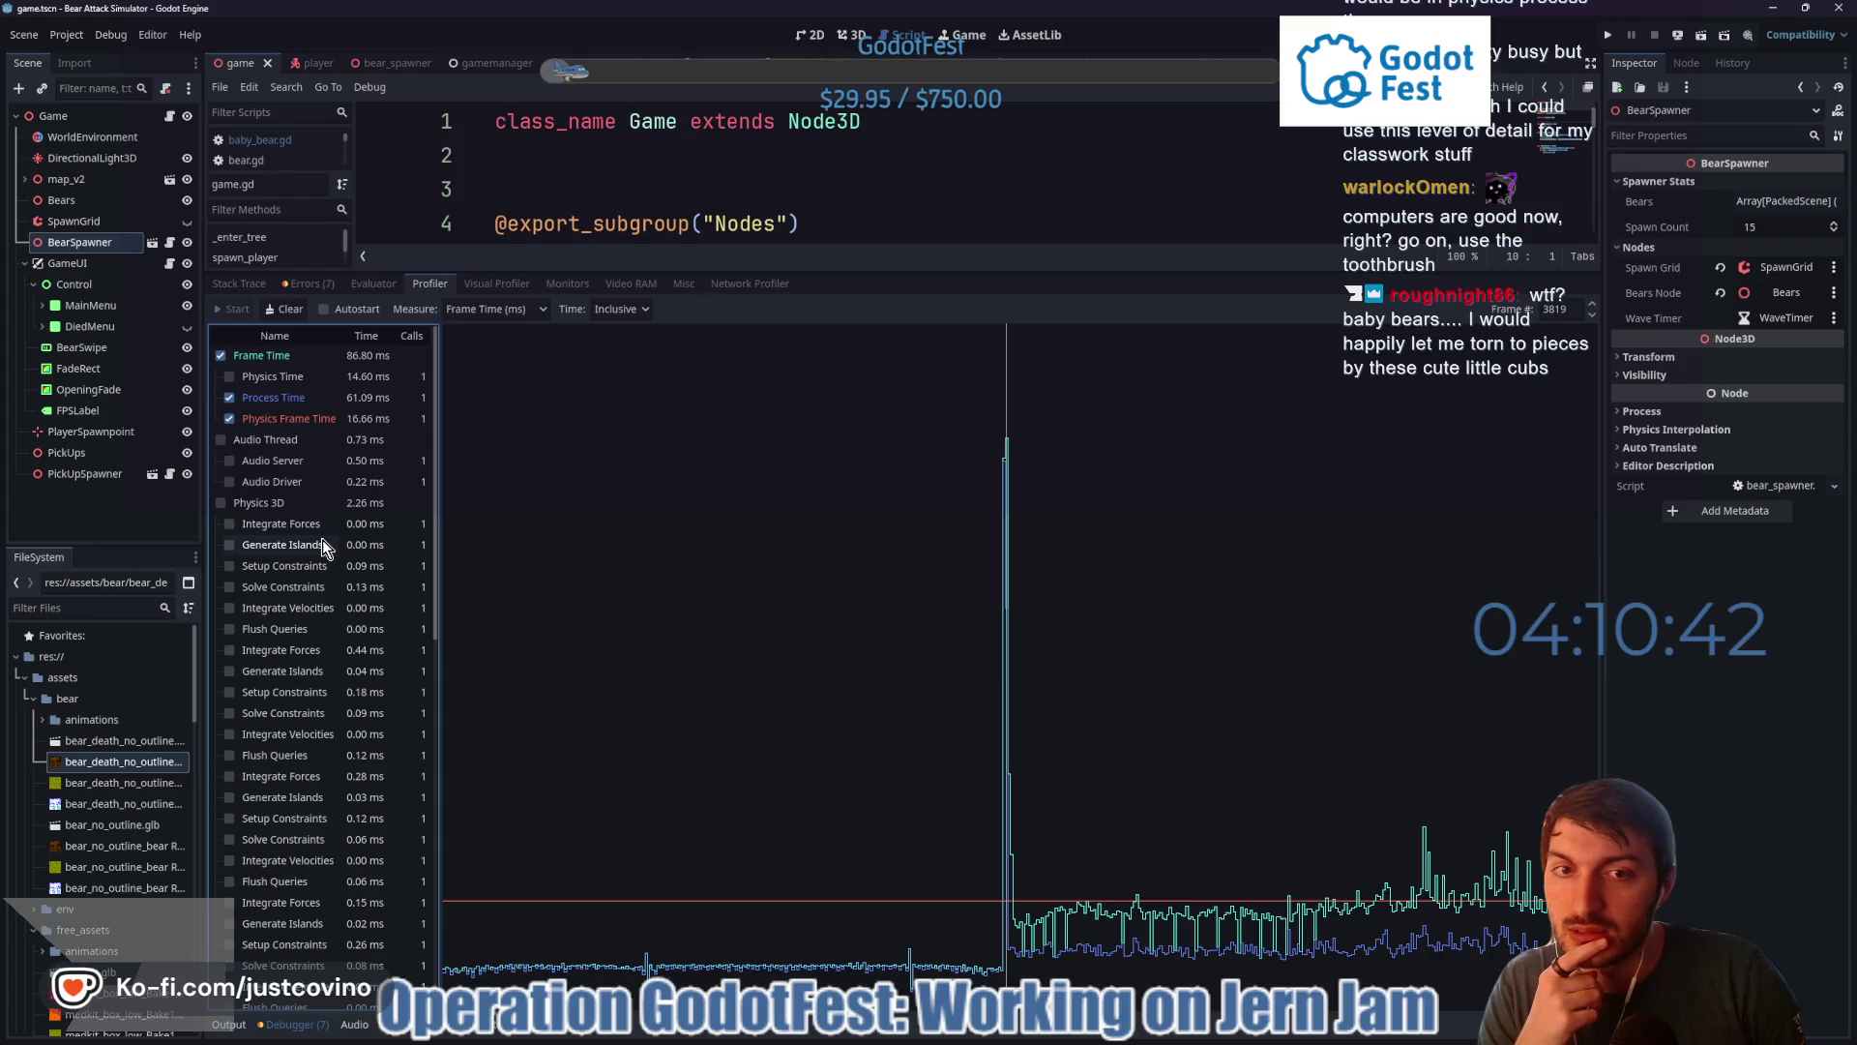
{"action": "scroll", "coordinate": [327, 545], "scroll_direction": "down", "scroll_amount": 10}
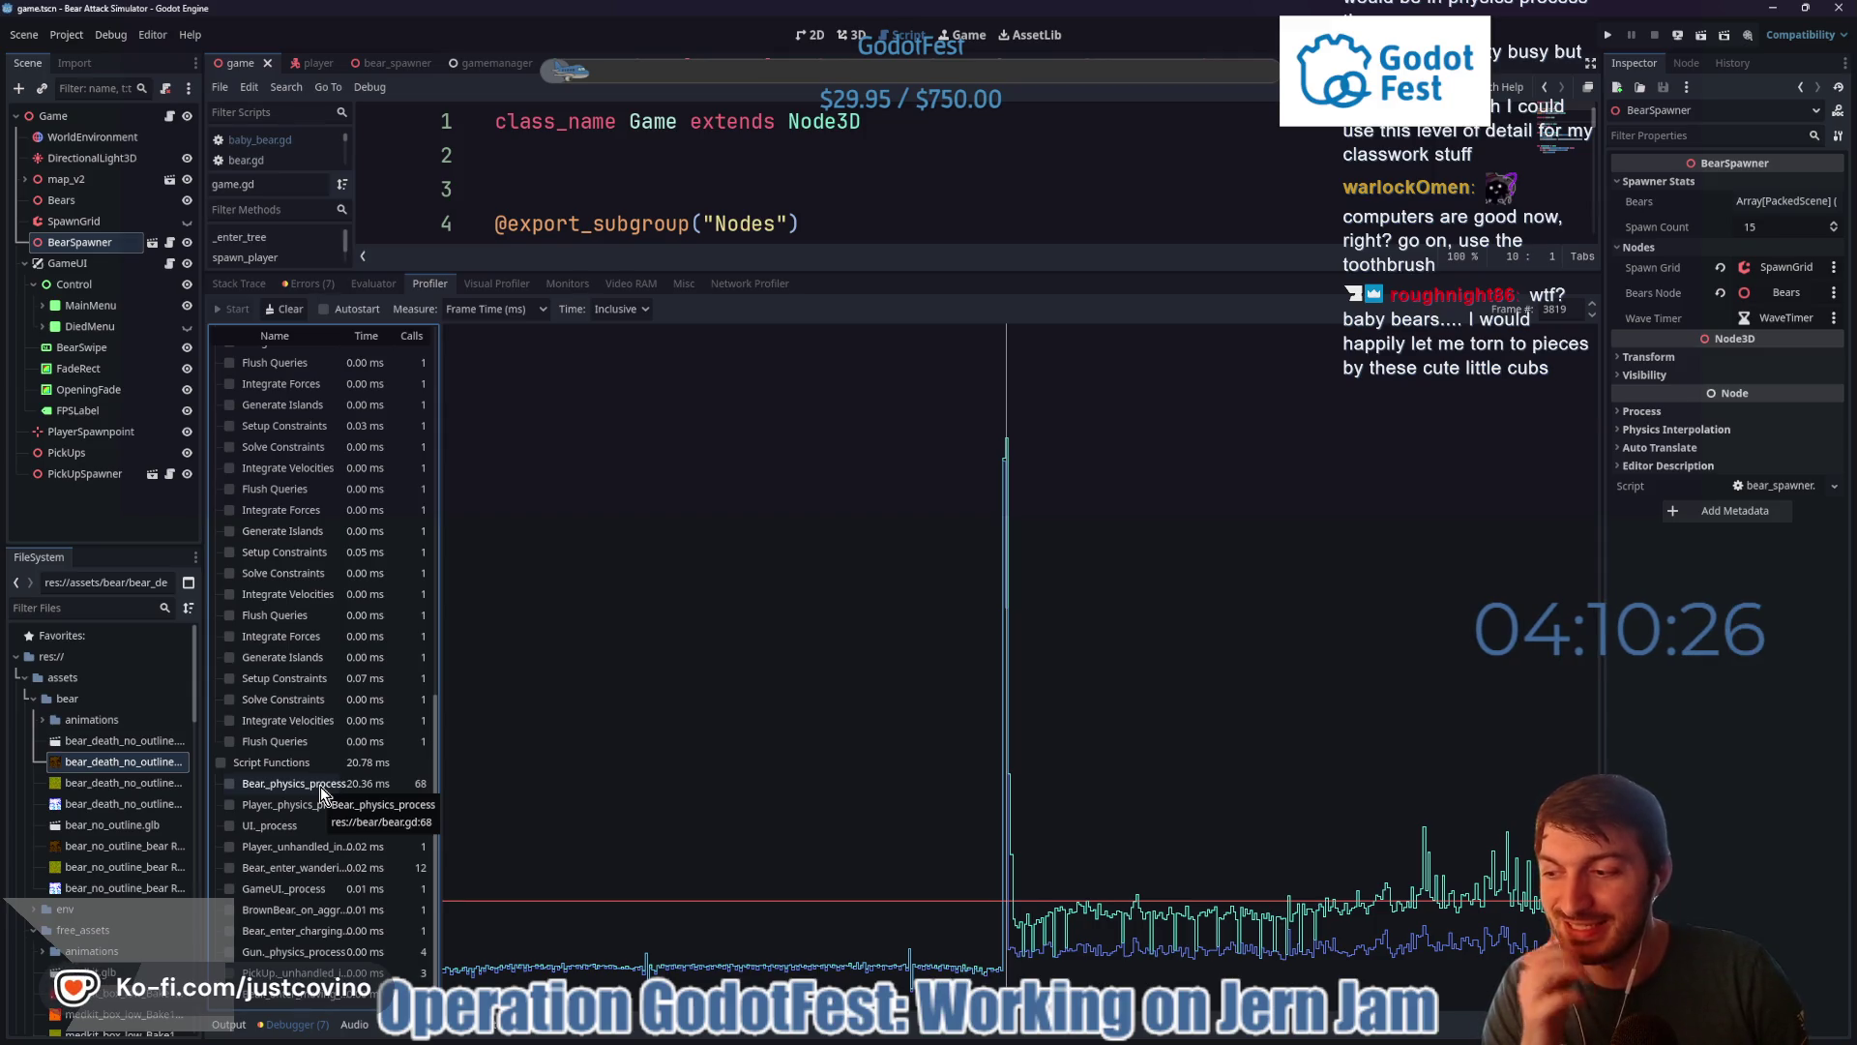
- Check and uncheck Bear._physics_process's 20.36 ms row, then show the Errors list
{"action": "left_click", "coordinate": [328, 787]}
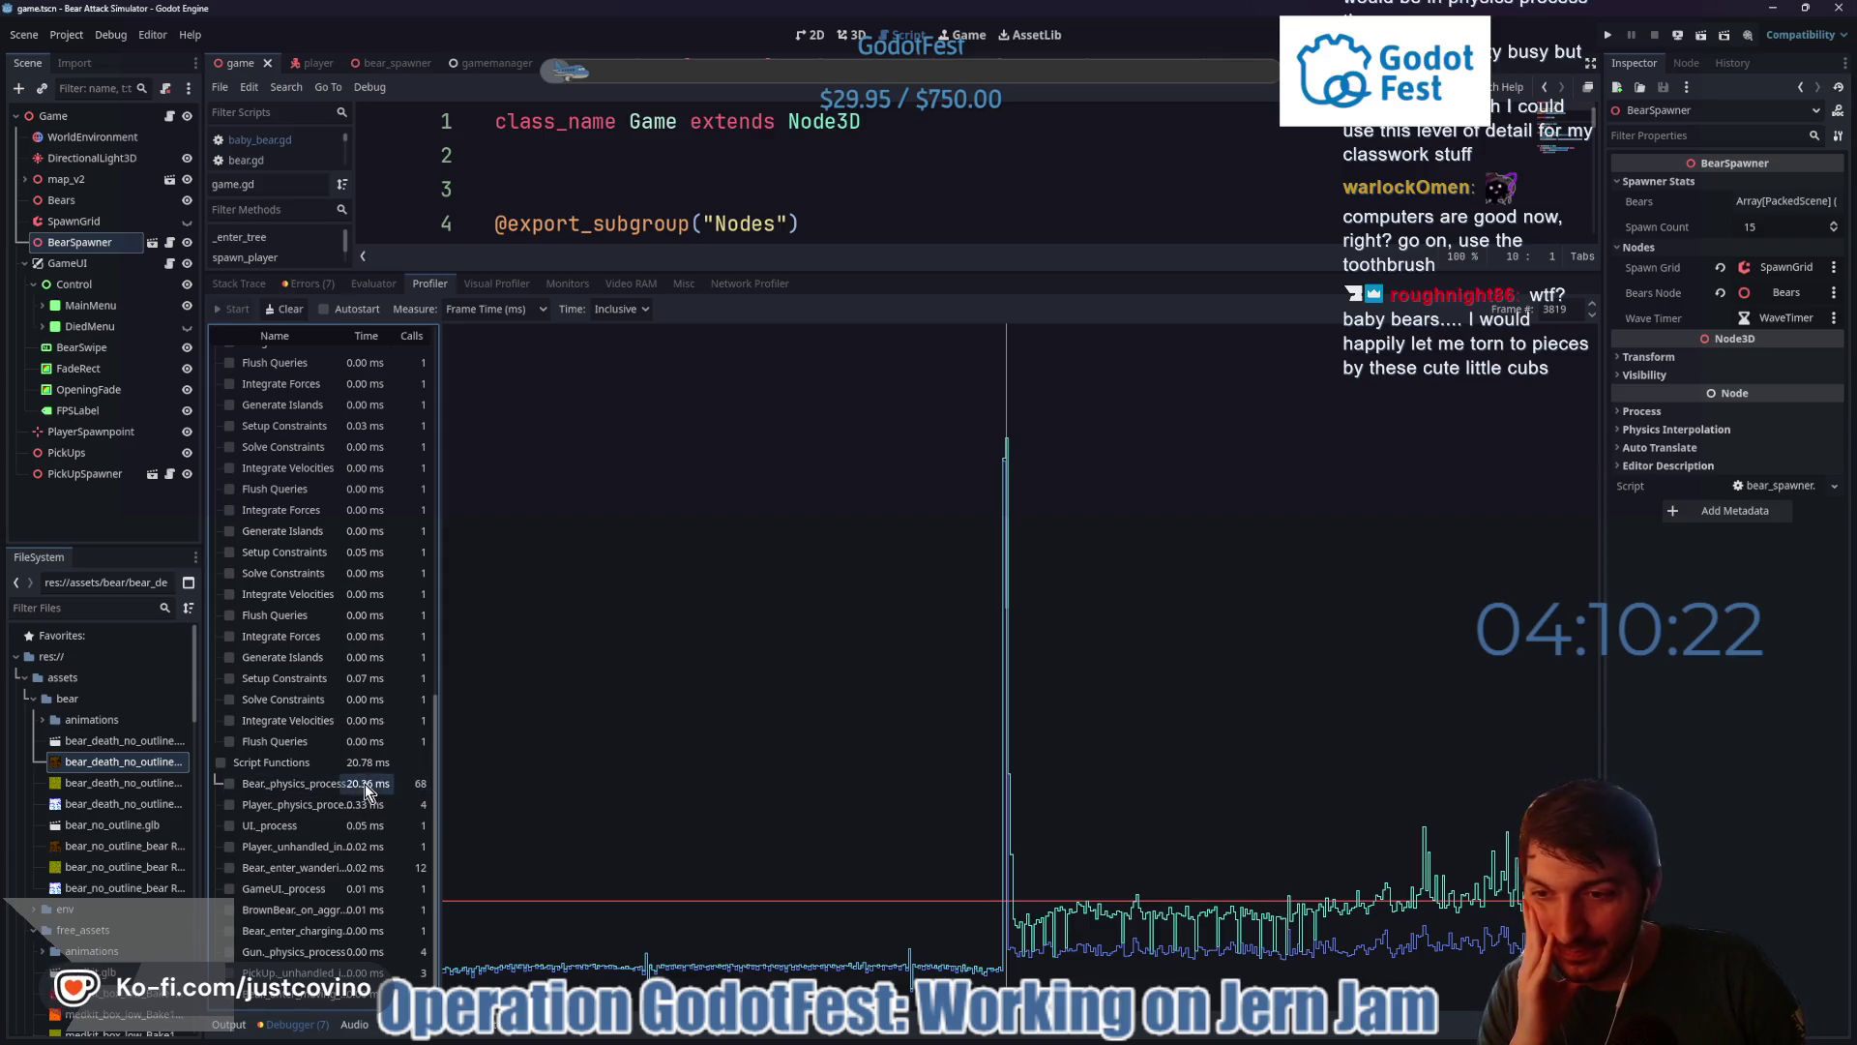
{"action": "left_click", "coordinate": [292, 787]}
{"action": "left_click", "coordinate": [292, 787]}
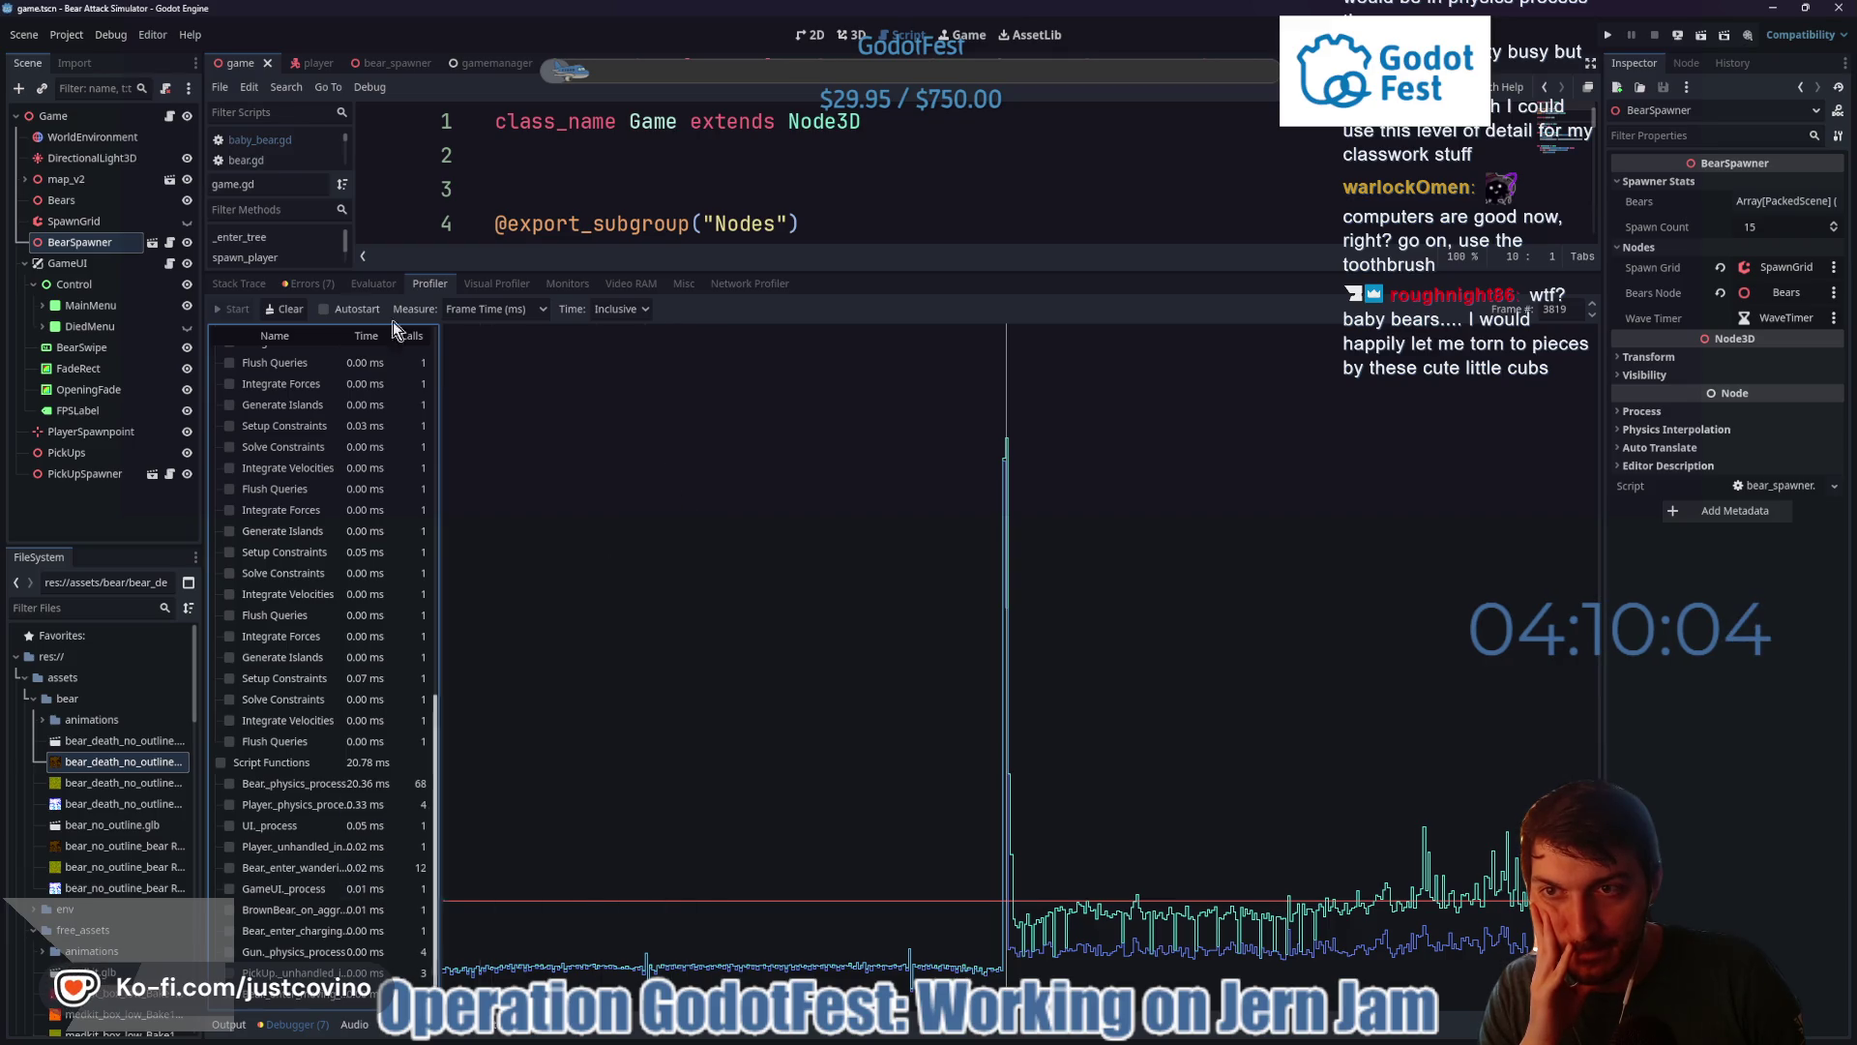
{"action": "left_click", "coordinate": [305, 283]}
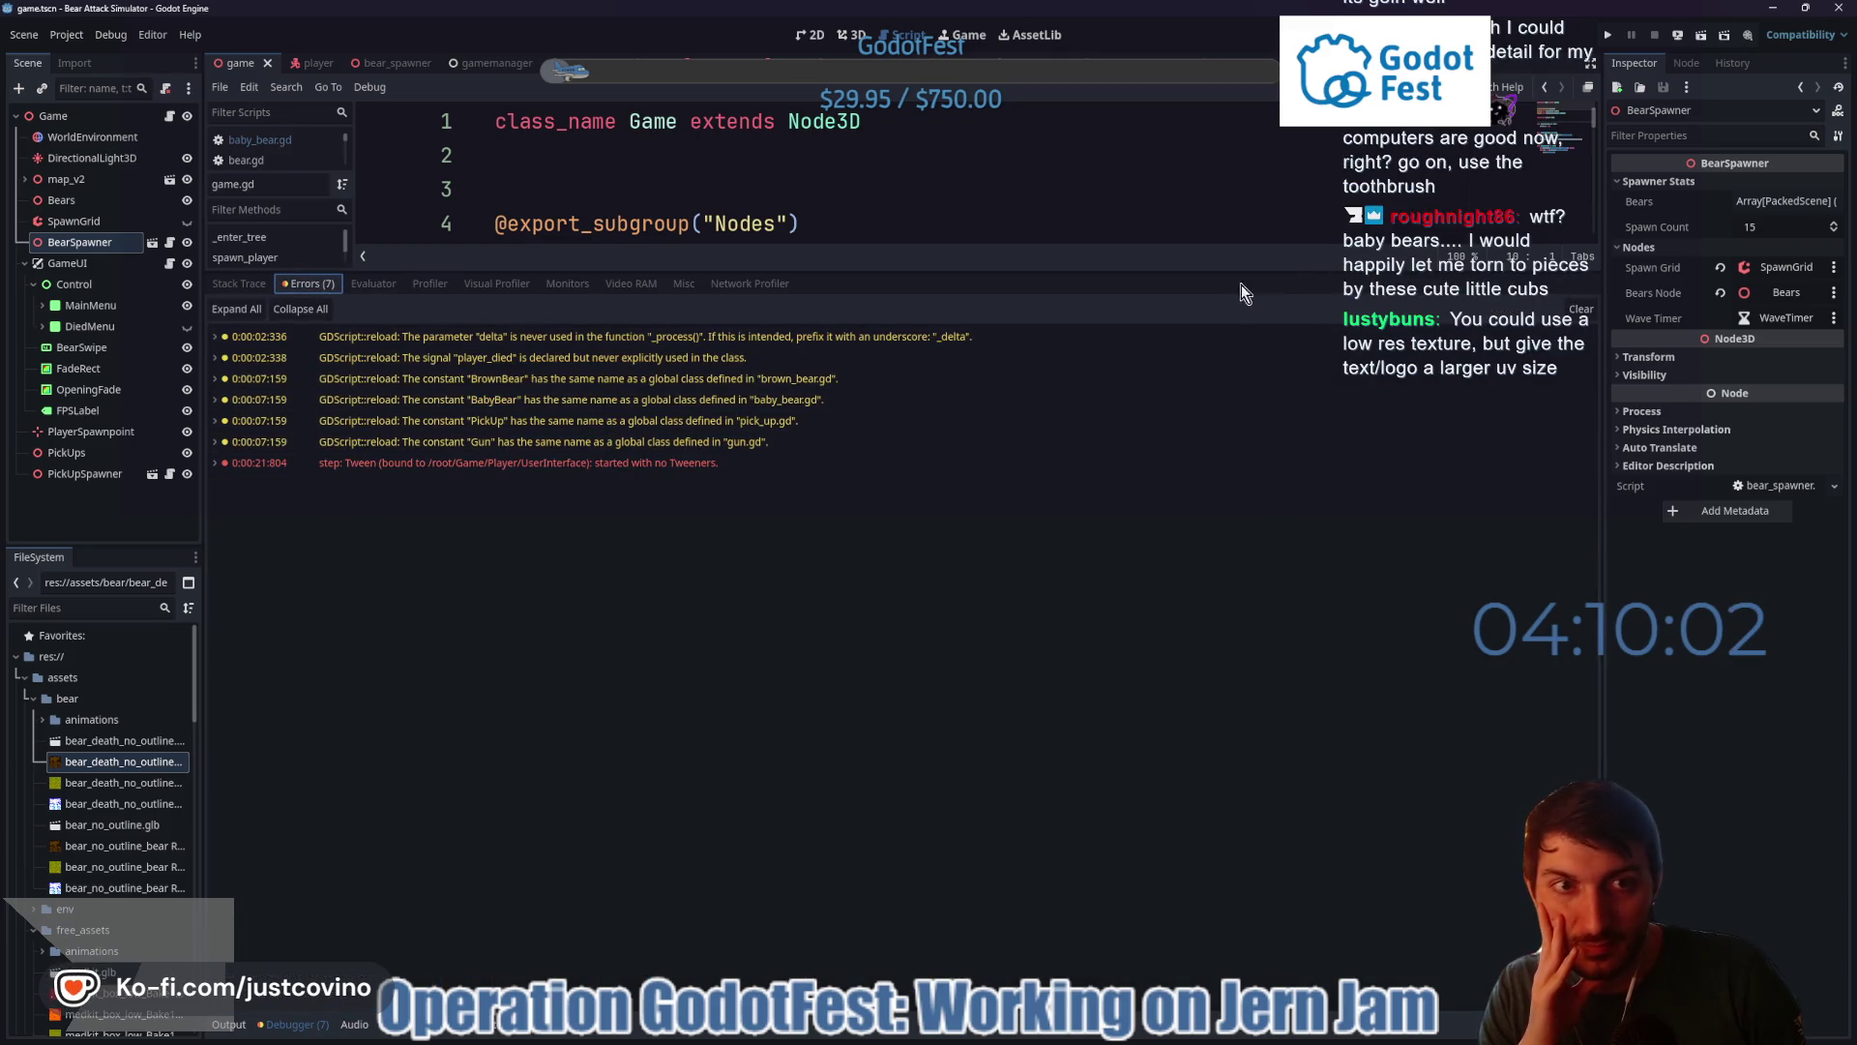
{"action": "left_click_drag", "start_coordinate": [1226, 273], "coordinate": [1227, 824]}
- Enlarge the script editor and delete the nine old files in BearAttackSimulator_WEB
{"action": "left_click", "coordinate": [912, 532]}
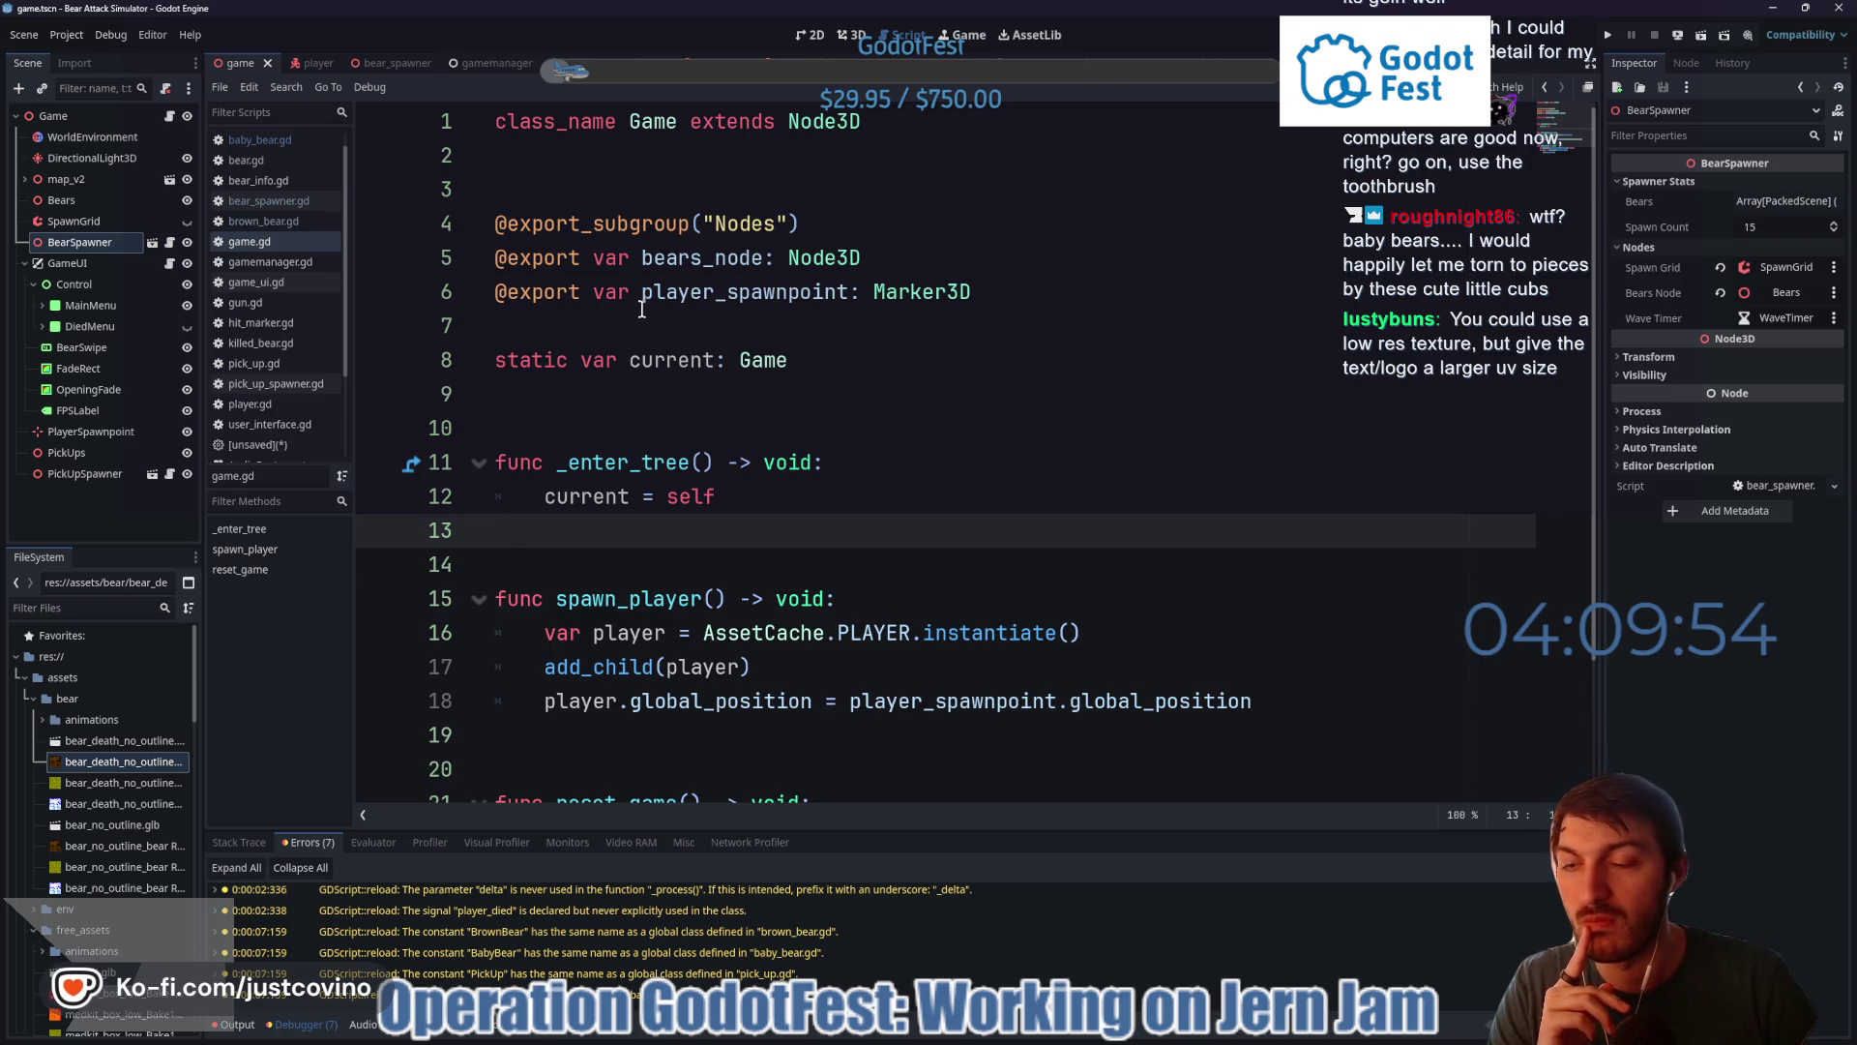
{"action": "left_click", "coordinate": [600, 321]}
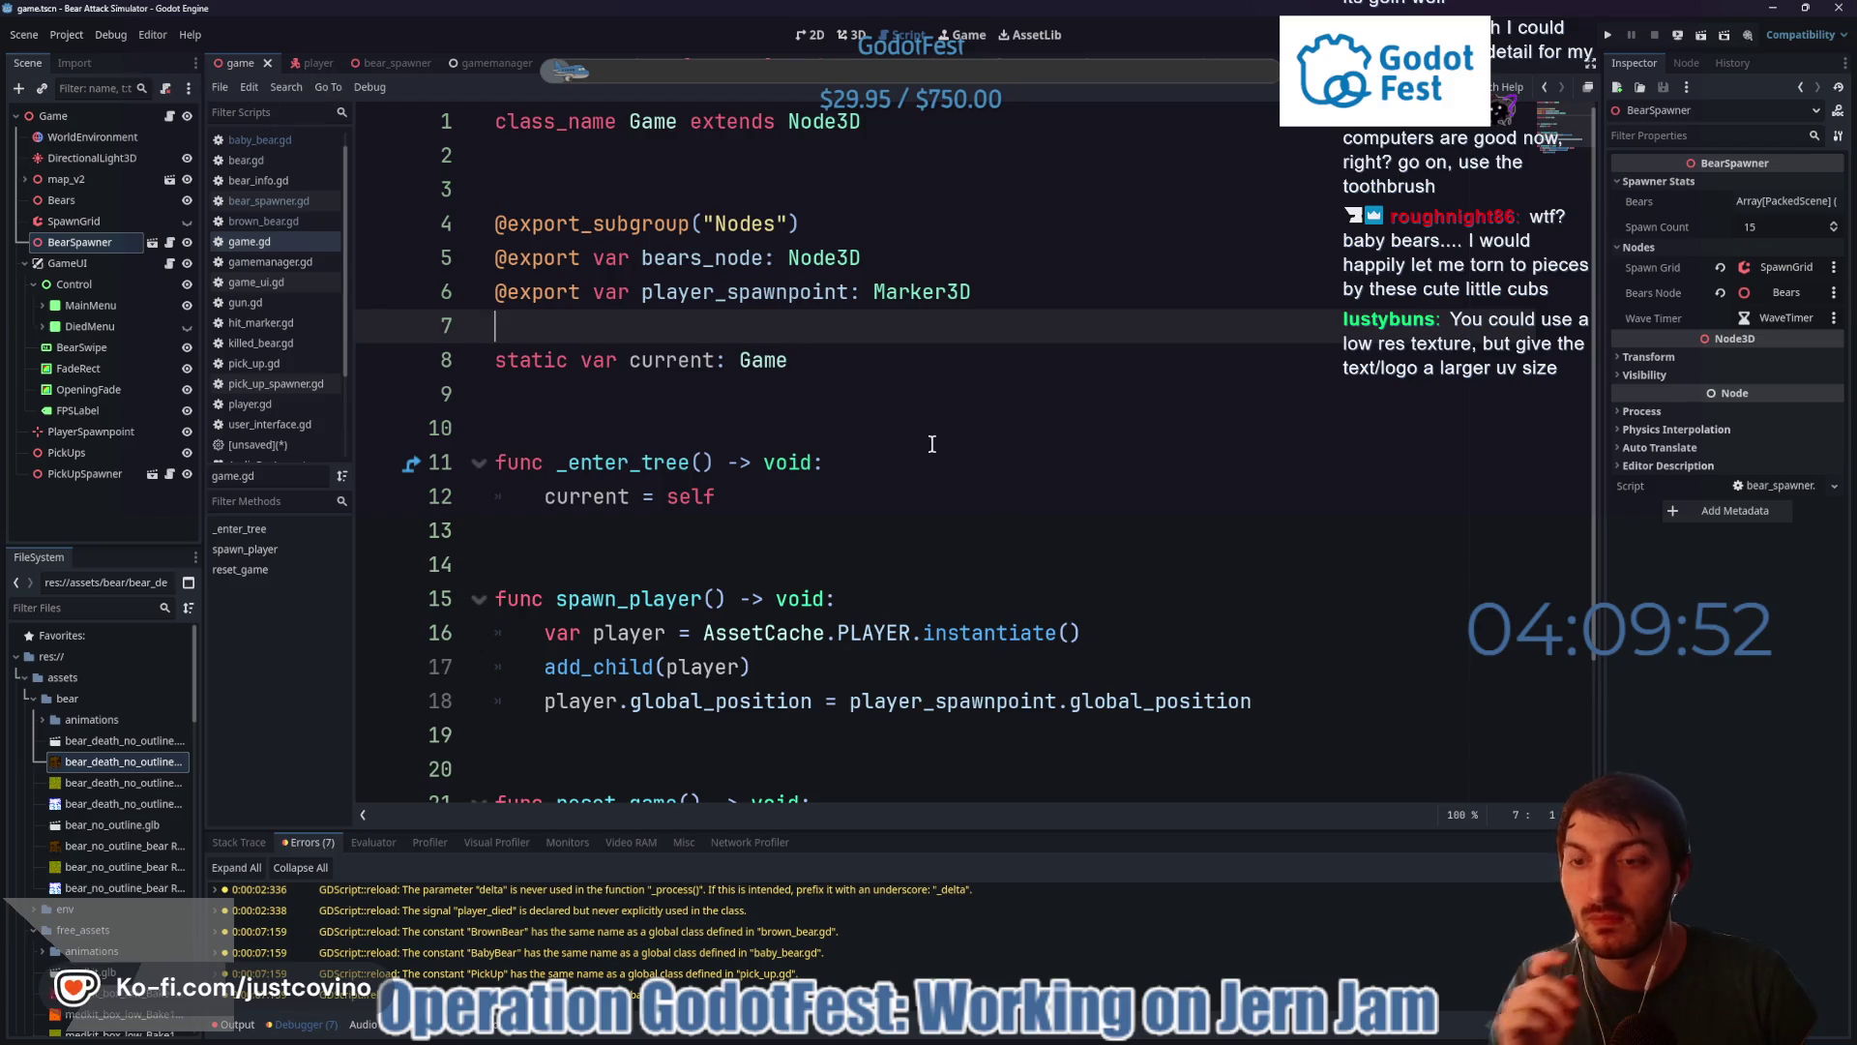
{"action": "left_click", "coordinate": [993, 1037]}
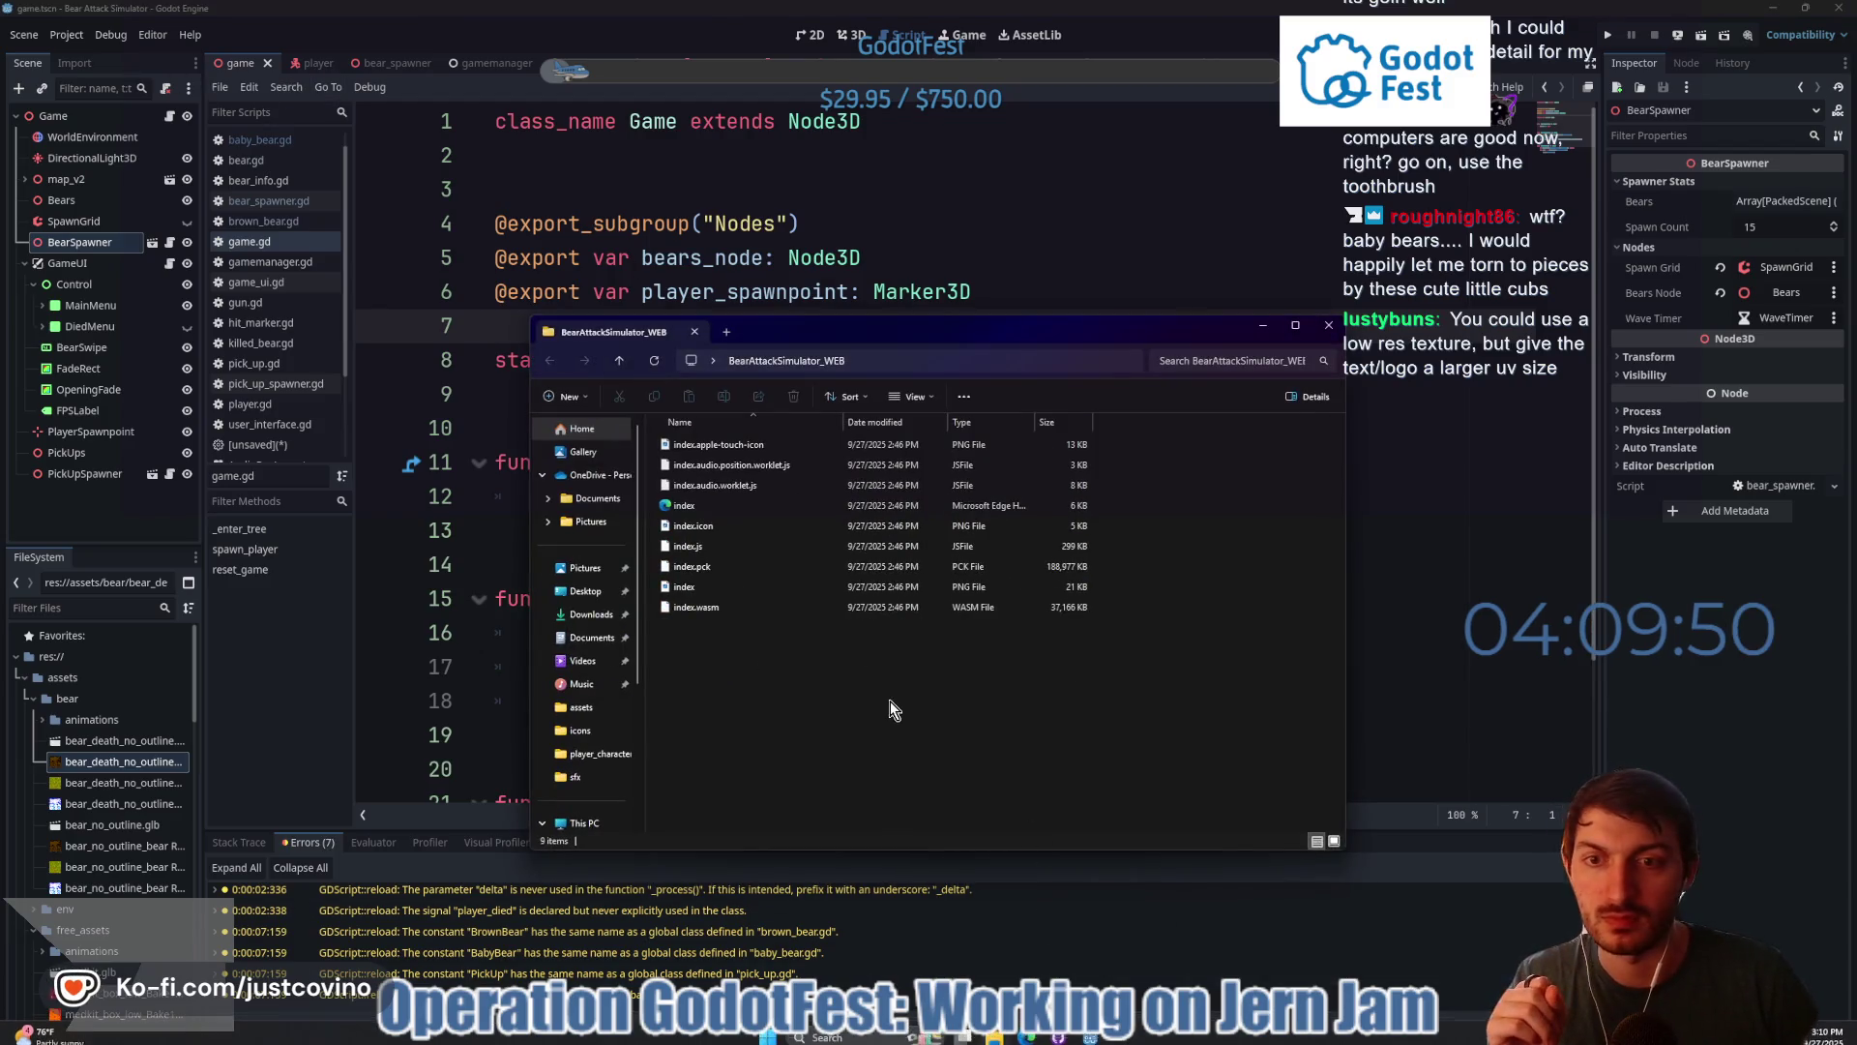
{"action": "left_click_drag", "start_coordinate": [890, 700], "coordinate": [793, 431]}
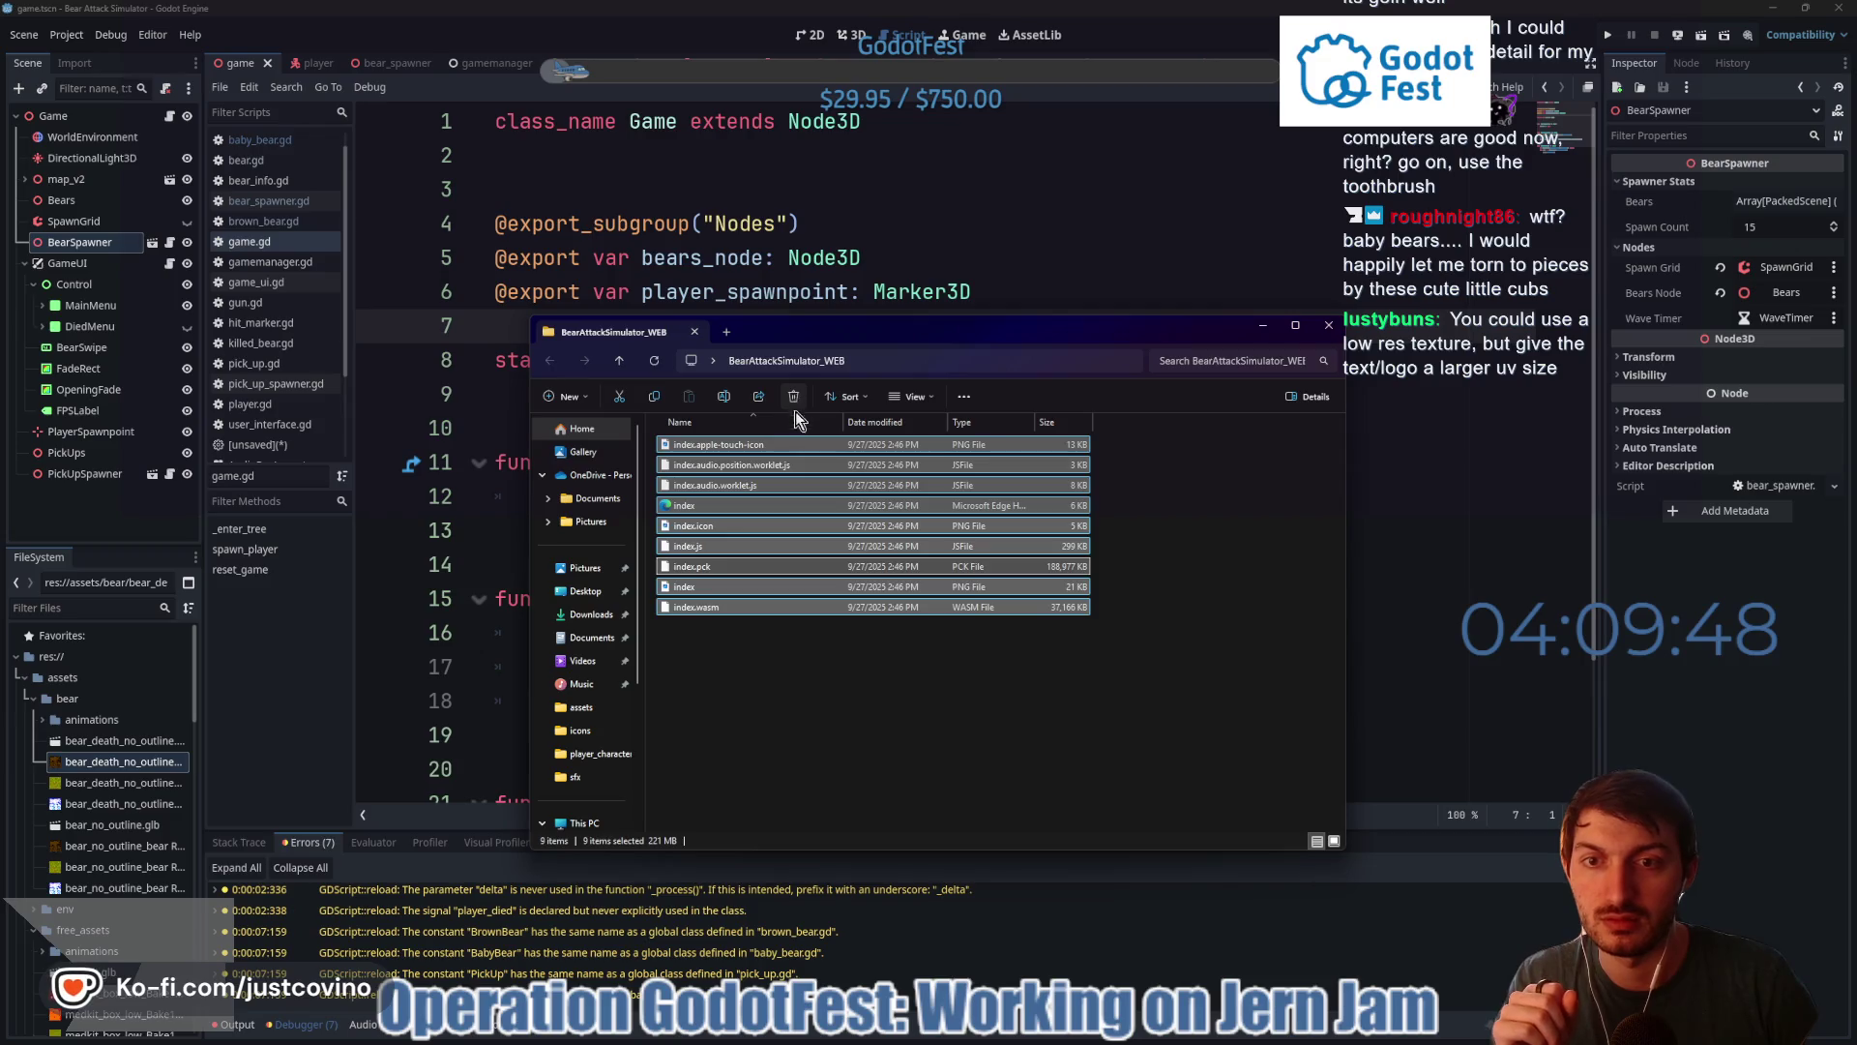
{"action": "left_click", "coordinate": [794, 406]}
{"action": "left_click", "coordinate": [711, 598]}
{"action": "left_click", "coordinate": [711, 426]}
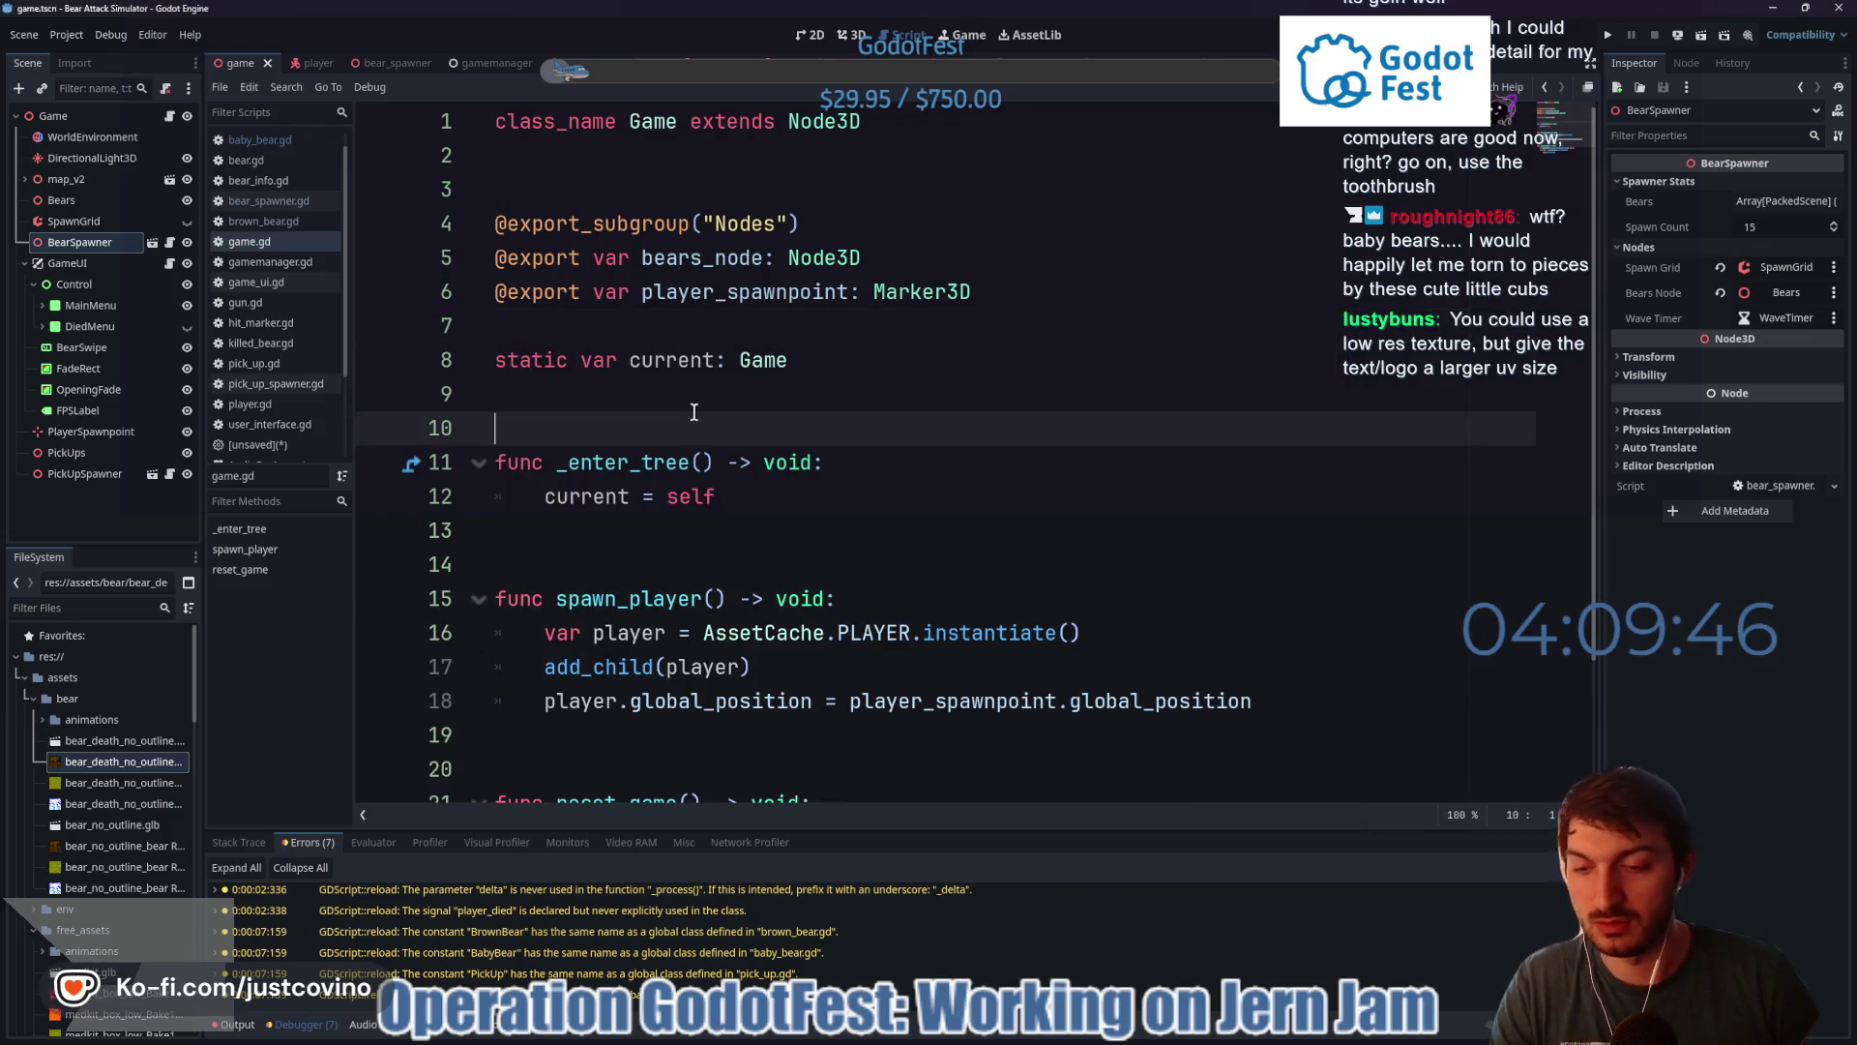
{"action": "left_click", "coordinate": [66, 34]}
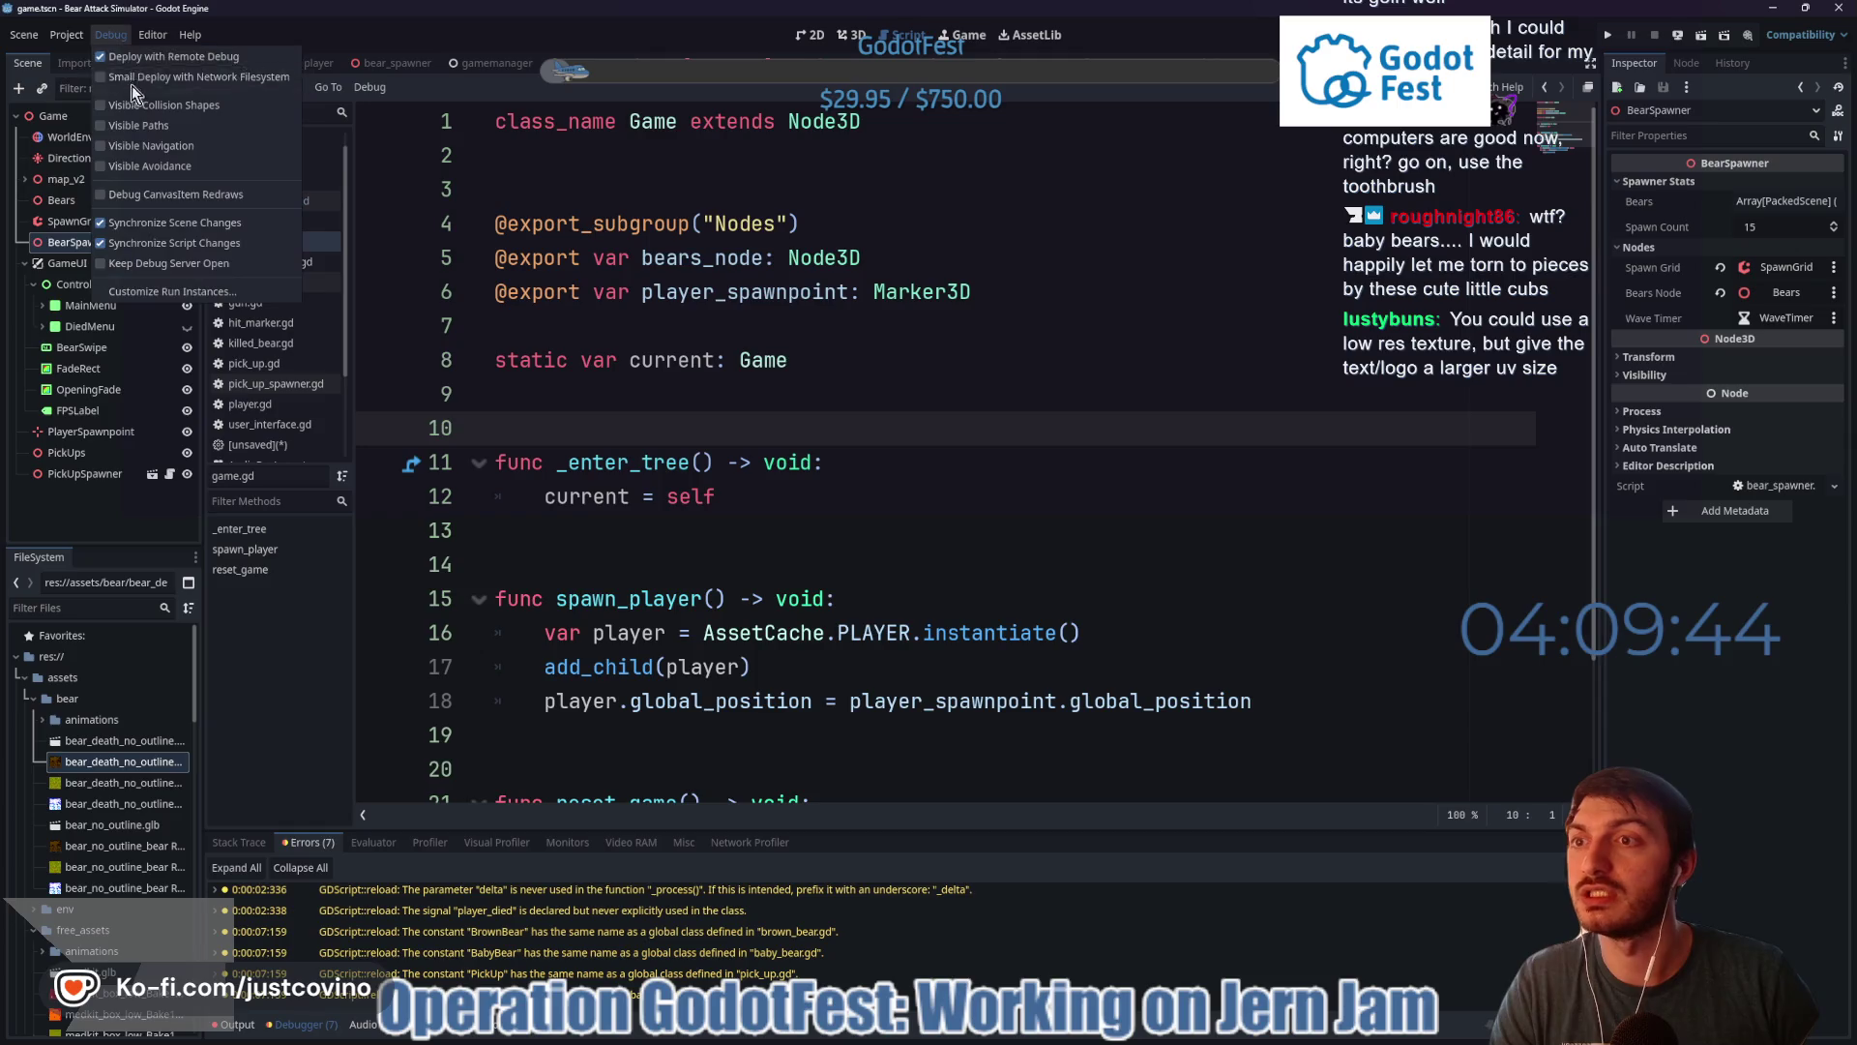
- Export the Web preset as index.html and verify the nine new files in BearAttackSimulator_WEB
{"action": "left_click", "coordinate": [68, 134]}
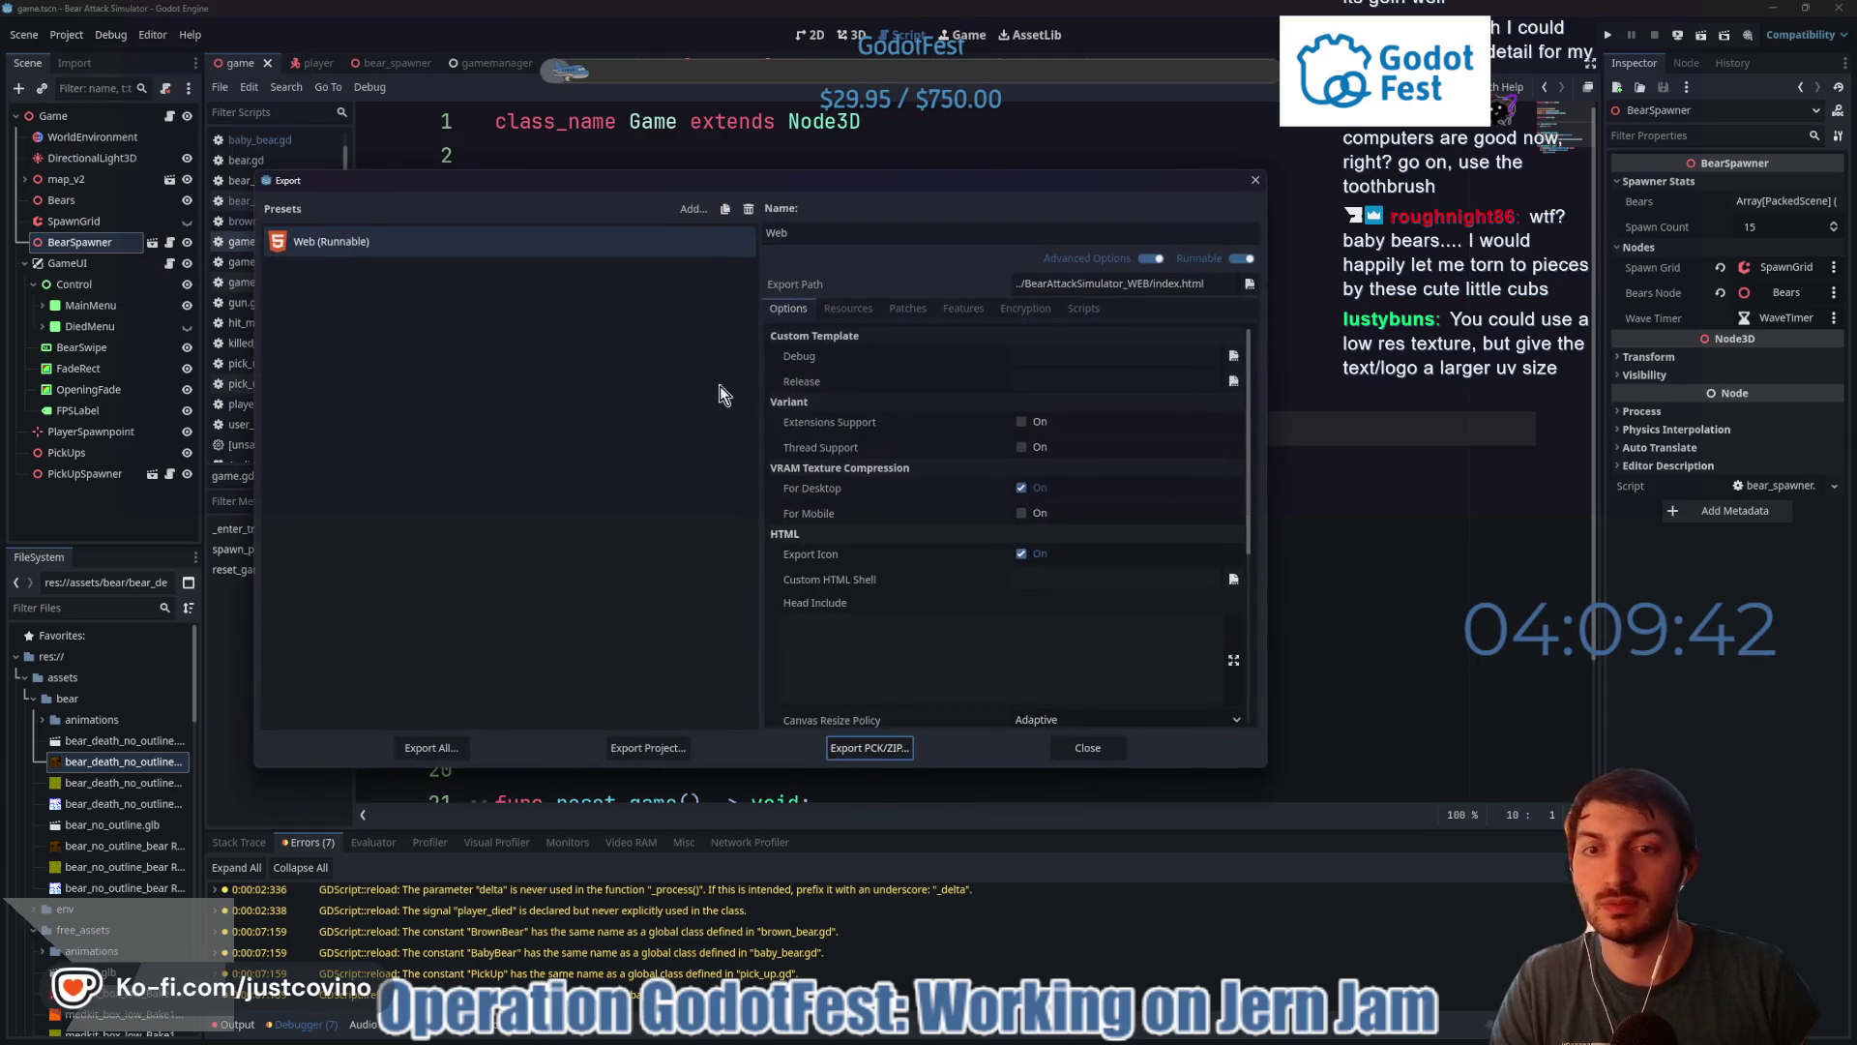
{"action": "left_click", "coordinate": [646, 748]}
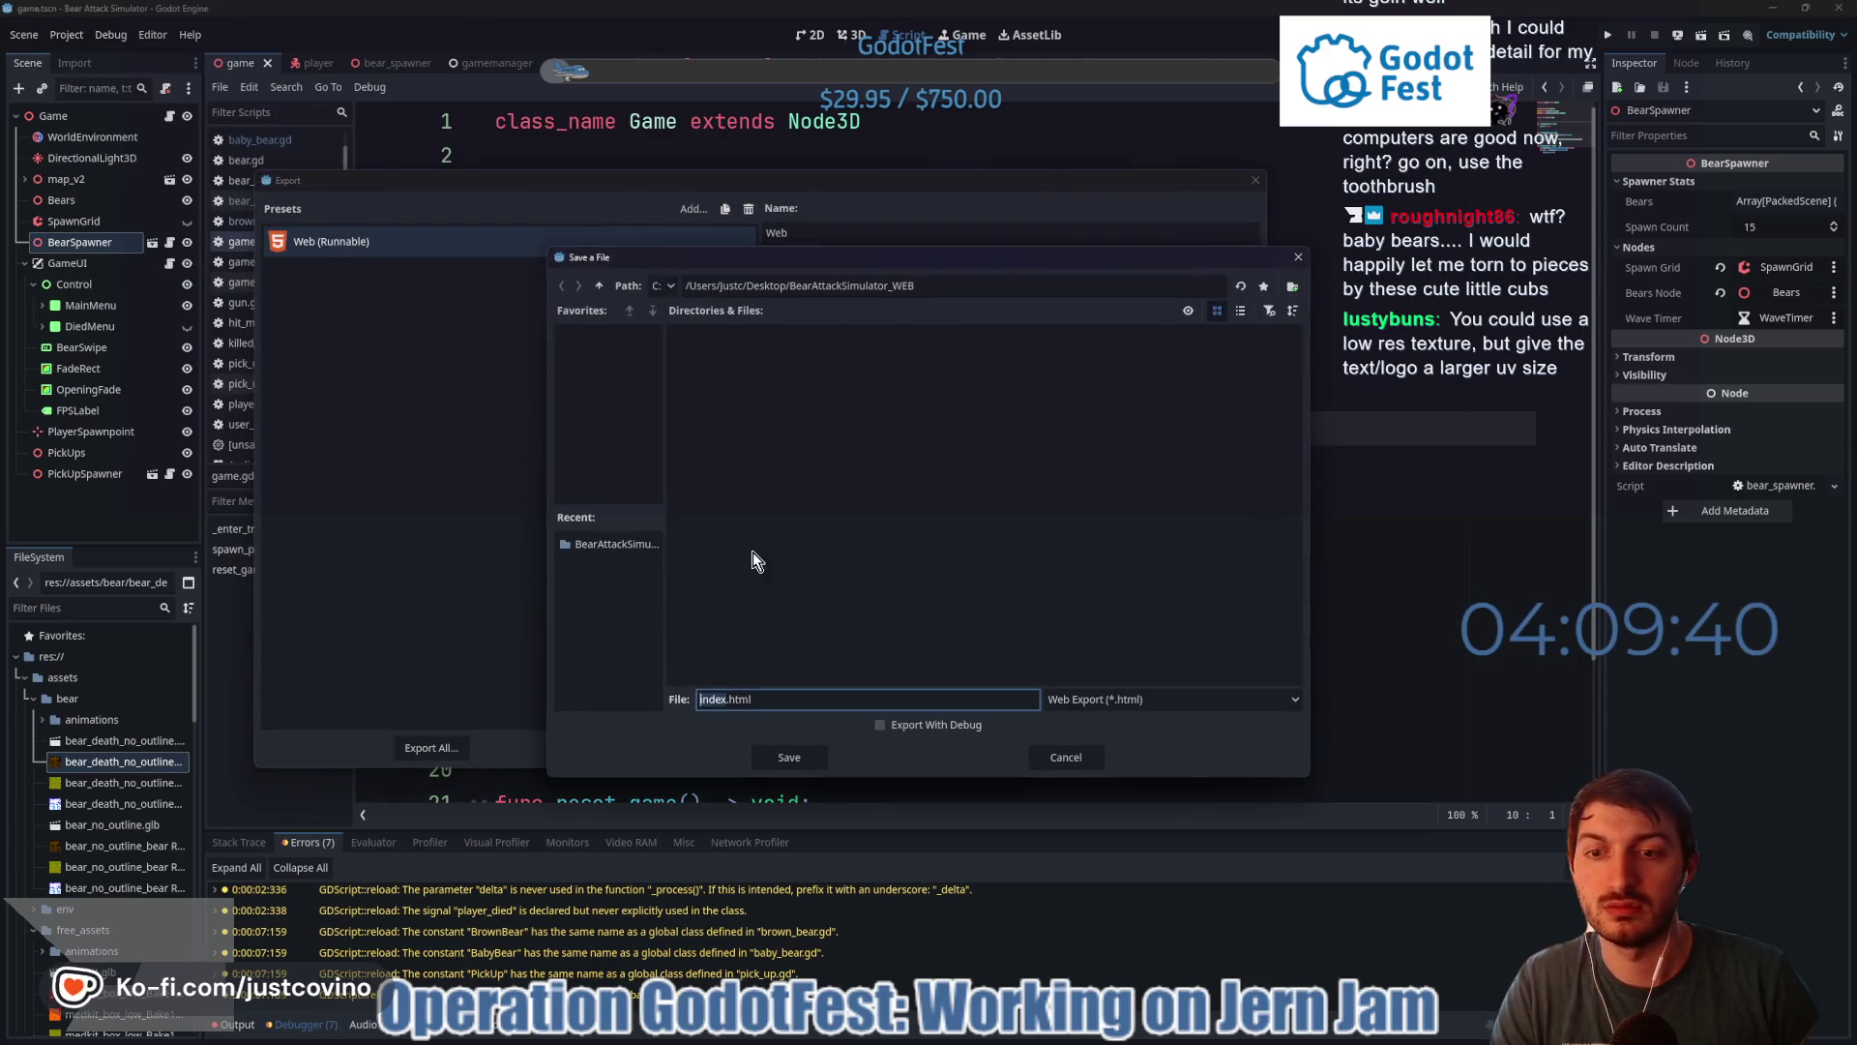
{"action": "left_click", "coordinate": [782, 757]}
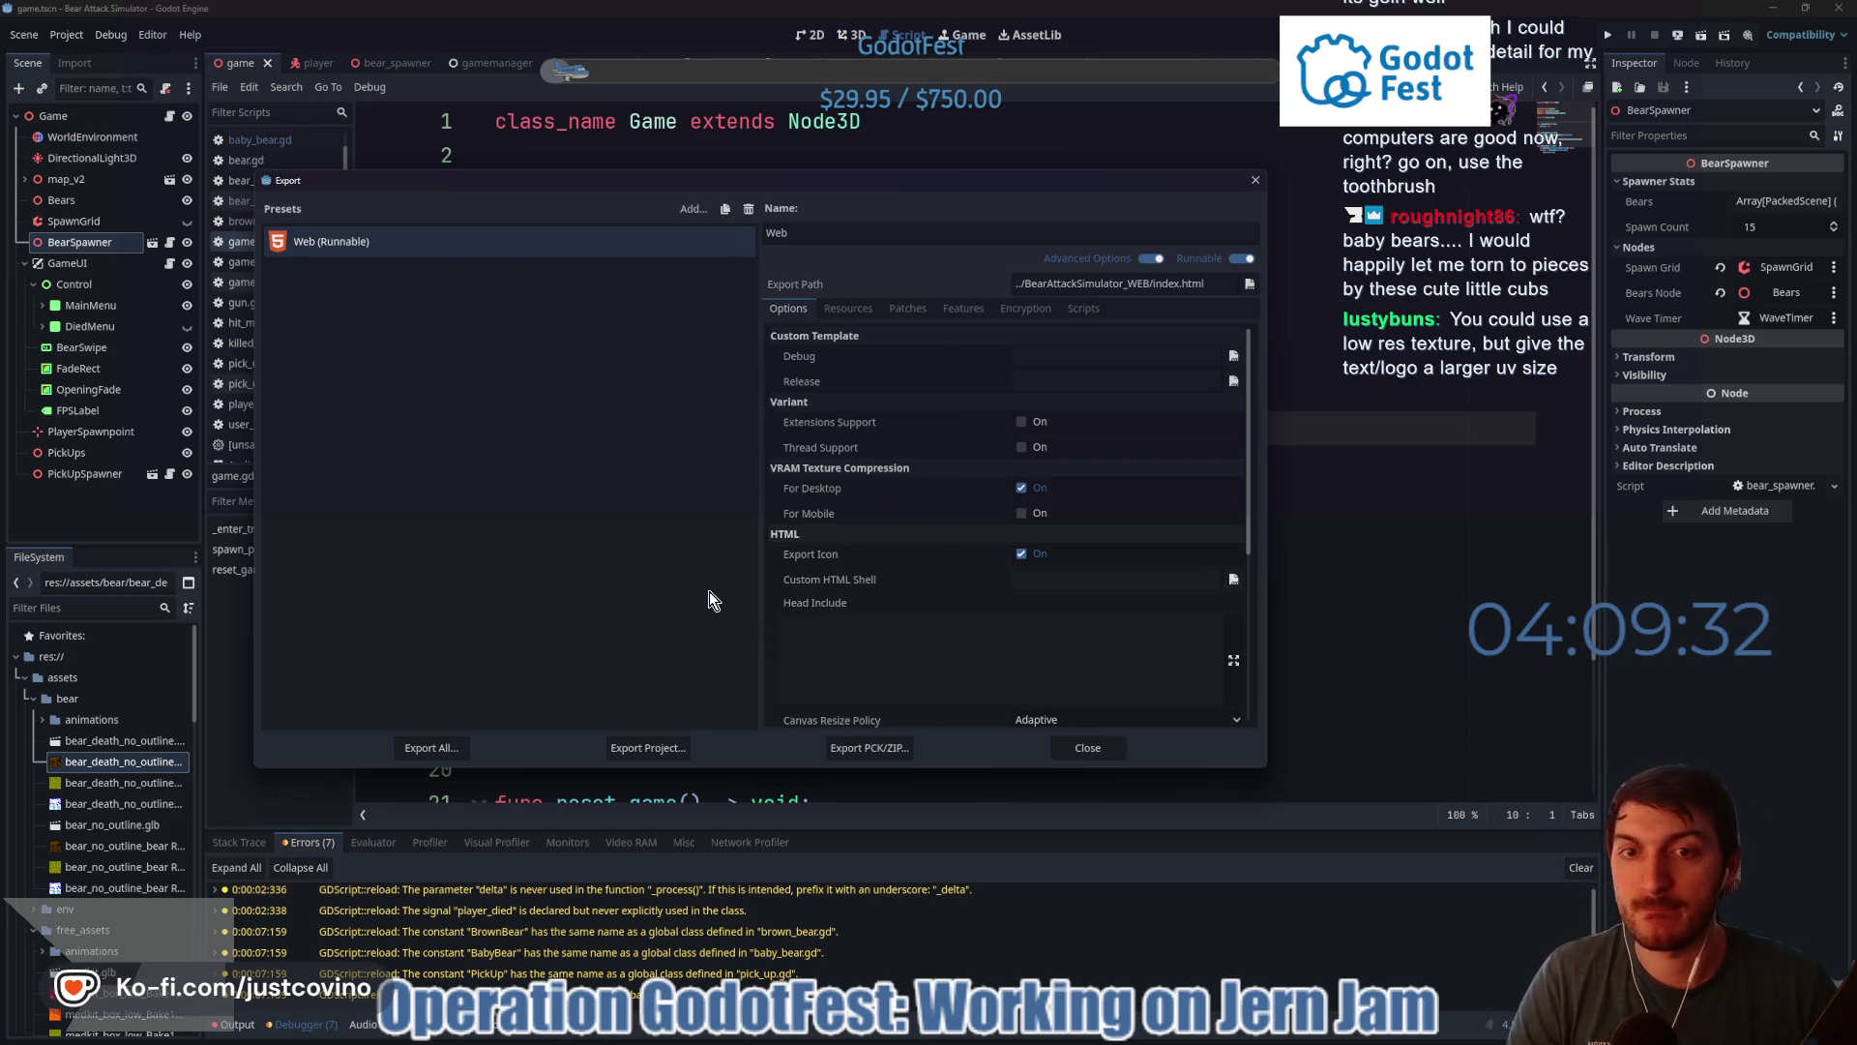
{"action": "left_click", "coordinate": [1105, 747]}
{"action": "left_click", "coordinate": [993, 1032]}
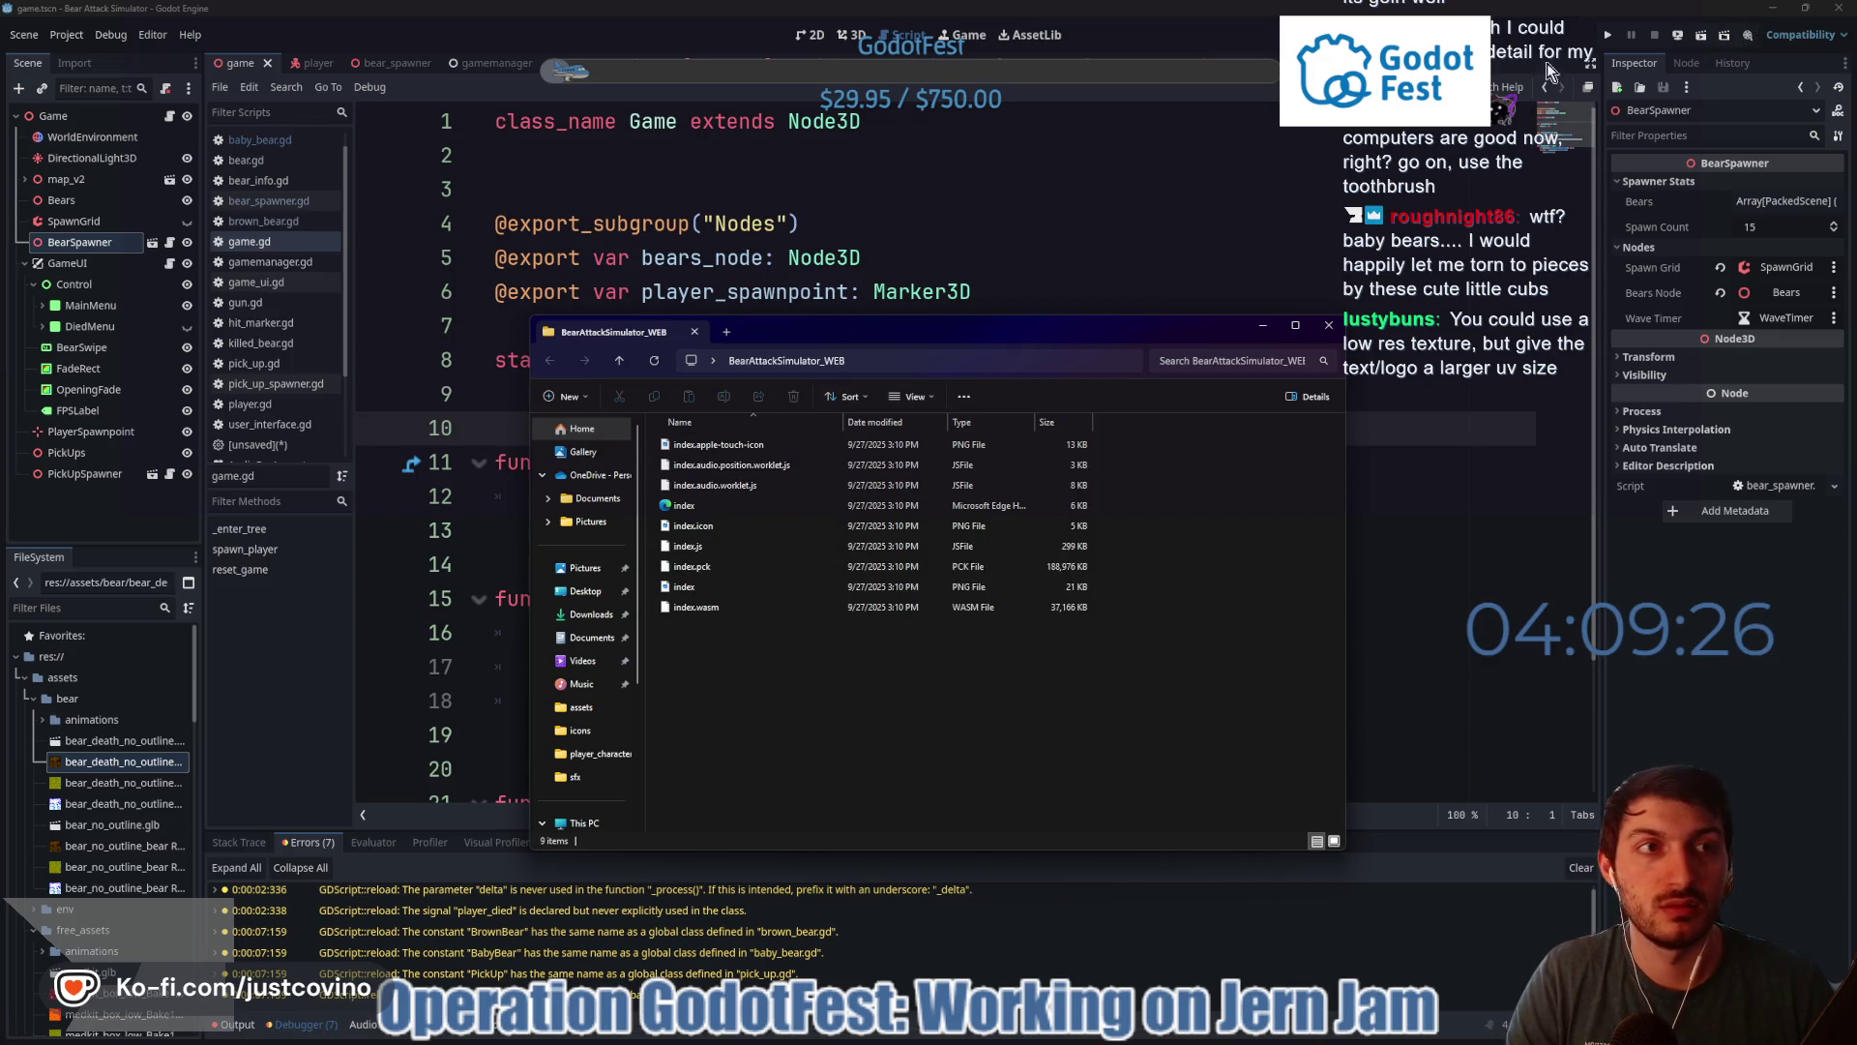
{"action": "left_click", "coordinate": [1614, 120]}
{"action": "left_click", "coordinate": [1770, 11]}
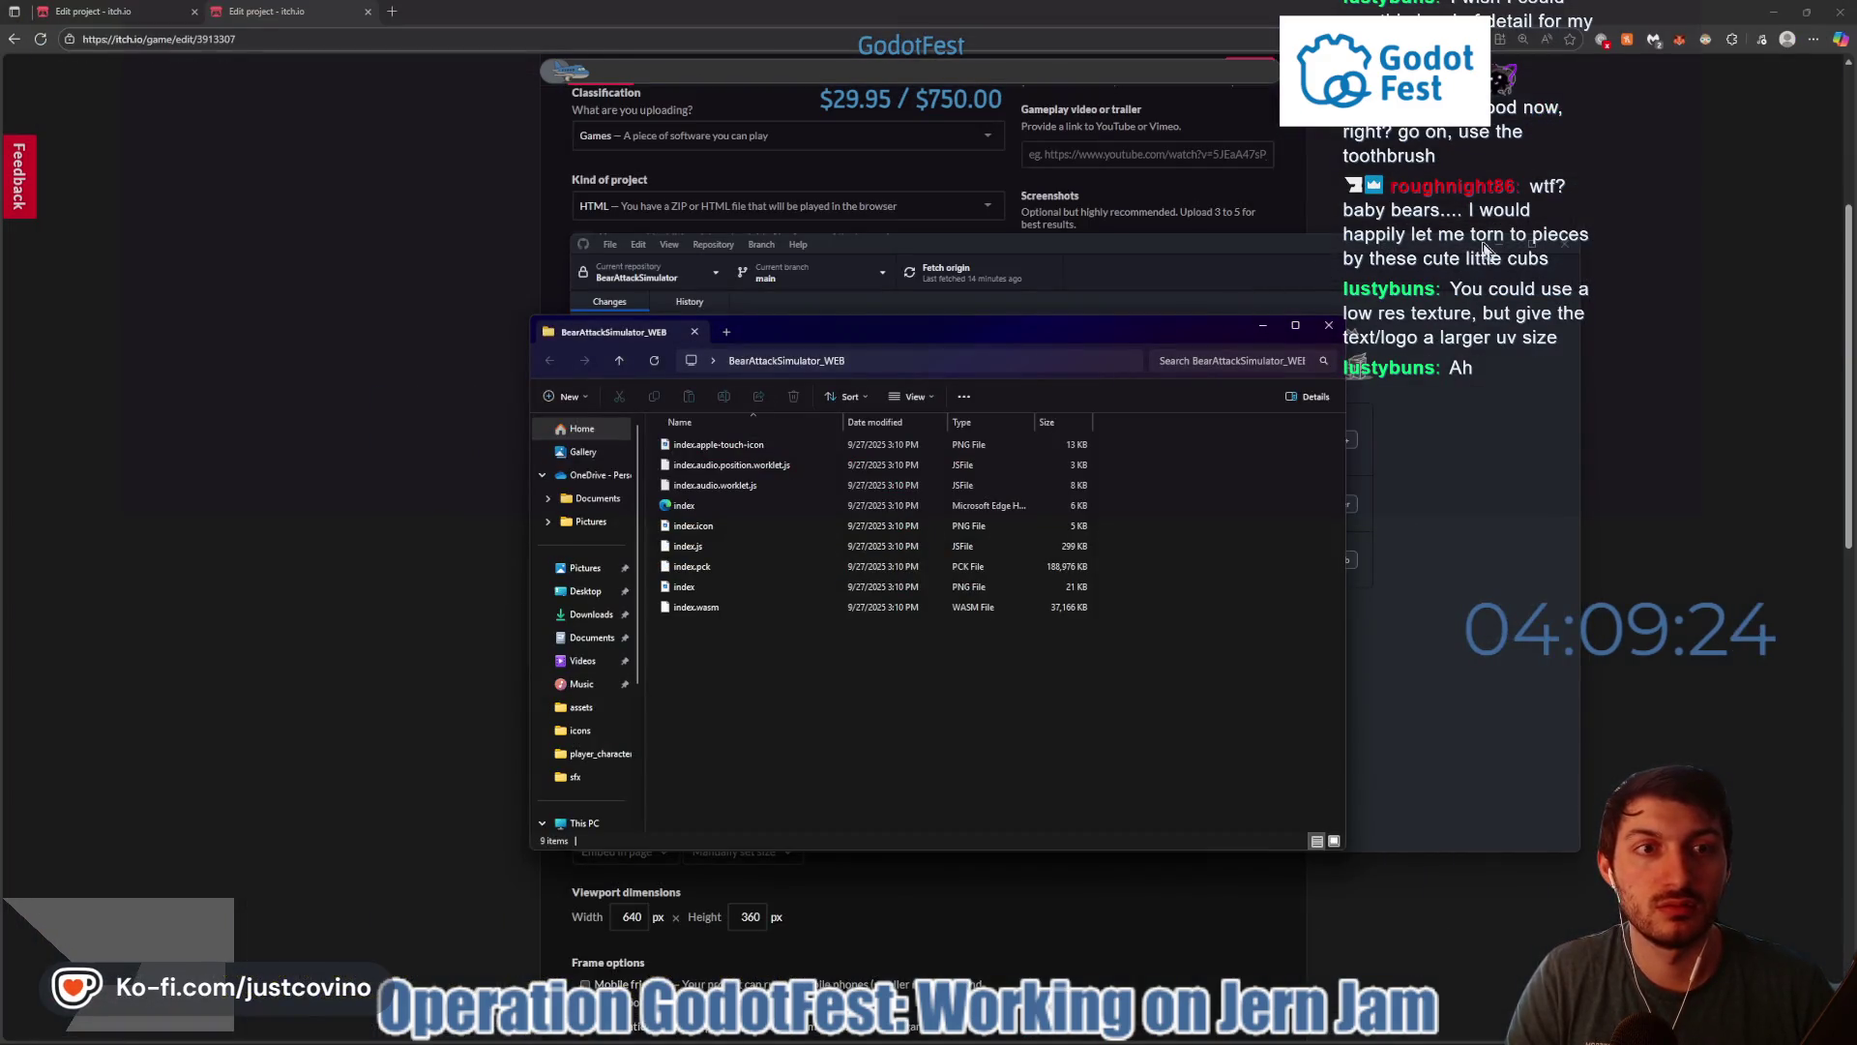
- Show the desktop and move the old BearAttack folder to the Recycle Bin
{"action": "left_click", "coordinate": [1487, 250]}
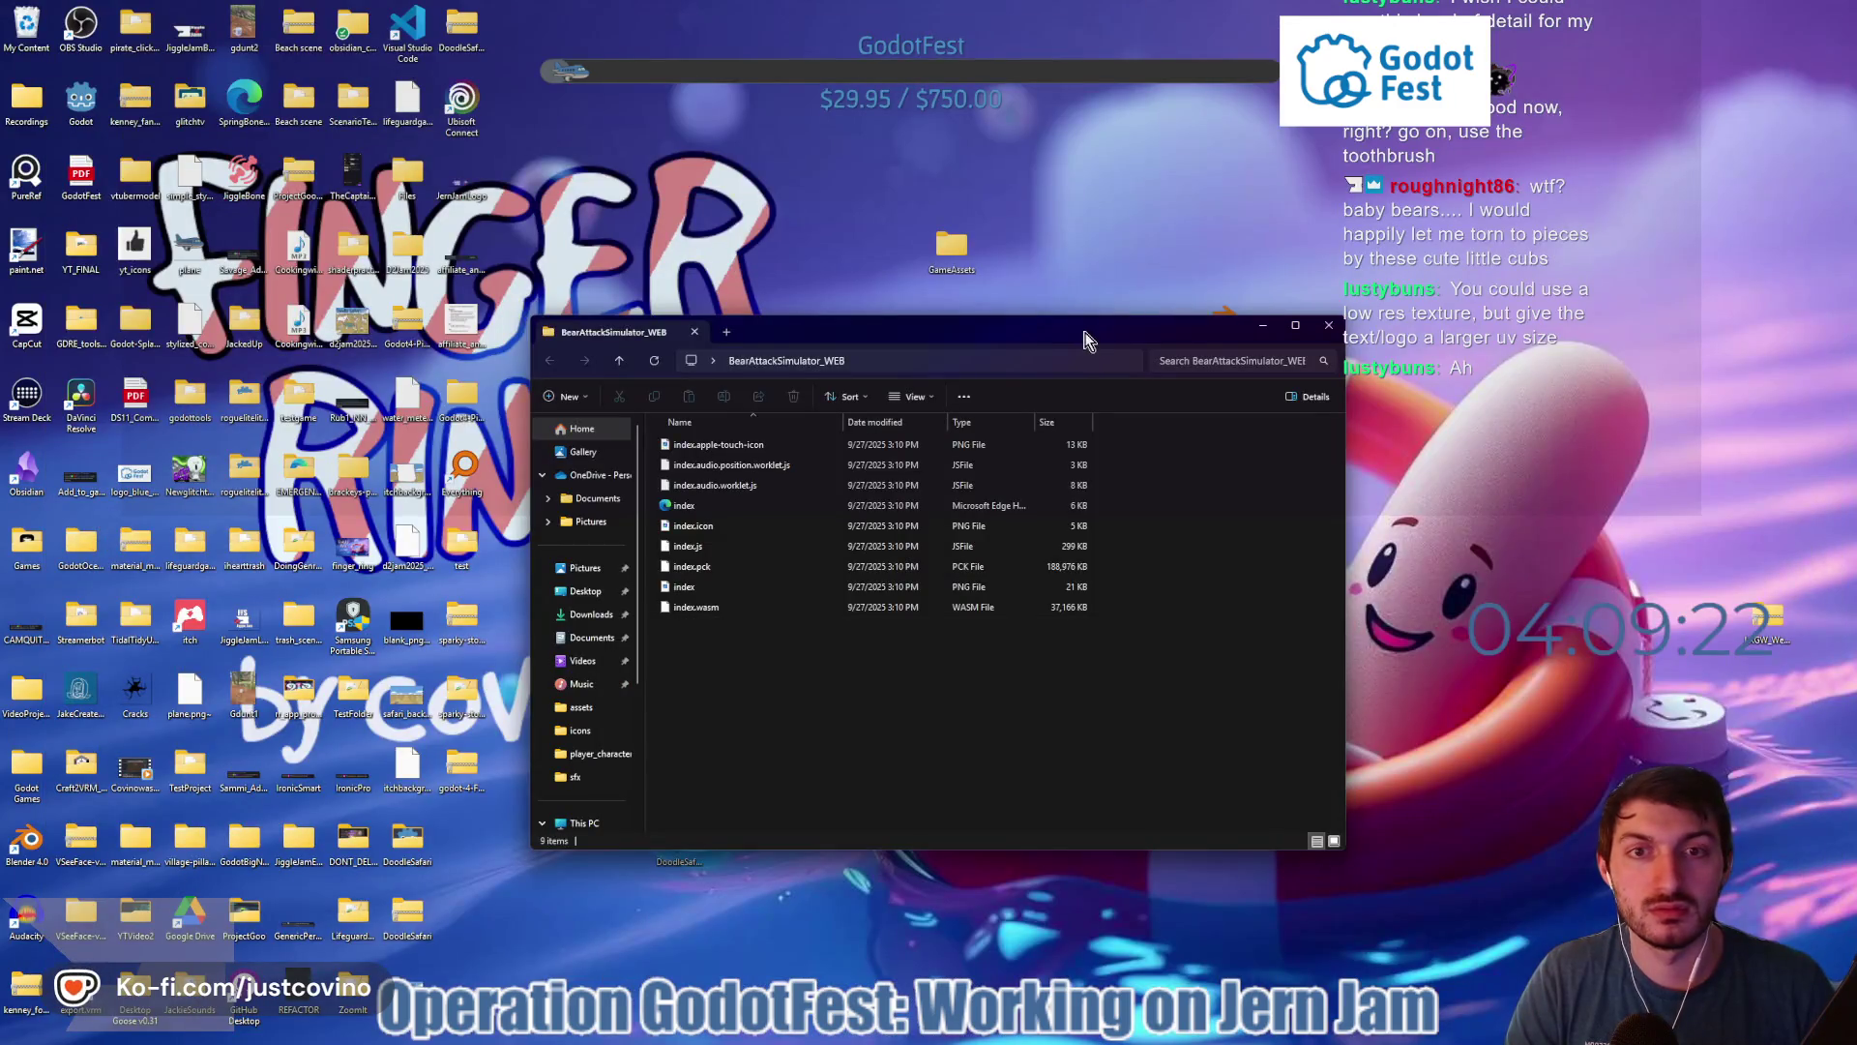
{"action": "key", "text": "super+d"}
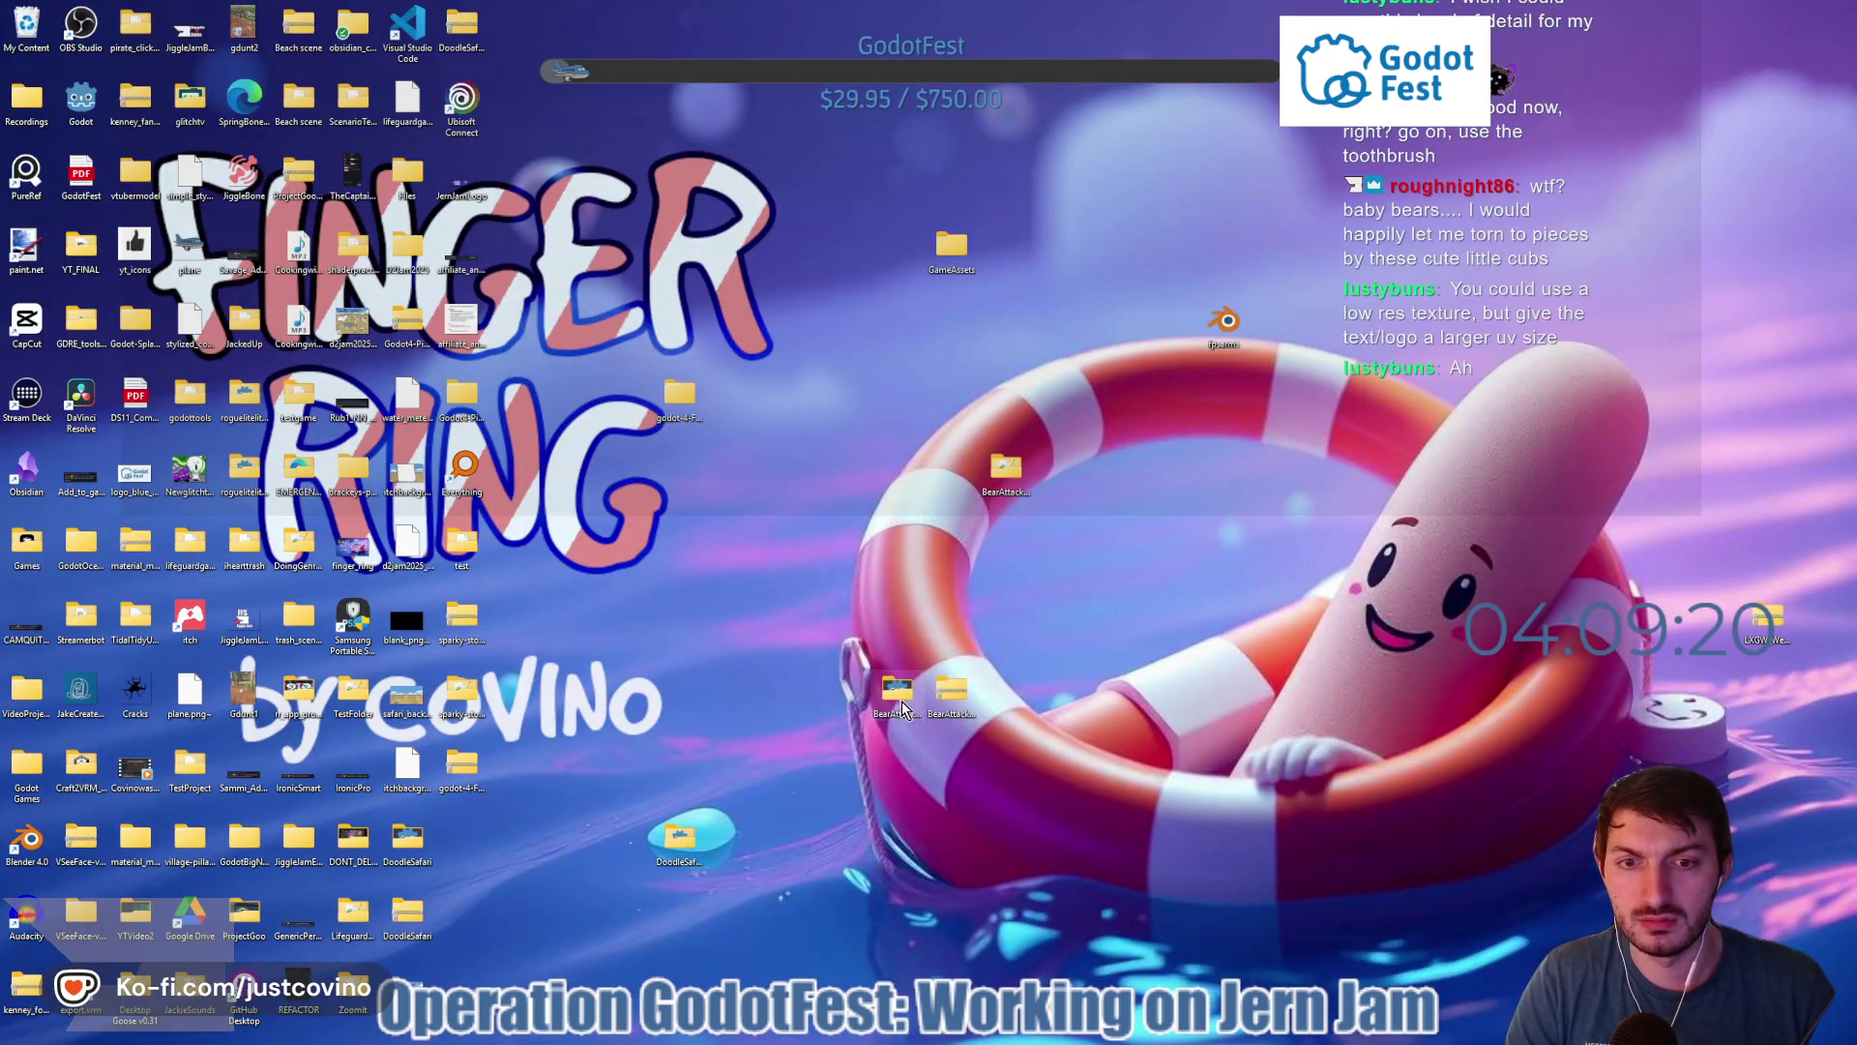
{"action": "left_click_drag", "start_coordinate": [902, 711], "coordinate": [968, 692]}
{"action": "left_click_drag", "start_coordinate": [288, 327], "coordinate": [27, 27]}
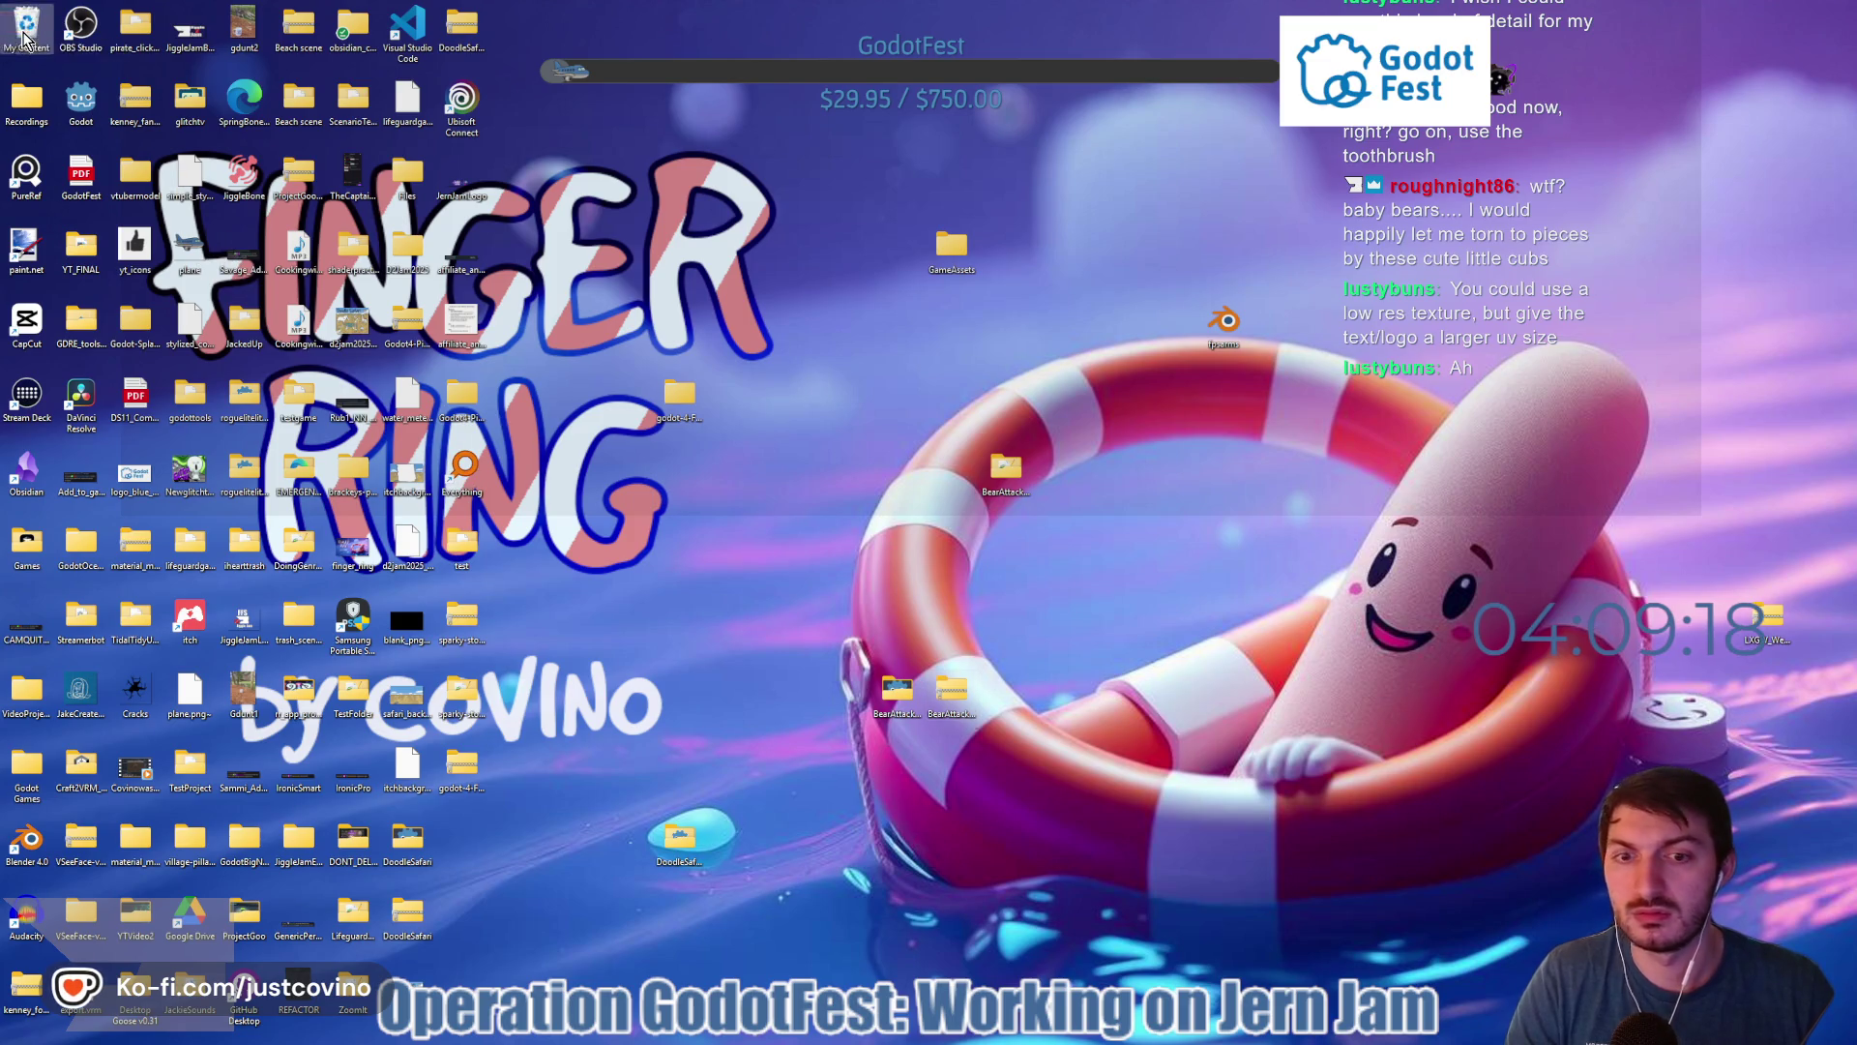
- Compress the web build folder into BearAttackSimulator_WEB.zip and place it beside the other build items
{"action": "right_click", "coordinate": [901, 697]}
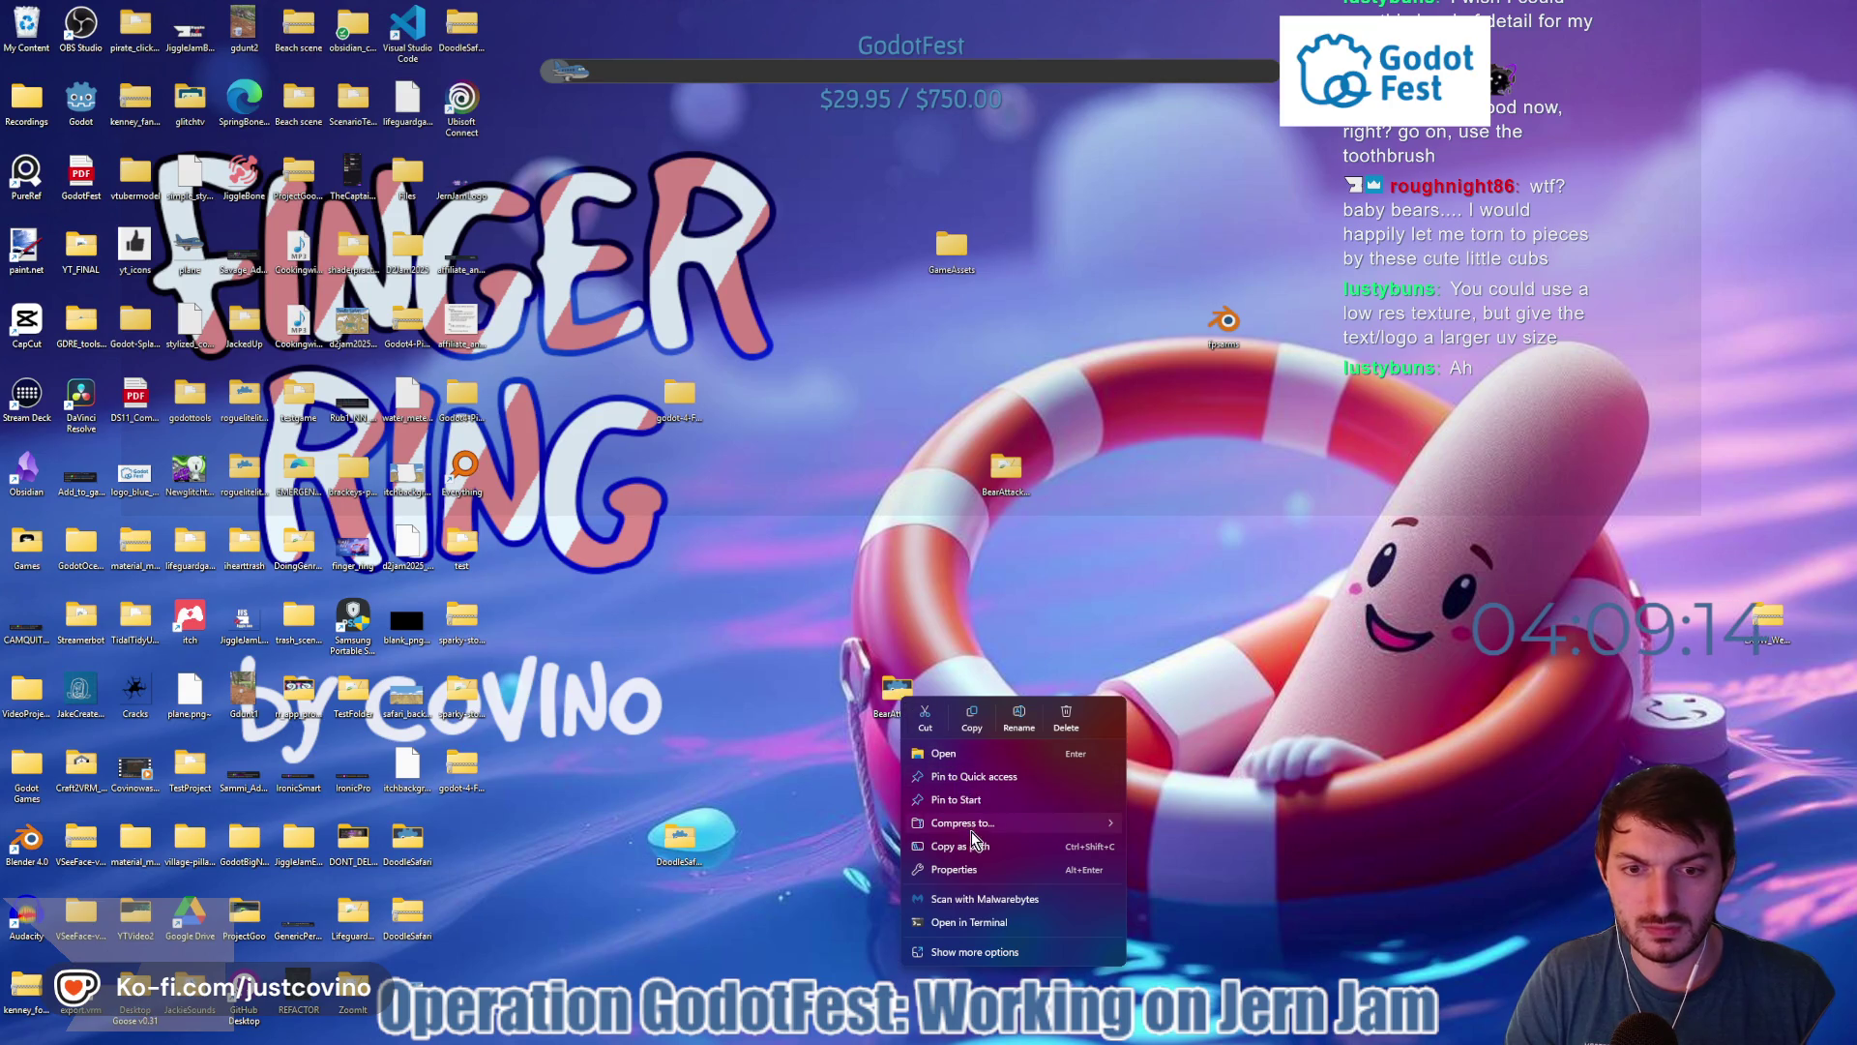
{"action": "mouse_move", "coordinate": [972, 828]}
{"action": "left_click", "coordinate": [1163, 830]}
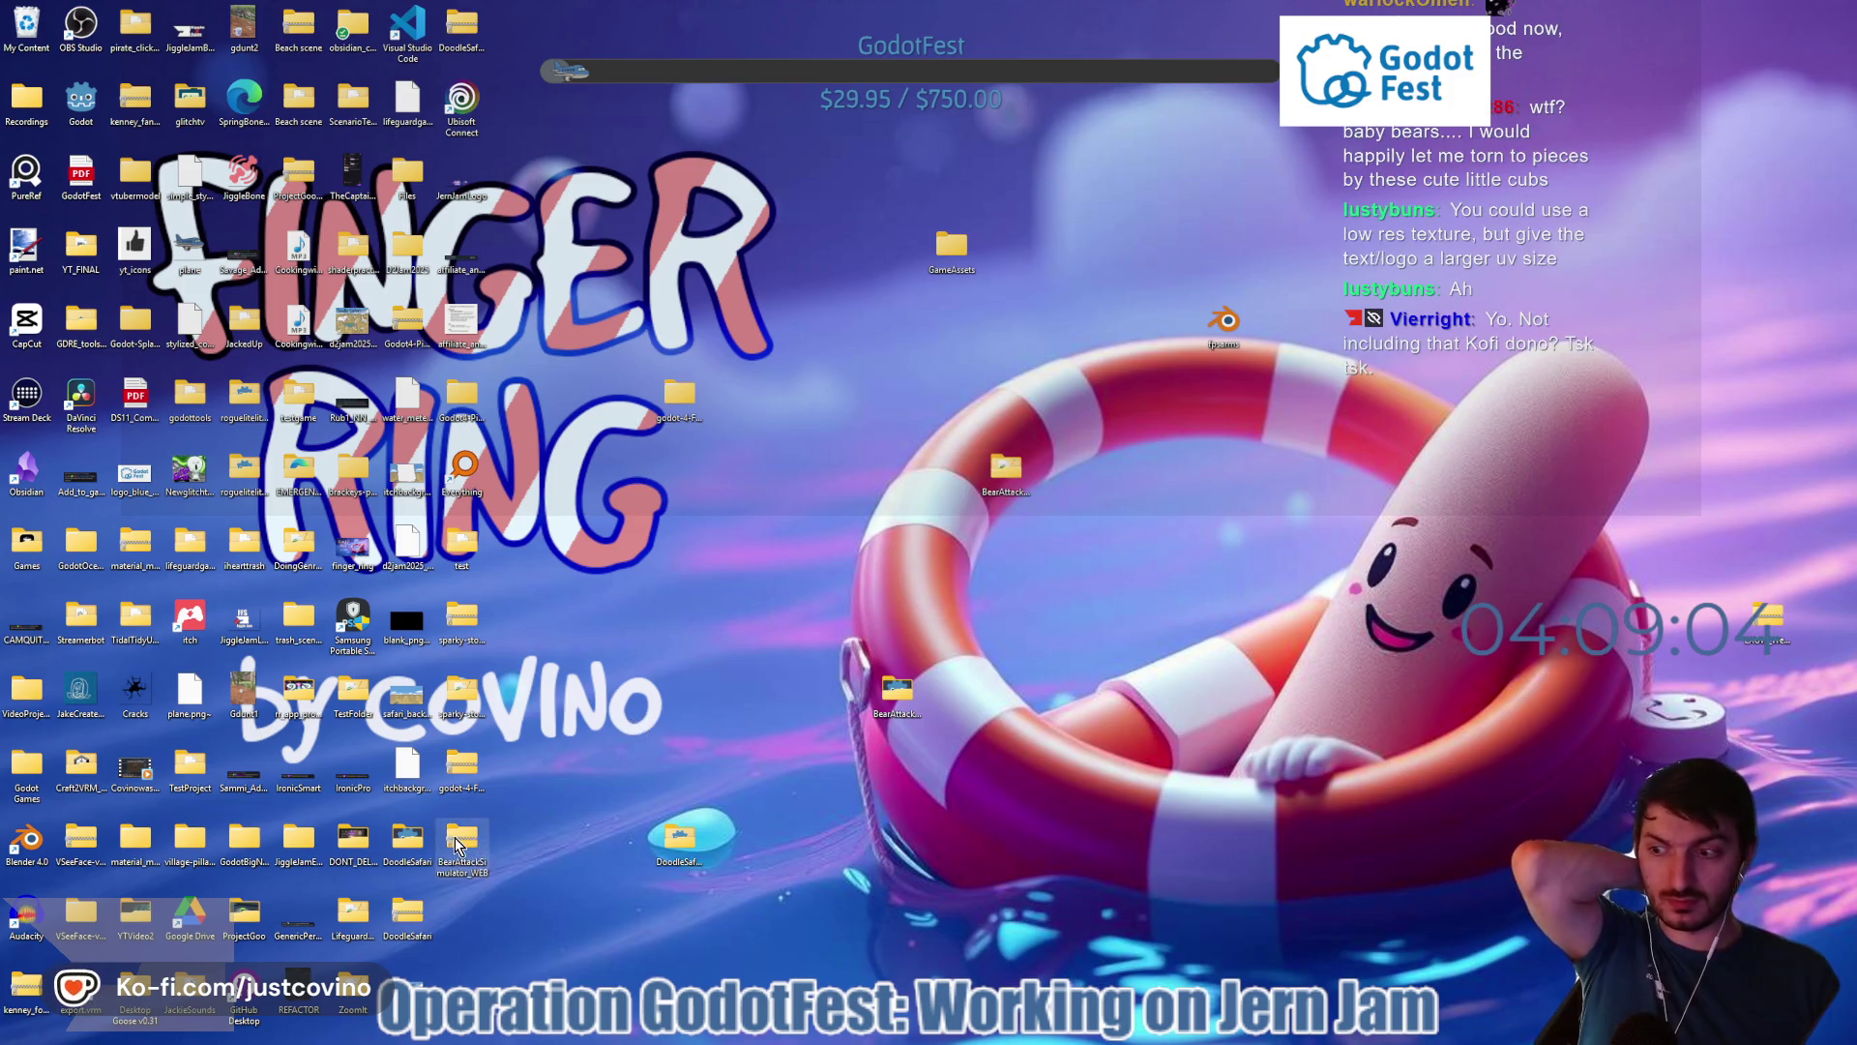
{"action": "mouse_move", "coordinate": [457, 849]}
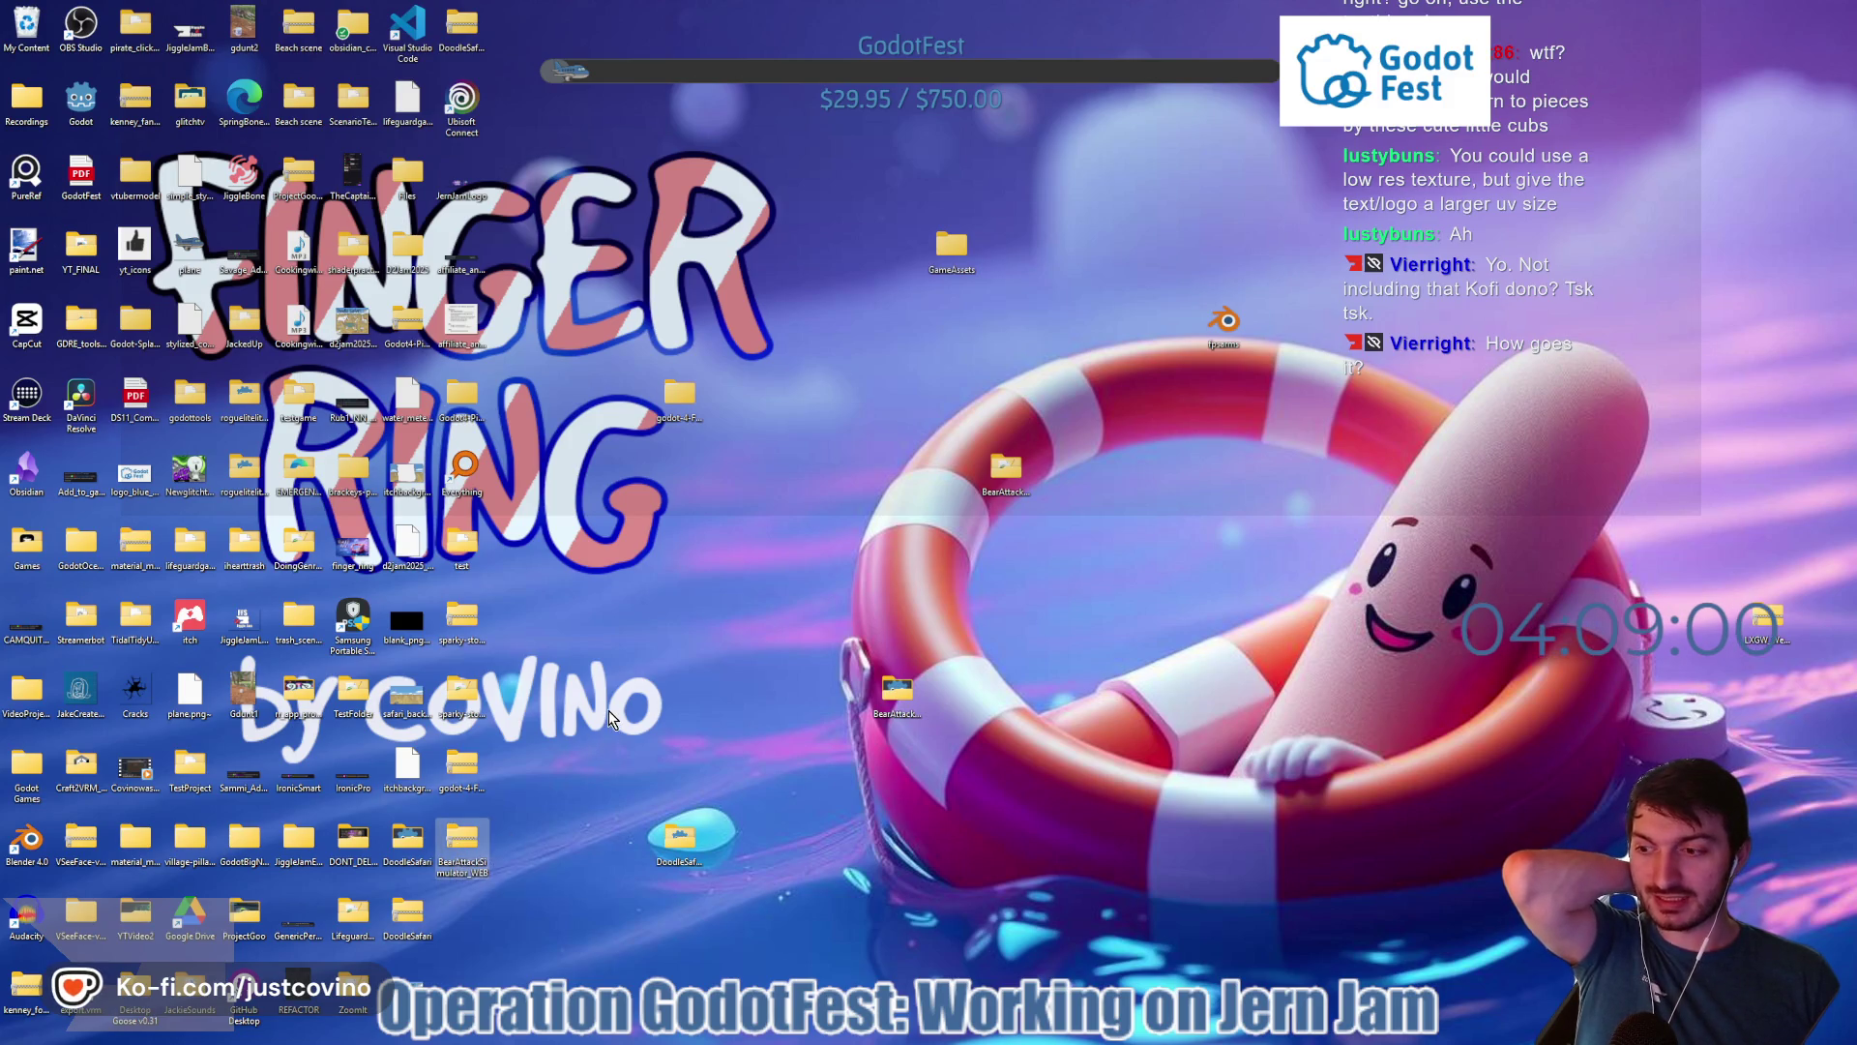
{"action": "left_click_drag", "start_coordinate": [462, 846], "coordinate": [991, 695]}
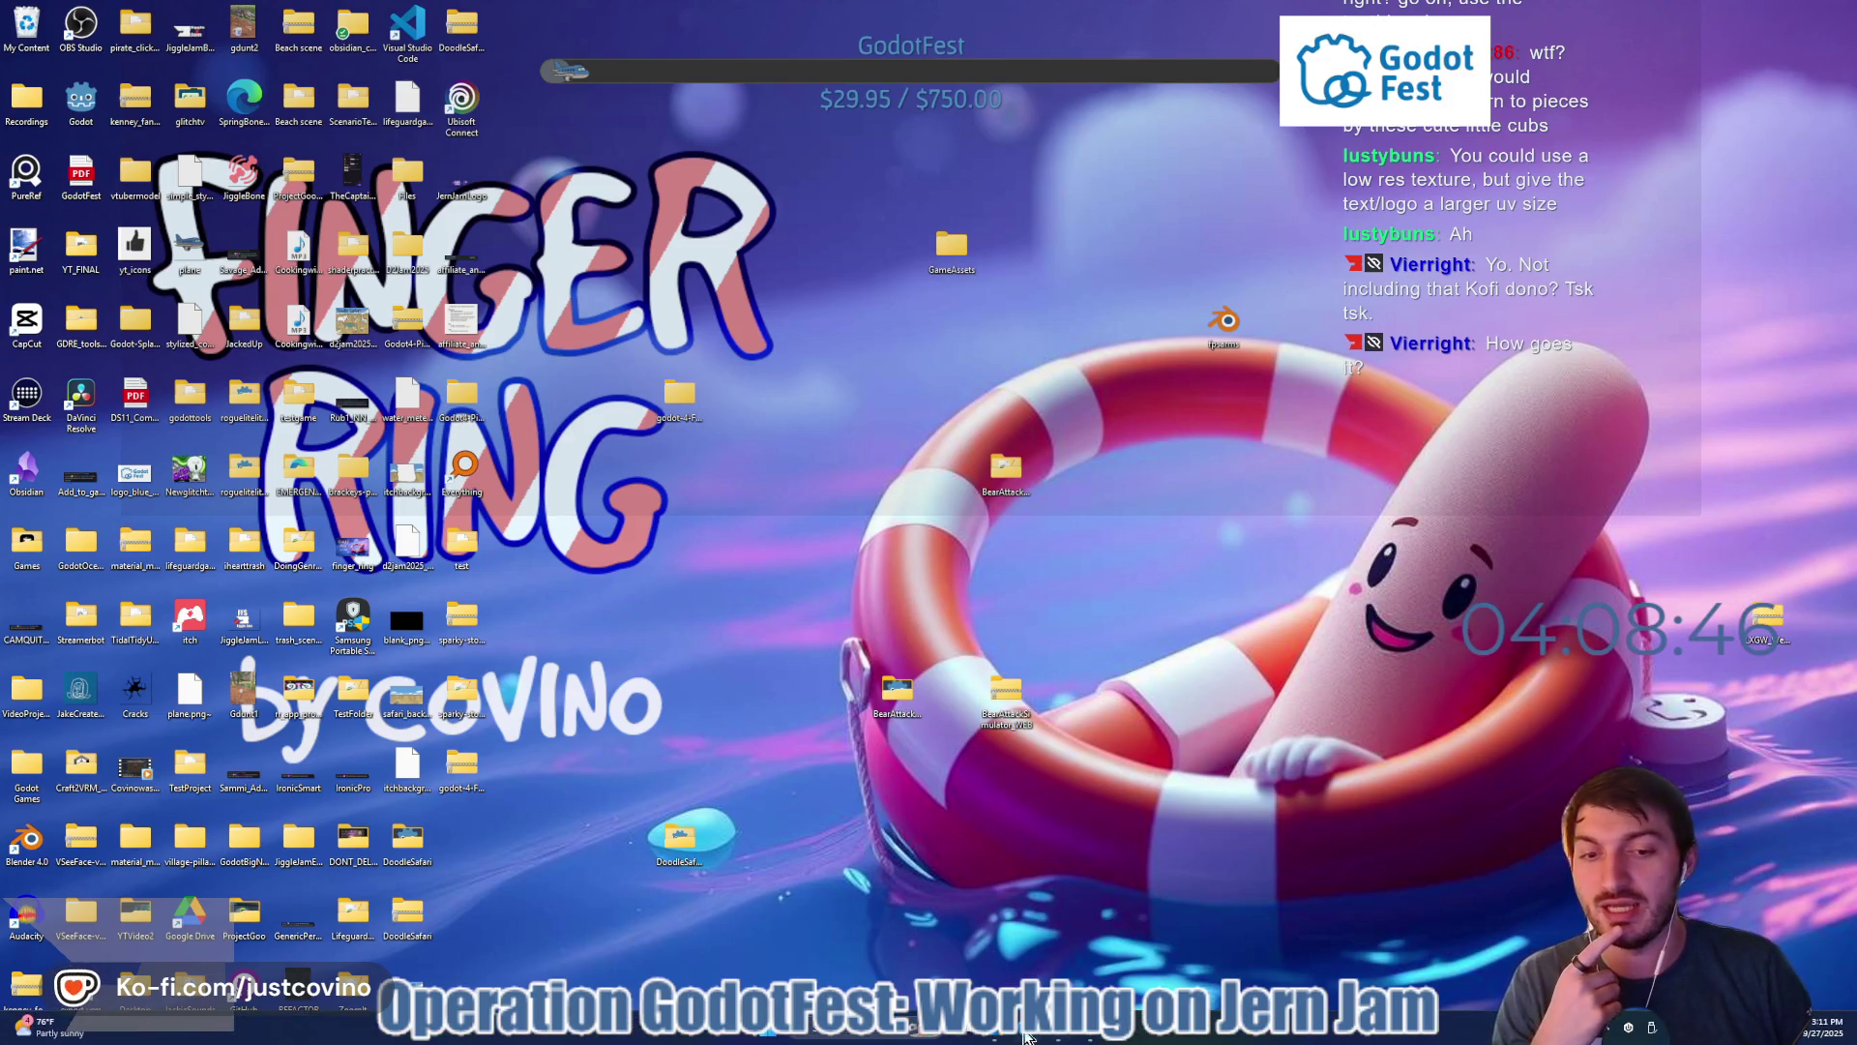
- Return to the Bear Attack Simulator edit page in itch.io and close the other project's edit tab
{"action": "left_click", "coordinate": [1025, 1036]}
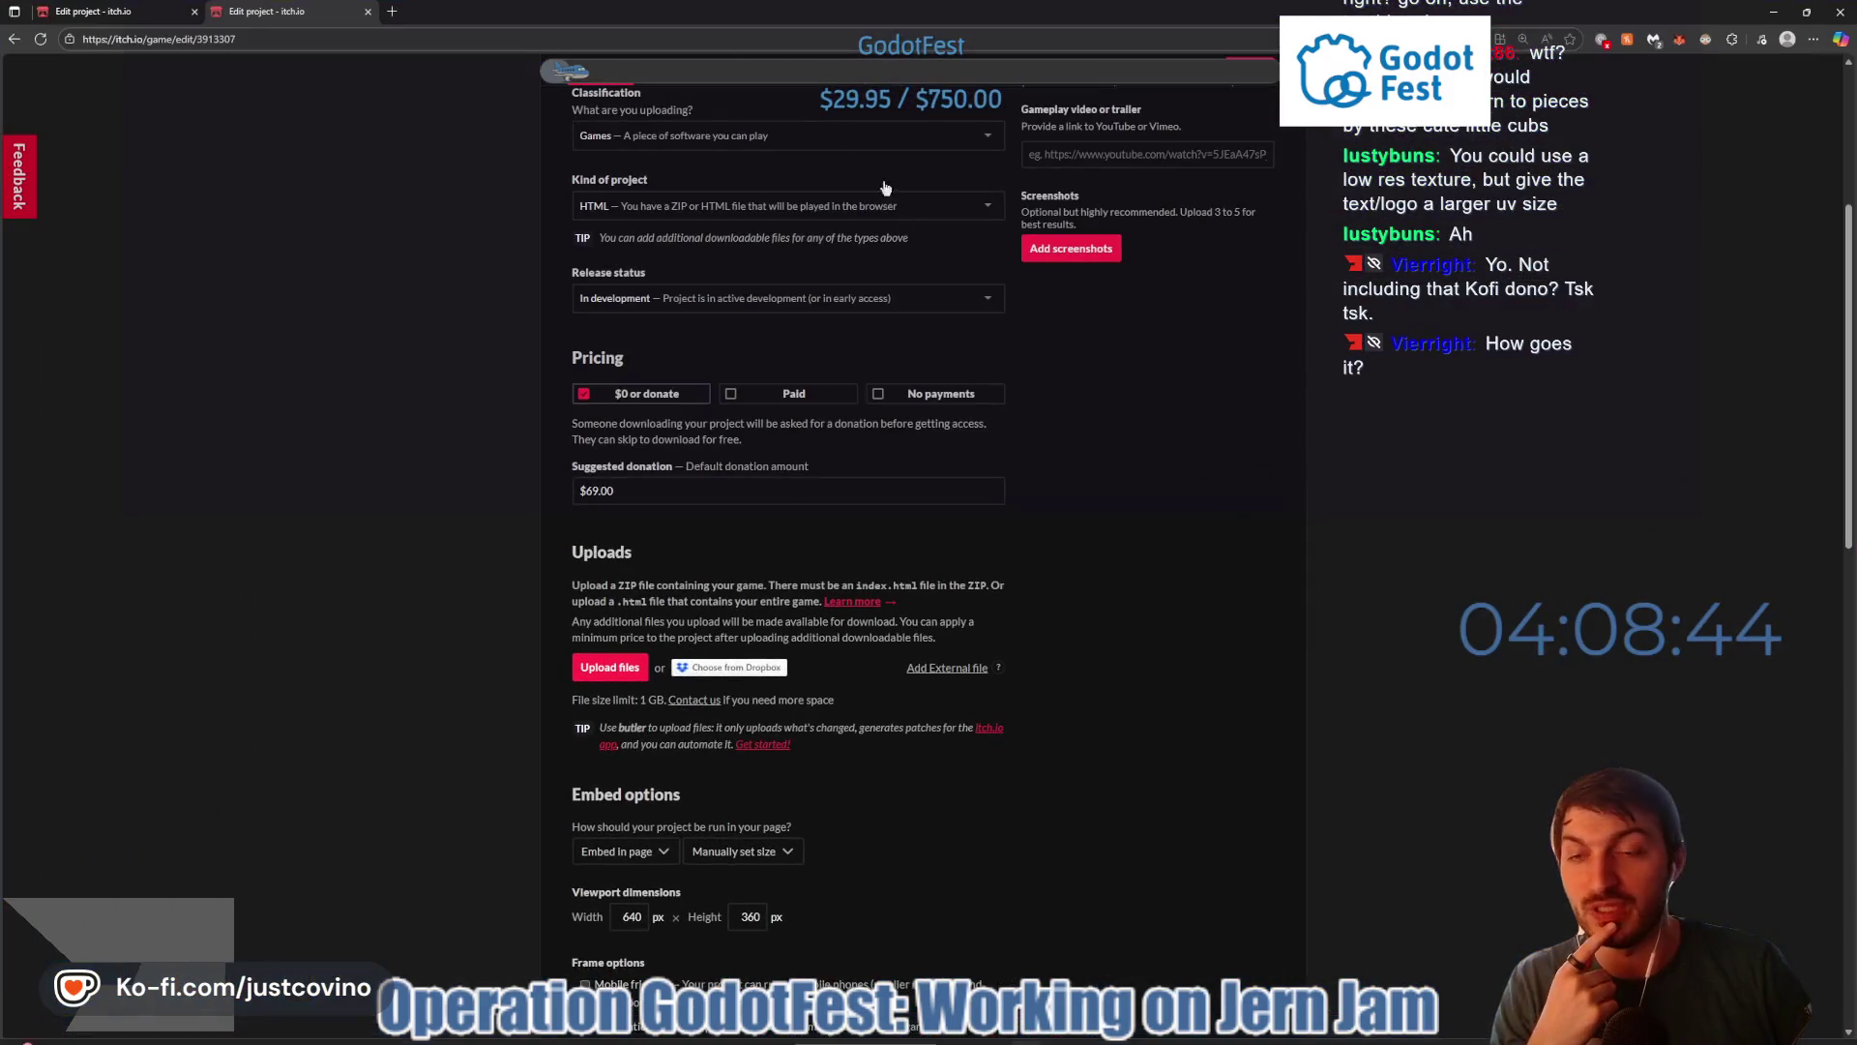
{"action": "left_click", "coordinate": [112, 17]}
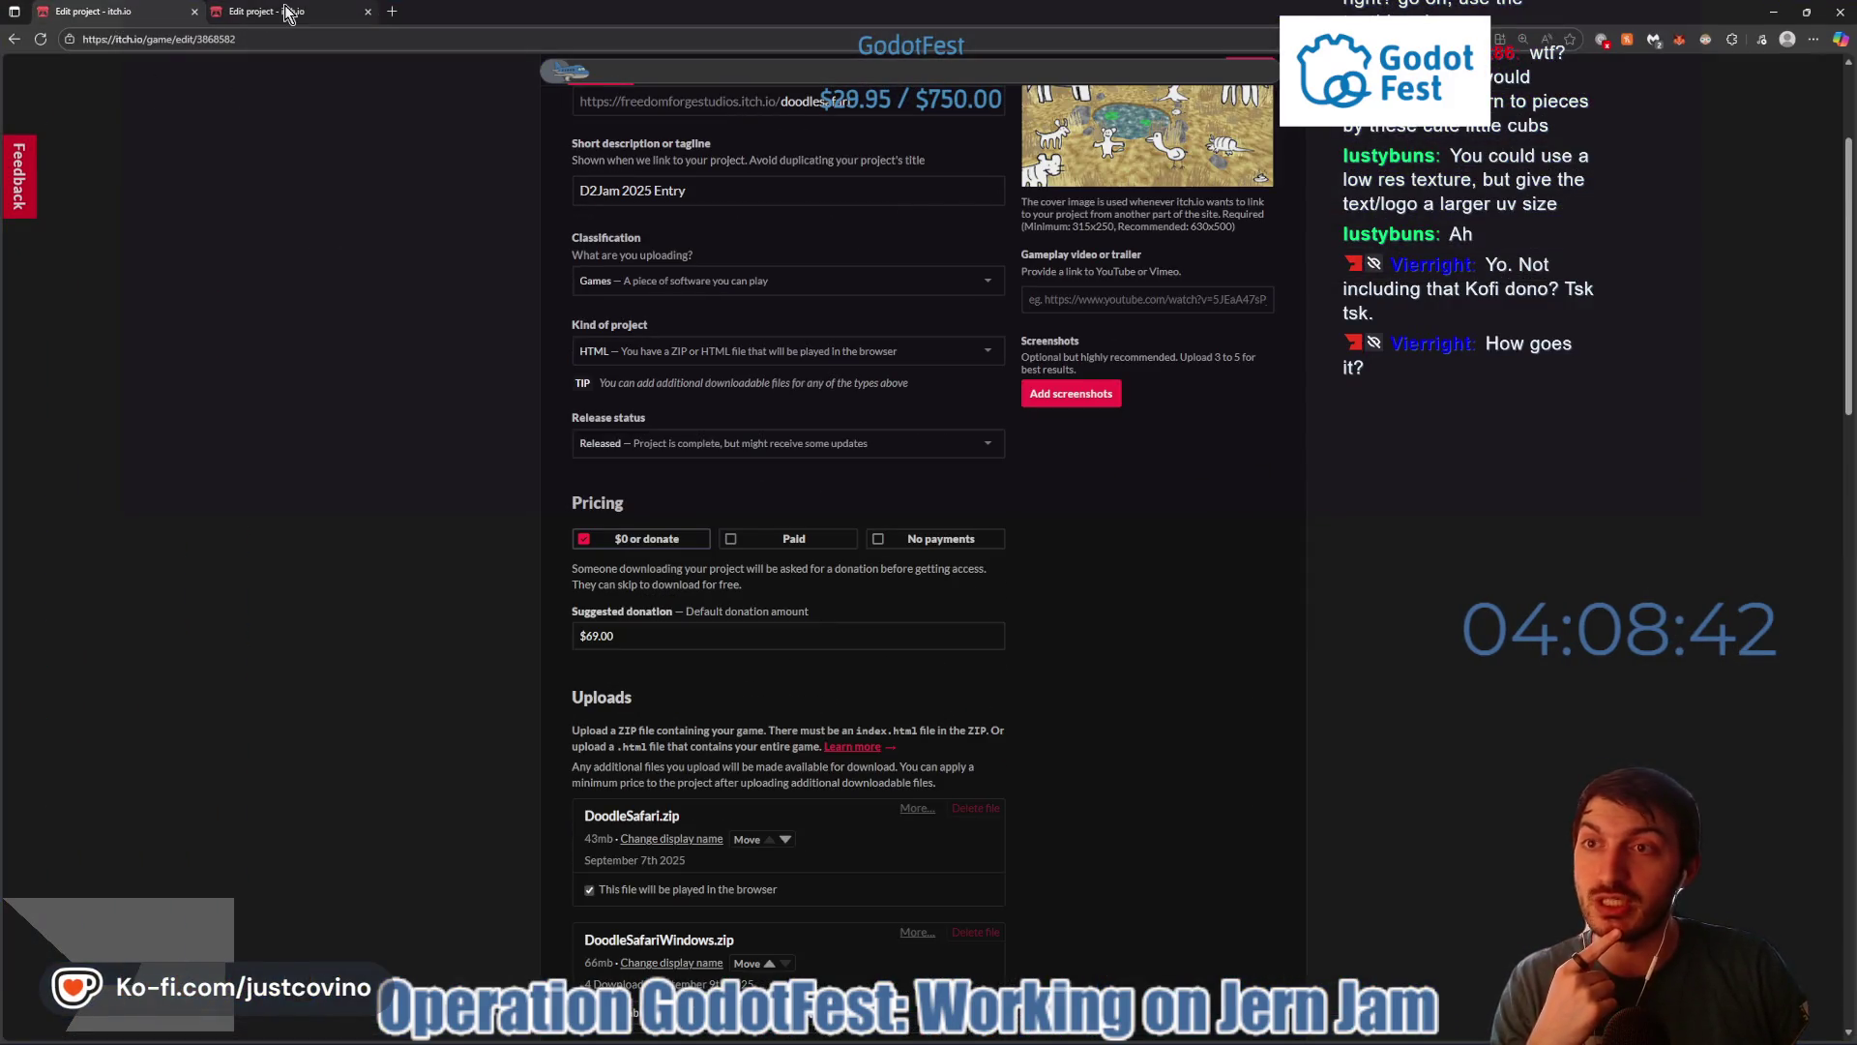
{"action": "left_click", "coordinate": [285, 13]}
{"action": "left_click", "coordinate": [194, 12]}
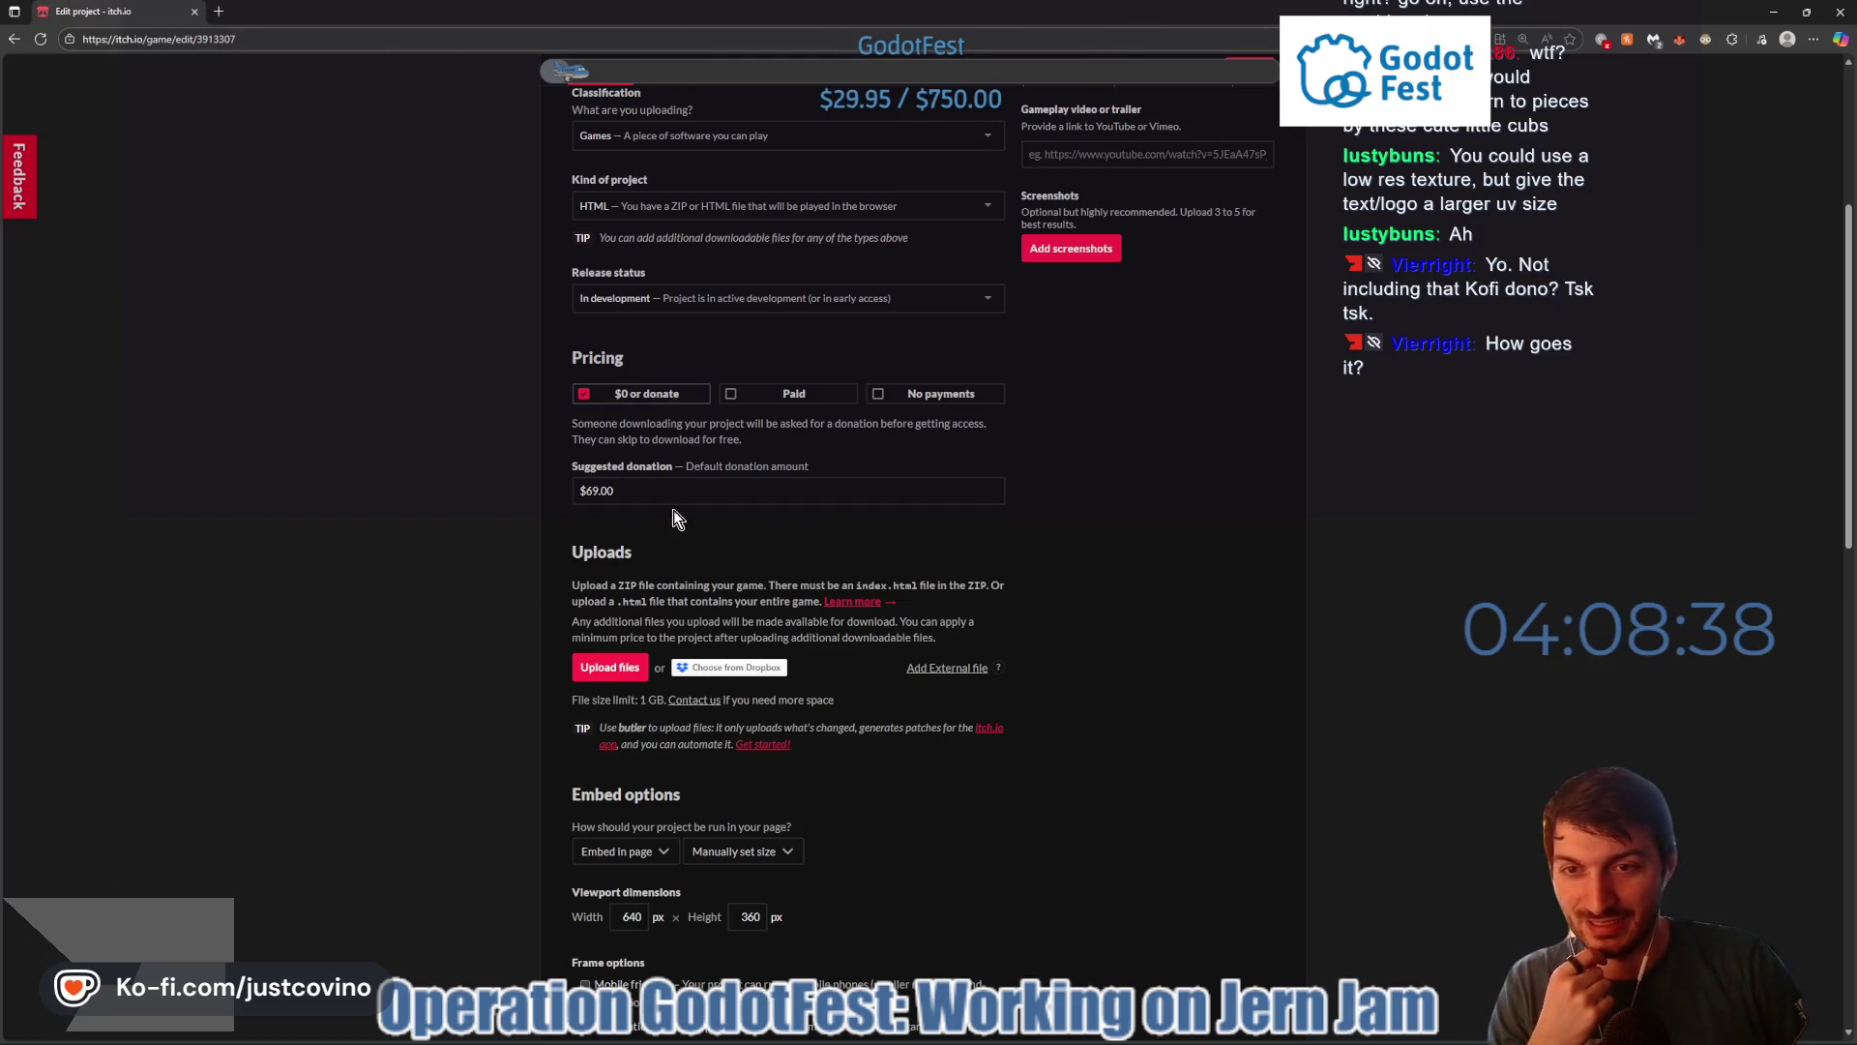
- Upload BearAttackSimulator_WEB.zip as the project's build and start the embedded game on the draft page
{"action": "scroll", "coordinate": [569, 531], "scroll_direction": "down", "scroll_amount": 3}
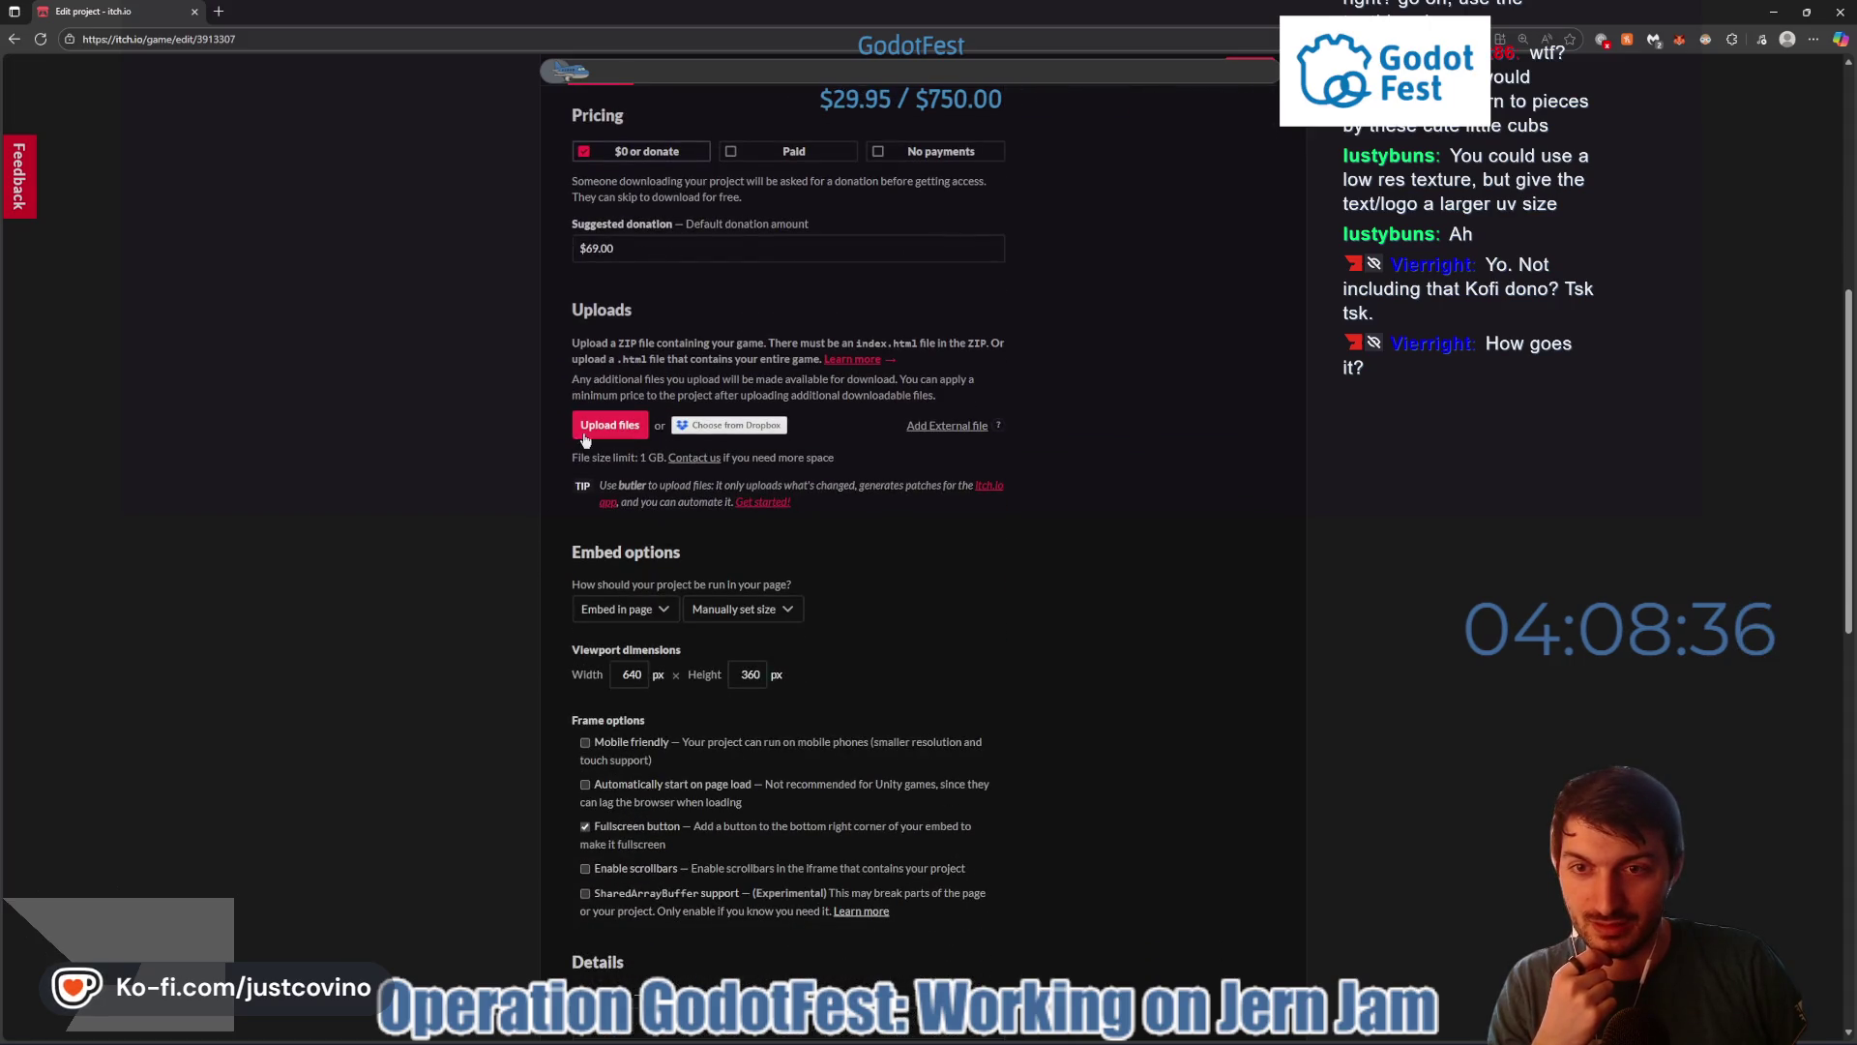
{"action": "left_click", "coordinate": [596, 427]}
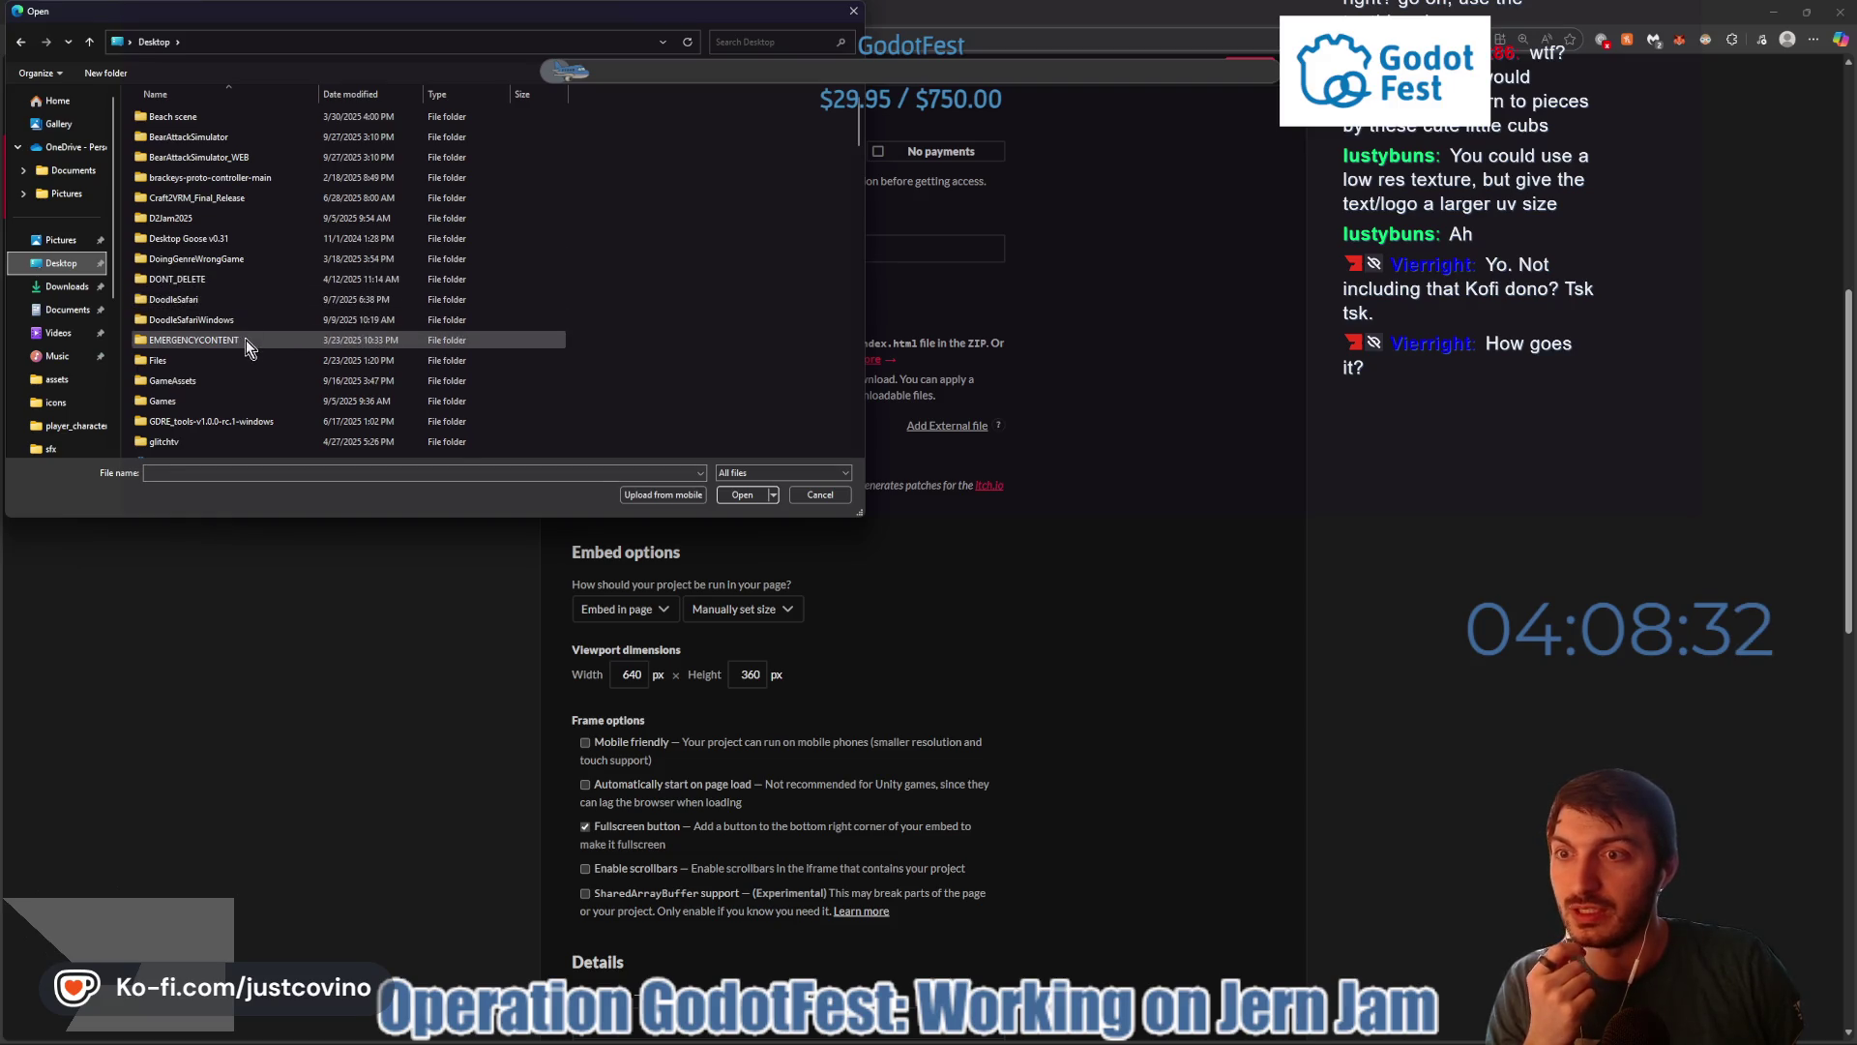
{"action": "scroll", "coordinate": [242, 338], "scroll_direction": "down", "scroll_amount": 3}
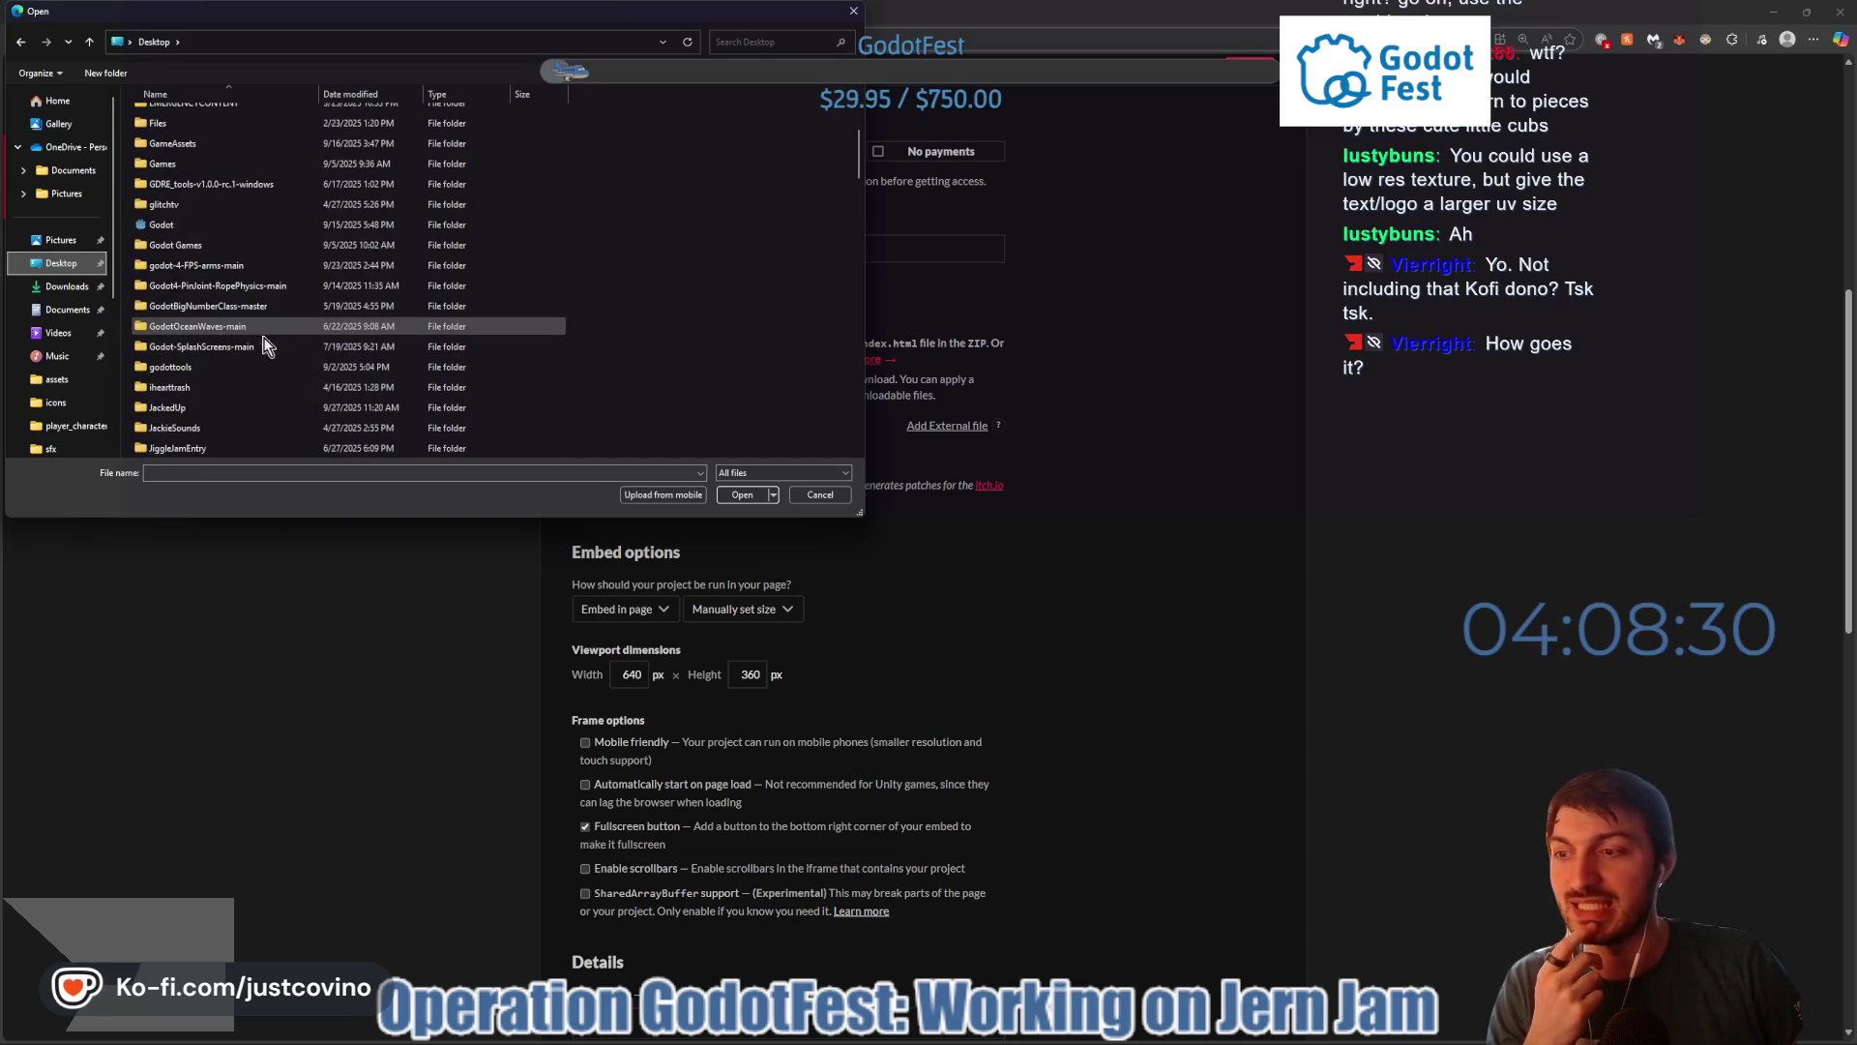
{"action": "scroll", "coordinate": [312, 365], "scroll_direction": "down", "scroll_amount": 2}
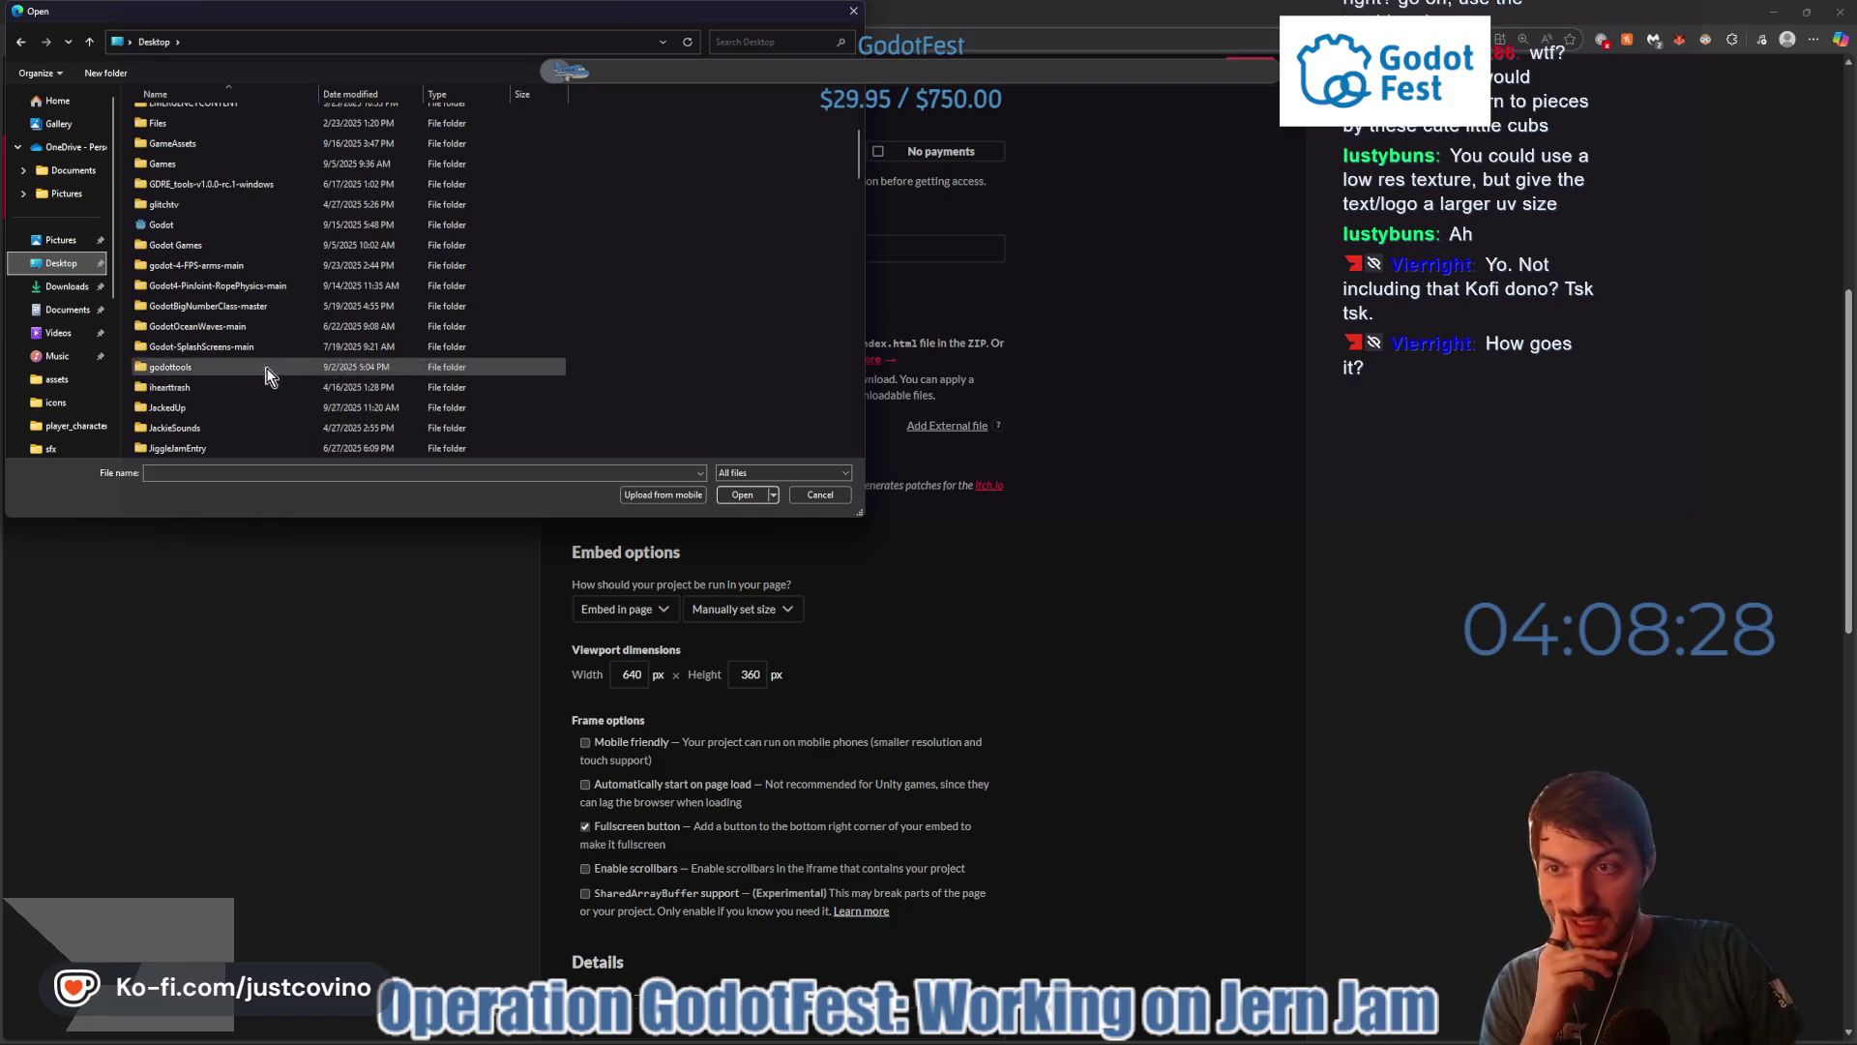
{"action": "scroll", "coordinate": [290, 348], "scroll_direction": "down", "scroll_amount": 5}
{"action": "scroll", "coordinate": [261, 318], "scroll_direction": "down", "scroll_amount": 5}
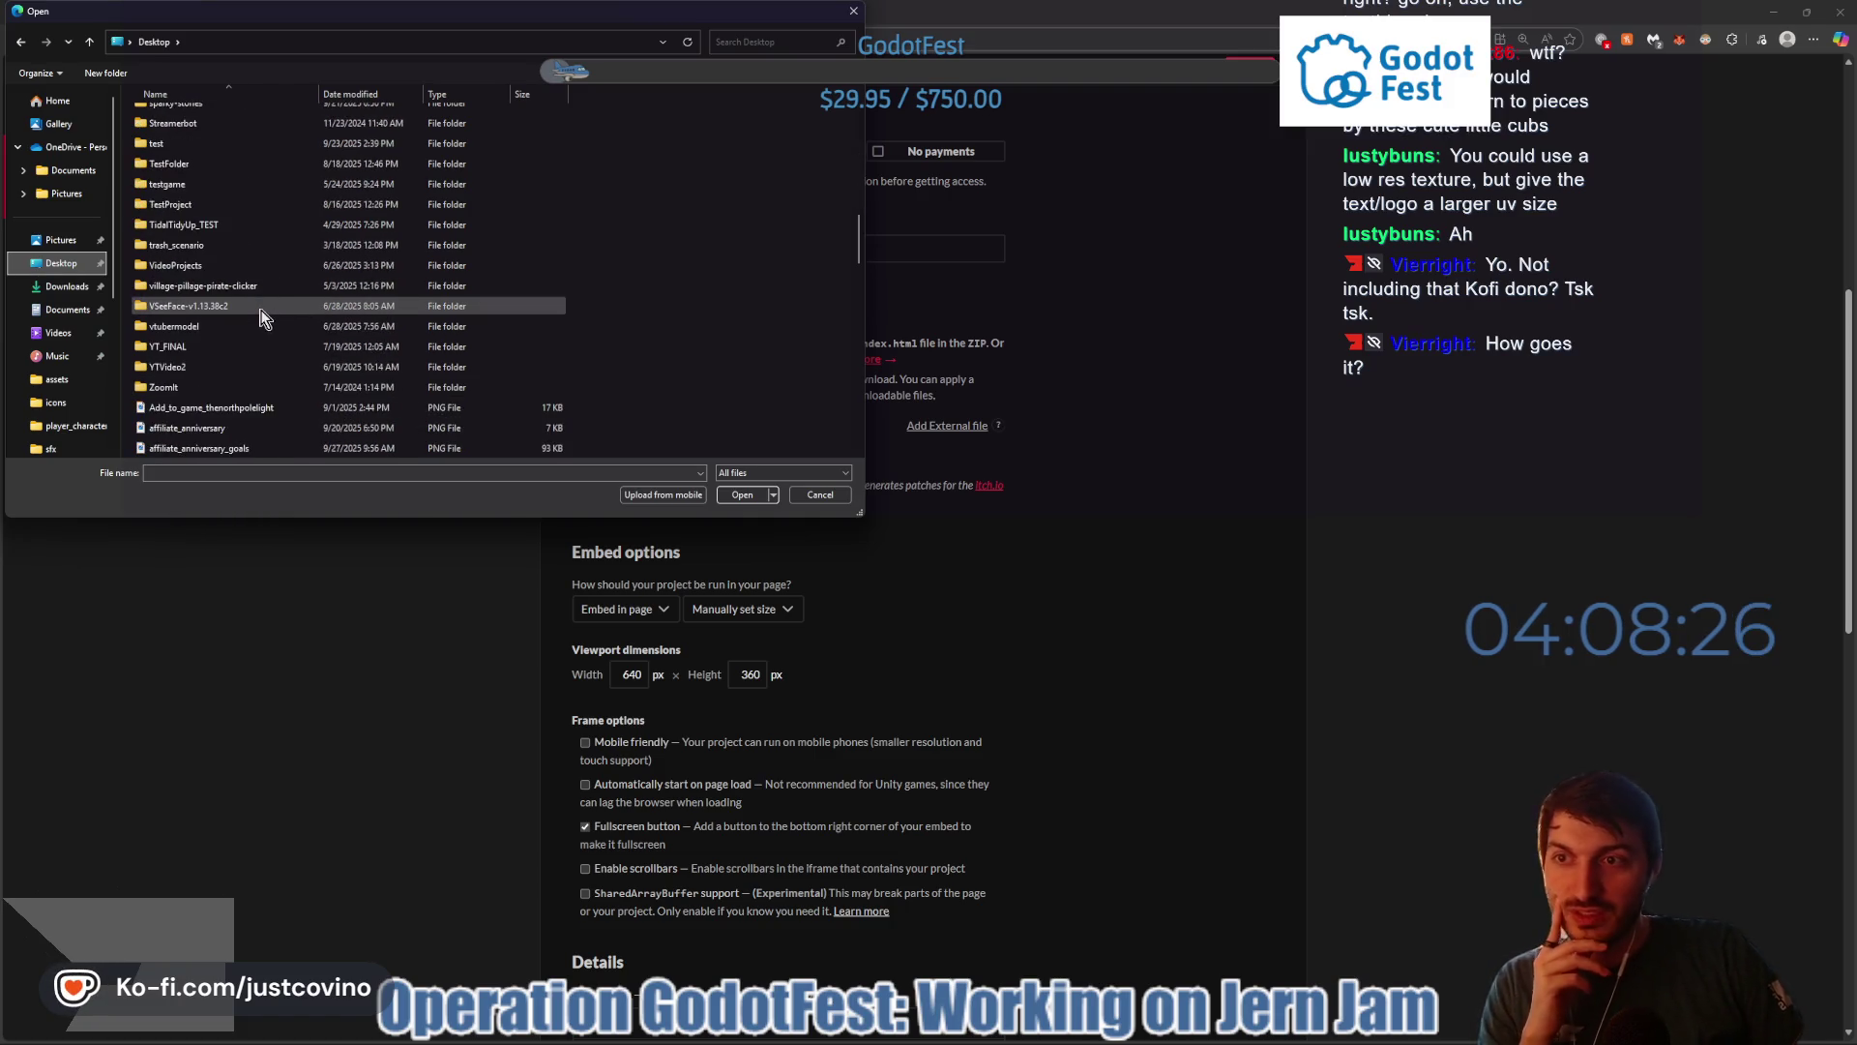
{"action": "scroll", "coordinate": [261, 319], "scroll_direction": "down", "scroll_amount": 1}
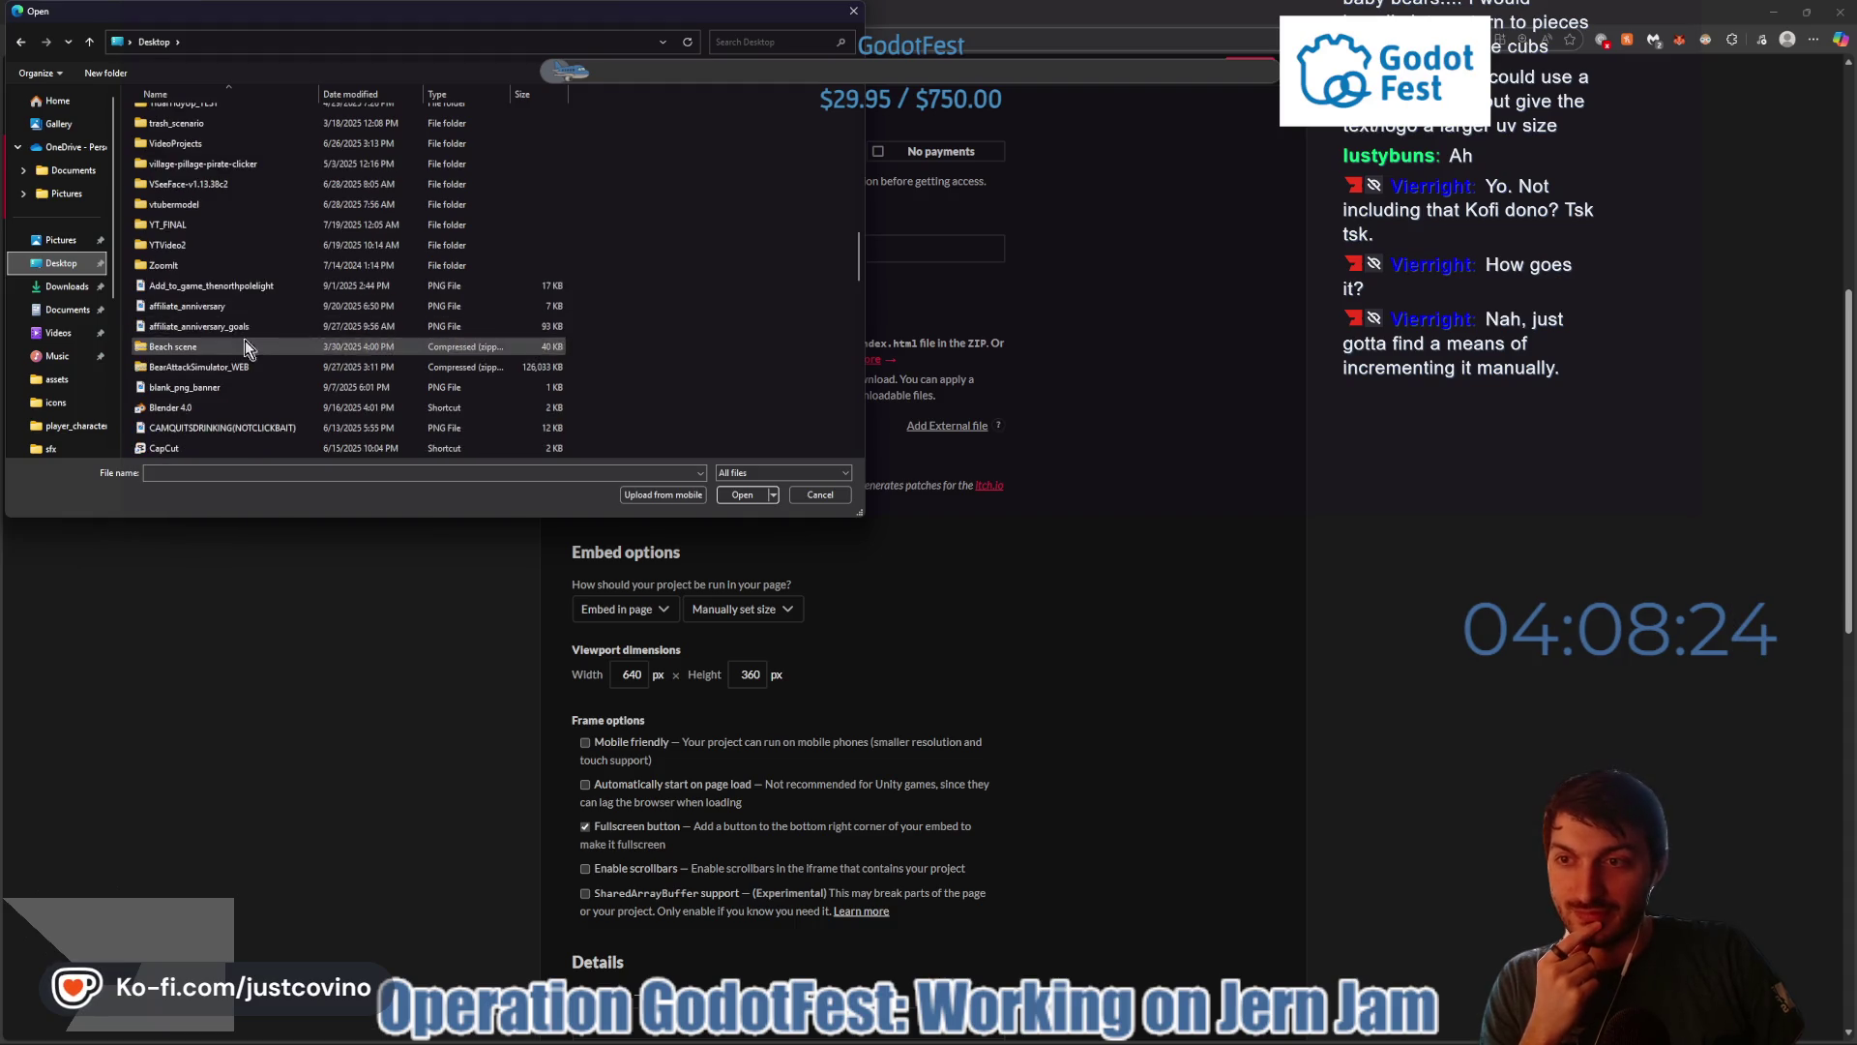
{"action": "left_click", "coordinate": [224, 369]}
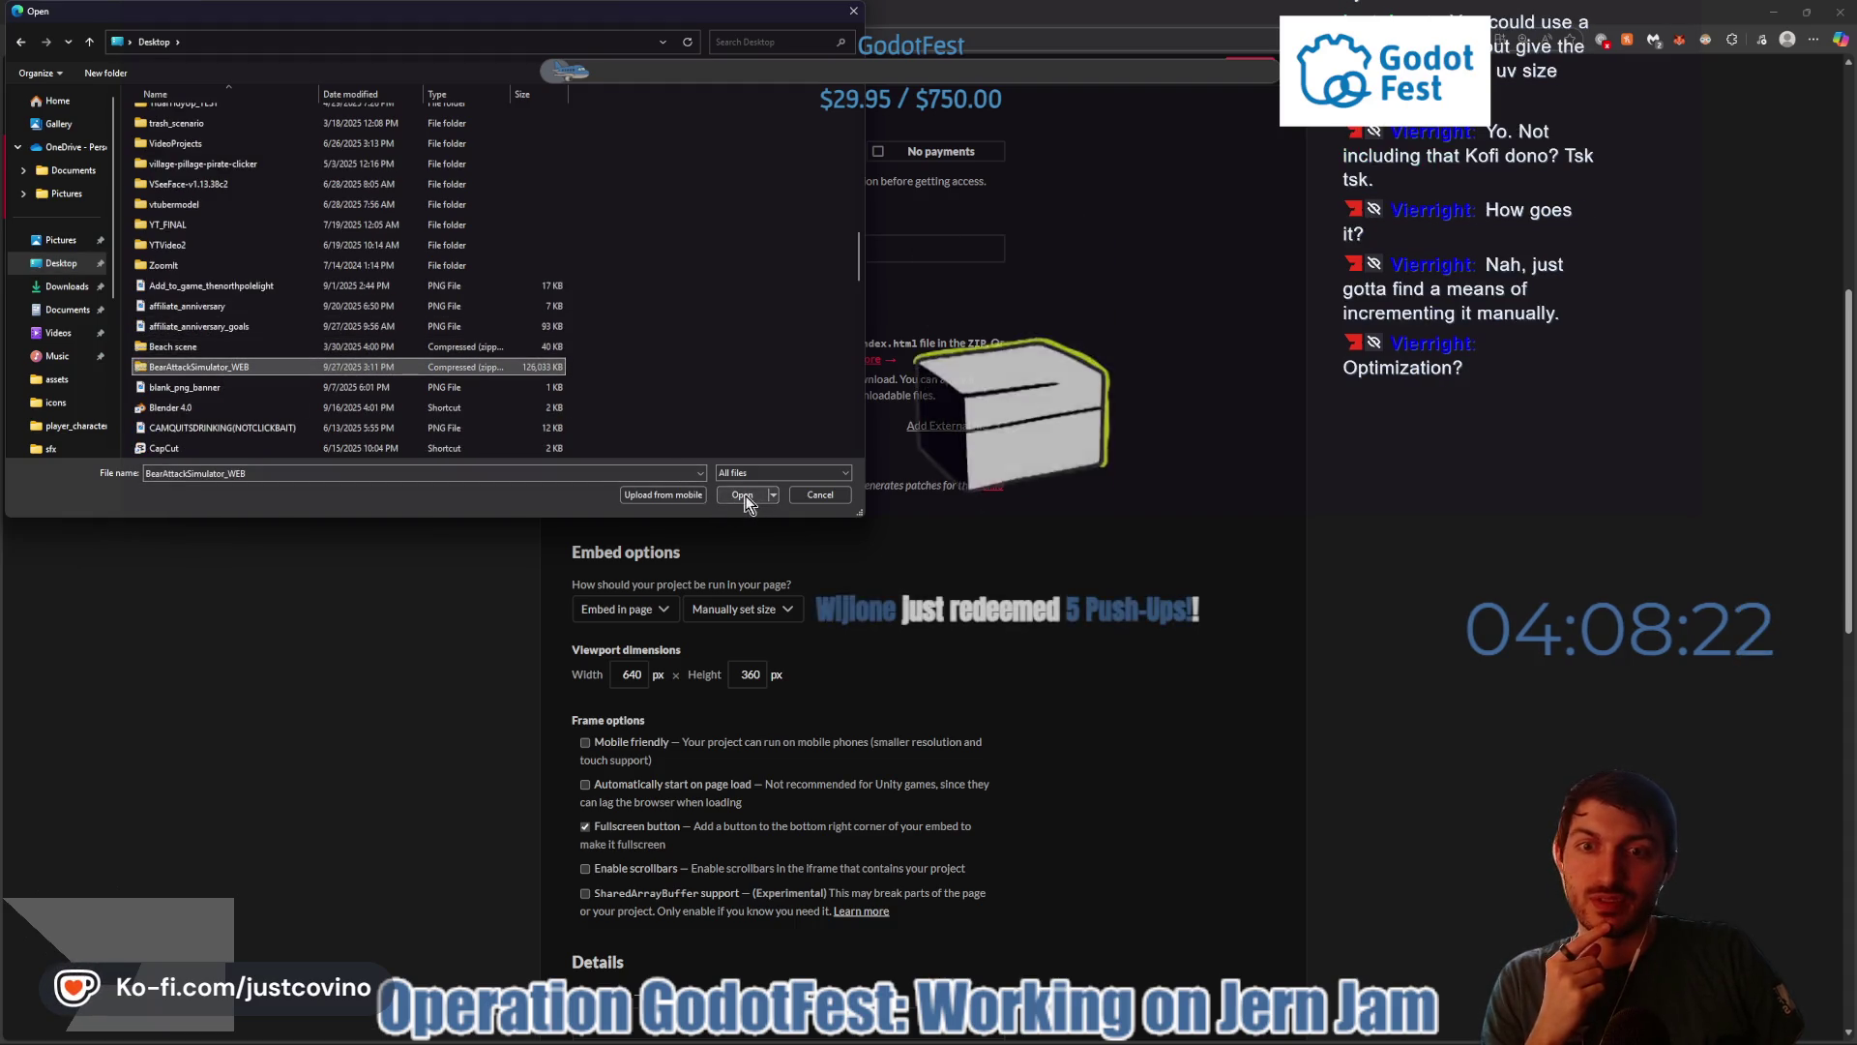
{"action": "left_click", "coordinate": [733, 496]}
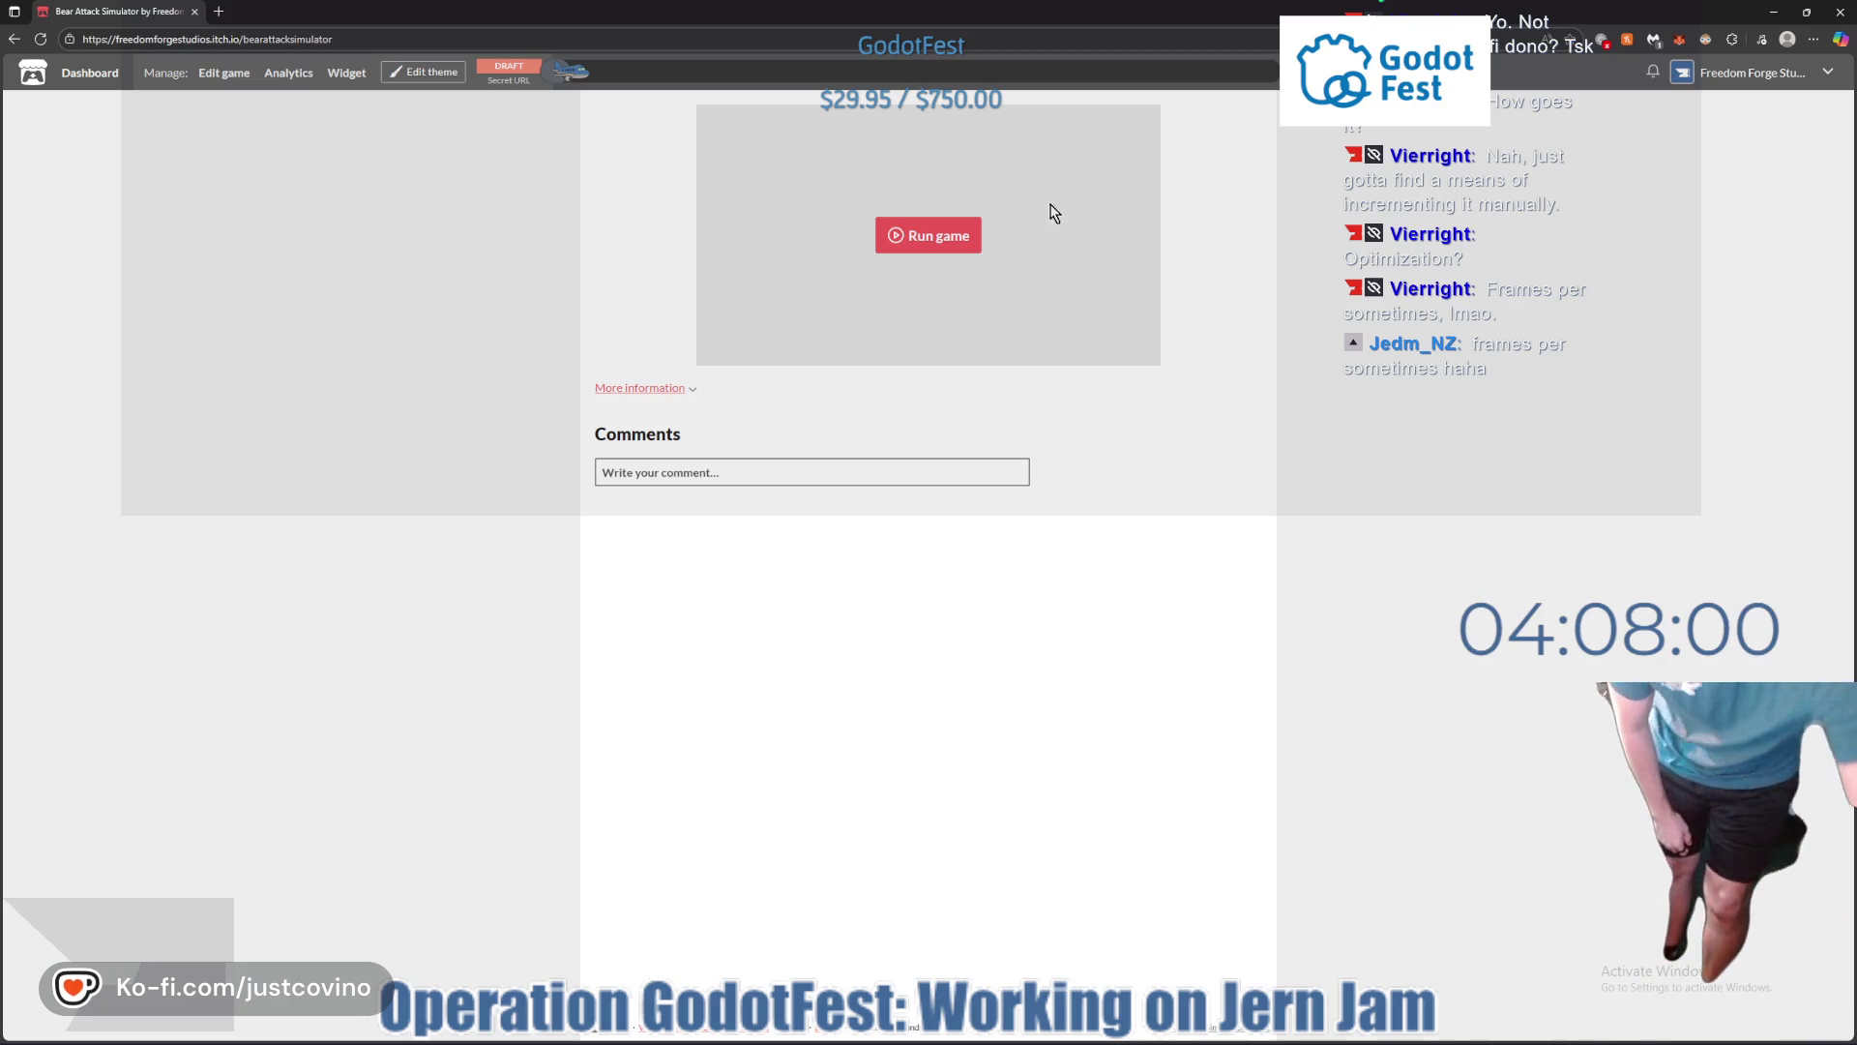
{"action": "left_click", "coordinate": [924, 235]}
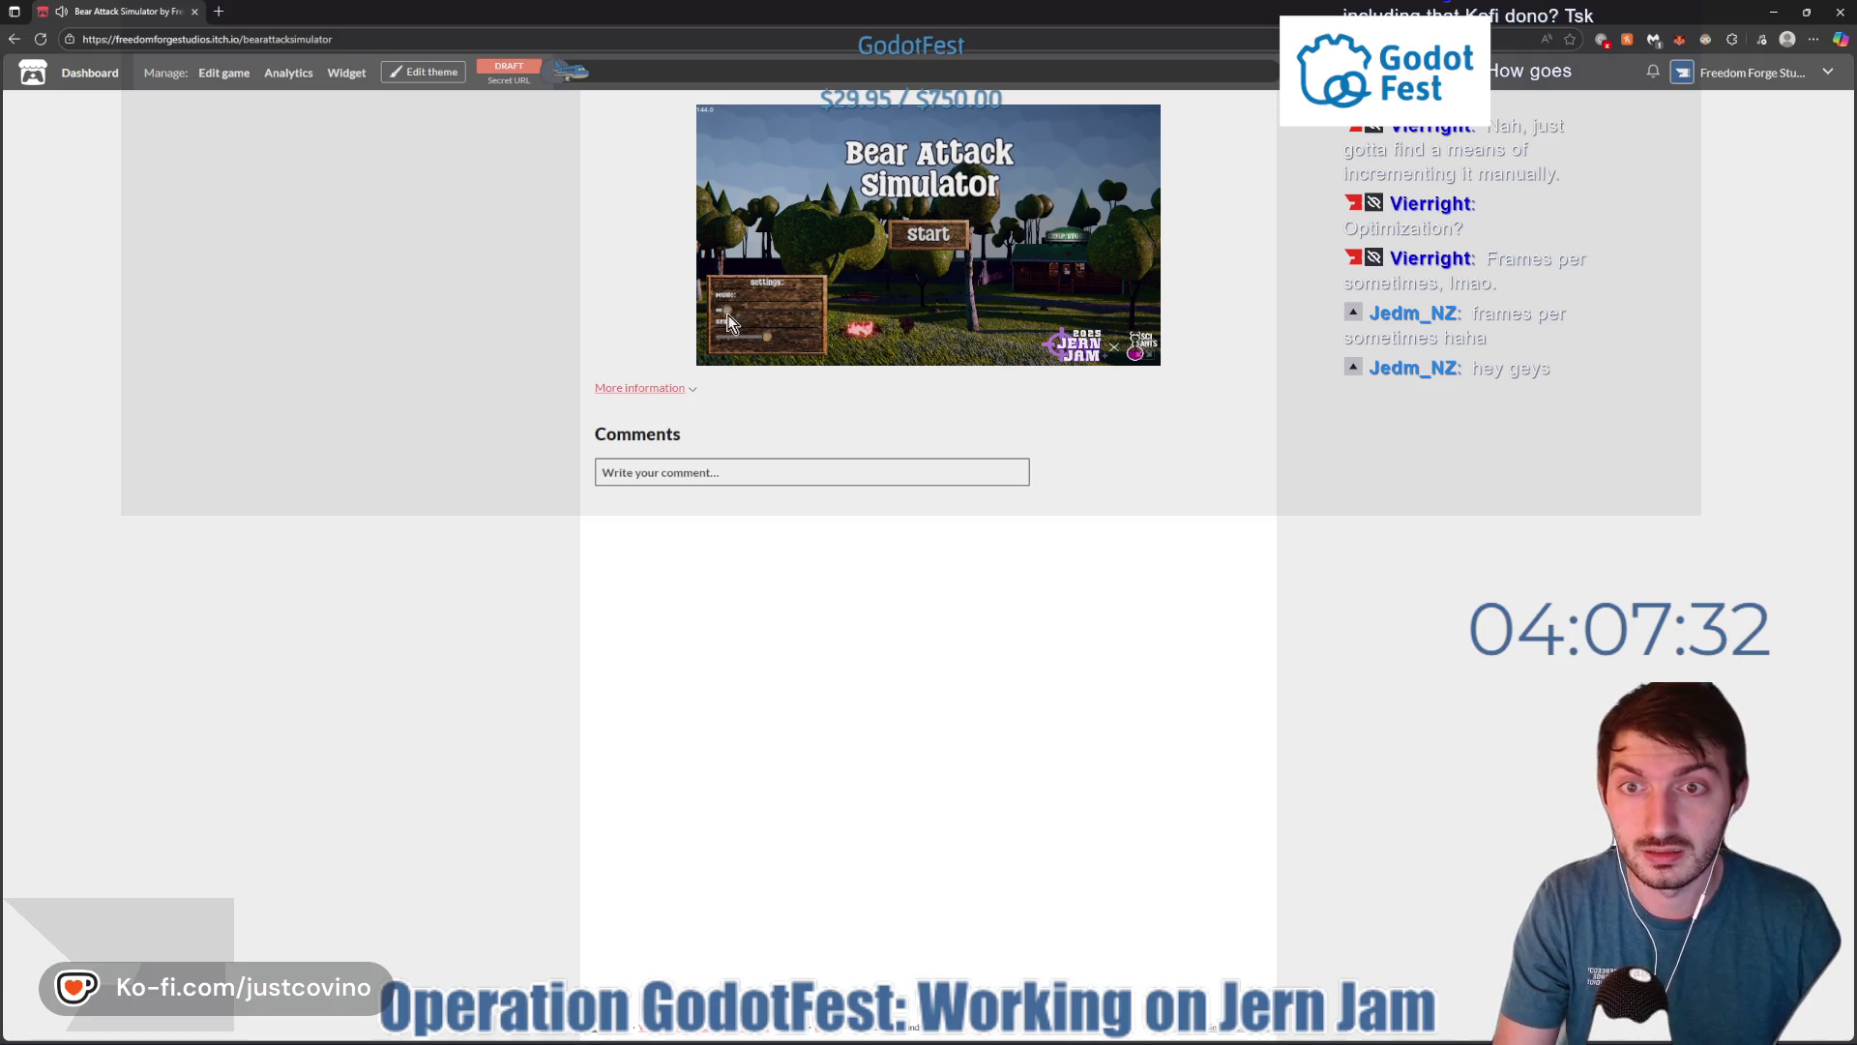
- Switch the embedded Bear Attack Simulator to fullscreen, showing its title menu with Start
{"action": "left_click", "coordinate": [1142, 356]}
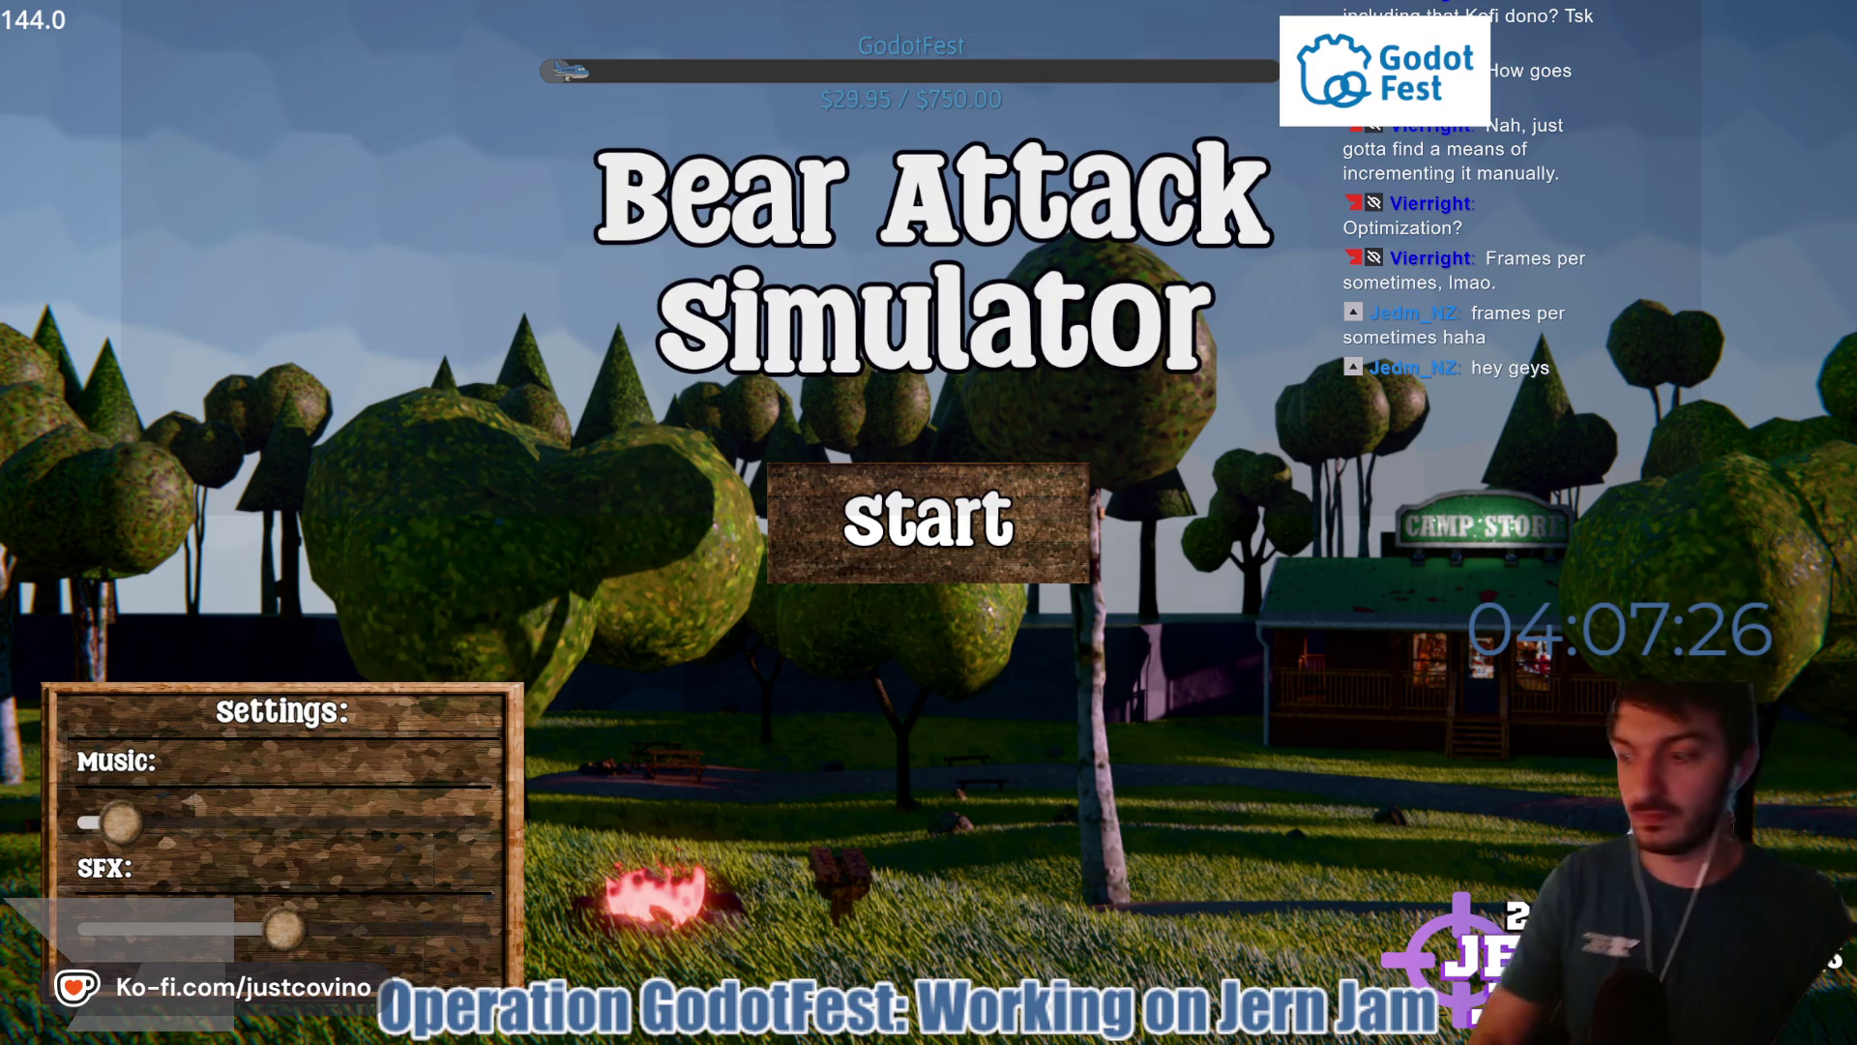
- Play a fullscreen round, picking up the green cylinder and punching bears for three kills
{"action": "left_click", "coordinate": [929, 522]}
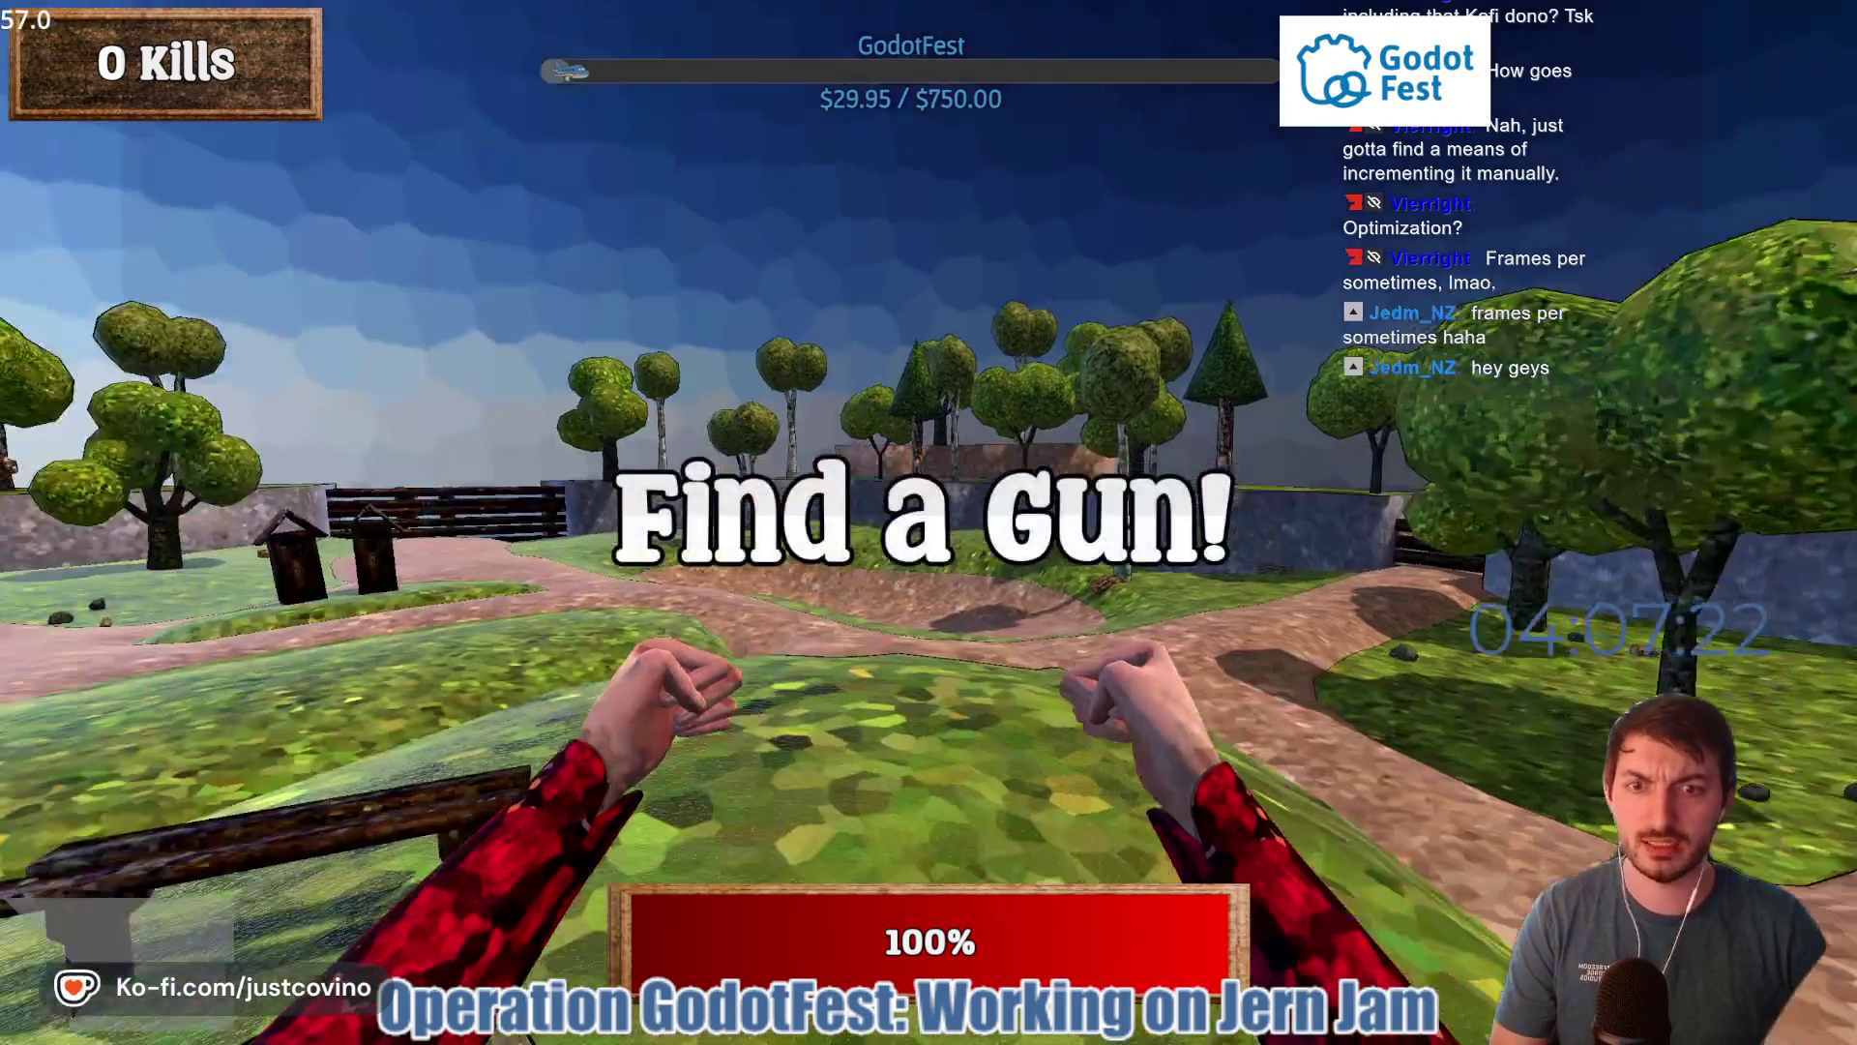
{"action": "mouse_move", "coordinate": [929, 523]}
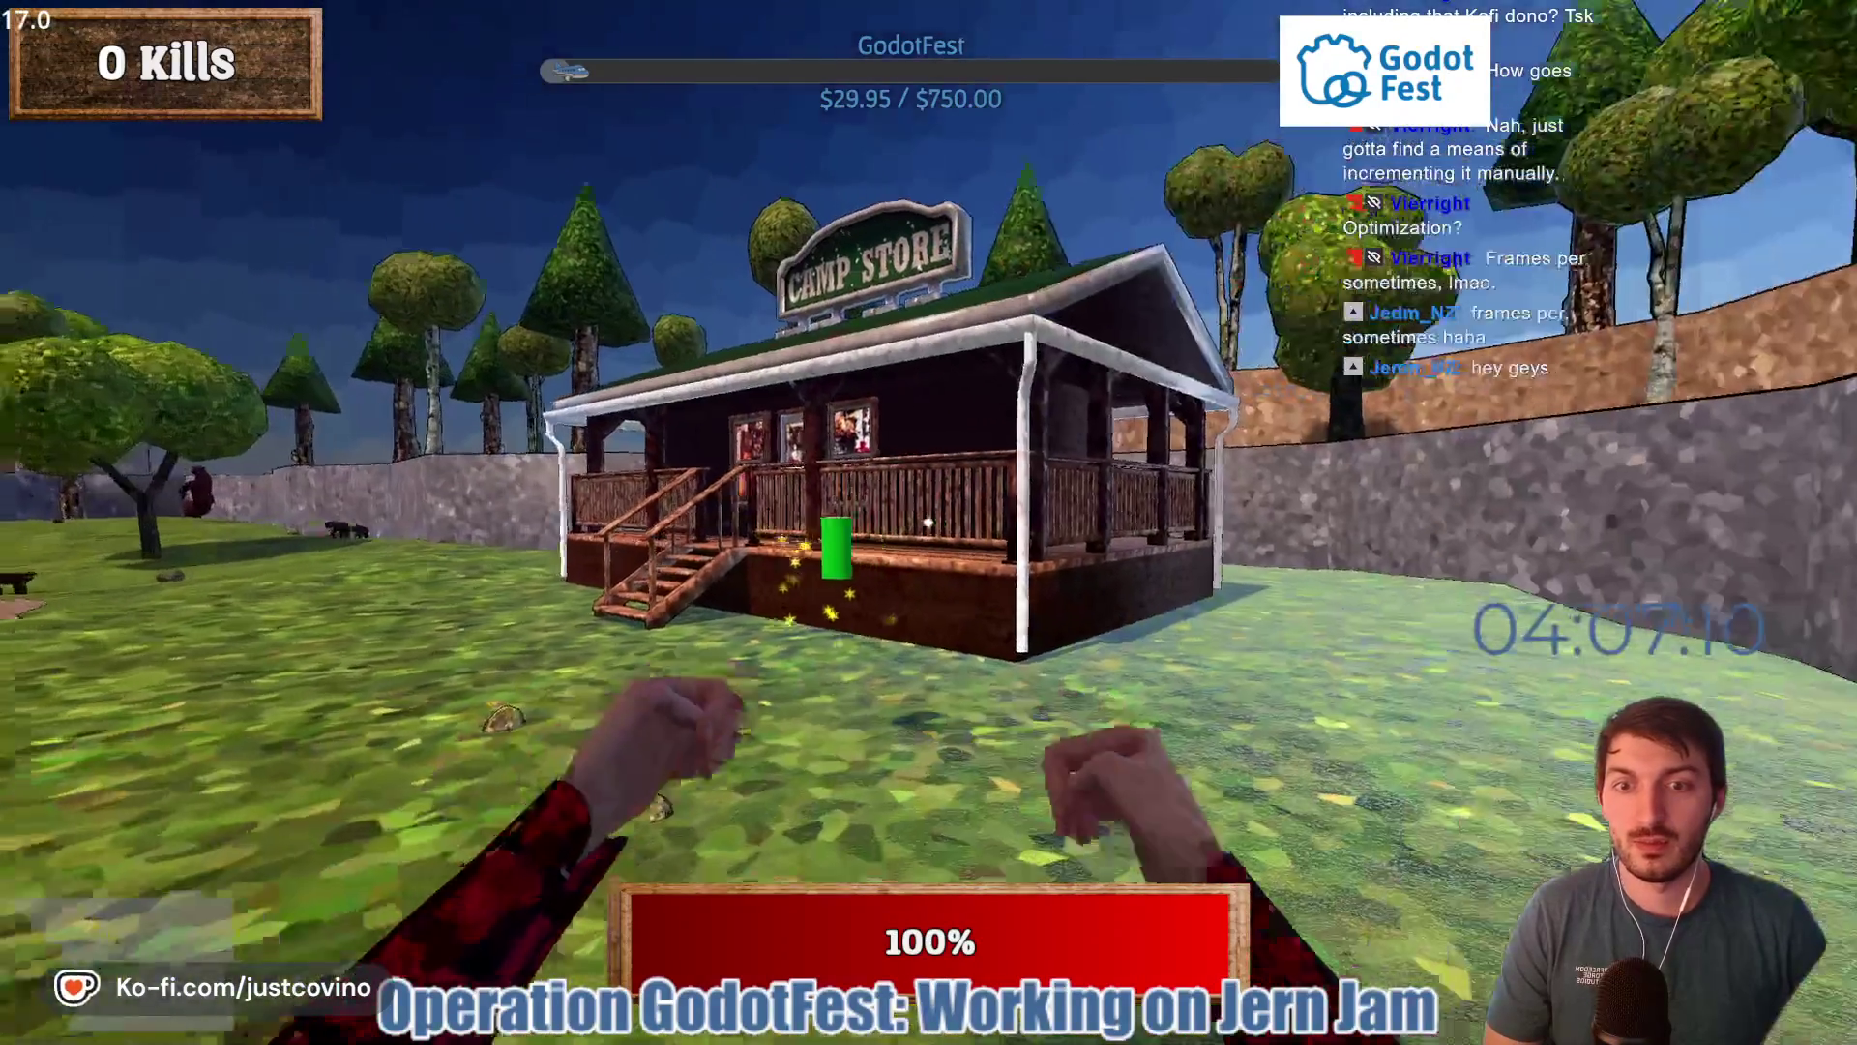
{"action": "key", "text": "w"}
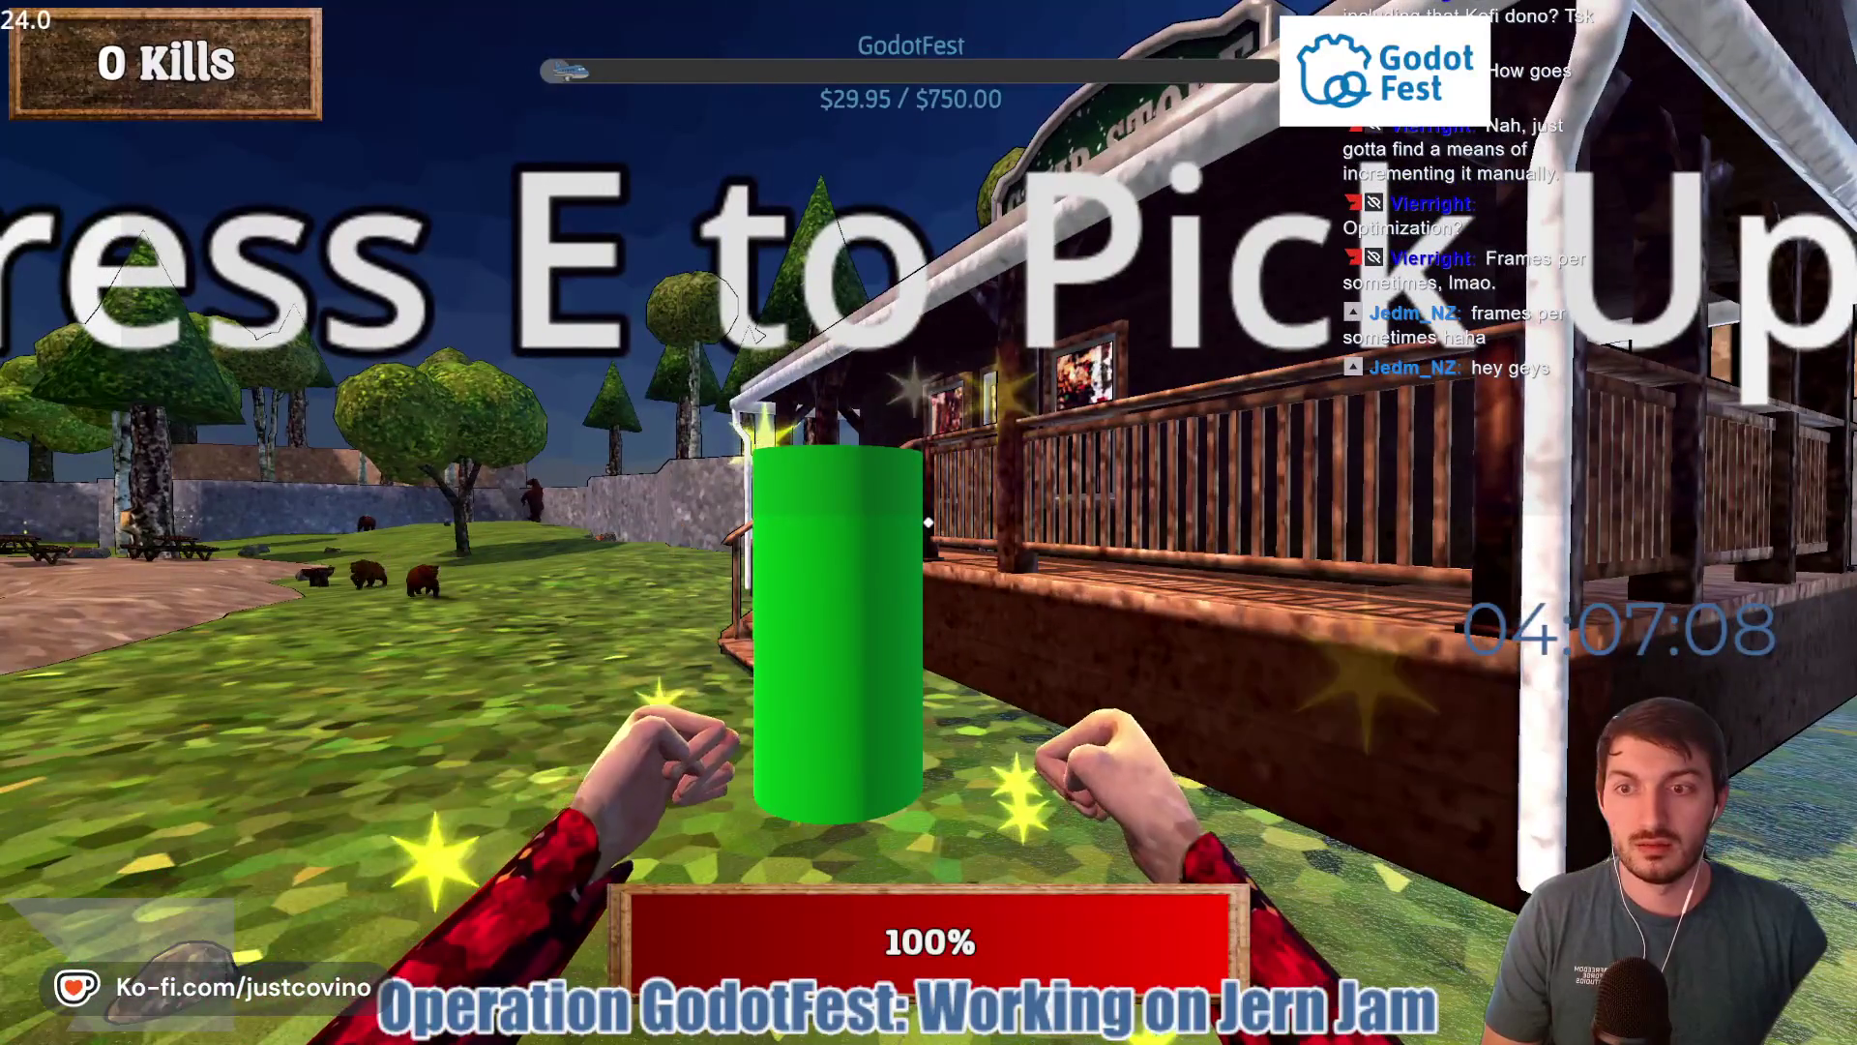
{"action": "key", "text": "e"}
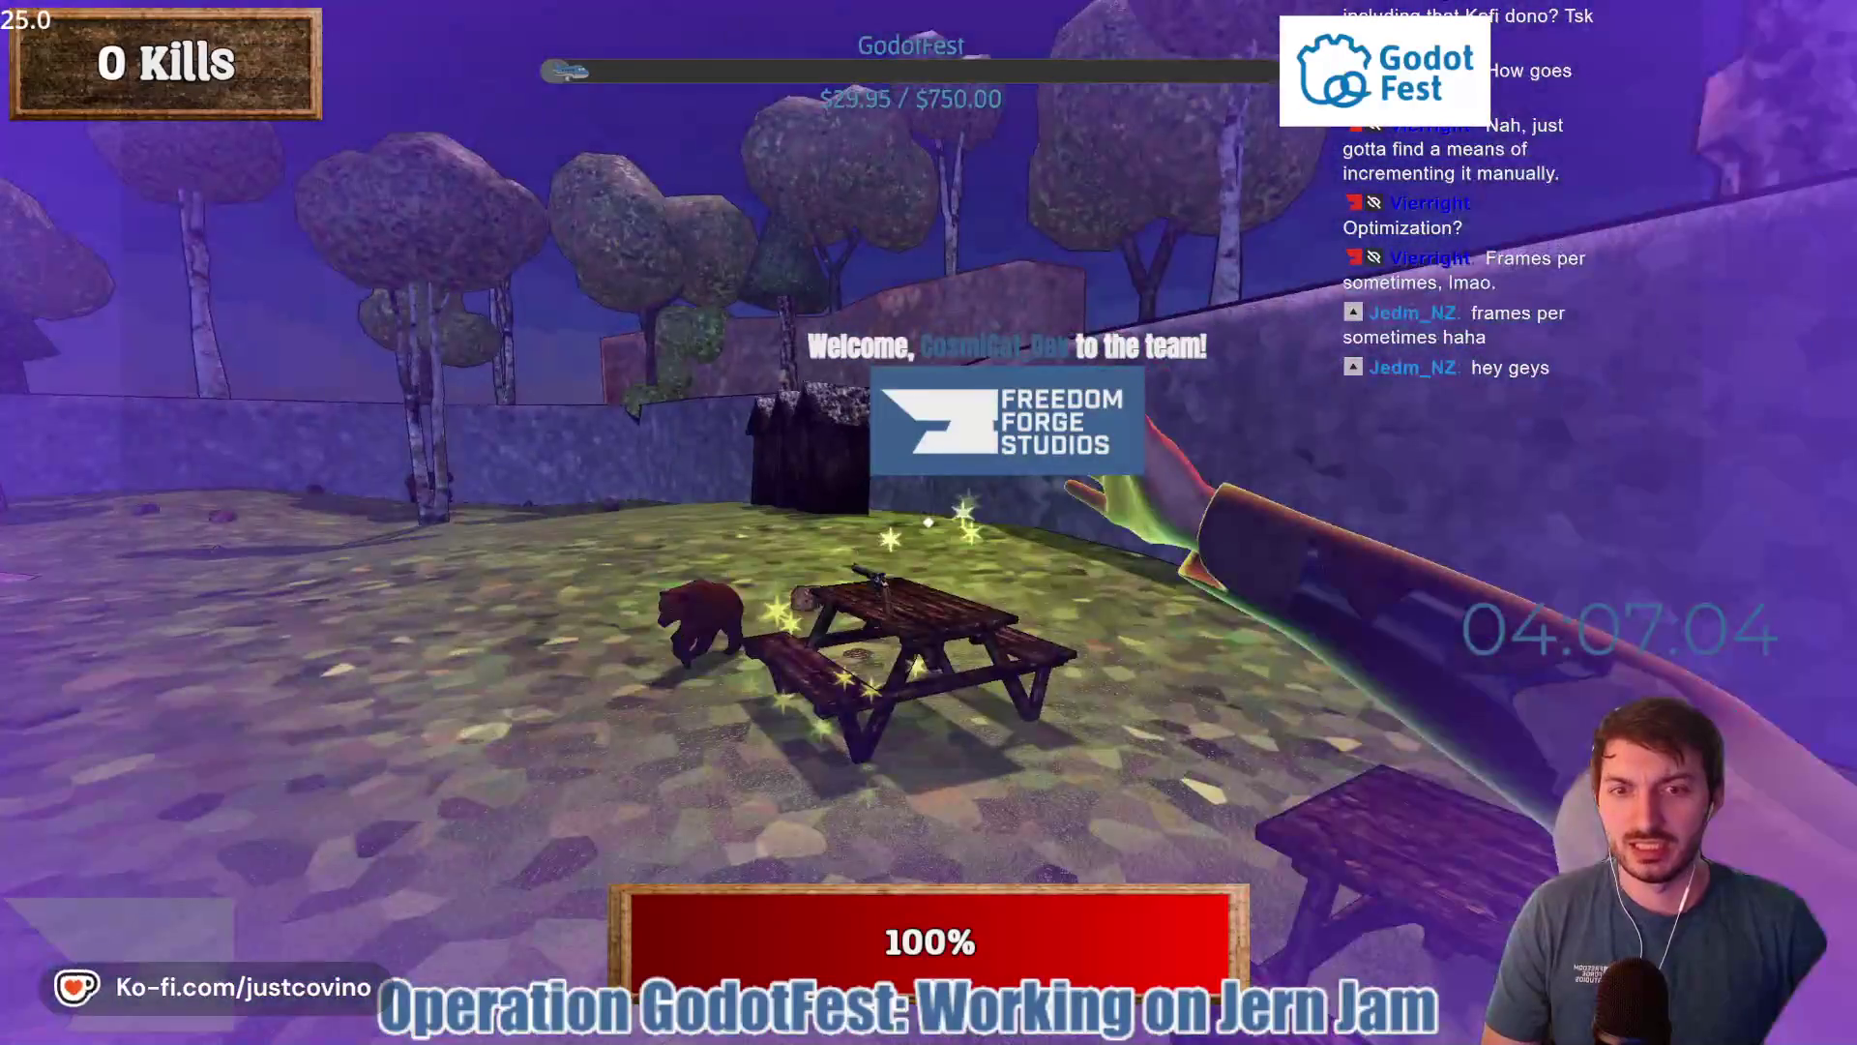
{"action": "key", "text": "w"}
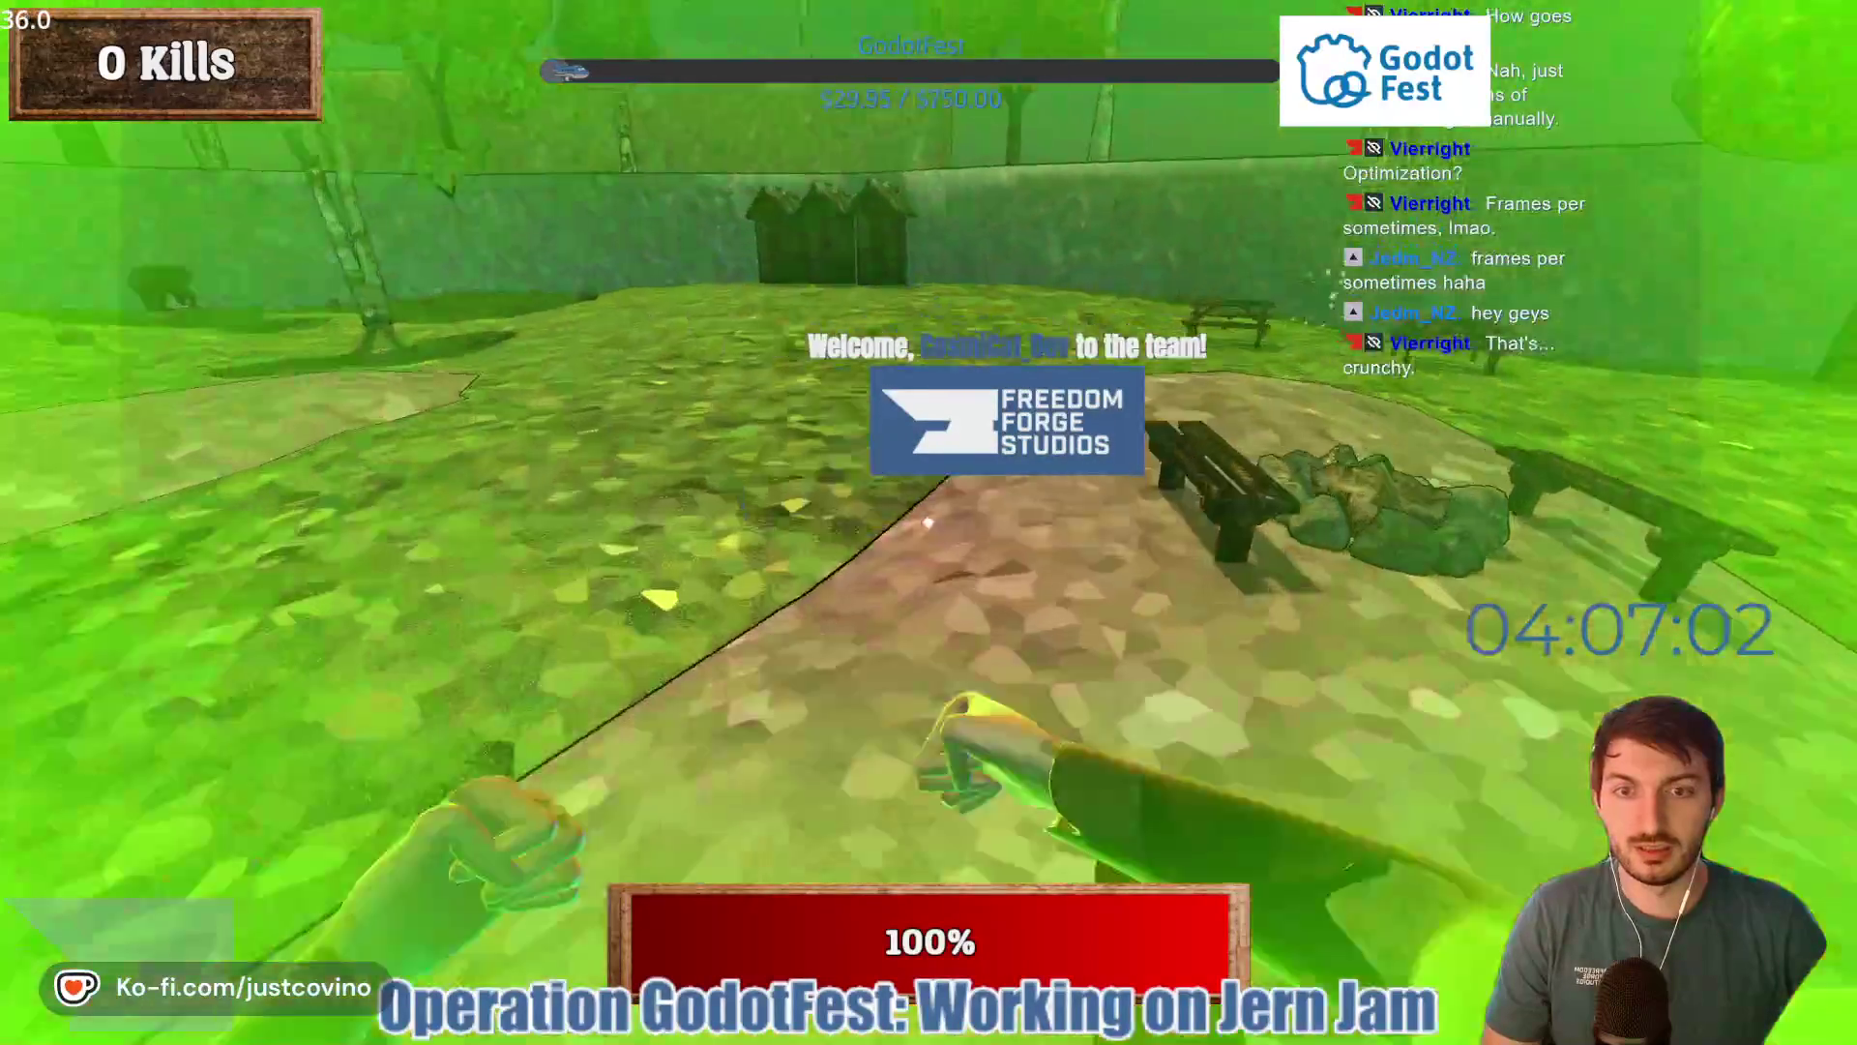
{"action": "left_click", "coordinate": [929, 523]}
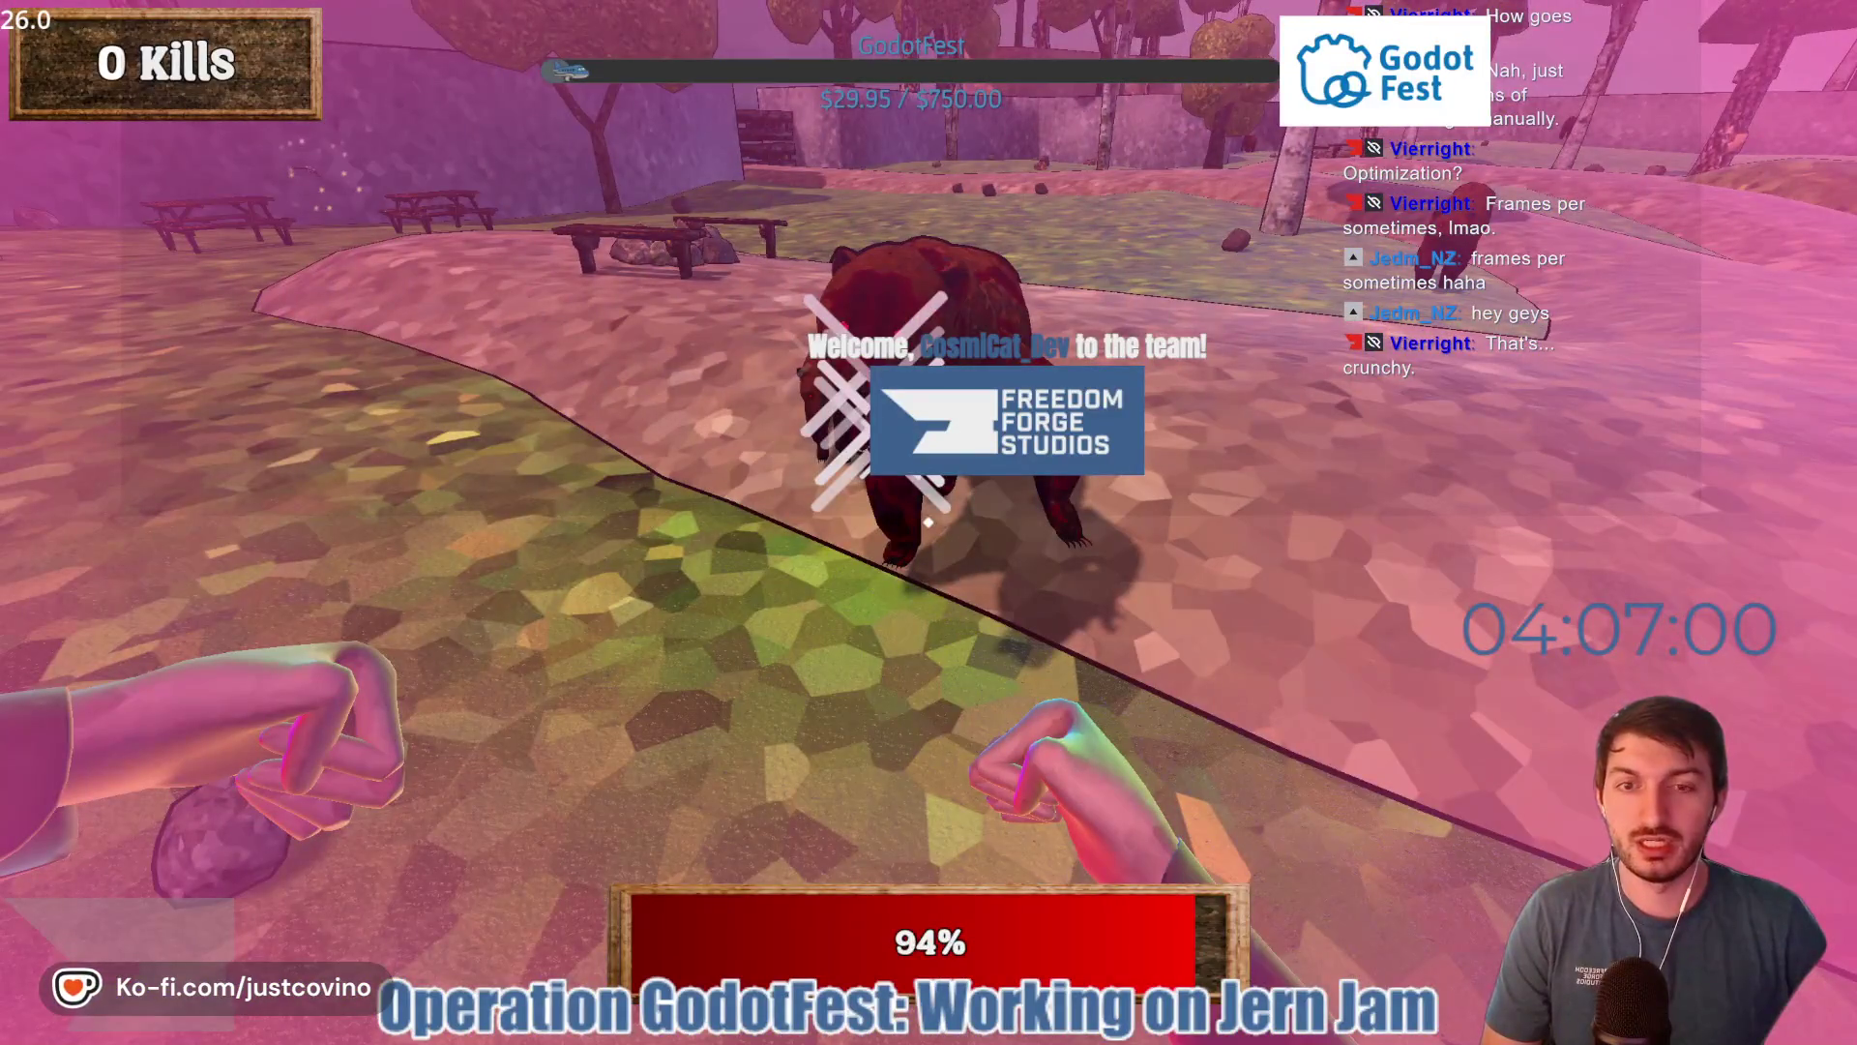
{"action": "left_click", "coordinate": [929, 523]}
{"action": "left_click", "coordinate": [929, 523]}
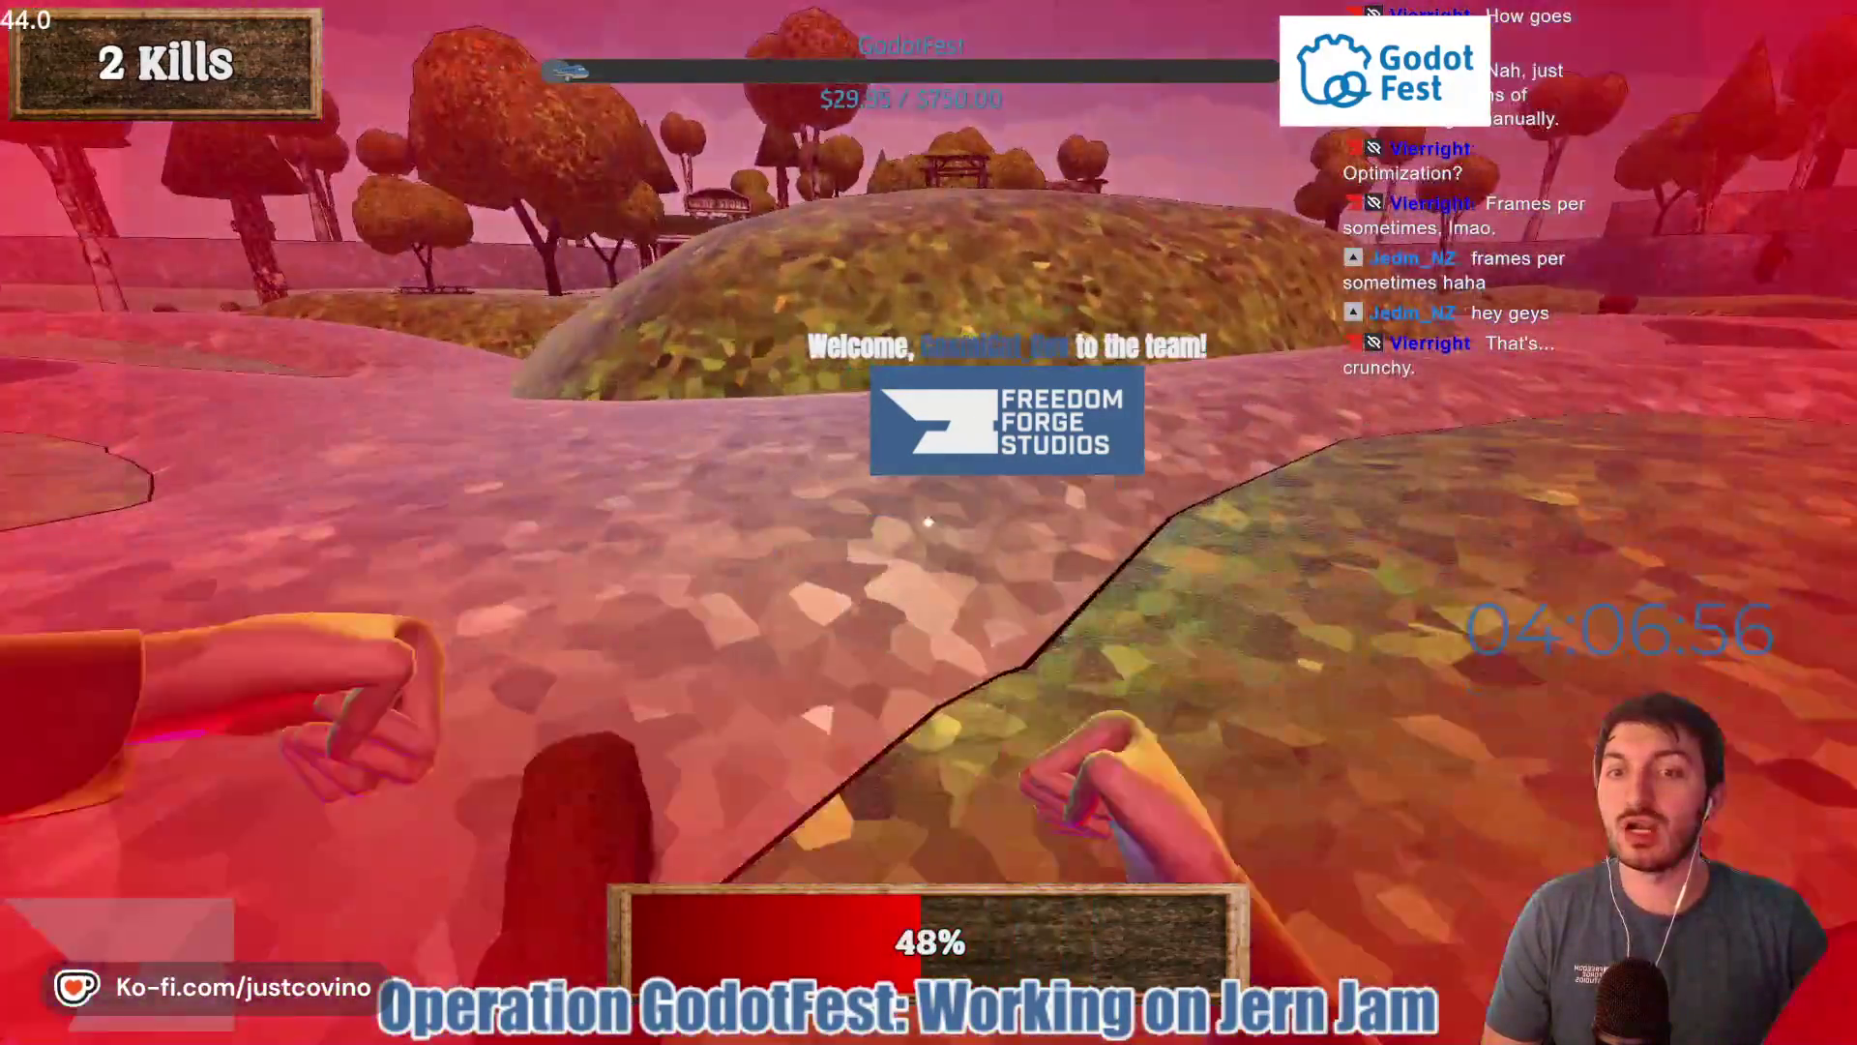
{"action": "left_click", "coordinate": [929, 522]}
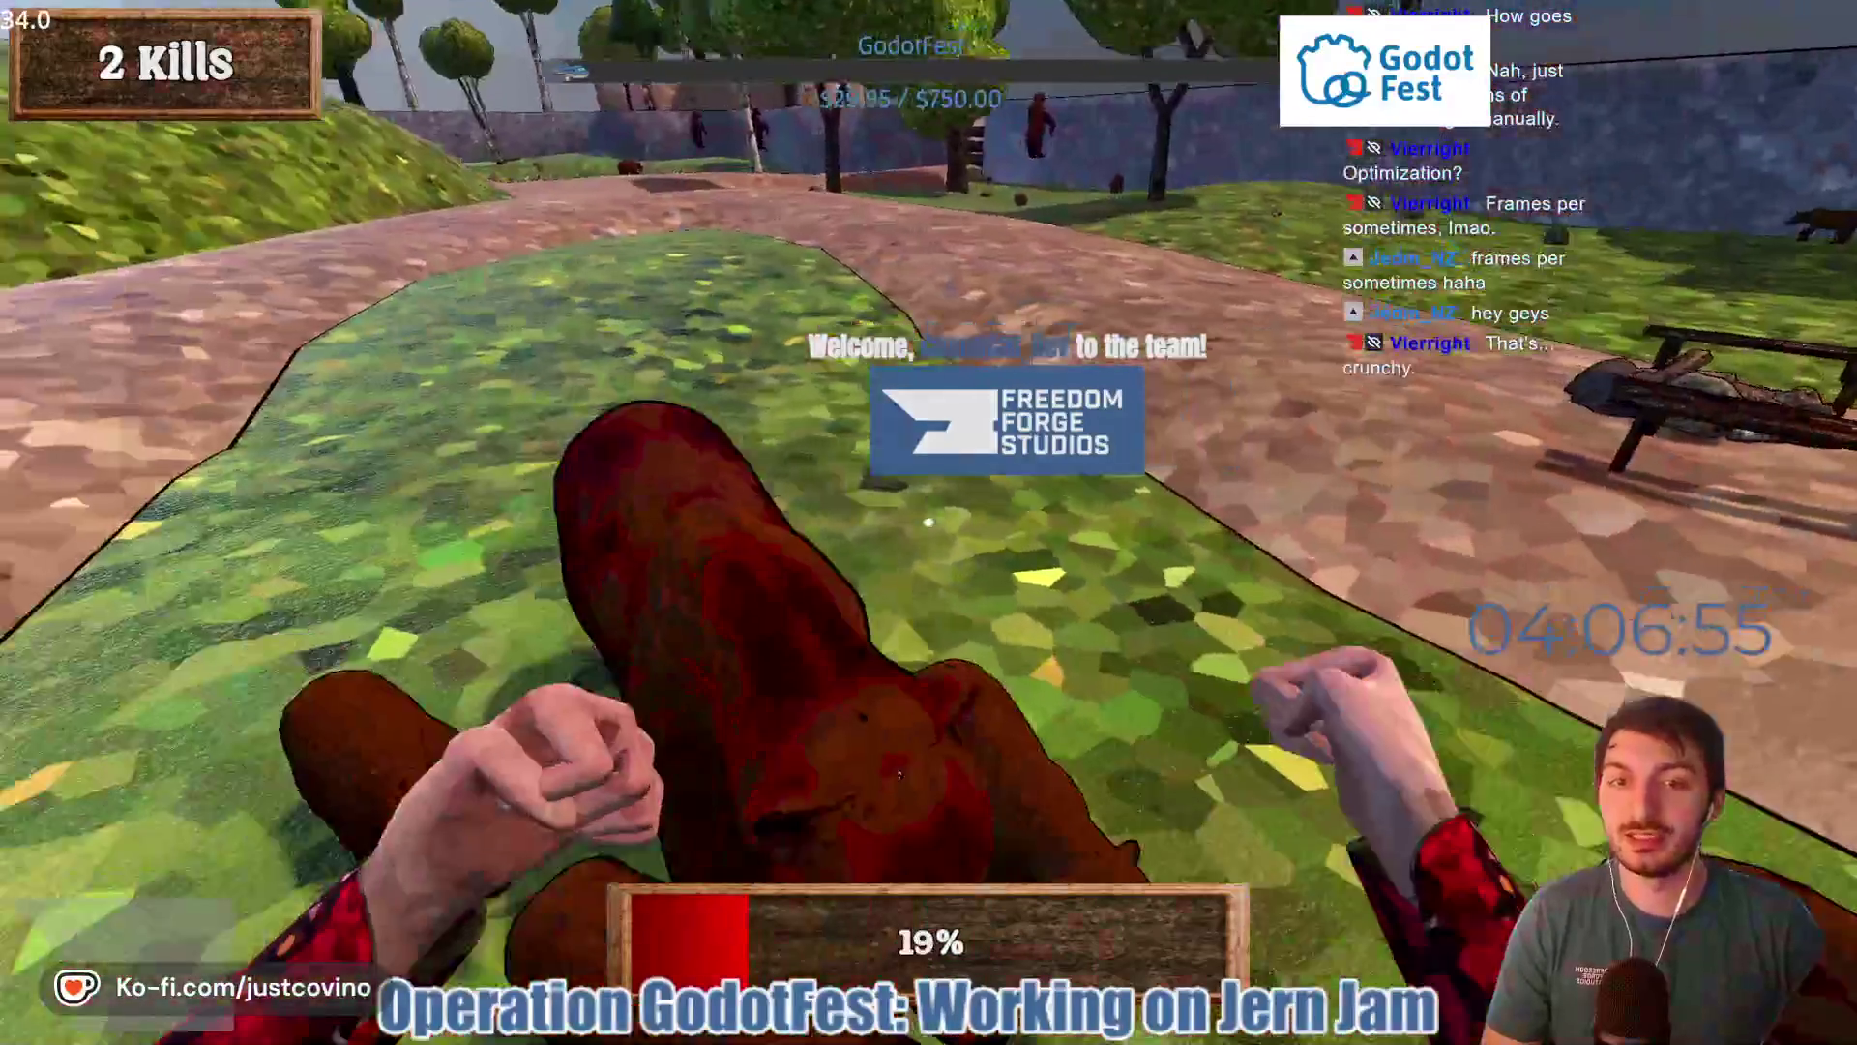
{"action": "left_click", "coordinate": [928, 522]}
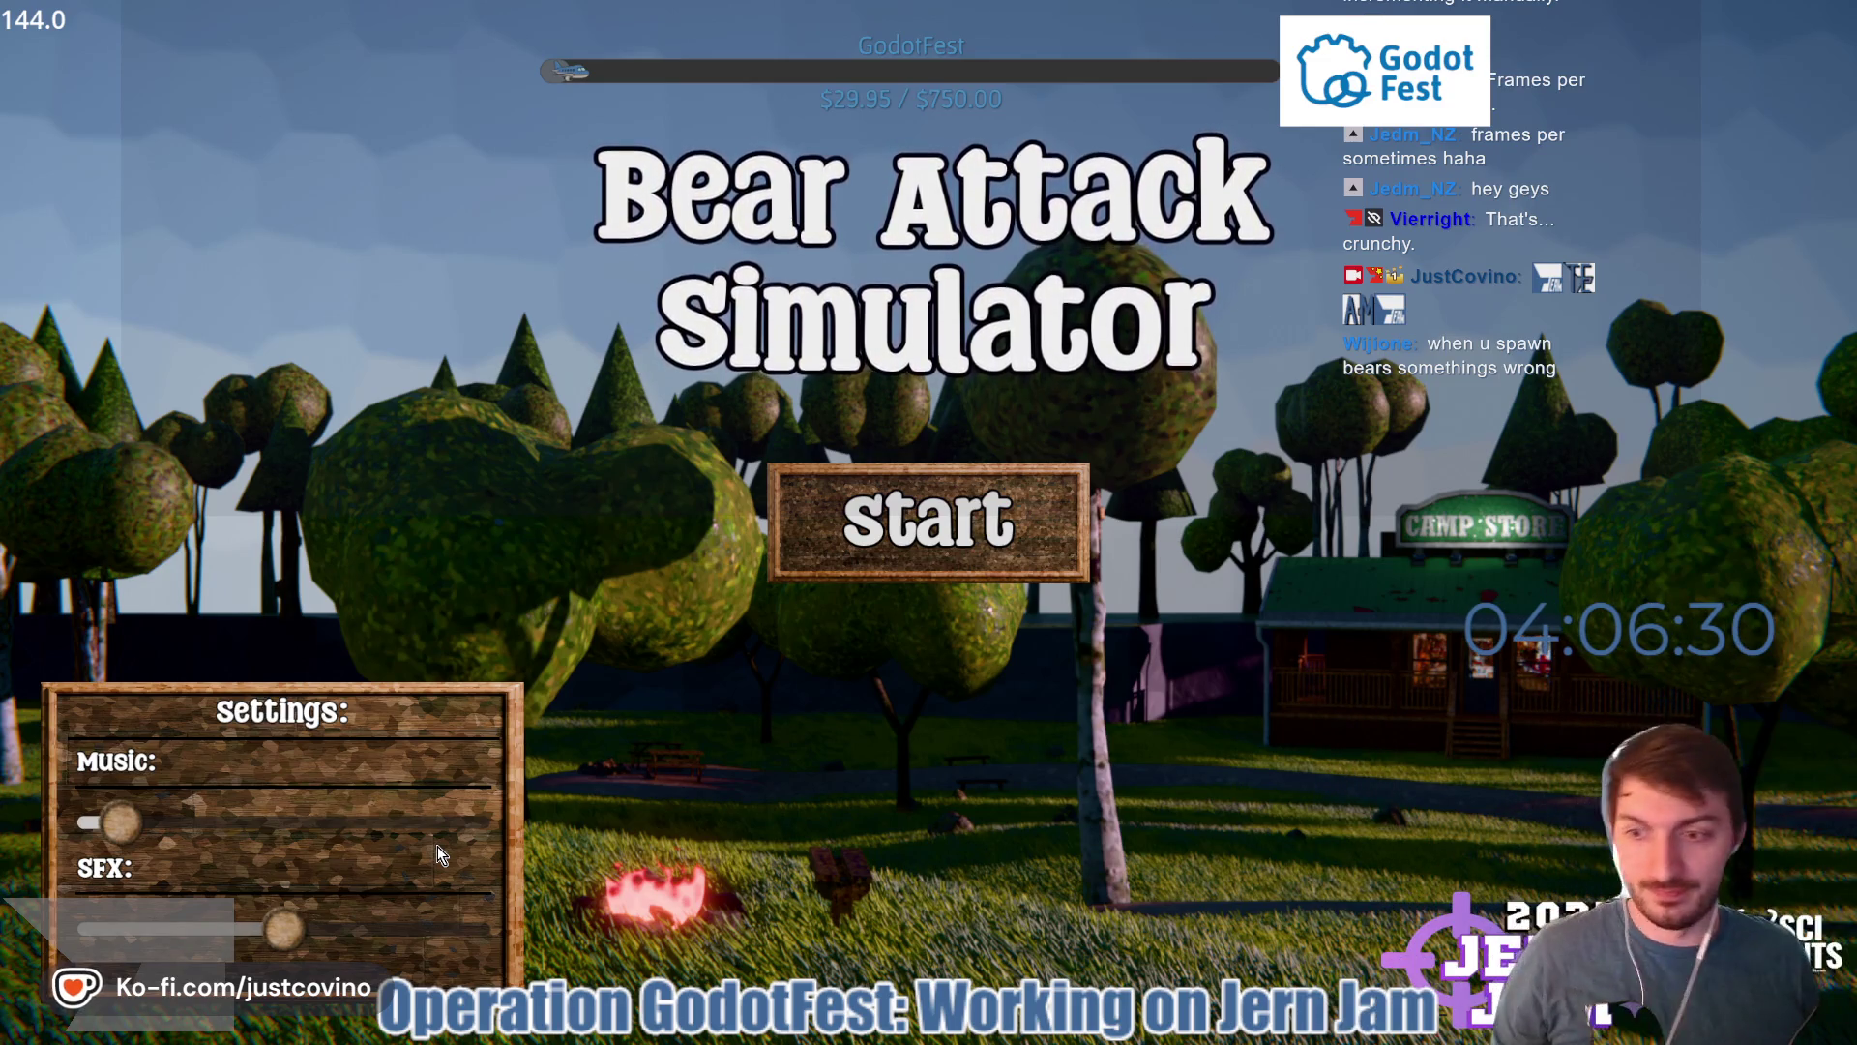
{"action": "key", "text": "Escape"}
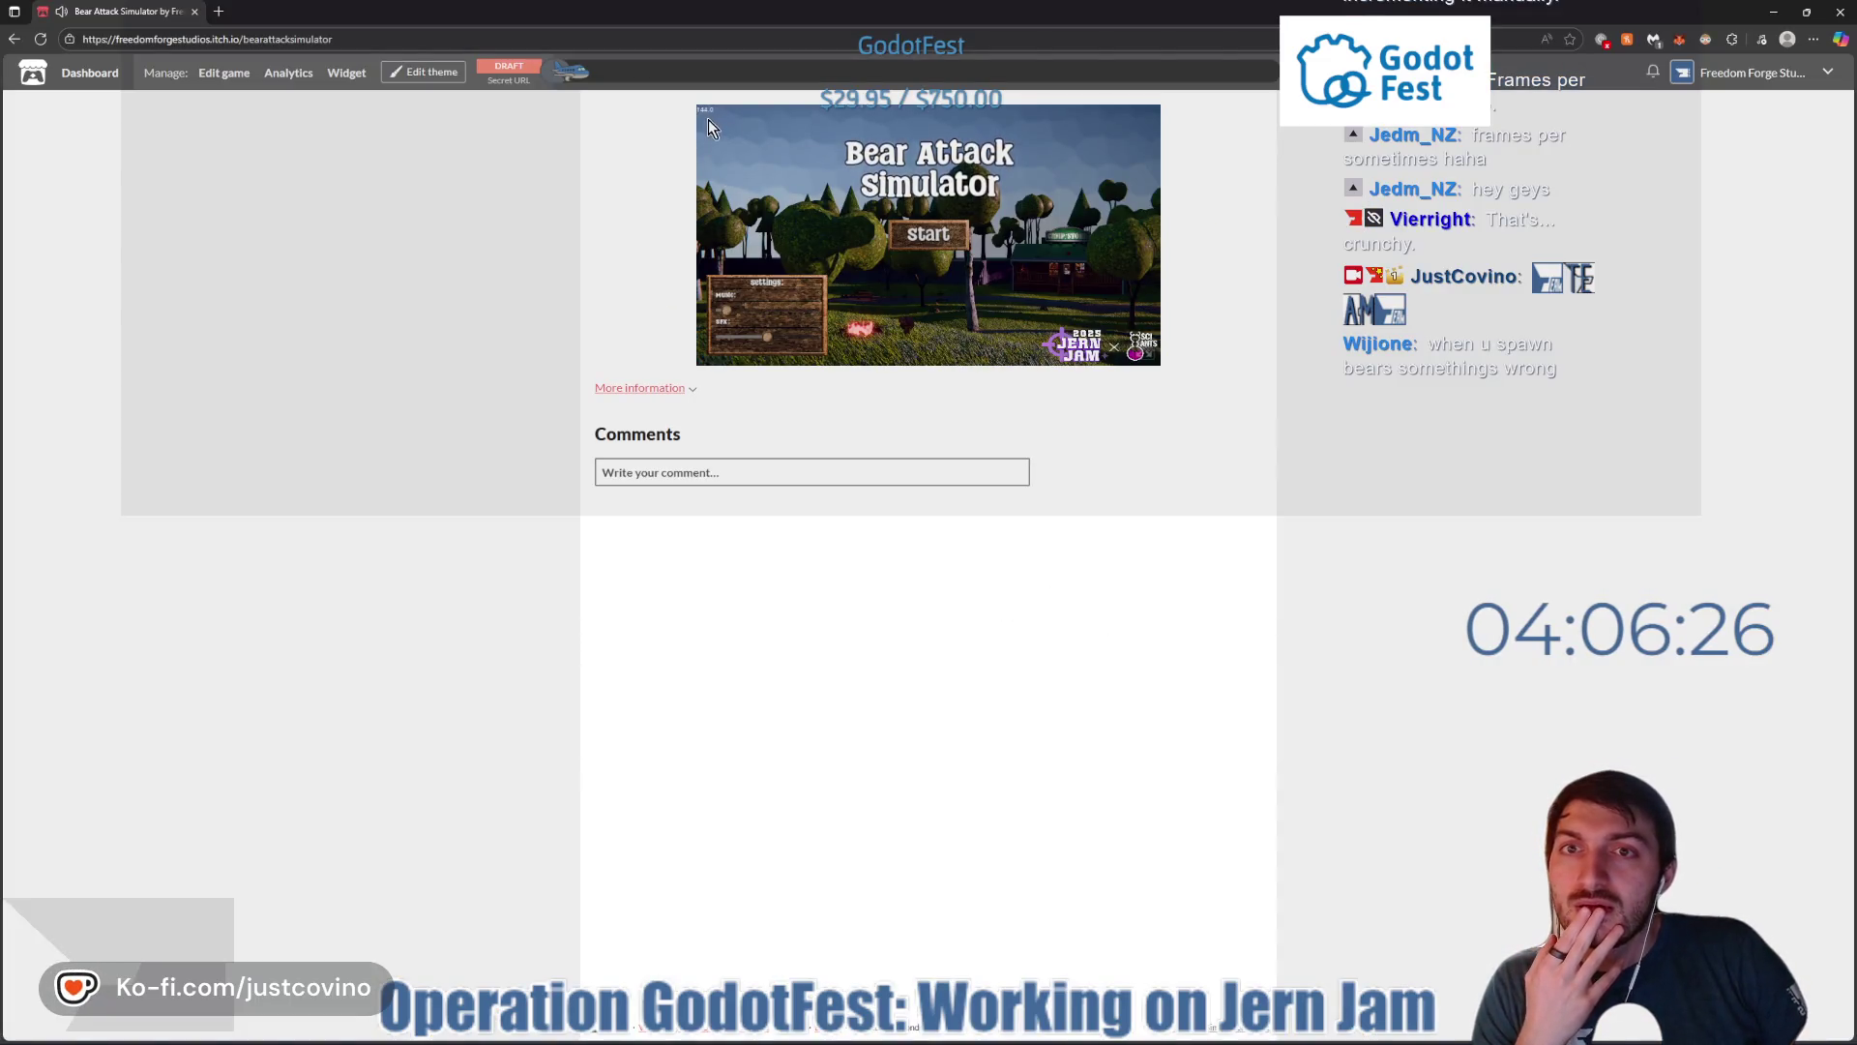
- Start a new fullscreen round and walk past the Camp Store toward the bears
{"action": "left_click", "coordinate": [1145, 356]}
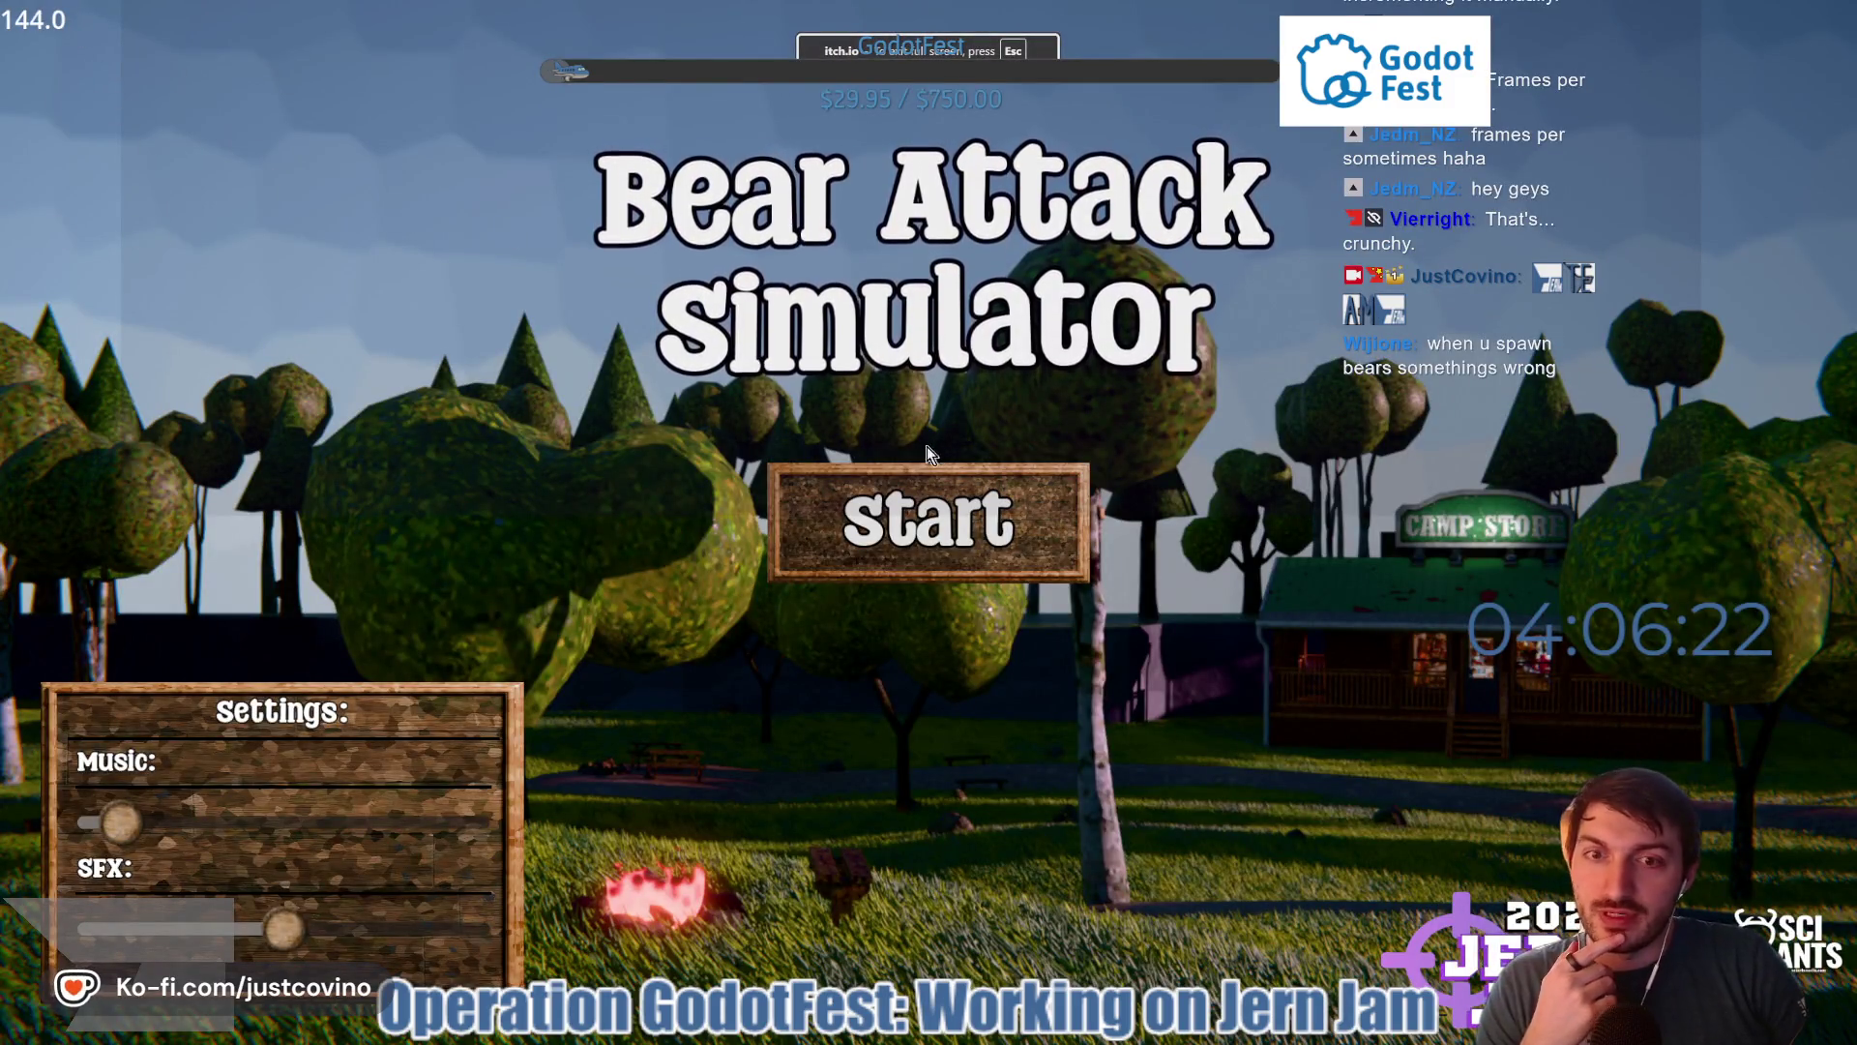
{"action": "left_click", "coordinate": [930, 483]}
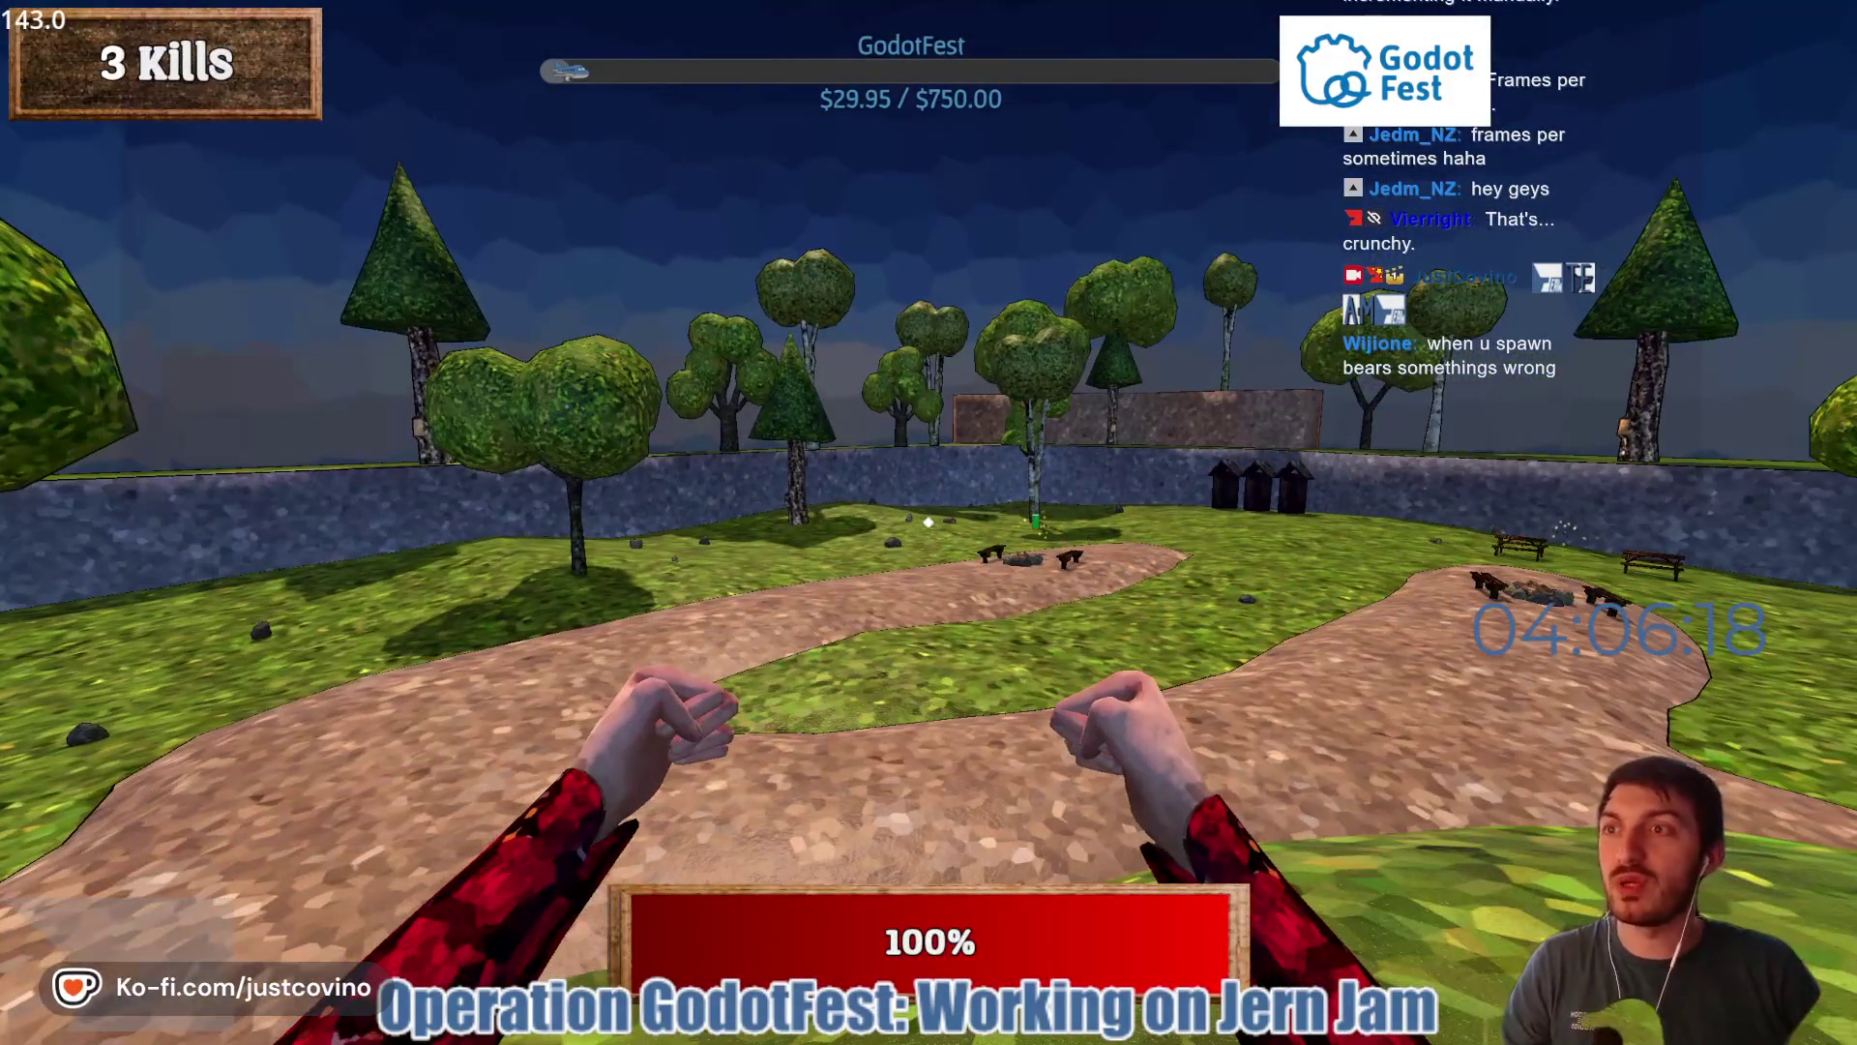
{"action": "key", "text": "w"}
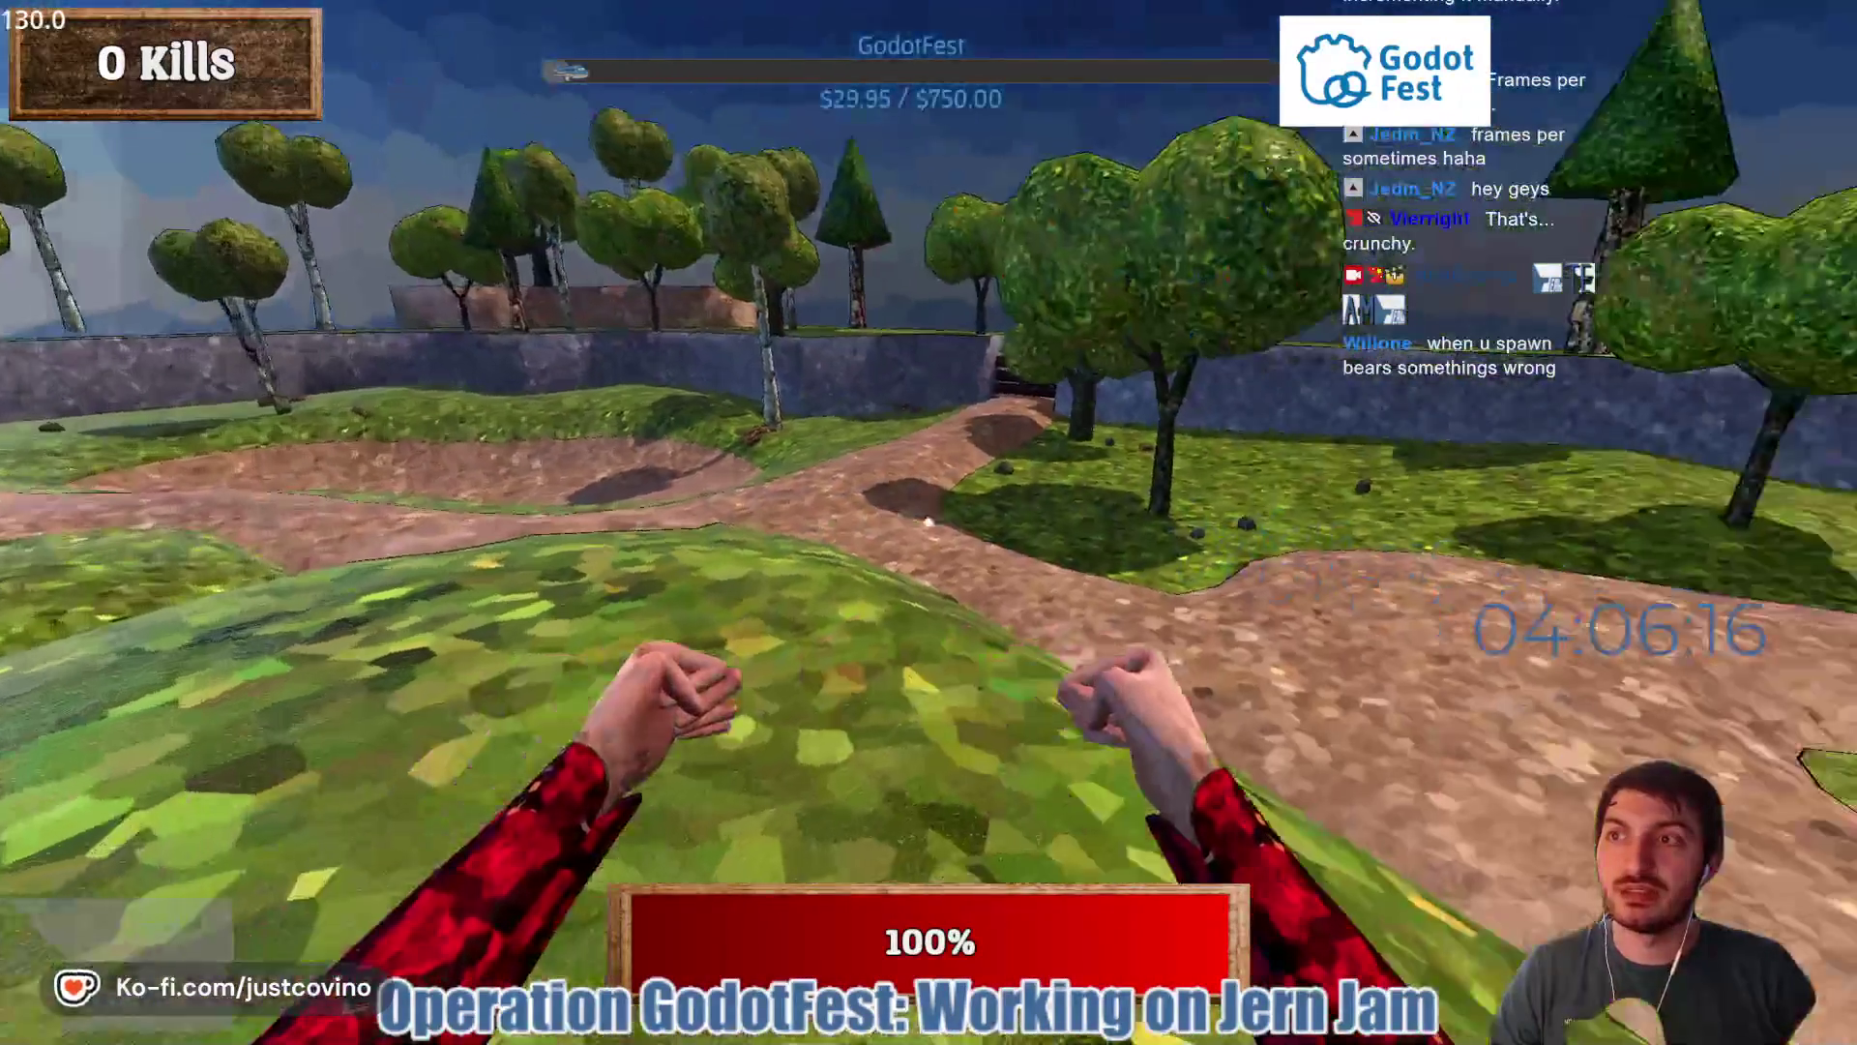
{"action": "key", "text": "w"}
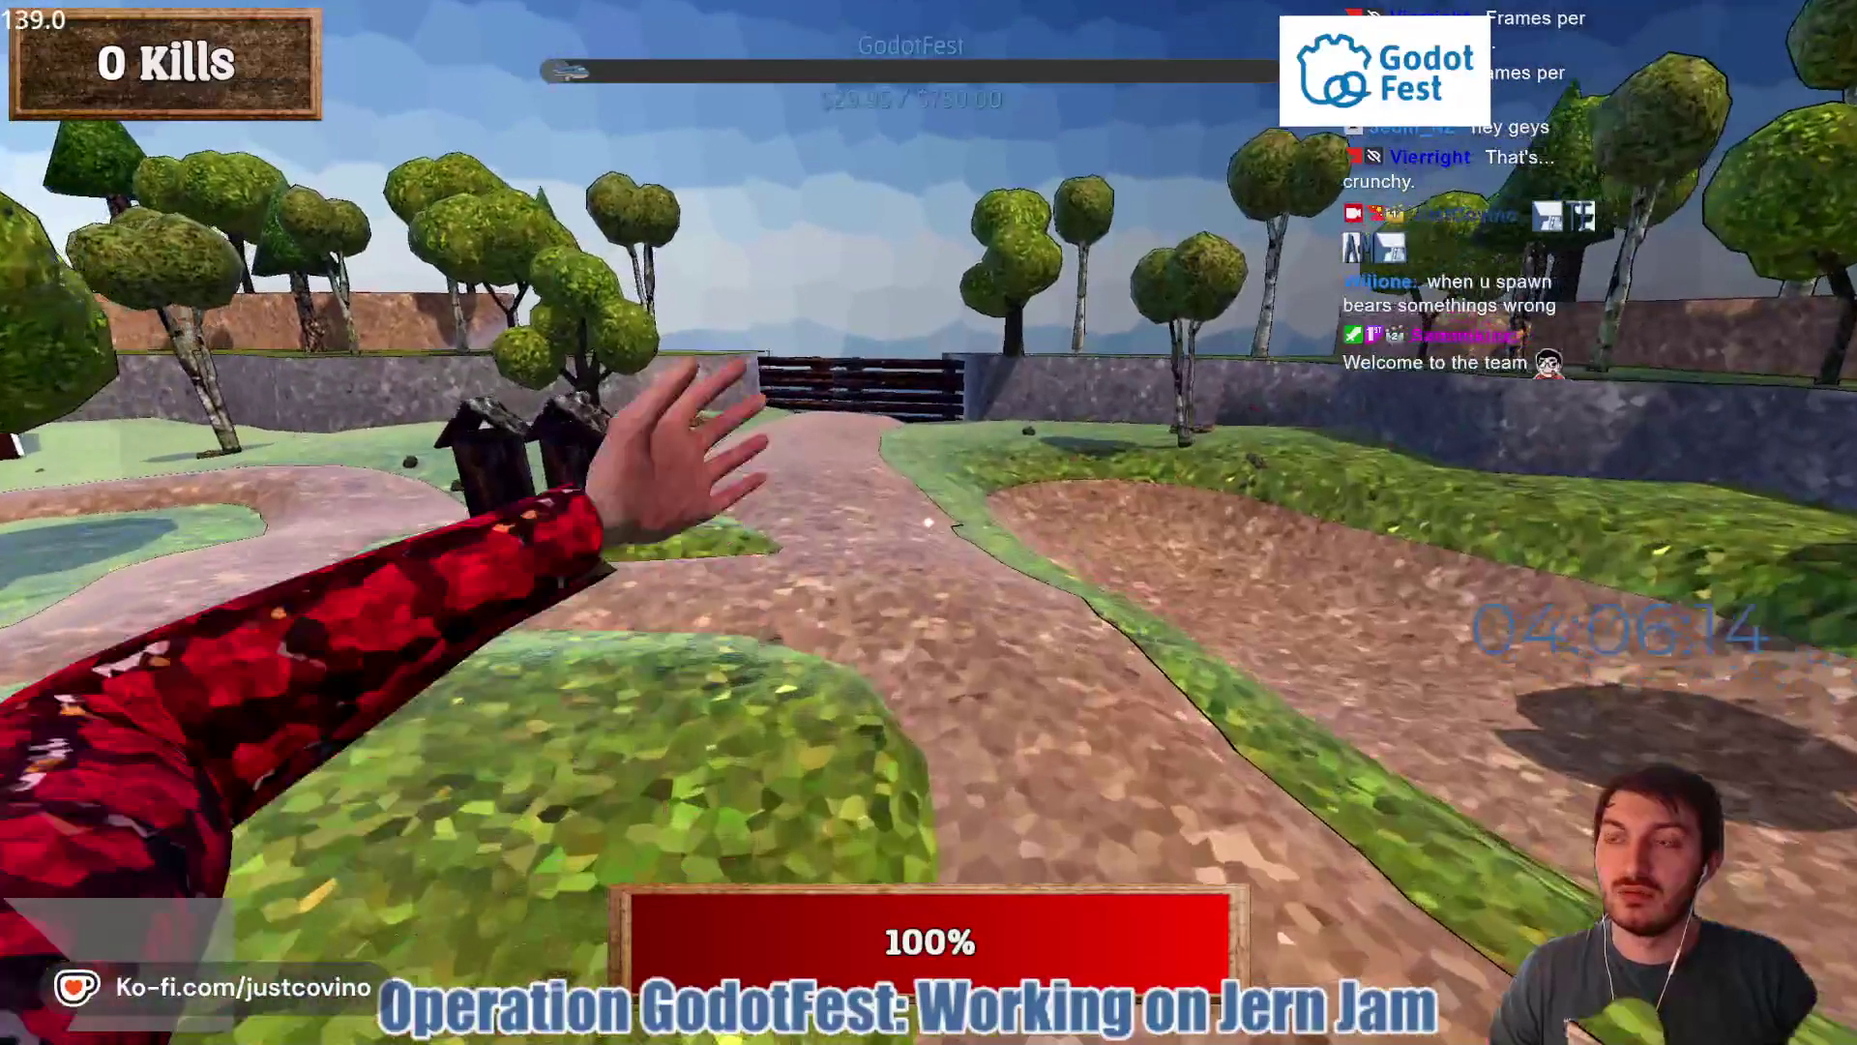
{"action": "key", "text": "w"}
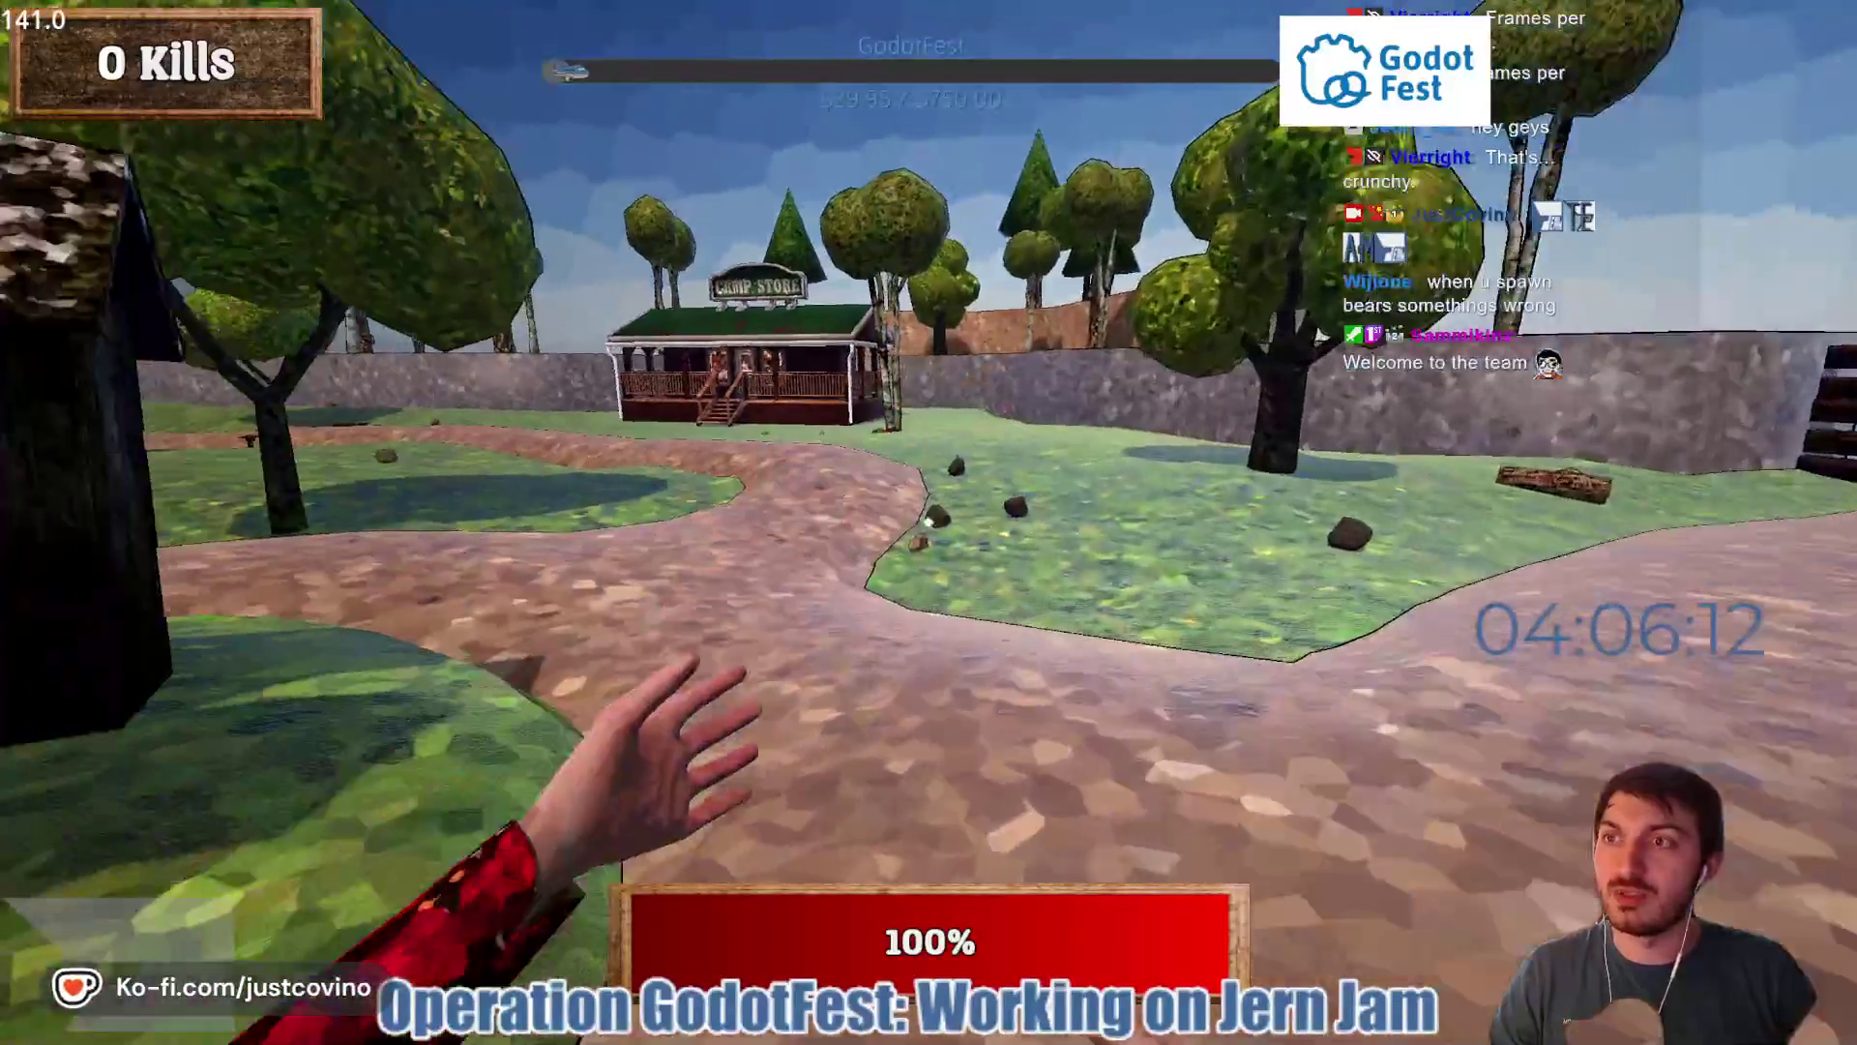
{"action": "key", "text": "w"}
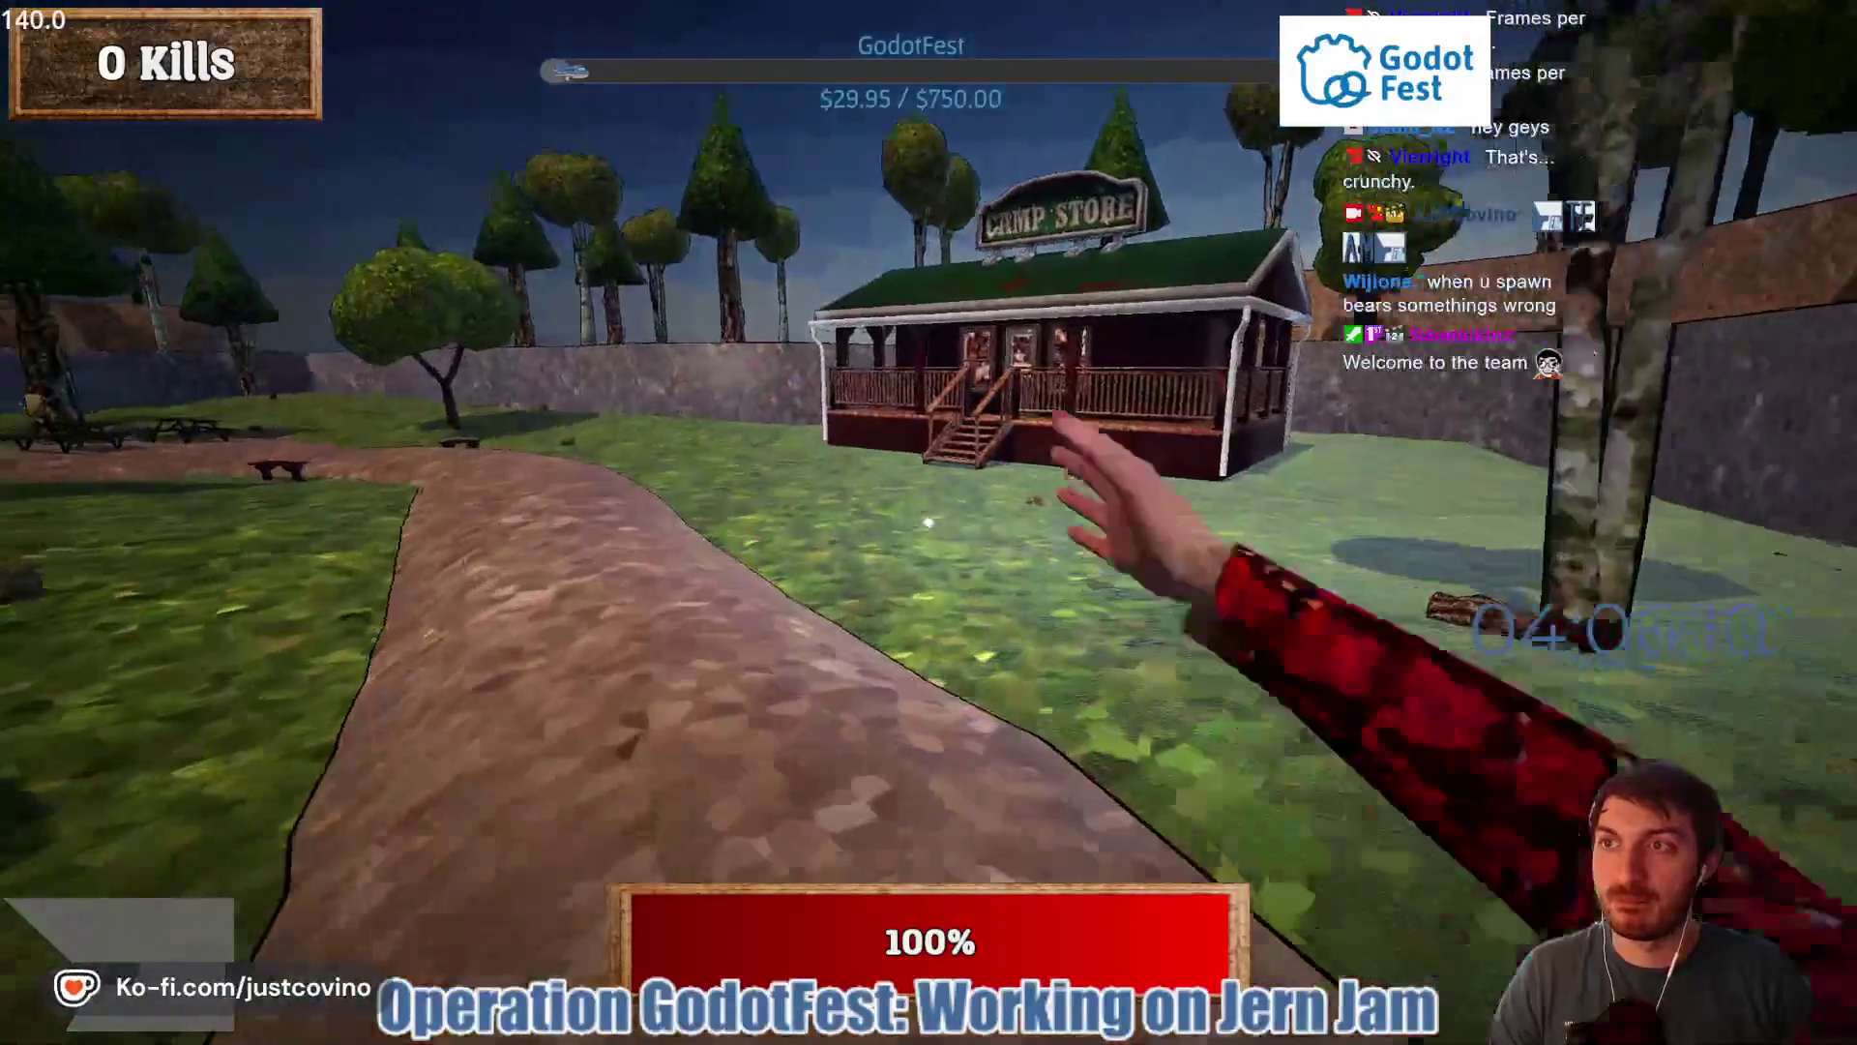
{"action": "key", "text": "w"}
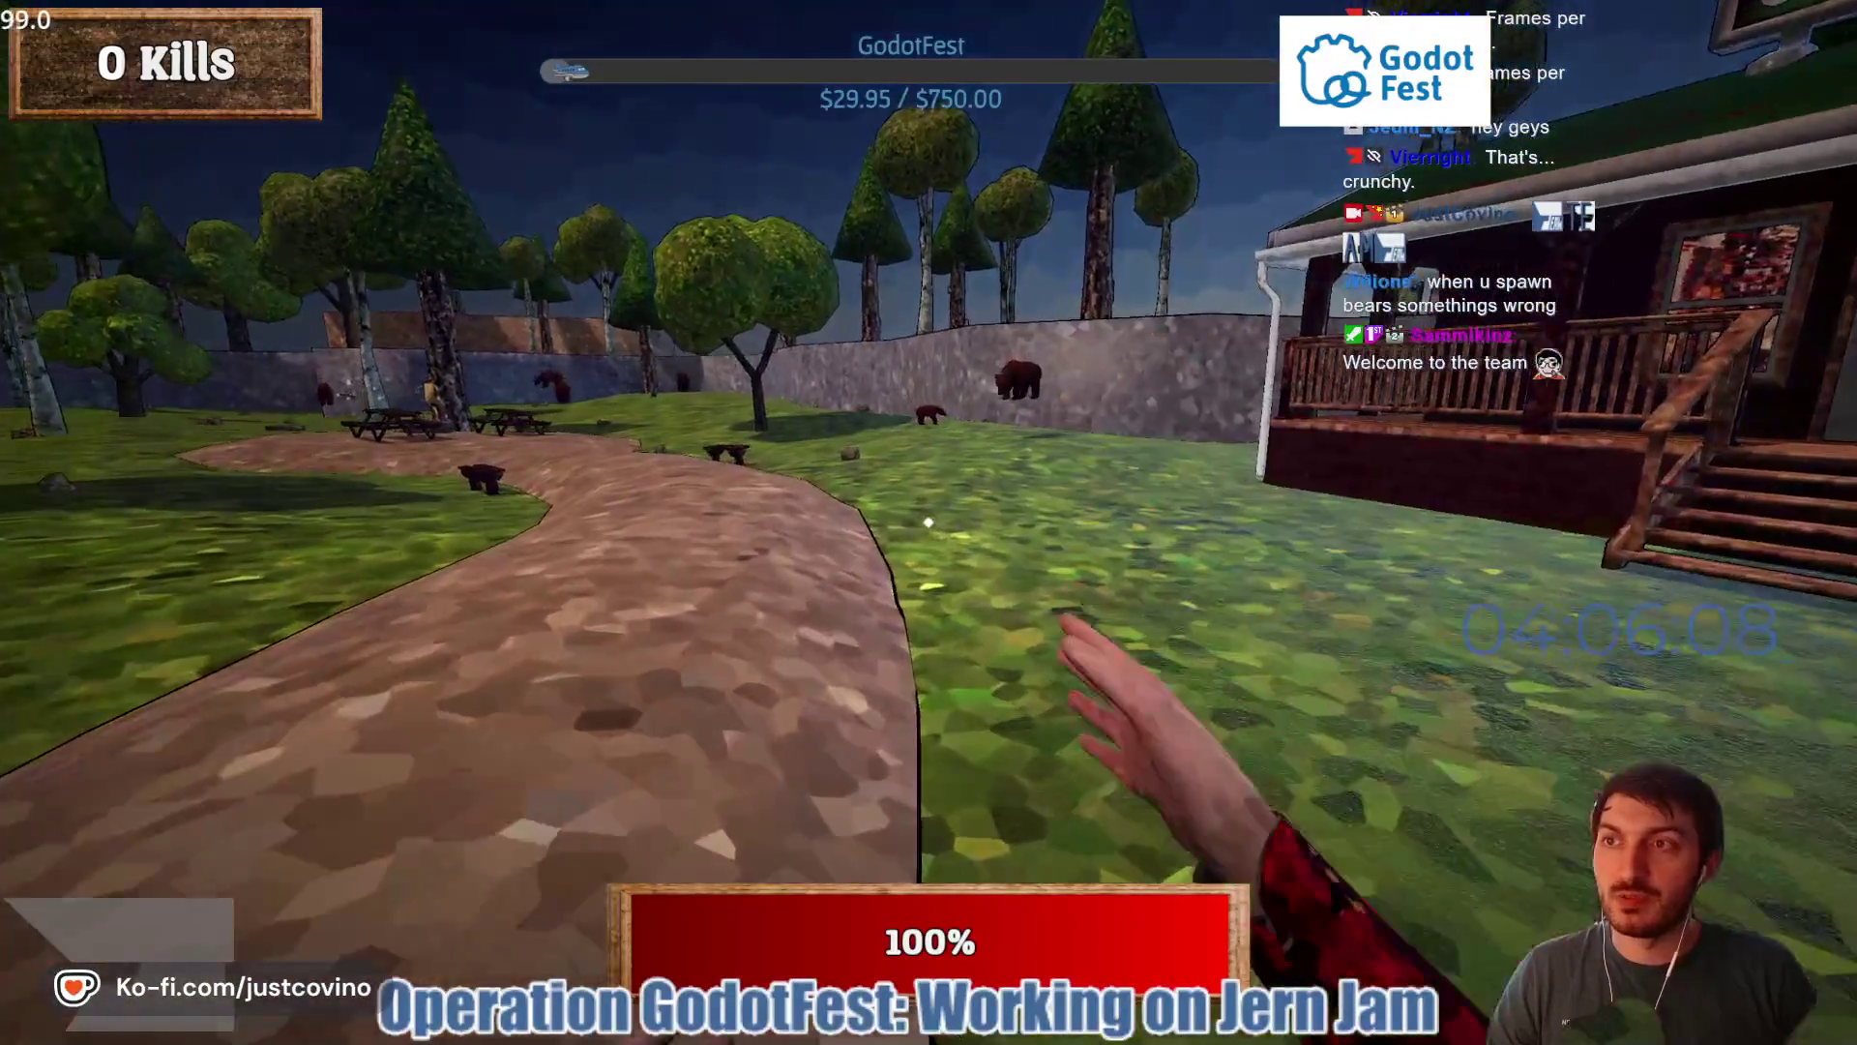
{"action": "key", "text": "w"}
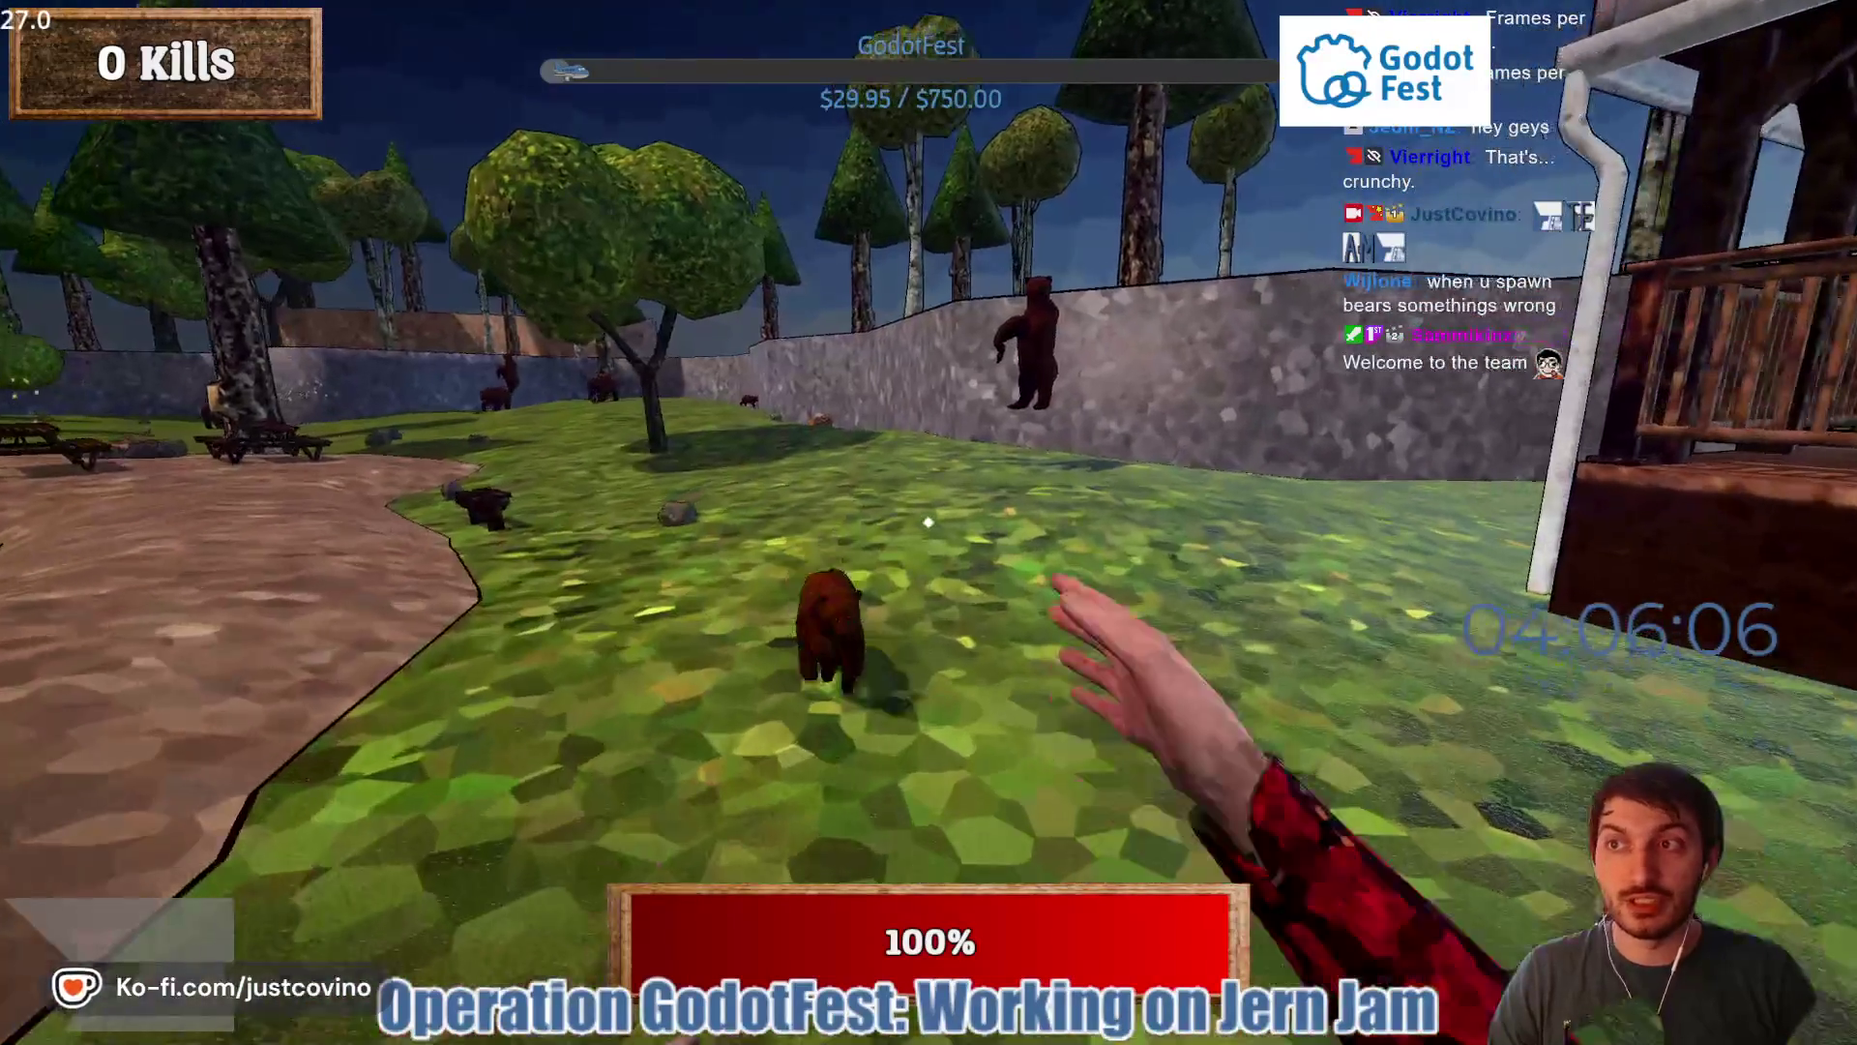
- Punch the approaching bears along the path and cabin until health drops, then exit fullscreen
{"action": "left_click", "coordinate": [928, 522]}
{"action": "left_click", "coordinate": [928, 523]}
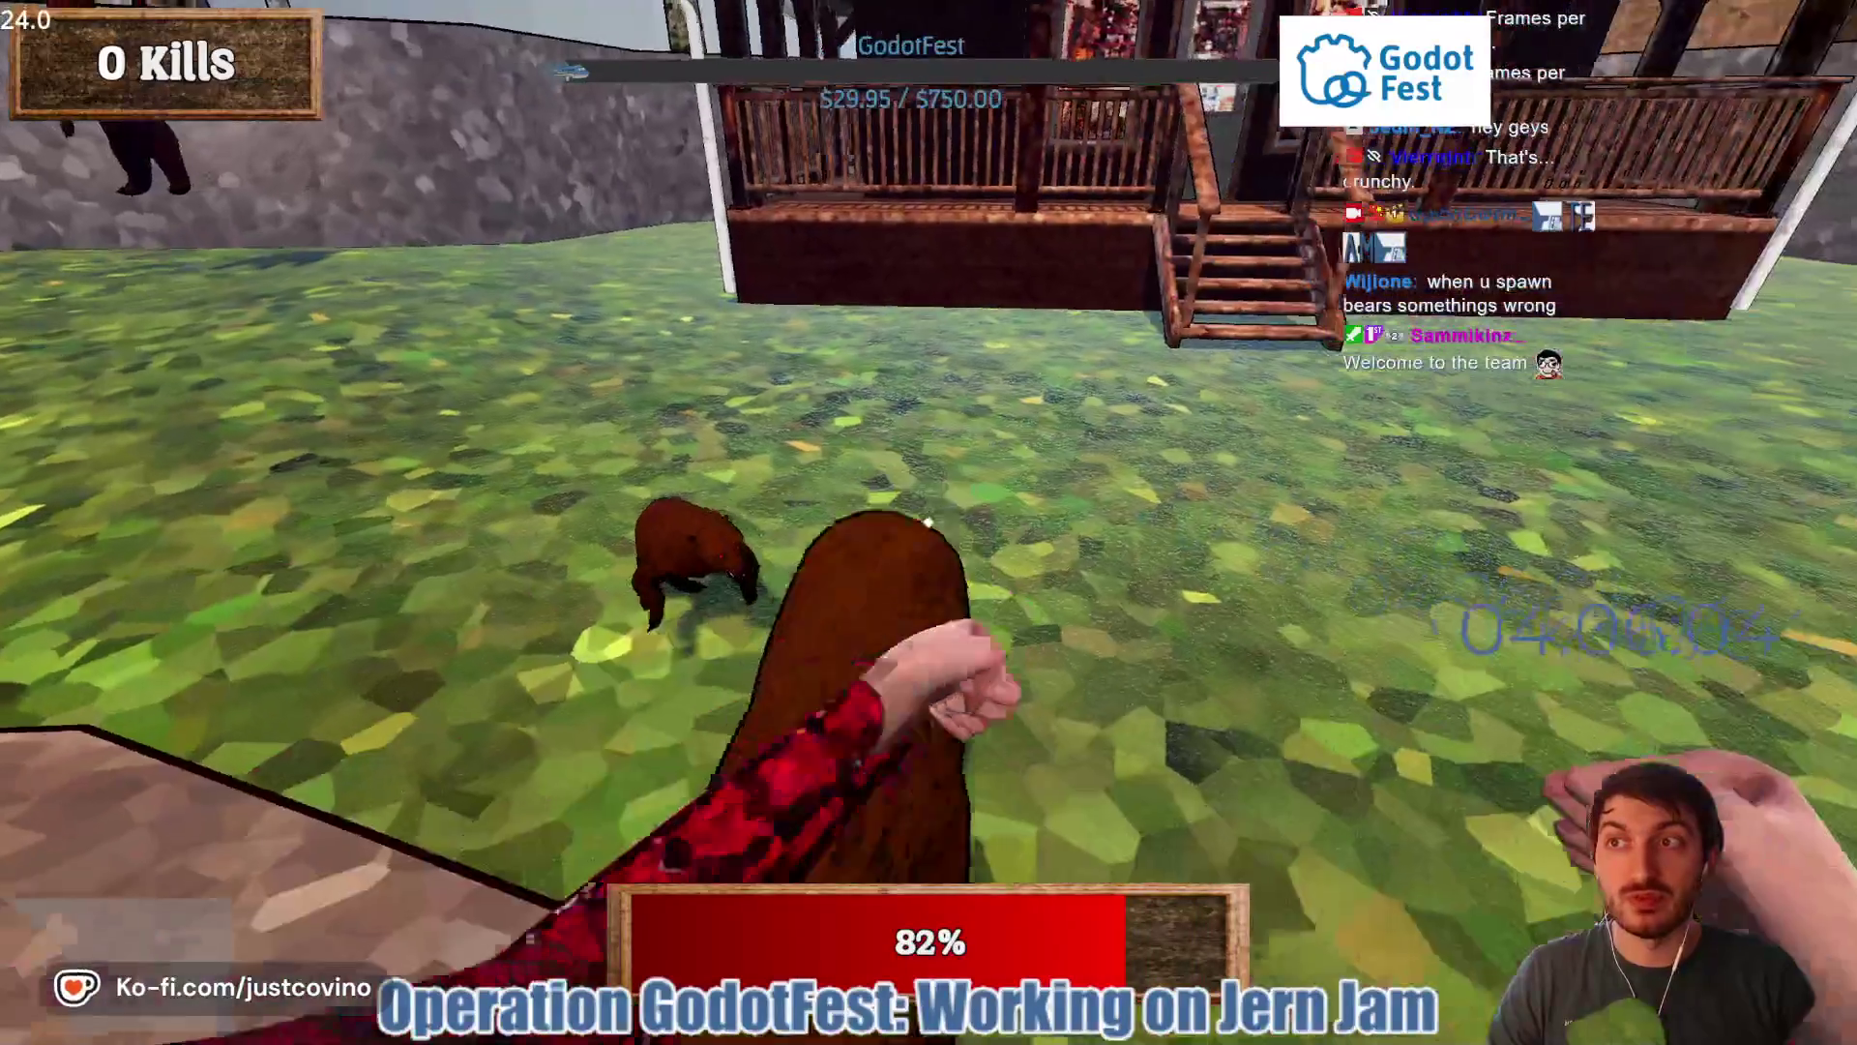
{"action": "left_click", "coordinate": [927, 522]}
{"action": "left_click", "coordinate": [928, 523]}
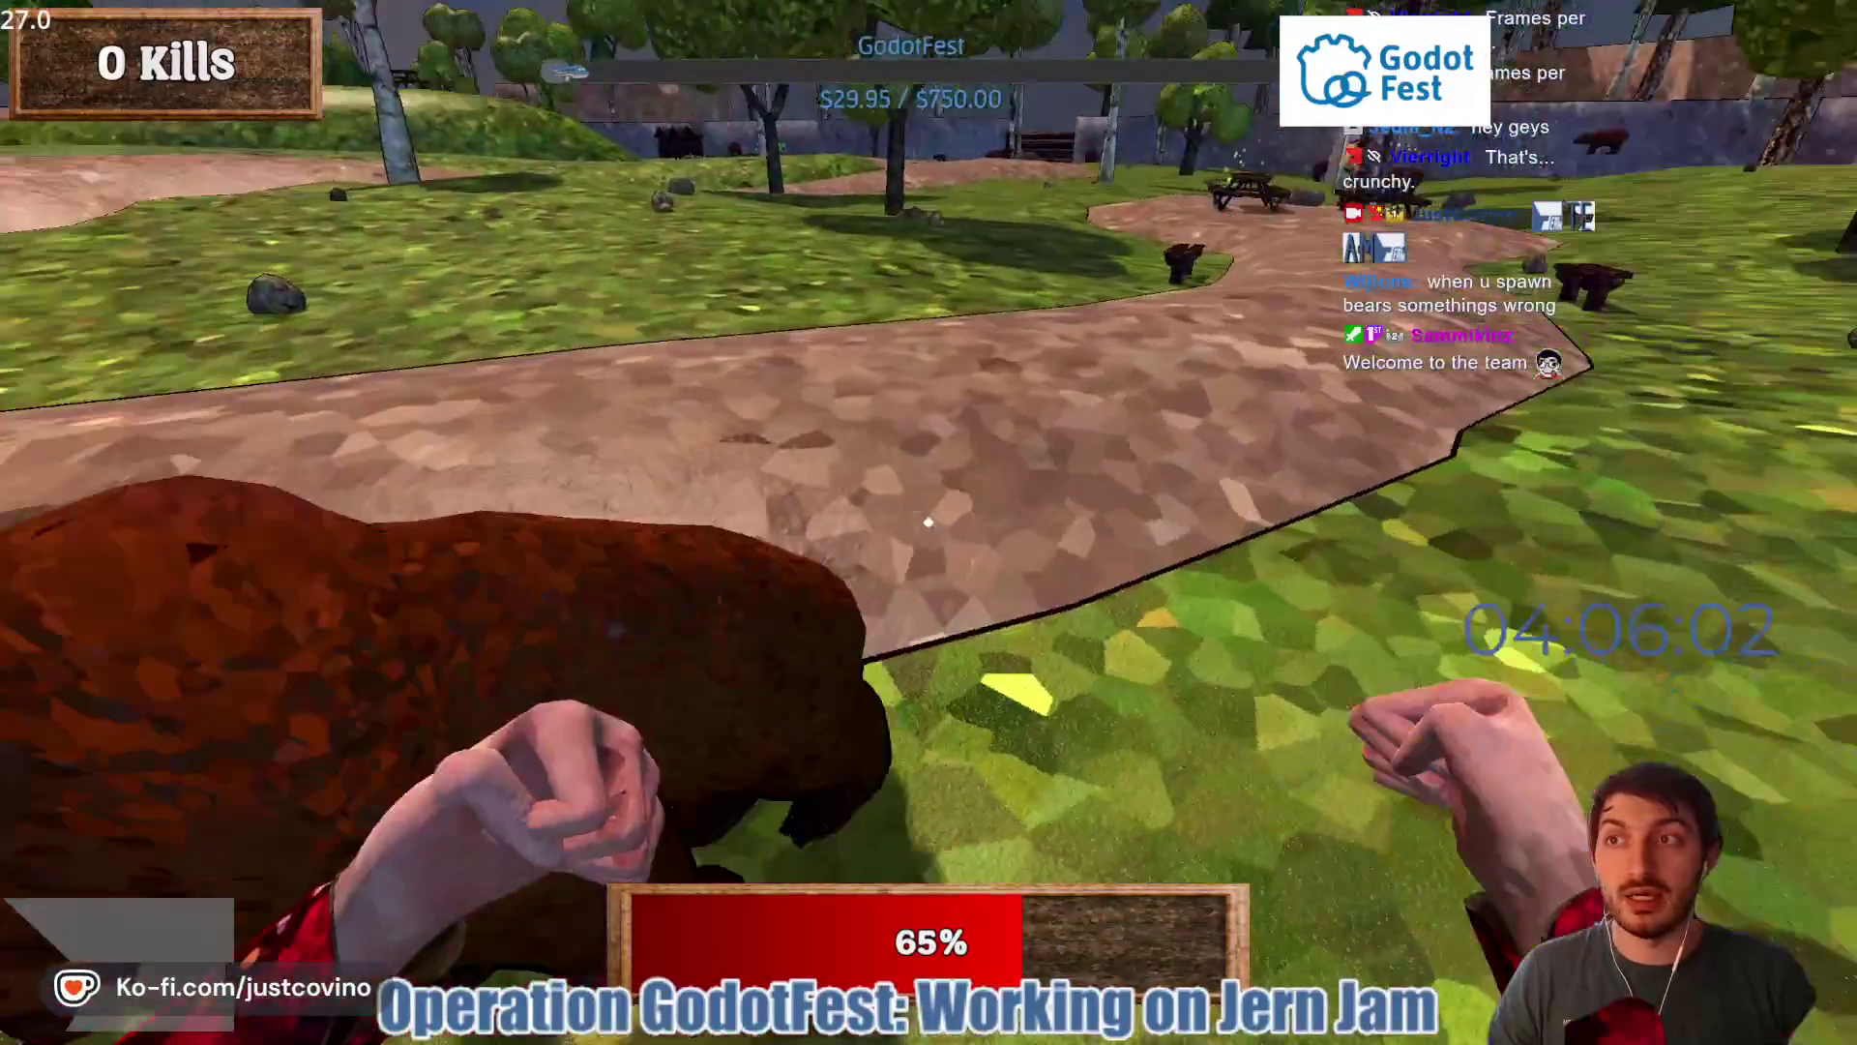
{"action": "left_click", "coordinate": [927, 522]}
{"action": "left_click", "coordinate": [928, 523]}
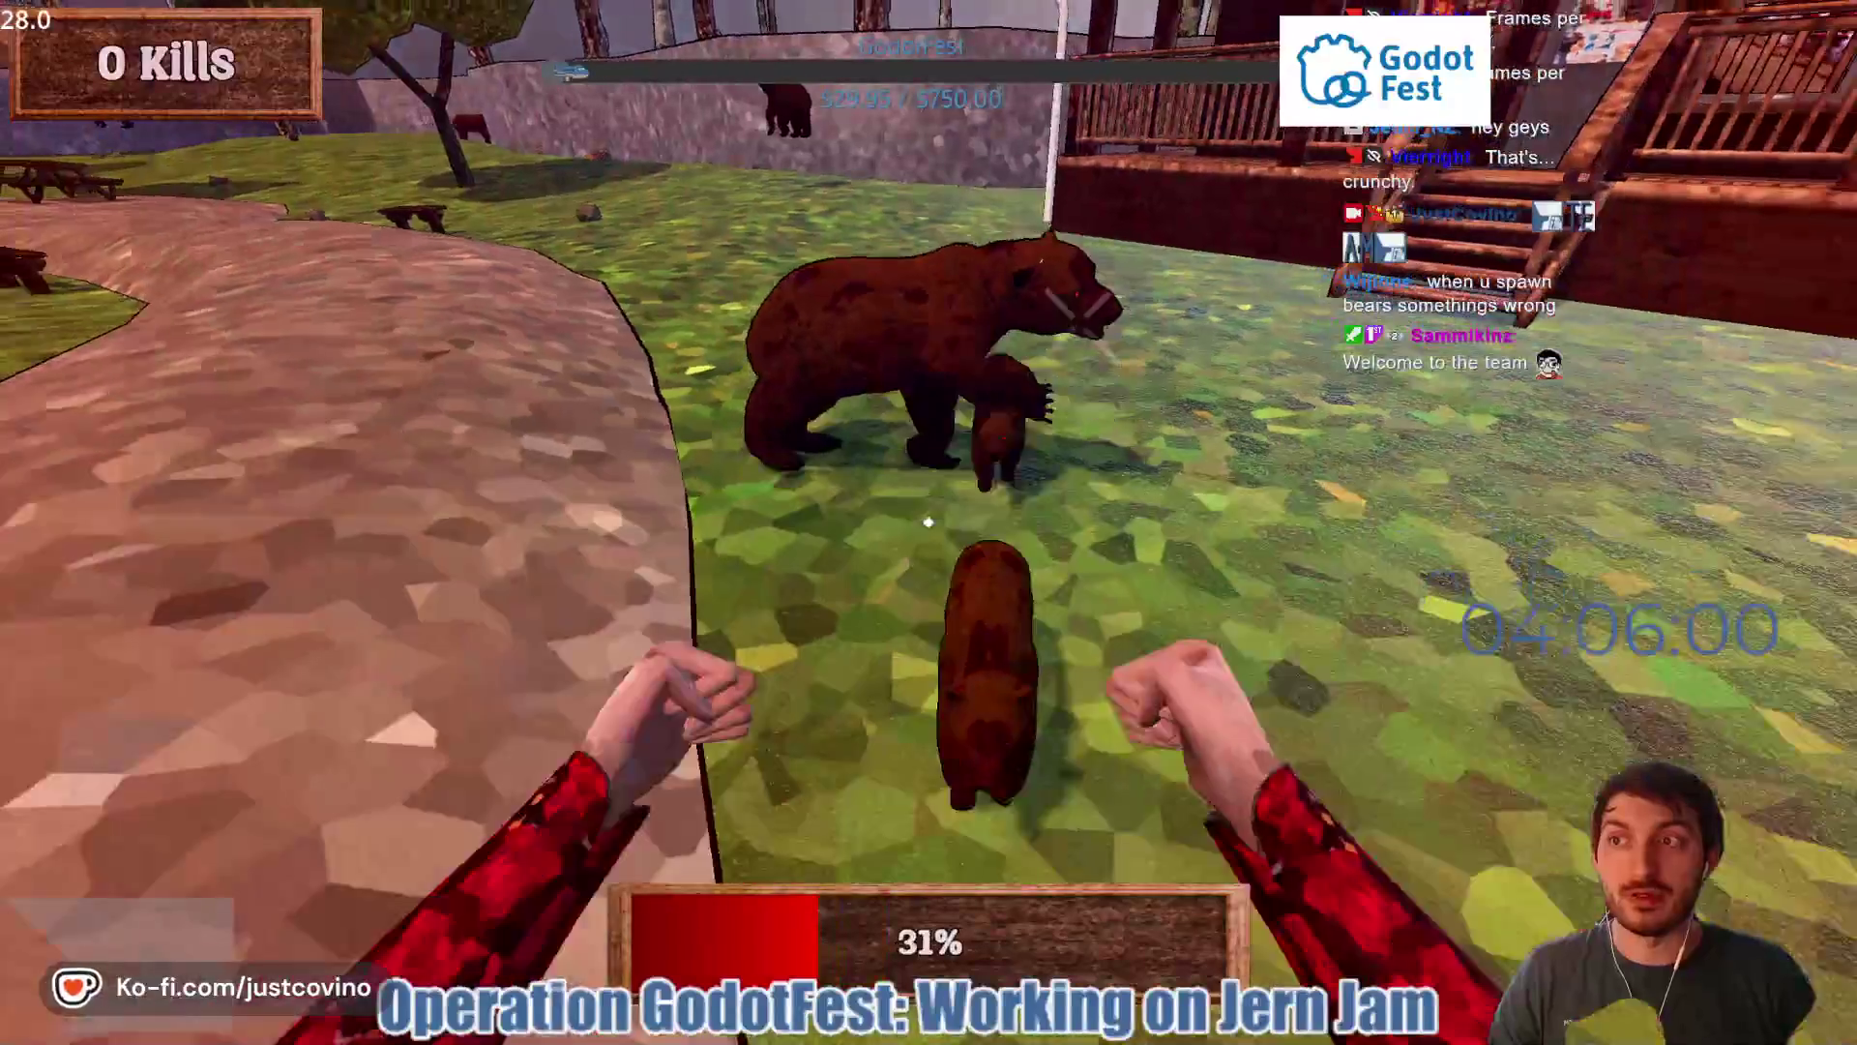
{"action": "left_click", "coordinate": [927, 523]}
{"action": "left_click", "coordinate": [928, 522]}
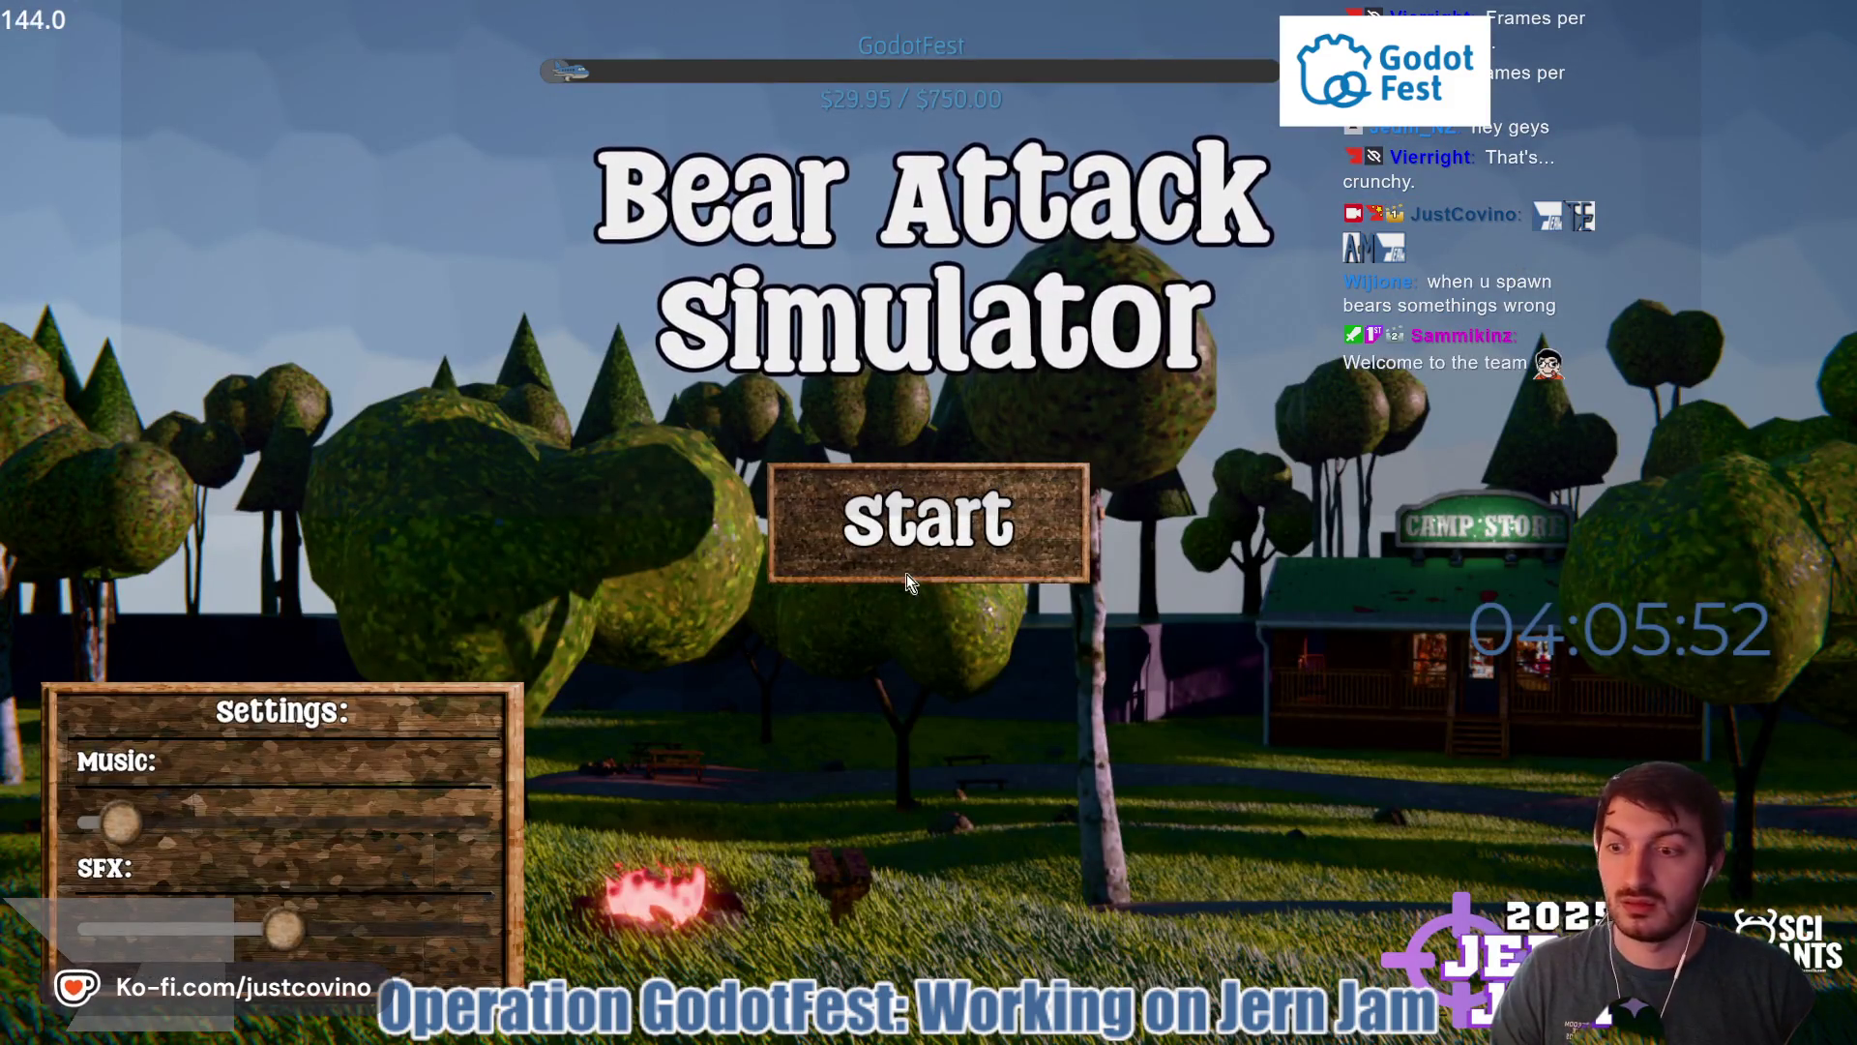
{"action": "key", "text": "Escape"}
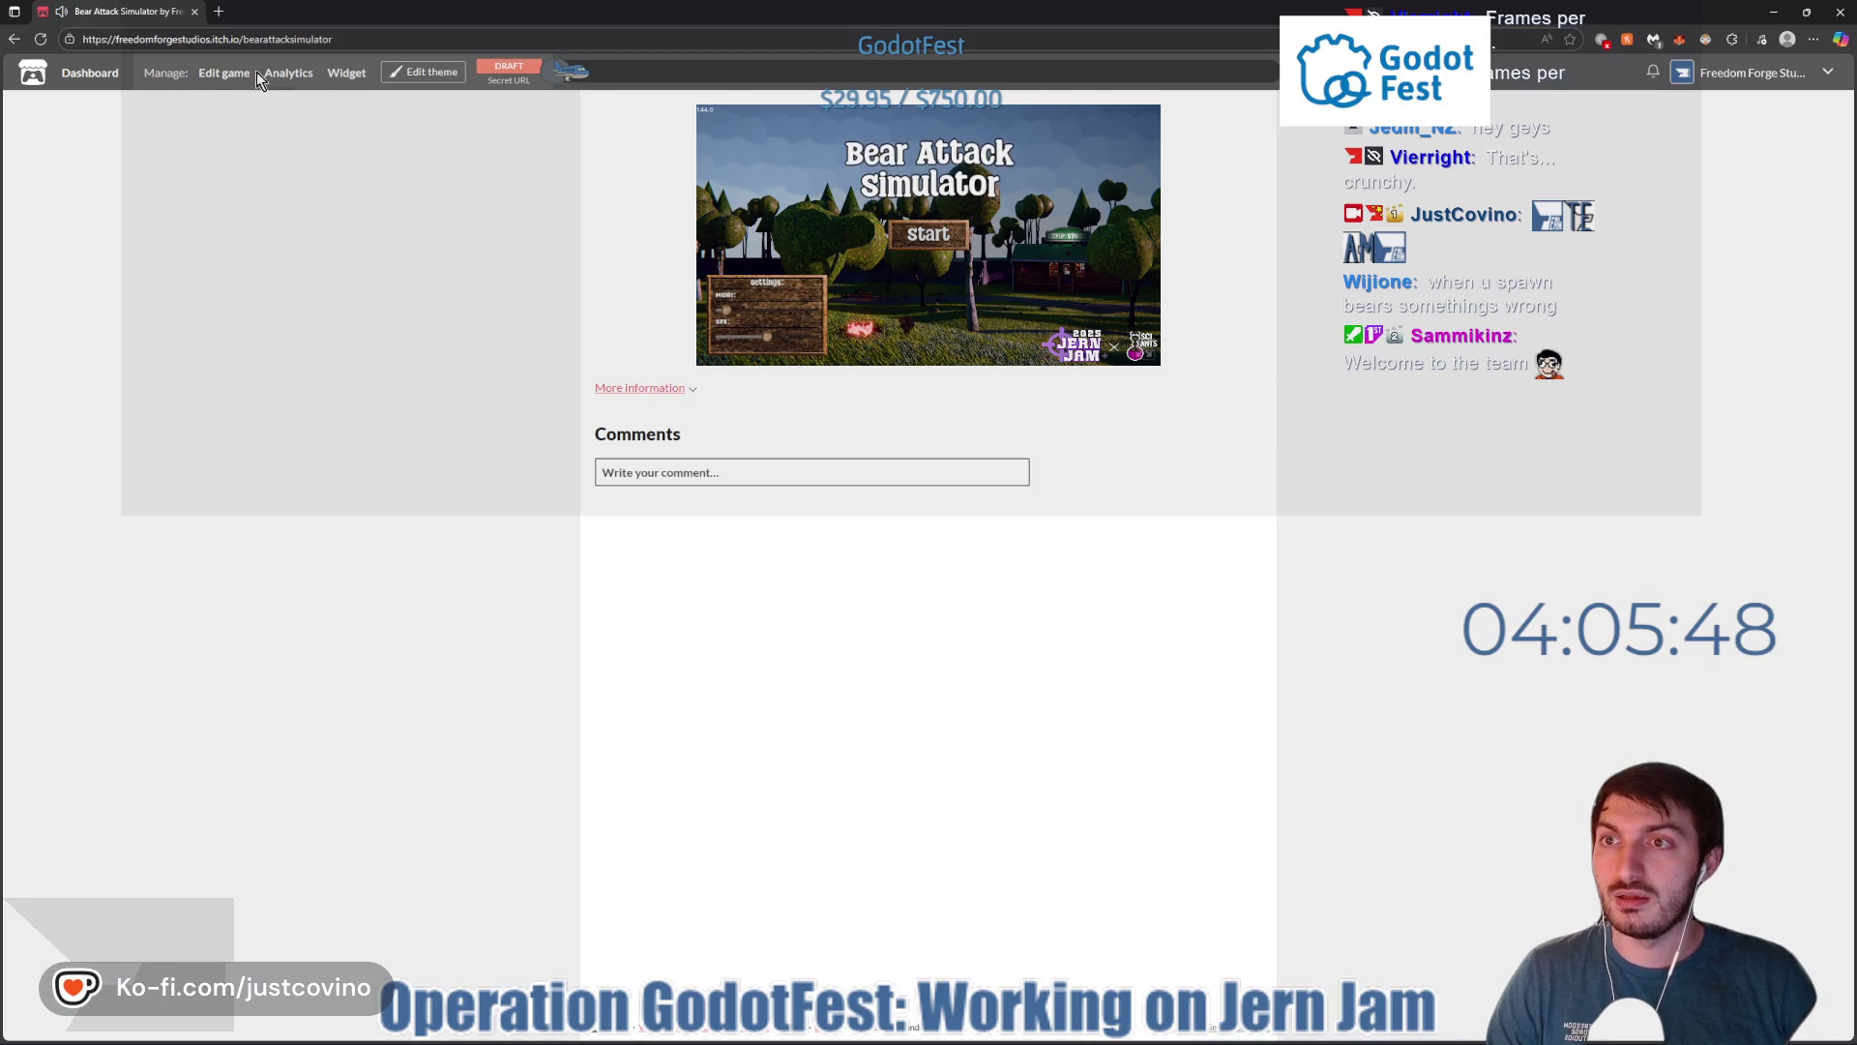
- Open the game's edit project page, then switch back to the Godot editor
{"action": "left_click", "coordinate": [211, 72]}
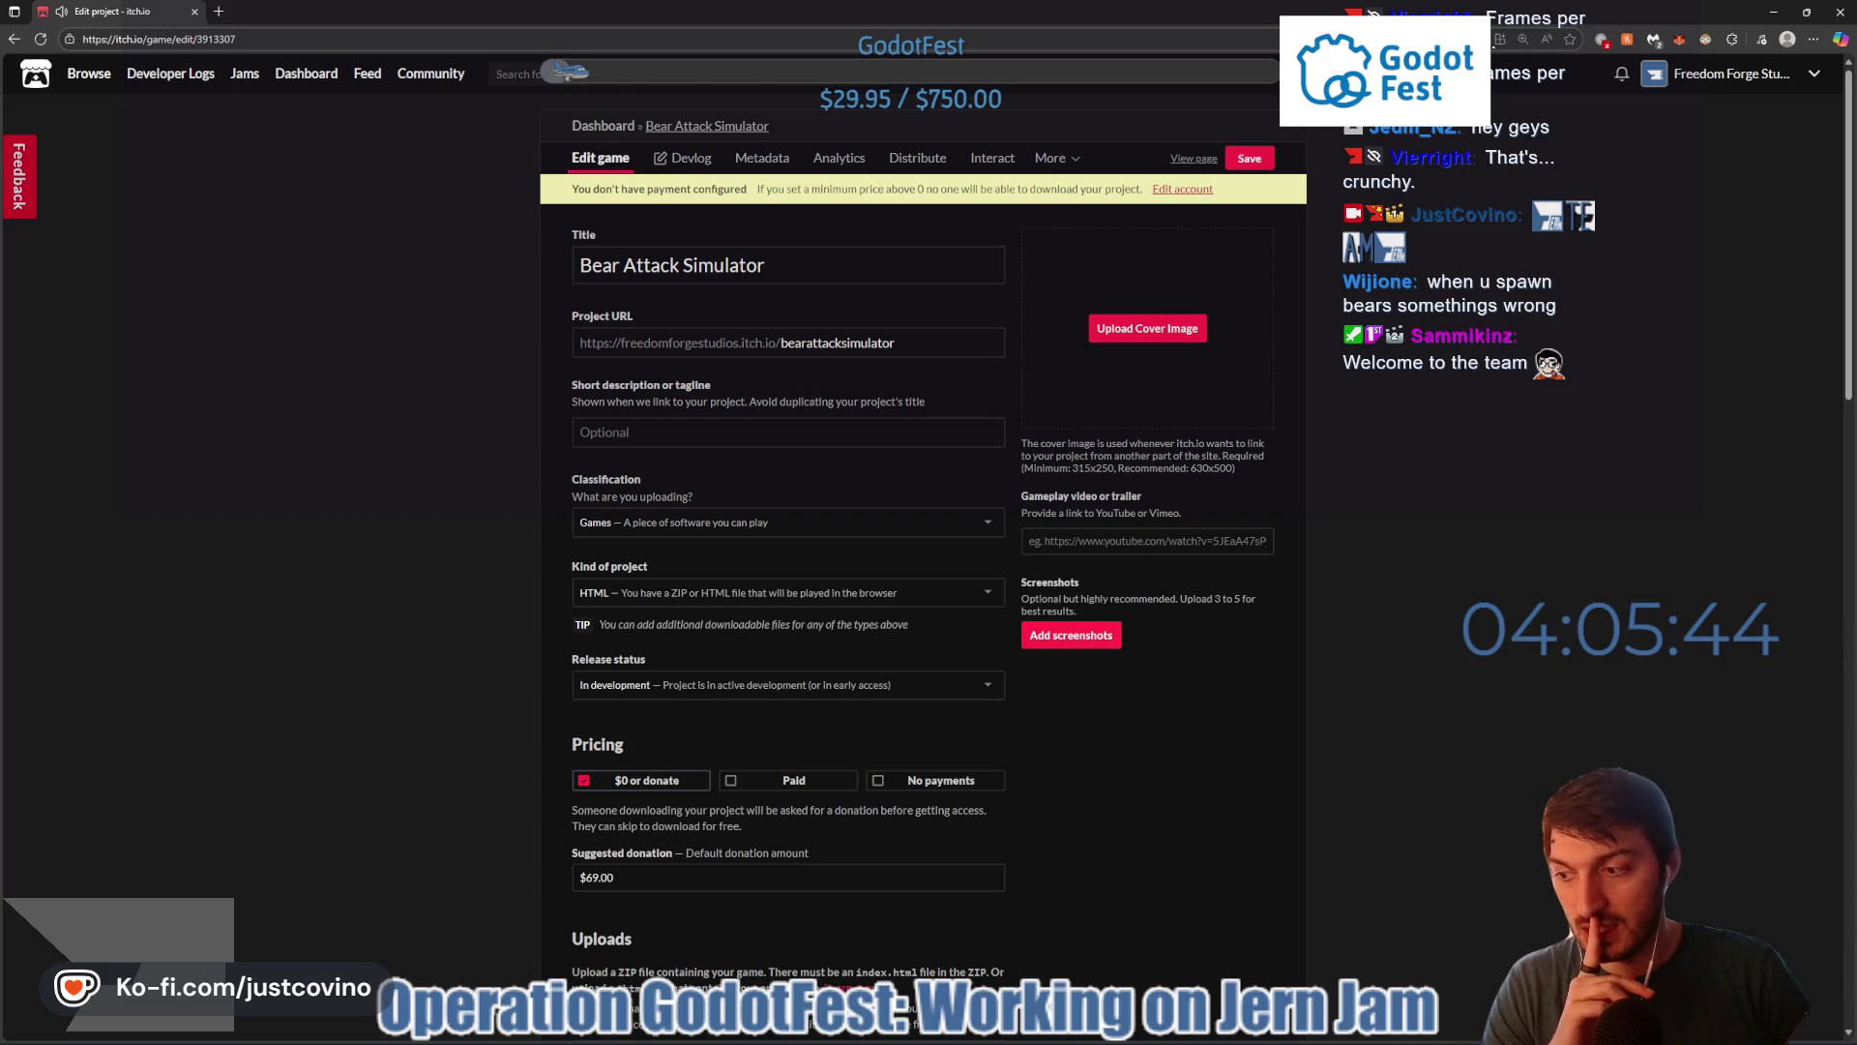
{"action": "scroll", "coordinate": [496, 669], "scroll_direction": "down", "scroll_amount": 1}
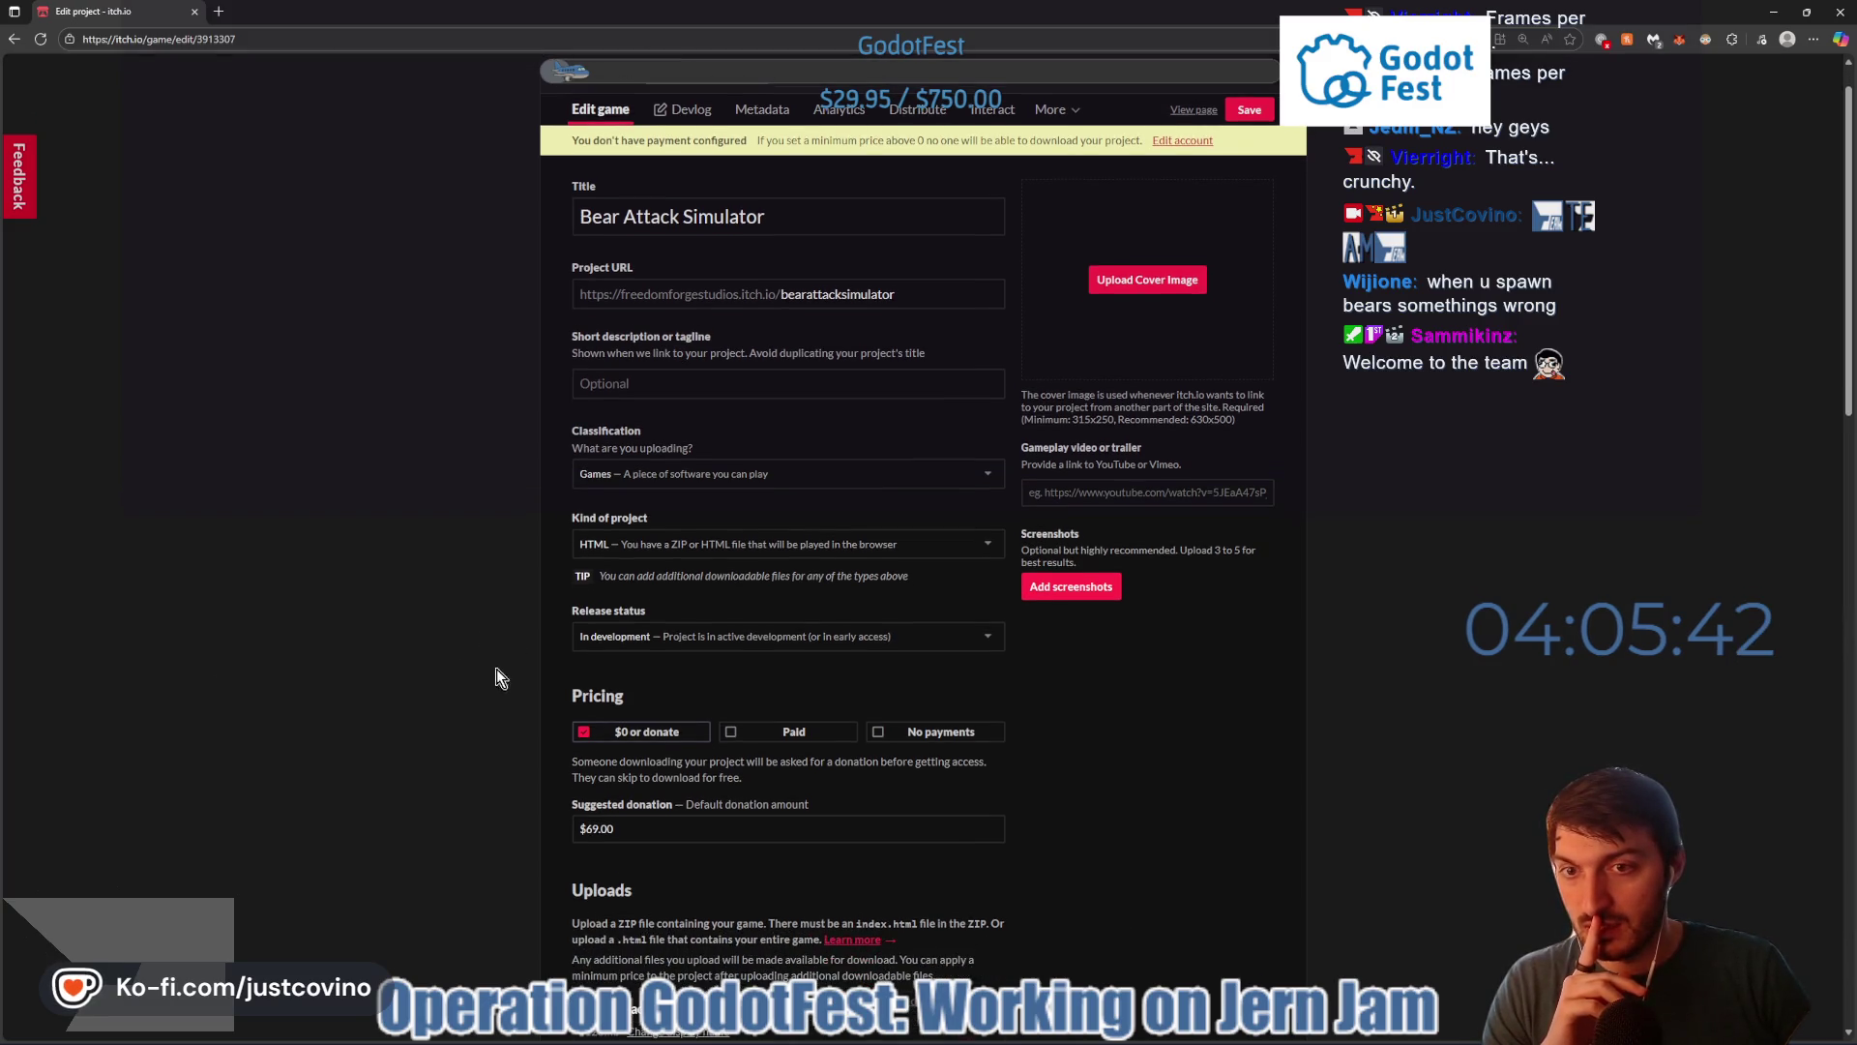
{"action": "left_click", "coordinate": [1059, 1037]}
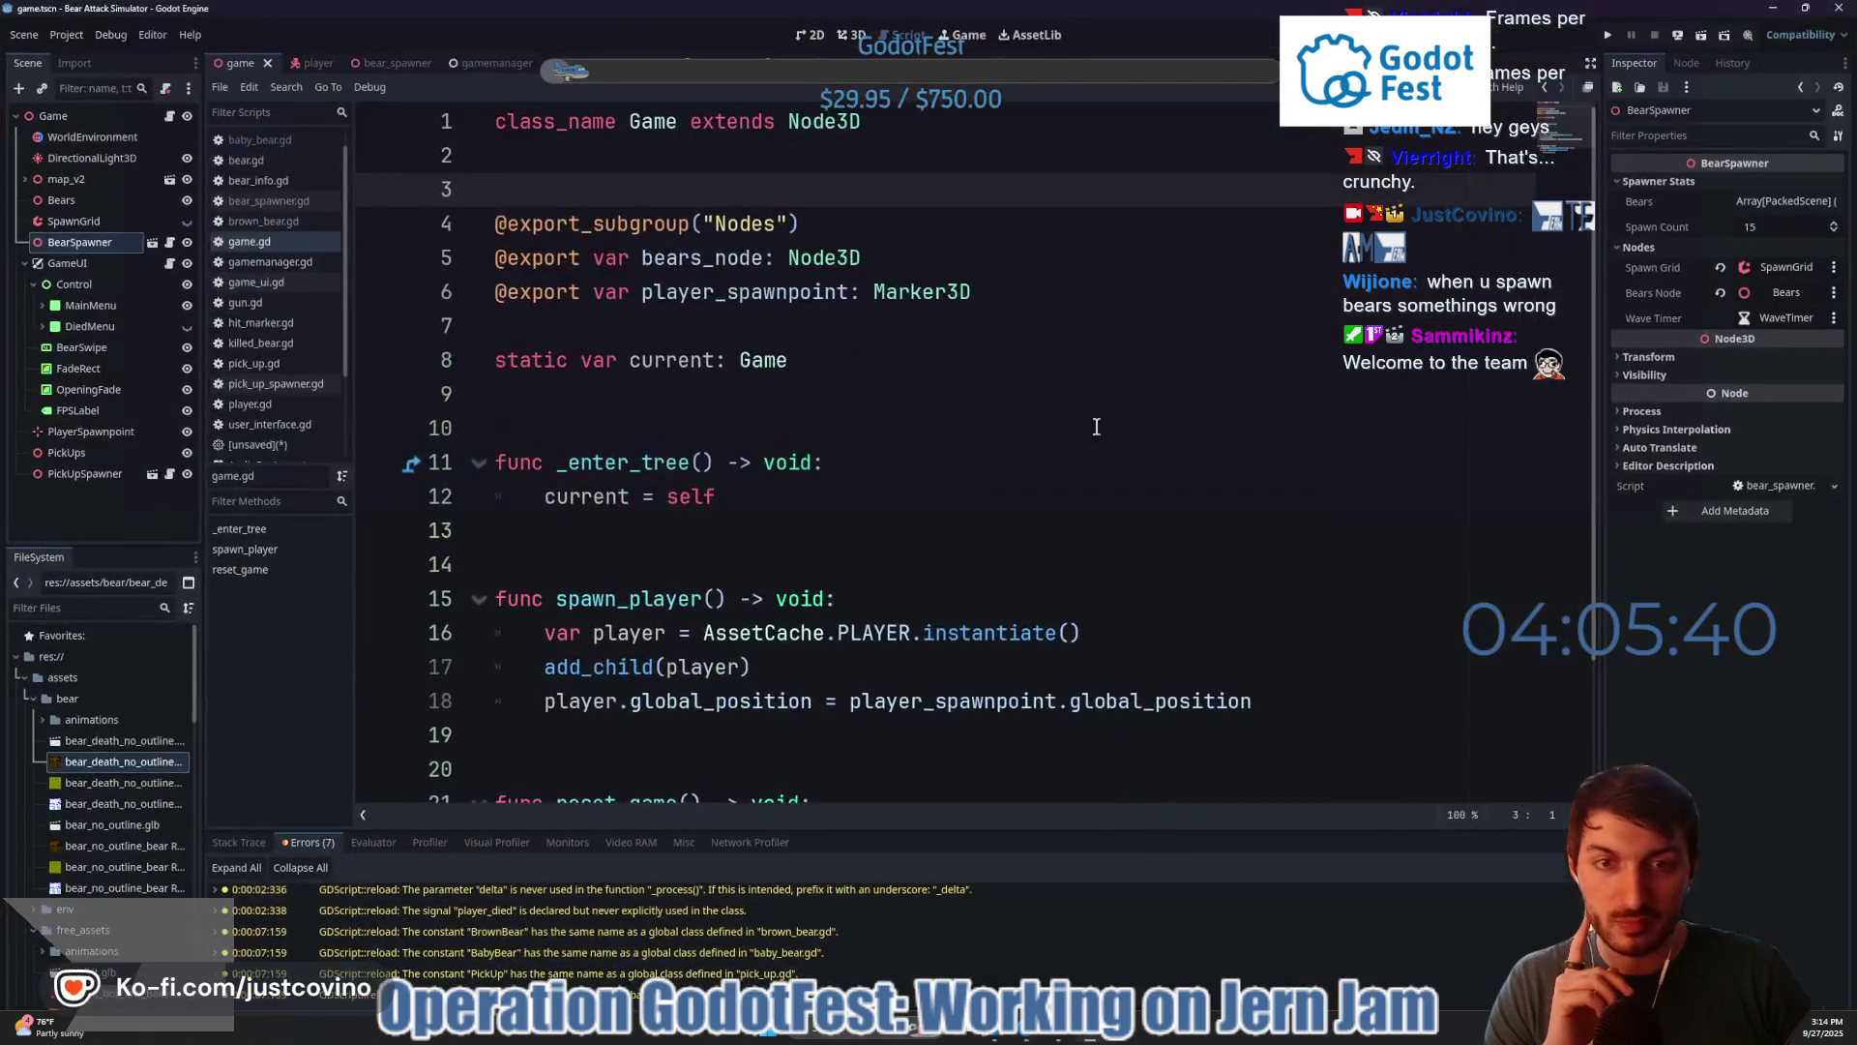
- Commit the 3 changed files to main as 'reduced bear spawning' and close GitHub Desktop
{"action": "left_click", "coordinate": [1090, 1037]}
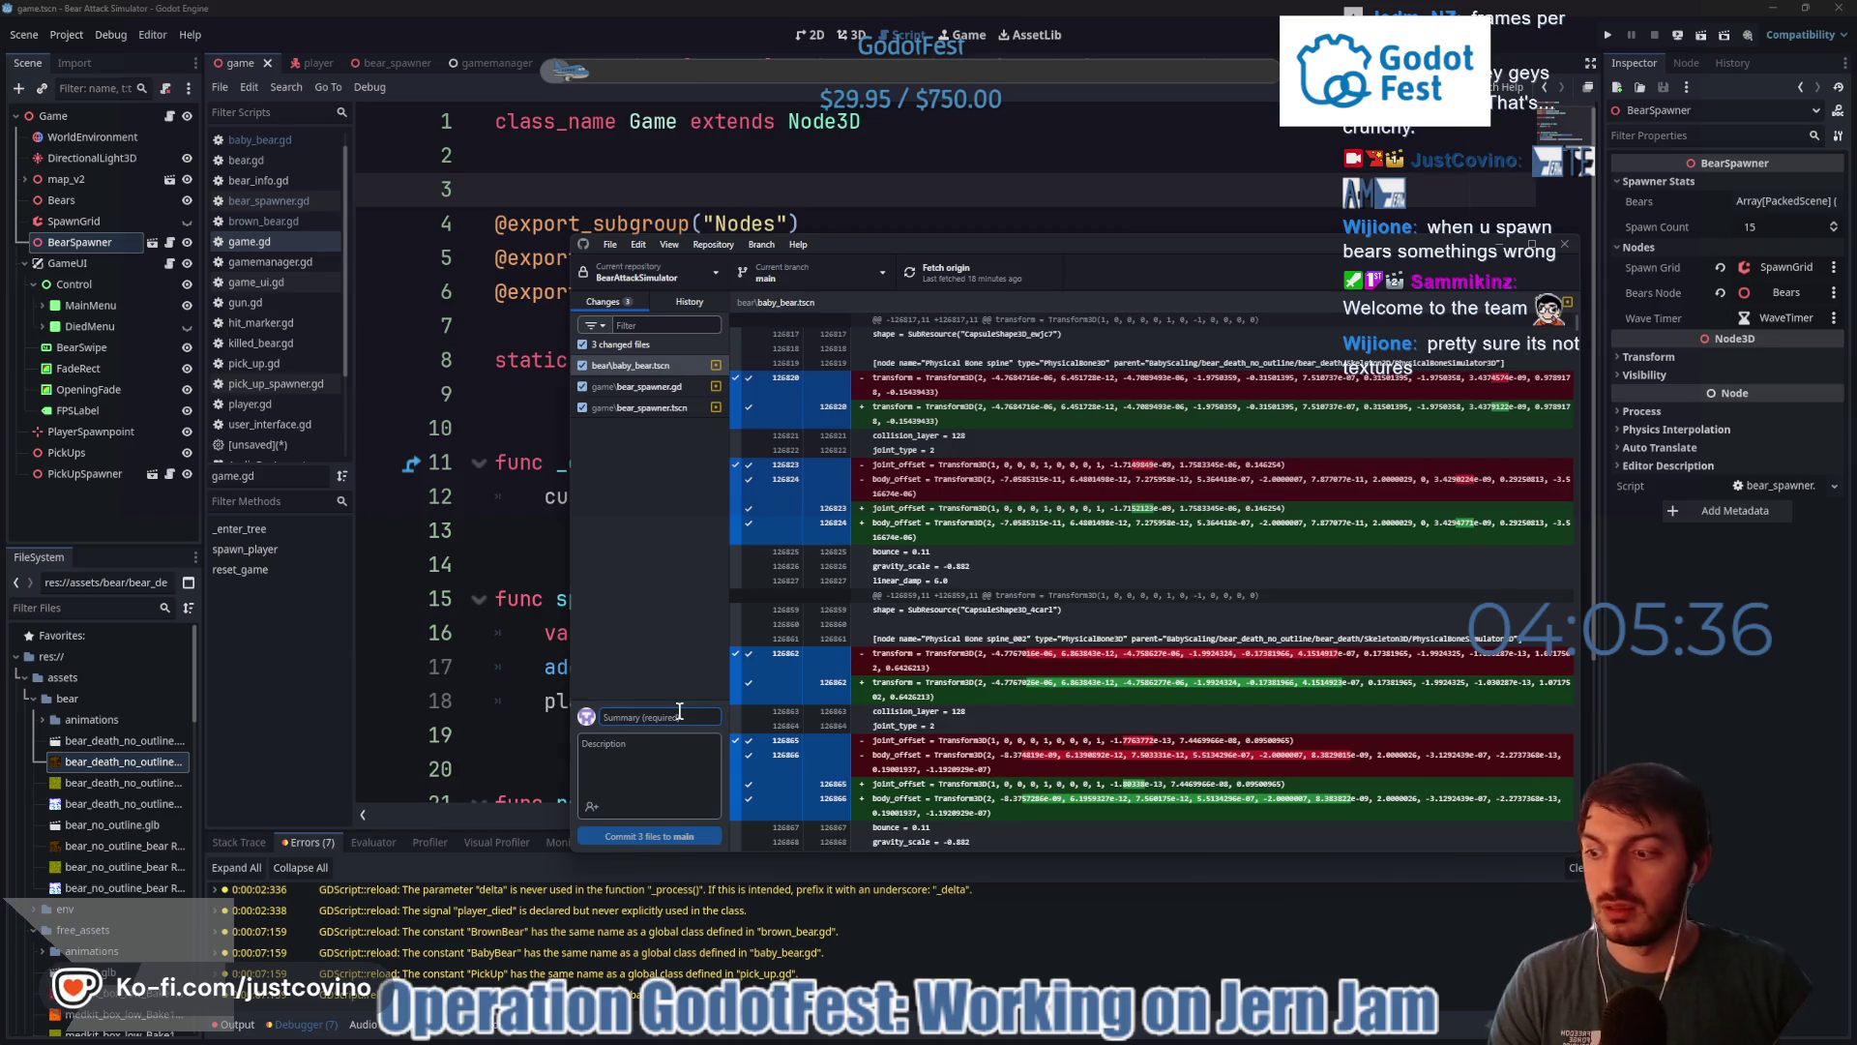
{"action": "type", "text": "reduced bear spawning"}
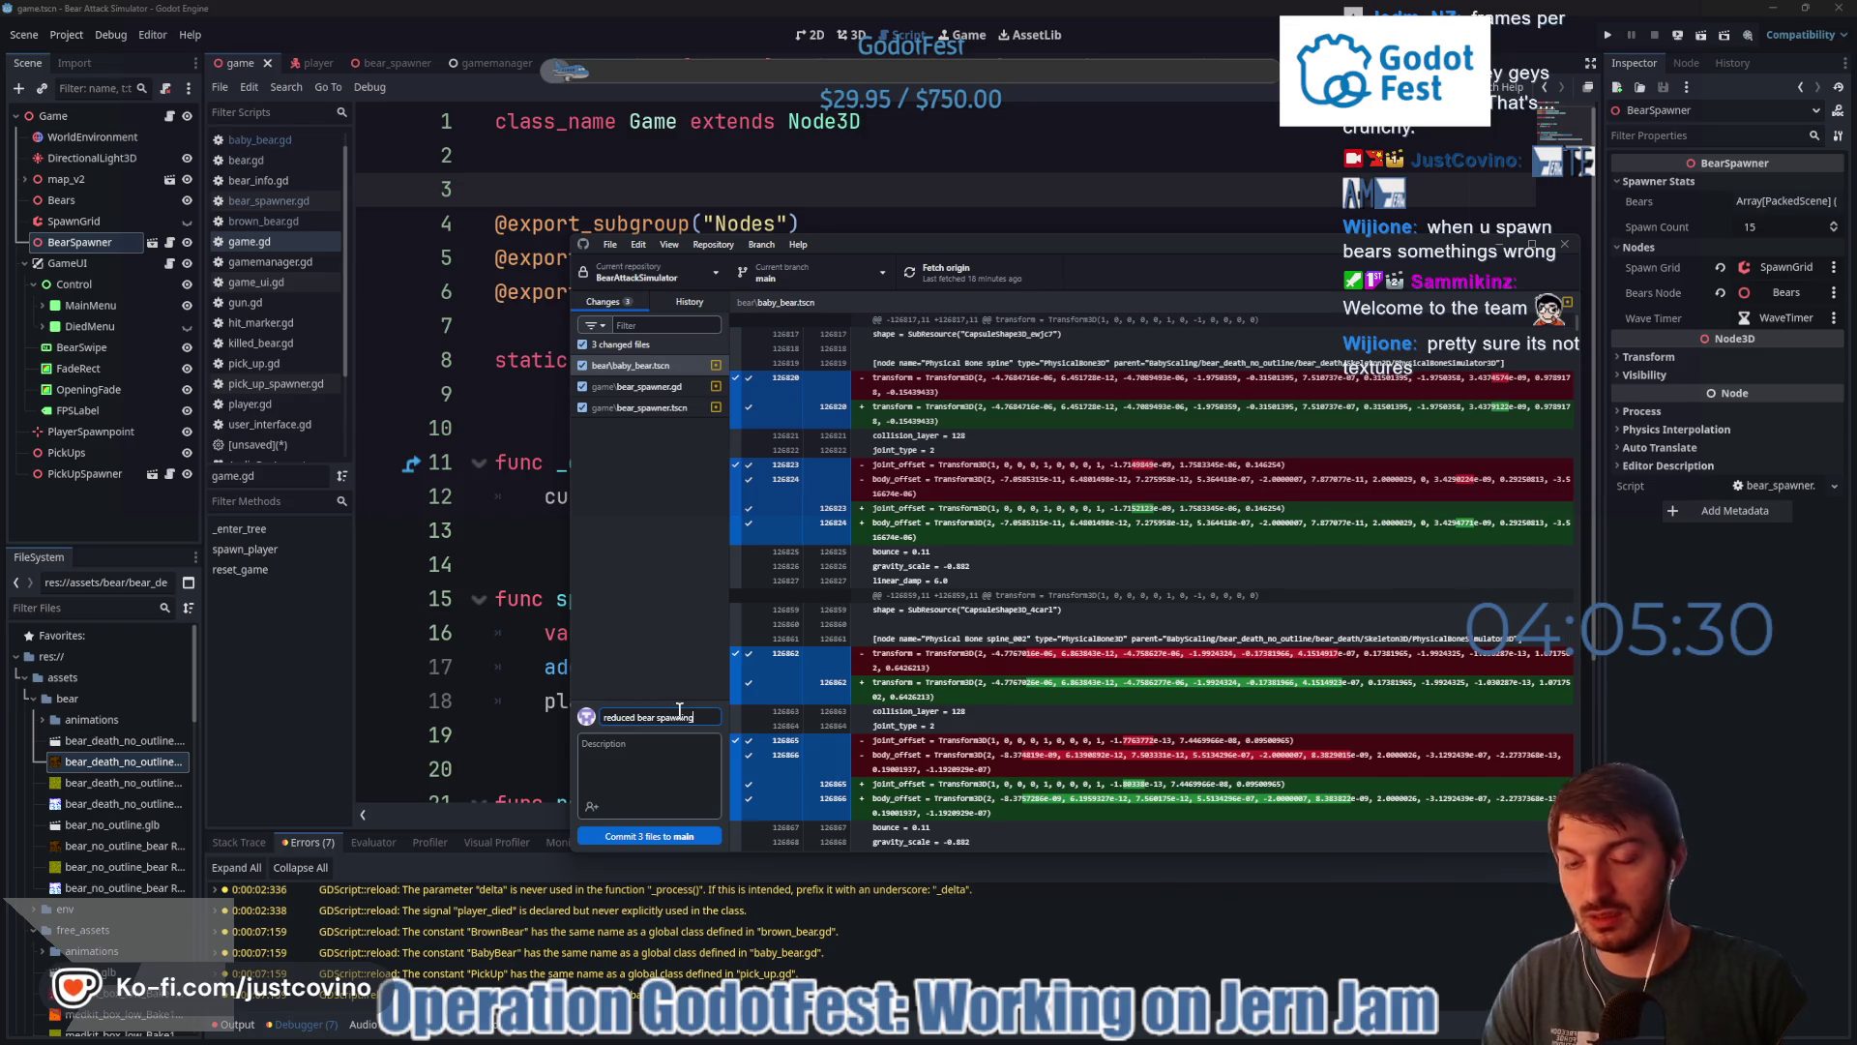
{"action": "left_click", "coordinate": [649, 836]}
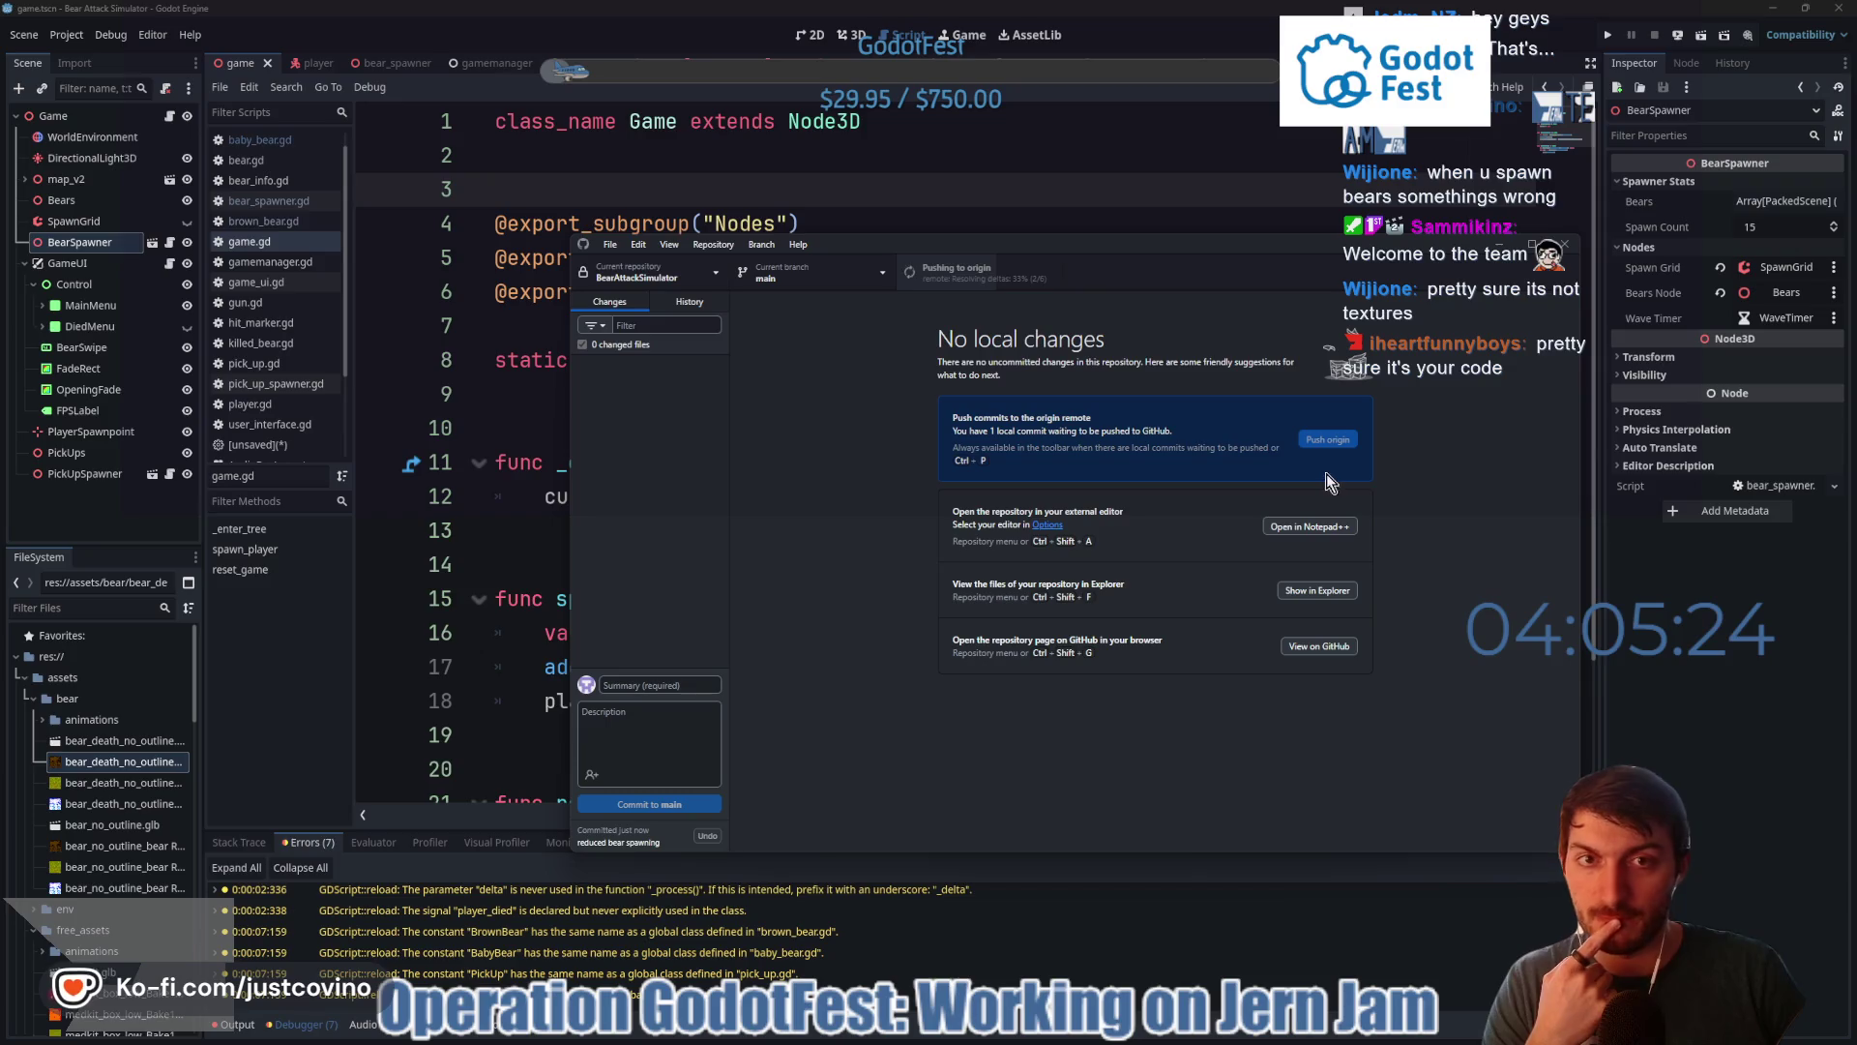
{"action": "left_click", "coordinate": [1759, 690]}
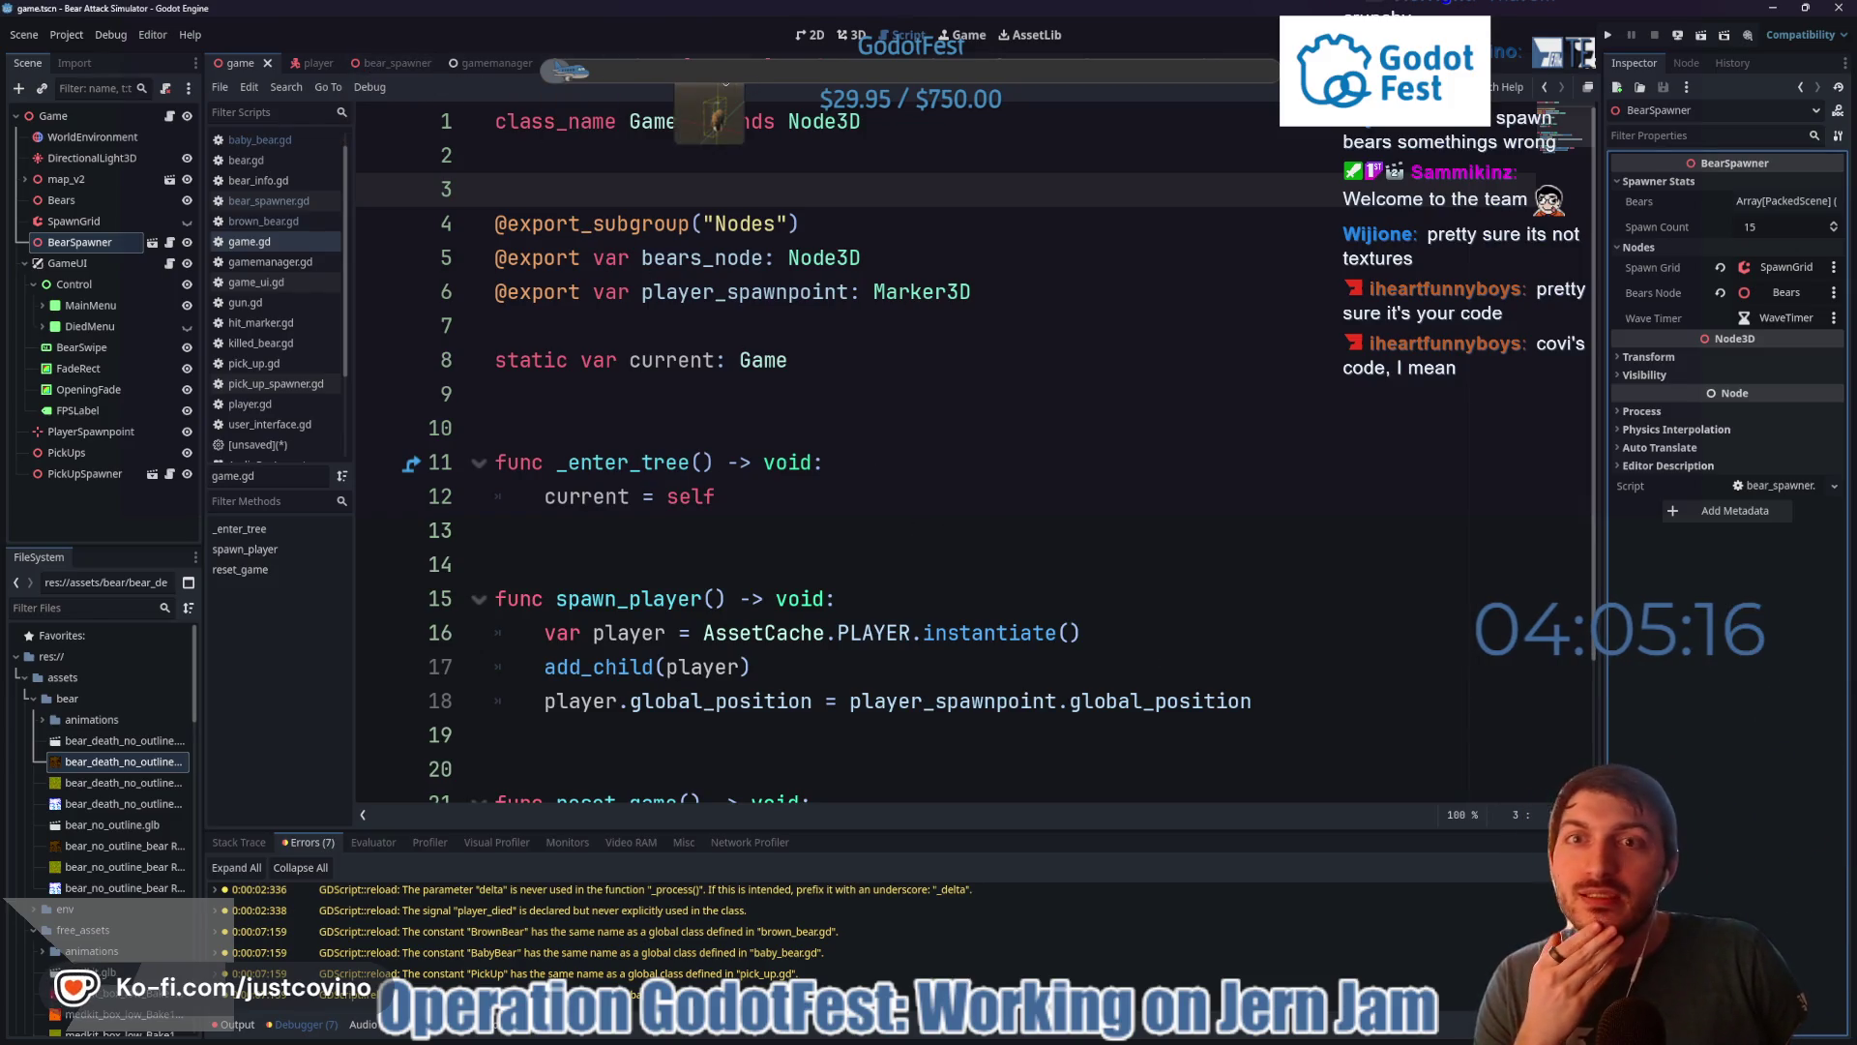
- Open the bear.gd script from the Bear class in the baby_bear scene
{"action": "left_click", "coordinate": [711, 64]}
{"action": "left_click", "coordinate": [858, 139], "text": "ctrl"}
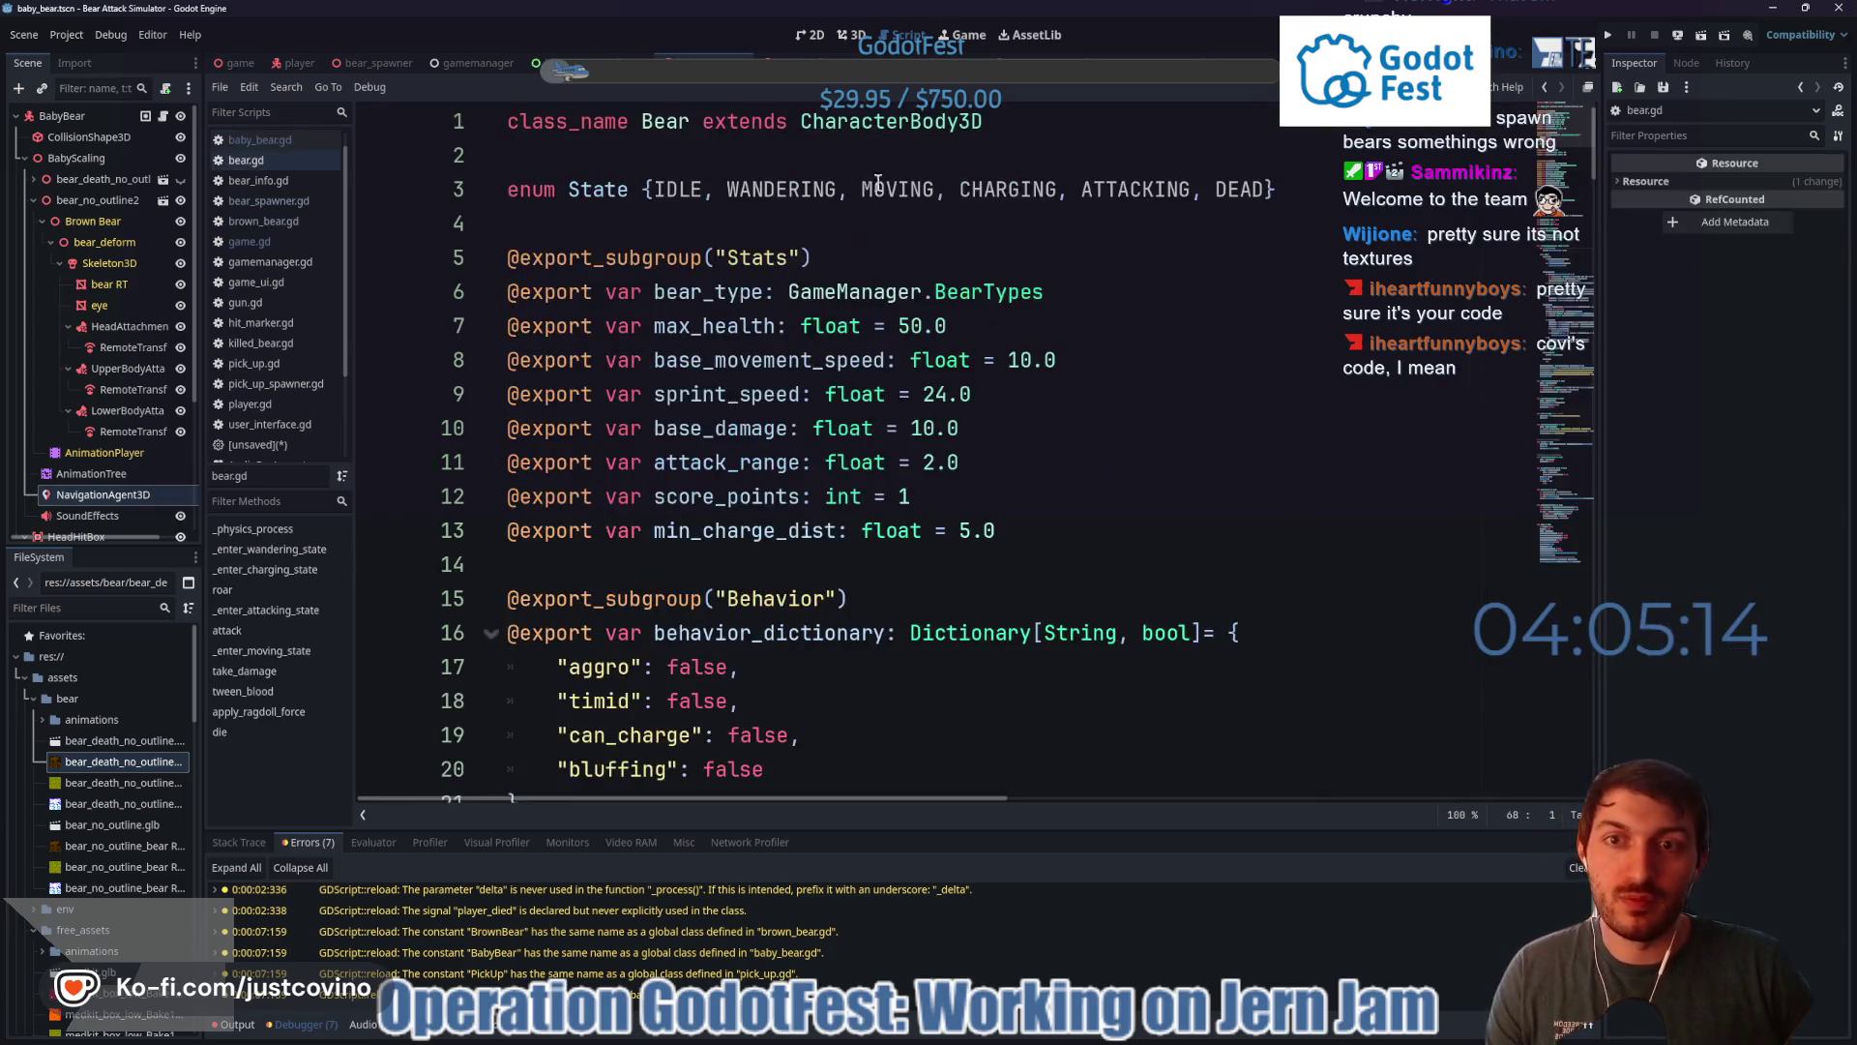
{"action": "scroll", "coordinate": [875, 310], "scroll_direction": "down", "scroll_amount": 12}
{"action": "scroll", "coordinate": [879, 319], "scroll_direction": "down", "scroll_amount": 15}
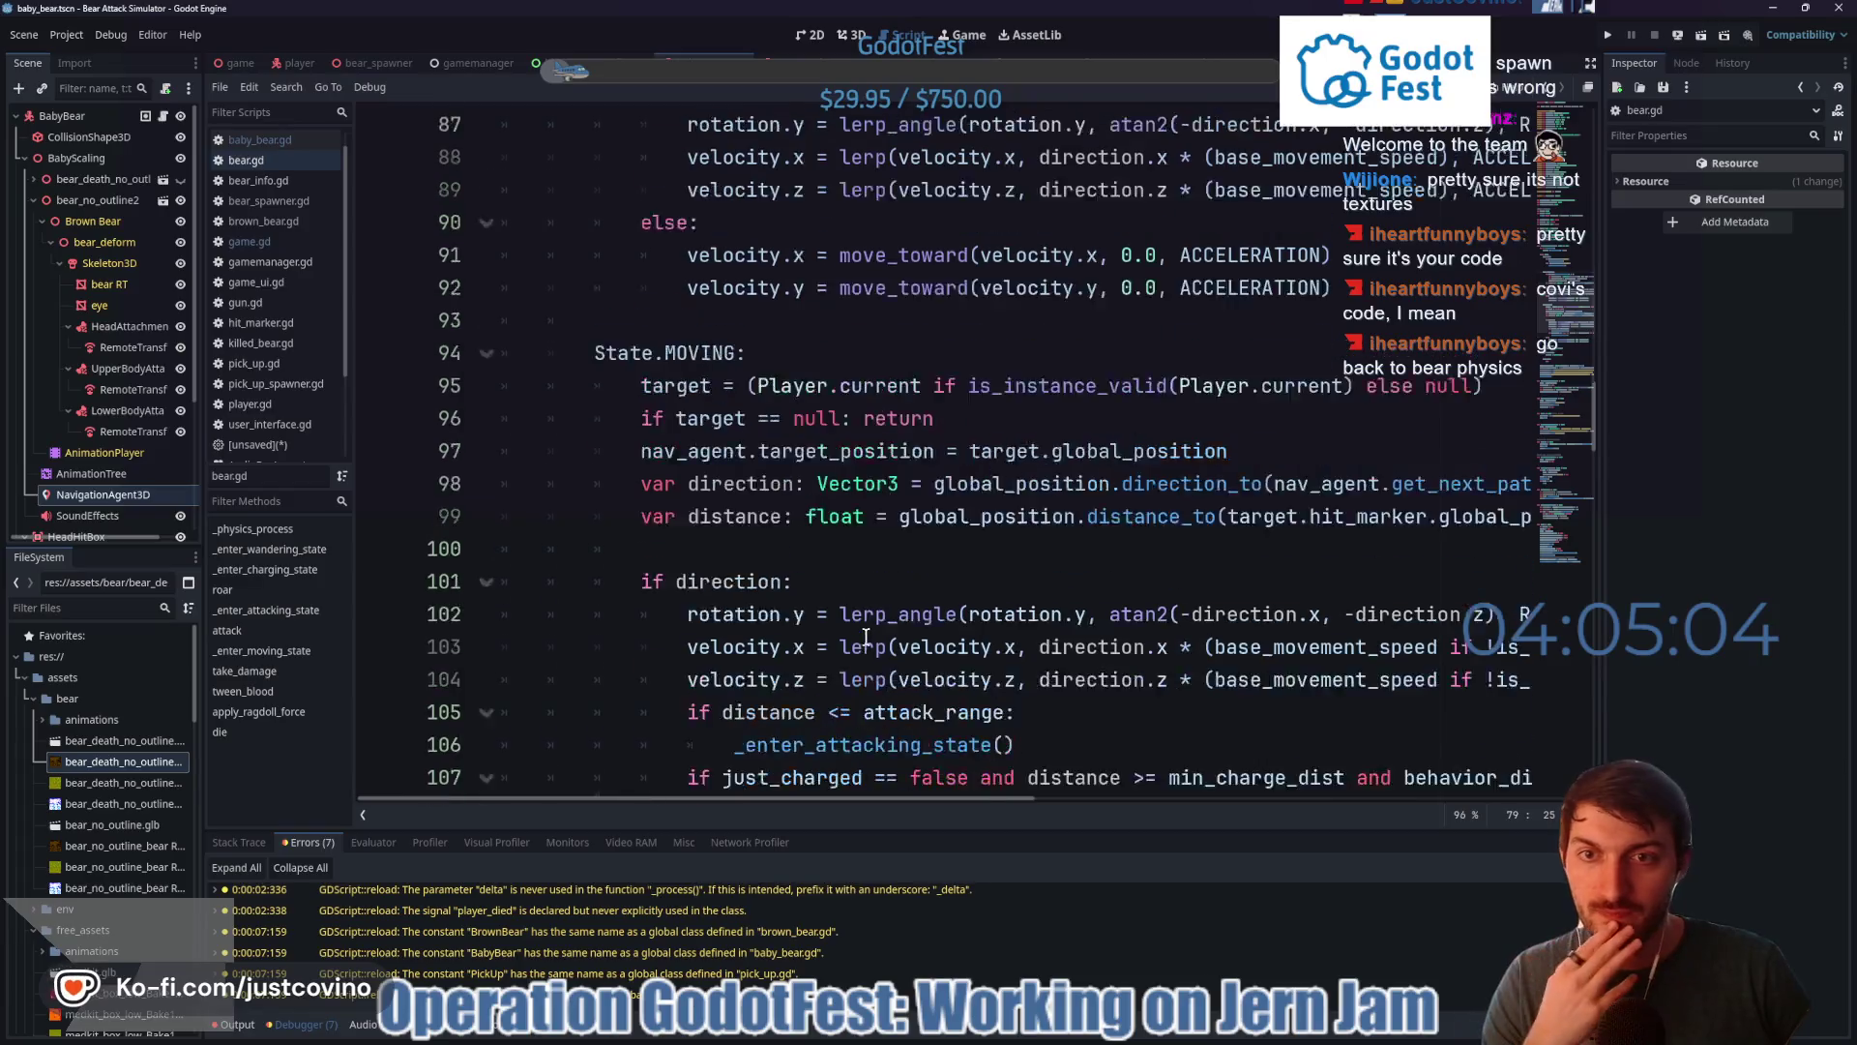
{"action": "scroll", "coordinate": [879, 319], "scroll_direction": "up", "scroll_amount": 5}
{"action": "left_click", "coordinate": [876, 318]}
{"action": "scroll", "coordinate": [866, 630], "scroll_direction": "up", "scroll_amount": 3}
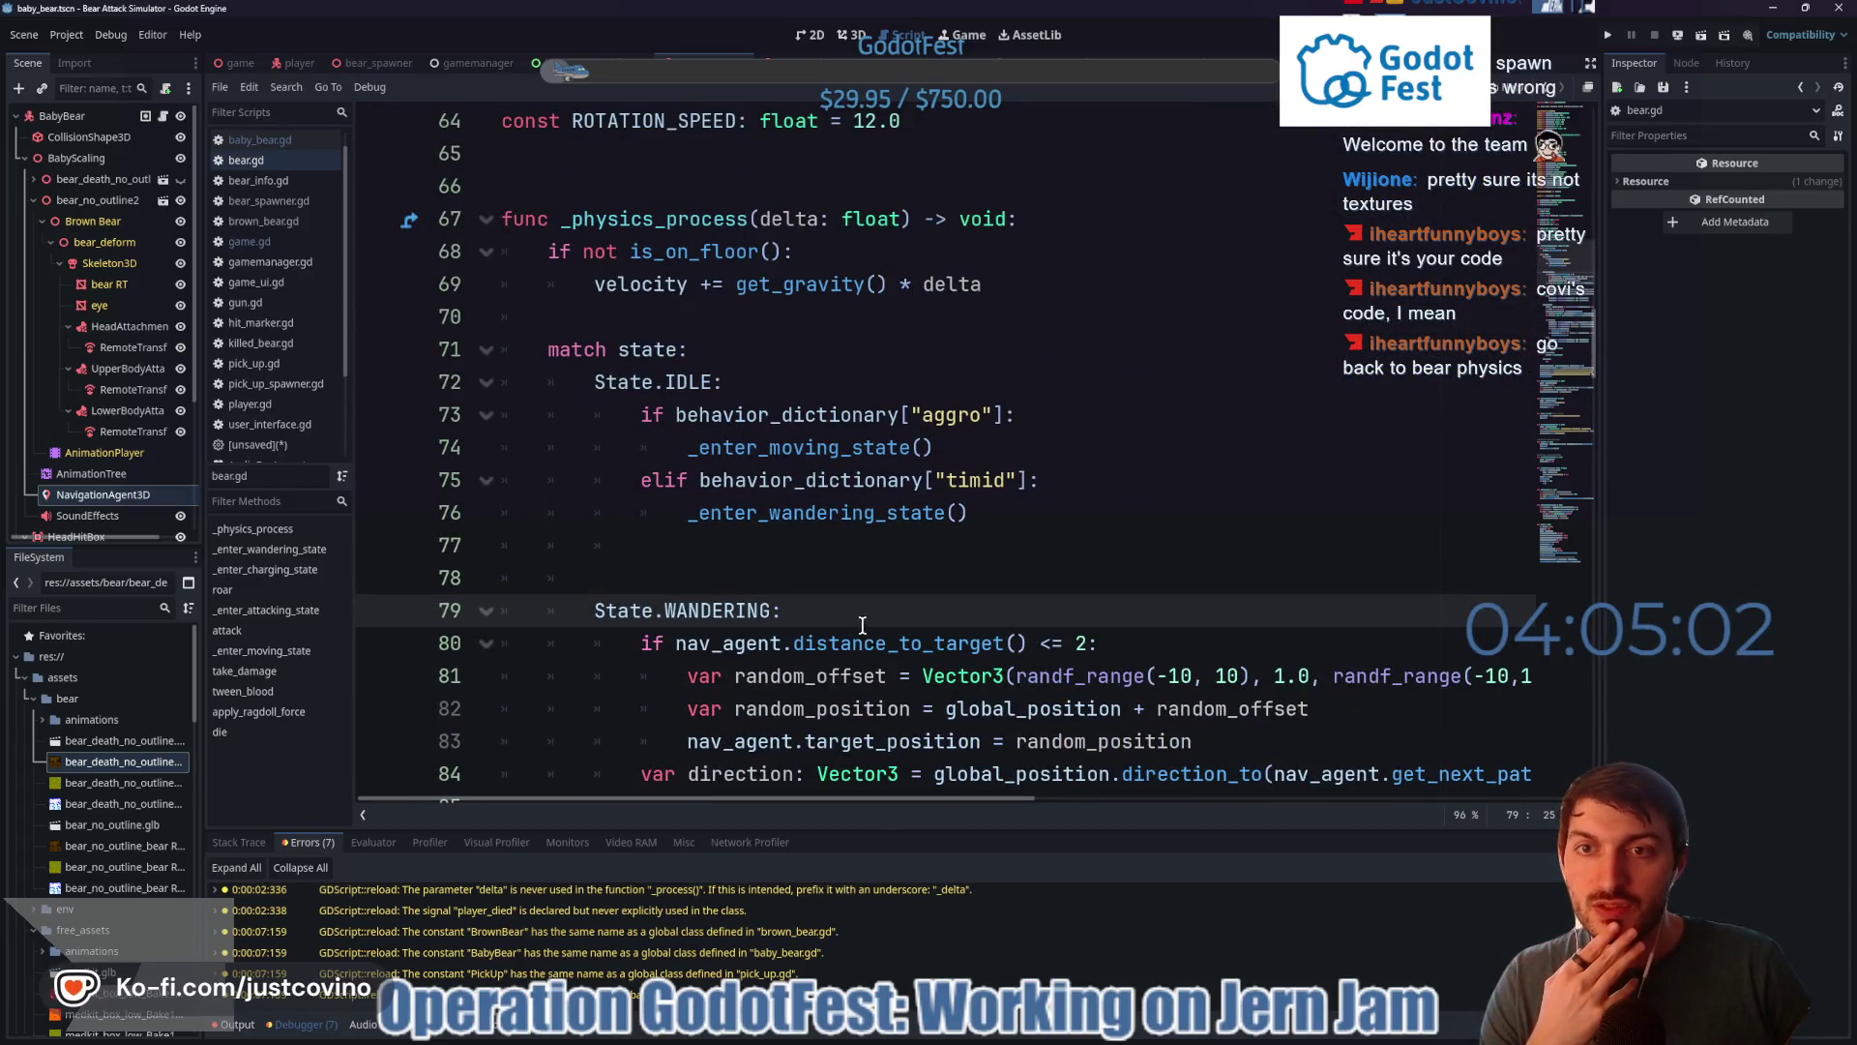
- Select _physics_process and start a Find in Files search for it
{"action": "left_click_drag", "start_coordinate": [548, 251], "coordinate": [1064, 285]}
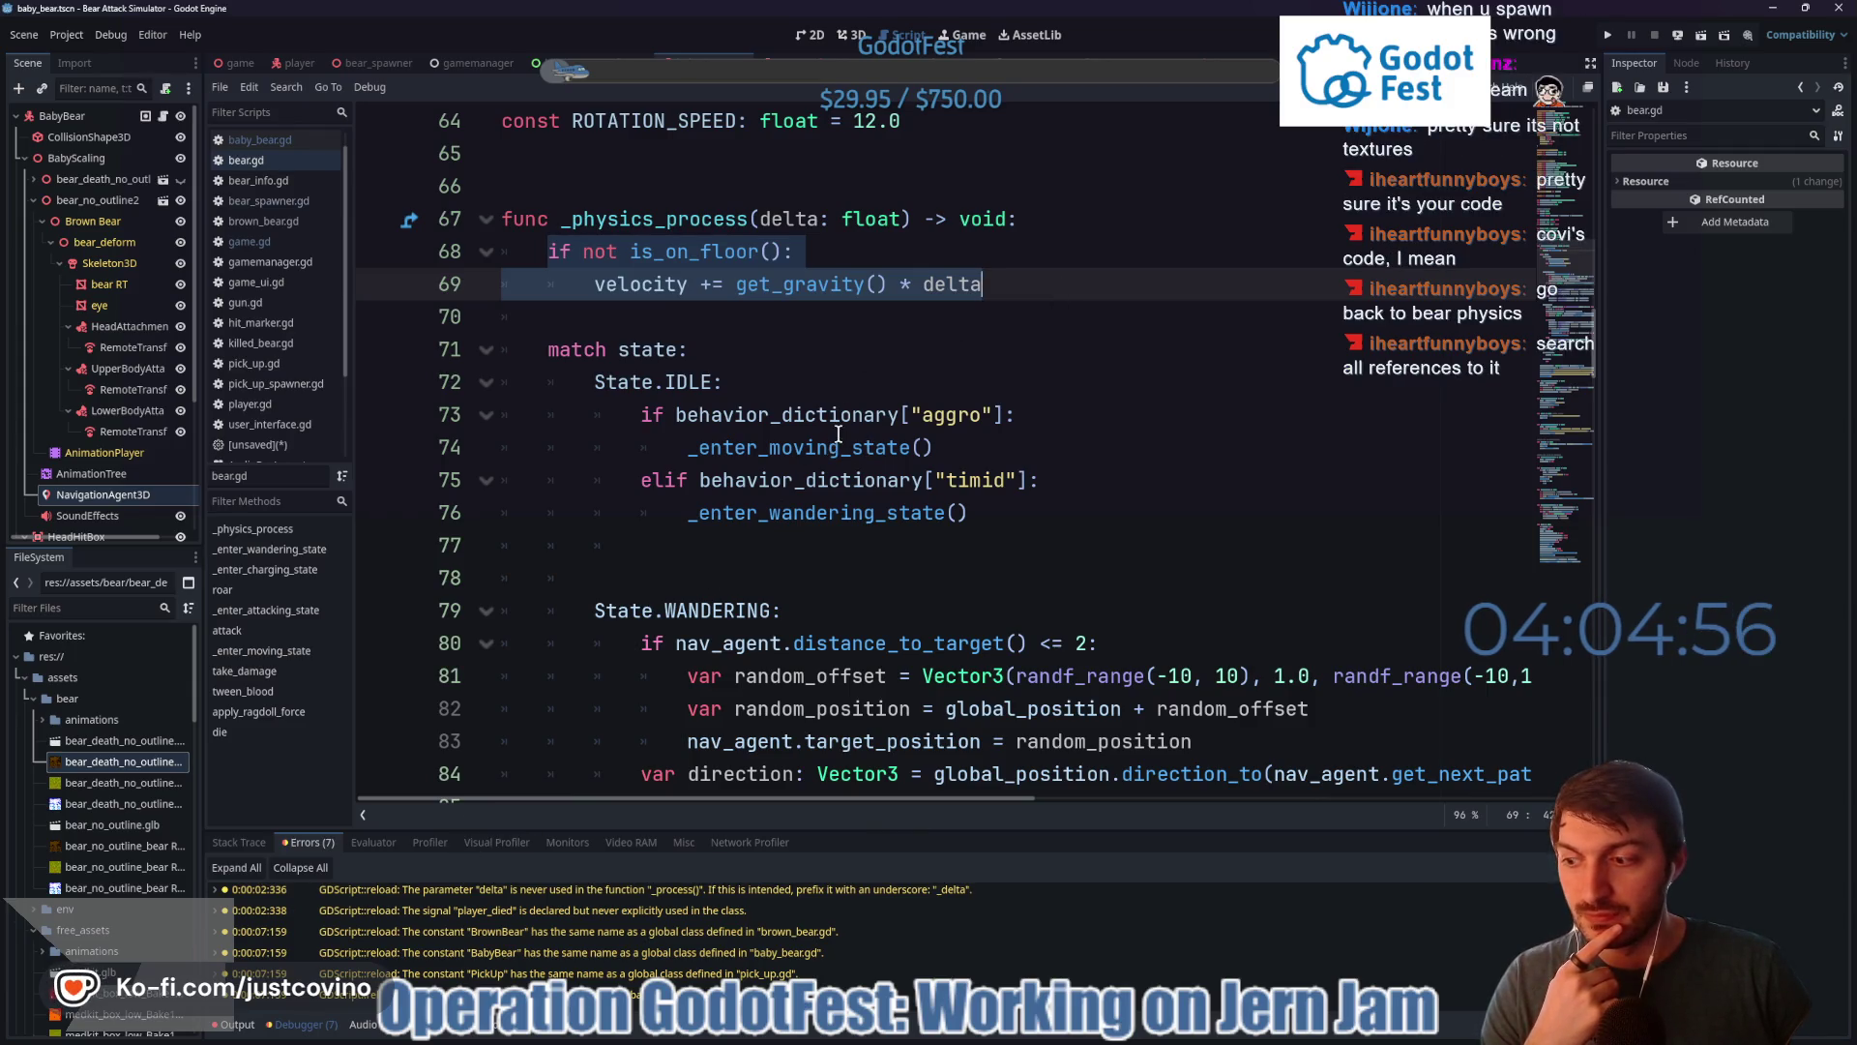
{"action": "double_click", "coordinate": [631, 220]}
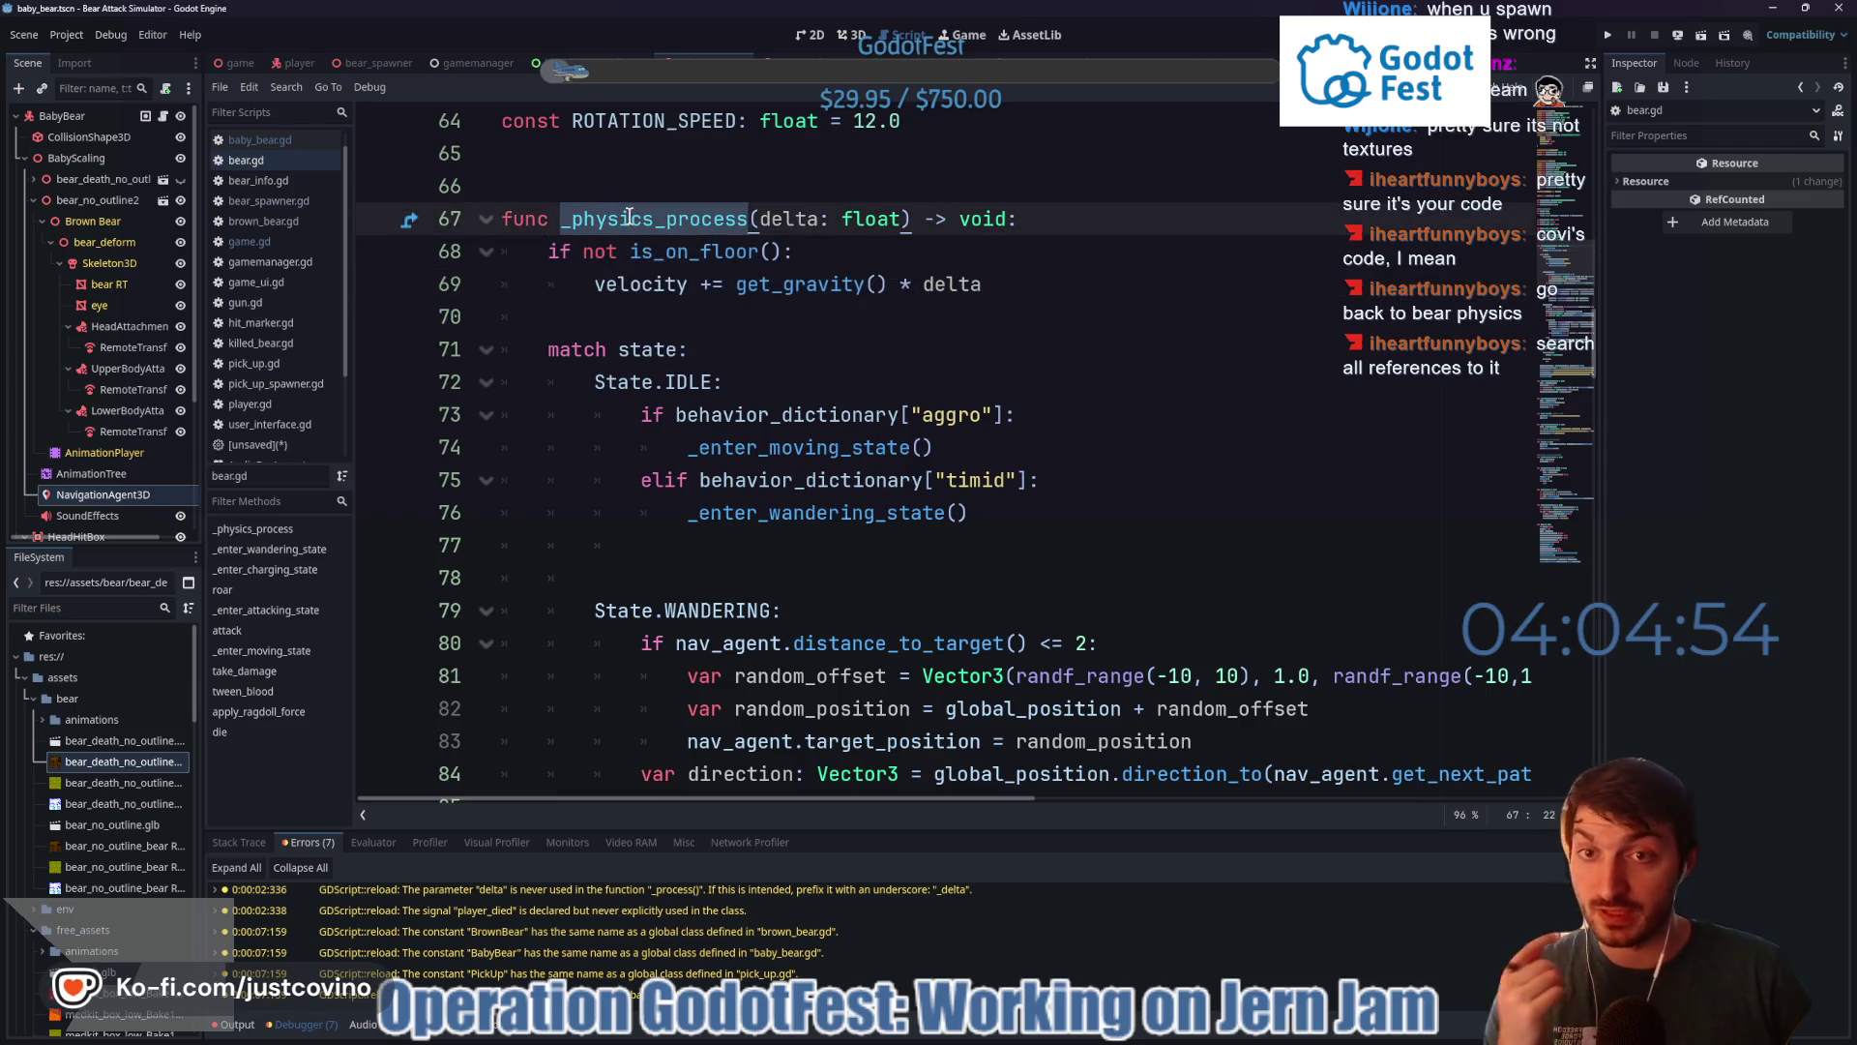
{"action": "mouse_move", "coordinate": [628, 217]}
{"action": "key", "text": "ctrl+shift+f"}
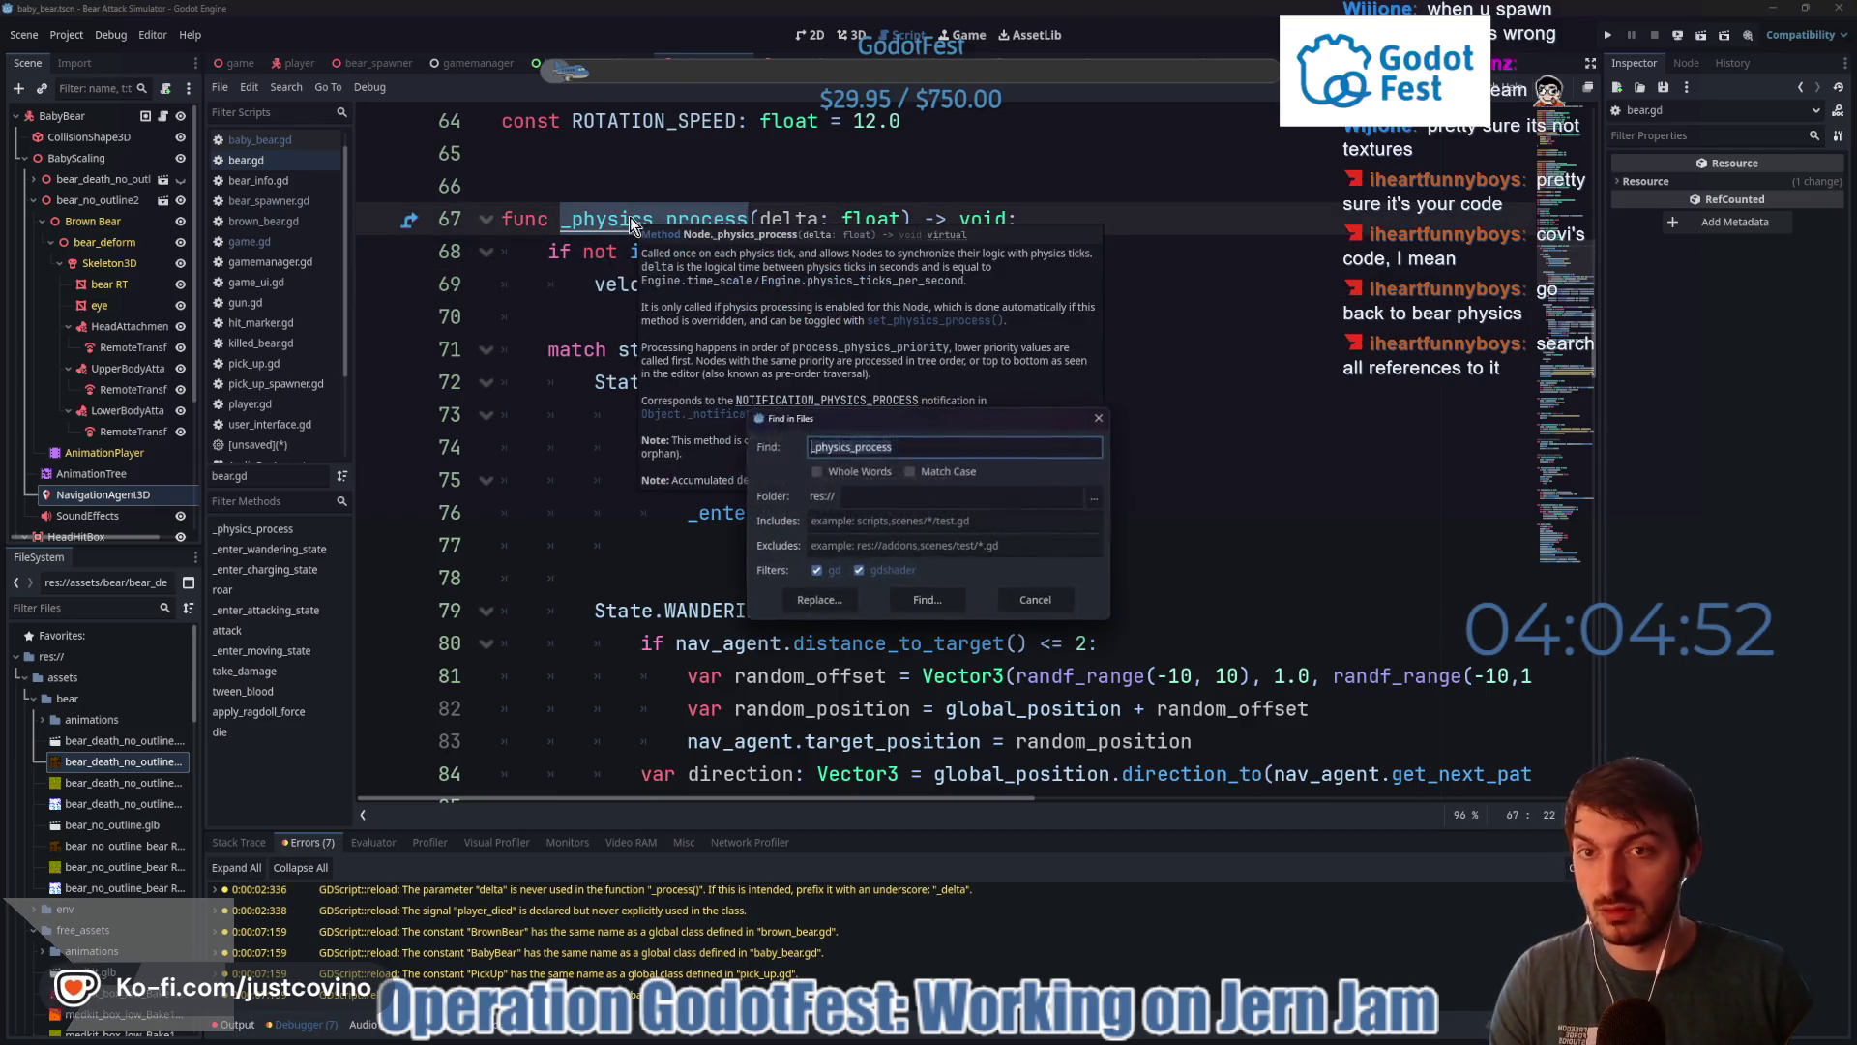
- Search res:// for _physics_process, inspect bear.gd matches at lines 203 and 67, then close results
{"action": "left_click", "coordinate": [953, 594]}
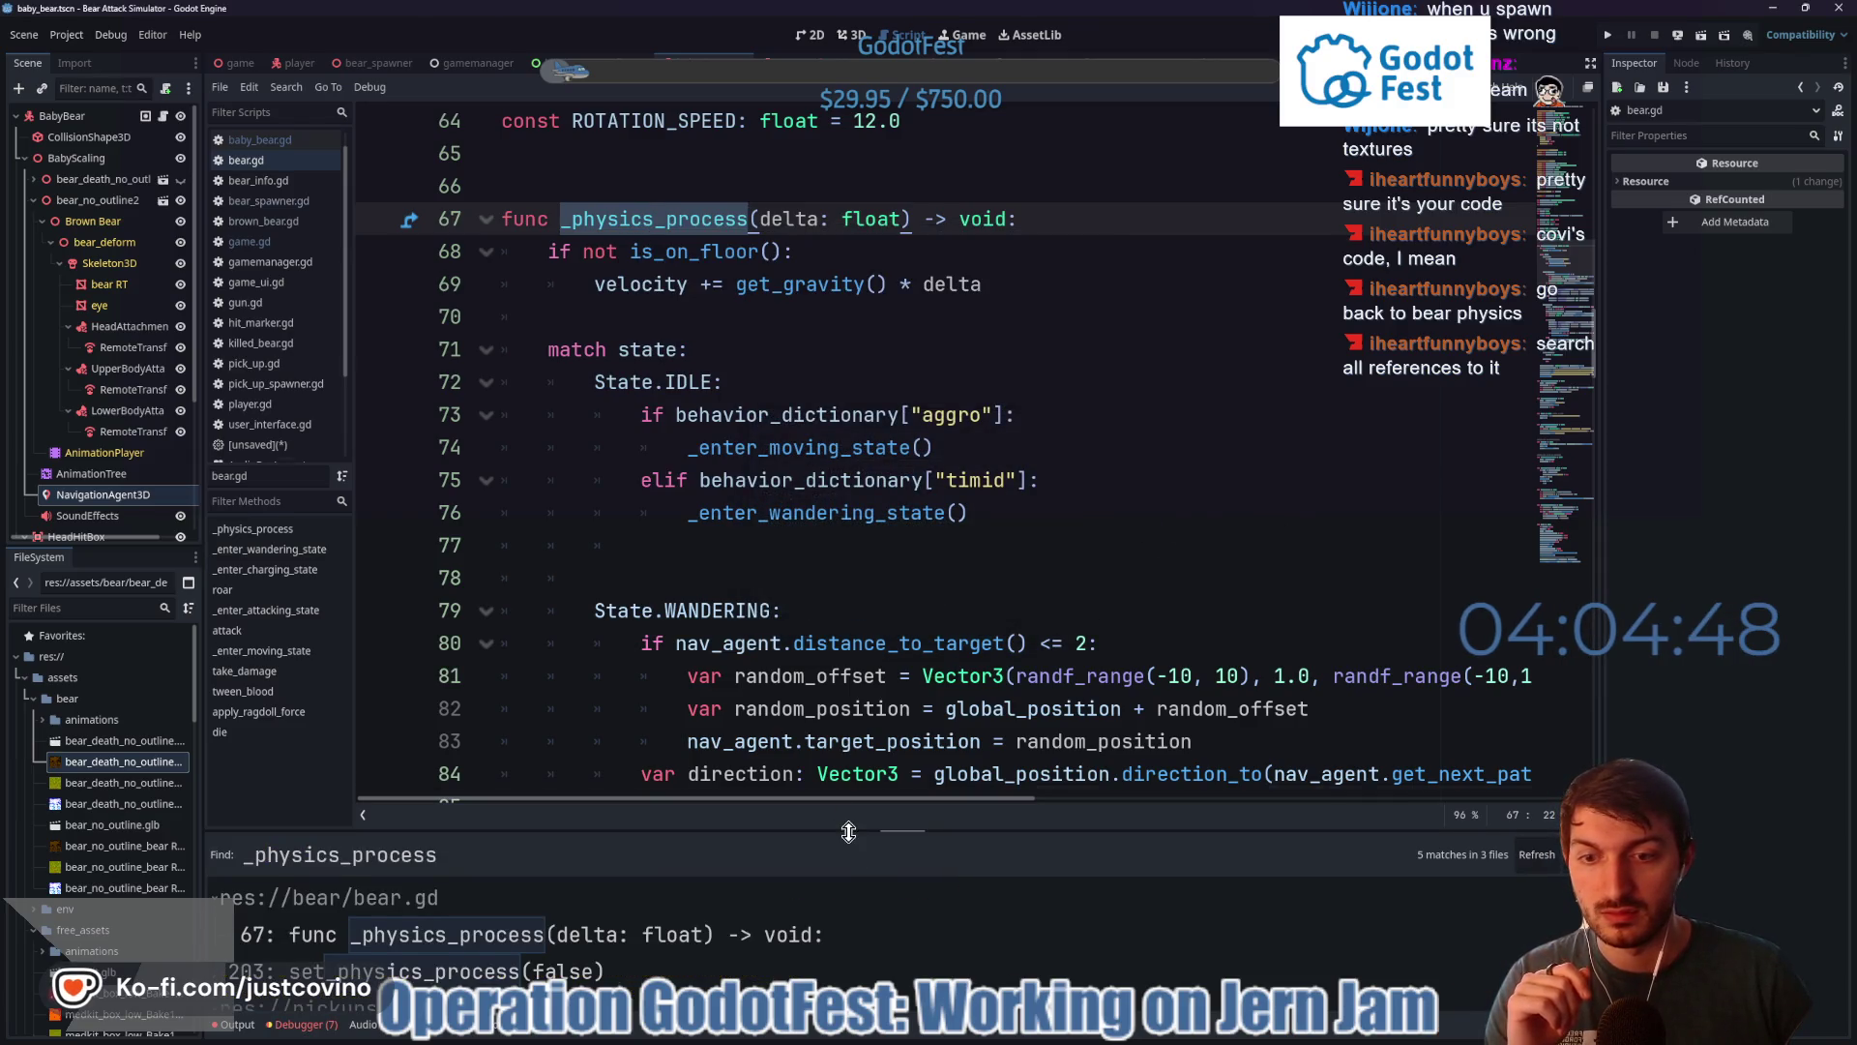
{"action": "left_click_drag", "start_coordinate": [848, 832], "coordinate": [842, 247]}
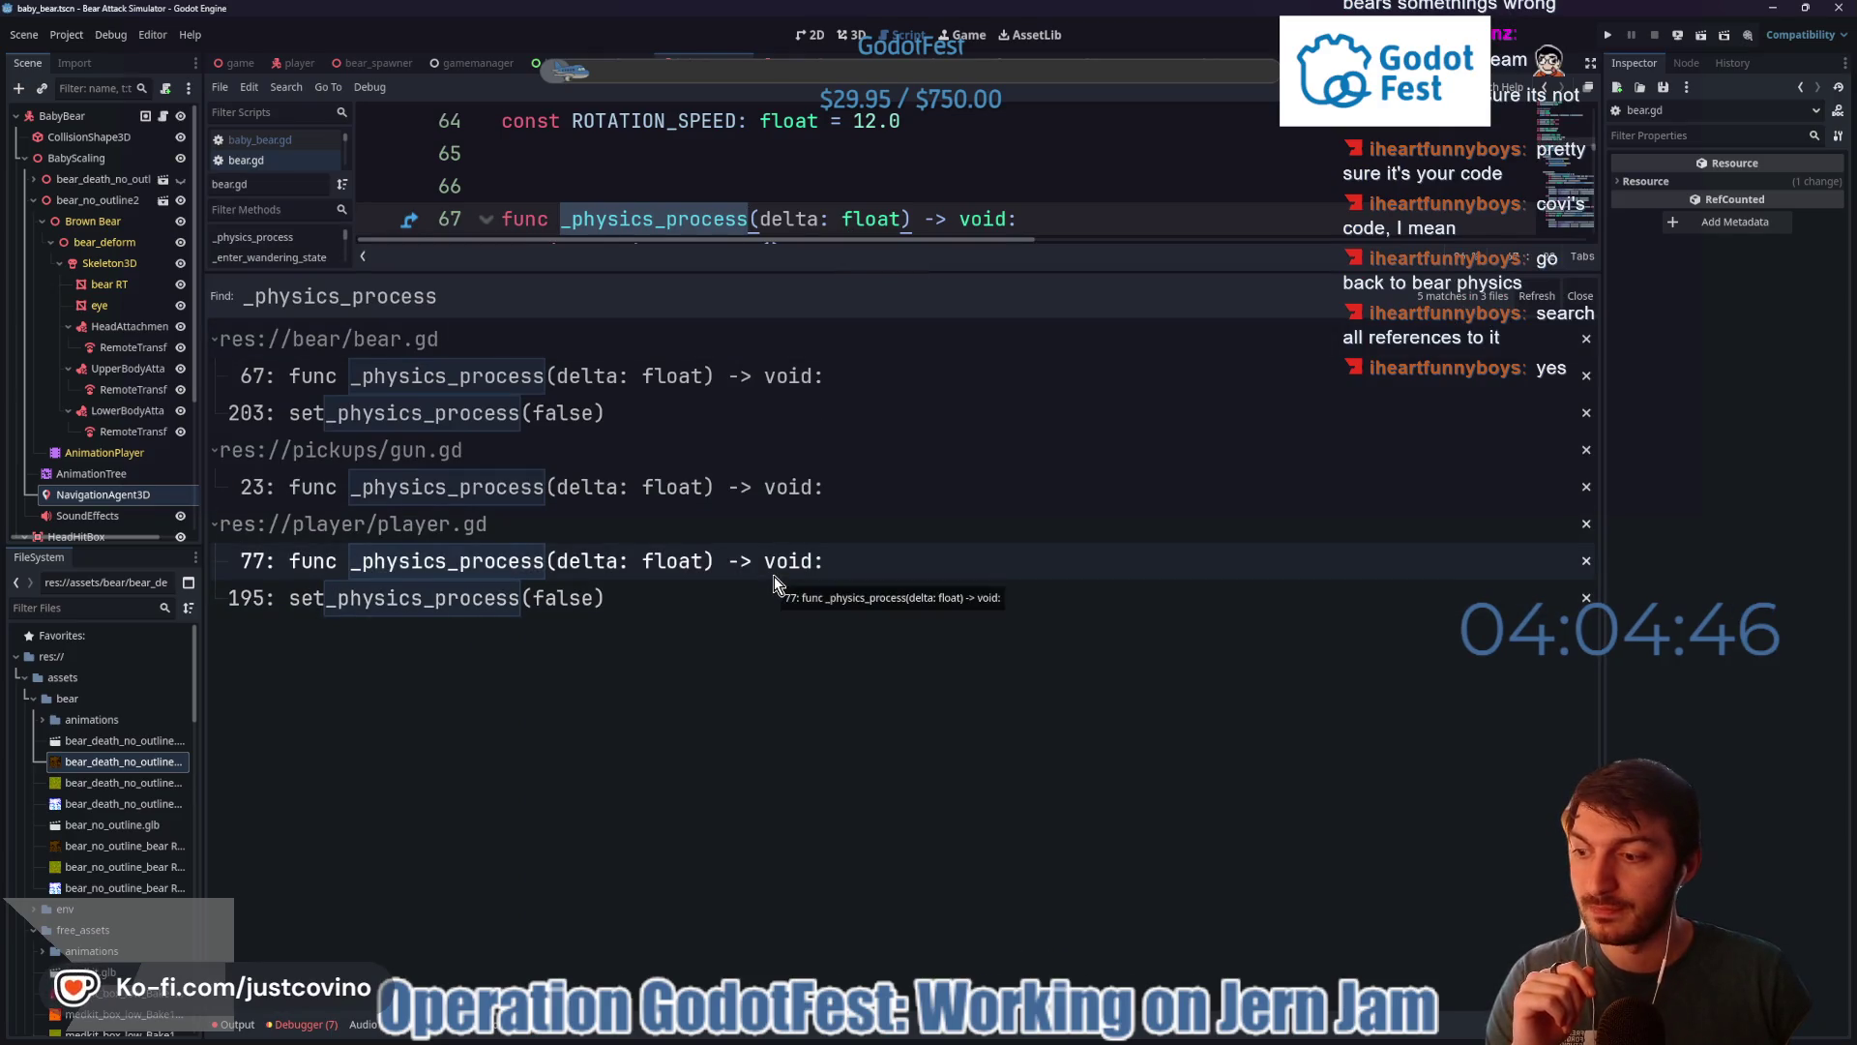
{"action": "left_click", "coordinate": [859, 430]}
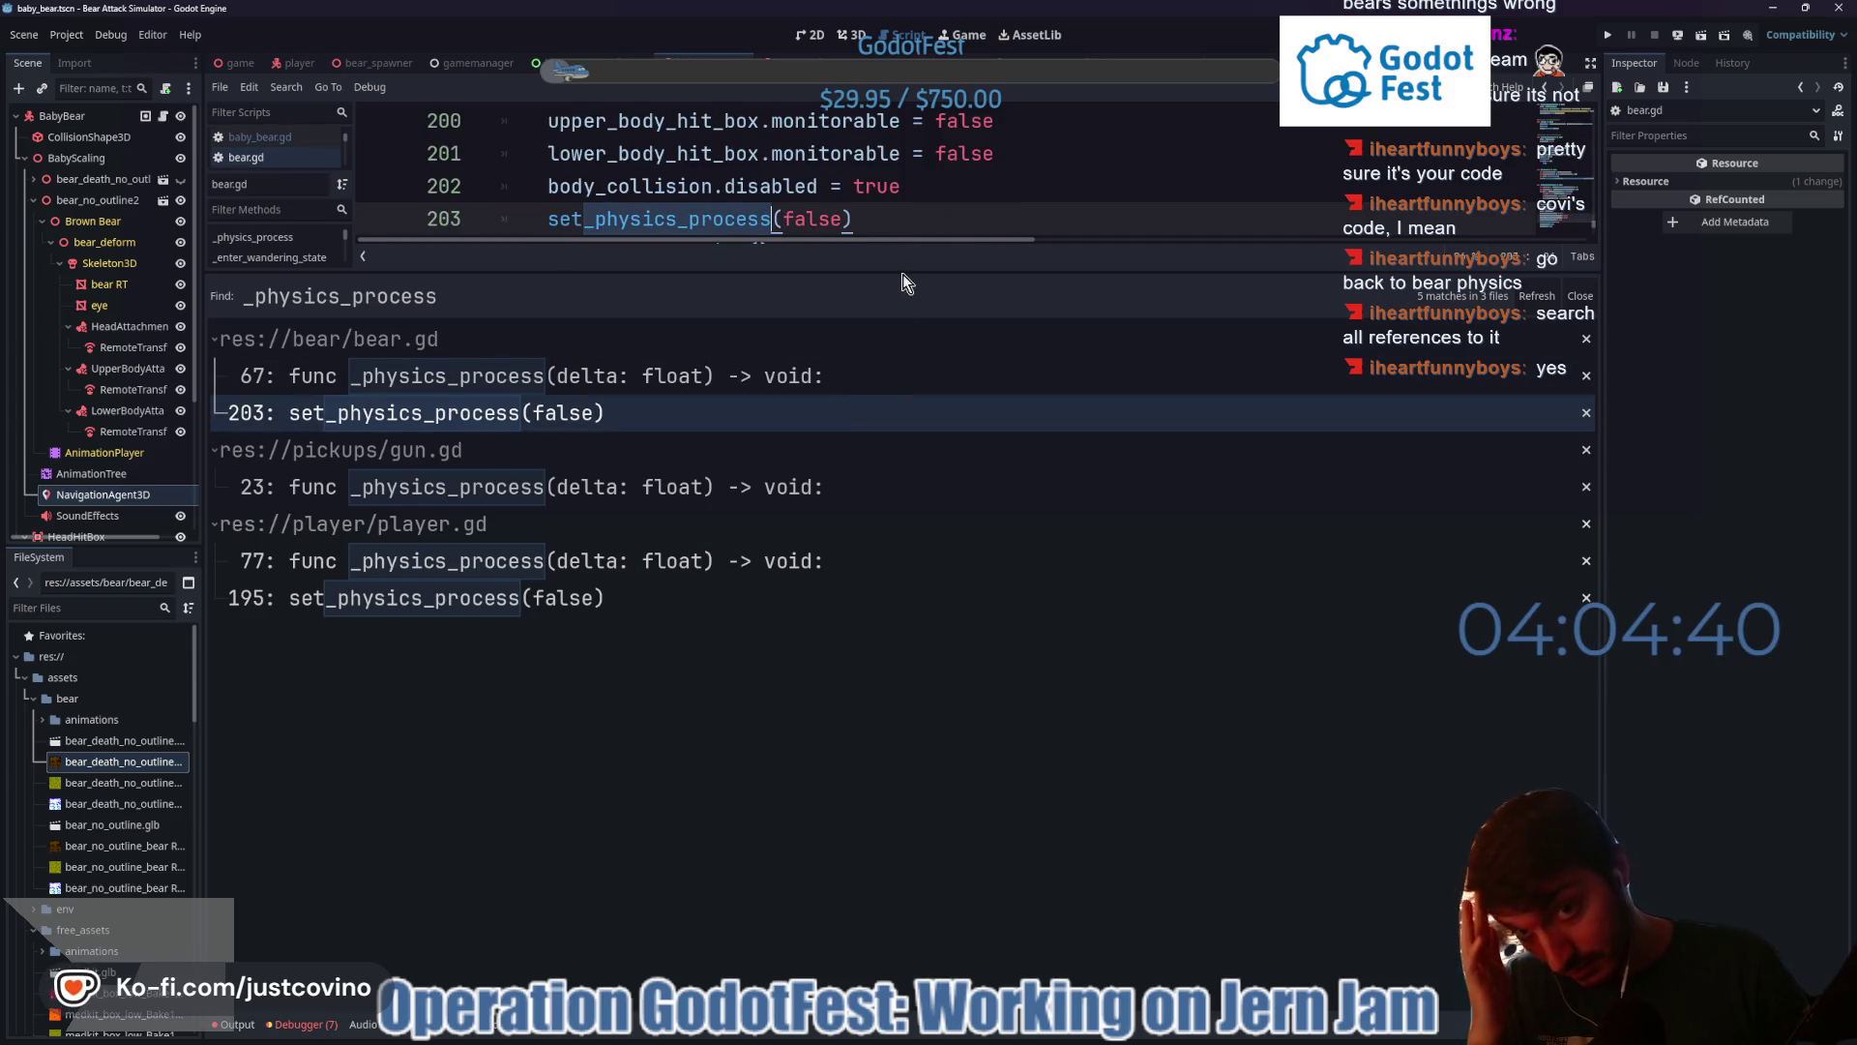
{"action": "left_click_drag", "start_coordinate": [895, 270], "coordinate": [863, 554]}
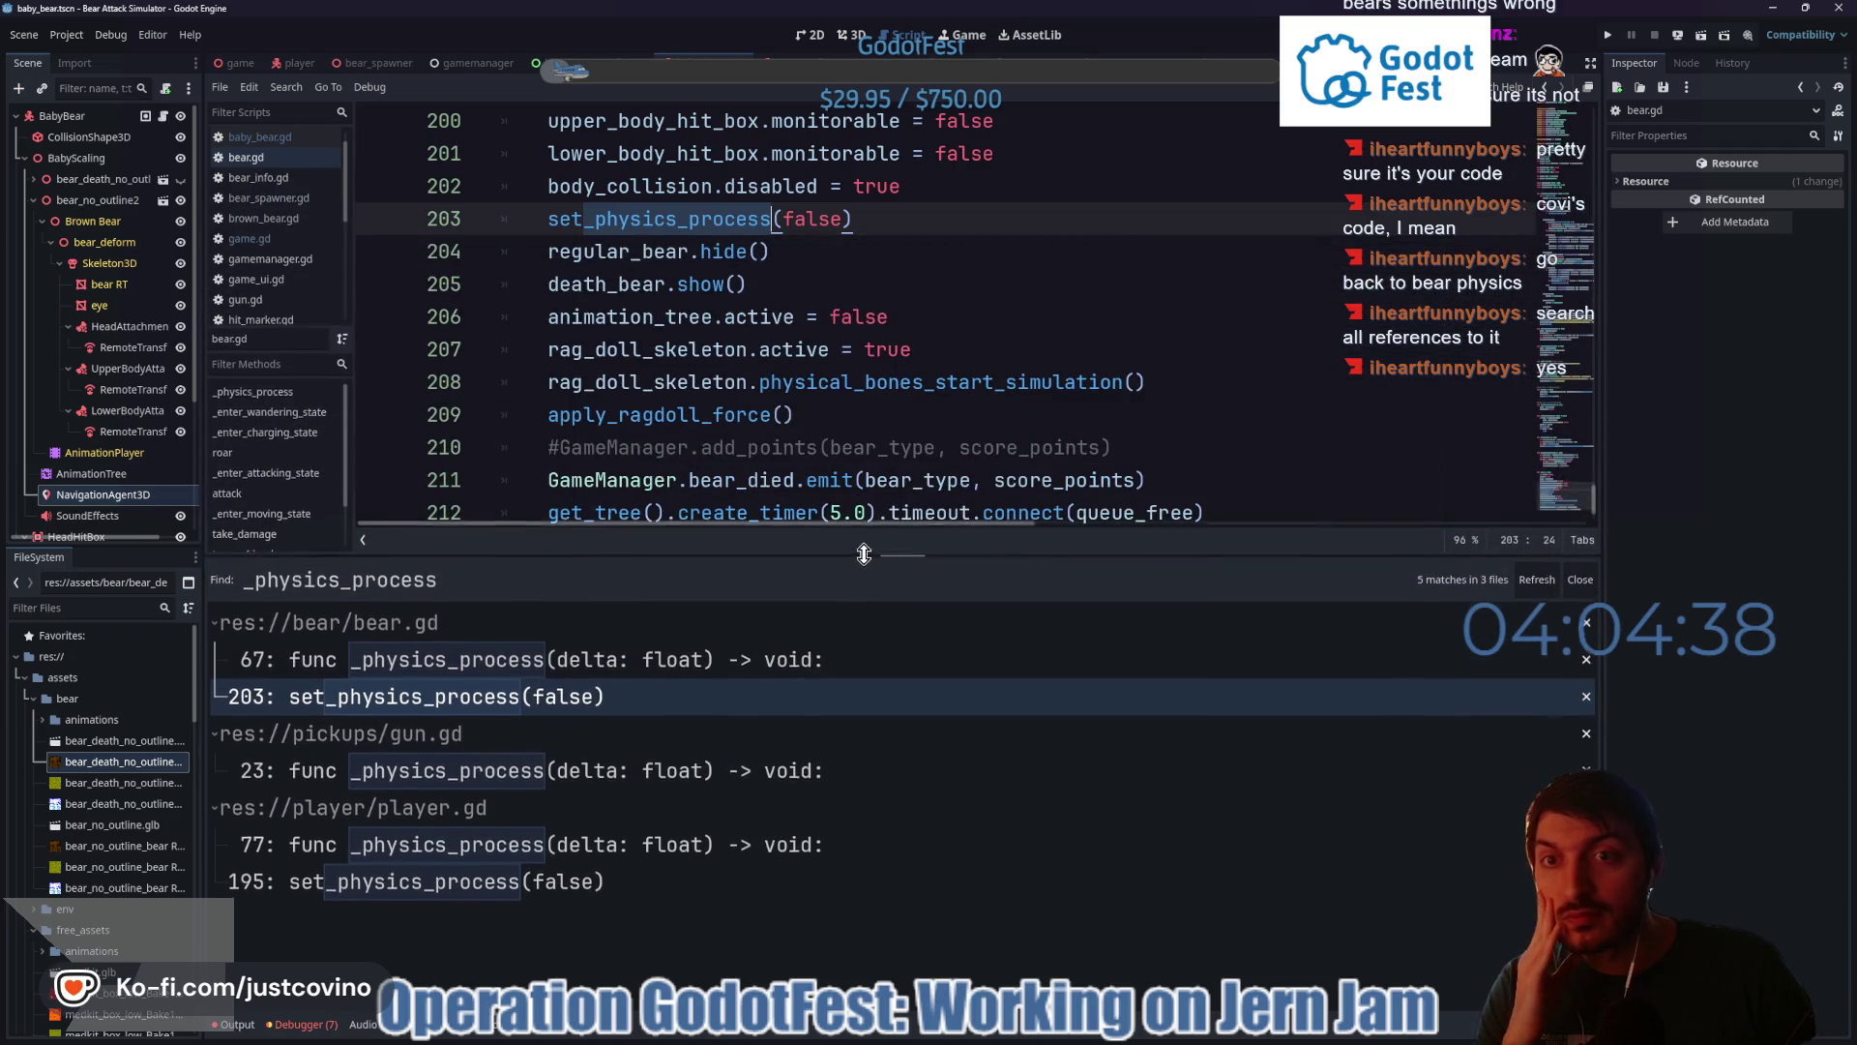
{"action": "scroll", "coordinate": [827, 346], "scroll_direction": "up", "scroll_amount": 2}
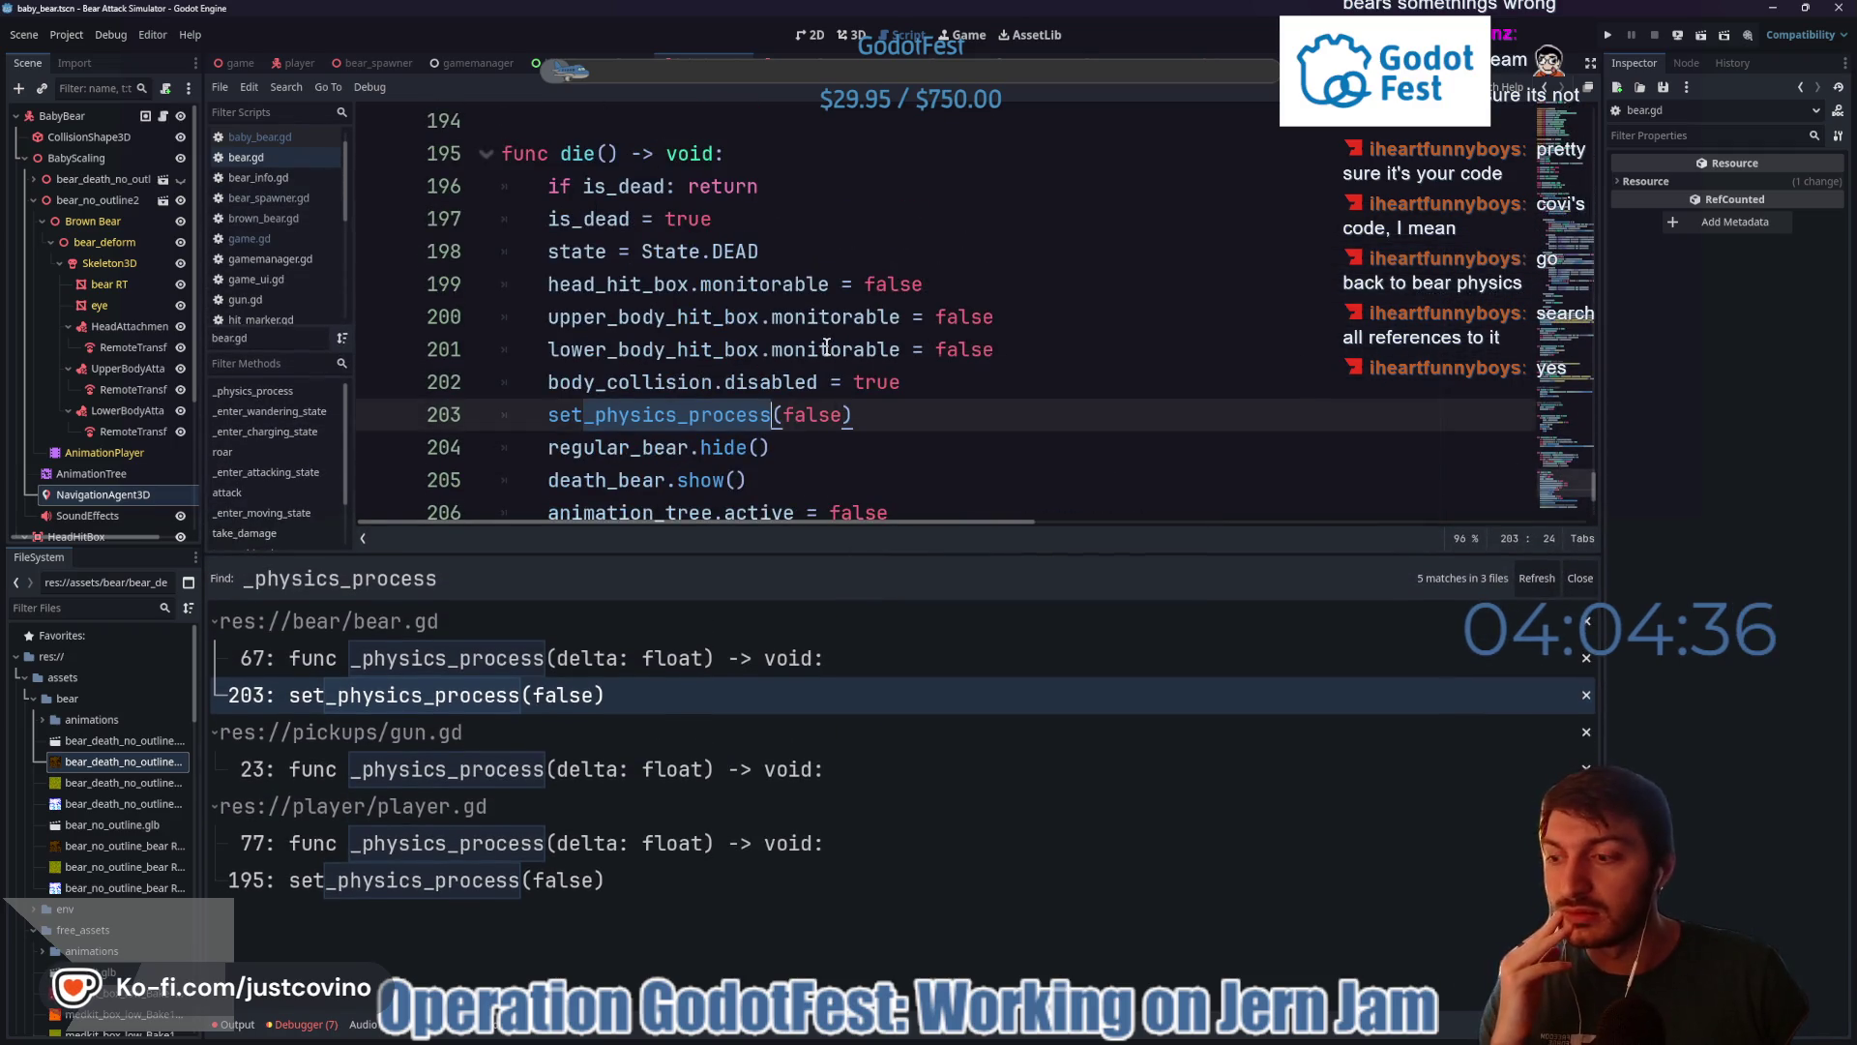
{"action": "scroll", "coordinate": [827, 345], "scroll_direction": "down", "scroll_amount": 2}
{"action": "left_click", "coordinate": [651, 658]}
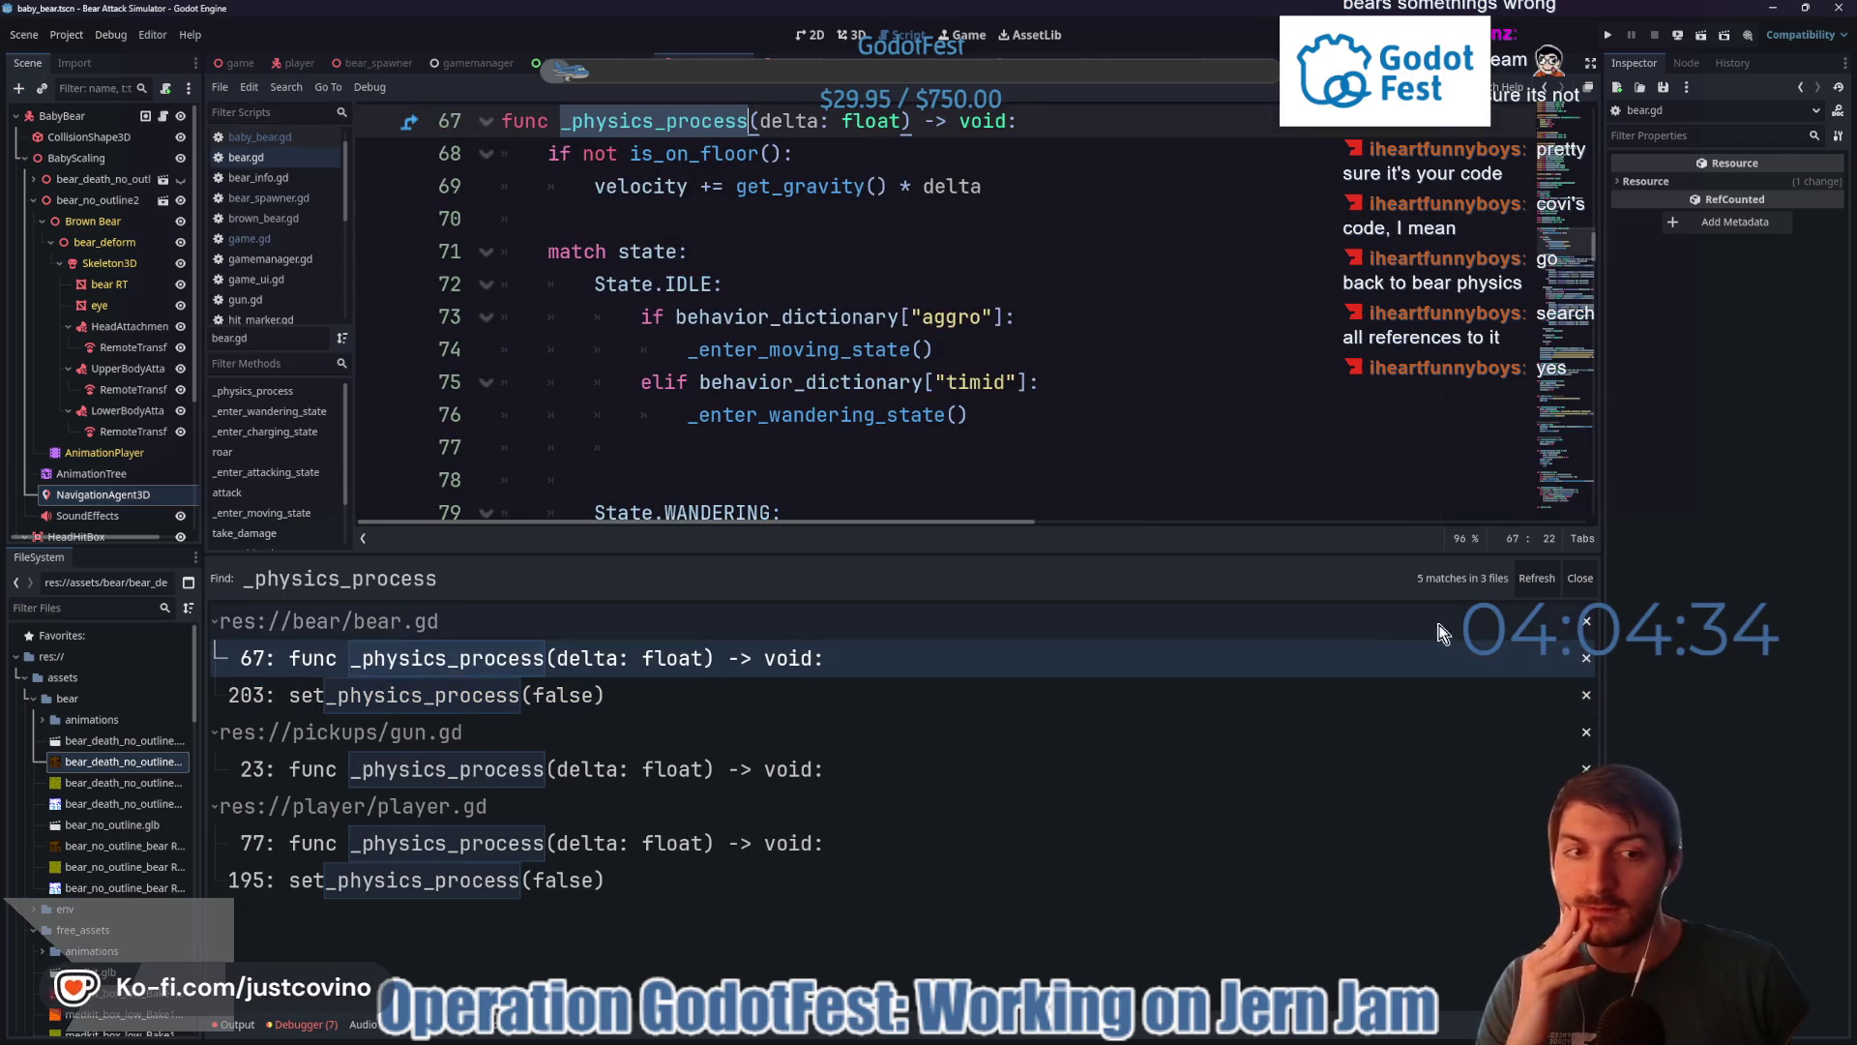
{"action": "left_click", "coordinate": [1580, 580]}
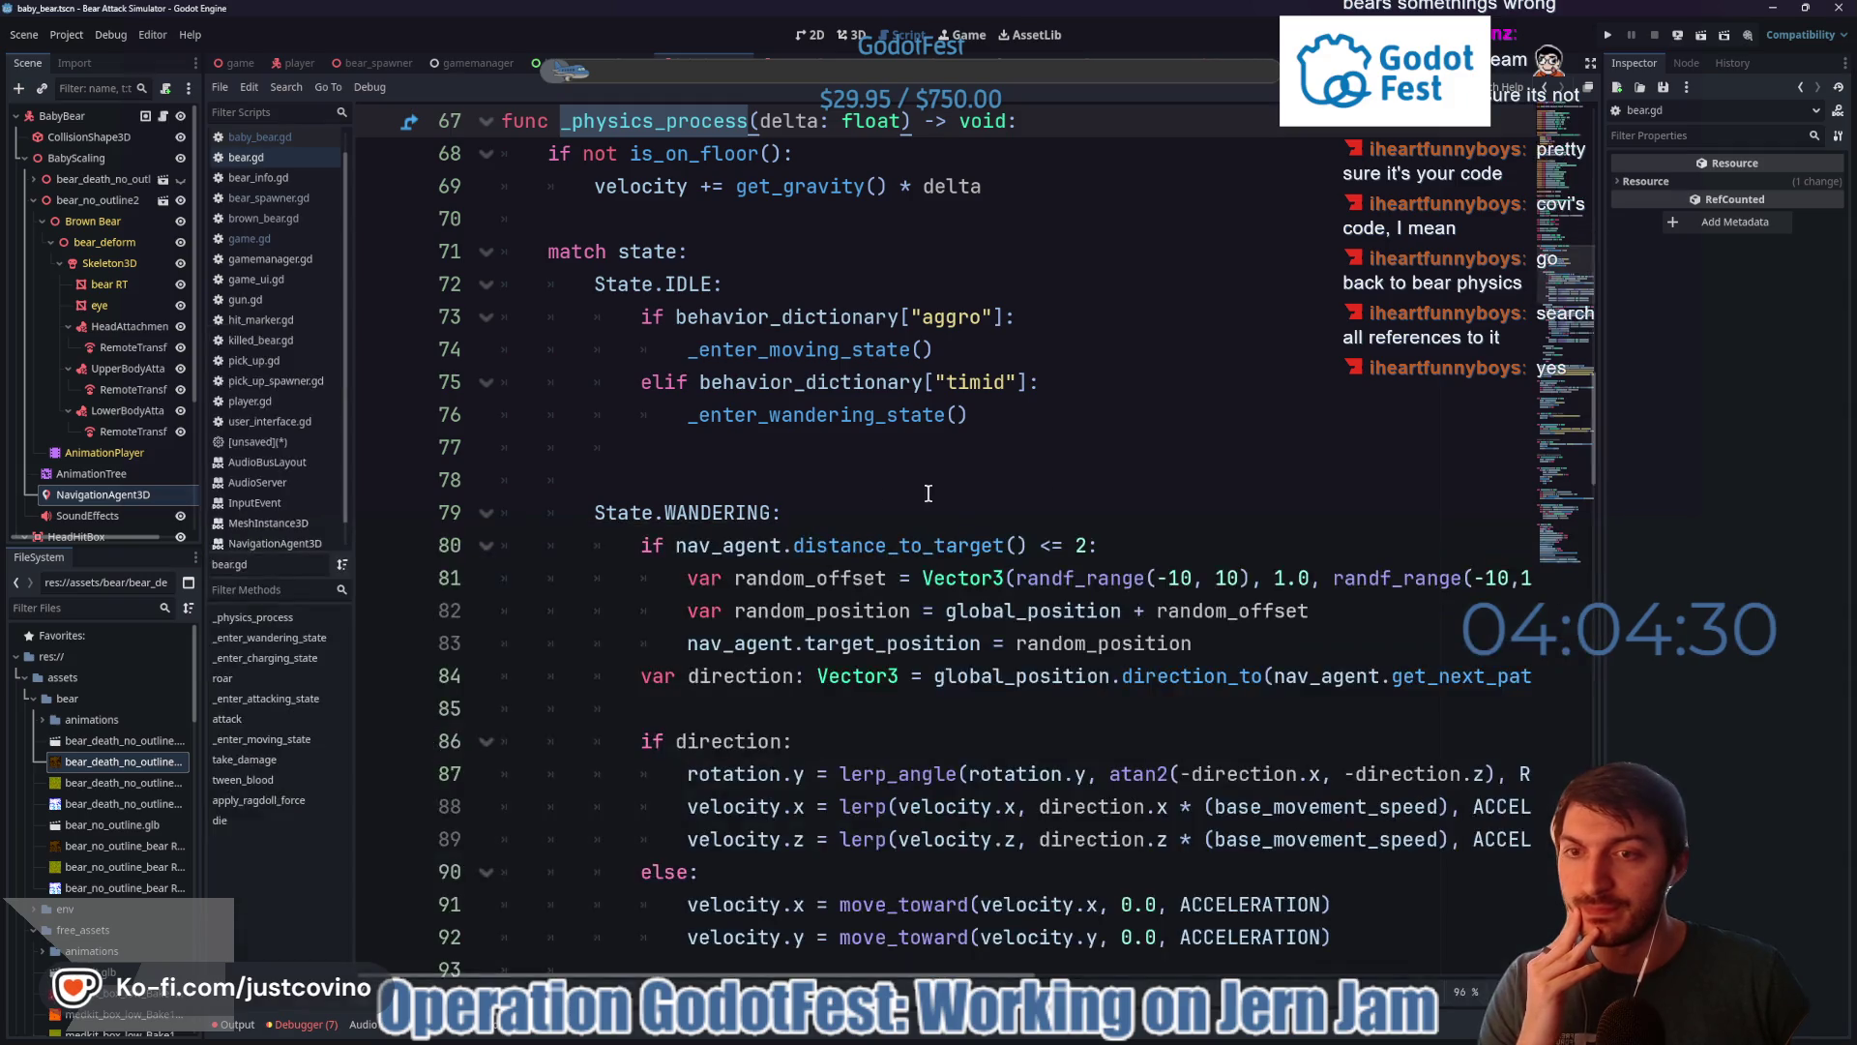
- Scroll bear.gd down from the IDLE branch to the State.MOVING branch of the state machine
{"action": "left_click", "coordinate": [845, 445]}
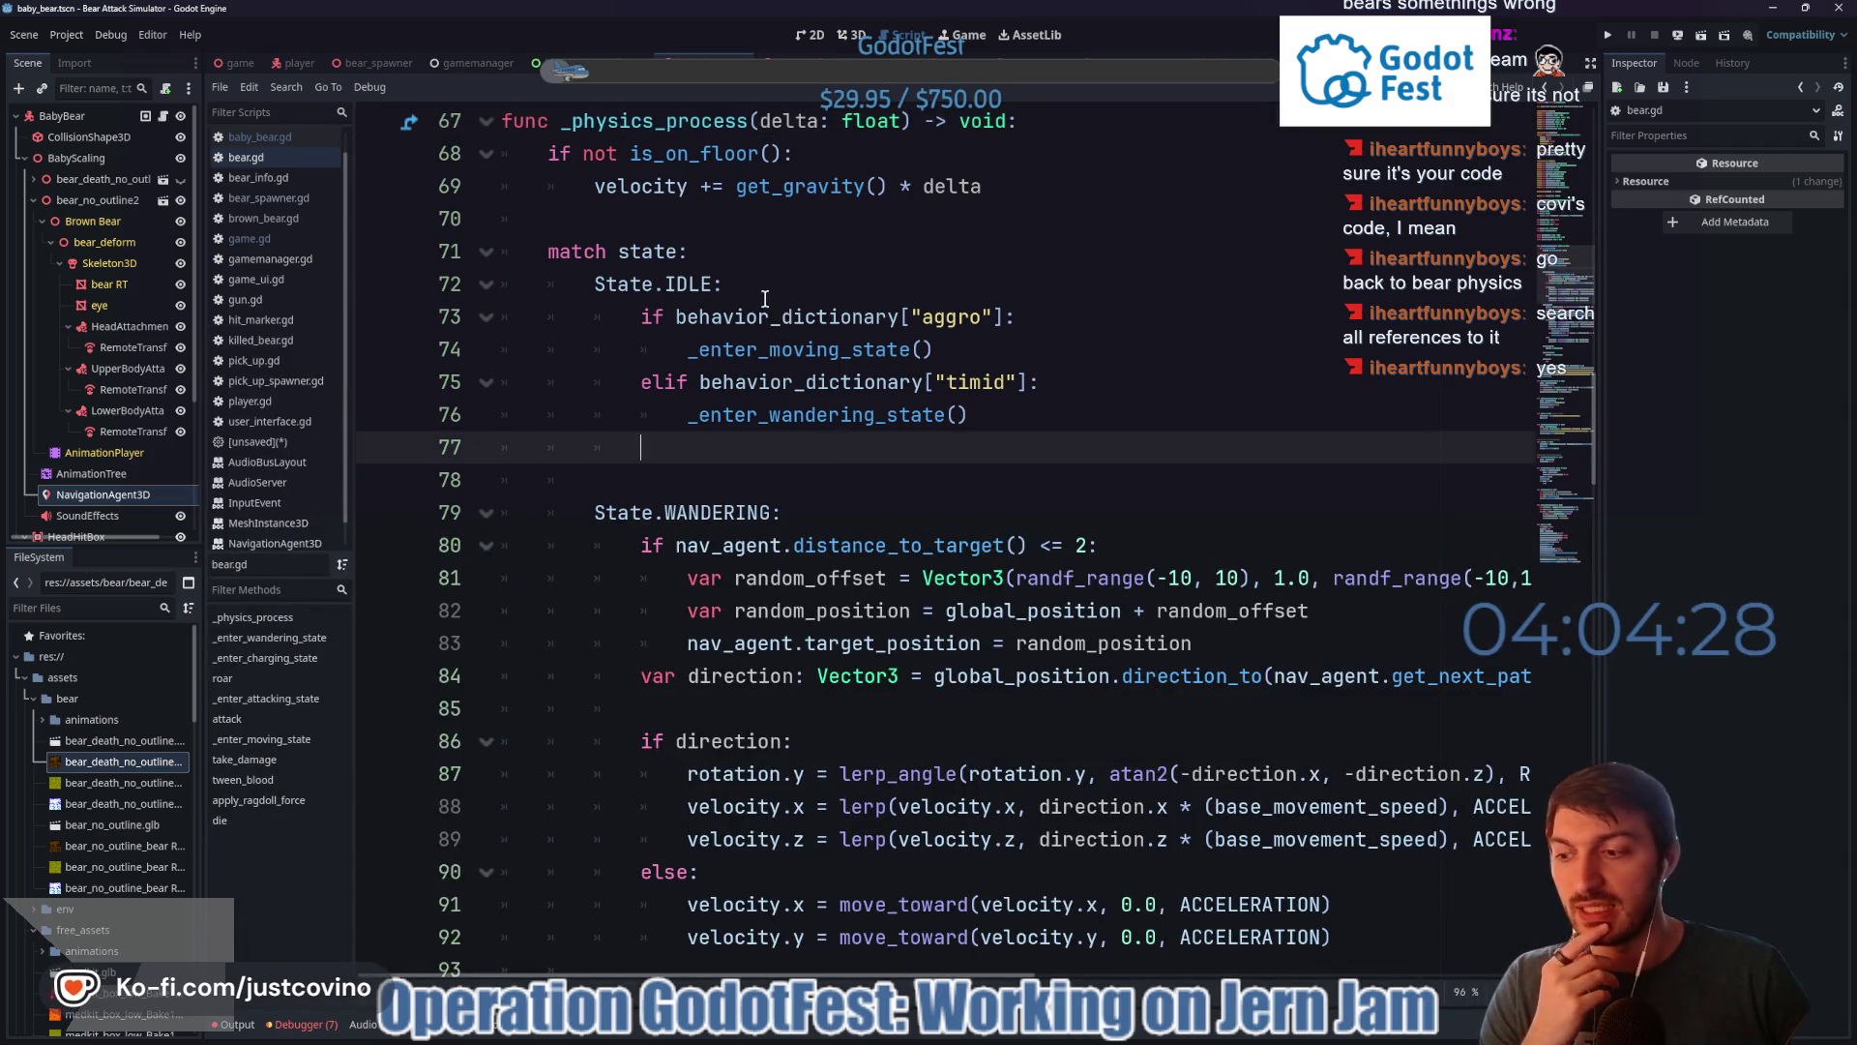
{"action": "scroll", "coordinate": [807, 436], "scroll_direction": "down", "scroll_amount": 5}
{"action": "scroll", "coordinate": [807, 435], "scroll_direction": "up", "scroll_amount": 4}
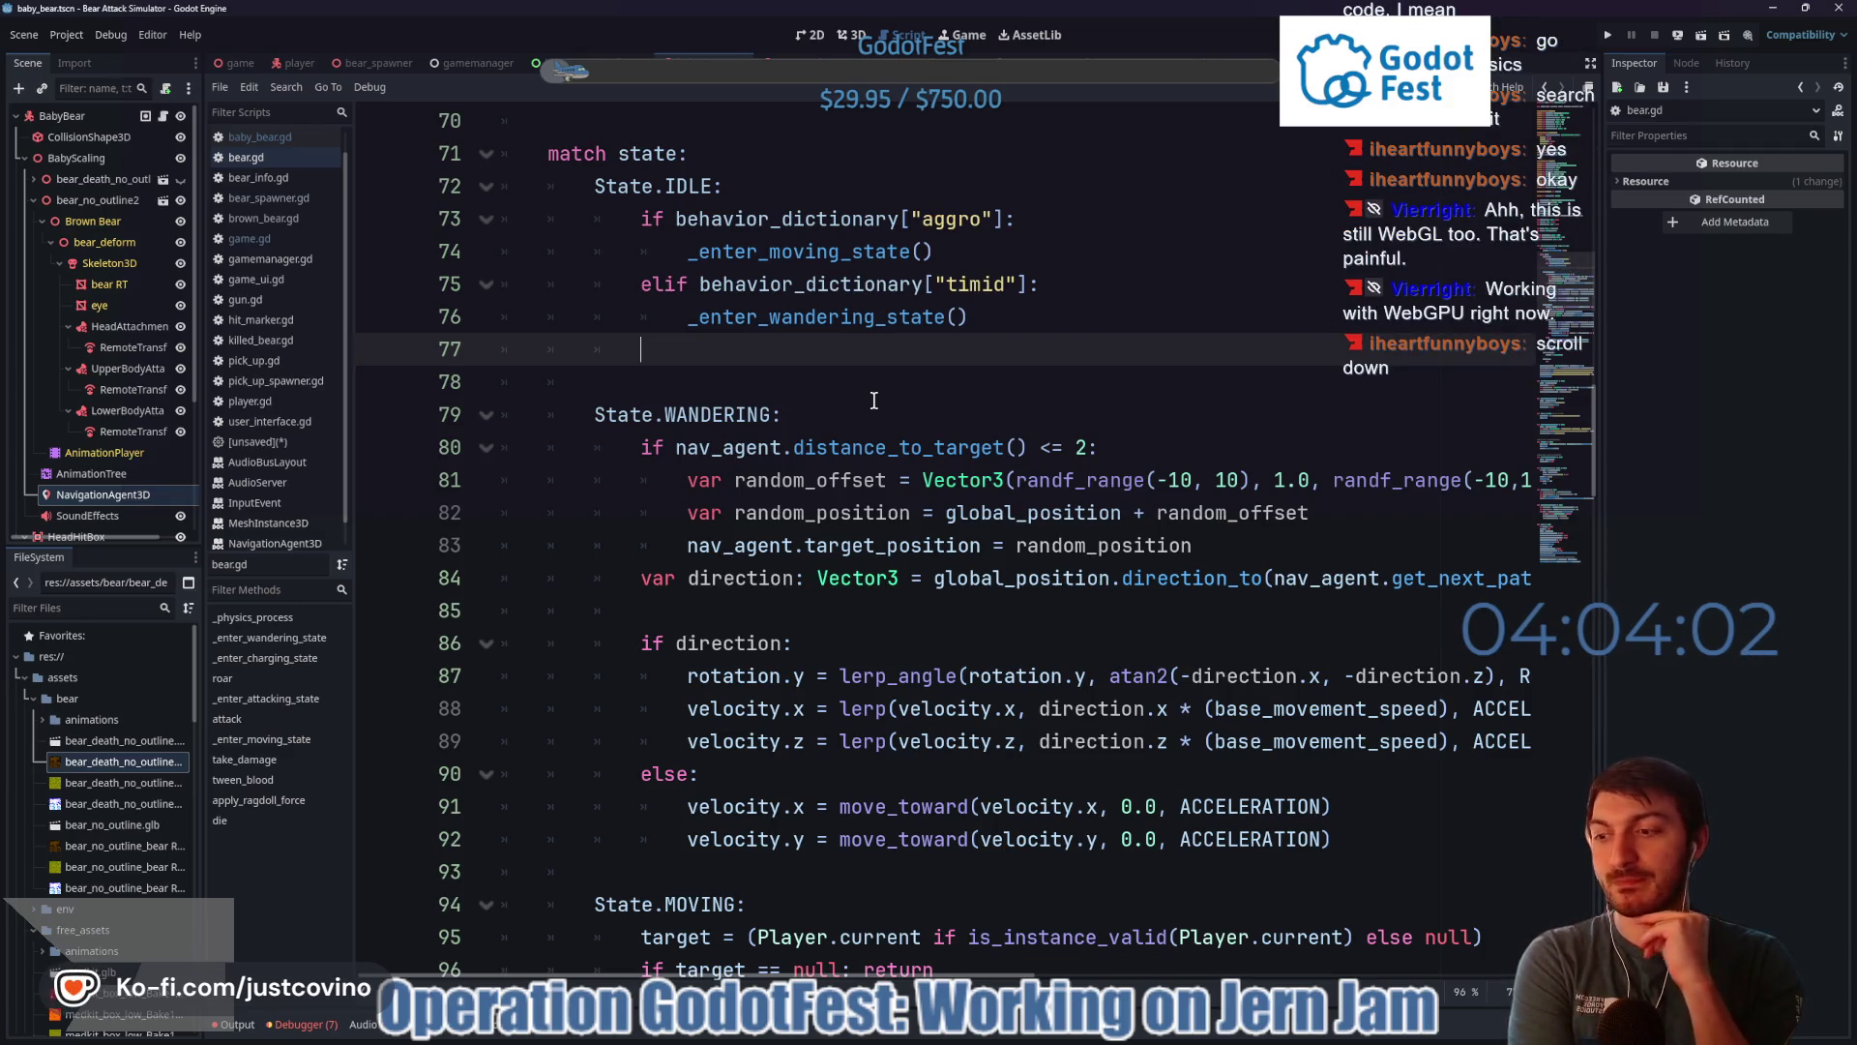
{"action": "scroll", "coordinate": [967, 500], "scroll_direction": "down", "scroll_amount": 3}
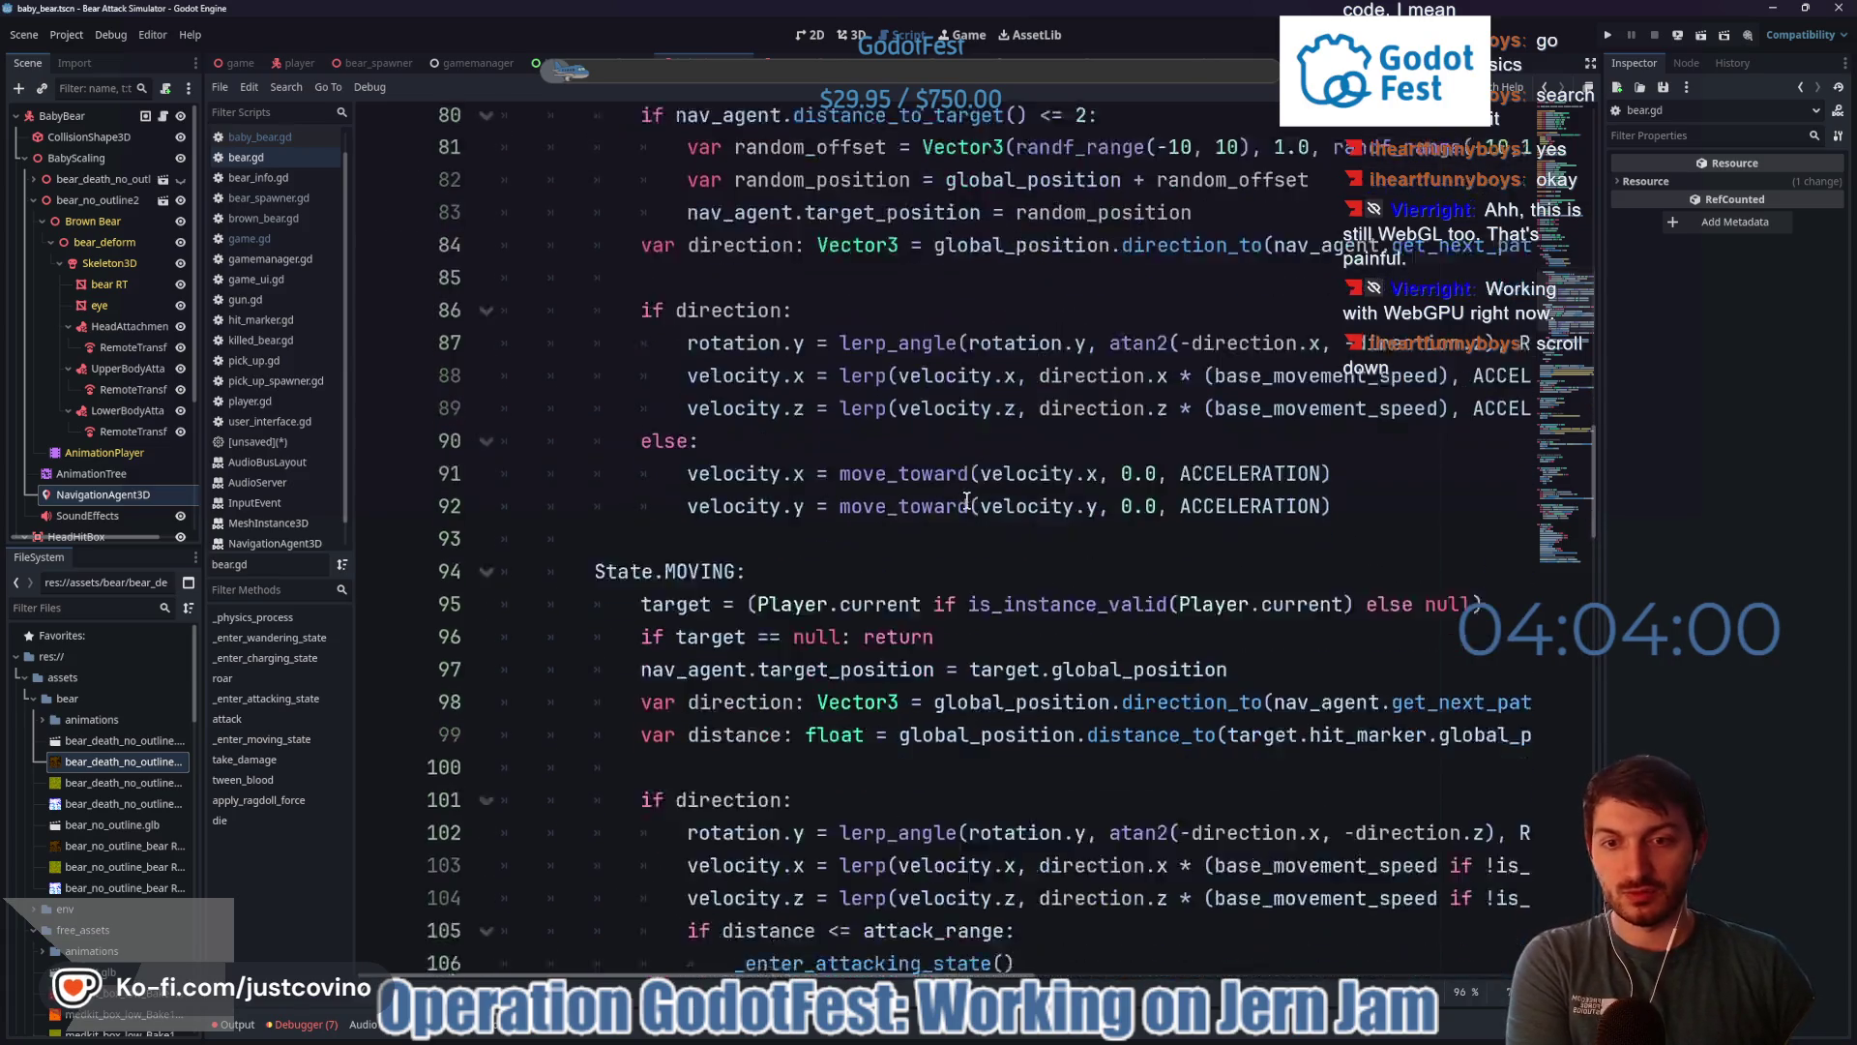
{"action": "scroll", "coordinate": [966, 500], "scroll_direction": "down", "scroll_amount": 2}
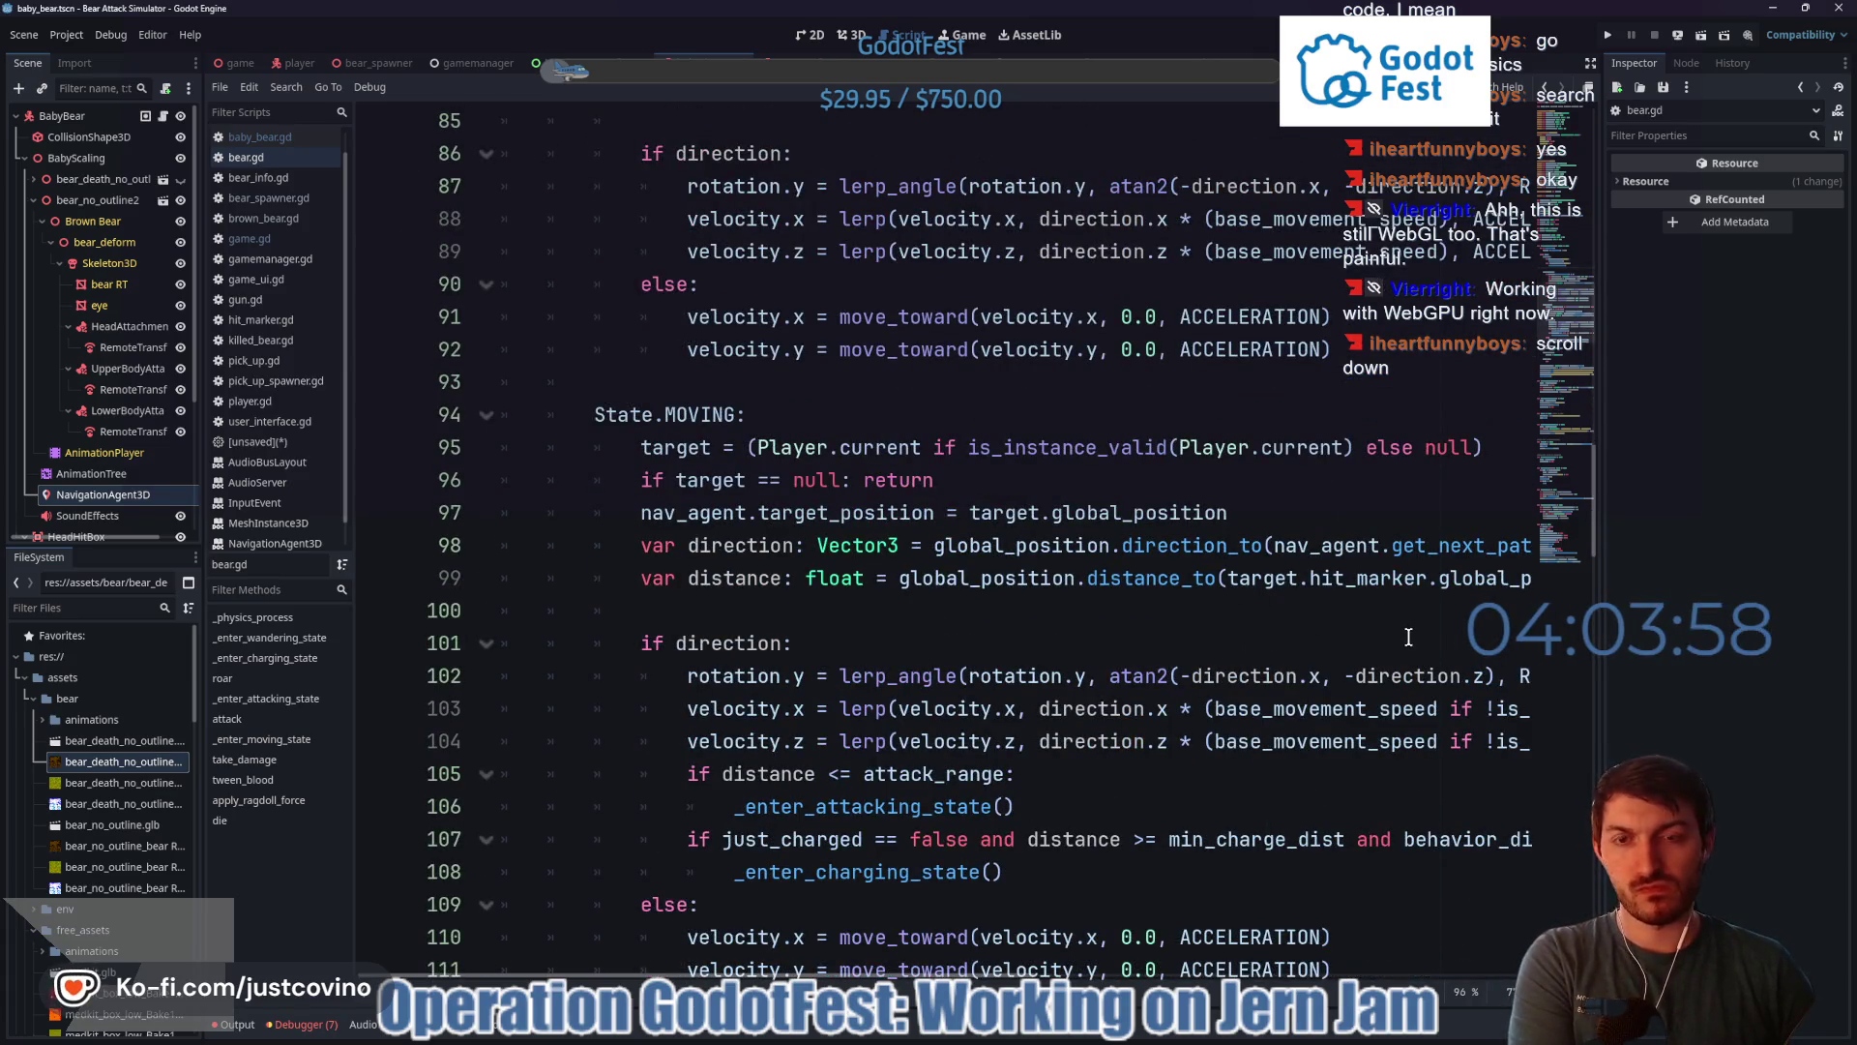
{"action": "scroll", "coordinate": [1374, 631], "scroll_direction": "down", "scroll_amount": 1}
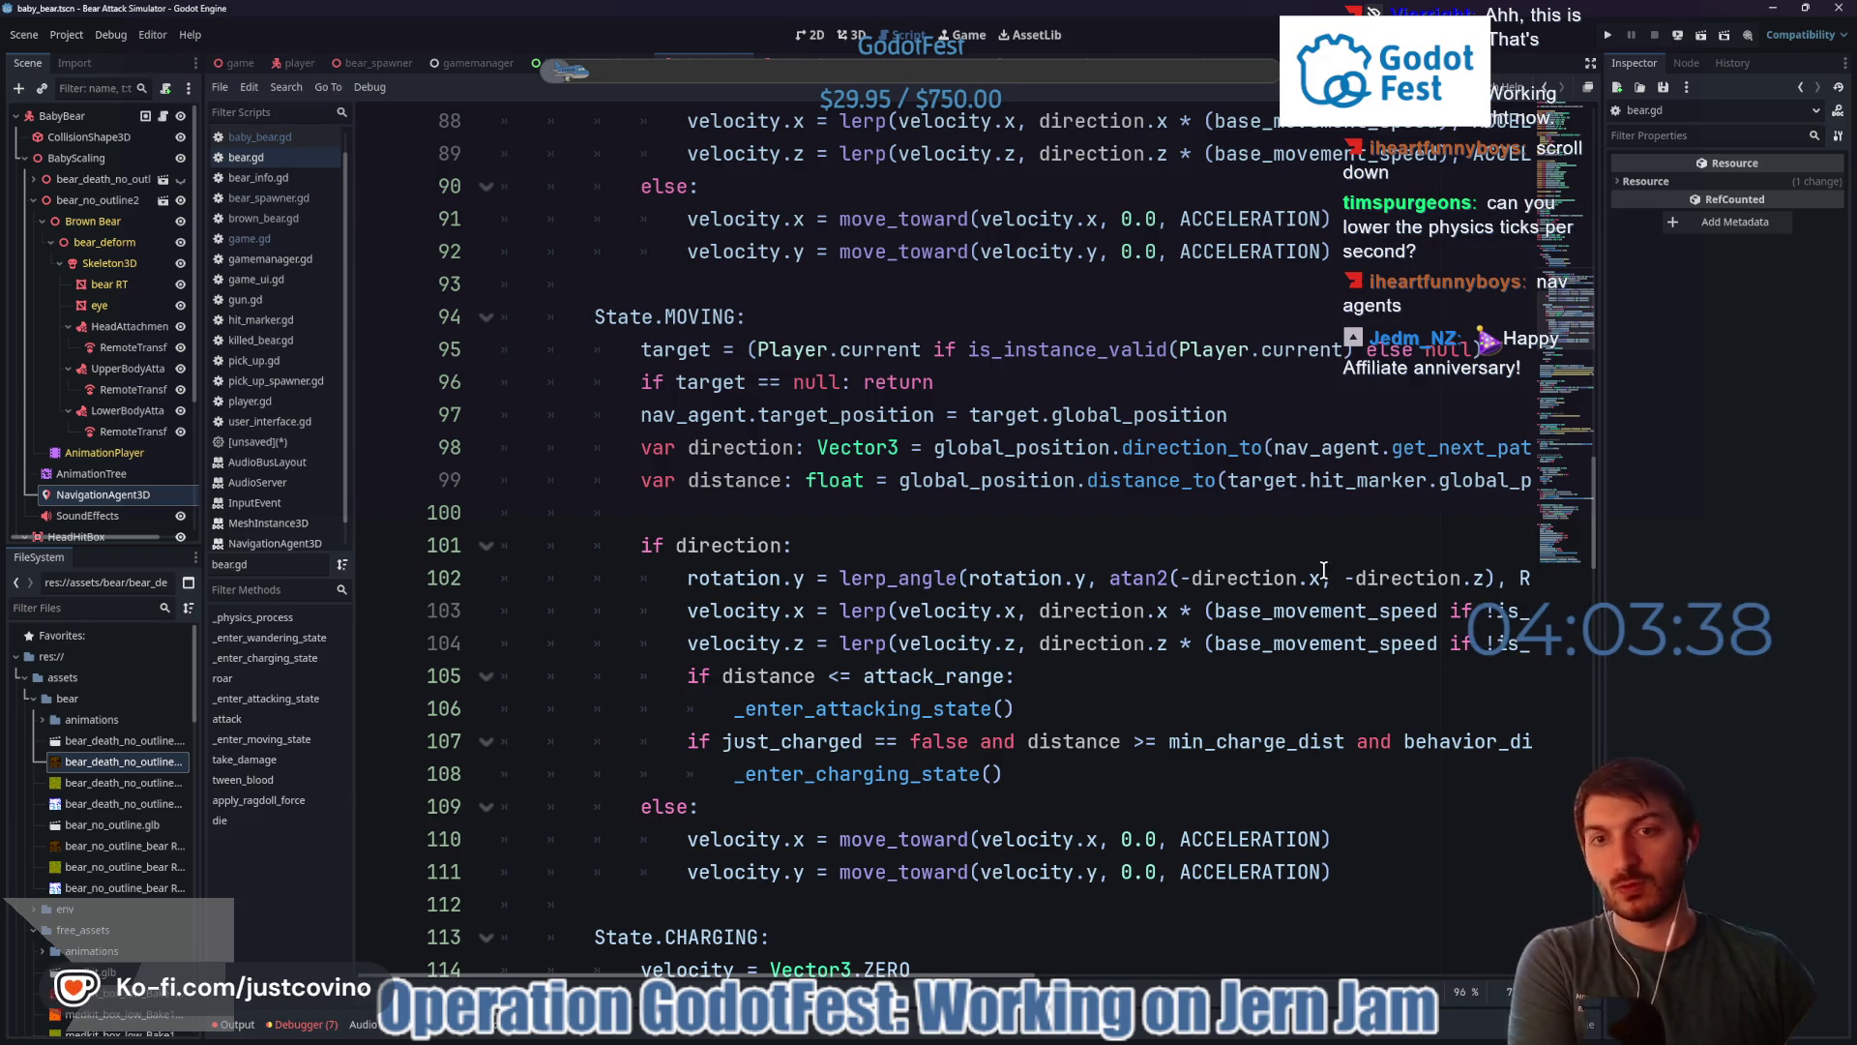
- Review the nav_agent reference on line 97 and the movement animation lines 122–126
{"action": "double_click", "coordinate": [704, 414]}
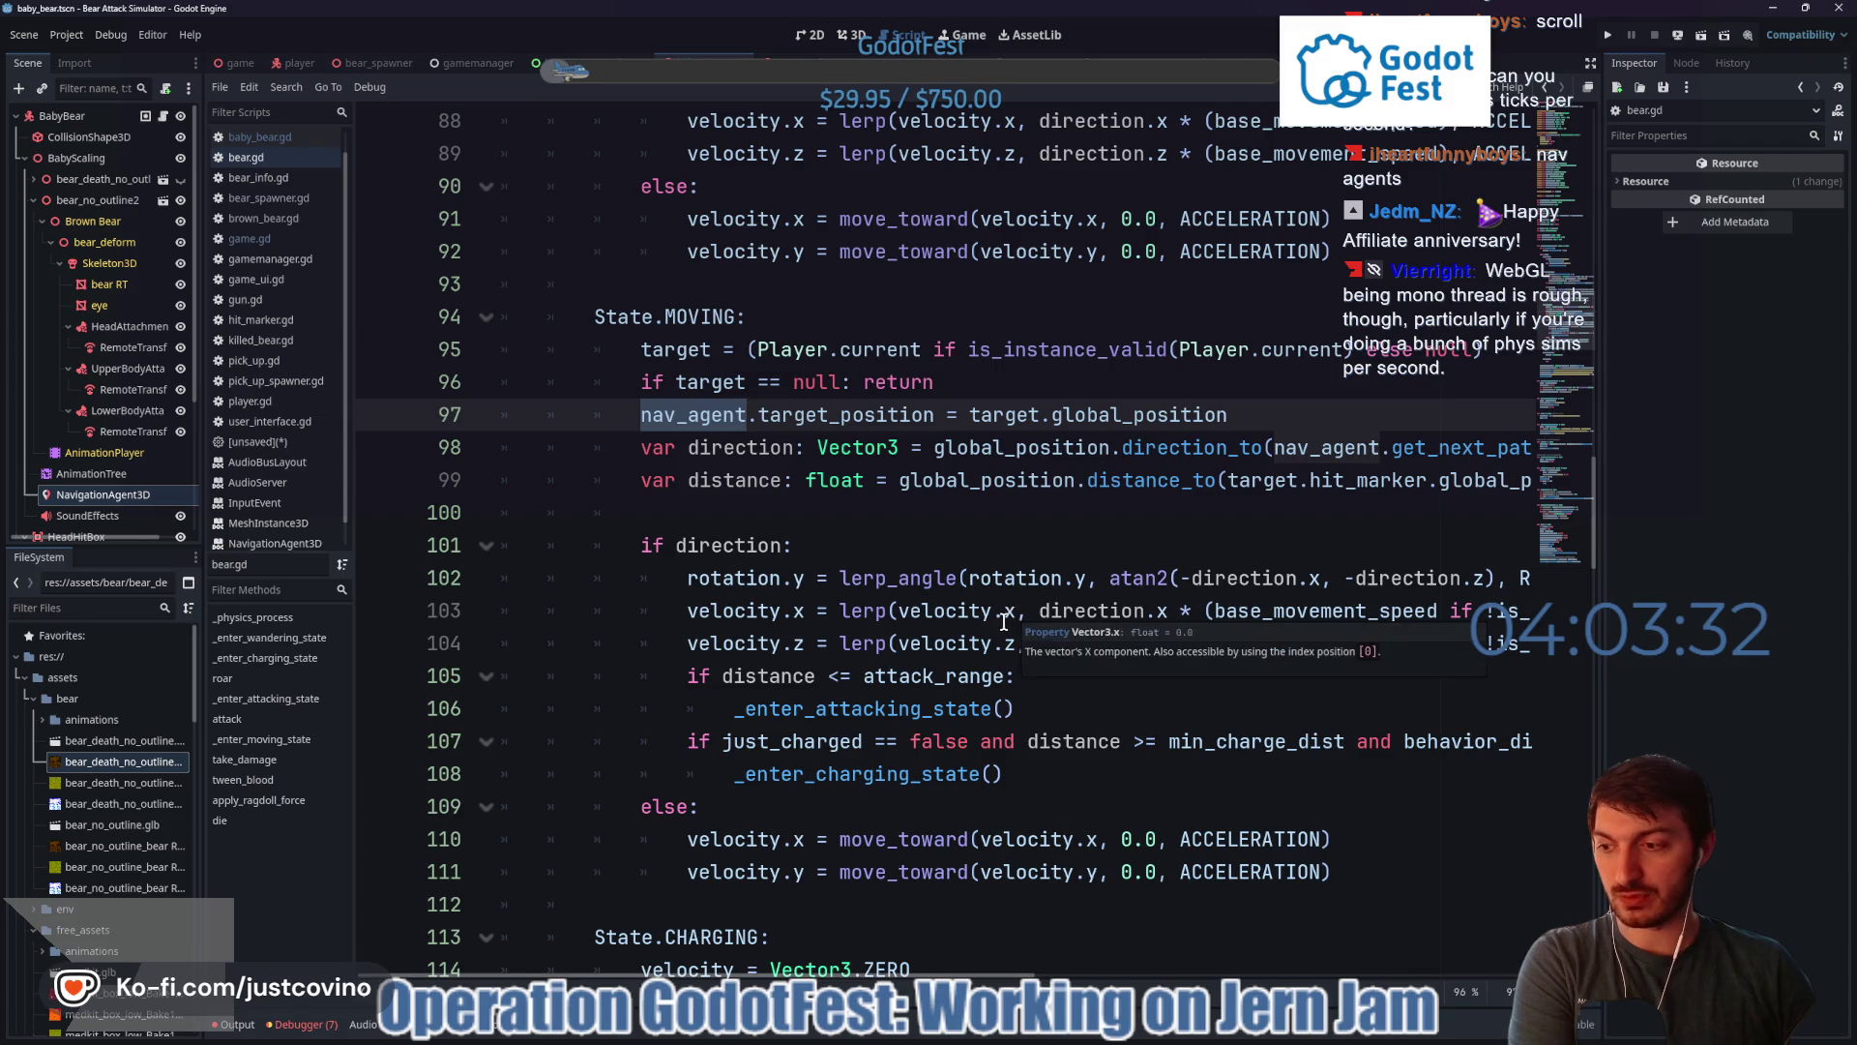
{"action": "mouse_move", "coordinate": [932, 583]}
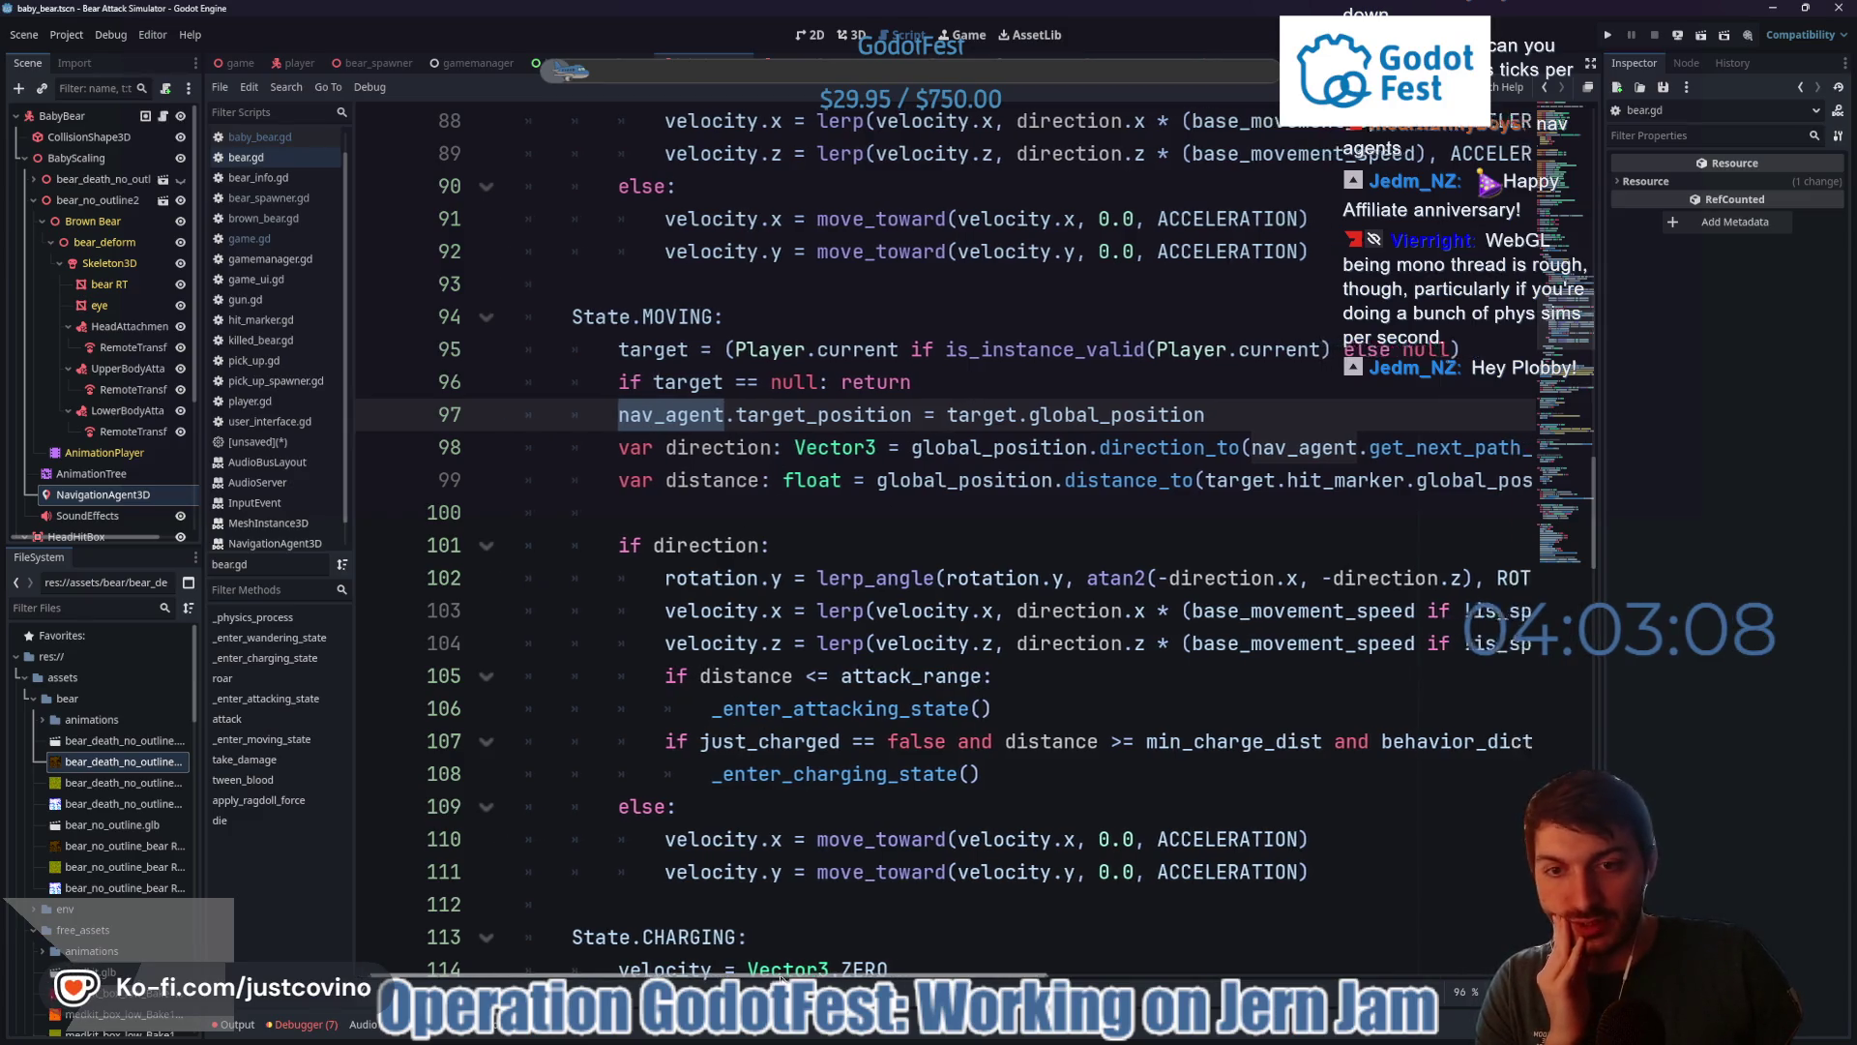
{"action": "scroll", "coordinate": [829, 850], "scroll_direction": "right", "scroll_amount": 3}
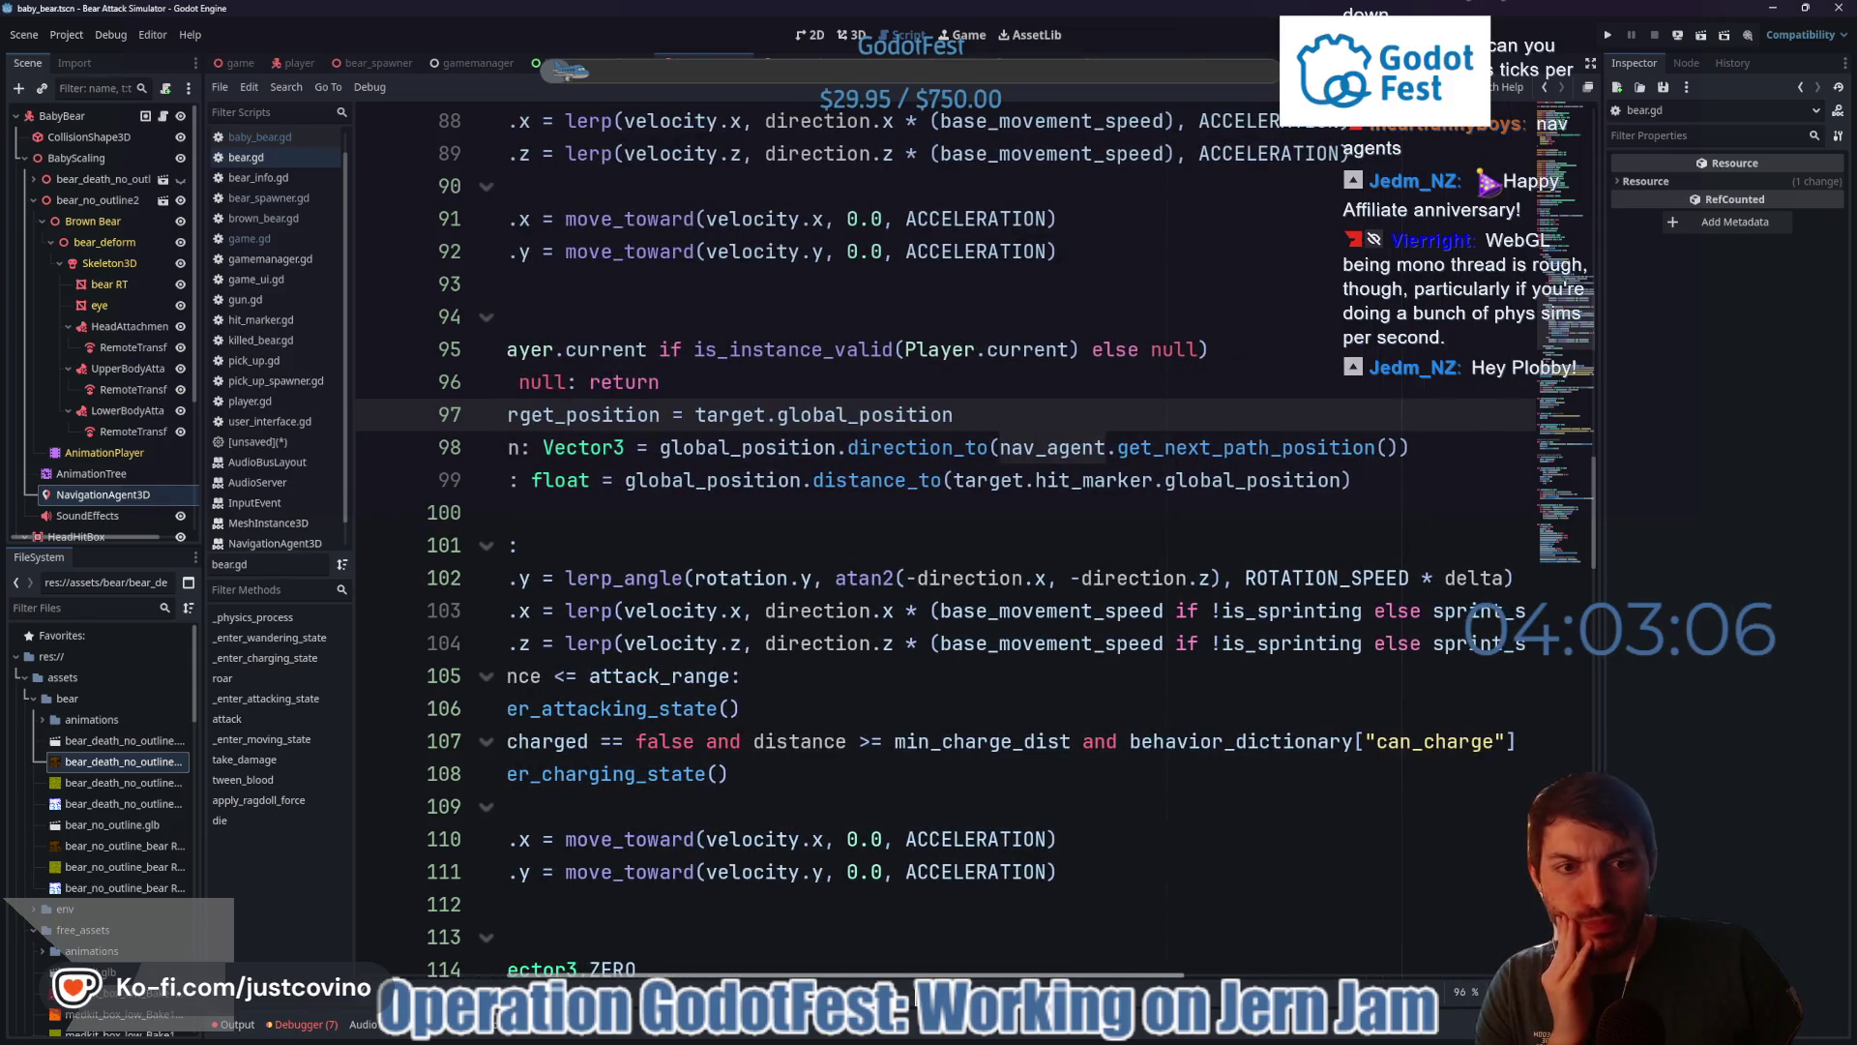
{"action": "scroll", "coordinate": [944, 552], "scroll_direction": "left", "scroll_amount": 3}
{"action": "scroll", "coordinate": [862, 877], "scroll_direction": "down", "scroll_amount": 1}
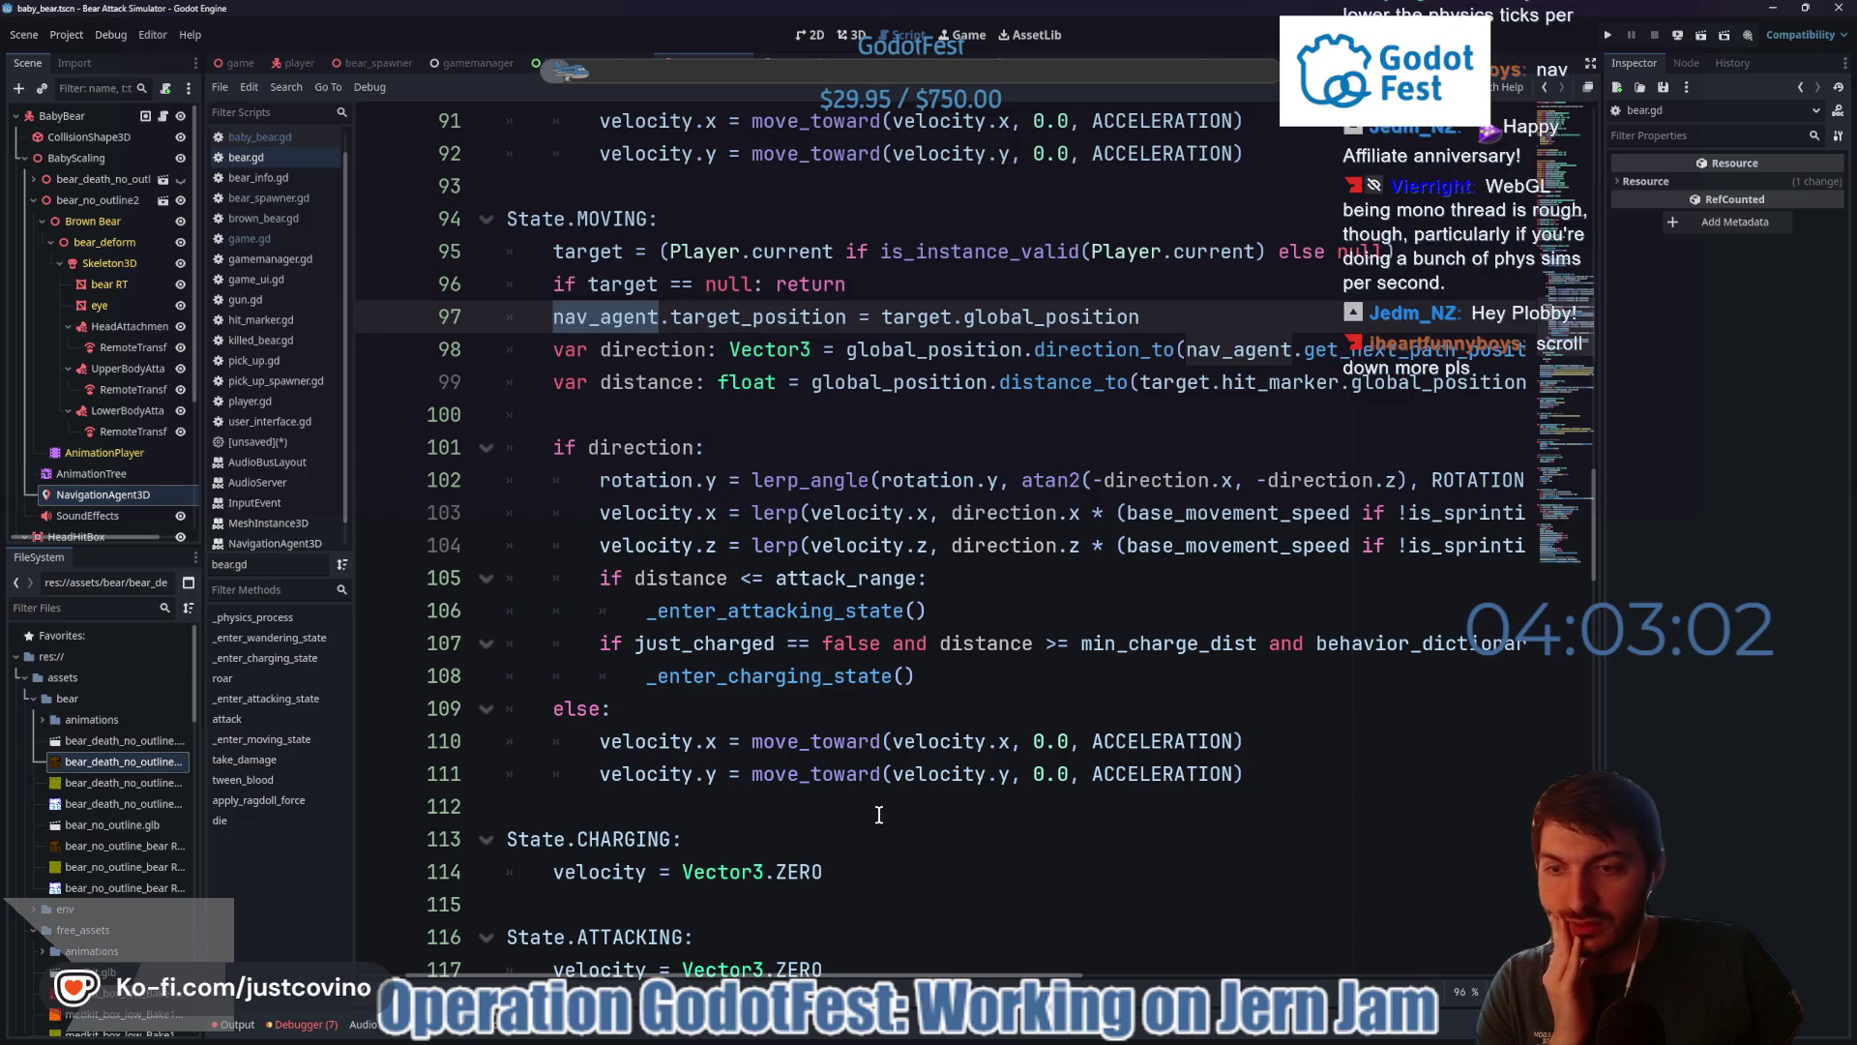
{"action": "scroll", "coordinate": [879, 814], "scroll_direction": "down", "scroll_amount": 3}
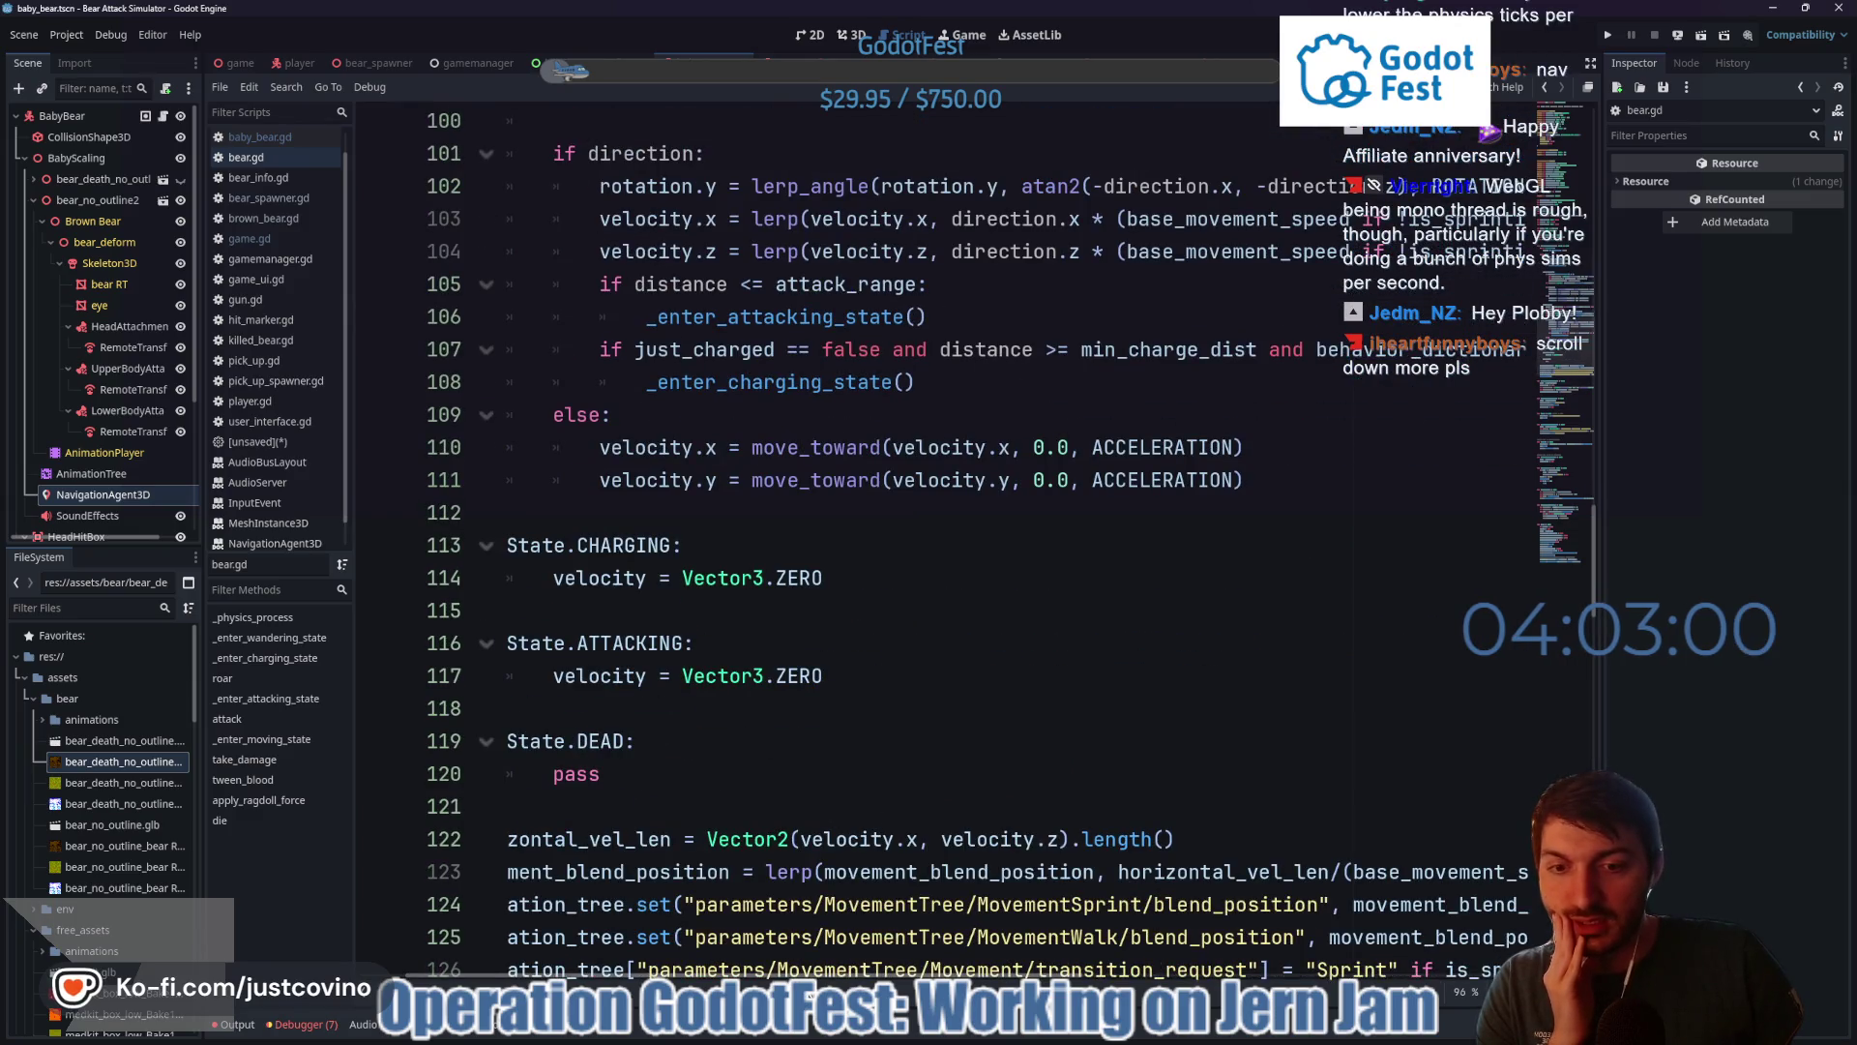
{"action": "scroll", "coordinate": [658, 549], "scroll_direction": "down", "scroll_amount": 3}
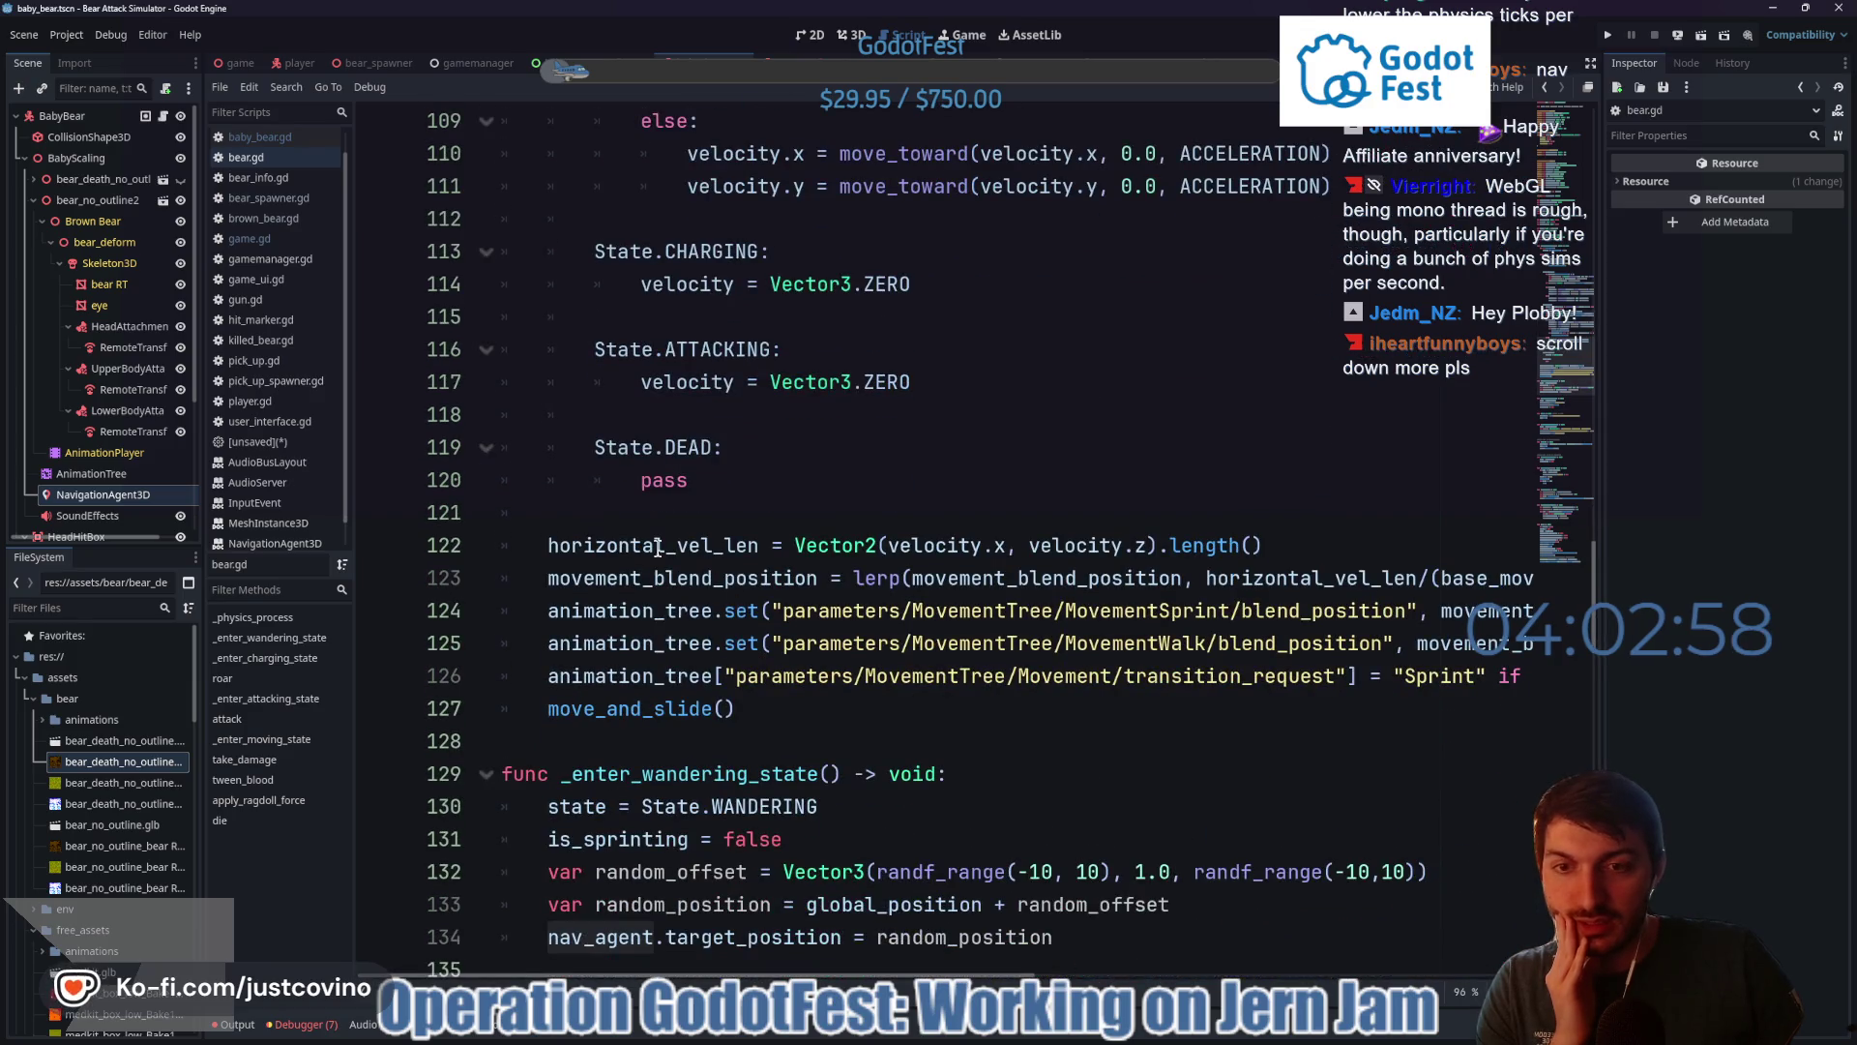
{"action": "left_click_drag", "start_coordinate": [545, 542], "coordinate": [1542, 677]}
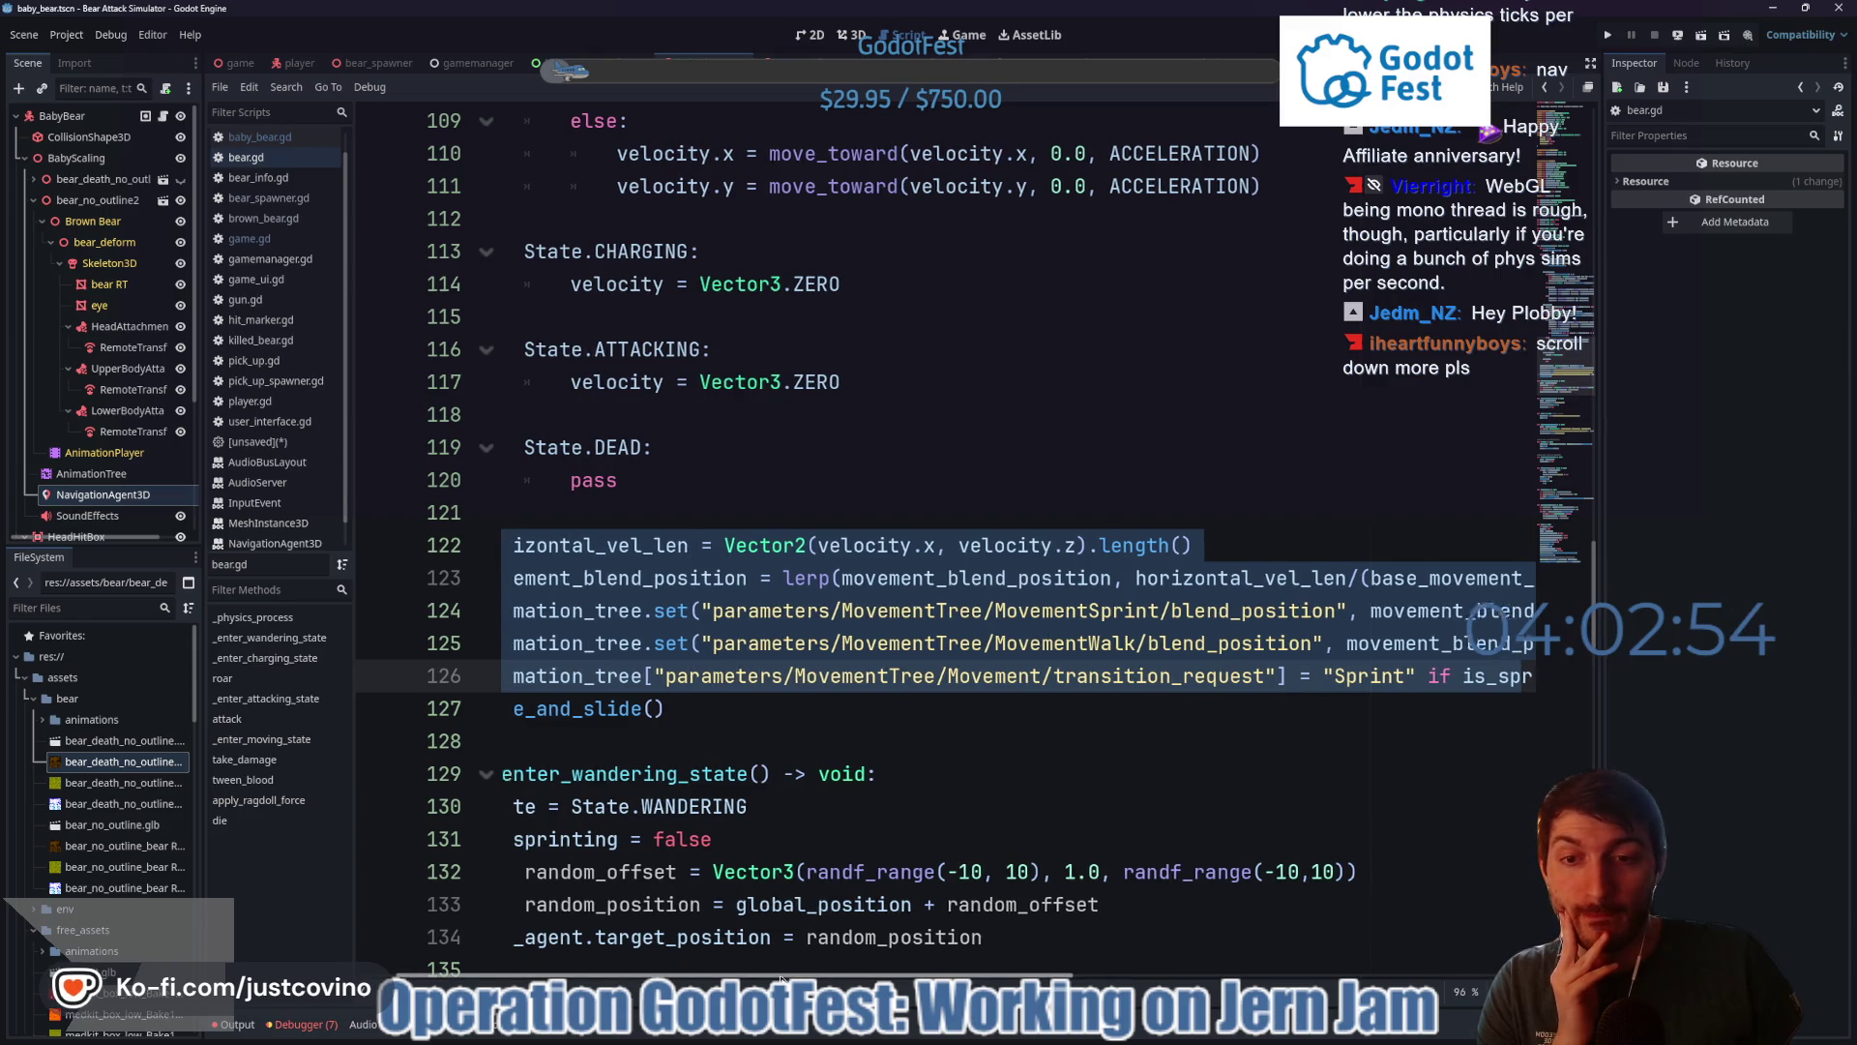
{"action": "left_click", "coordinate": [842, 707]}
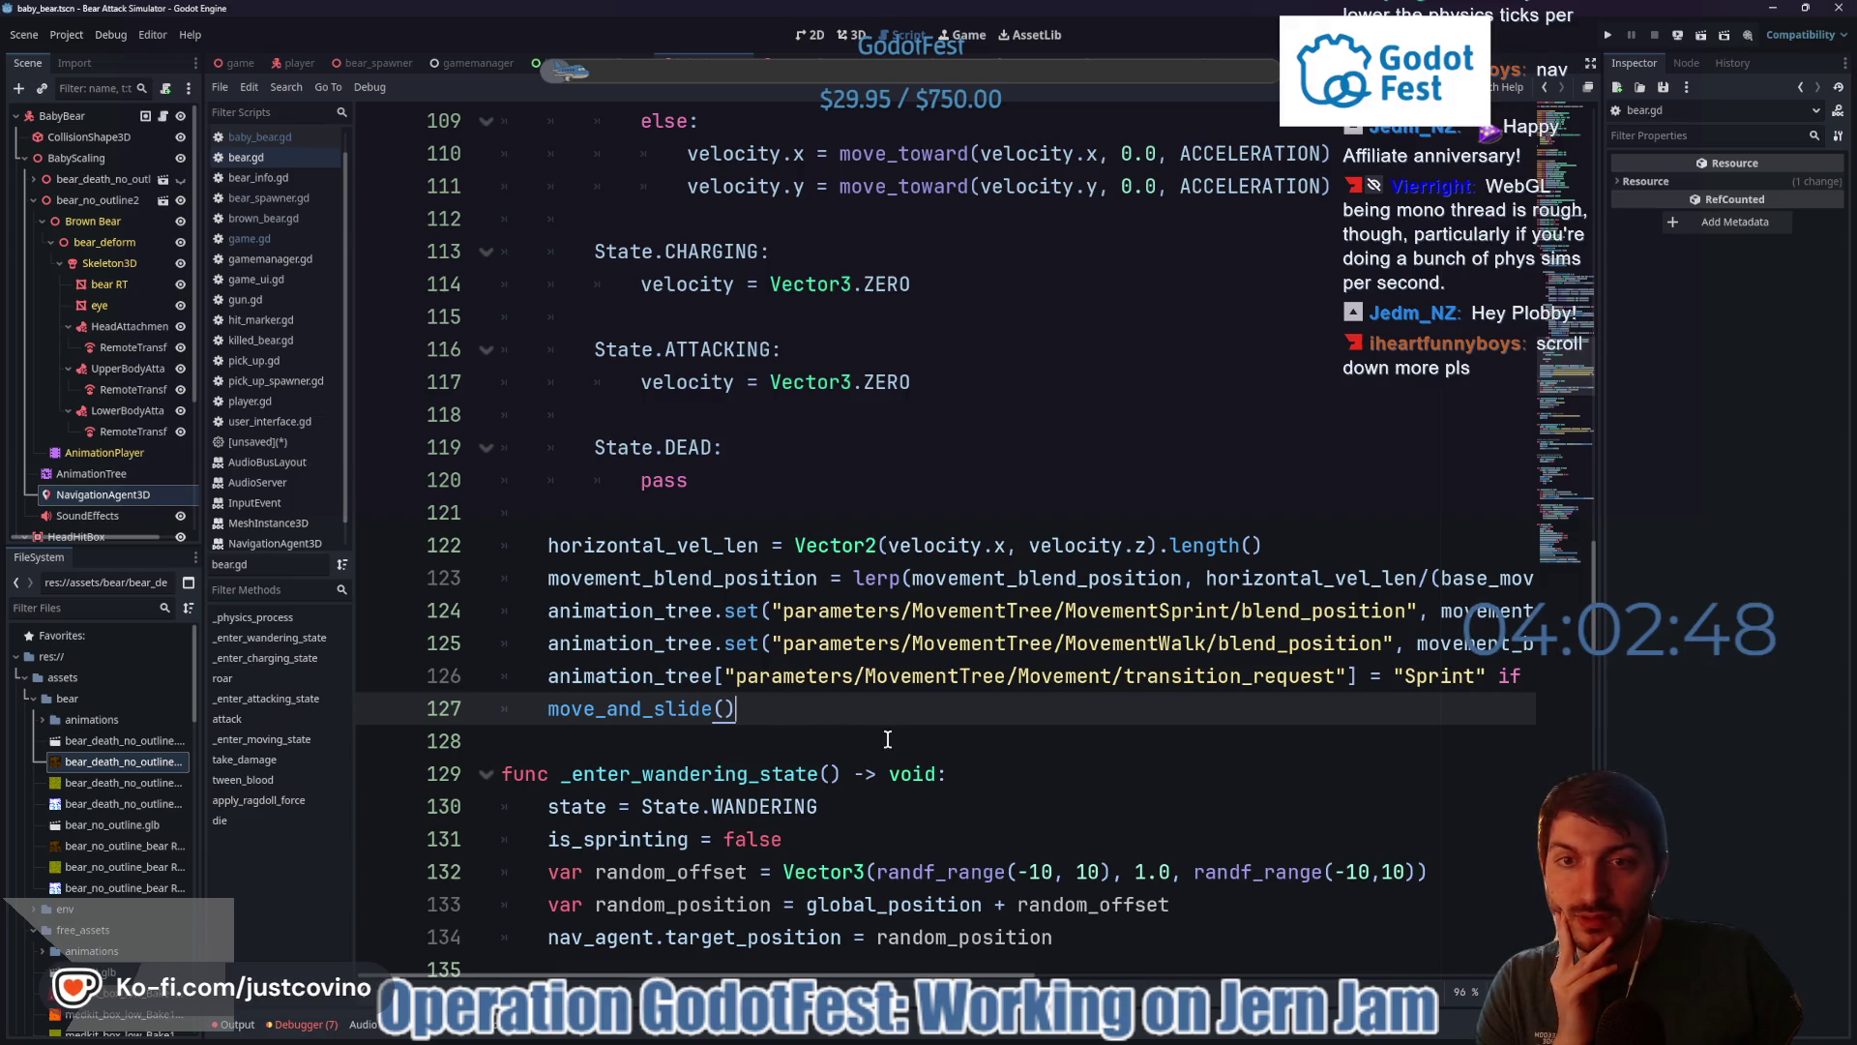
- Insert a new blank line after move_and_slide() at line 128
{"action": "left_click_drag", "start_coordinate": [692, 481], "coordinate": [594, 218]}
{"action": "scroll", "coordinate": [915, 515], "scroll_direction": "up", "scroll_amount": 2}
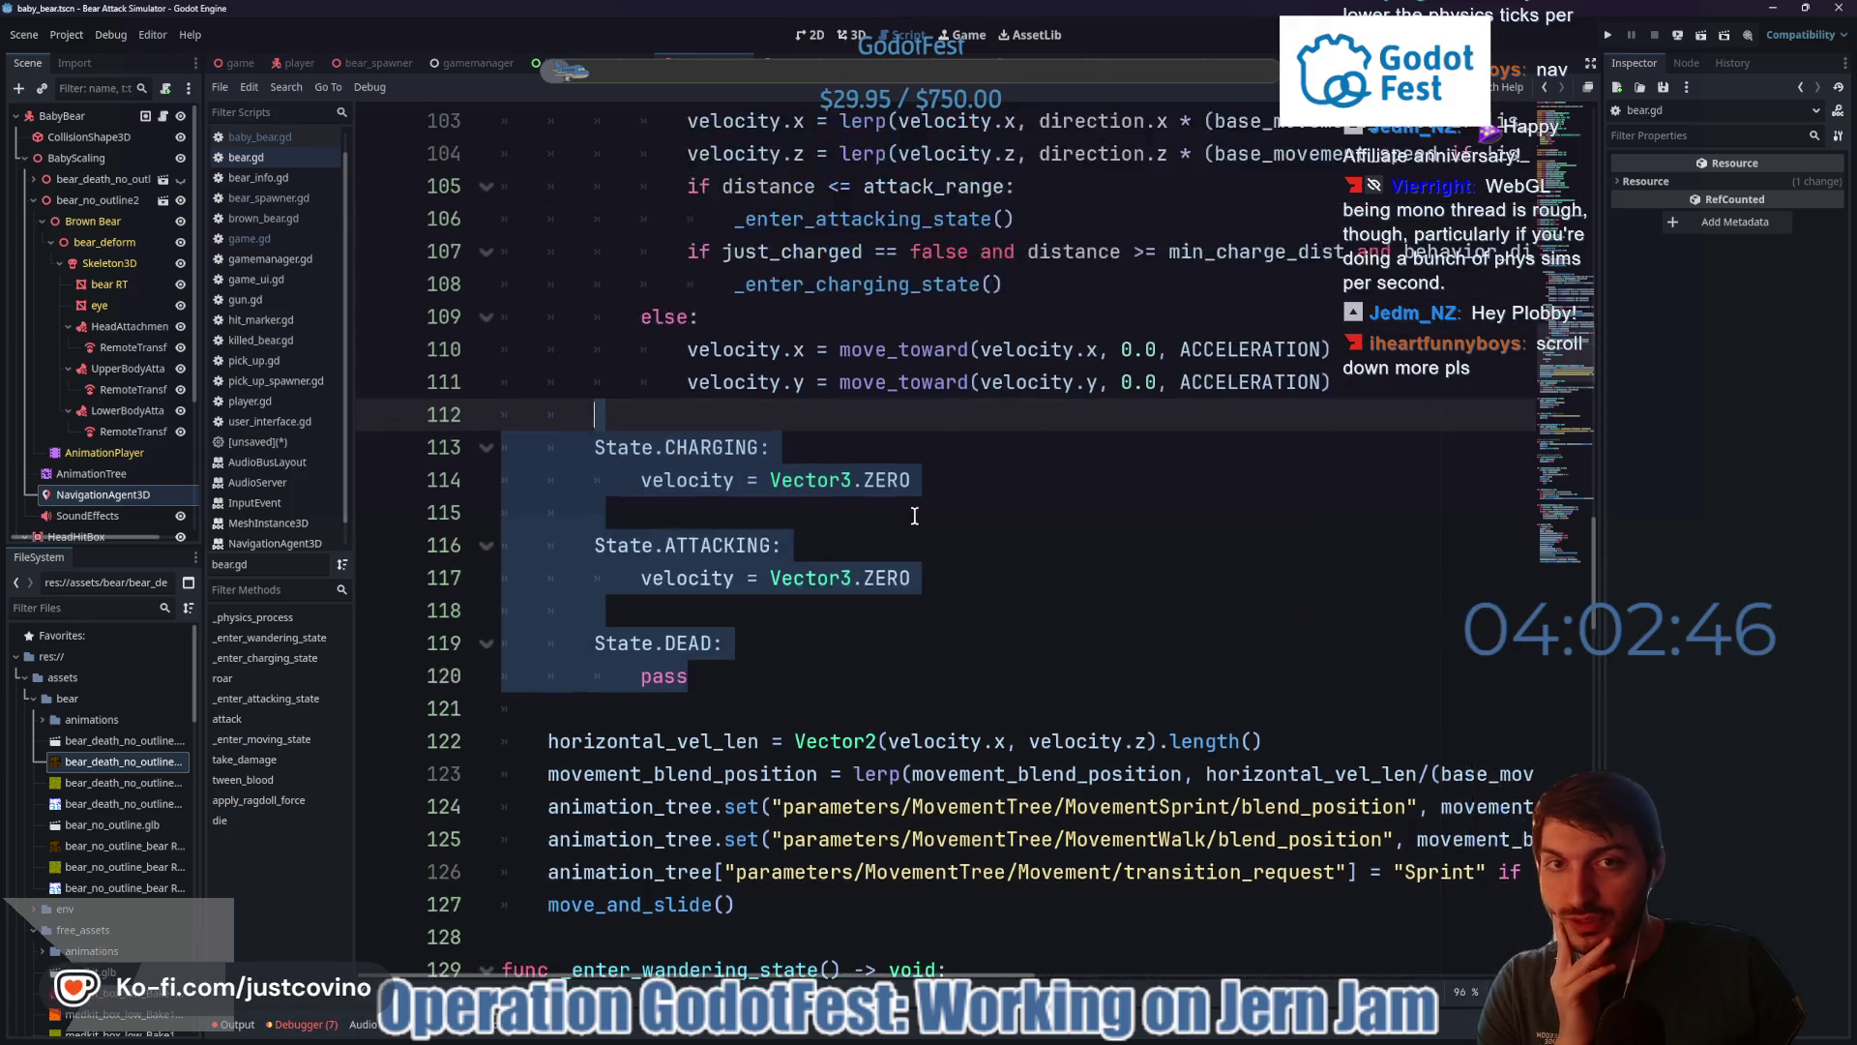
{"action": "scroll", "coordinate": [915, 515], "scroll_direction": "up", "scroll_amount": 2}
{"action": "scroll", "coordinate": [915, 516], "scroll_direction": "down", "scroll_amount": 5}
{"action": "left_click", "coordinate": [843, 609]}
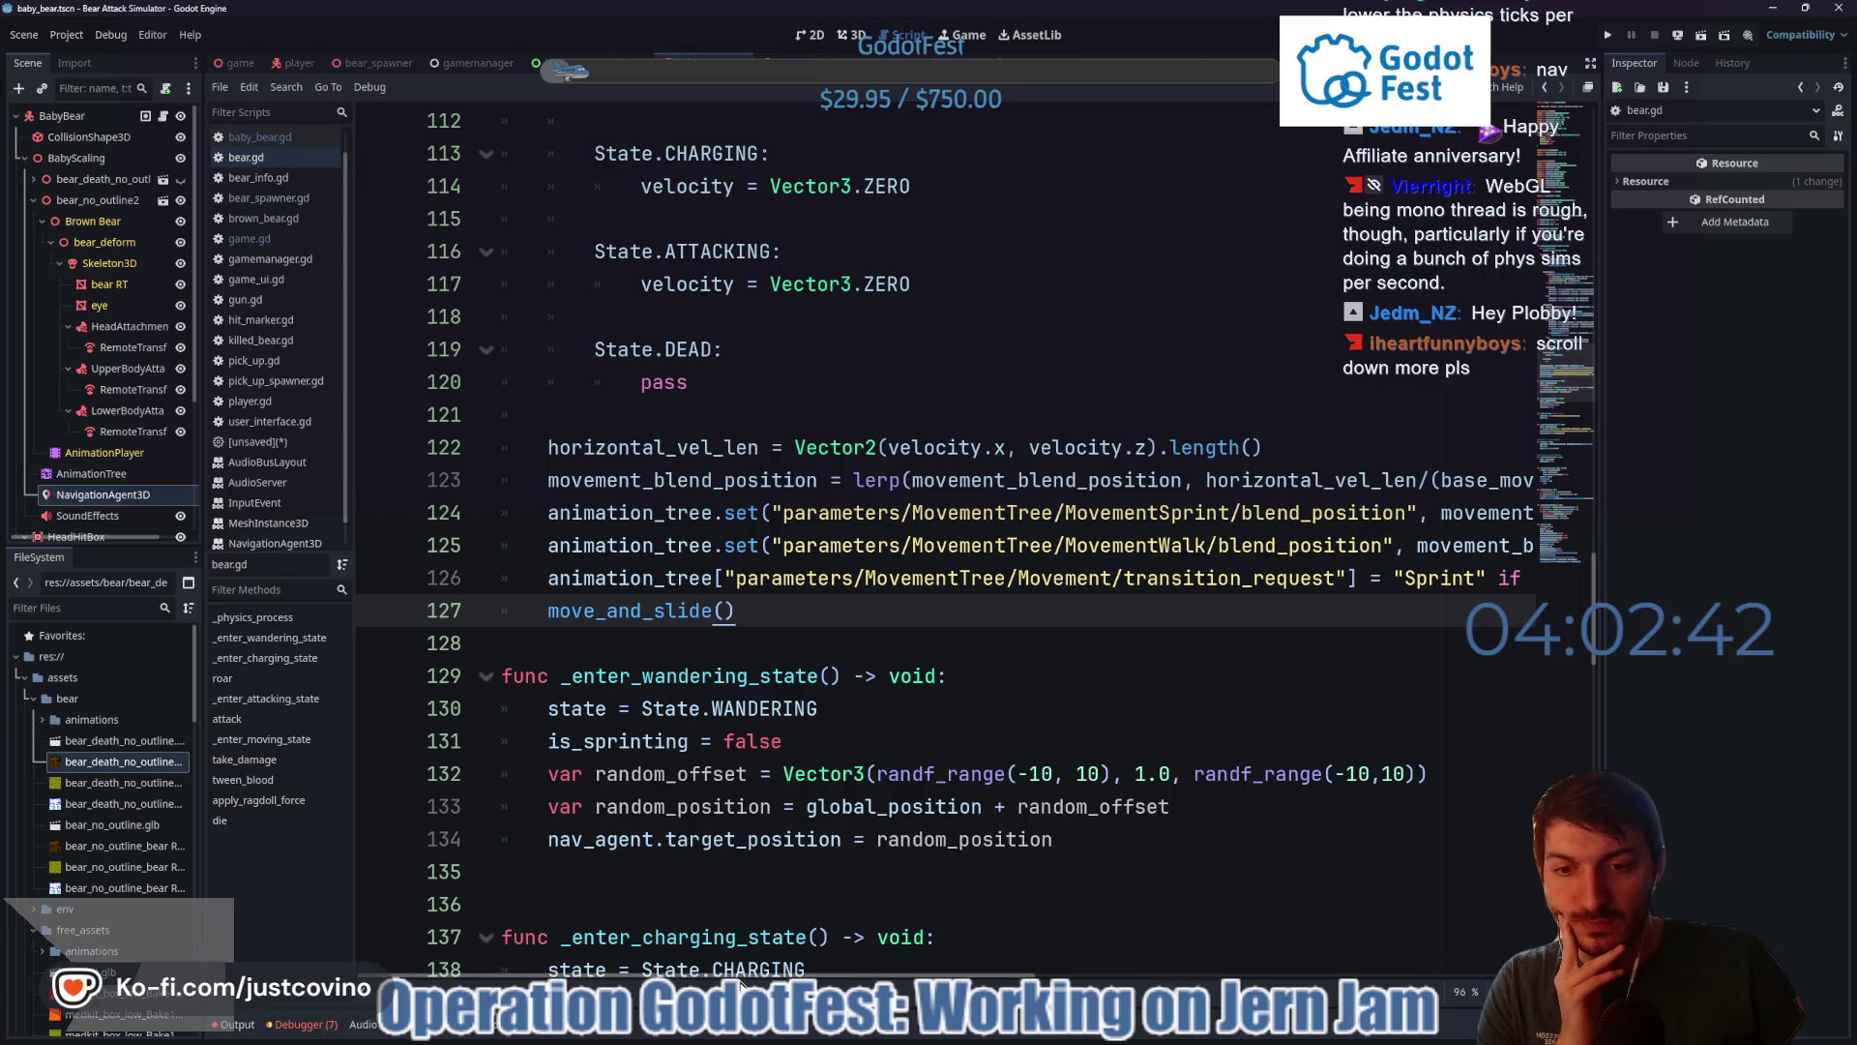
{"action": "mouse_move", "coordinate": [741, 984]}
{"action": "left_mouse_down"}
{"action": "mouse_move", "coordinate": [1040, 1035]}
{"action": "mouse_move", "coordinate": [1261, 1042]}
{"action": "mouse_move", "coordinate": [735, 1031]}
{"action": "left_mouse_up"}
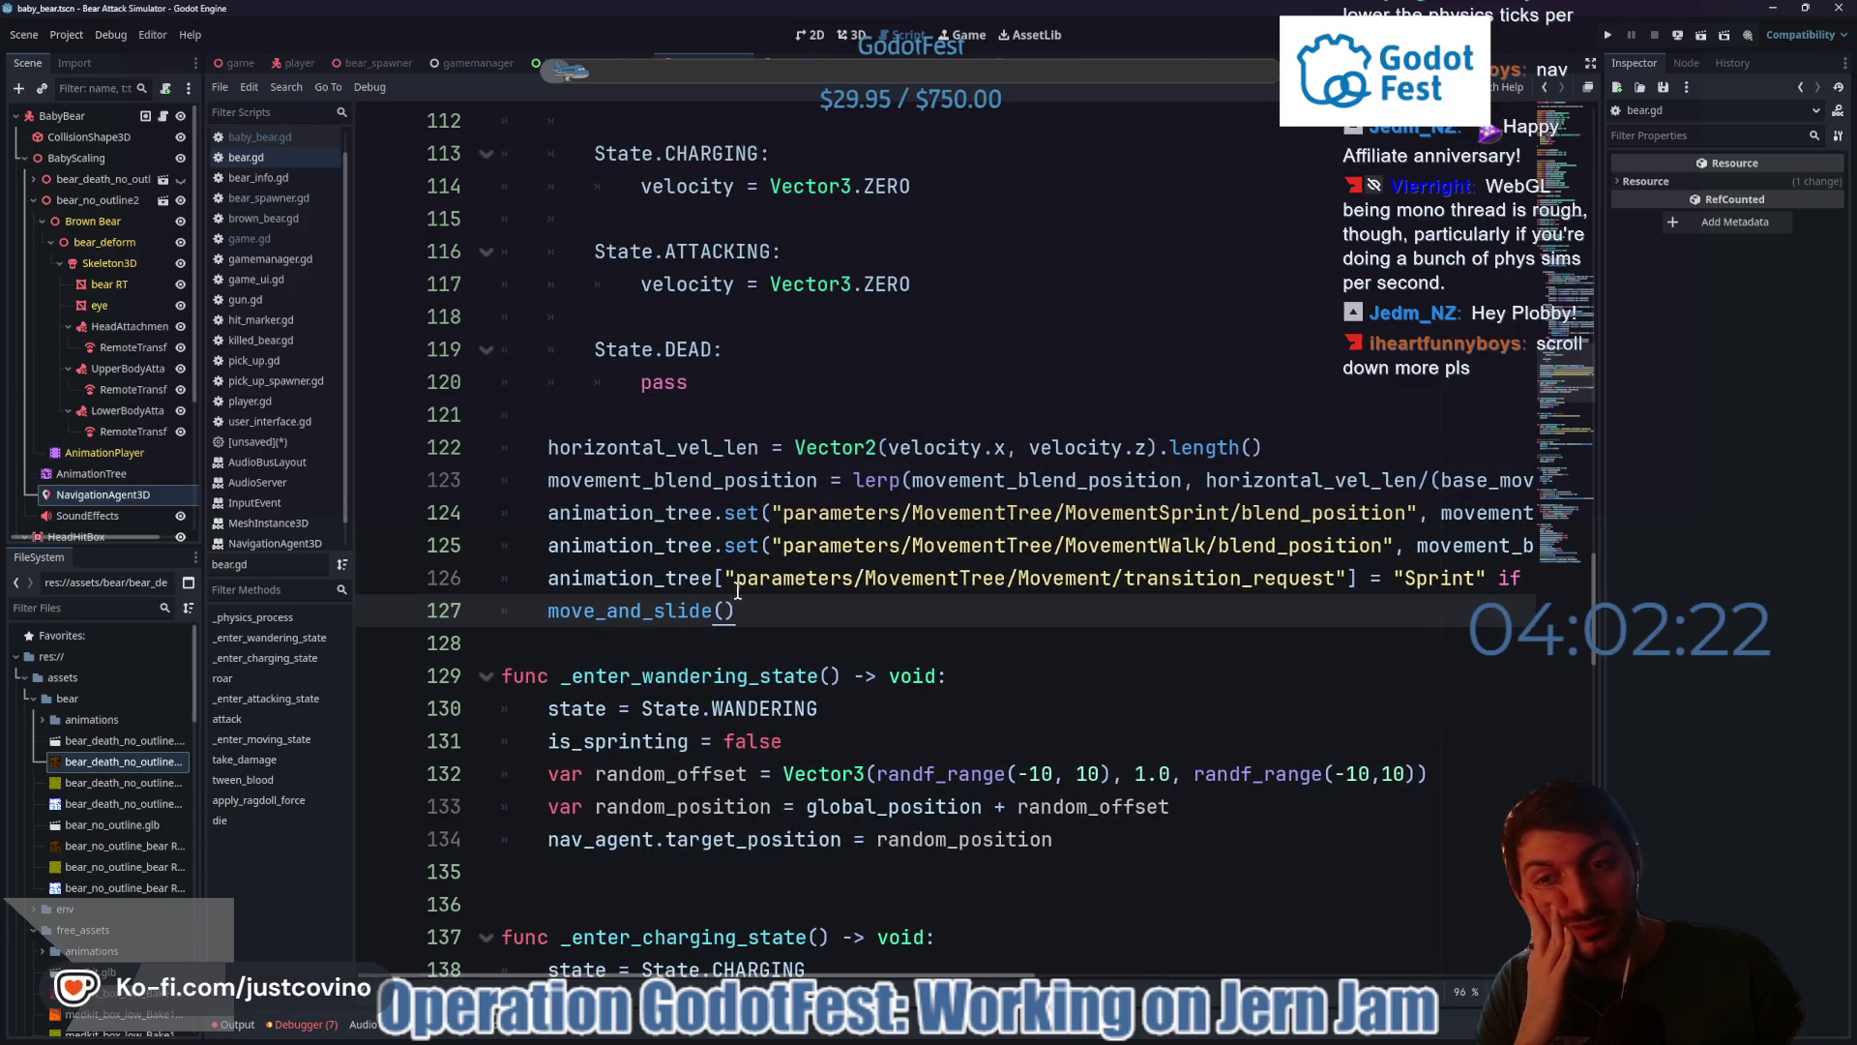
{"action": "mouse_move", "coordinate": [900, 975]}
{"action": "left_mouse_down"}
{"action": "mouse_move", "coordinate": [1412, 985]}
{"action": "mouse_move", "coordinate": [888, 952]}
{"action": "left_mouse_up"}
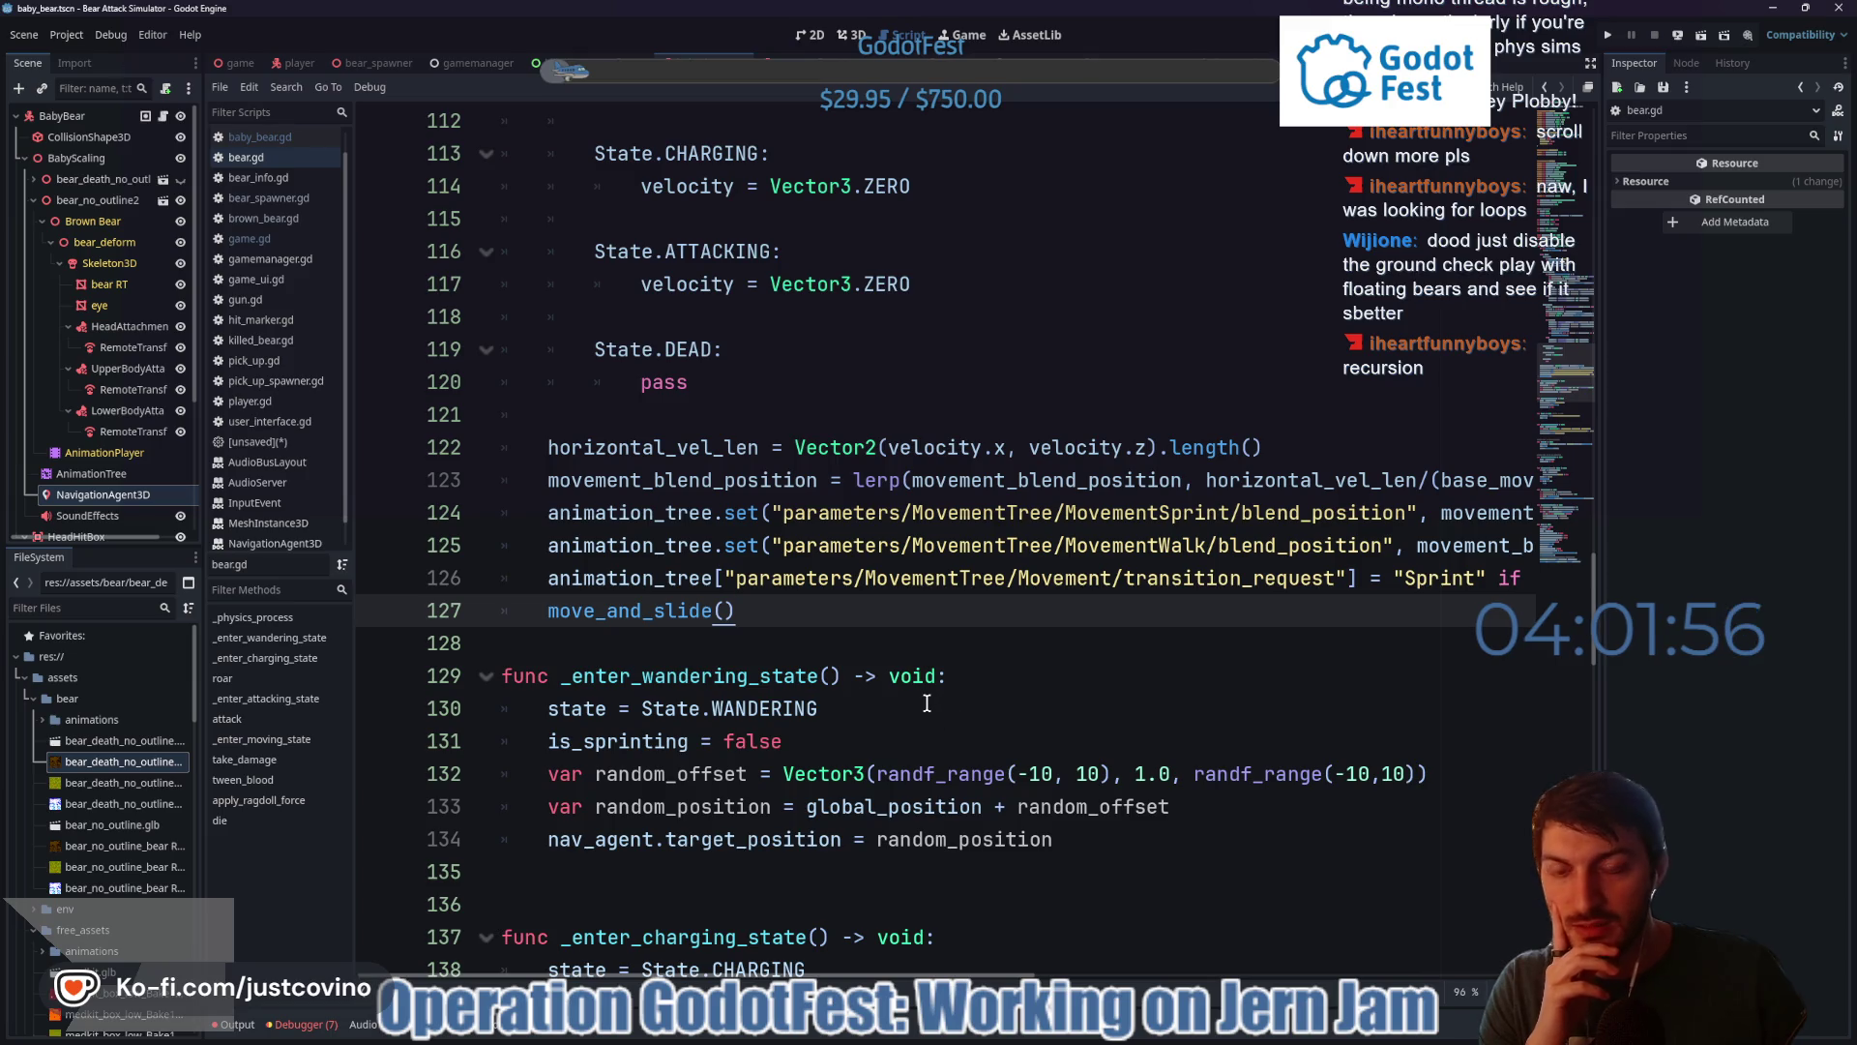
{"action": "left_click", "coordinate": [742, 649]}
{"action": "key", "text": "Return"}
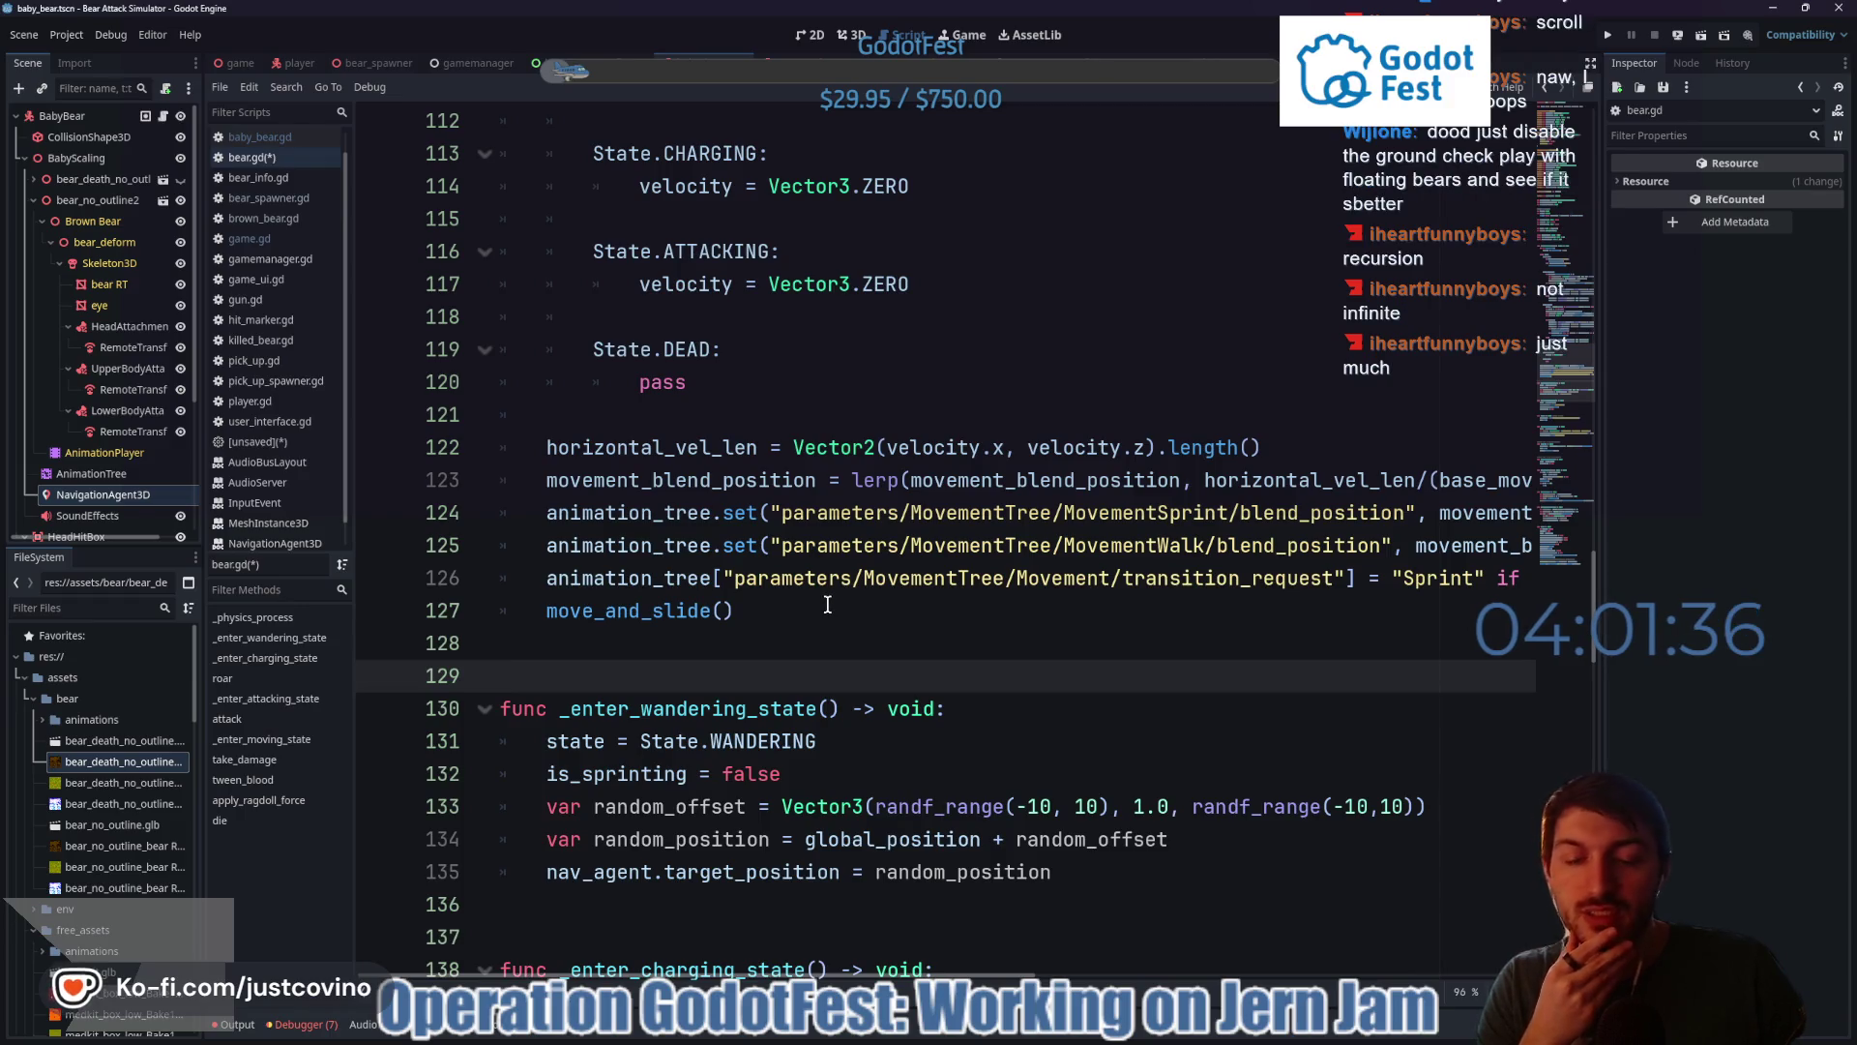
{"action": "mouse_move", "coordinate": [767, 976]}
{"action": "left_mouse_down"}
{"action": "mouse_move", "coordinate": [1060, 975]}
{"action": "mouse_move", "coordinate": [753, 953]}
{"action": "mouse_move", "coordinate": [806, 942]}
{"action": "mouse_move", "coordinate": [787, 942]}
{"action": "left_mouse_up"}
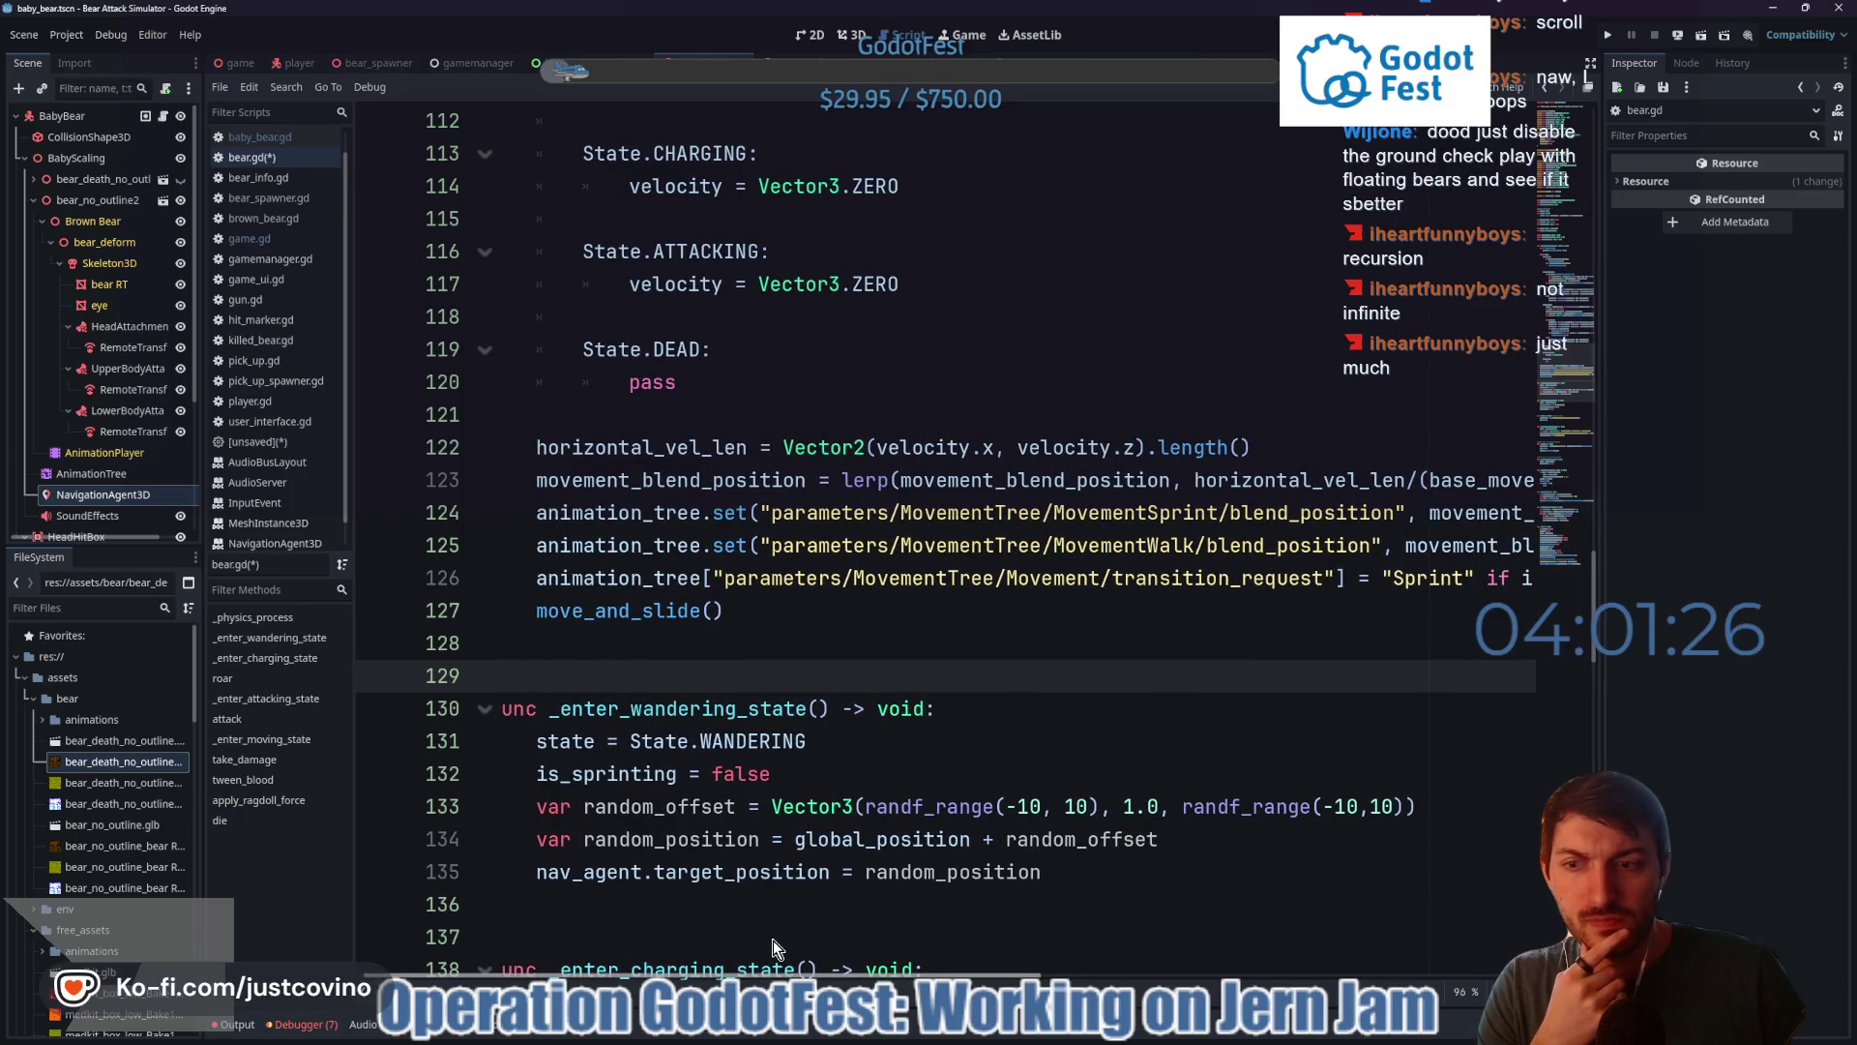
{"action": "scroll", "coordinate": [774, 940], "scroll_direction": "left", "scroll_amount": 1}
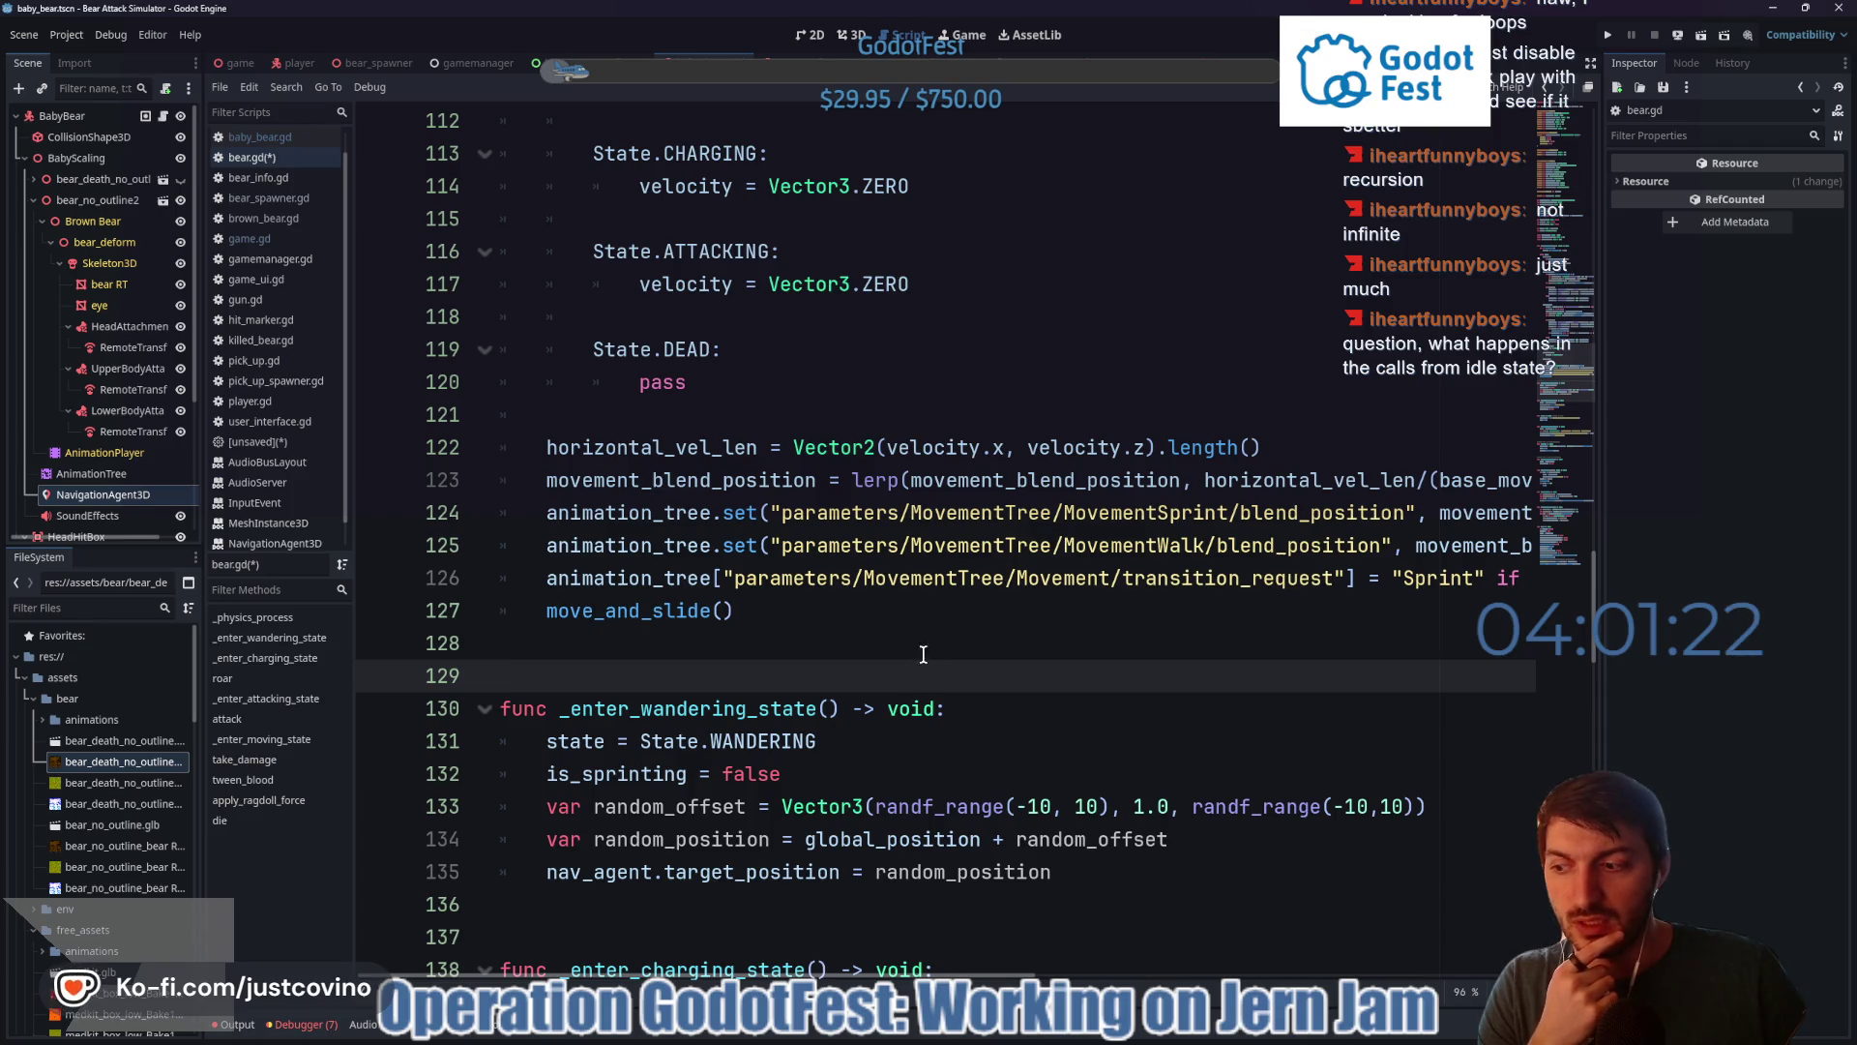
- Examine the IDLE branch's aggro and timid conditions around line 75
{"action": "scroll", "coordinate": [873, 633], "scroll_direction": "up", "scroll_amount": 19}
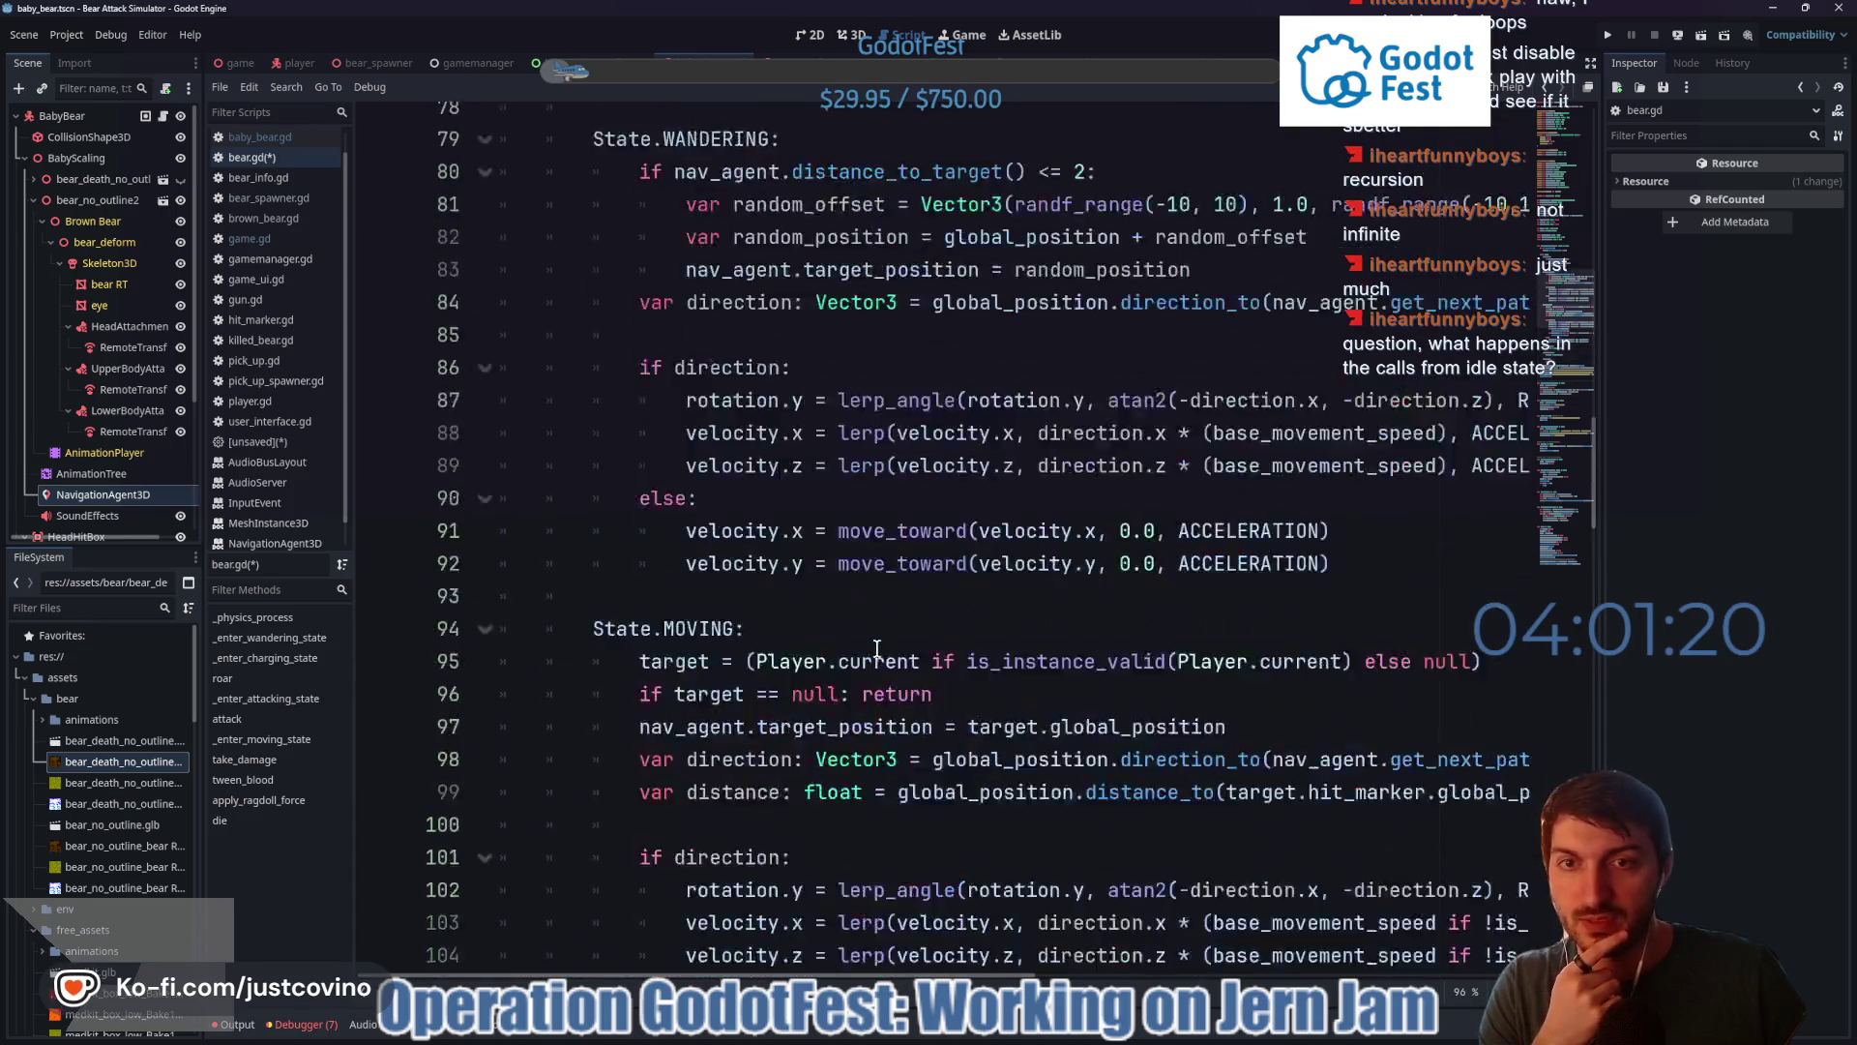
{"action": "scroll", "coordinate": [852, 619], "scroll_direction": "down", "scroll_amount": 1}
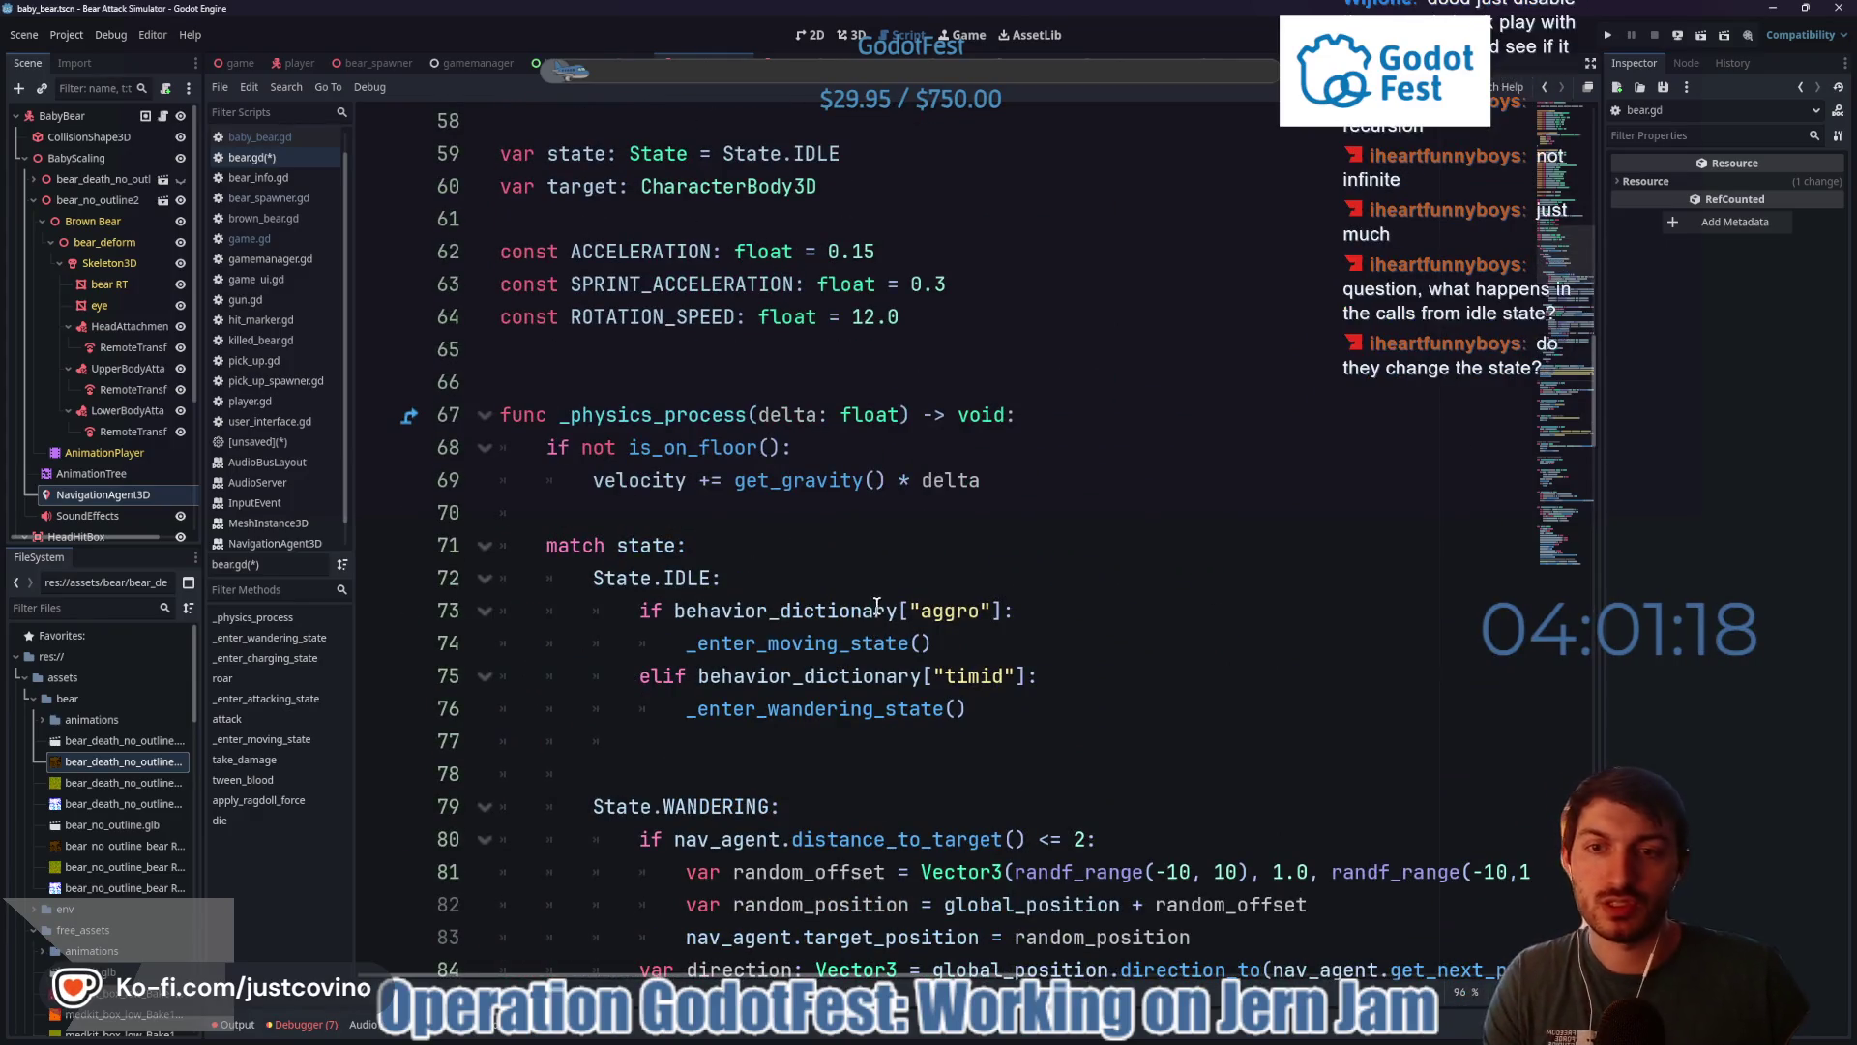
{"action": "scroll", "coordinate": [716, 532], "scroll_direction": "down", "scroll_amount": 1}
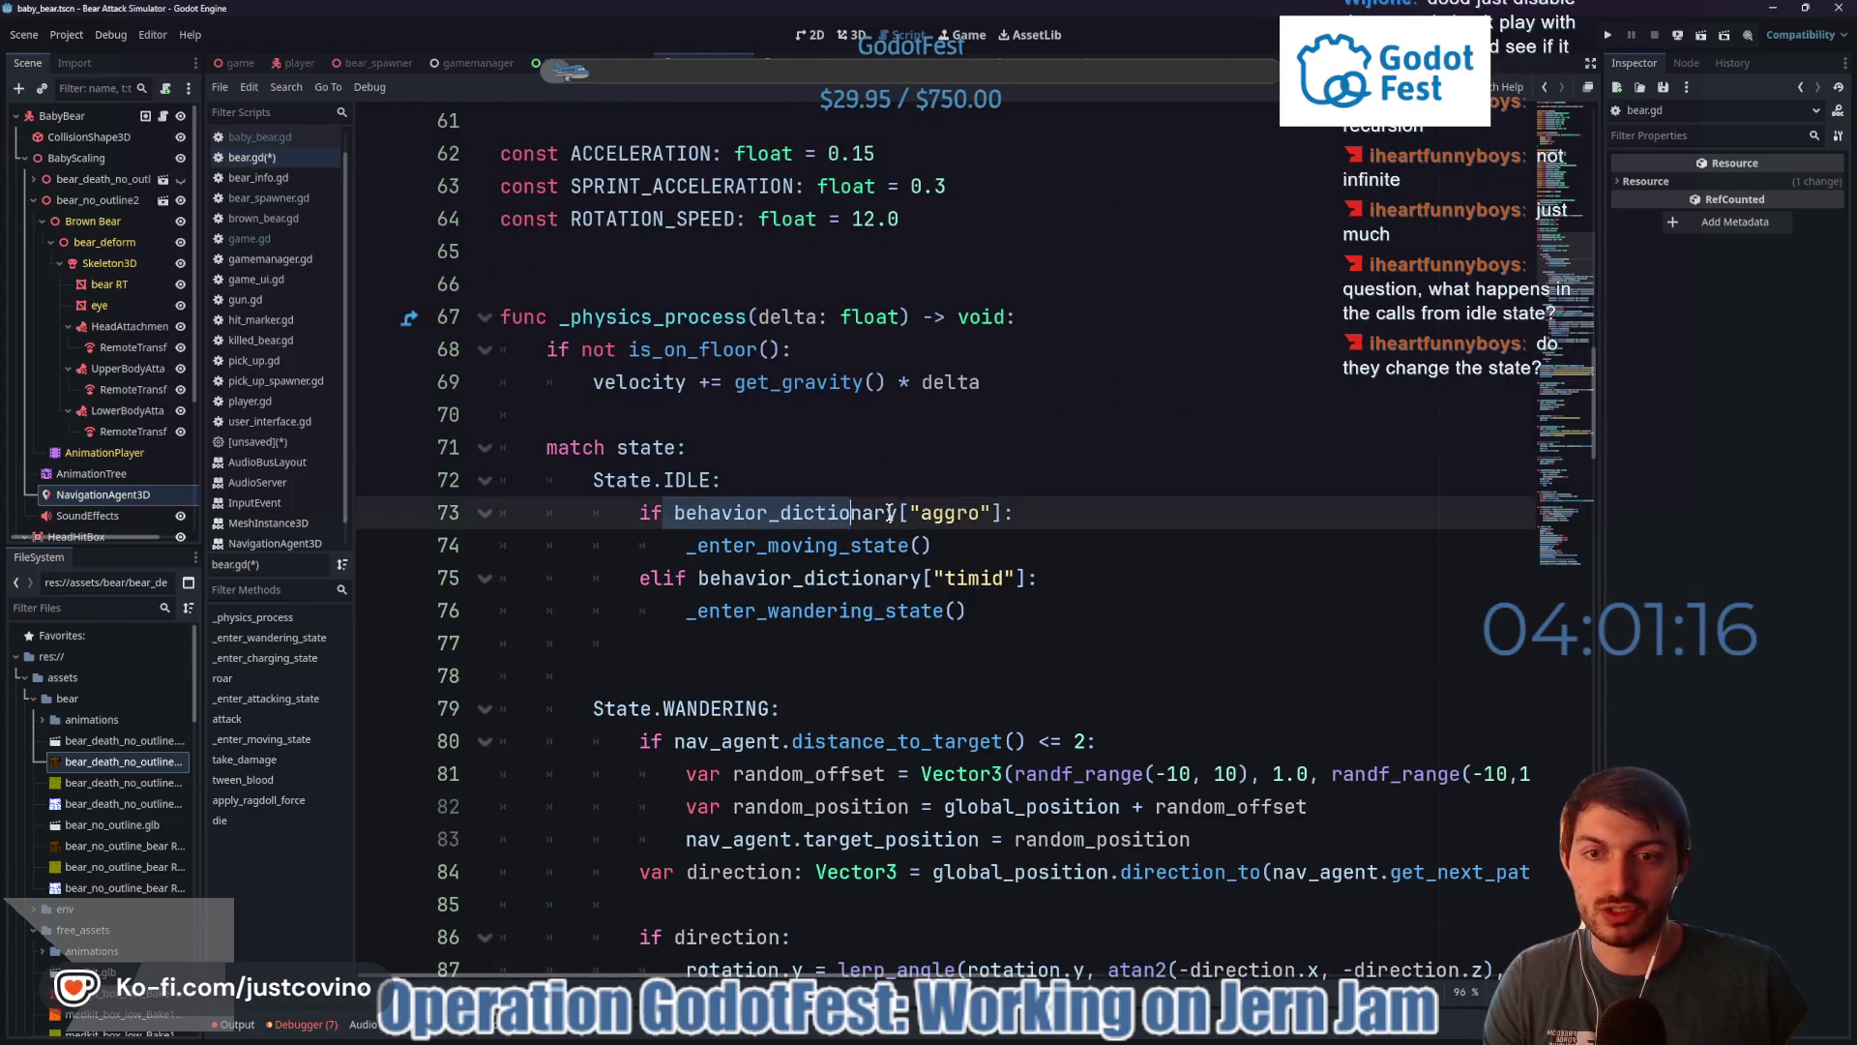
{"action": "left_click_drag", "start_coordinate": [1037, 577], "coordinate": [933, 578]}
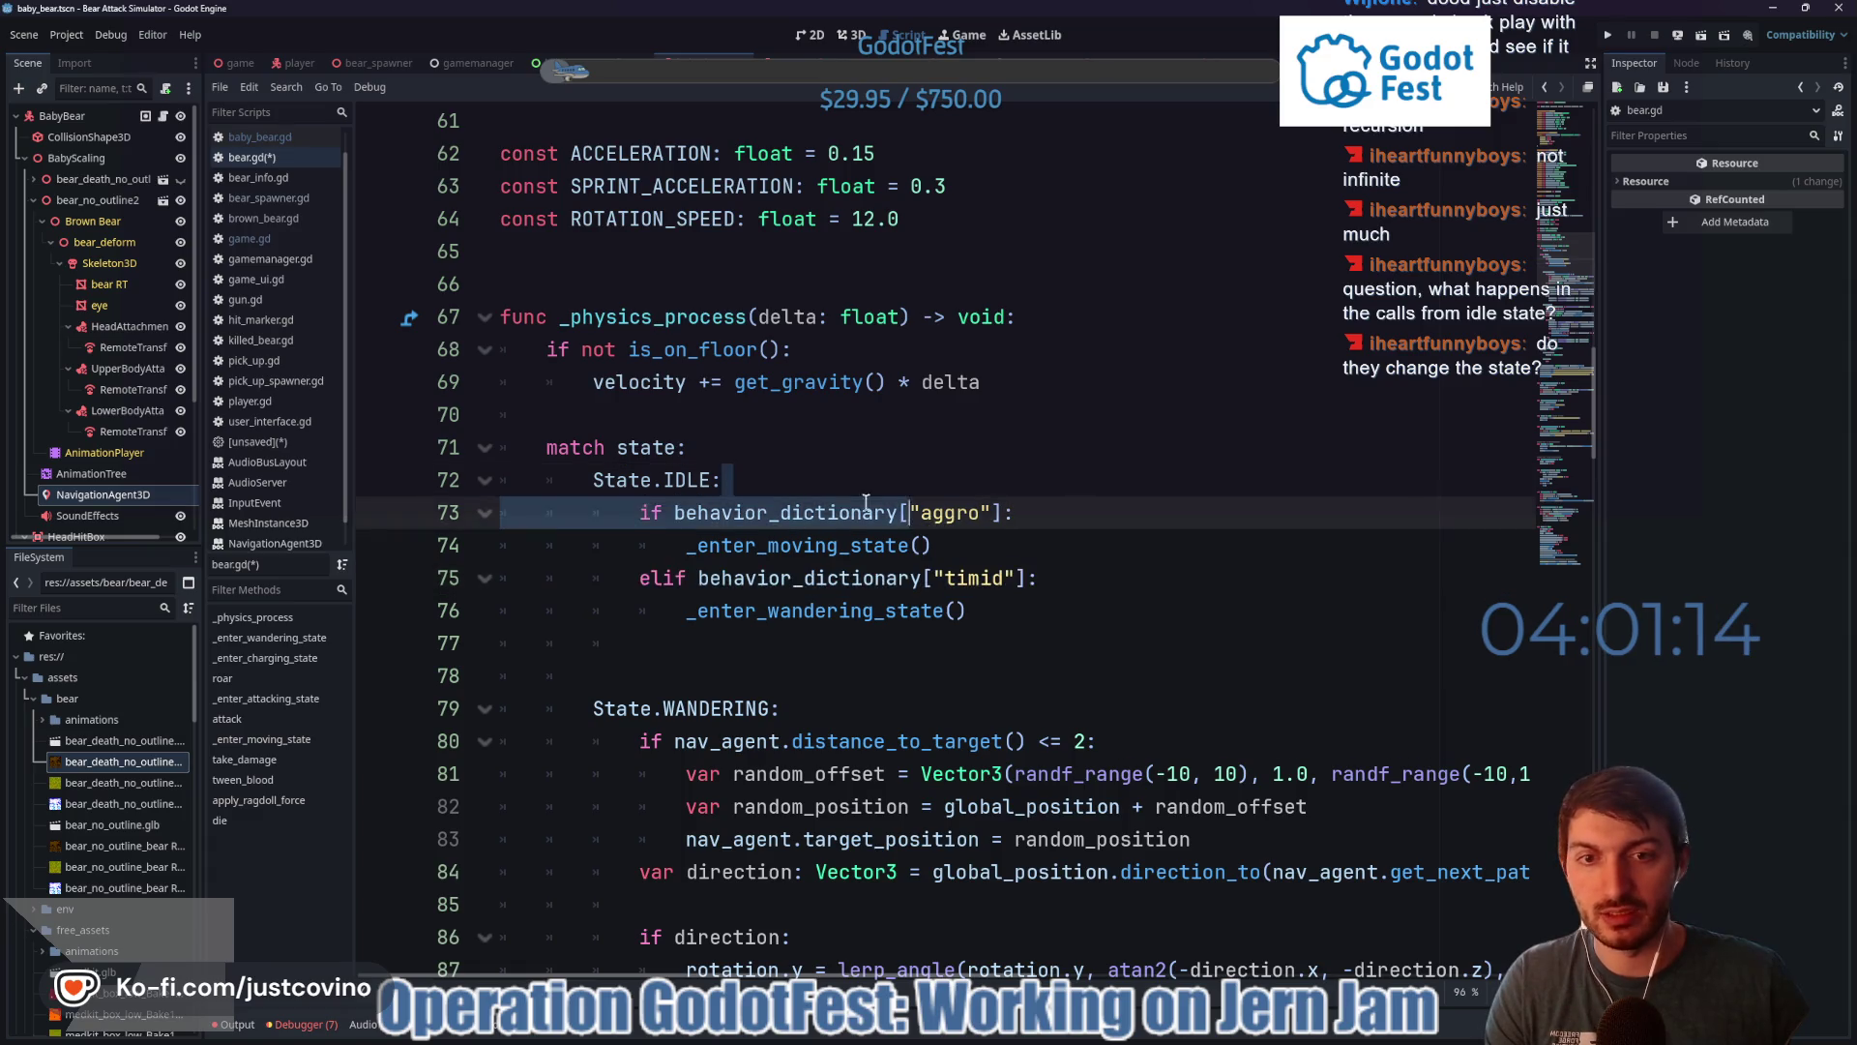
{"action": "left_click_drag", "start_coordinate": [1000, 480], "coordinate": [931, 544]}
{"action": "left_click", "coordinate": [1000, 498]}
{"action": "left_click", "coordinate": [979, 577]}
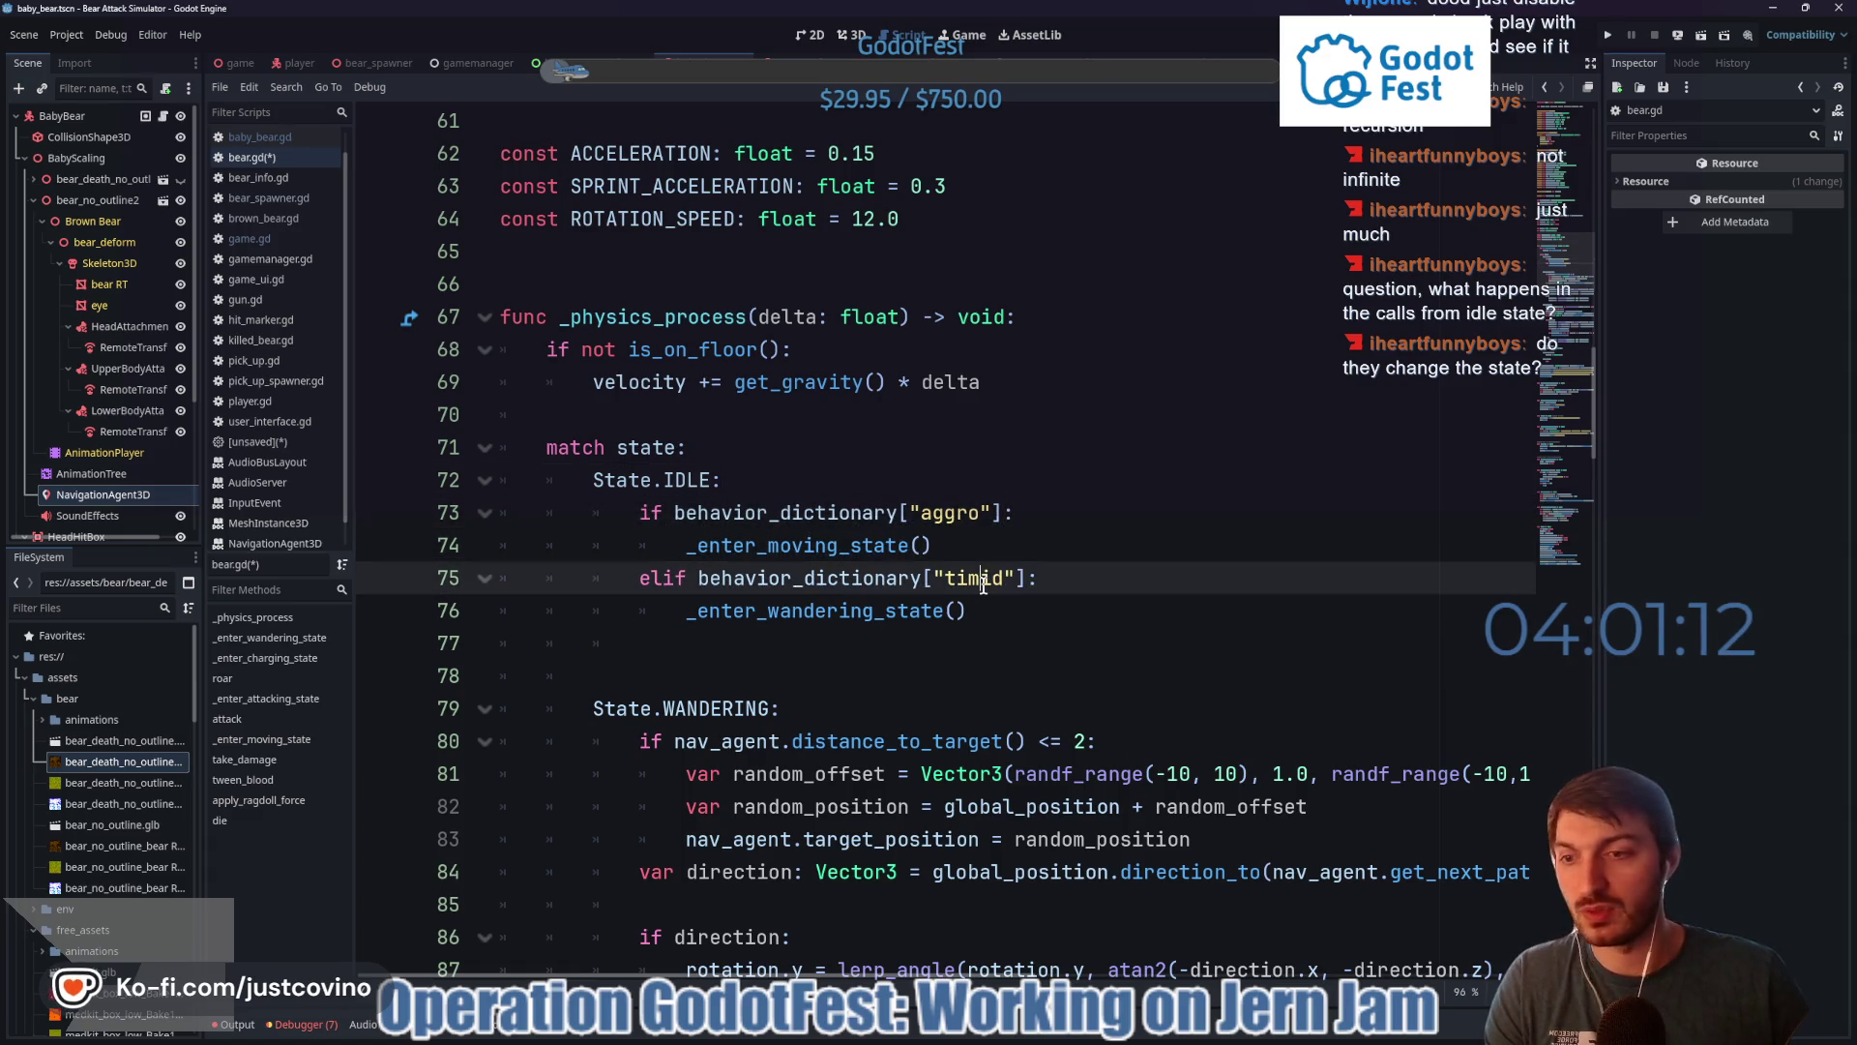
- Inspect the _enter_moving_state and _enter_wandering_state function definitions
{"action": "left_click", "coordinate": [793, 545], "text": "ctrl"}
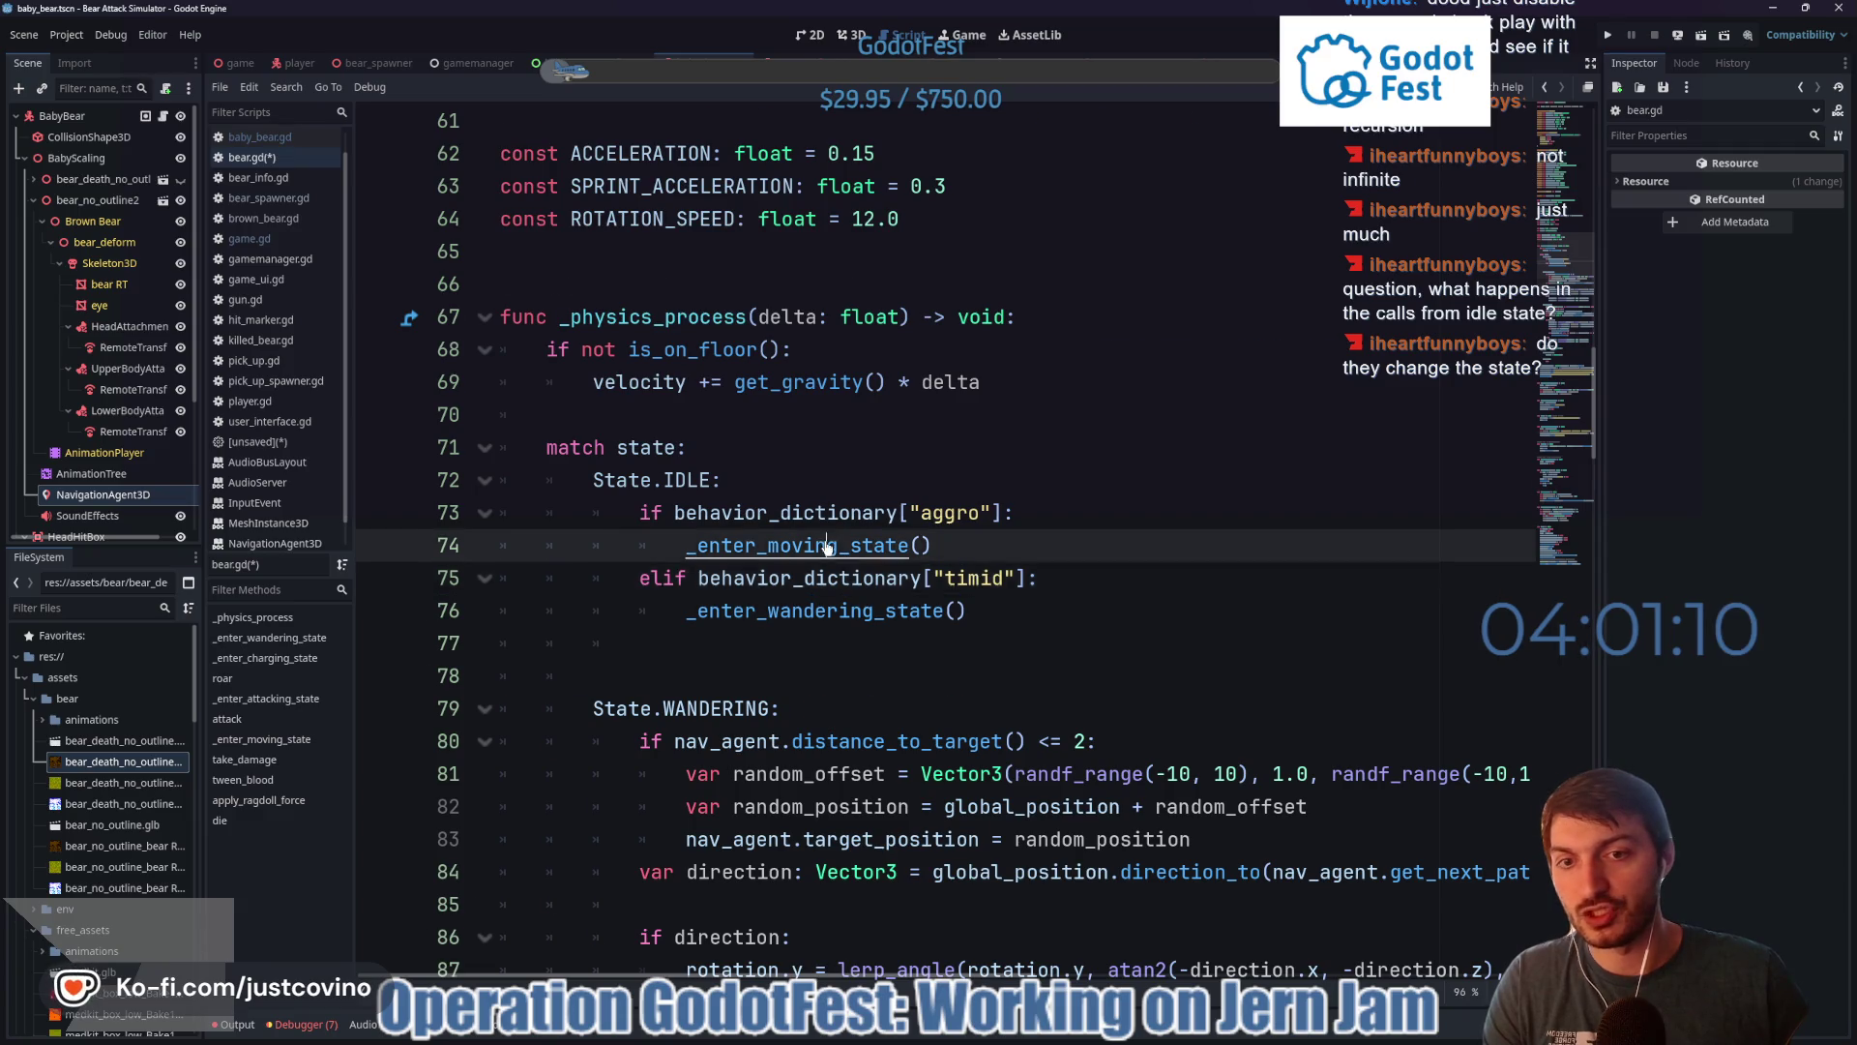
{"action": "left_click_drag", "start_coordinate": [831, 608], "coordinate": [488, 559]}
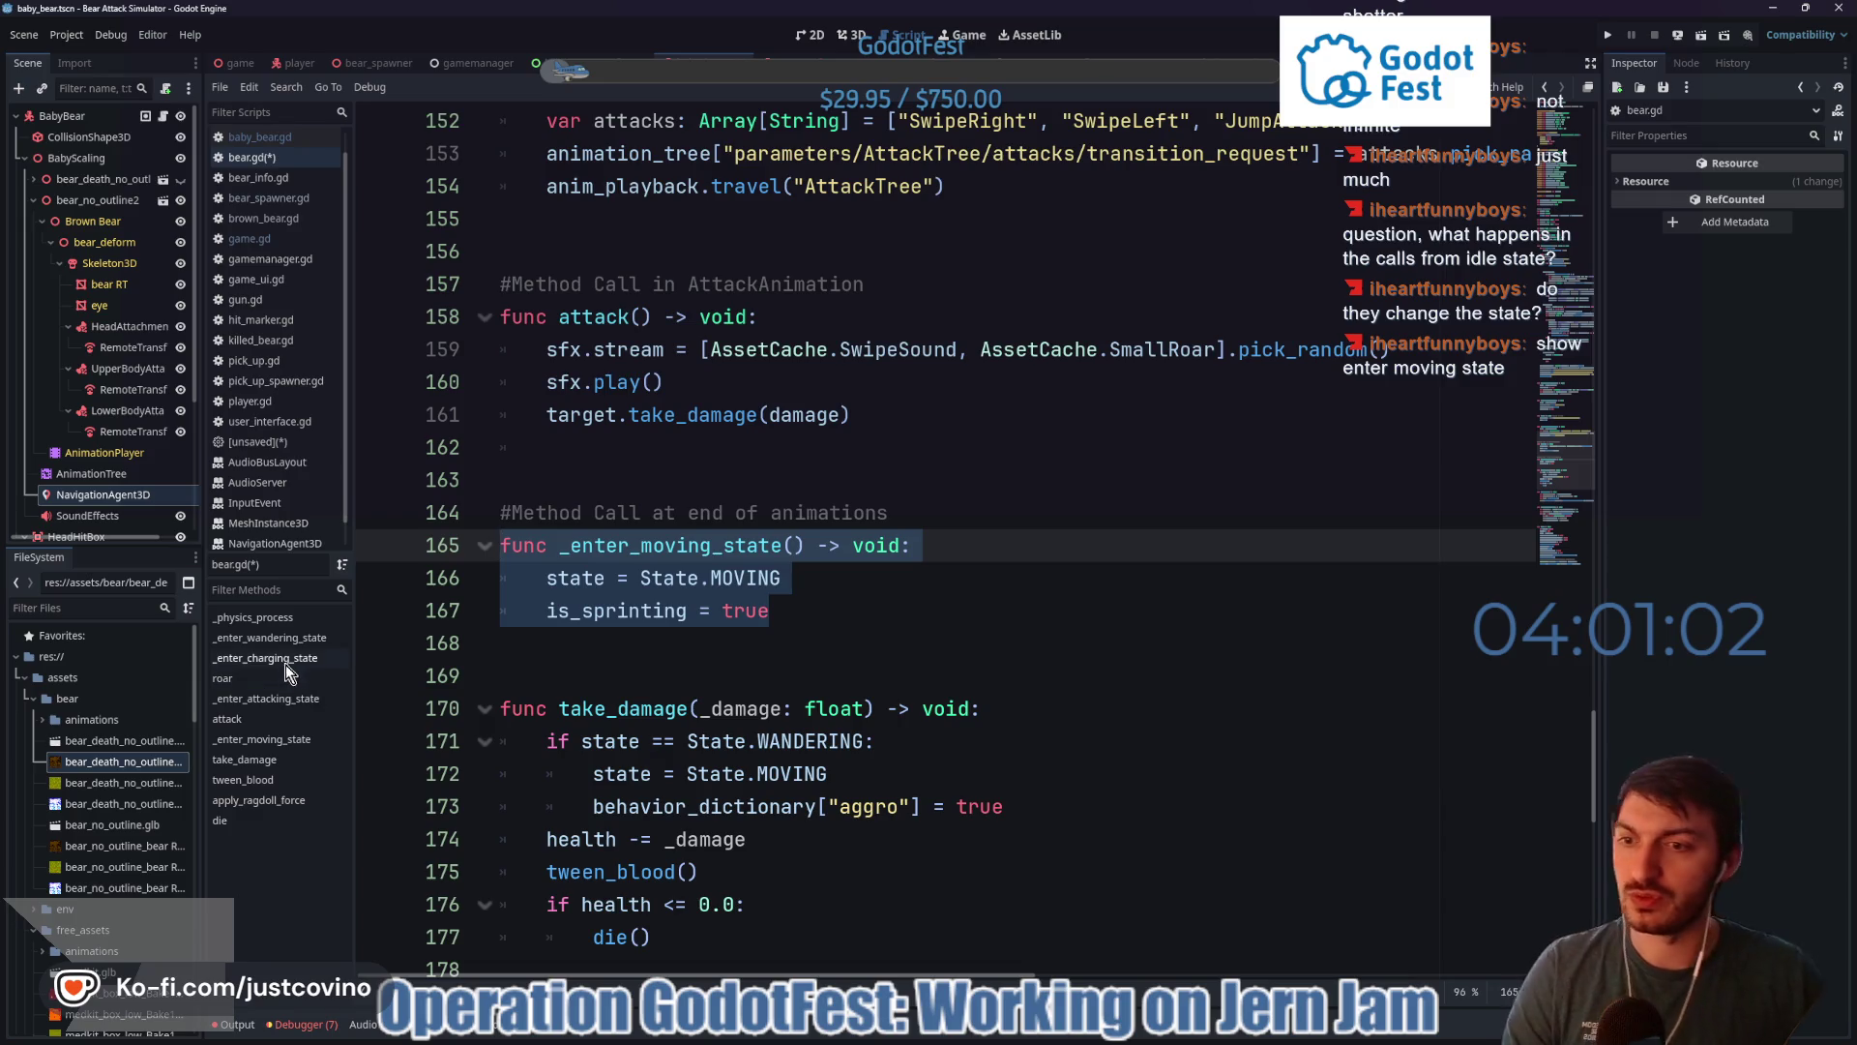
{"action": "left_click", "coordinate": [271, 640]}
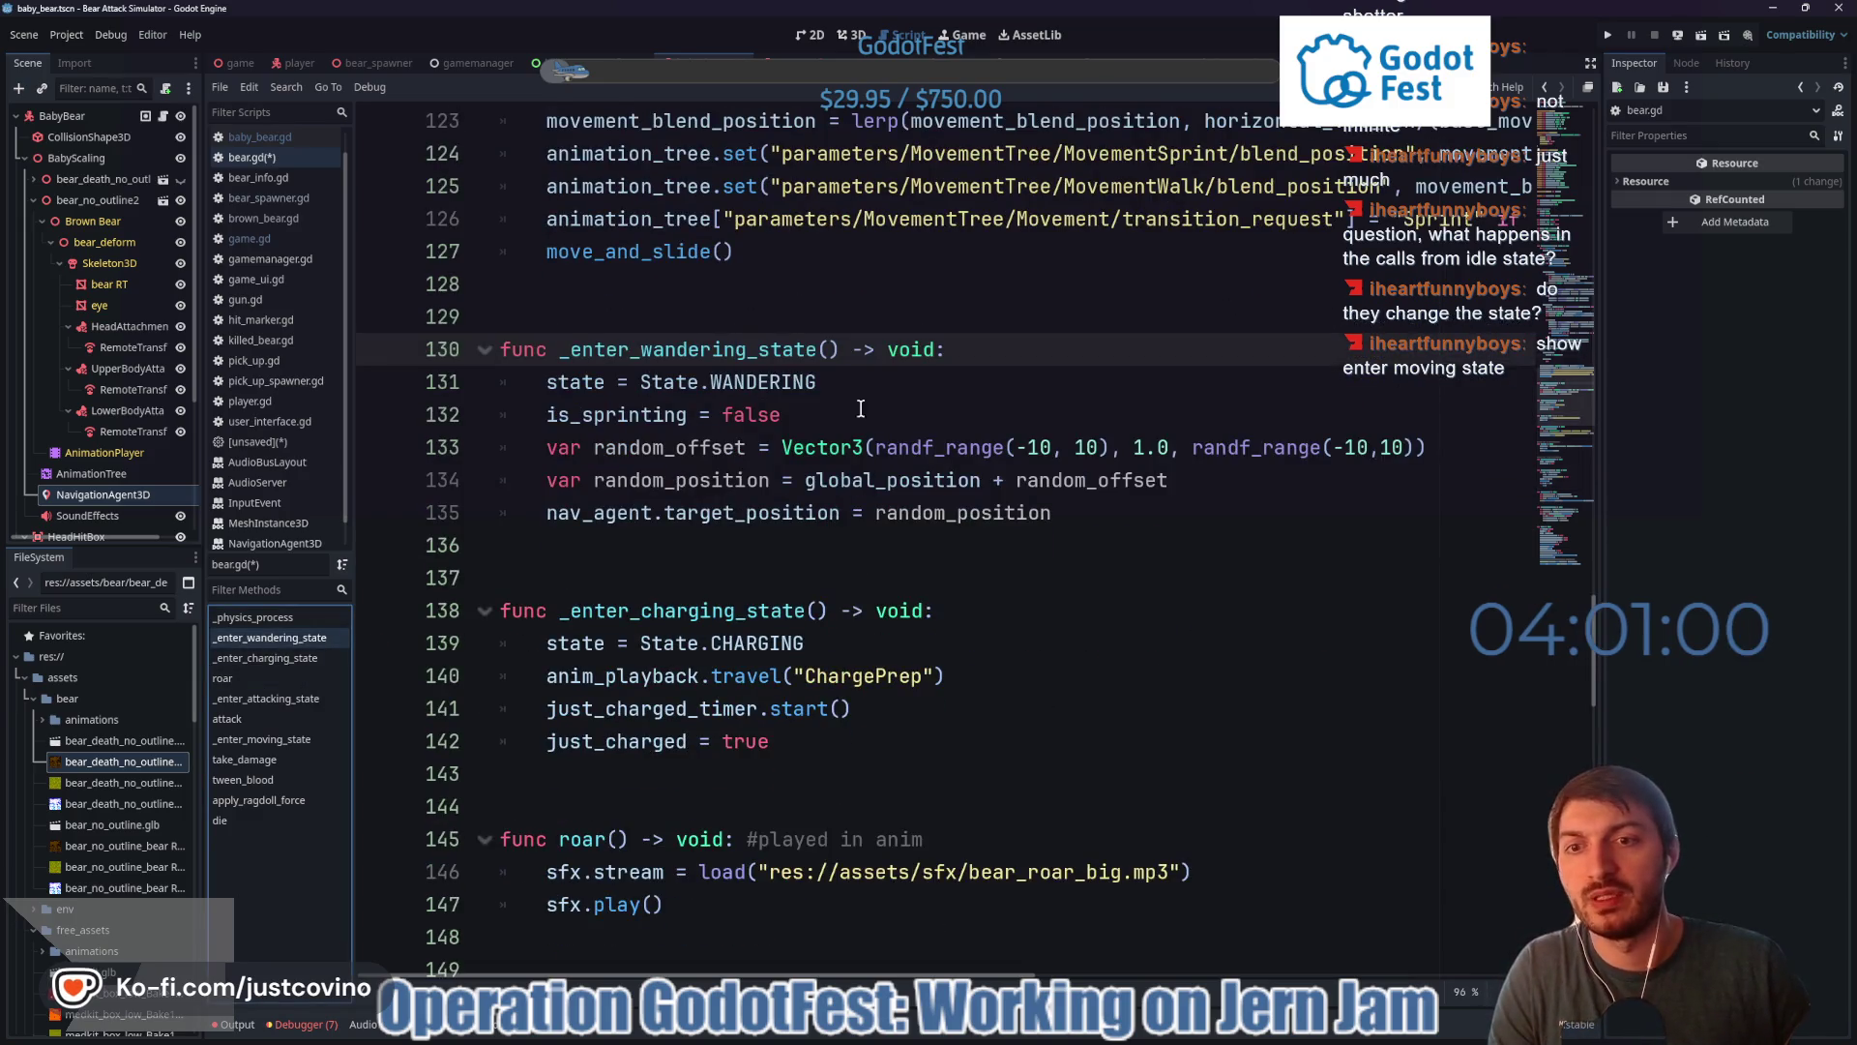
{"action": "triple_click", "coordinate": [862, 414]}
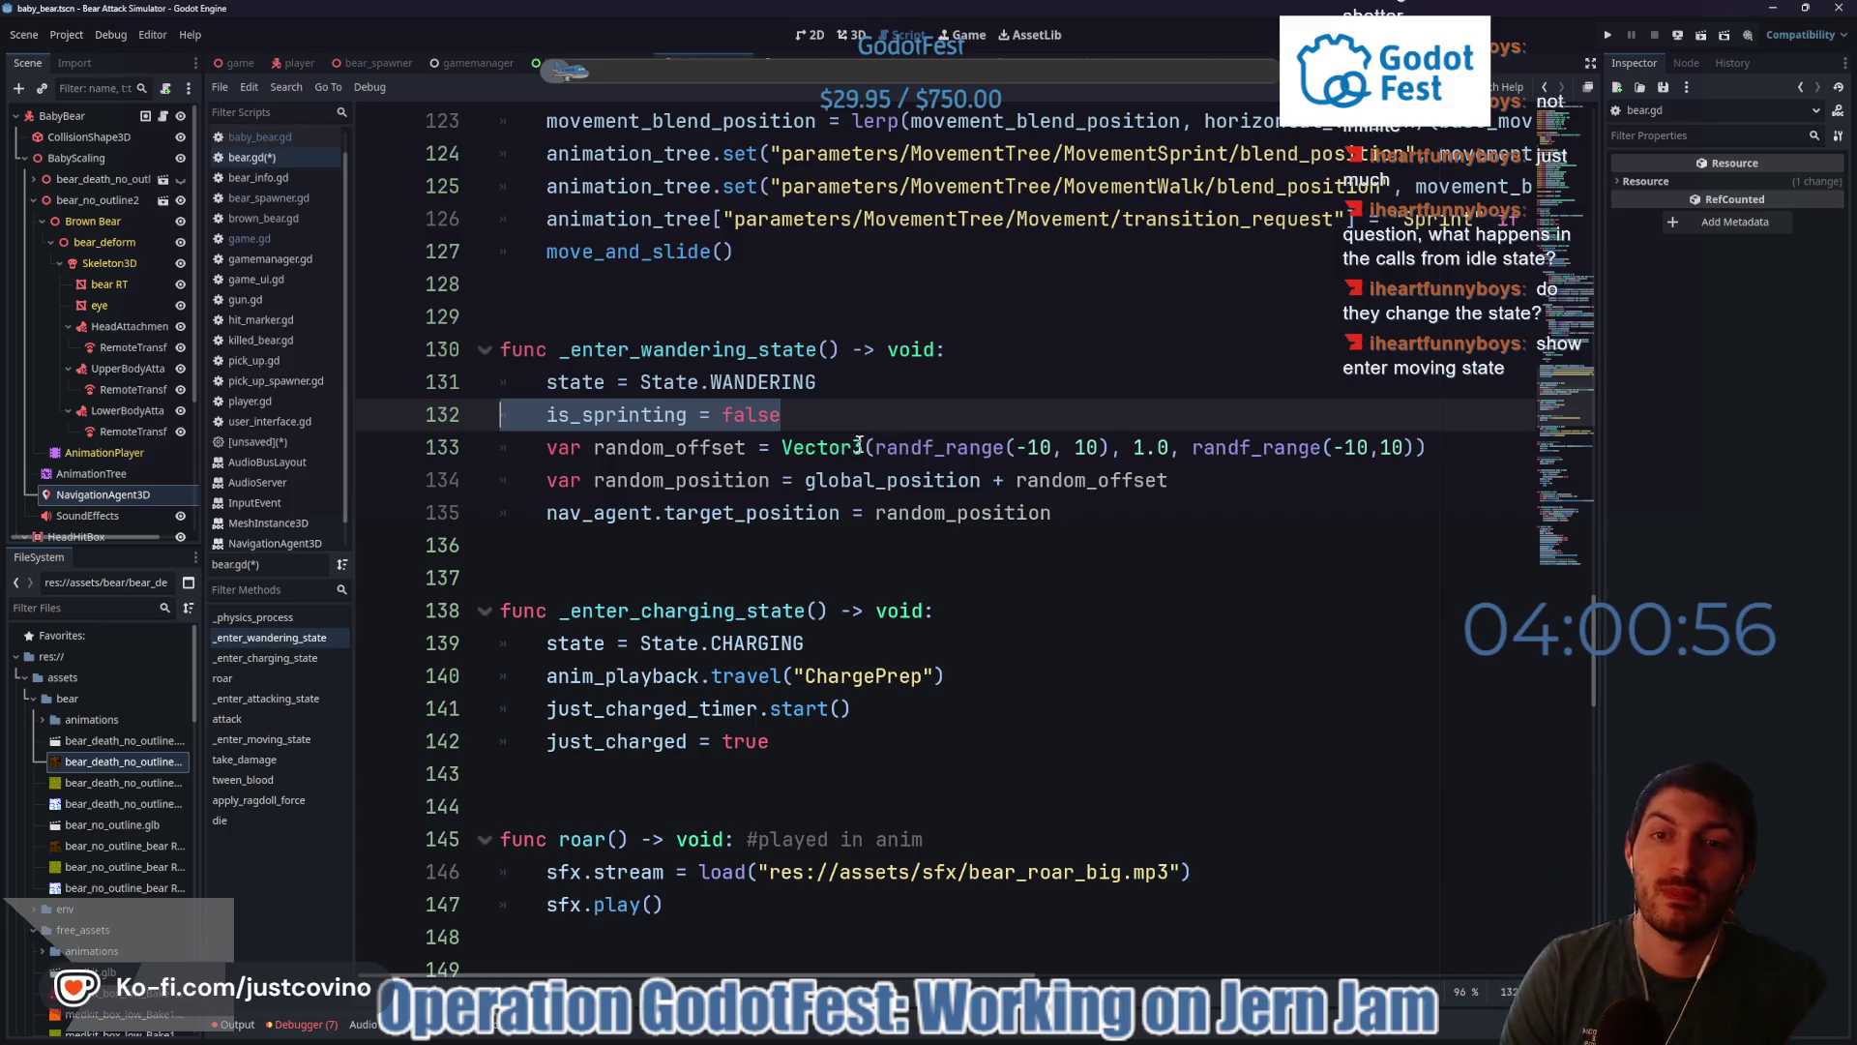
{"action": "mouse_move", "coordinate": [858, 444]}
{"action": "left_click", "coordinate": [962, 447]}
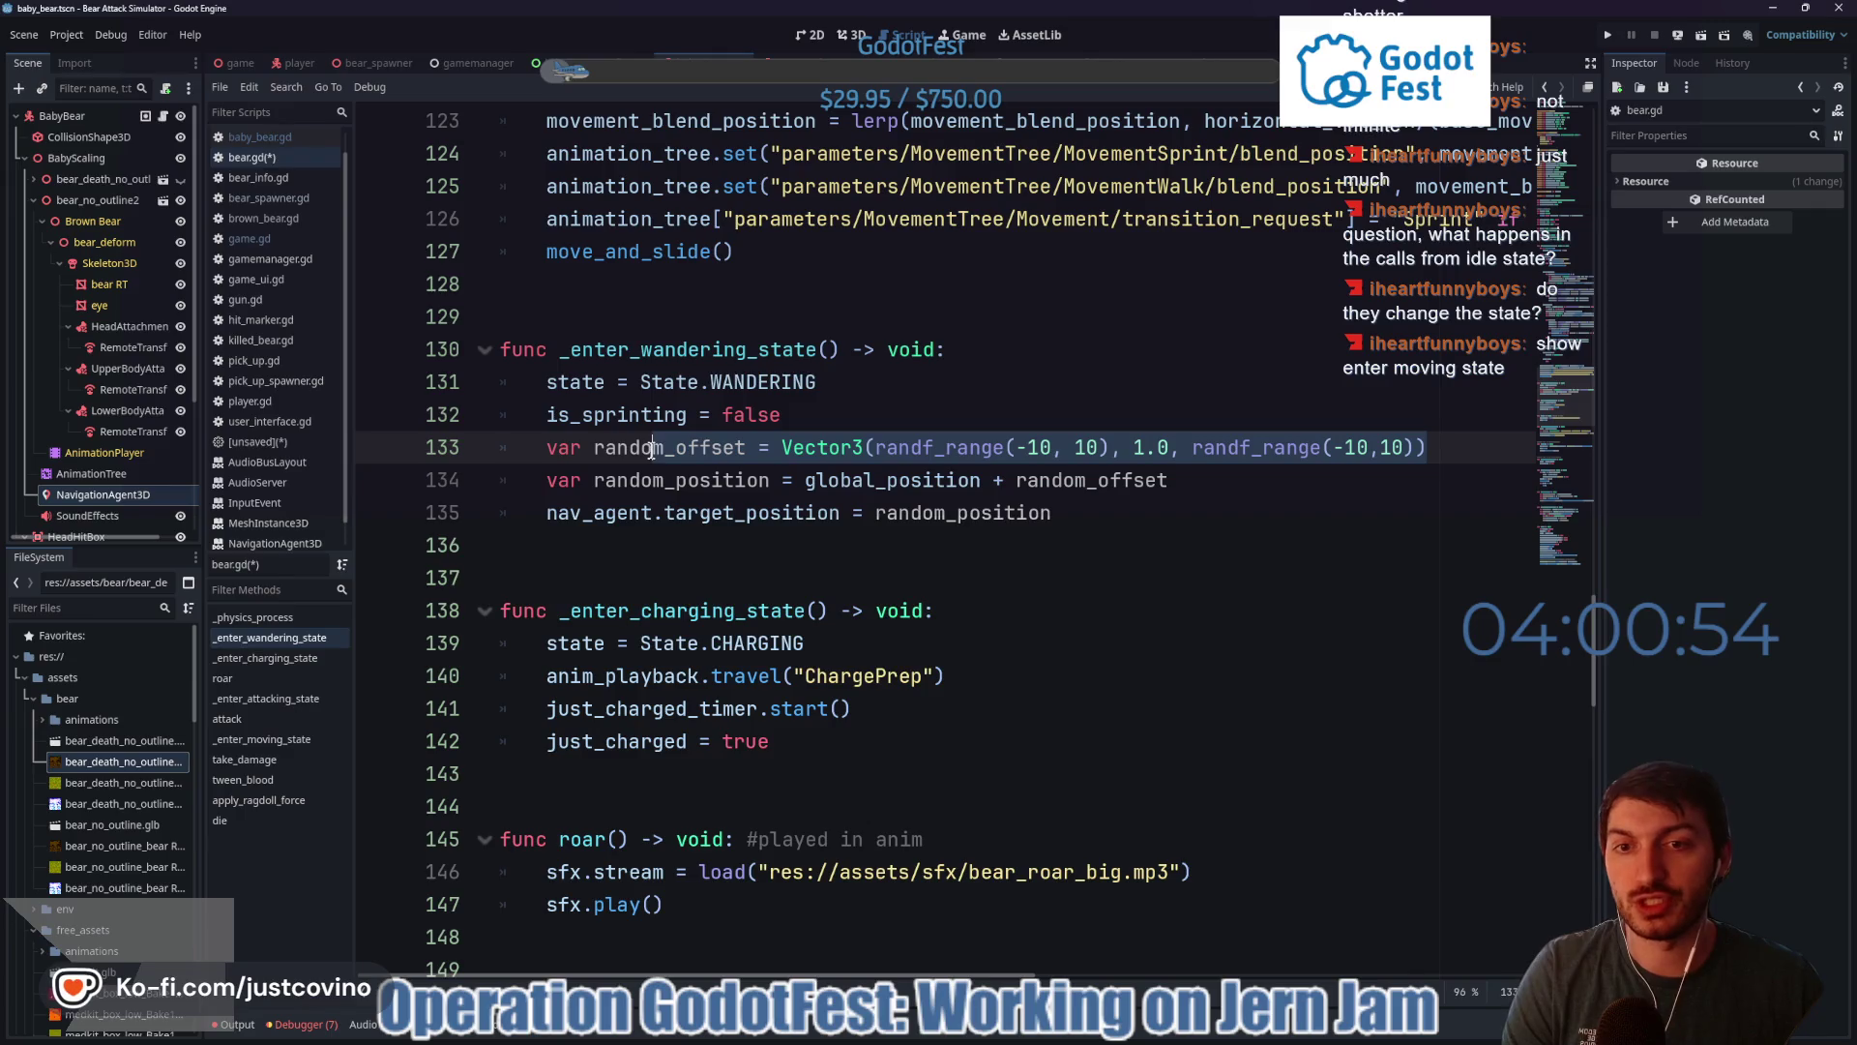
{"action": "left_click", "coordinate": [1098, 522]}
{"action": "mouse_move", "coordinate": [1098, 522]}
{"action": "left_mouse_down"}
{"action": "mouse_move", "coordinate": [571, 518]}
{"action": "mouse_move", "coordinate": [1086, 519]}
{"action": "left_mouse_up"}
{"action": "left_click", "coordinate": [561, 522]}
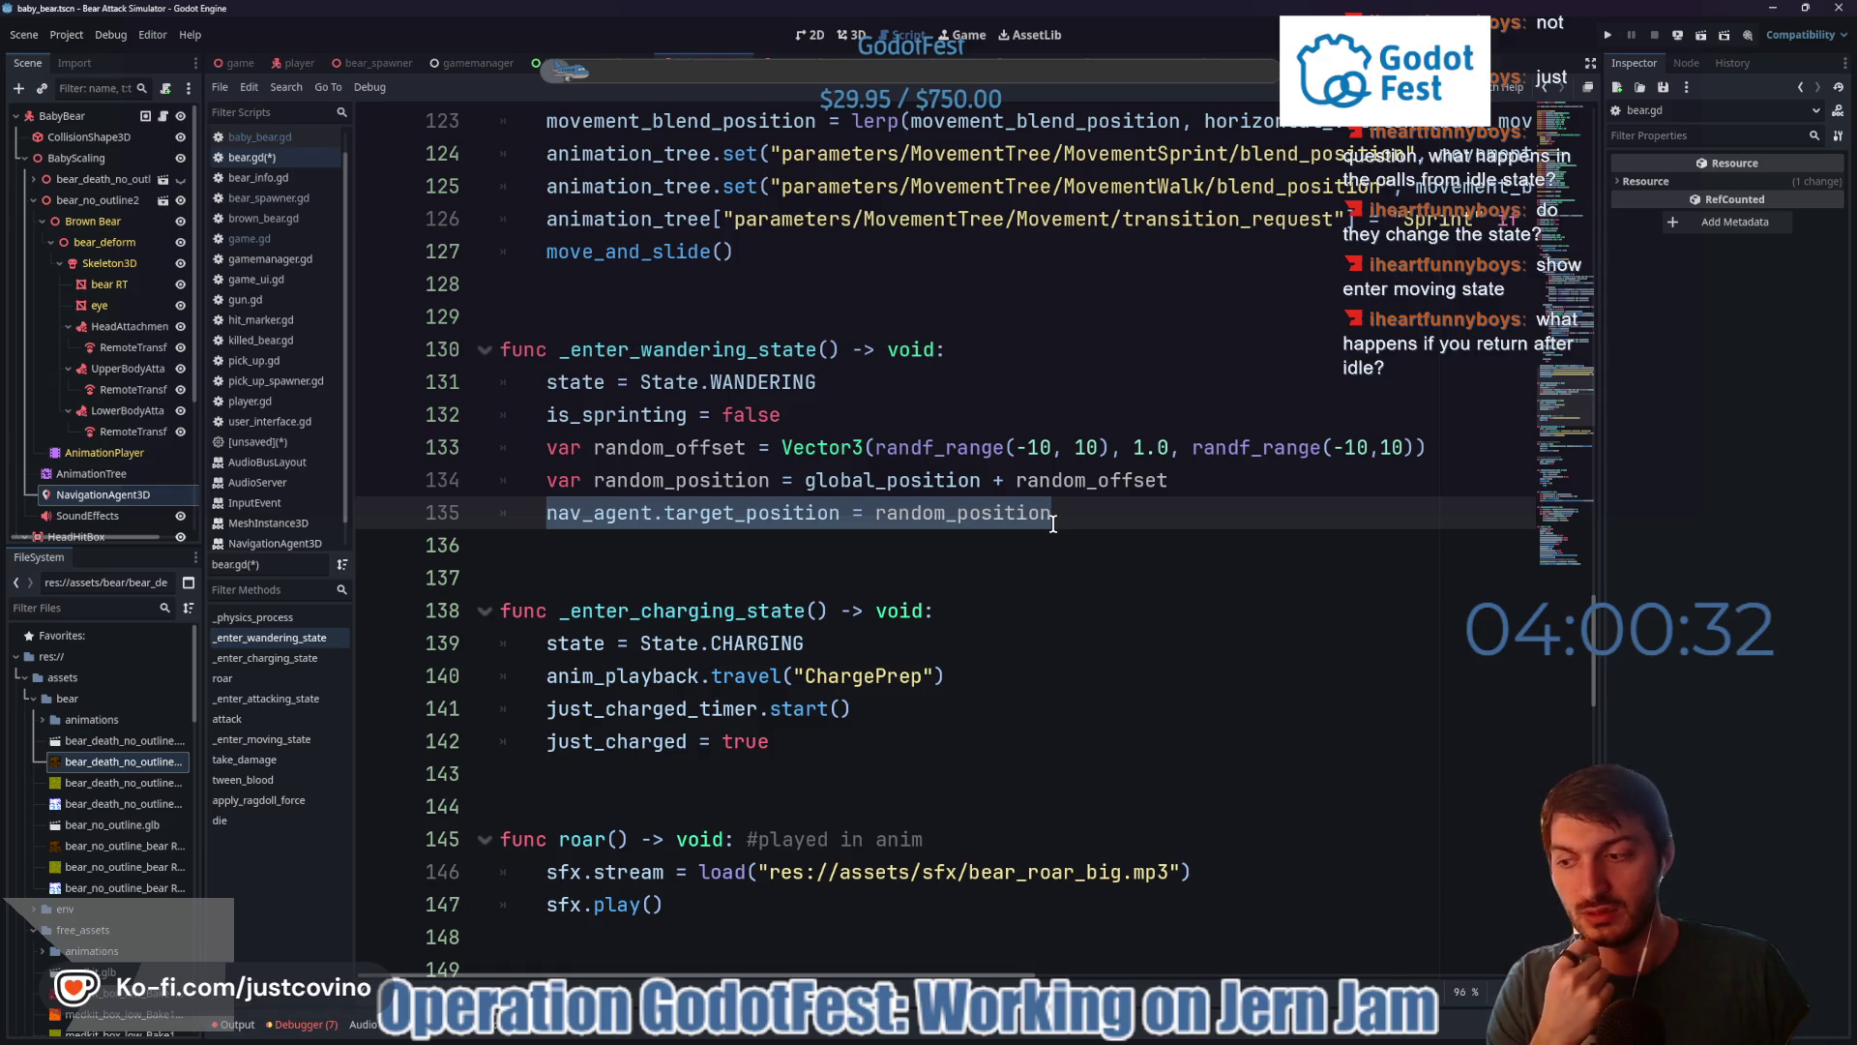
- Return to the IDLE branch and put the caret on empty line 77
{"action": "scroll", "coordinate": [1049, 522], "scroll_direction": "up", "scroll_amount": 20}
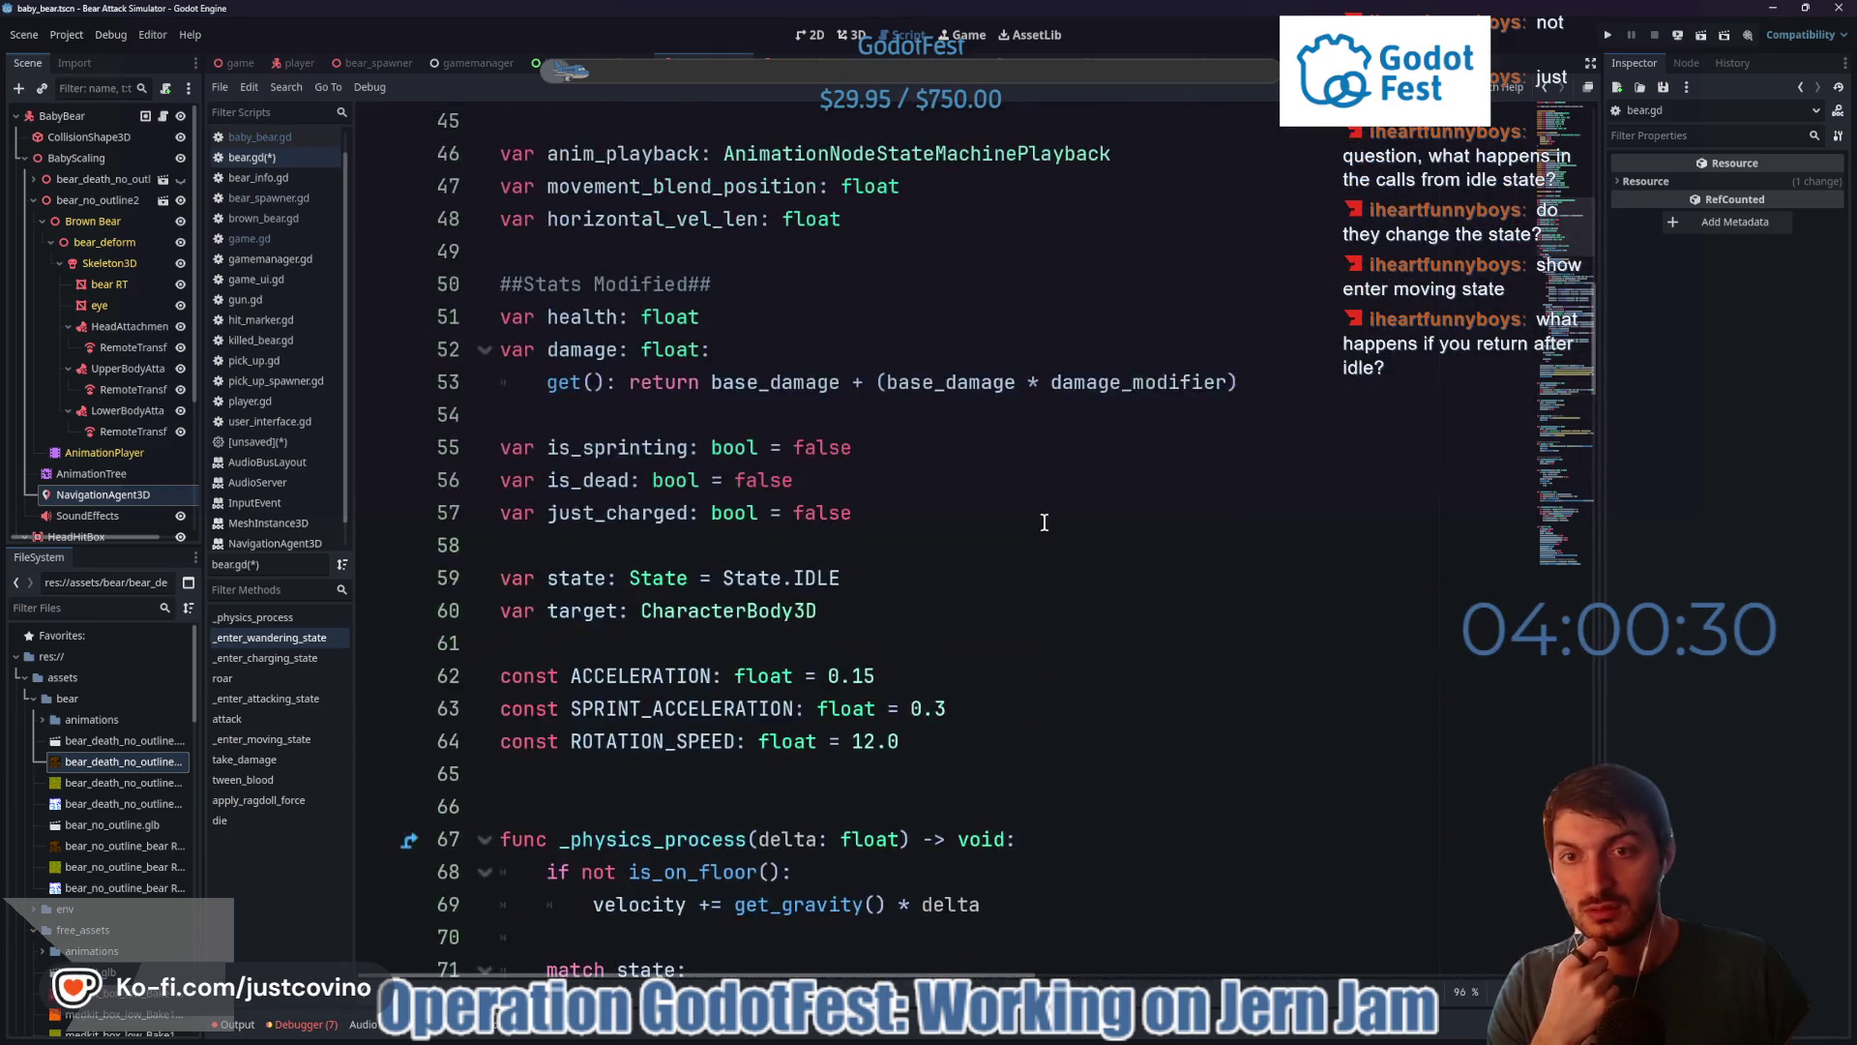
{"action": "scroll", "coordinate": [1044, 522], "scroll_direction": "up", "scroll_amount": 6}
{"action": "scroll", "coordinate": [1040, 522], "scroll_direction": "down", "scroll_amount": 10}
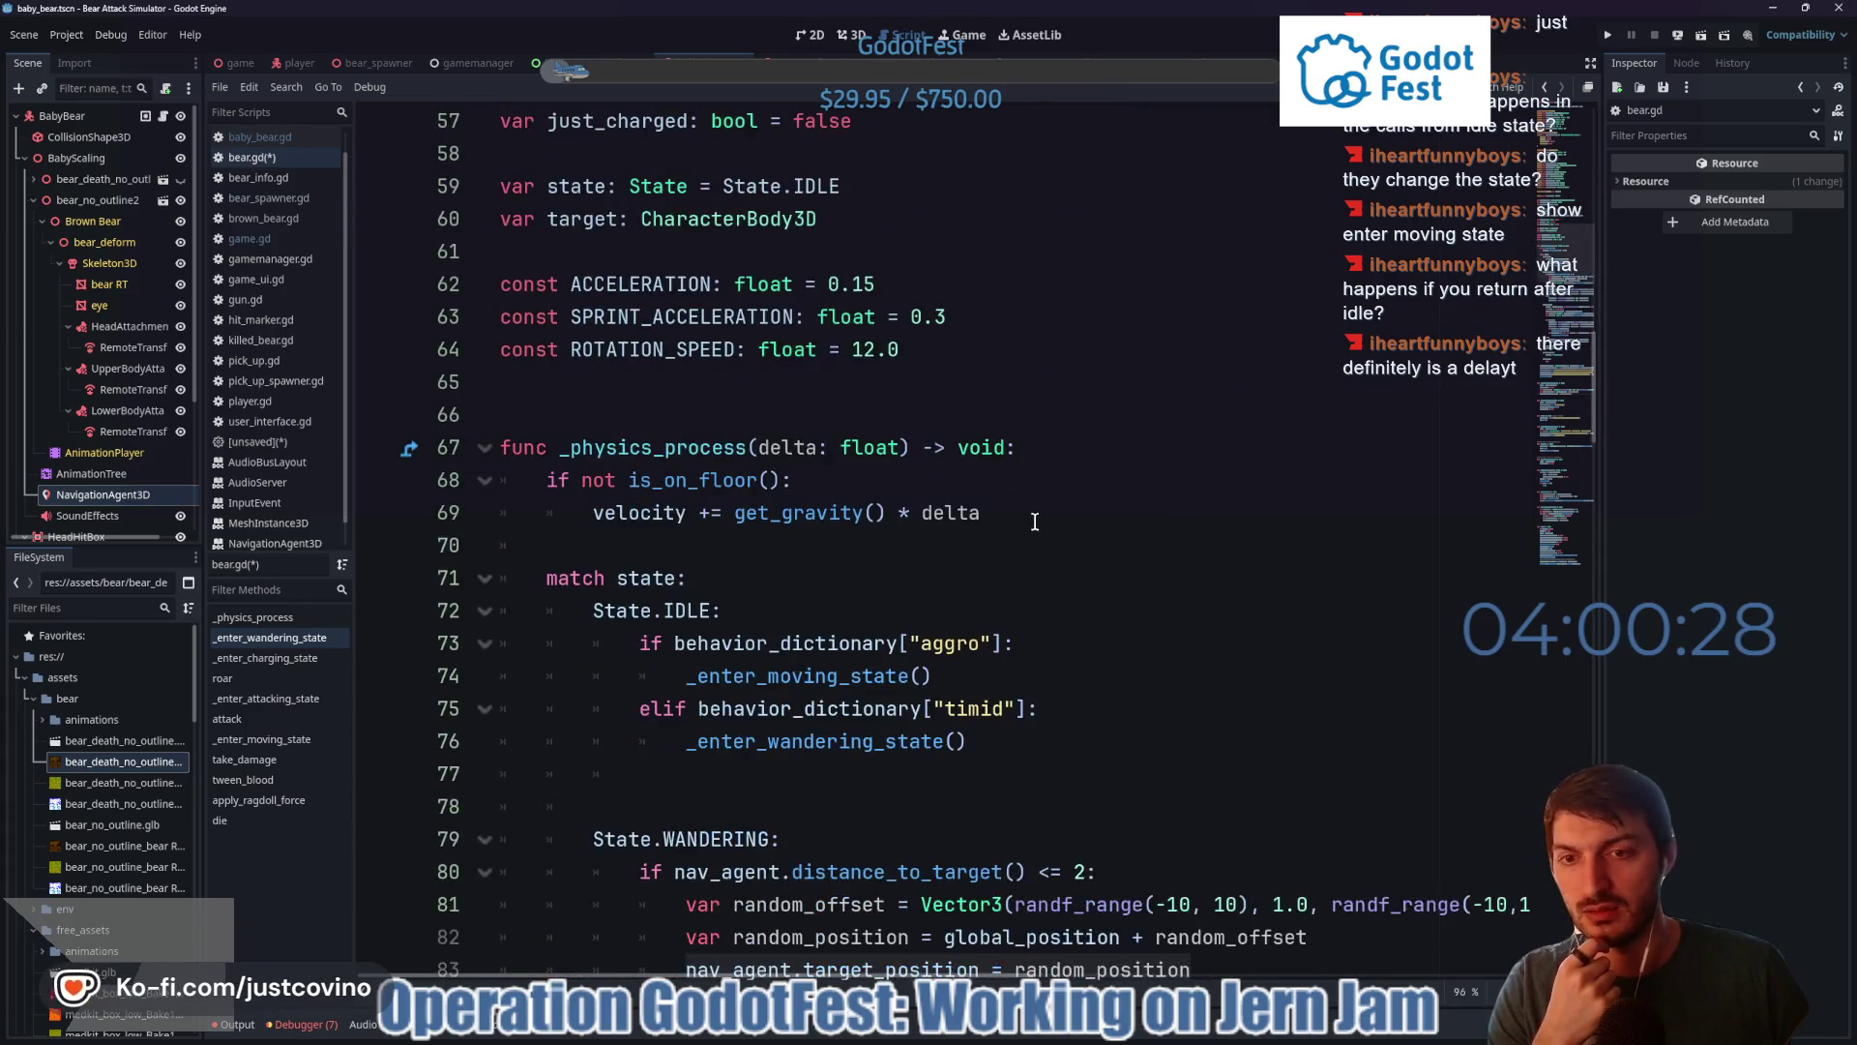
{"action": "scroll", "coordinate": [1035, 523], "scroll_direction": "down", "scroll_amount": 2}
{"action": "left_click", "coordinate": [818, 577]}
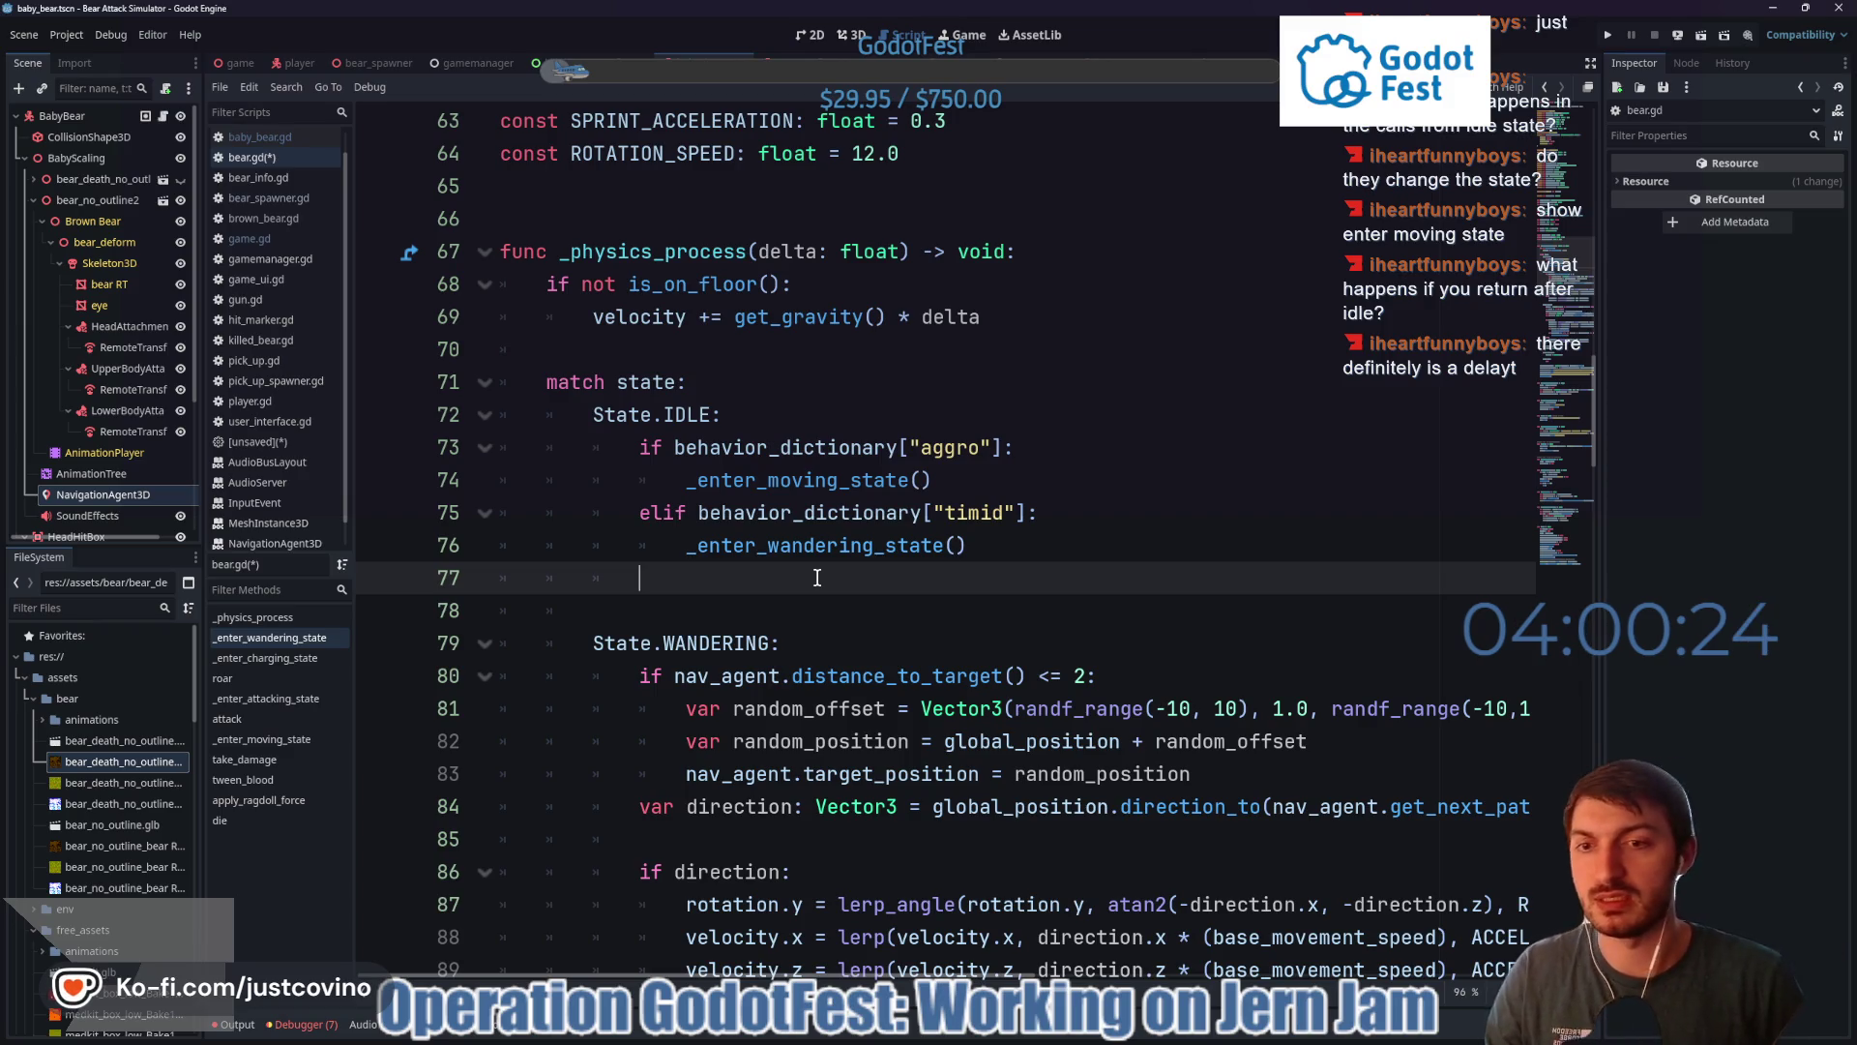
- Add a return to end the IDLE branch in bear.gd, save the script, and run the game
{"action": "type", "text": "return"}
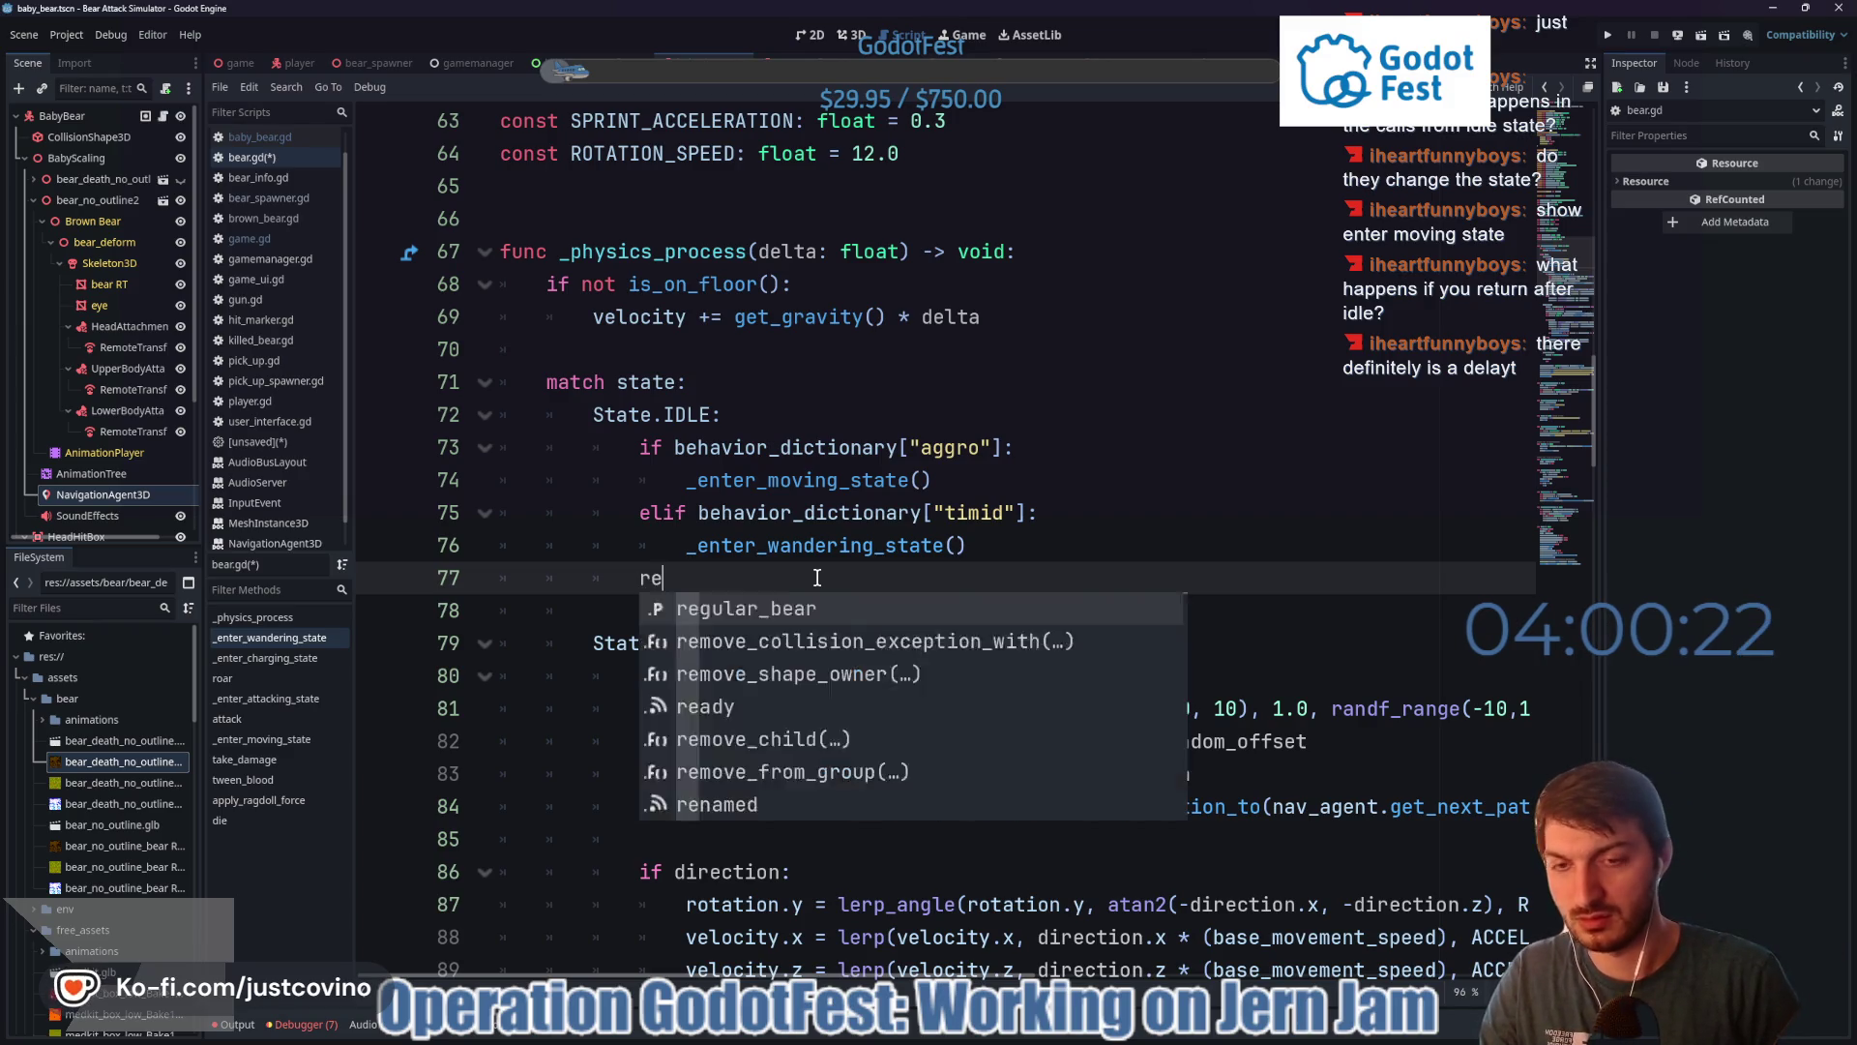
{"action": "key", "text": "ctrl+s"}
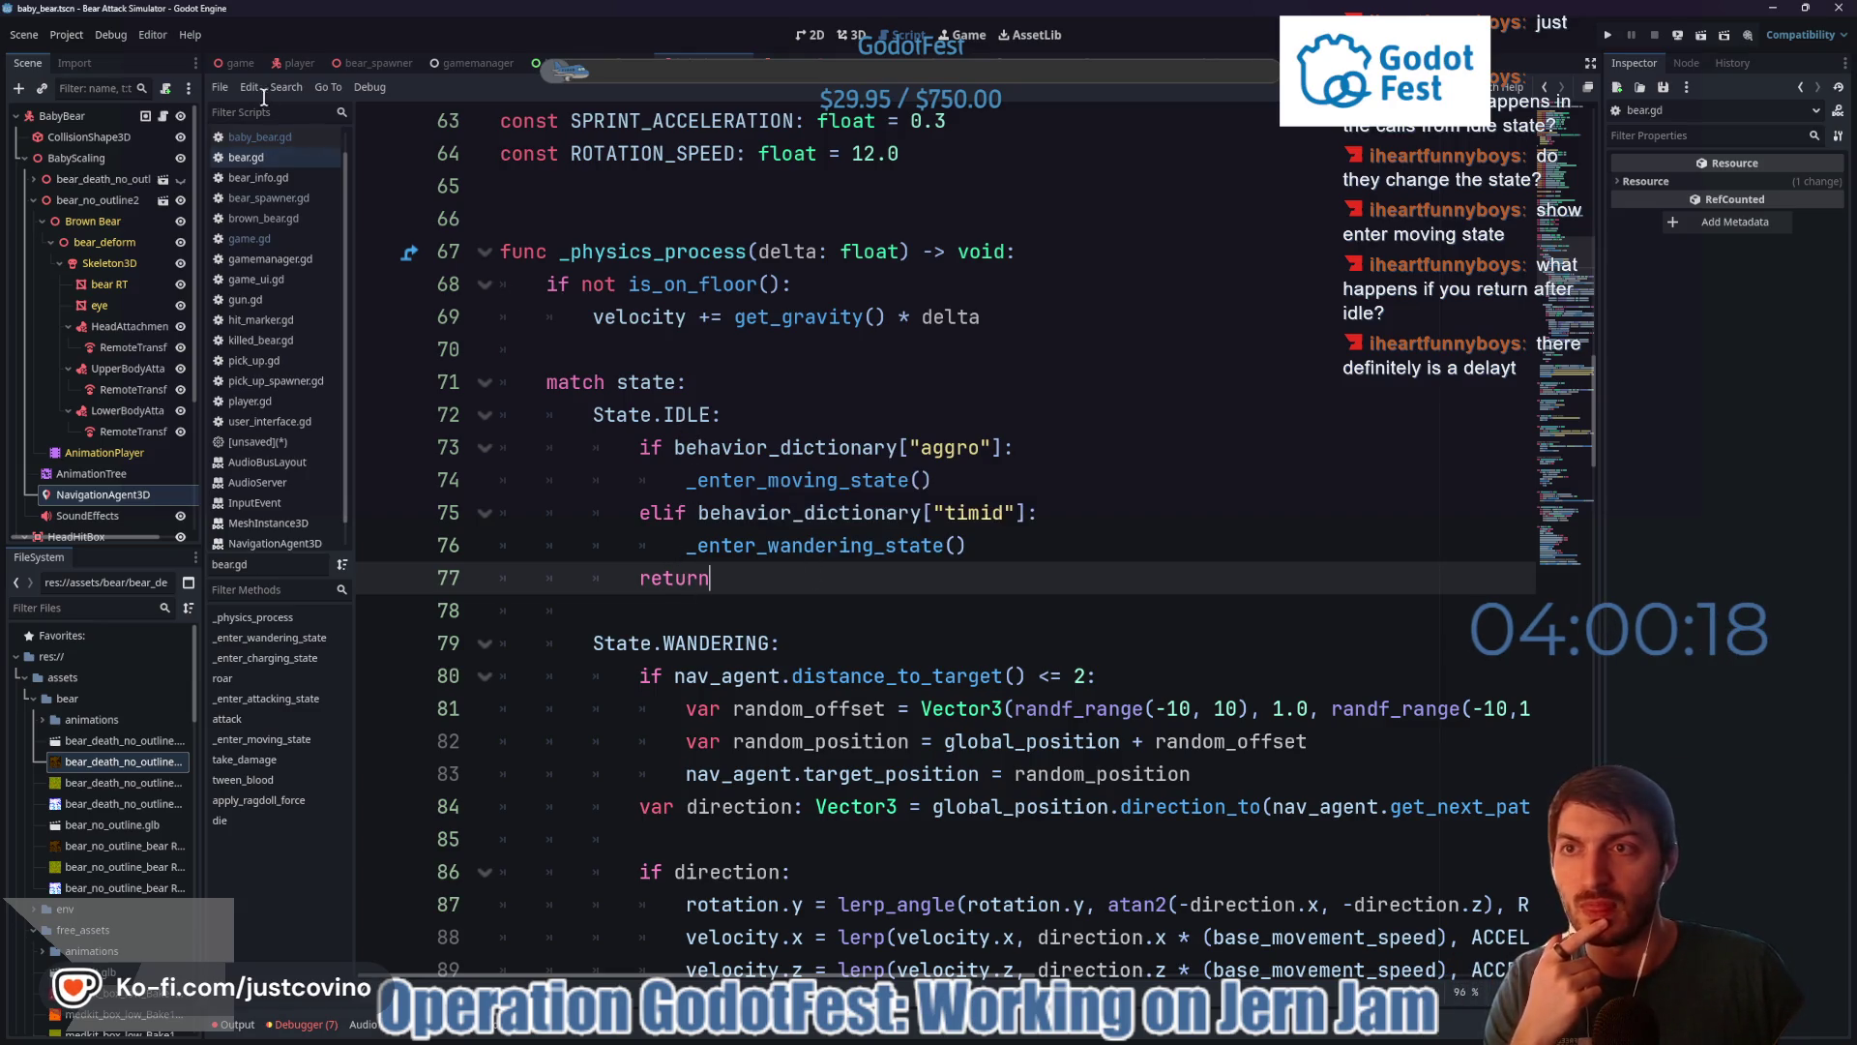
{"action": "key", "text": "F5"}
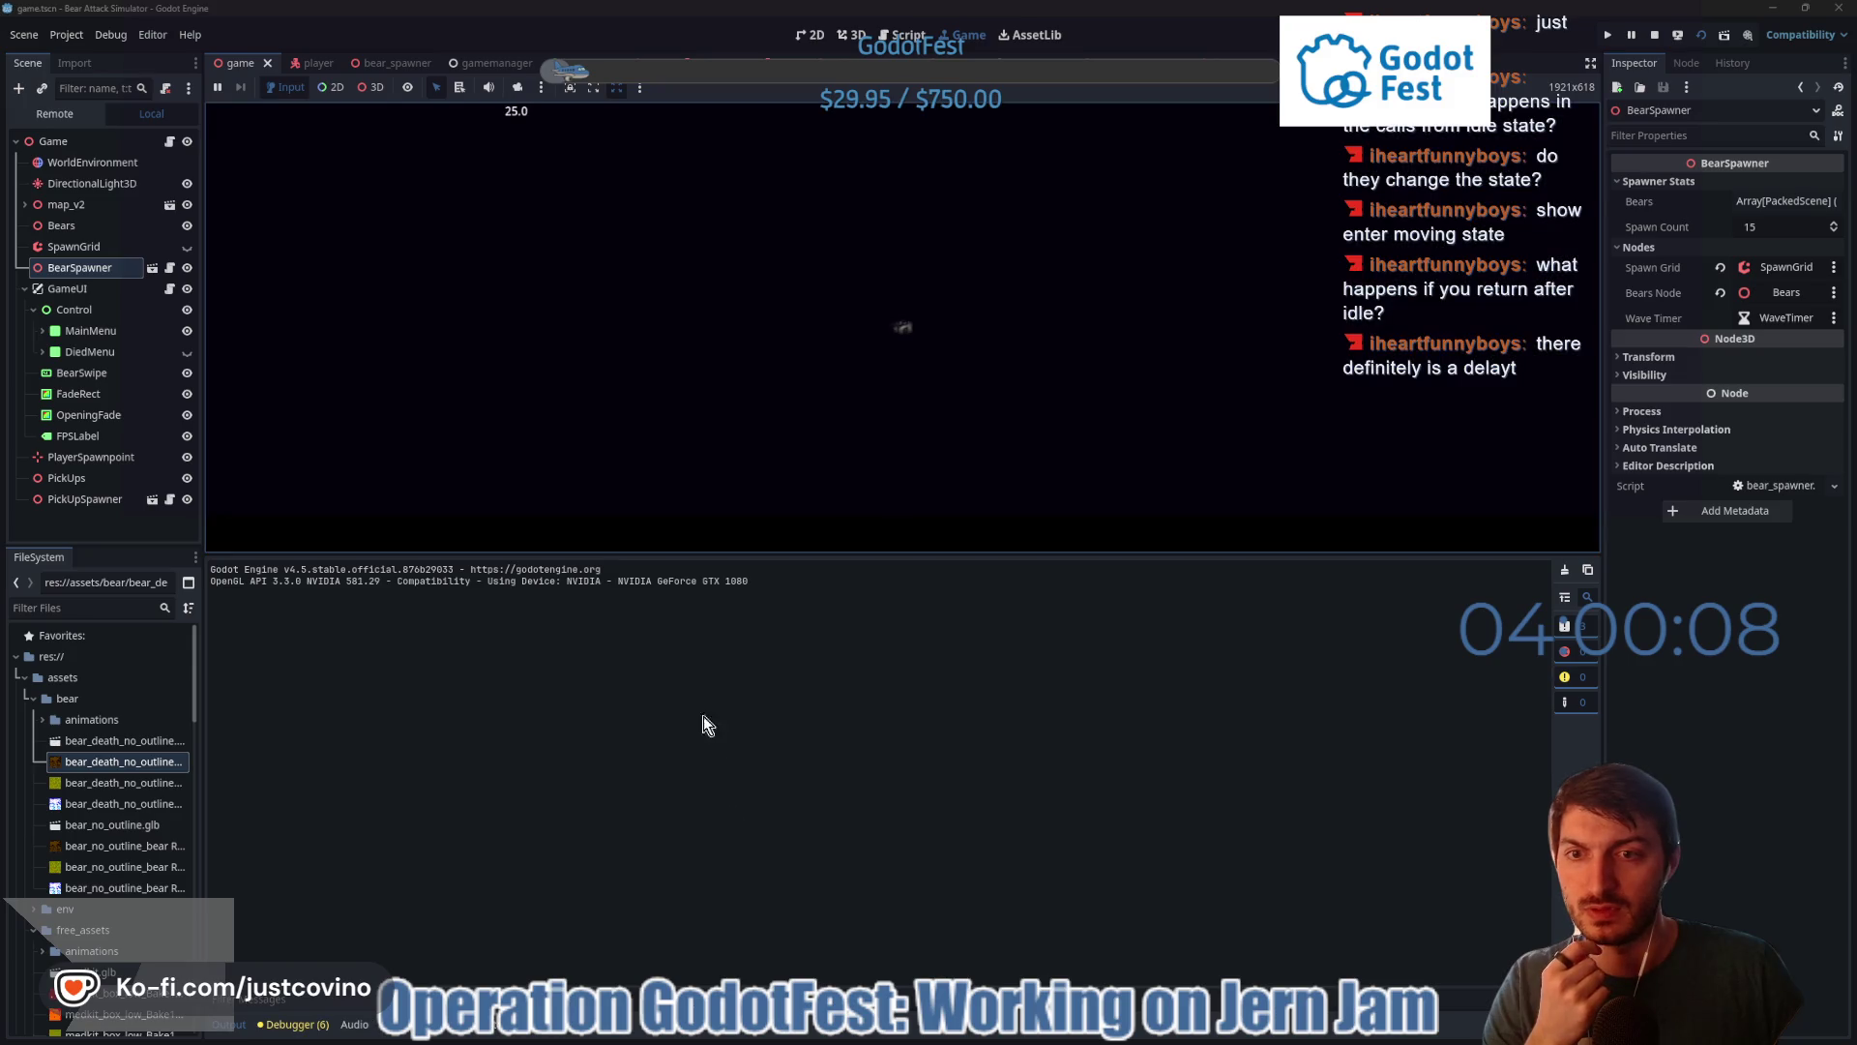
- Start recording in the debugger's Profiler and begin a round from the game's title screen
{"action": "left_click", "coordinate": [290, 1024]}
{"action": "left_click", "coordinate": [429, 566]}
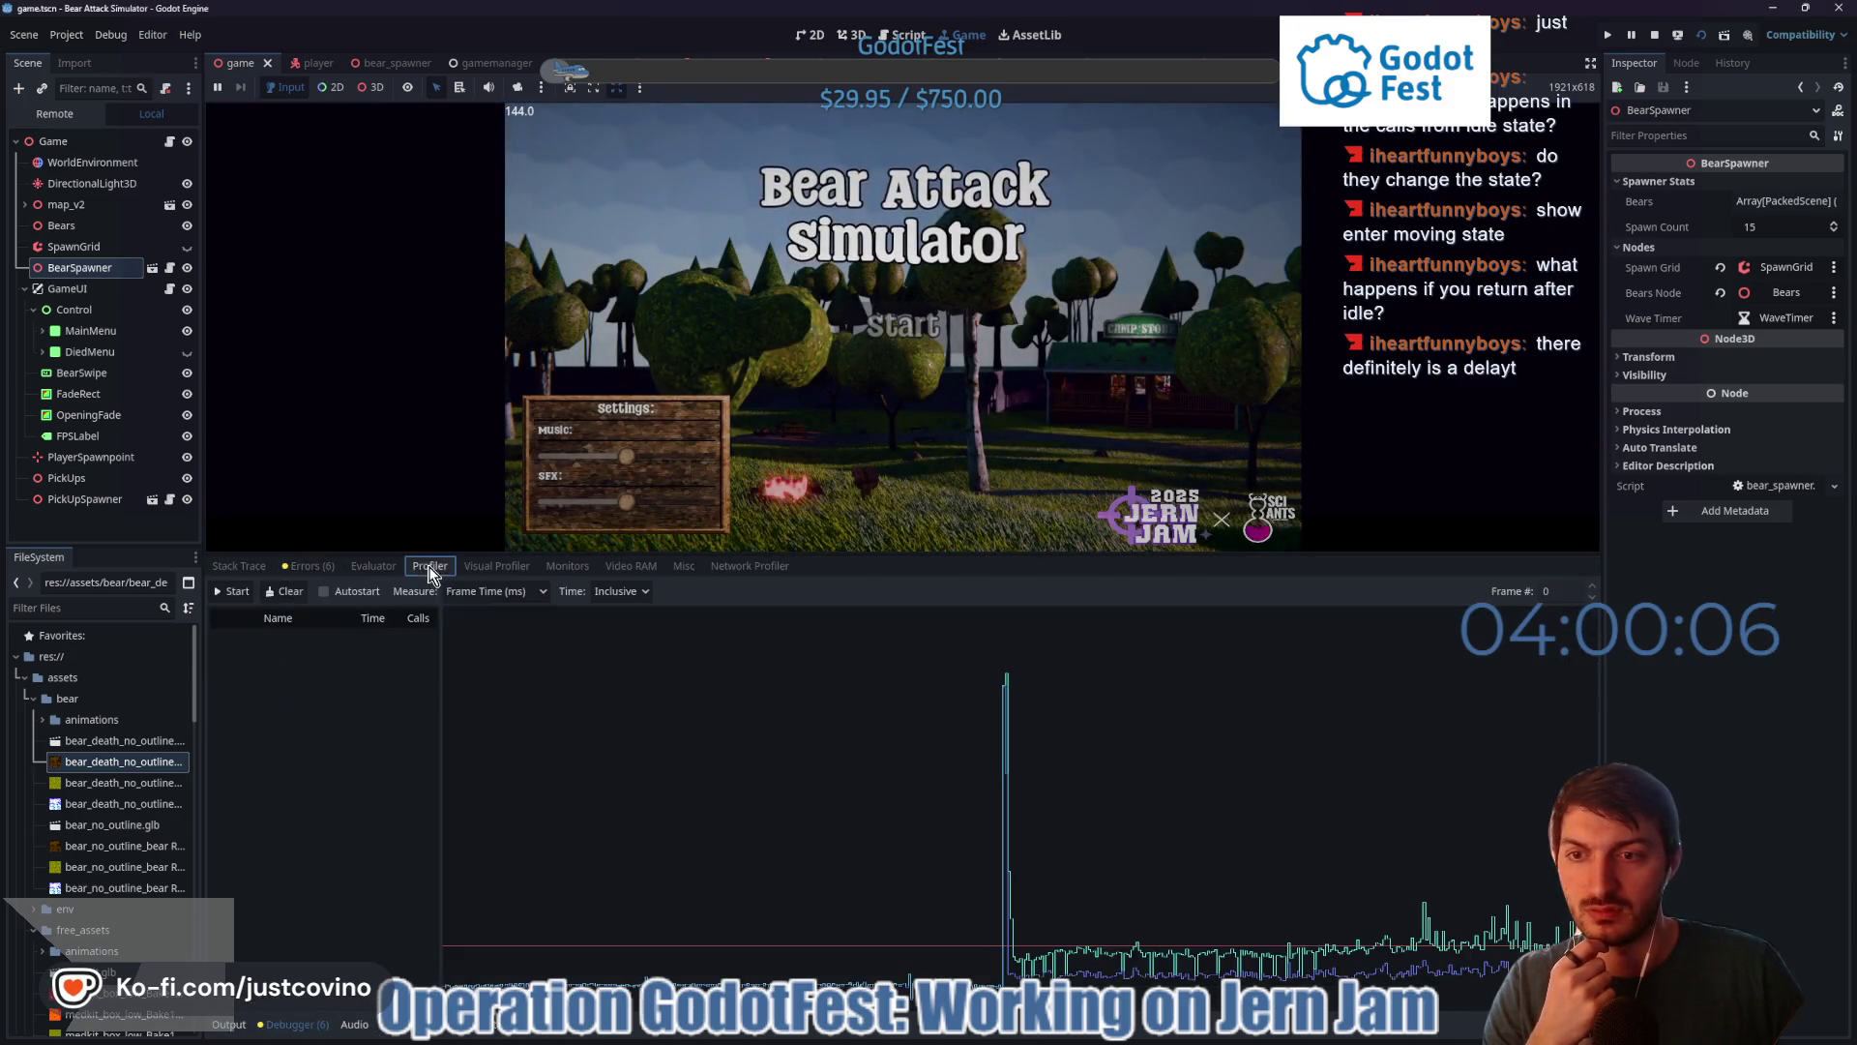
{"action": "left_click", "coordinate": [234, 591]}
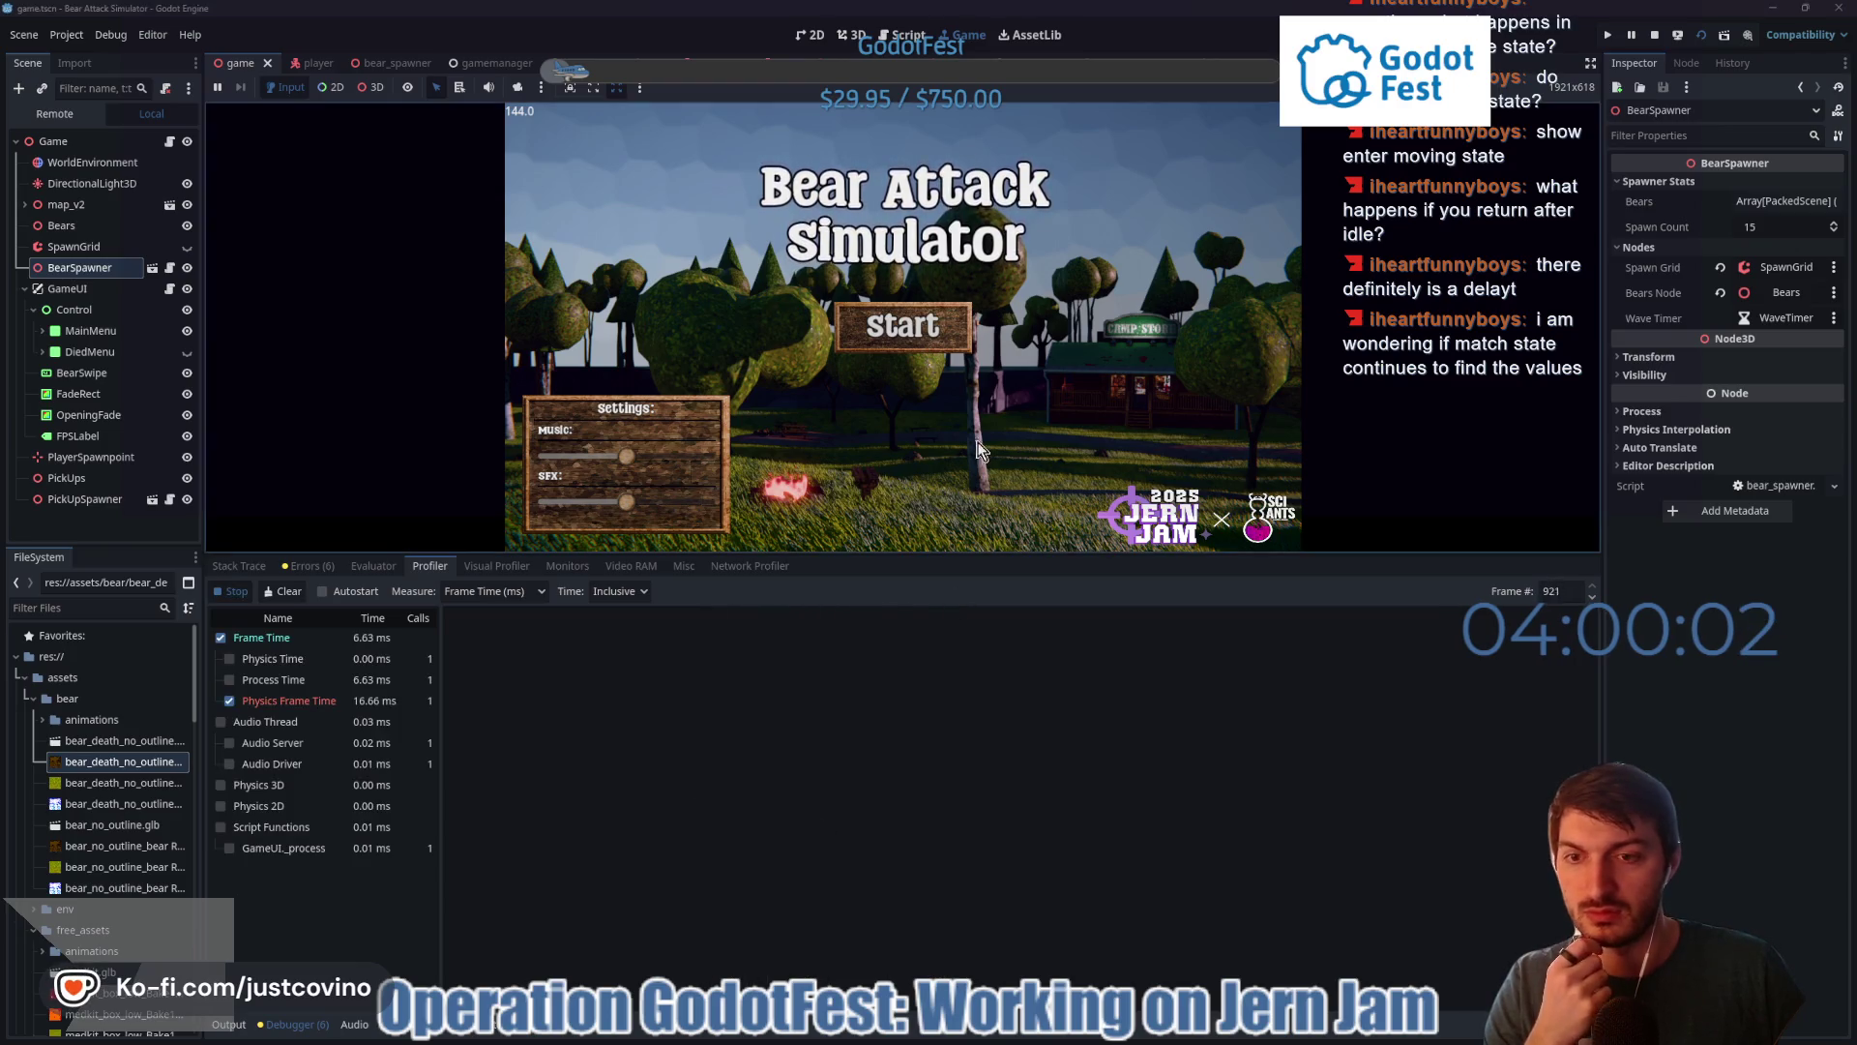
{"action": "left_click", "coordinate": [897, 340]}
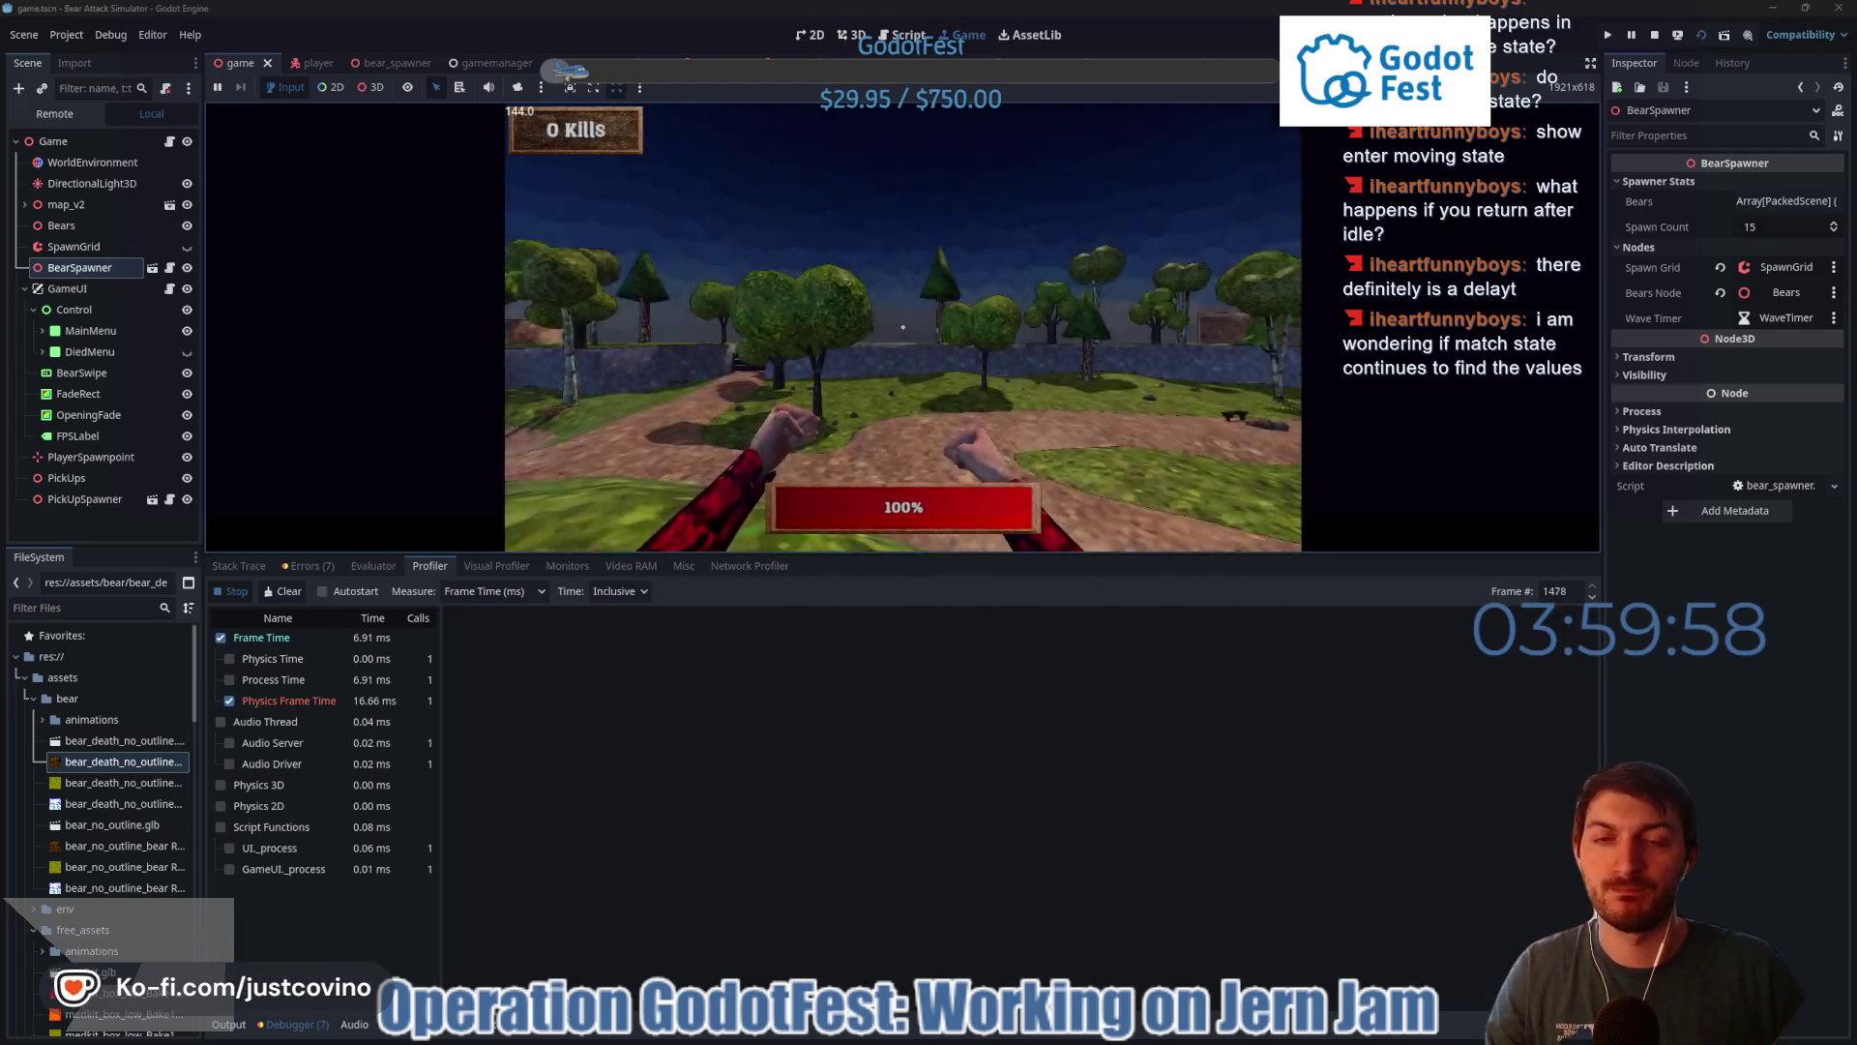
- Walk the player past the huts, Camp Store and picnic tables into the bears until killed
{"action": "key", "text": "w"}
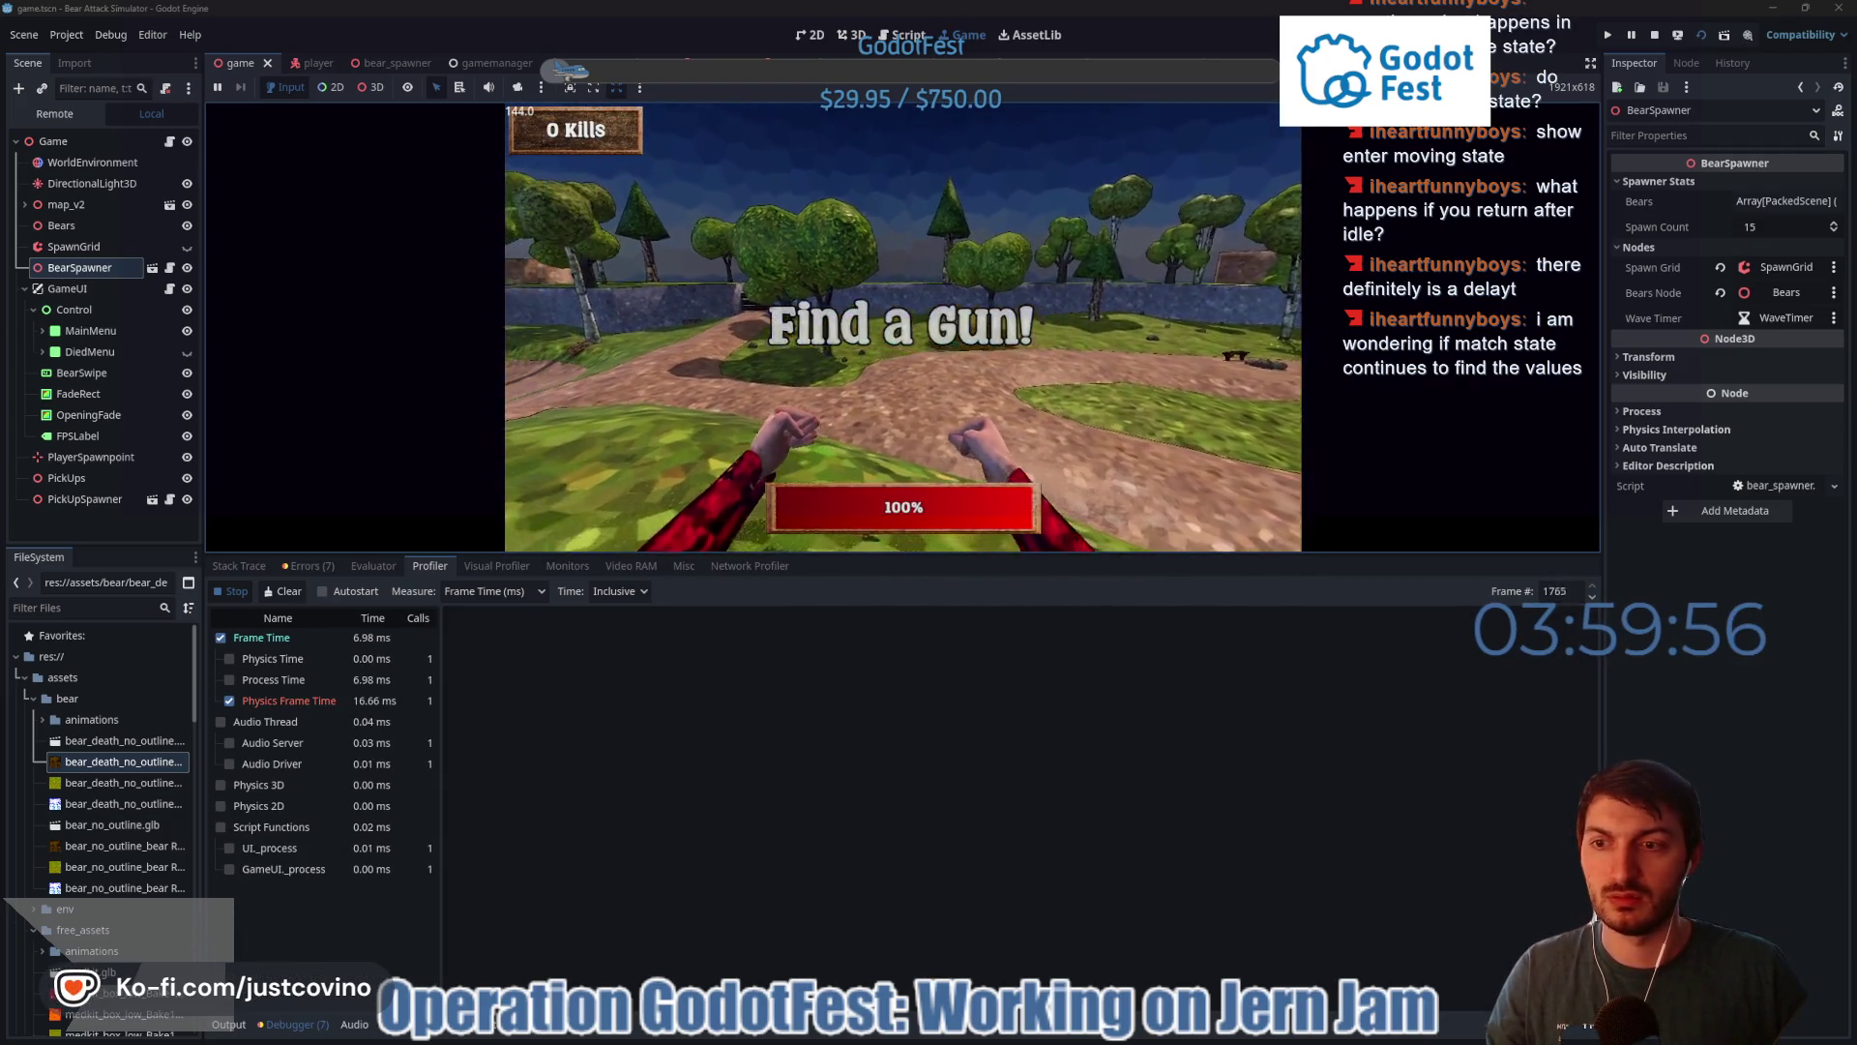
{"action": "key", "text": "w"}
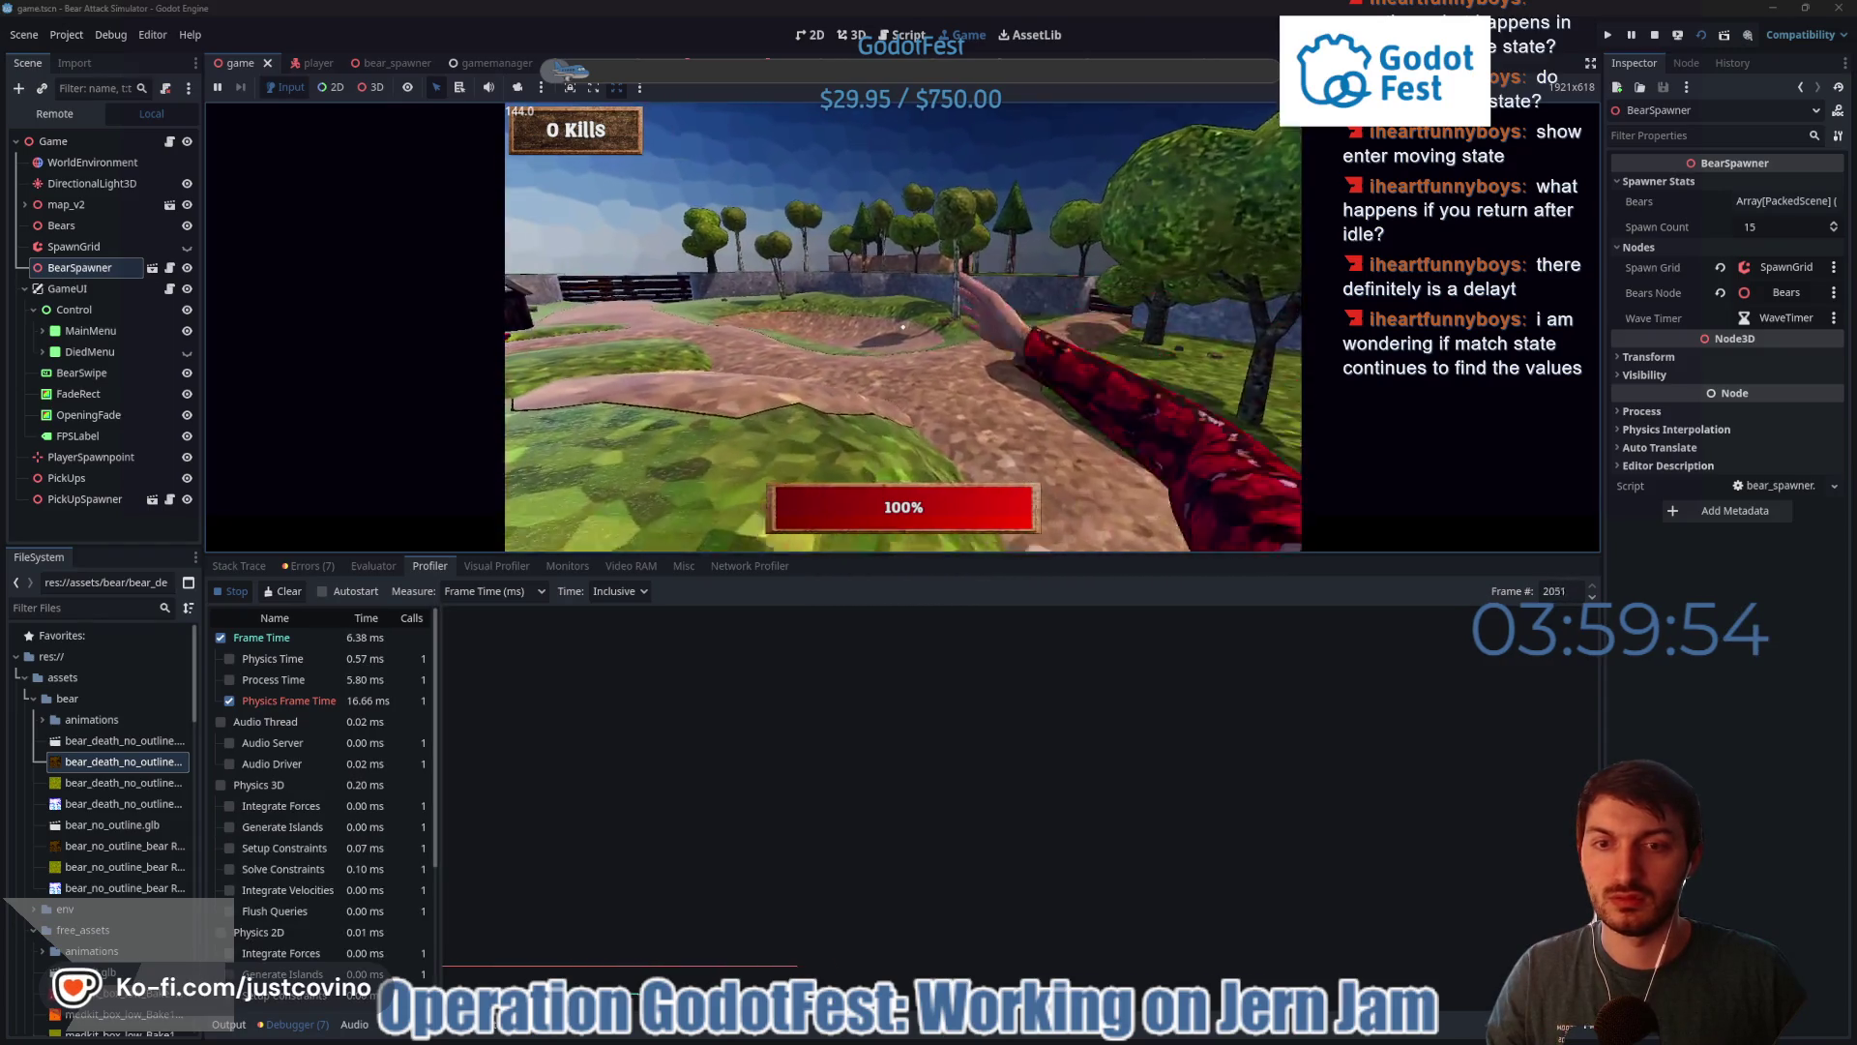
{"action": "key", "text": "w"}
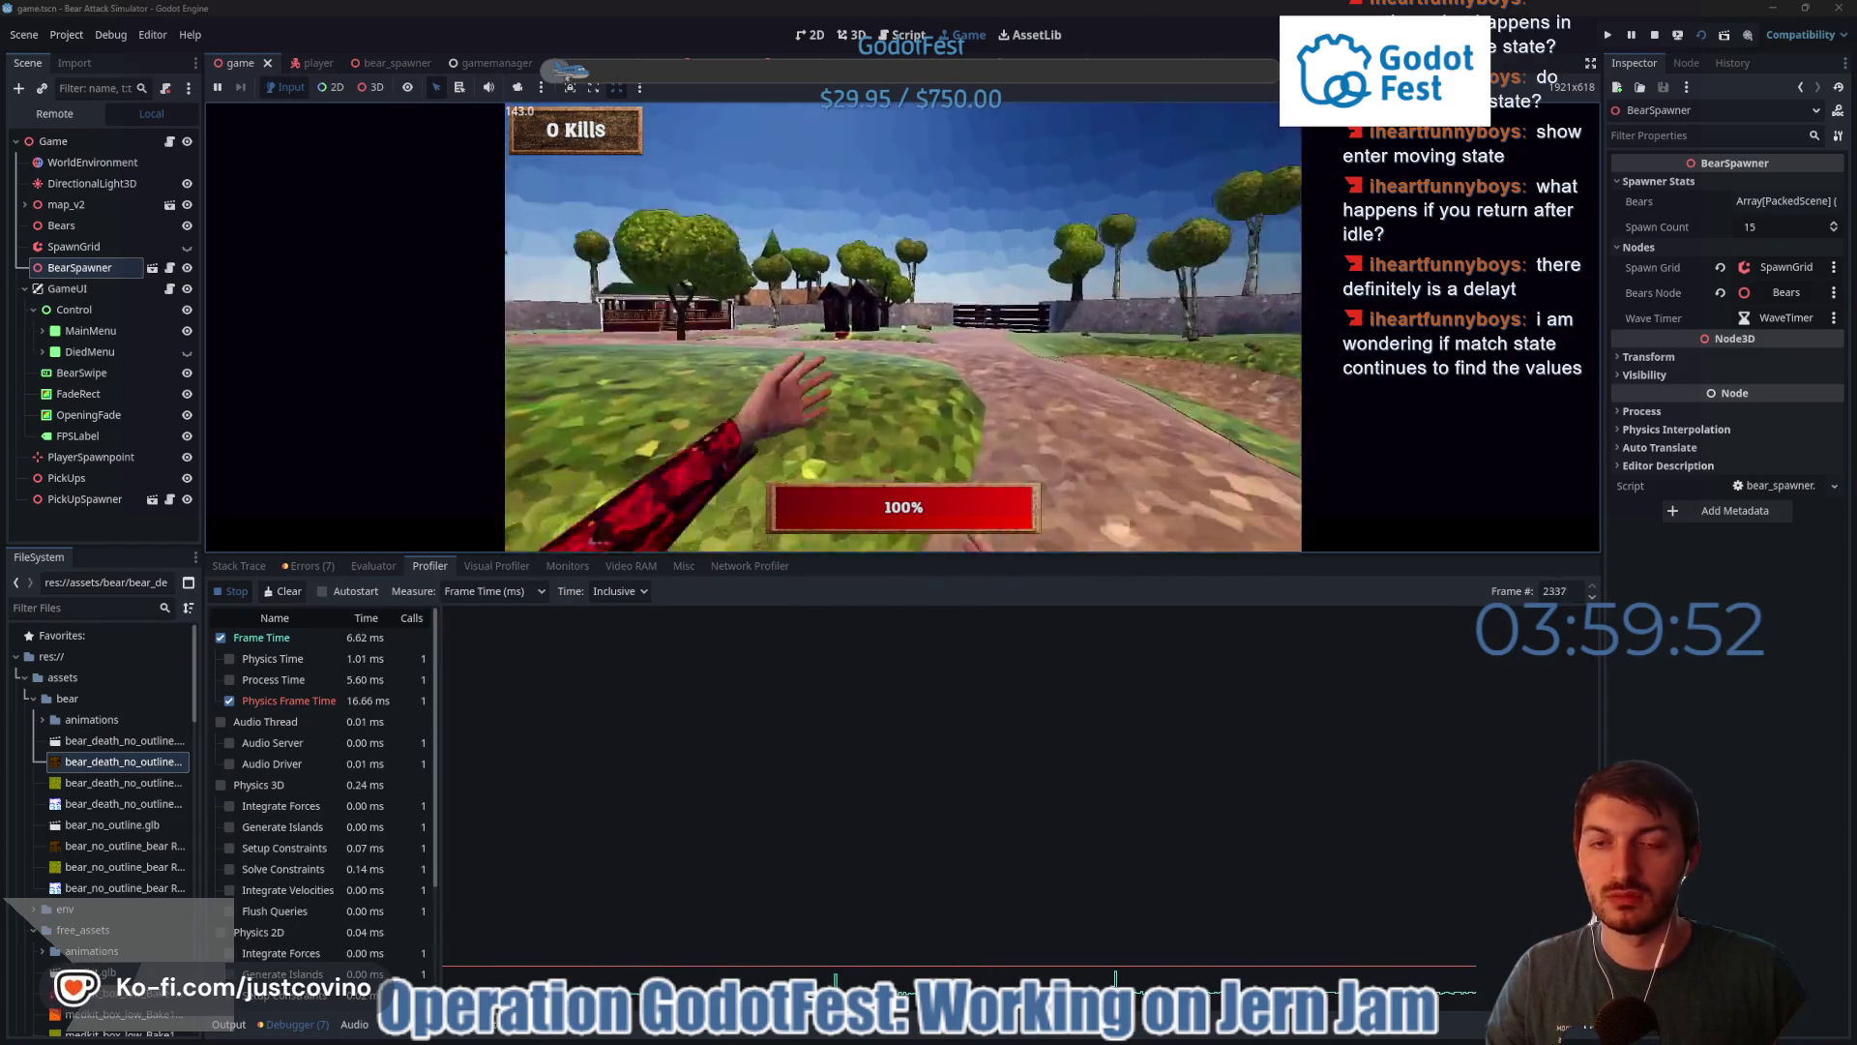
{"action": "key", "text": "w"}
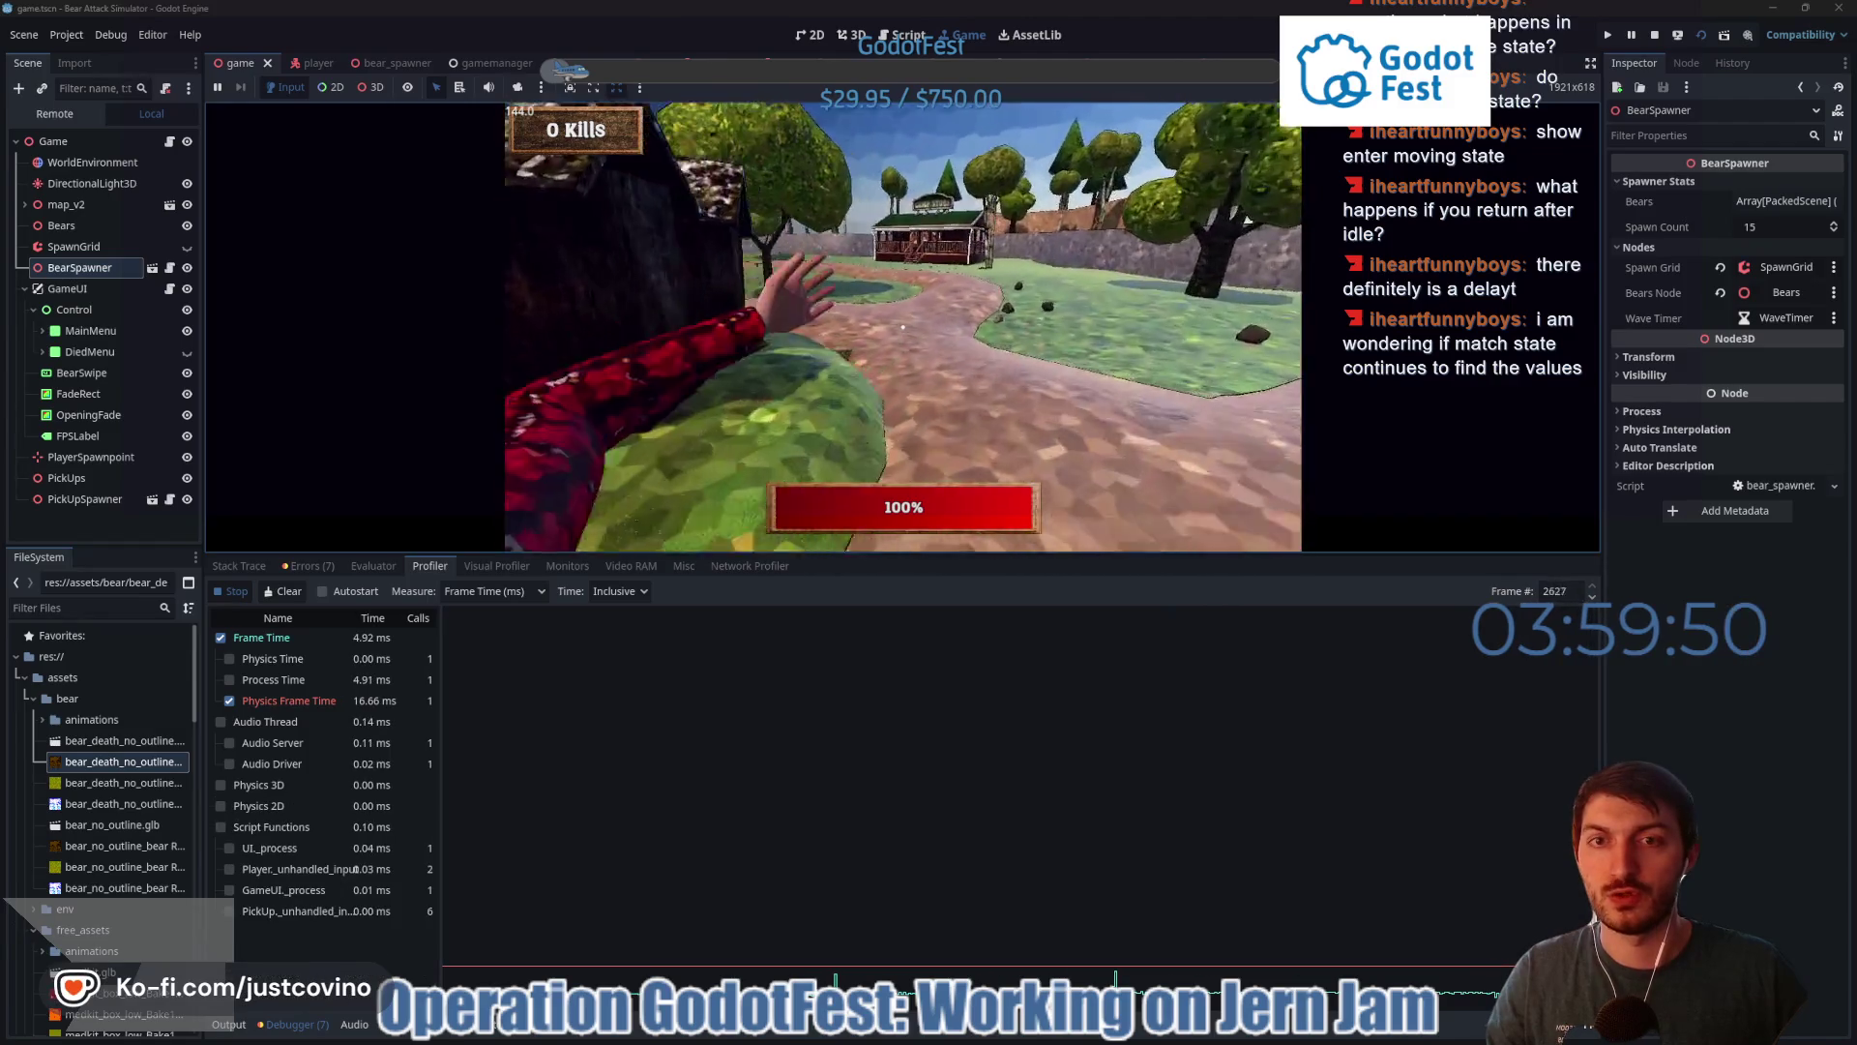
{"action": "key", "text": "w"}
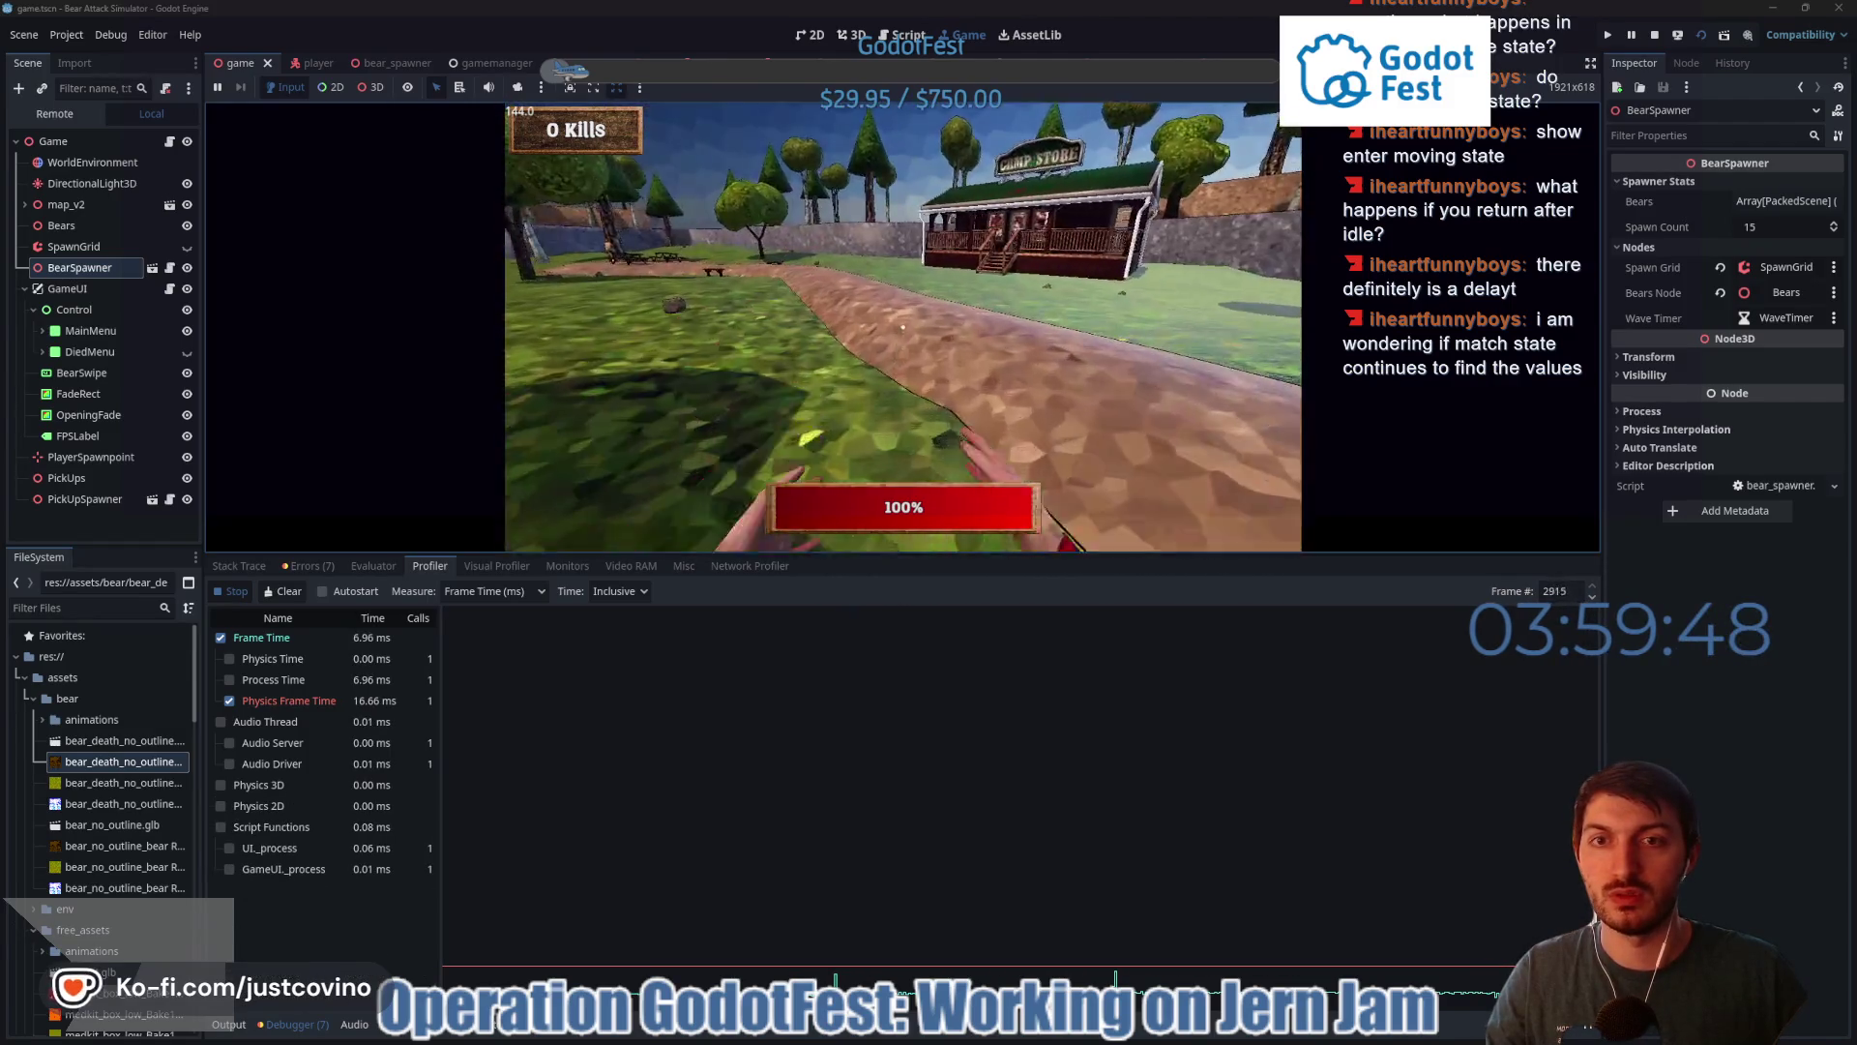
{"action": "key", "text": "w"}
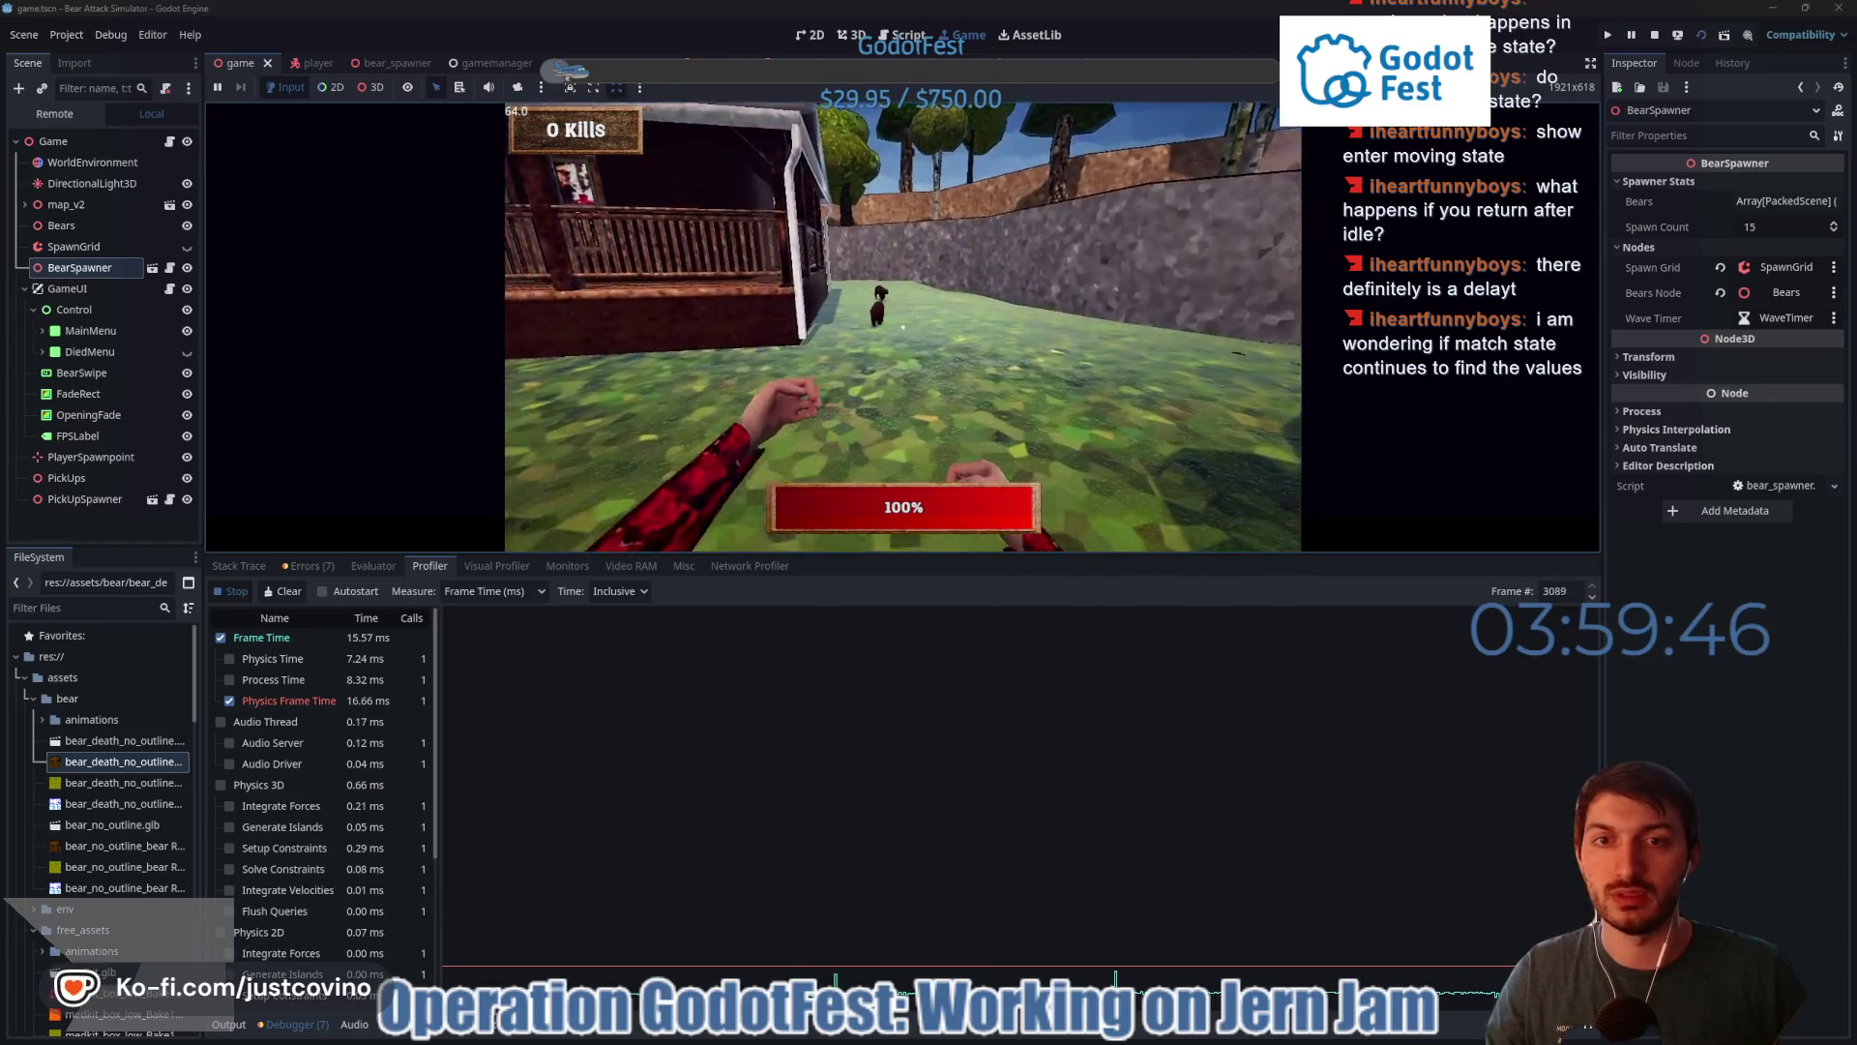
{"action": "key", "text": "w"}
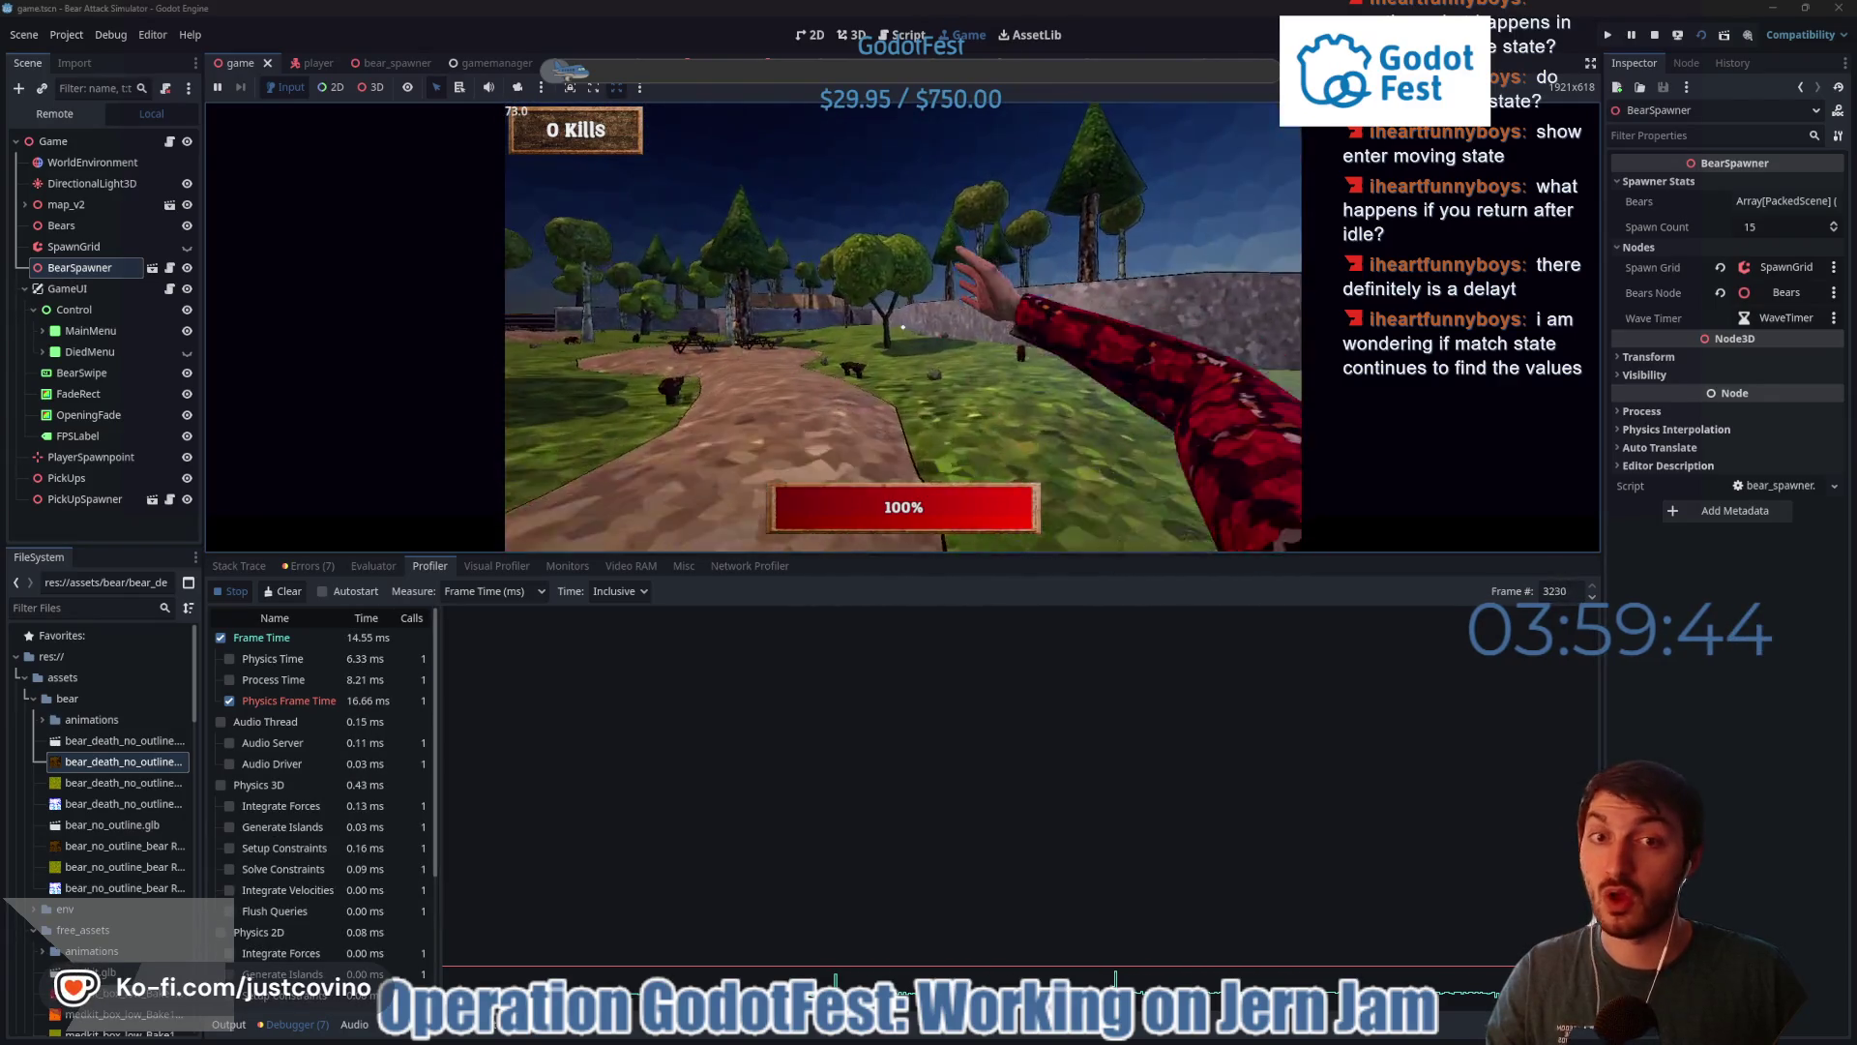
{"action": "key", "text": "w"}
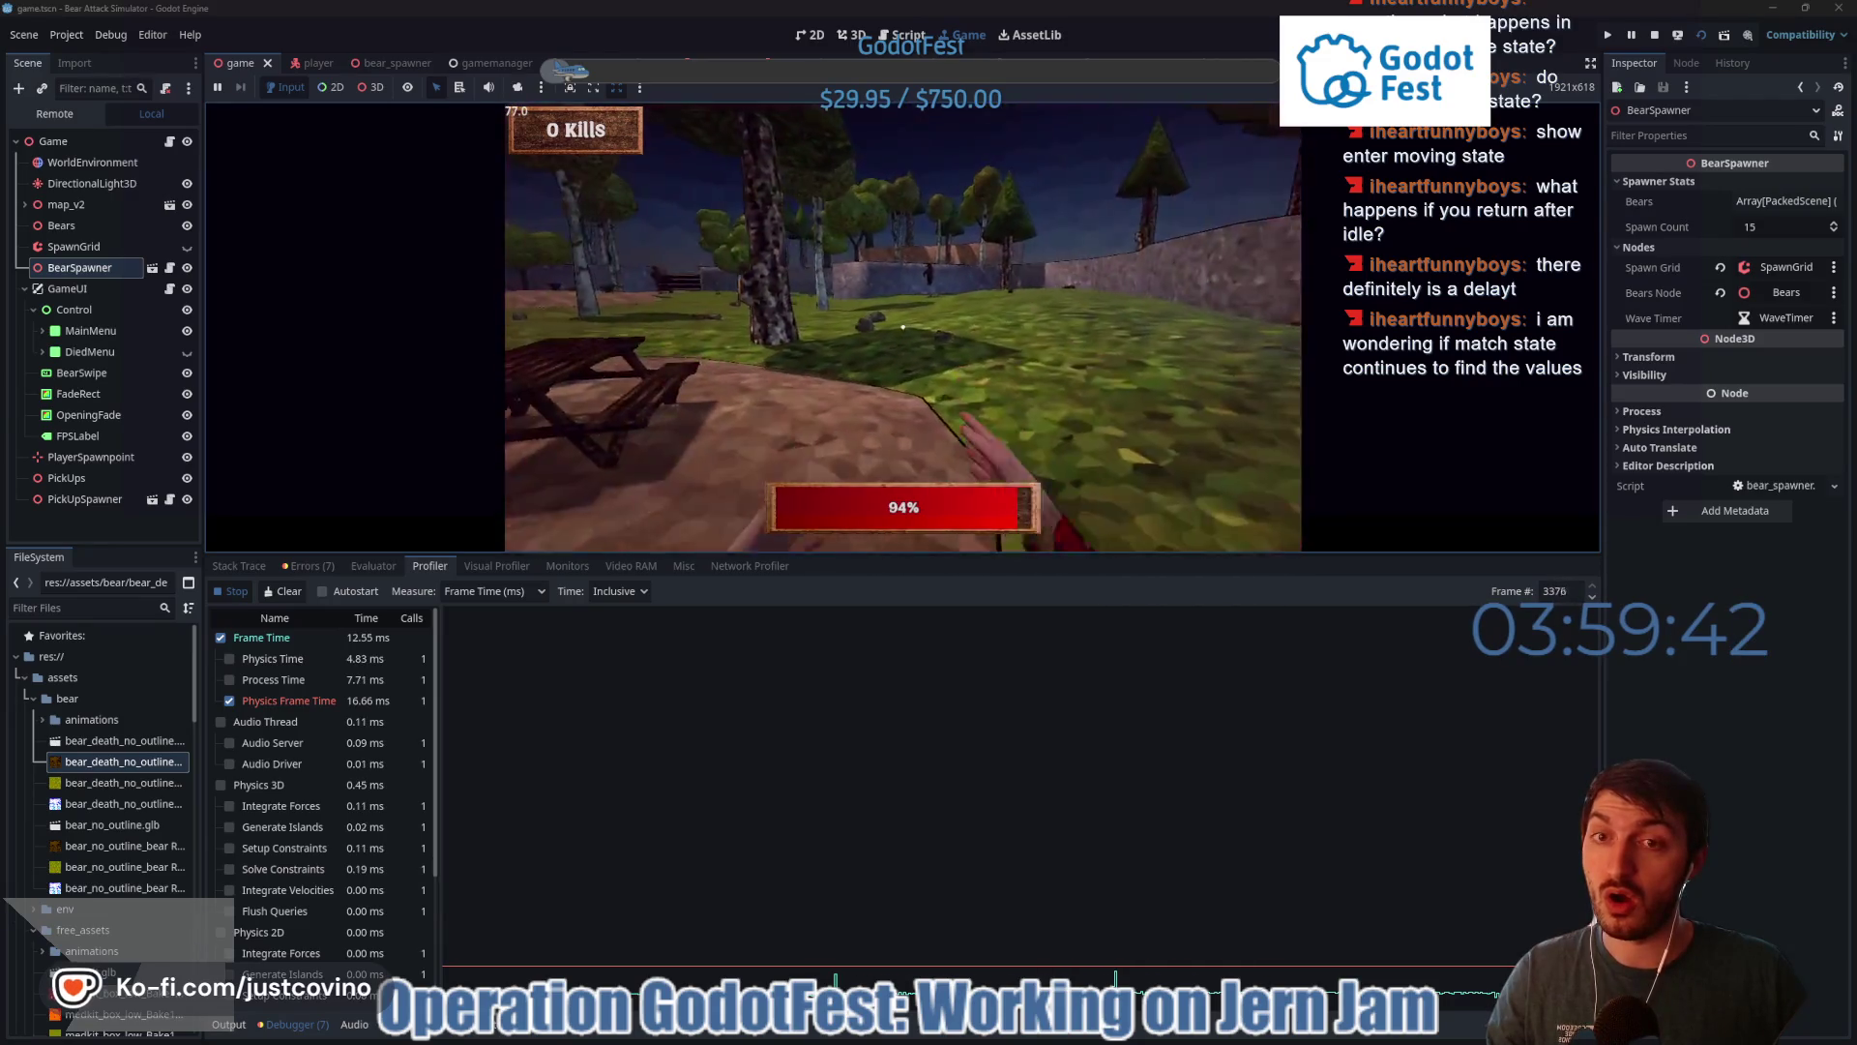
{"action": "key", "text": "w"}
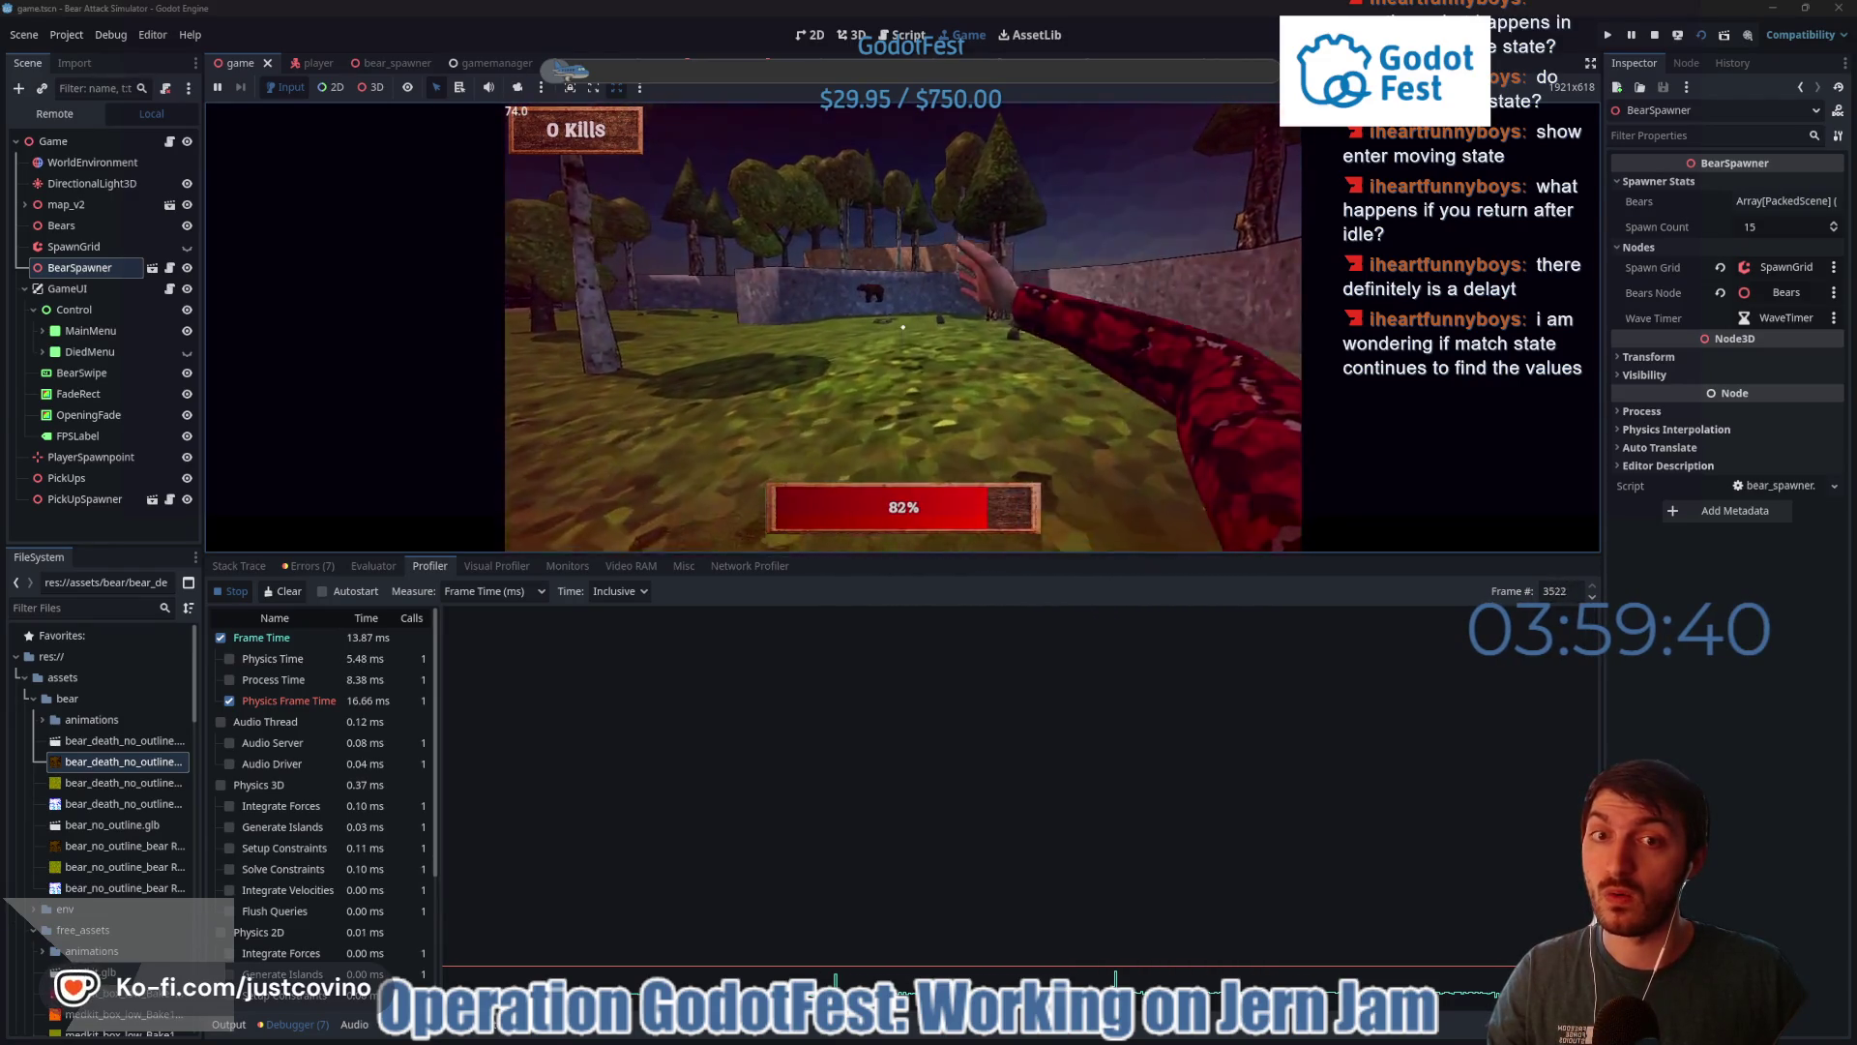
{"action": "key", "text": "w"}
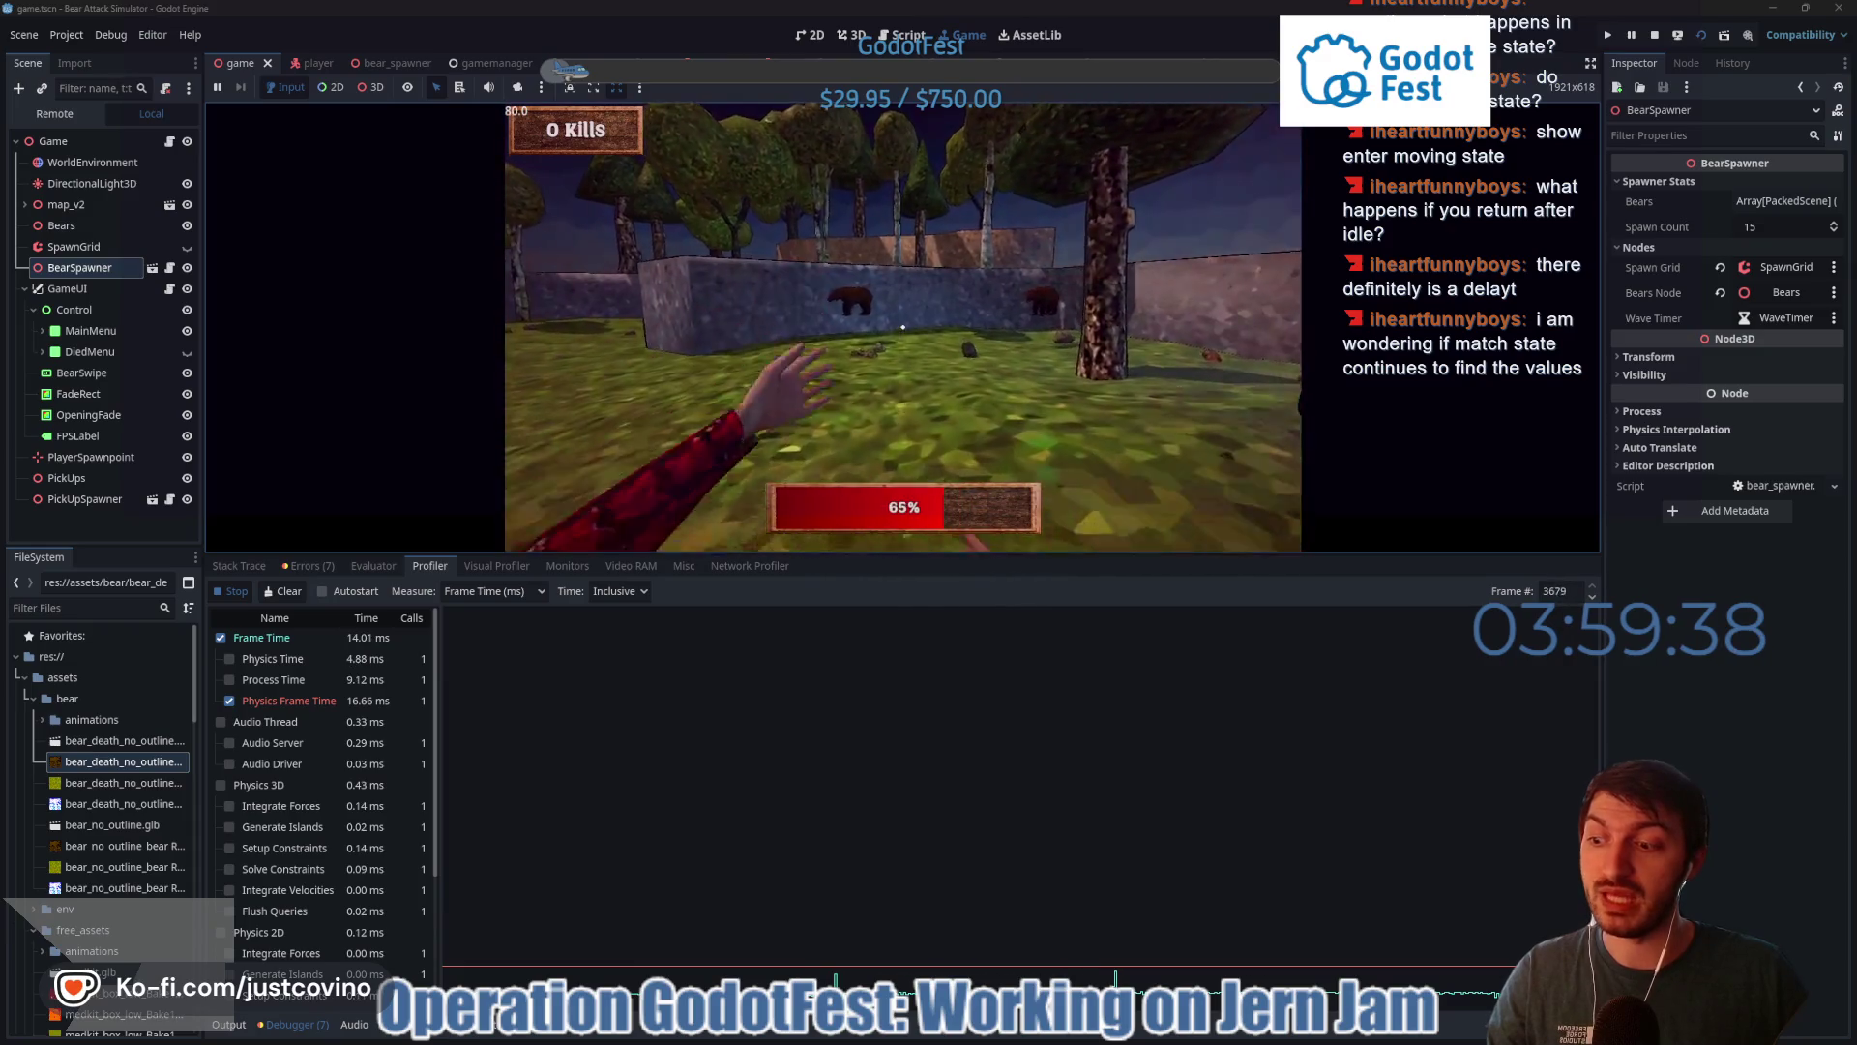
{"action": "key", "text": "w"}
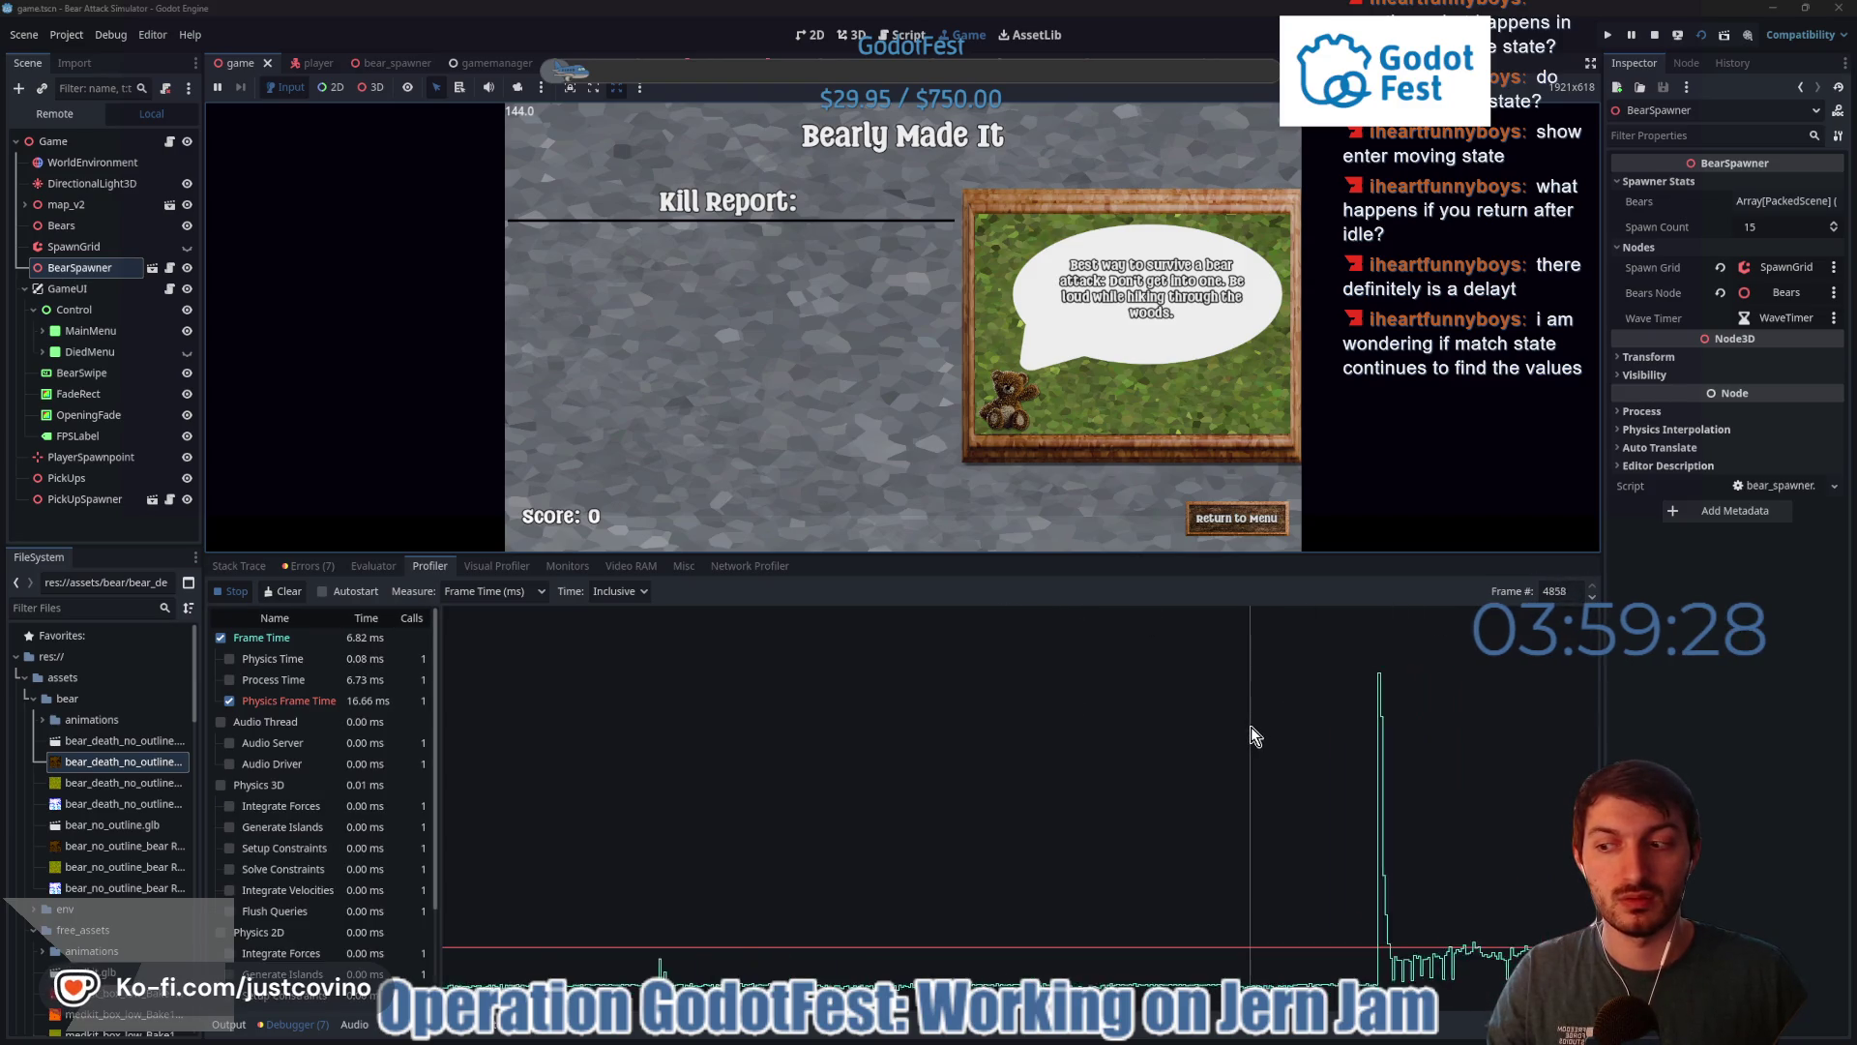
- Stop the game and select the spike at frame 3007 on the profiler graph
{"action": "left_click", "coordinate": [1654, 35]}
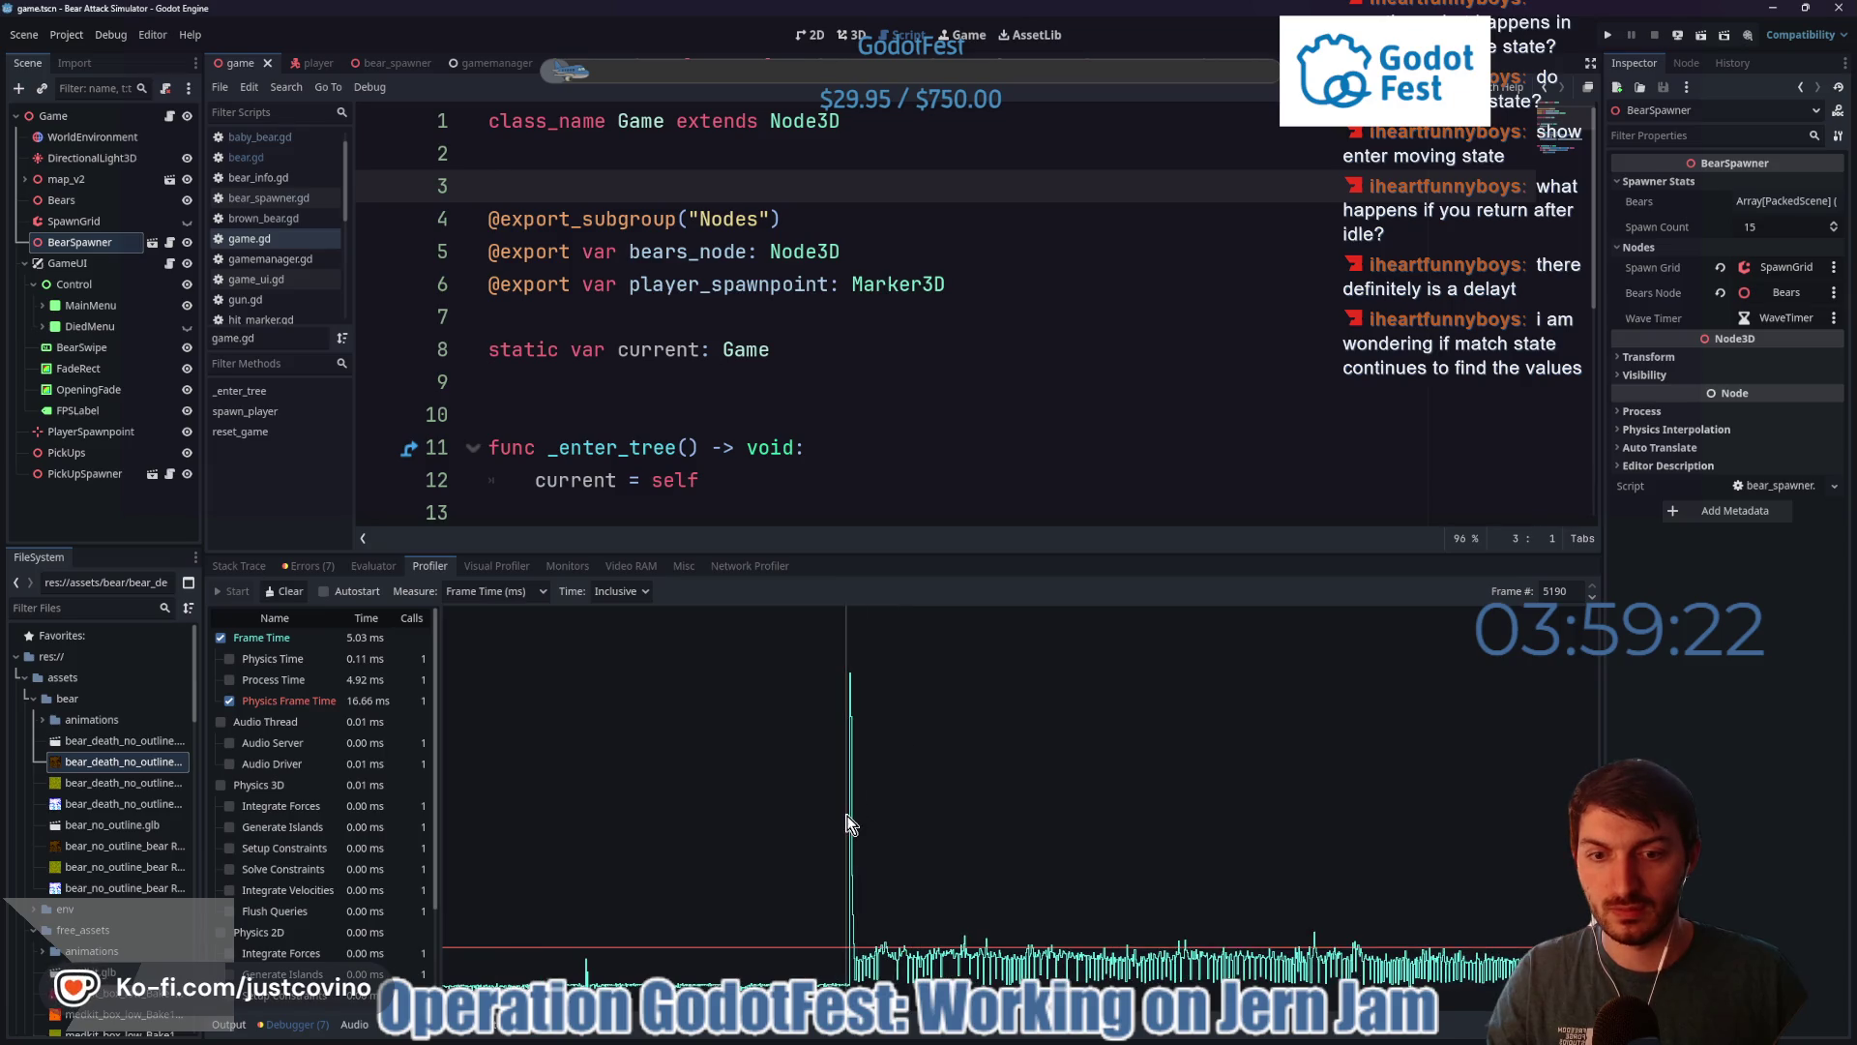
{"action": "left_click", "coordinate": [849, 816]}
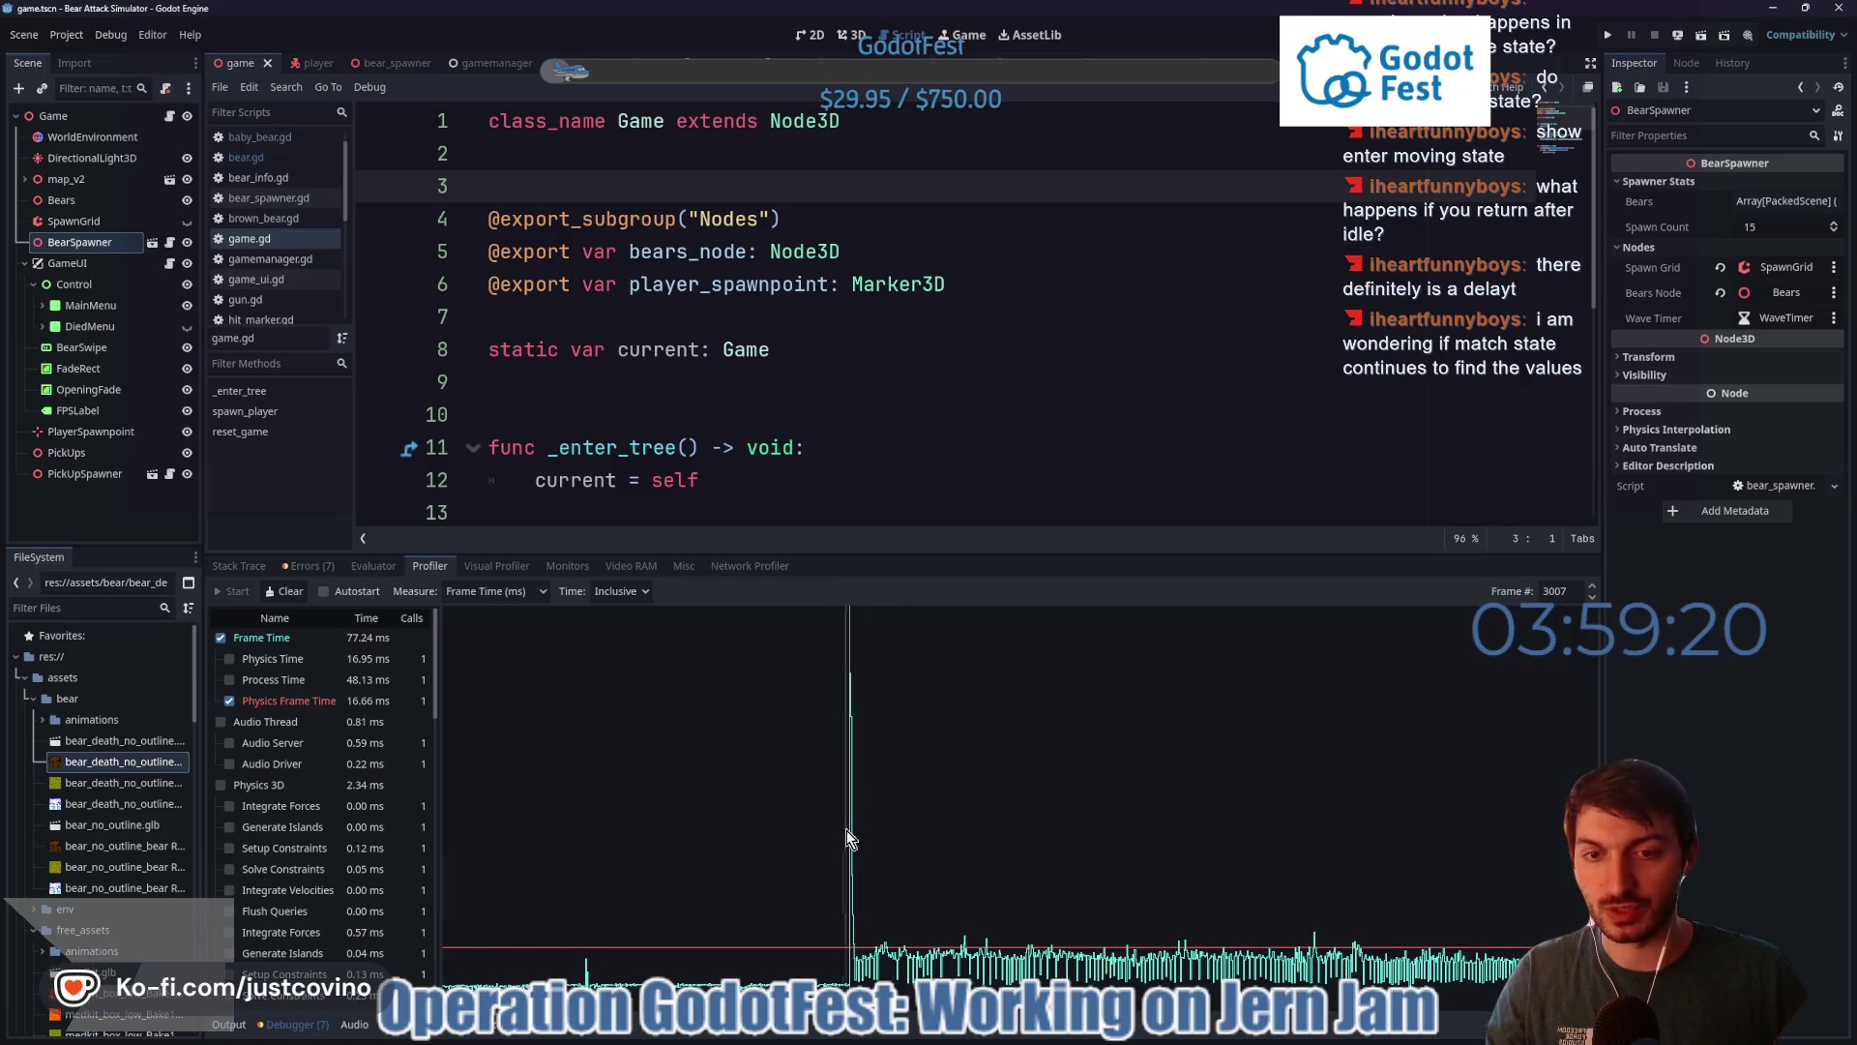
{"action": "scroll", "coordinate": [385, 704], "scroll_direction": "down", "scroll_amount": 2}
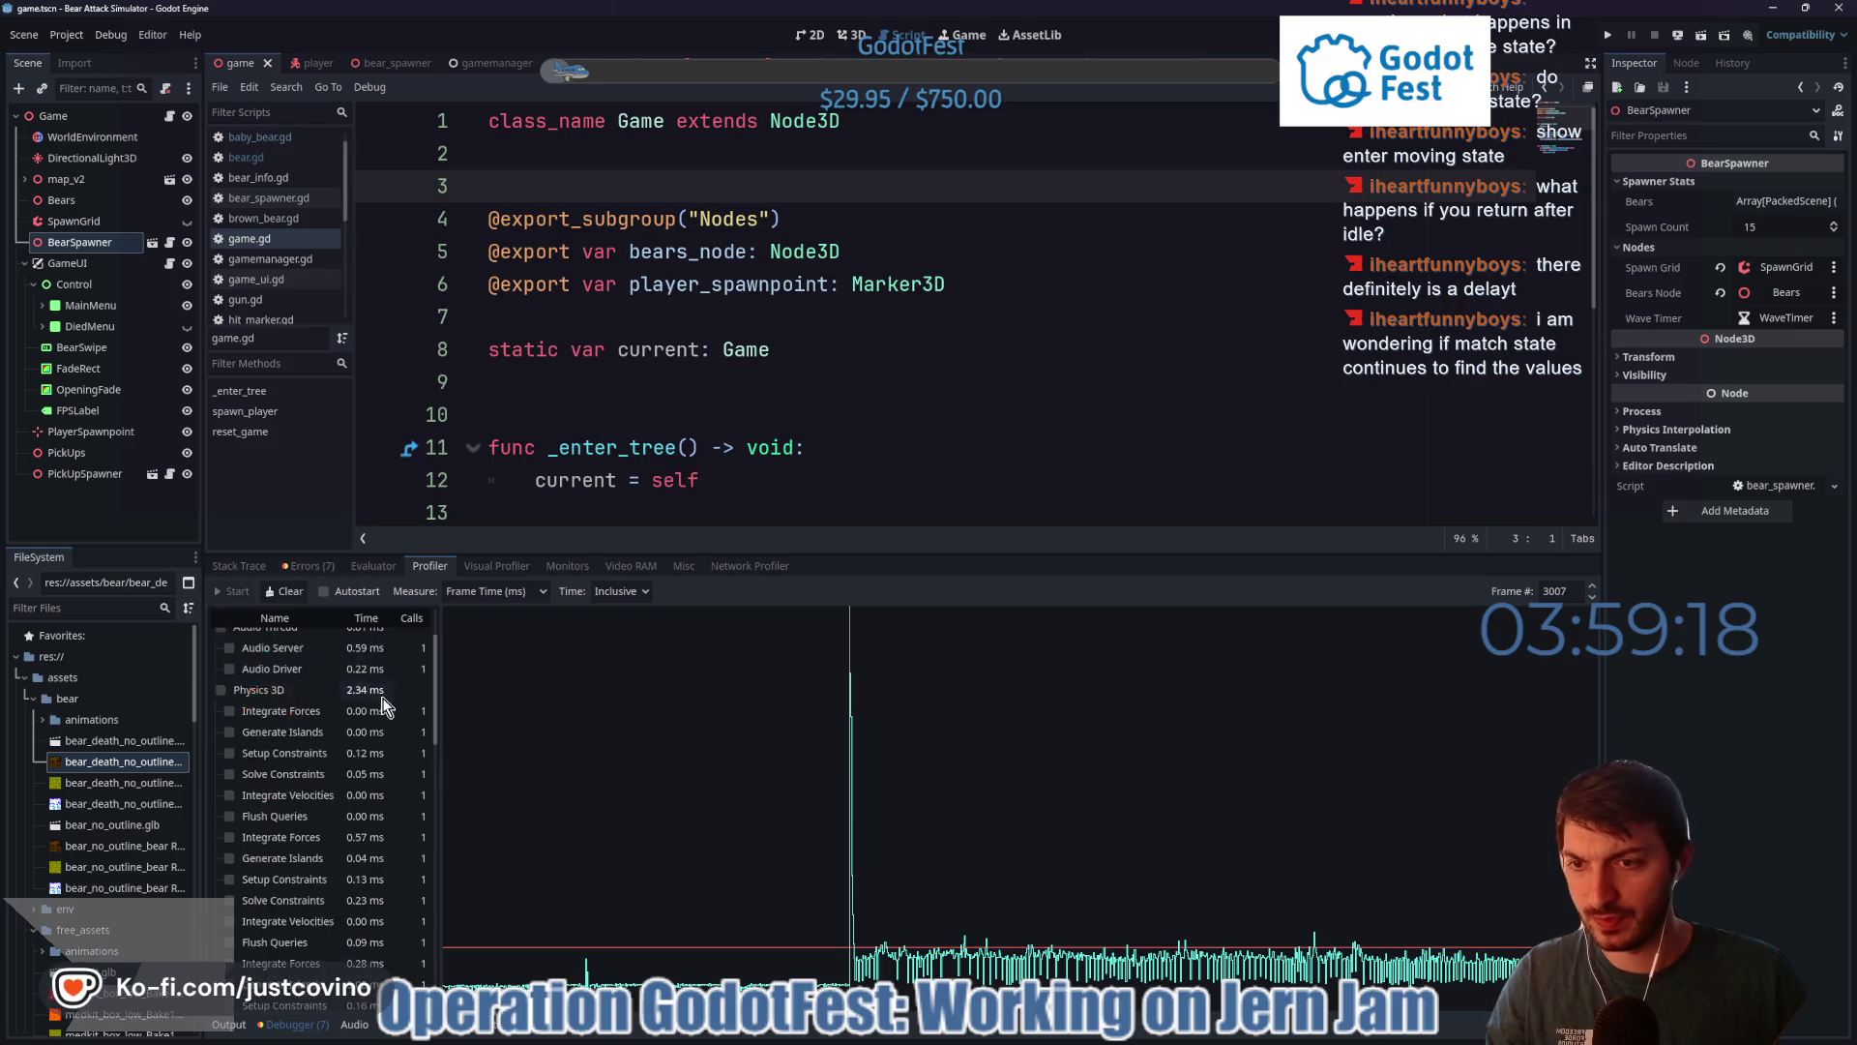
{"action": "scroll", "coordinate": [385, 706], "scroll_direction": "down", "scroll_amount": 6}
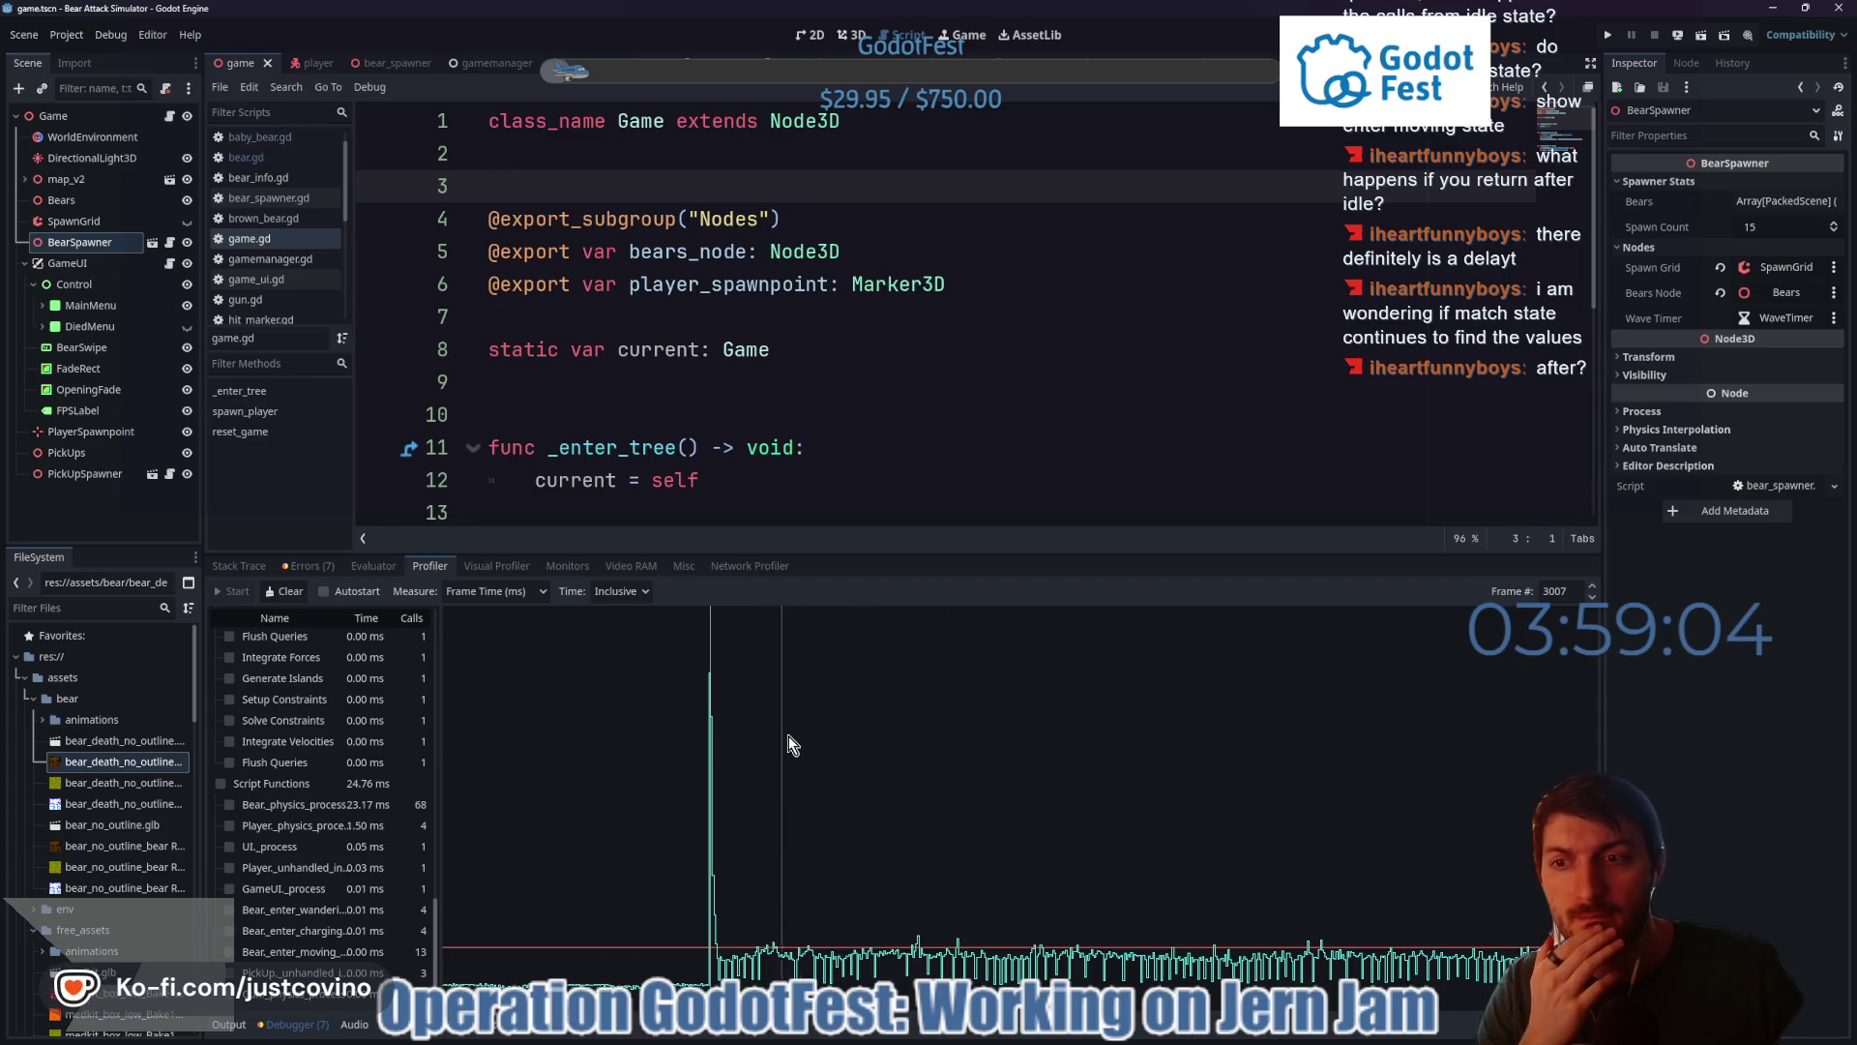
- Compare frames 3006 and 3007, ending on frame 3006's 88.57 ms with BearSpawner at 51.24 ms
{"action": "left_click", "coordinate": [1593, 598]}
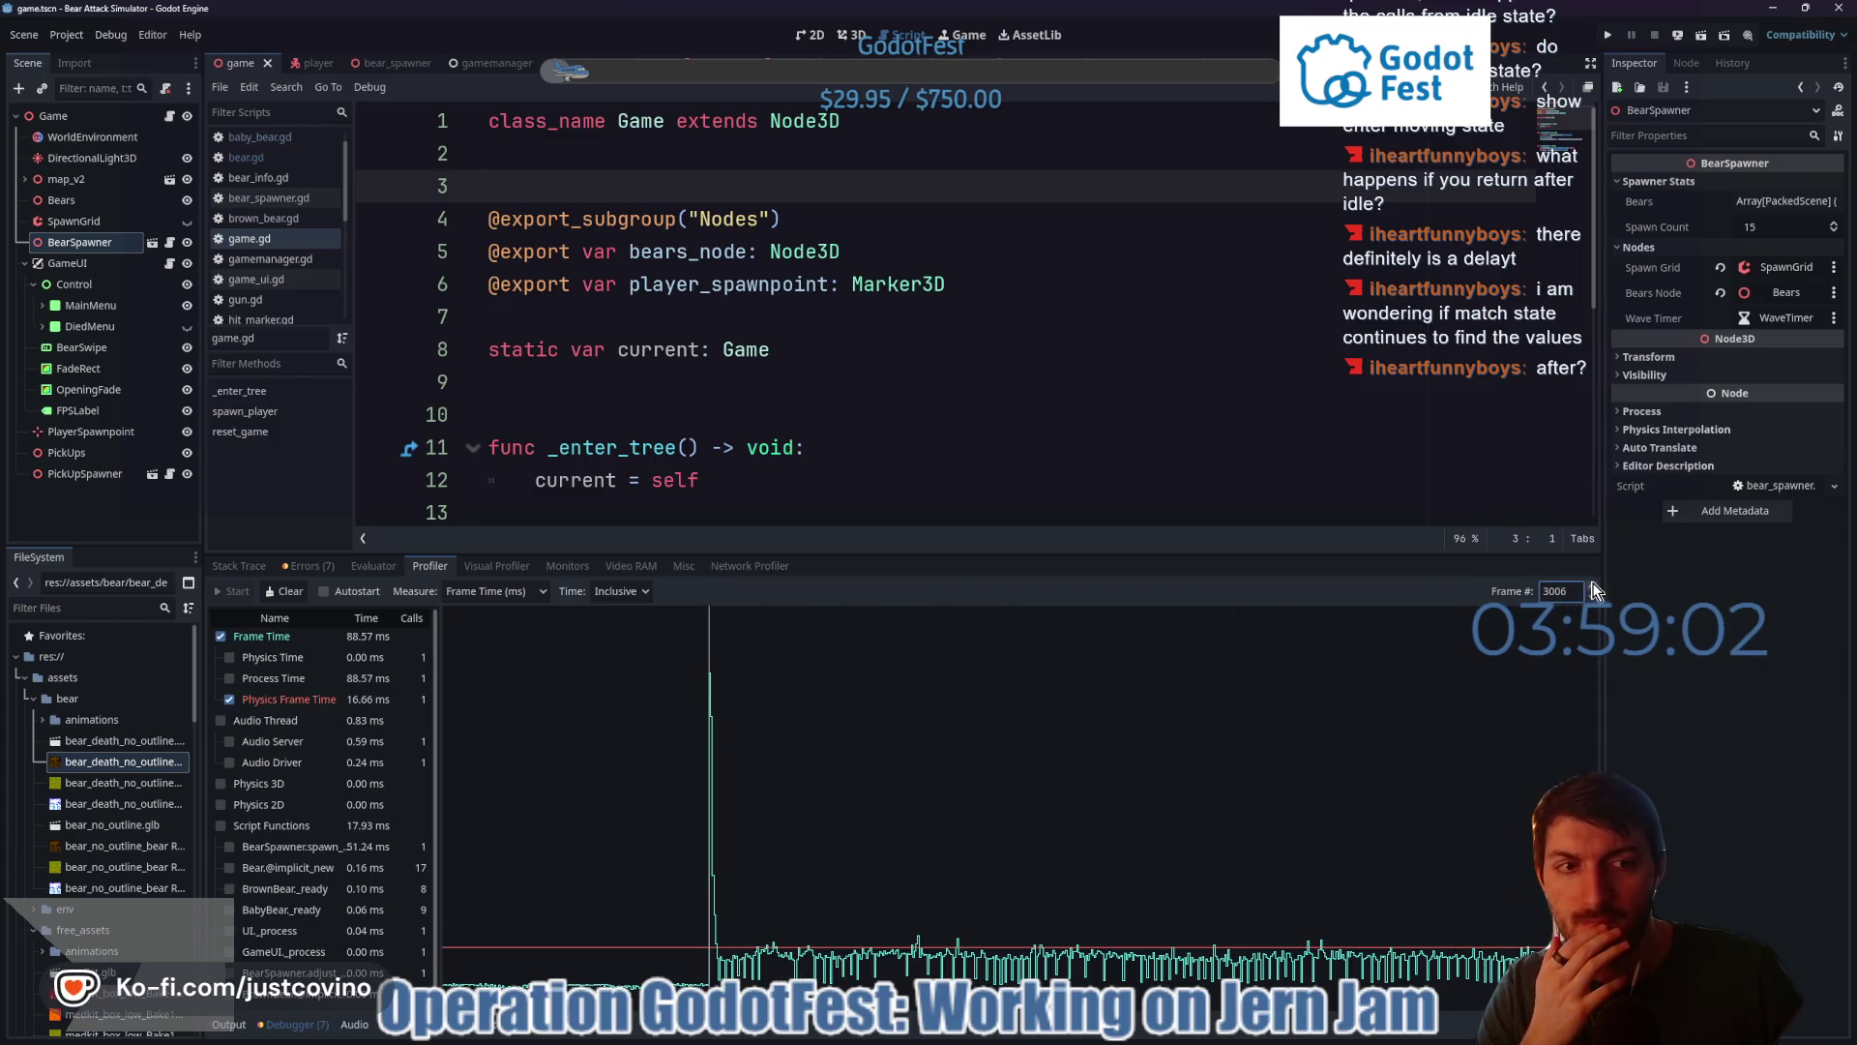
{"action": "left_click", "coordinate": [1594, 584]}
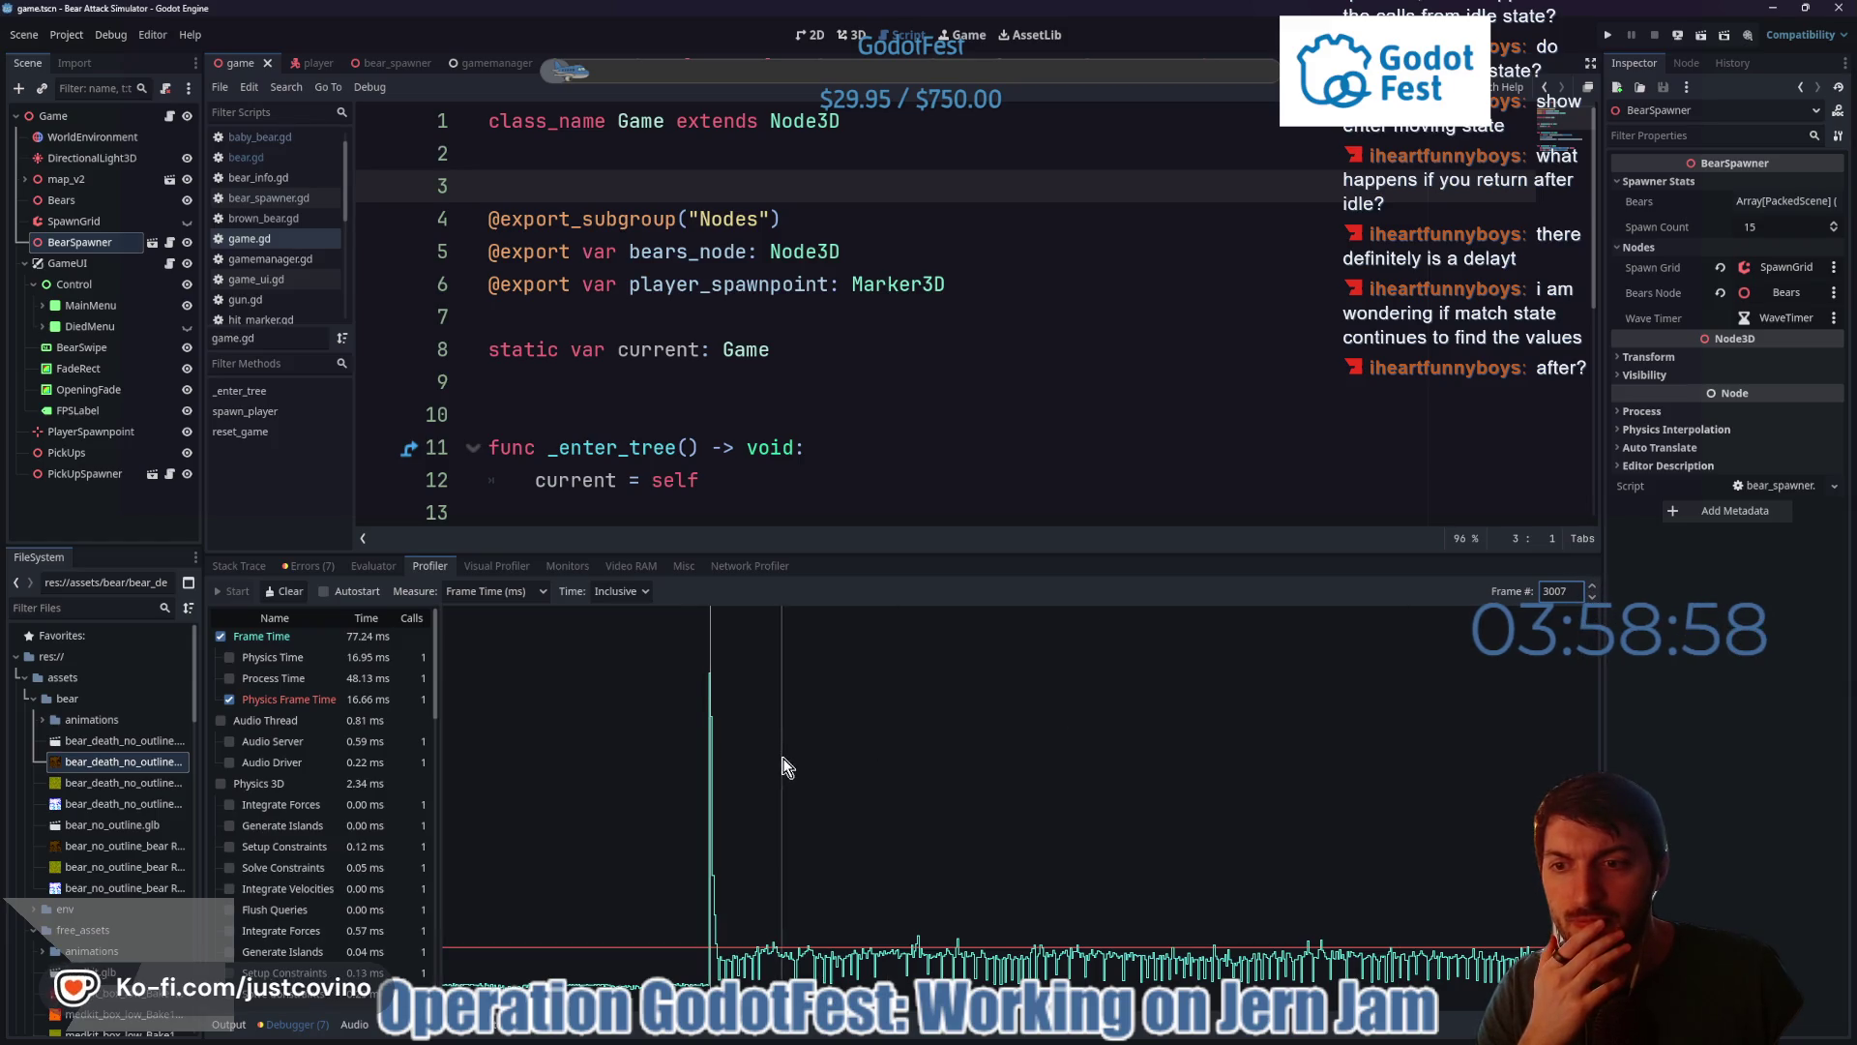
{"action": "scroll", "coordinate": [329, 756], "scroll_direction": "down", "scroll_amount": 10}
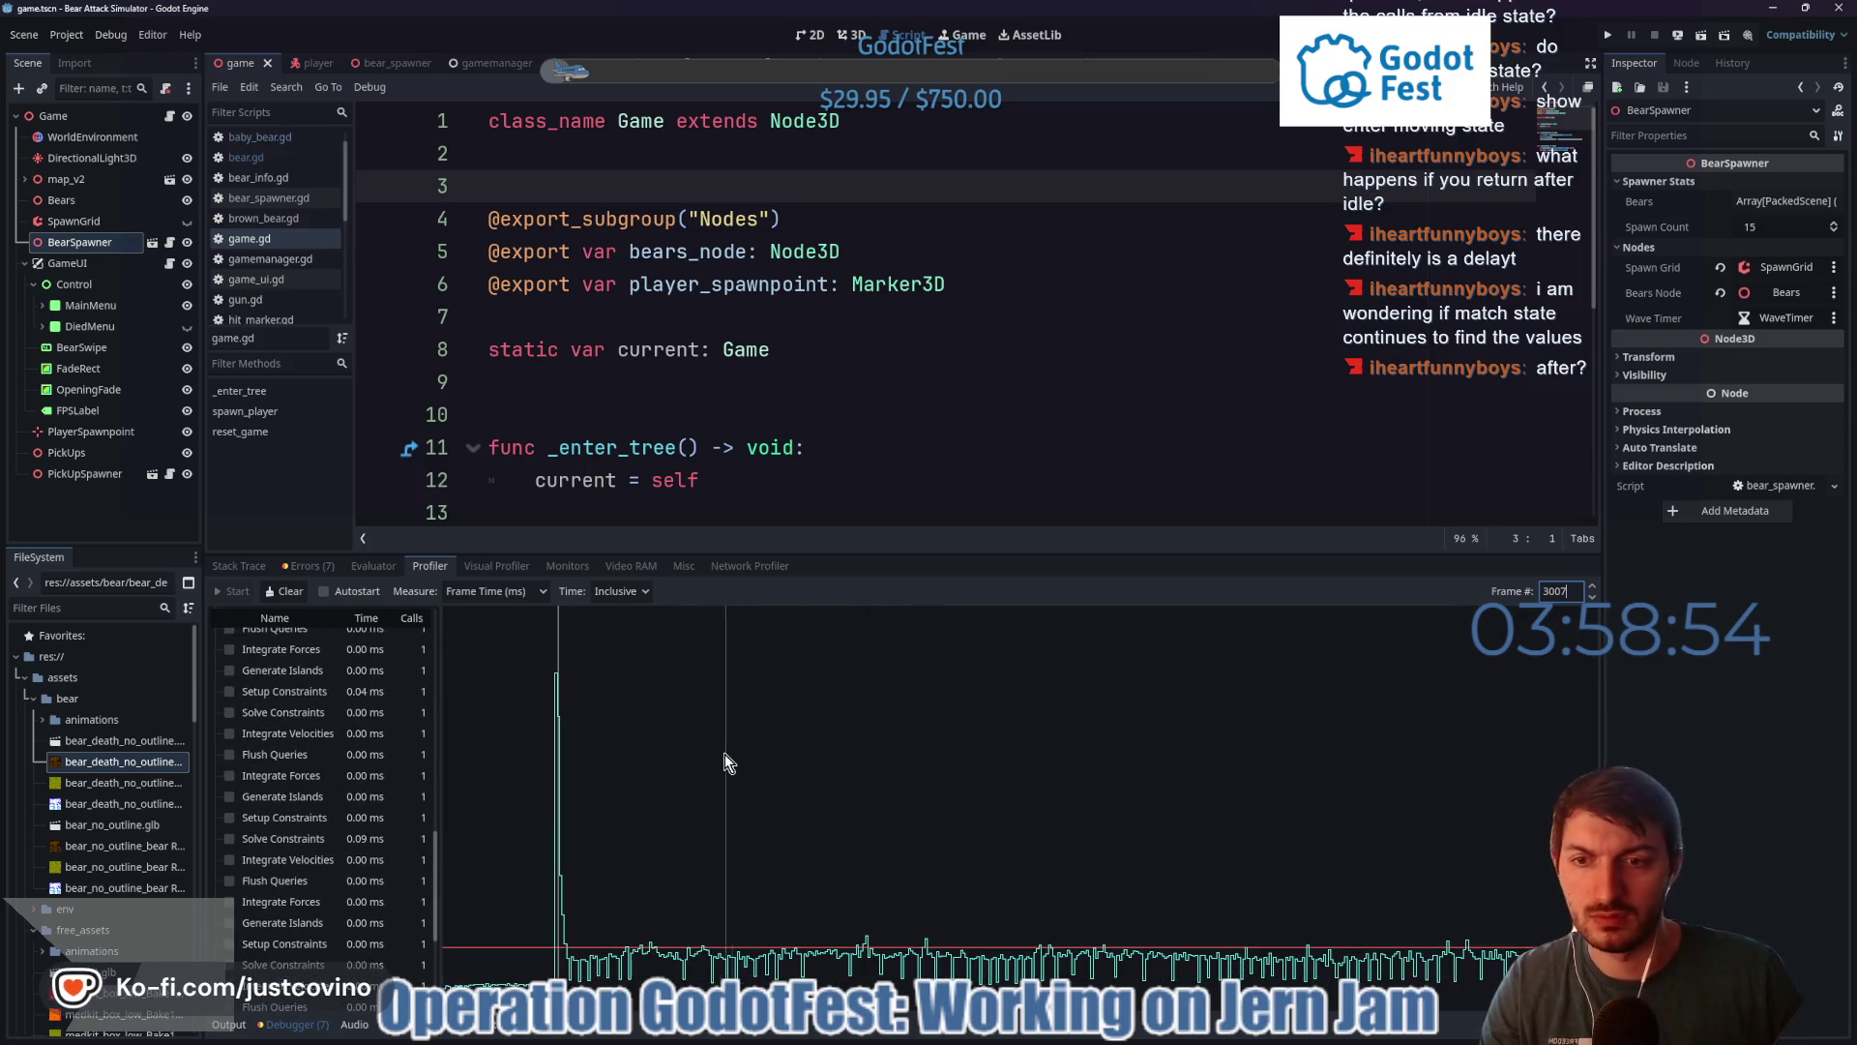
{"action": "left_click", "coordinate": [1593, 597]}
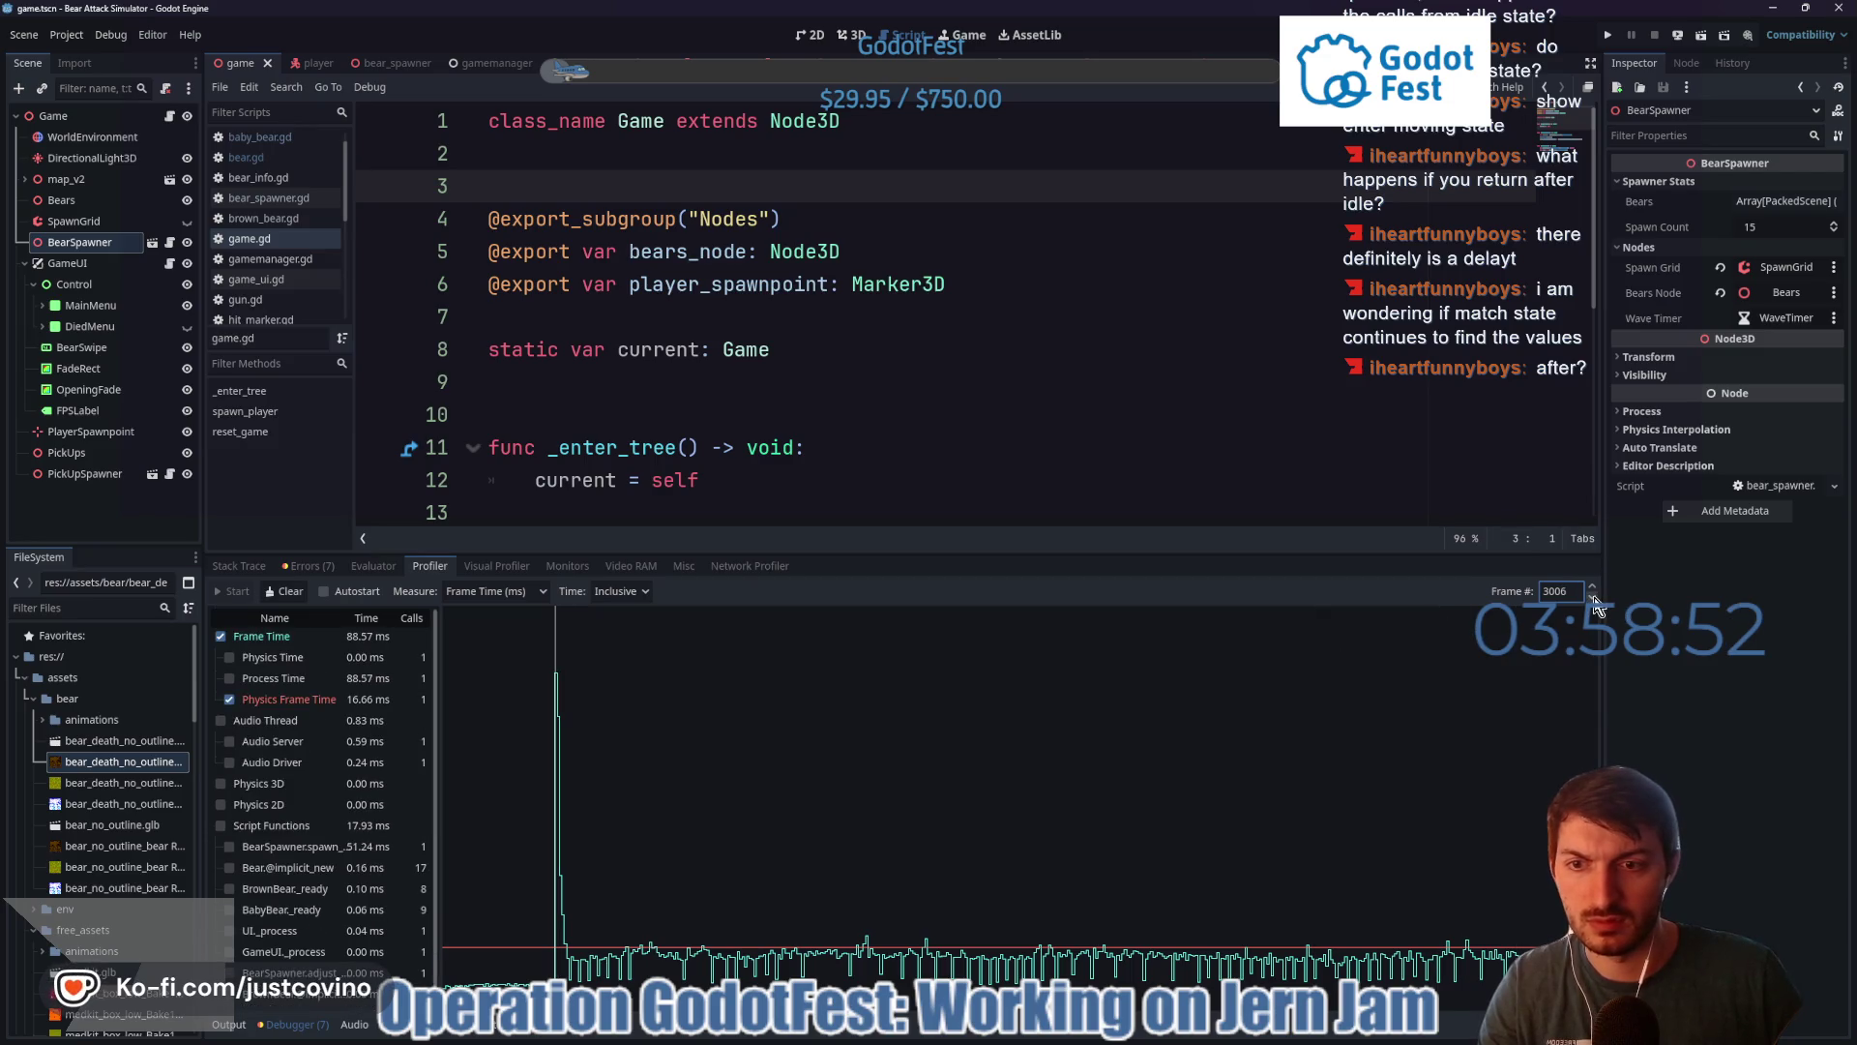
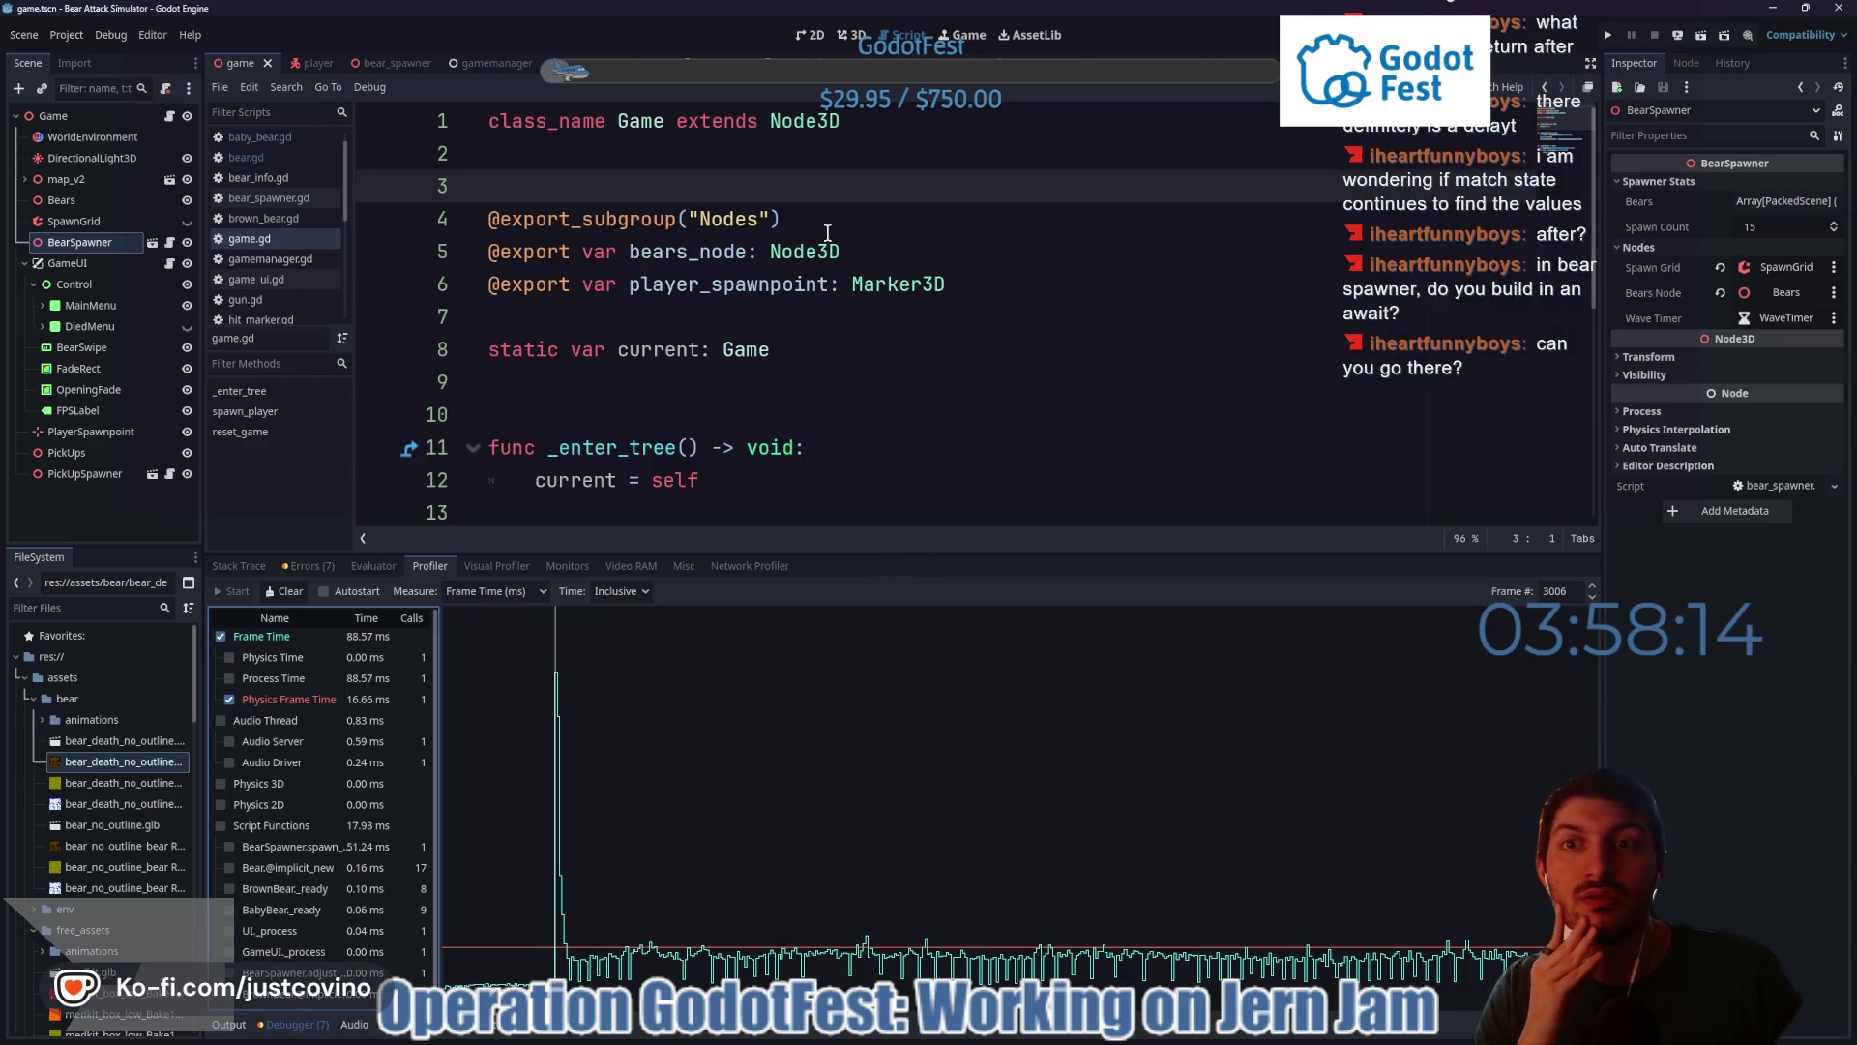
- Open the bear spawner script and enlarge the code editor above the profiler
{"action": "left_click", "coordinate": [393, 67]}
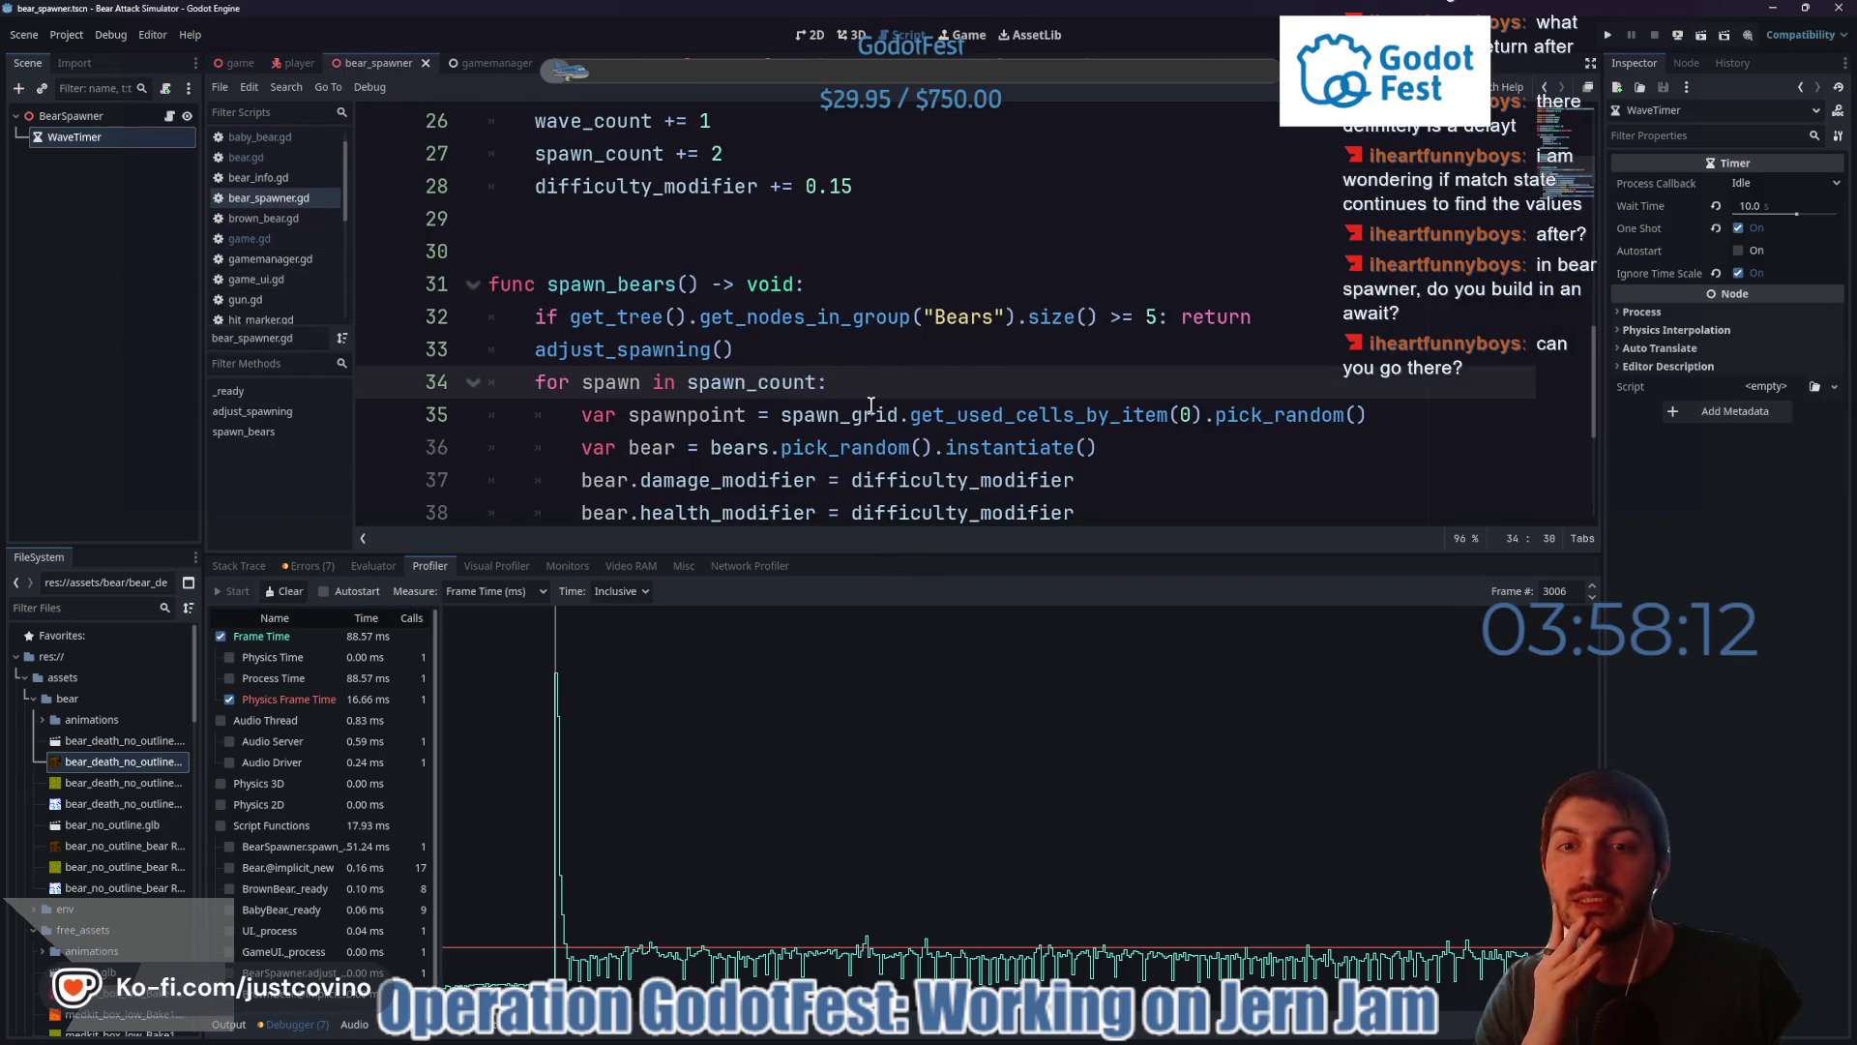
{"action": "scroll", "coordinate": [870, 404], "scroll_direction": "down", "scroll_amount": 3}
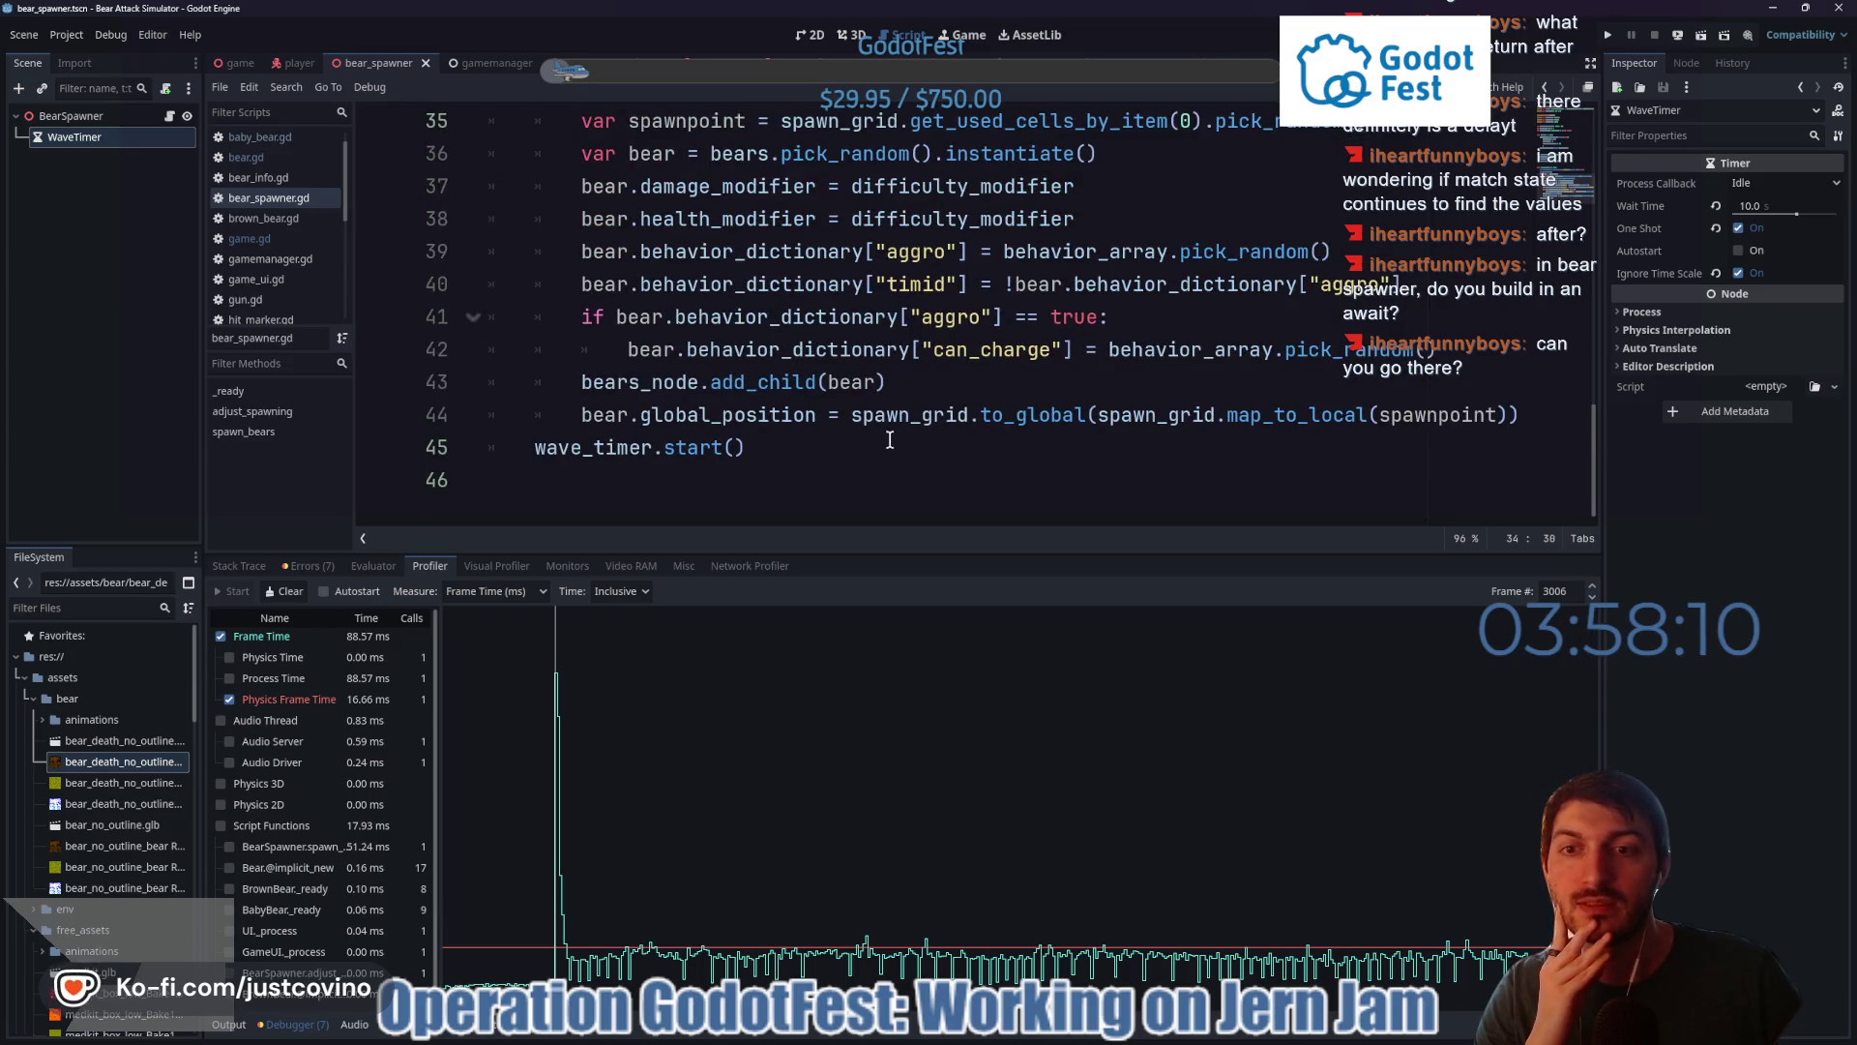
{"action": "scroll", "coordinate": [869, 450], "scroll_direction": "up", "scroll_amount": 1}
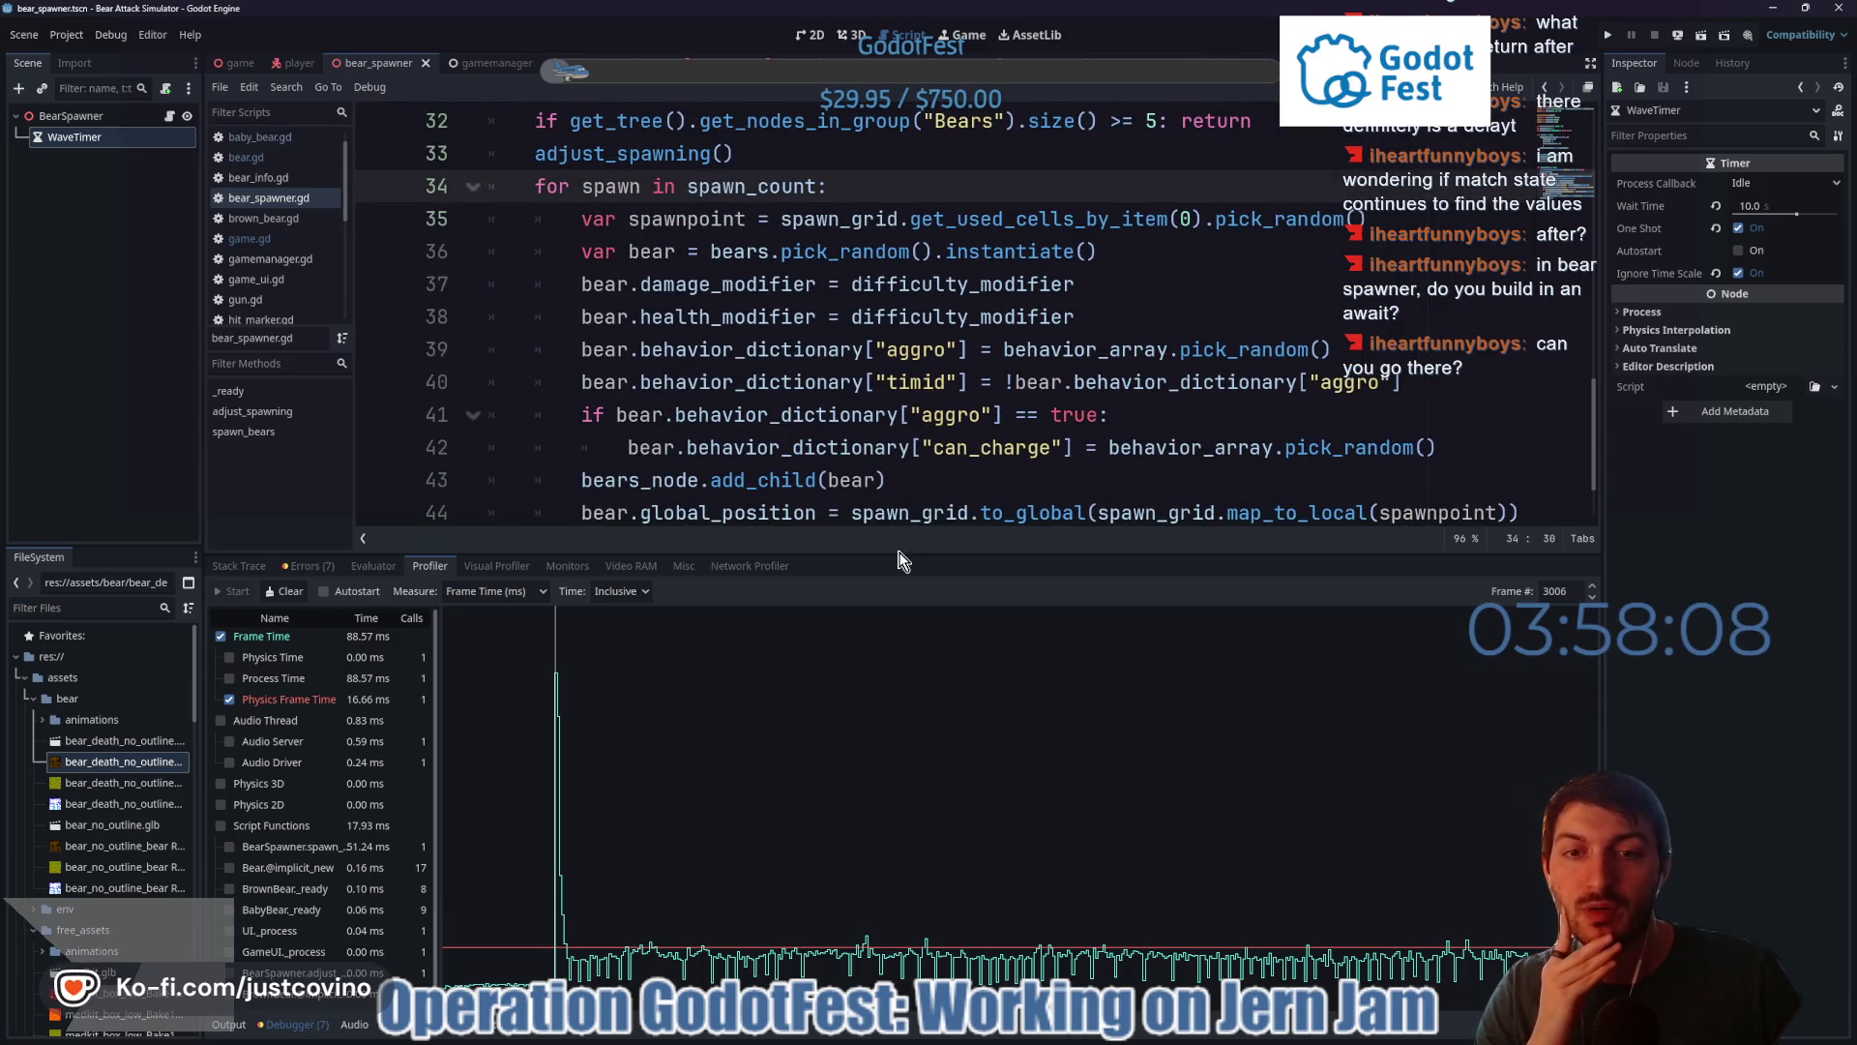
{"action": "left_click_drag", "start_coordinate": [898, 555], "coordinate": [901, 741]}
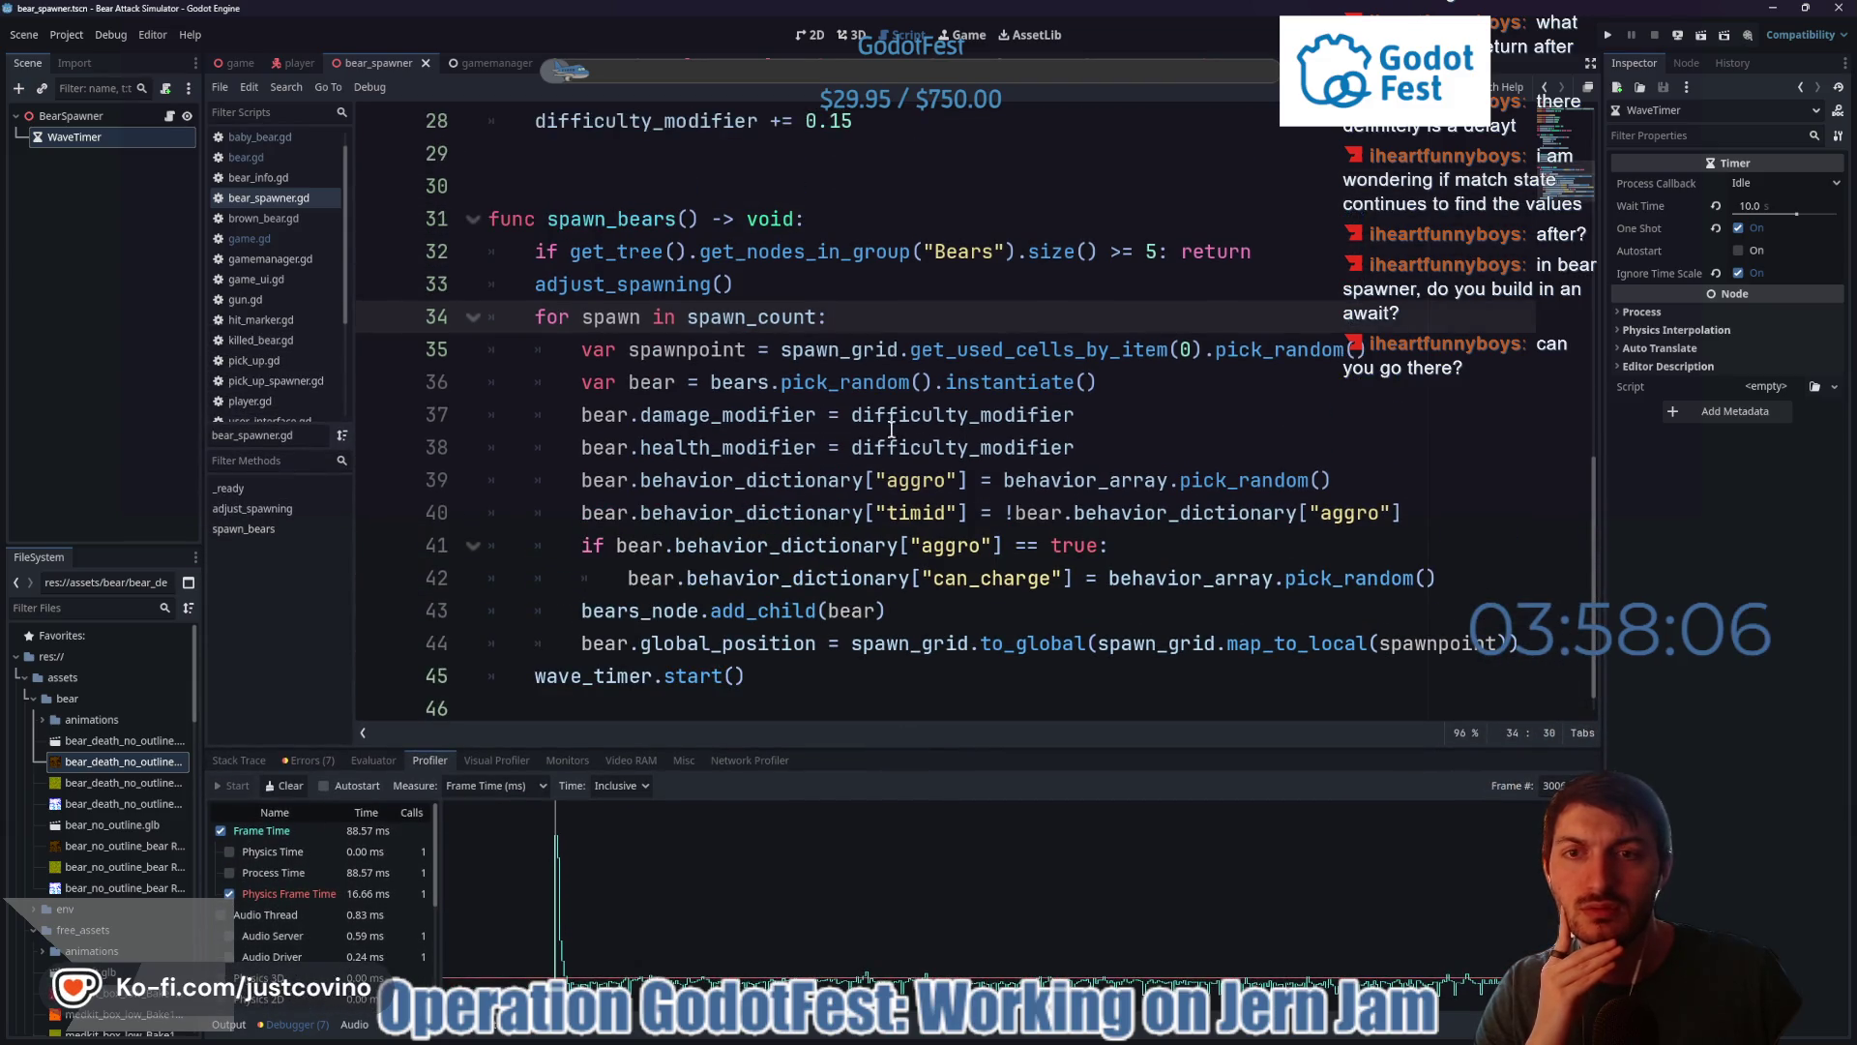
{"action": "scroll", "coordinate": [779, 416], "scroll_direction": "down", "scroll_amount": 1}
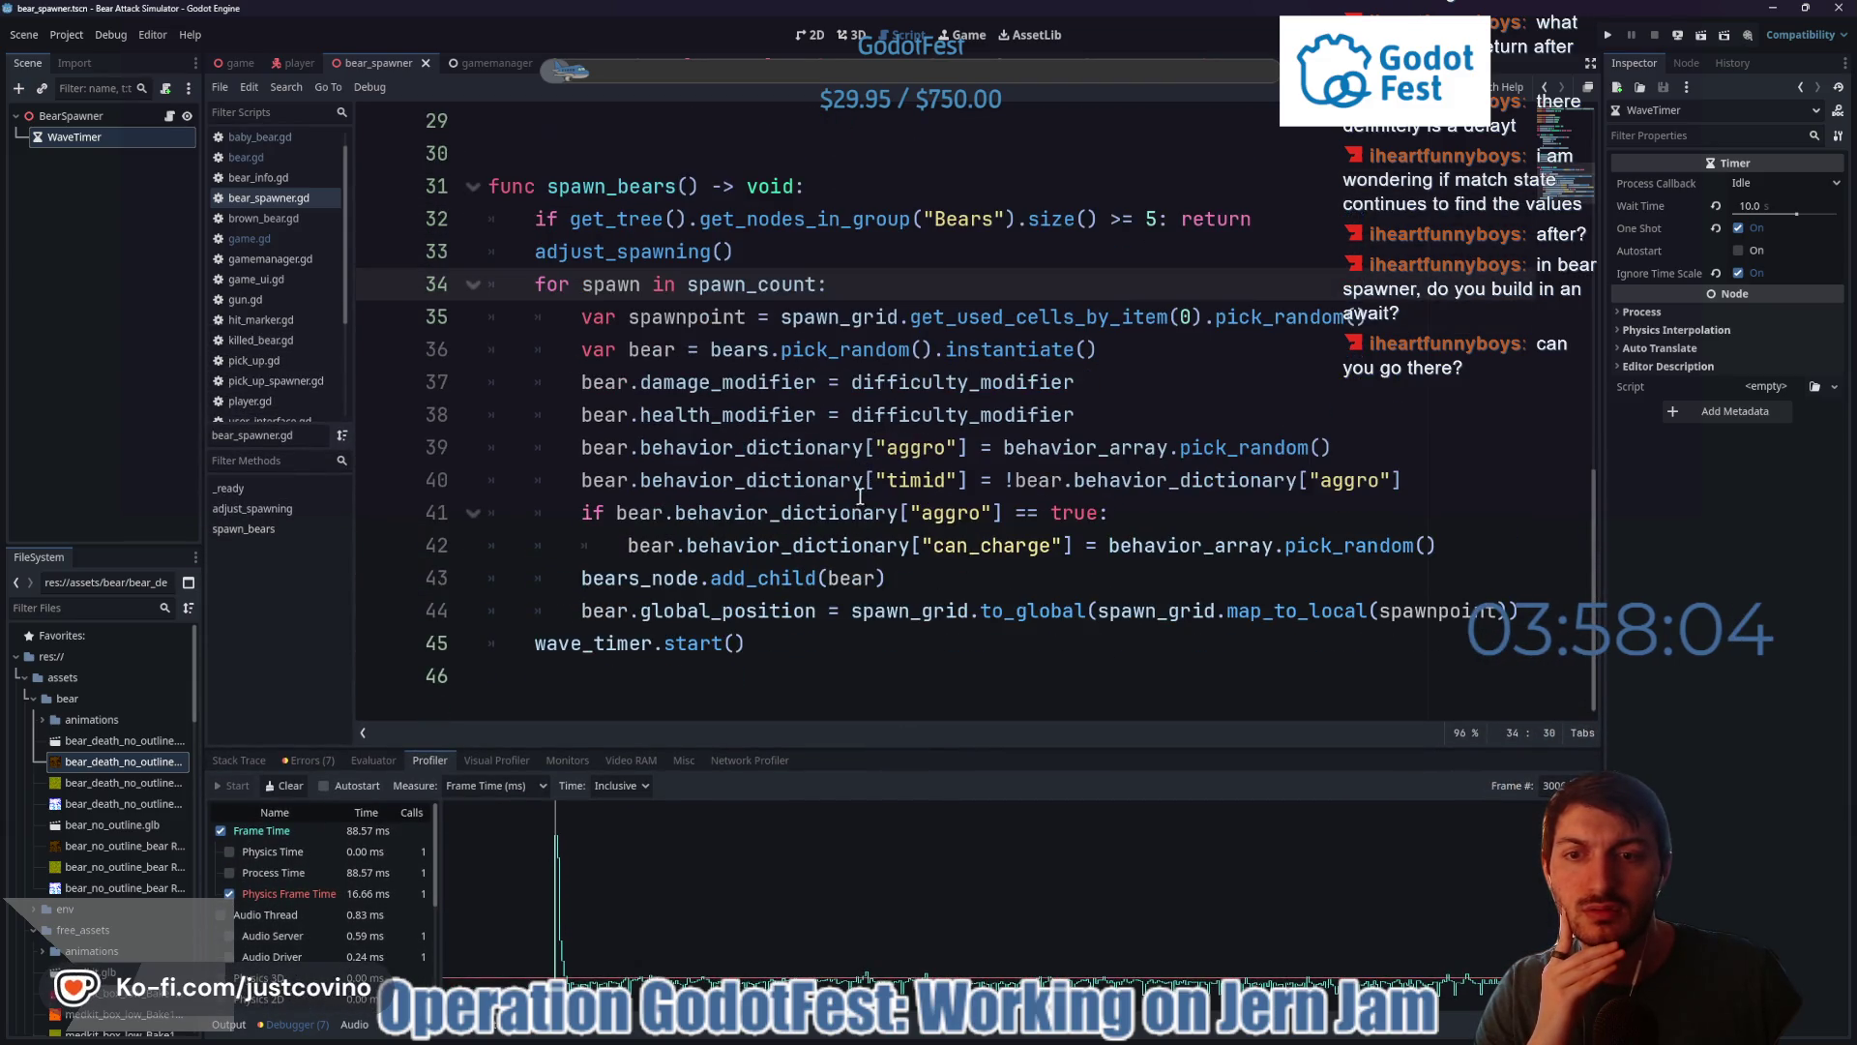
- Add 'await get_tree().physics_frame' after line 44 in spawn_bears and save
{"action": "left_click", "coordinate": [1520, 611]}
{"action": "key", "text": "Return"}
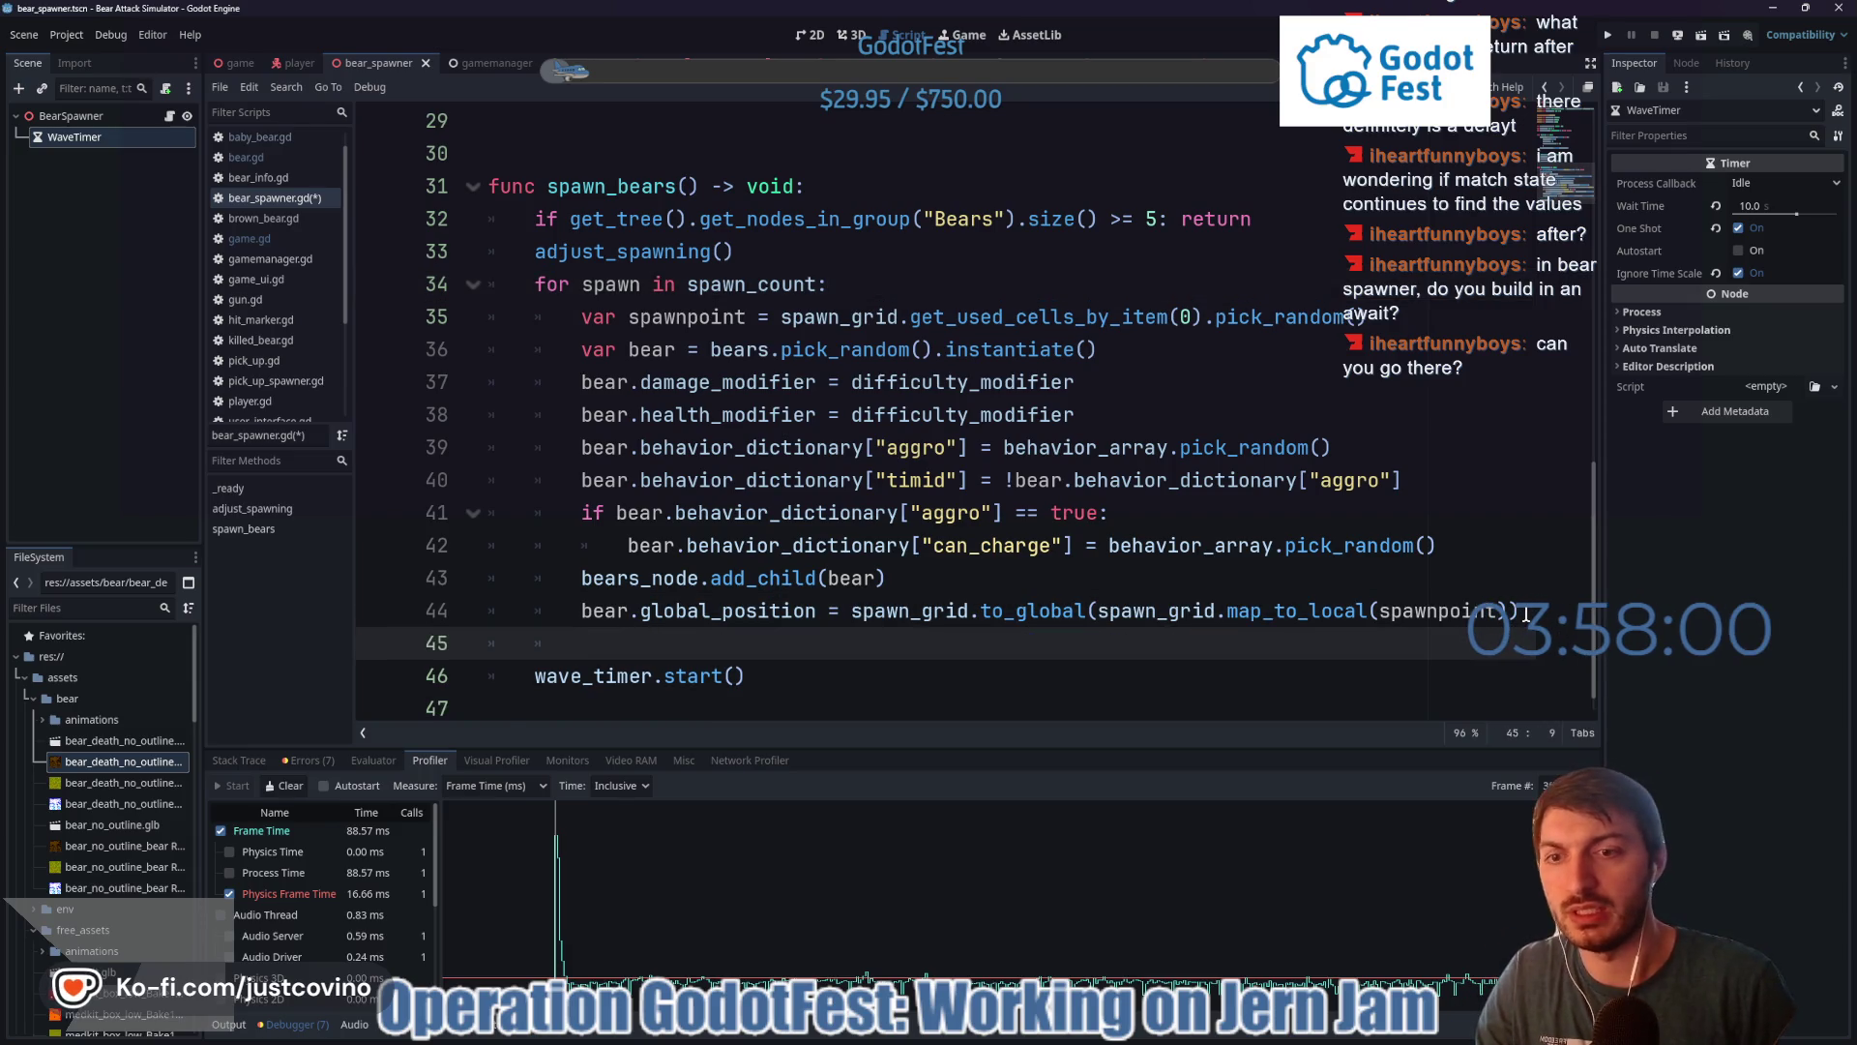
{"action": "type", "text": "await "}
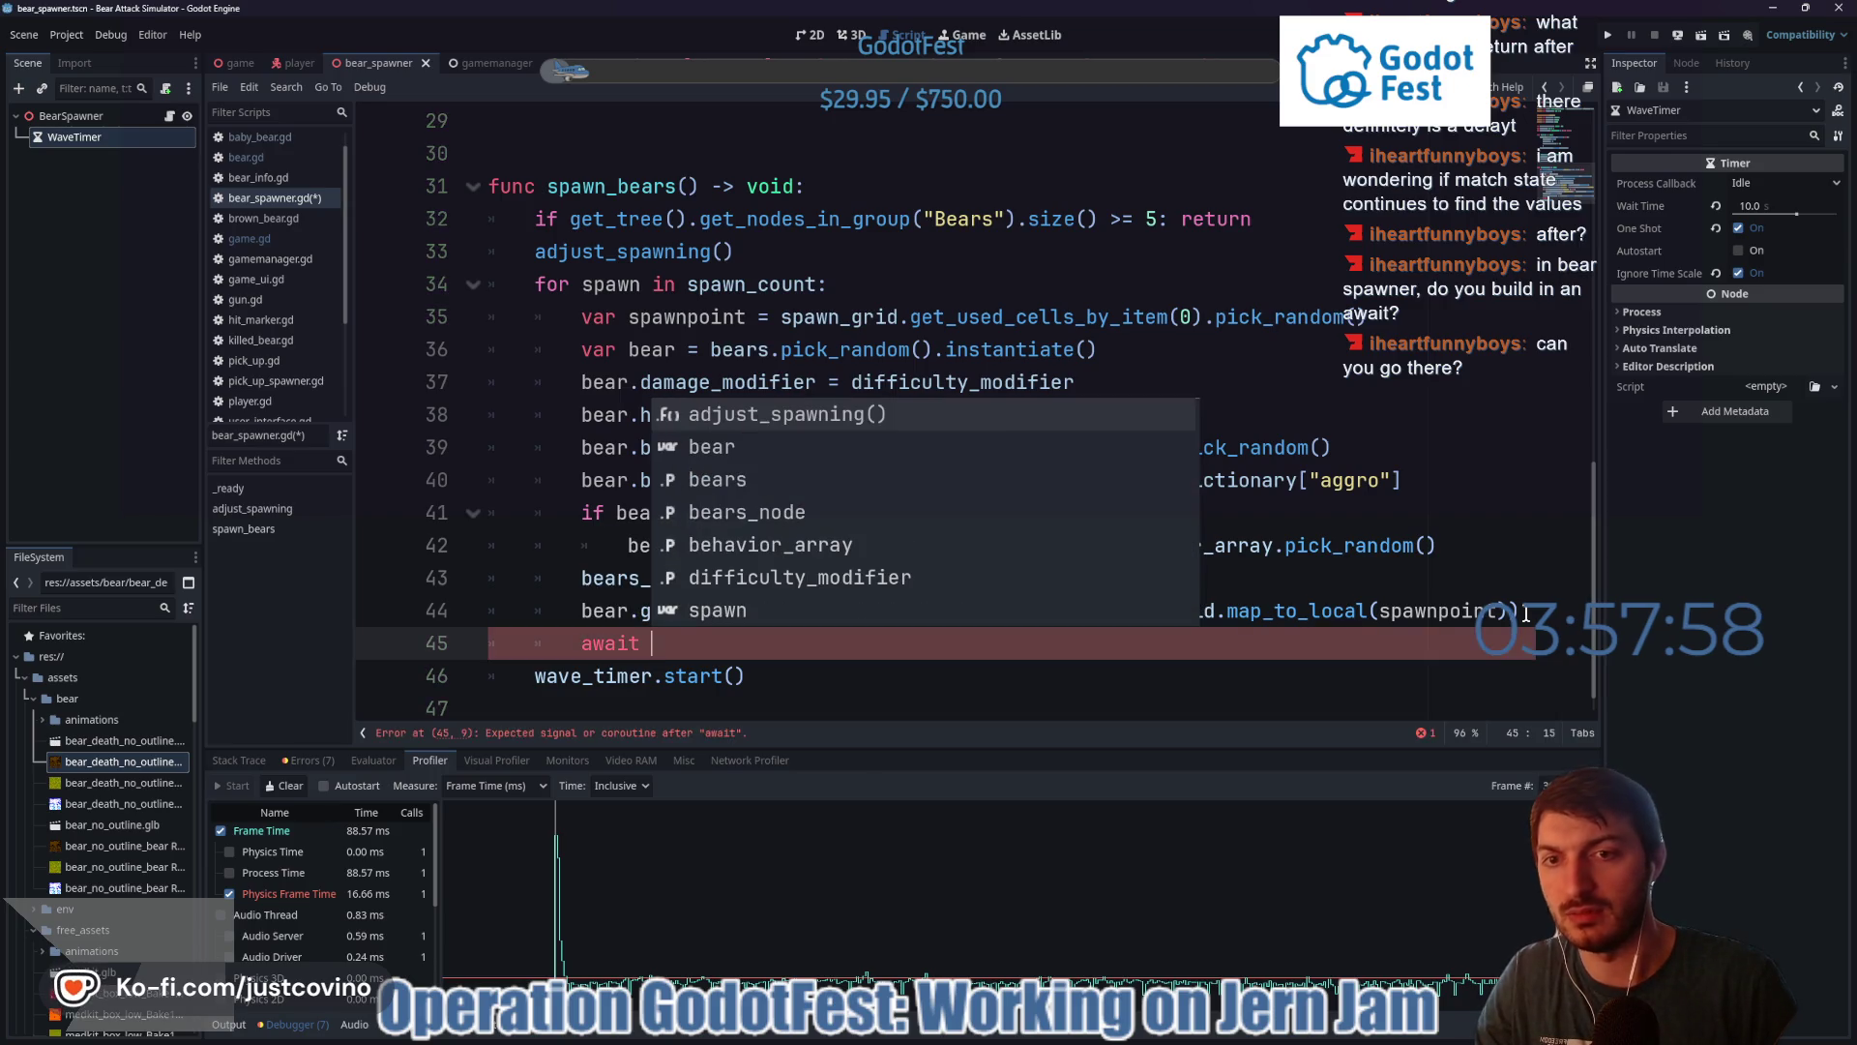
{"action": "type", "text": "physic"}
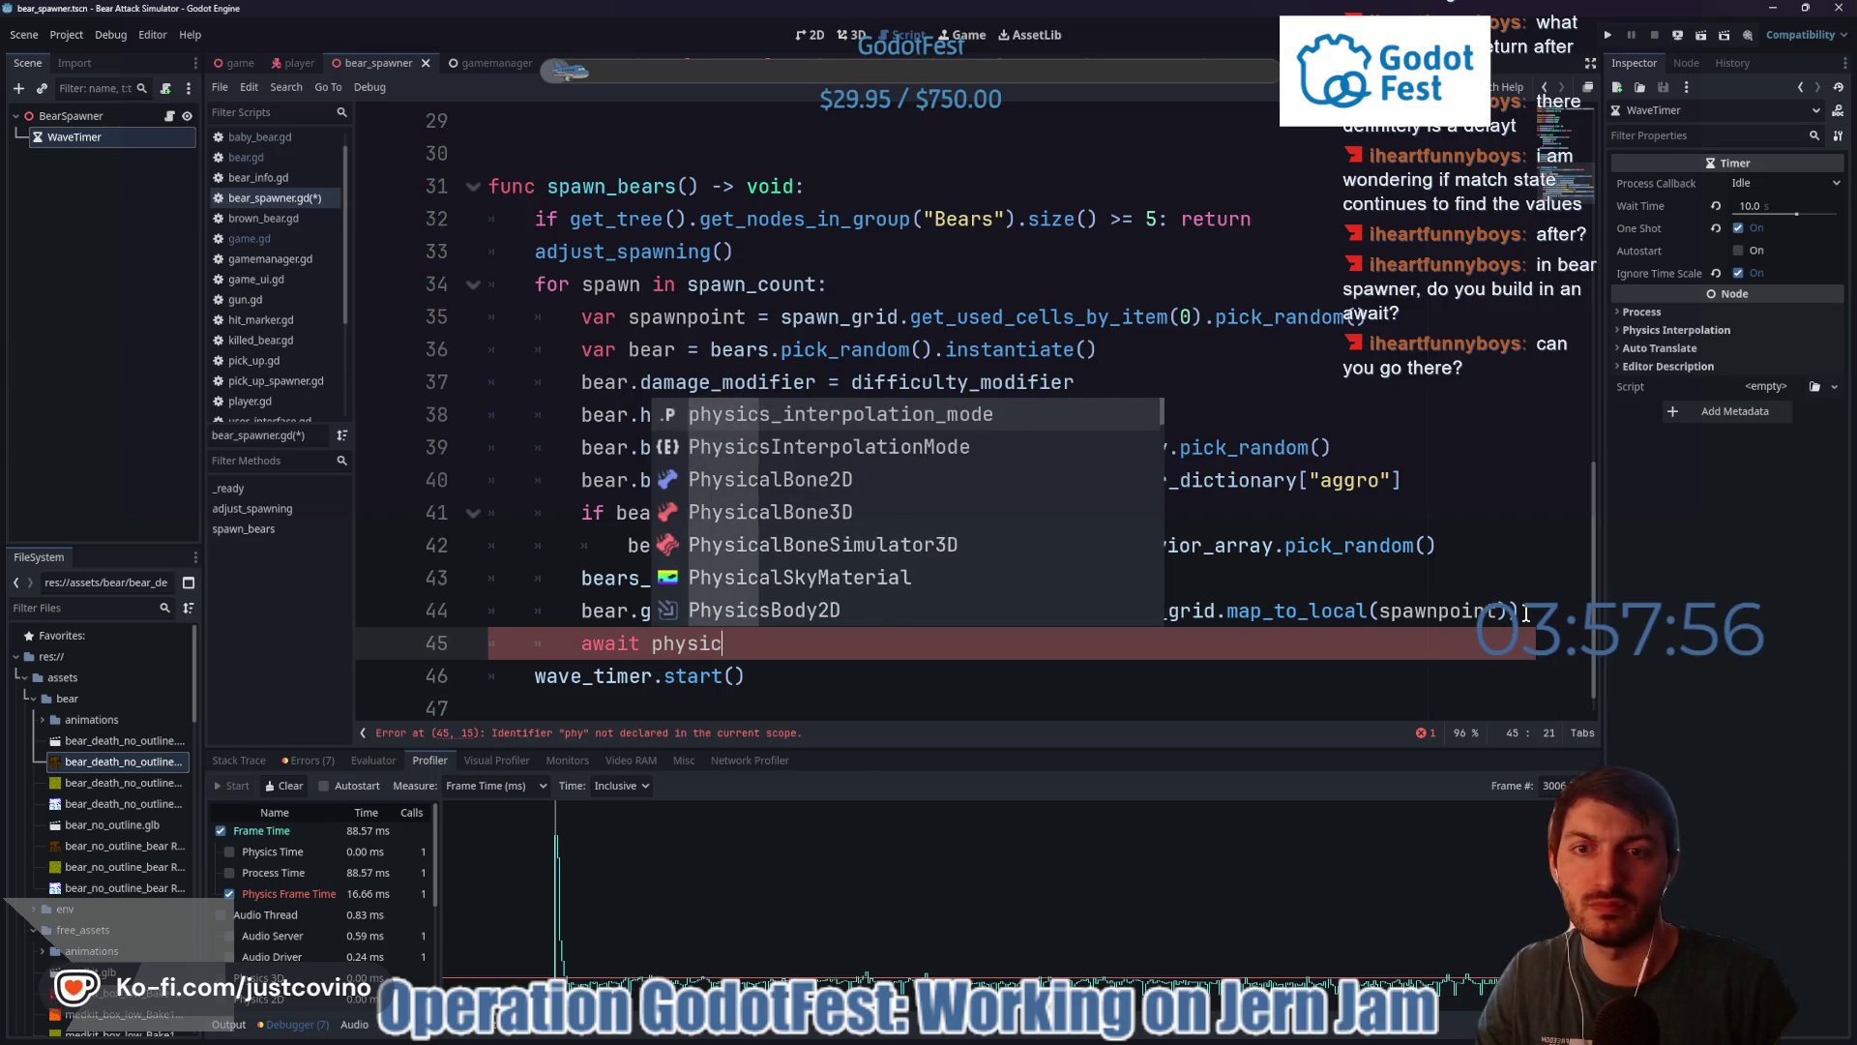
{"action": "key", "text": "BackSpace"}
{"action": "key", "text": "BackSpace"}
{"action": "key", "text": "BackSpace"}
{"action": "type", "text": "get_t"}
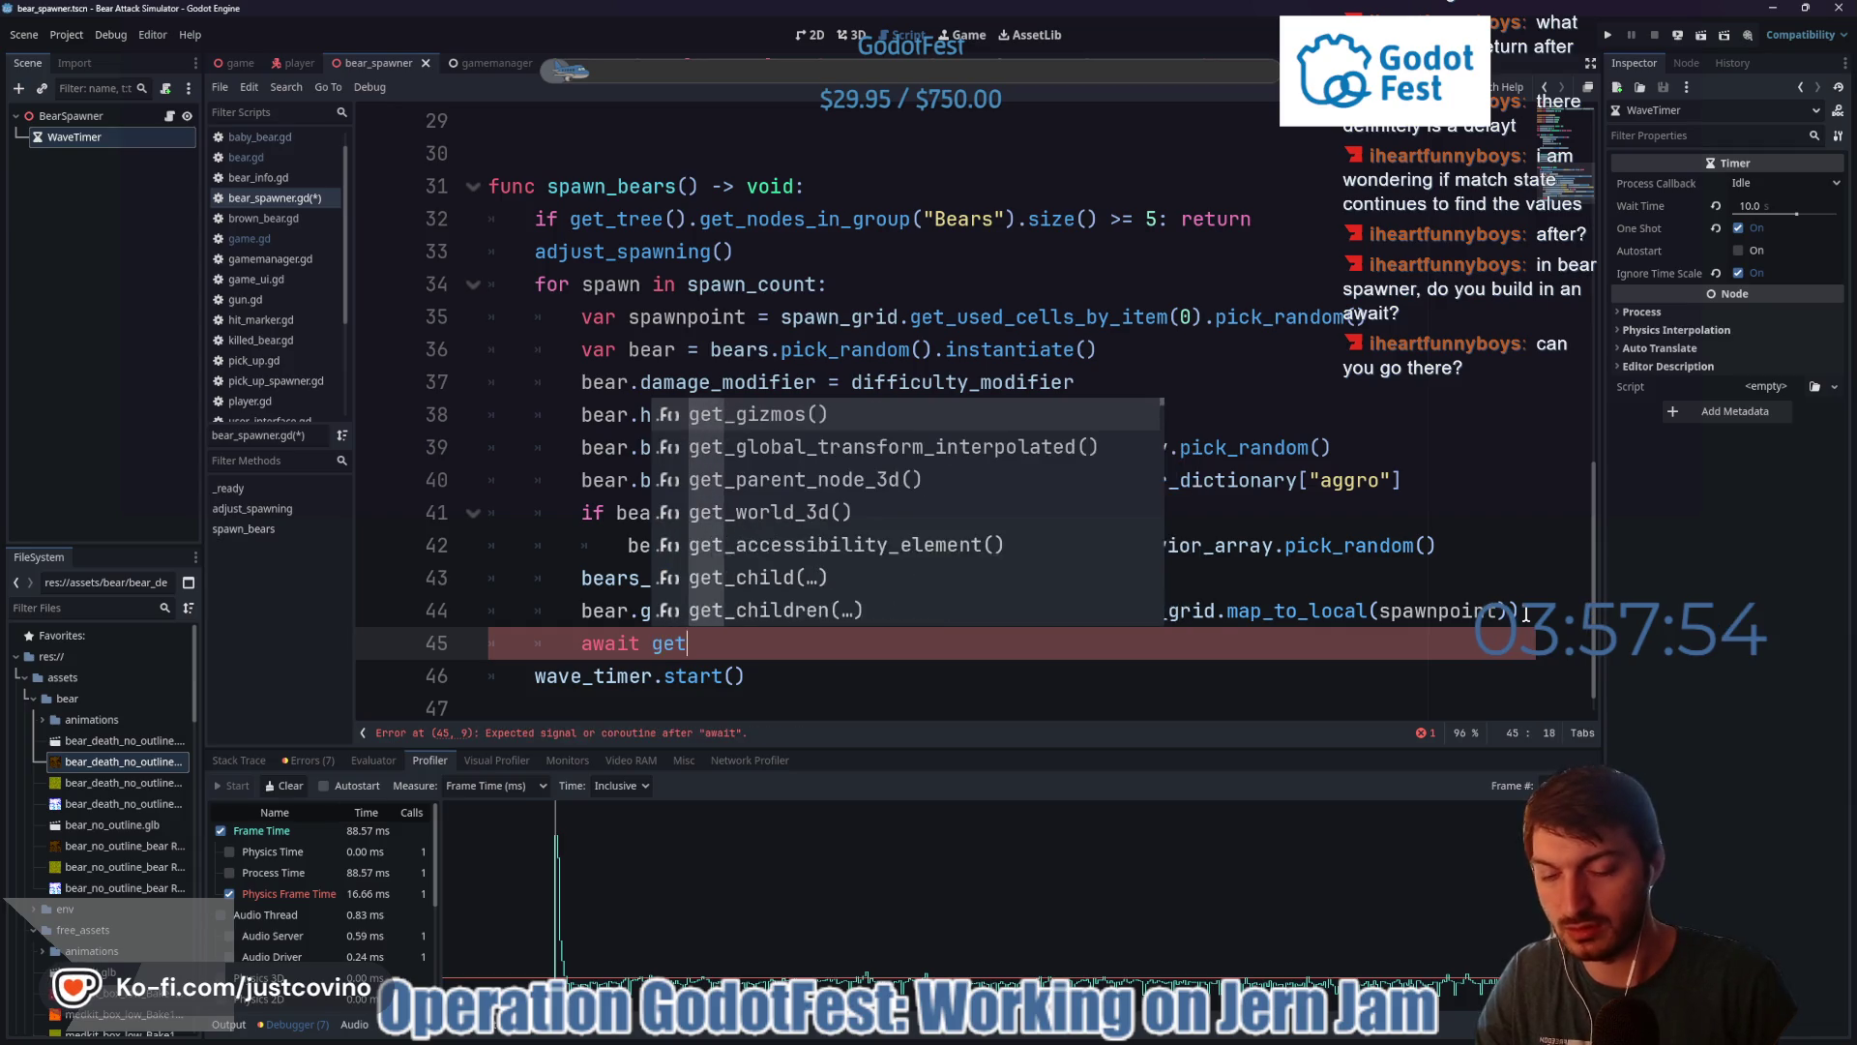
{"action": "key", "text": "Return"}
{"action": "type", "text": ".phy"}
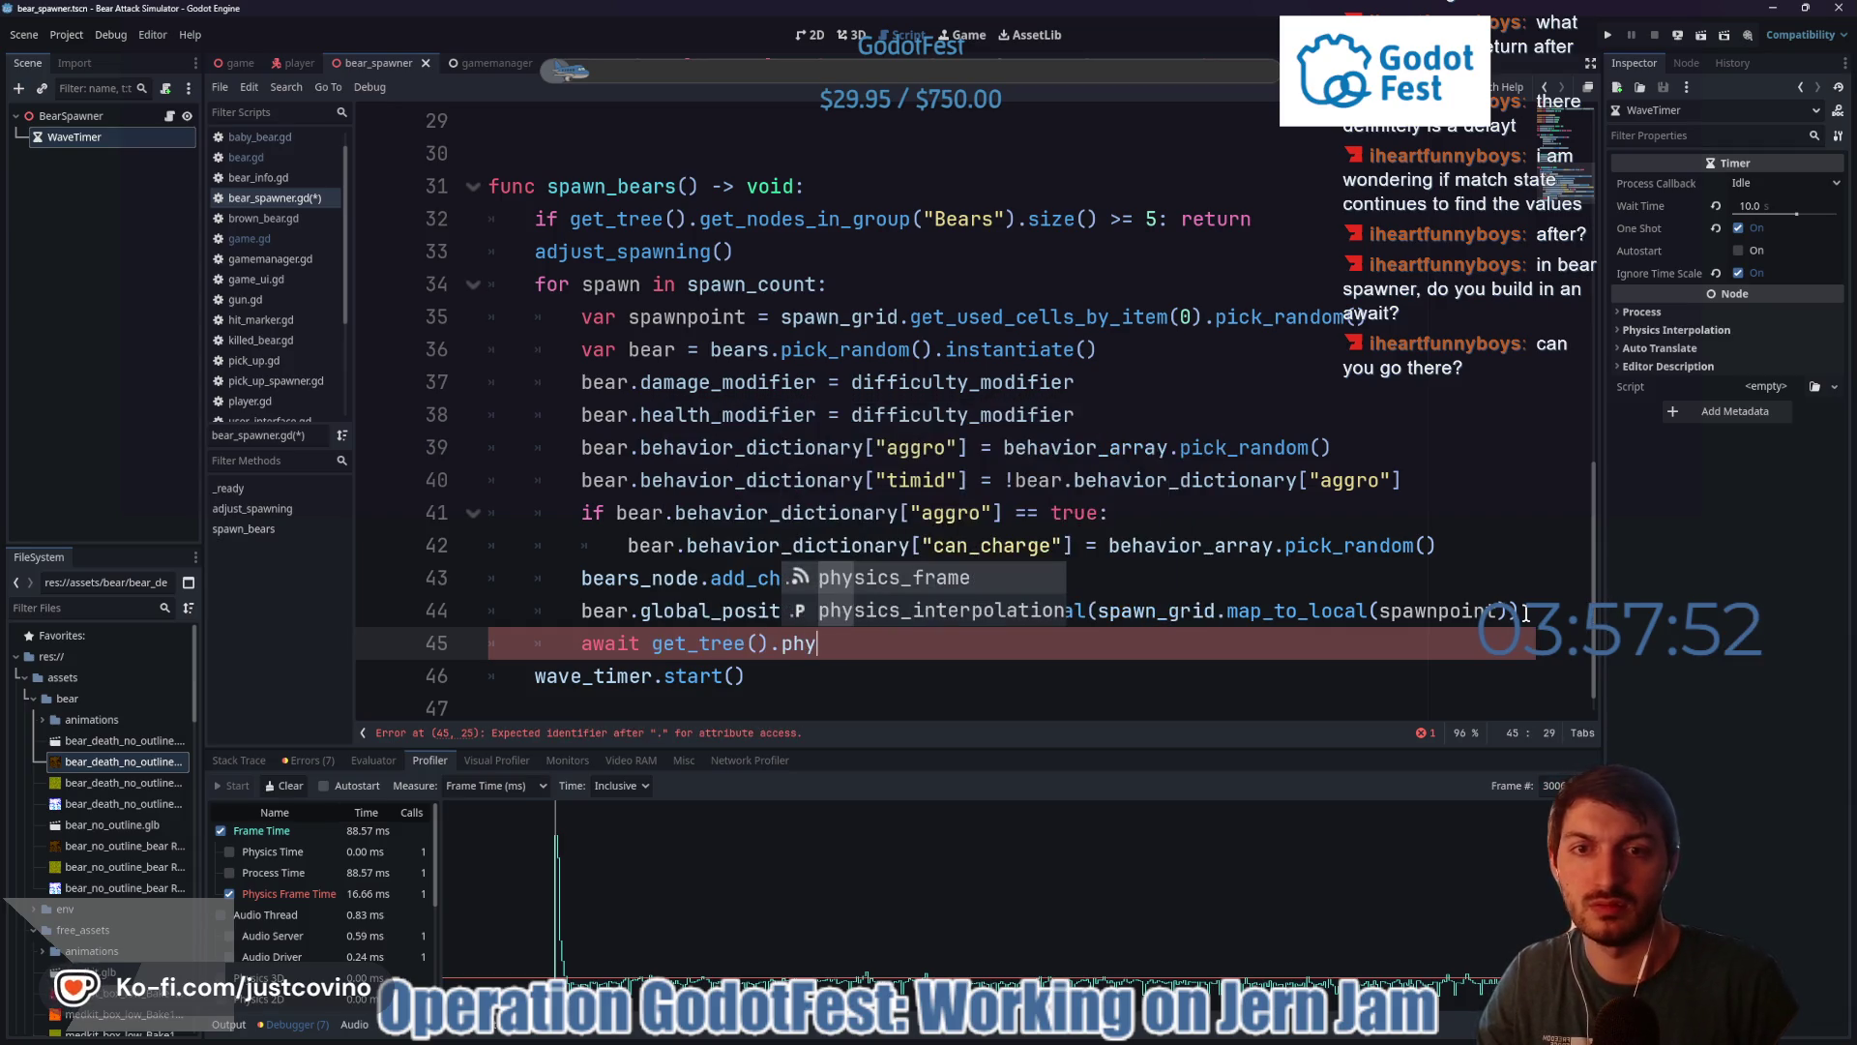
{"action": "key", "text": "Return"}
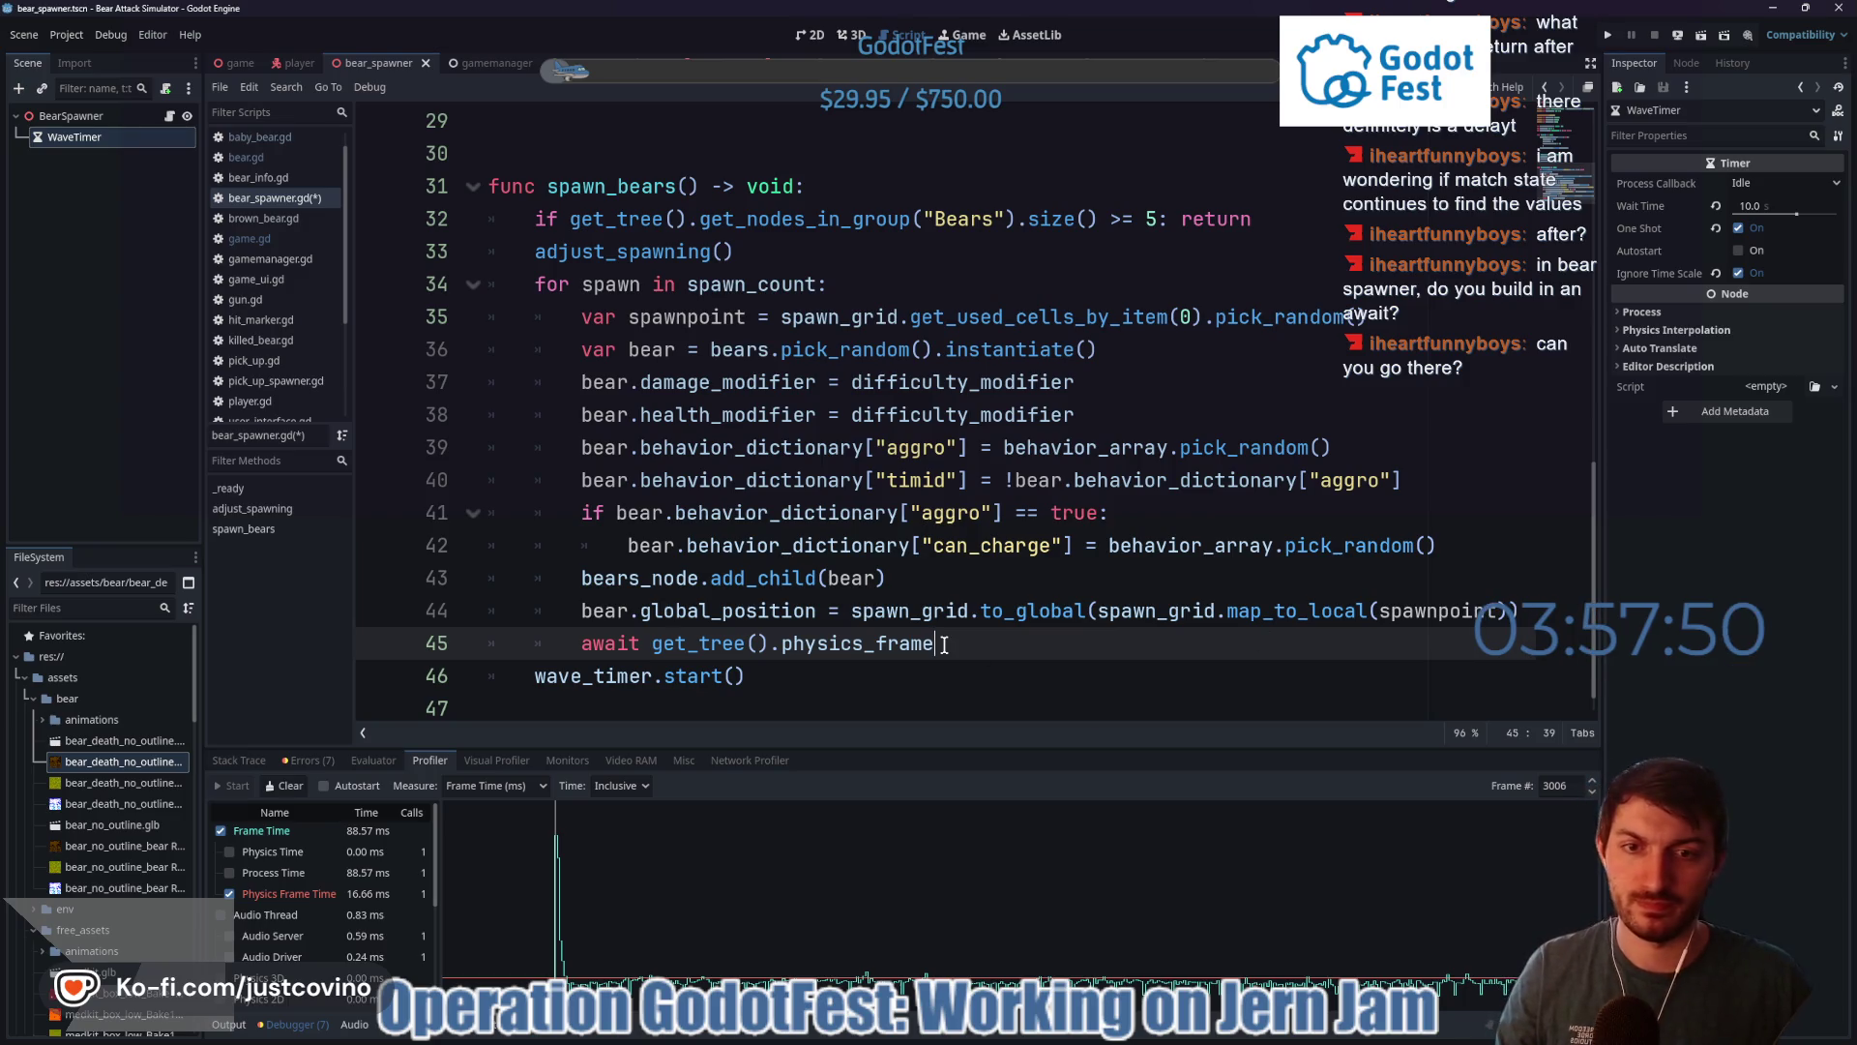
{"action": "key", "text": "ctrl+s"}
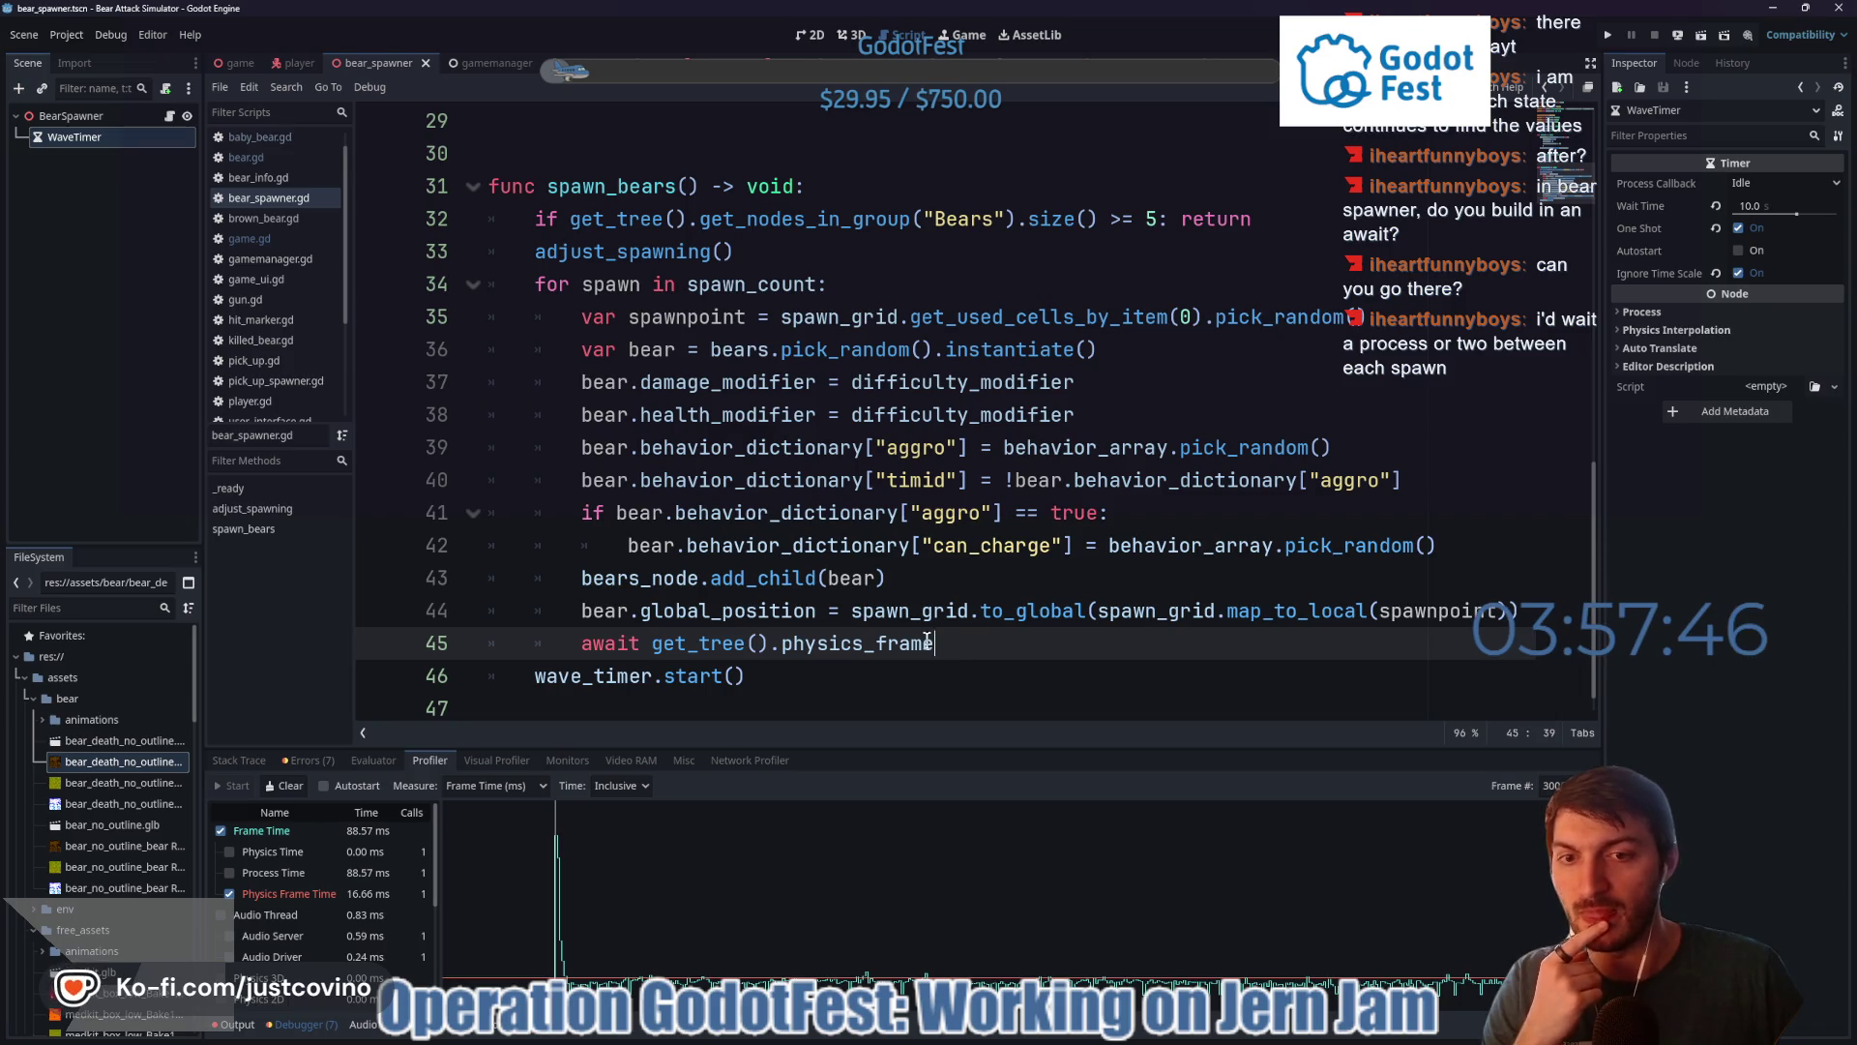
- Change the awaited signal on line 45 from physics_frame to process_frame
{"action": "left_click_drag", "start_coordinate": [927, 639], "coordinate": [776, 629]}
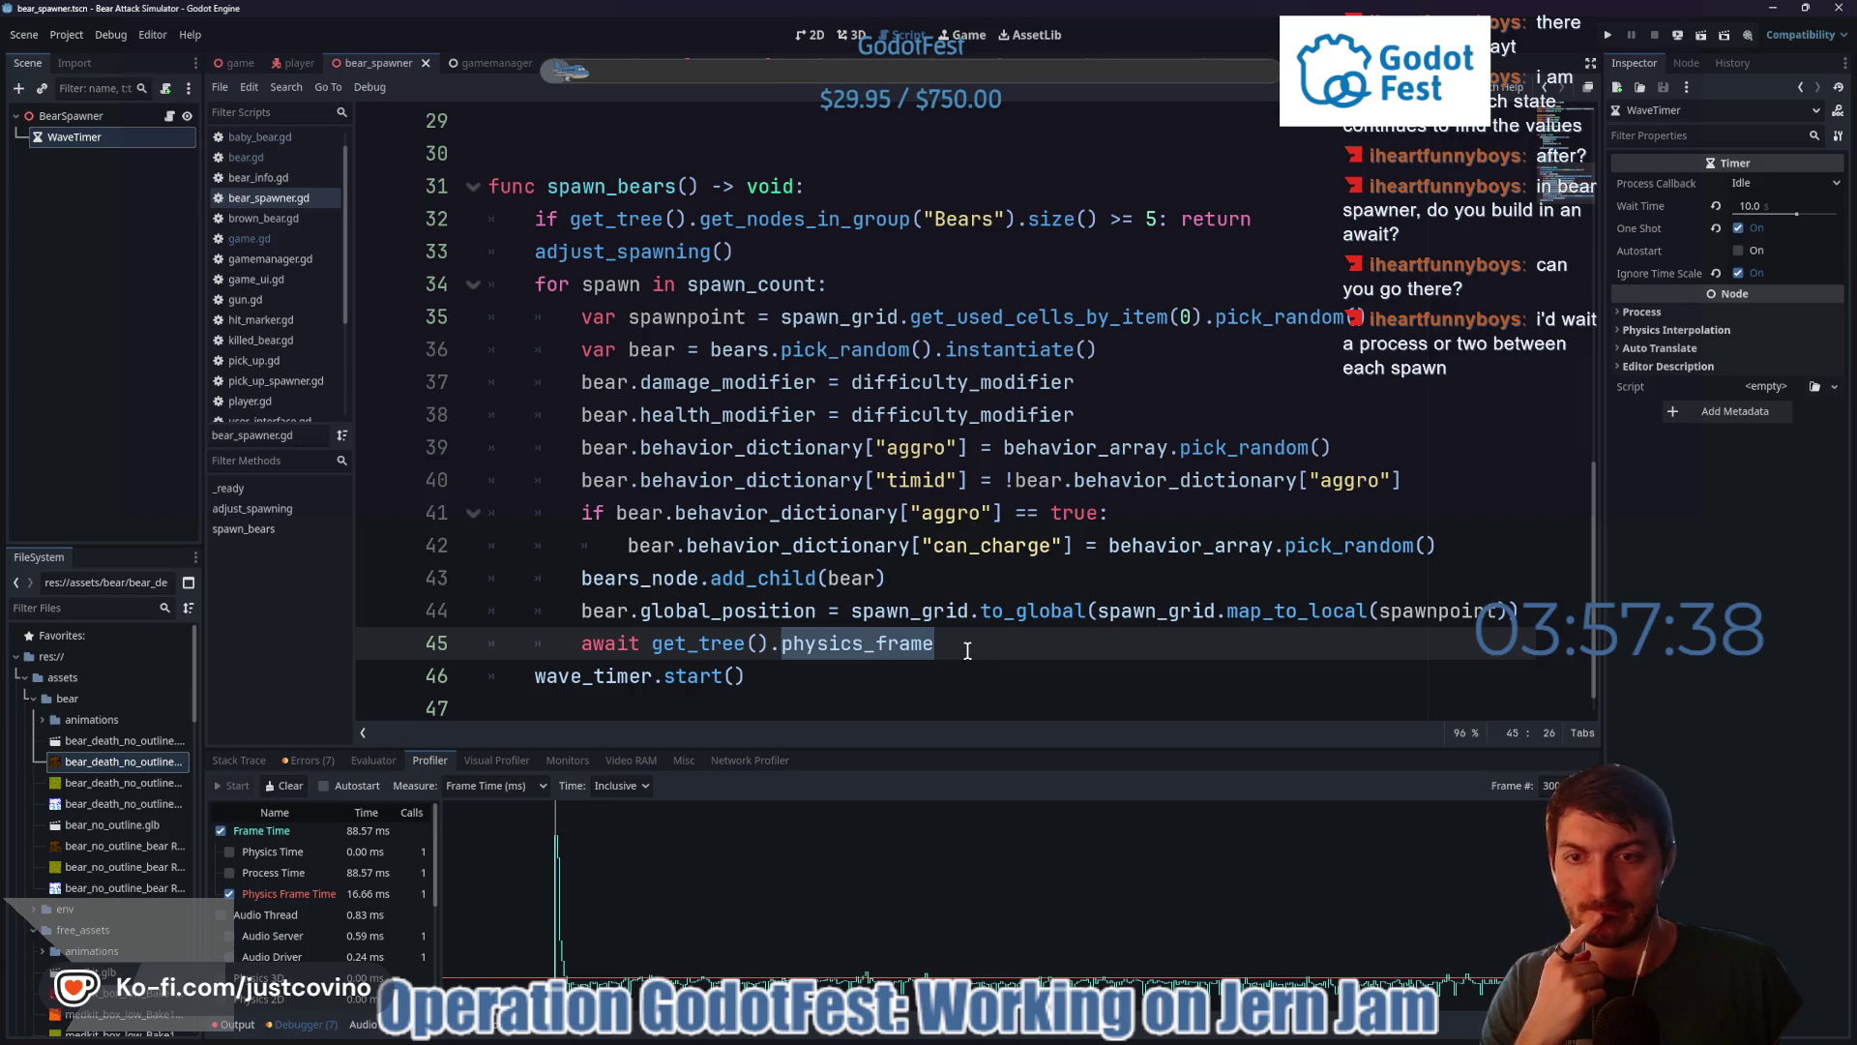
{"action": "left_click", "coordinate": [793, 644]}
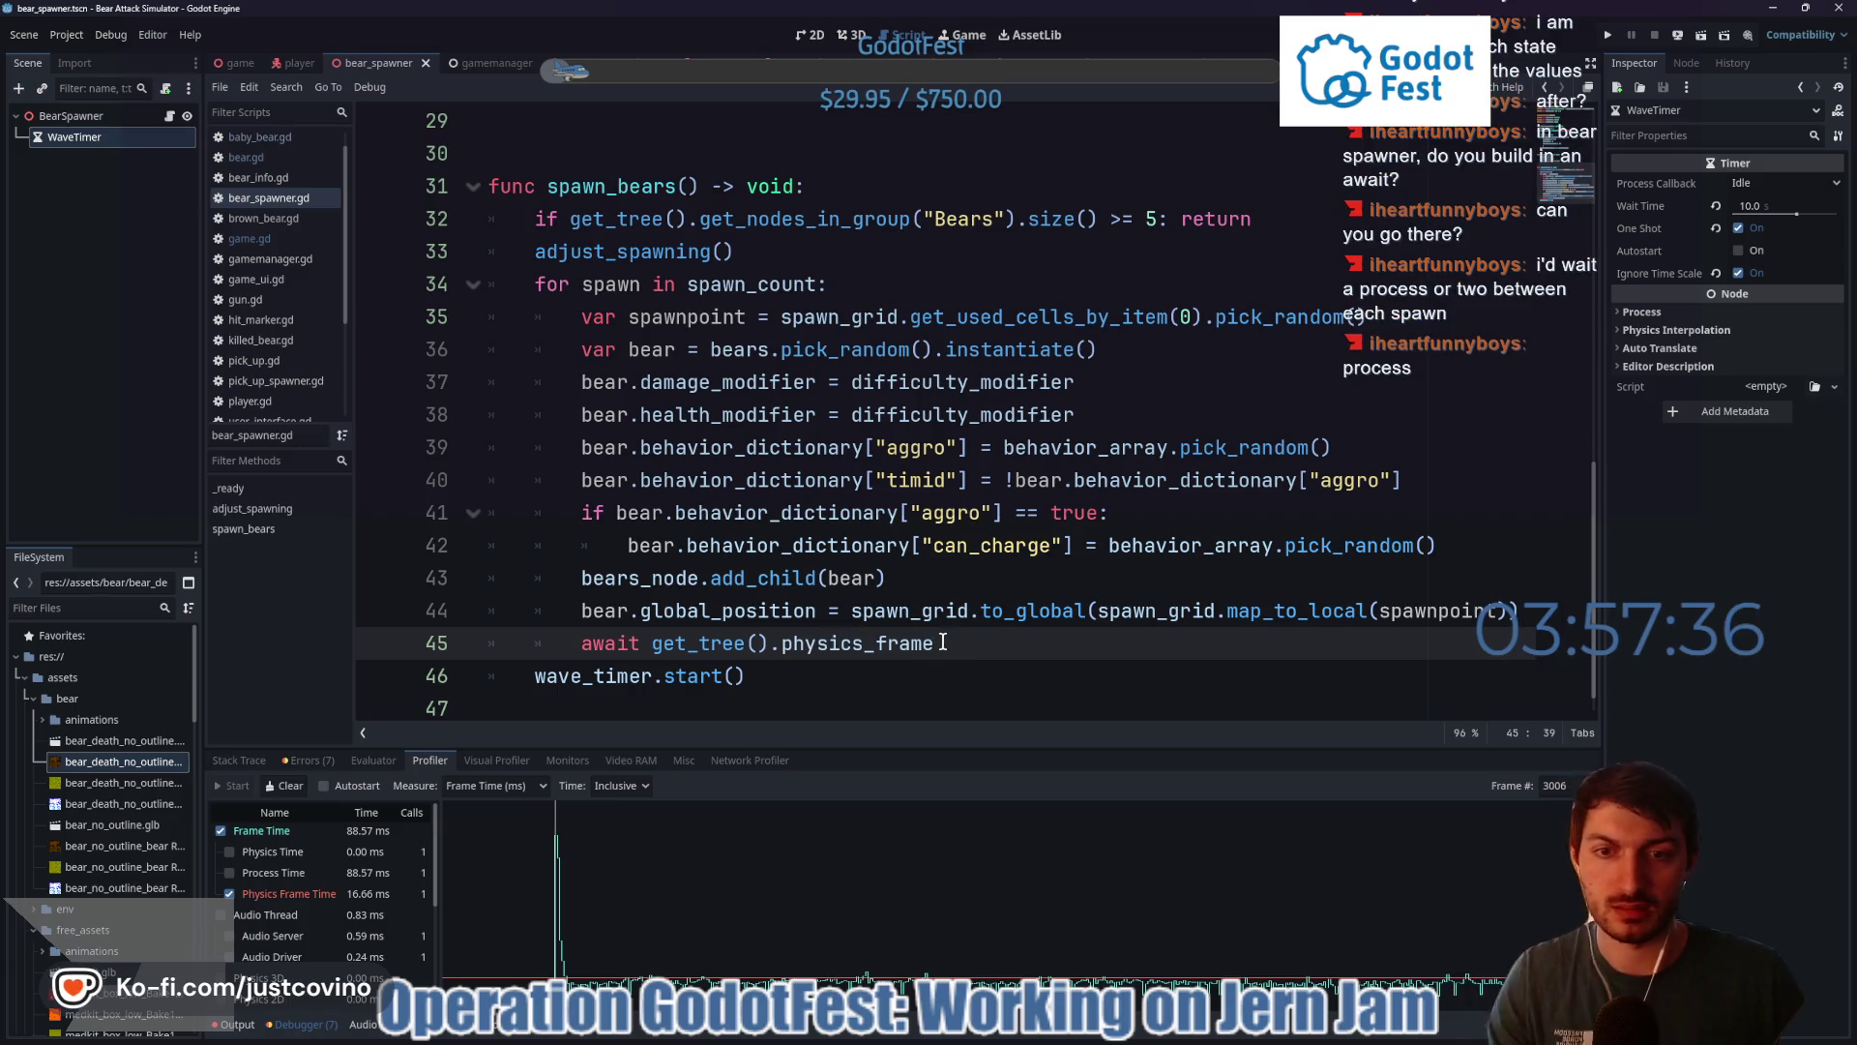
{"action": "type", "text": "r"}
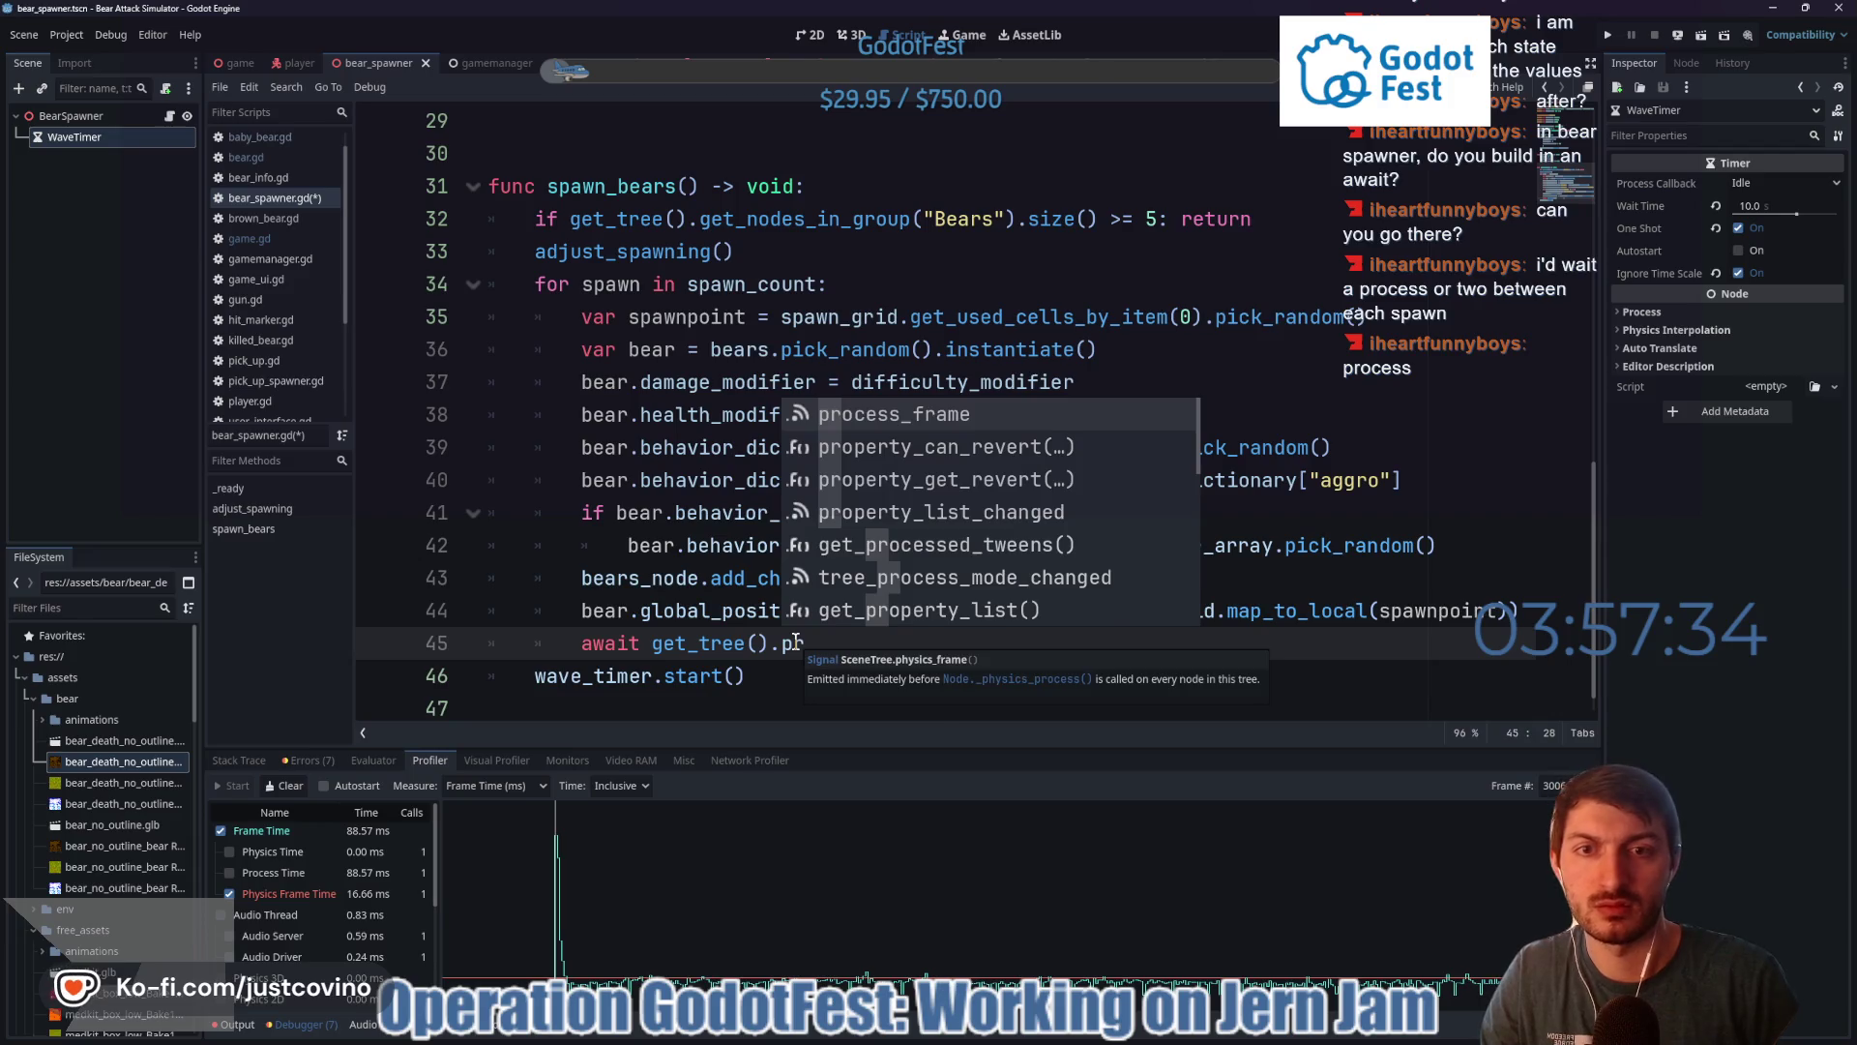
{"action": "key", "text": "Return"}
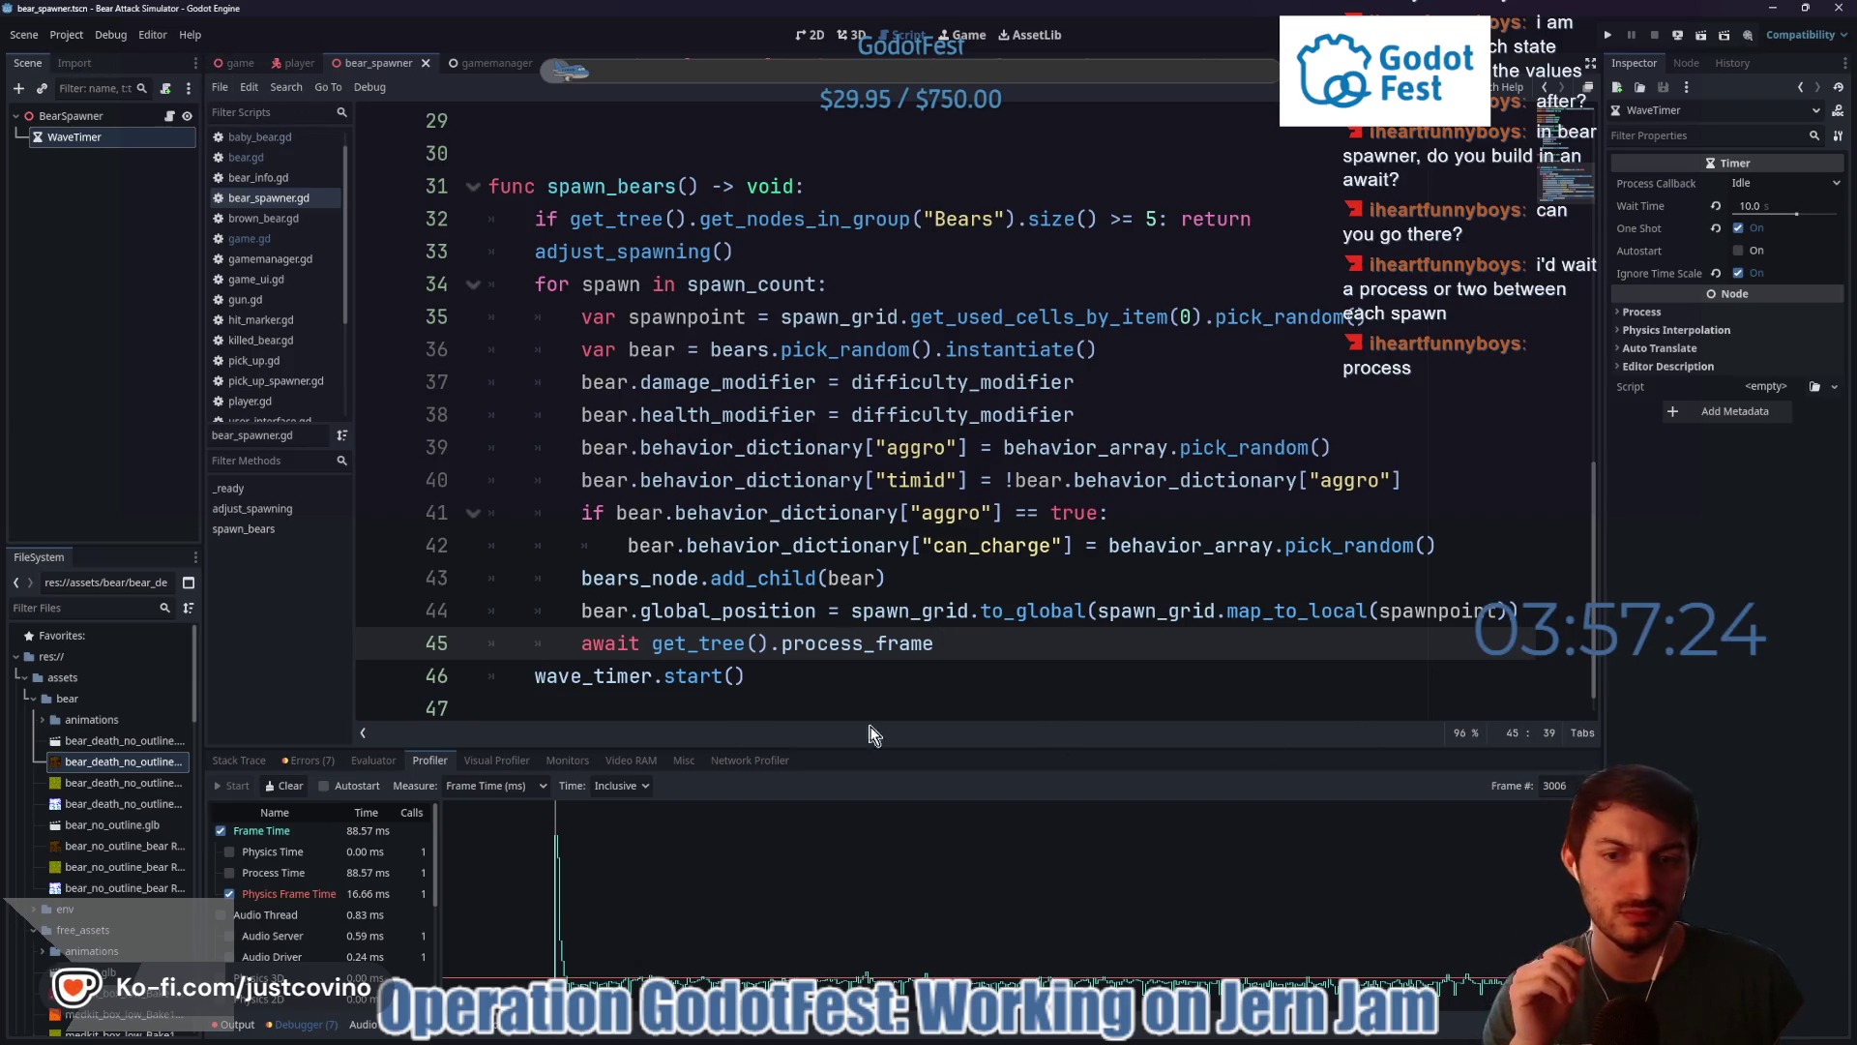
- Clear the old profiler data and select the awaited expression on line 45
{"action": "left_click", "coordinate": [280, 786]}
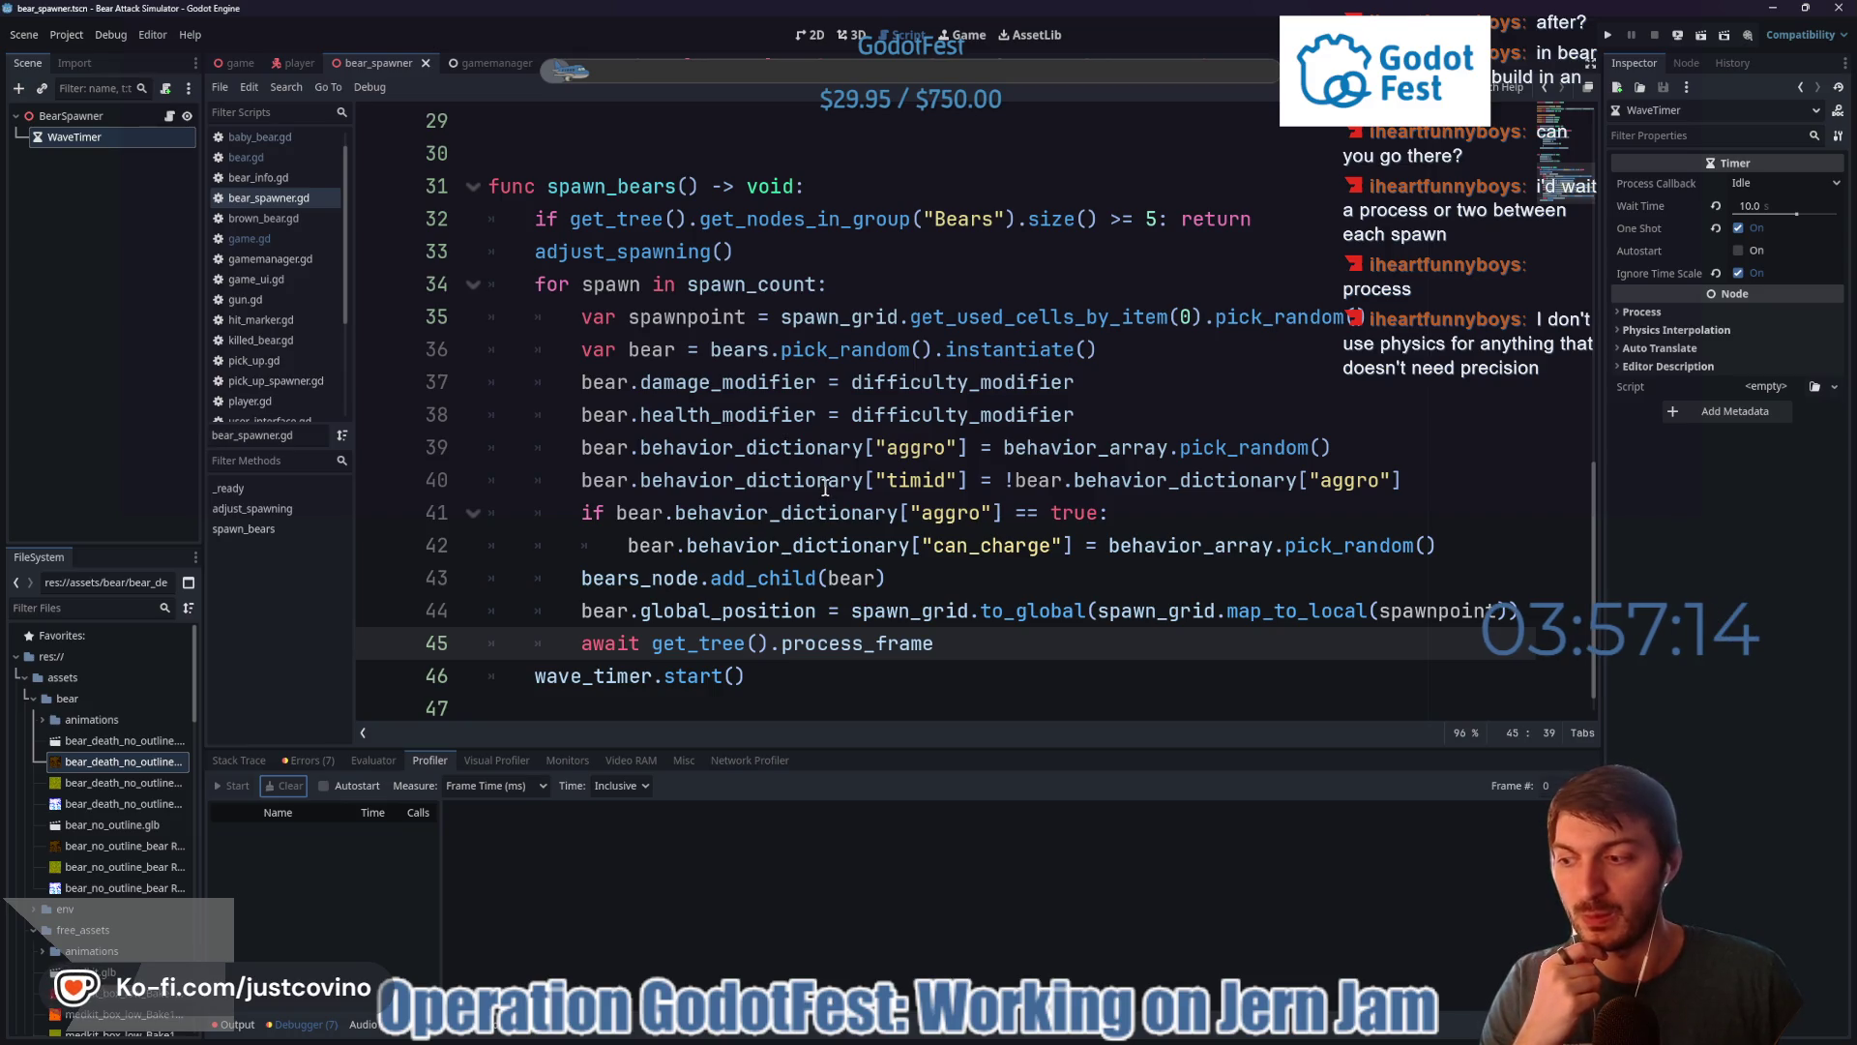
{"action": "scroll", "coordinate": [822, 482], "scroll_direction": "down", "scroll_amount": 1}
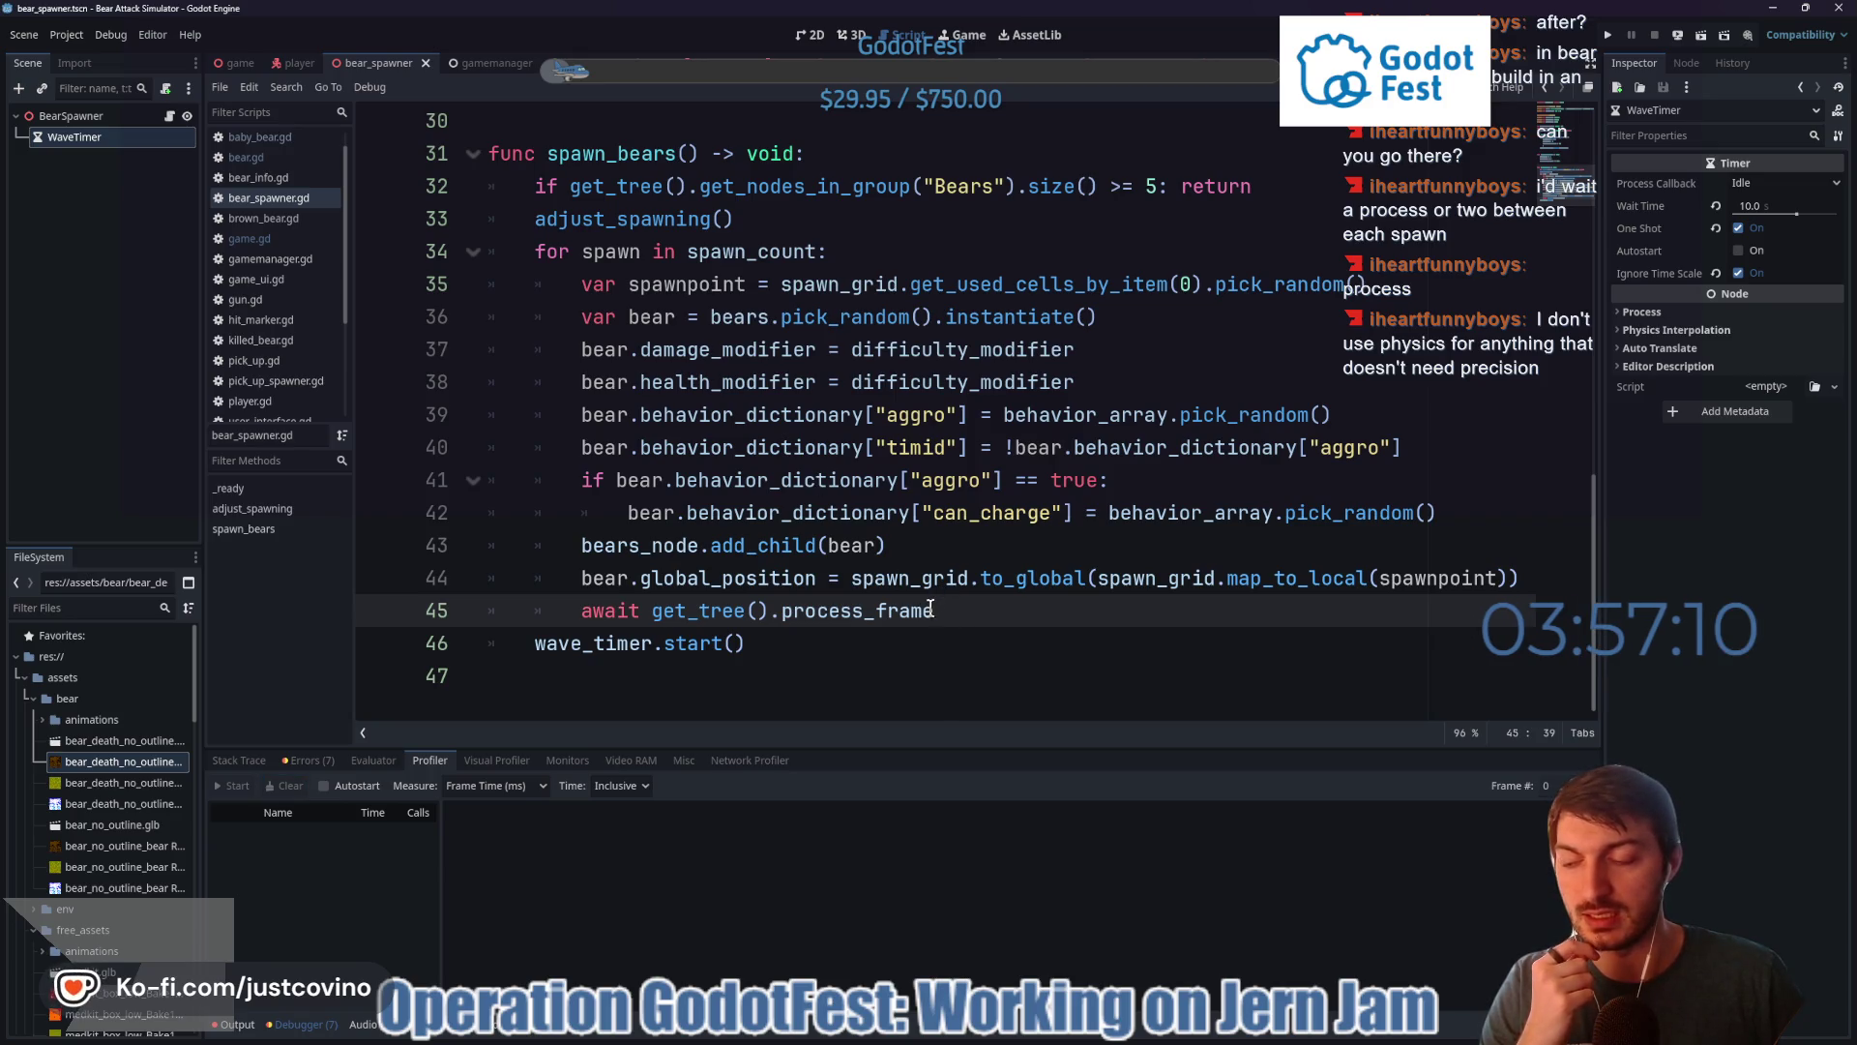
{"action": "left_click_drag", "start_coordinate": [931, 611], "coordinate": [605, 611]}
- Run the game, turn the music down, start a round, then stop and relaunch it
{"action": "key", "text": "F5"}
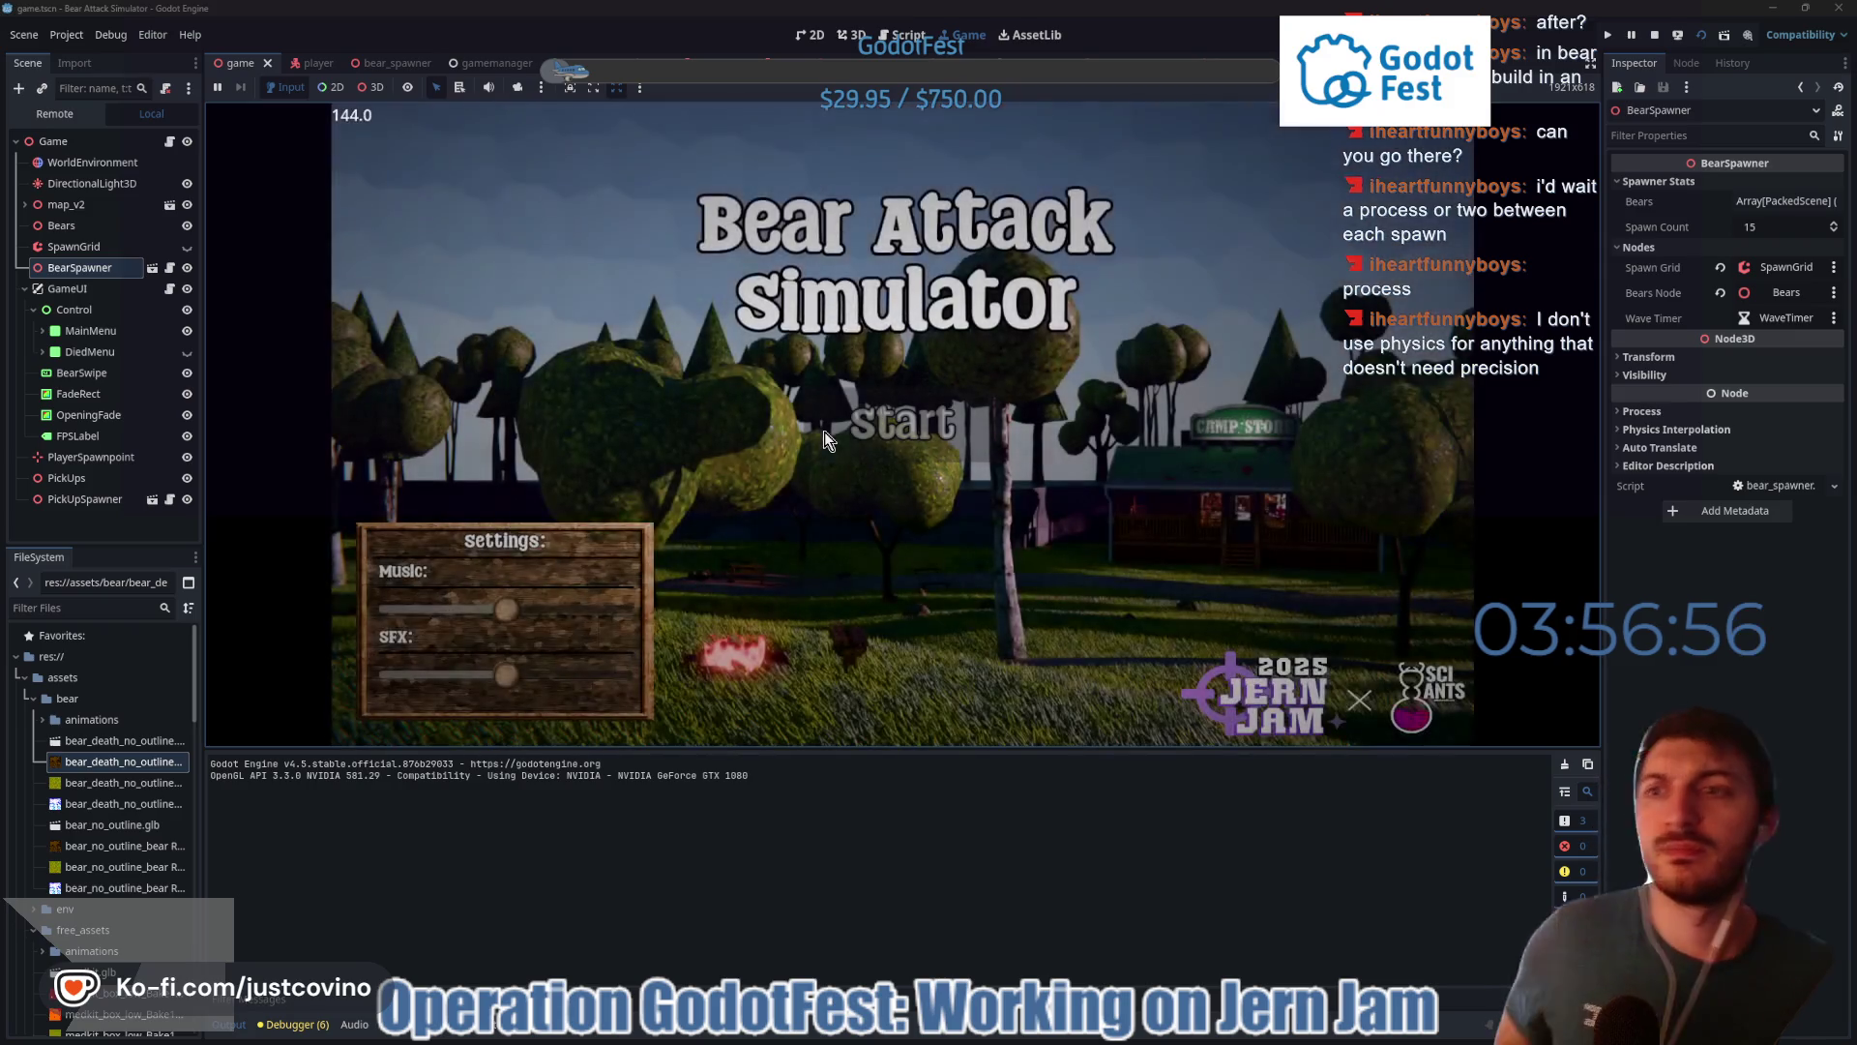
{"action": "left_click_drag", "start_coordinate": [483, 614], "coordinate": [424, 615]}
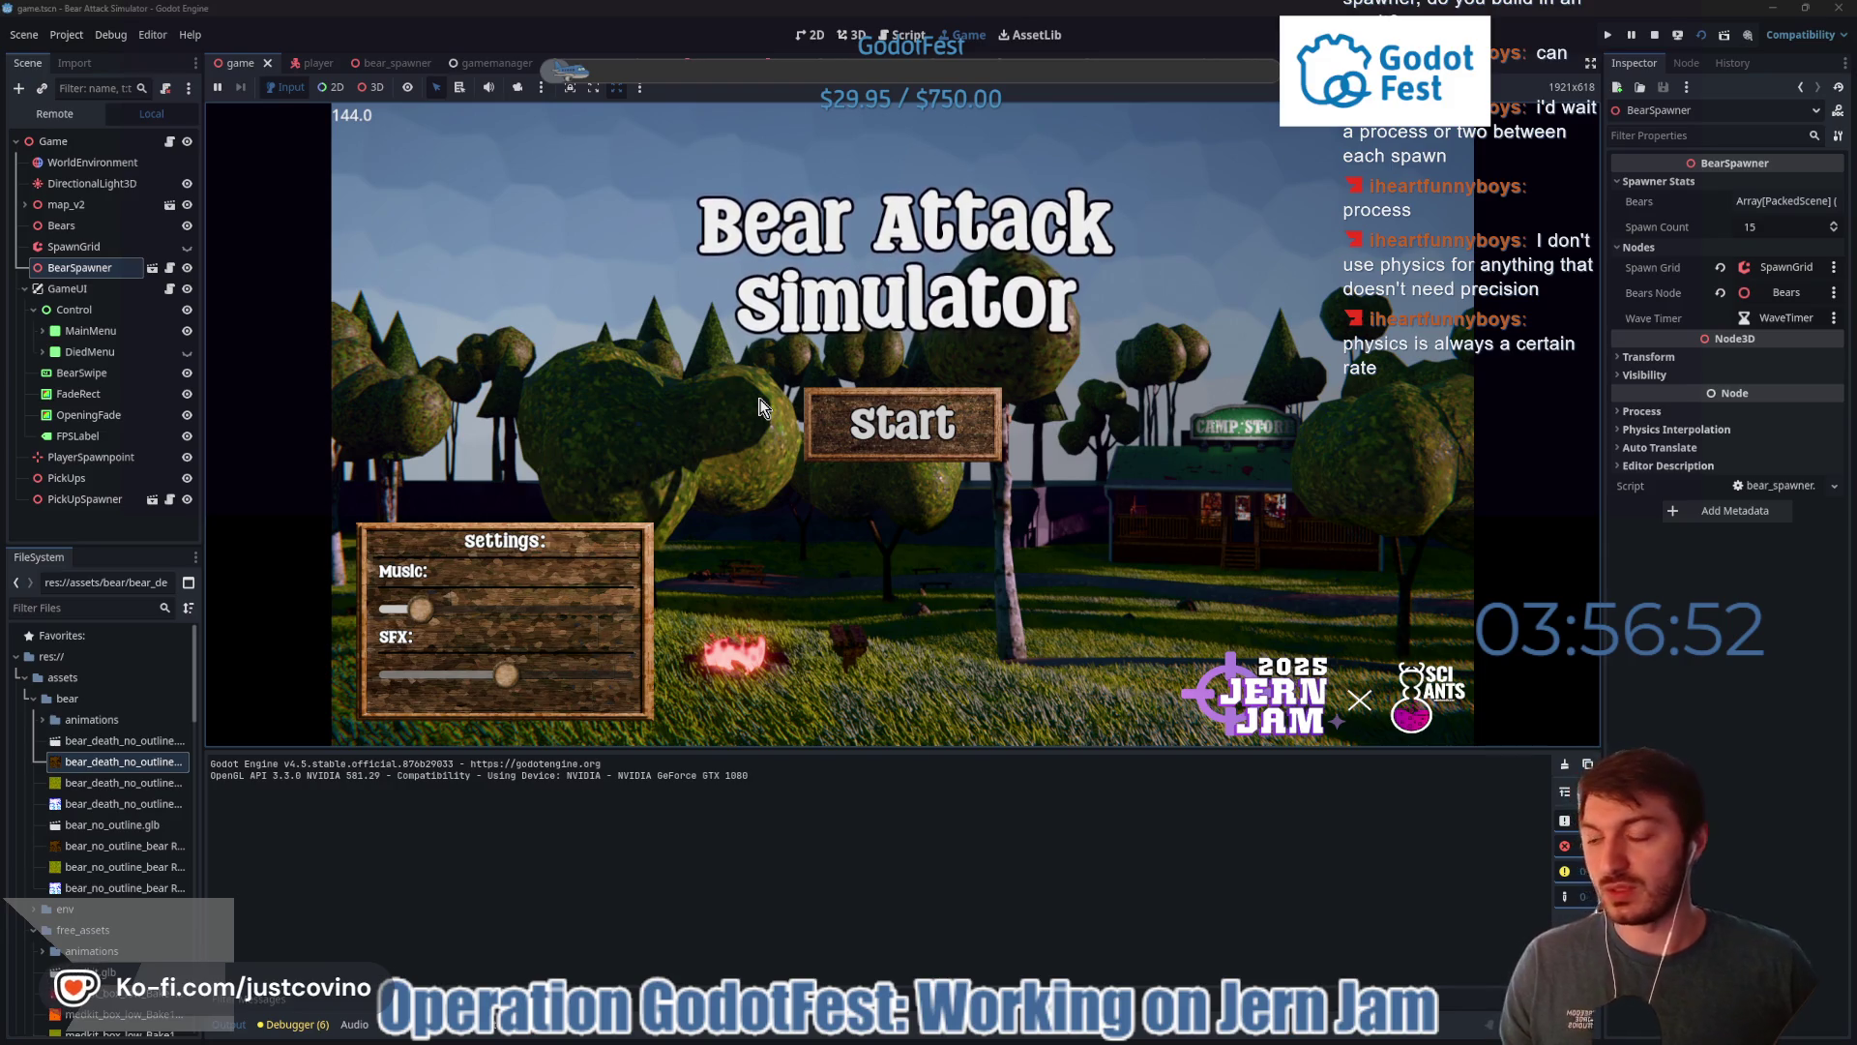
{"action": "left_click", "coordinate": [928, 418]}
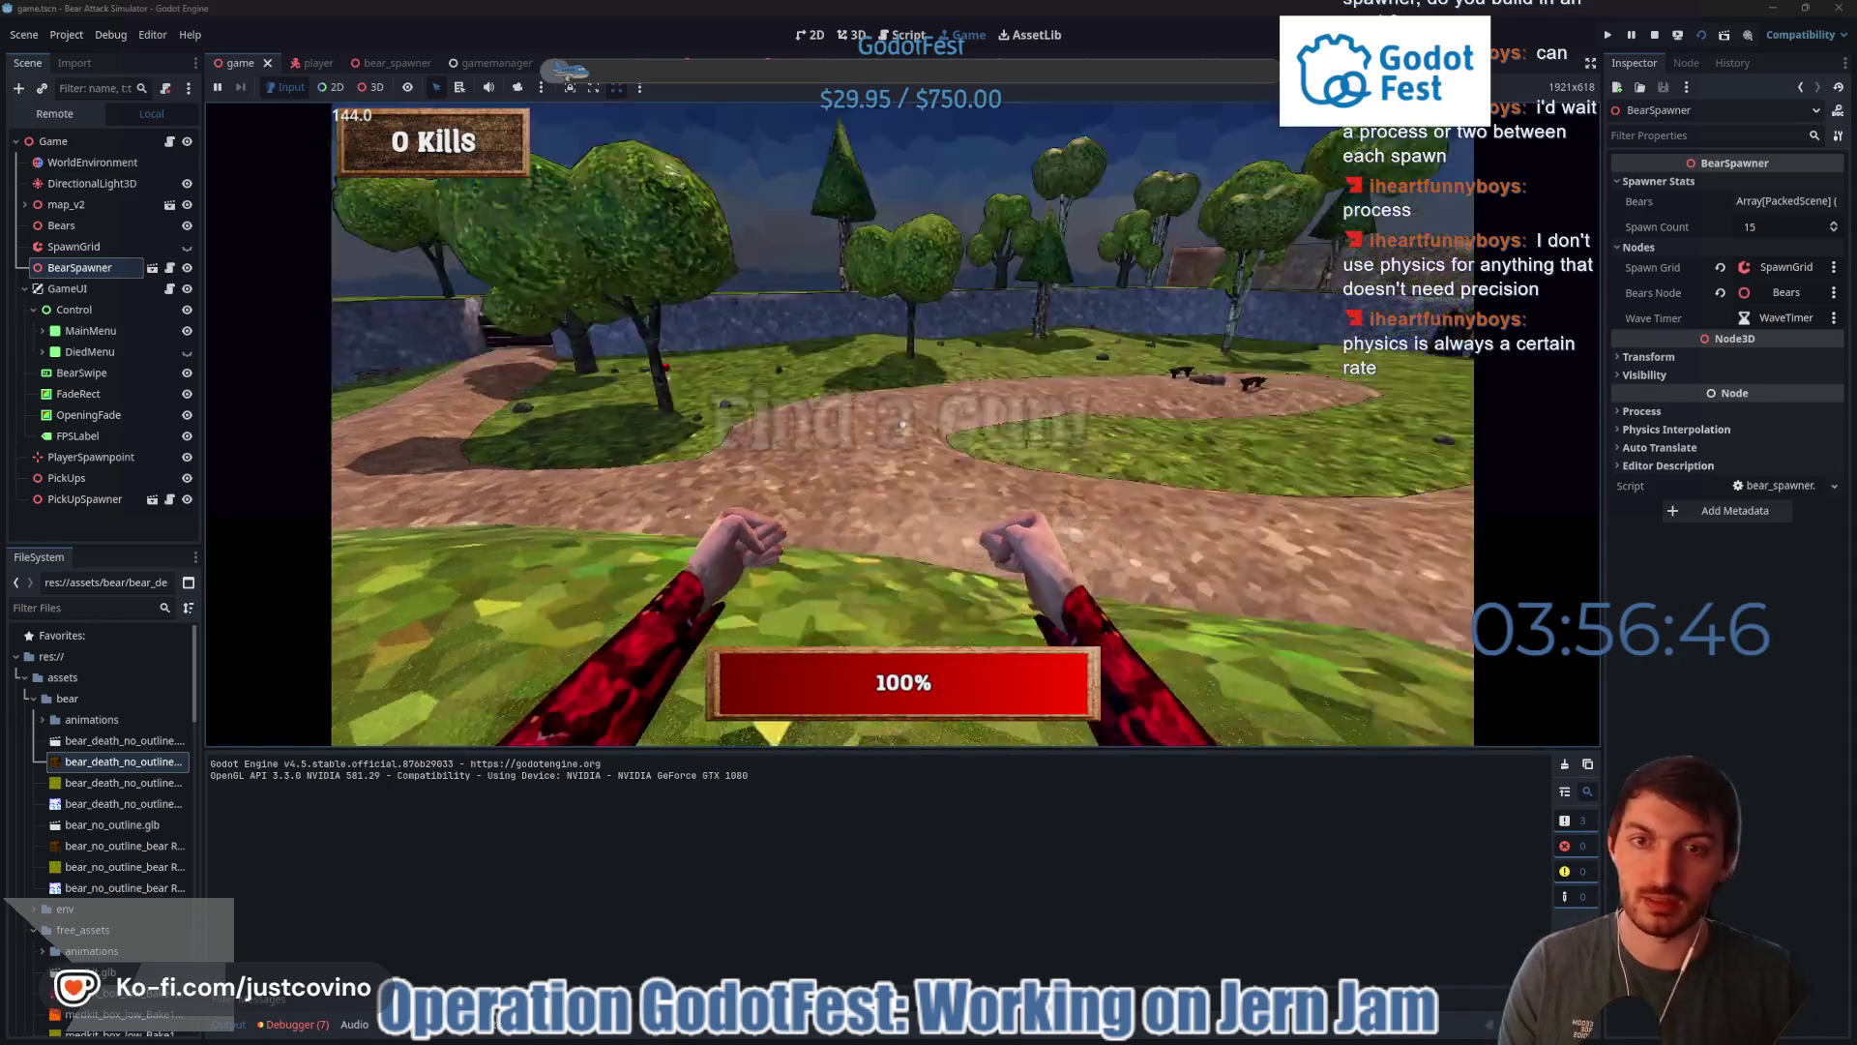
{"action": "key", "text": "F8"}
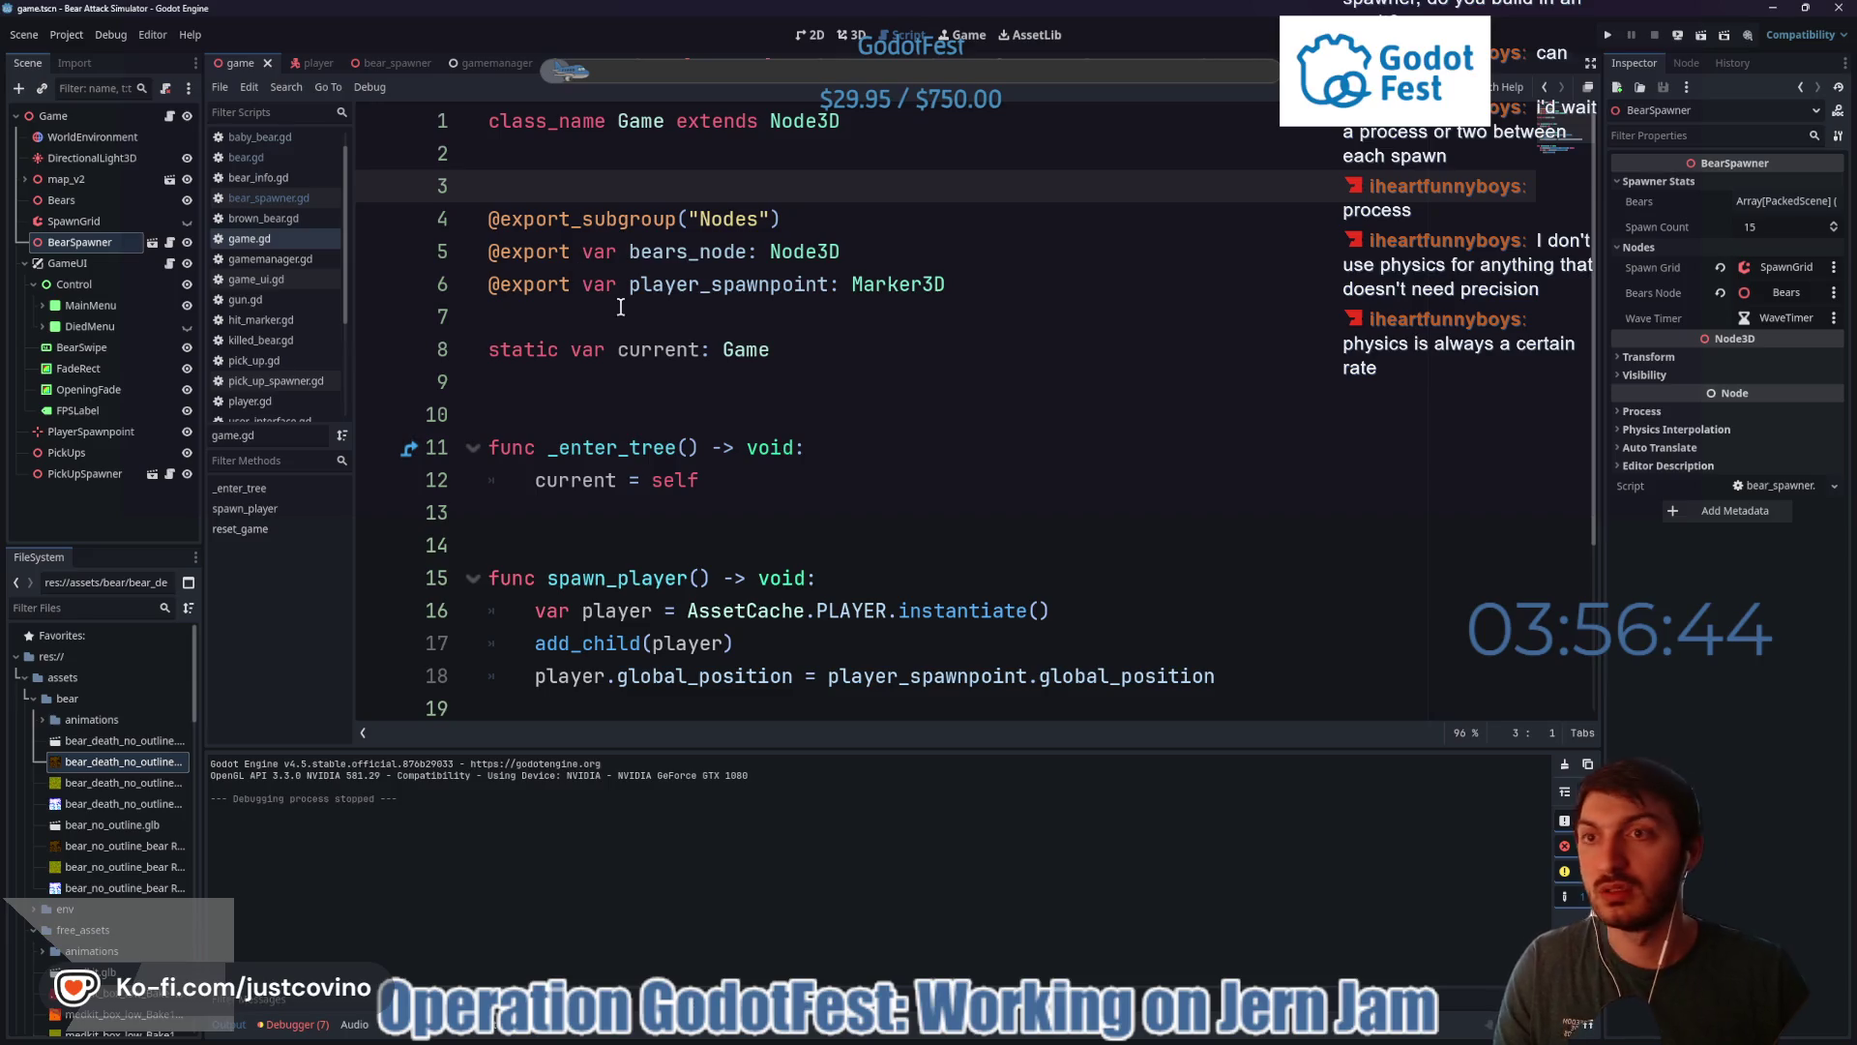
{"action": "key", "text": "F5"}
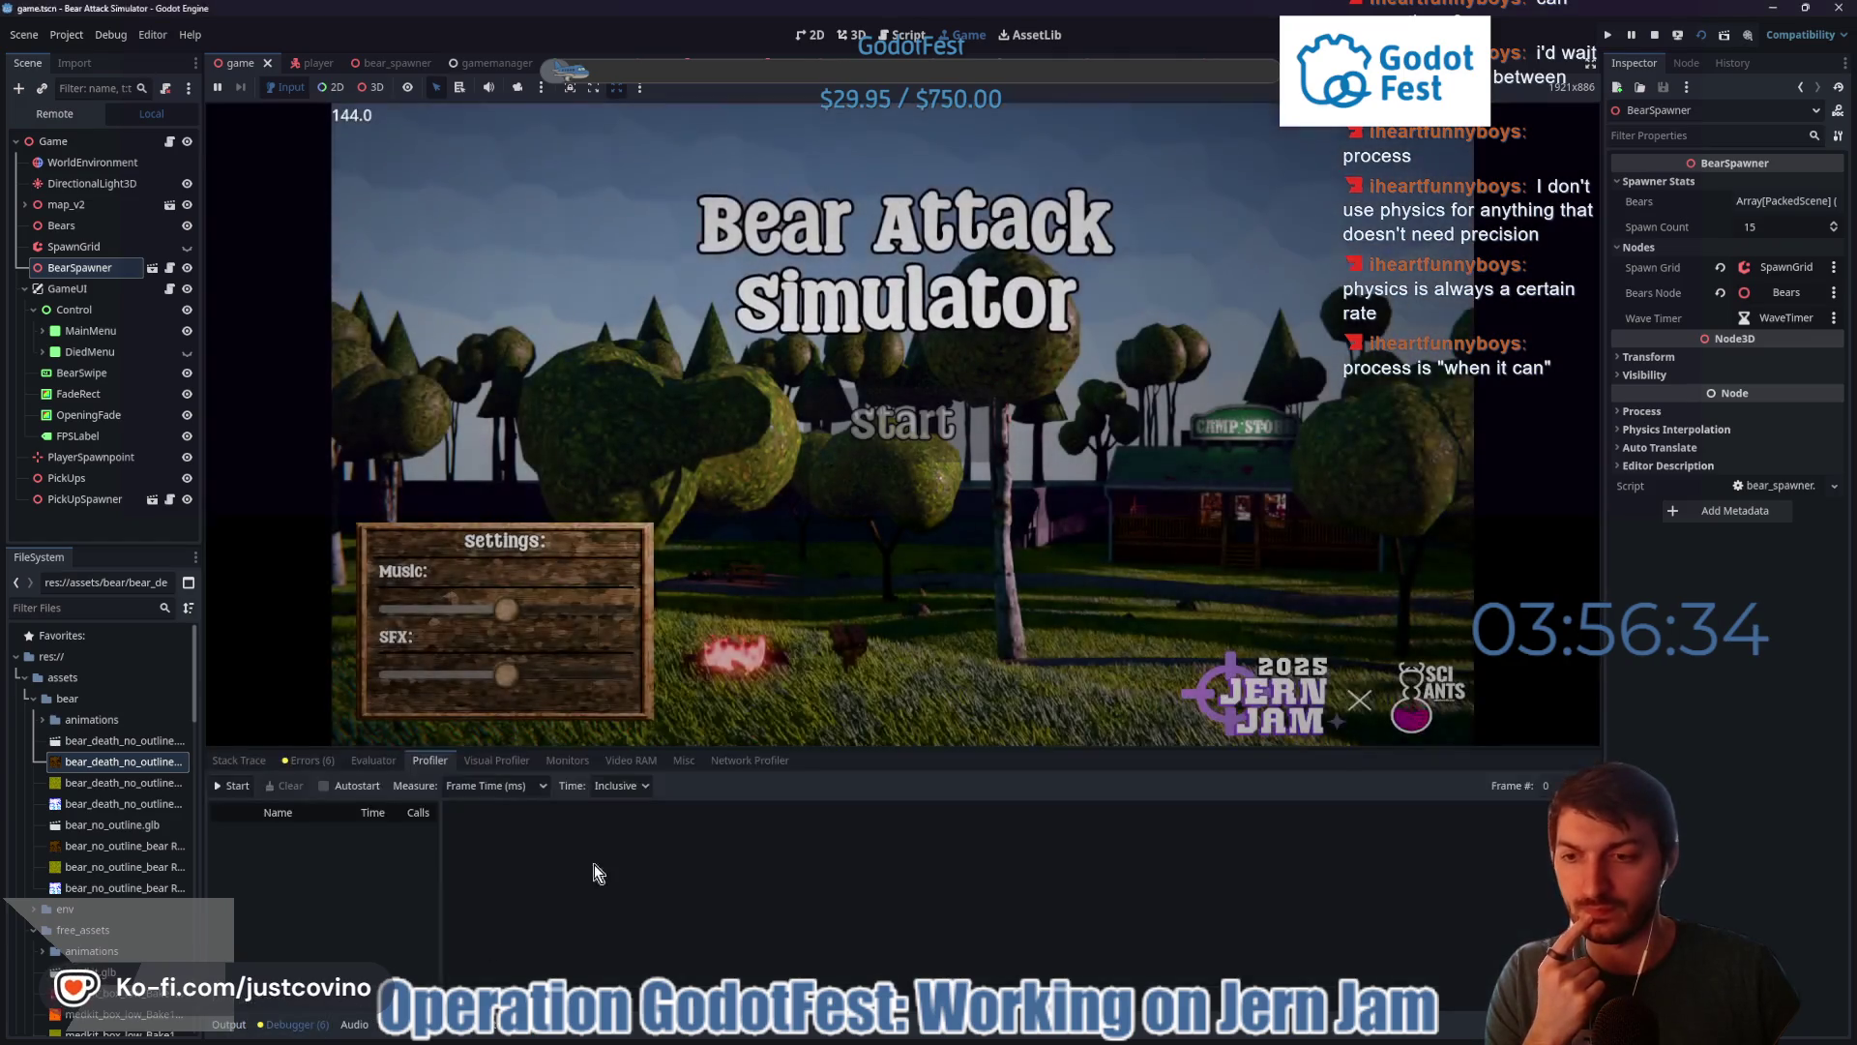
- Start frame-time profiling, lower the music volume further and start a new round
{"action": "left_click", "coordinate": [232, 786]}
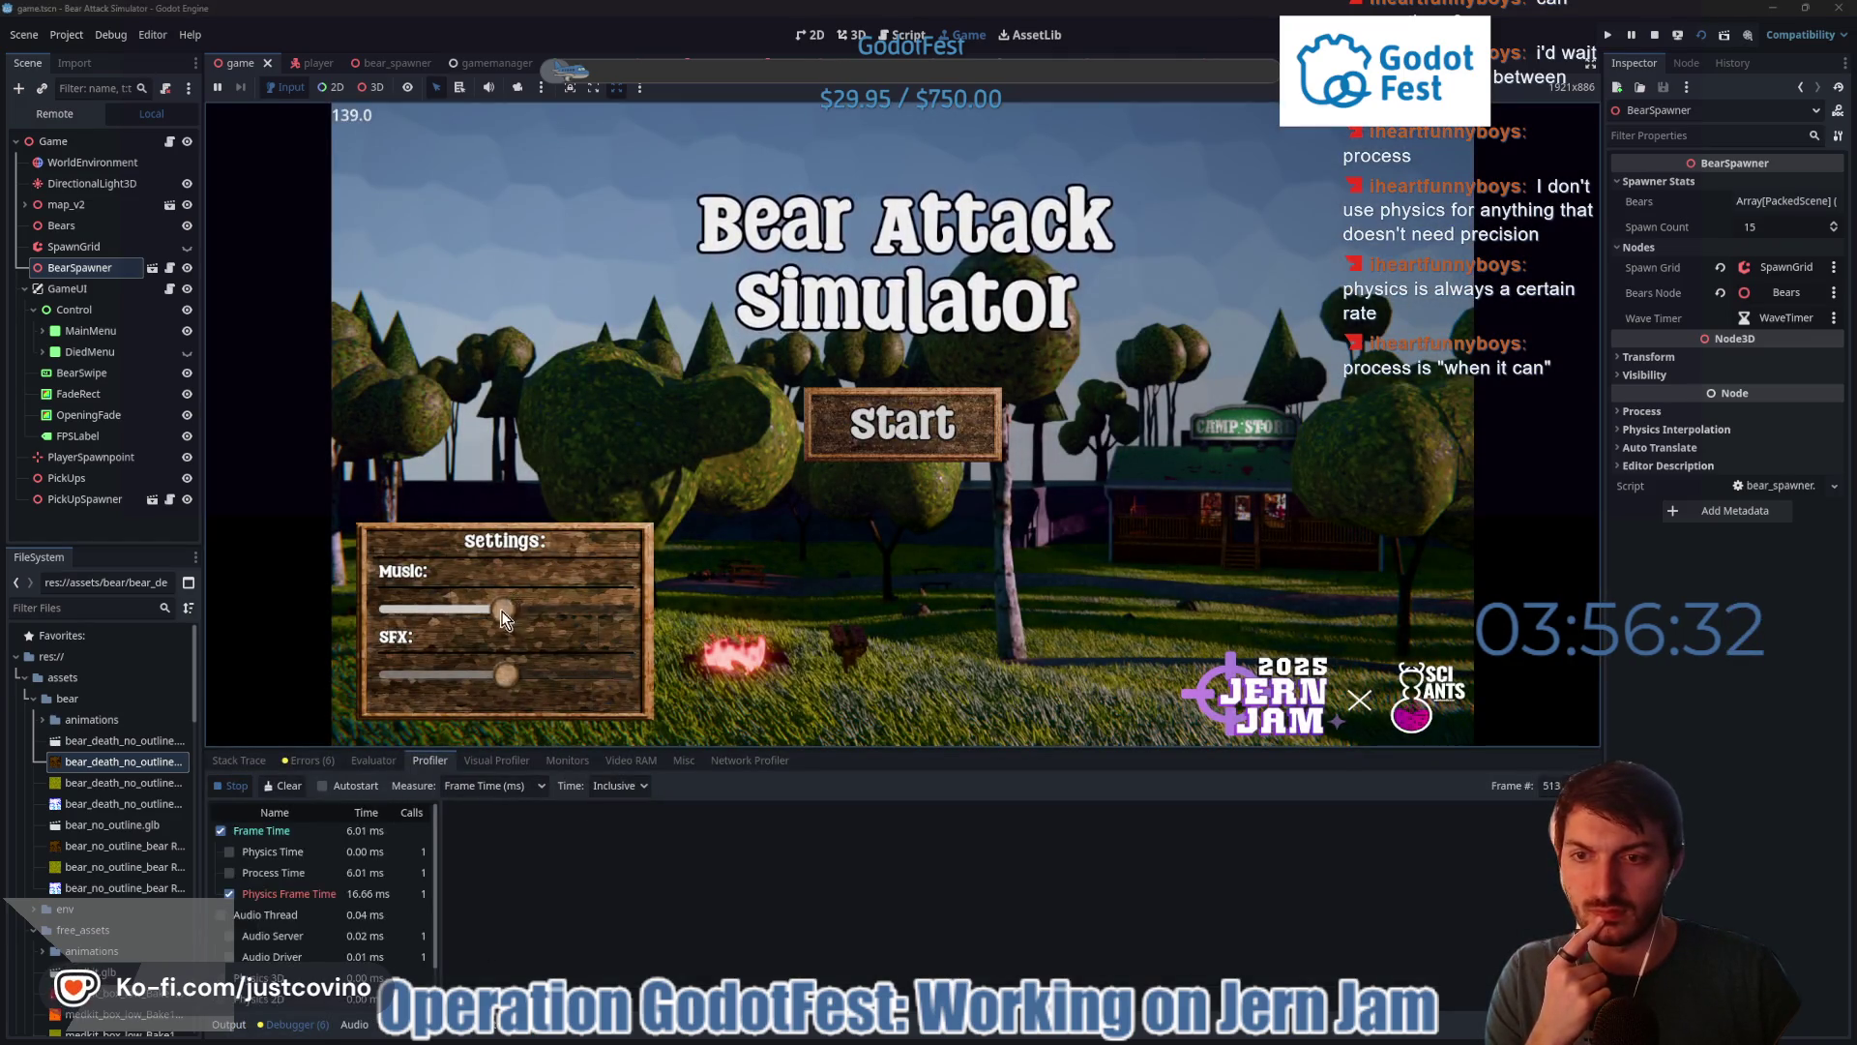
{"action": "left_click_drag", "start_coordinate": [503, 609], "coordinate": [415, 607]}
{"action": "left_click", "coordinate": [950, 414]}
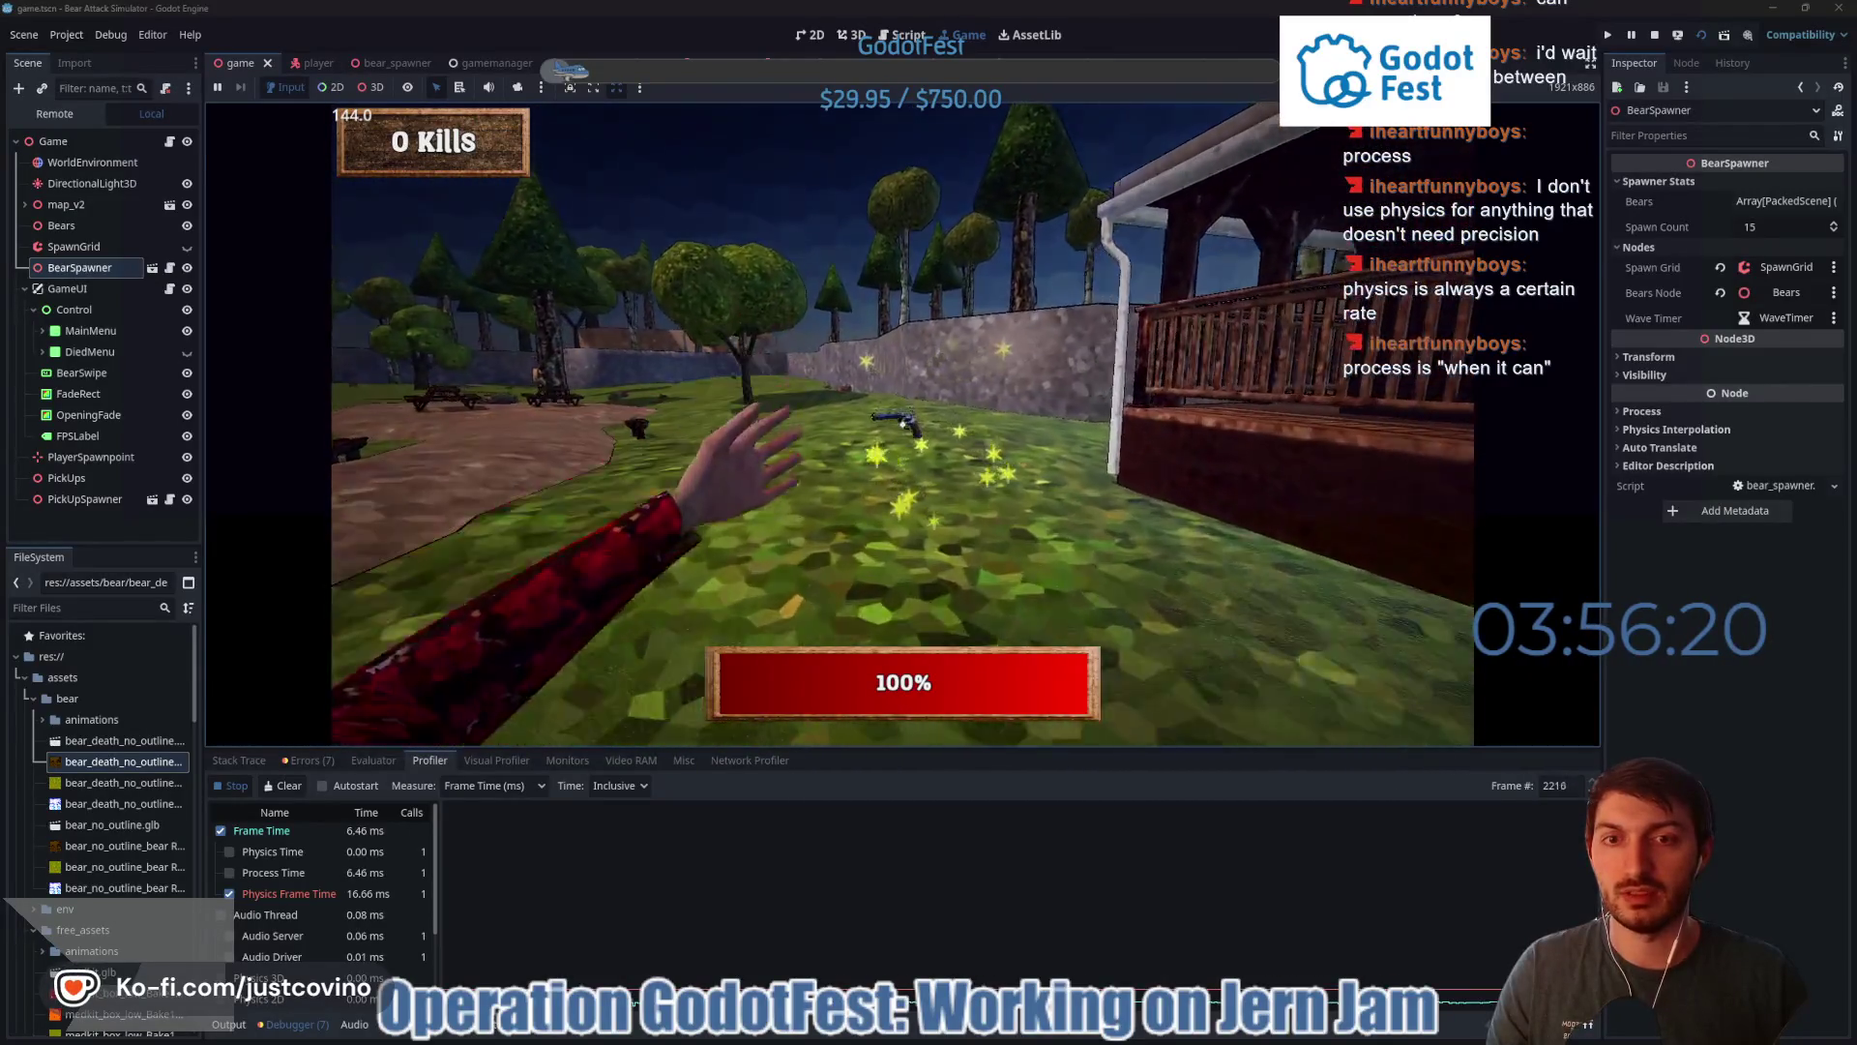
- Pick up the revolver, shoot at the bears, return to the menu from the kill report and stop the game
{"action": "key", "text": "w"}
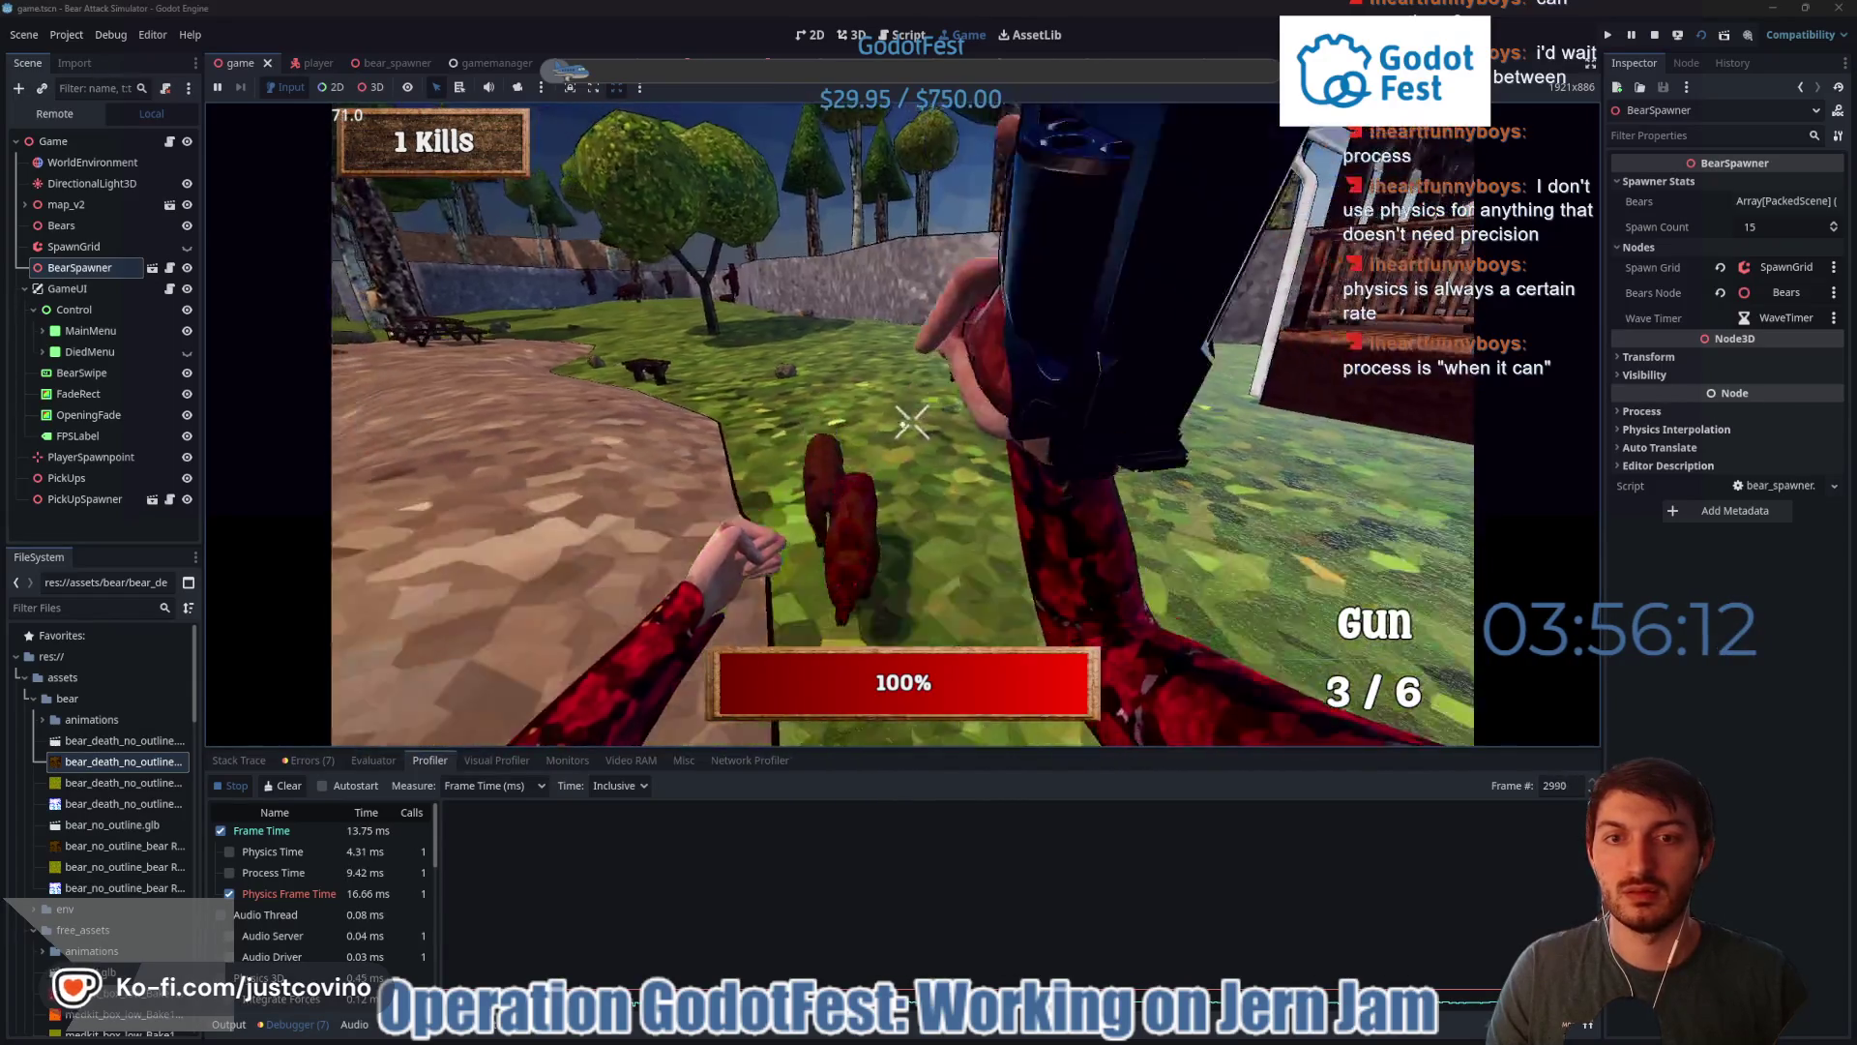
{"action": "left_click", "coordinate": [902, 424]}
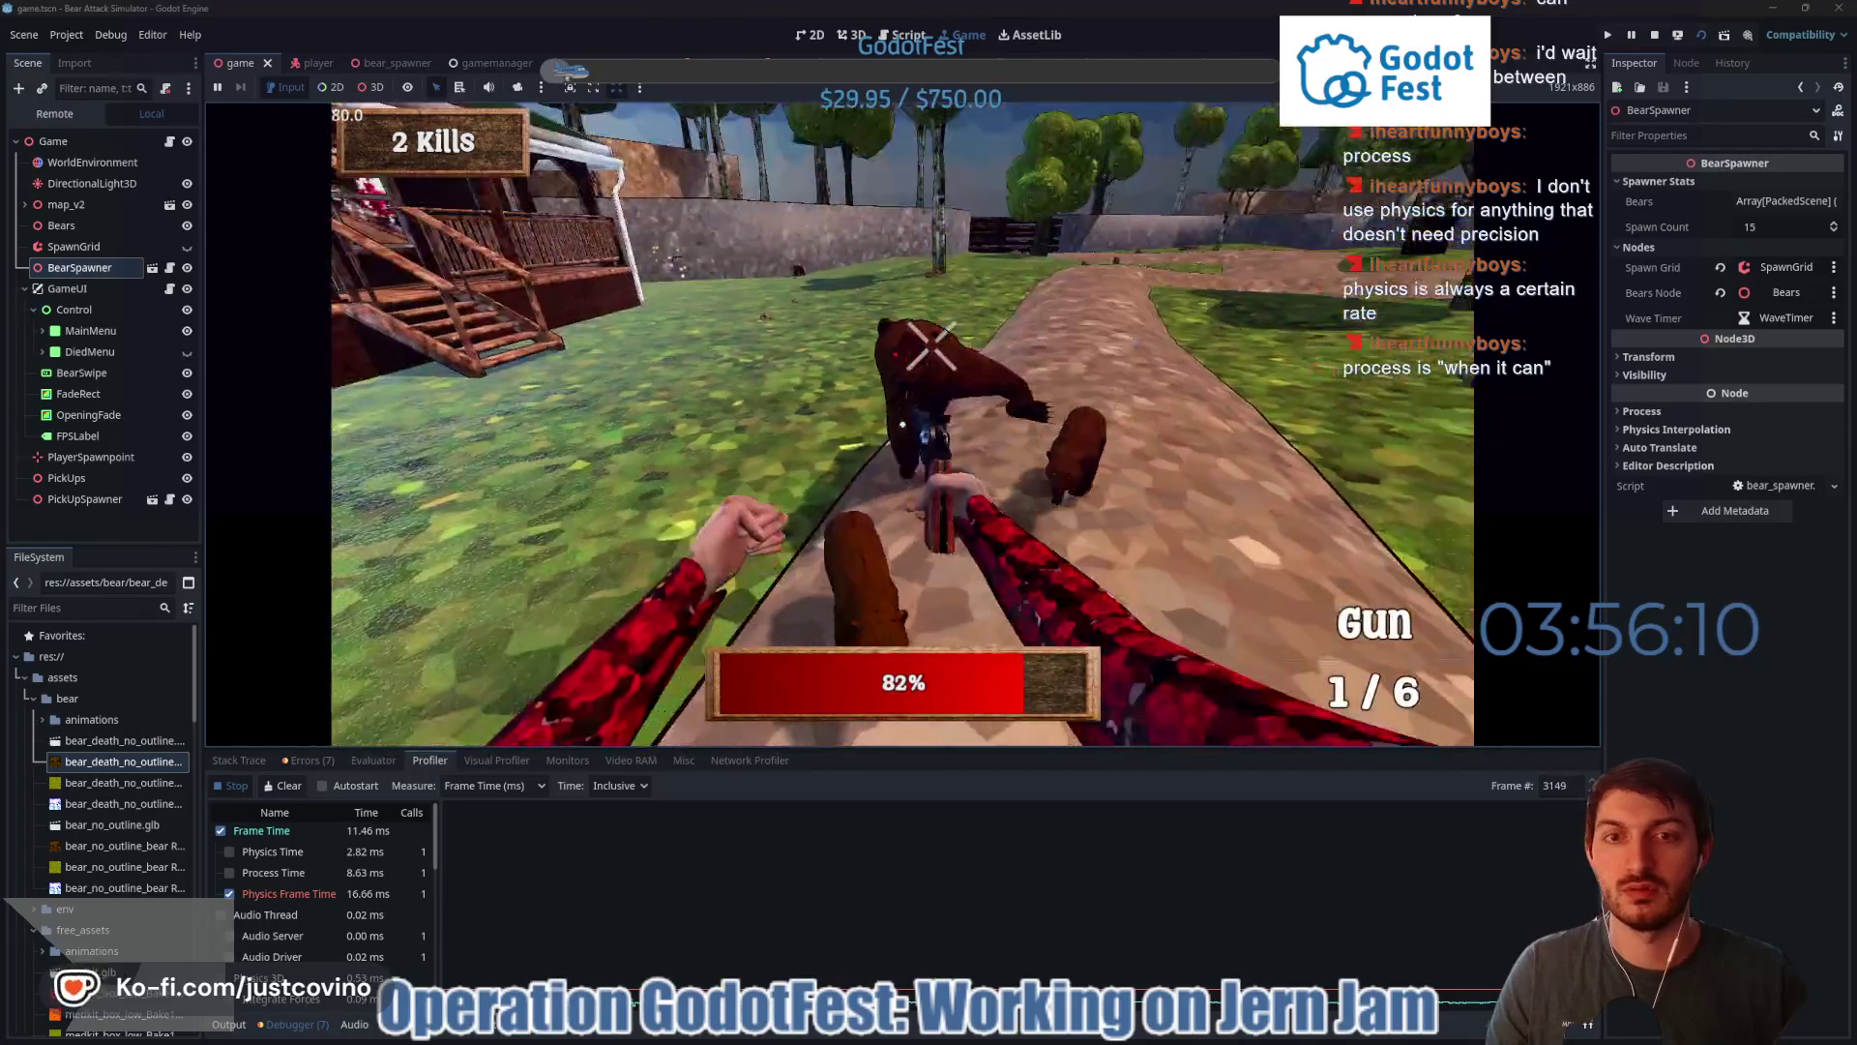
{"action": "left_click", "coordinate": [902, 423]}
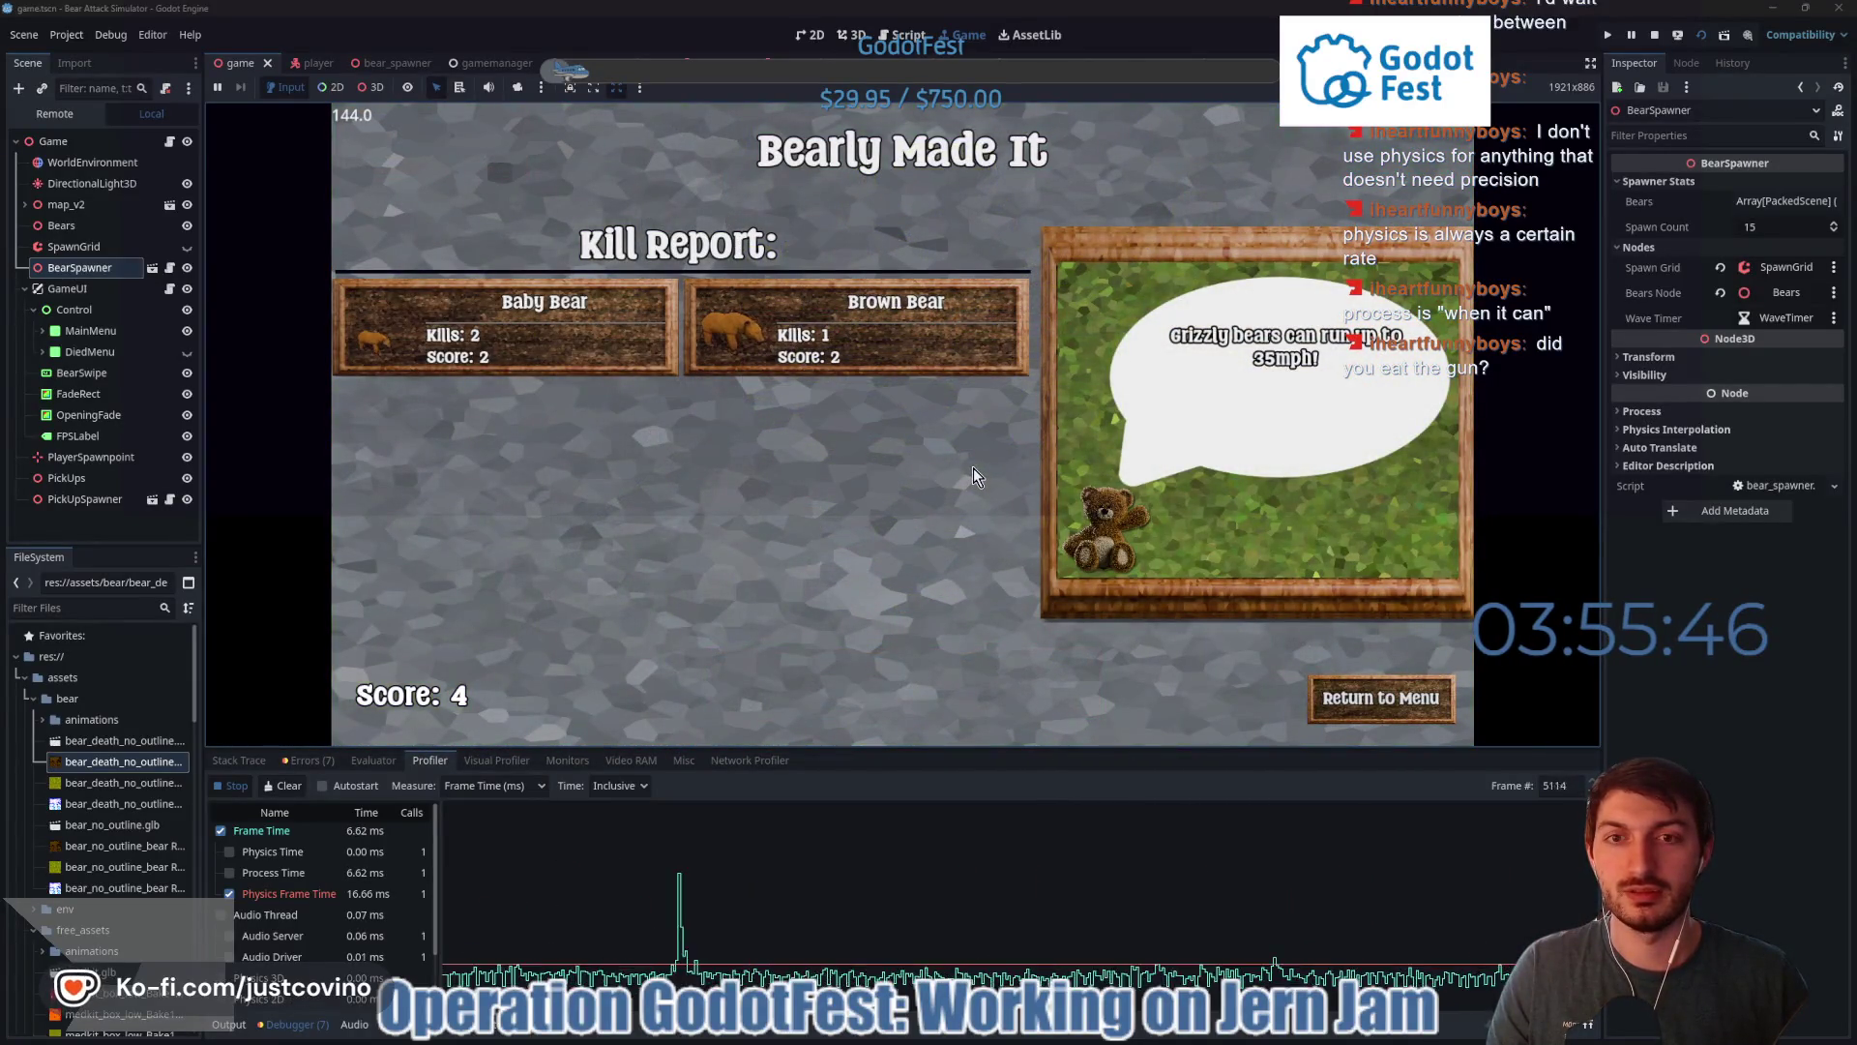
{"action": "left_click", "coordinate": [1408, 697]}
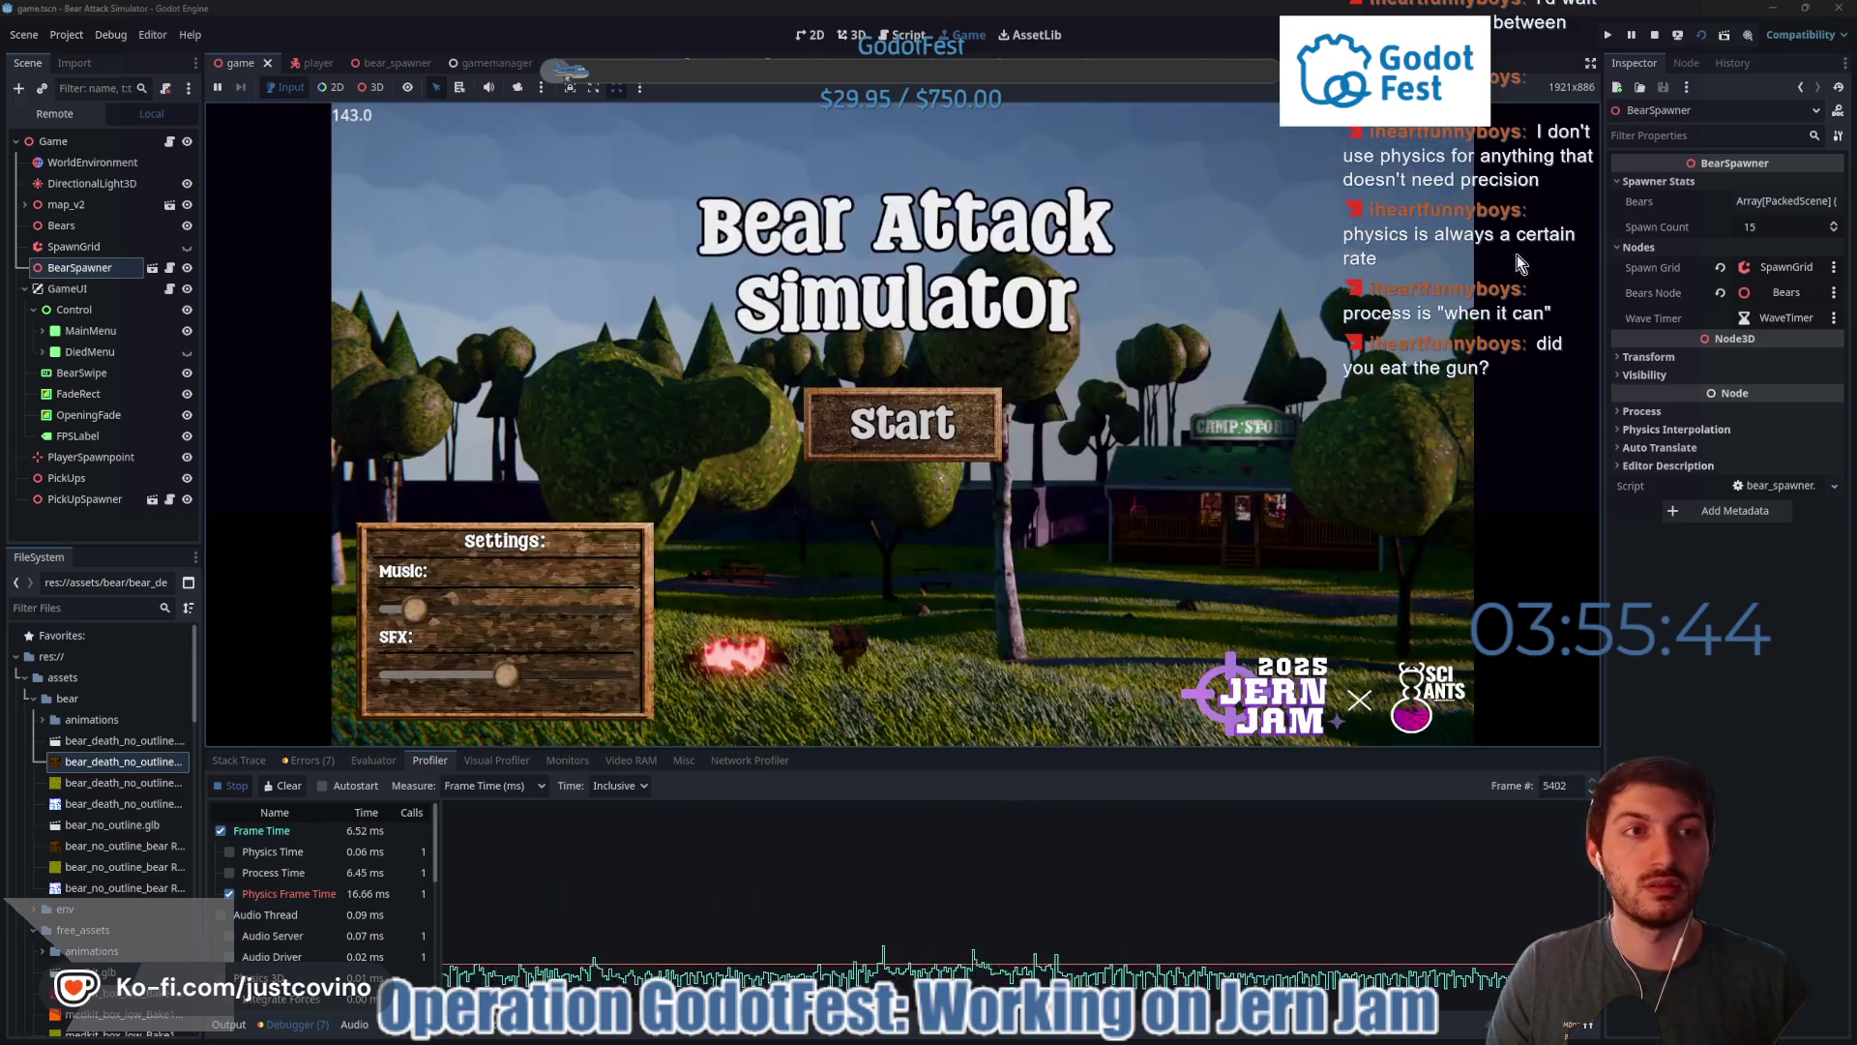
{"action": "key", "text": "F8"}
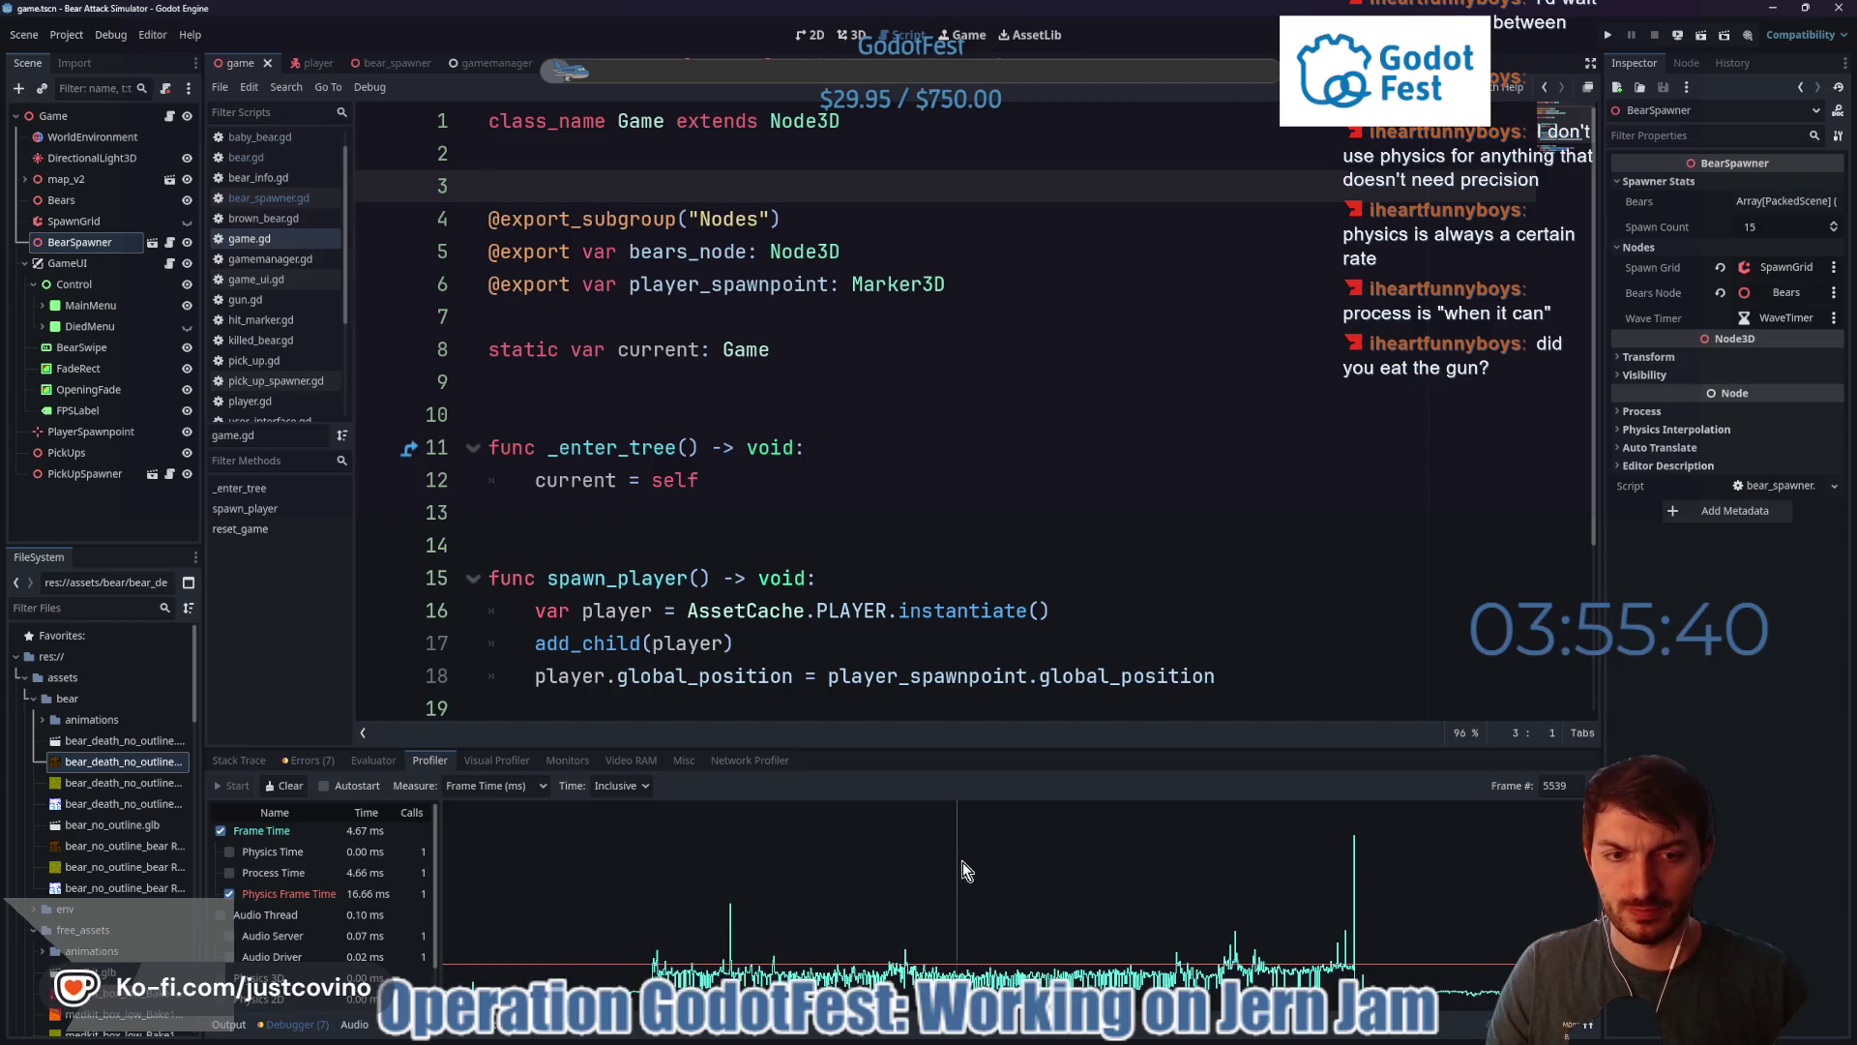
- Enlarge the profiler, select the tallest spike and inspect function timings at frame 4781
{"action": "left_click_drag", "start_coordinate": [1111, 748], "coordinate": [1091, 426]}
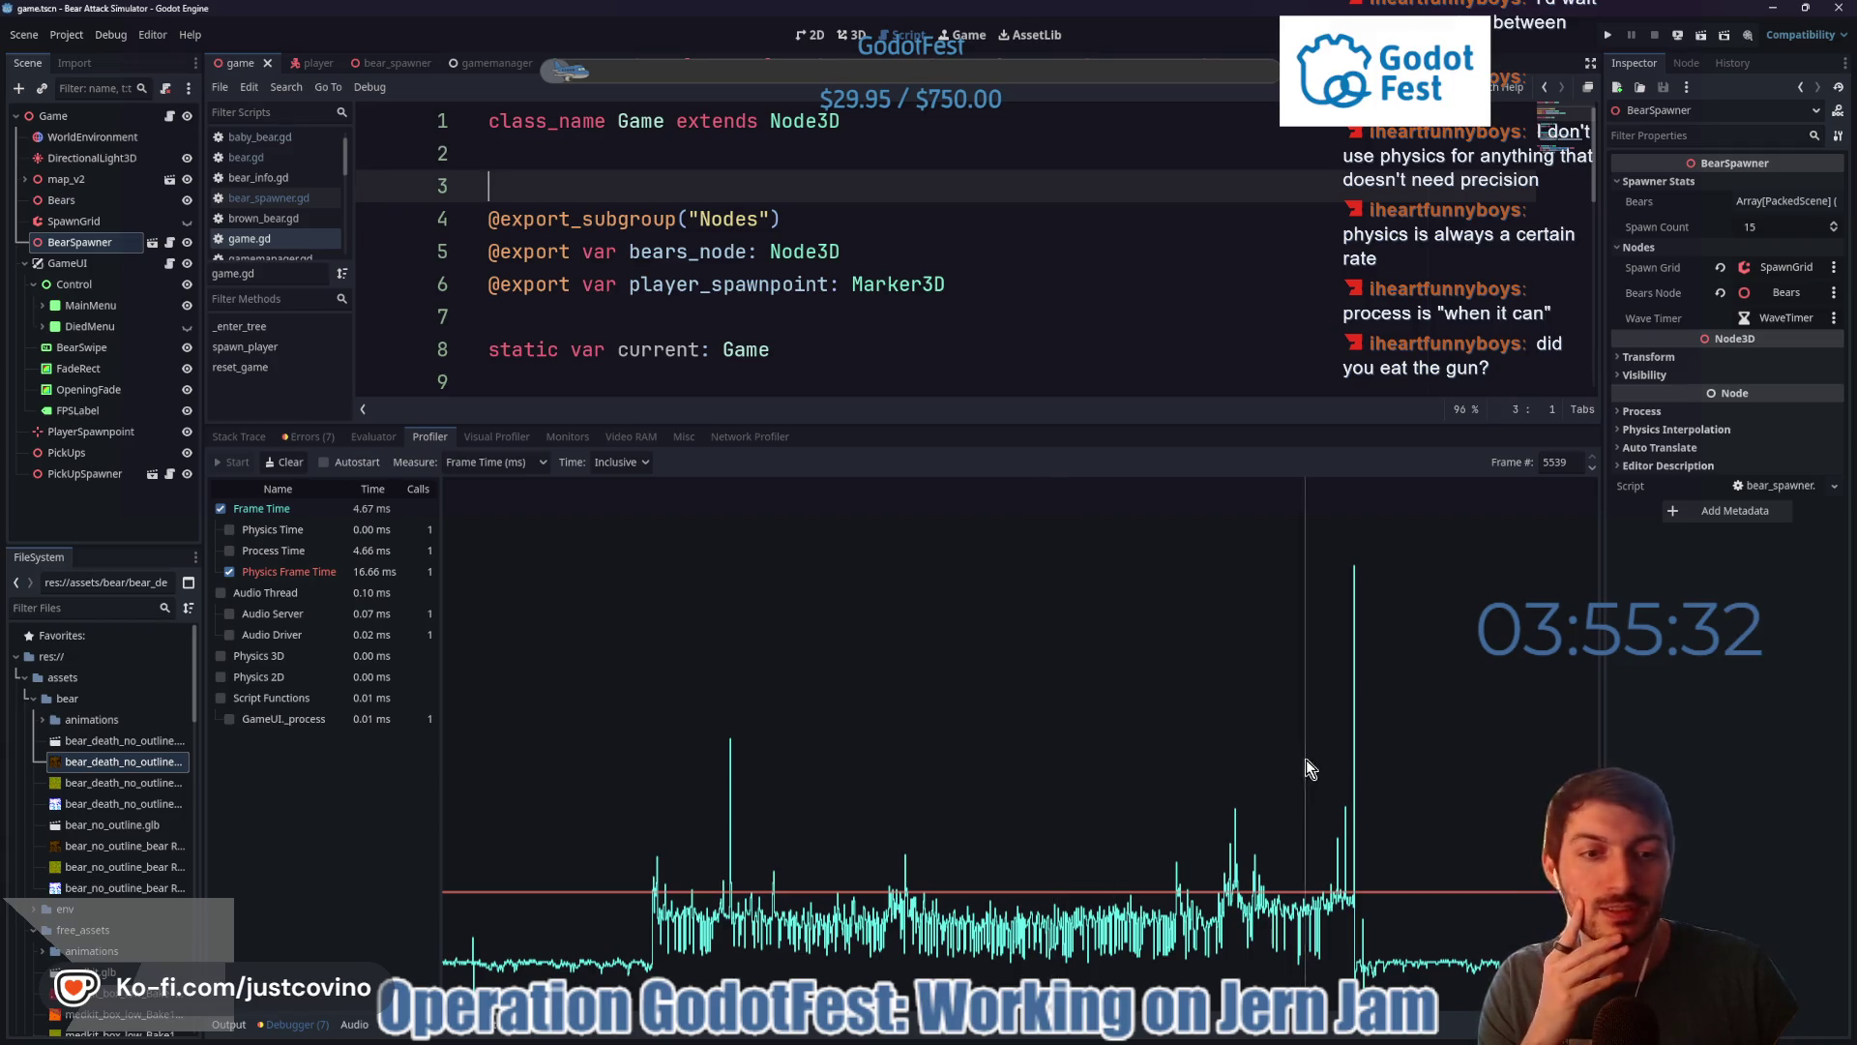
{"action": "left_click", "coordinate": [1354, 764]}
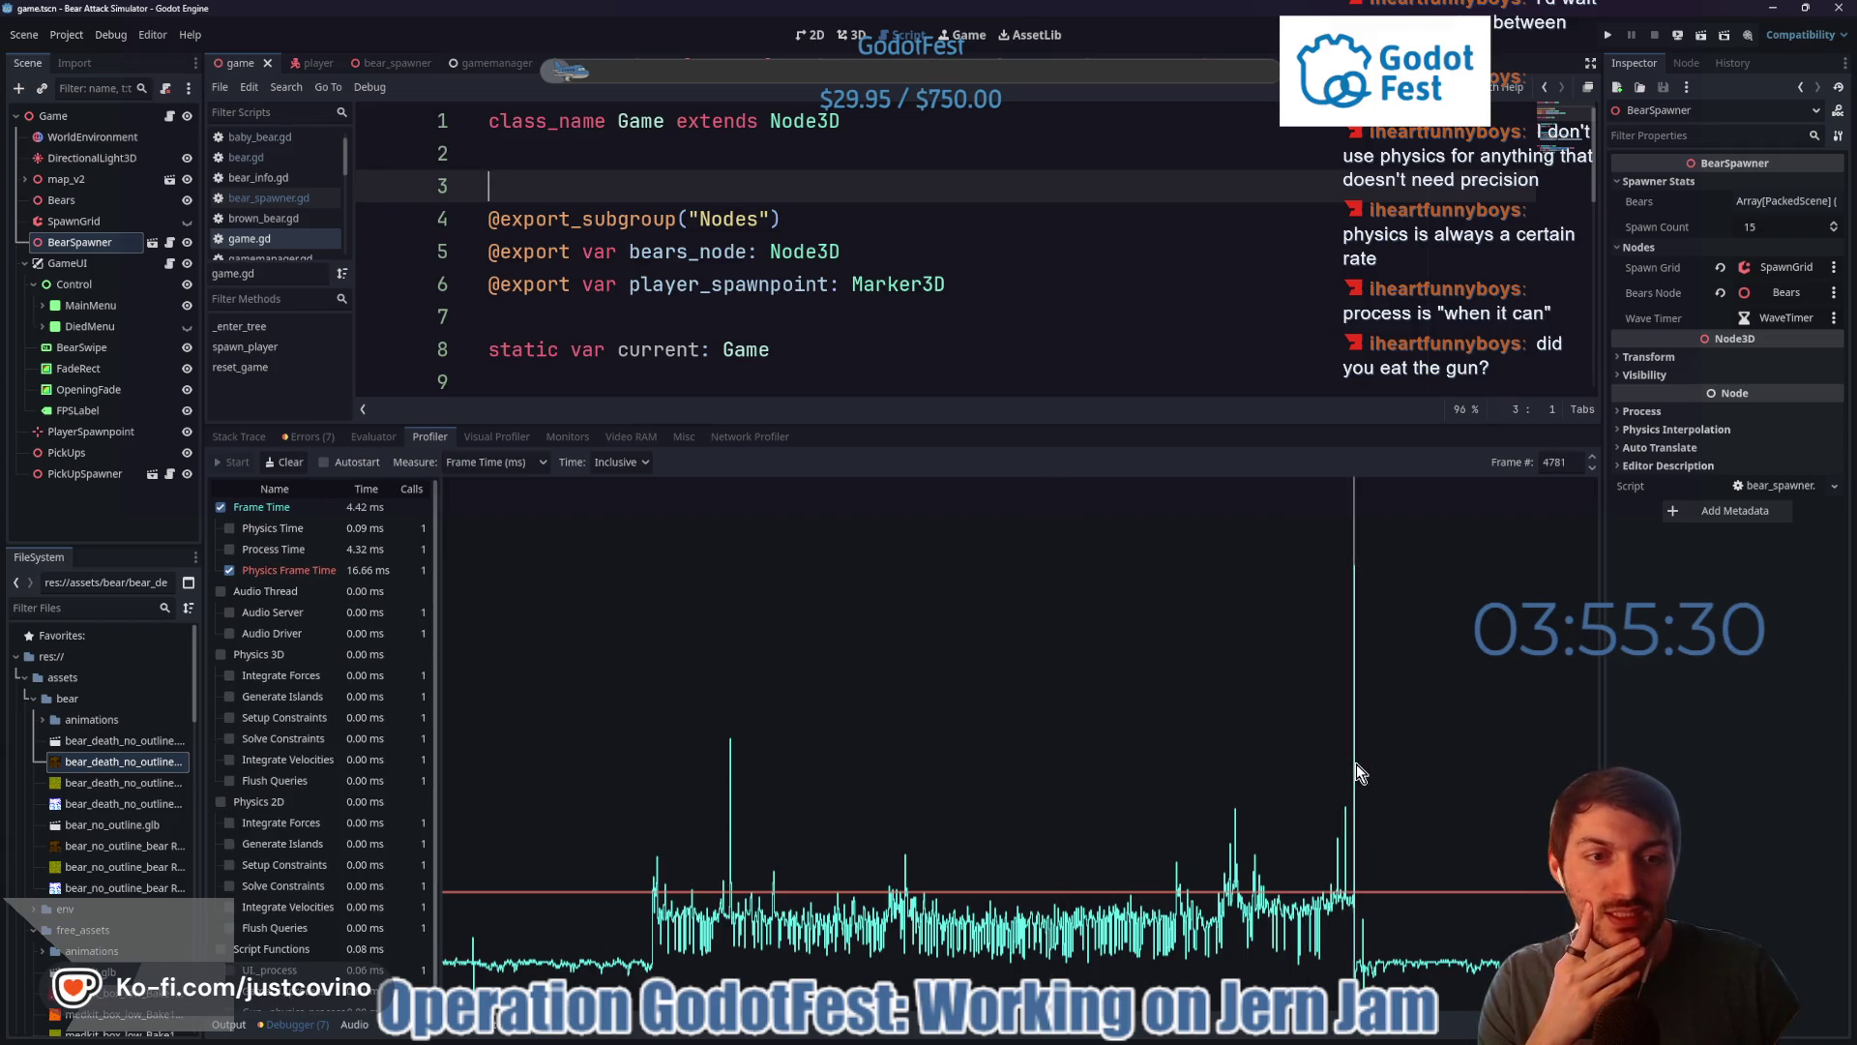
{"action": "left_click", "coordinate": [1592, 458]}
{"action": "left_click", "coordinate": [1592, 469]}
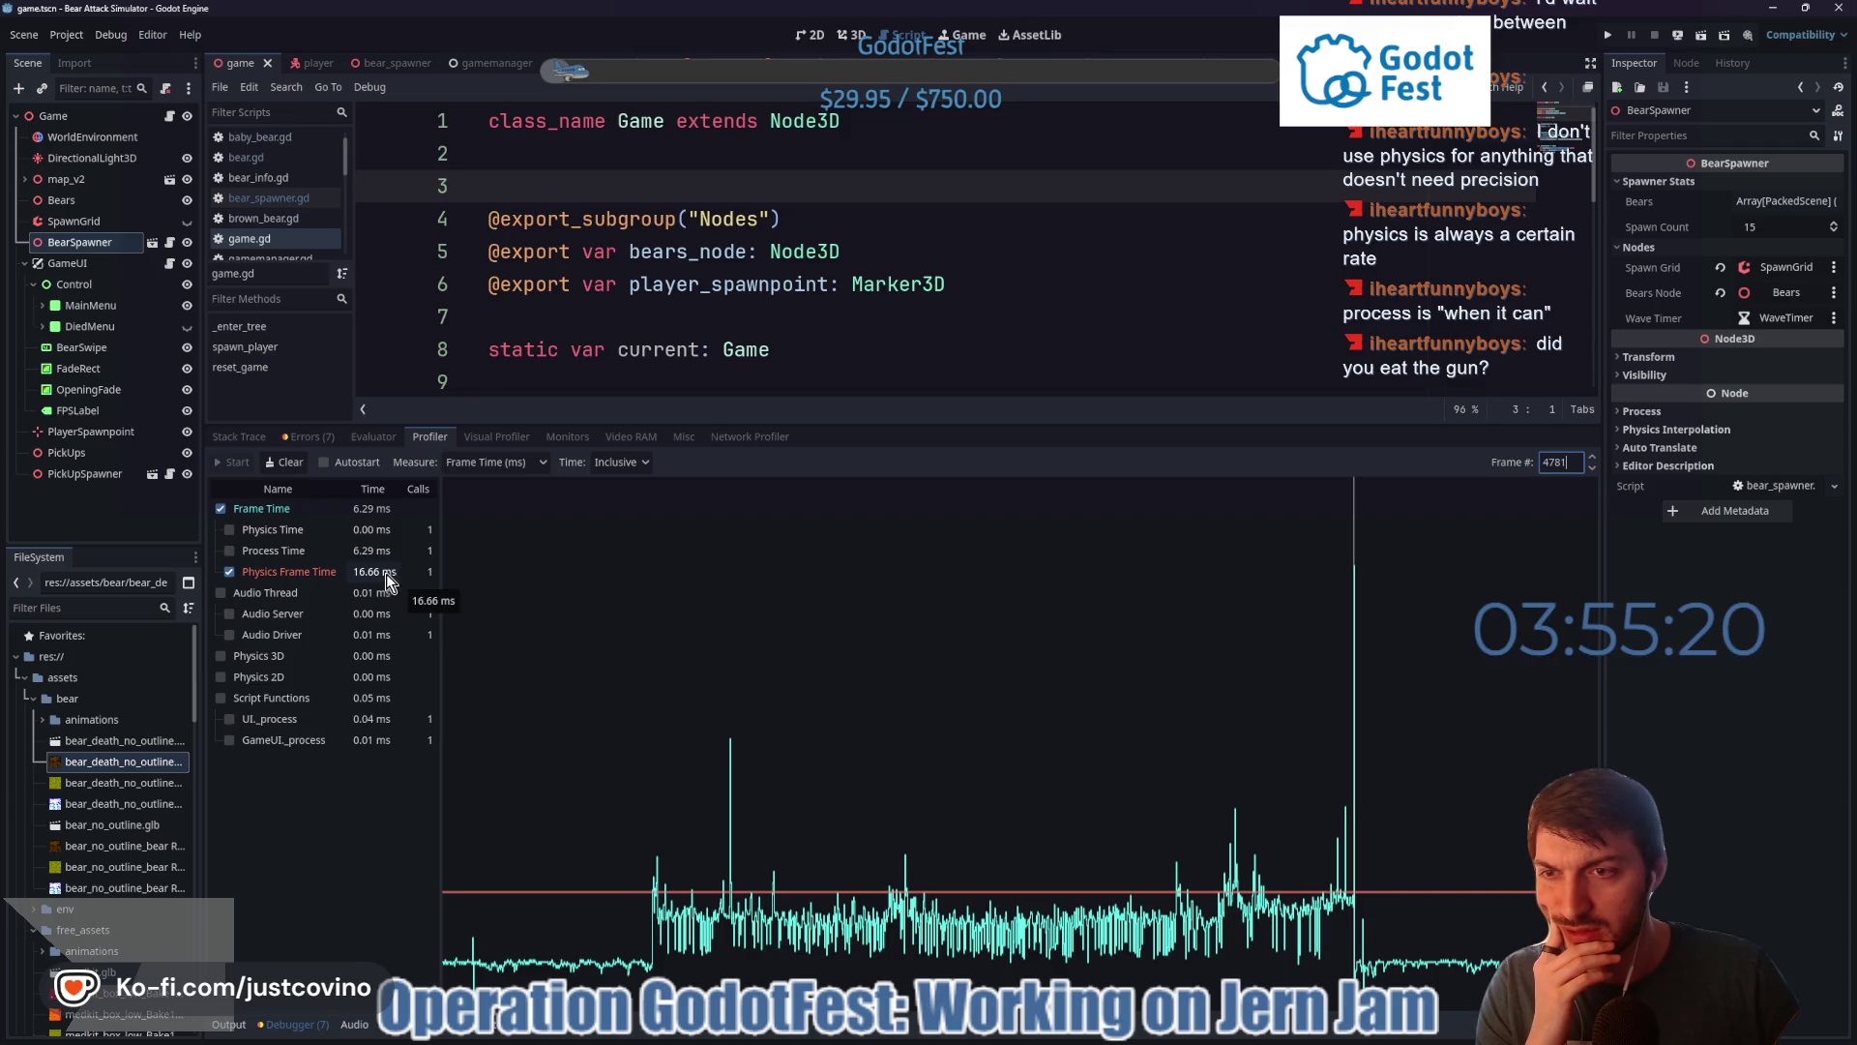
{"action": "left_click", "coordinate": [280, 557]}
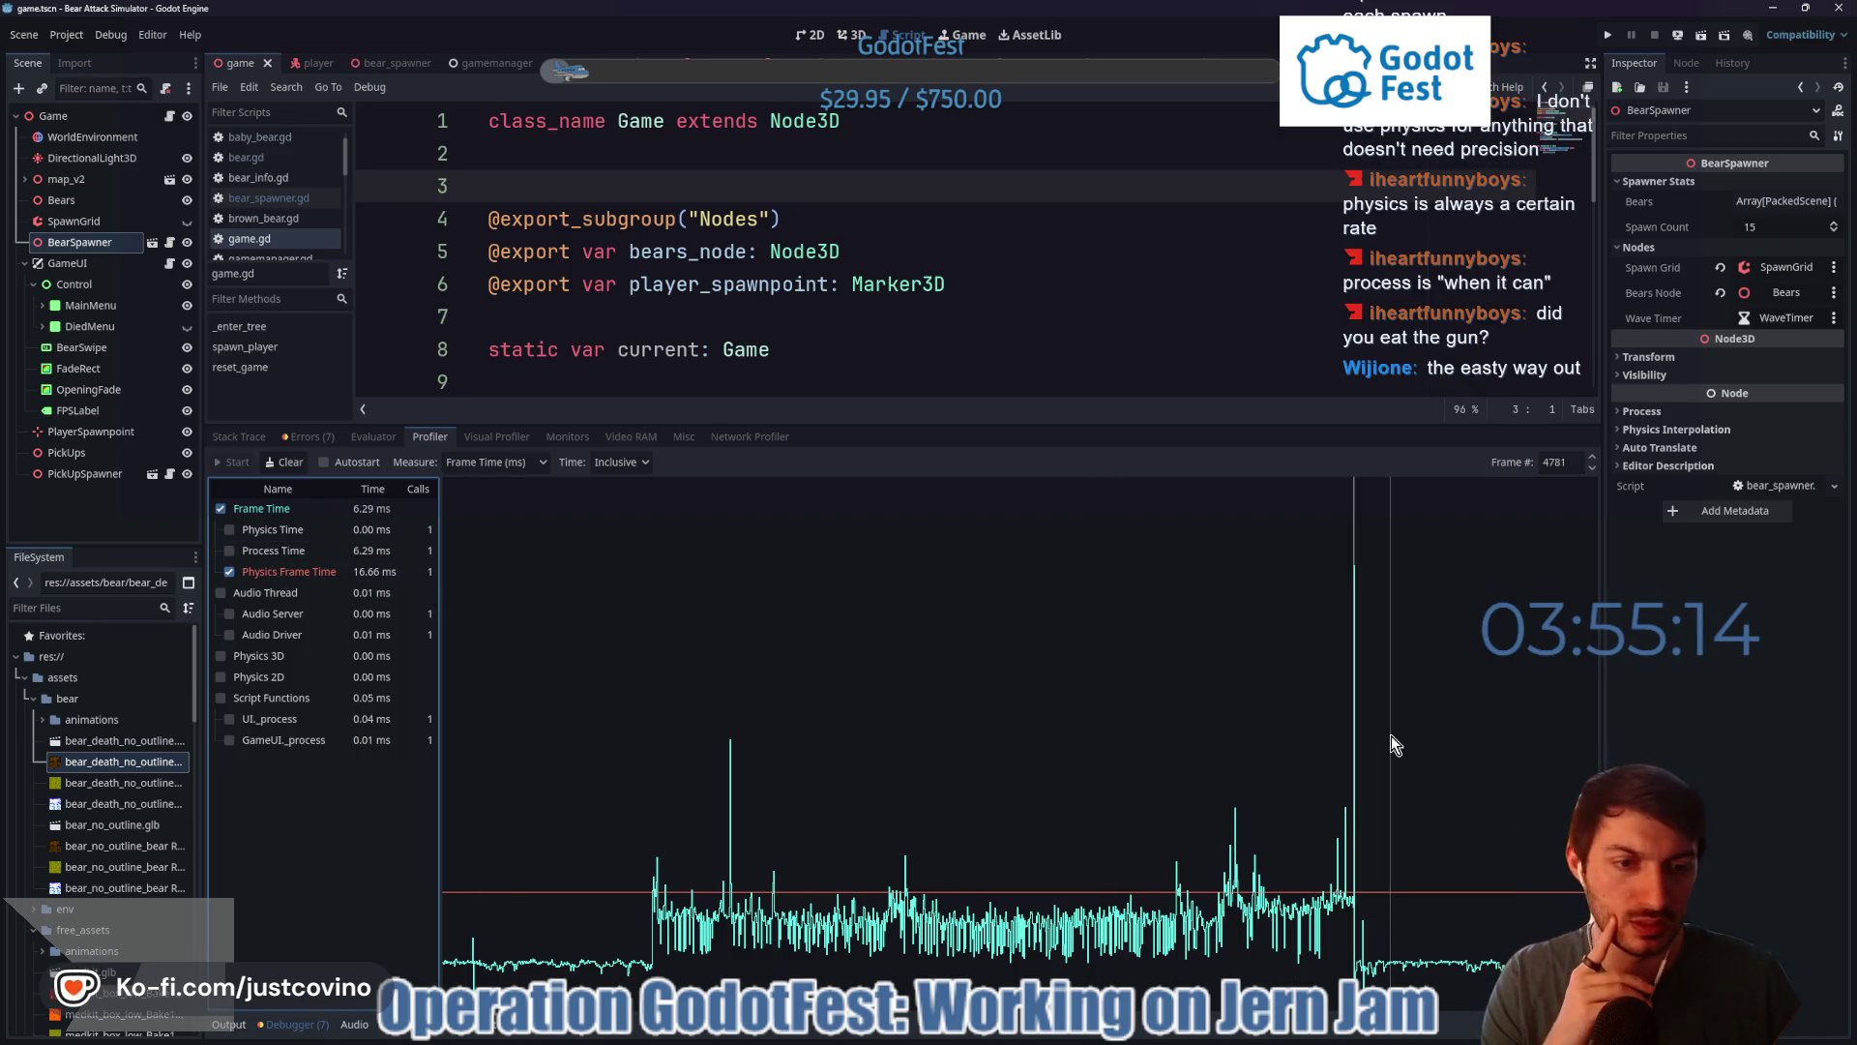
{"action": "scroll", "coordinate": [1413, 716], "scroll_direction": "up", "scroll_amount": 2}
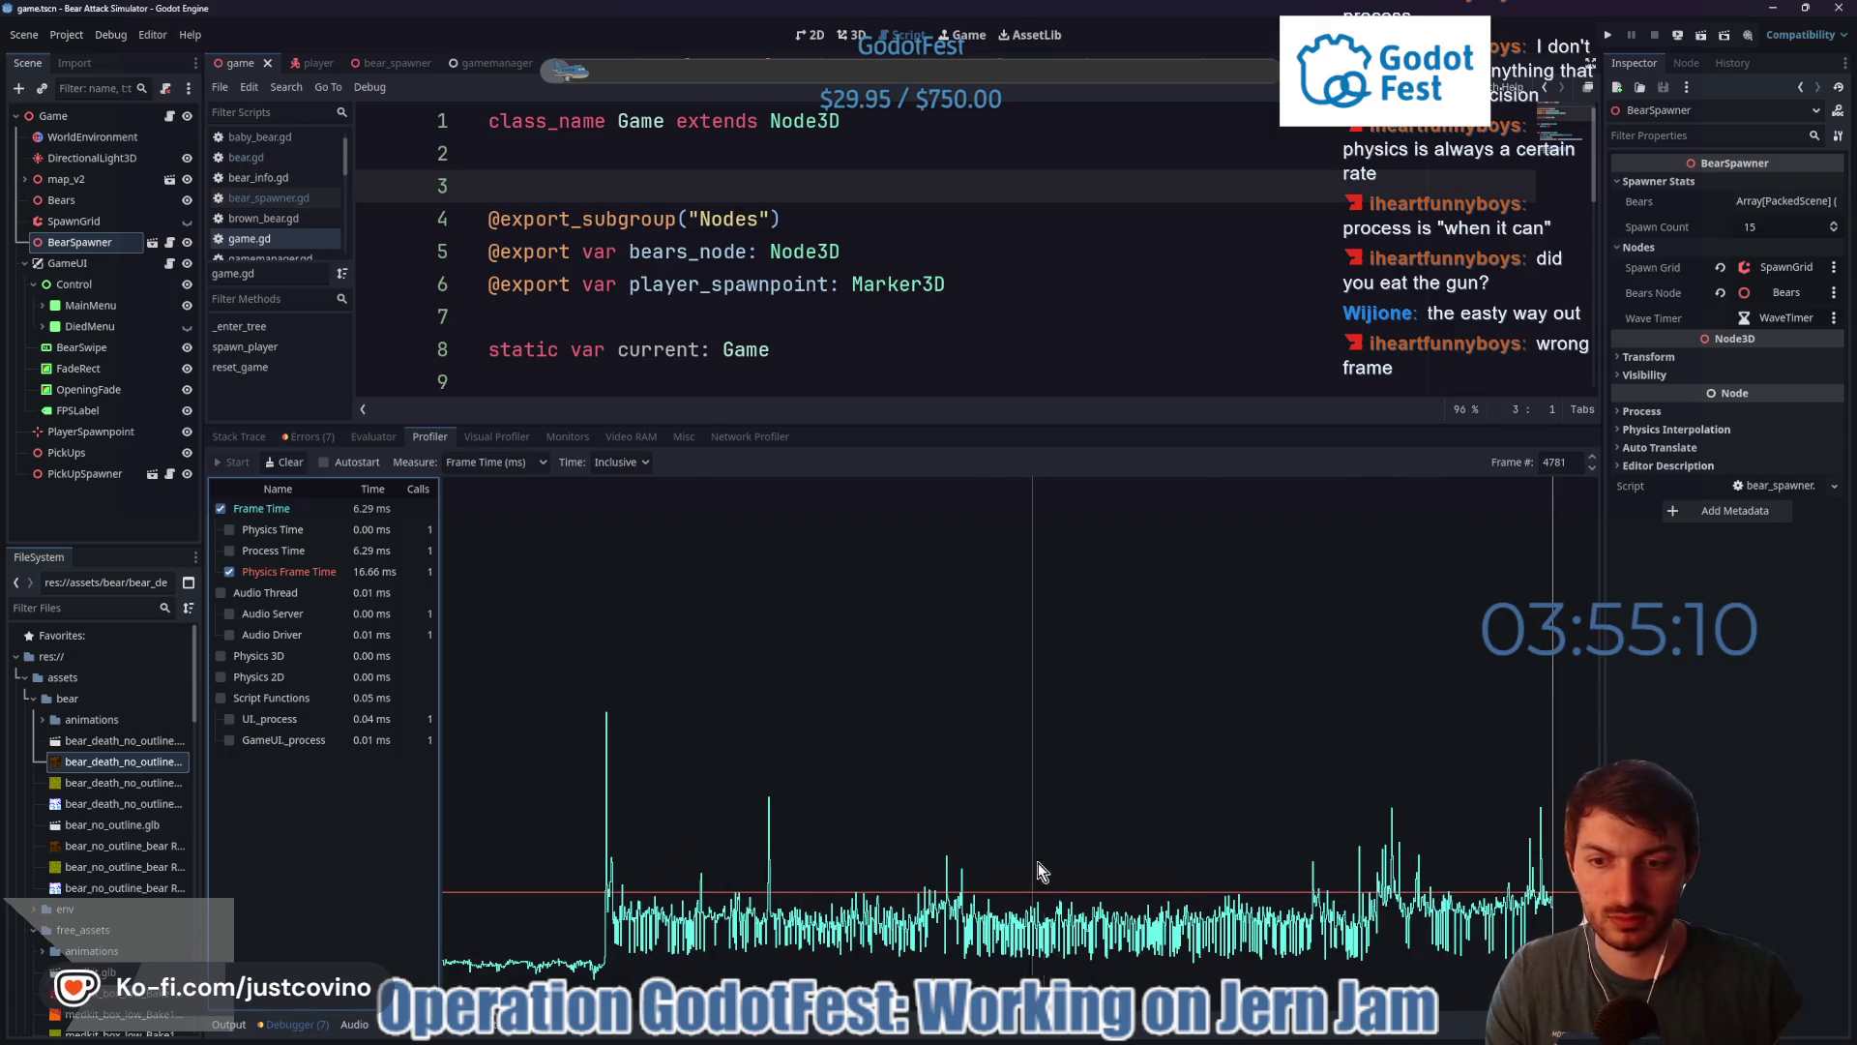
- Scrub the frame selection between the later spike and the earlier one near frame 2600
{"action": "left_click", "coordinate": [1518, 772]}
{"action": "left_click_drag", "start_coordinate": [1519, 772], "coordinate": [1635, 779]}
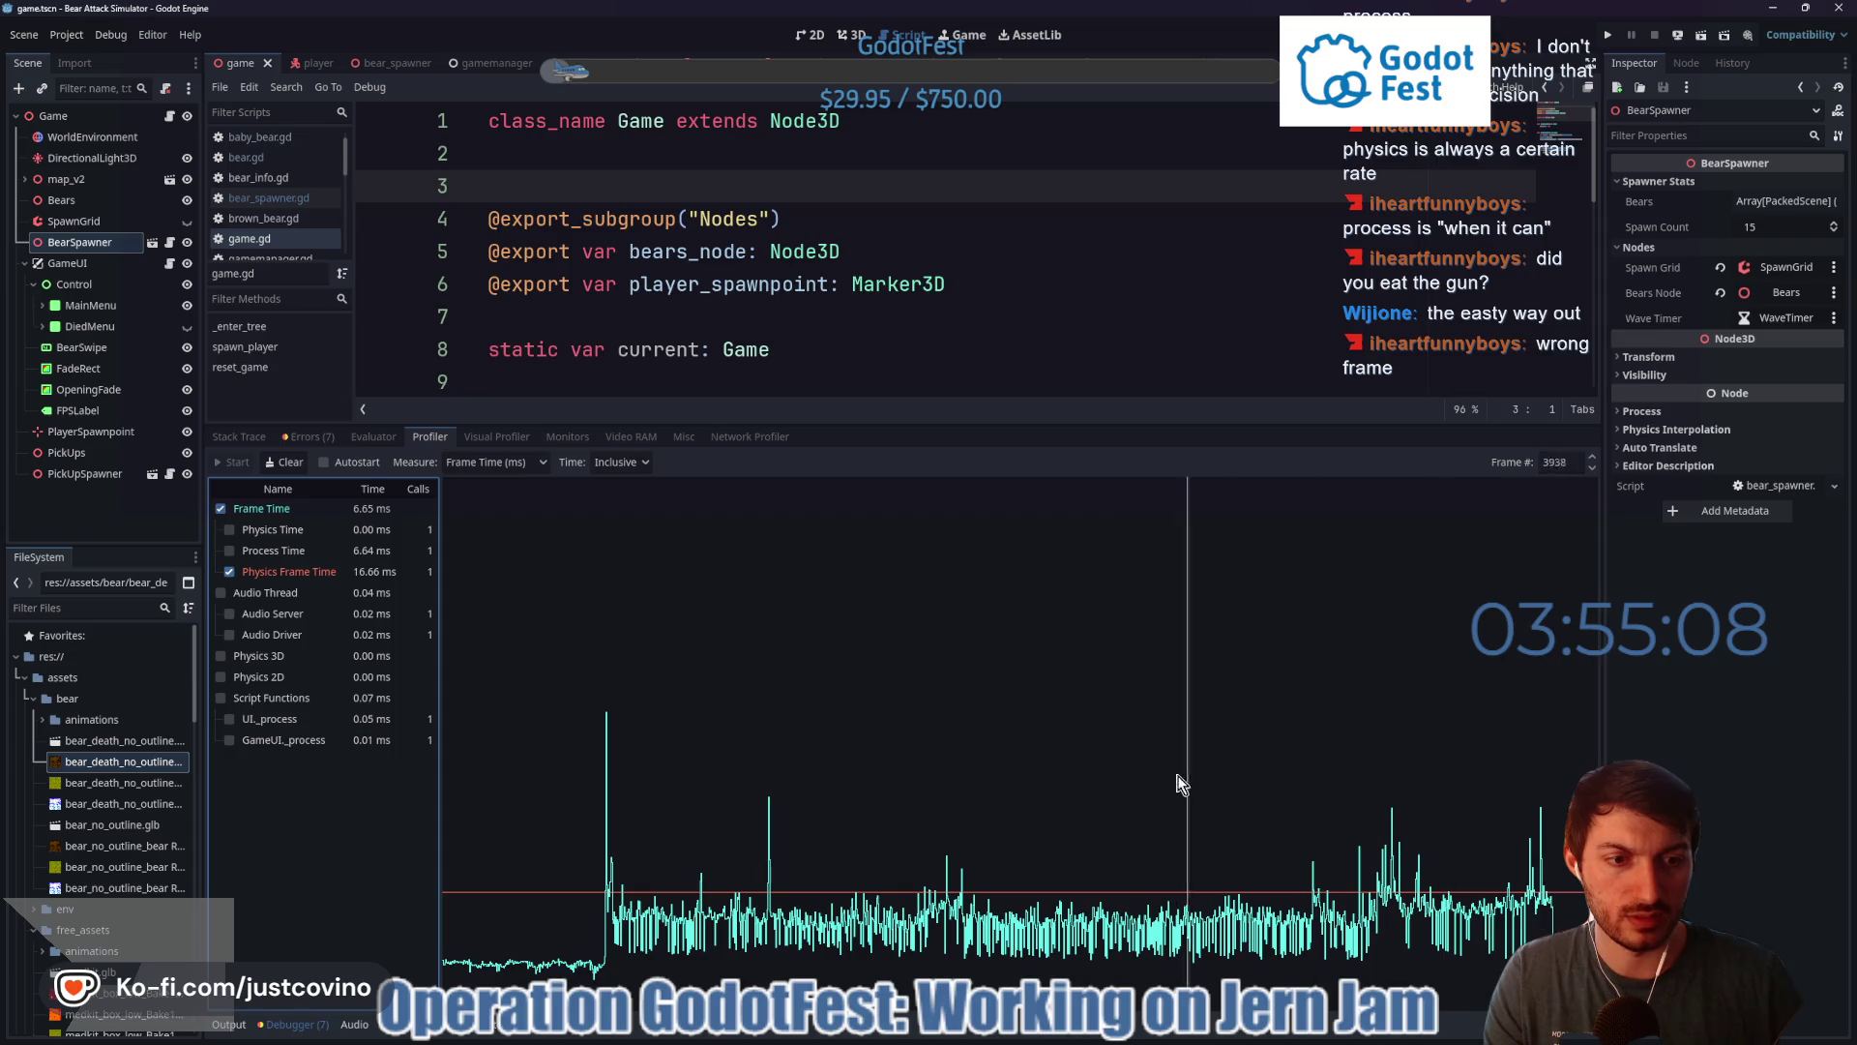
{"action": "mouse_move", "coordinate": [1180, 782]}
{"action": "left_mouse_down"}
{"action": "mouse_move", "coordinate": [583, 770]}
{"action": "mouse_move", "coordinate": [611, 779]}
{"action": "left_mouse_up"}
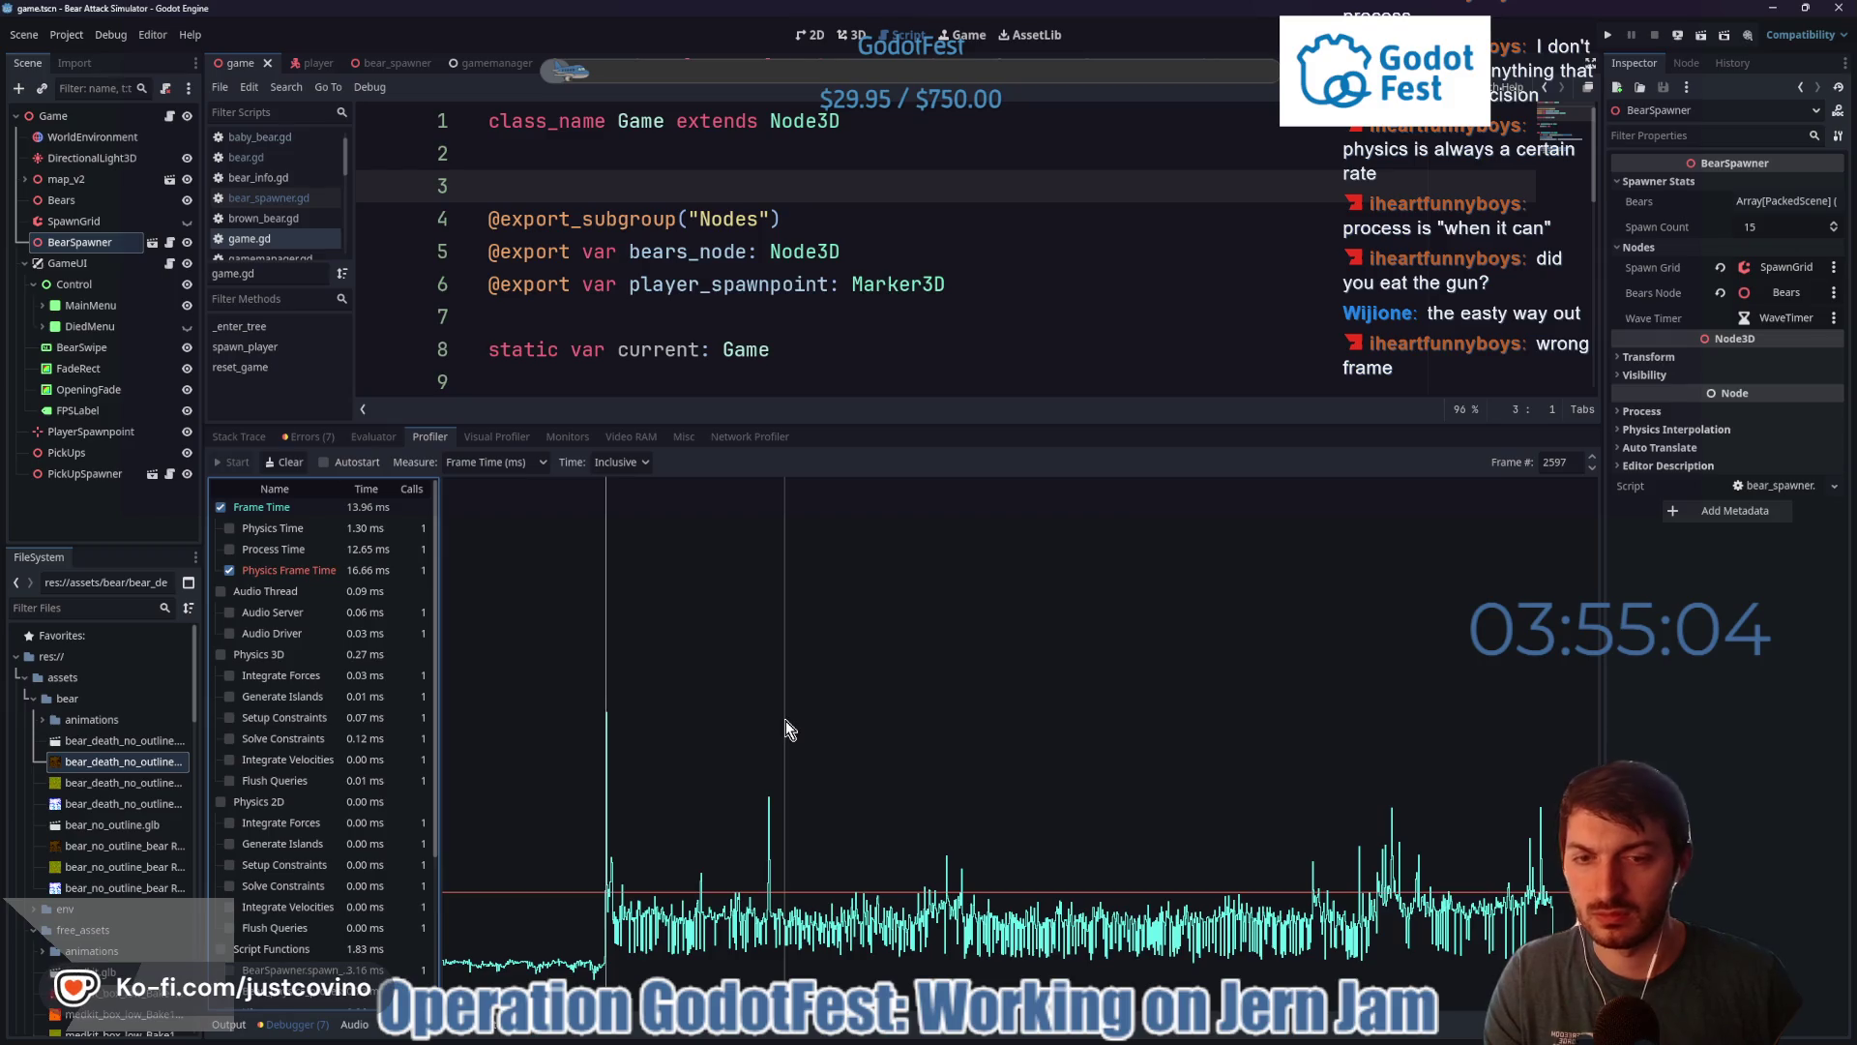
{"action": "left_click", "coordinate": [1594, 463]}
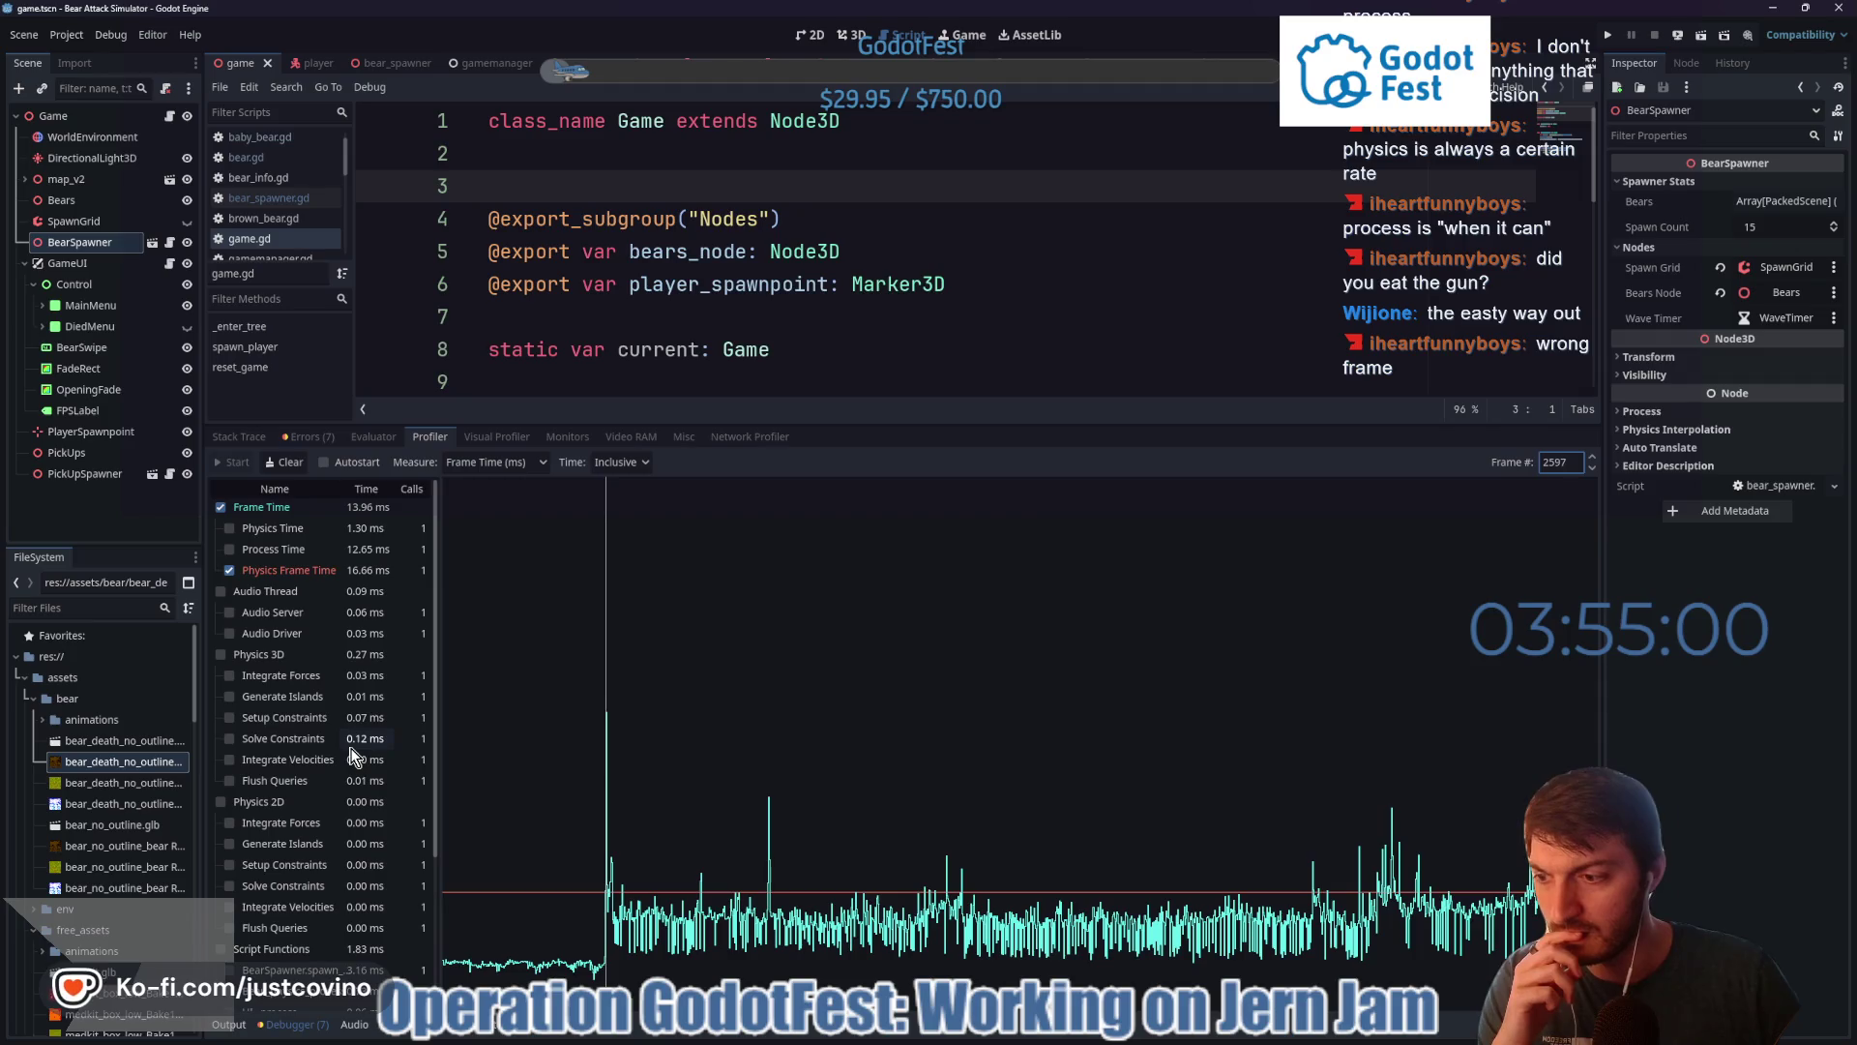
{"action": "scroll", "coordinate": [353, 758], "scroll_direction": "down", "scroll_amount": 3}
{"action": "scroll", "coordinate": [353, 759], "scroll_direction": "up", "scroll_amount": 3}
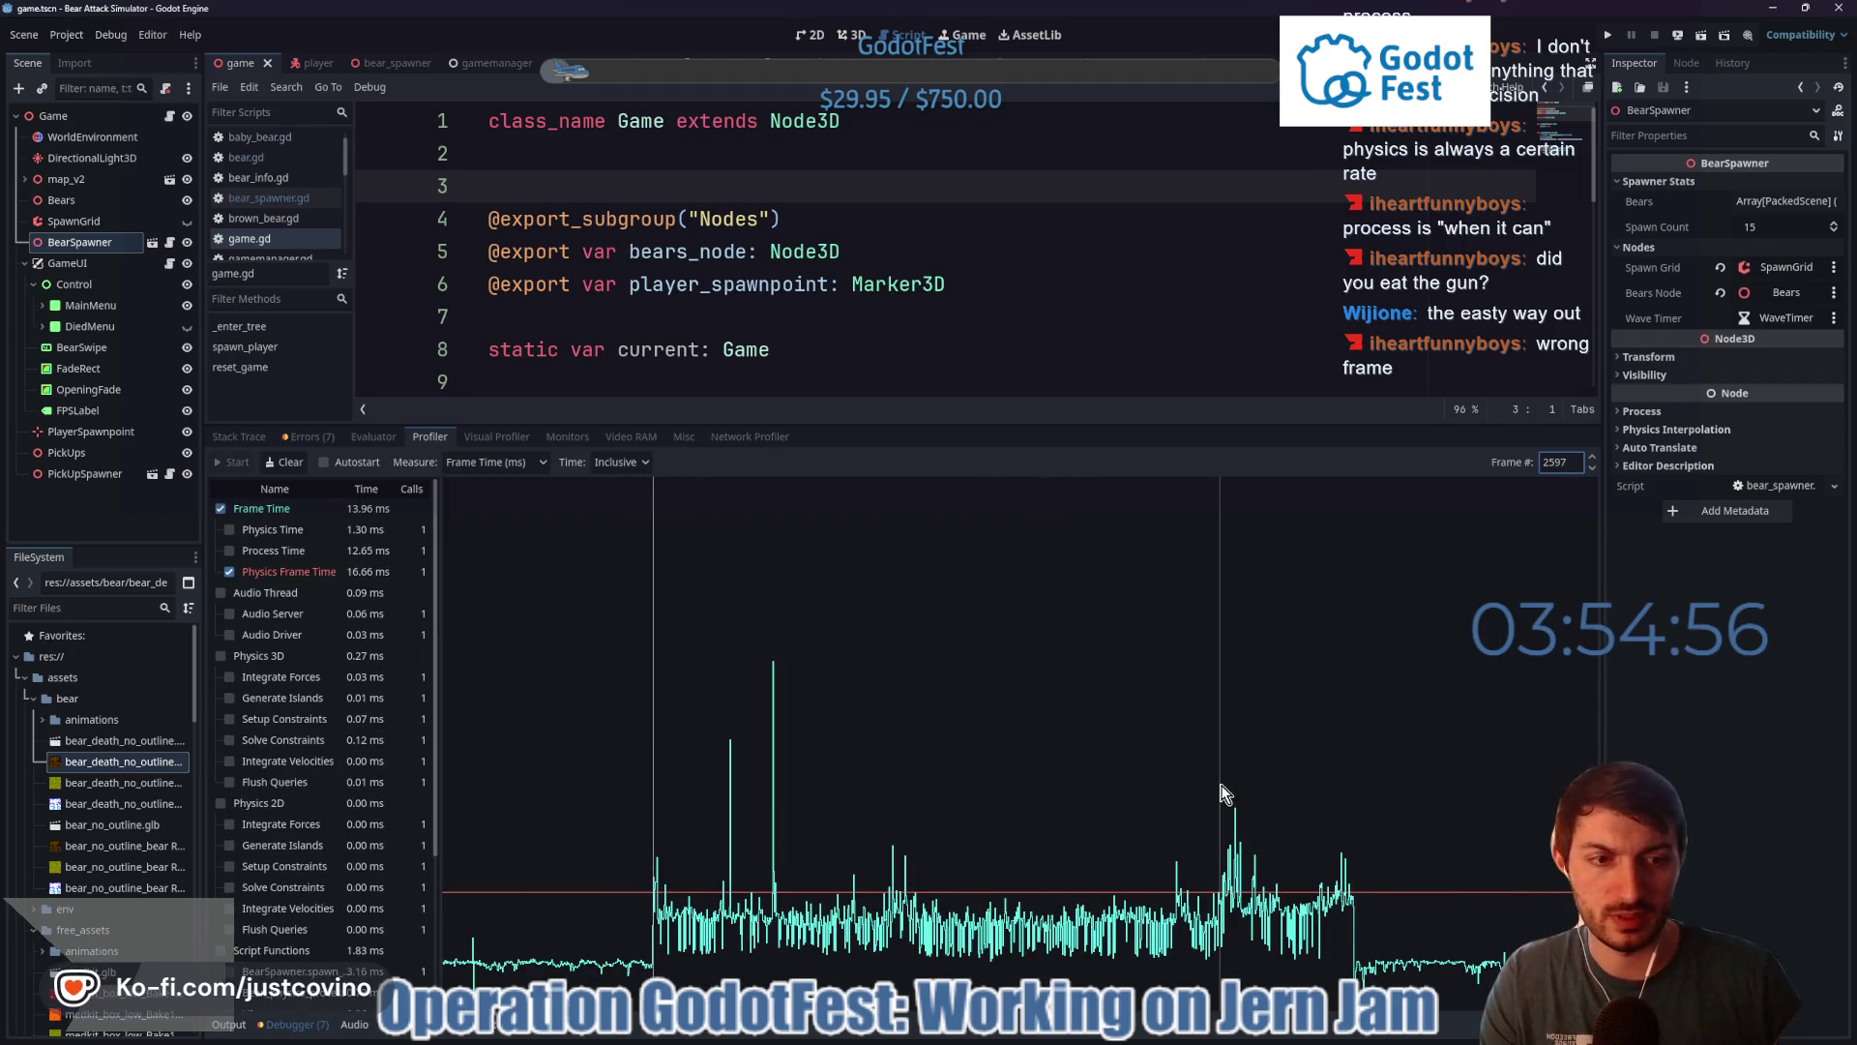
{"action": "mouse_move", "coordinate": [1220, 803]}
{"action": "left_mouse_down"}
{"action": "mouse_move", "coordinate": [1395, 801]}
{"action": "mouse_move", "coordinate": [777, 788]}
{"action": "left_mouse_up"}
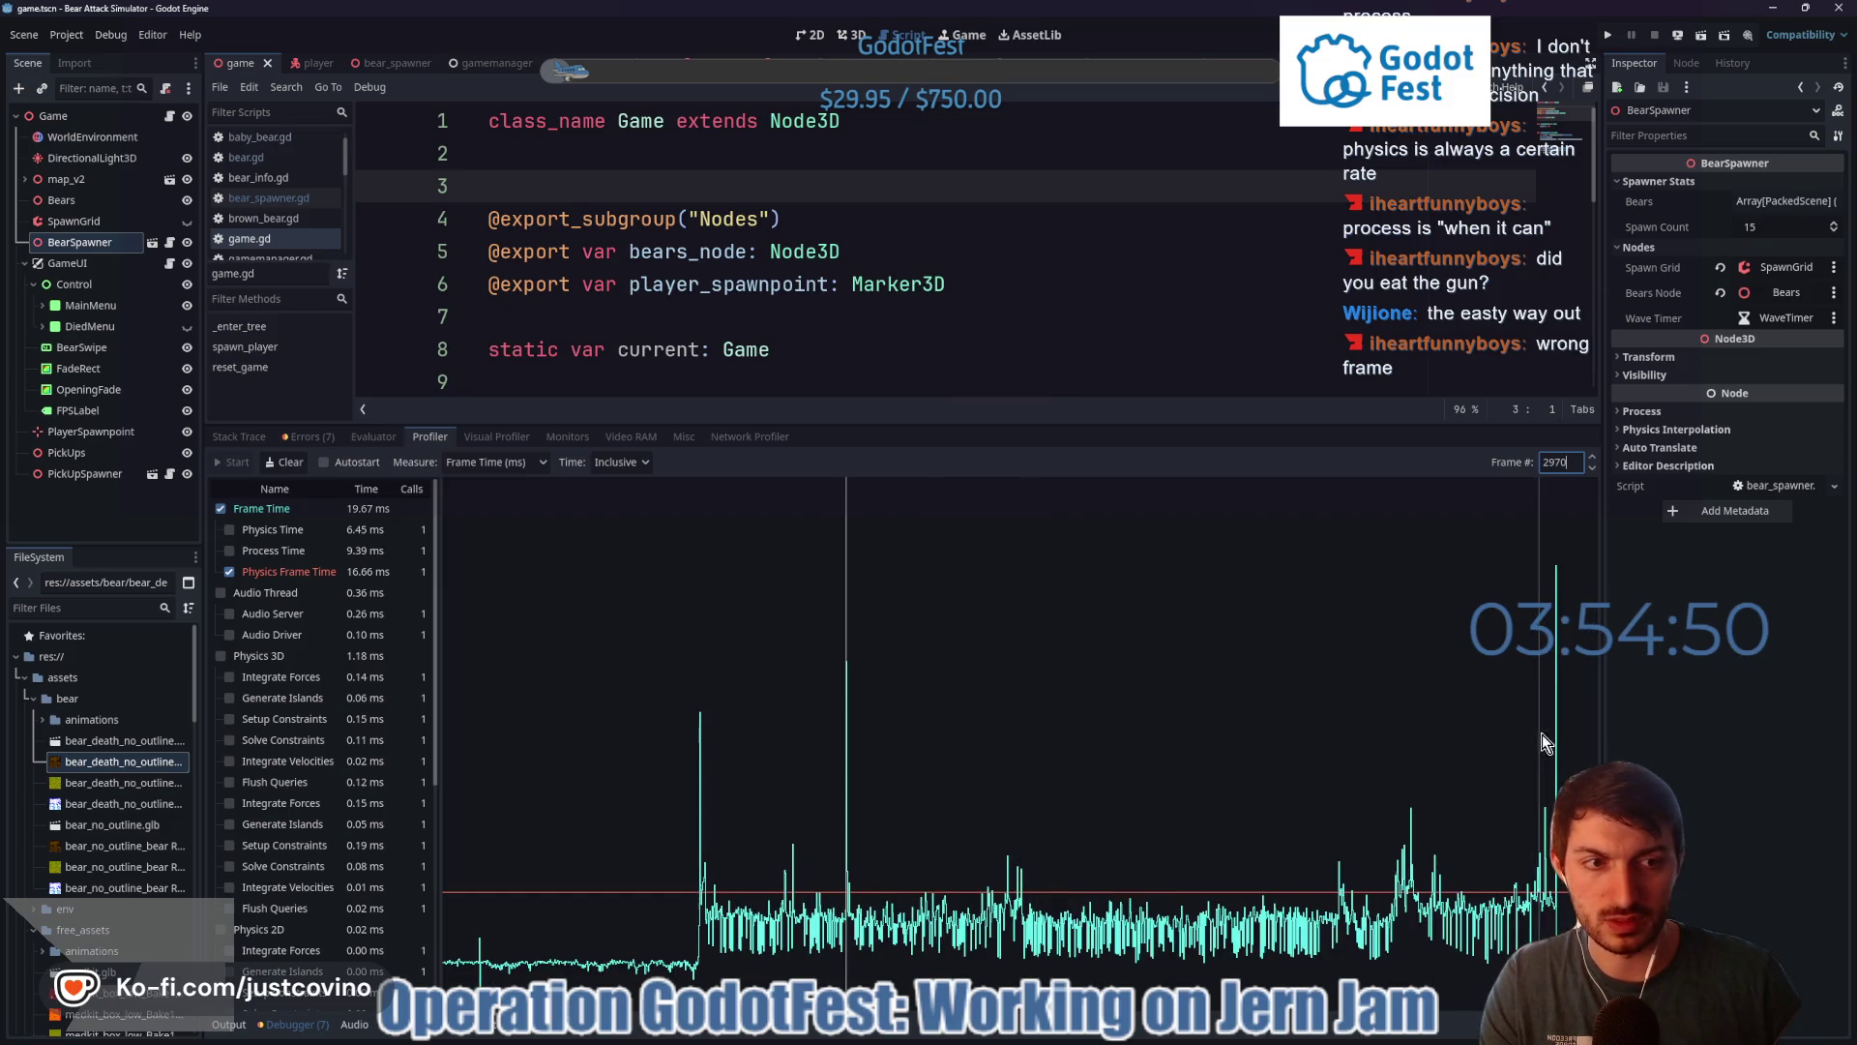
- Step through frames 4776 to 4781 around the big spike to compare their timings
{"action": "left_click", "coordinate": [1555, 733]}
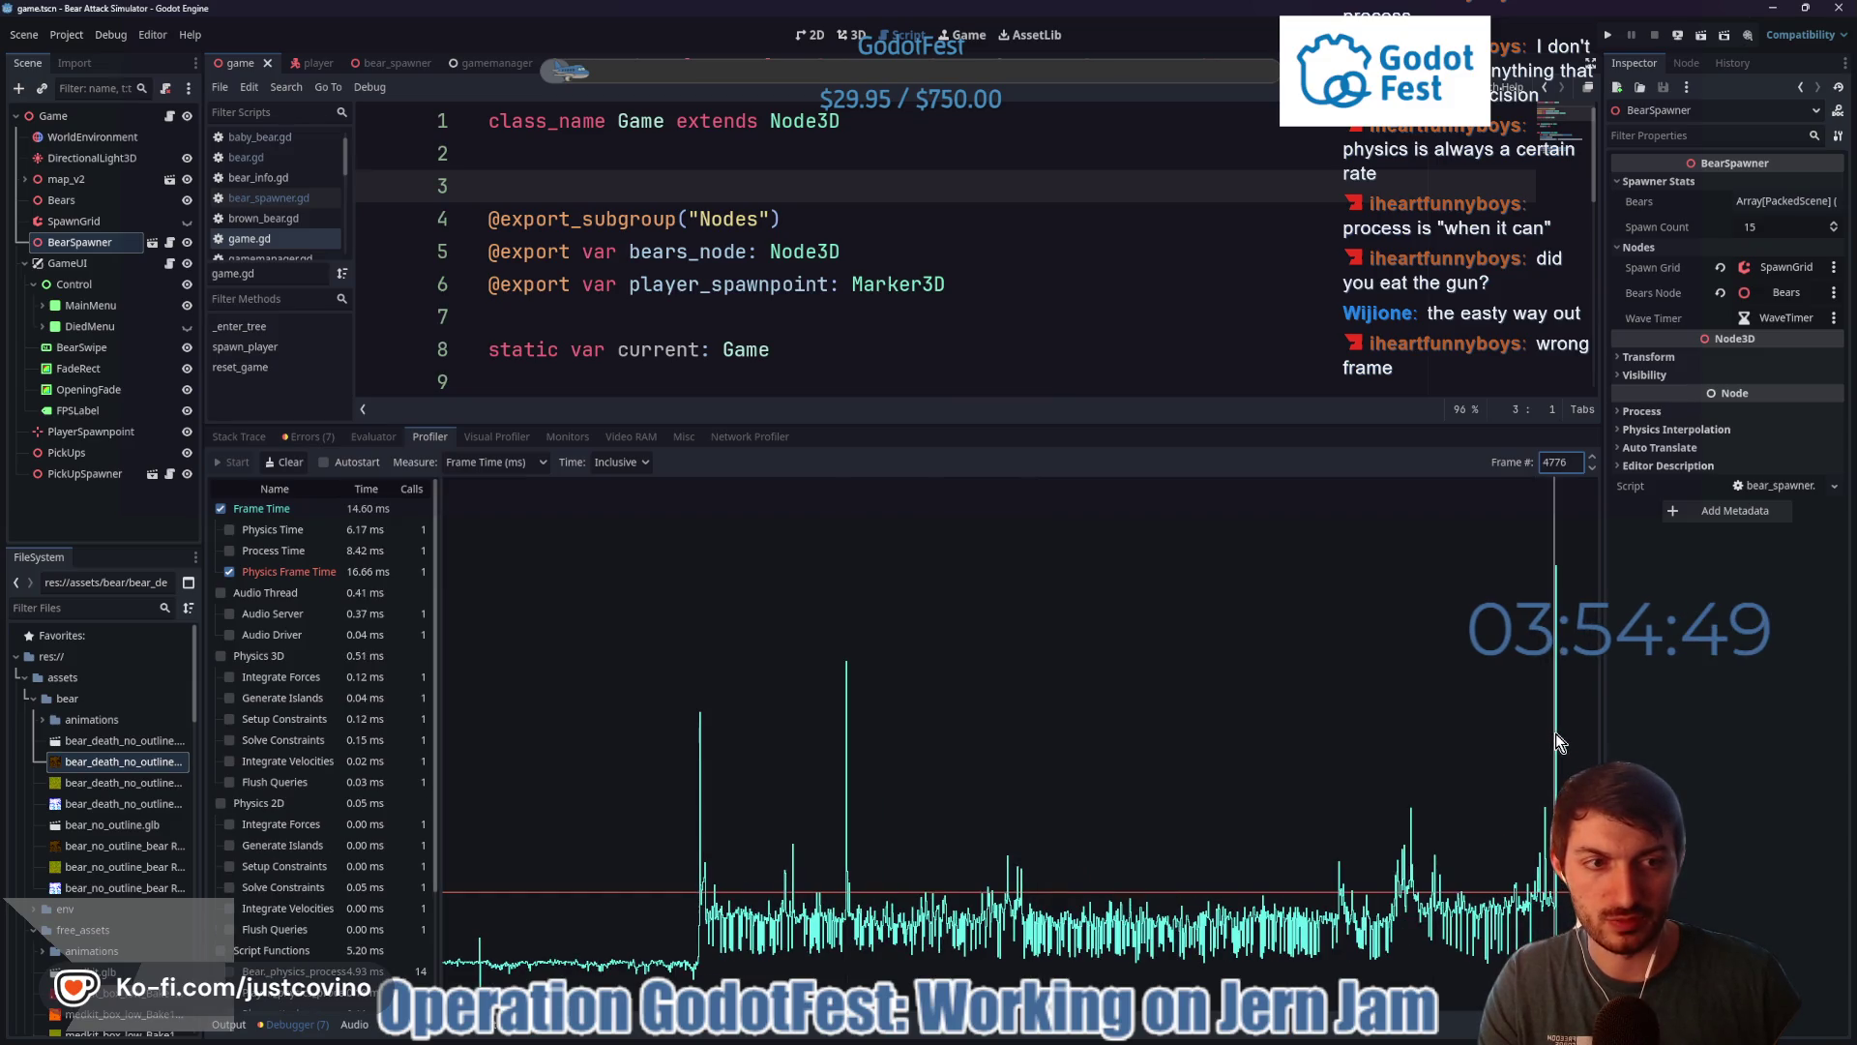
{"action": "left_click", "coordinate": [1593, 469]}
{"action": "left_click", "coordinate": [1596, 469]}
{"action": "left_click", "coordinate": [1596, 469]}
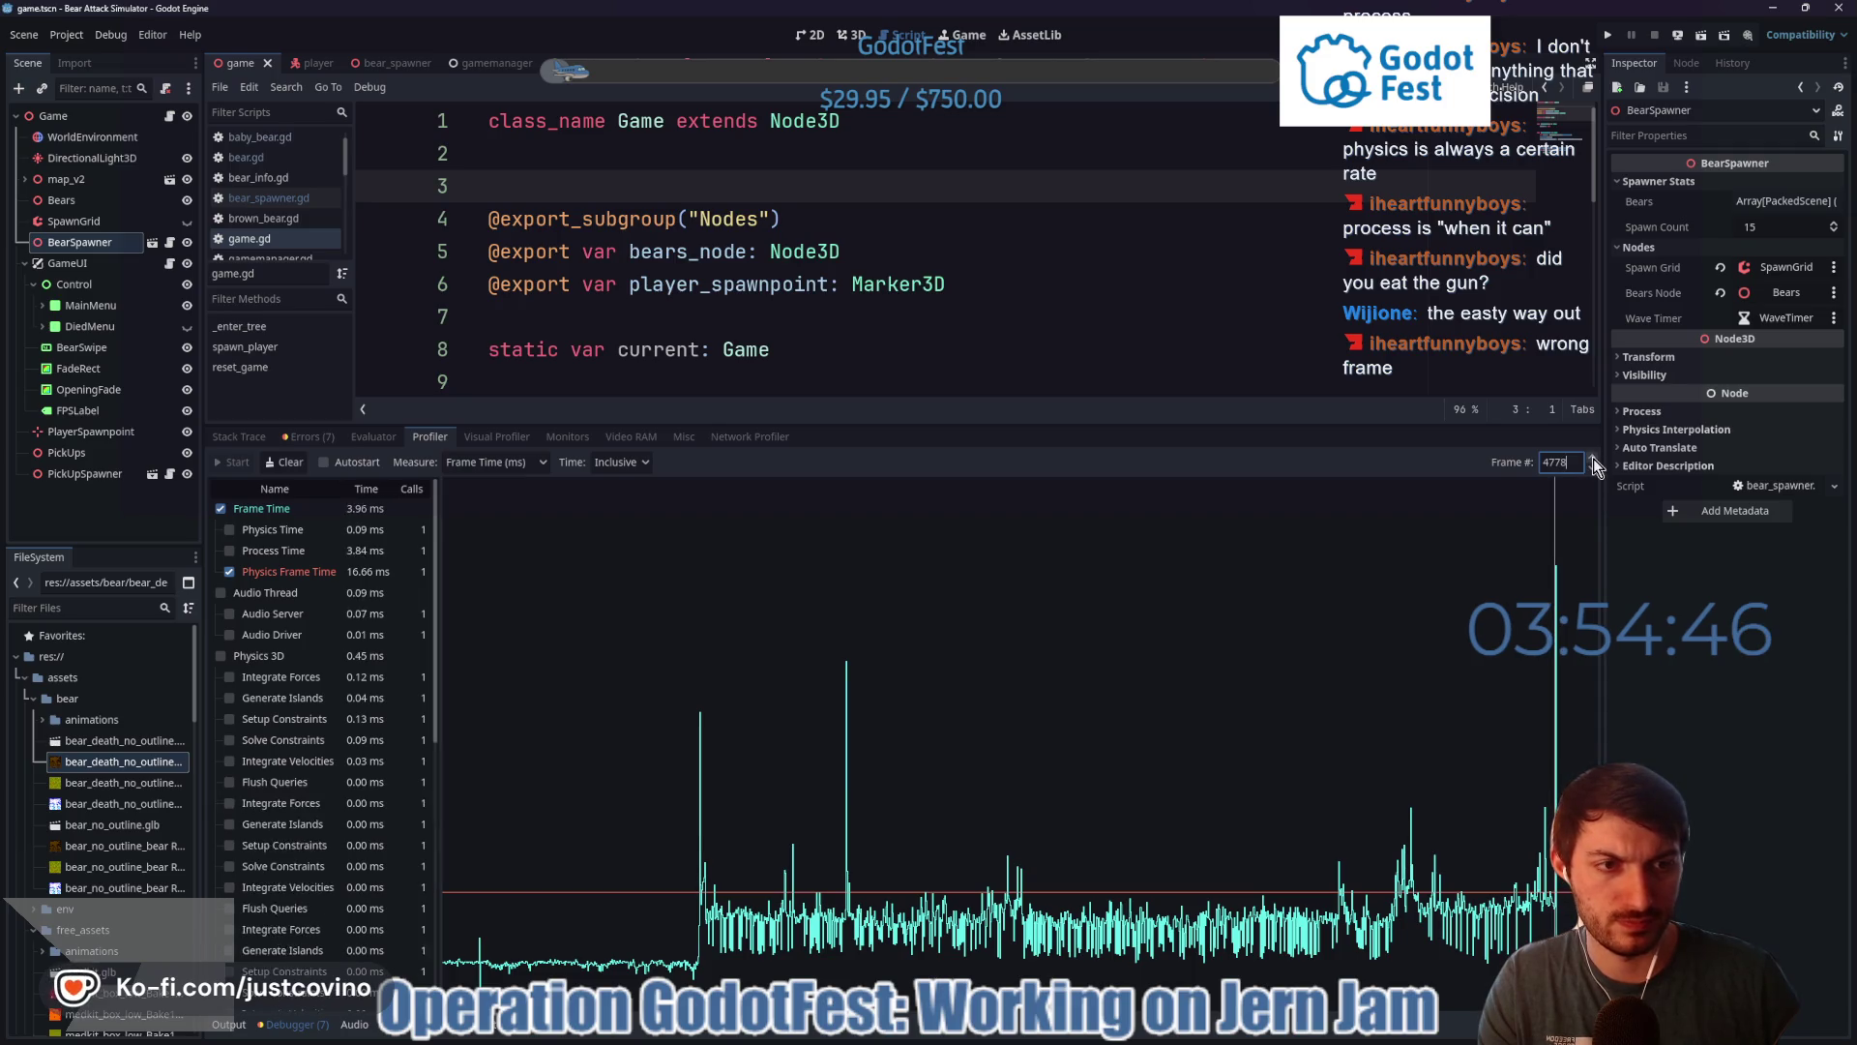
{"action": "left_click", "coordinate": [1593, 459]}
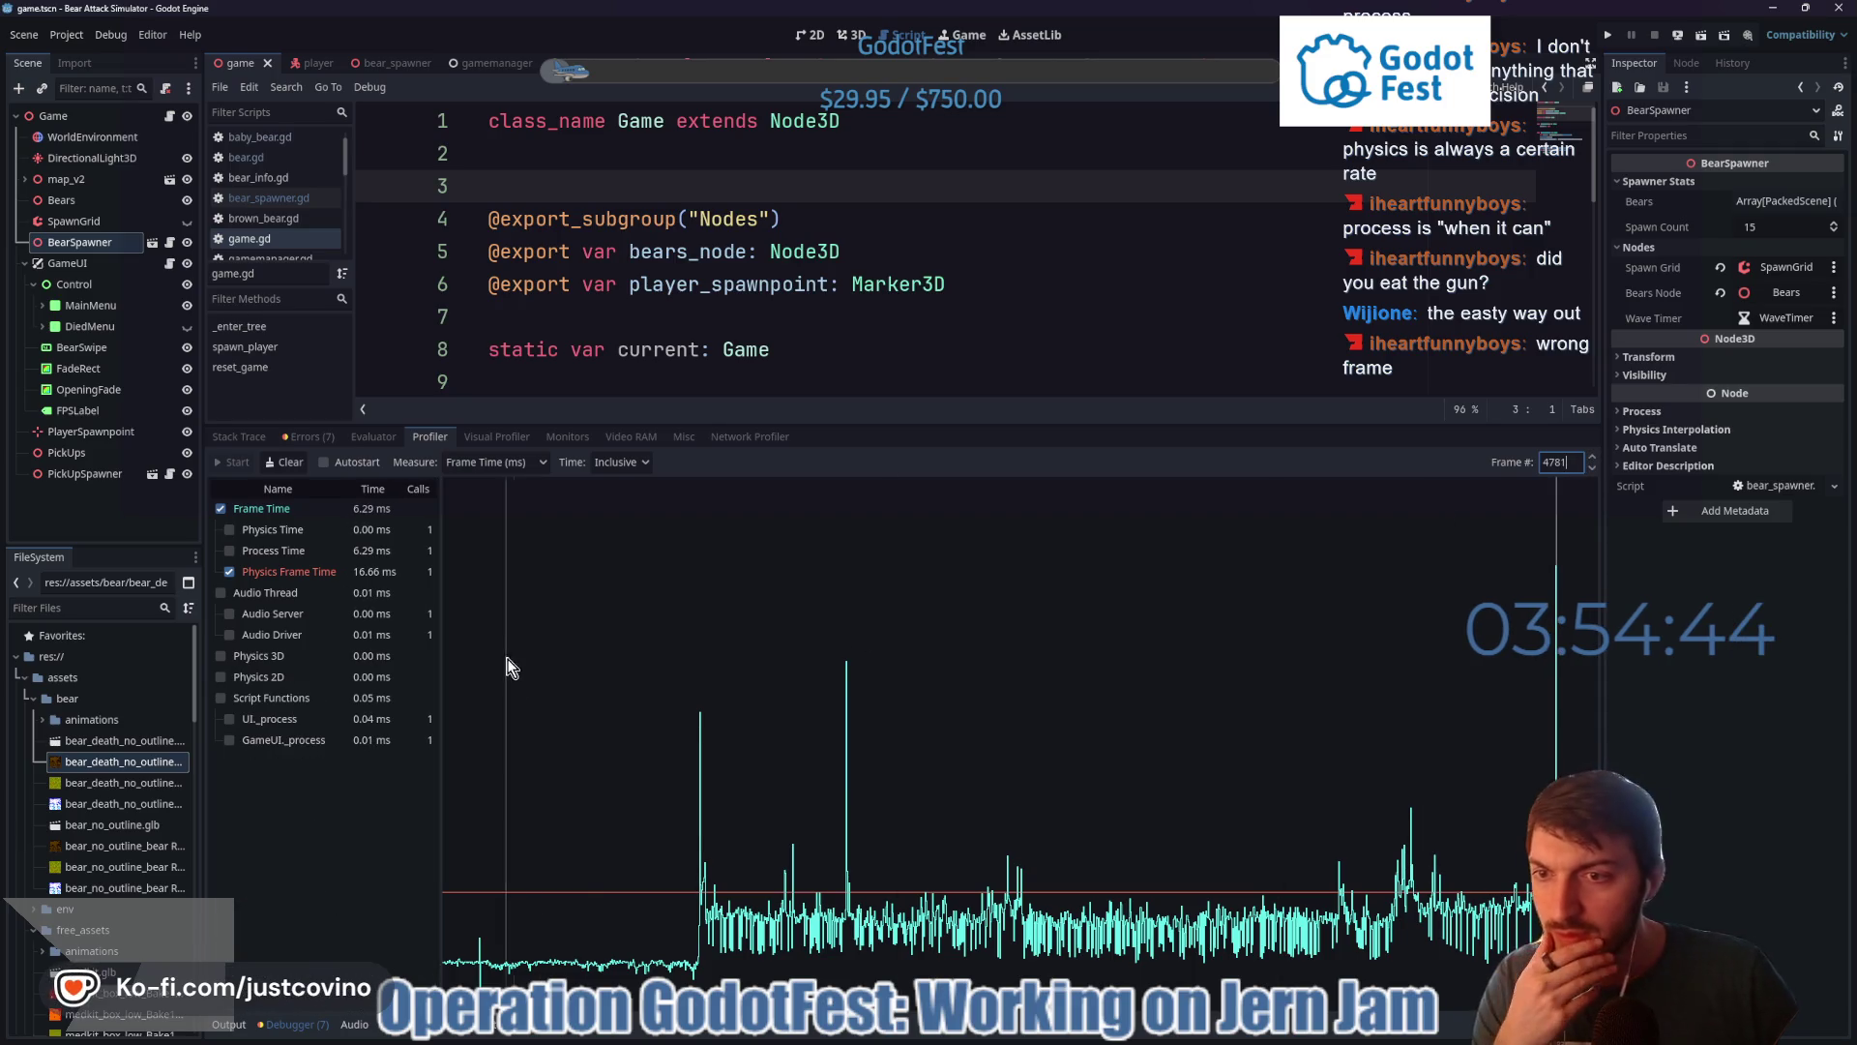
{"action": "left_click", "coordinate": [1594, 468]}
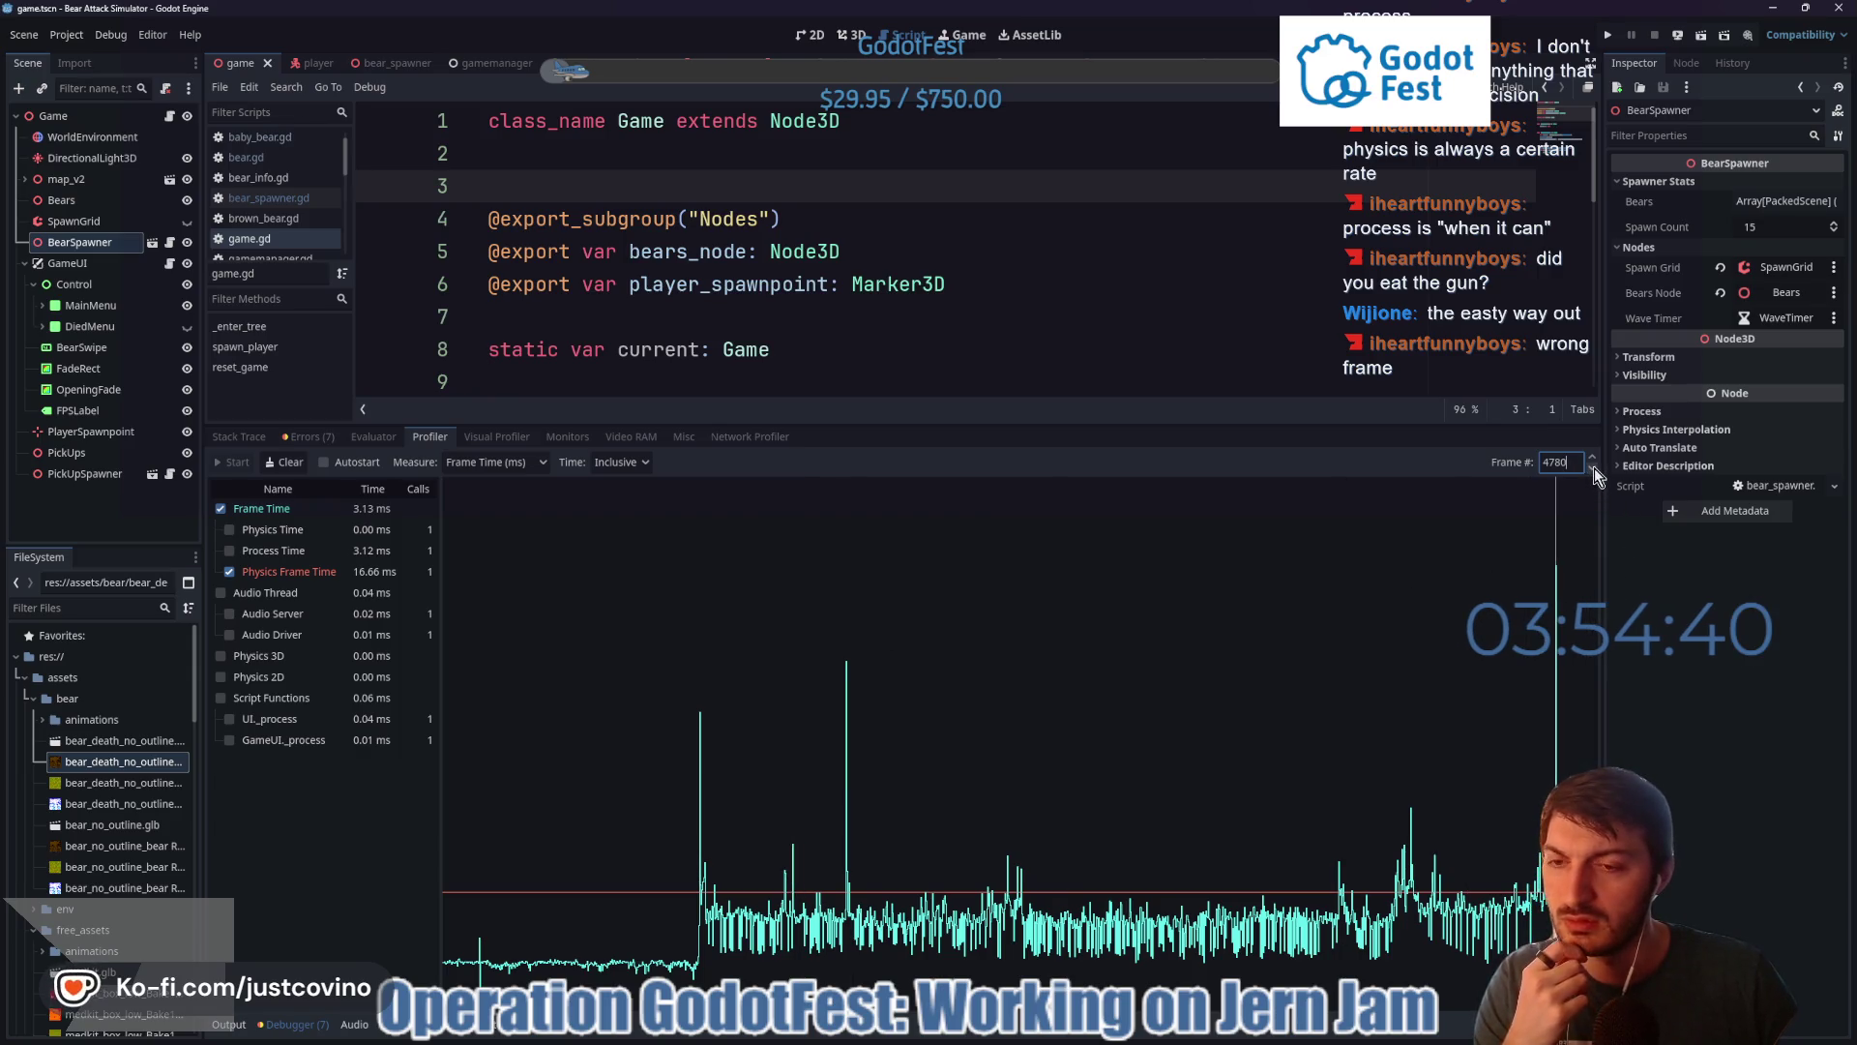
{"action": "left_click", "coordinate": [1592, 469]}
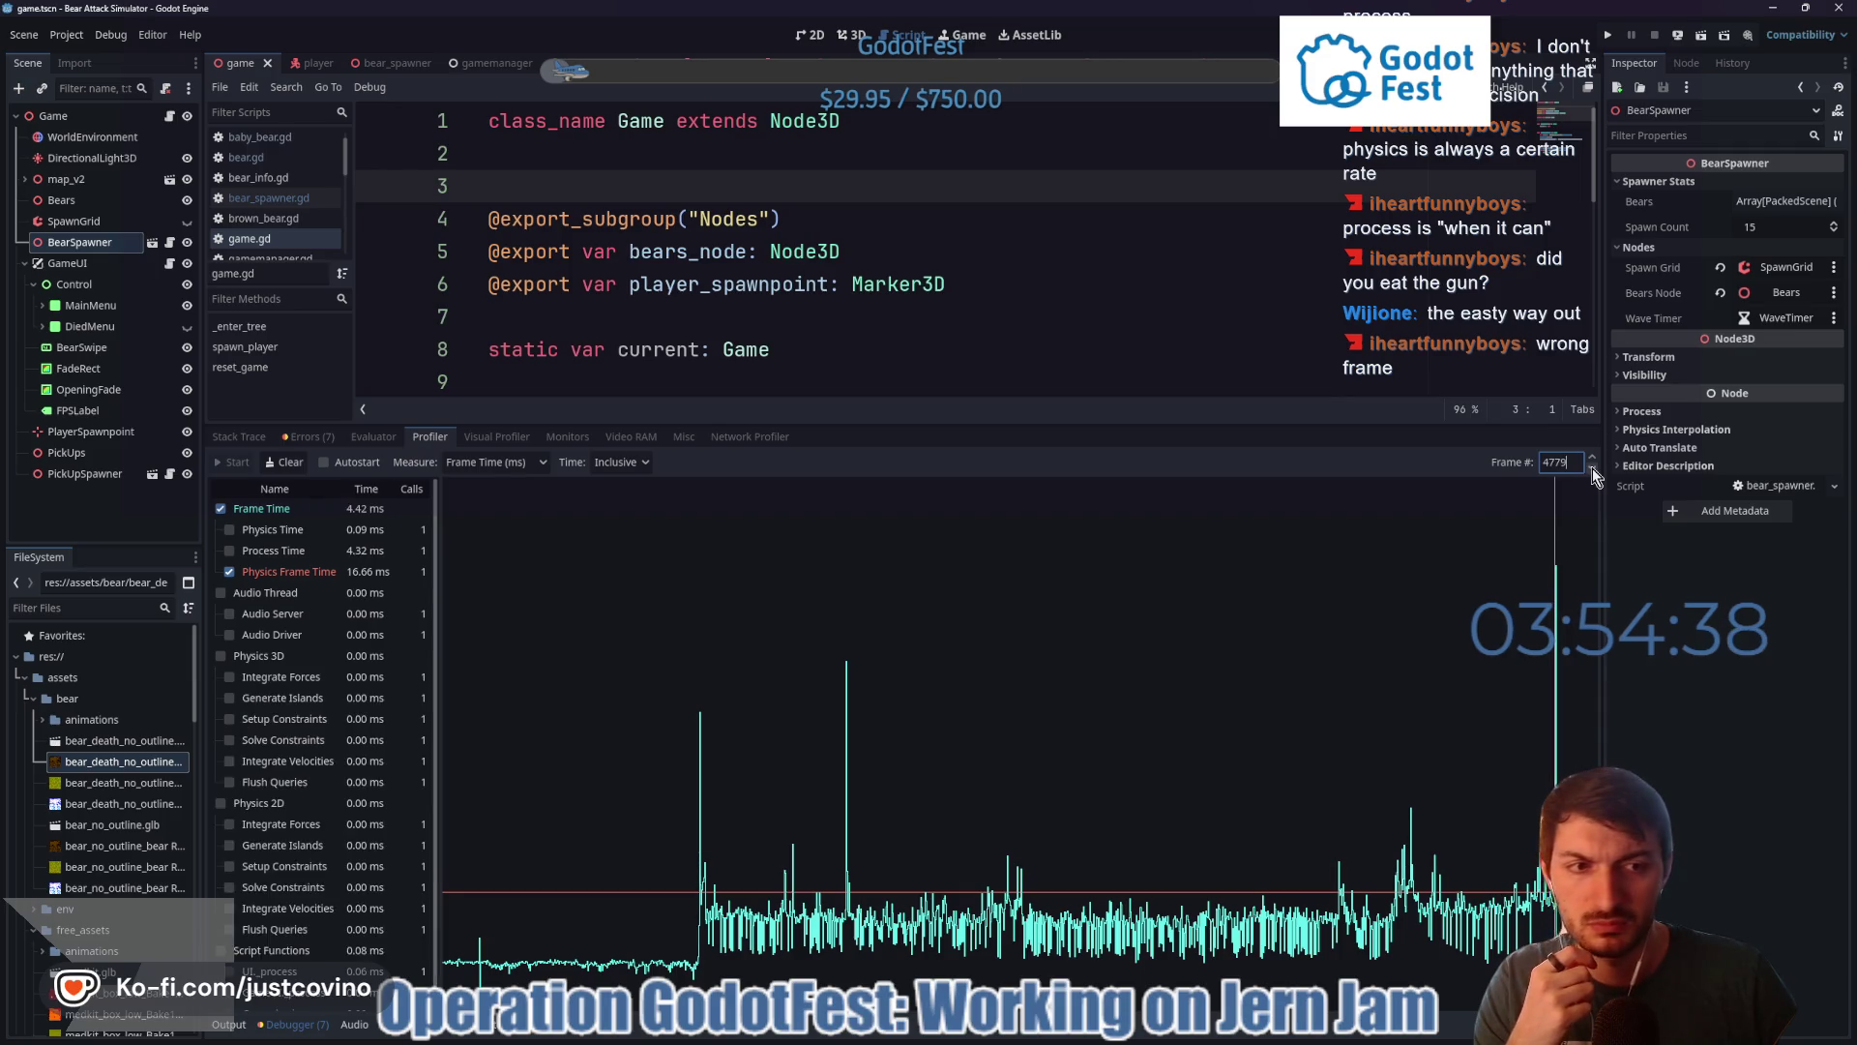
{"action": "left_click", "coordinate": [1593, 469]}
{"action": "left_click", "coordinate": [1592, 469]}
{"action": "left_click", "coordinate": [1592, 469]}
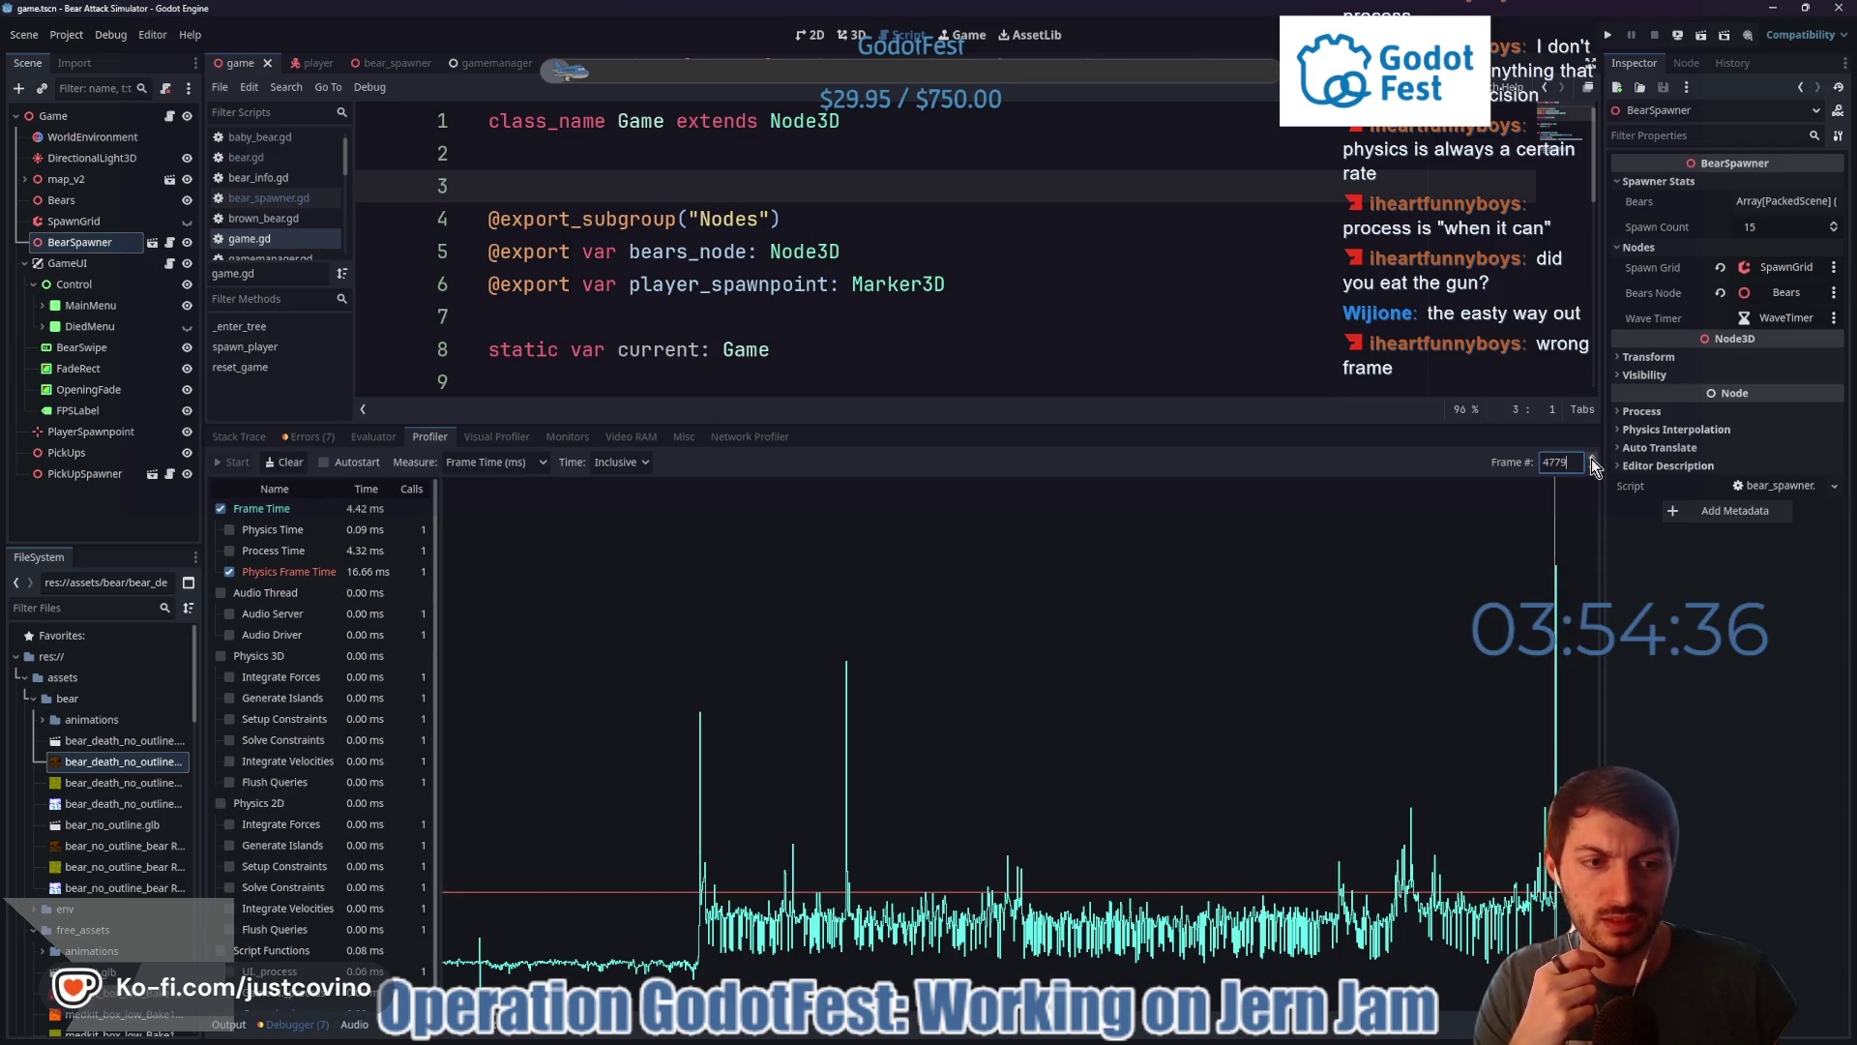
{"action": "left_click", "coordinate": [1593, 461]}
{"action": "left_click", "coordinate": [1593, 461]}
{"action": "left_click", "coordinate": [1593, 460]}
{"action": "left_click", "coordinate": [1593, 460]}
{"action": "left_click", "coordinate": [1591, 470]}
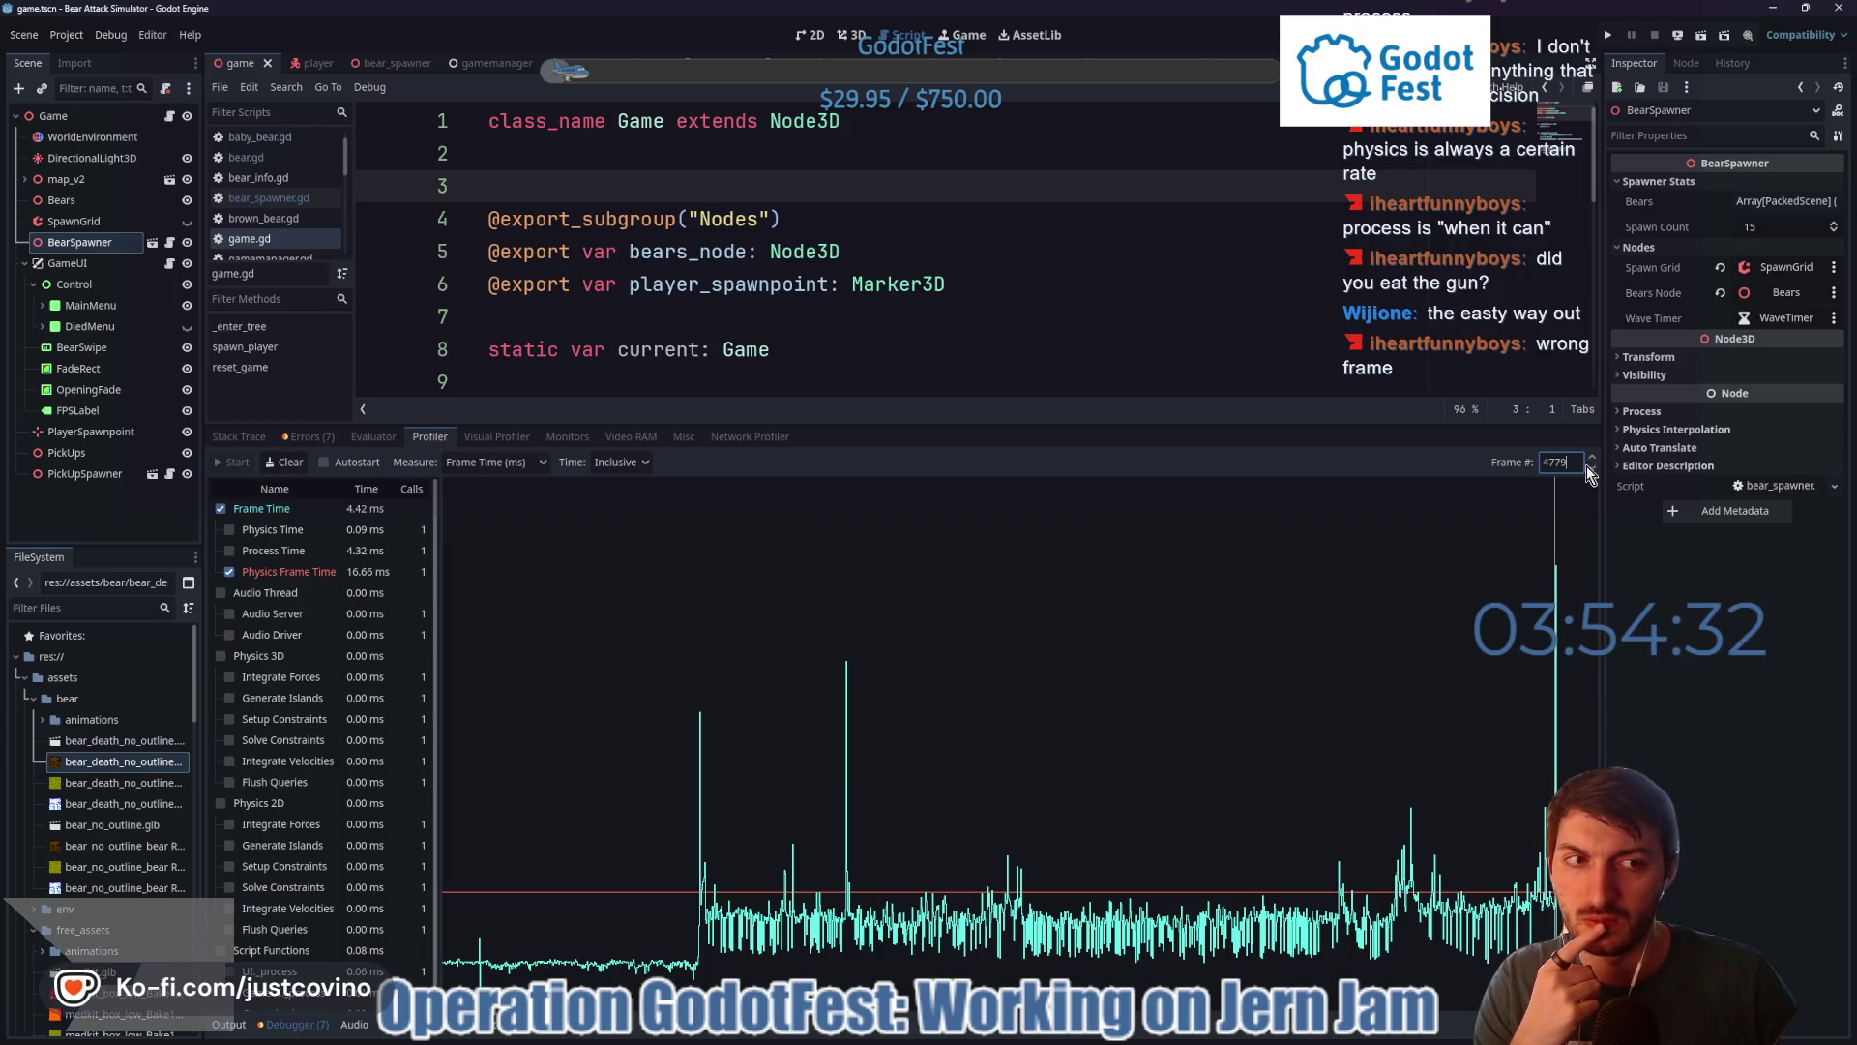
{"action": "left_click", "coordinate": [1592, 457]}
{"action": "left_click", "coordinate": [1592, 456]}
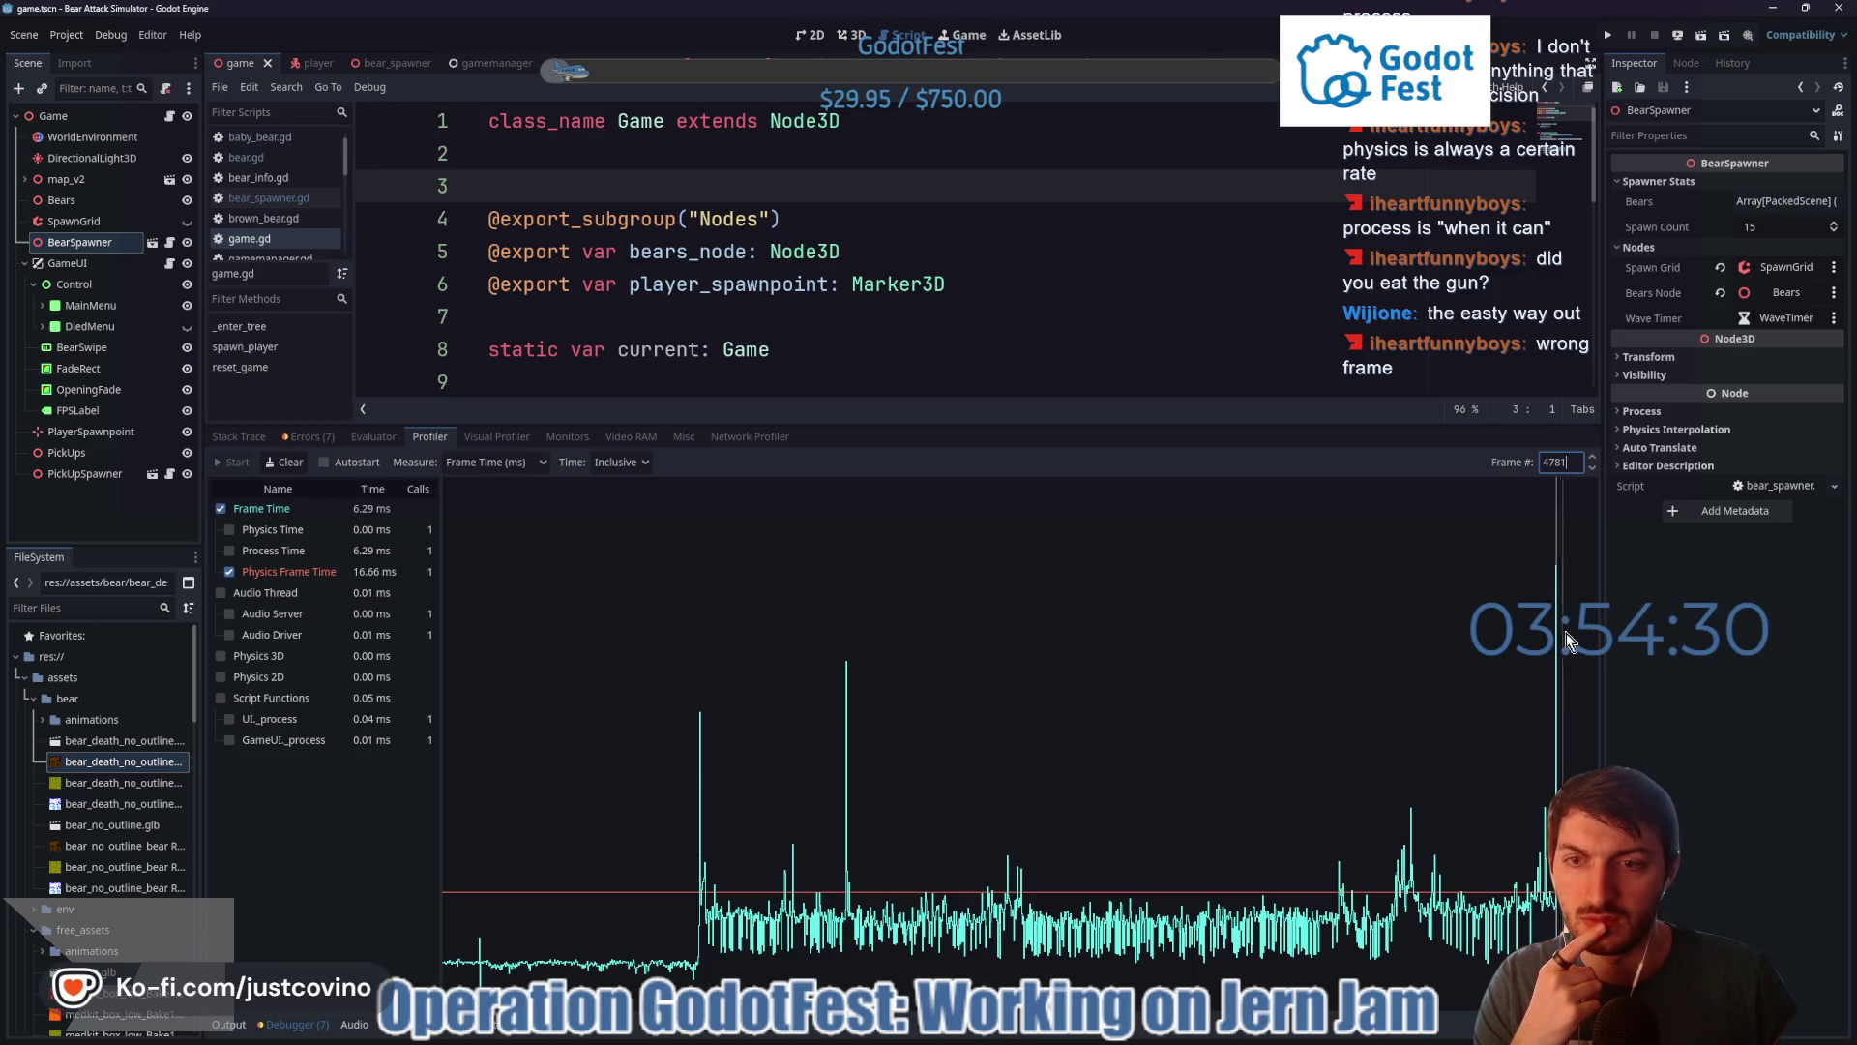
- Select the earlier spike at frame 2968, check its timings, then shrink the profiler
{"action": "mouse_move", "coordinate": [1574, 681]}
{"action": "left_mouse_down"}
{"action": "mouse_move", "coordinate": [1443, 687]}
{"action": "mouse_move", "coordinate": [1664, 679]}
{"action": "mouse_move", "coordinate": [1263, 756]}
{"action": "mouse_move", "coordinate": [1380, 728]}
{"action": "mouse_move", "coordinate": [1223, 734]}
{"action": "mouse_move", "coordinate": [1367, 713]}
{"action": "mouse_move", "coordinate": [896, 759]}
{"action": "mouse_move", "coordinate": [1102, 726]}
{"action": "mouse_move", "coordinate": [1100, 705]}
{"action": "left_mouse_up"}
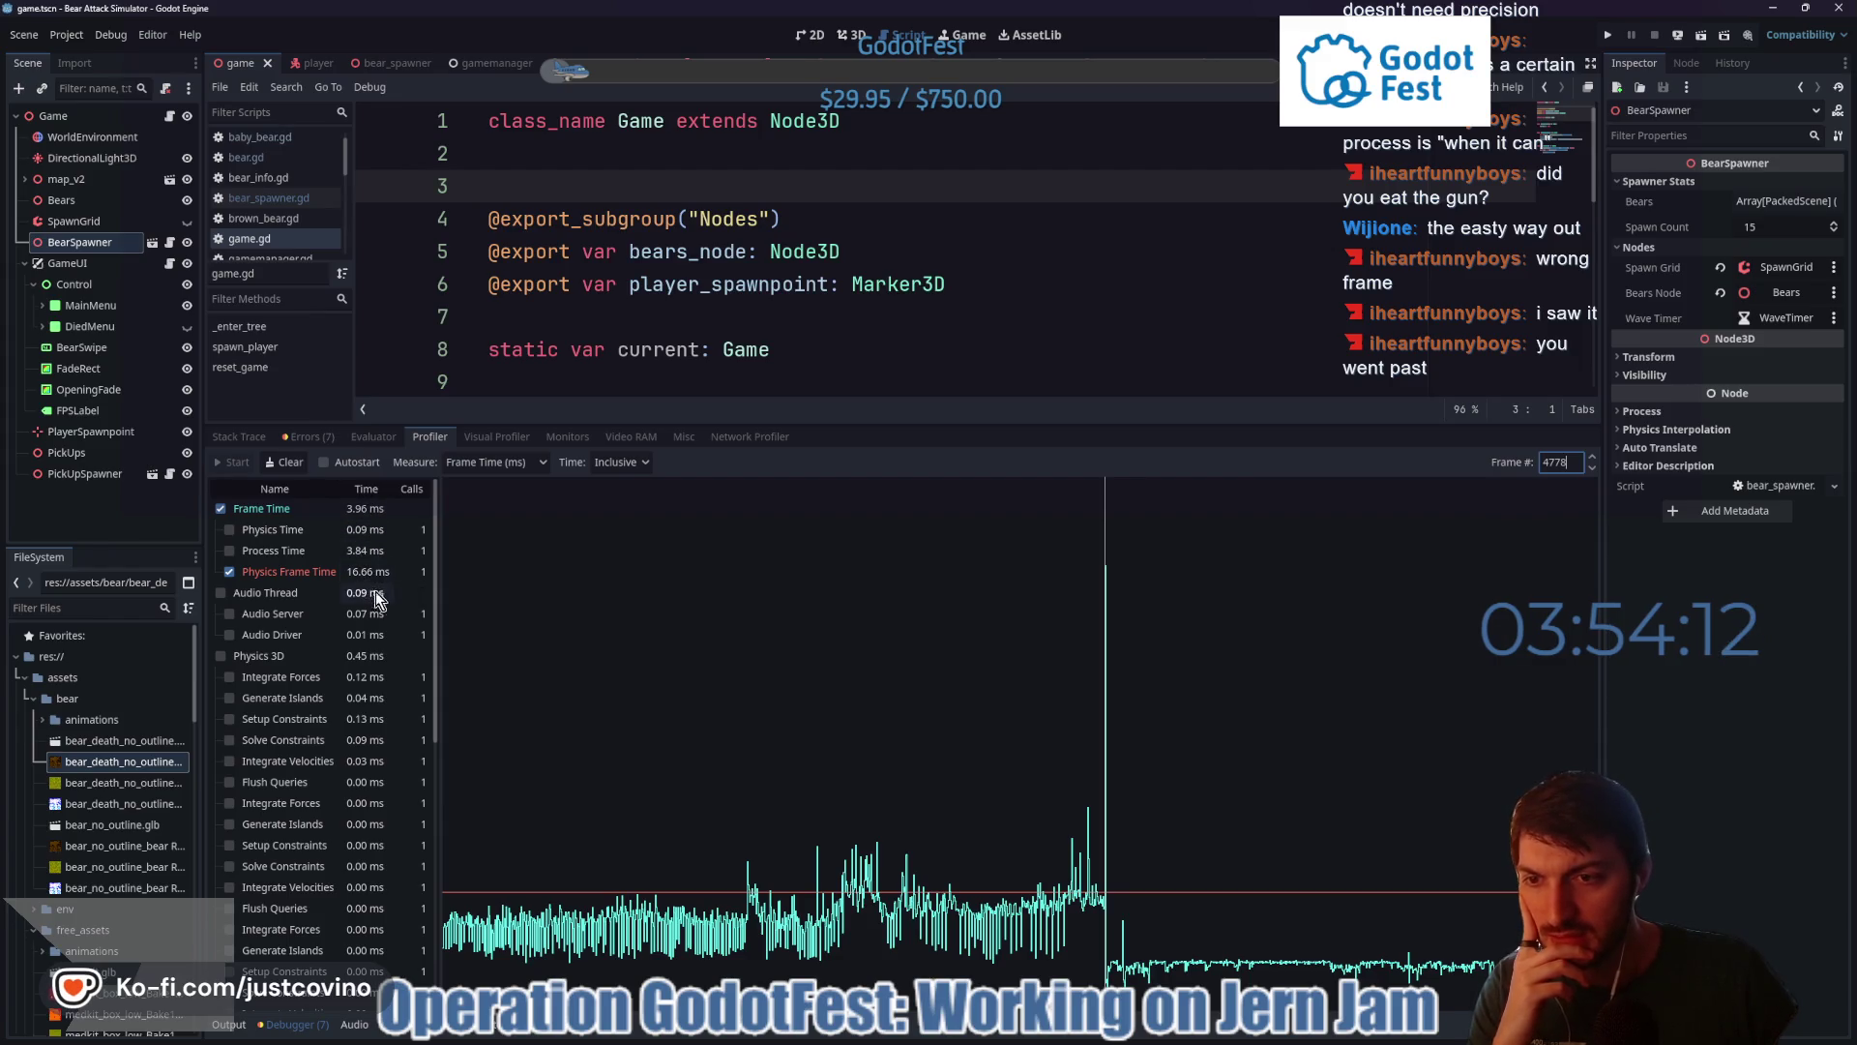
{"action": "scroll", "coordinate": [375, 624], "scroll_direction": "down", "scroll_amount": 10}
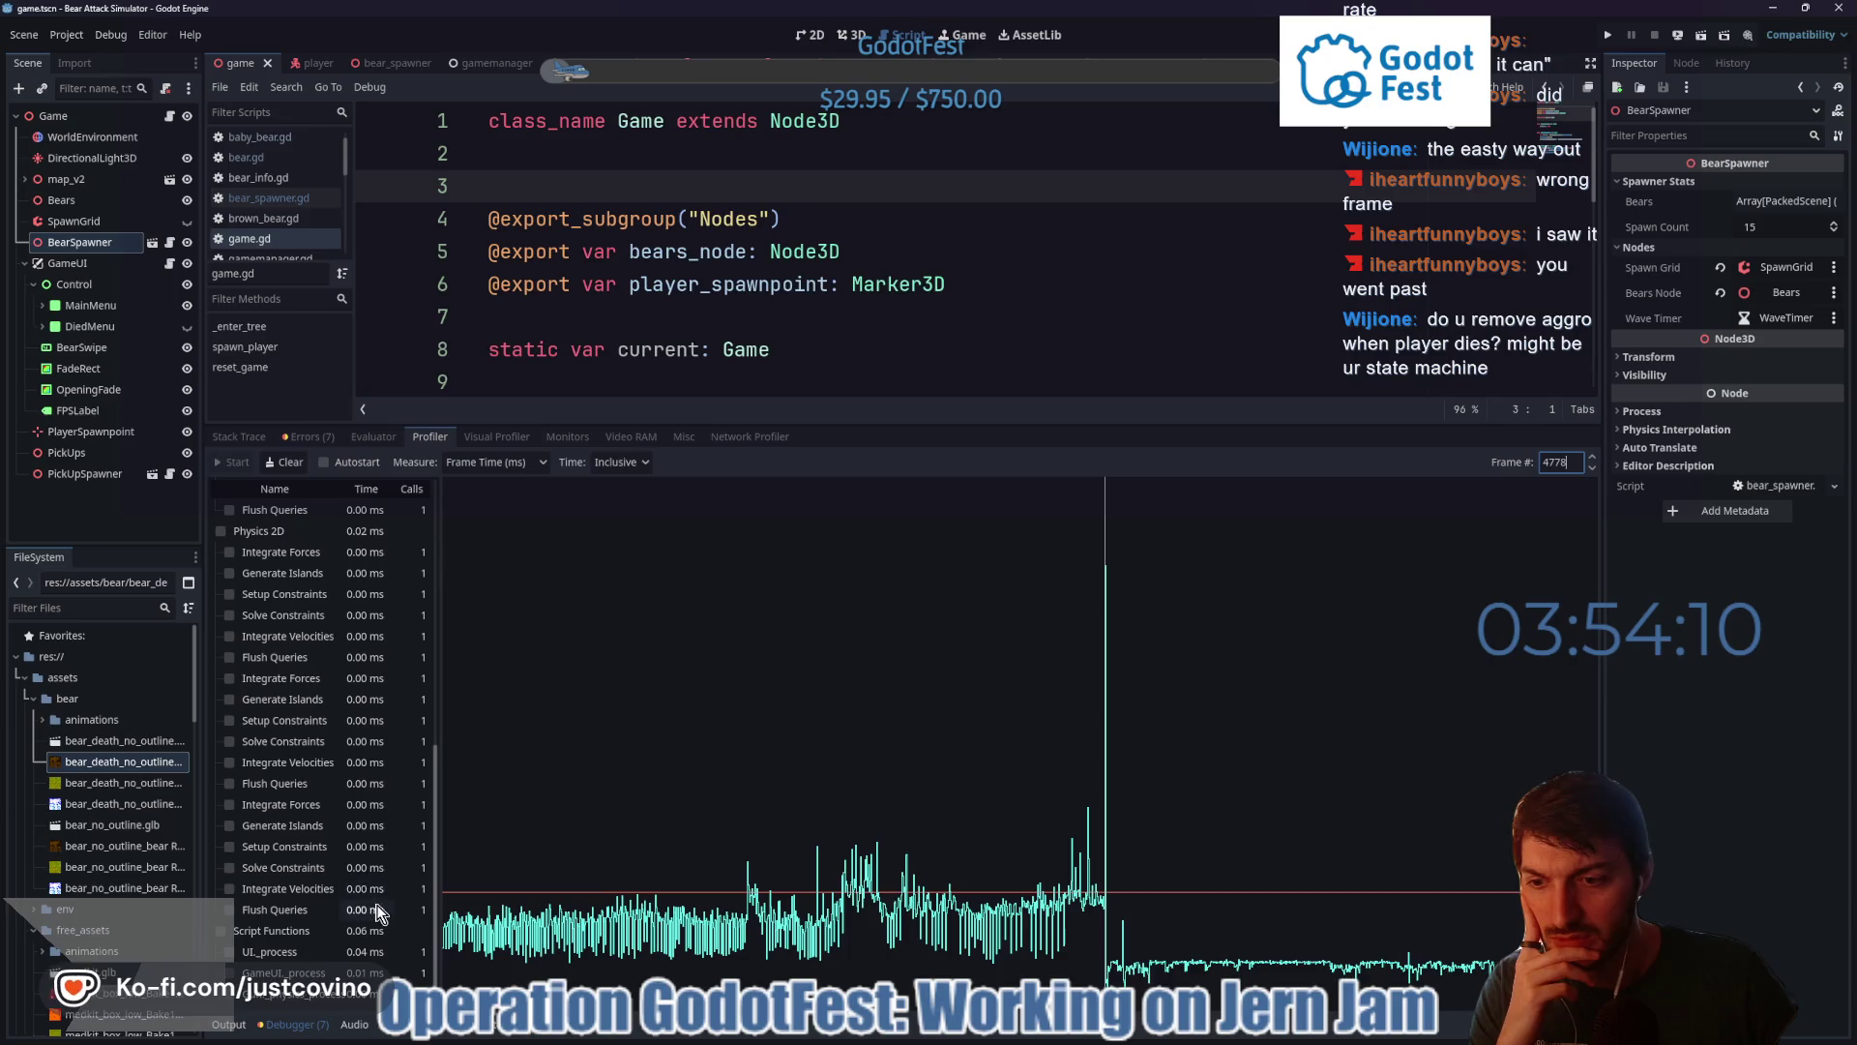
{"action": "scroll", "coordinate": [363, 859], "scroll_direction": "up", "scroll_amount": 4}
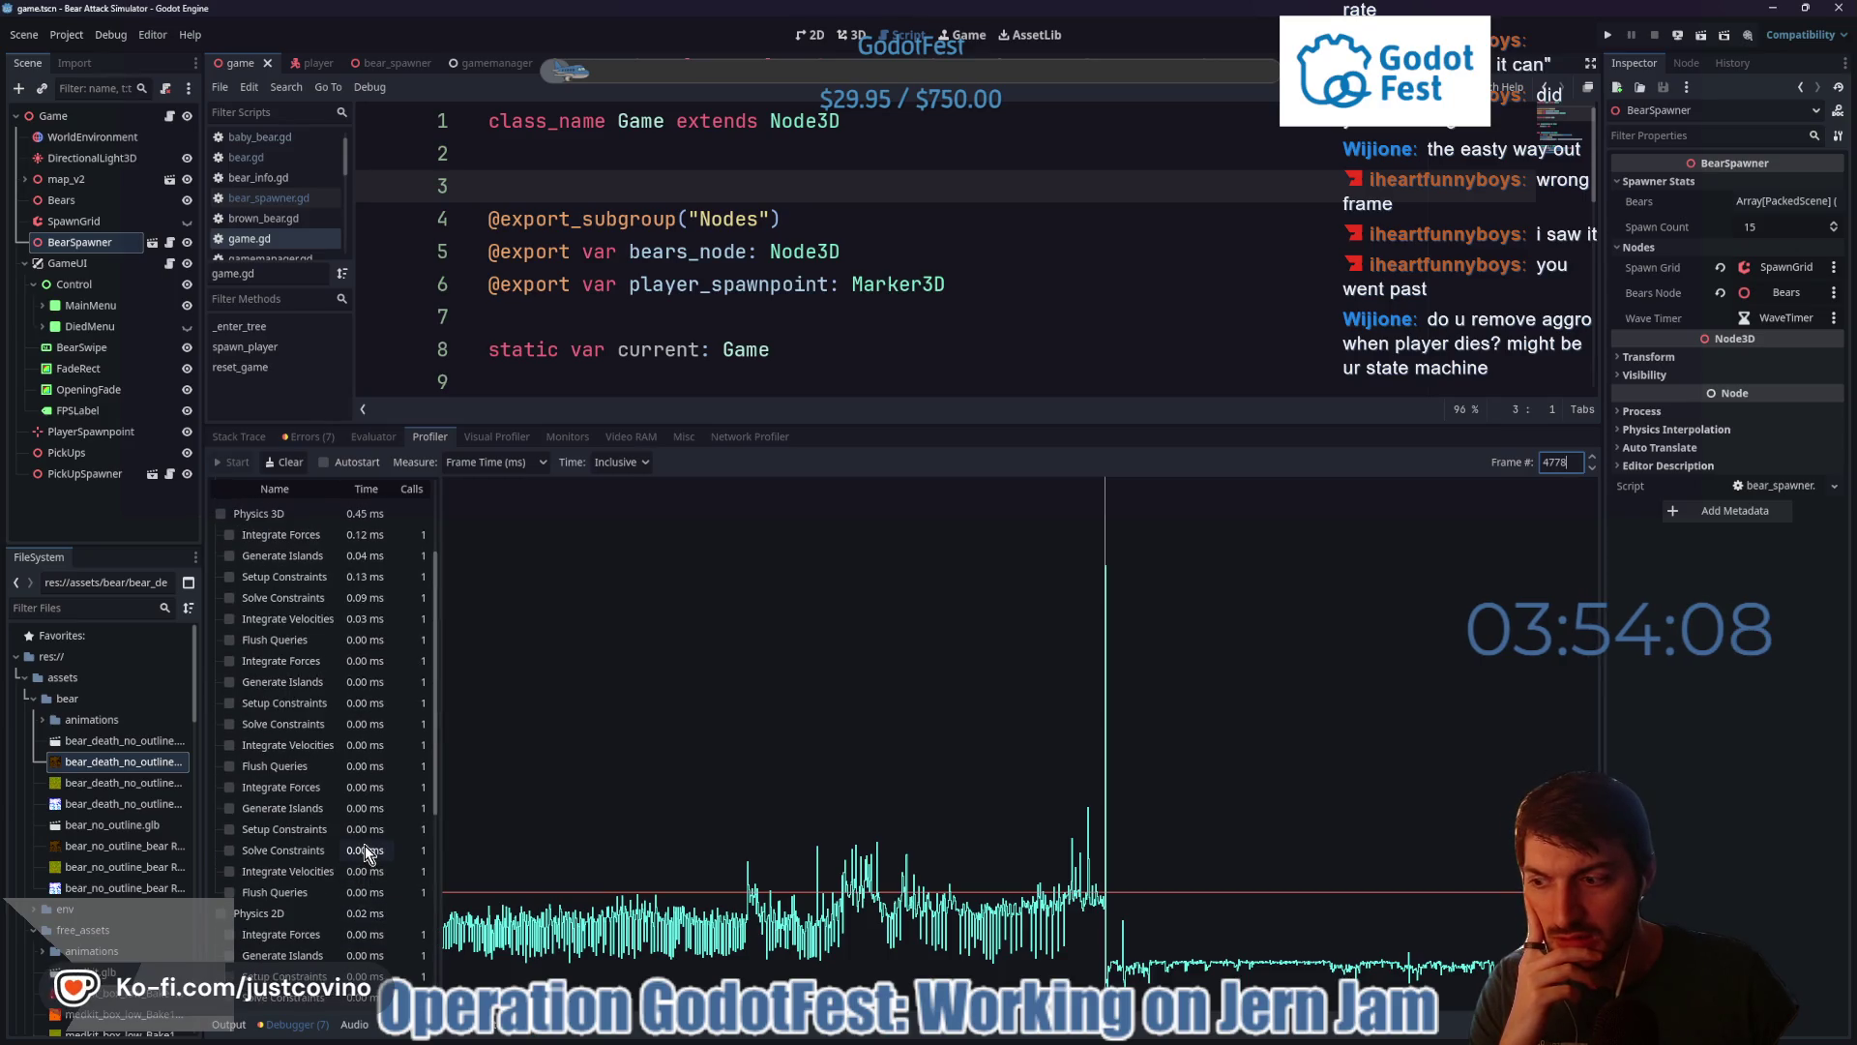
{"action": "scroll", "coordinate": [364, 847], "scroll_direction": "up", "scroll_amount": 3}
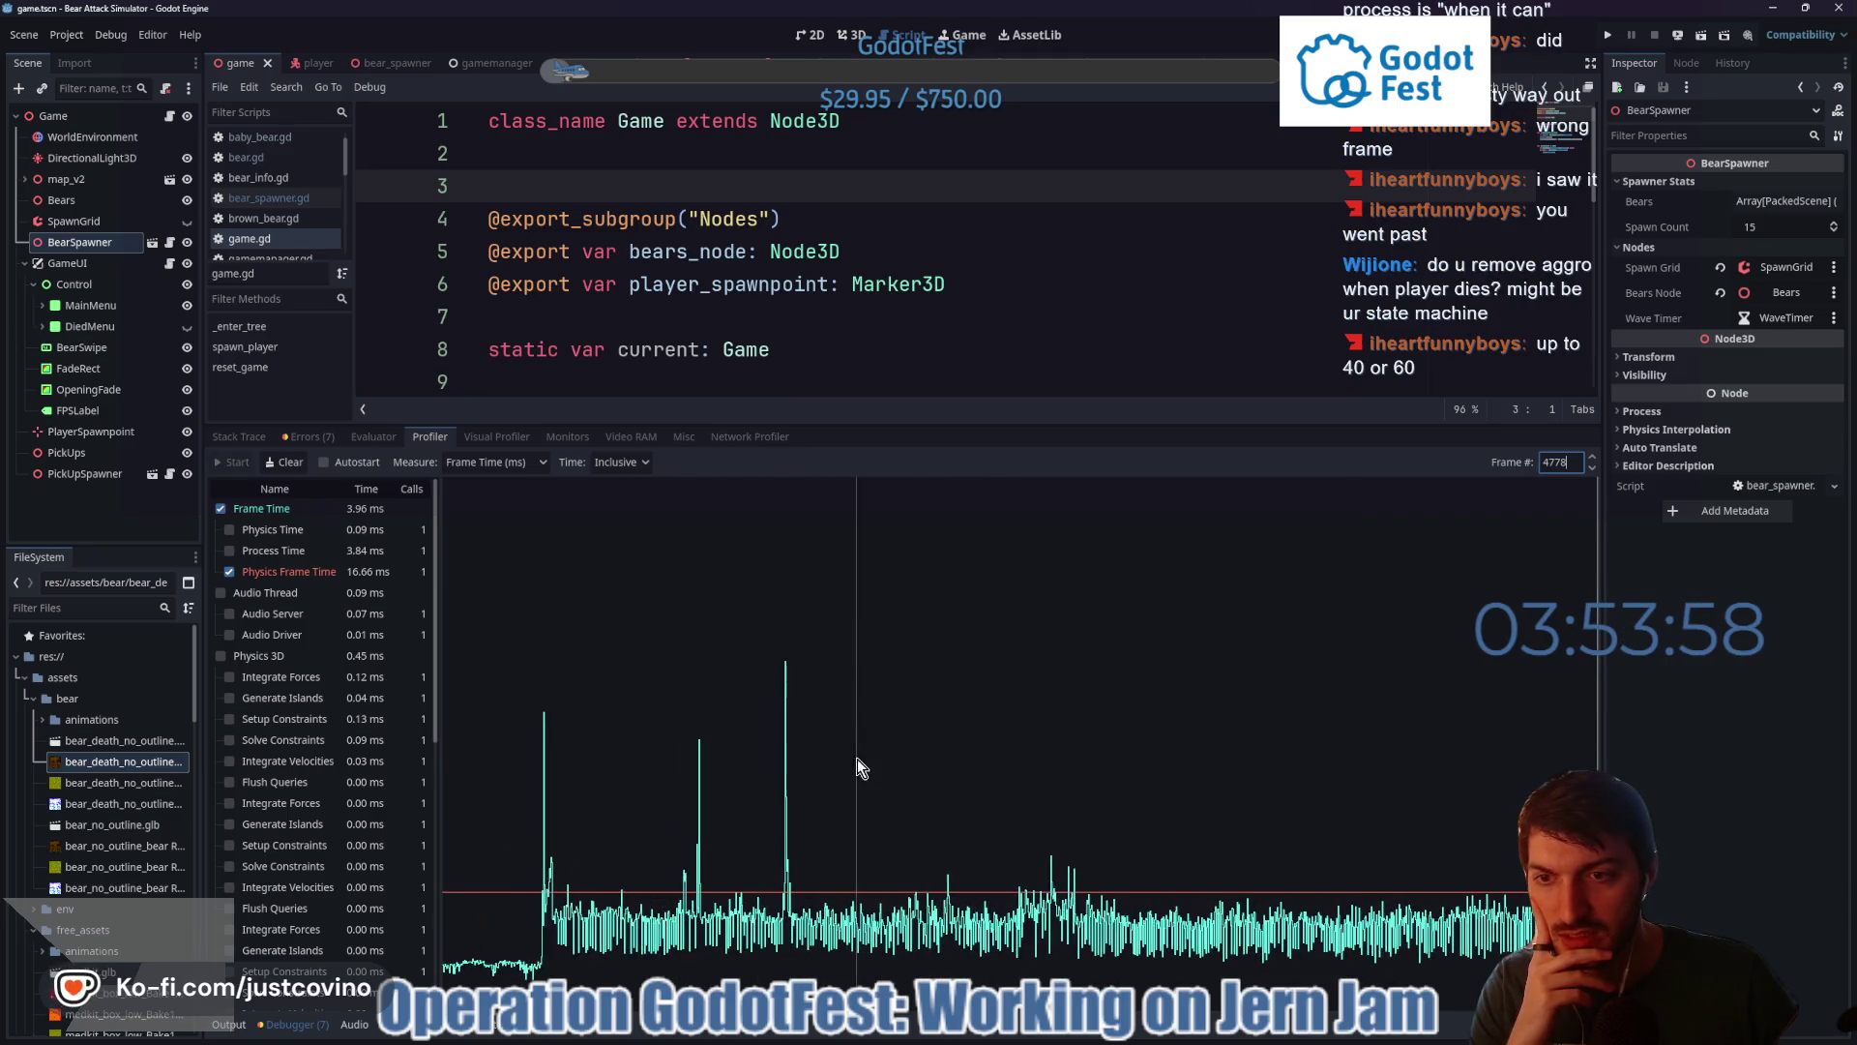
{"action": "left_click", "coordinate": [786, 781]}
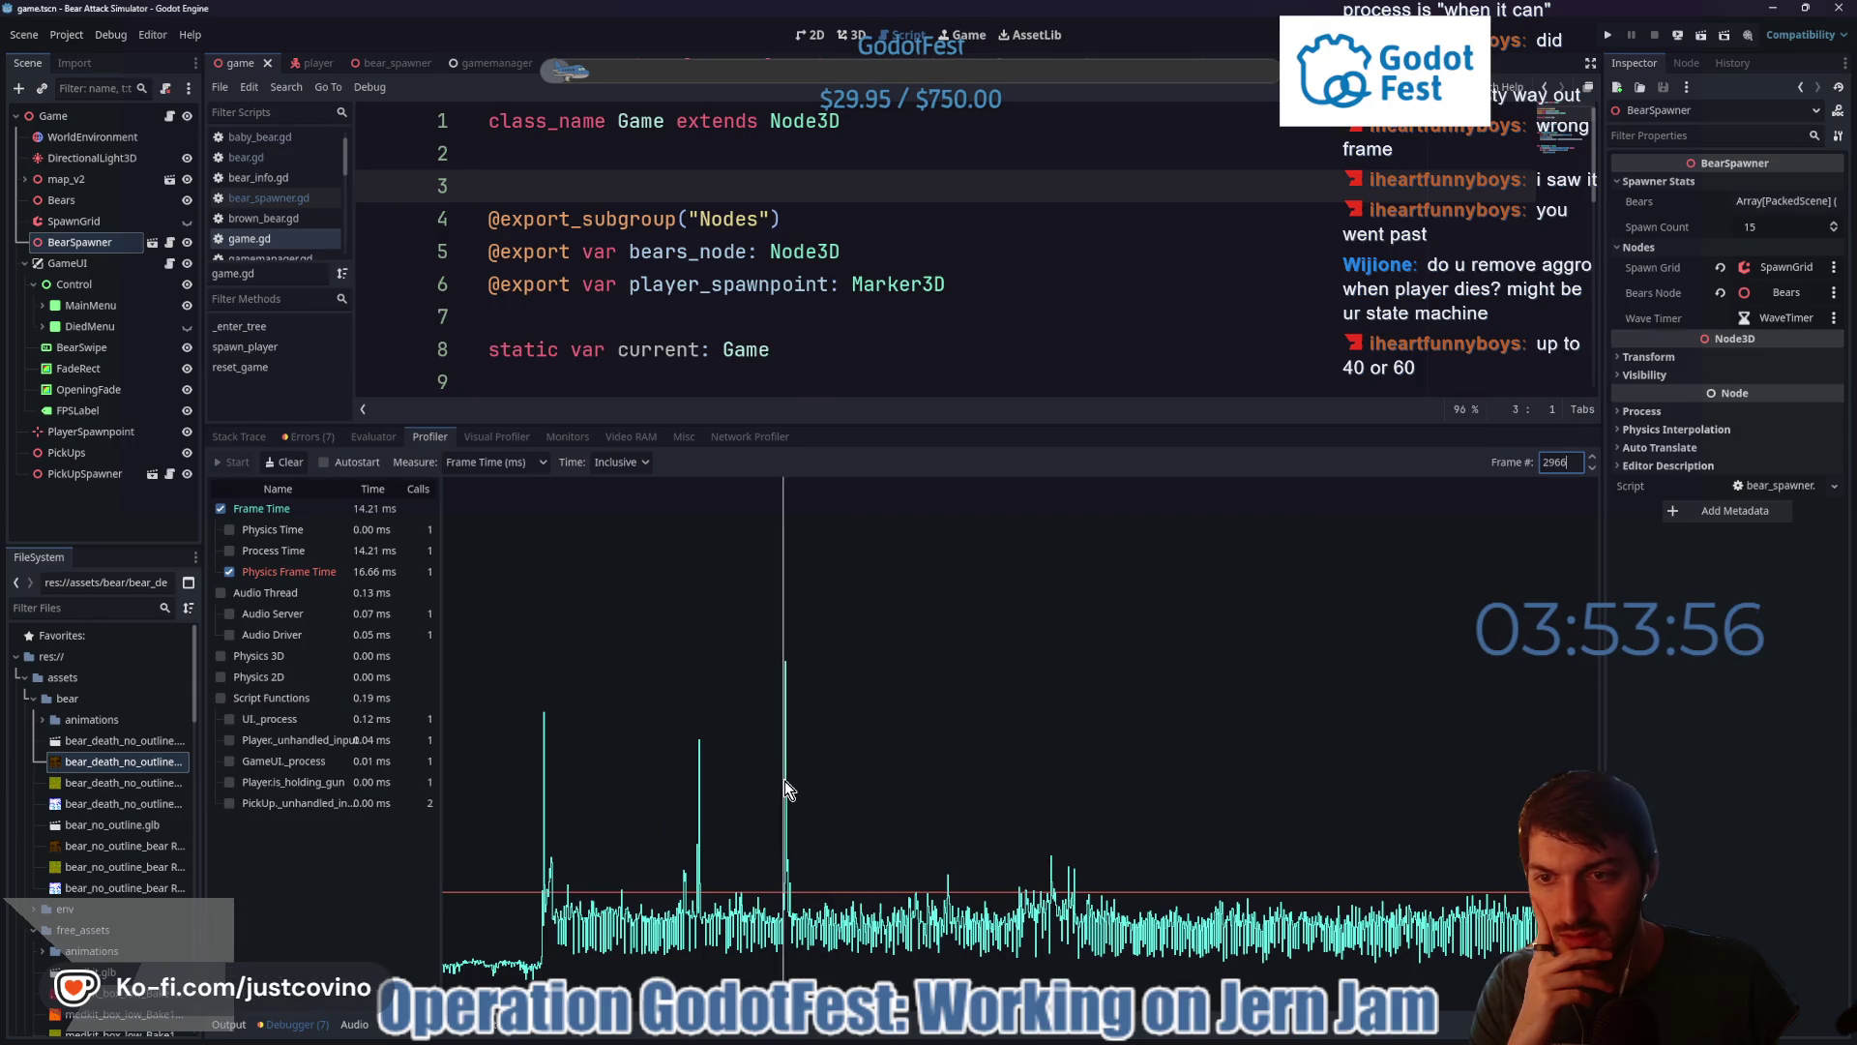
{"action": "left_click", "coordinate": [786, 779]}
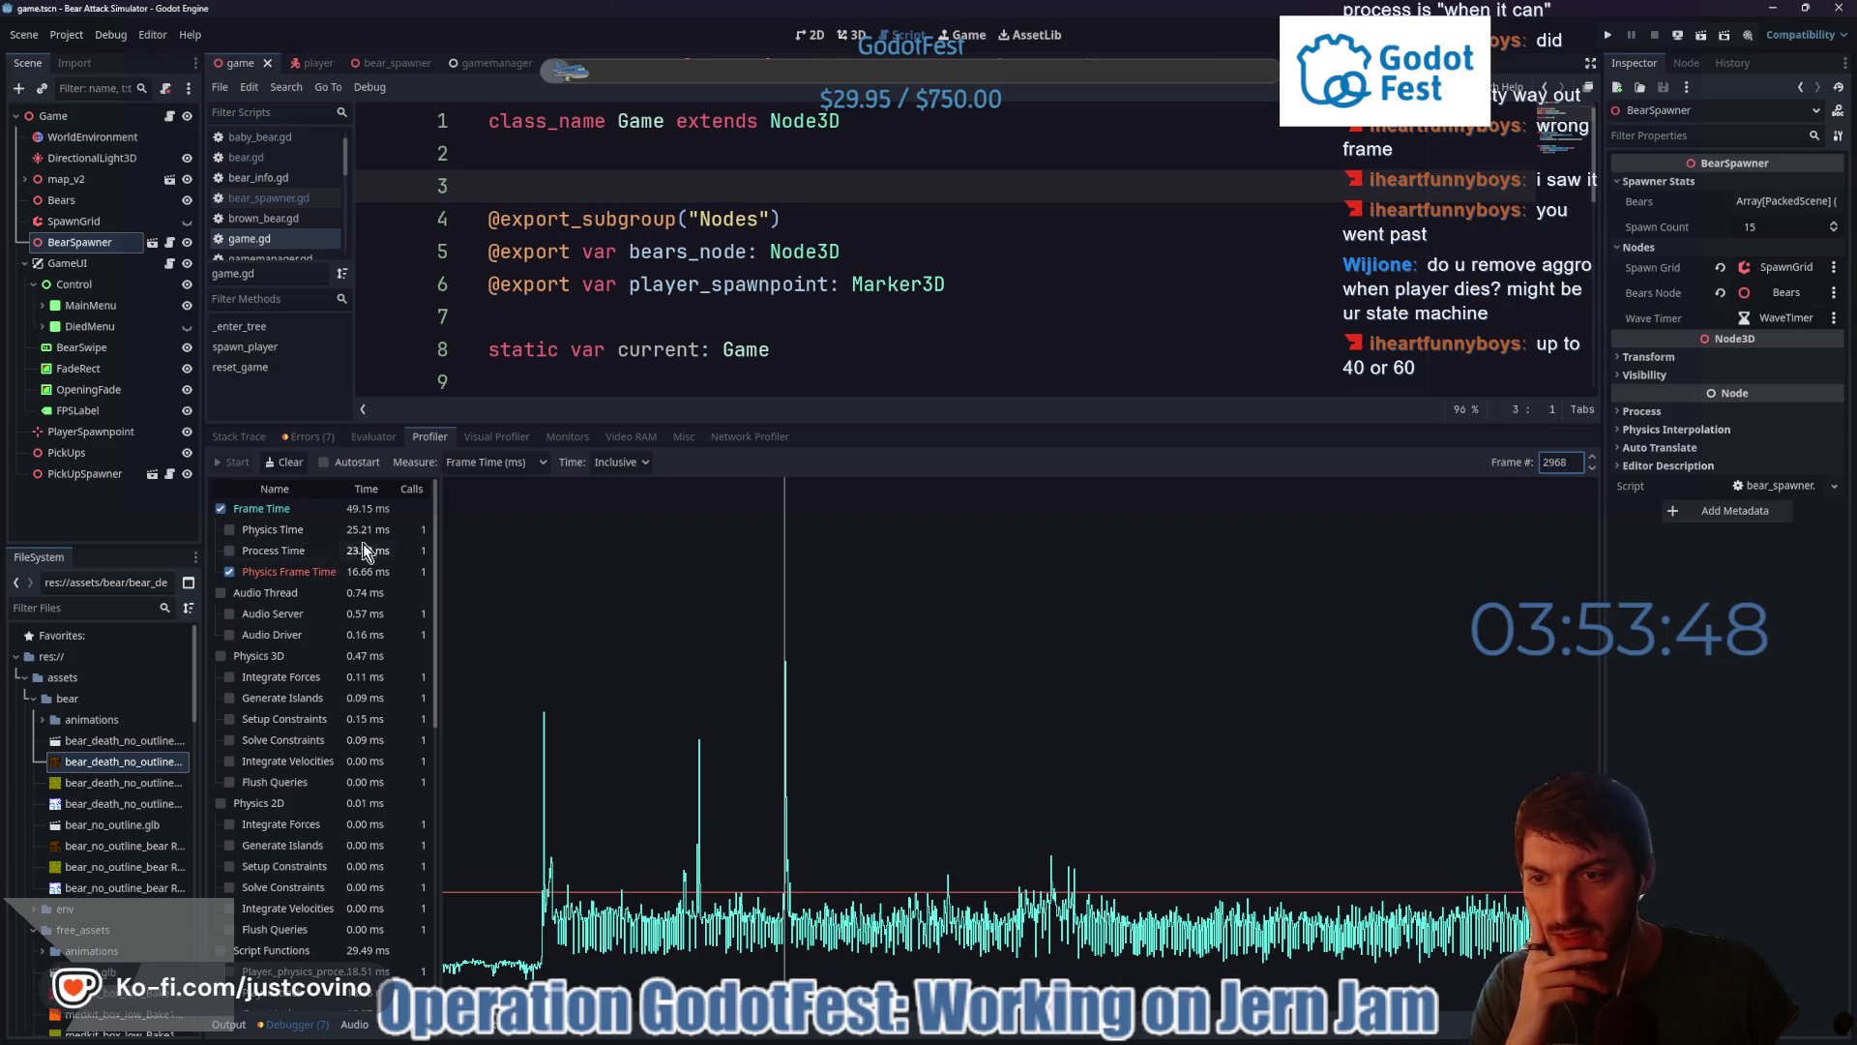
{"action": "scroll", "coordinate": [334, 571], "scroll_direction": "down", "scroll_amount": 3}
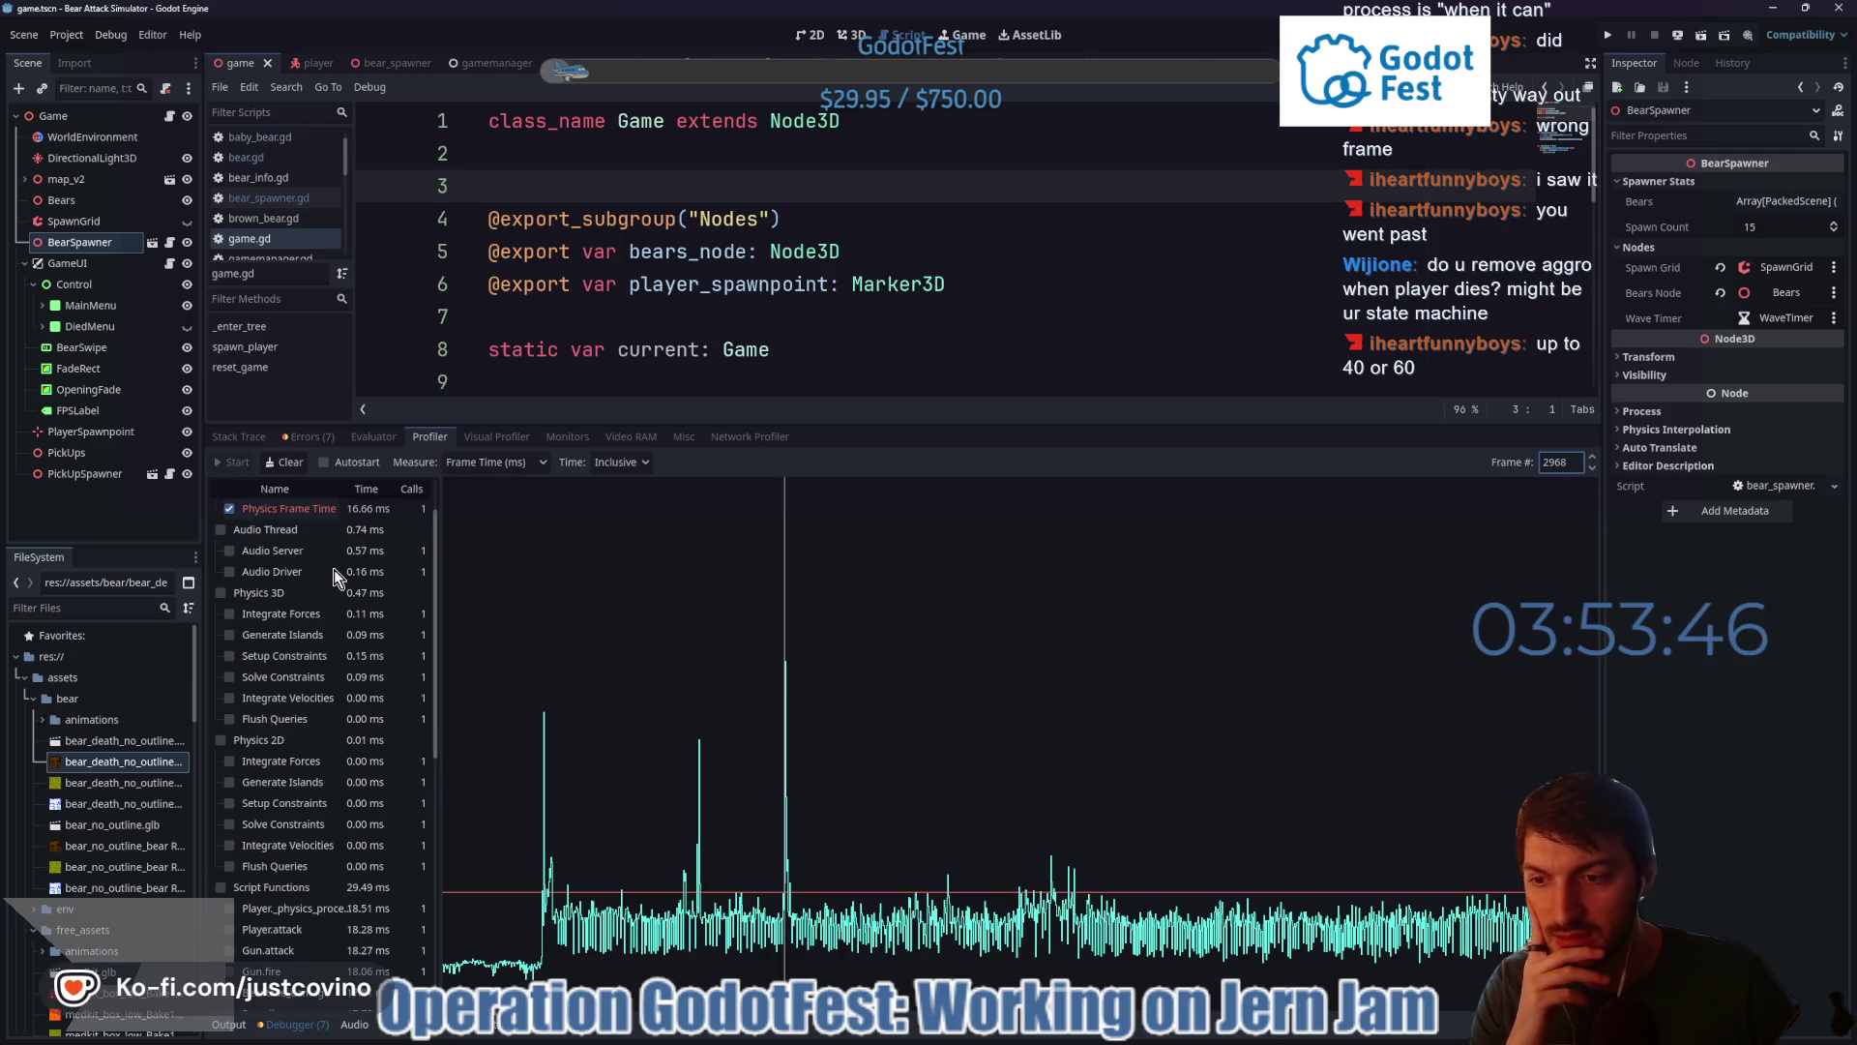
{"action": "scroll", "coordinate": [333, 577], "scroll_direction": "down", "scroll_amount": 4}
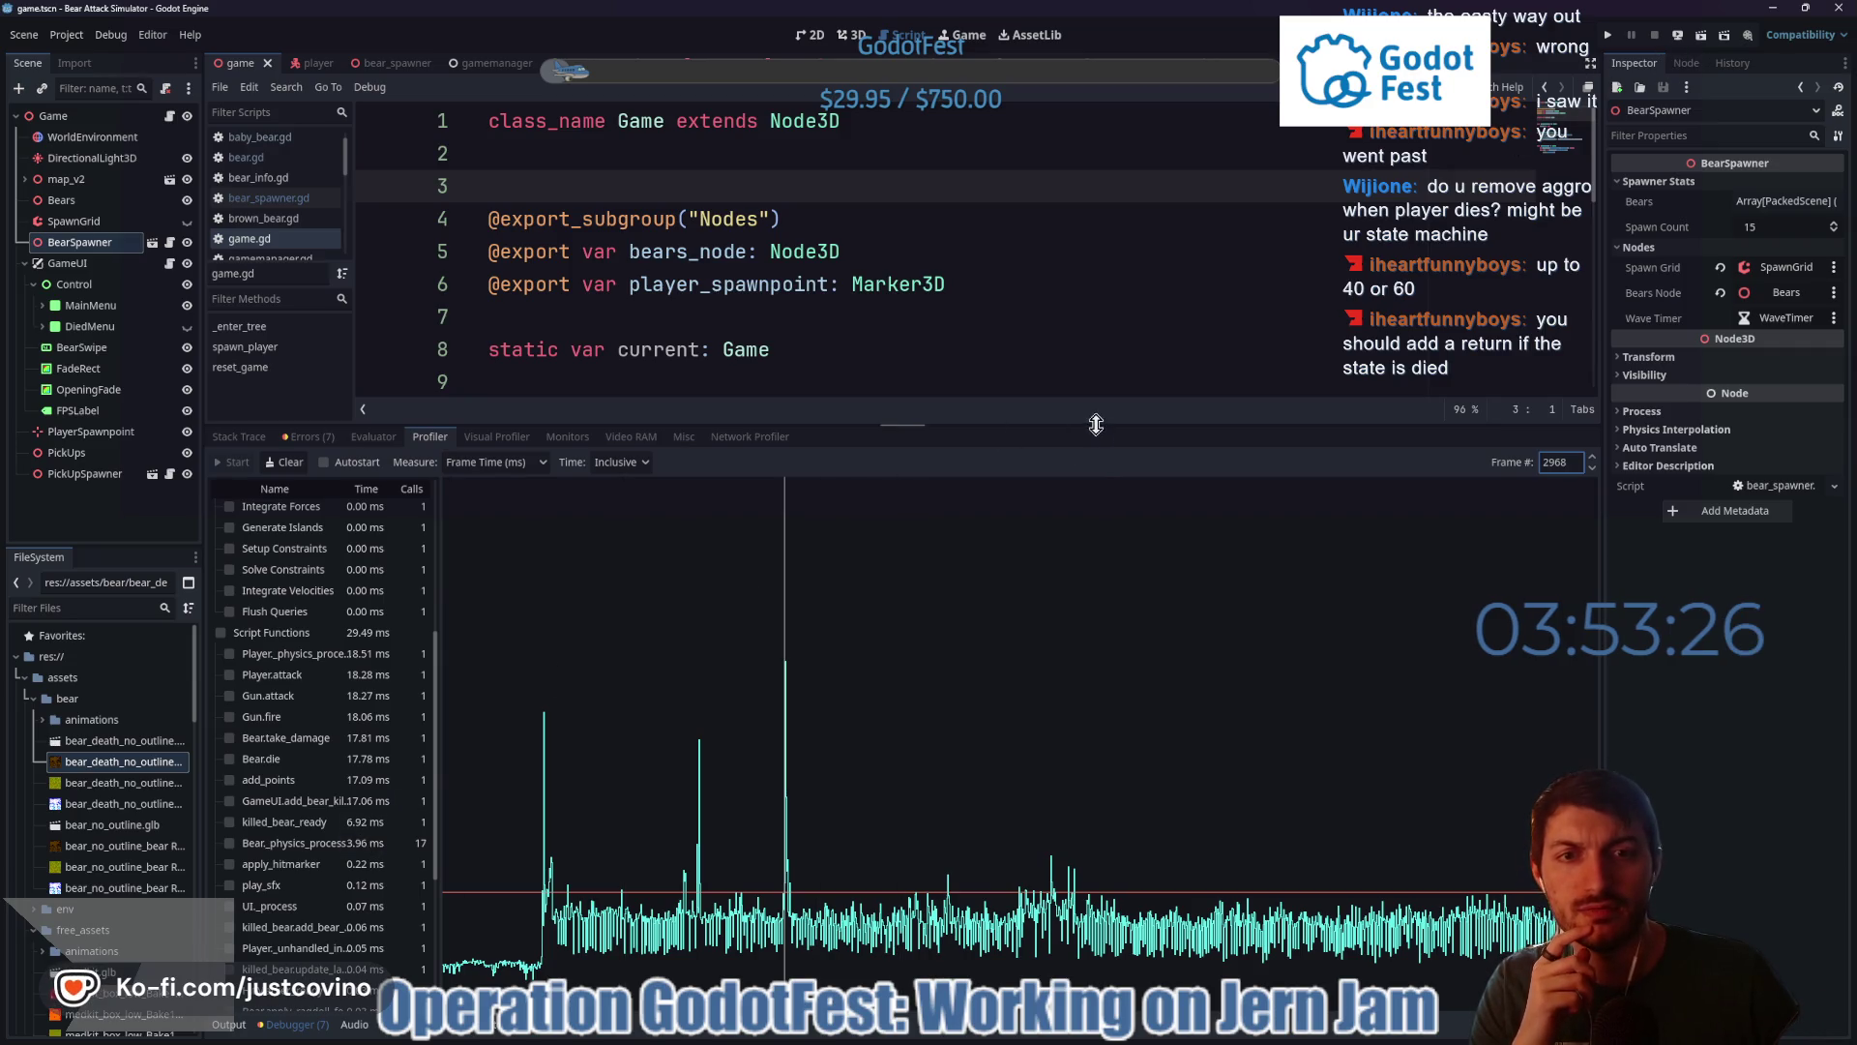
{"action": "left_click_drag", "start_coordinate": [1096, 424], "coordinate": [1096, 830]}
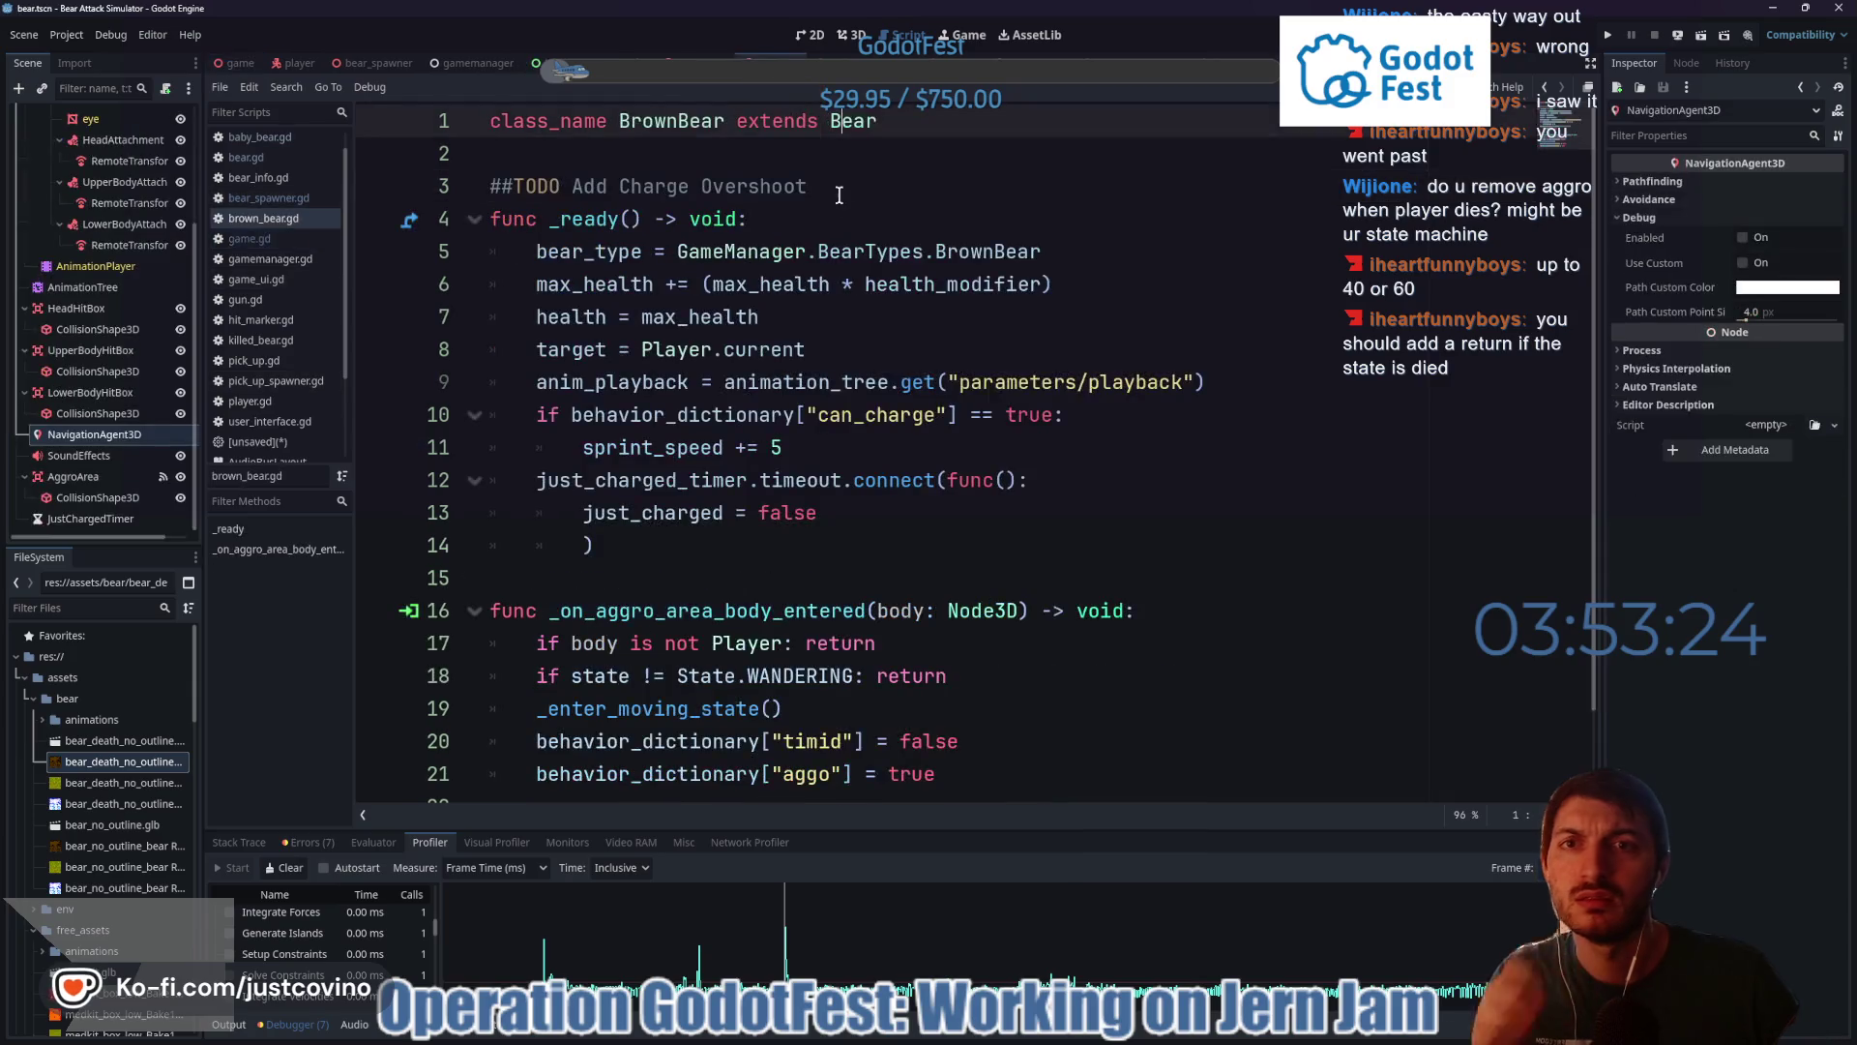
- Open bear.gd, jump to the die function and select its is_dead return line
{"action": "left_click", "coordinate": [856, 130], "text": "ctrl"}
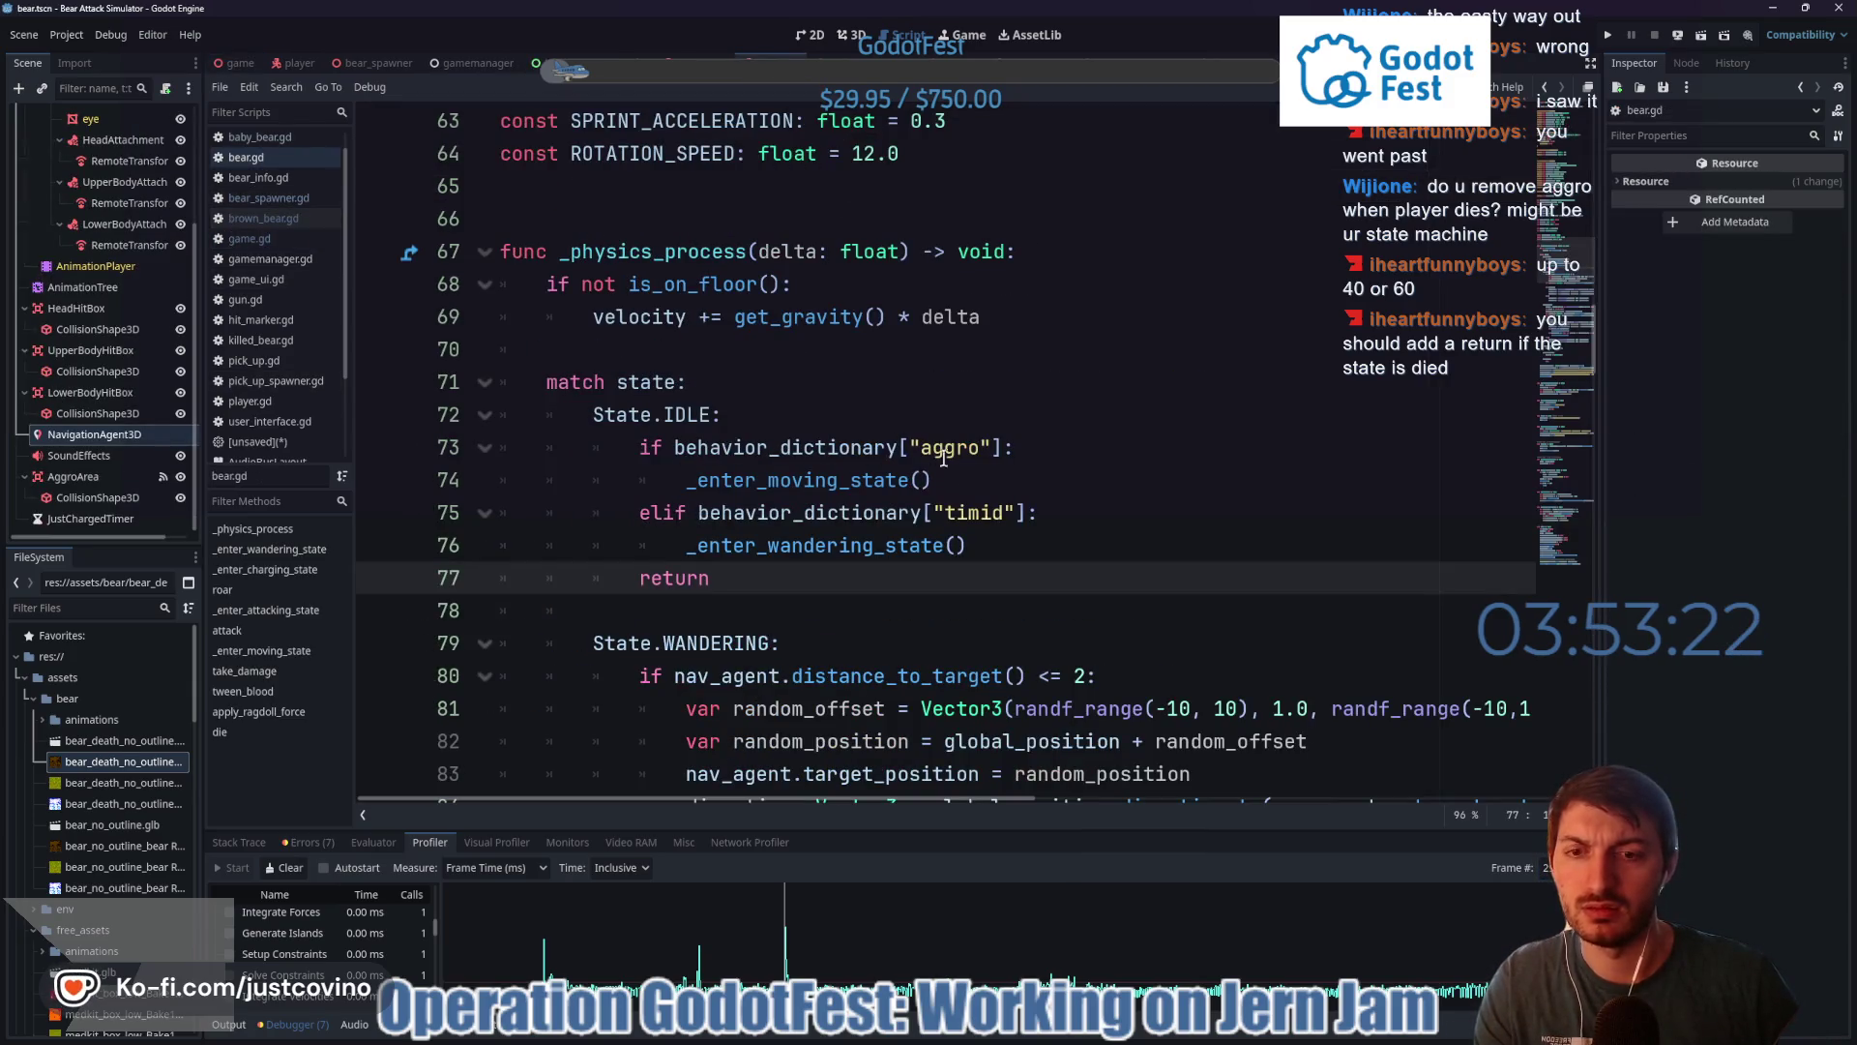
{"action": "left_click", "coordinate": [240, 734]}
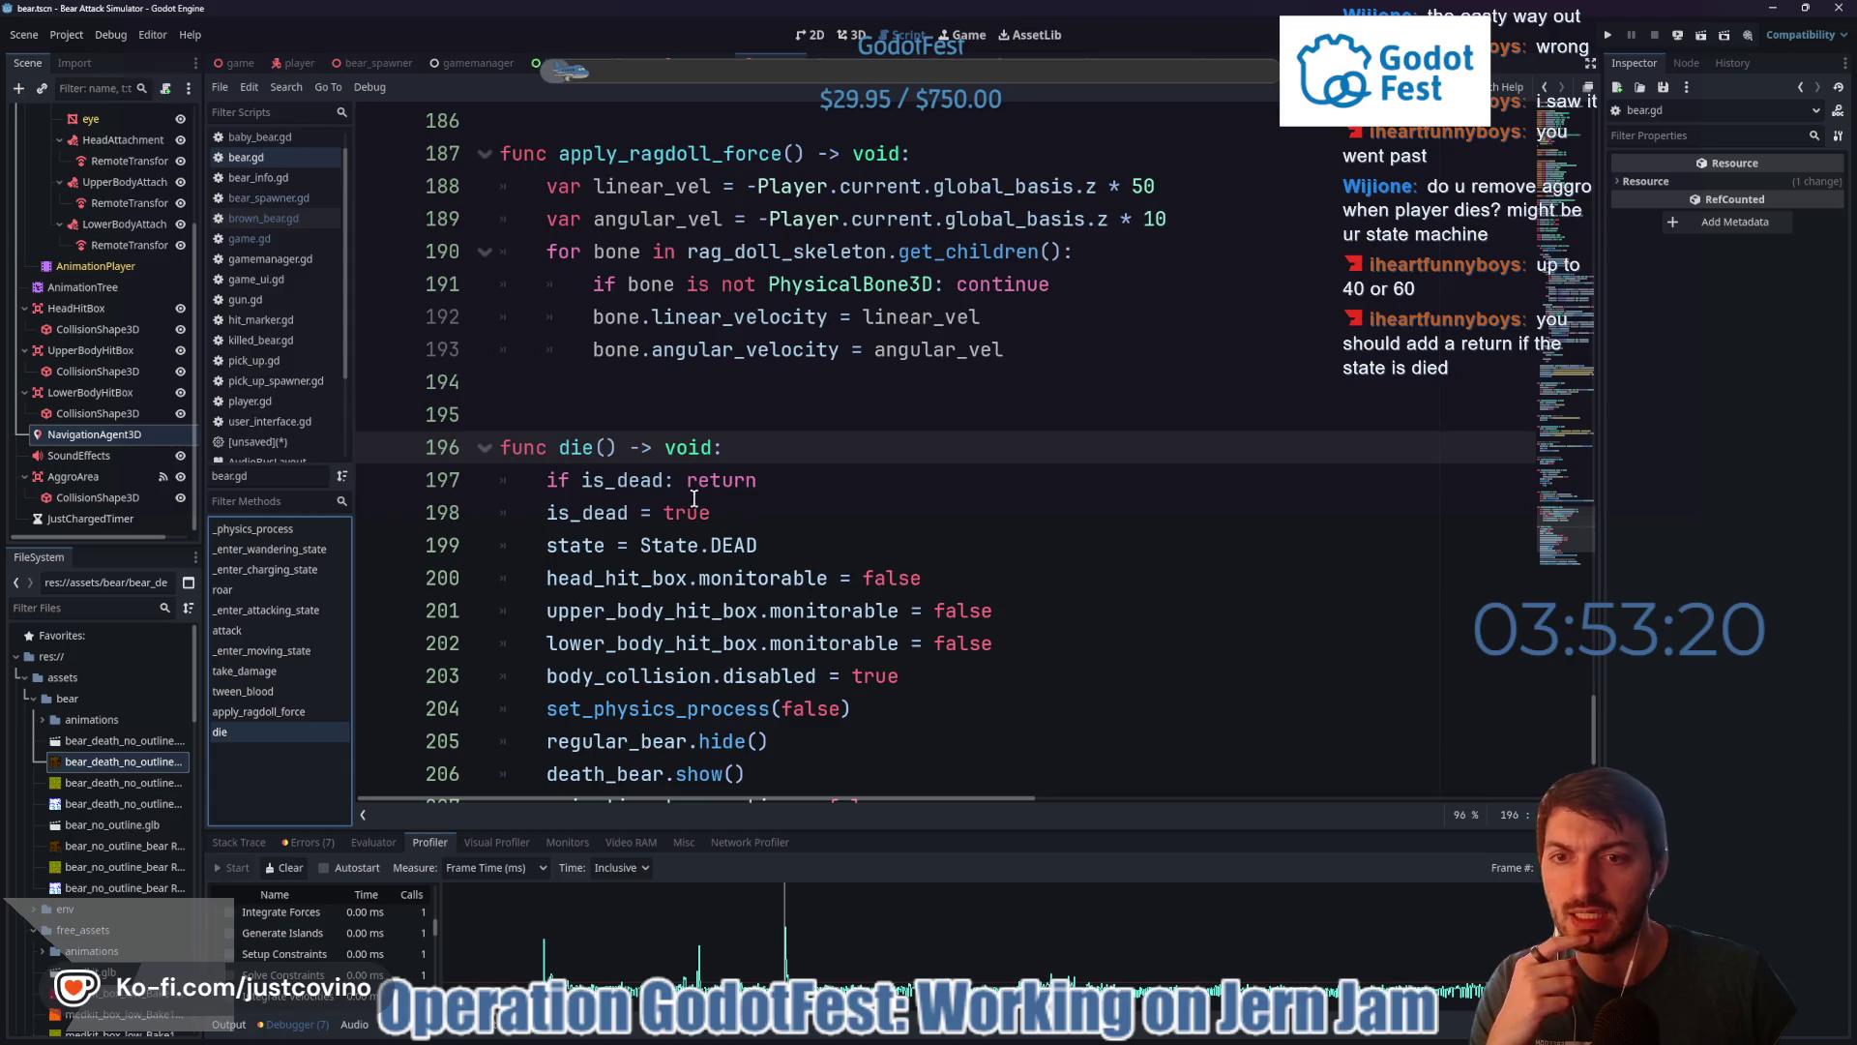
{"action": "left_click", "coordinate": [760, 480]}
{"action": "key", "text": "shift+Home"}
{"action": "key", "text": "shift+Home"}
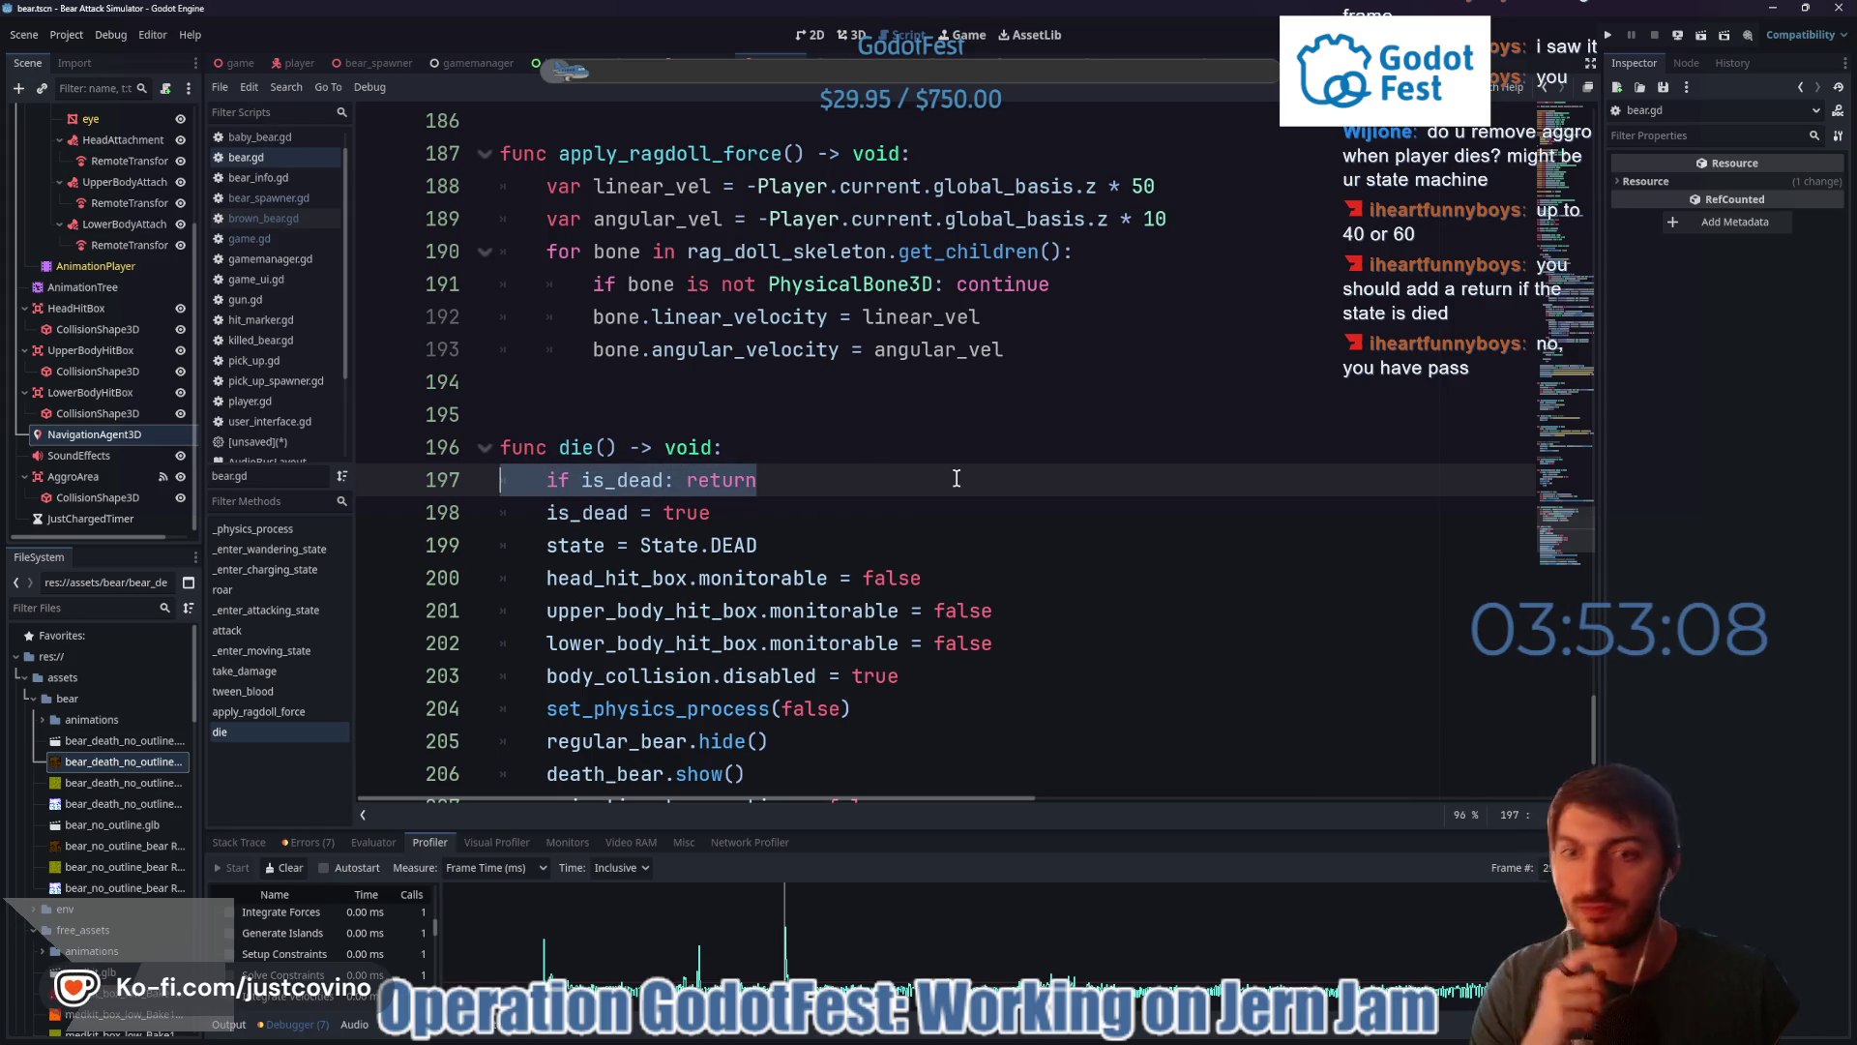
{"action": "scroll", "coordinate": [776, 519], "scroll_direction": "up", "scroll_amount": 15}
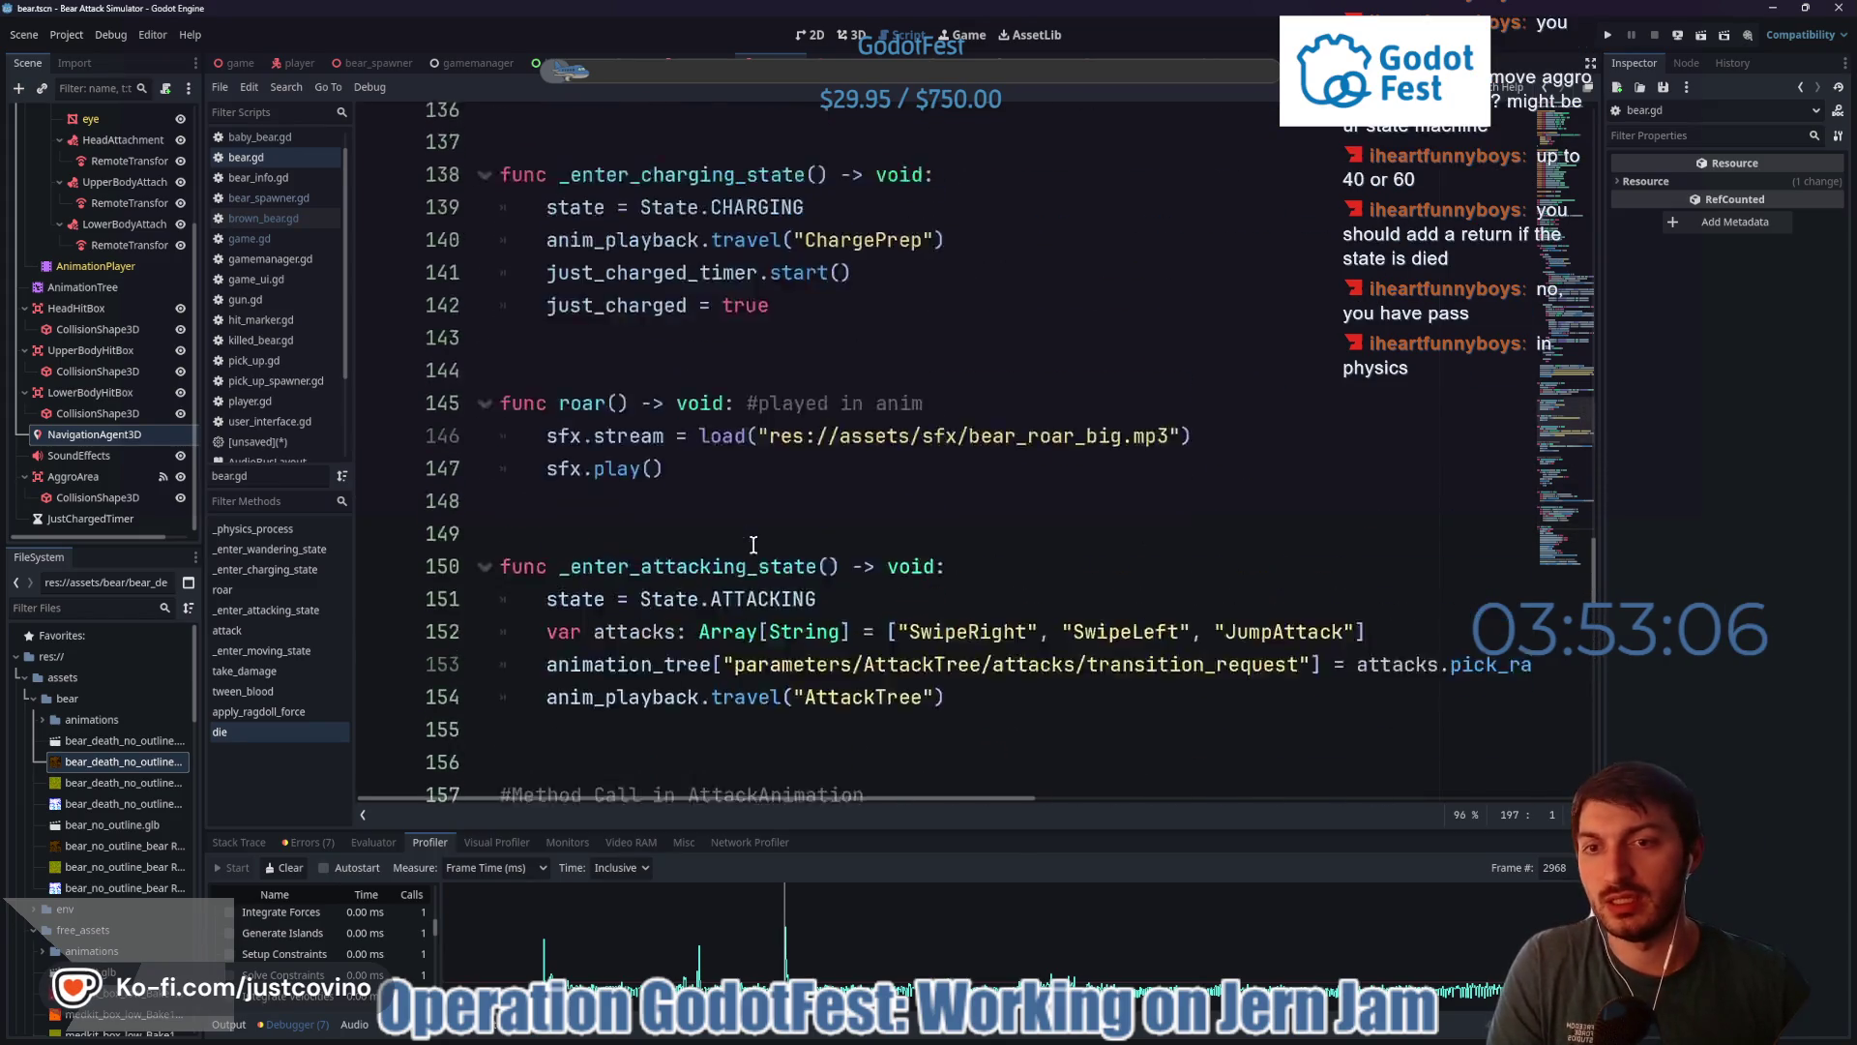
{"action": "scroll", "coordinate": [753, 544], "scroll_direction": "up", "scroll_amount": 9}
- Replace 'pass' under State.DEAD on line 120 with 'return' and save bear.gd
{"action": "left_click", "coordinate": [709, 519]}
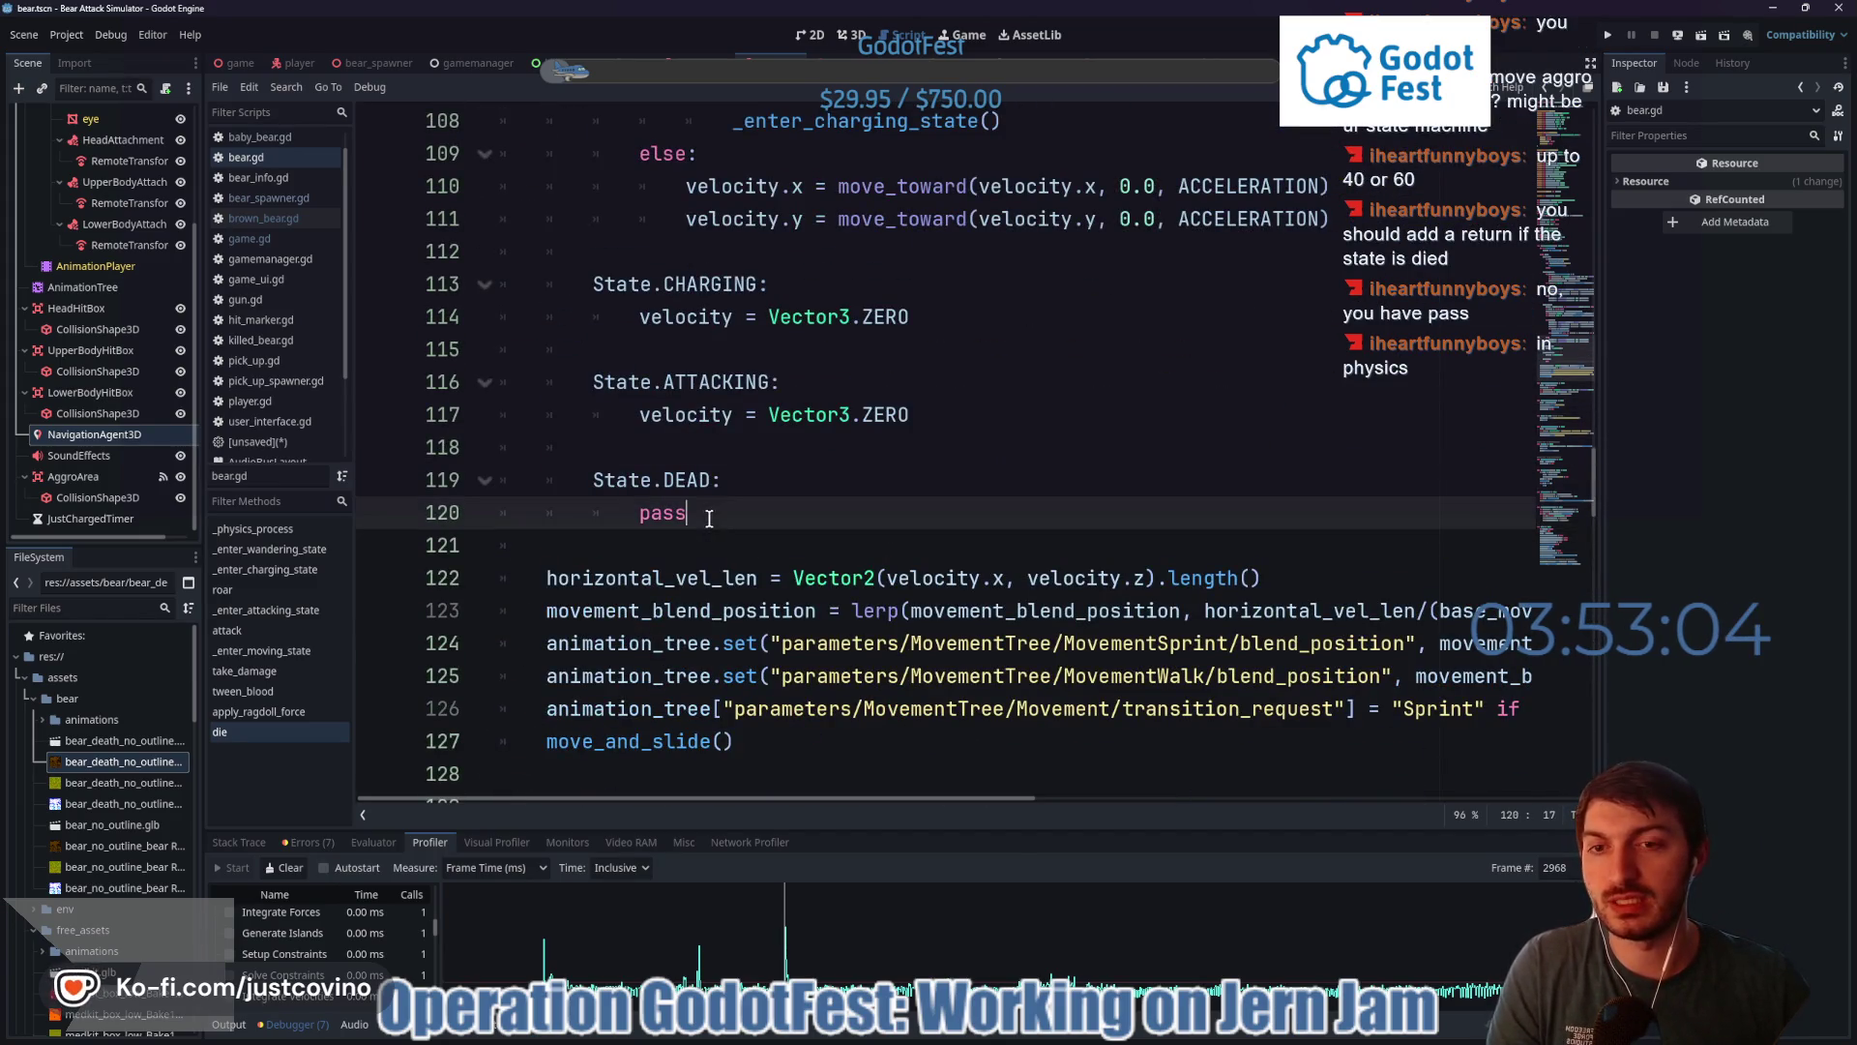
{"action": "left_click_drag", "start_coordinate": [709, 519], "coordinate": [633, 510]}
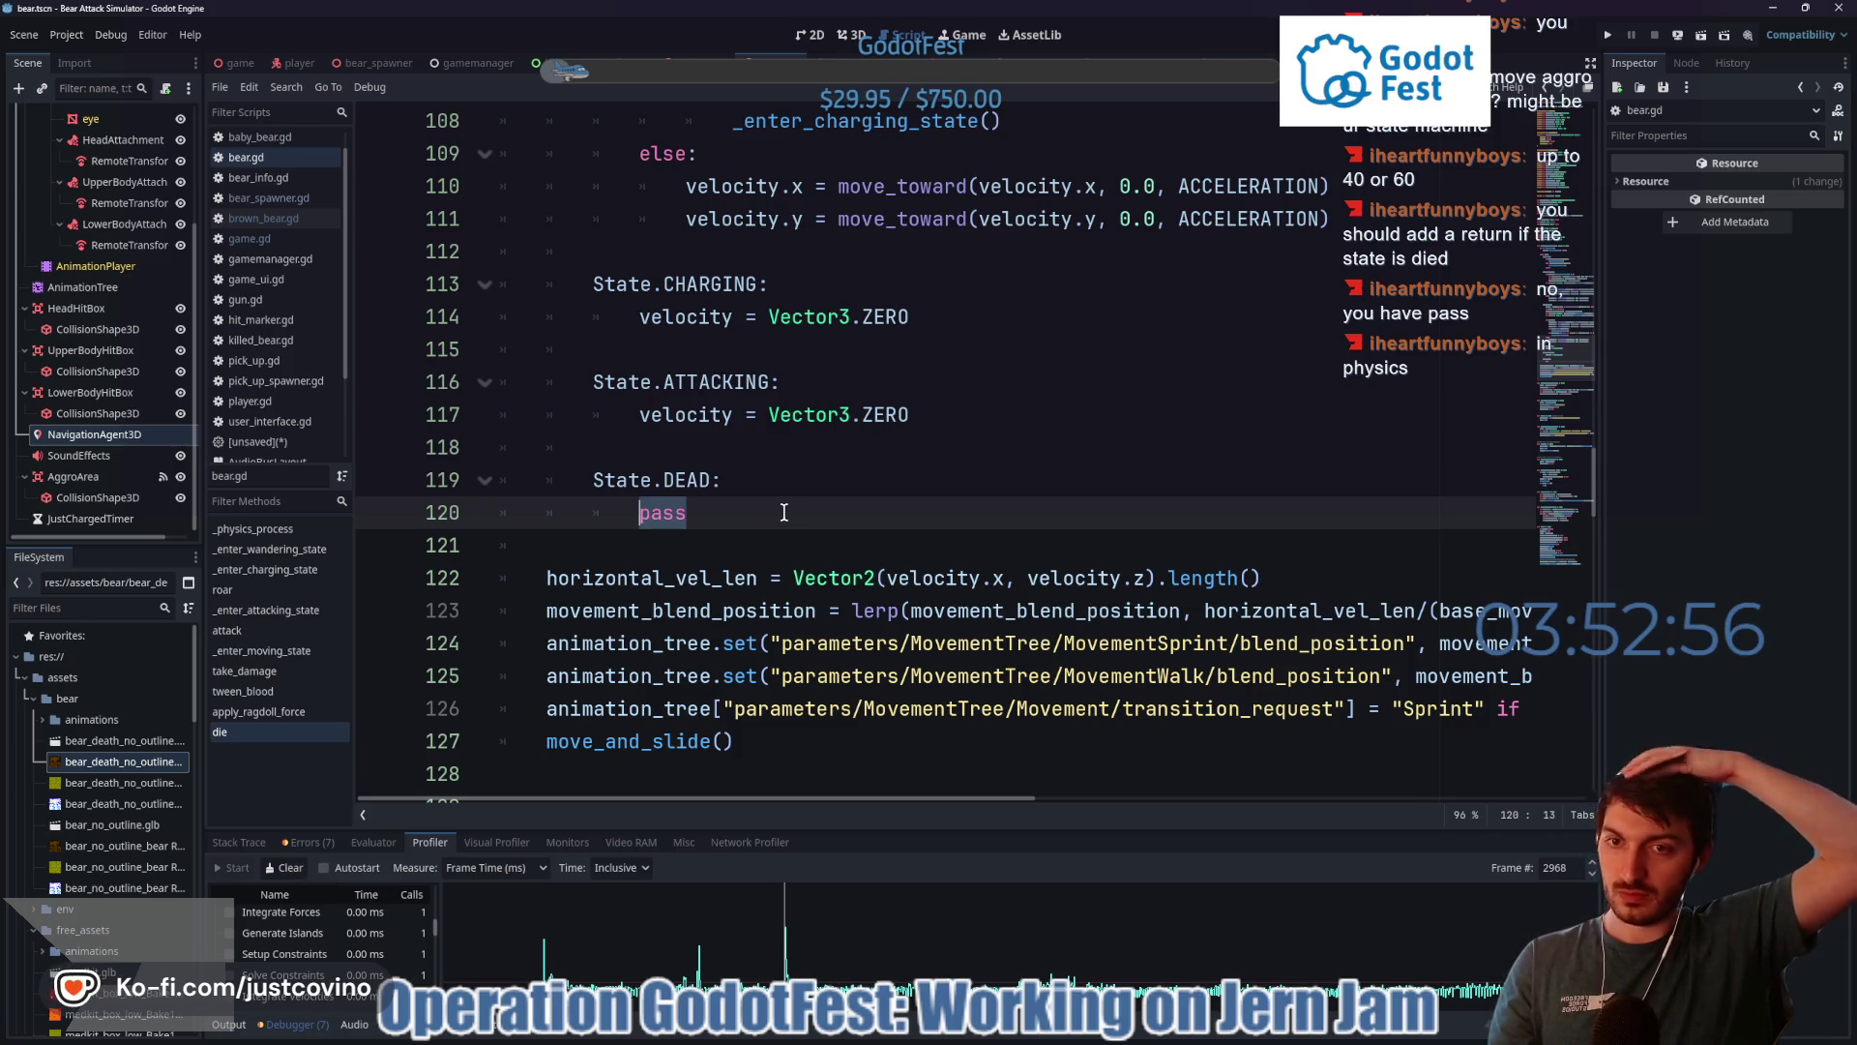
{"action": "type", "text": "return"}
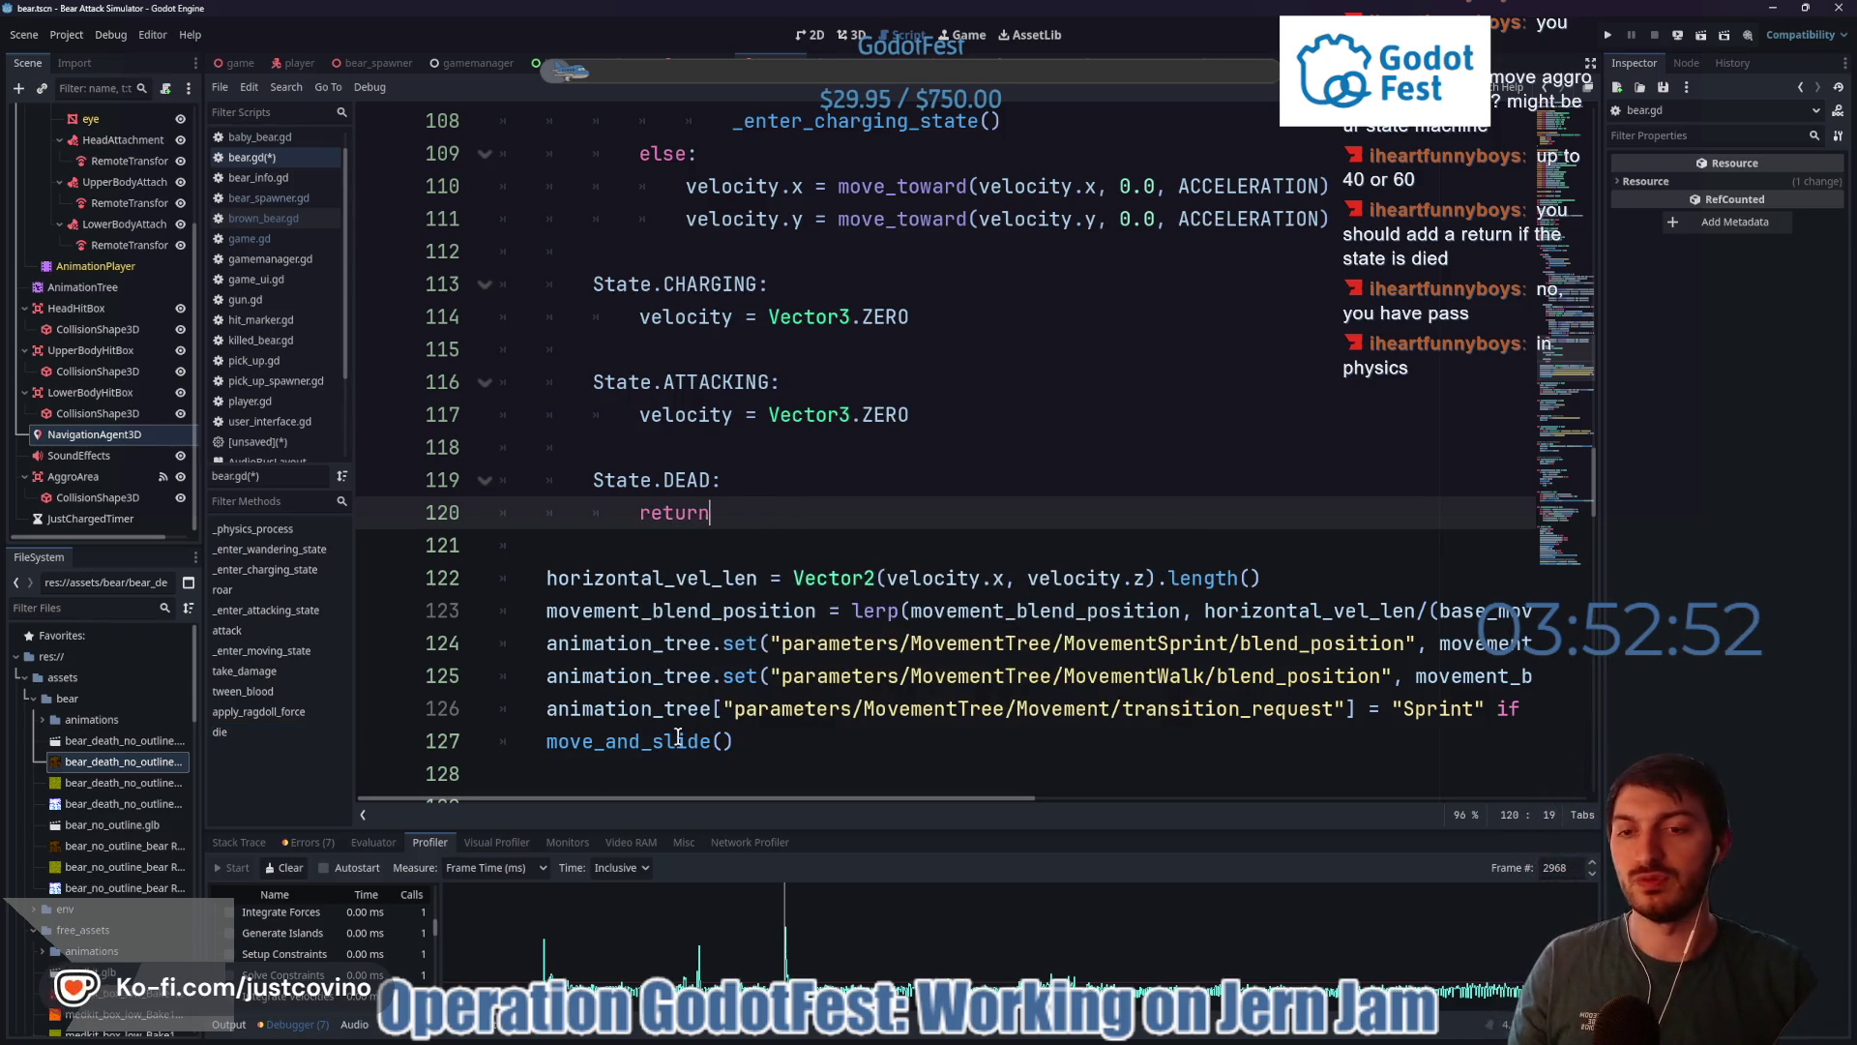
{"action": "key", "text": "ctrl+s"}
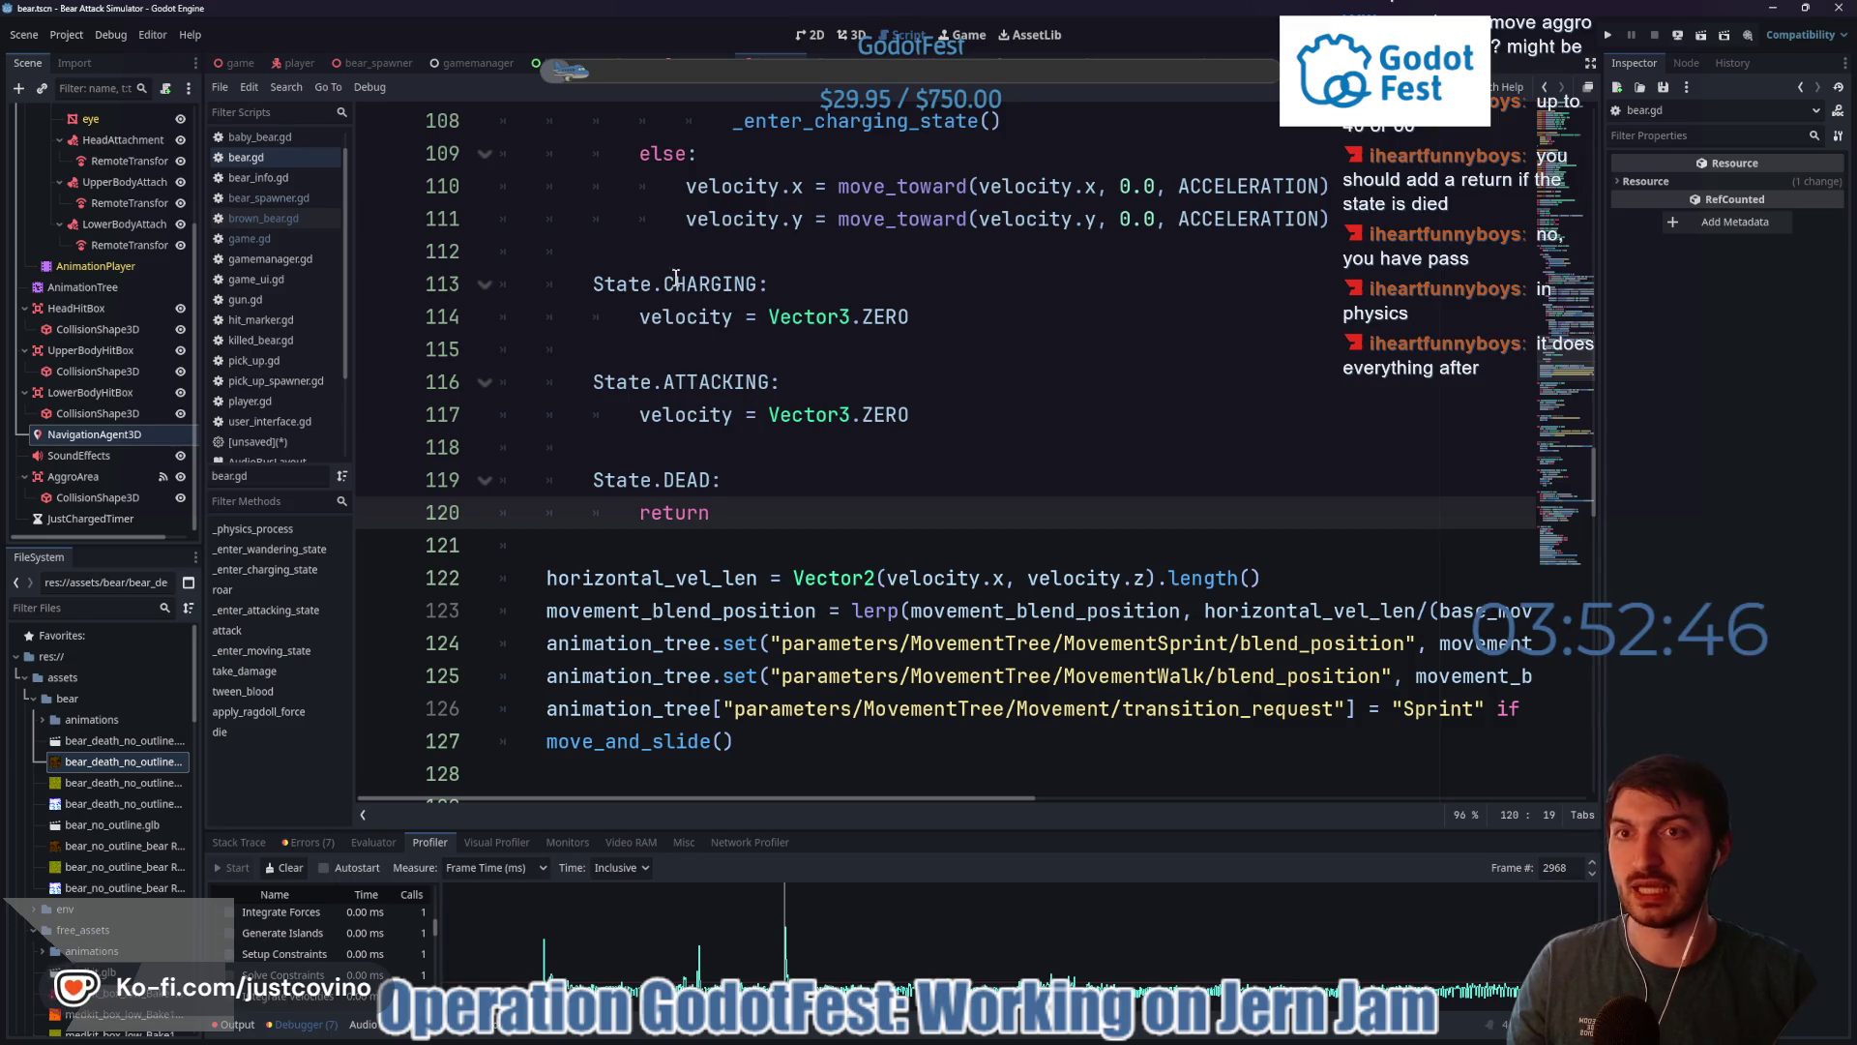
{"action": "scroll", "coordinate": [704, 497], "scroll_direction": "down", "scroll_amount": 2}
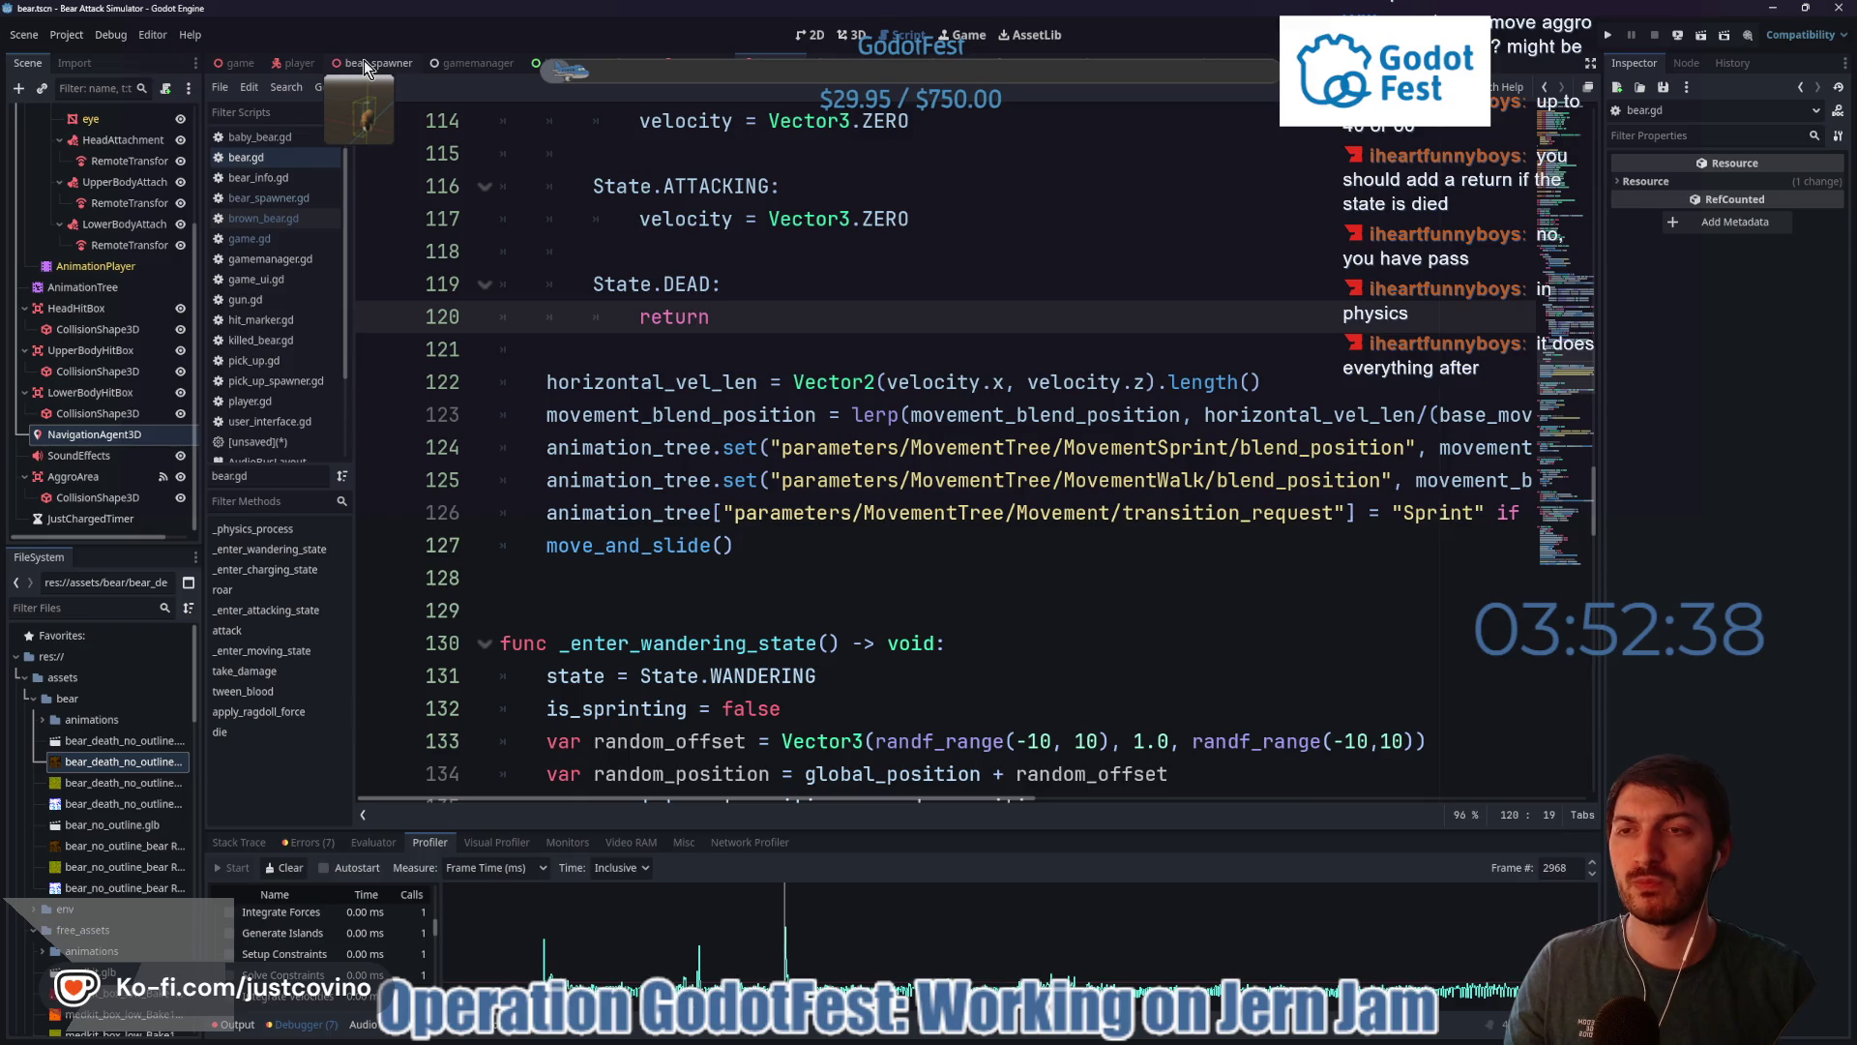
- Switch to the player scene and scroll through player.gd
{"action": "left_click", "coordinate": [300, 63]}
{"action": "scroll", "coordinate": [780, 292], "scroll_direction": "down", "scroll_amount": 20}
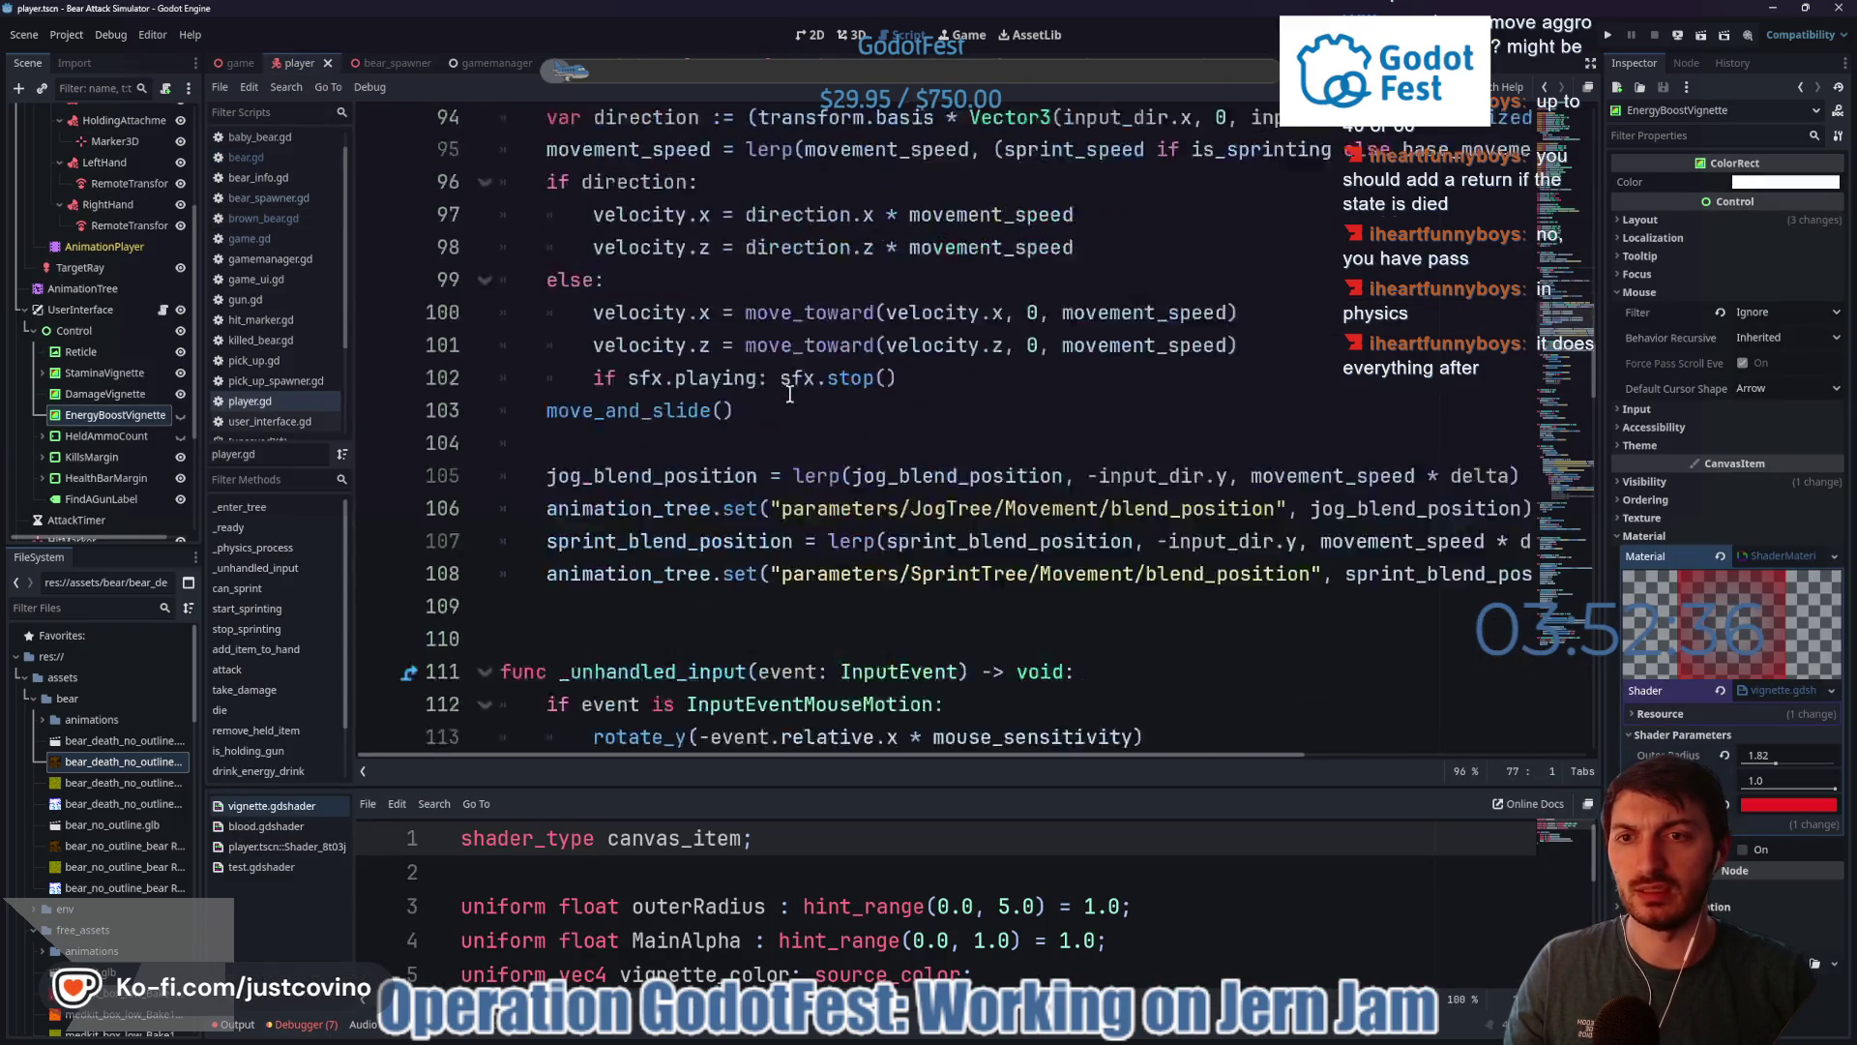
{"action": "scroll", "coordinate": [793, 403], "scroll_direction": "up", "scroll_amount": 8}
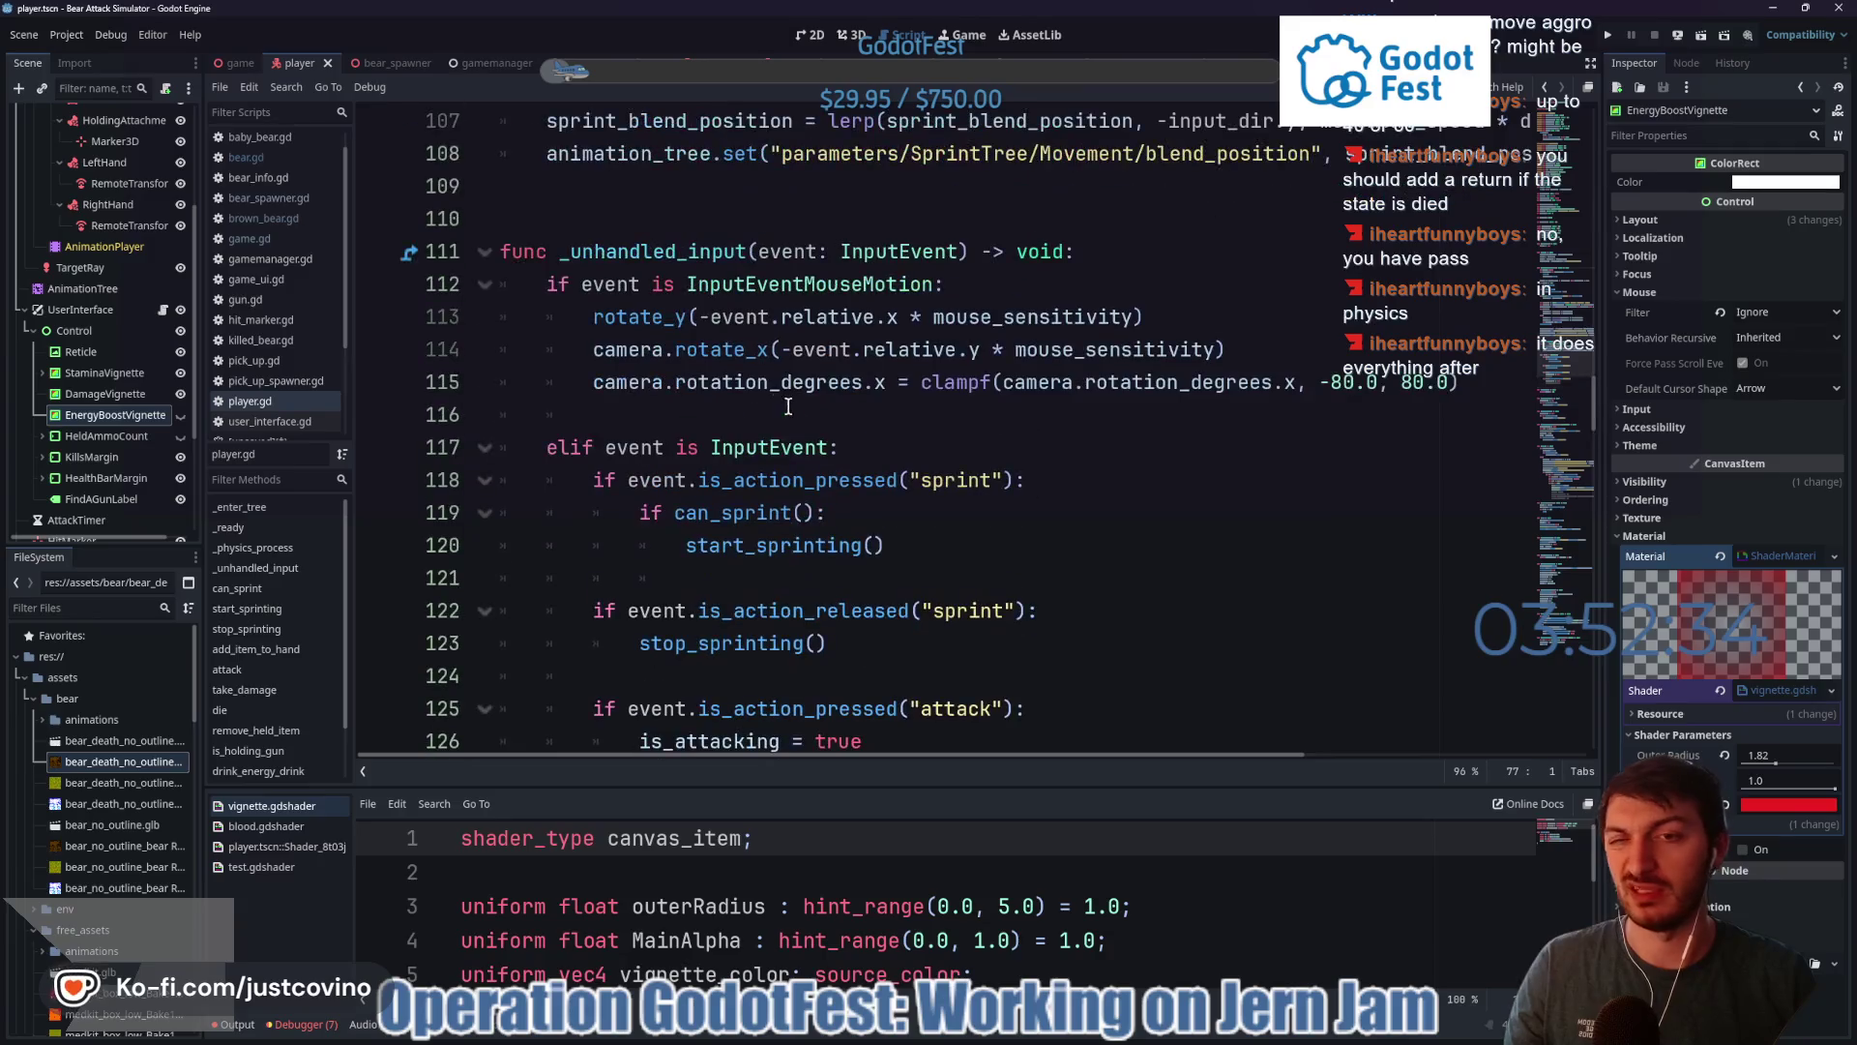
{"action": "scroll", "coordinate": [772, 398], "scroll_direction": "up", "scroll_amount": 5}
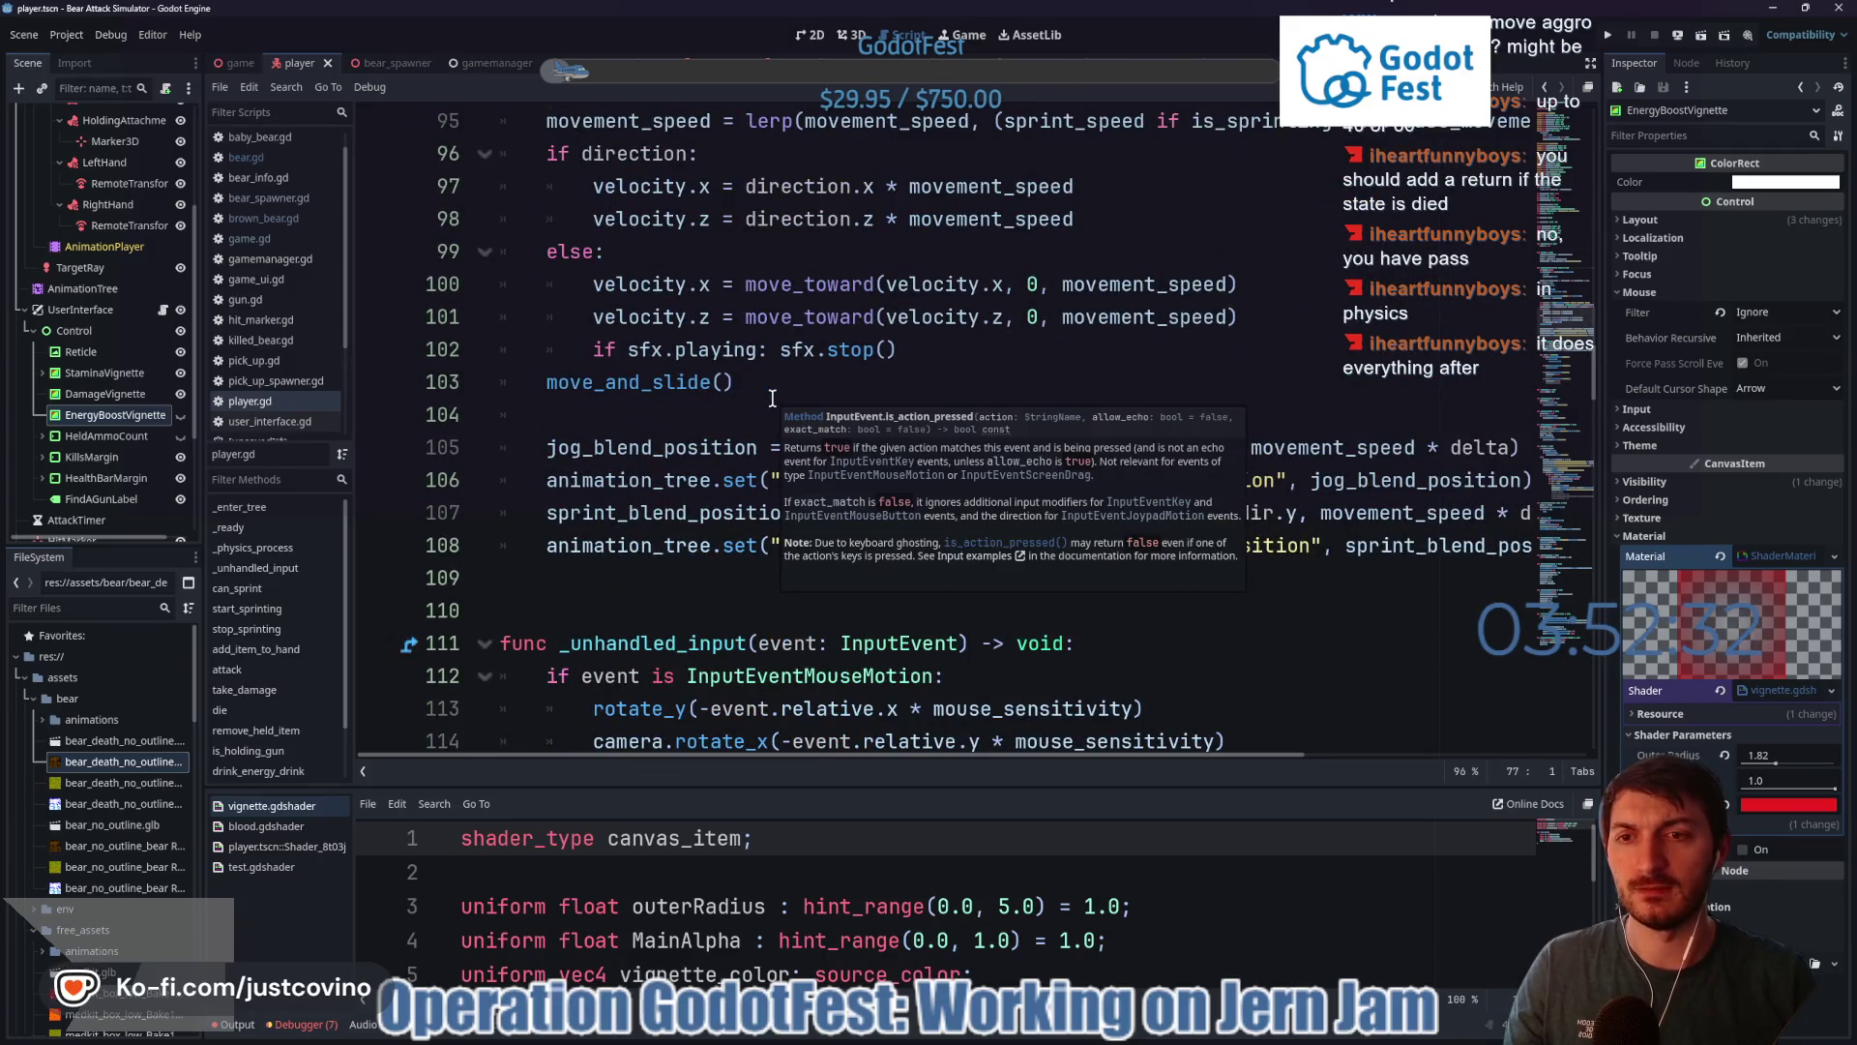
{"action": "scroll", "coordinate": [670, 483], "scroll_direction": "up", "scroll_amount": 6}
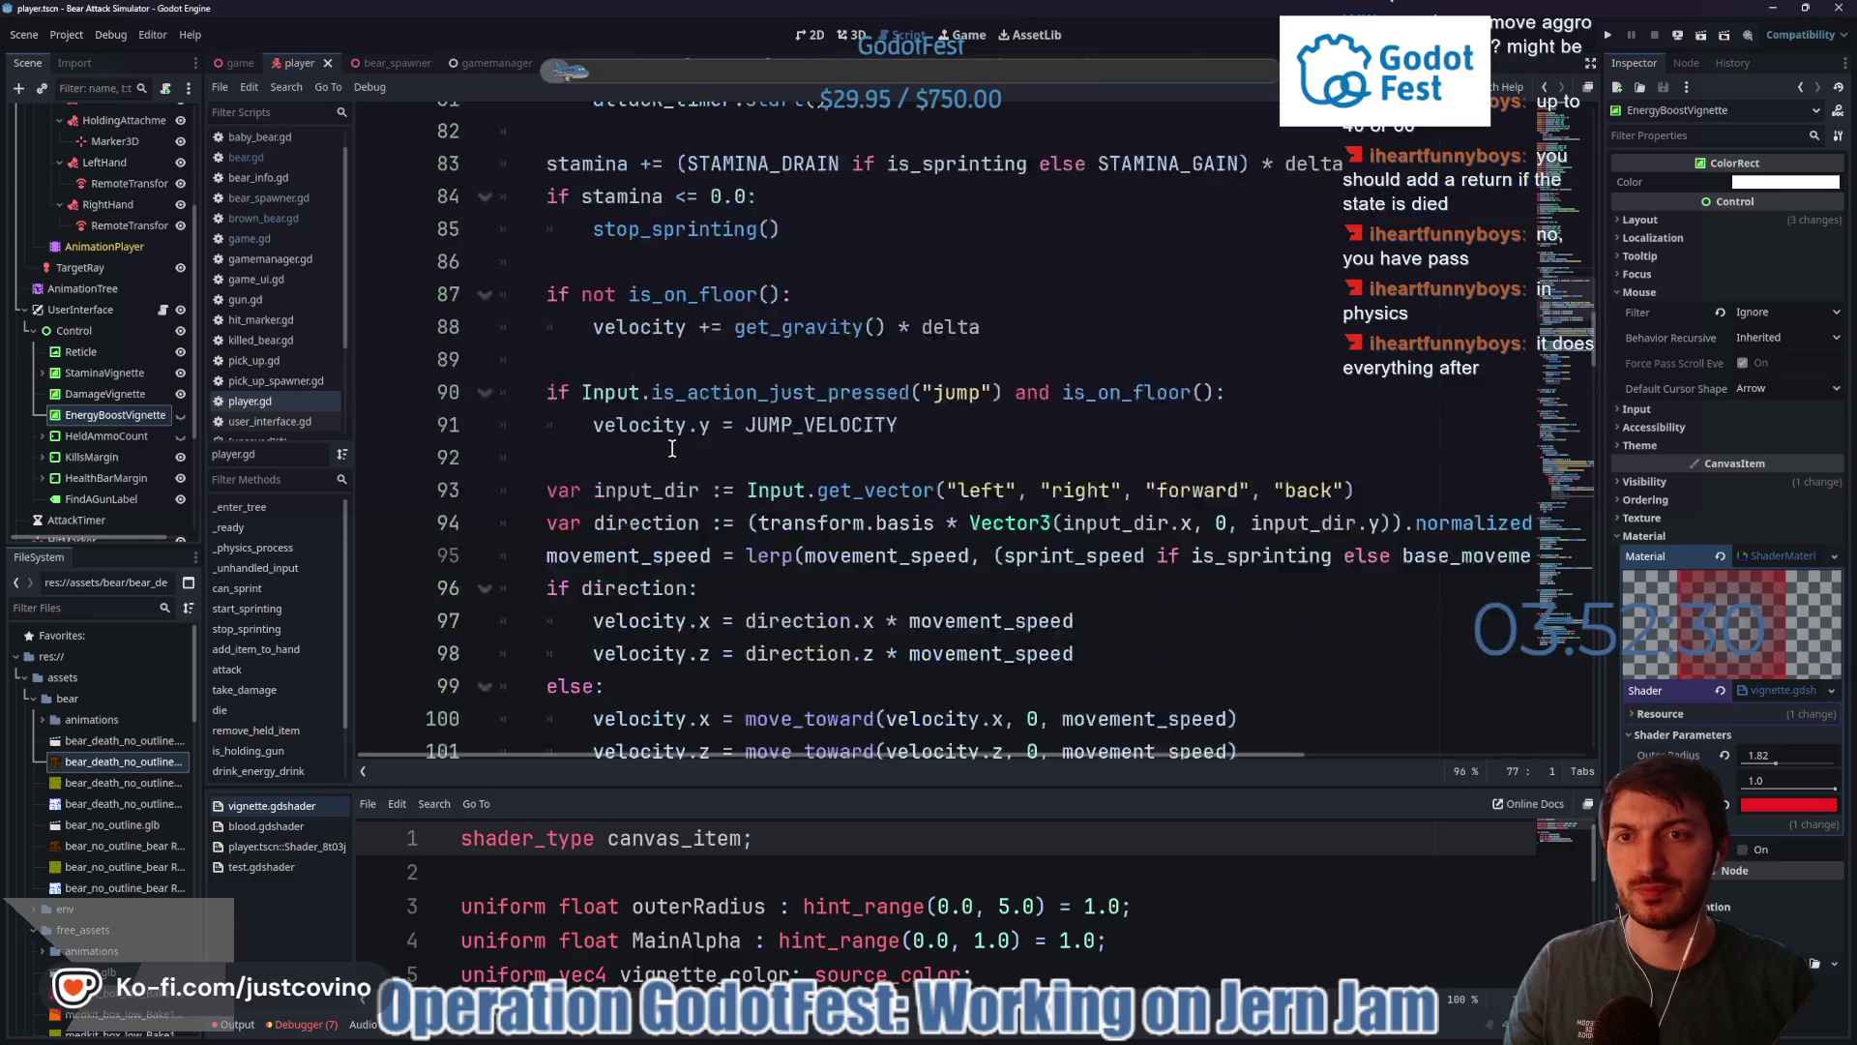
{"action": "scroll", "coordinate": [632, 383], "scroll_direction": "up", "scroll_amount": 1}
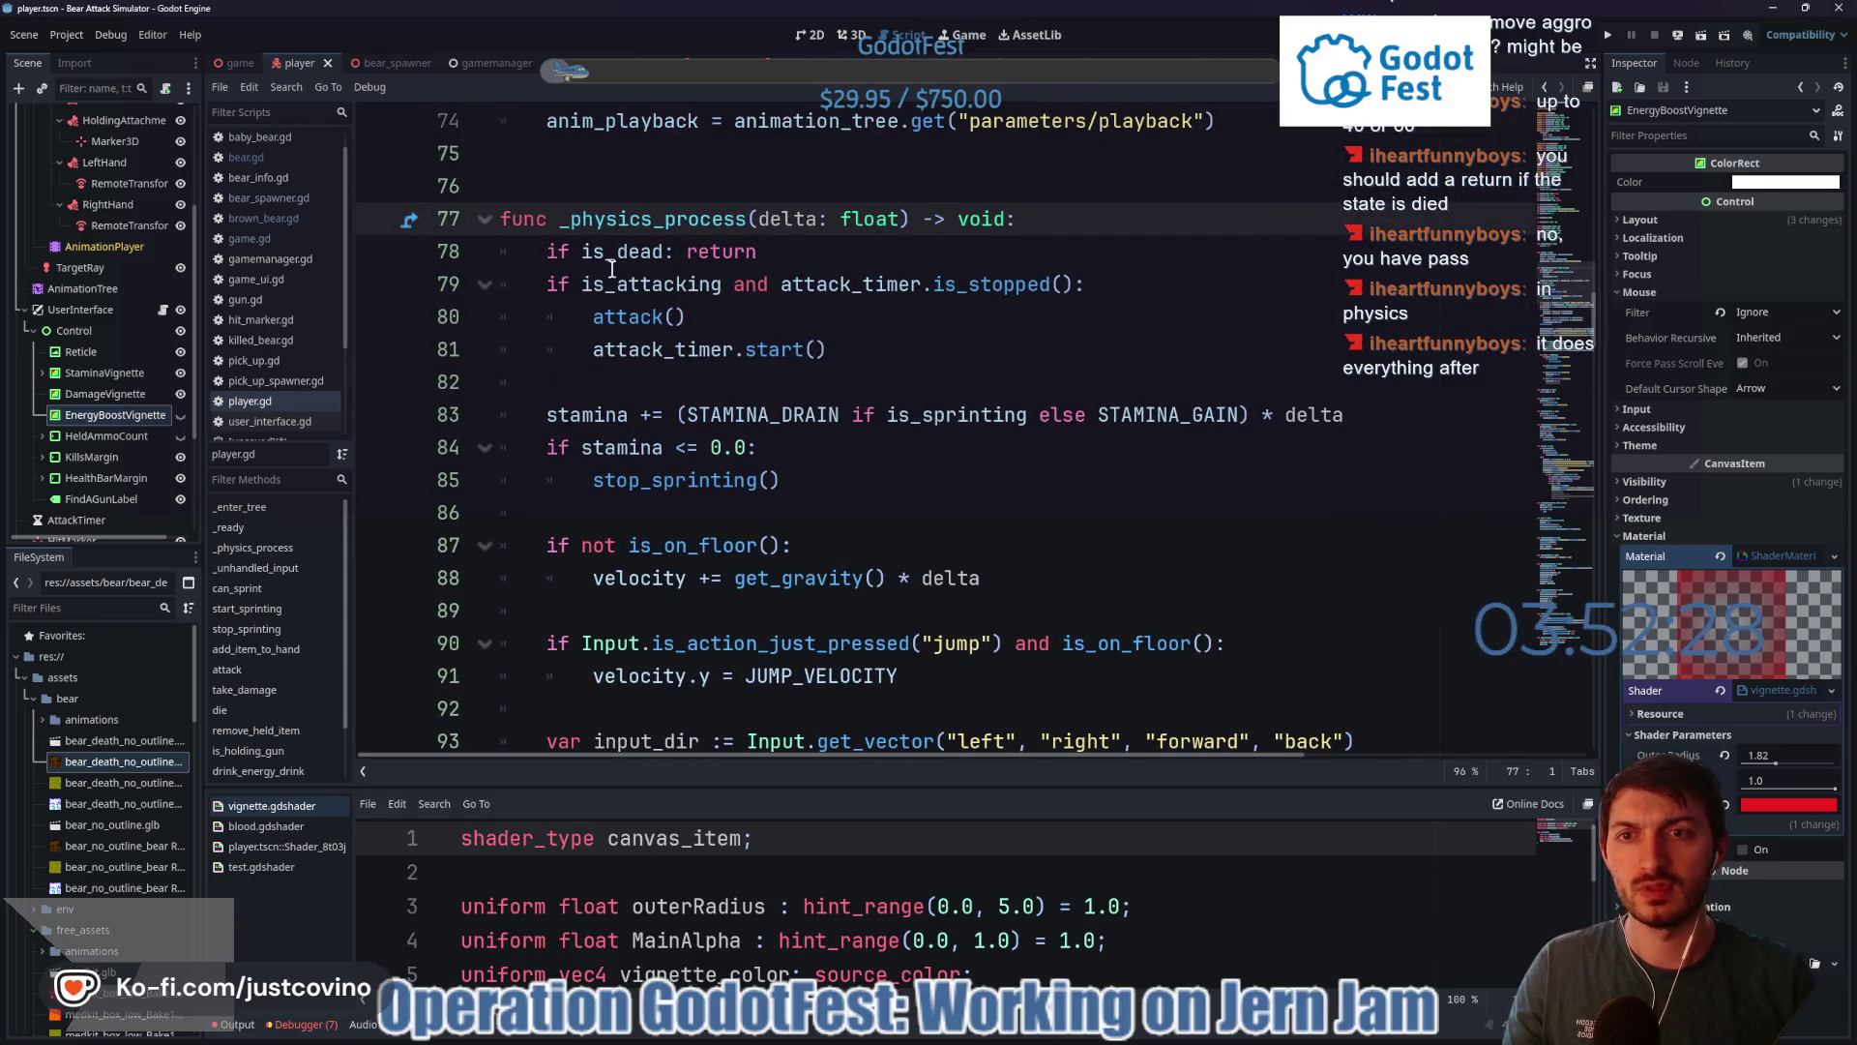
- Switch to the game scene, run it to the title screen, then stop it
{"action": "left_click", "coordinate": [244, 64]}
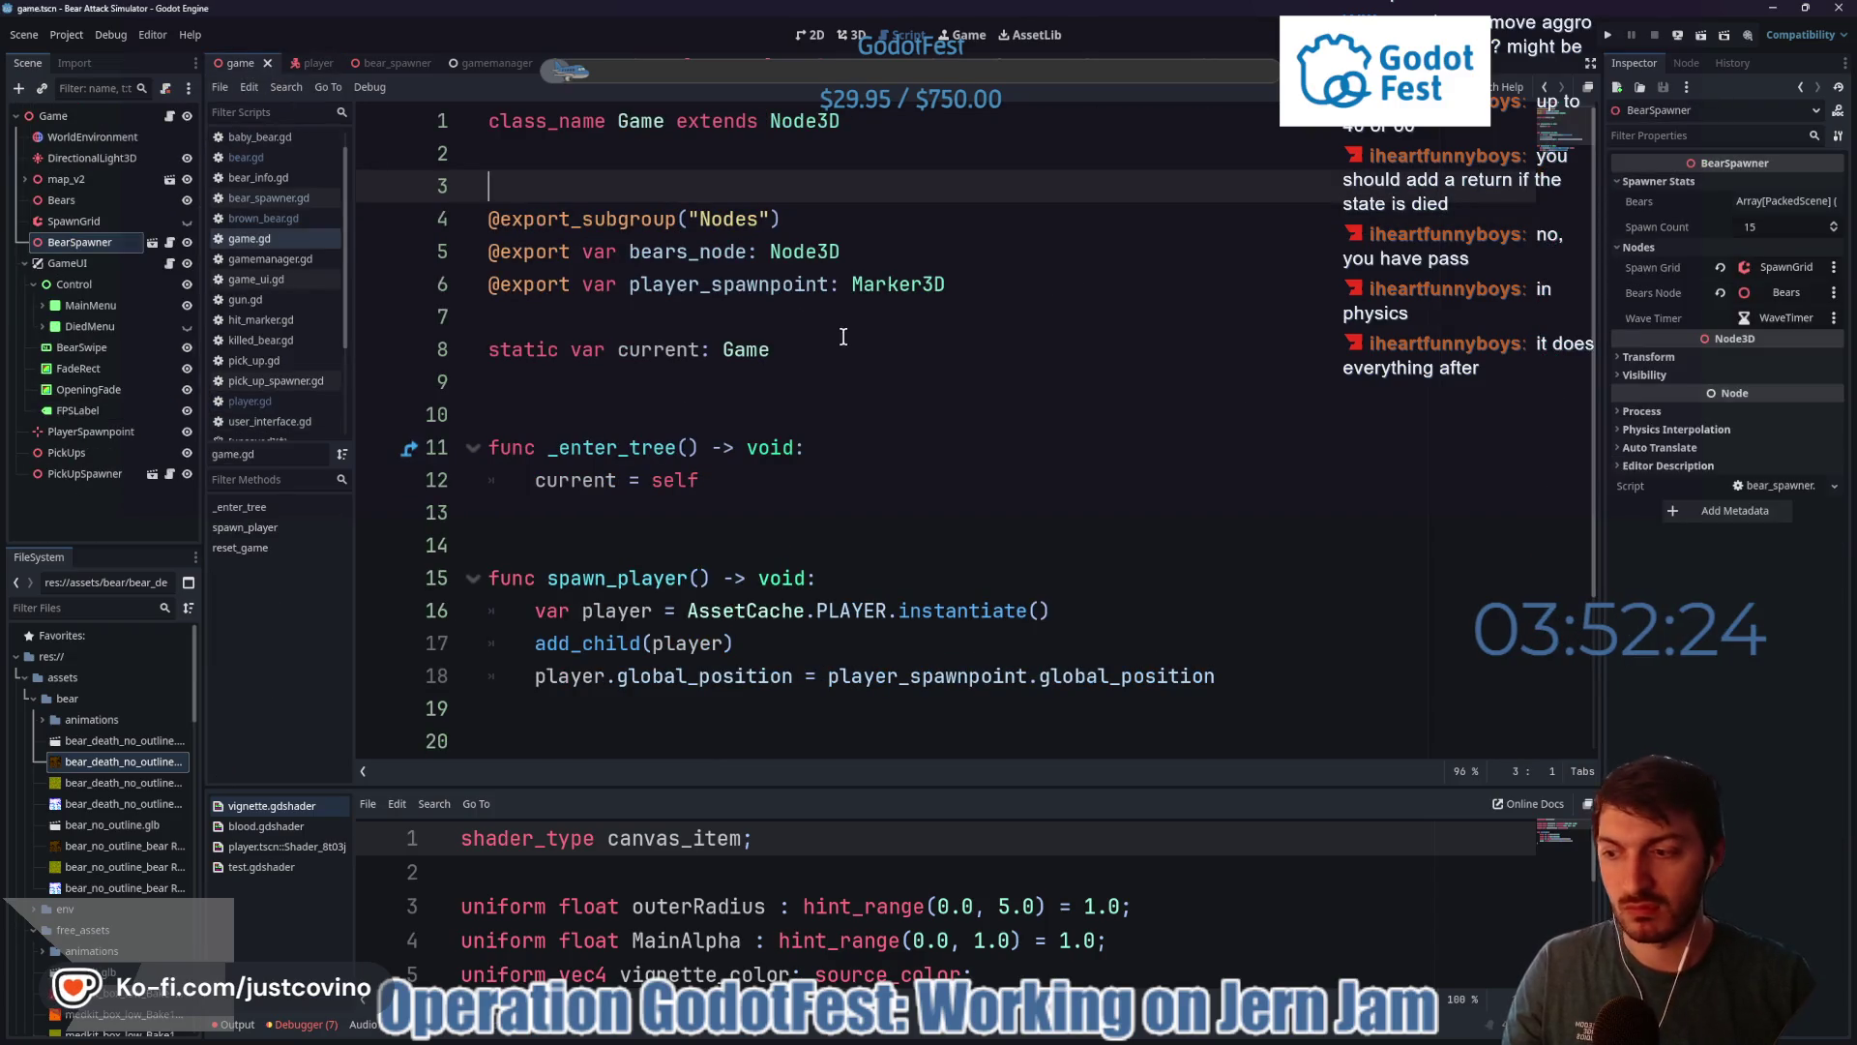
{"action": "key", "text": "F5"}
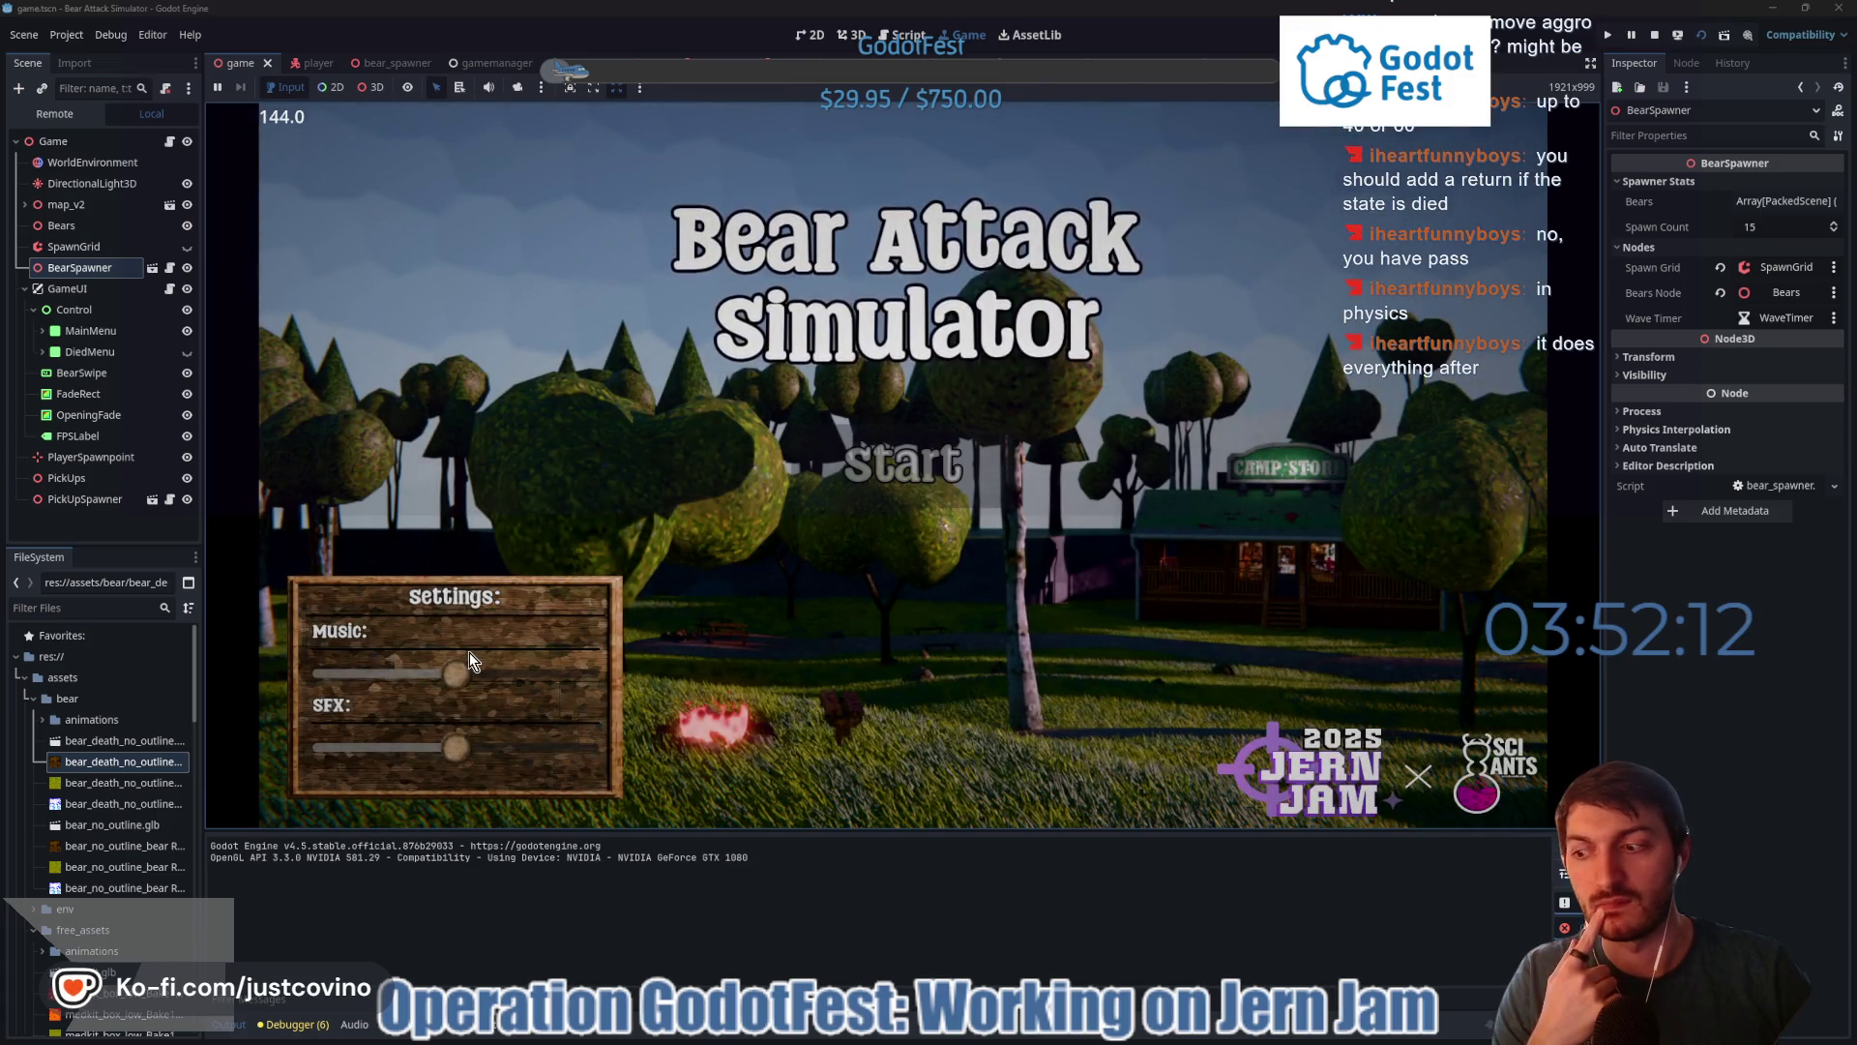
{"action": "key", "text": "F8"}
{"action": "left_click", "coordinate": [74, 29]}
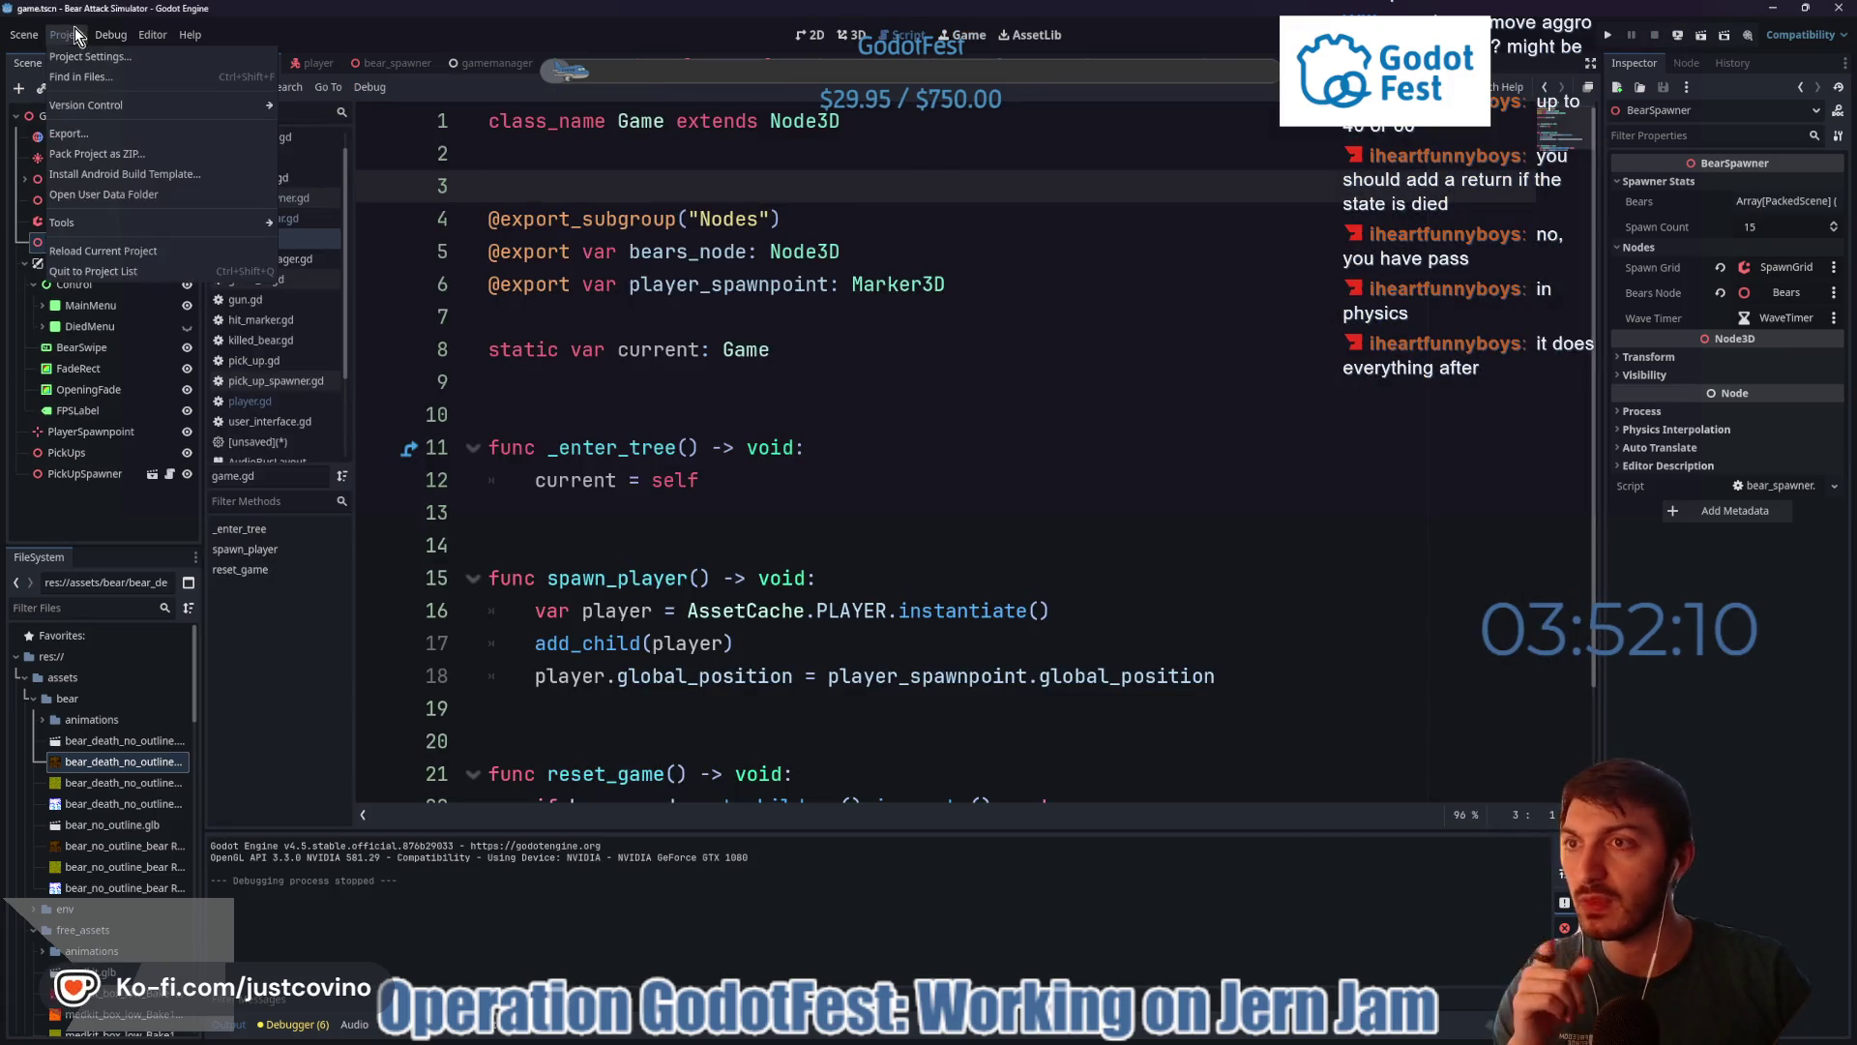
- Set Application > Run > Max FPS to 120 in Project Settings and close it
{"action": "left_click", "coordinate": [89, 57]}
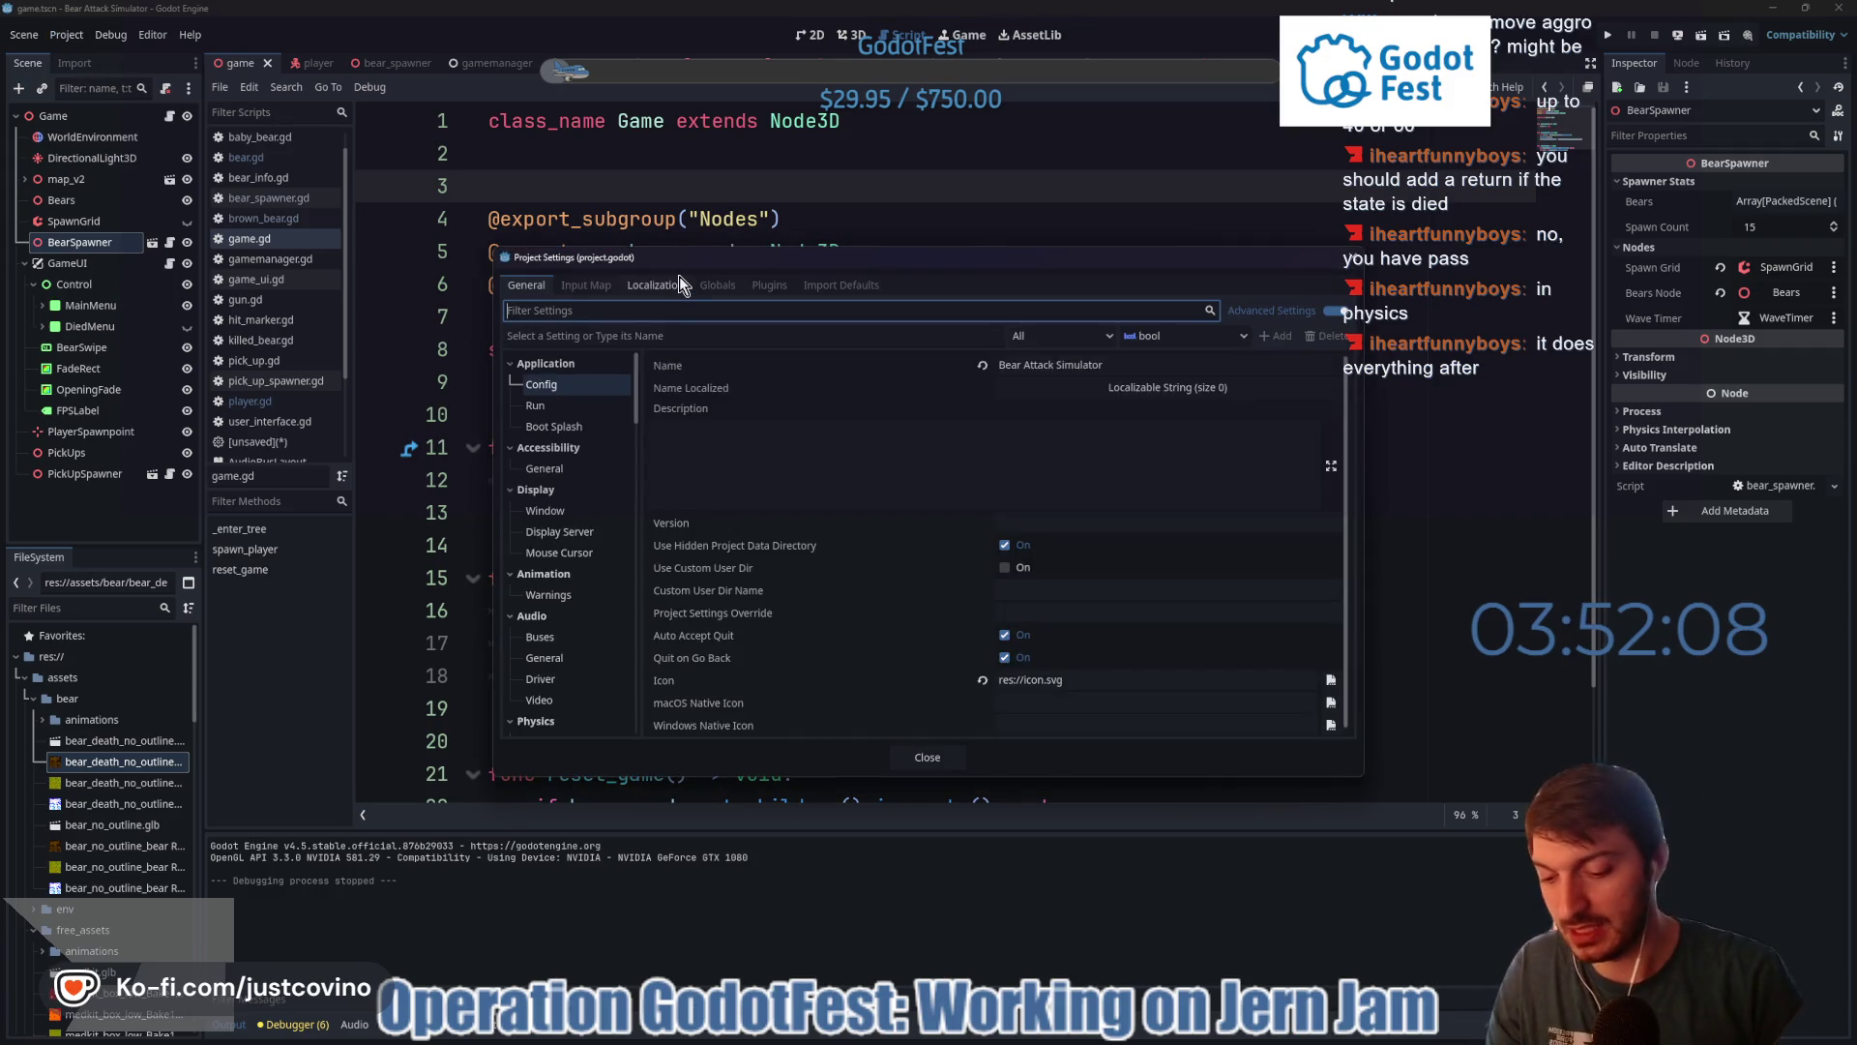
{"action": "type", "text": "fps"}
{"action": "left_click", "coordinate": [532, 383]}
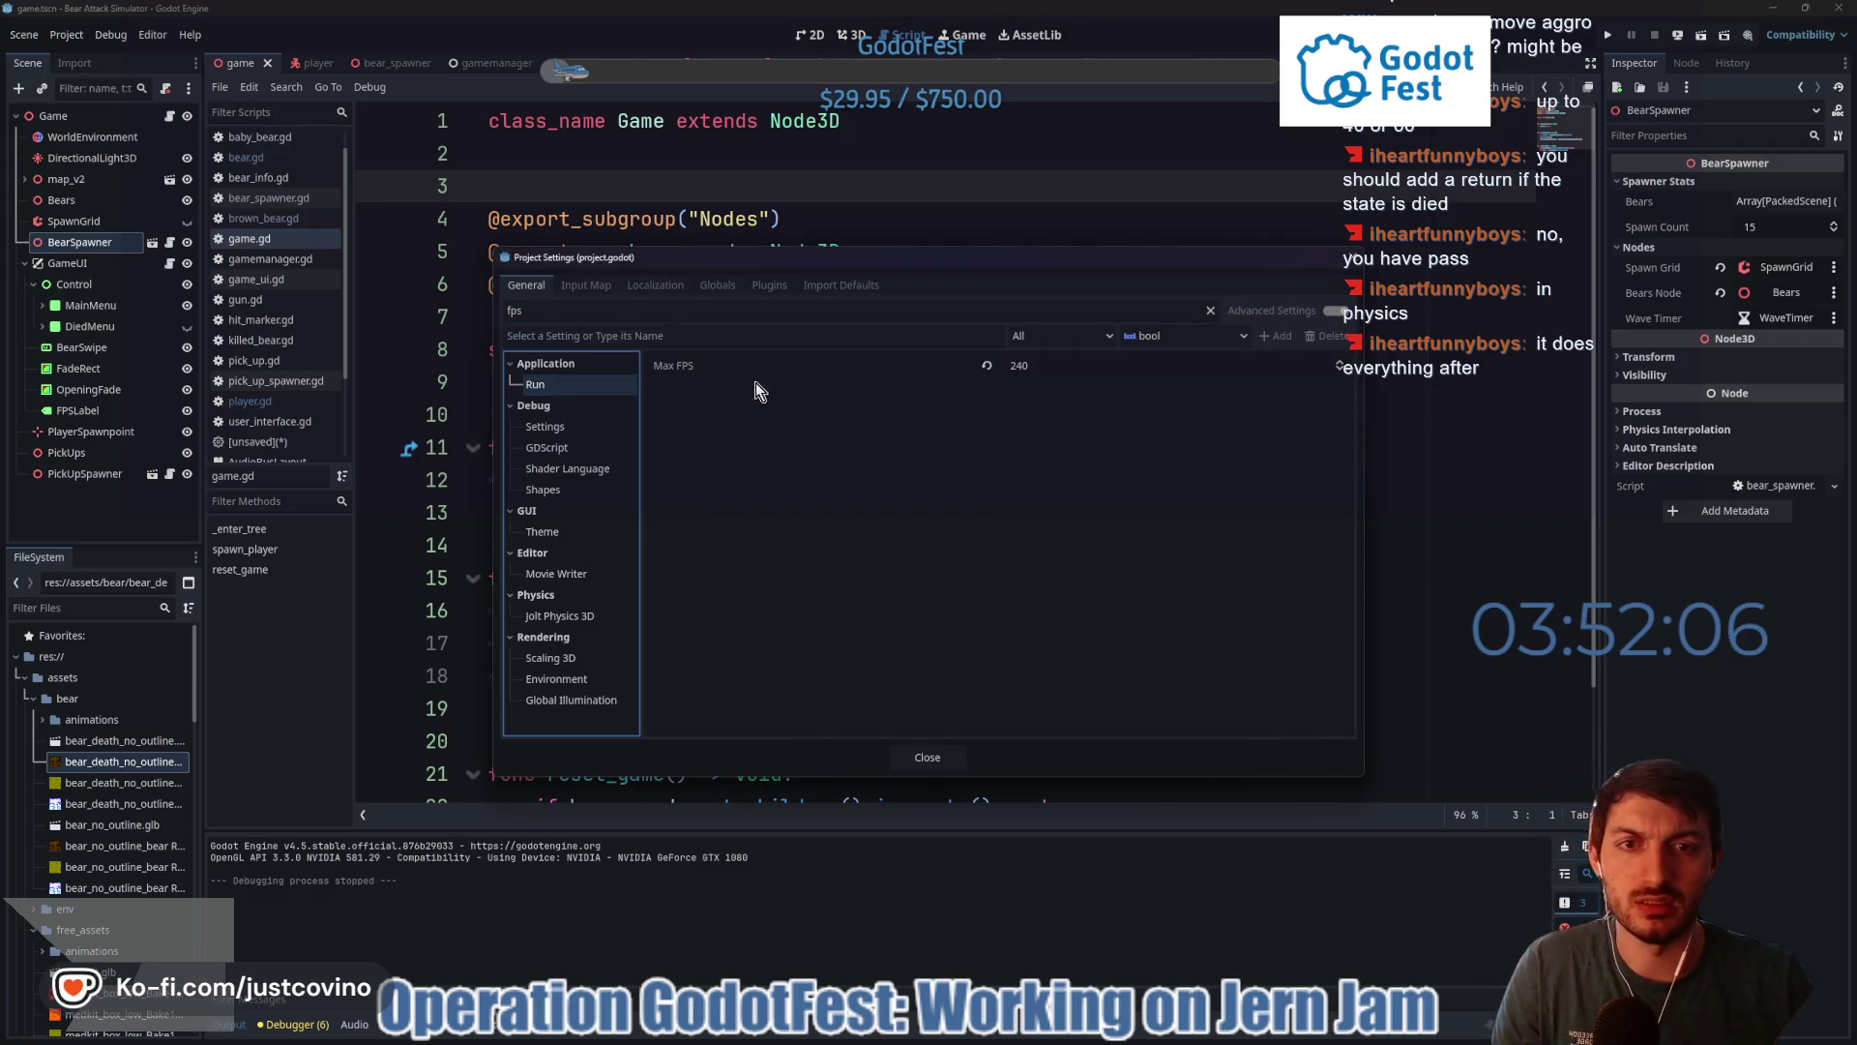
{"action": "left_click", "coordinate": [1052, 372]}
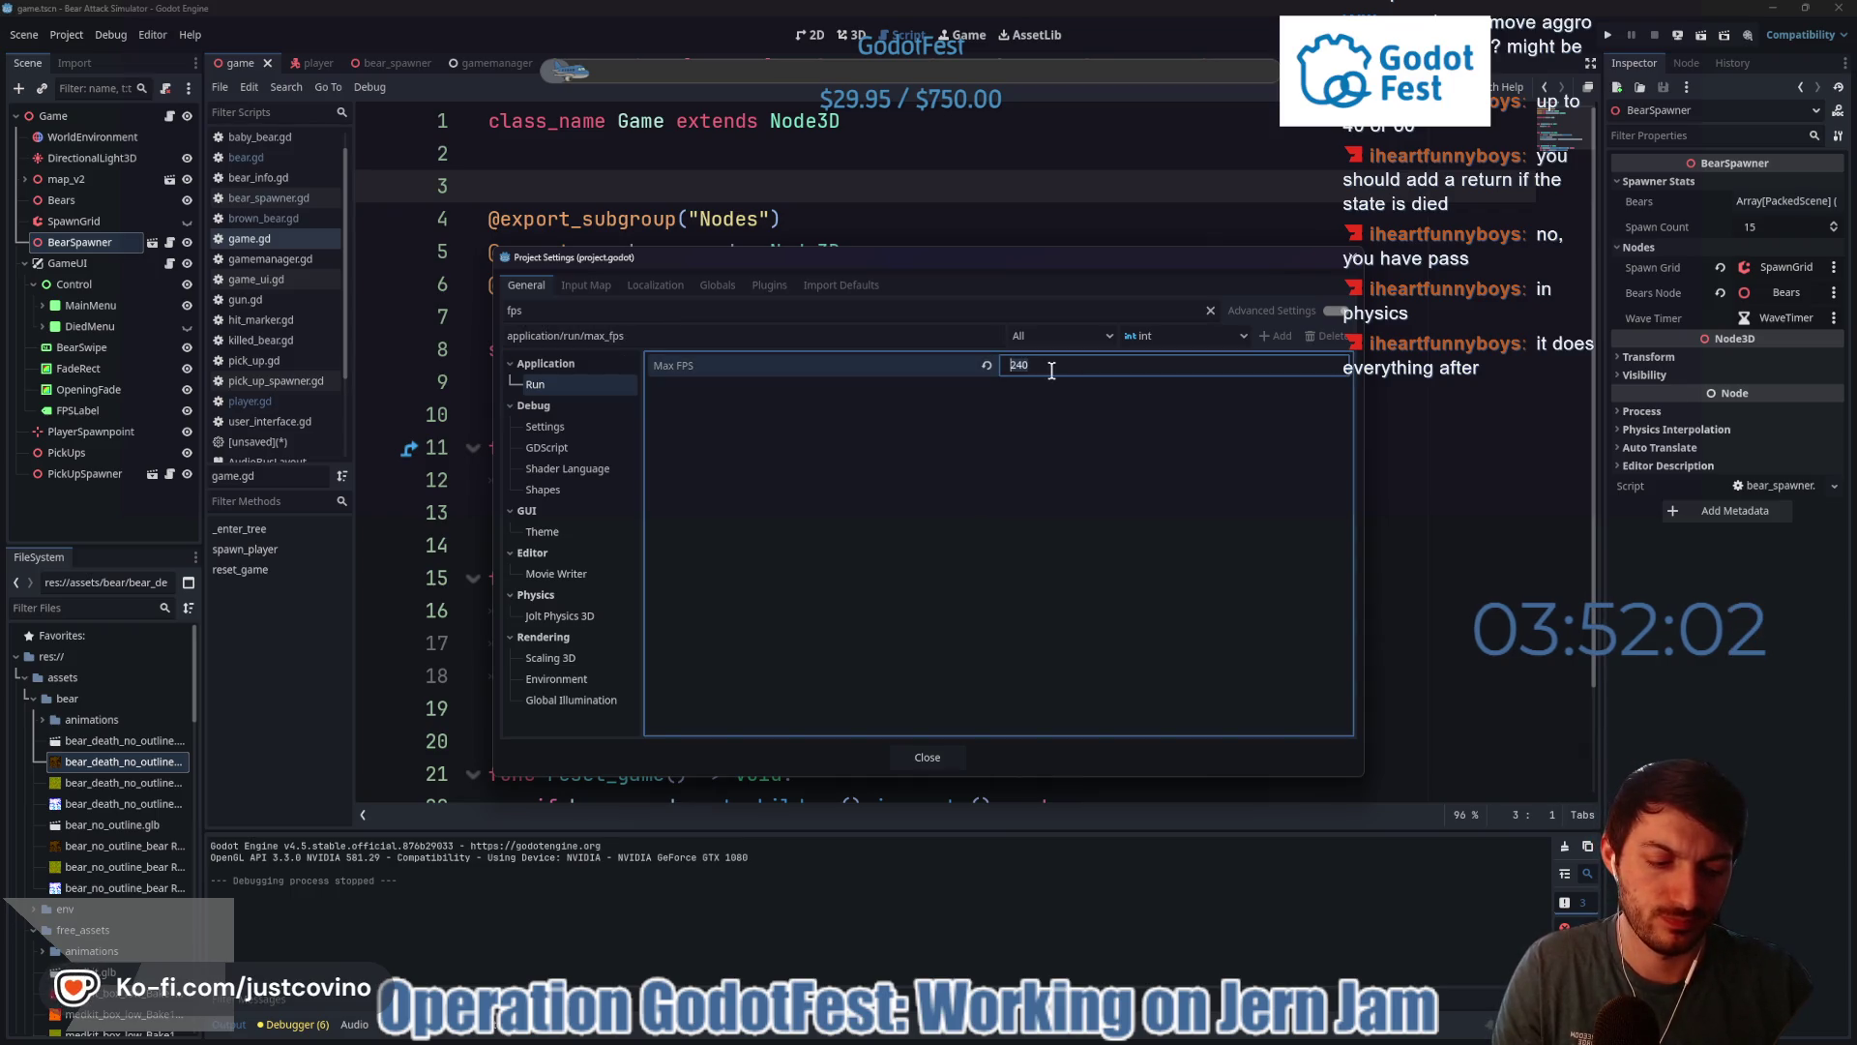
{"action": "type", "text": "120"}
{"action": "key", "text": "Return"}
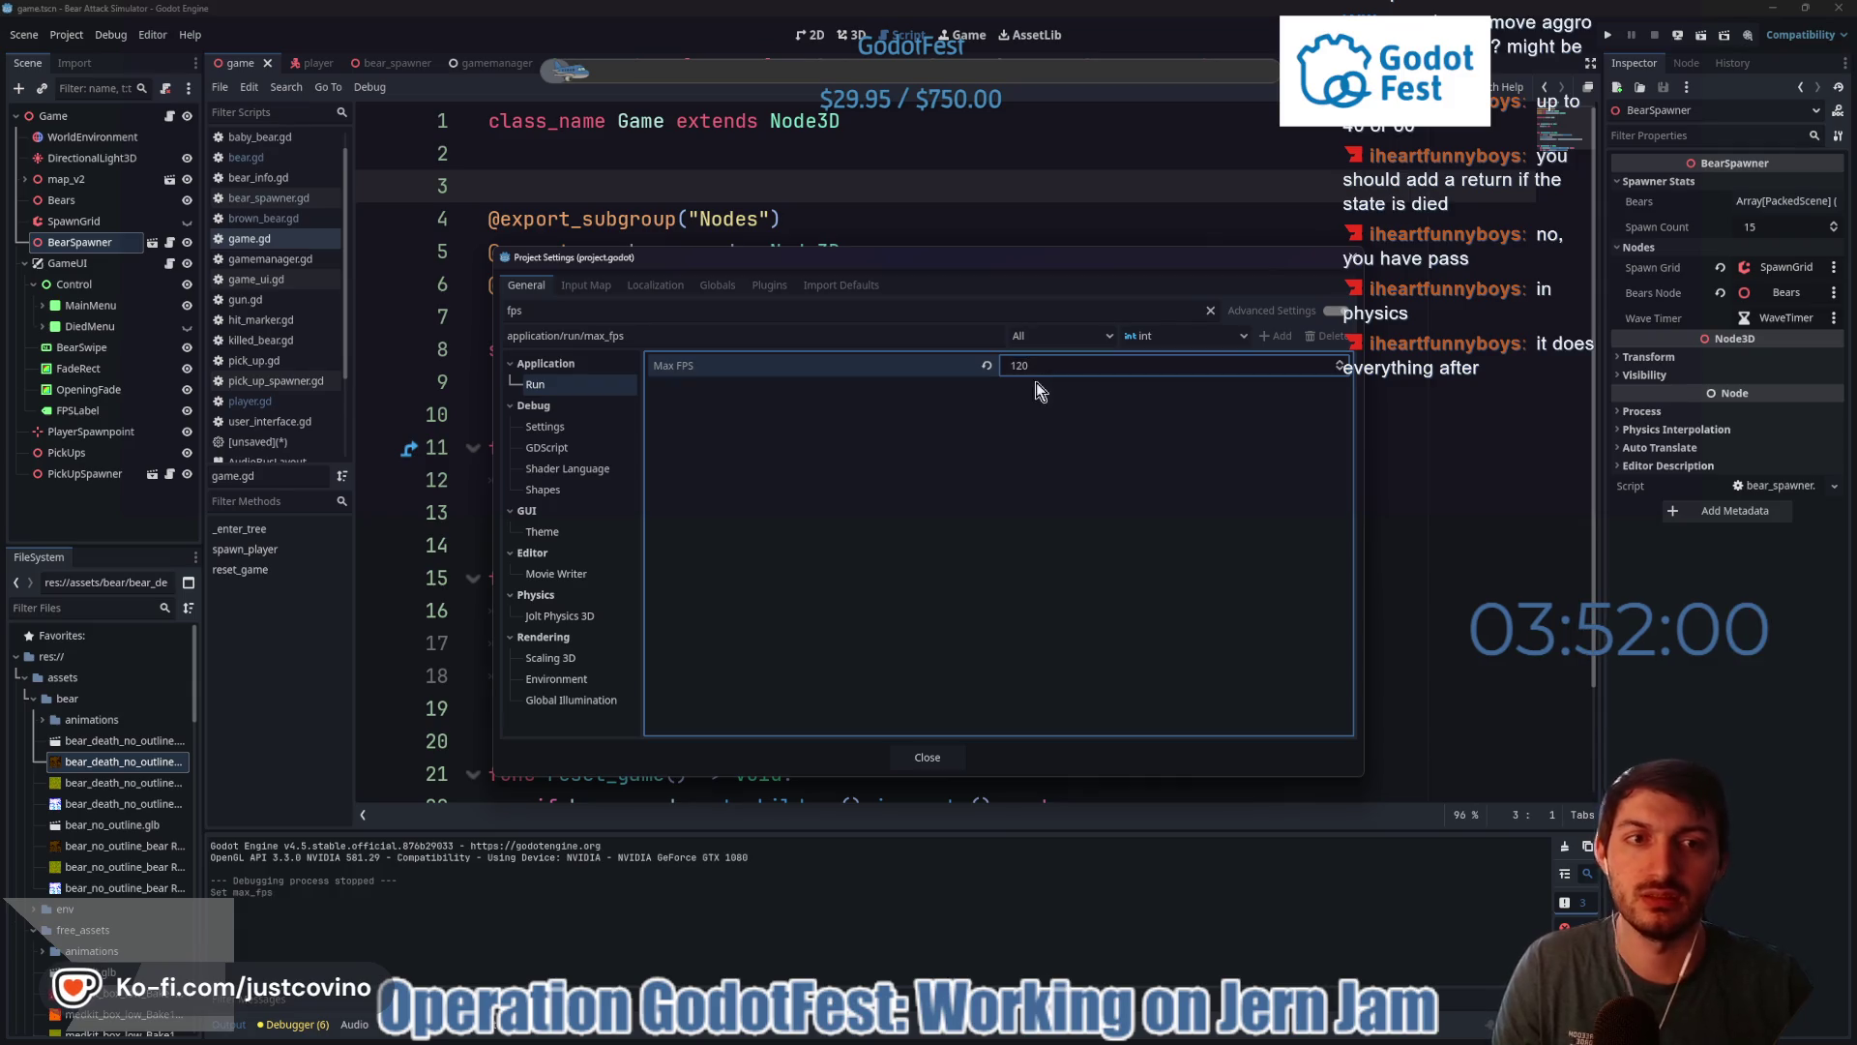
{"action": "left_click", "coordinate": [955, 755]}
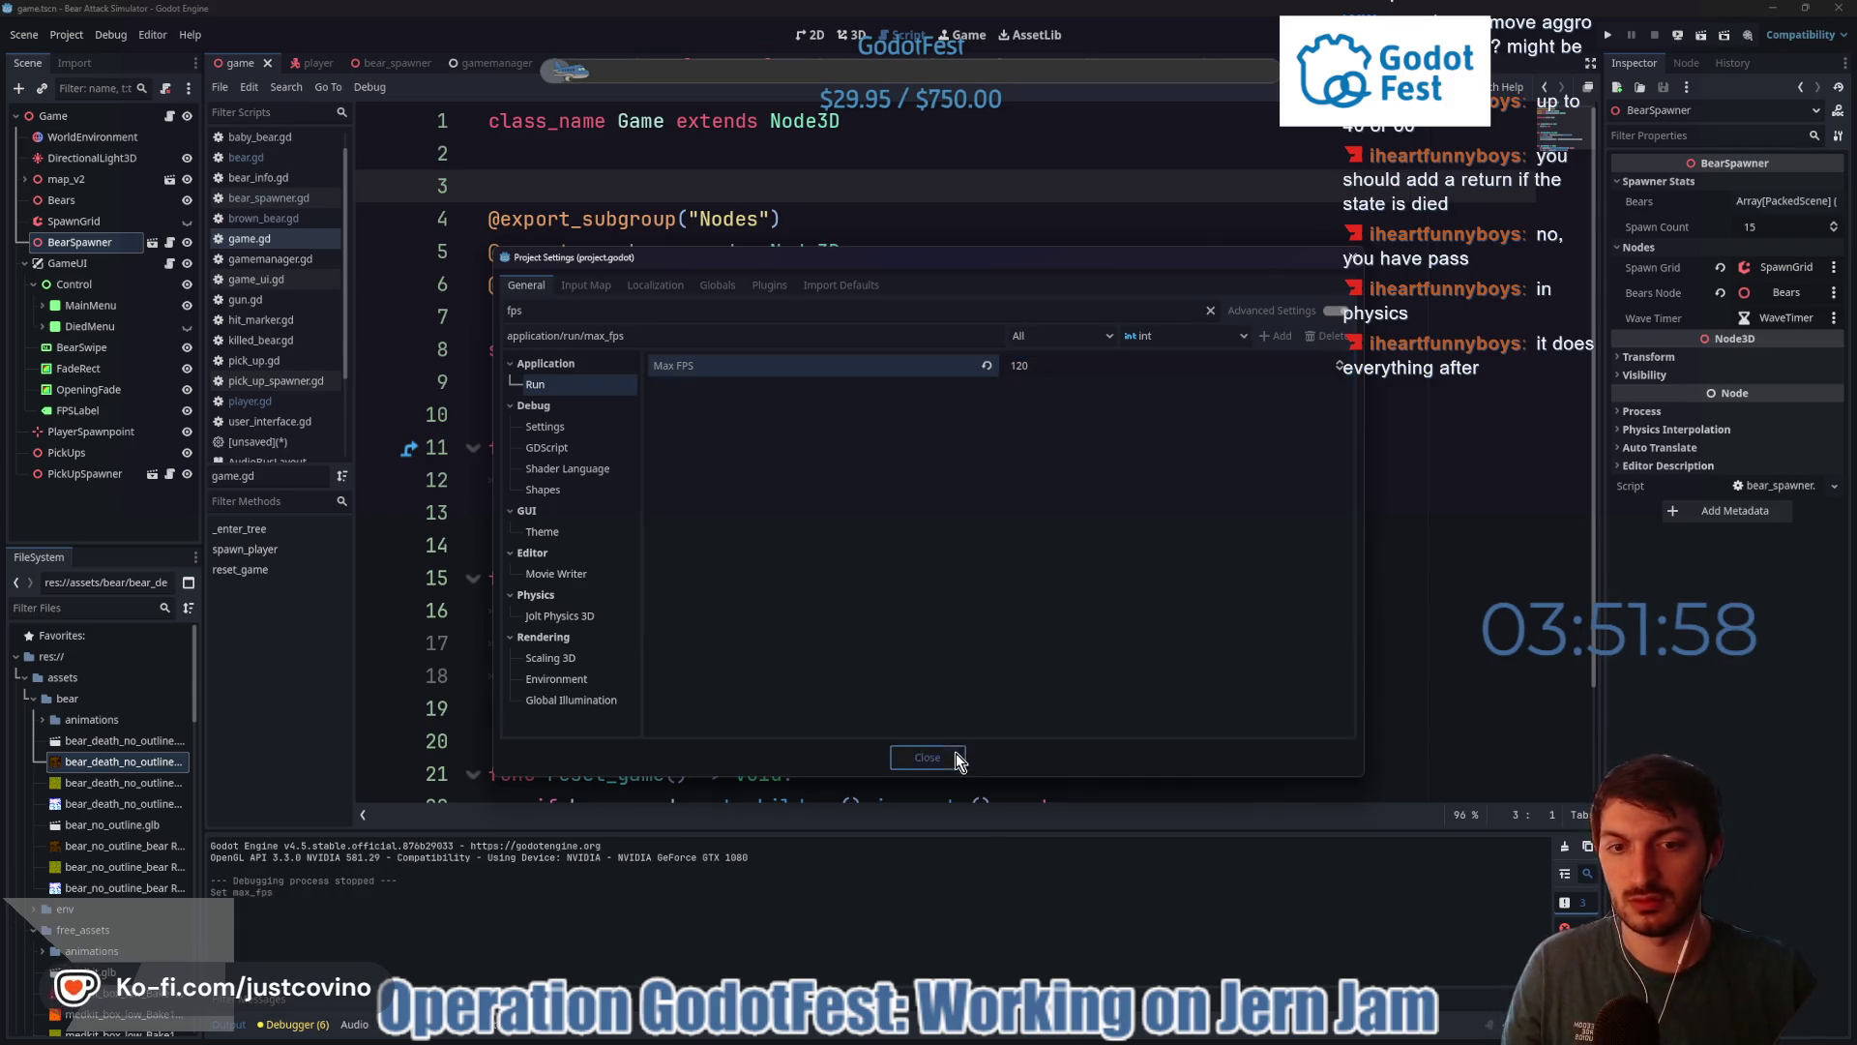
{"action": "left_click", "coordinate": [956, 757]}
- Bring up the BearAttackSimulator_WEB build folder window
{"action": "left_click", "coordinate": [747, 403]}
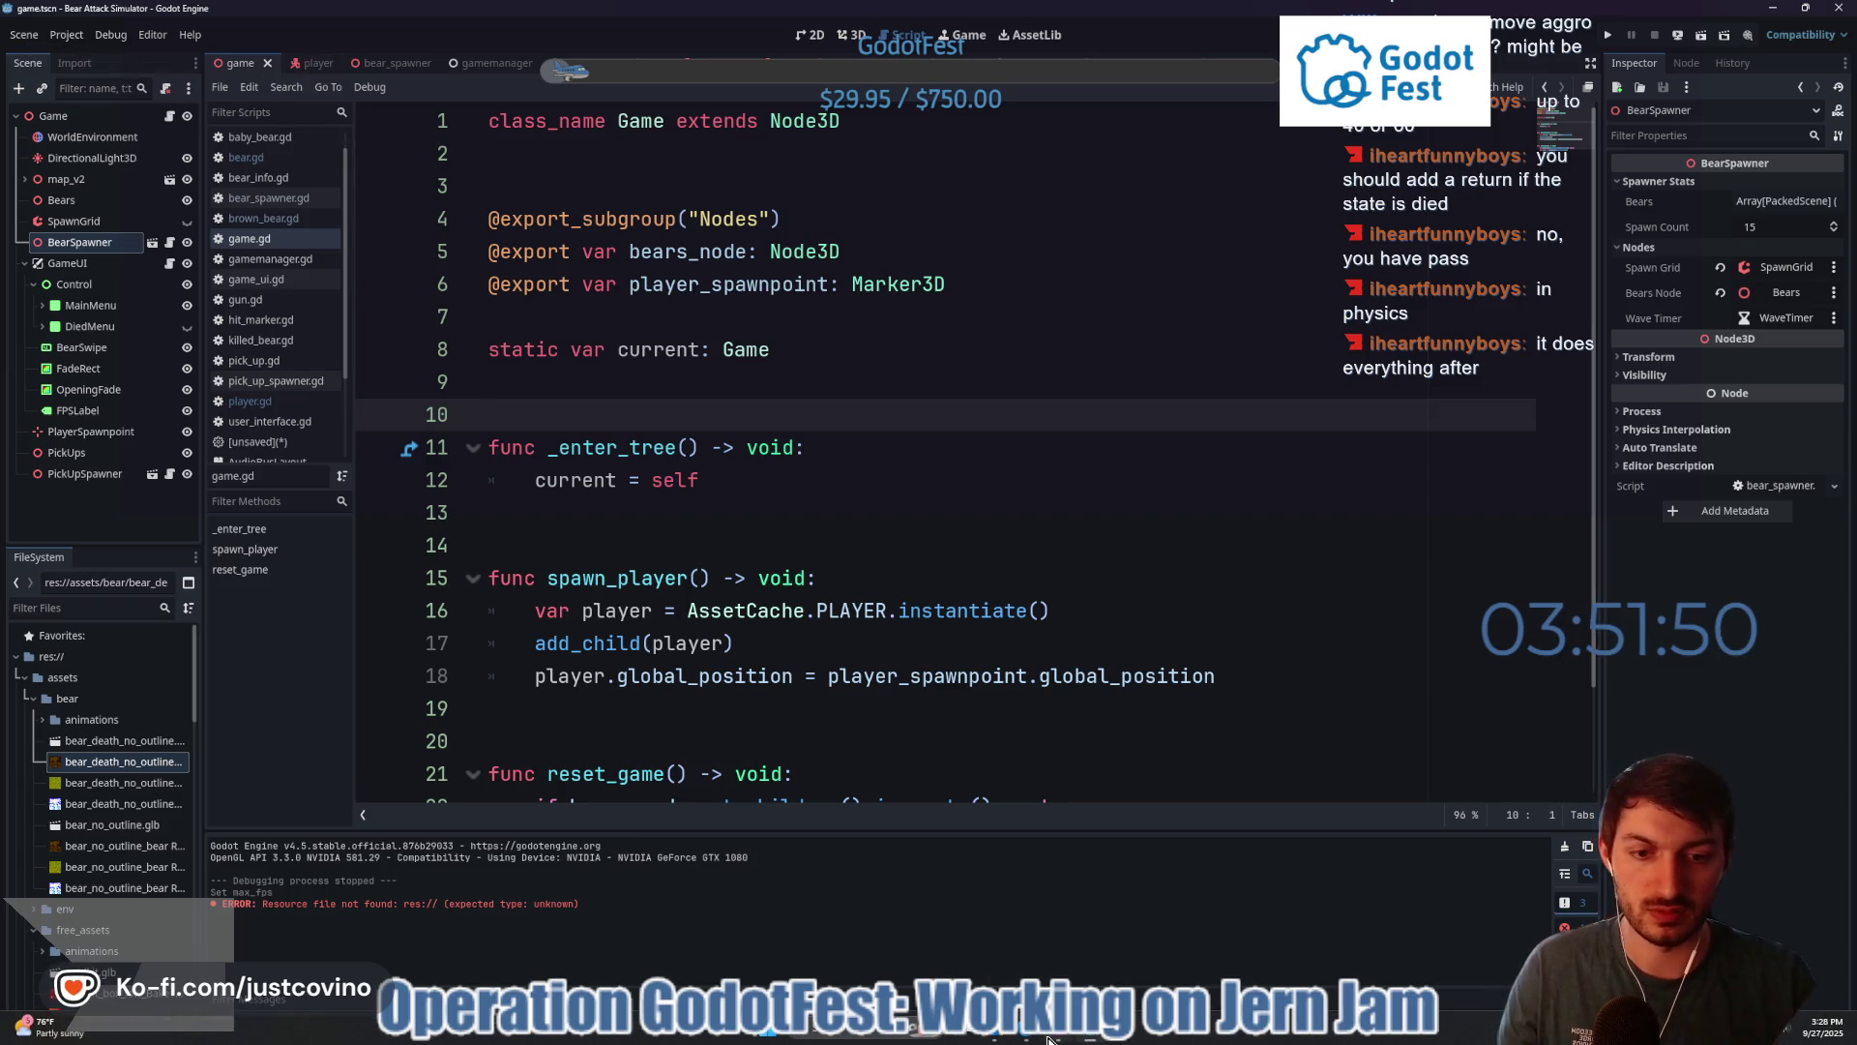
{"action": "mouse_move", "coordinate": [1050, 1039]}
{"action": "left_click", "coordinate": [1028, 936]}
- Delete all the old exported files from the BearAttackSimulator_WEB folder
{"action": "left_click_drag", "start_coordinate": [765, 682], "coordinate": [735, 435]}
{"action": "left_click", "coordinate": [793, 402]}
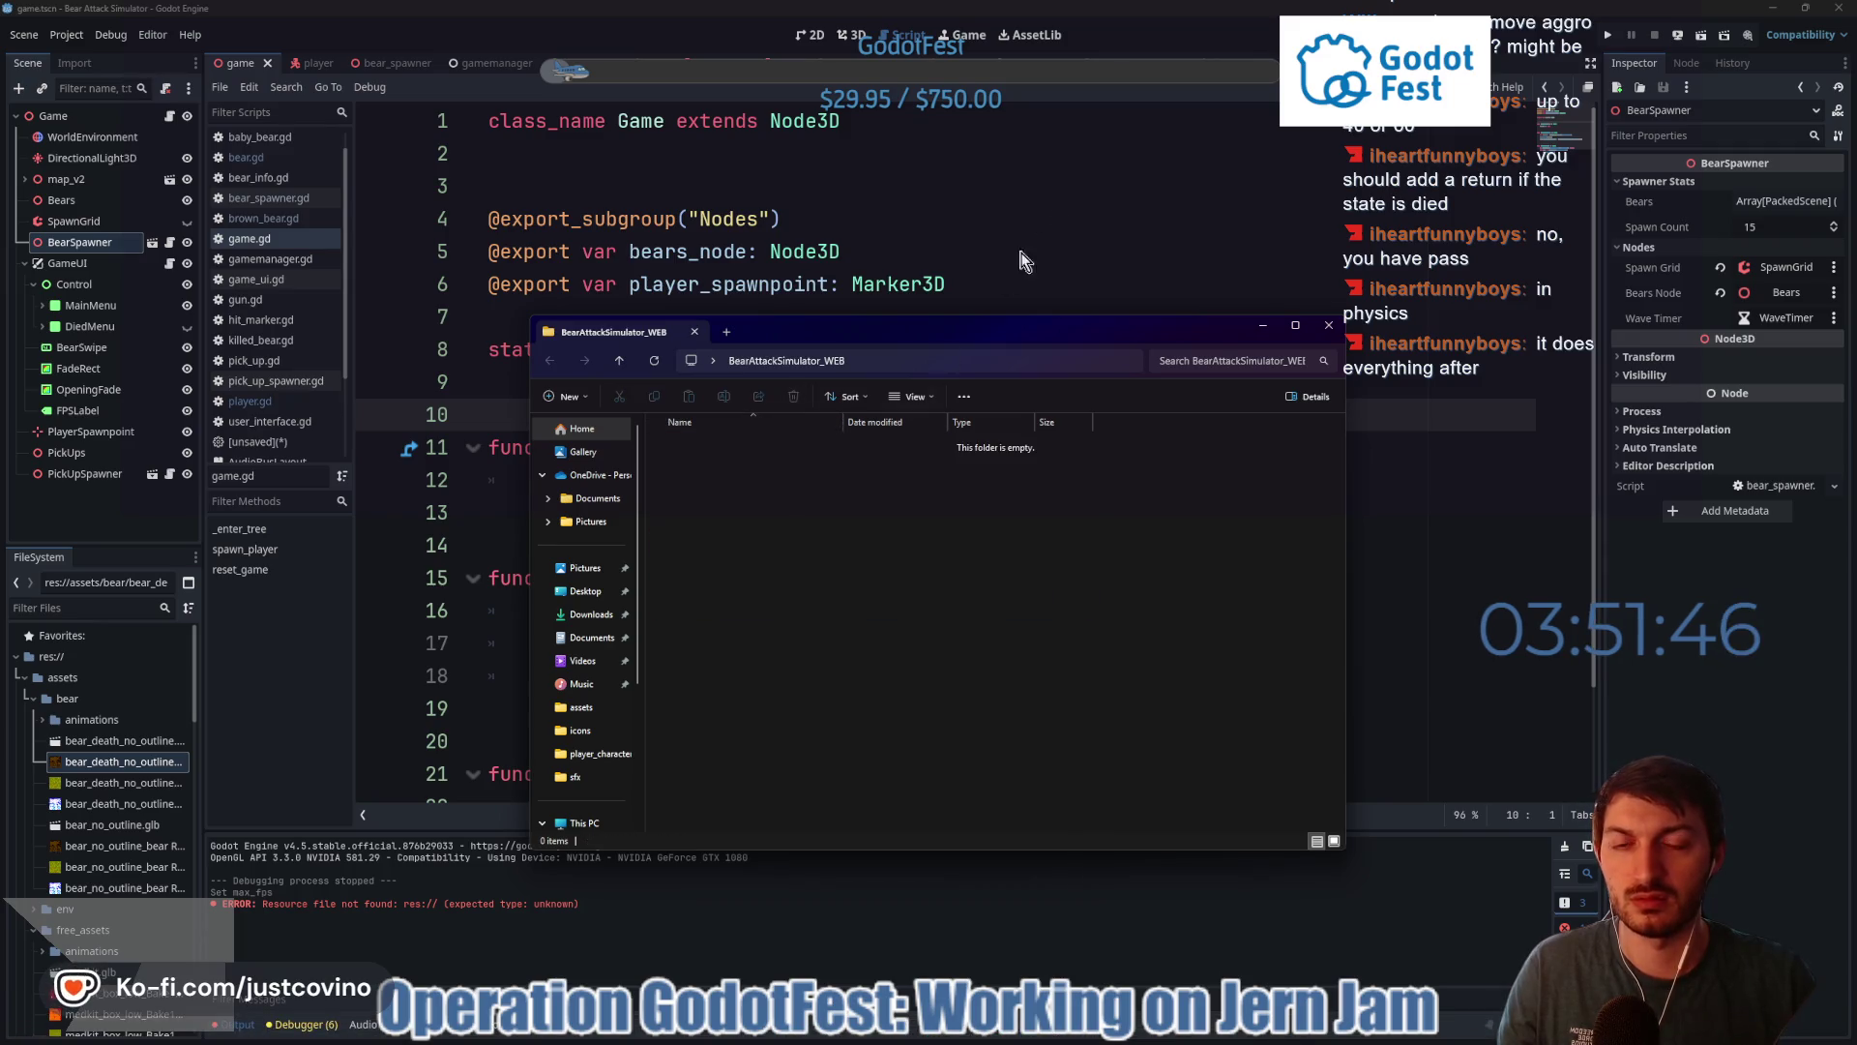
{"action": "left_click", "coordinate": [1035, 221]}
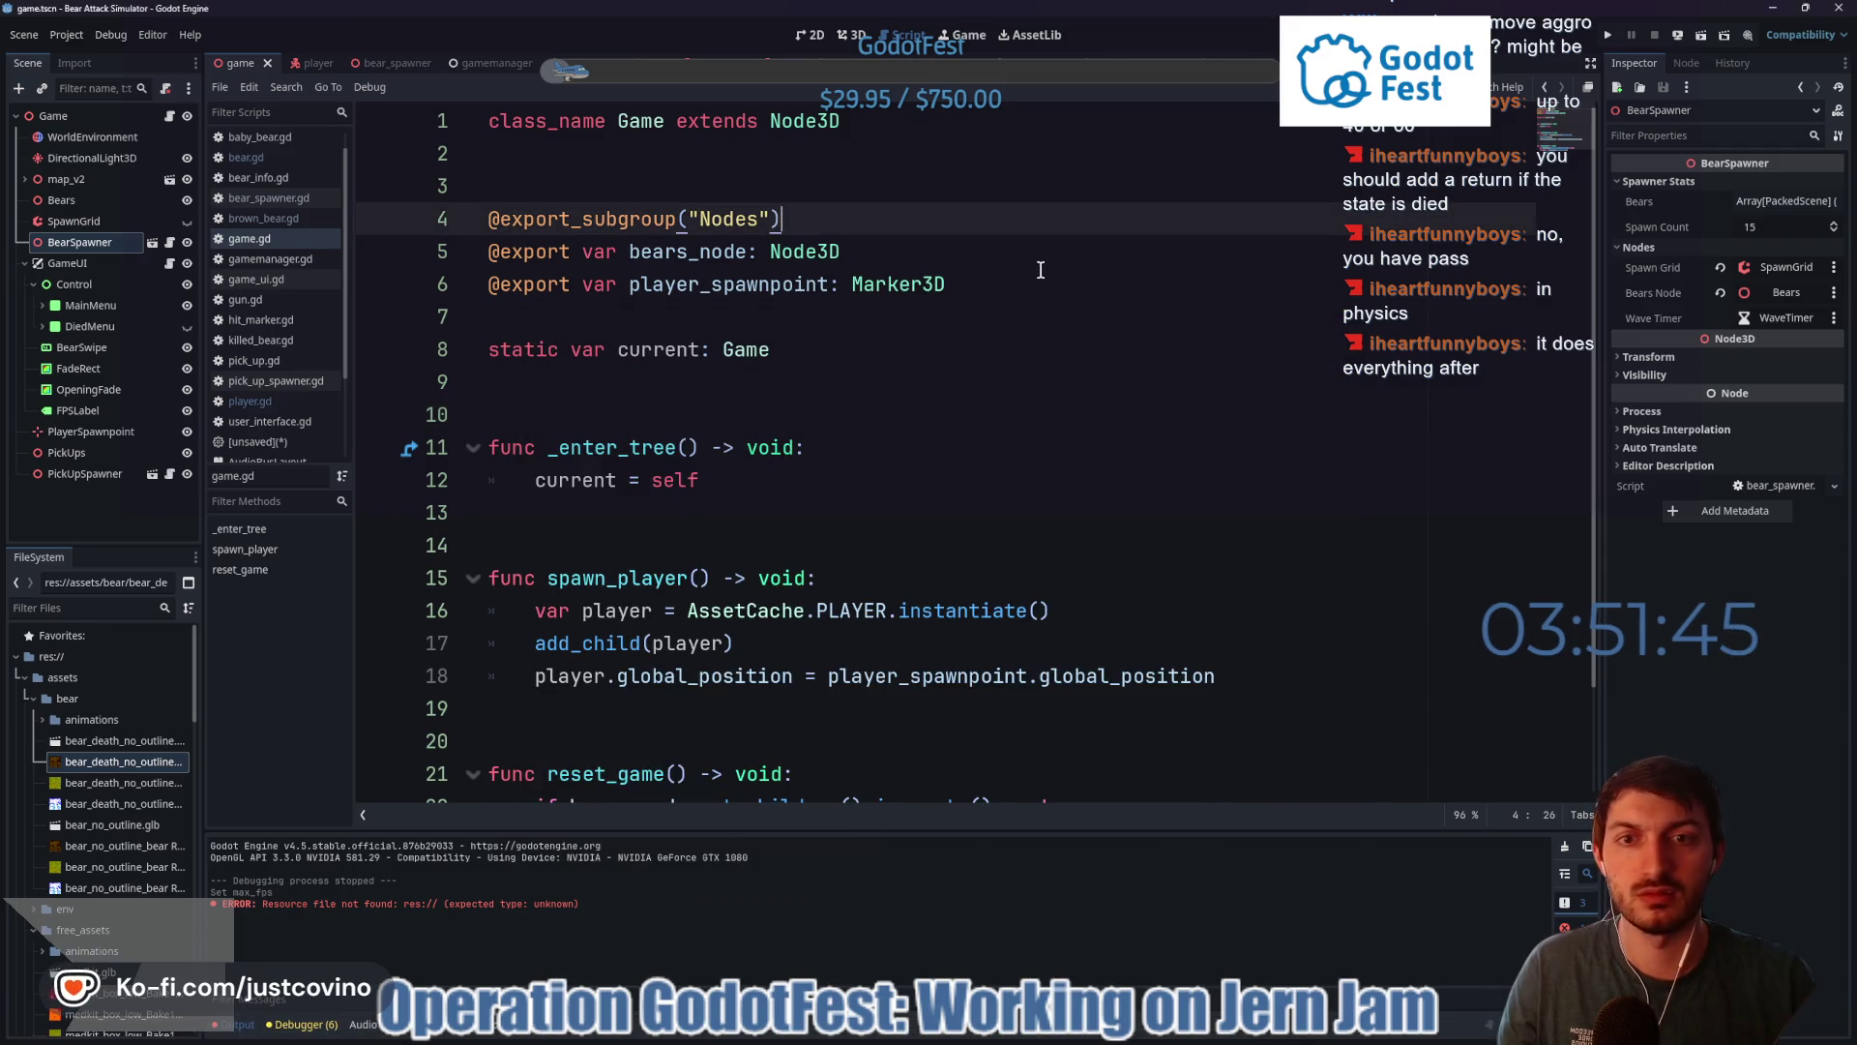
- Export the project as a Web build into BearAttackSimulator_WEB, then close the export window
{"action": "left_click", "coordinate": [60, 37]}
{"action": "left_click", "coordinate": [103, 132]}
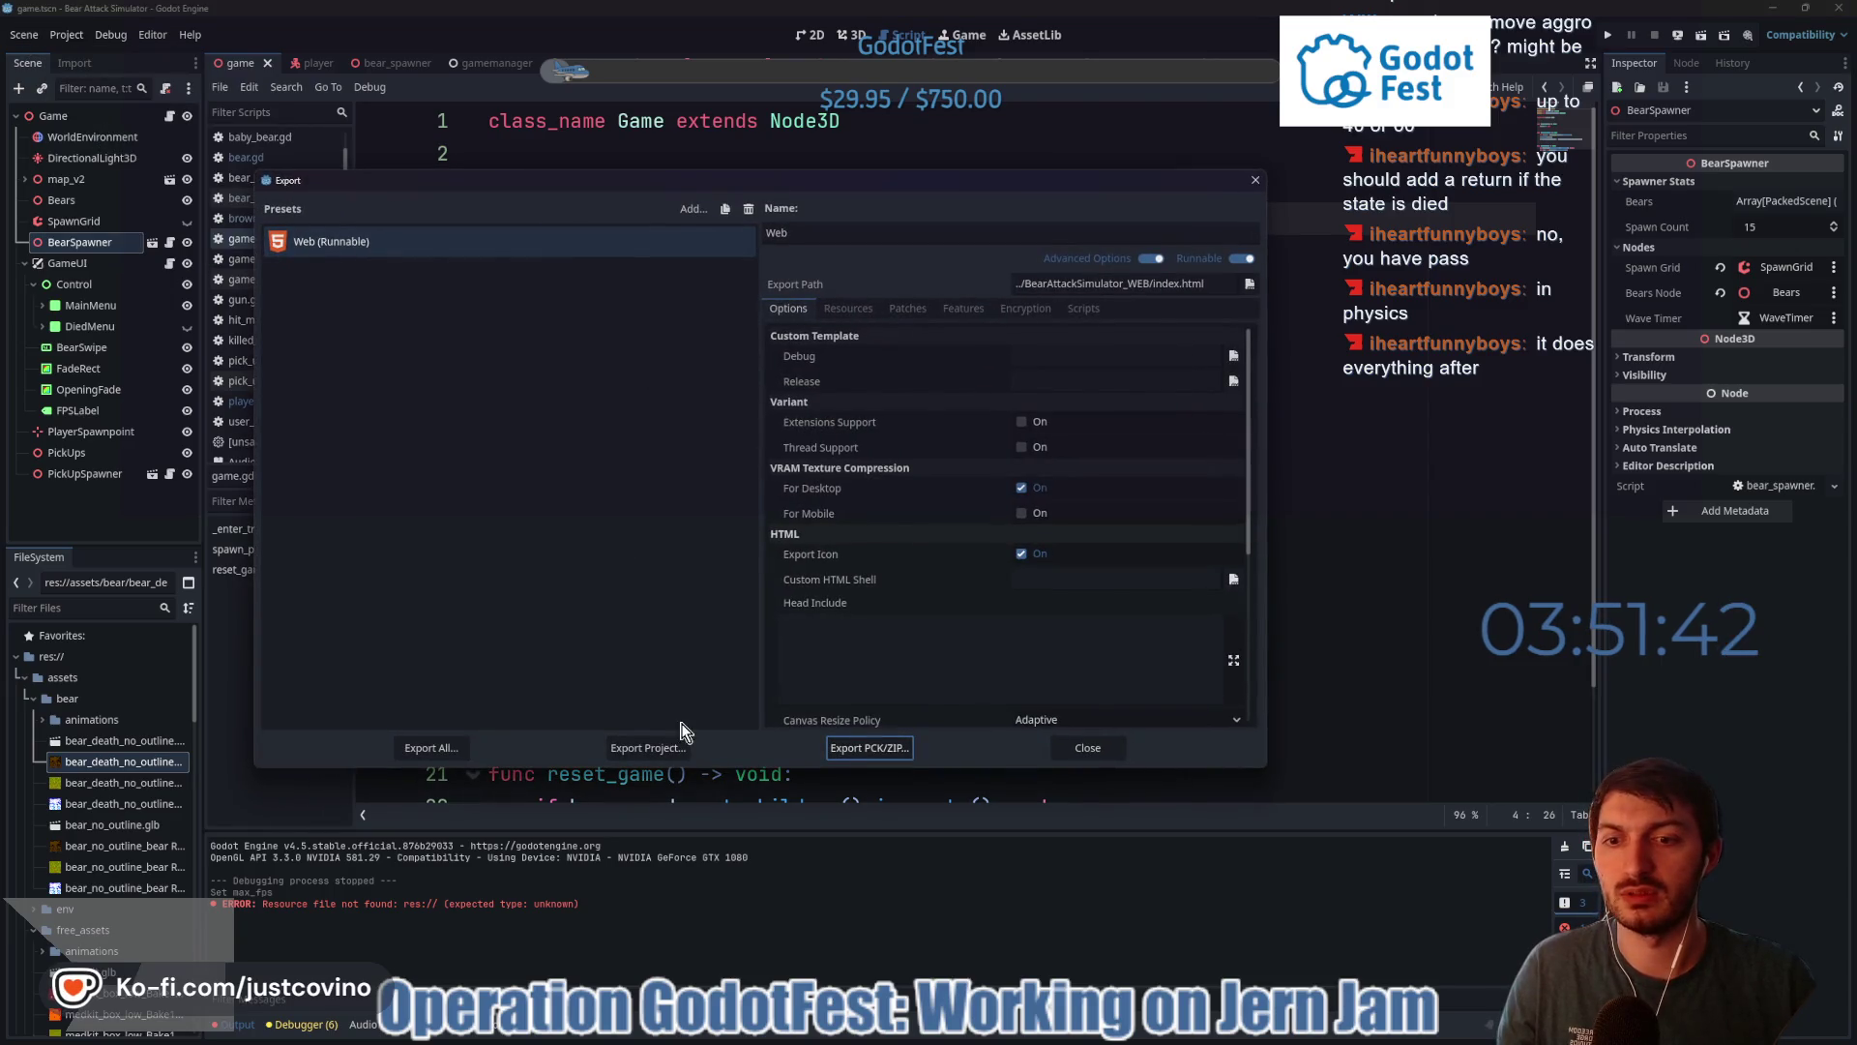
{"action": "left_click", "coordinate": [658, 747]}
{"action": "left_click", "coordinate": [787, 756]}
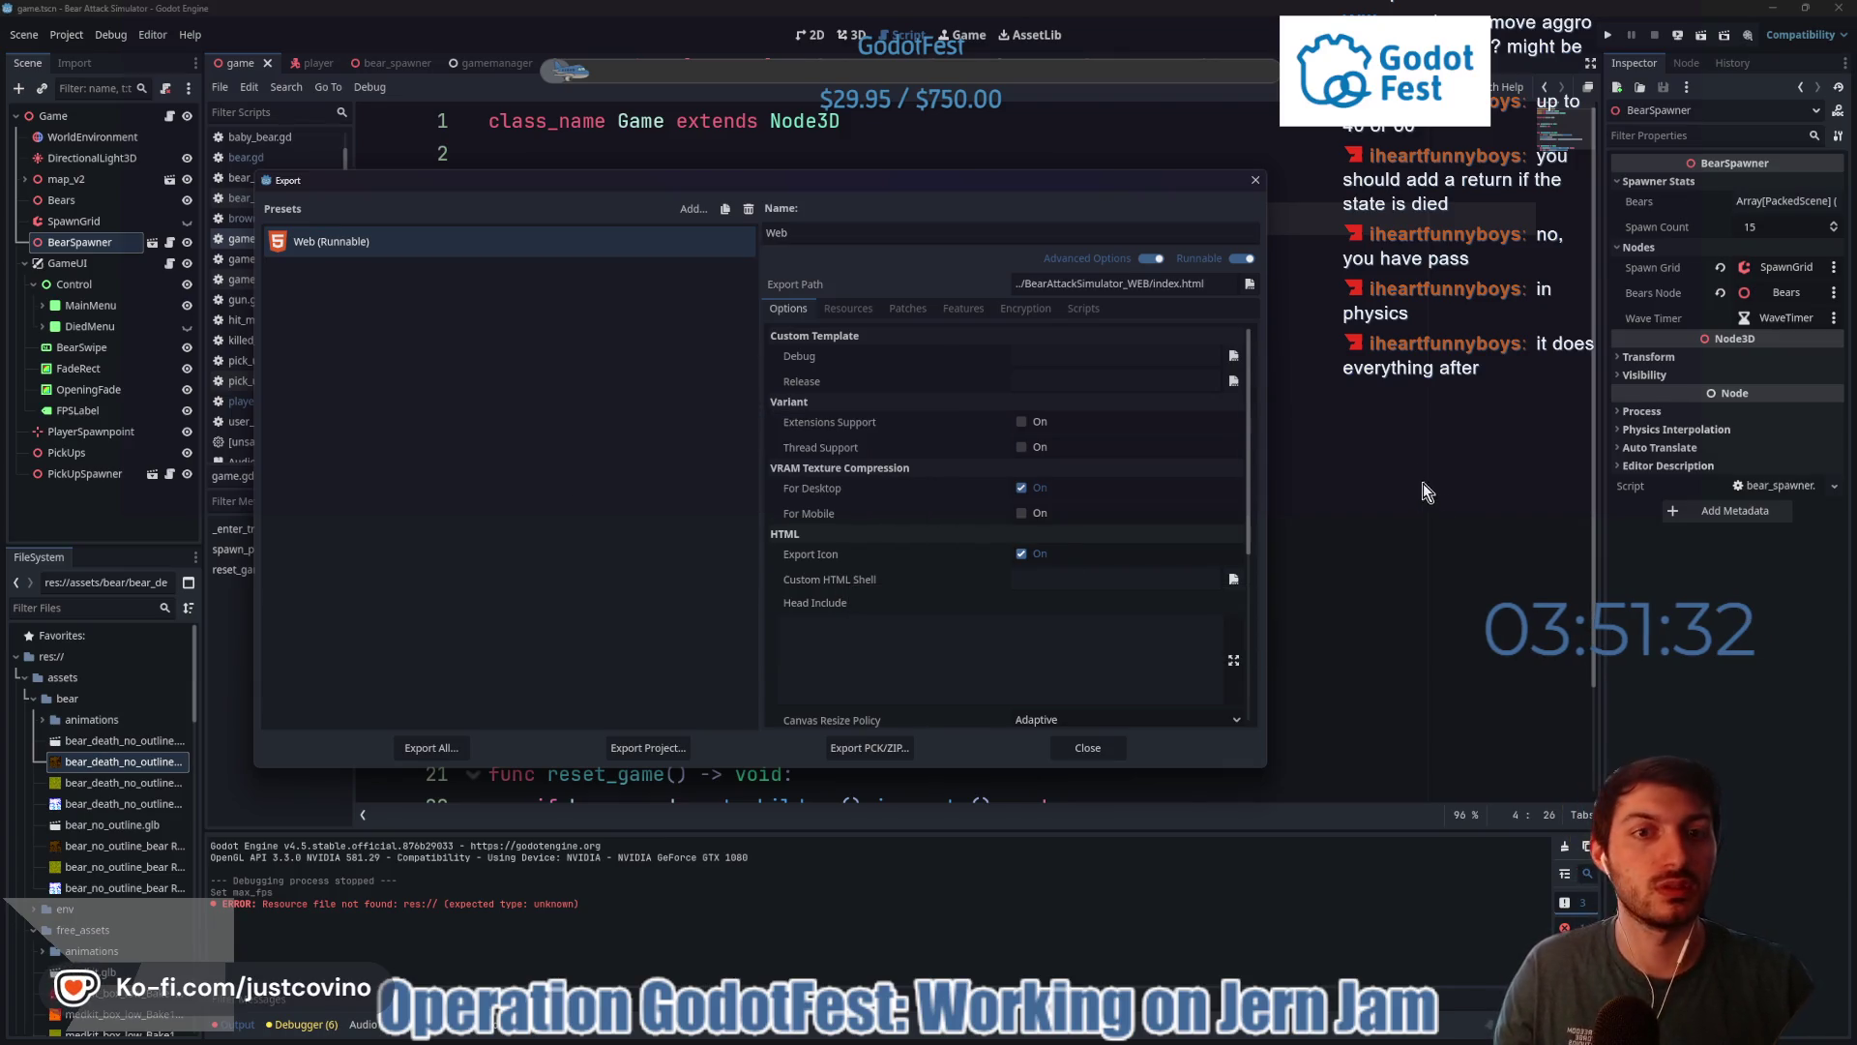
{"action": "left_click", "coordinate": [1087, 748]}
{"action": "left_click", "coordinate": [1774, 9]}
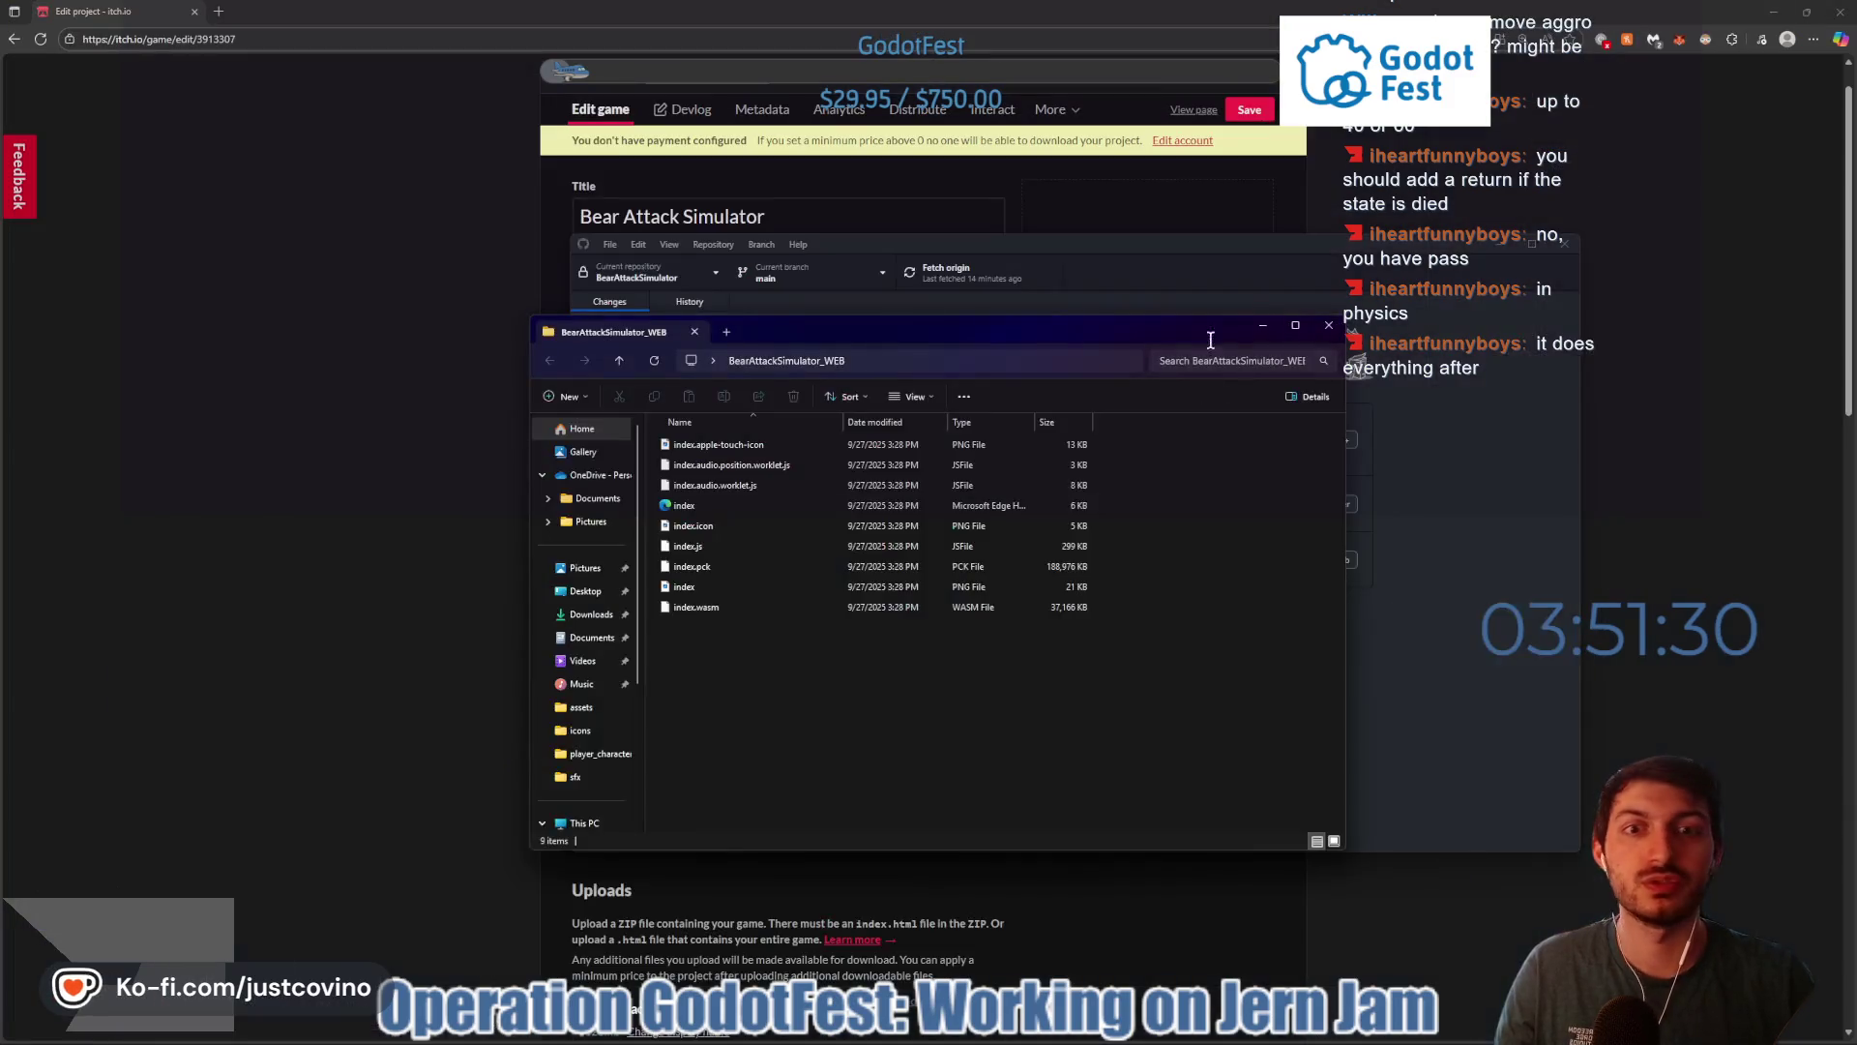
- Clear the open windows away and close the web build folder to reveal the desktop
{"action": "left_click", "coordinate": [1412, 273]}
{"action": "left_click", "coordinate": [1532, 243]}
{"action": "left_click", "coordinate": [1774, 11]}
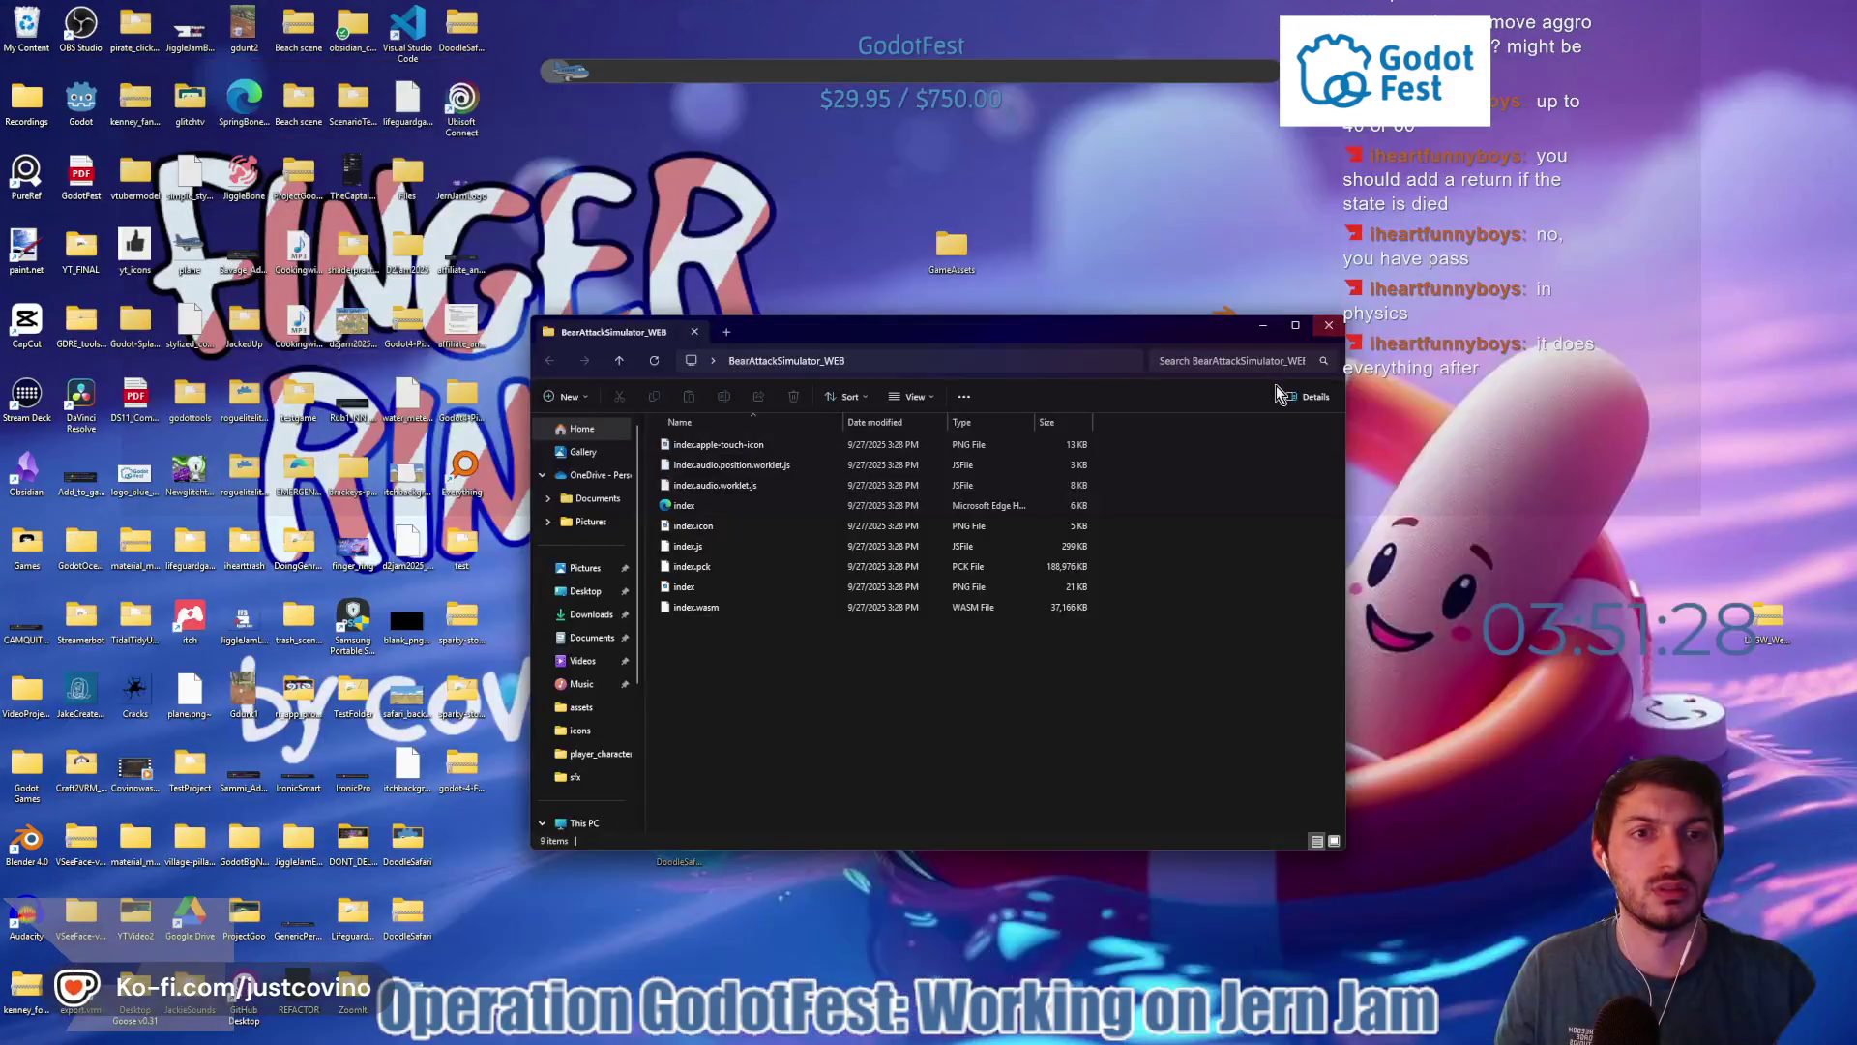
{"action": "left_click", "coordinate": [1328, 325]}
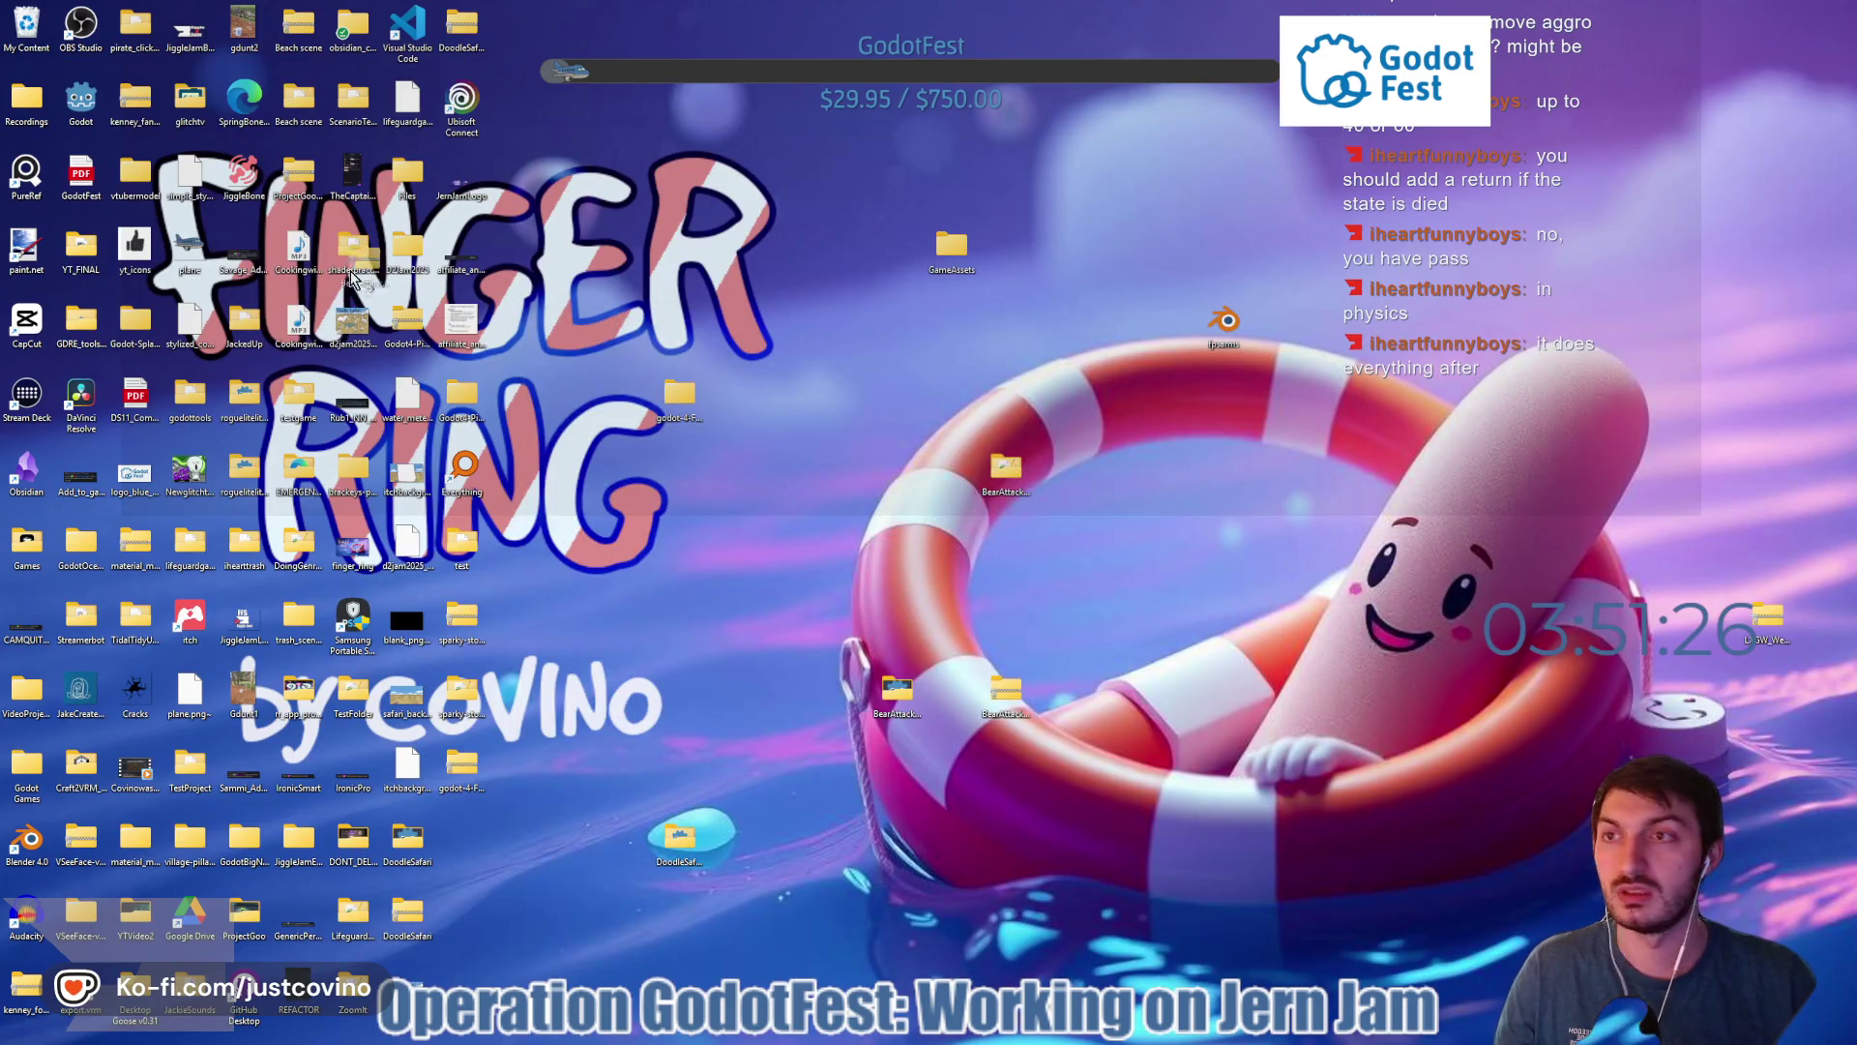
- Compress BearAttackSimulator_WEB into a zip on the desktop and return to the itch.io edit page
{"action": "left_click", "coordinate": [1002, 707]}
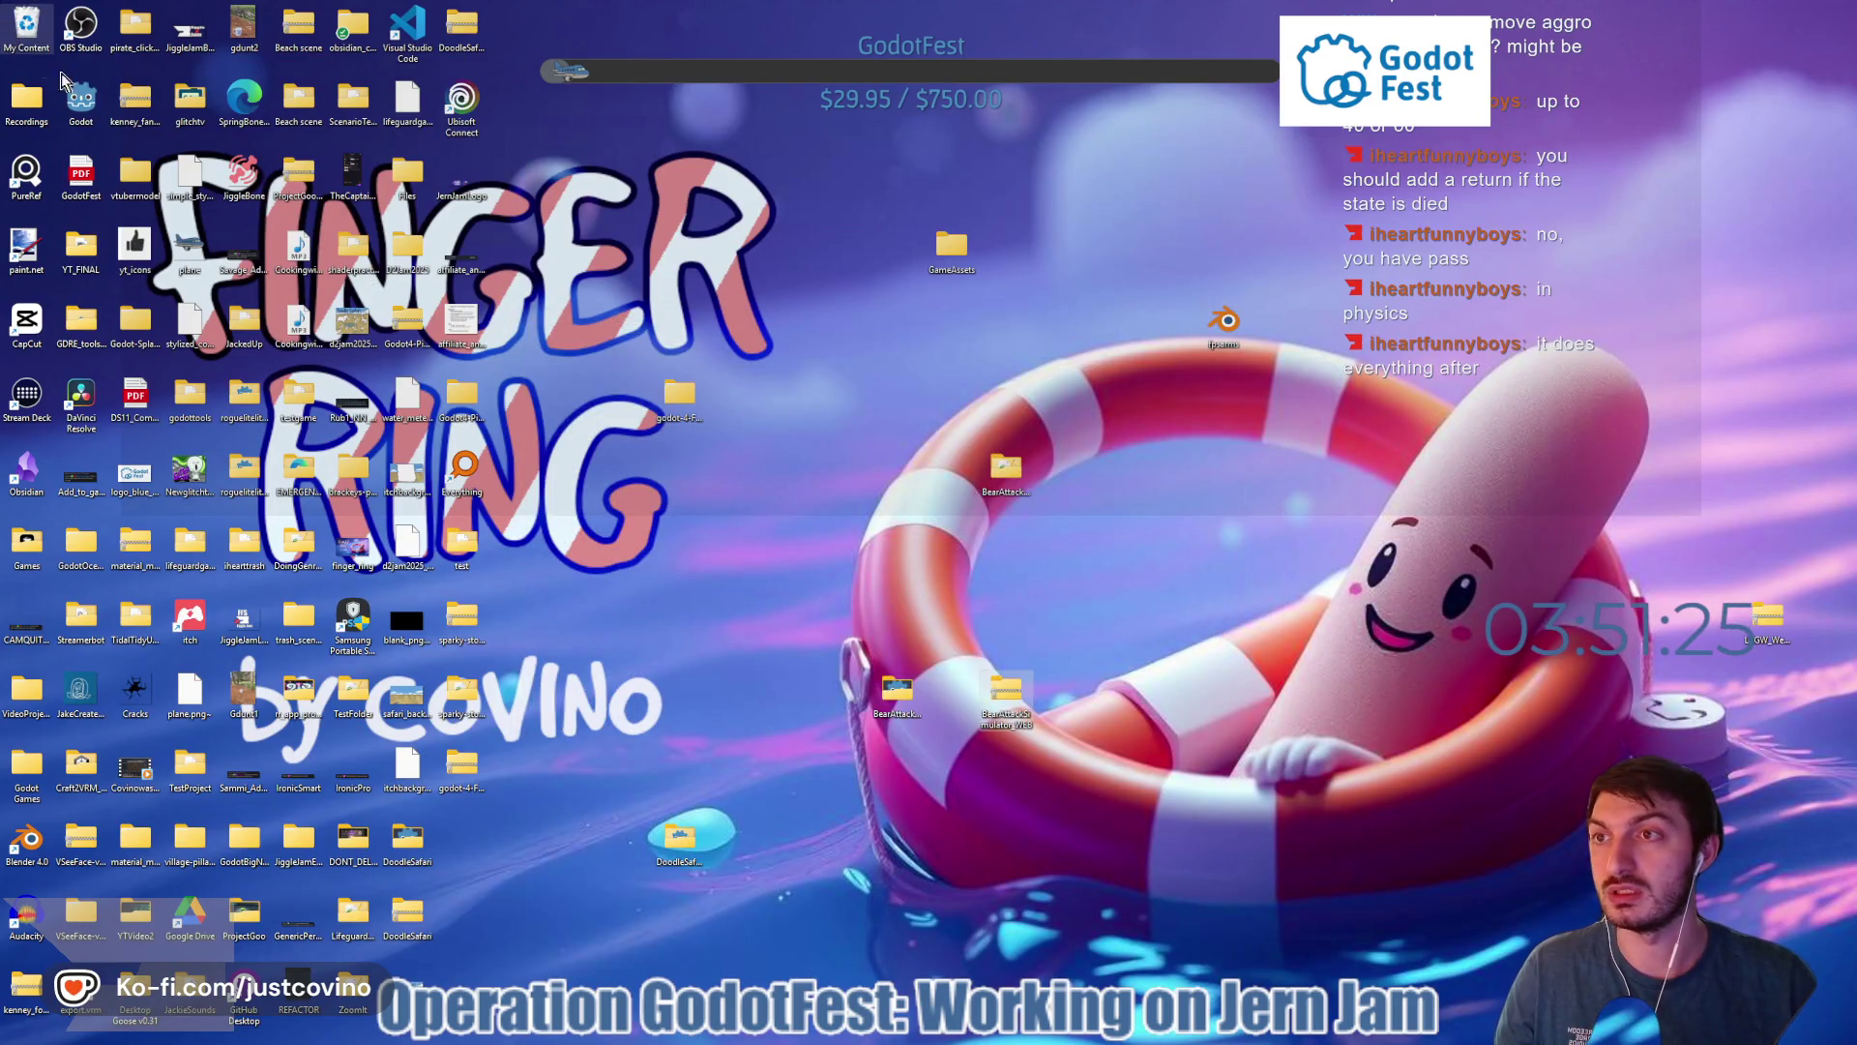
{"action": "right_click", "coordinate": [913, 699]}
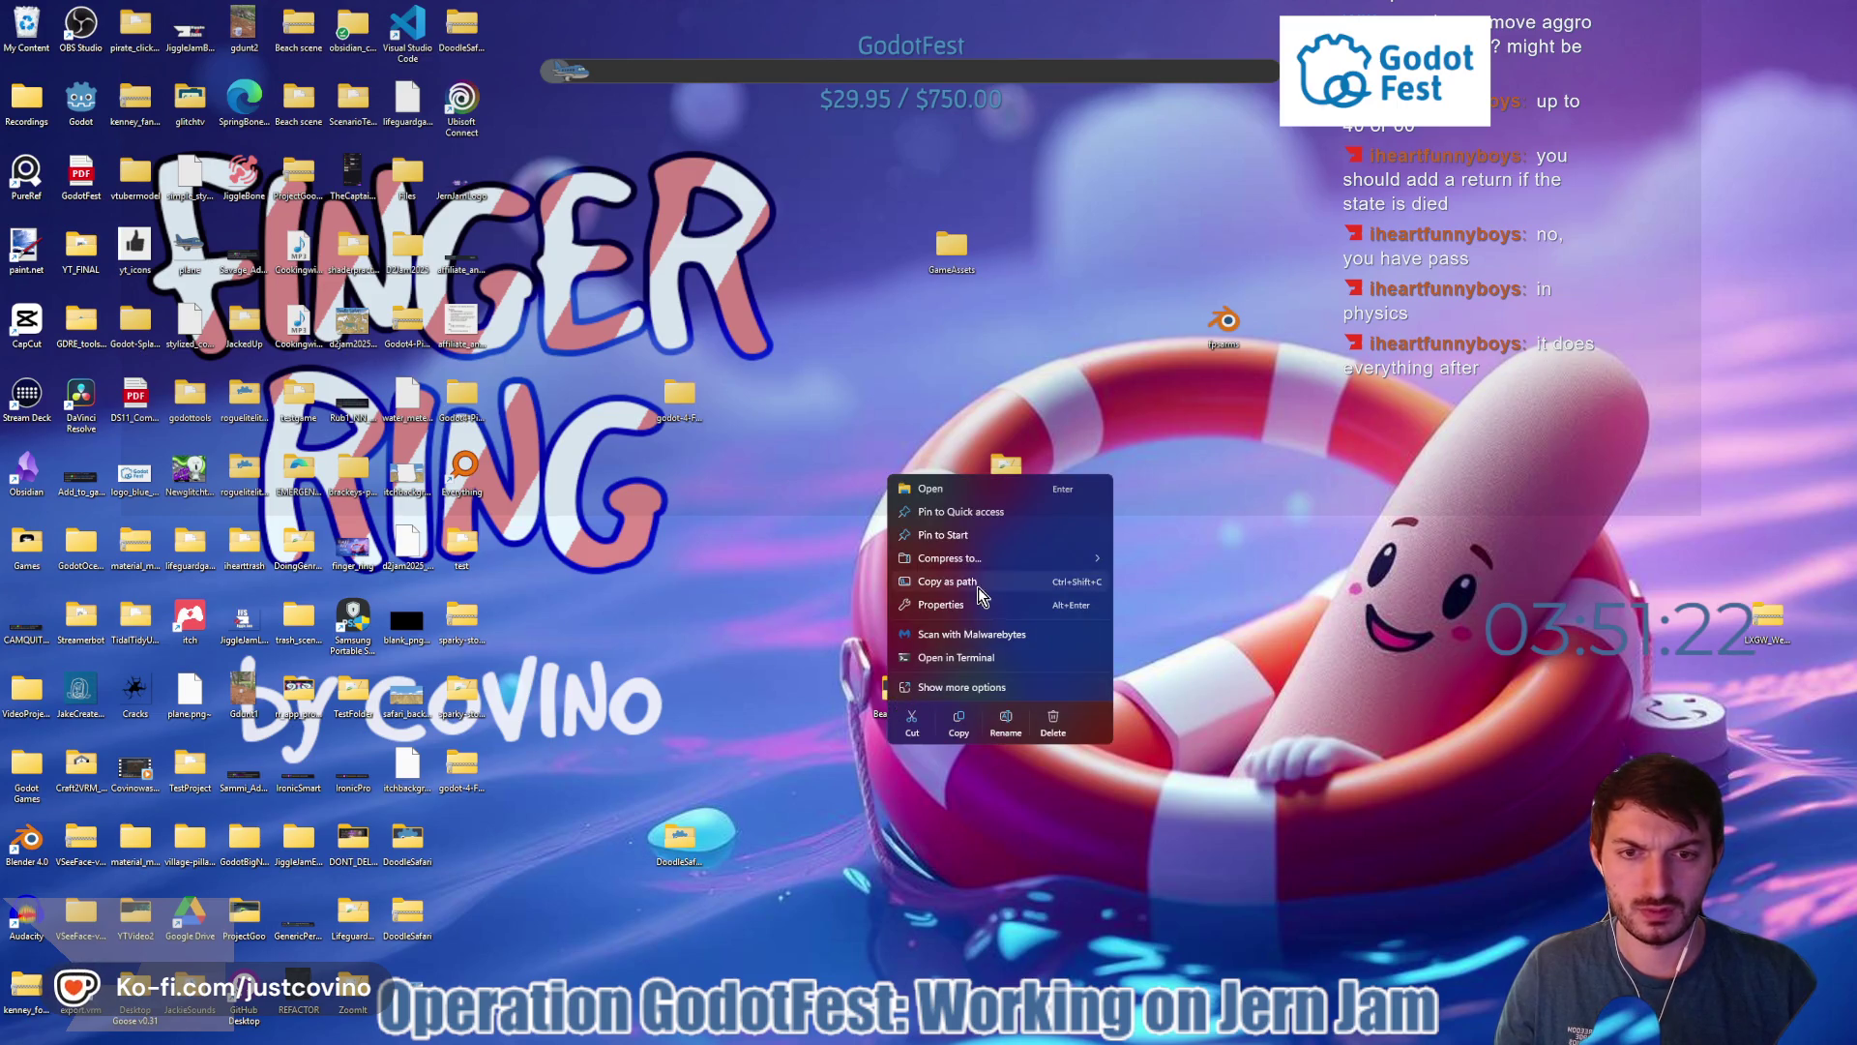
{"action": "mouse_move", "coordinate": [1064, 558]}
{"action": "left_click", "coordinate": [1157, 560]}
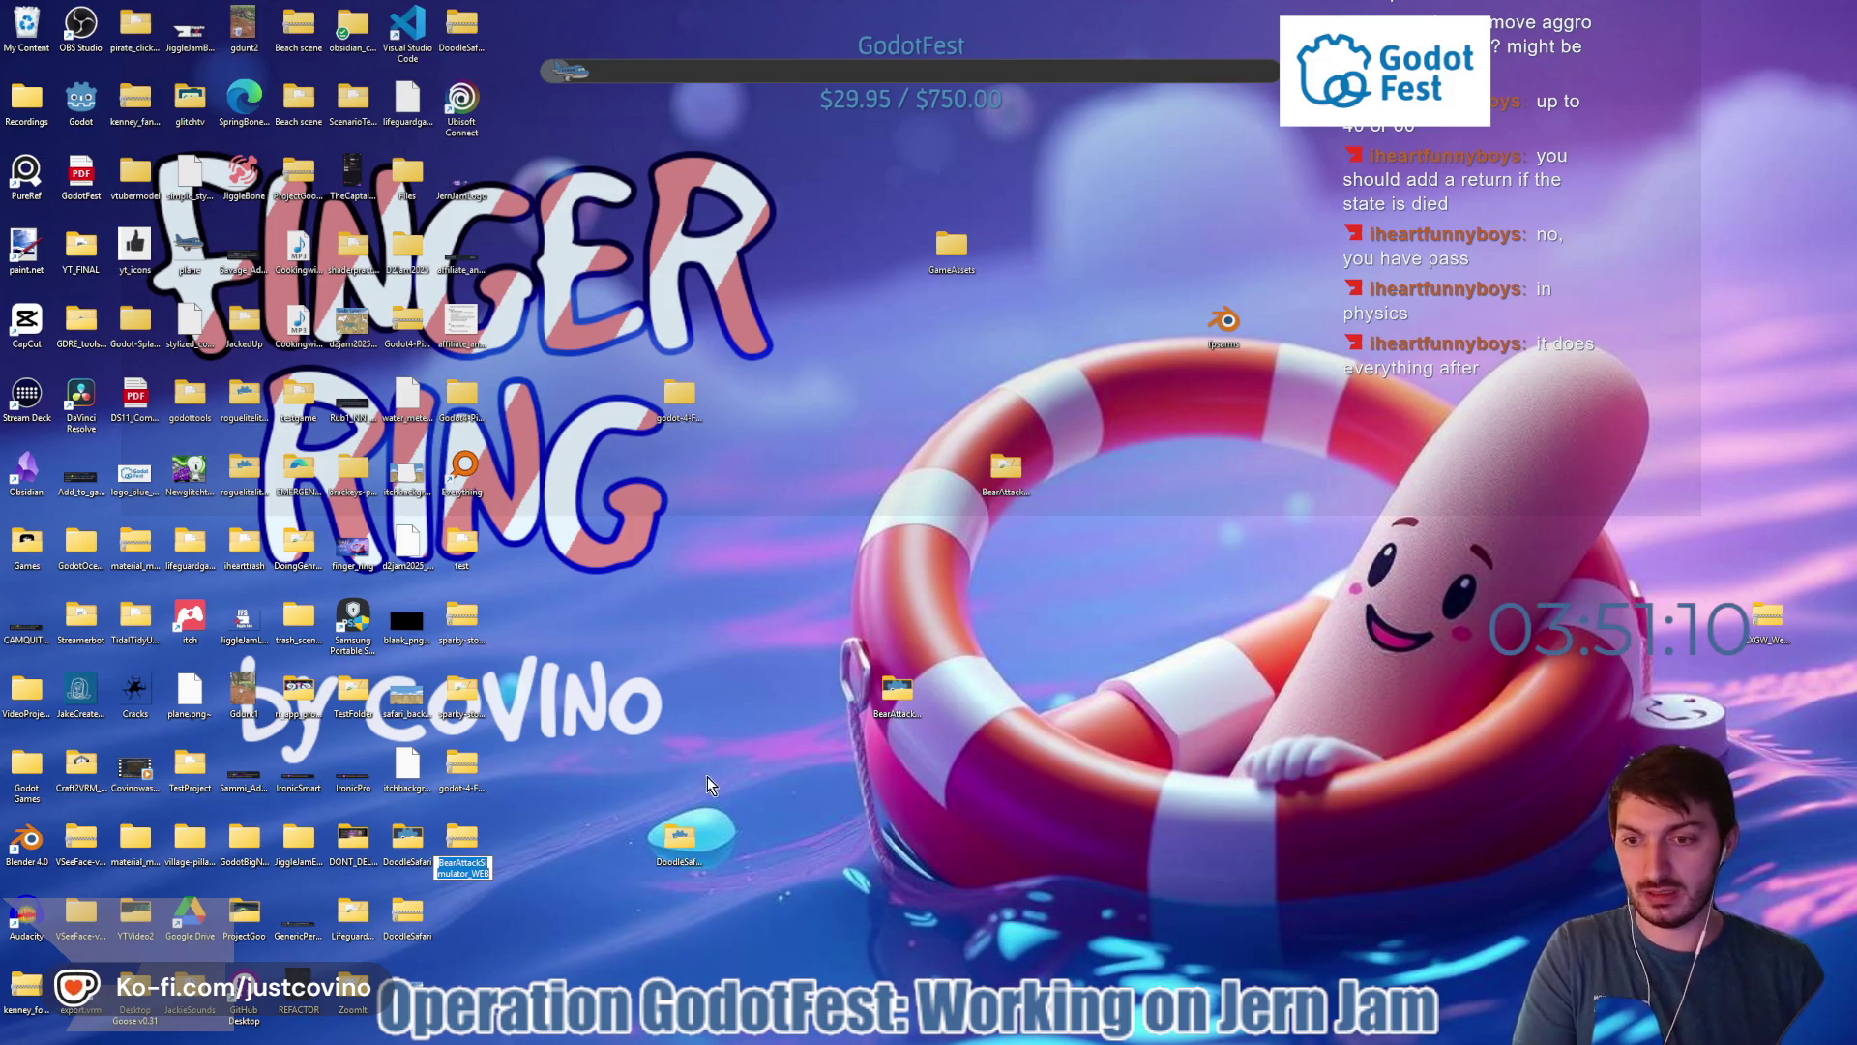
{"action": "mouse_move", "coordinate": [463, 838]}
{"action": "left_mouse_down"}
{"action": "mouse_move", "coordinate": [861, 783]}
{"action": "mouse_move", "coordinate": [1007, 696]}
{"action": "left_mouse_up"}
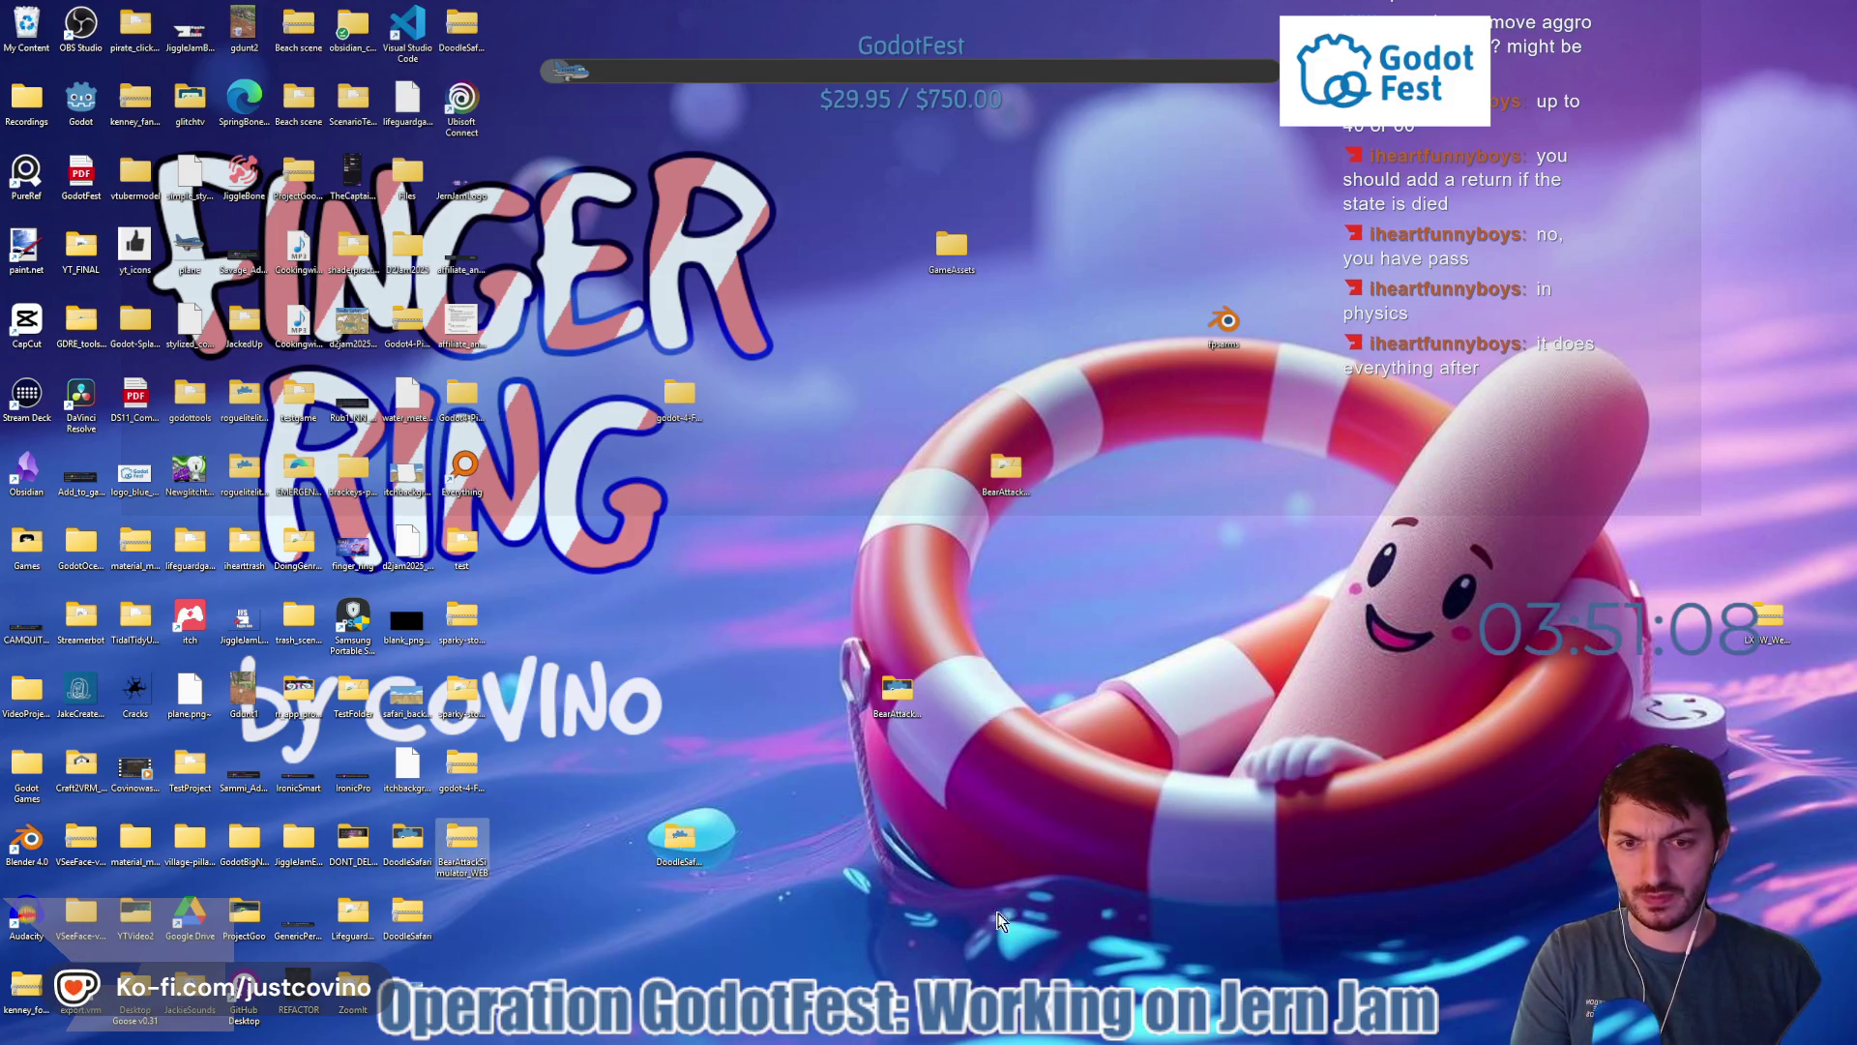
{"action": "left_click", "coordinate": [870, 1027]}
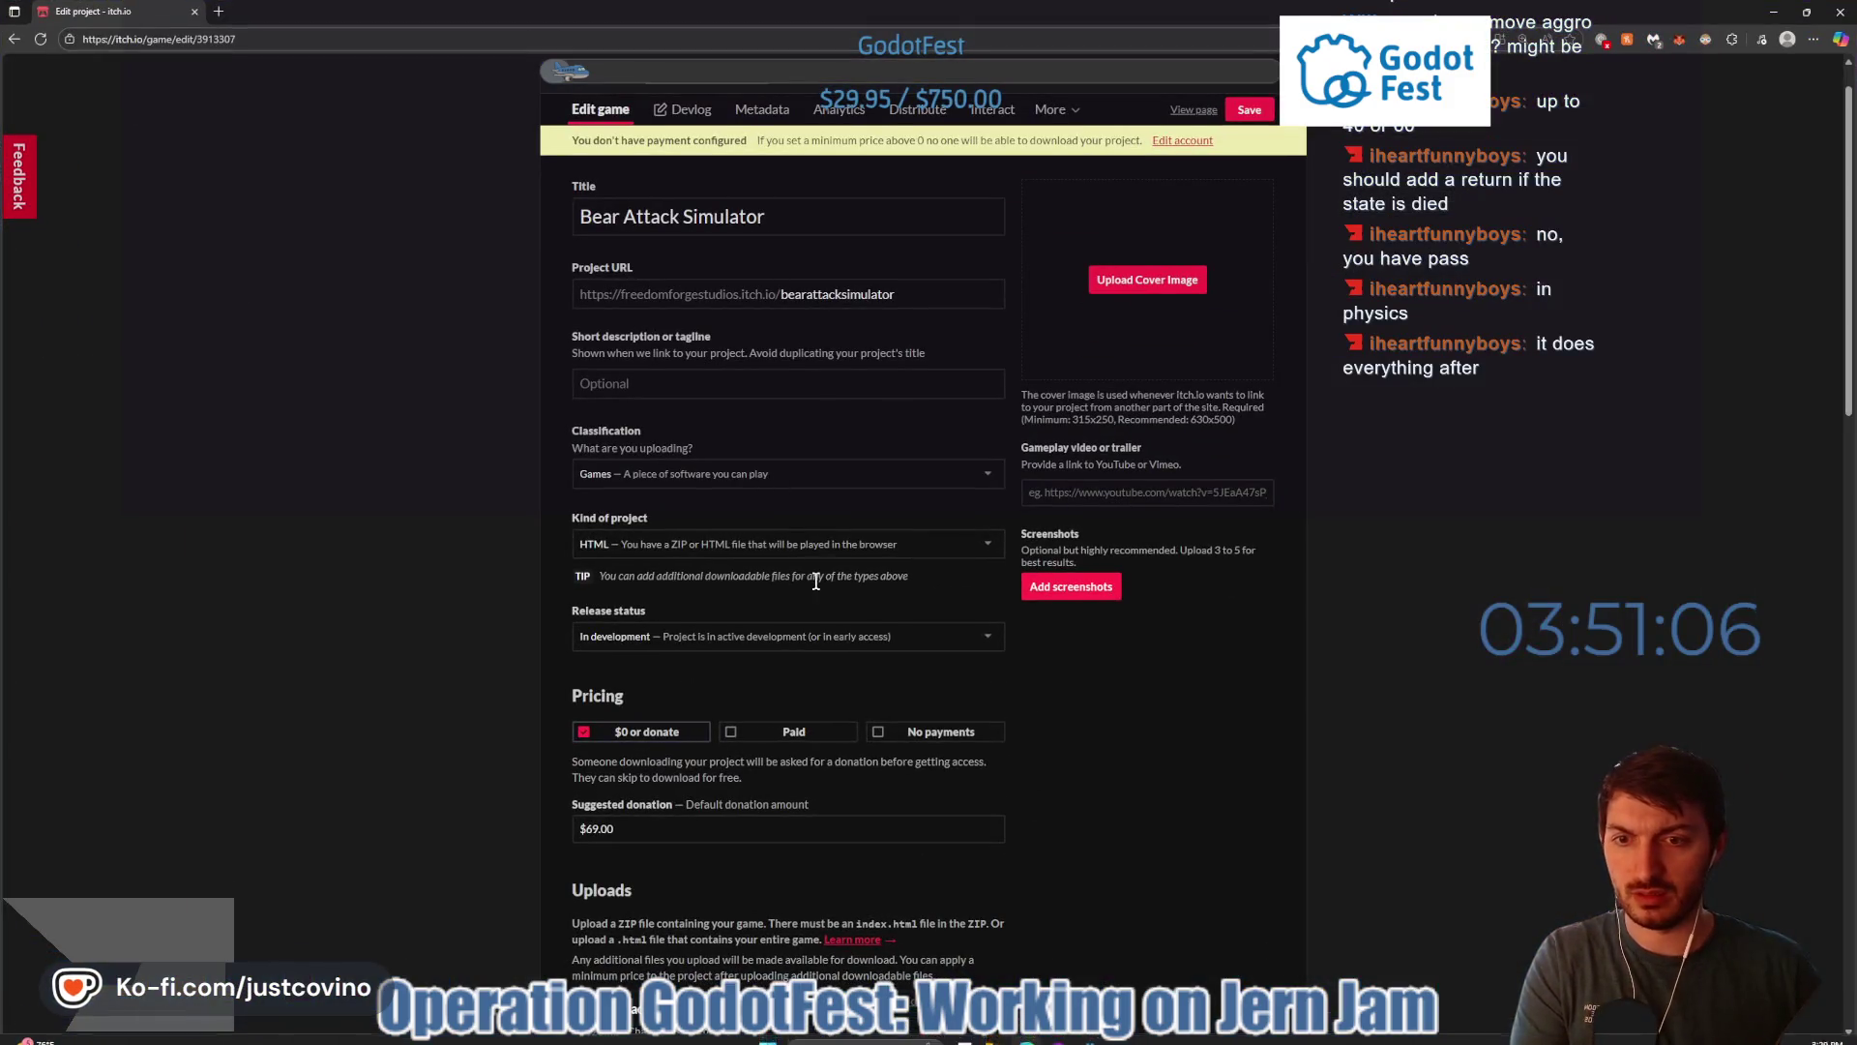
- Delete the old BearAttackSimulator_WEB.zip upload from the itch.io project
{"action": "scroll", "coordinate": [779, 566], "scroll_direction": "down", "scroll_amount": 3}
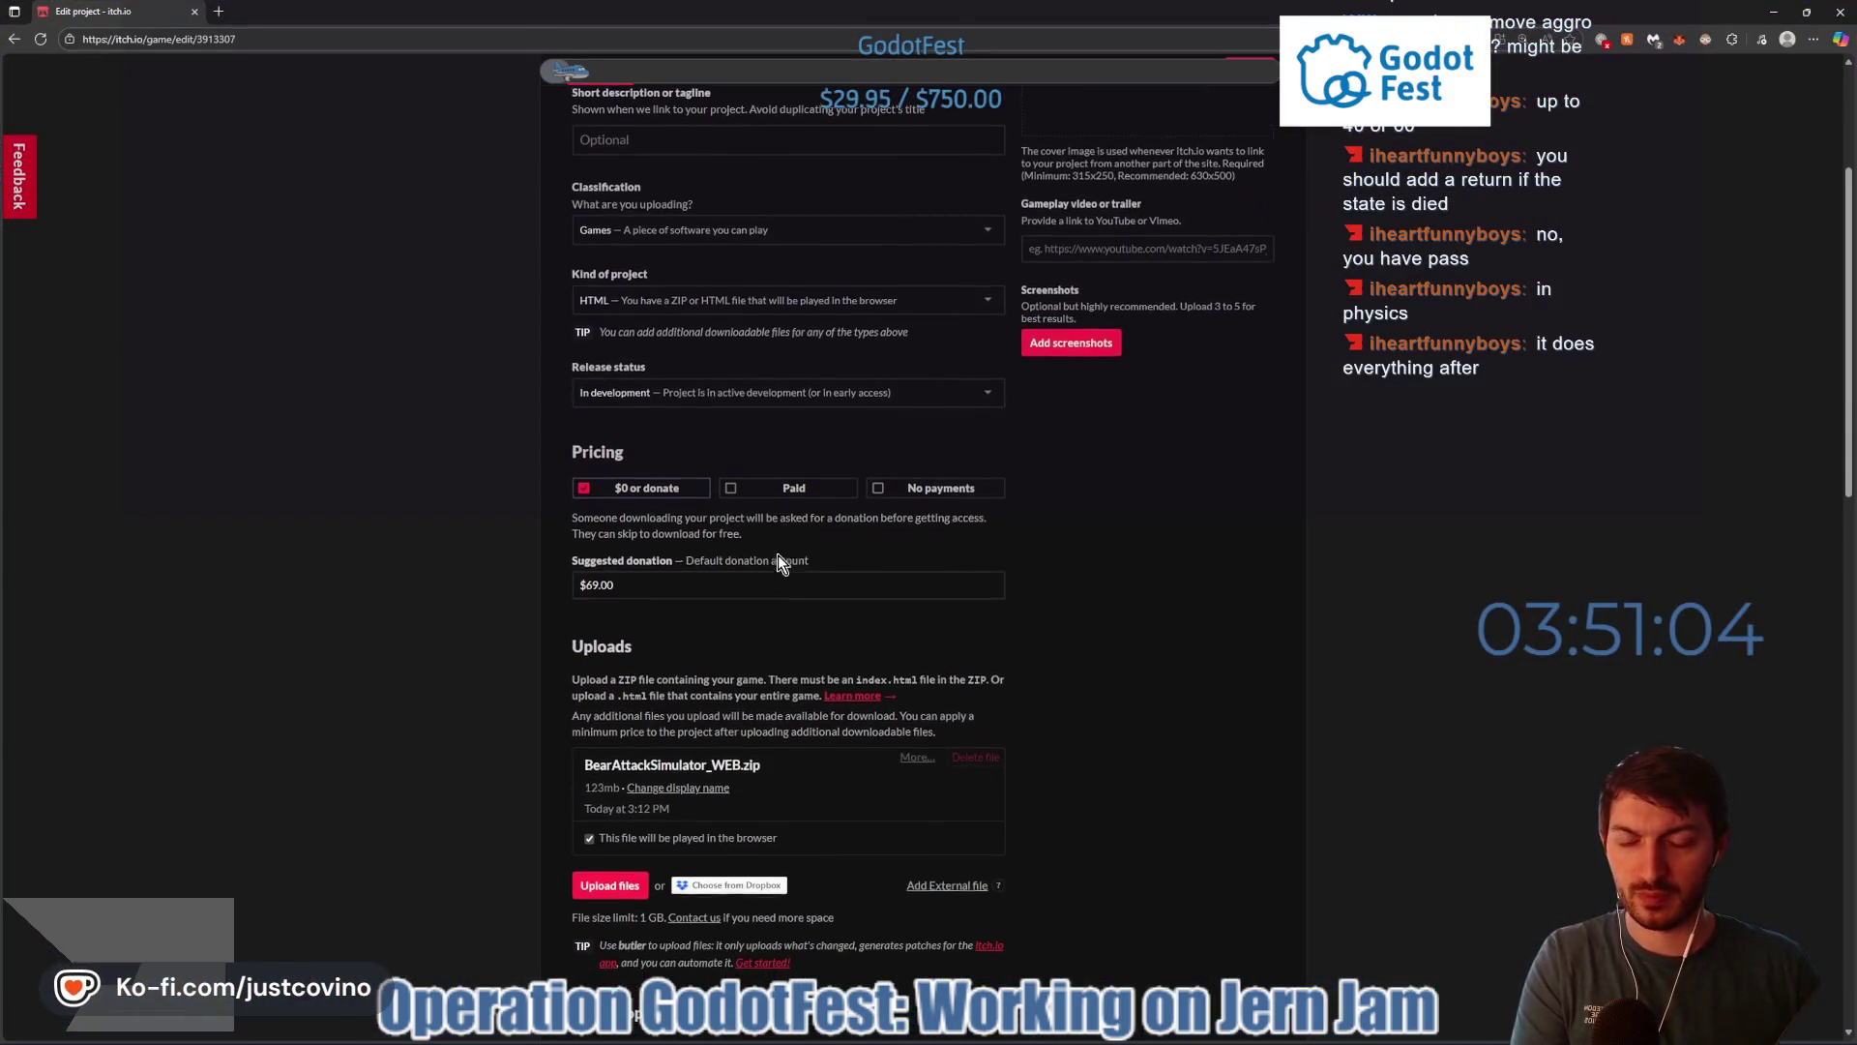
{"action": "scroll", "coordinate": [777, 554], "scroll_direction": "down", "scroll_amount": 3}
{"action": "left_click", "coordinate": [977, 469]}
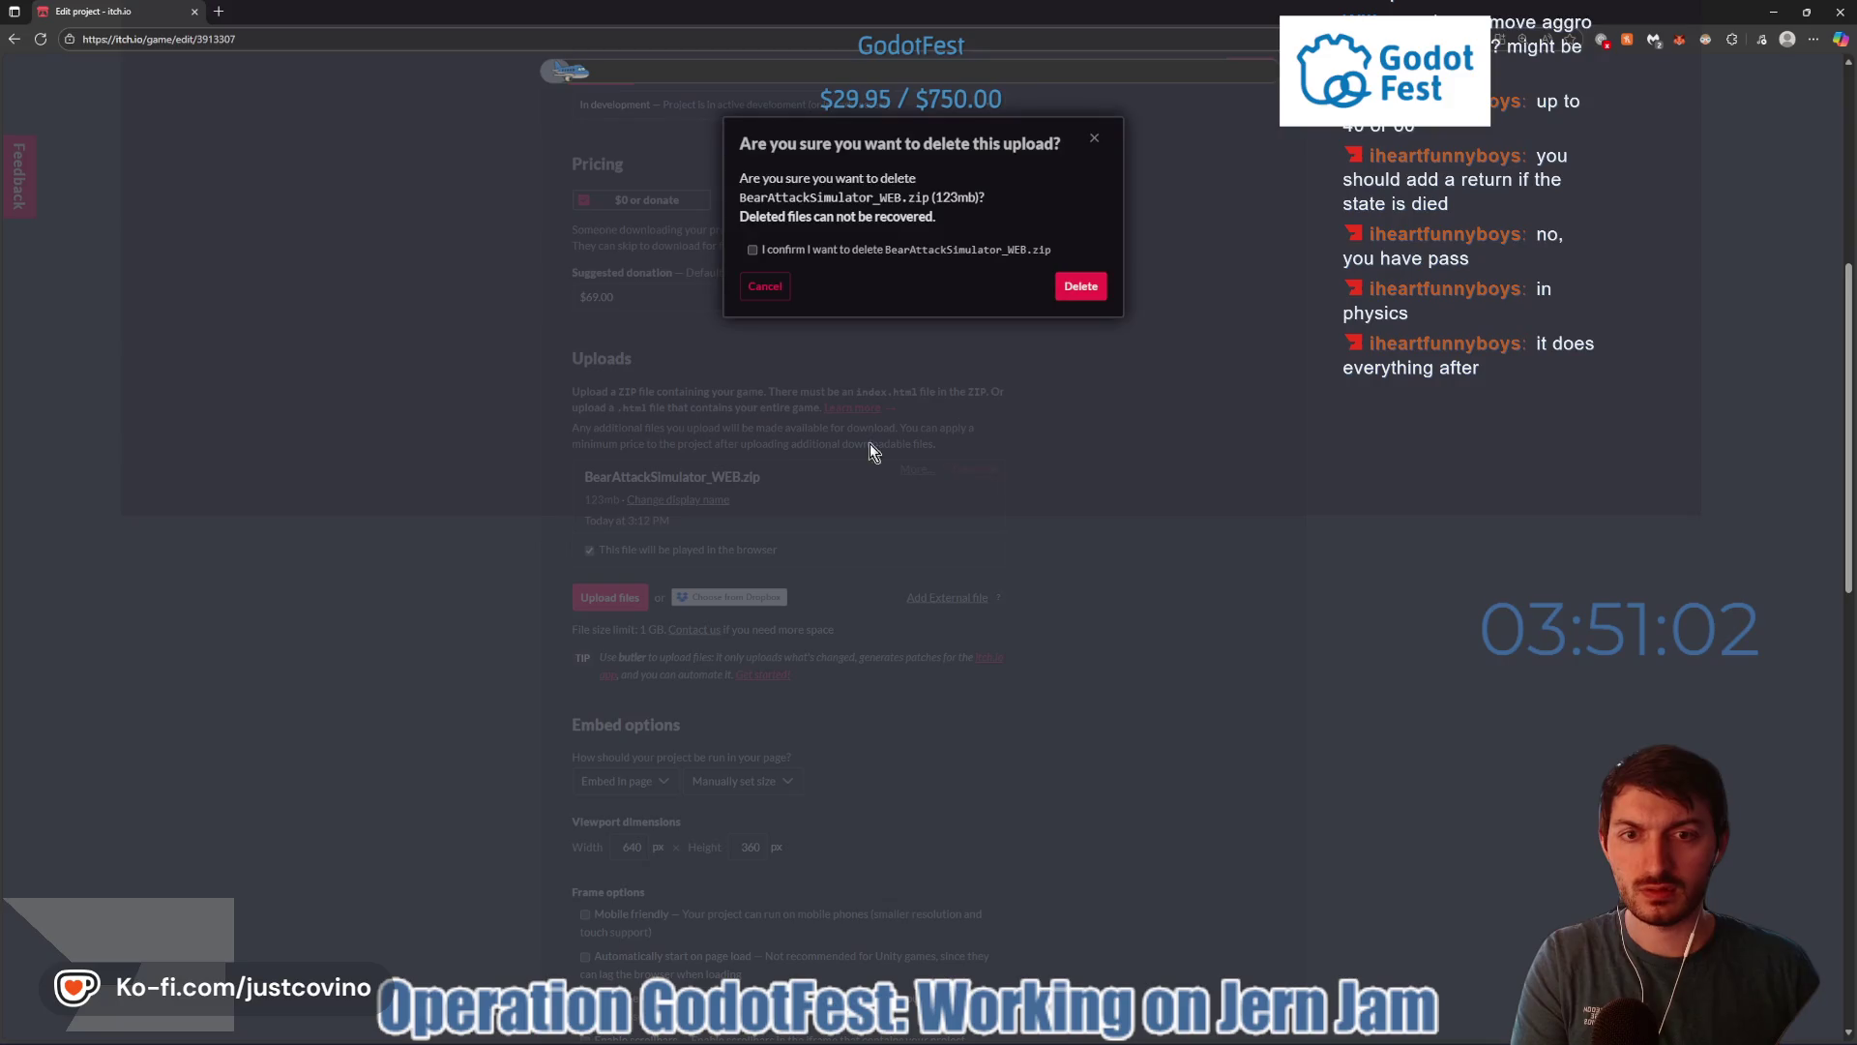
{"action": "left_click", "coordinate": [754, 251]}
{"action": "left_click", "coordinate": [1081, 286]}
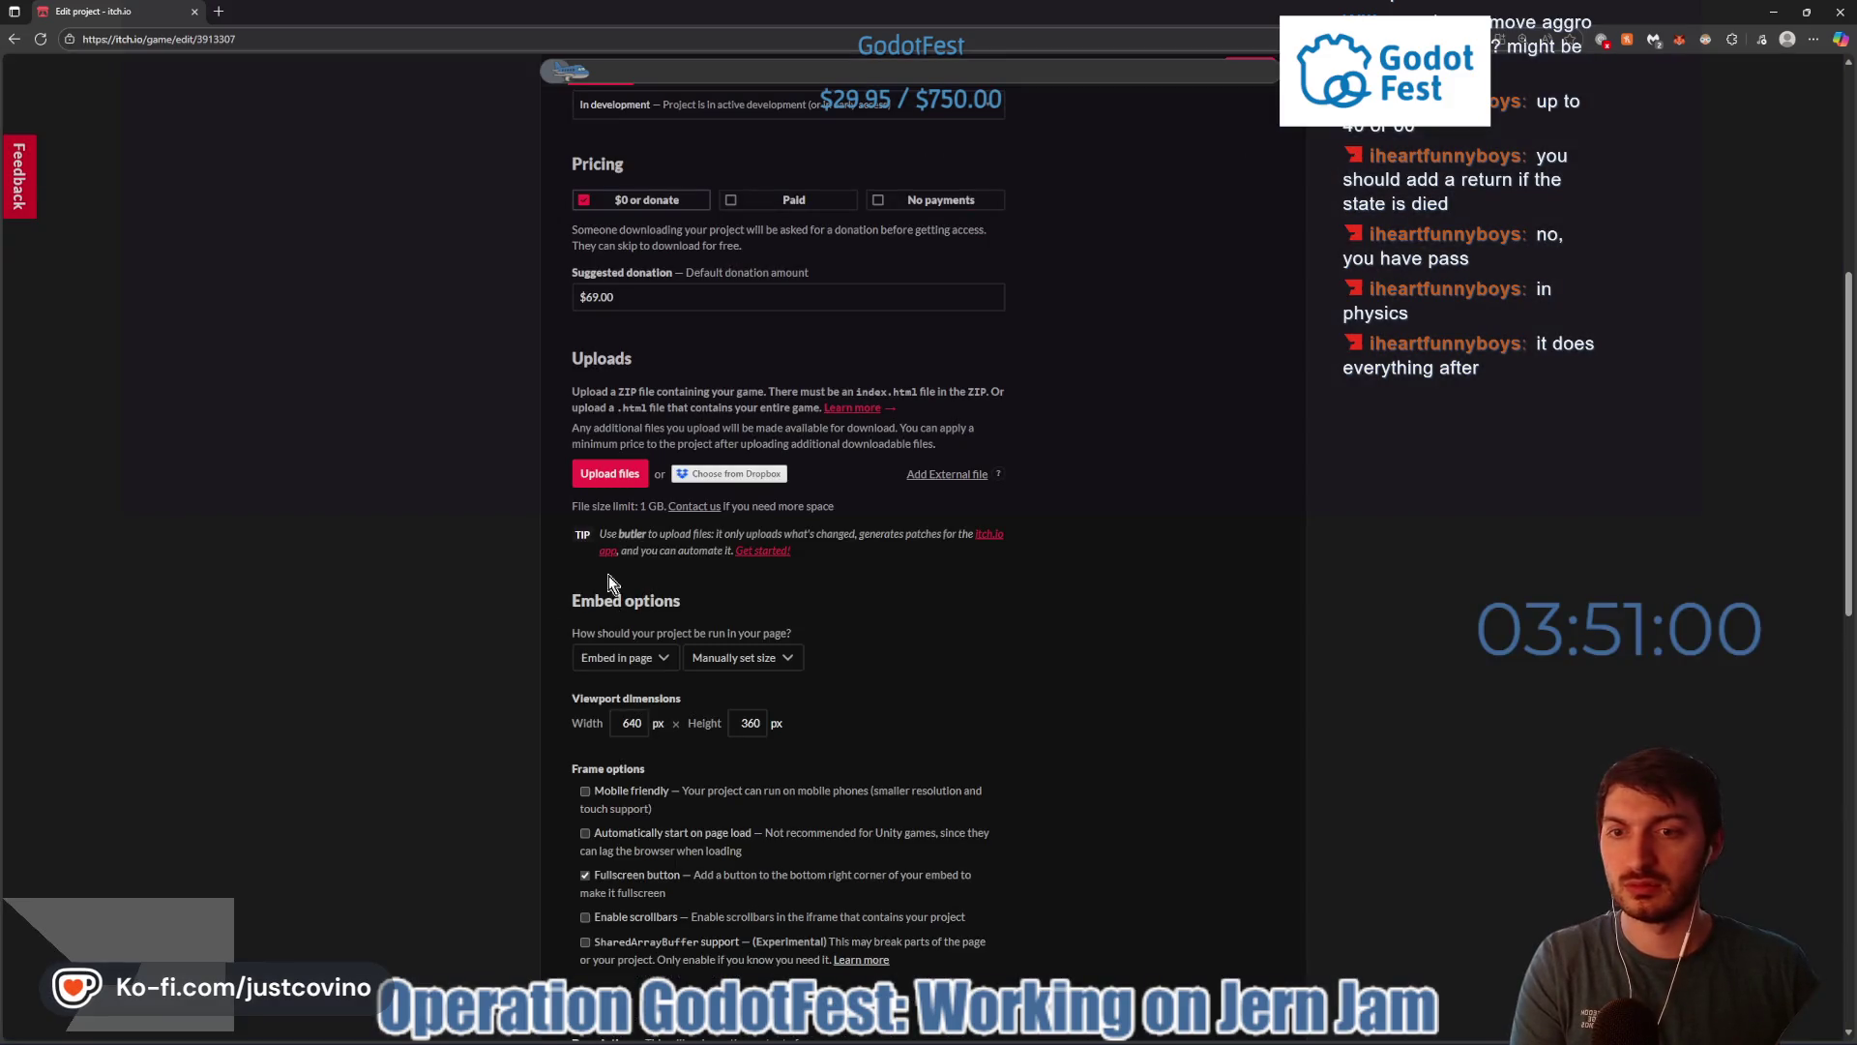
- Upload the new BearAttackSimulator_WEB zip, mark it playable in the browser and view the page
{"action": "left_click", "coordinate": [610, 473]}
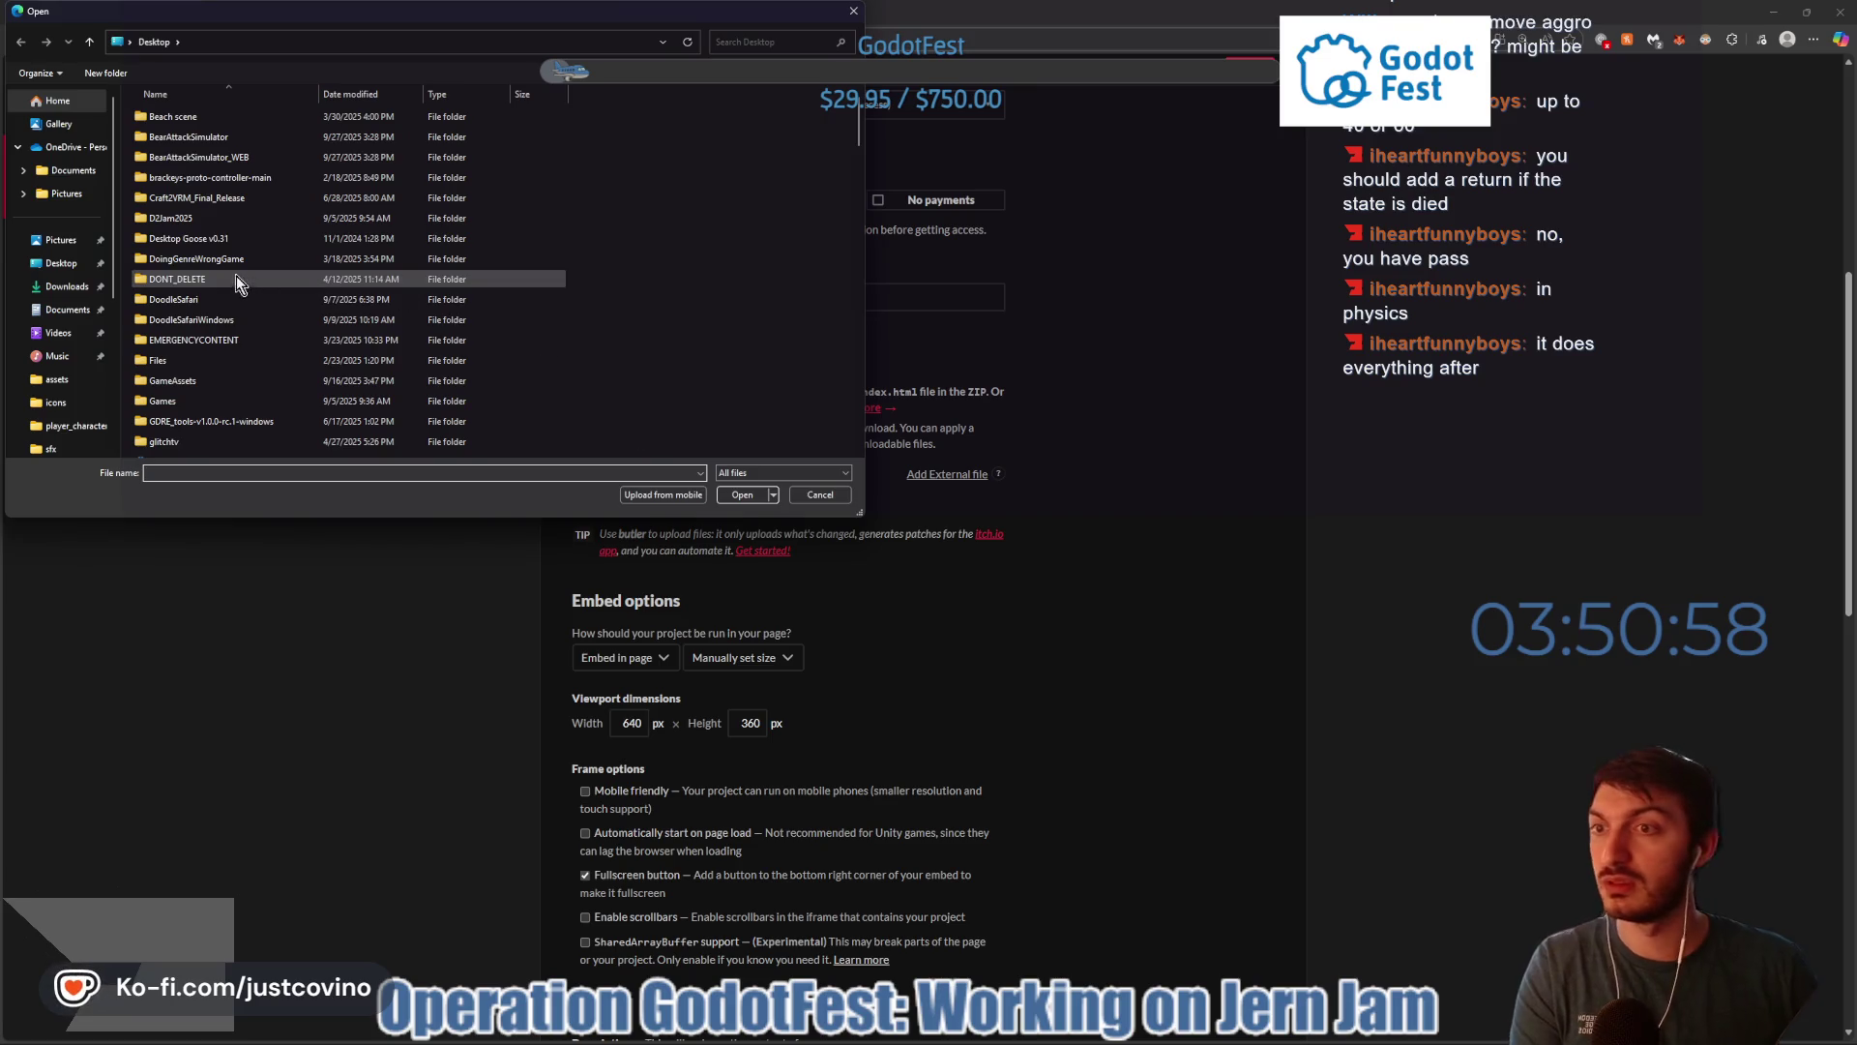
{"action": "scroll", "coordinate": [232, 290], "scroll_direction": "down", "scroll_amount": 15}
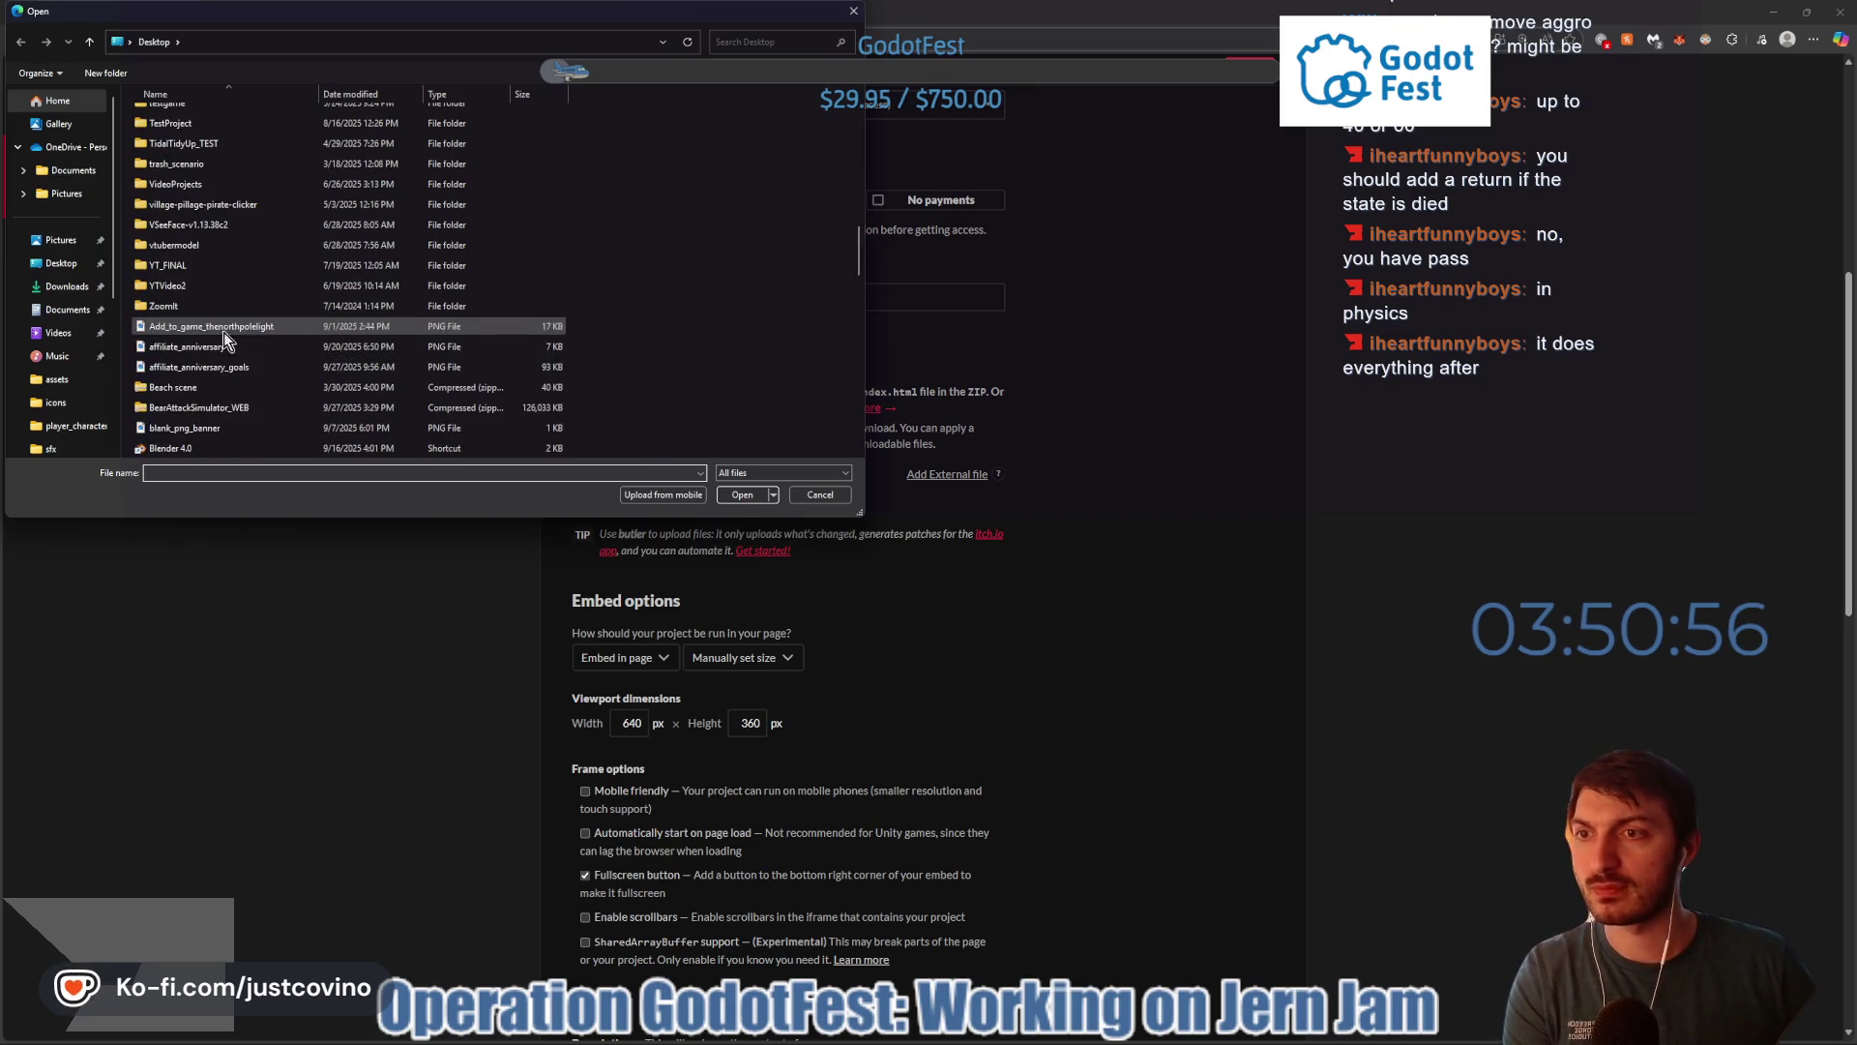
{"action": "left_click", "coordinate": [199, 407]}
{"action": "left_click", "coordinate": [738, 494]}
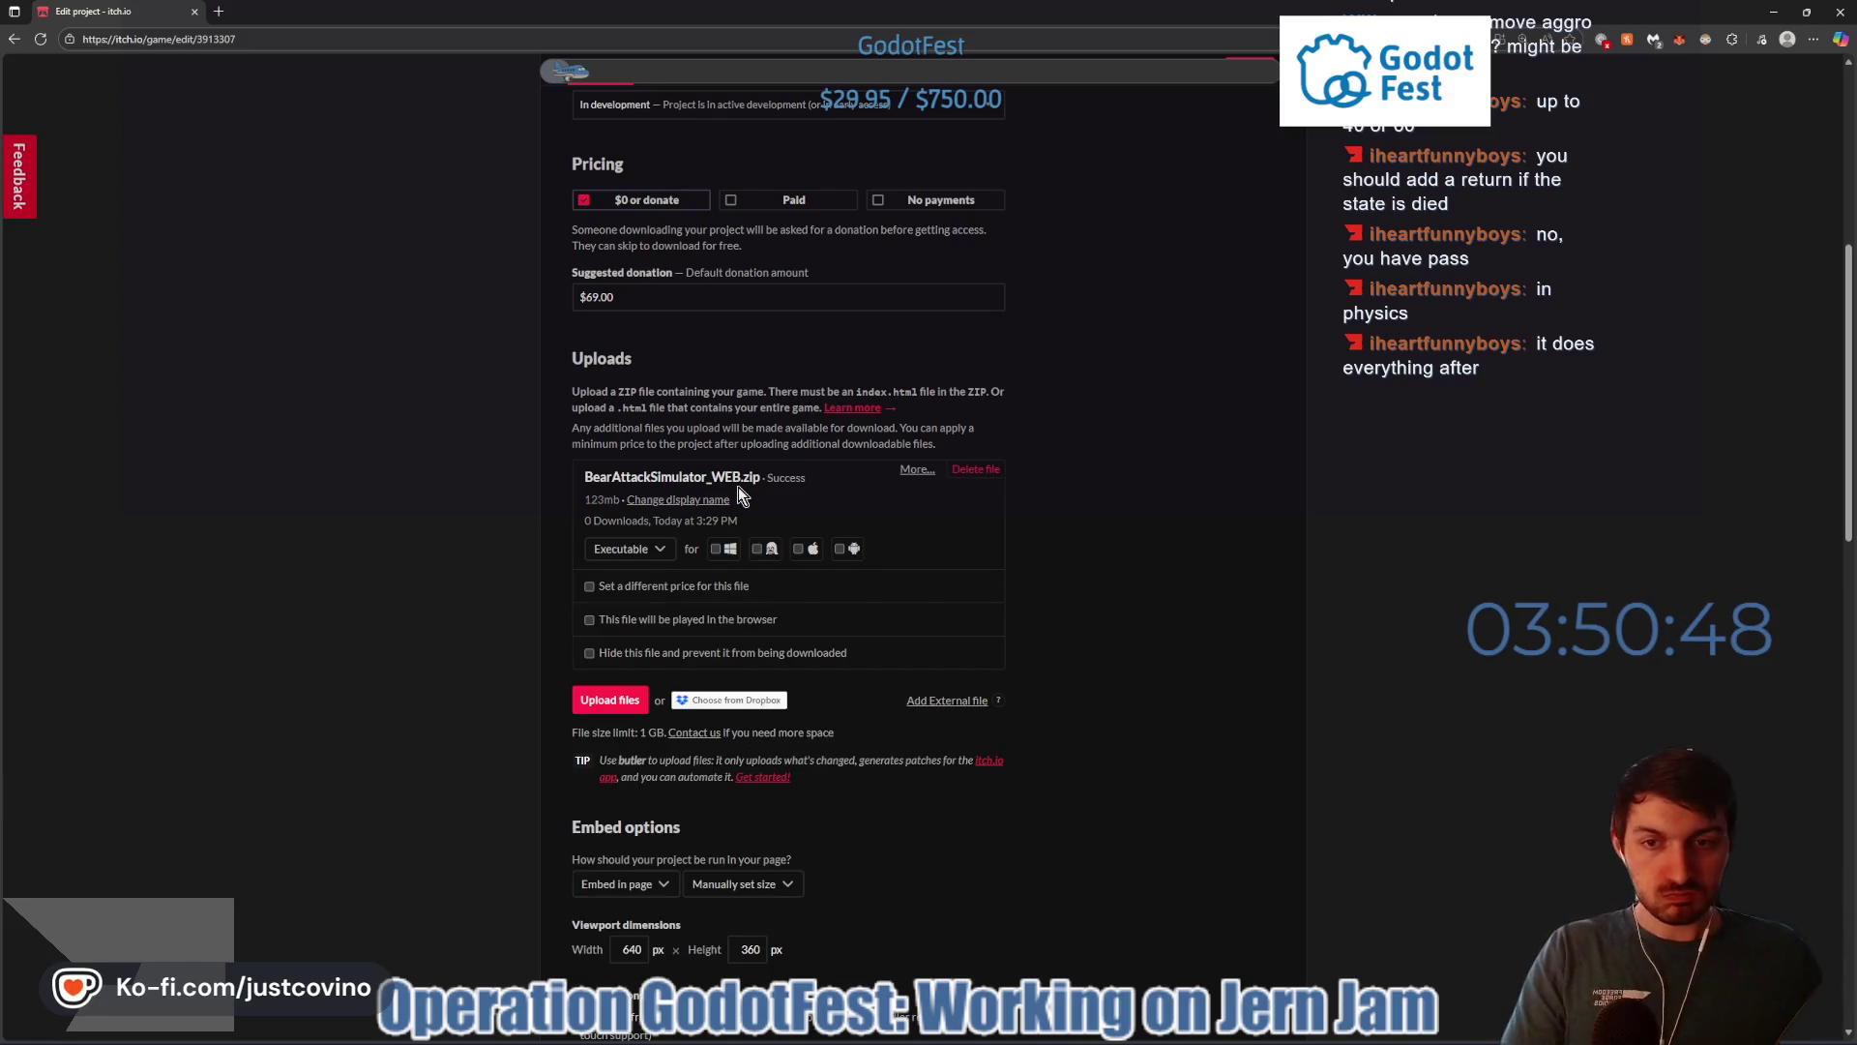
{"action": "left_click", "coordinate": [589, 619]}
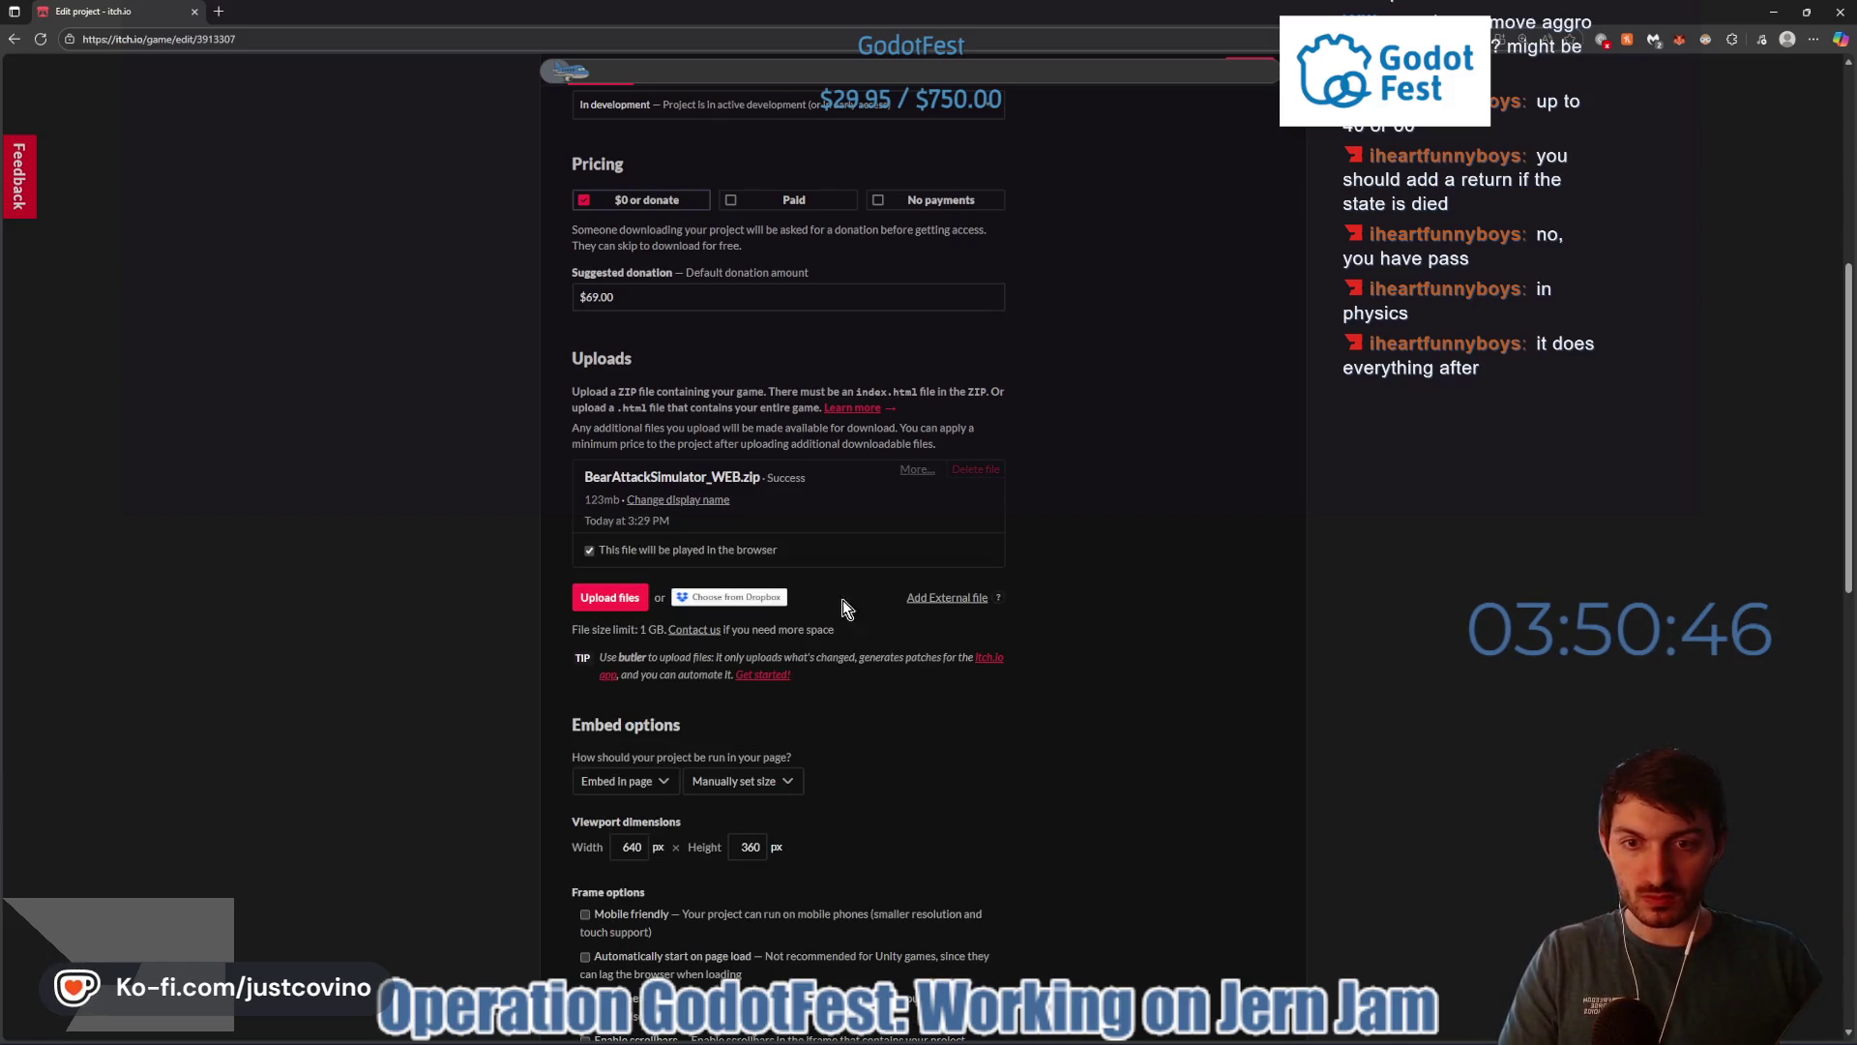
{"action": "left_click", "coordinate": [1259, 86]}
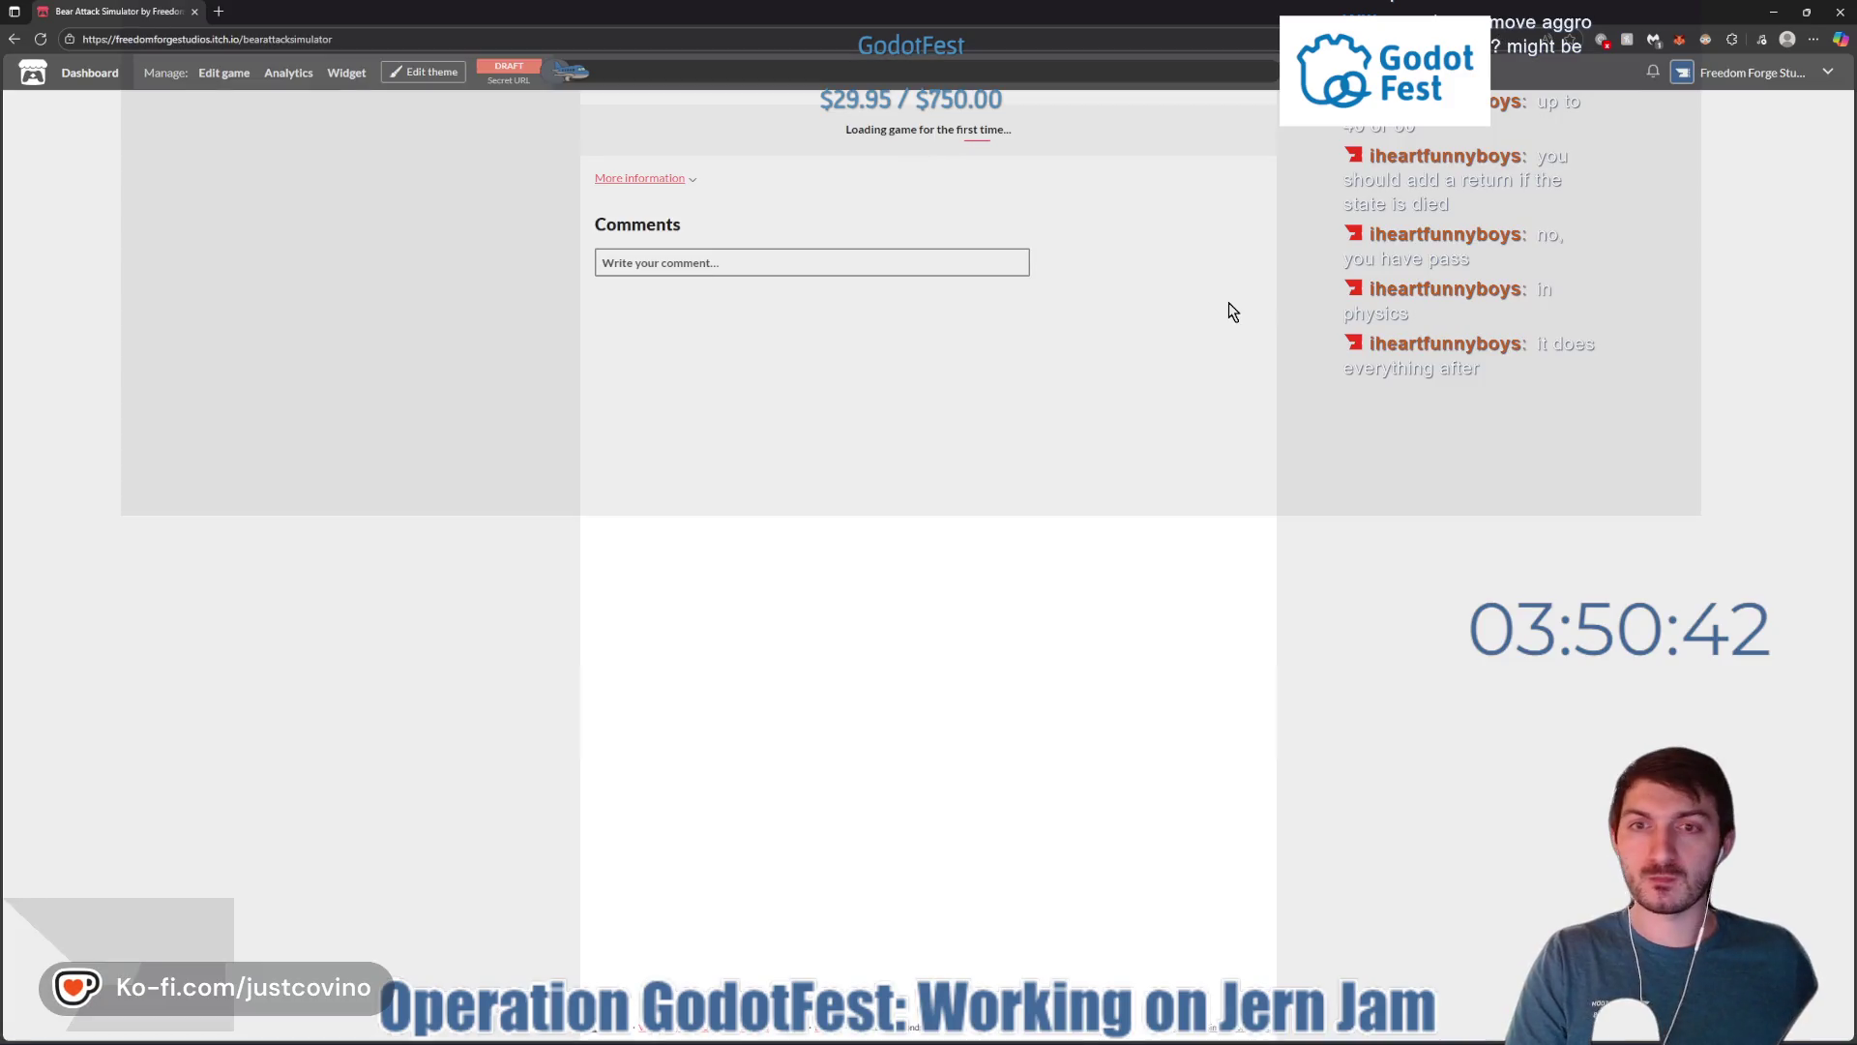
- Set the itch.io page background colours to grey #7c7a7a, then run the embedded game full-screen
{"action": "left_click", "coordinate": [421, 75]}
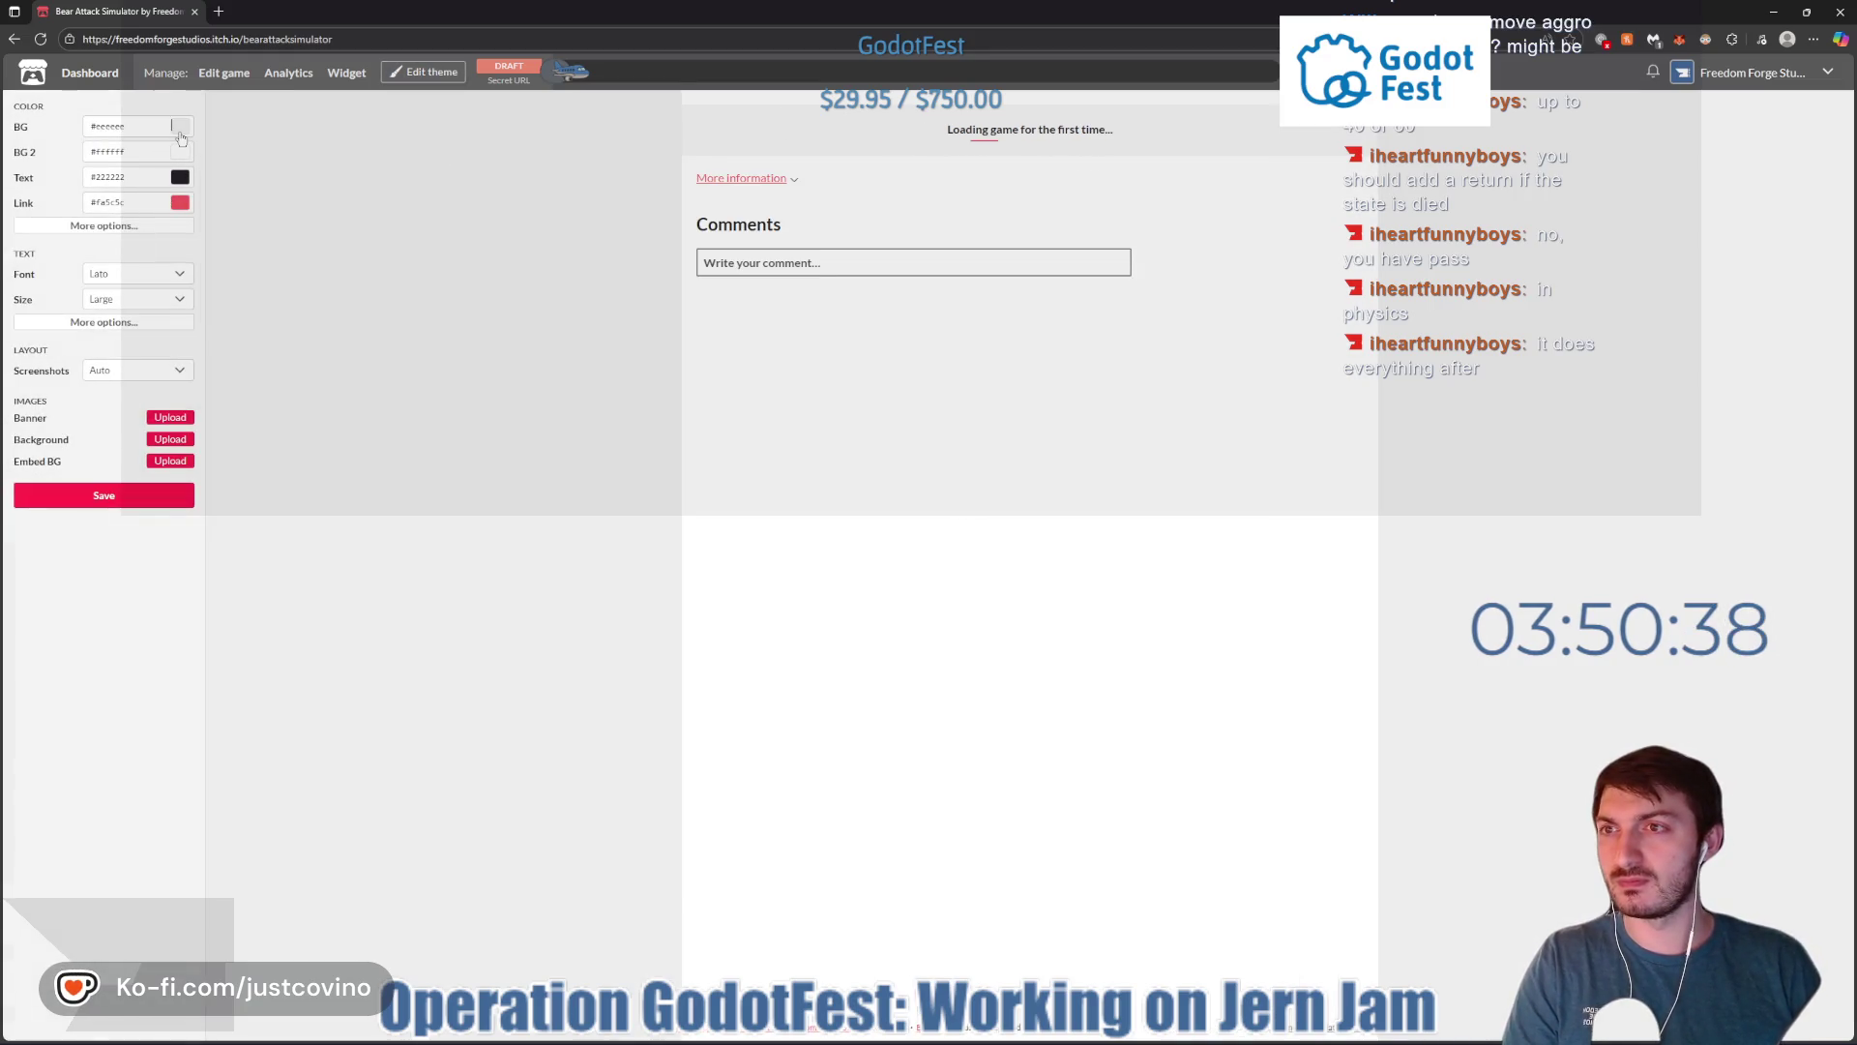
{"action": "left_click", "coordinate": [180, 126]}
{"action": "left_click", "coordinate": [314, 189]}
{"action": "left_click_drag", "start_coordinate": [314, 188], "coordinate": [319, 232]}
{"action": "left_click", "coordinate": [177, 155]}
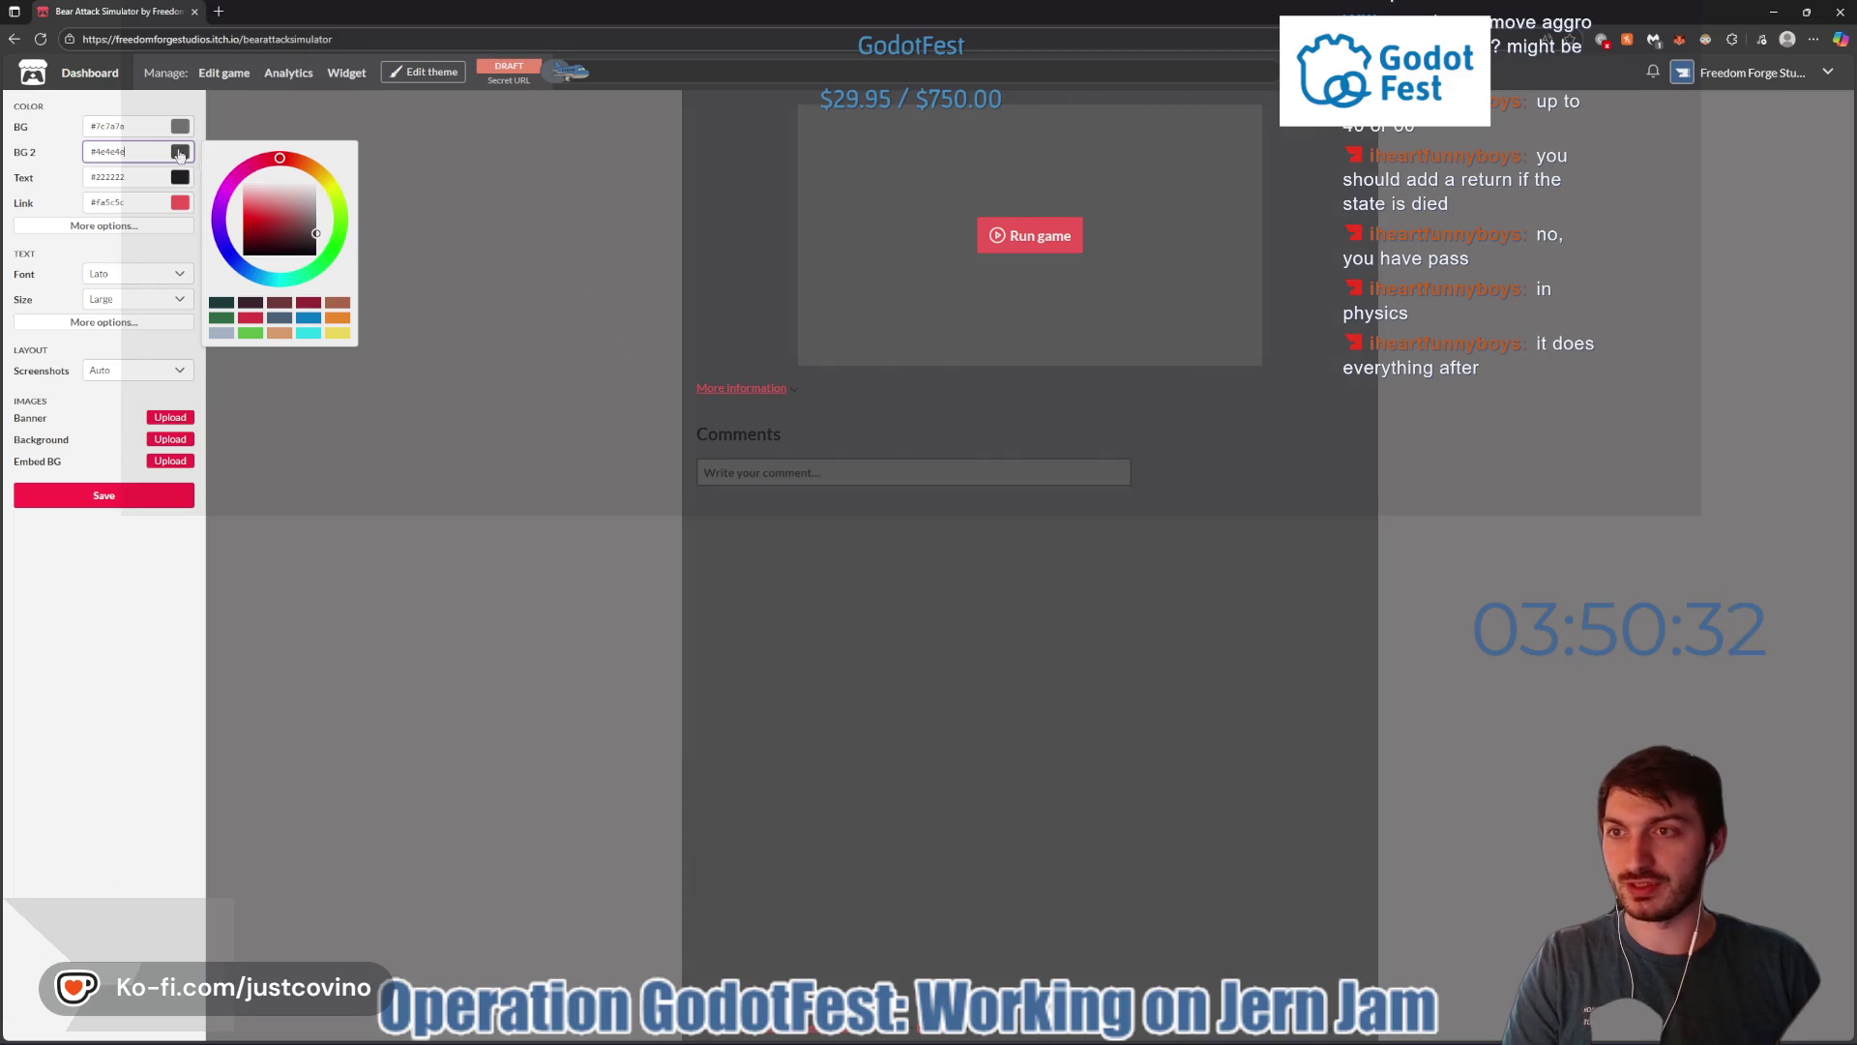
{"action": "left_click", "coordinate": [501, 247]}
{"action": "left_click", "coordinate": [1049, 232]}
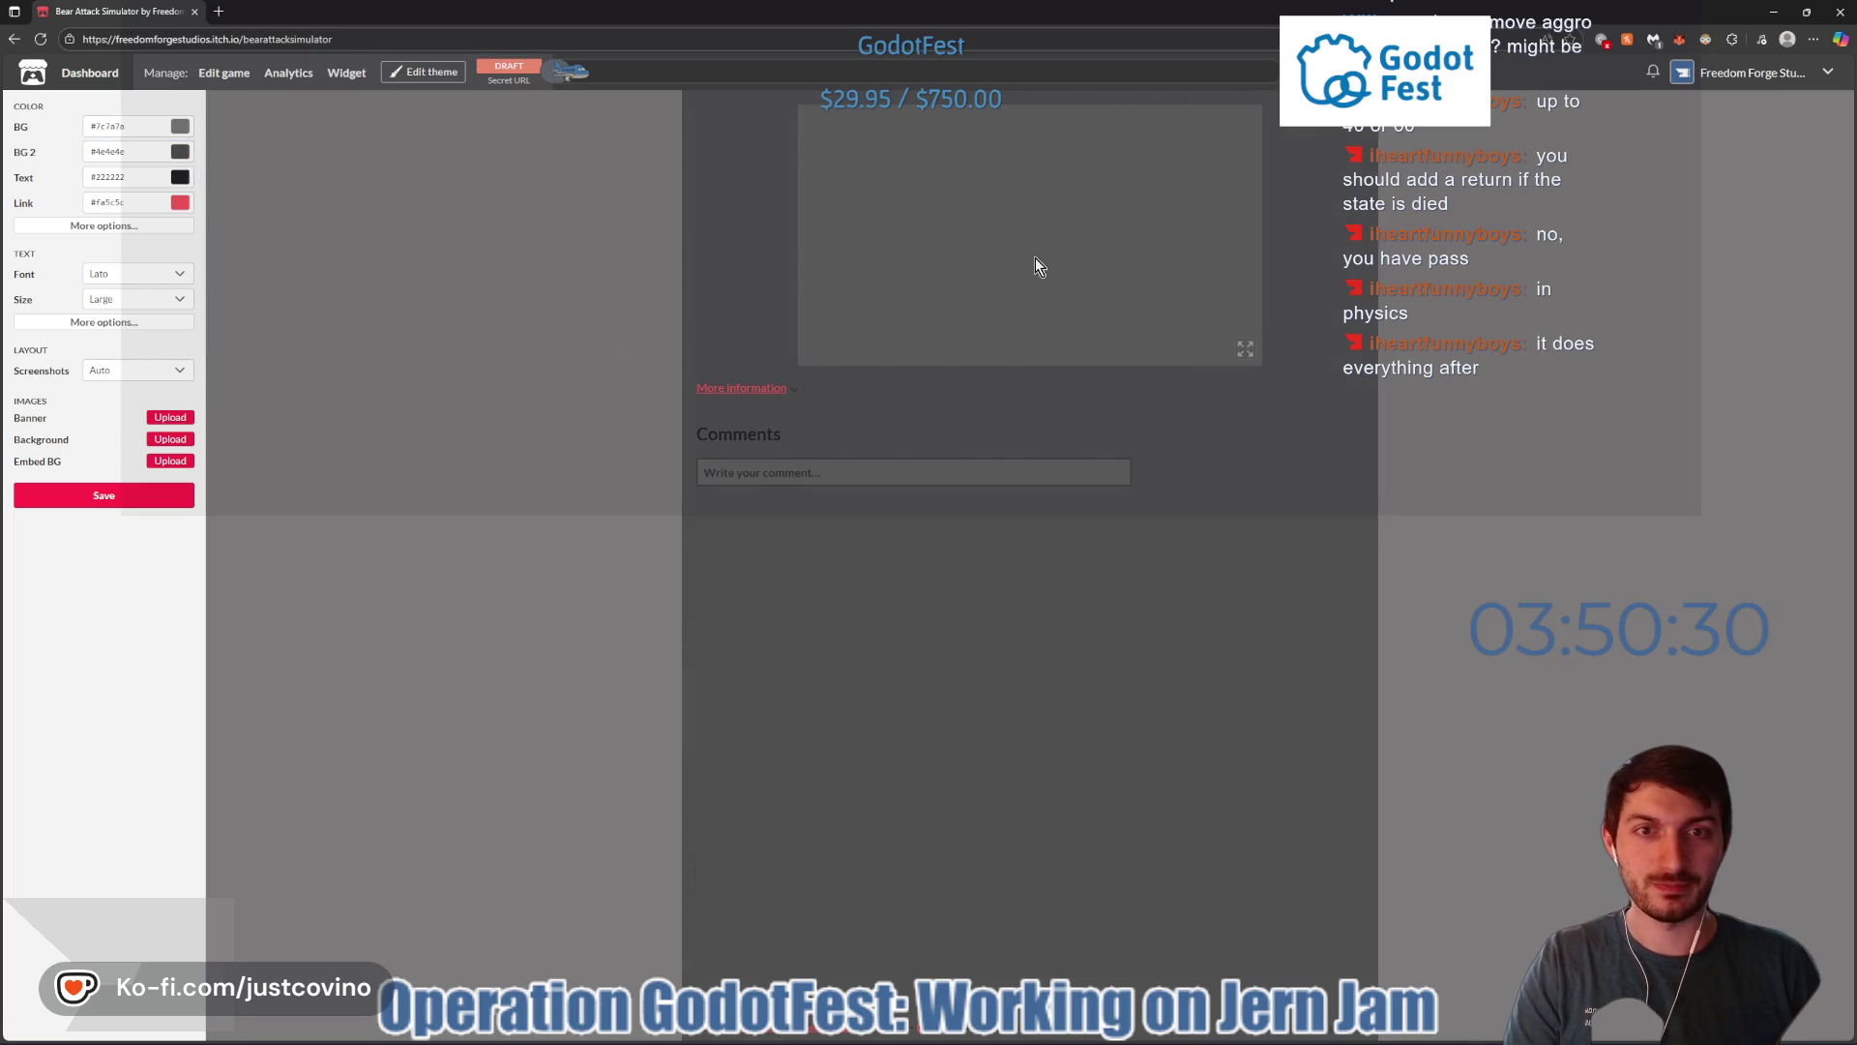
{"action": "left_click", "coordinate": [1241, 350]}
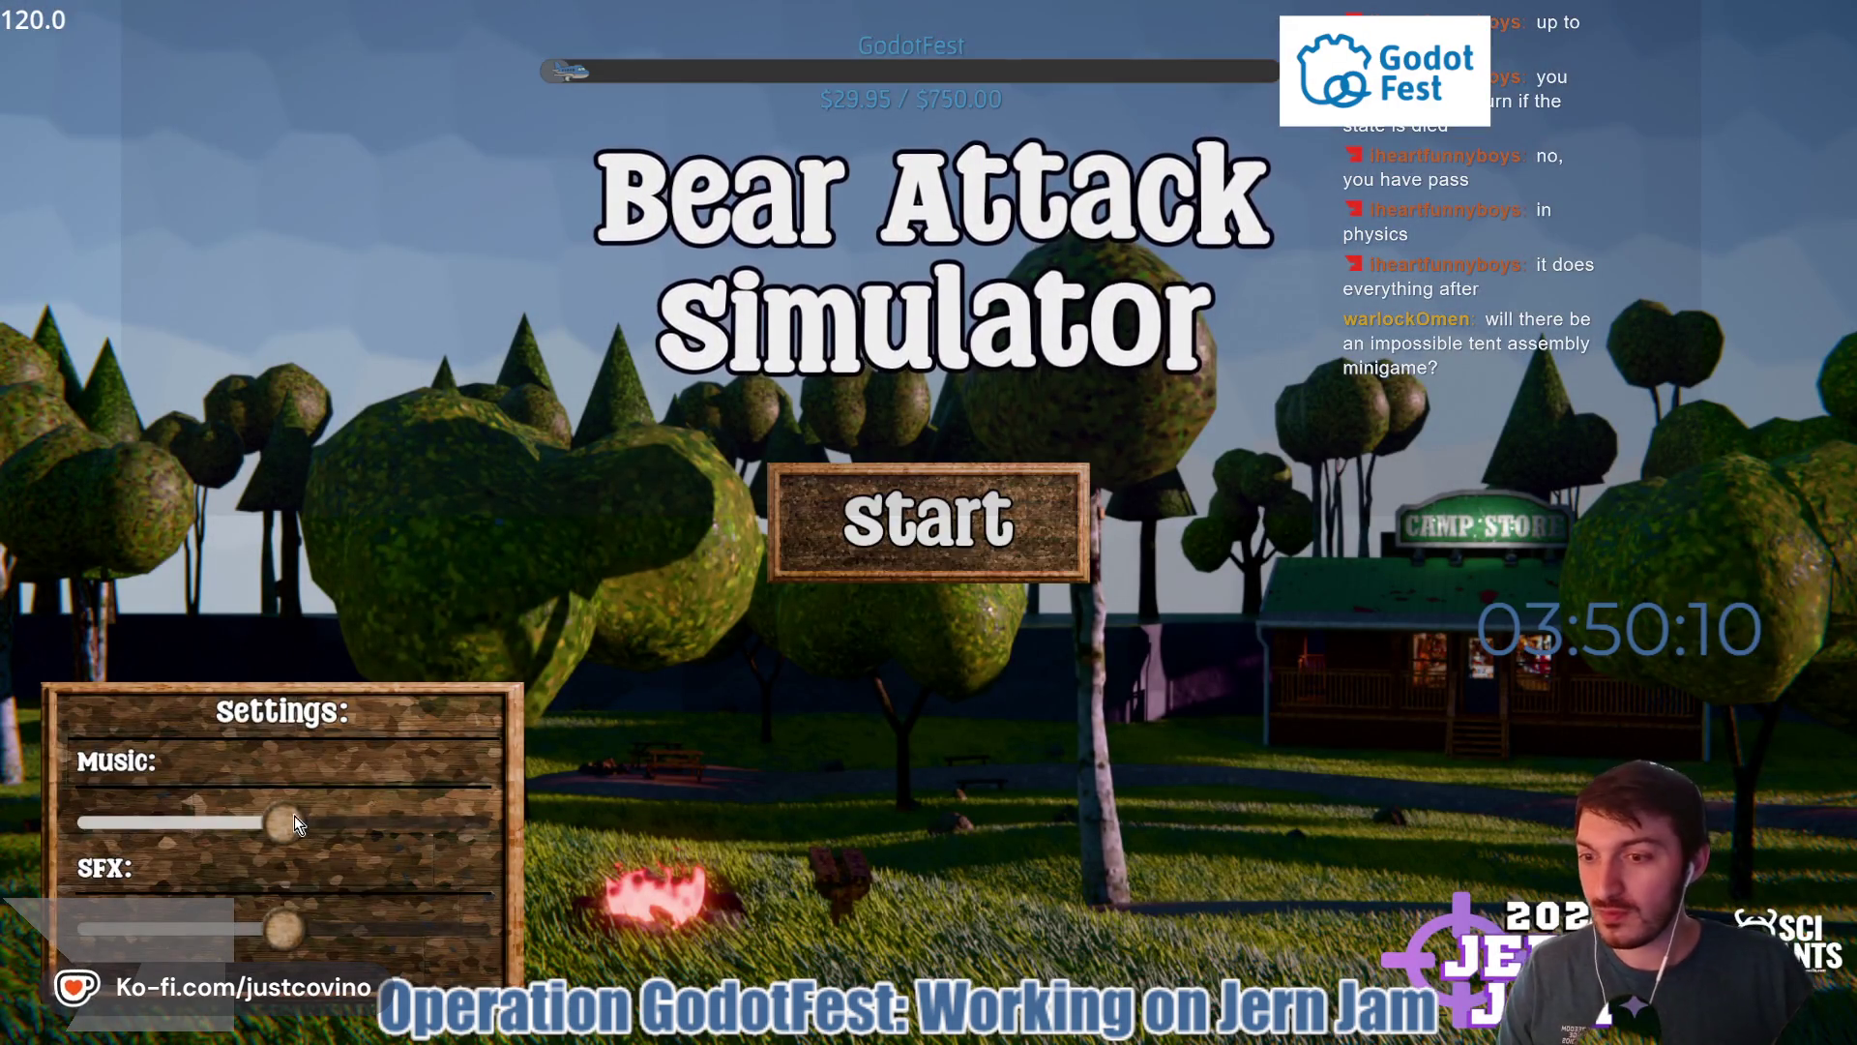
- Turn the music volume down, start the game and walk through the park toward the Camp Store
{"action": "left_click_drag", "start_coordinate": [283, 822], "coordinate": [155, 820]}
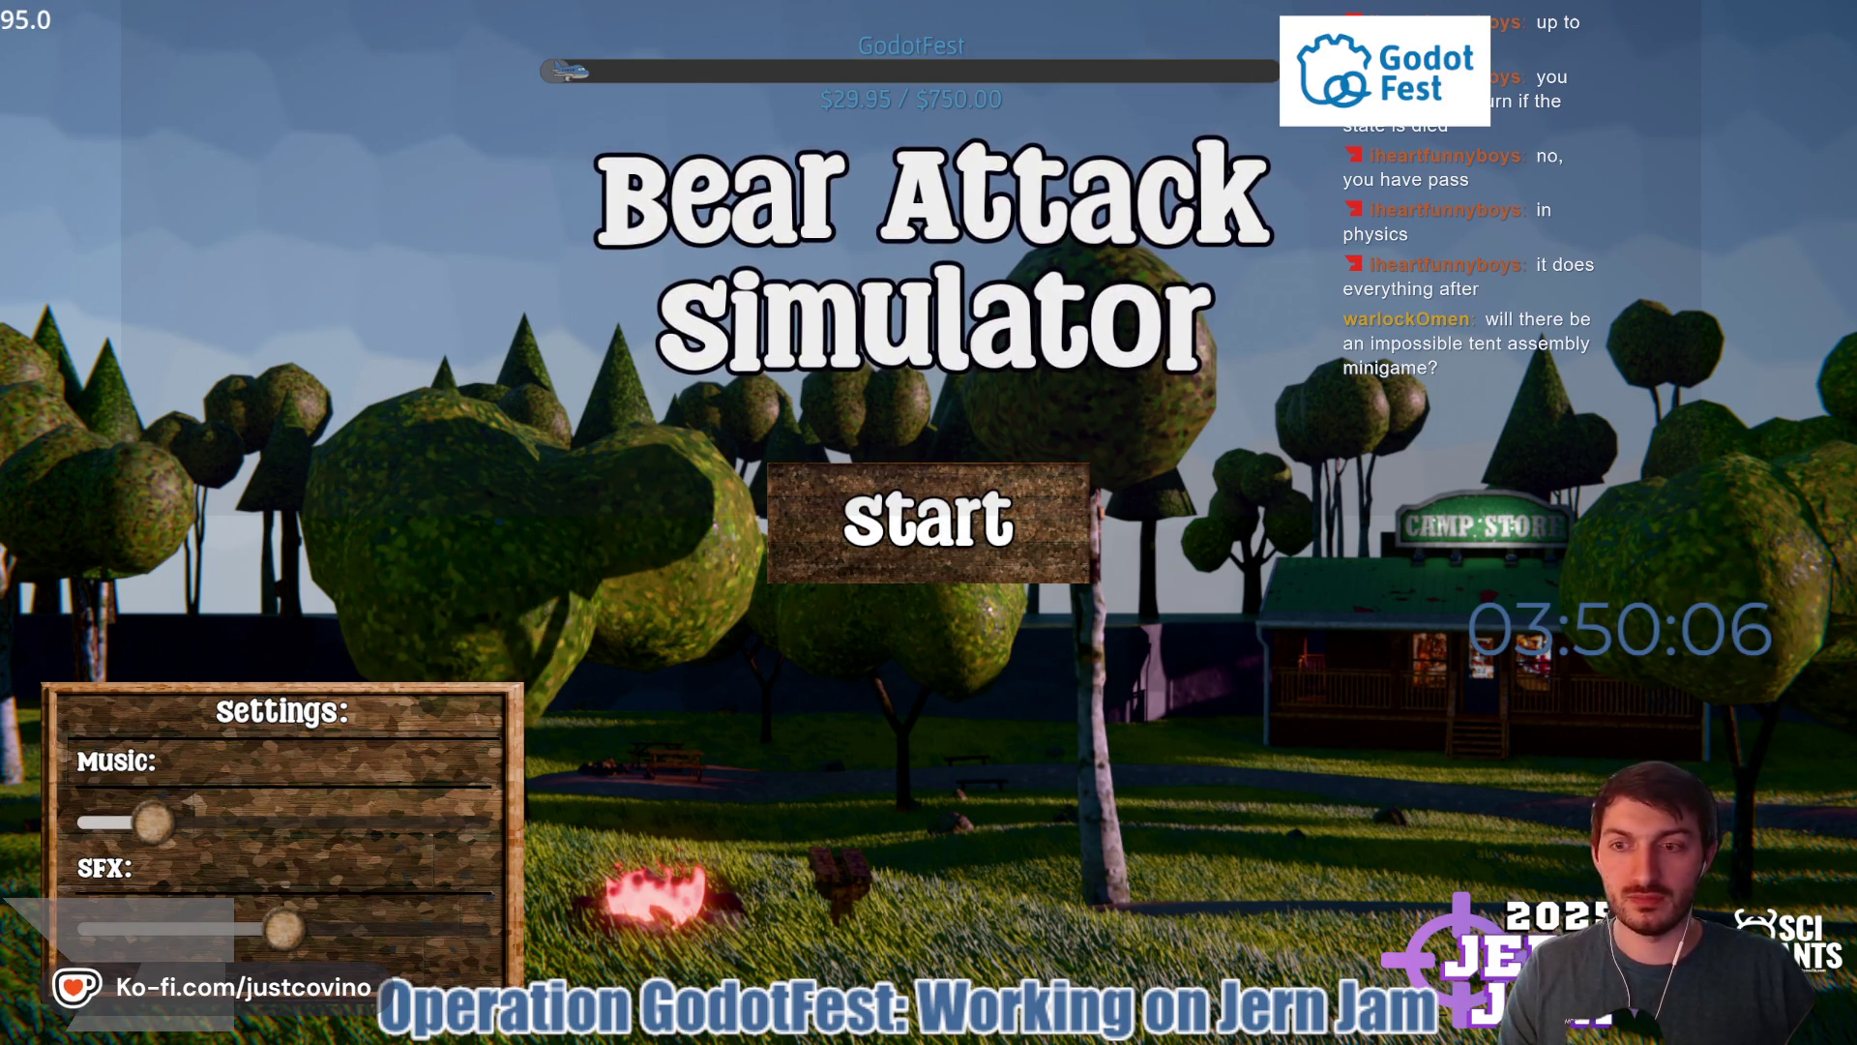
{"action": "left_click", "coordinate": [929, 522]}
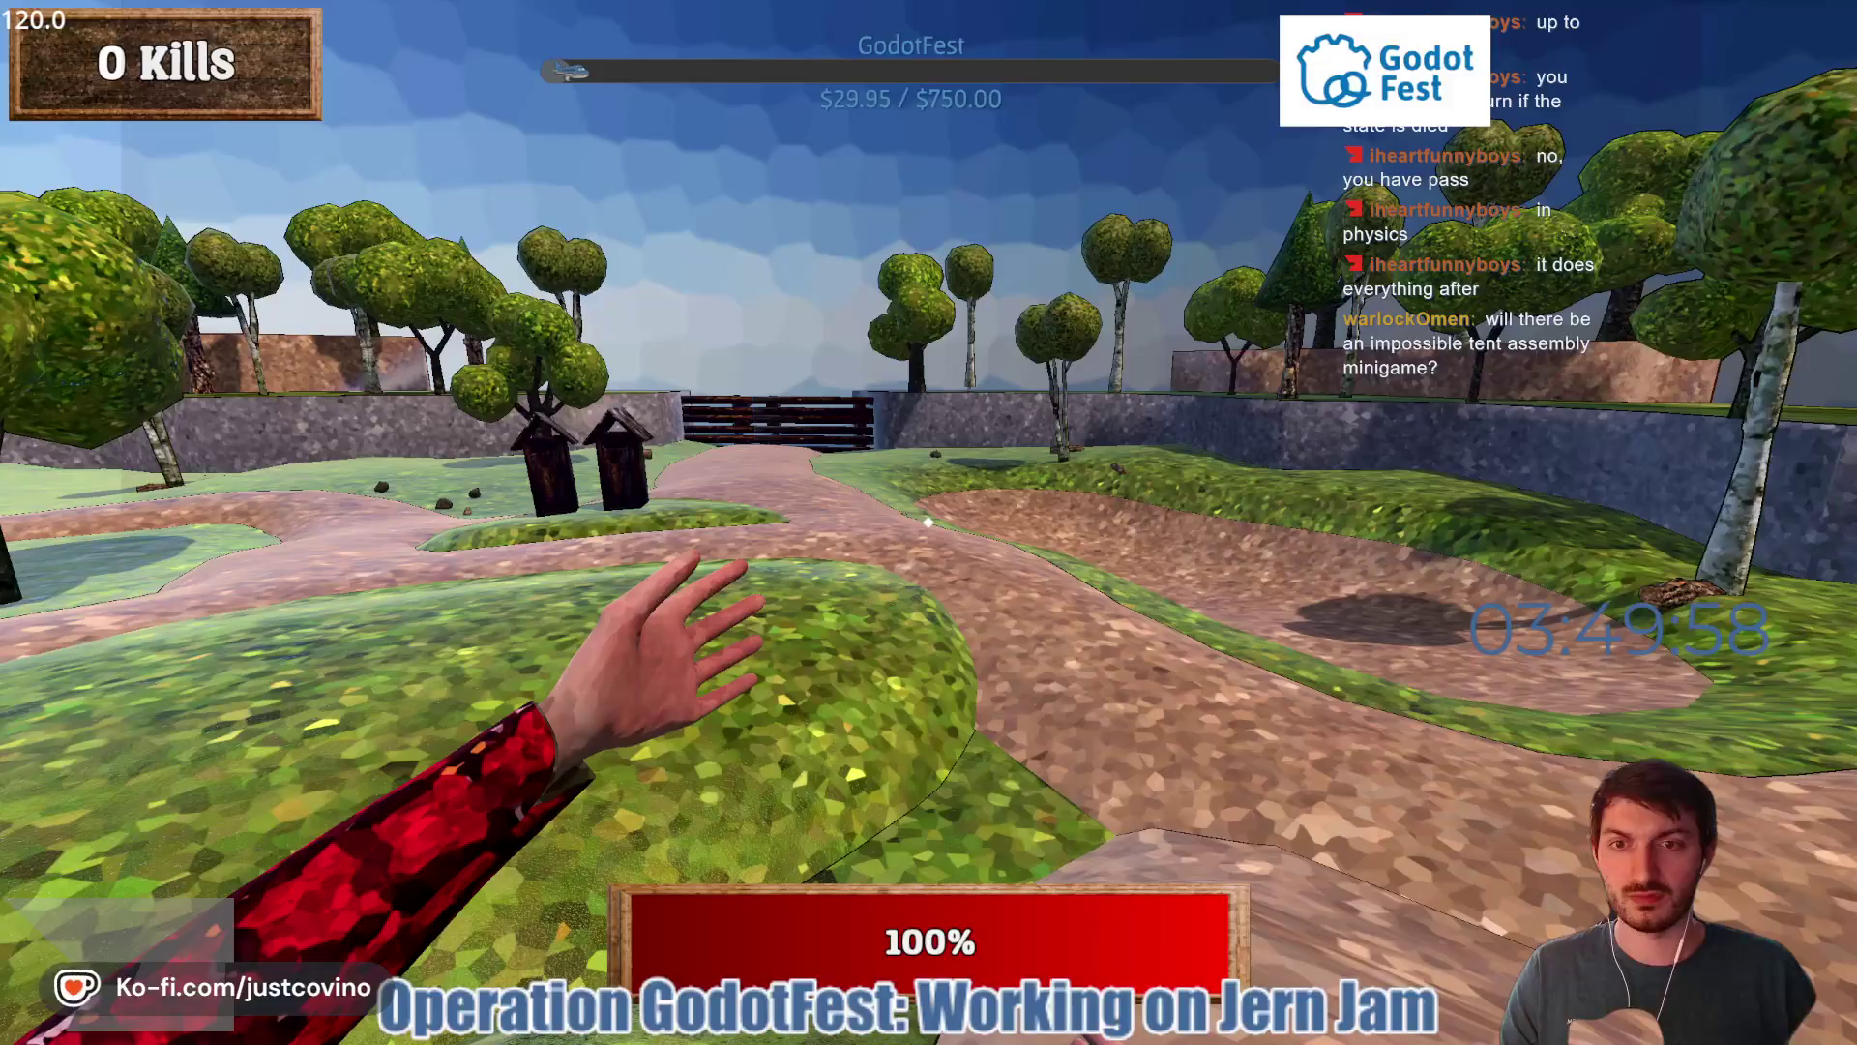
{"action": "key", "text": "w"}
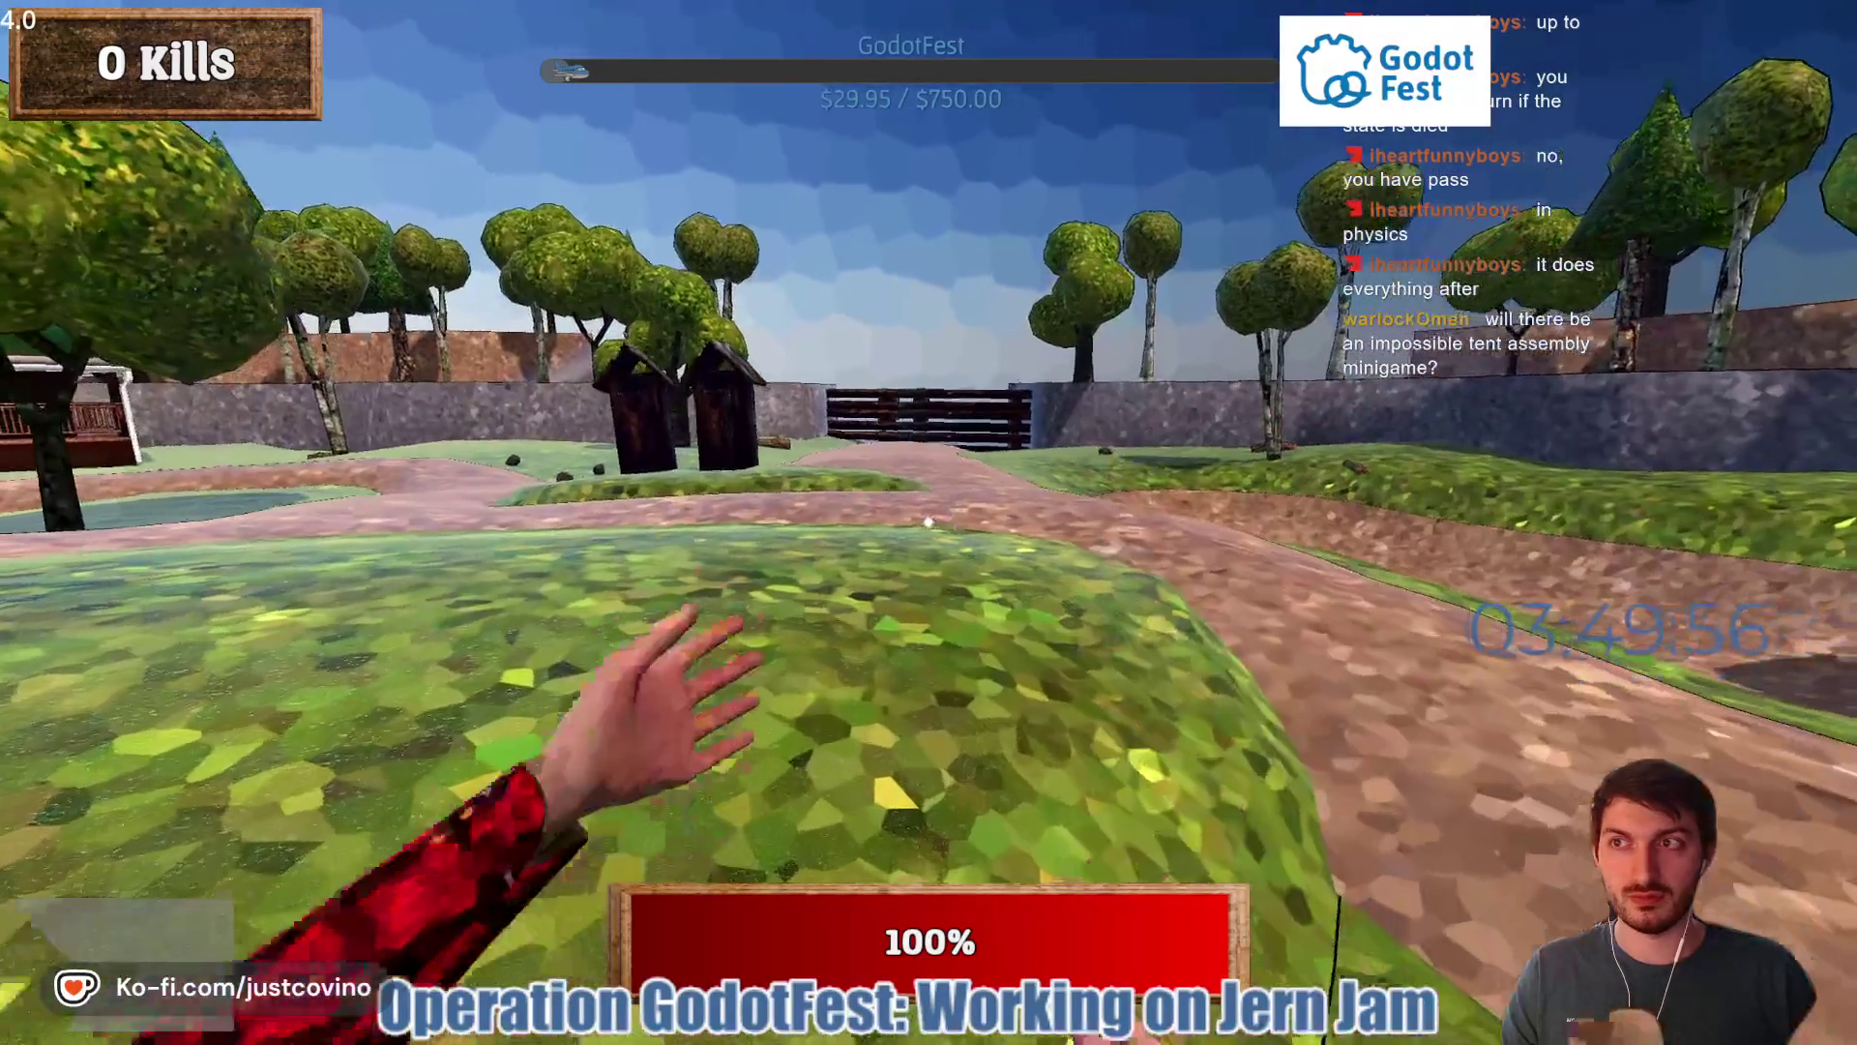
{"action": "key", "text": "w"}
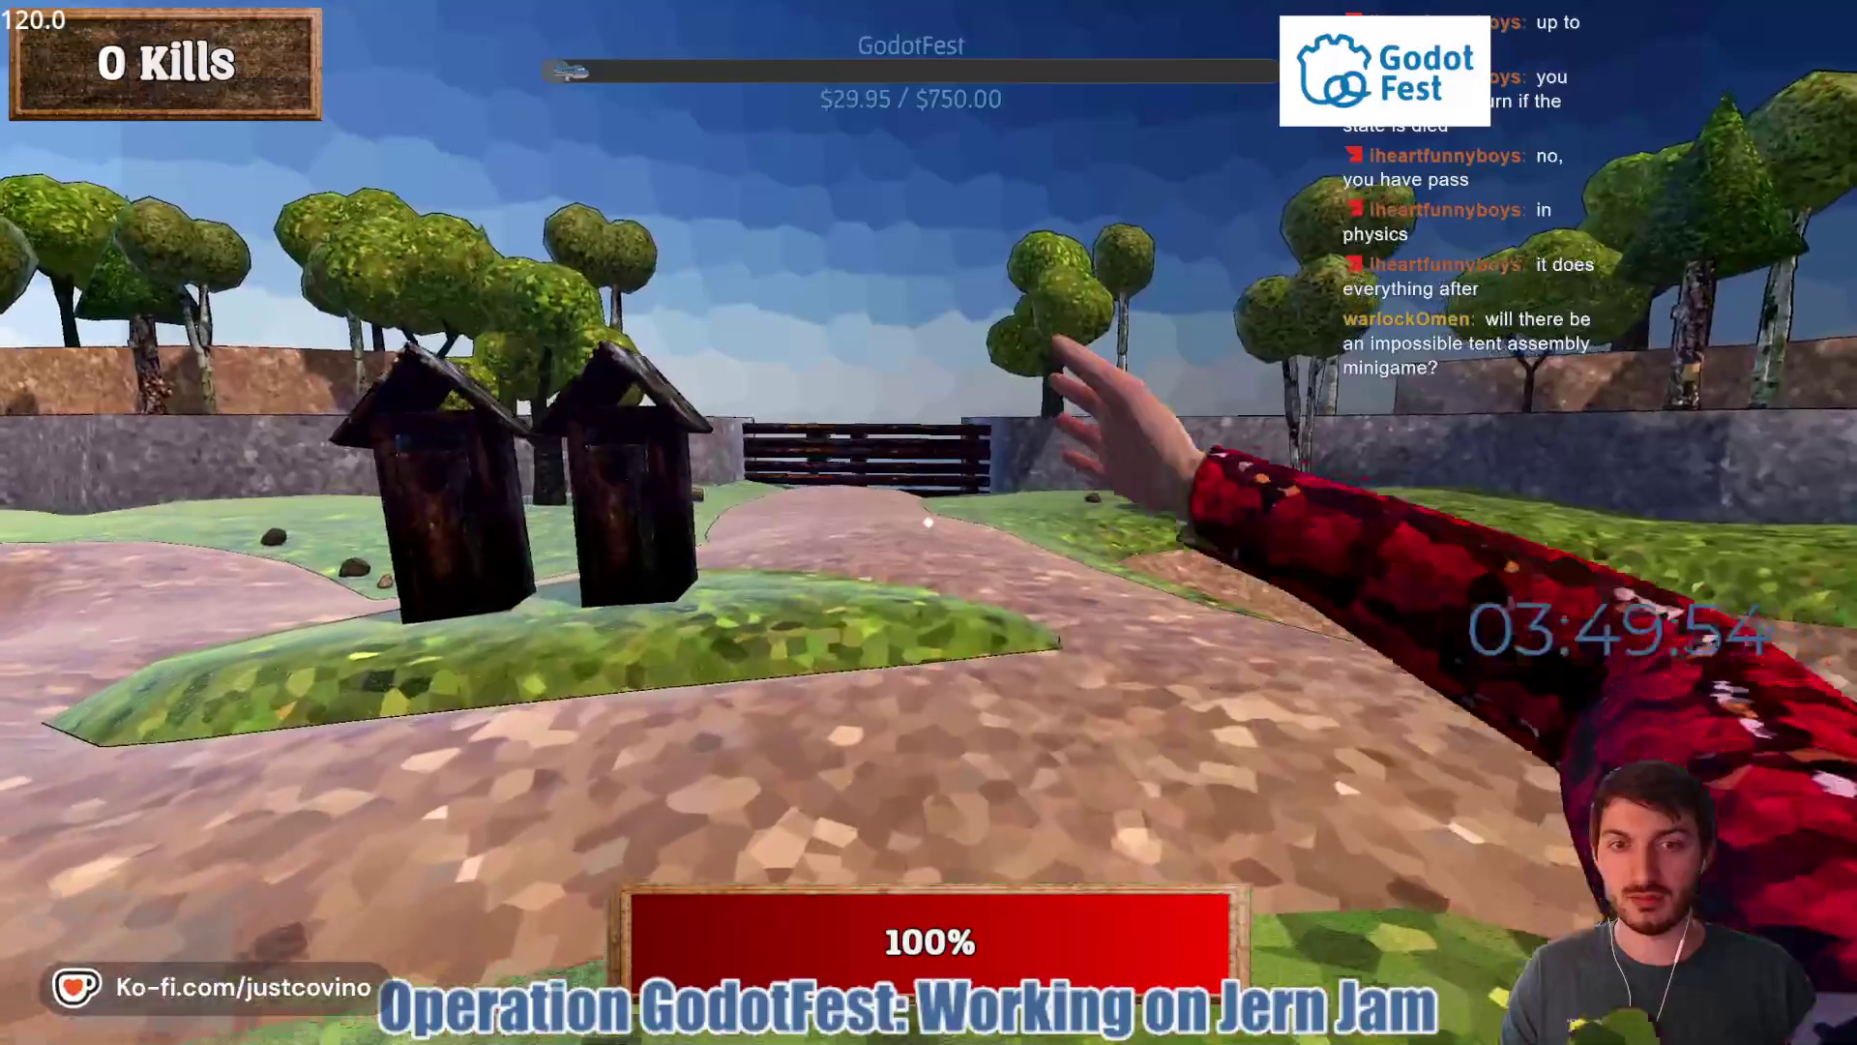
{"action": "key", "text": "w"}
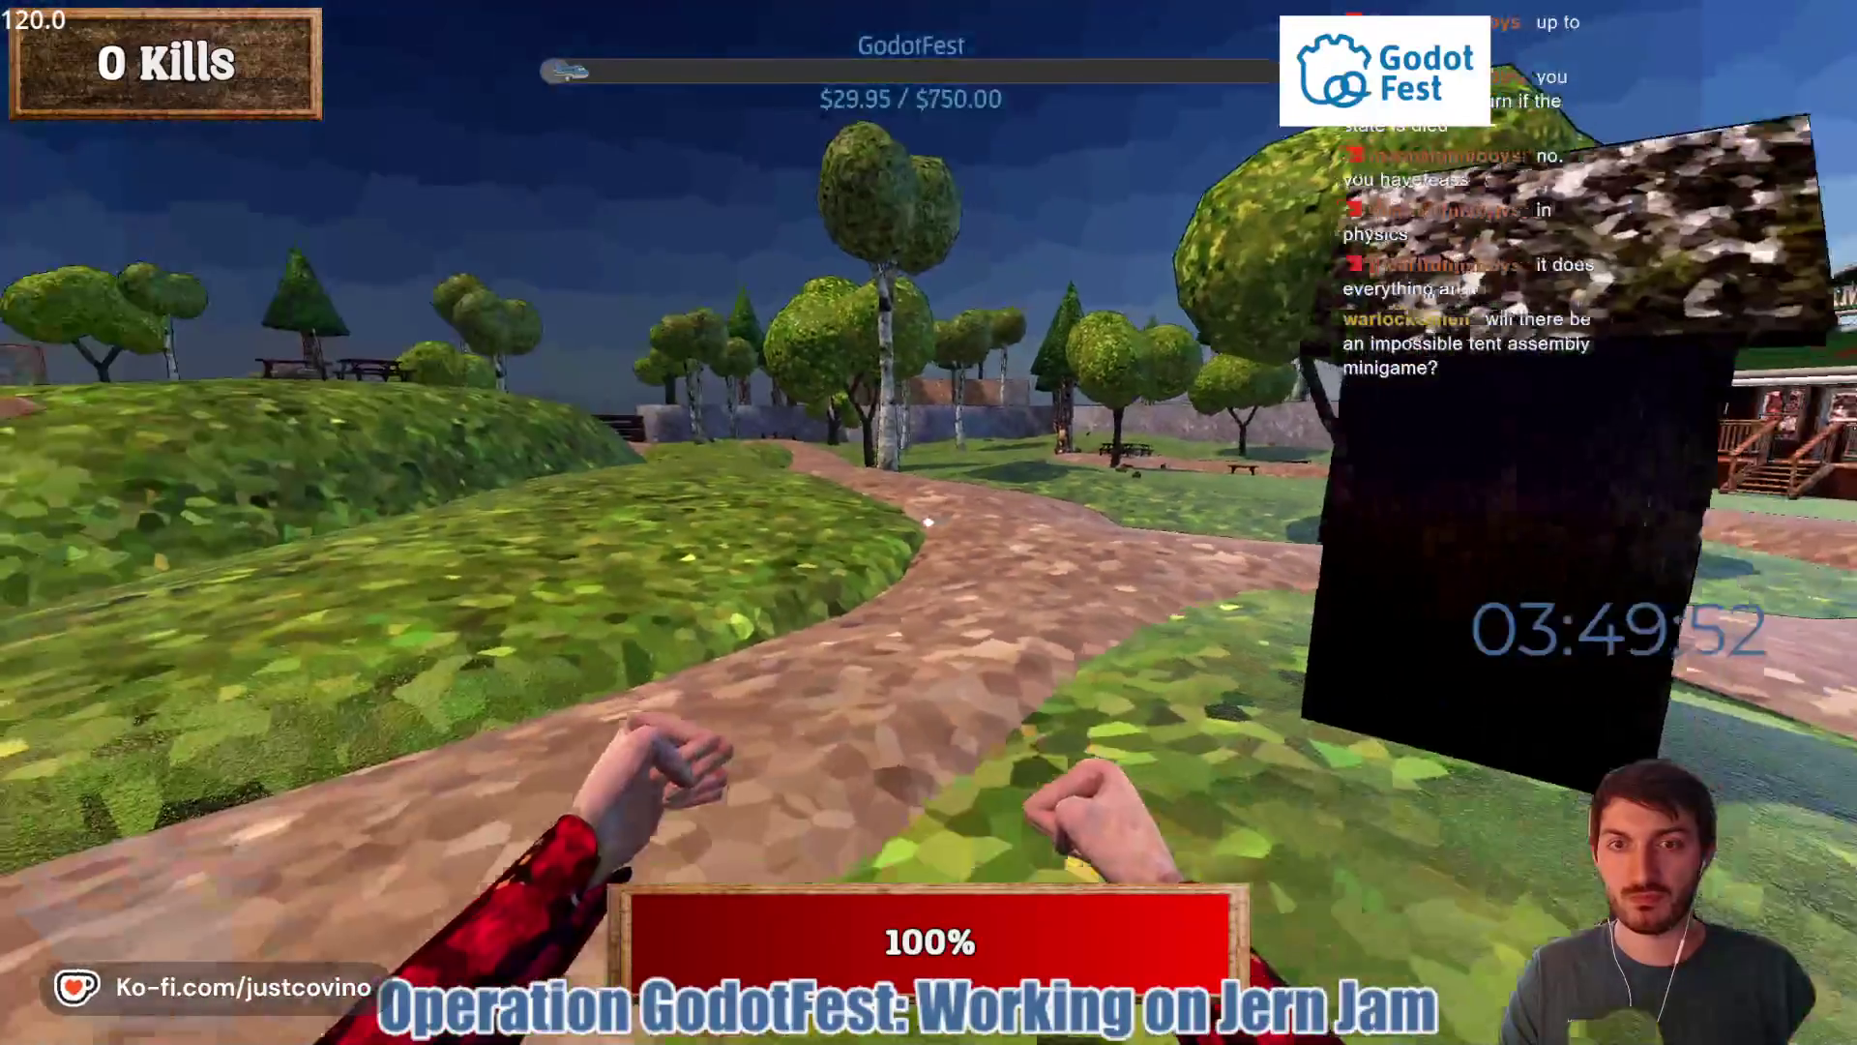
{"action": "key", "text": "w"}
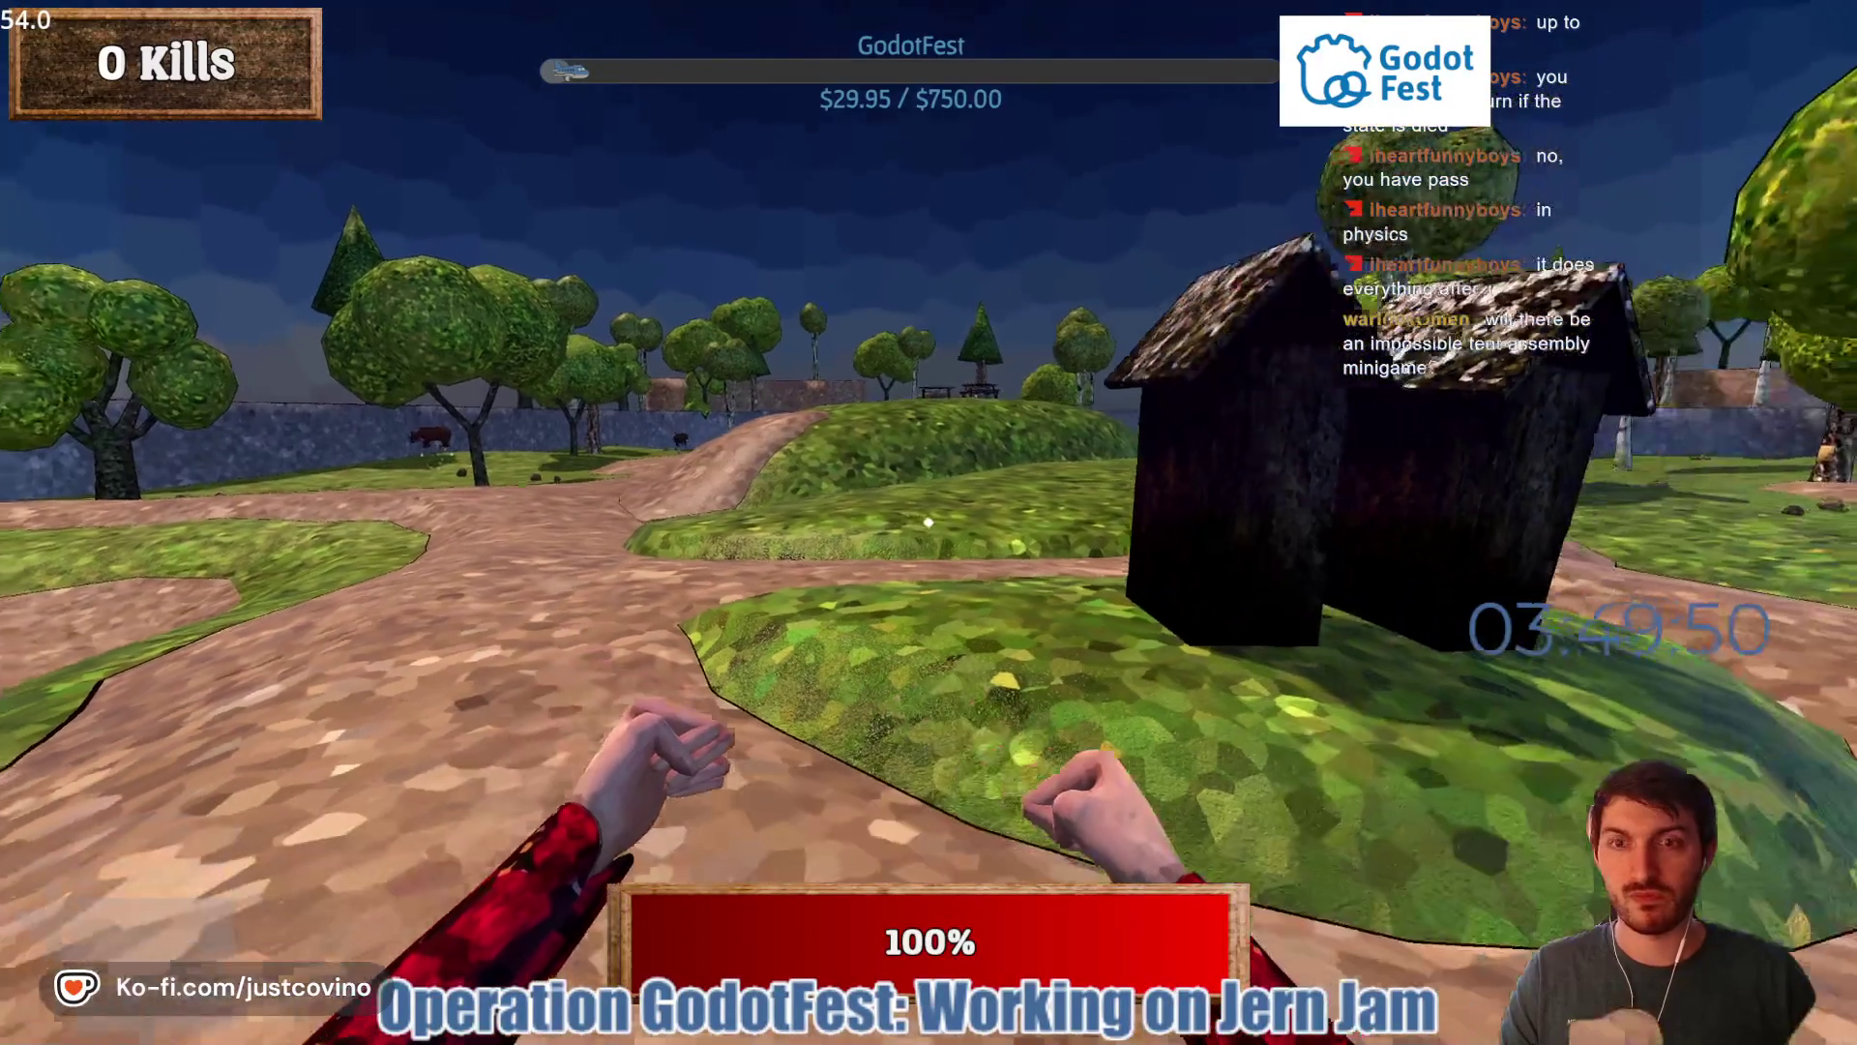
{"action": "key", "text": "w"}
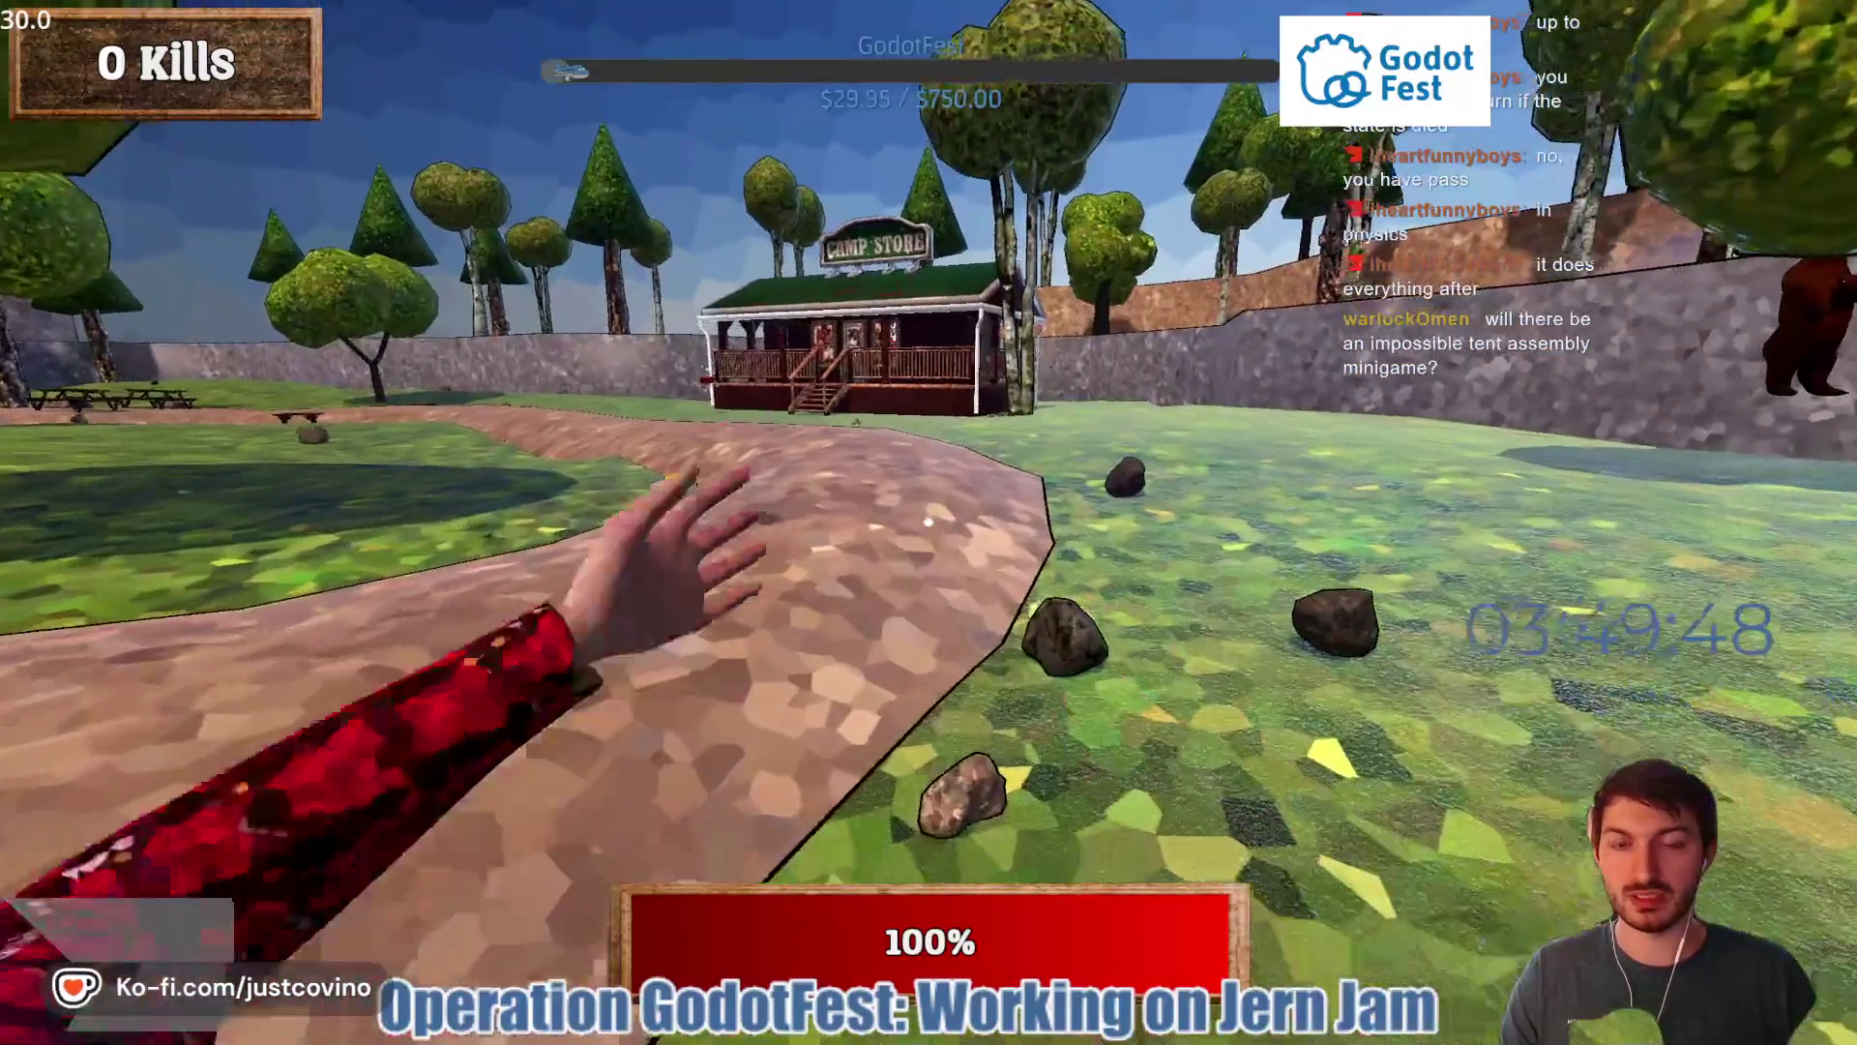
{"action": "key", "text": "w"}
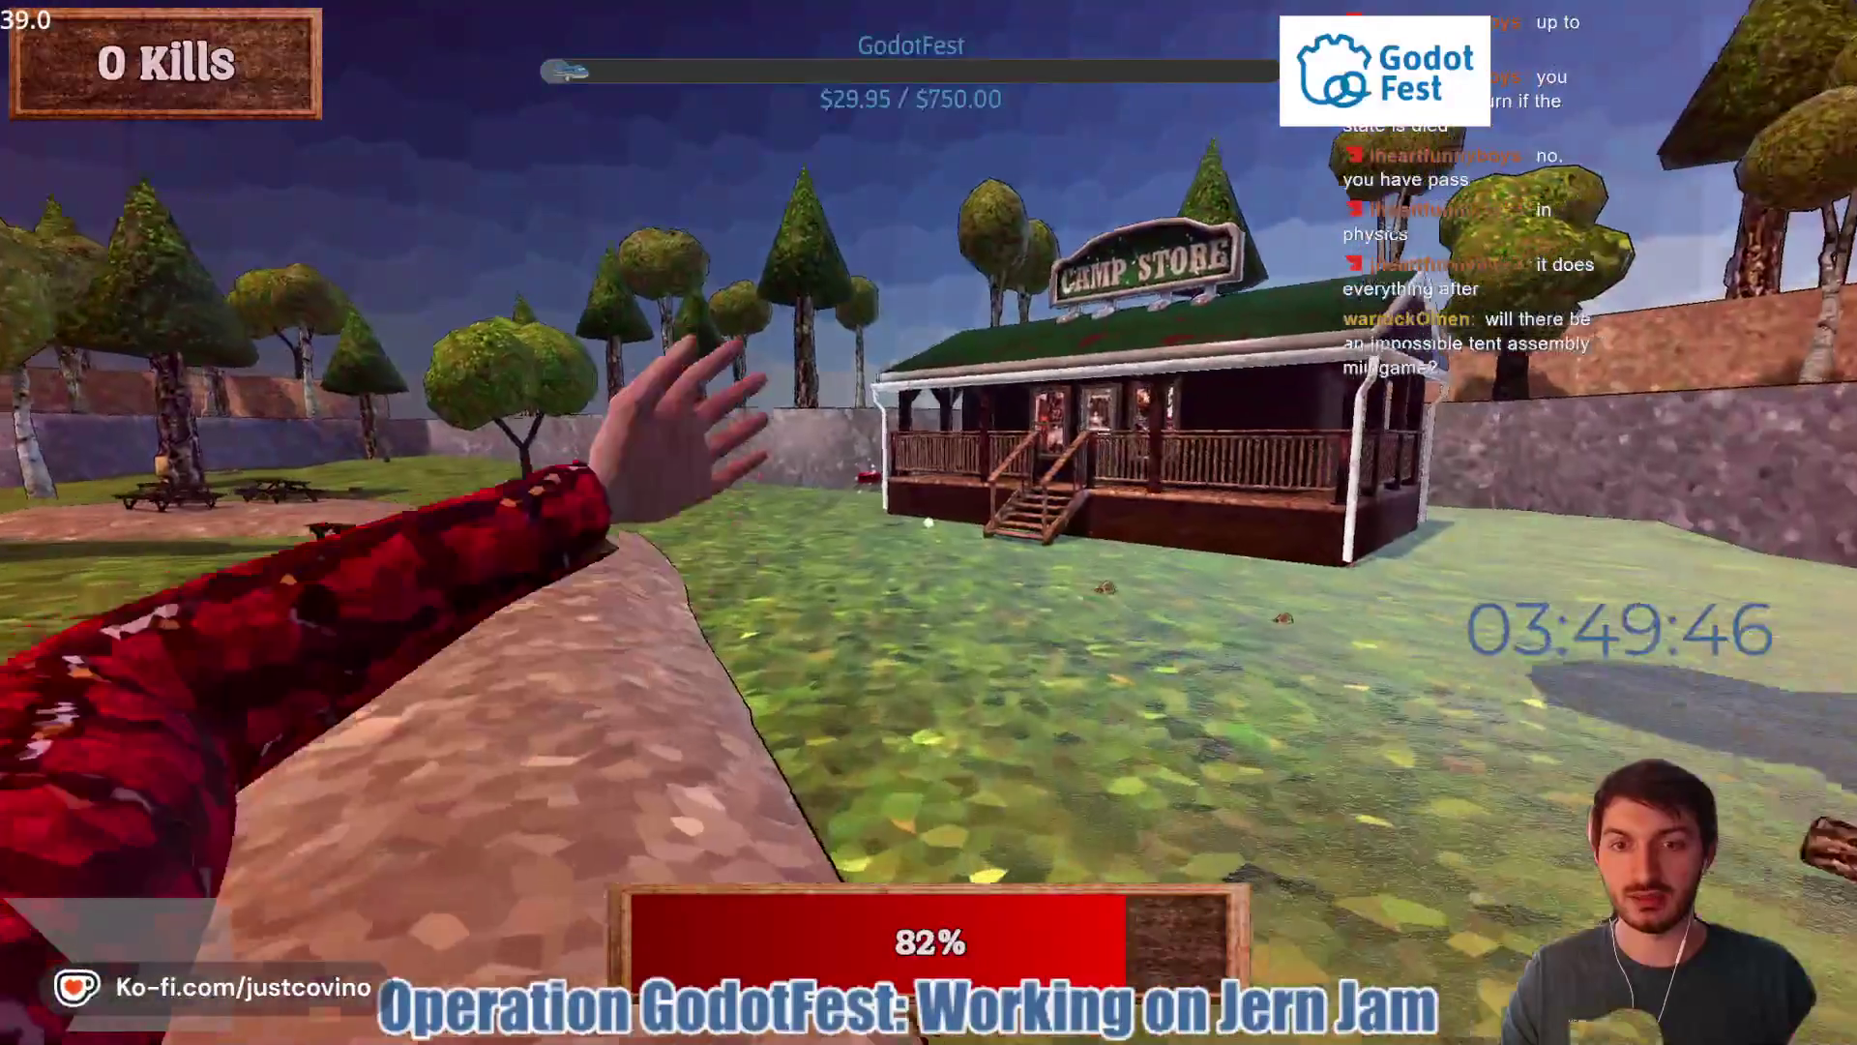
- Walk past the first-aid kit and across the field, then punch bears in the pack
{"action": "key", "text": "w"}
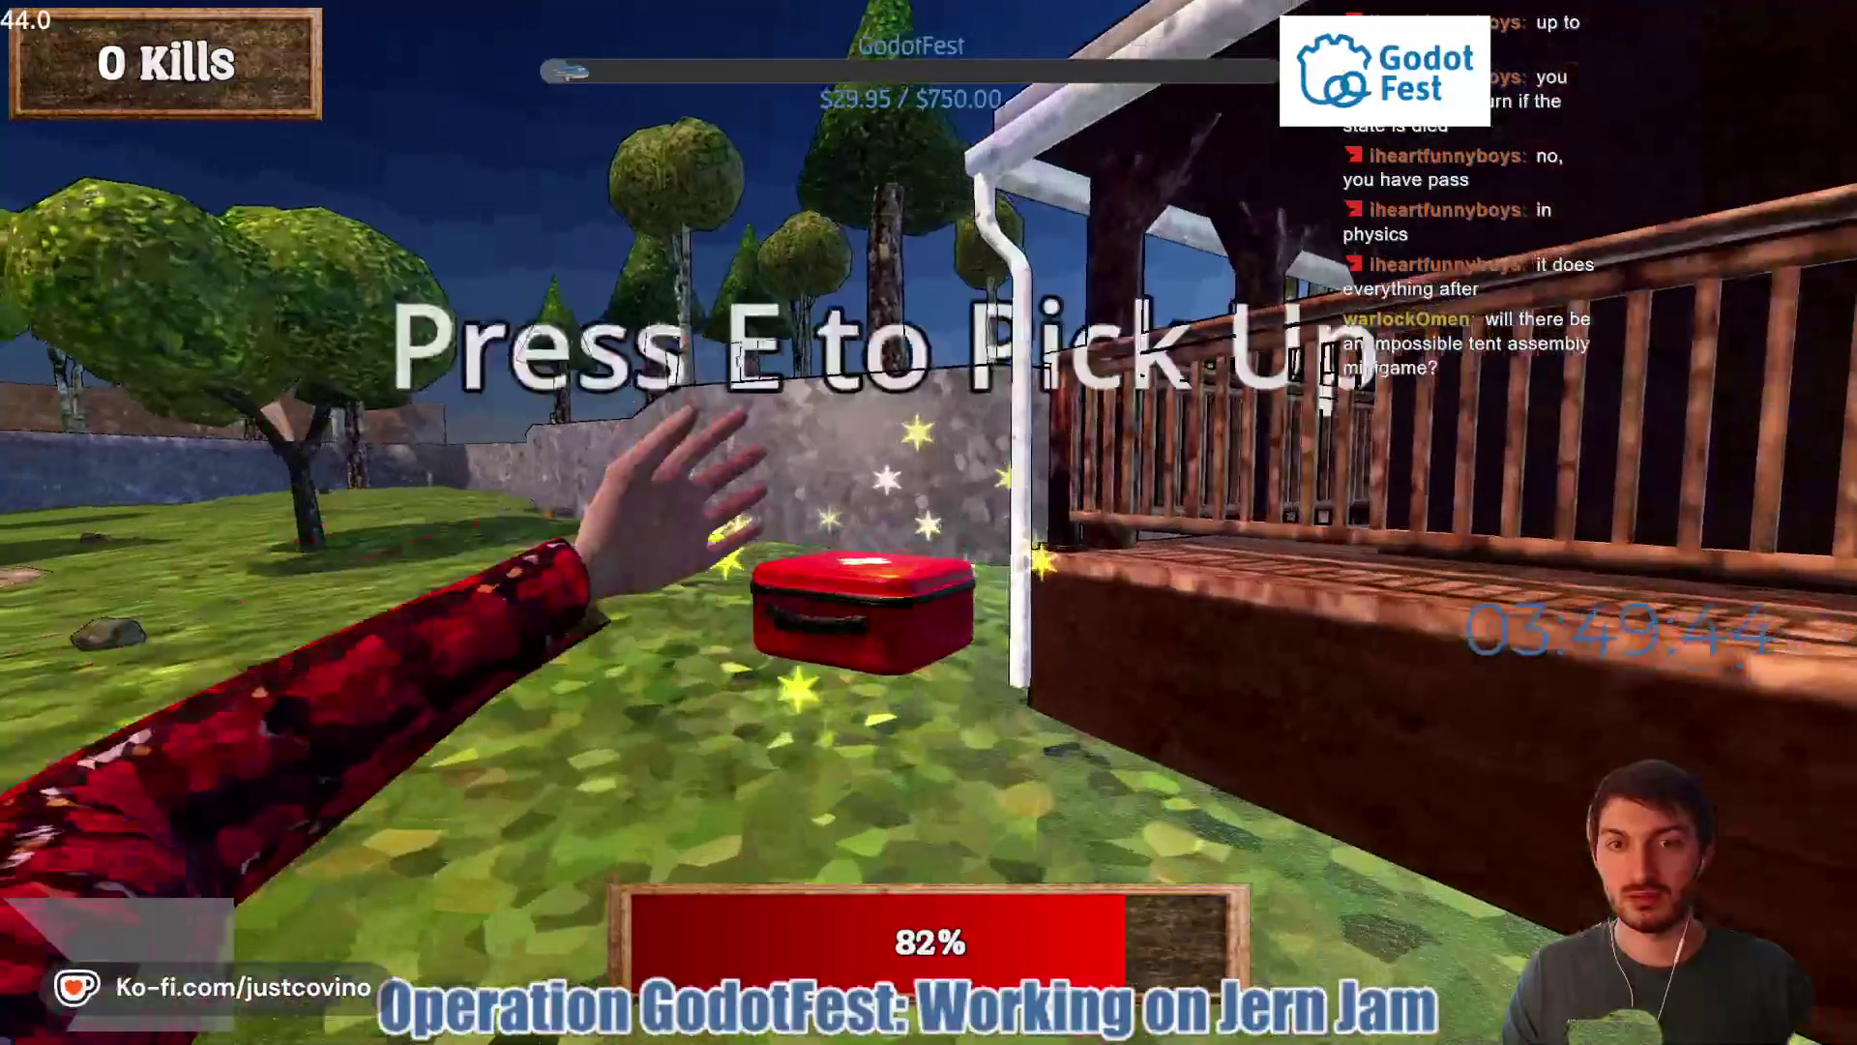
{"action": "key", "text": "w"}
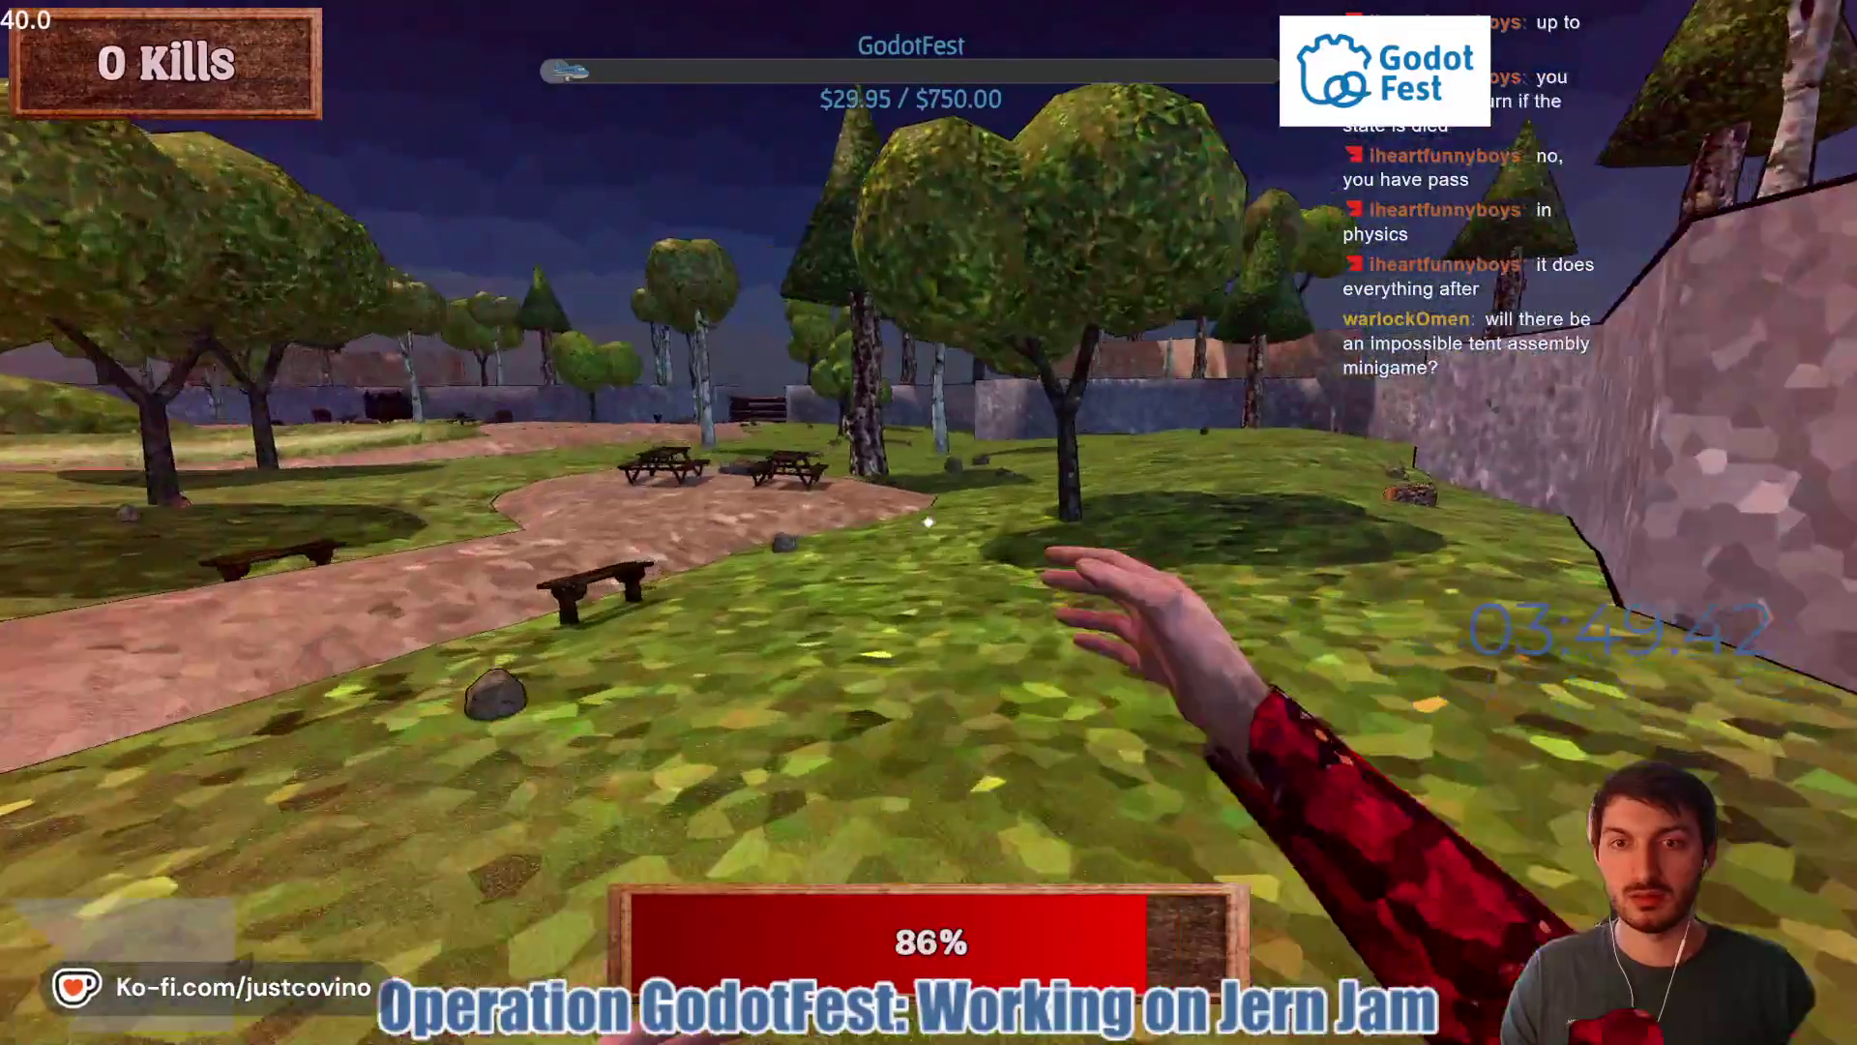
{"action": "key", "text": "w"}
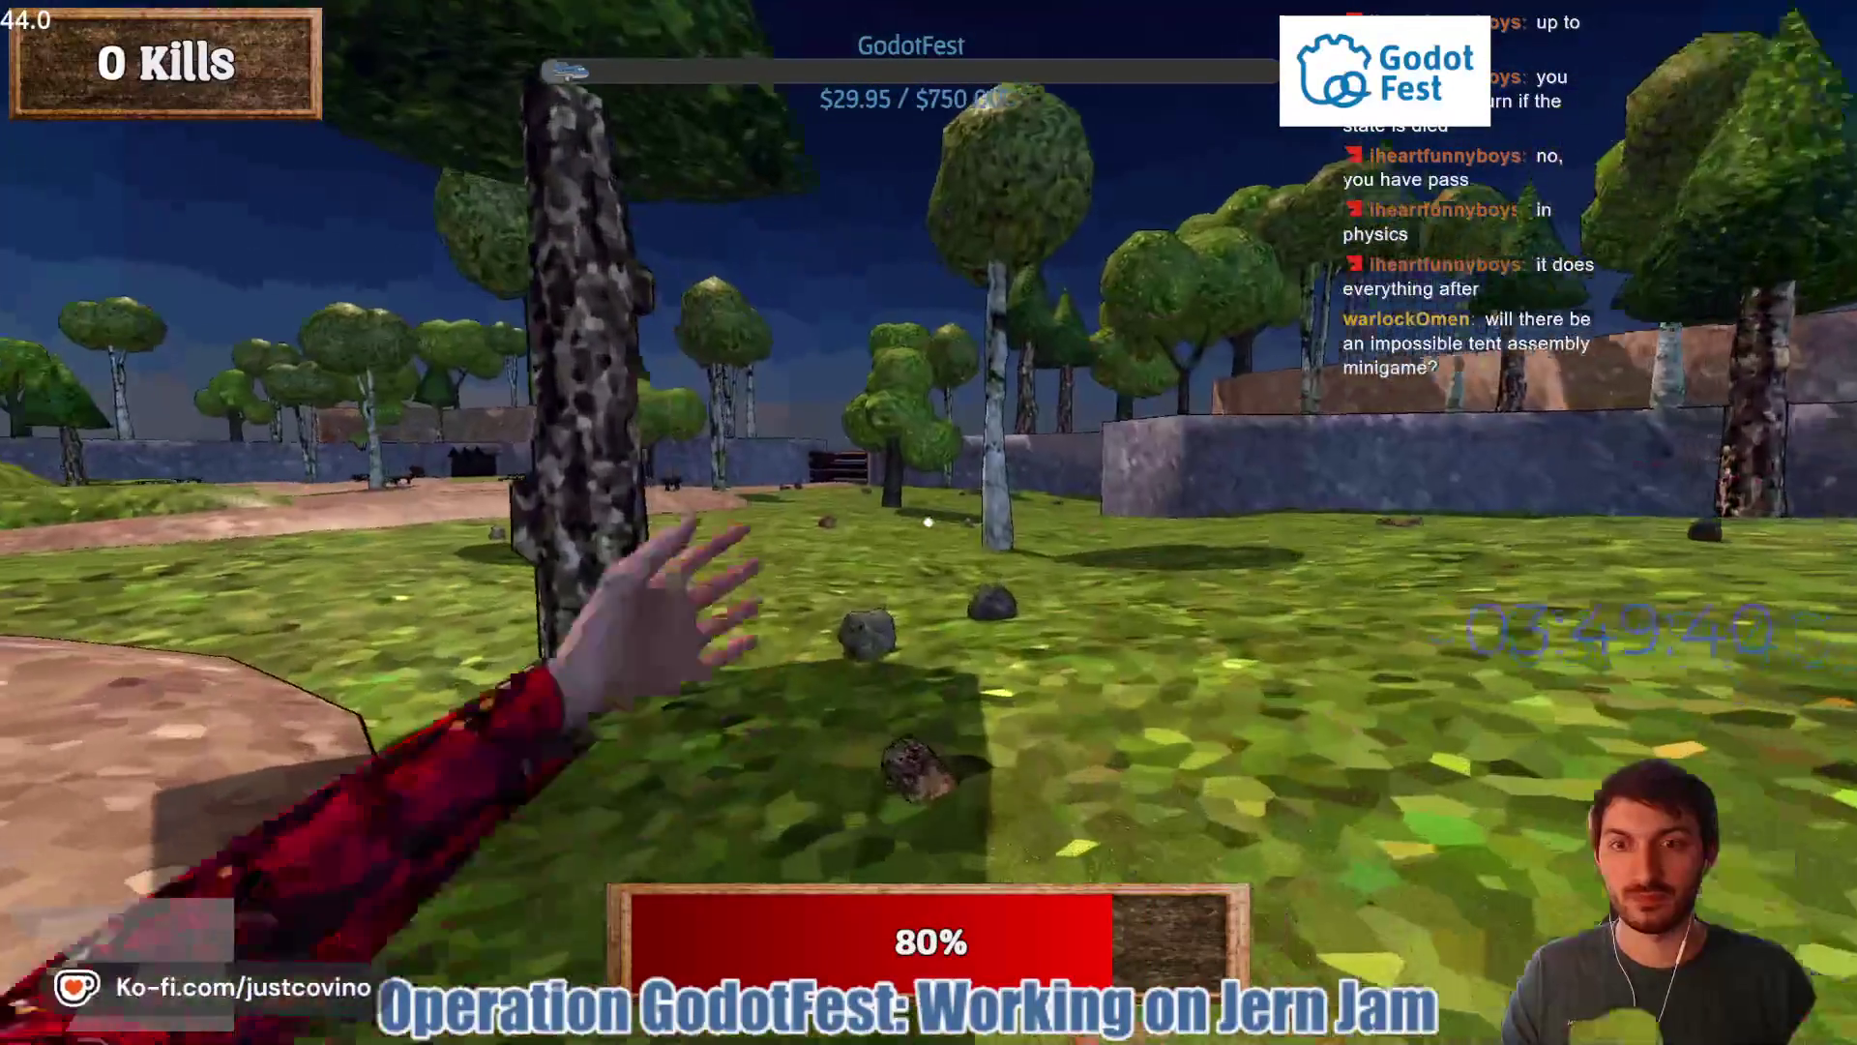
{"action": "key", "text": "w"}
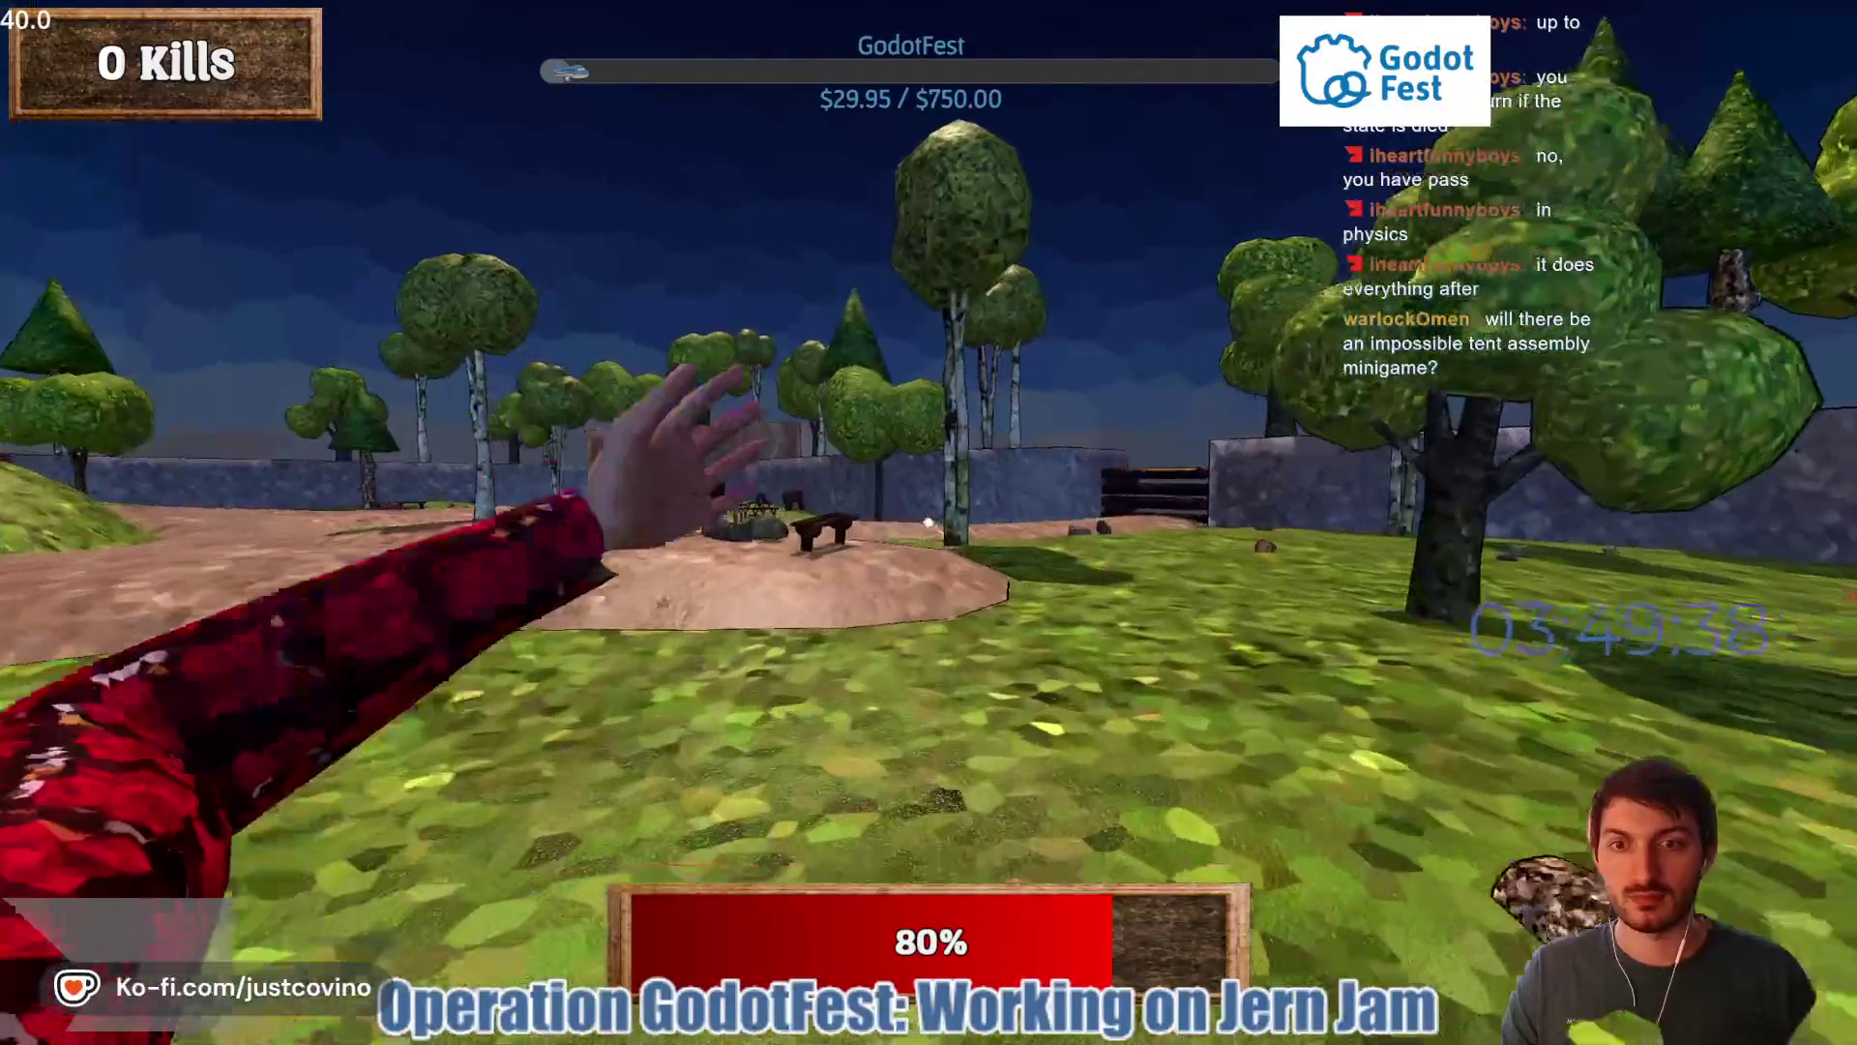
{"action": "key", "text": "w"}
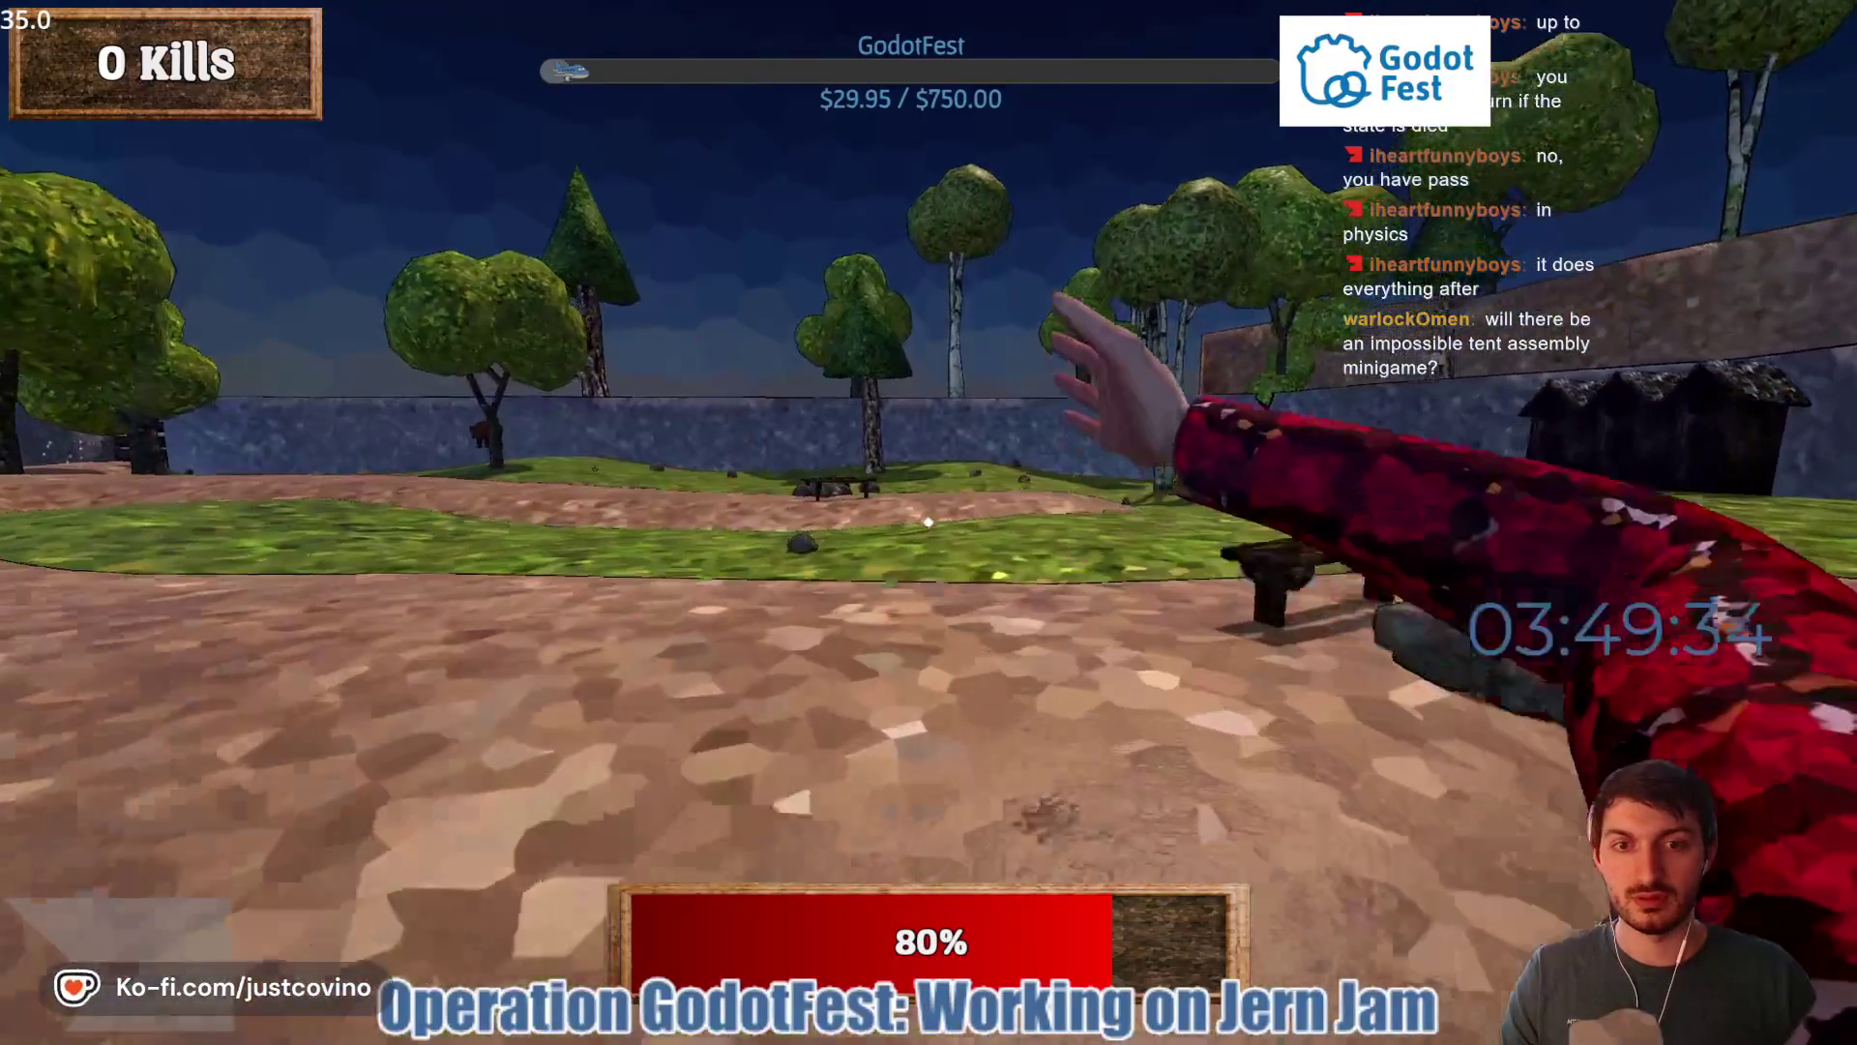
{"action": "key", "text": "w"}
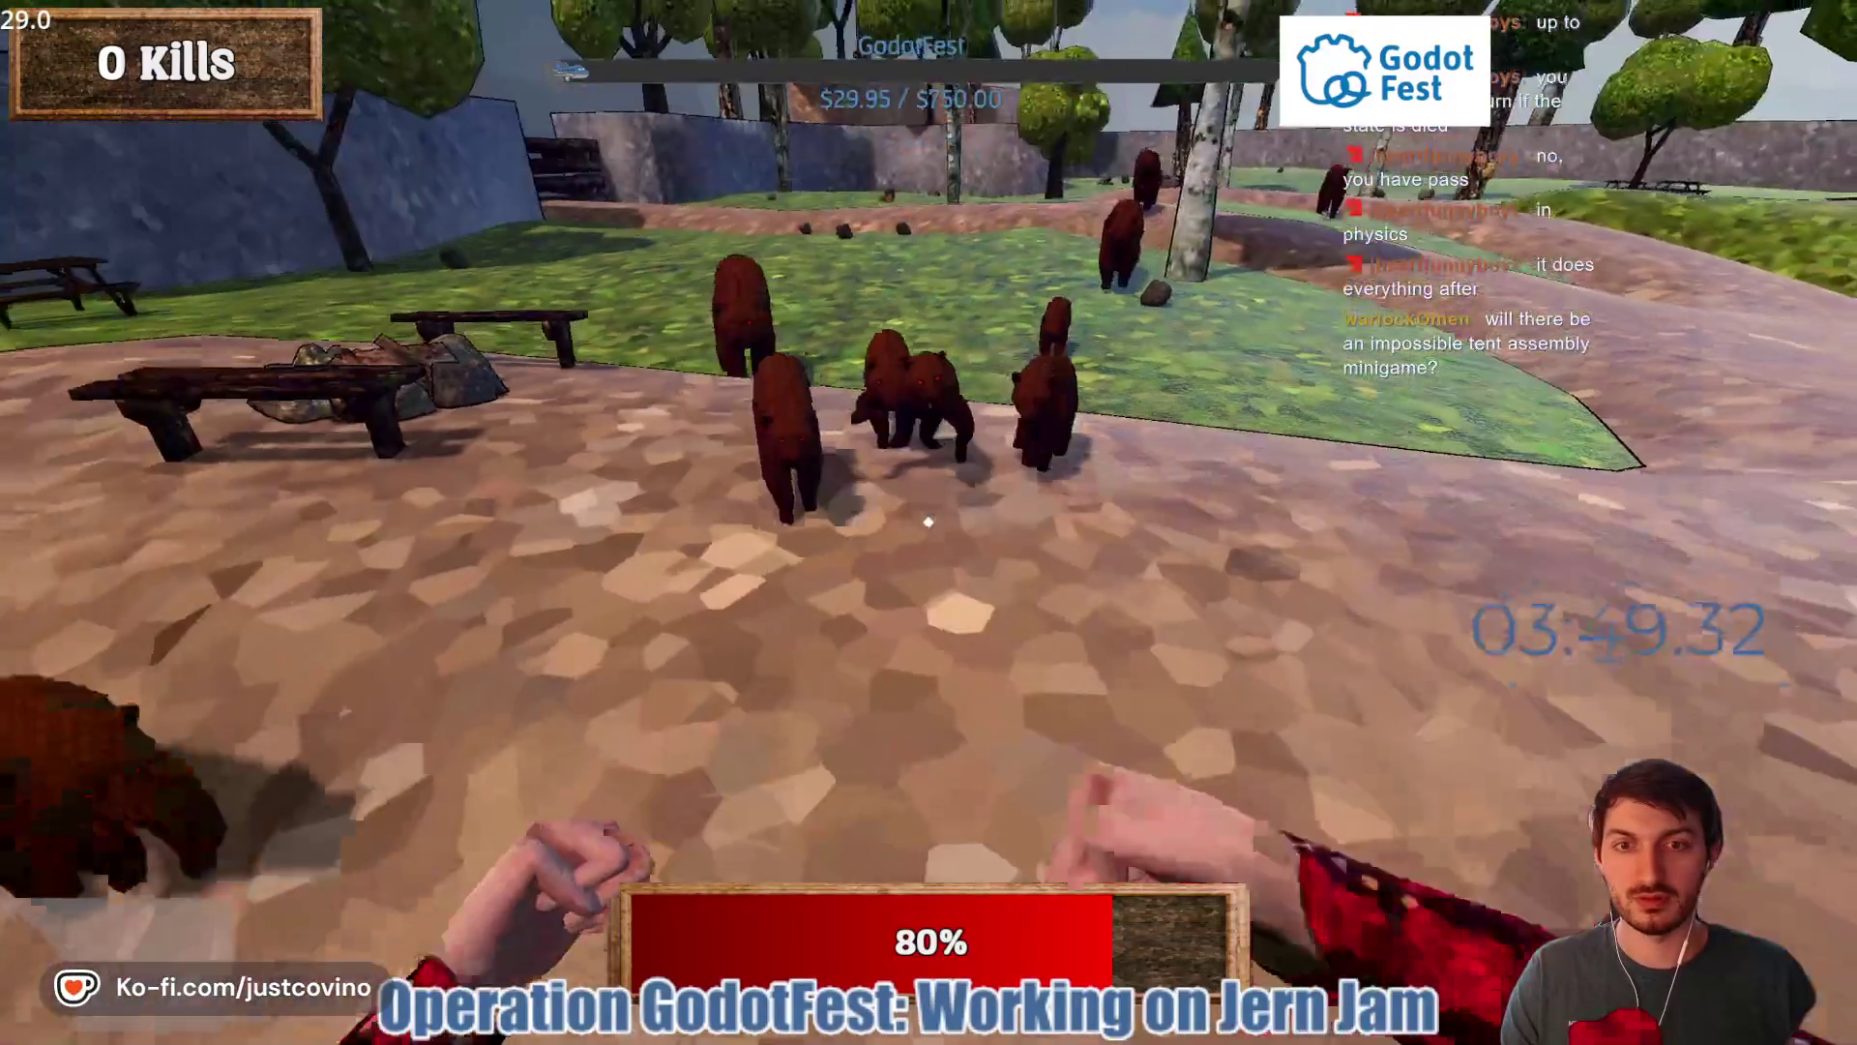
{"action": "key", "text": "w"}
{"action": "left_click", "coordinate": [928, 522]}
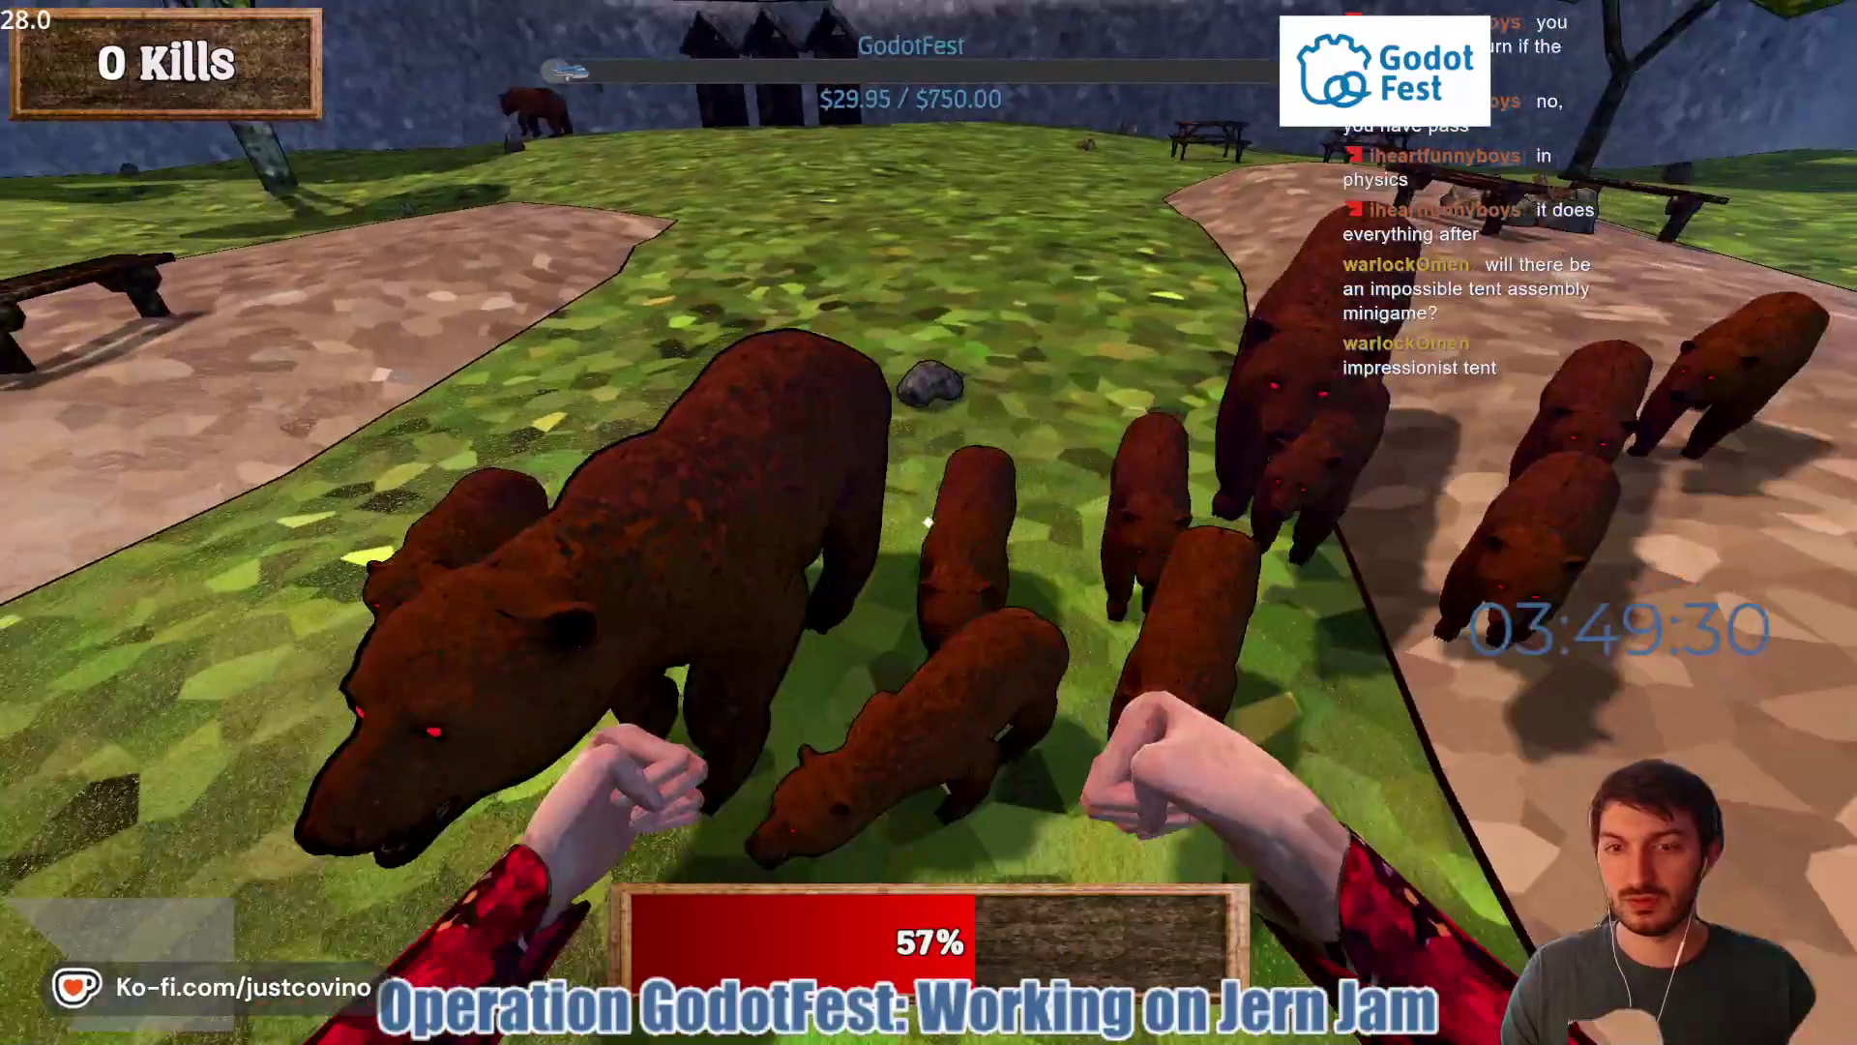
{"action": "left_click", "coordinate": [929, 522]}
- Back away toward the wall to face the charging bears, then exit fullscreen with Esc
{"action": "key", "text": "w"}
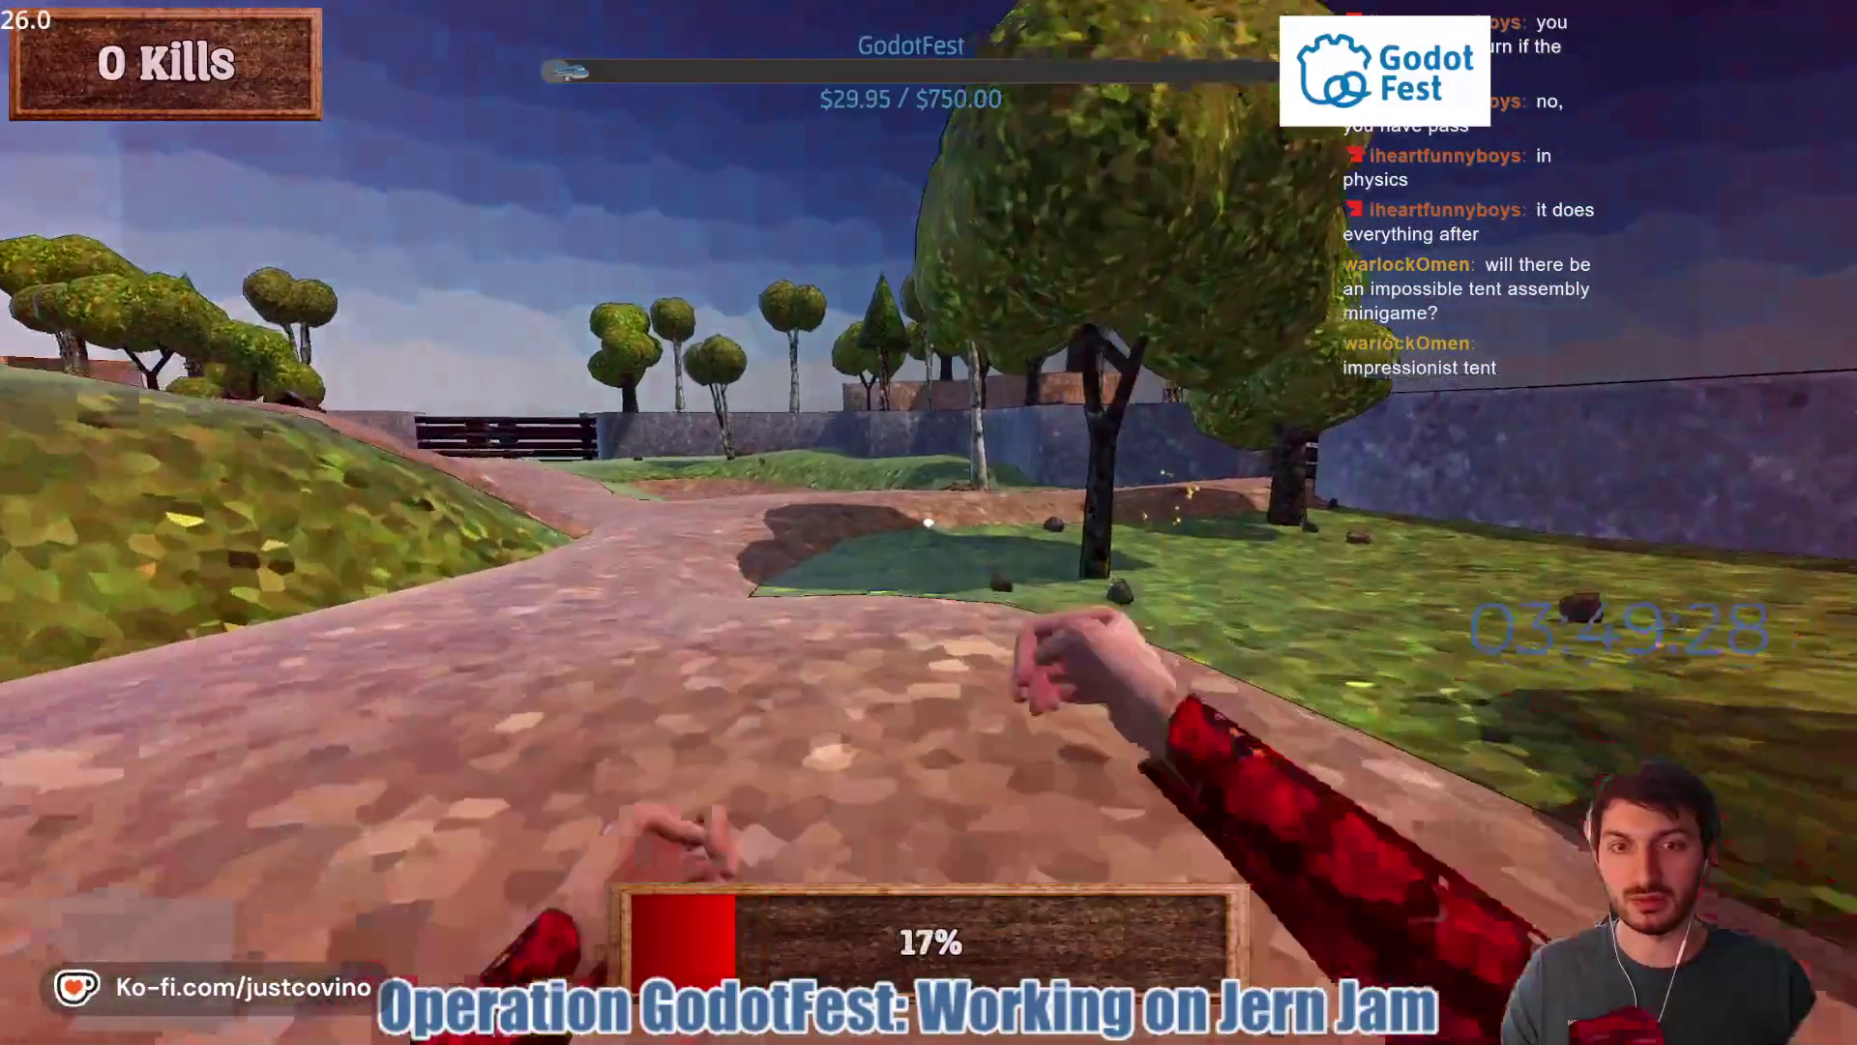
{"action": "key", "text": "w"}
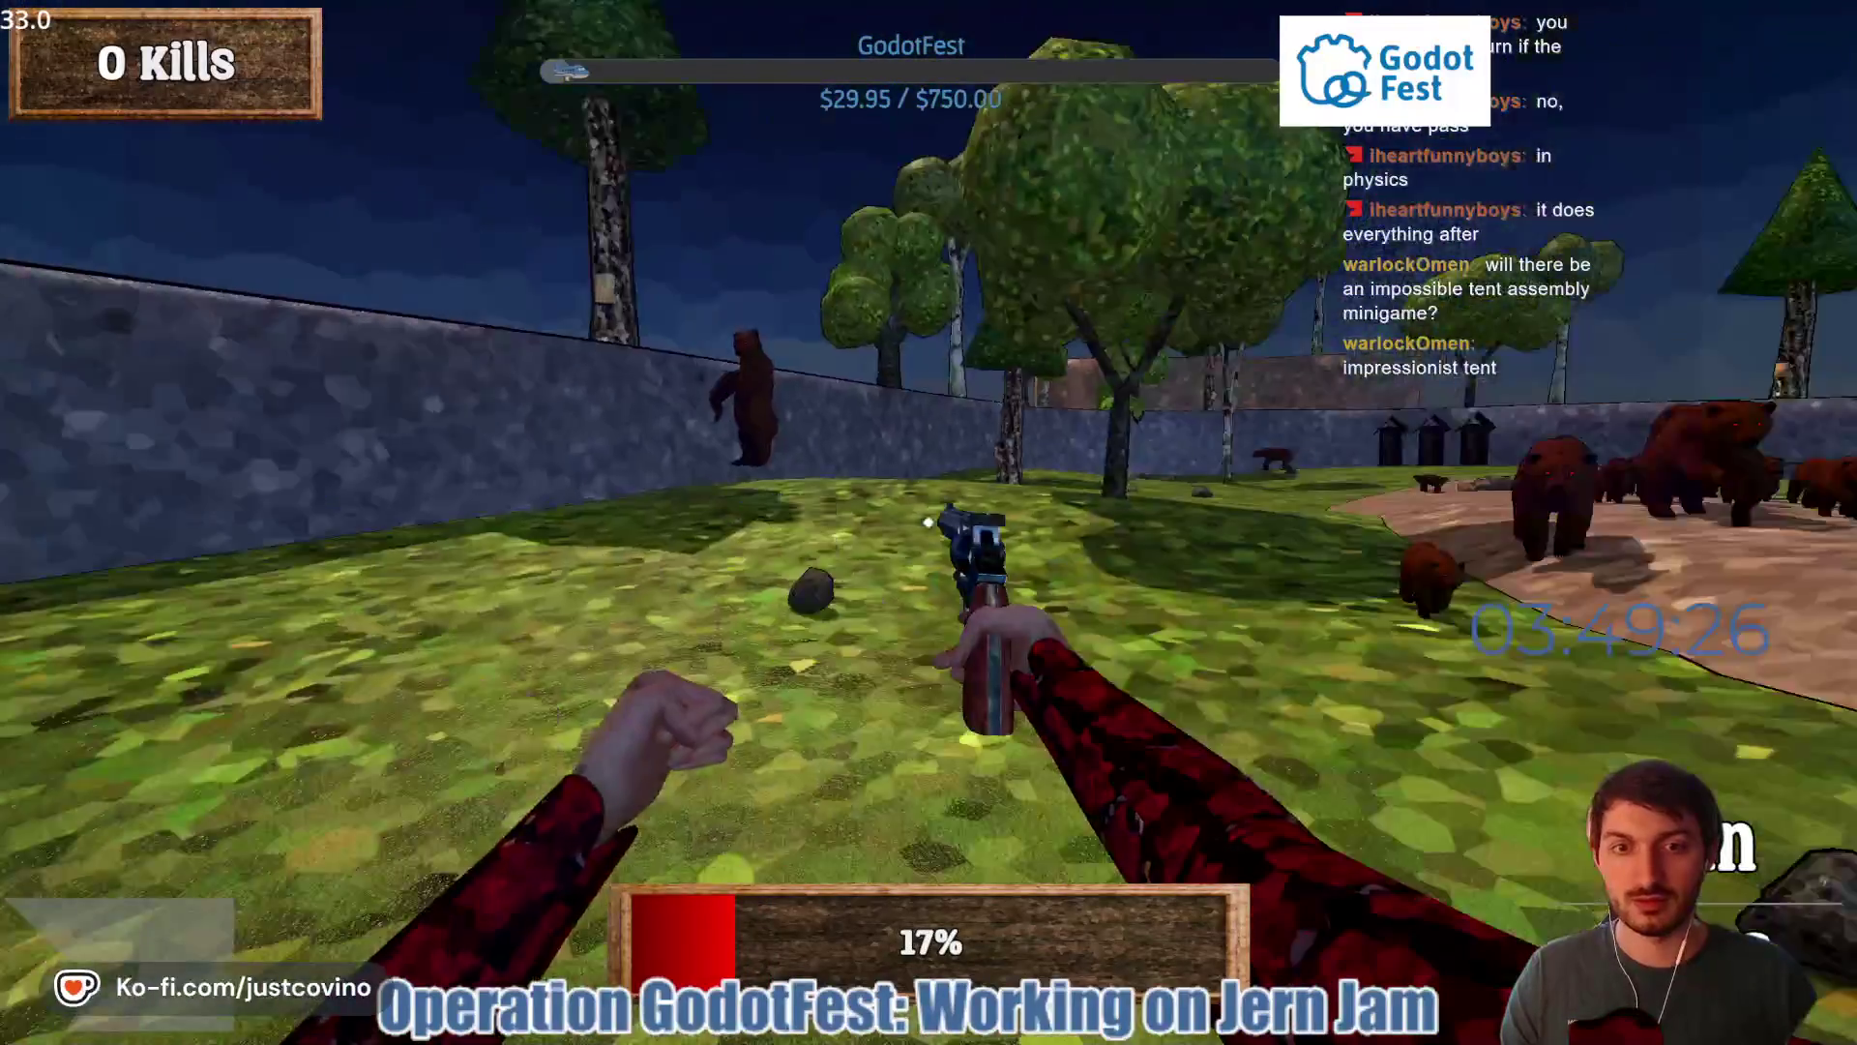
{"action": "key", "text": "w"}
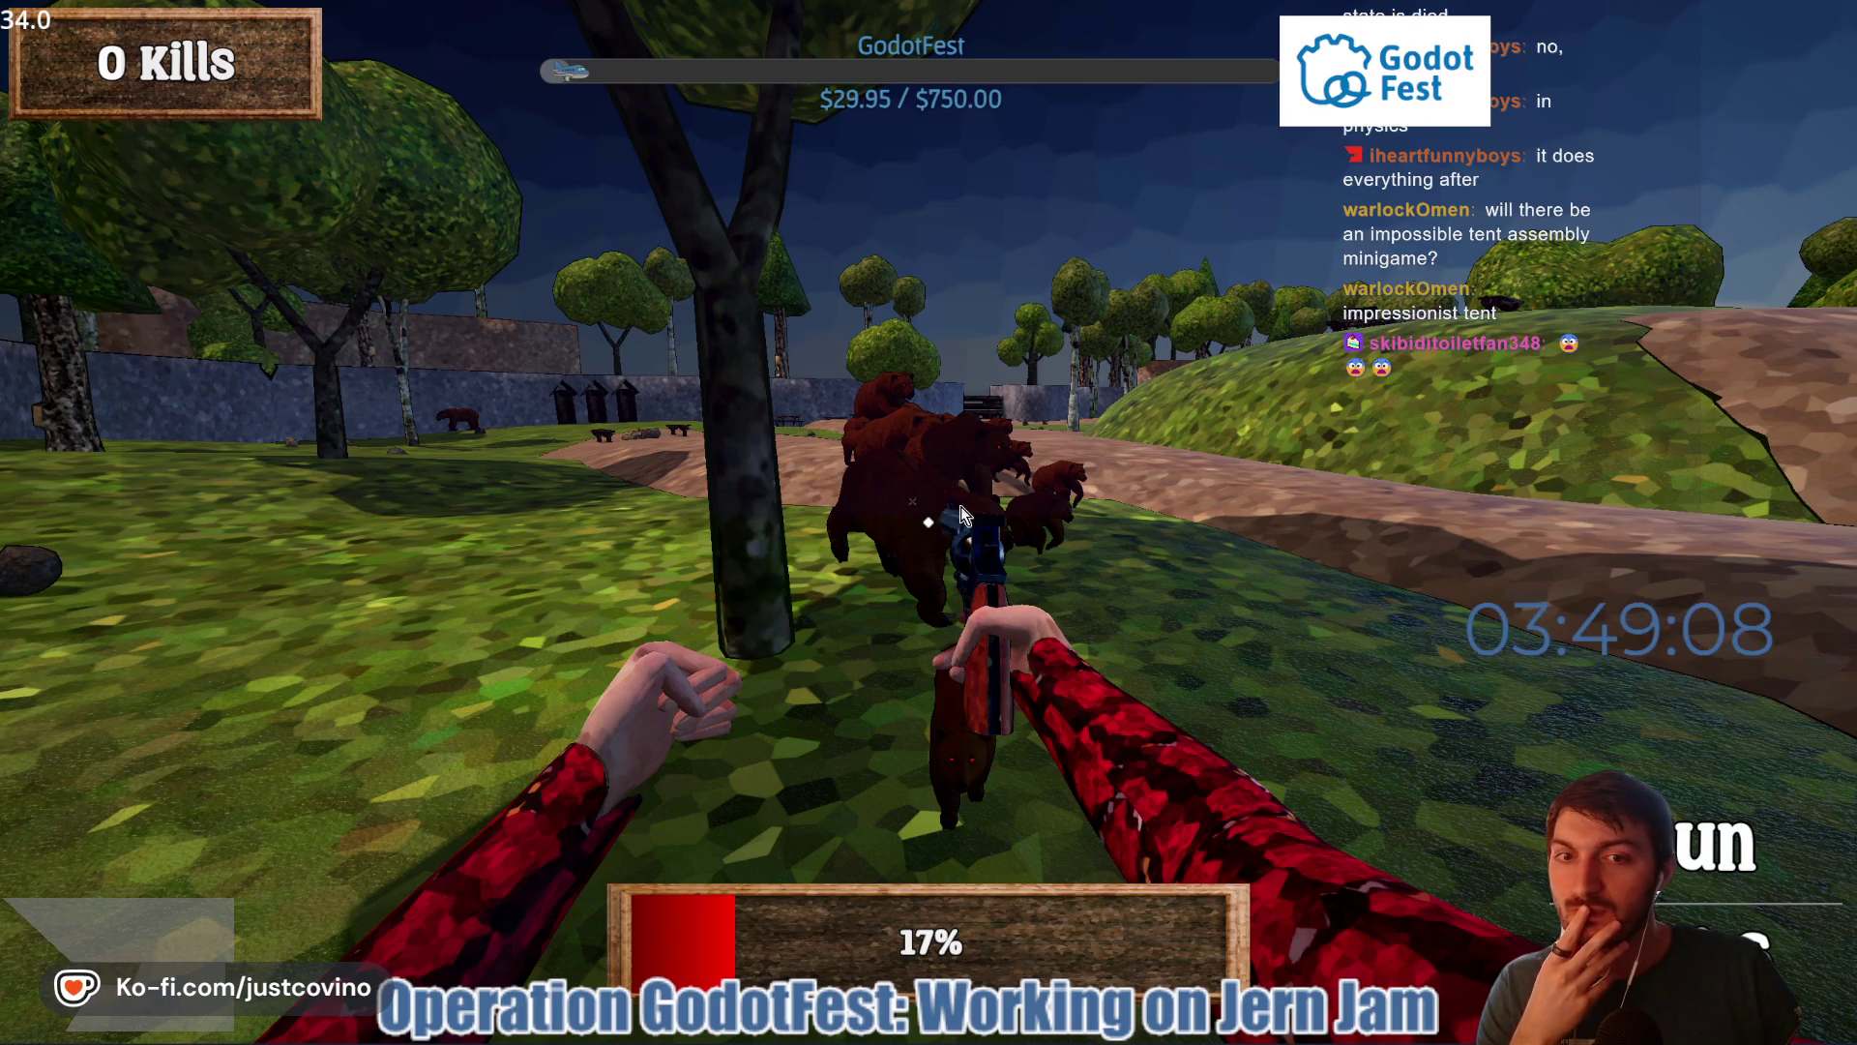
{"action": "key", "text": "Escape"}
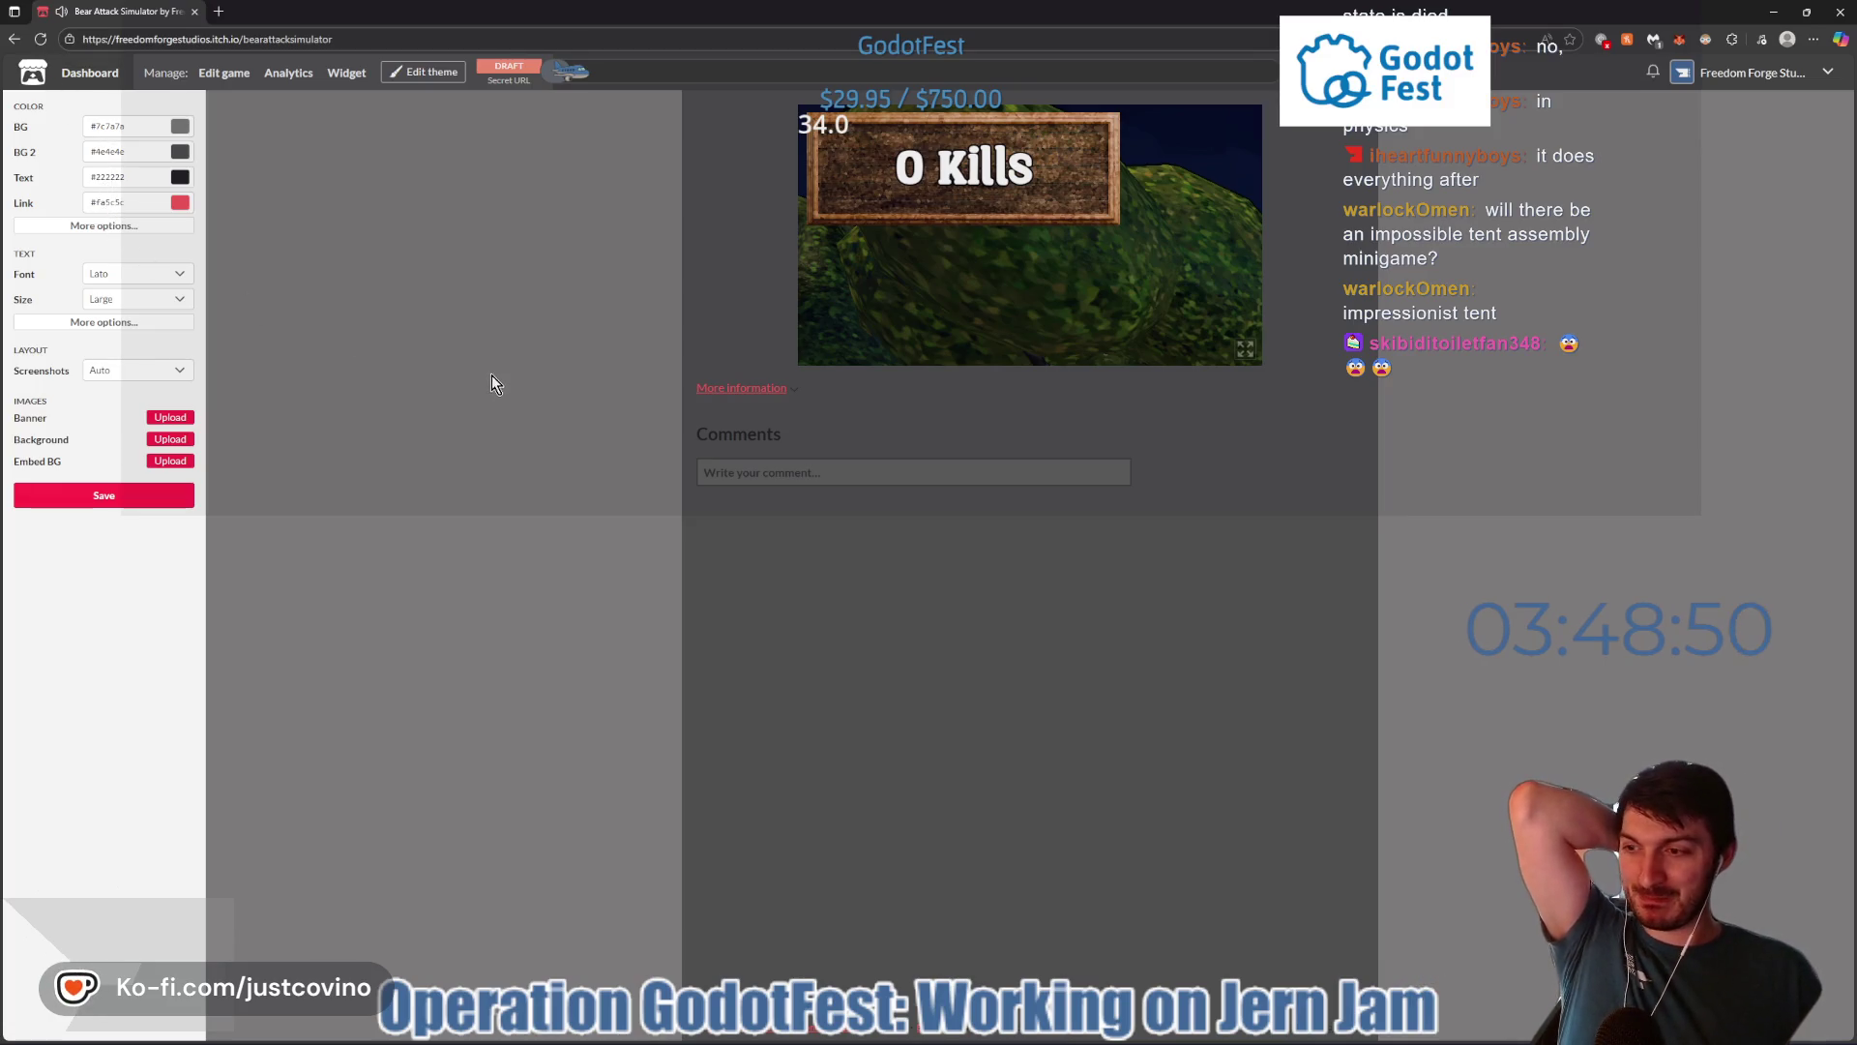
- Delete the BearAttackSimulator_WEB.zip upload under Uploads, confirming the deletion, then switch back to Godot
{"action": "left_click", "coordinate": [13, 39]}
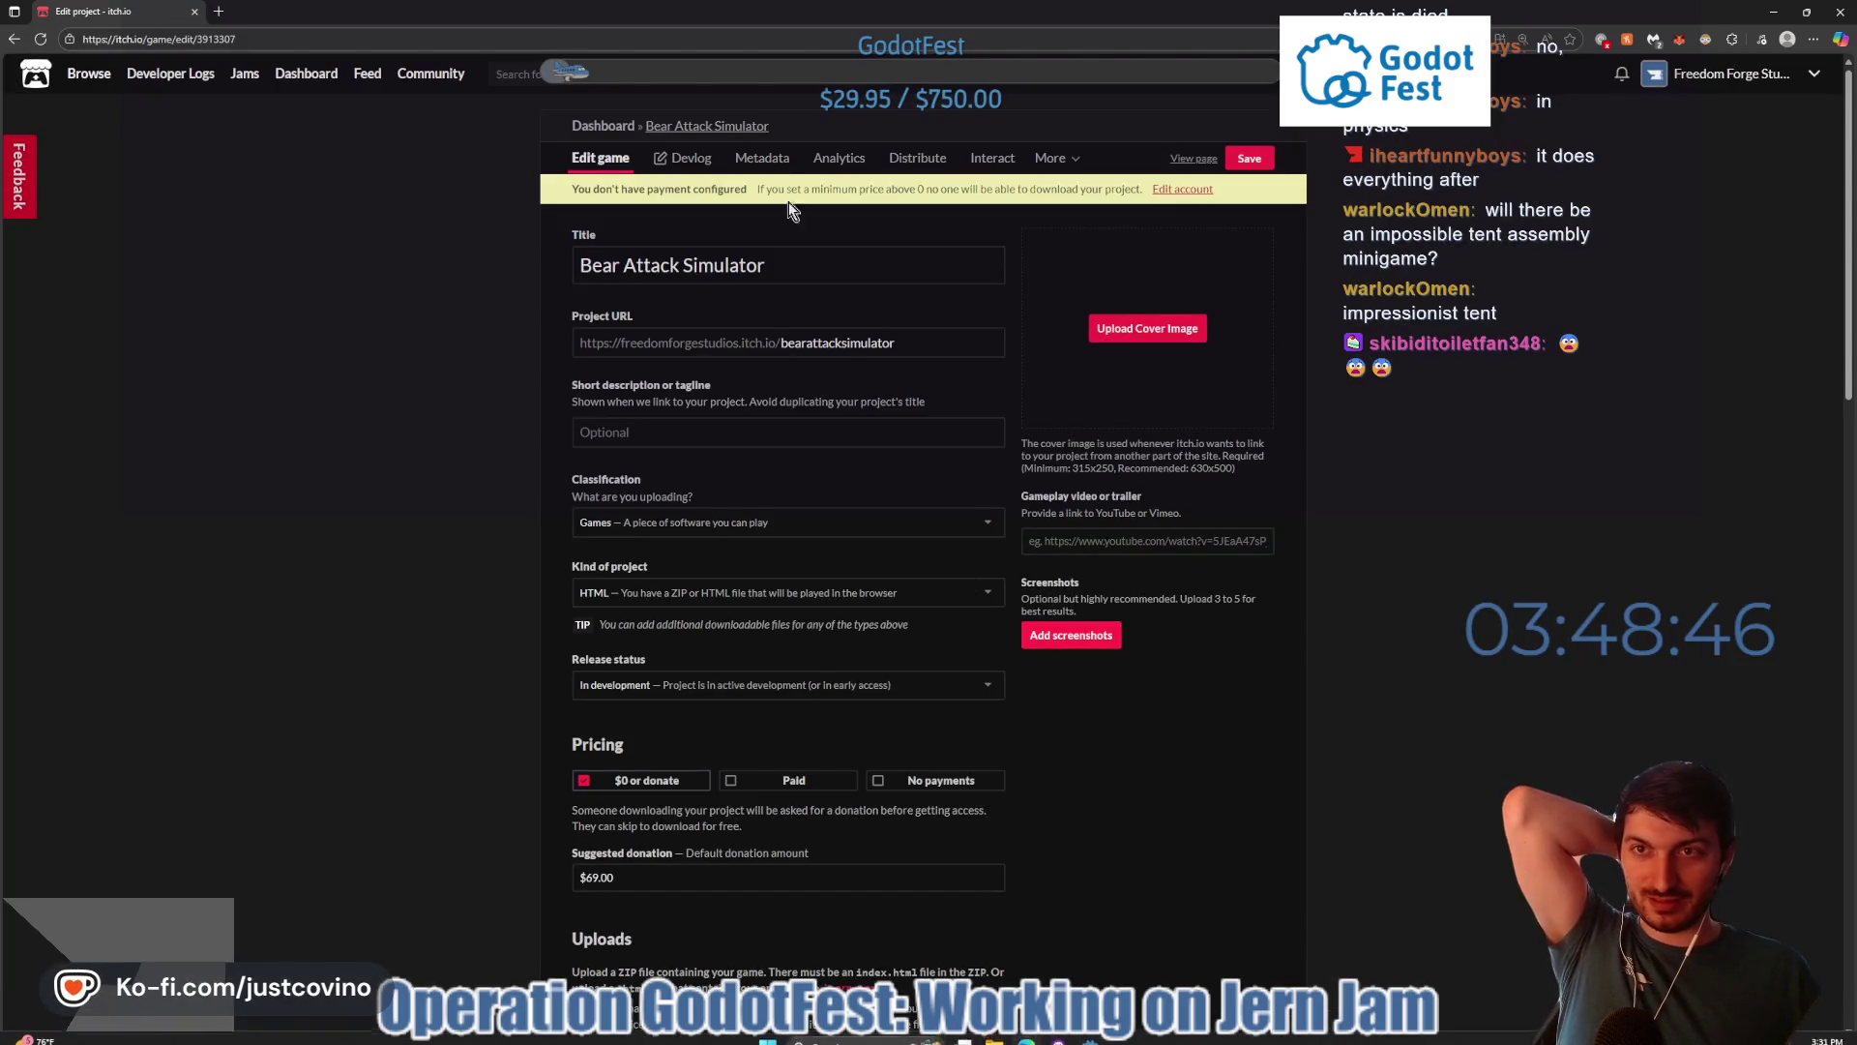
{"action": "scroll", "coordinate": [1074, 614], "scroll_direction": "down", "scroll_amount": 3}
{"action": "scroll", "coordinate": [1074, 613], "scroll_direction": "down", "scroll_amount": 2}
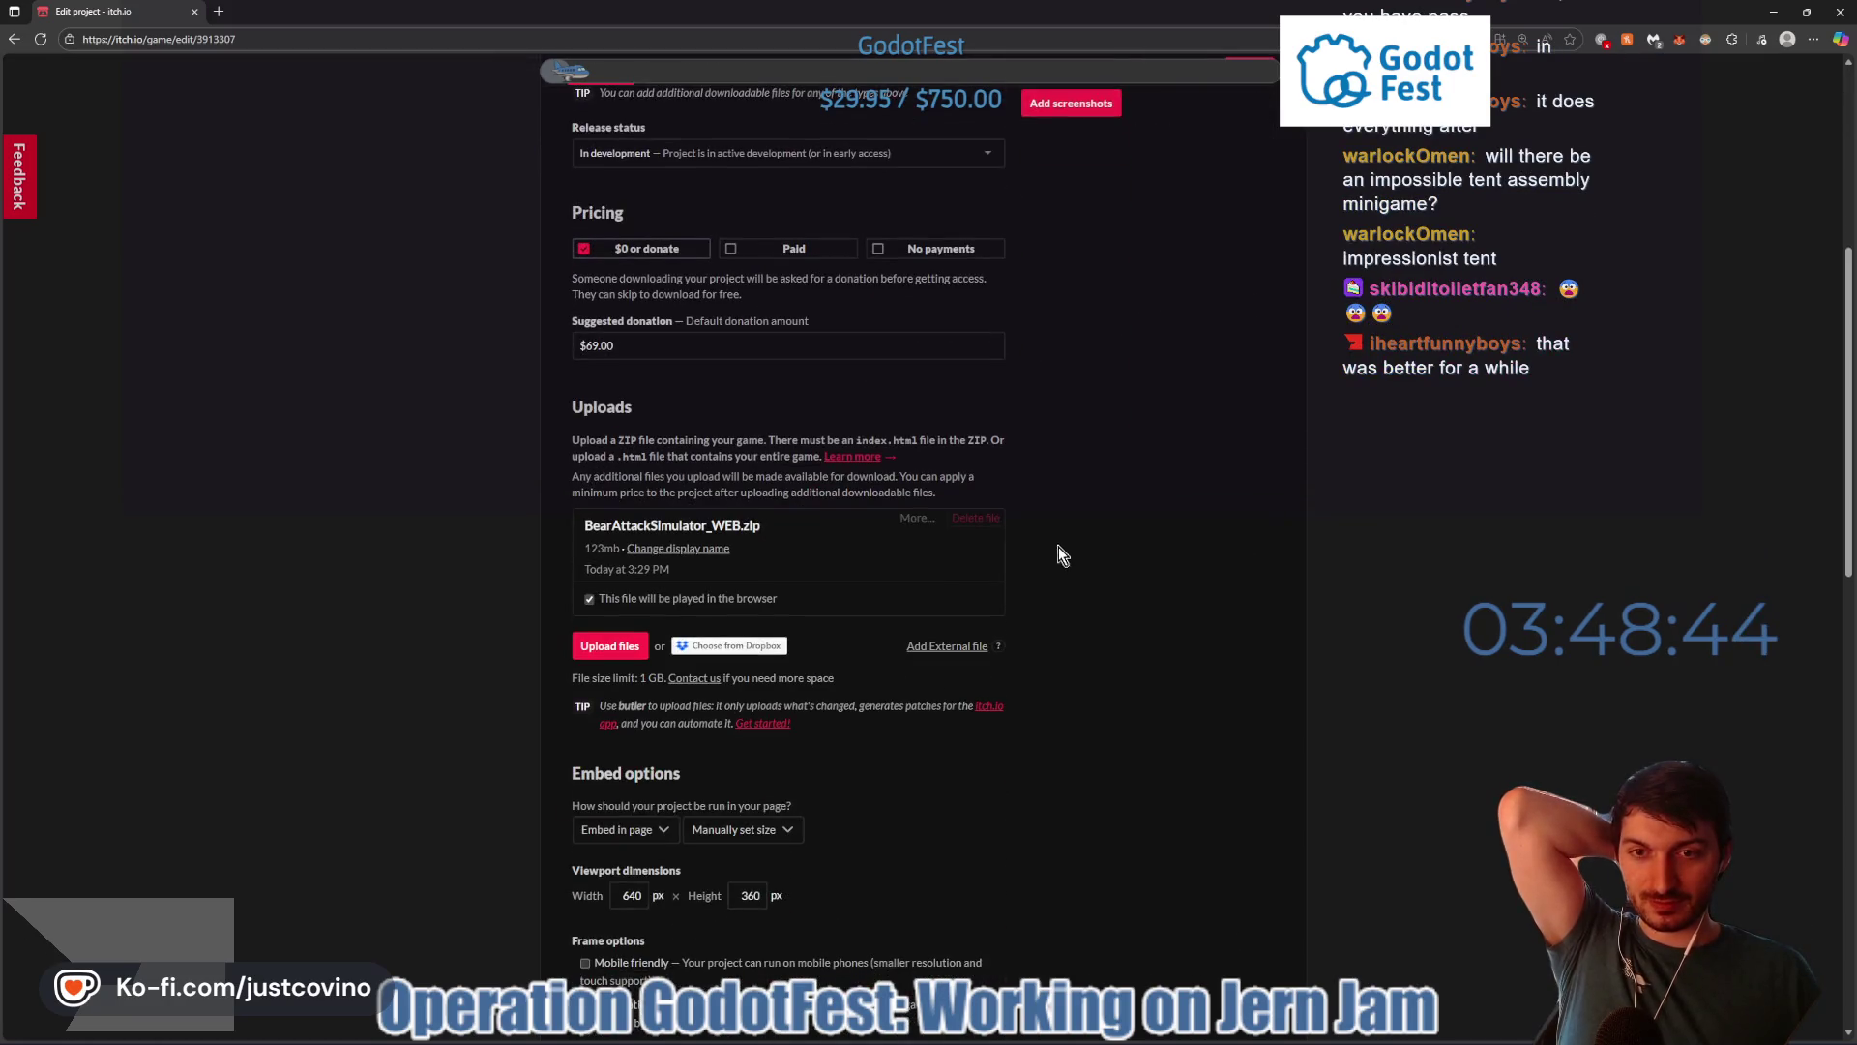
{"action": "left_click", "coordinate": [976, 519]}
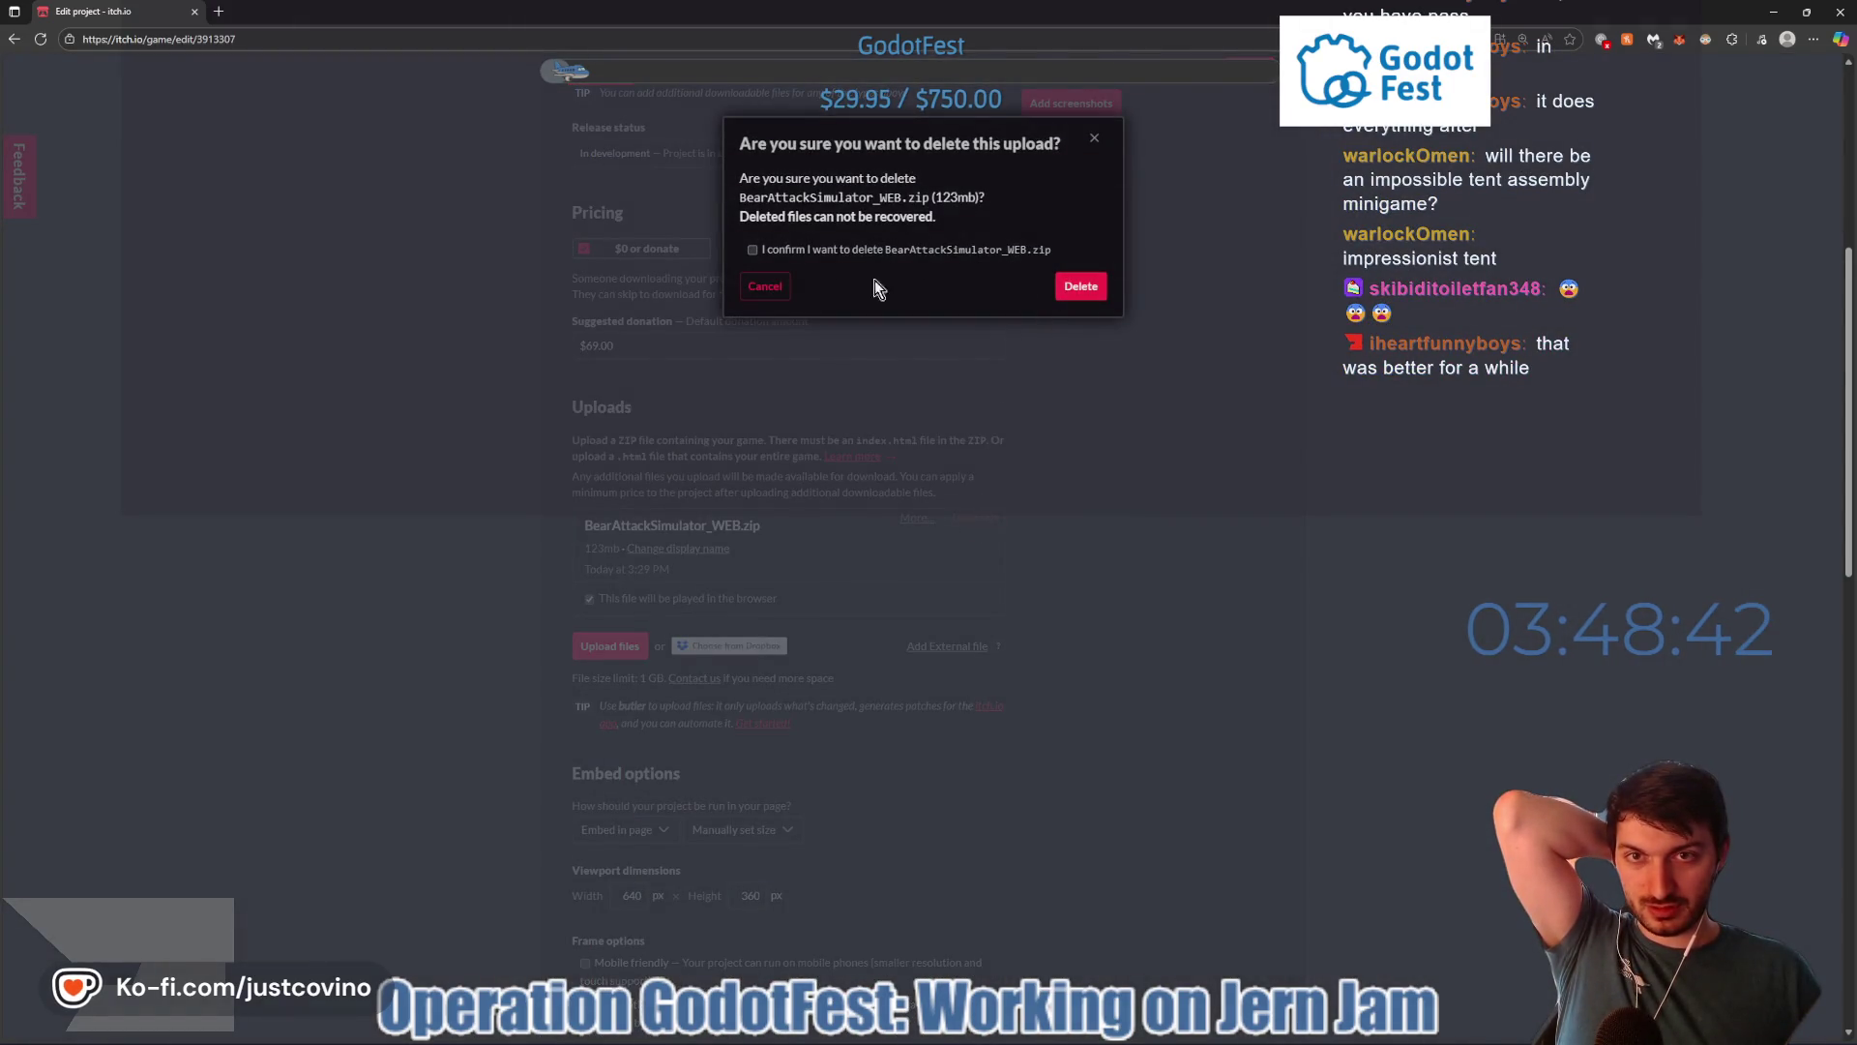
{"action": "left_click", "coordinate": [753, 249]}
{"action": "left_click", "coordinate": [1080, 287]}
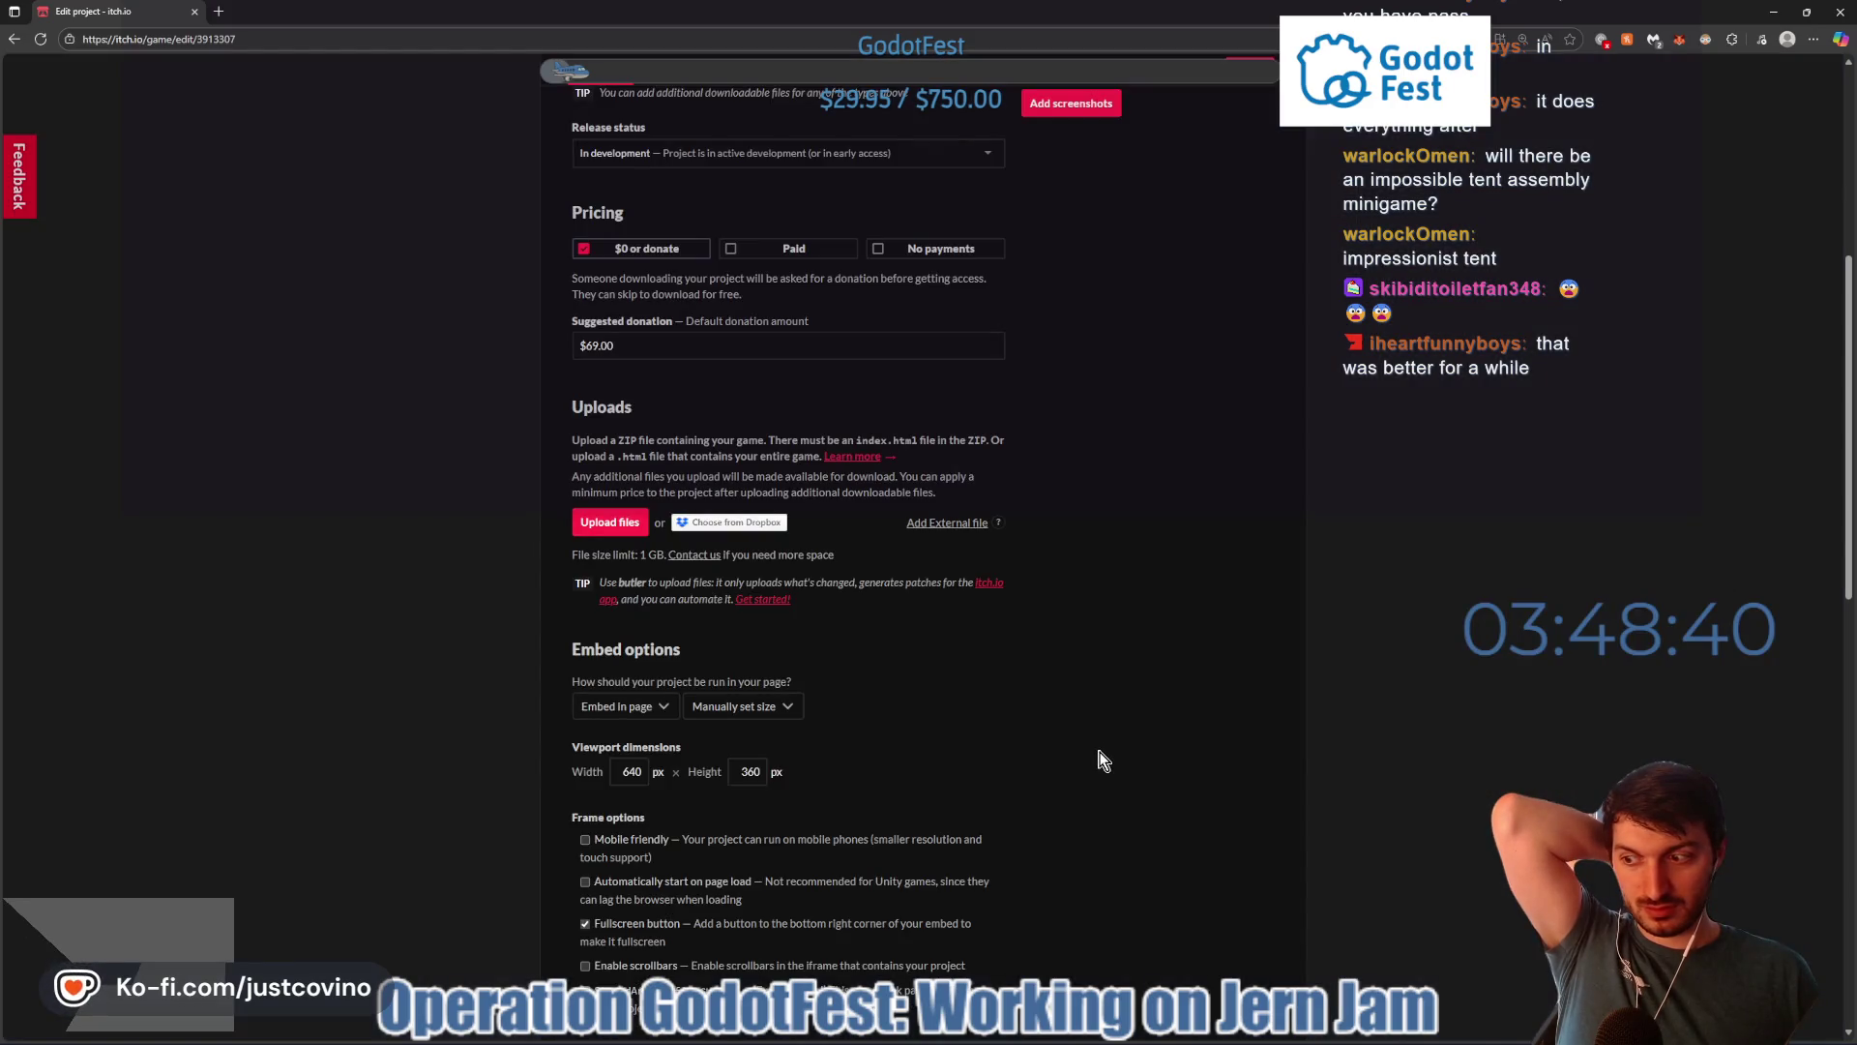
{"action": "left_click", "coordinate": [1096, 1040]}
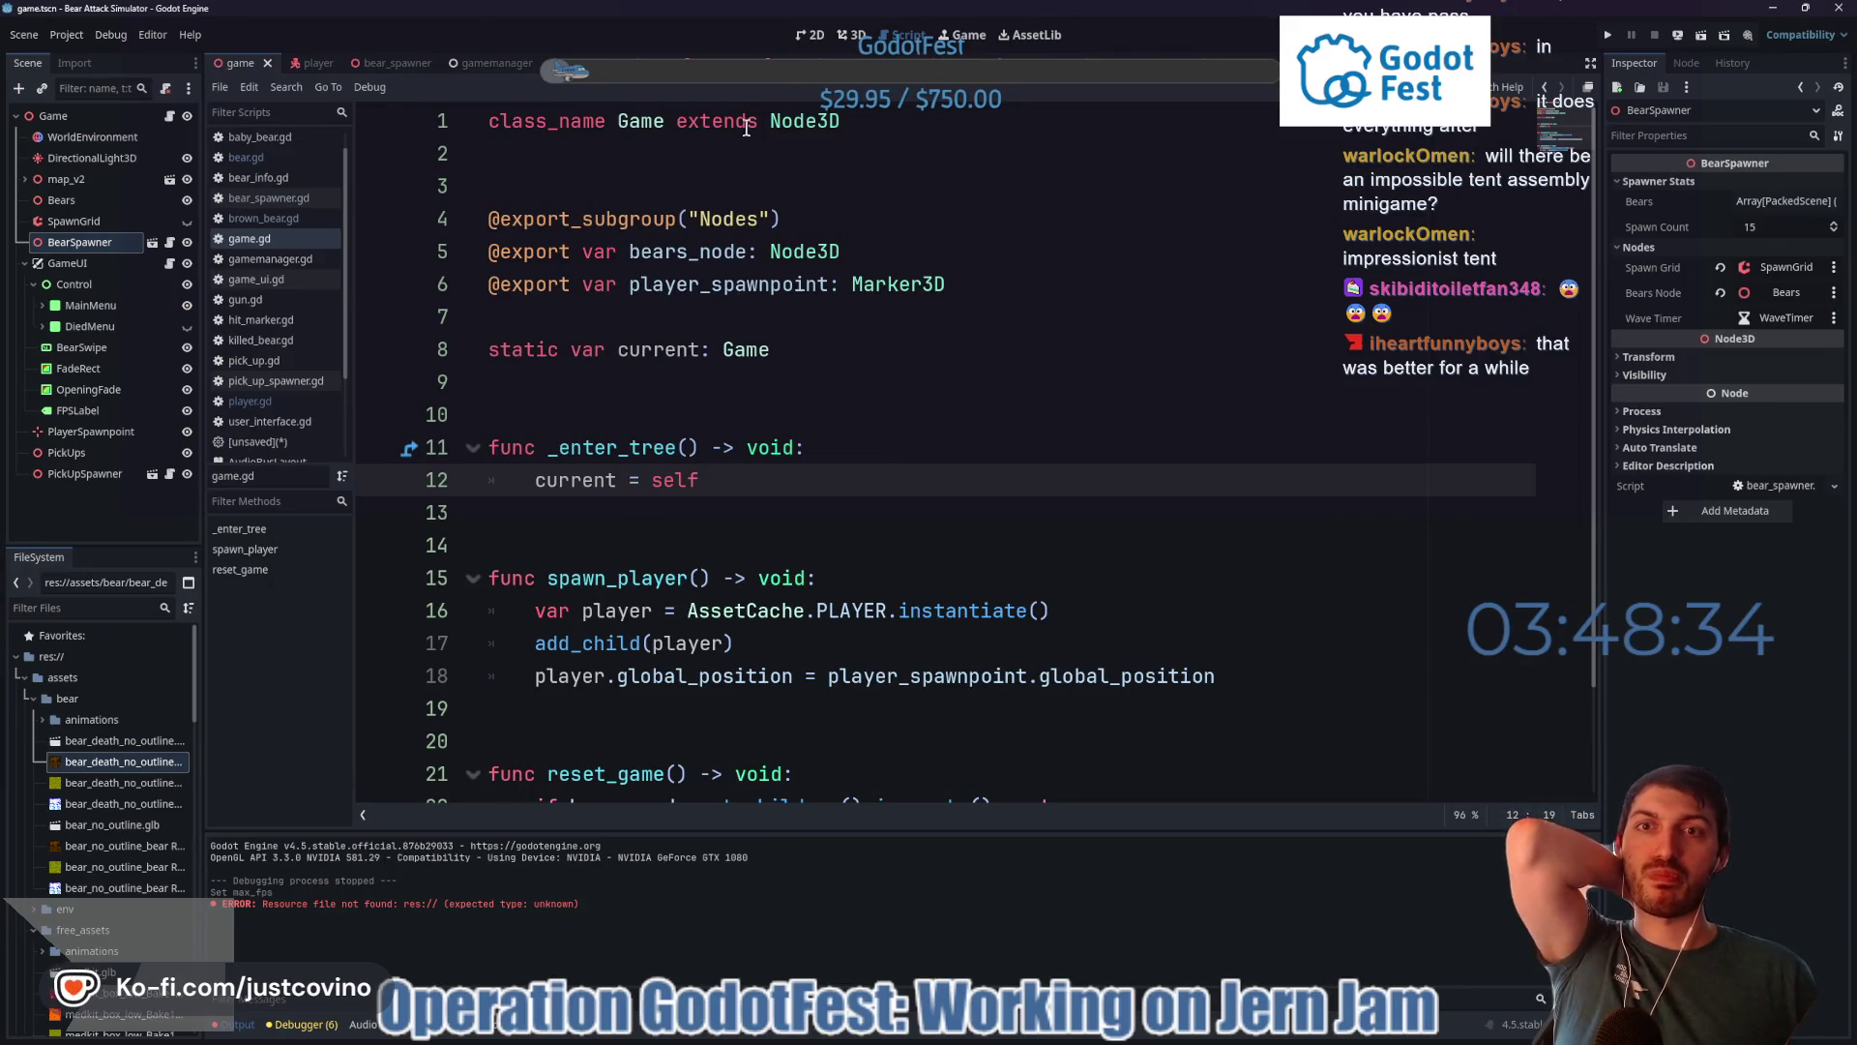
- Switch to the bear.tscn tab to show brown_bear.gd's BrownBear _ready code
{"action": "key", "text": "ctrl+shift+Tab"}
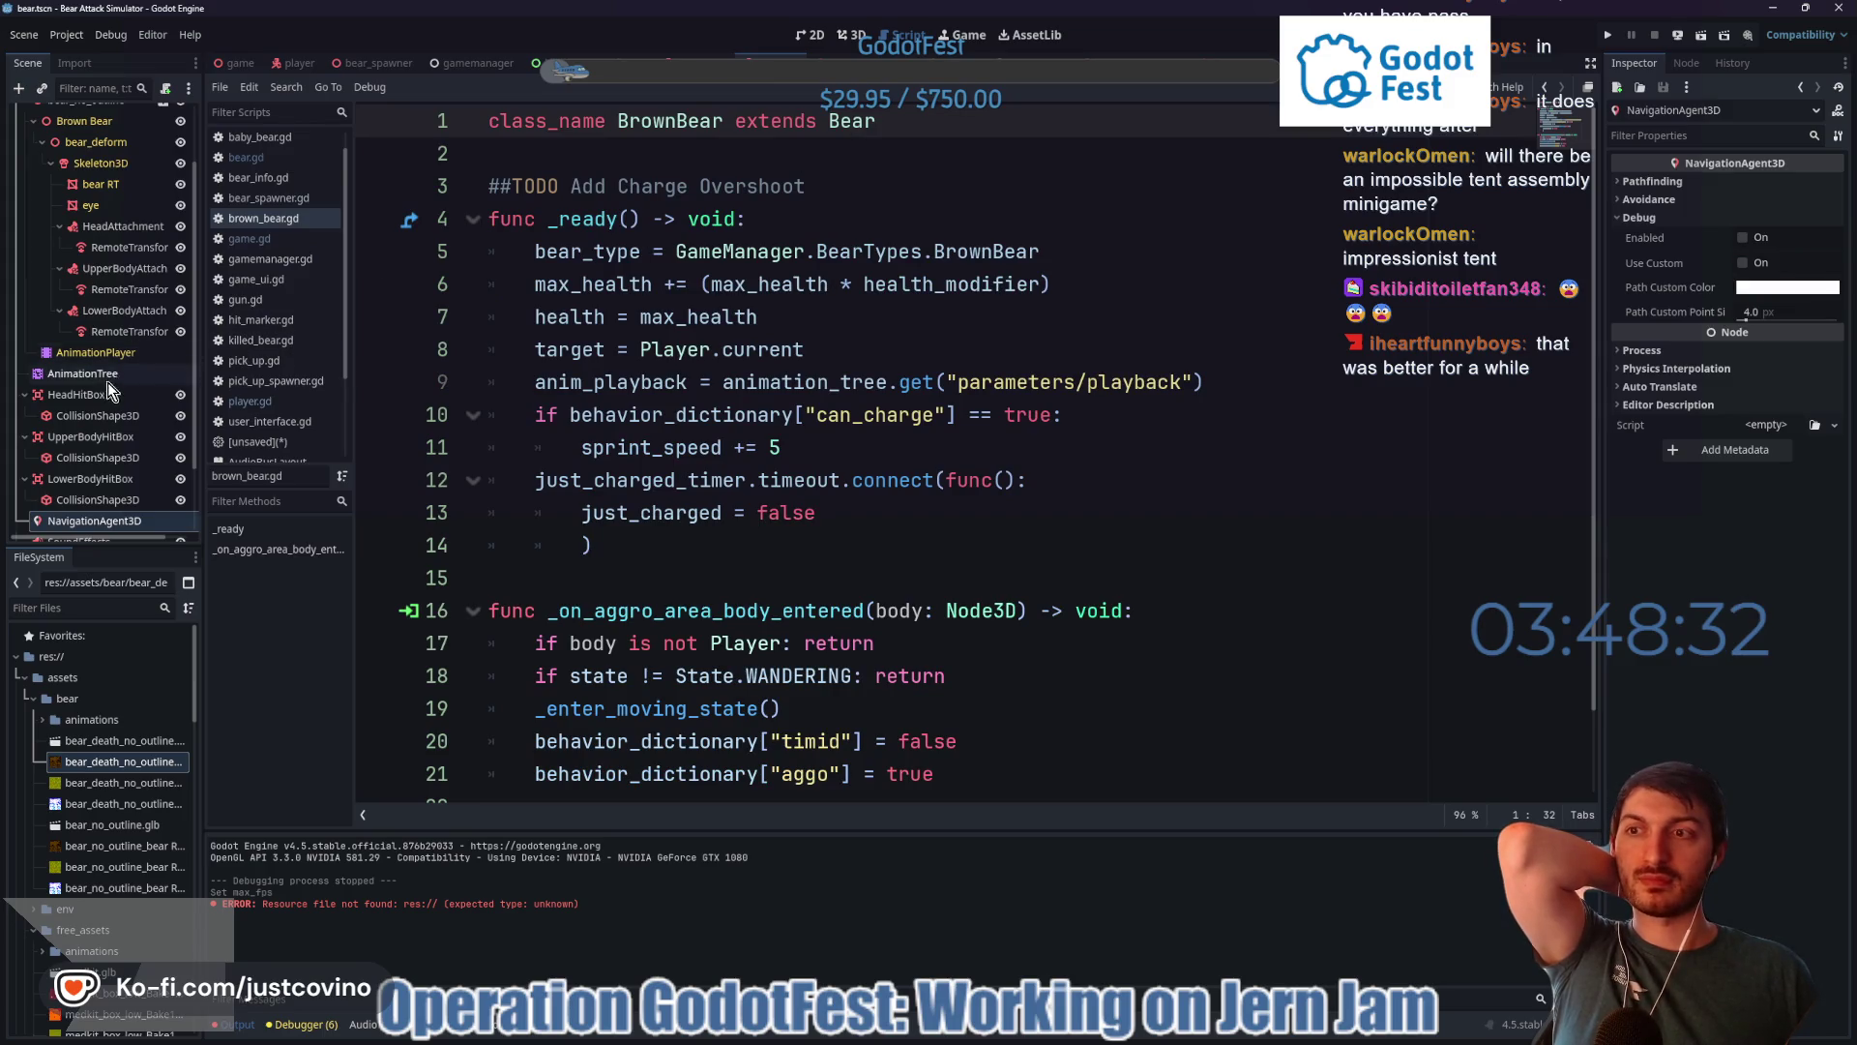
{"action": "scroll", "coordinate": [104, 377], "scroll_direction": "up", "scroll_amount": 2}
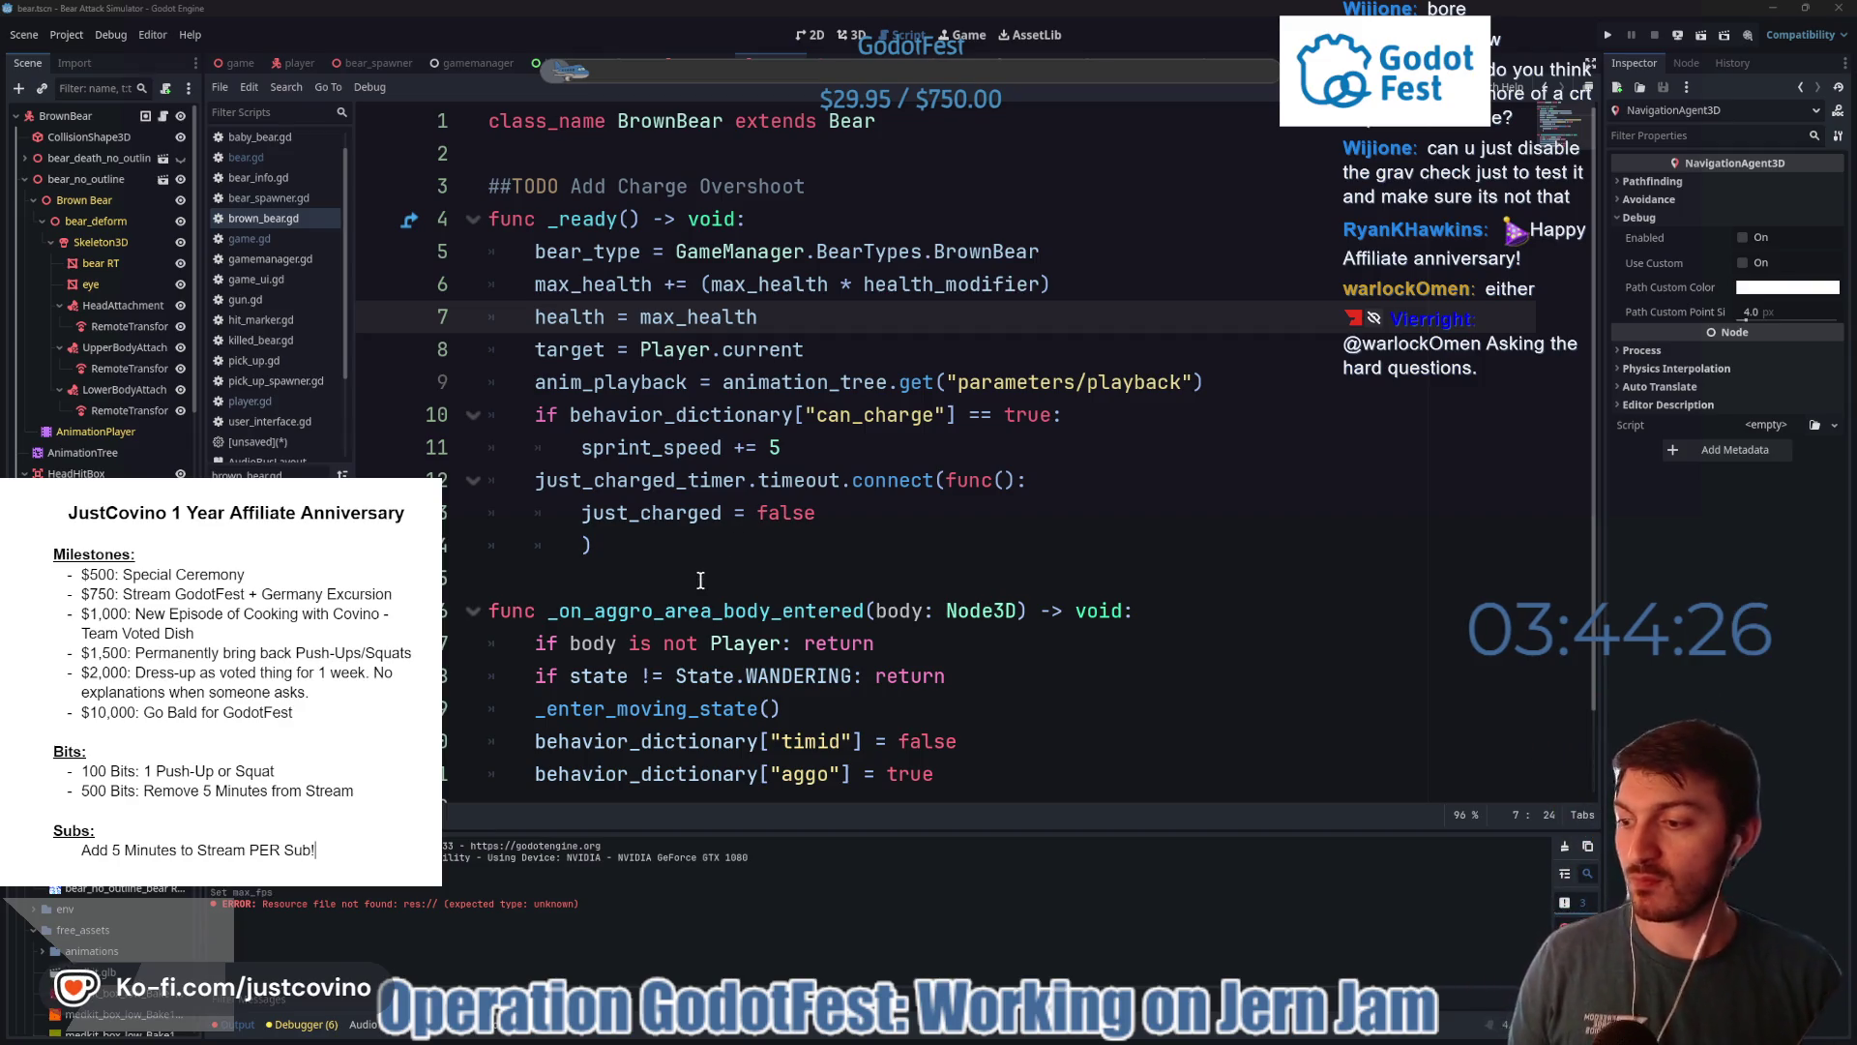
- Save the bear scene with Ctrl+S
{"action": "left_click", "coordinate": [699, 569]}
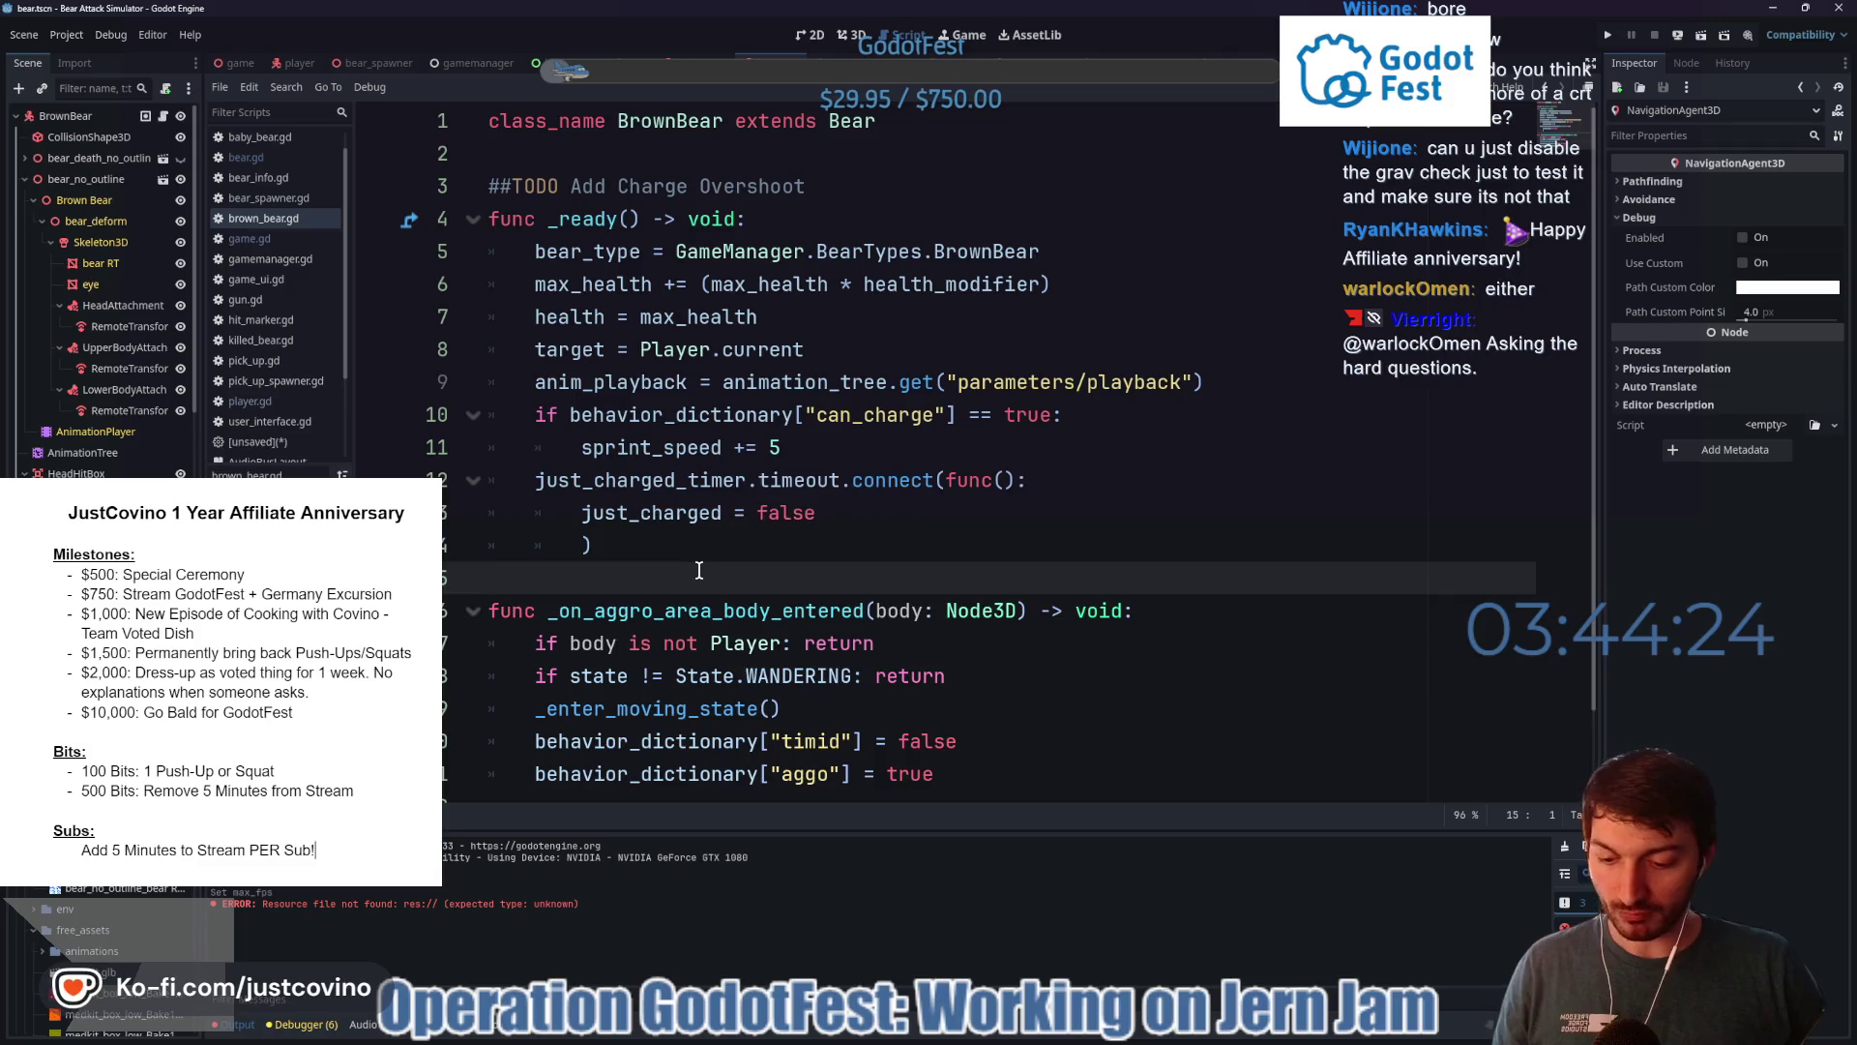
{"action": "key", "text": "ctrl+s"}
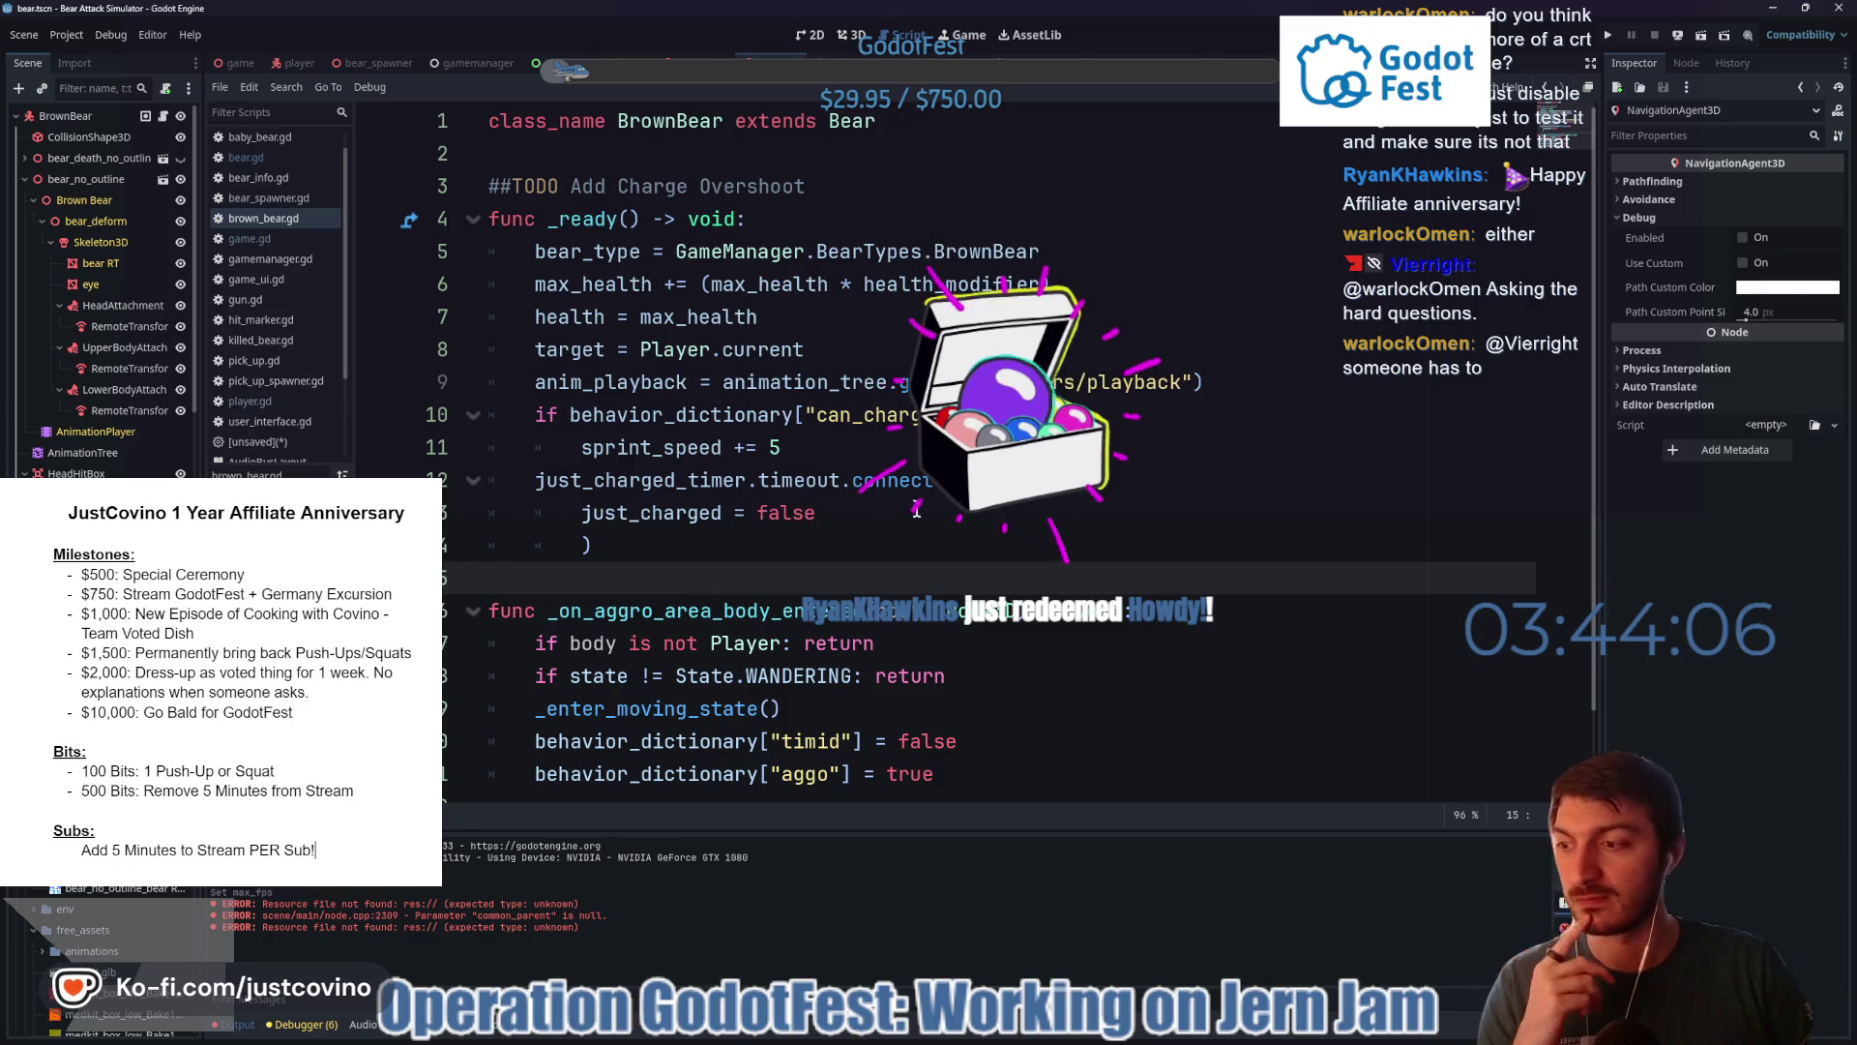
{"action": "right_click", "coordinate": [643, 579]}
{"action": "left_click", "coordinate": [588, 571]}
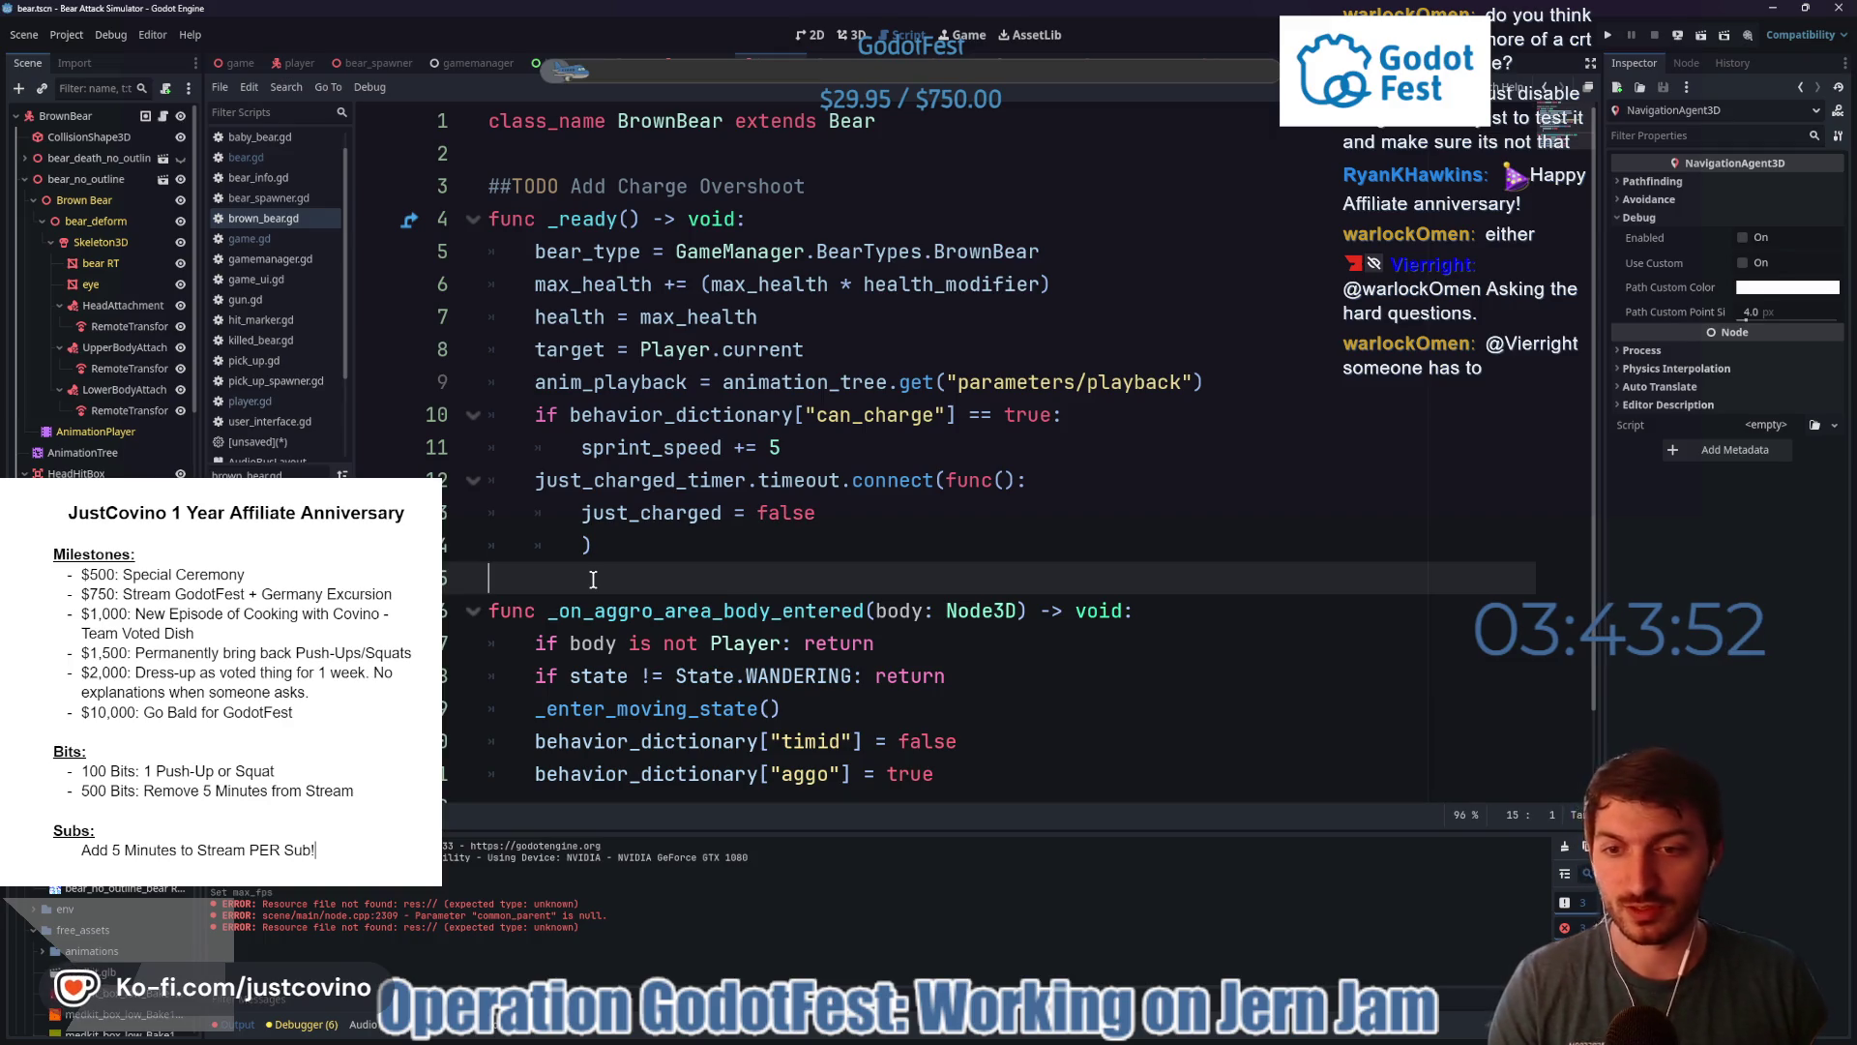
{"action": "key", "text": "ctrl+s"}
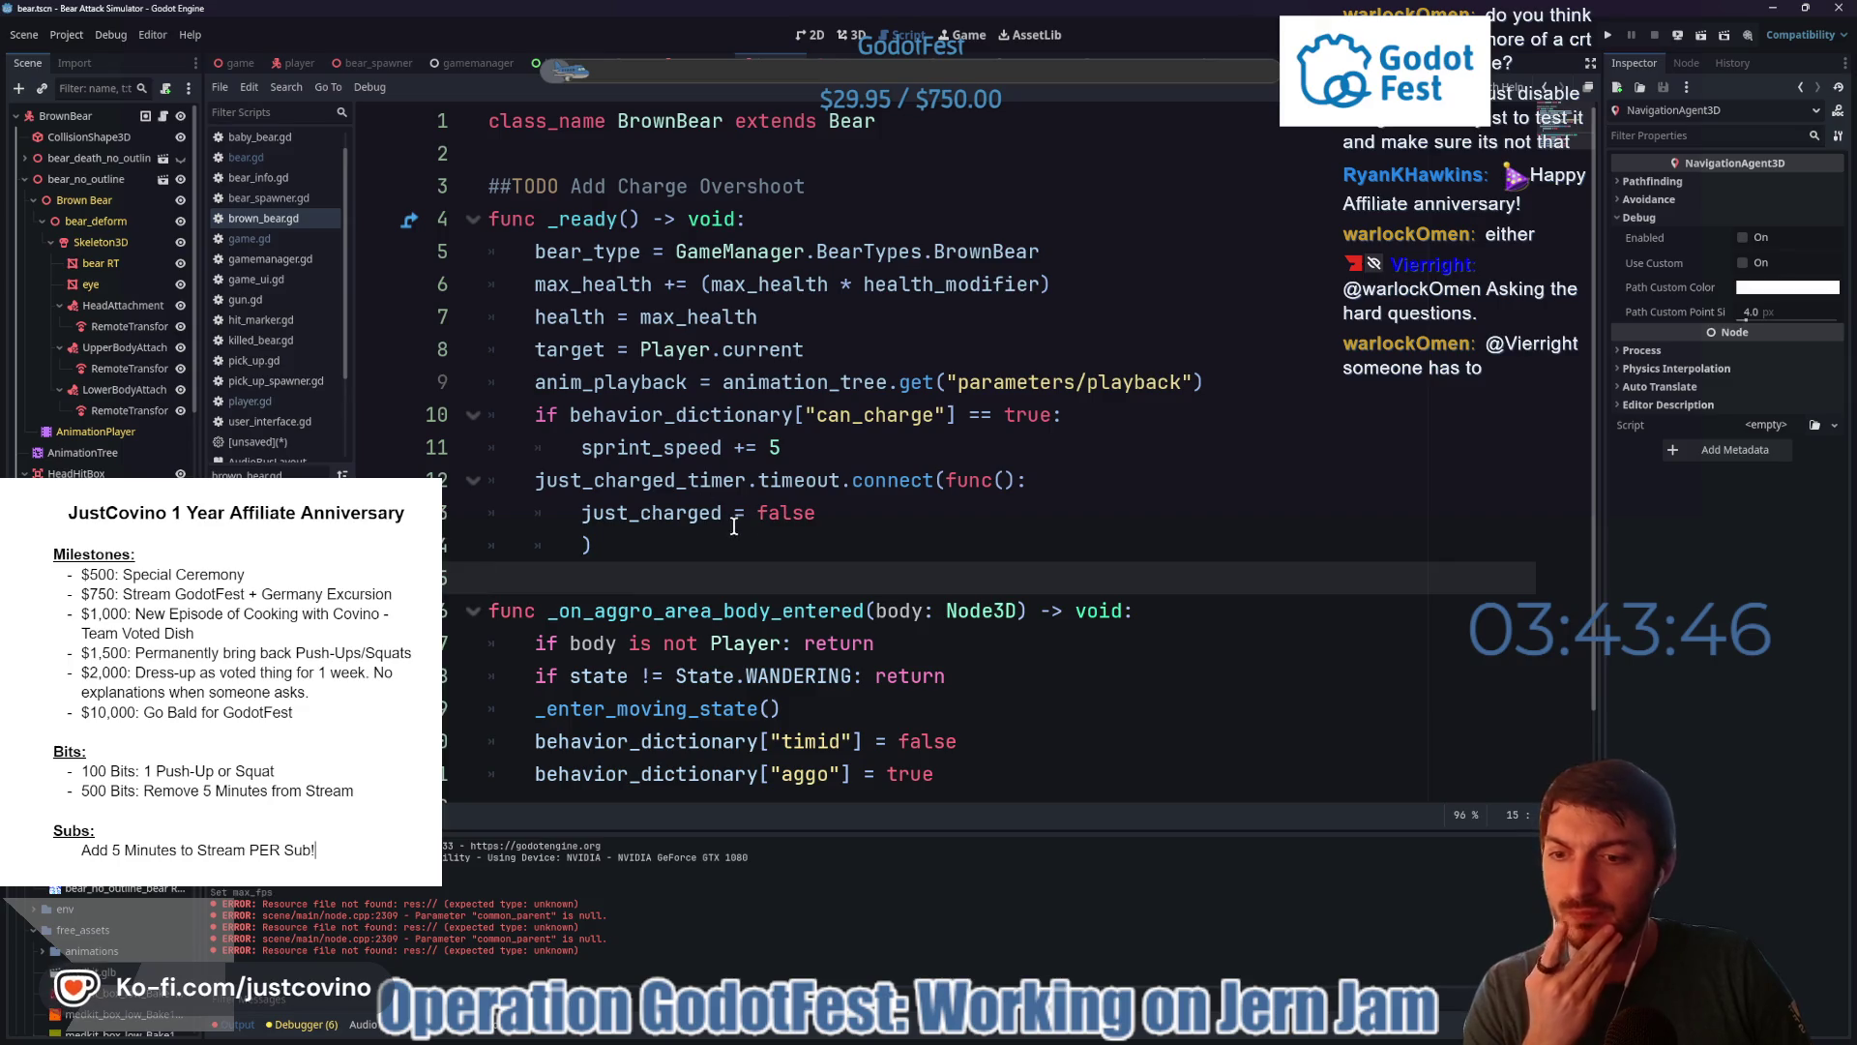
{"action": "scroll", "coordinate": [754, 568], "scroll_direction": "down", "scroll_amount": 1}
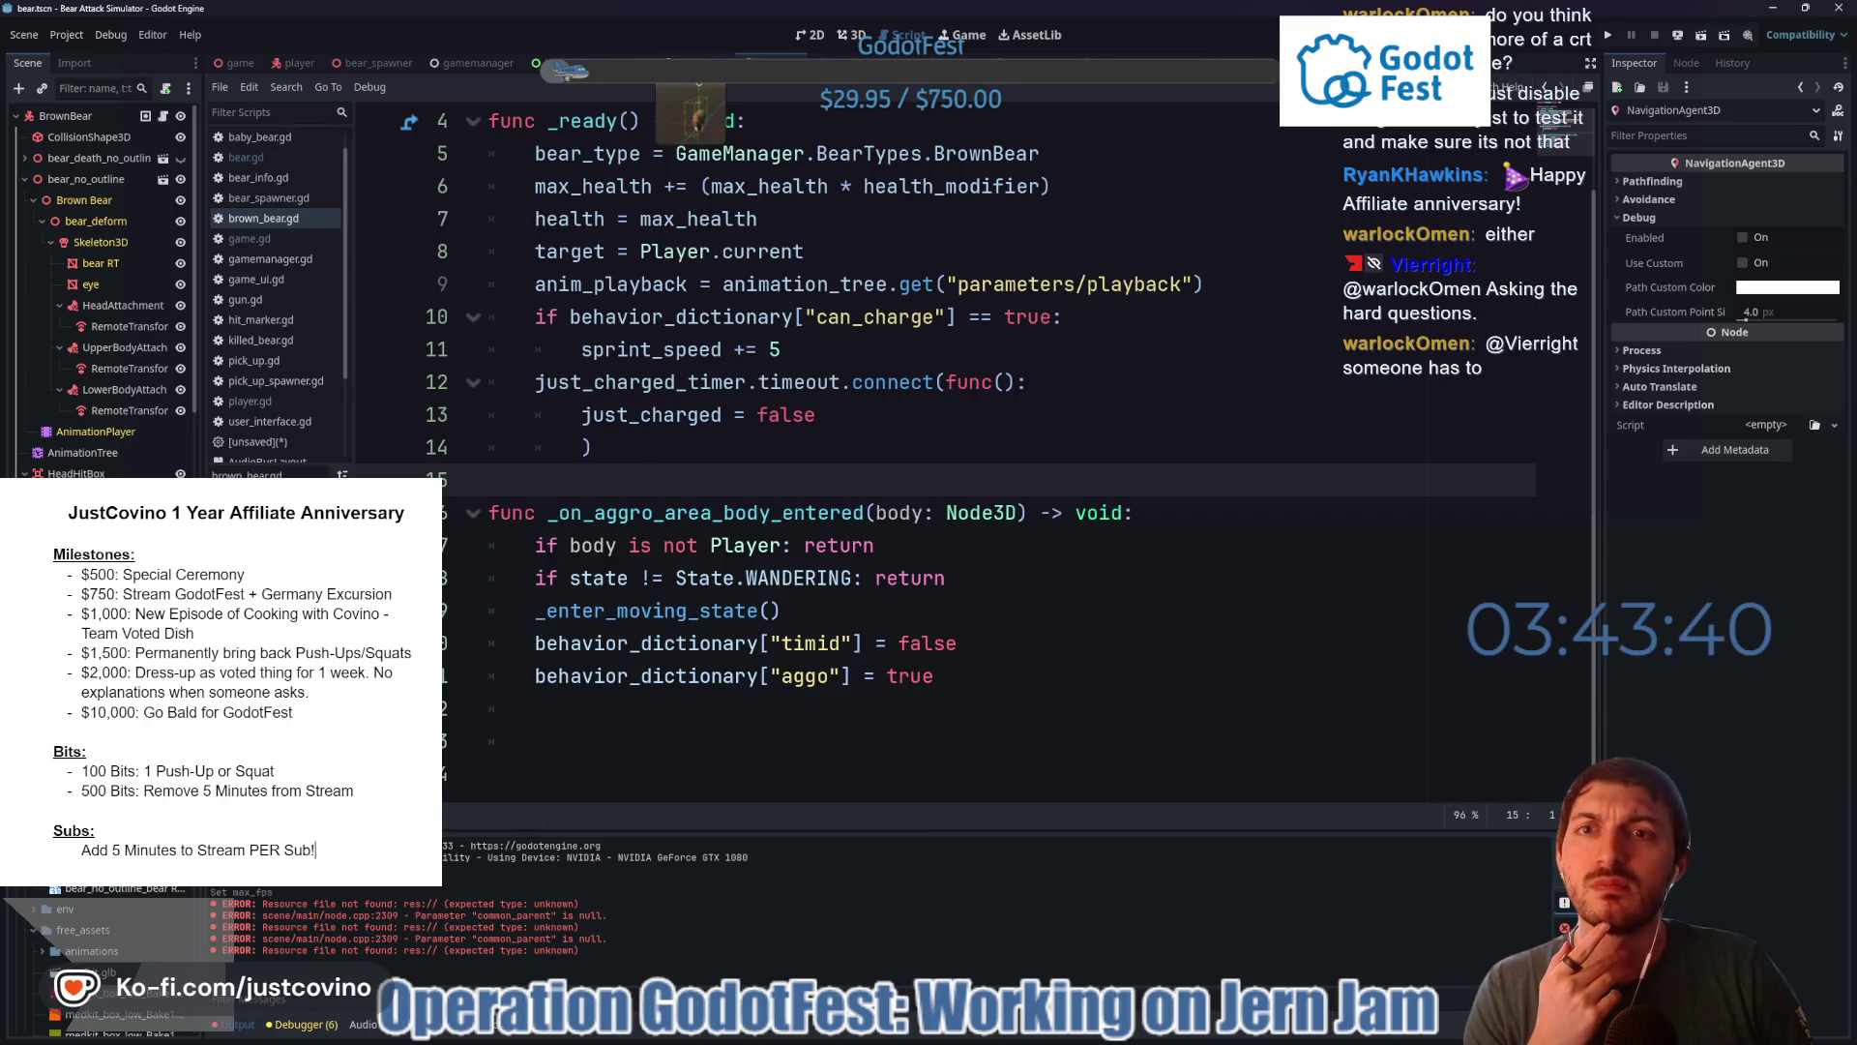
- Inspect the BabyBear root's properties in baby_bear.tscn, then open bear.gd at its State.DEAD branch
{"action": "left_click", "coordinate": [702, 64]}
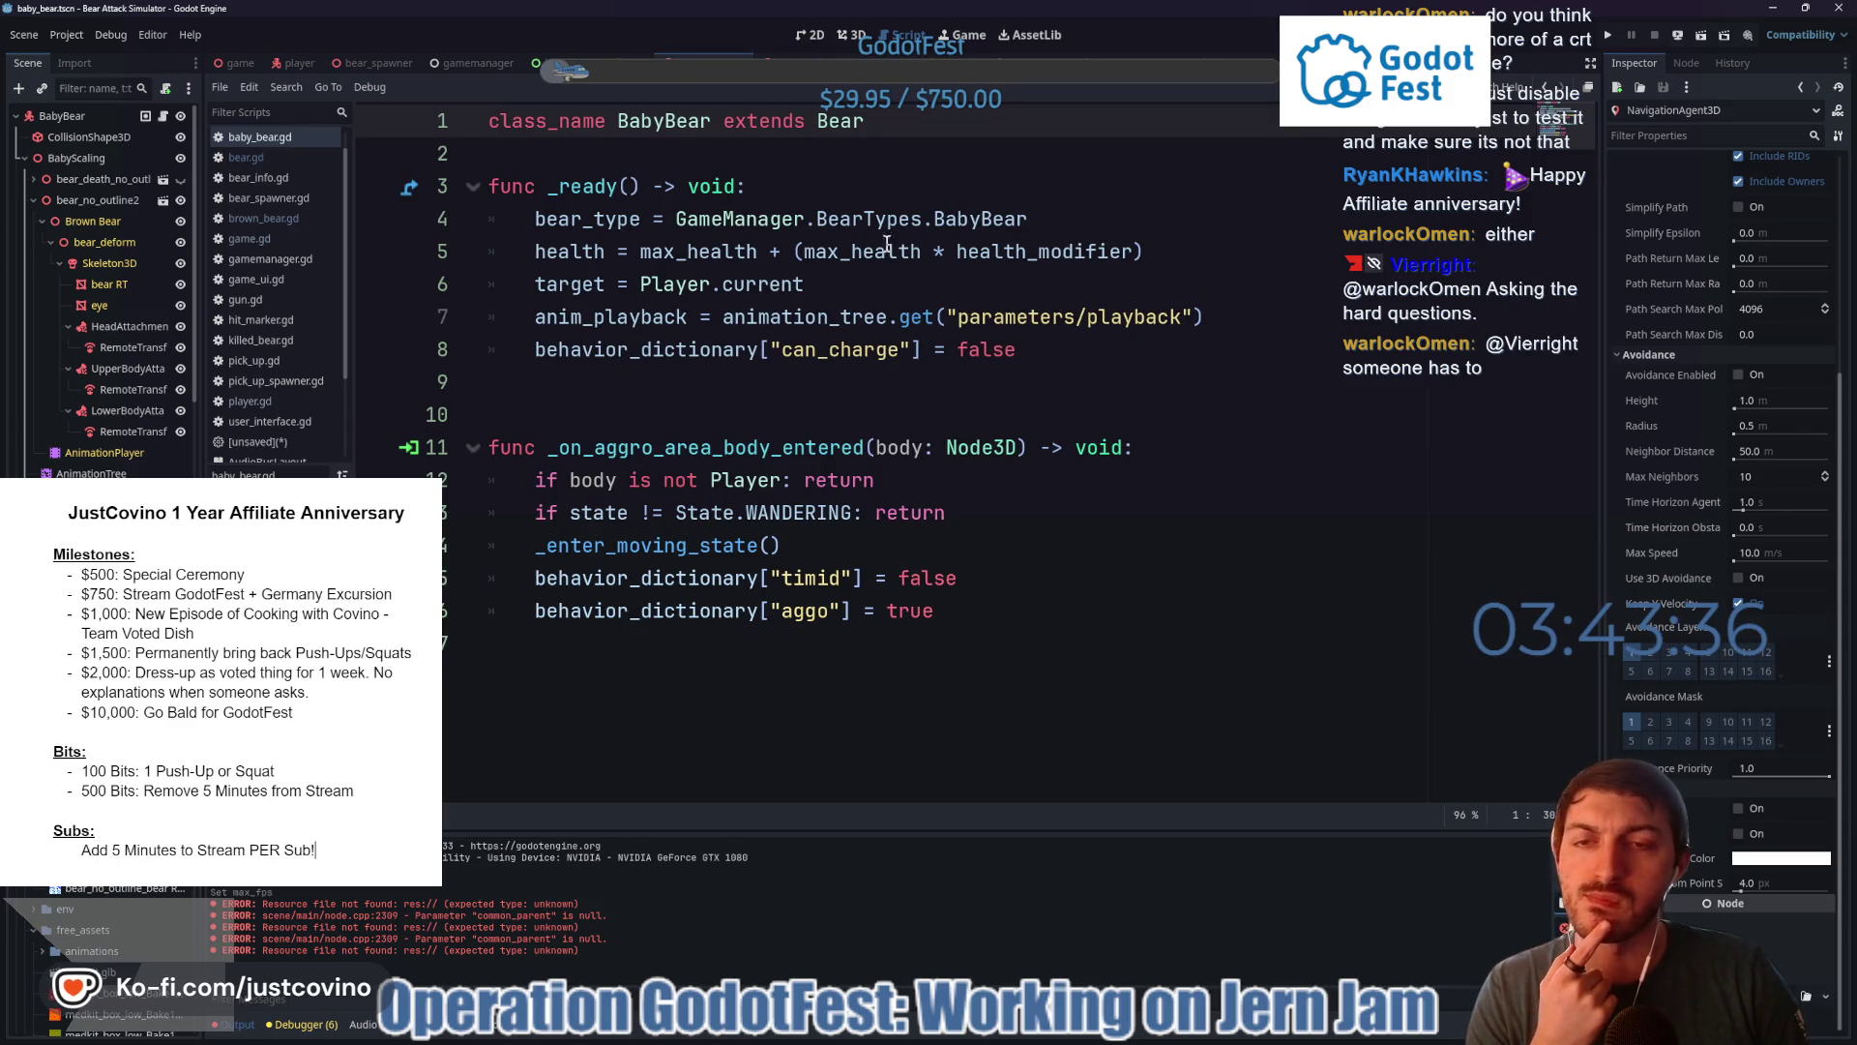
{"action": "left_click", "coordinate": [123, 115]}
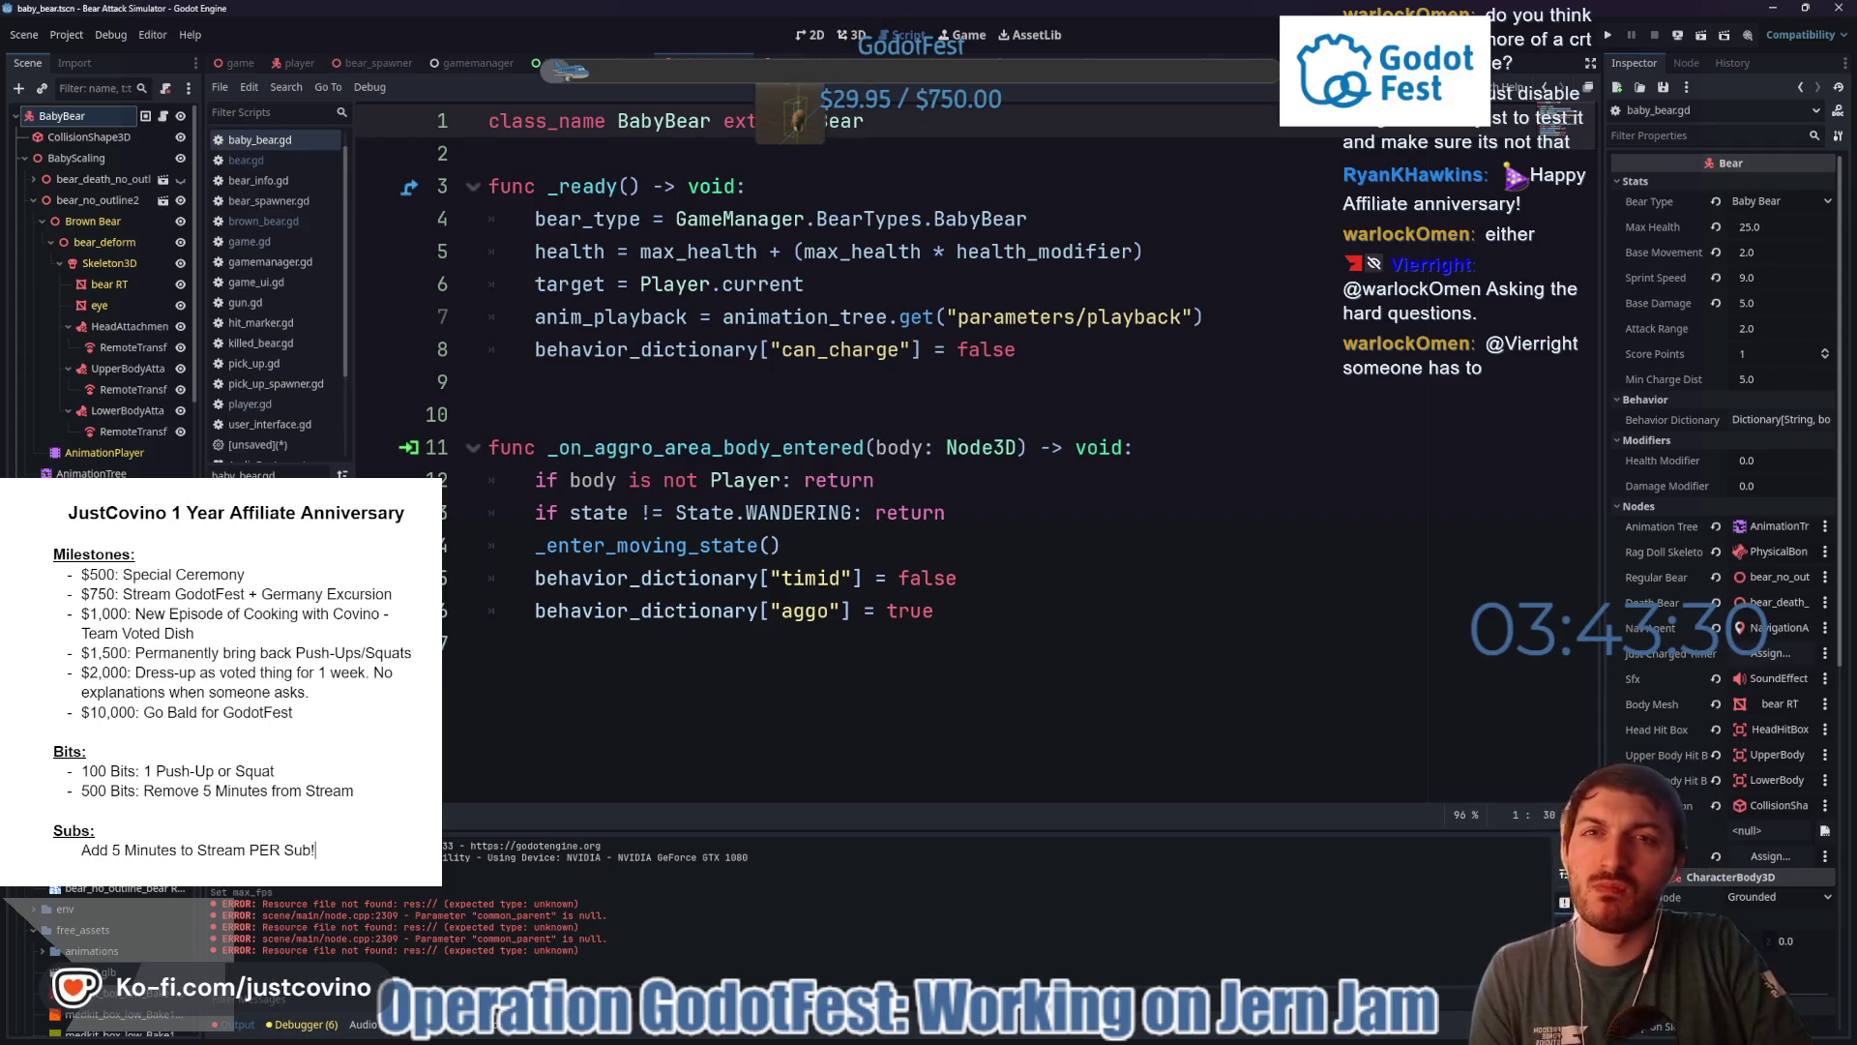
{"action": "key", "text": "ctrl+Tab"}
{"action": "scroll", "coordinate": [633, 356], "scroll_direction": "up", "scroll_amount": 1}
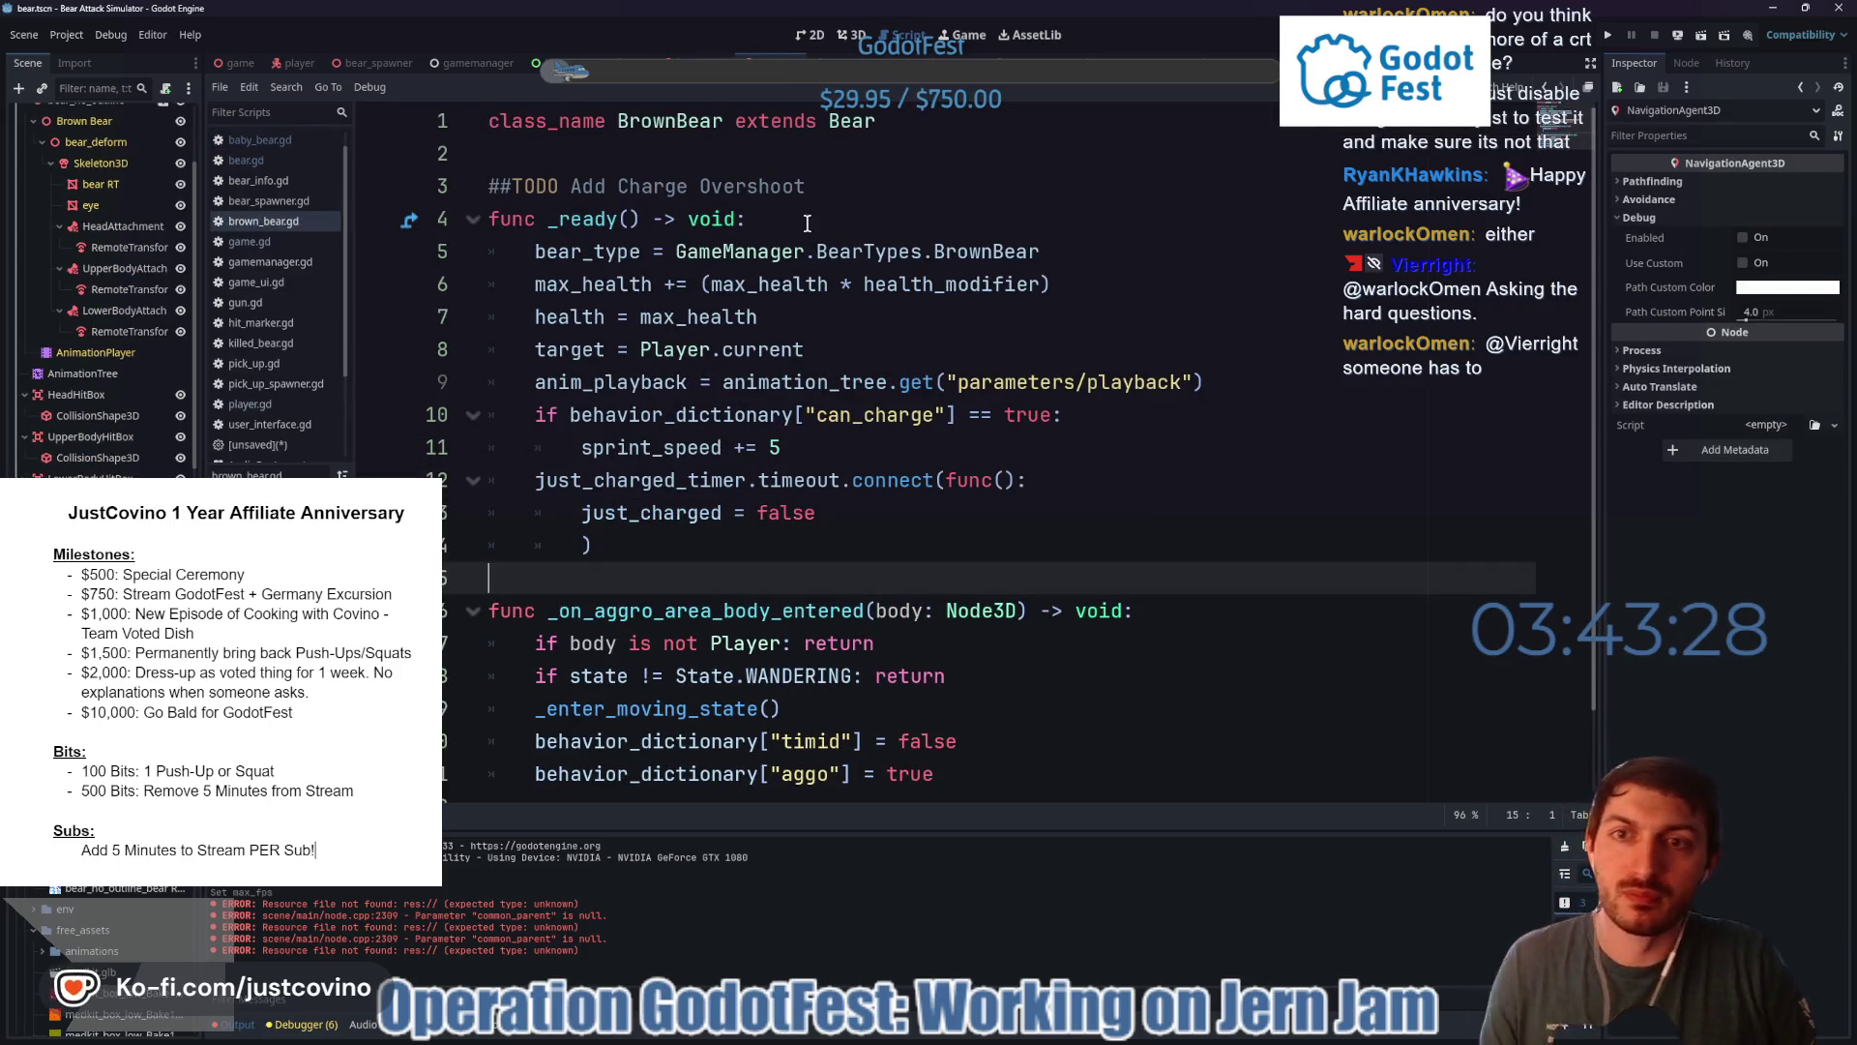
{"action": "left_click", "coordinate": [849, 118], "text": "ctrl"}
{"action": "mouse_move", "coordinate": [836, 126]}
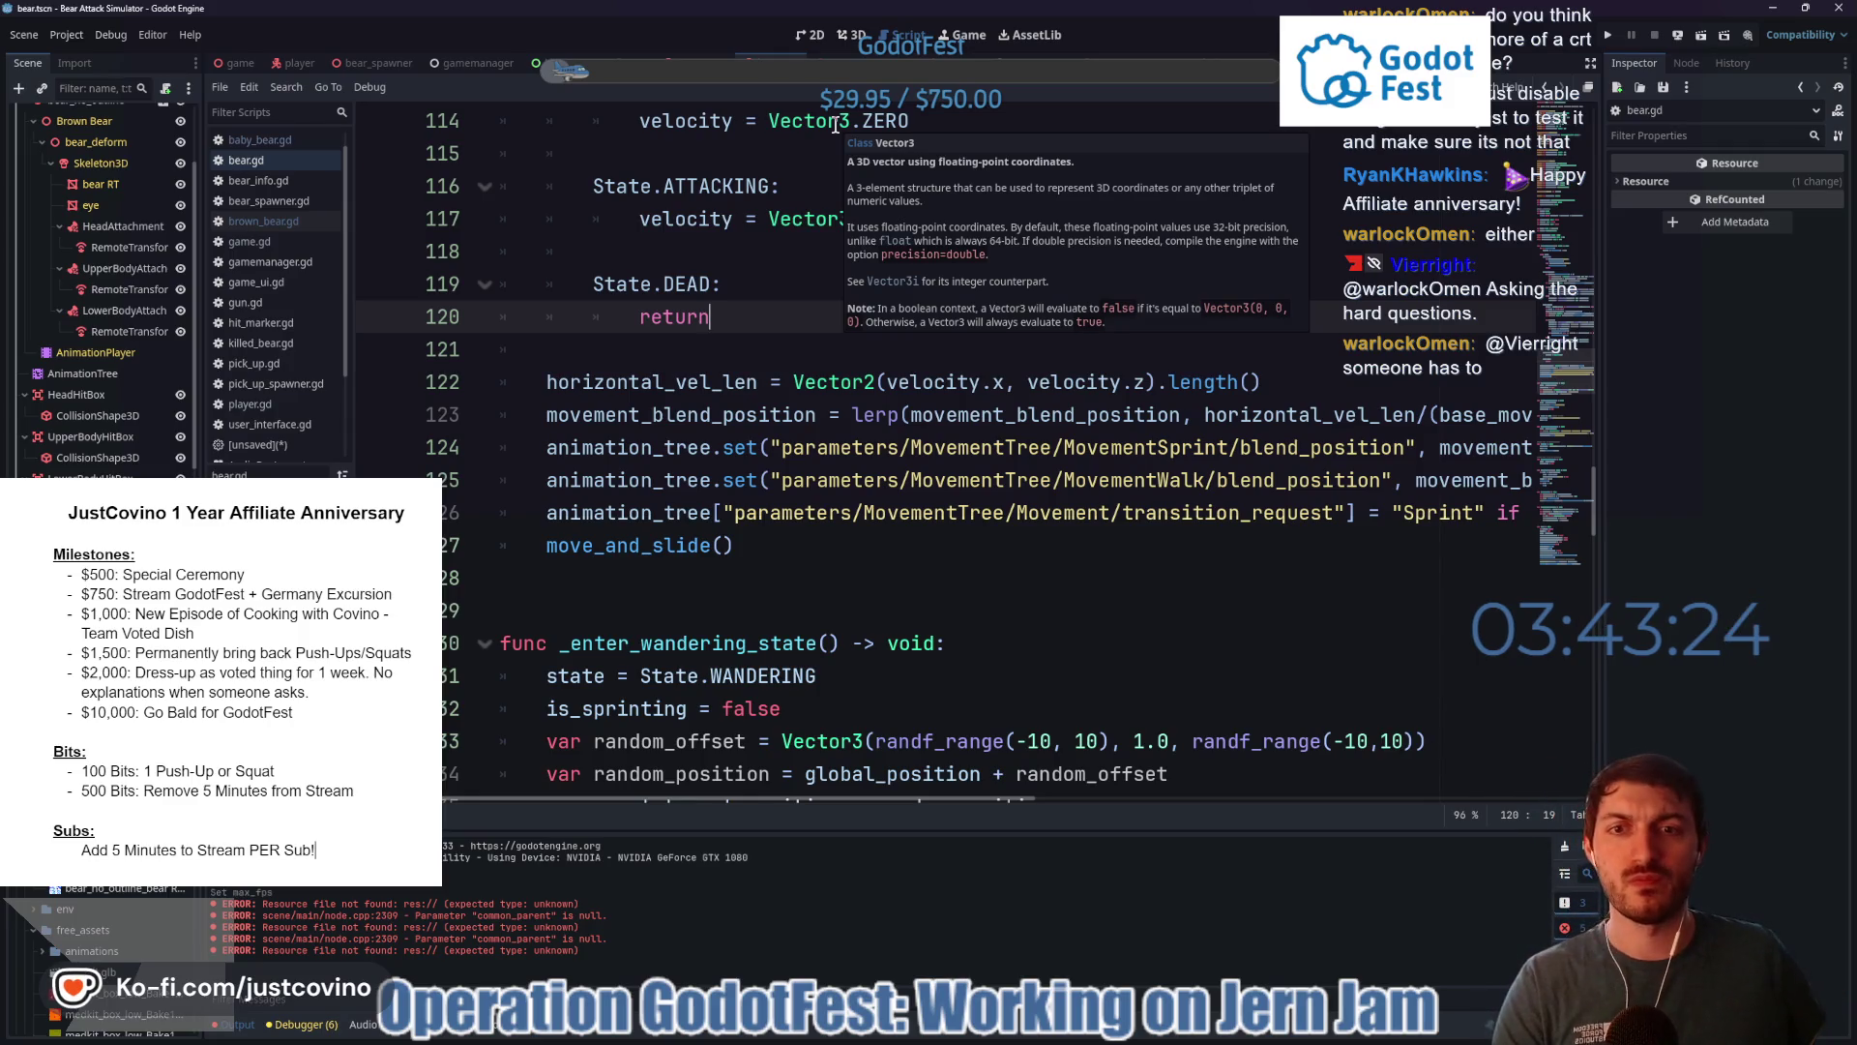
{"action": "right_click", "coordinate": [836, 125]}
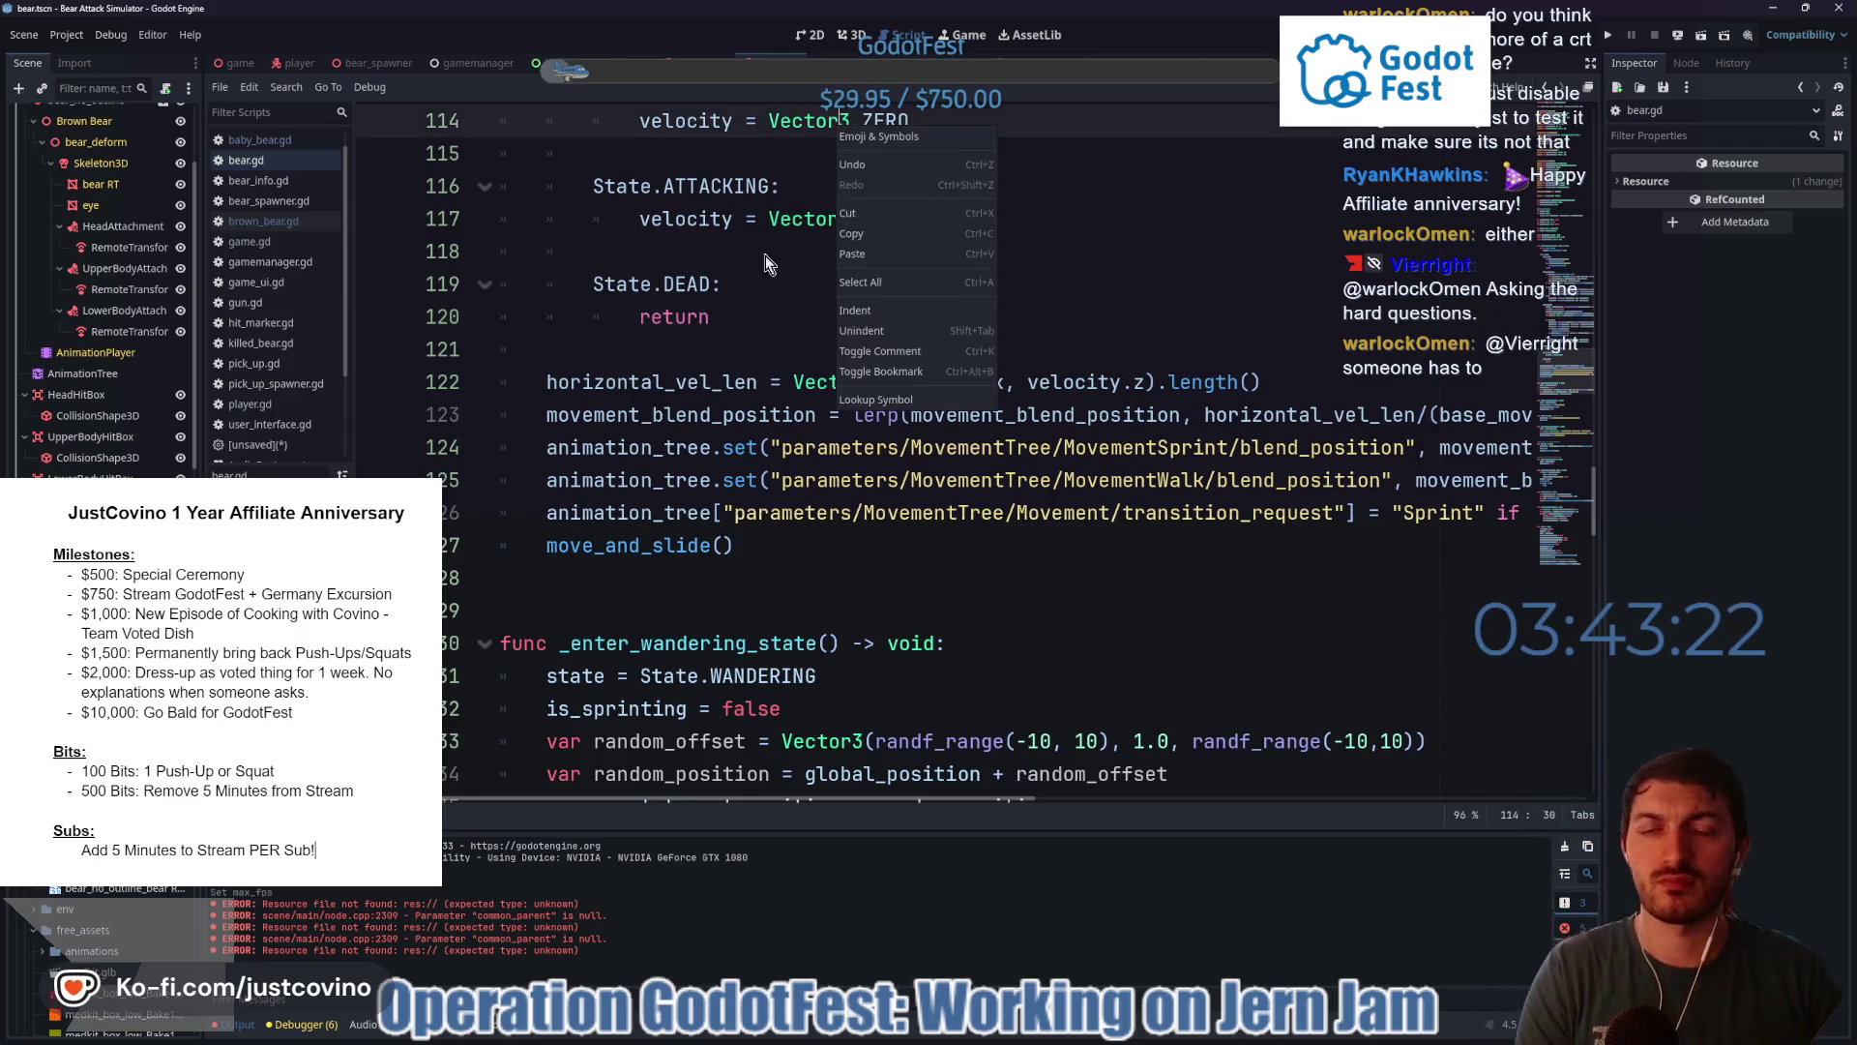
{"action": "scroll", "coordinate": [764, 290], "scroll_direction": "up", "scroll_amount": 4}
{"action": "scroll", "coordinate": [750, 395], "scroll_direction": "up", "scroll_amount": 5}
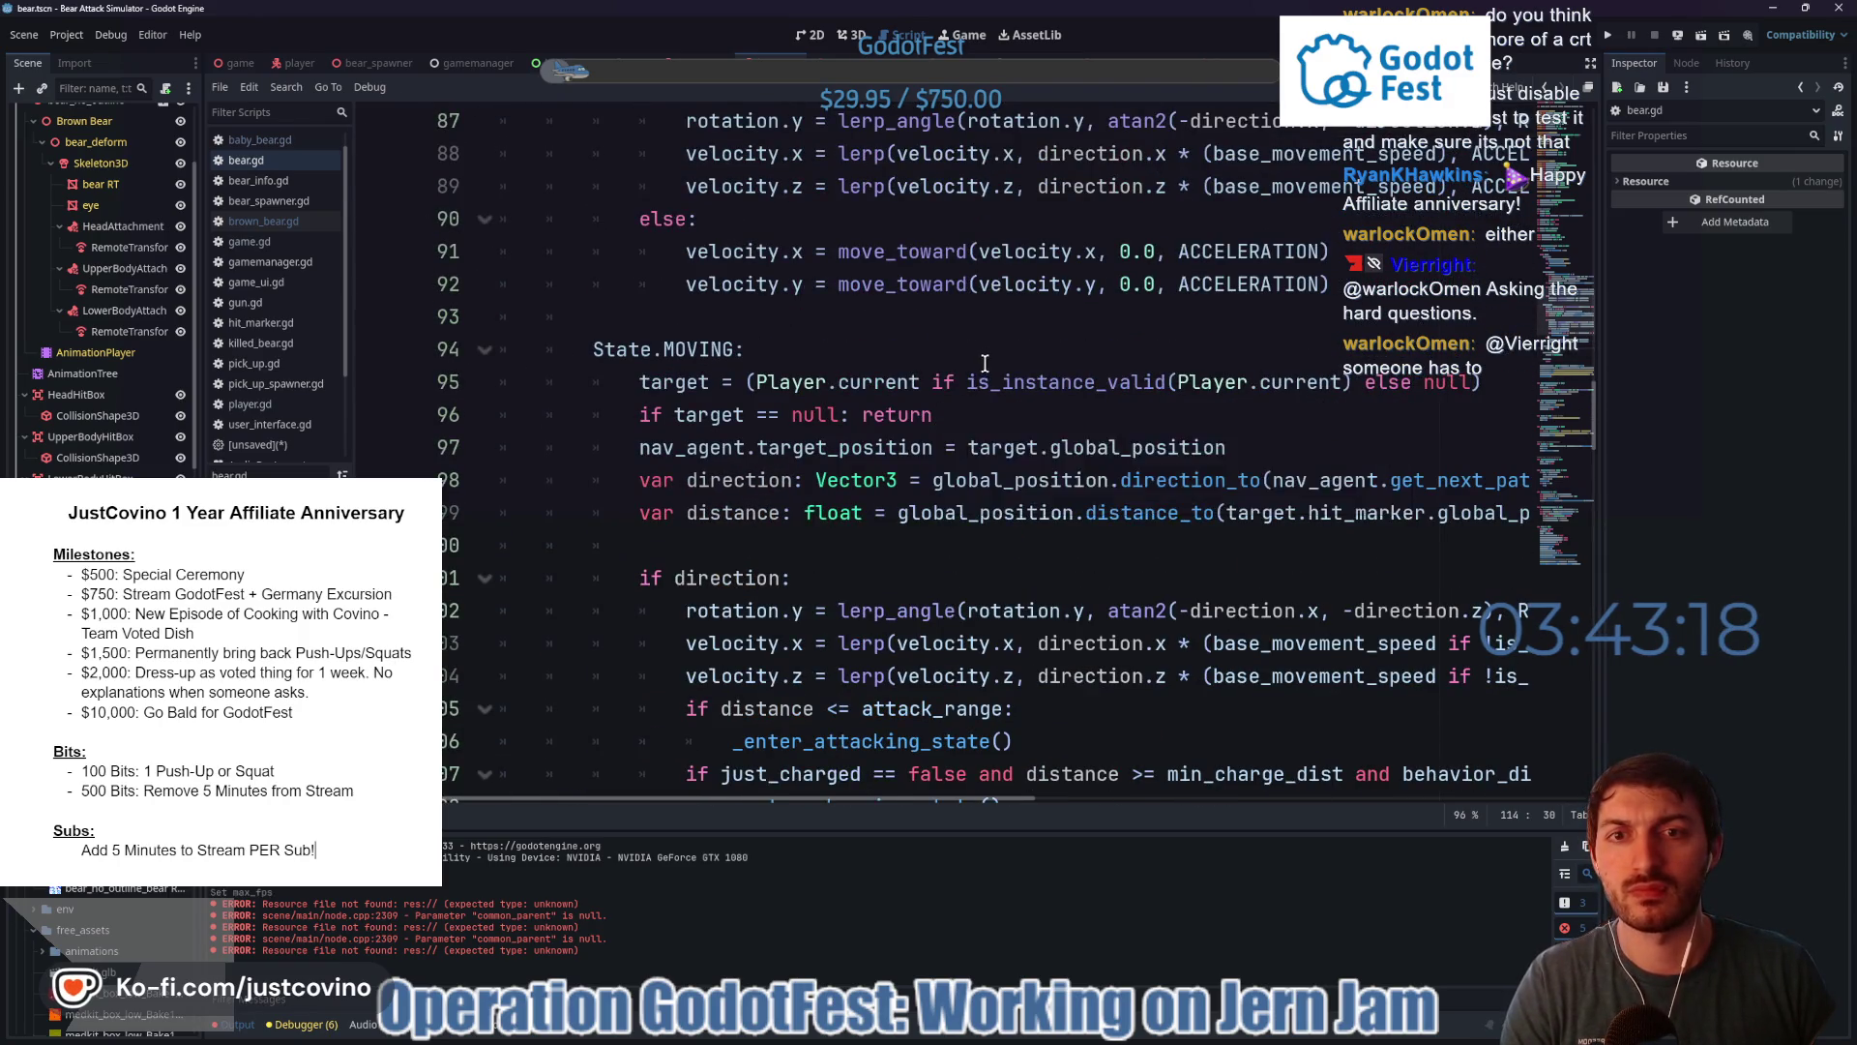
{"action": "scroll", "coordinate": [984, 366], "scroll_direction": "up", "scroll_amount": 3}
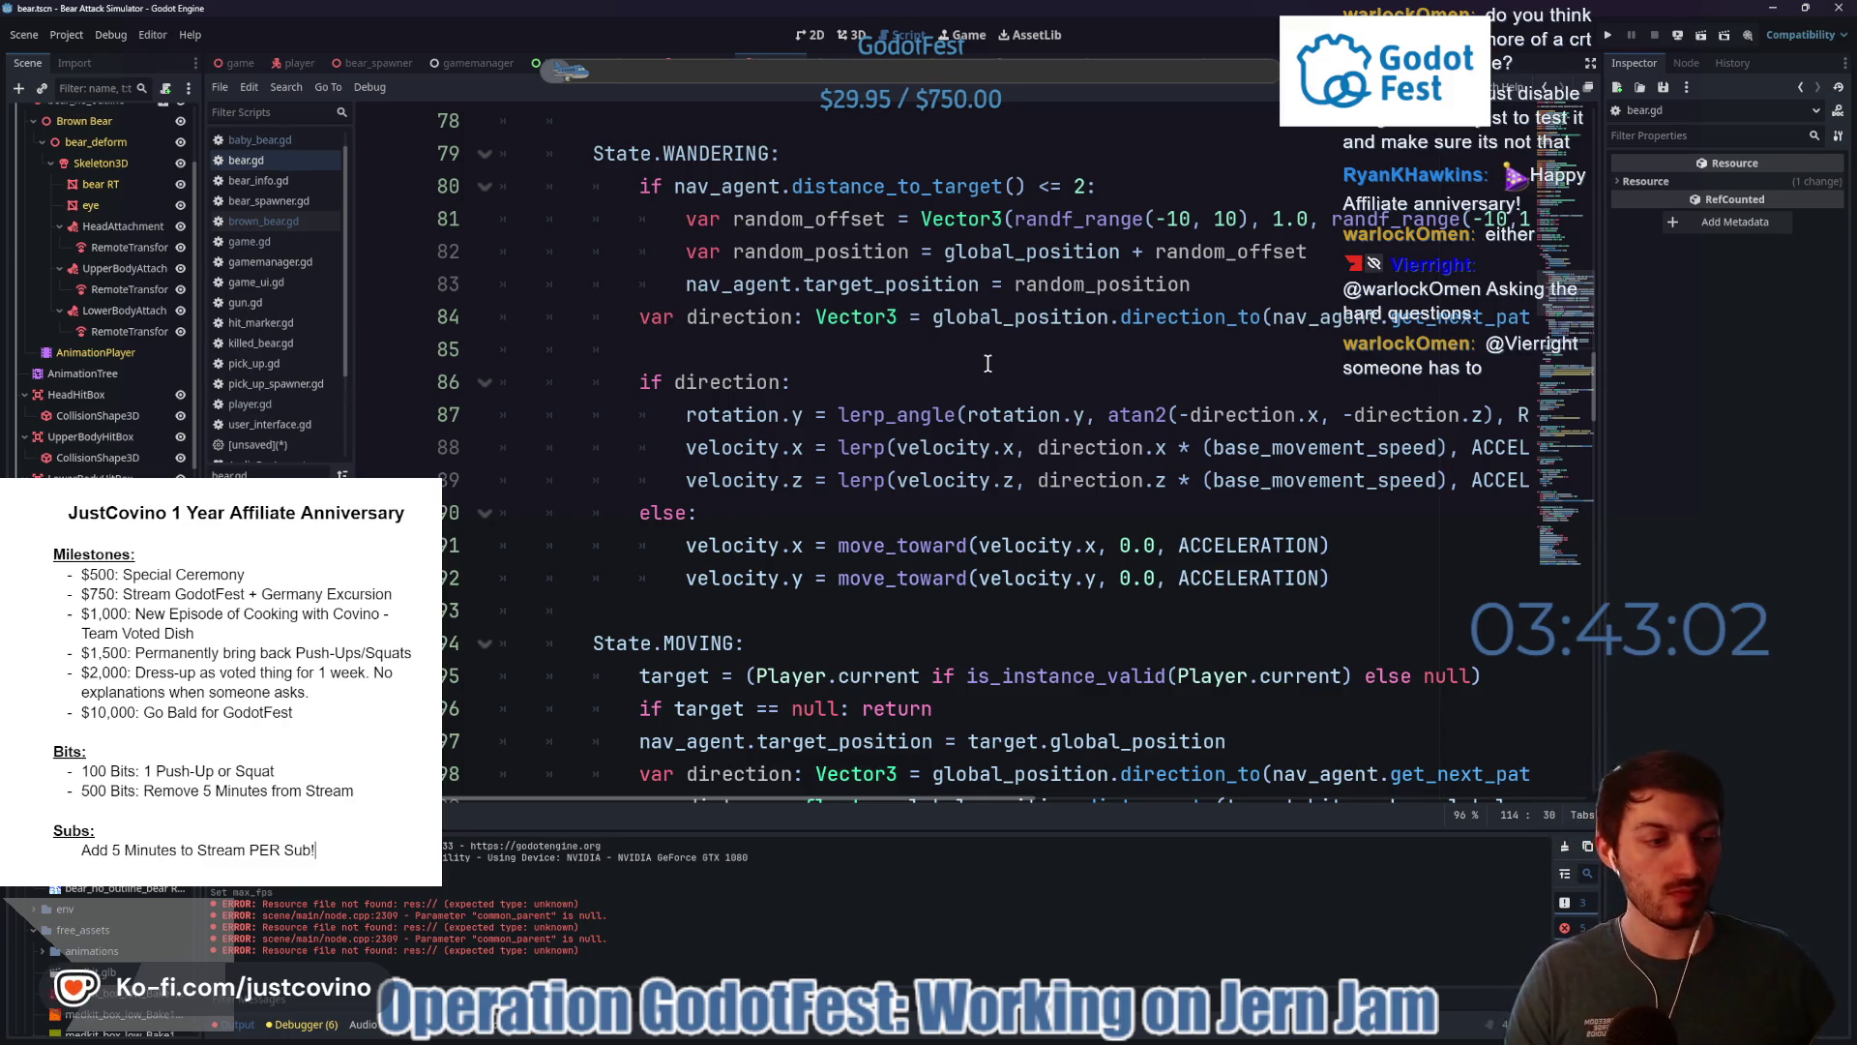
{"action": "scroll", "coordinate": [987, 362], "scroll_direction": "up", "scroll_amount": 5}
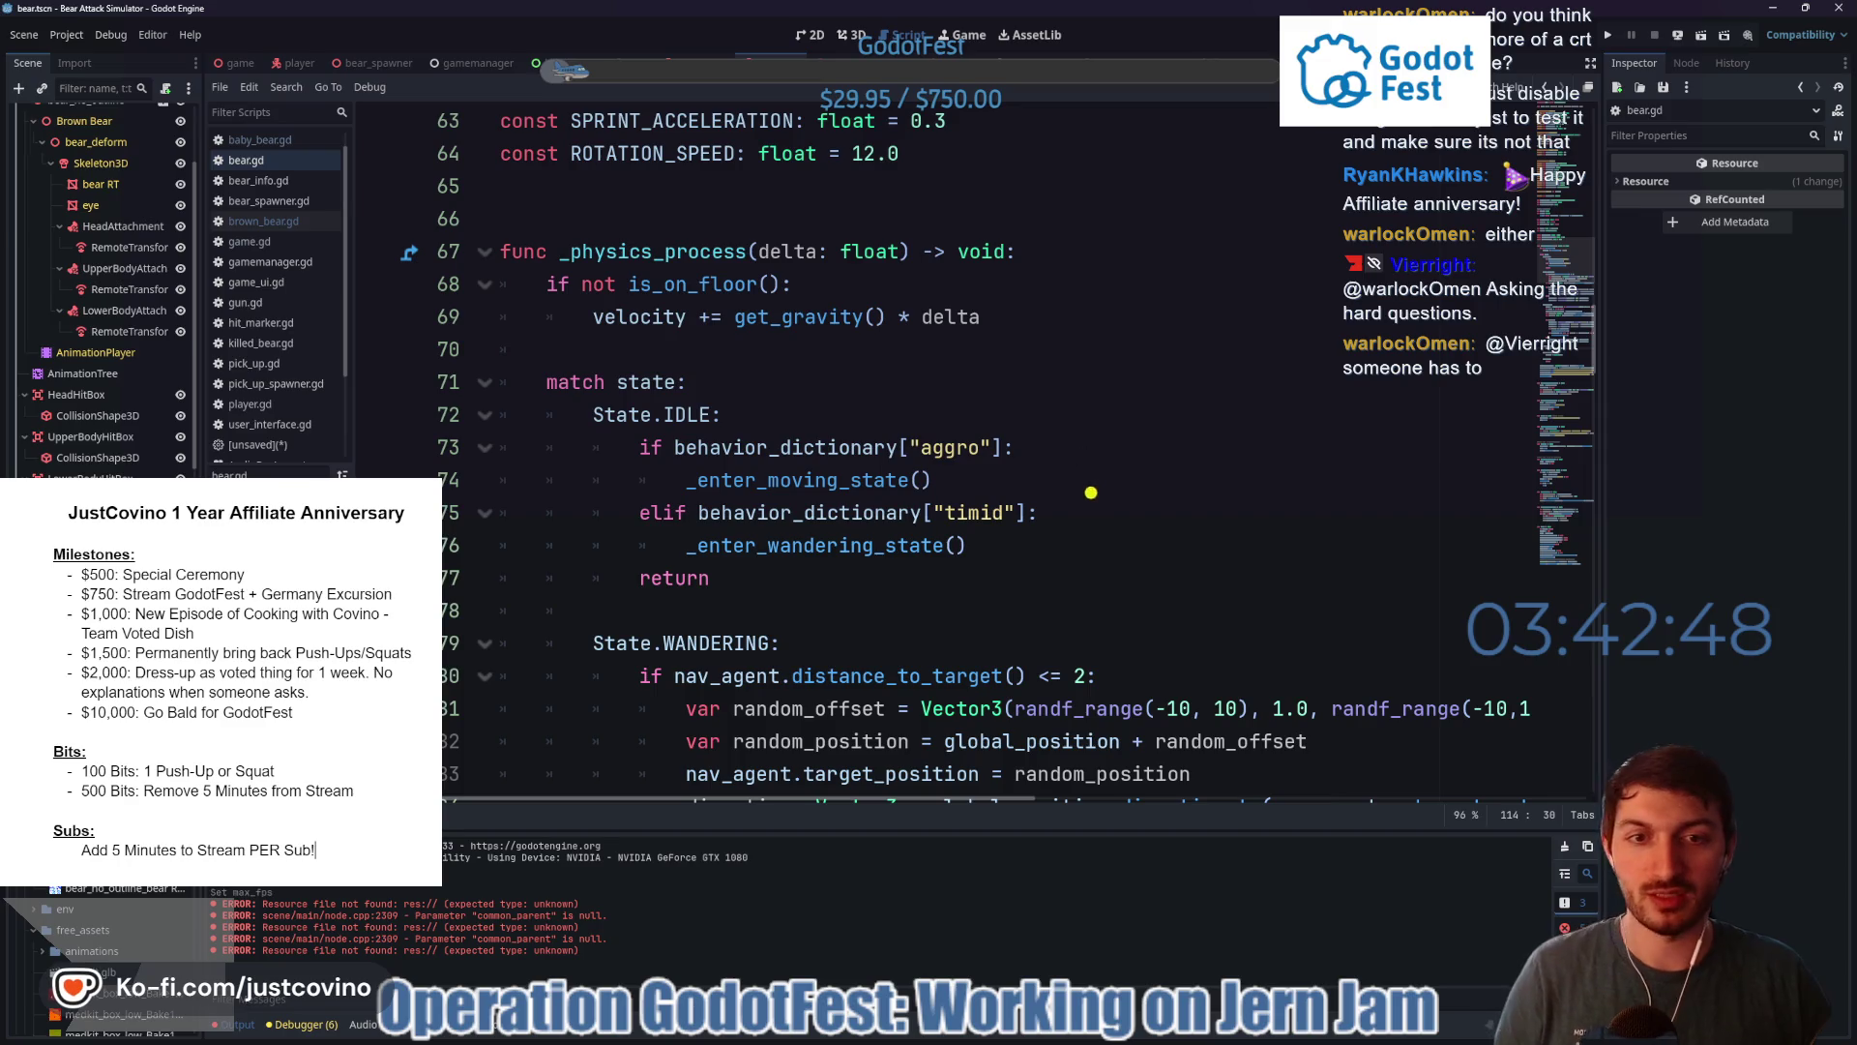
{"action": "mouse_move", "coordinate": [1088, 498]}
{"action": "left_mouse_down"}
{"action": "mouse_move", "coordinate": [1267, 455]}
{"action": "mouse_move", "coordinate": [1117, 503]}
{"action": "left_mouse_up"}
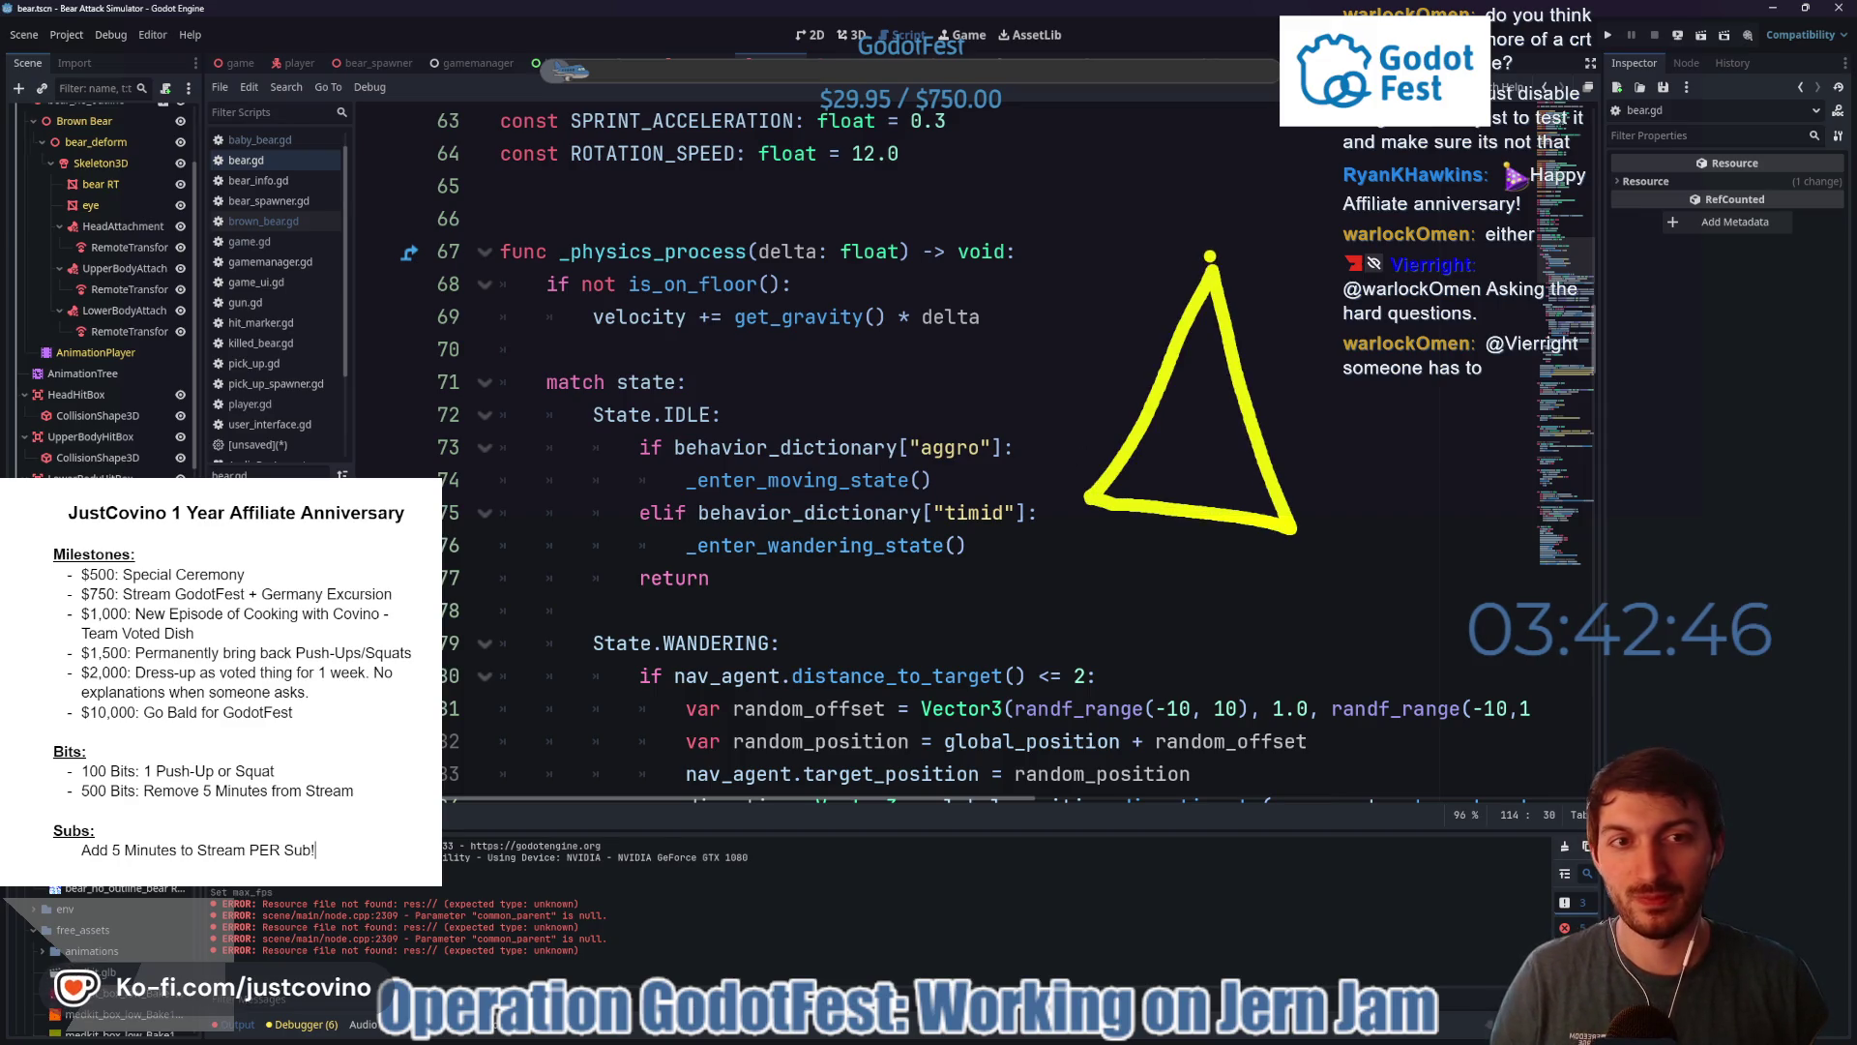
{"action": "left_click_drag", "start_coordinate": [1211, 269], "coordinate": [1343, 274]}
{"action": "left_click_drag", "start_coordinate": [1294, 530], "coordinate": [1388, 518]}
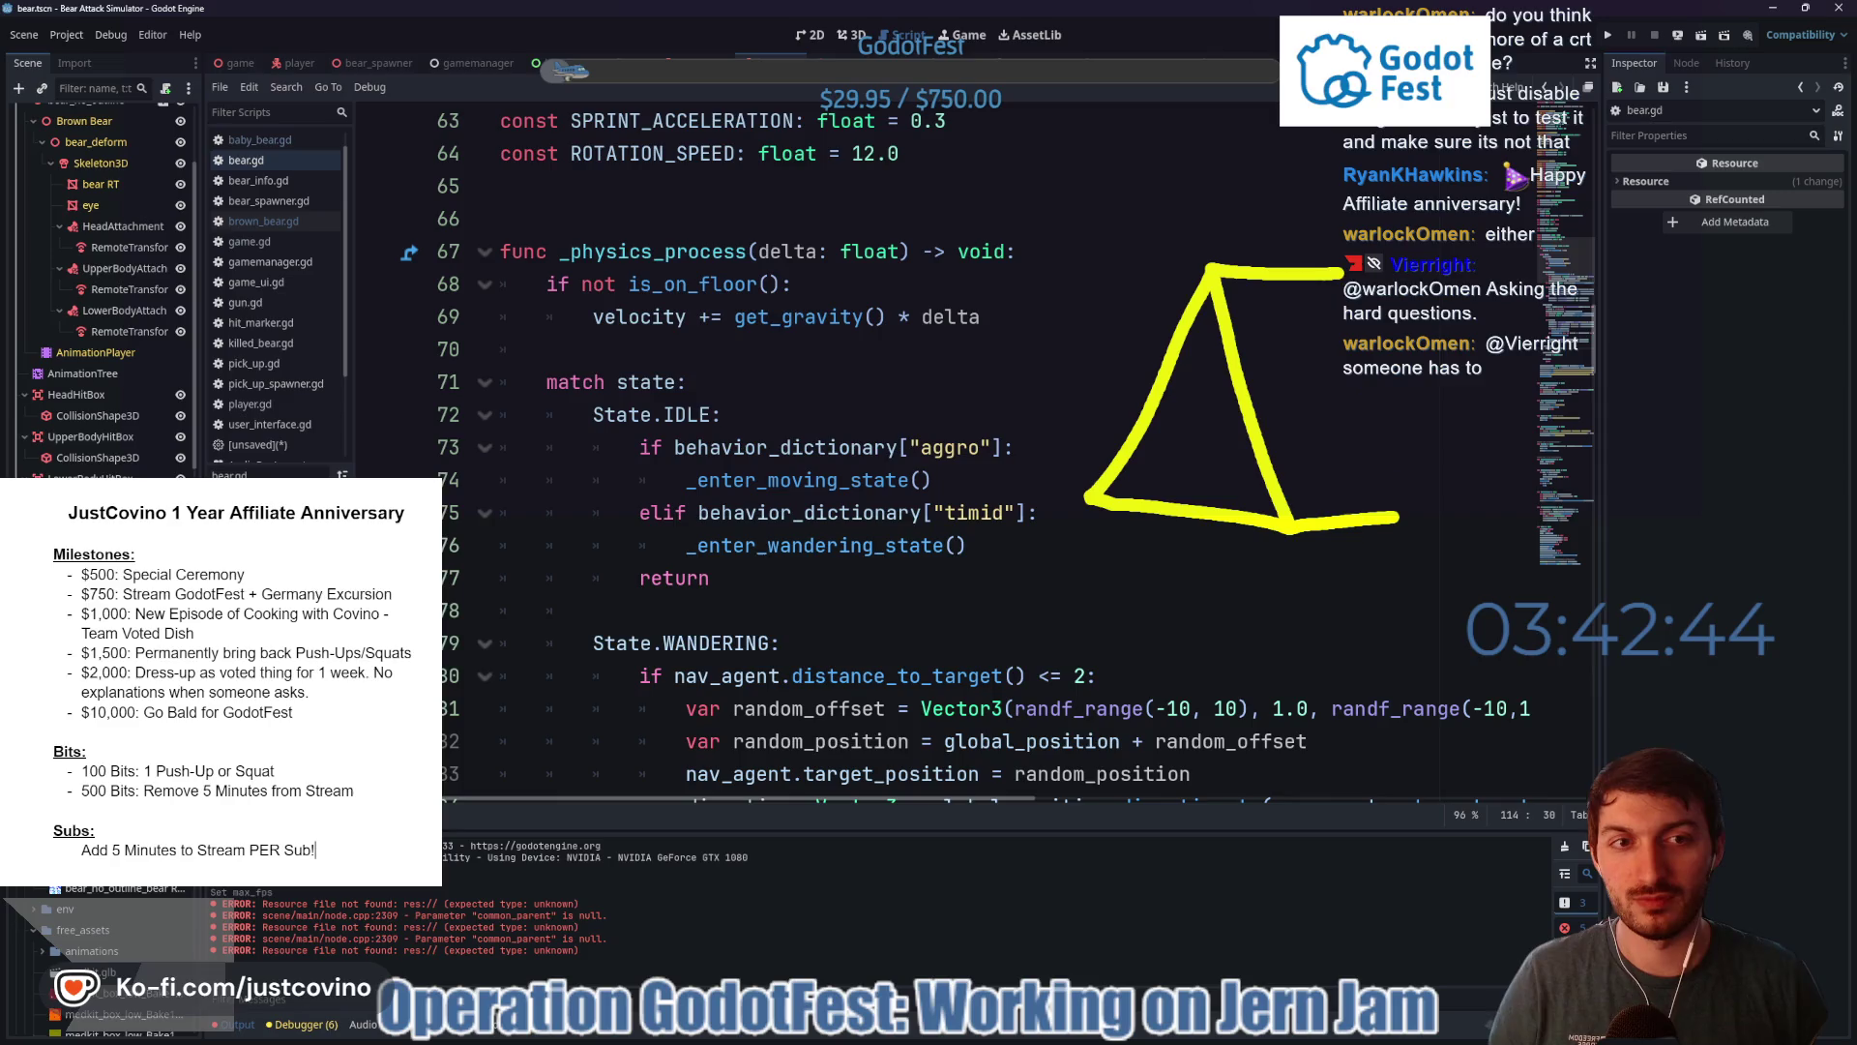
{"action": "left_click_drag", "start_coordinate": [1340, 275], "coordinate": [1397, 517]}
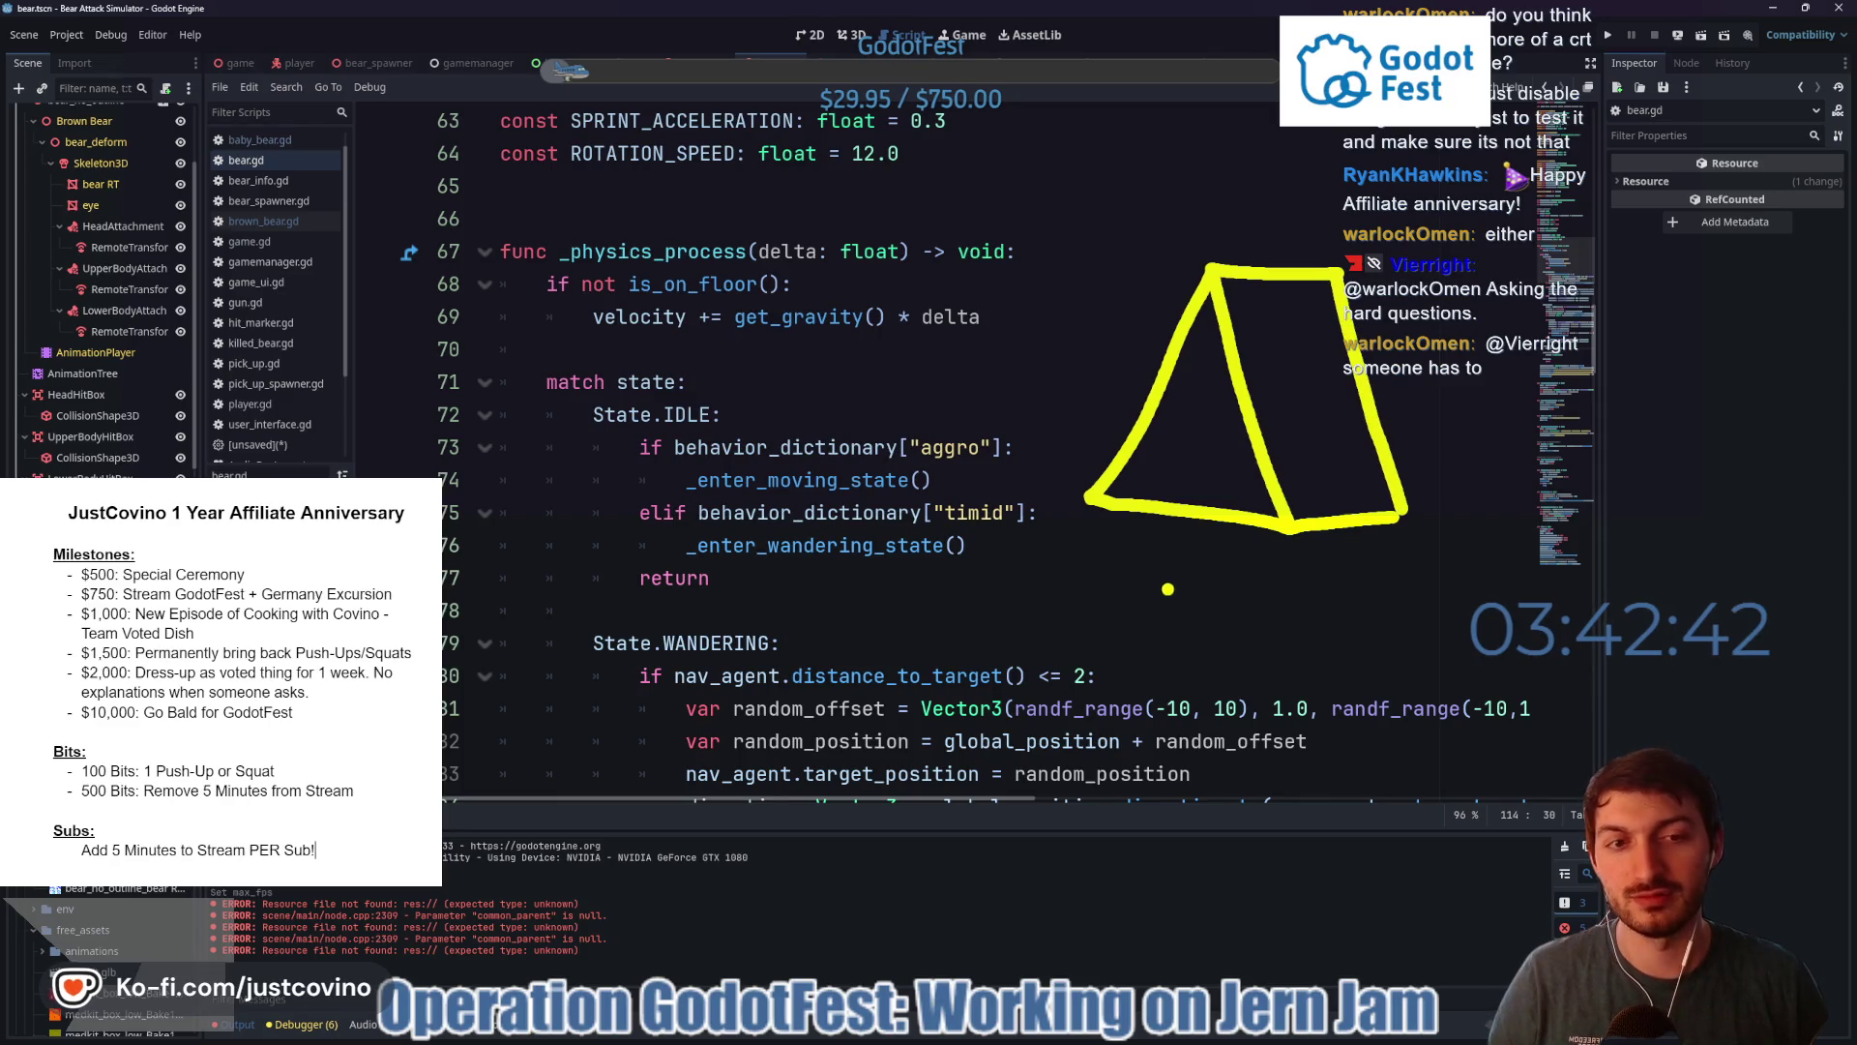
{"action": "mouse_move", "coordinate": [1145, 474]}
{"action": "left_mouse_down"}
{"action": "mouse_move", "coordinate": [1200, 362]}
{"action": "mouse_move", "coordinate": [1212, 467]}
{"action": "mouse_move", "coordinate": [1151, 470]}
{"action": "left_mouse_up"}
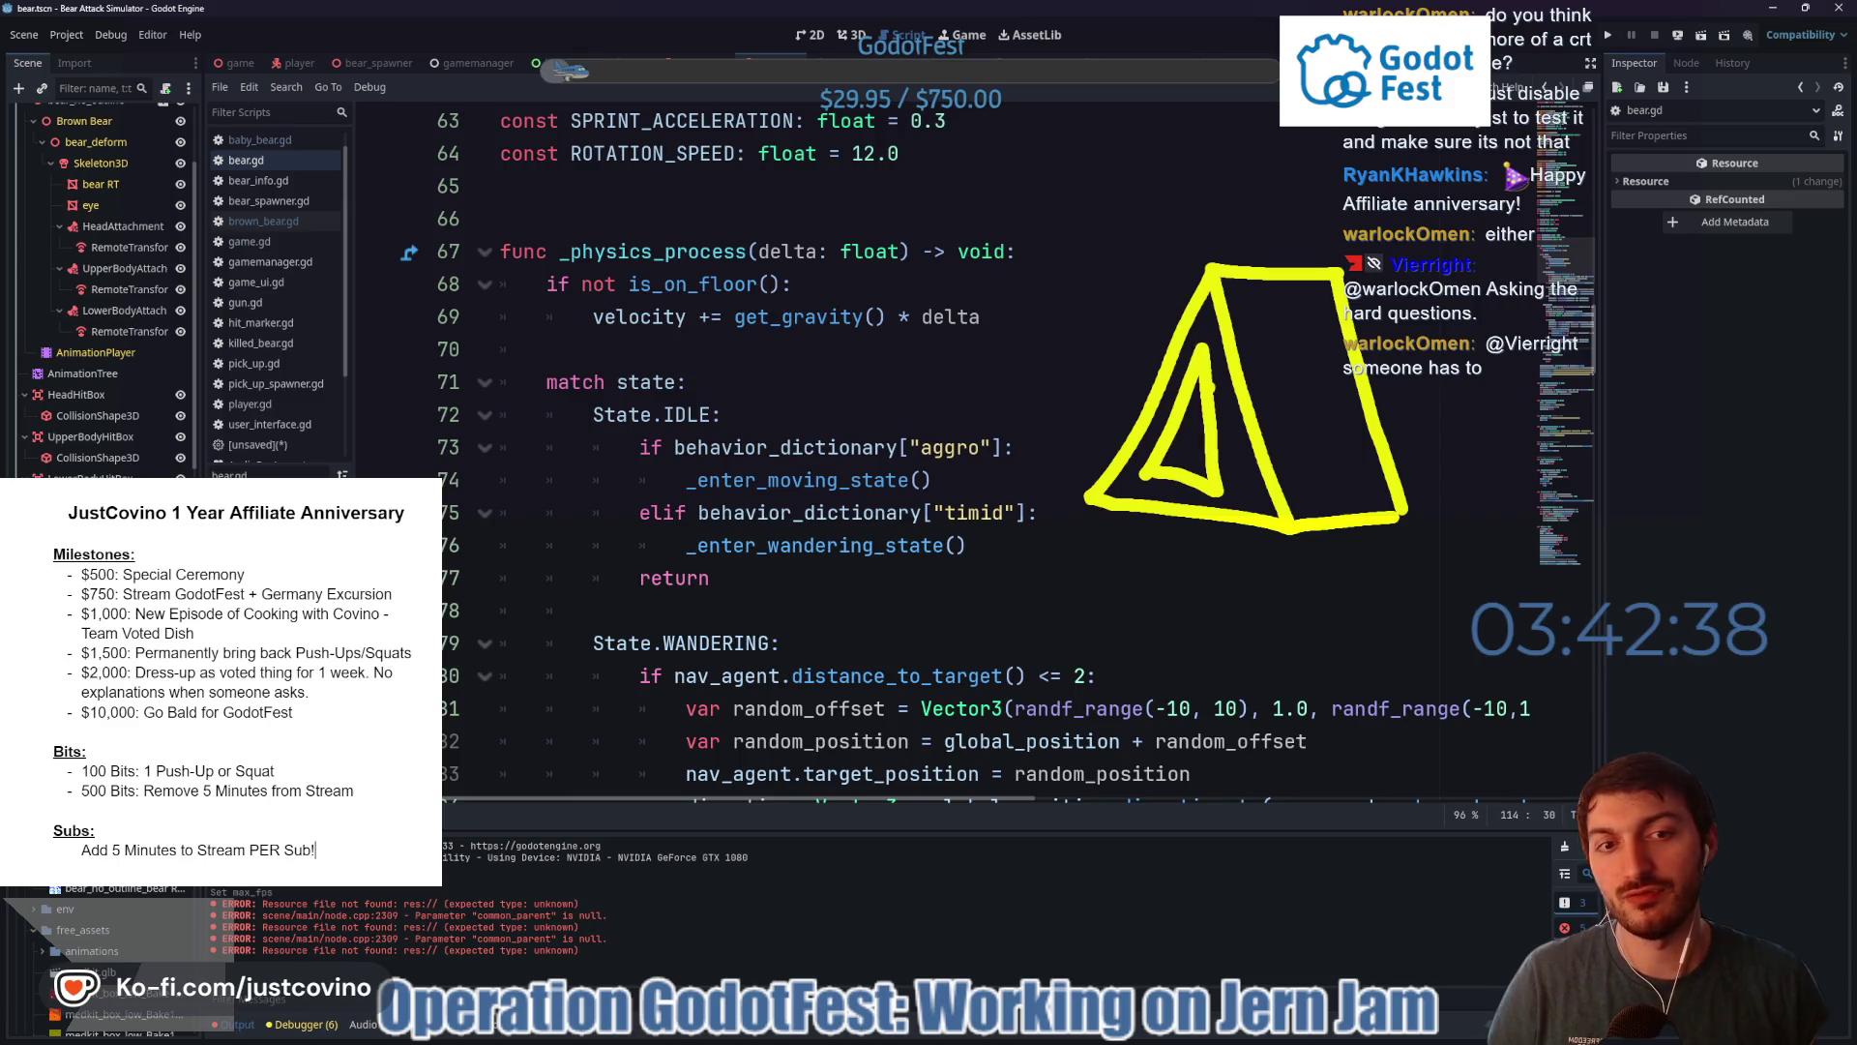
{"action": "left_click_drag", "start_coordinate": [1198, 385], "coordinate": [1172, 448]}
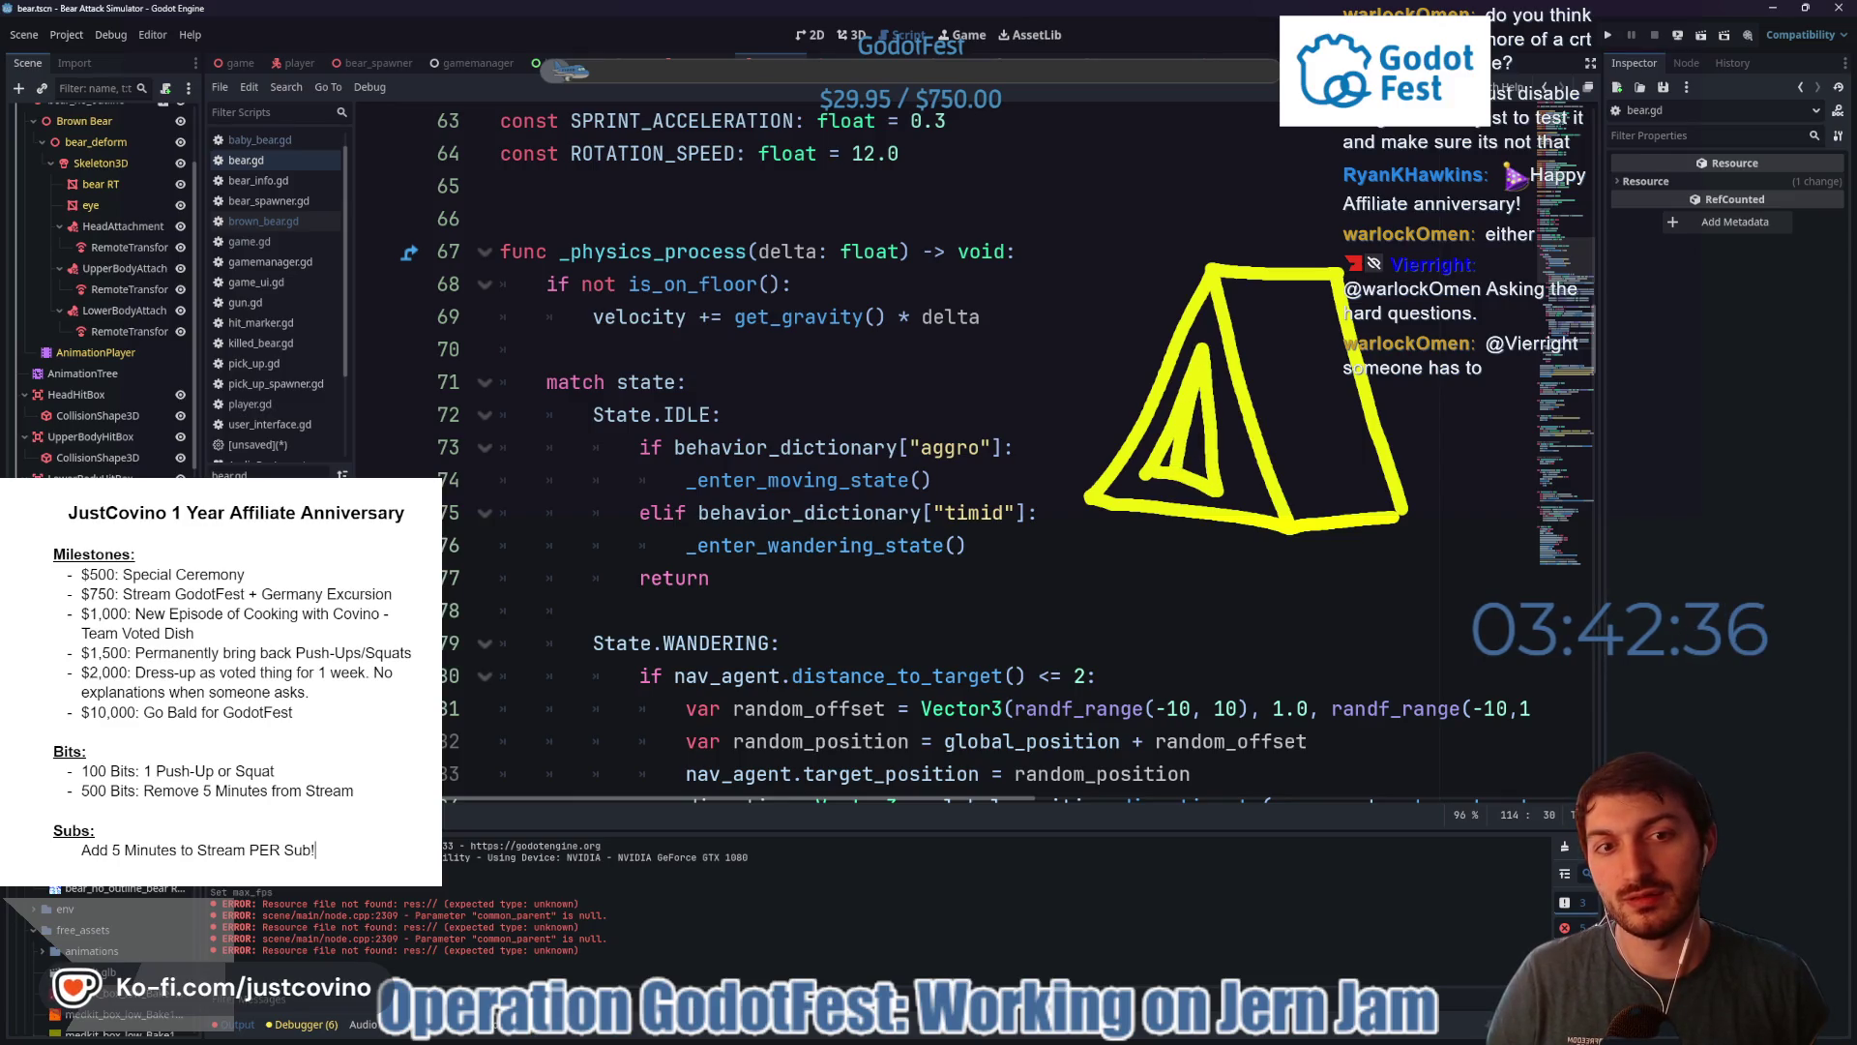
{"action": "left_click", "coordinate": [1294, 490]}
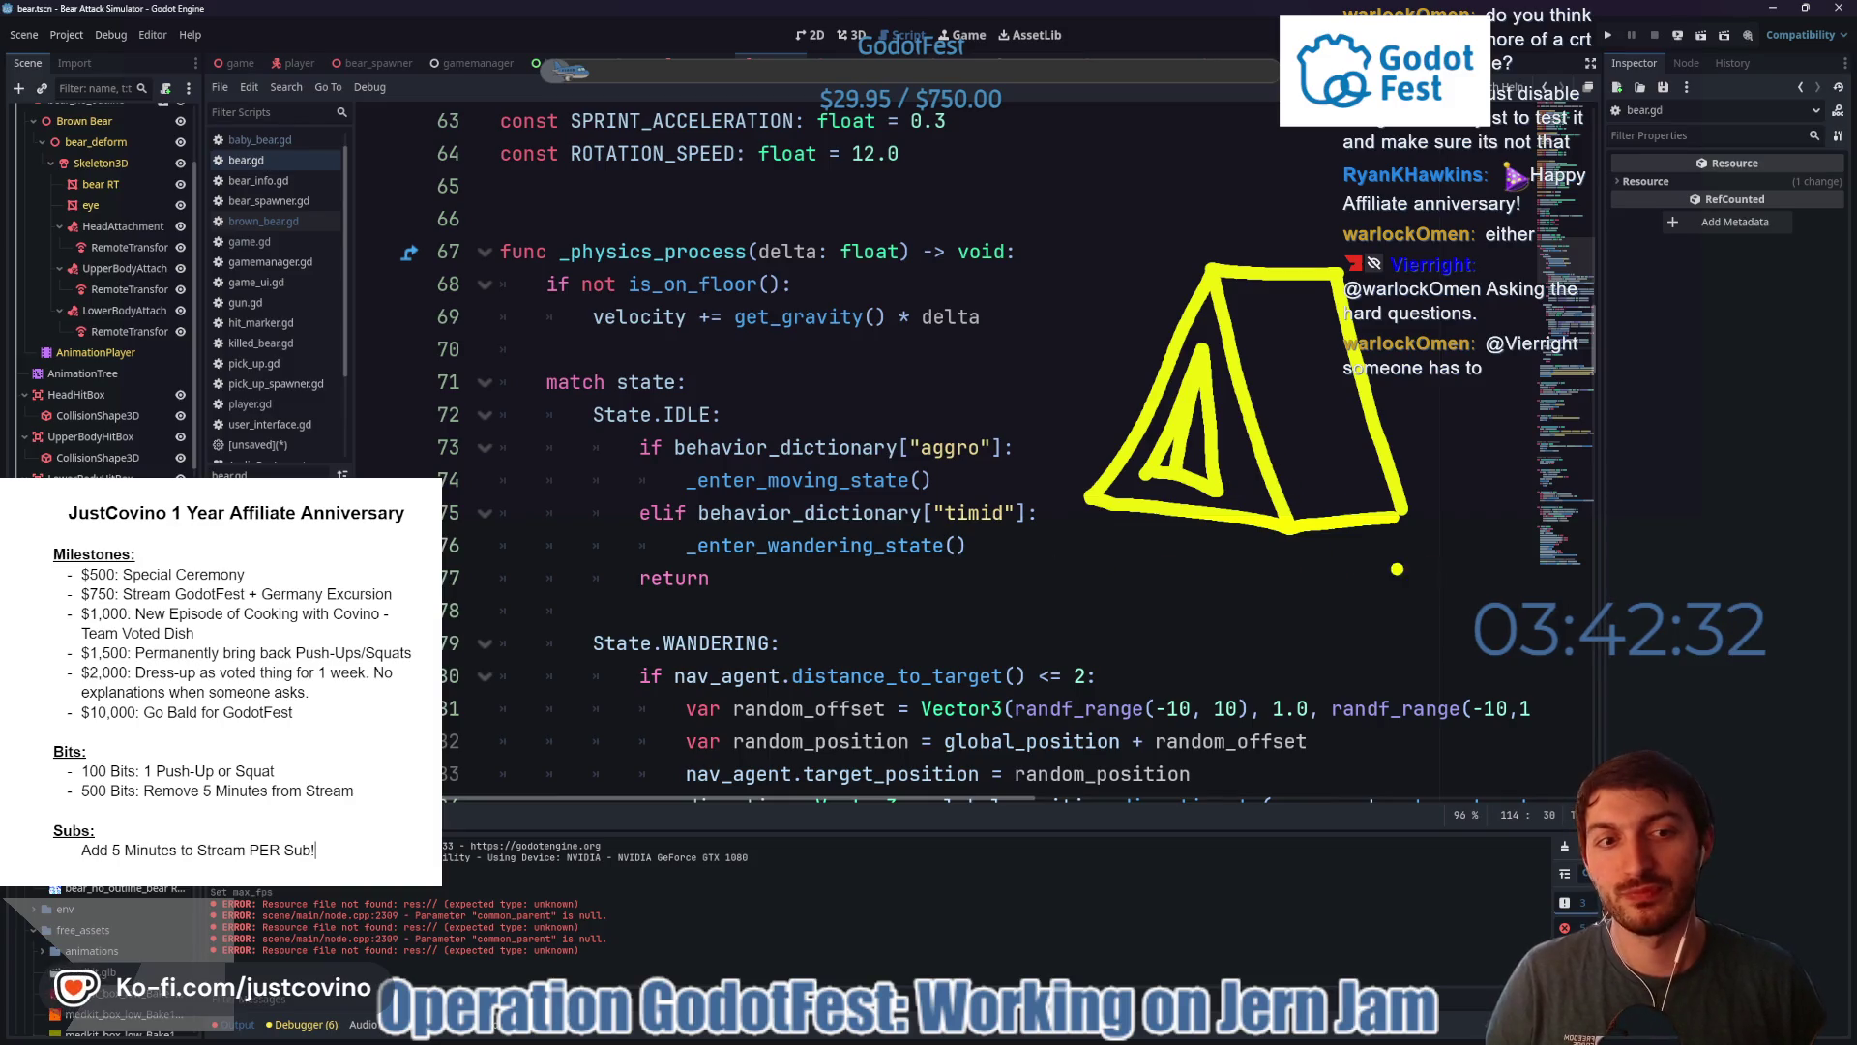
{"action": "mouse_move", "coordinate": [1403, 554]}
{"action": "left_mouse_down"}
{"action": "mouse_move", "coordinate": [977, 554]}
{"action": "mouse_move", "coordinate": [1393, 595]}
{"action": "mouse_move", "coordinate": [1200, 662]}
{"action": "mouse_move", "coordinate": [1292, 689]}
{"action": "left_mouse_up"}
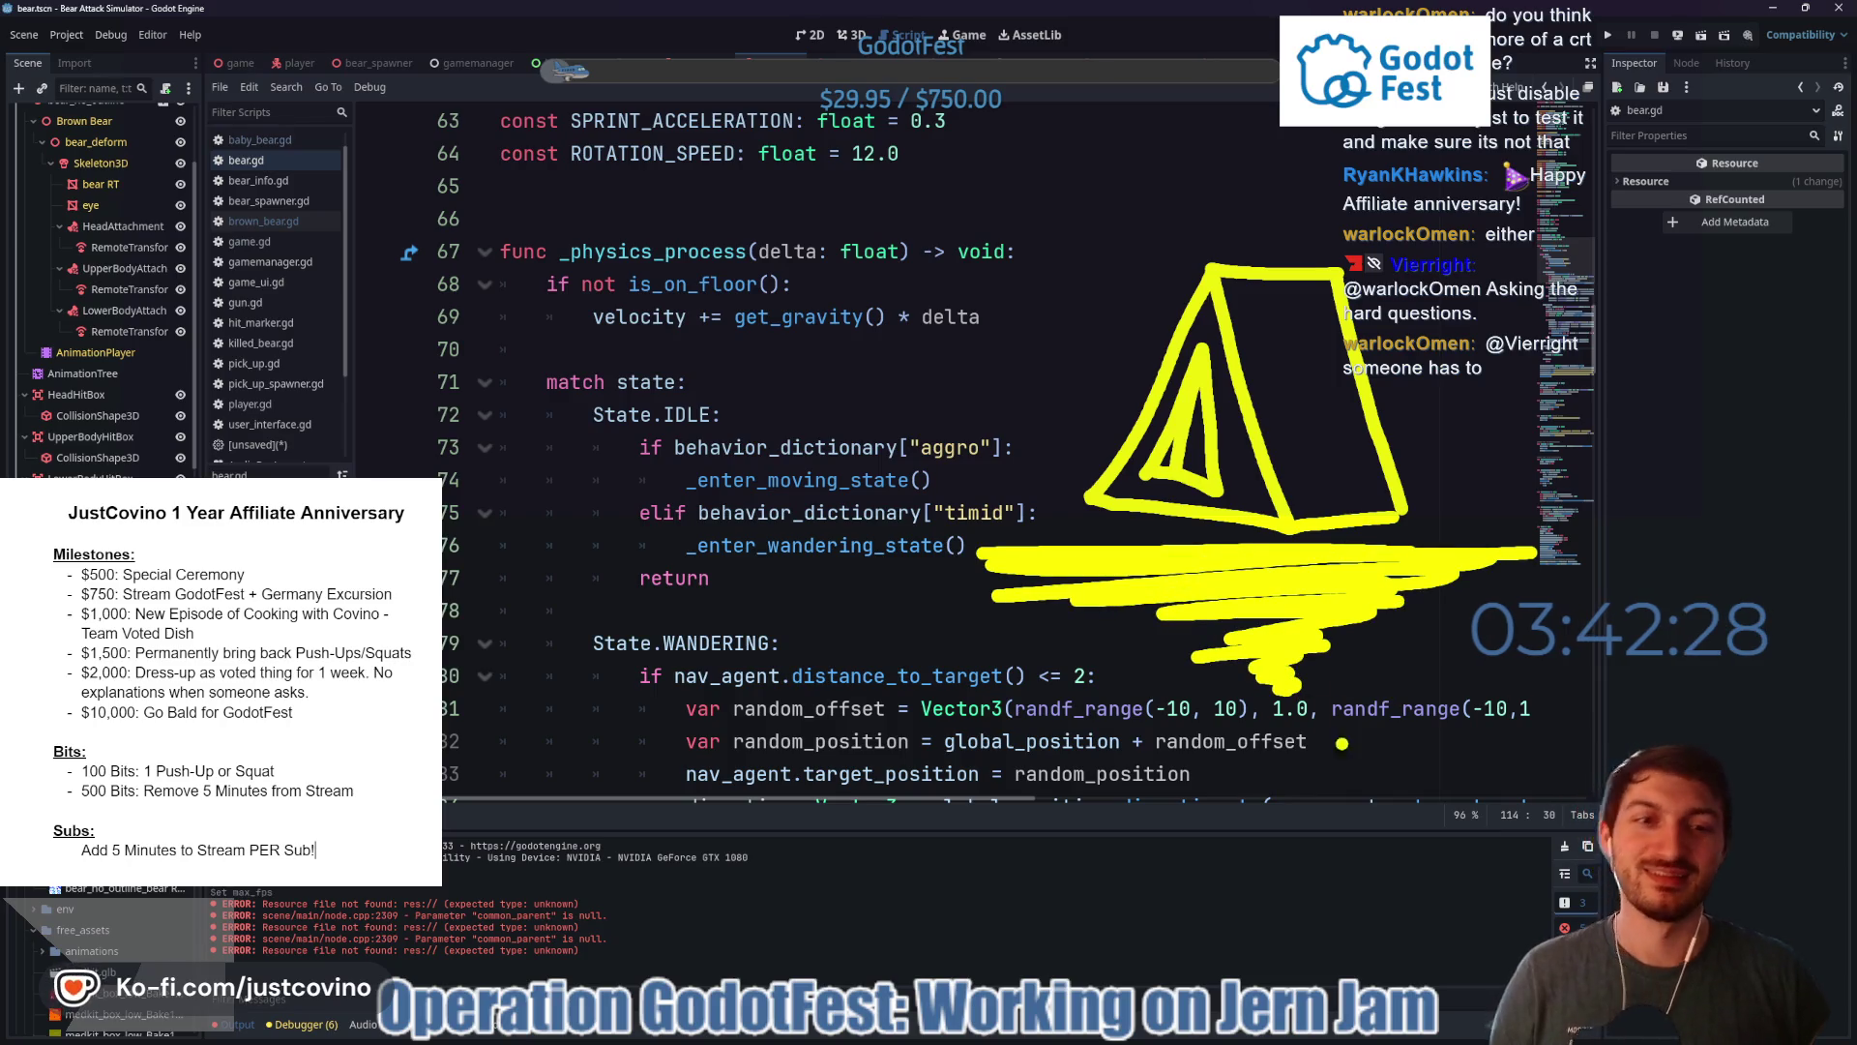
{"action": "key", "text": "Escape"}
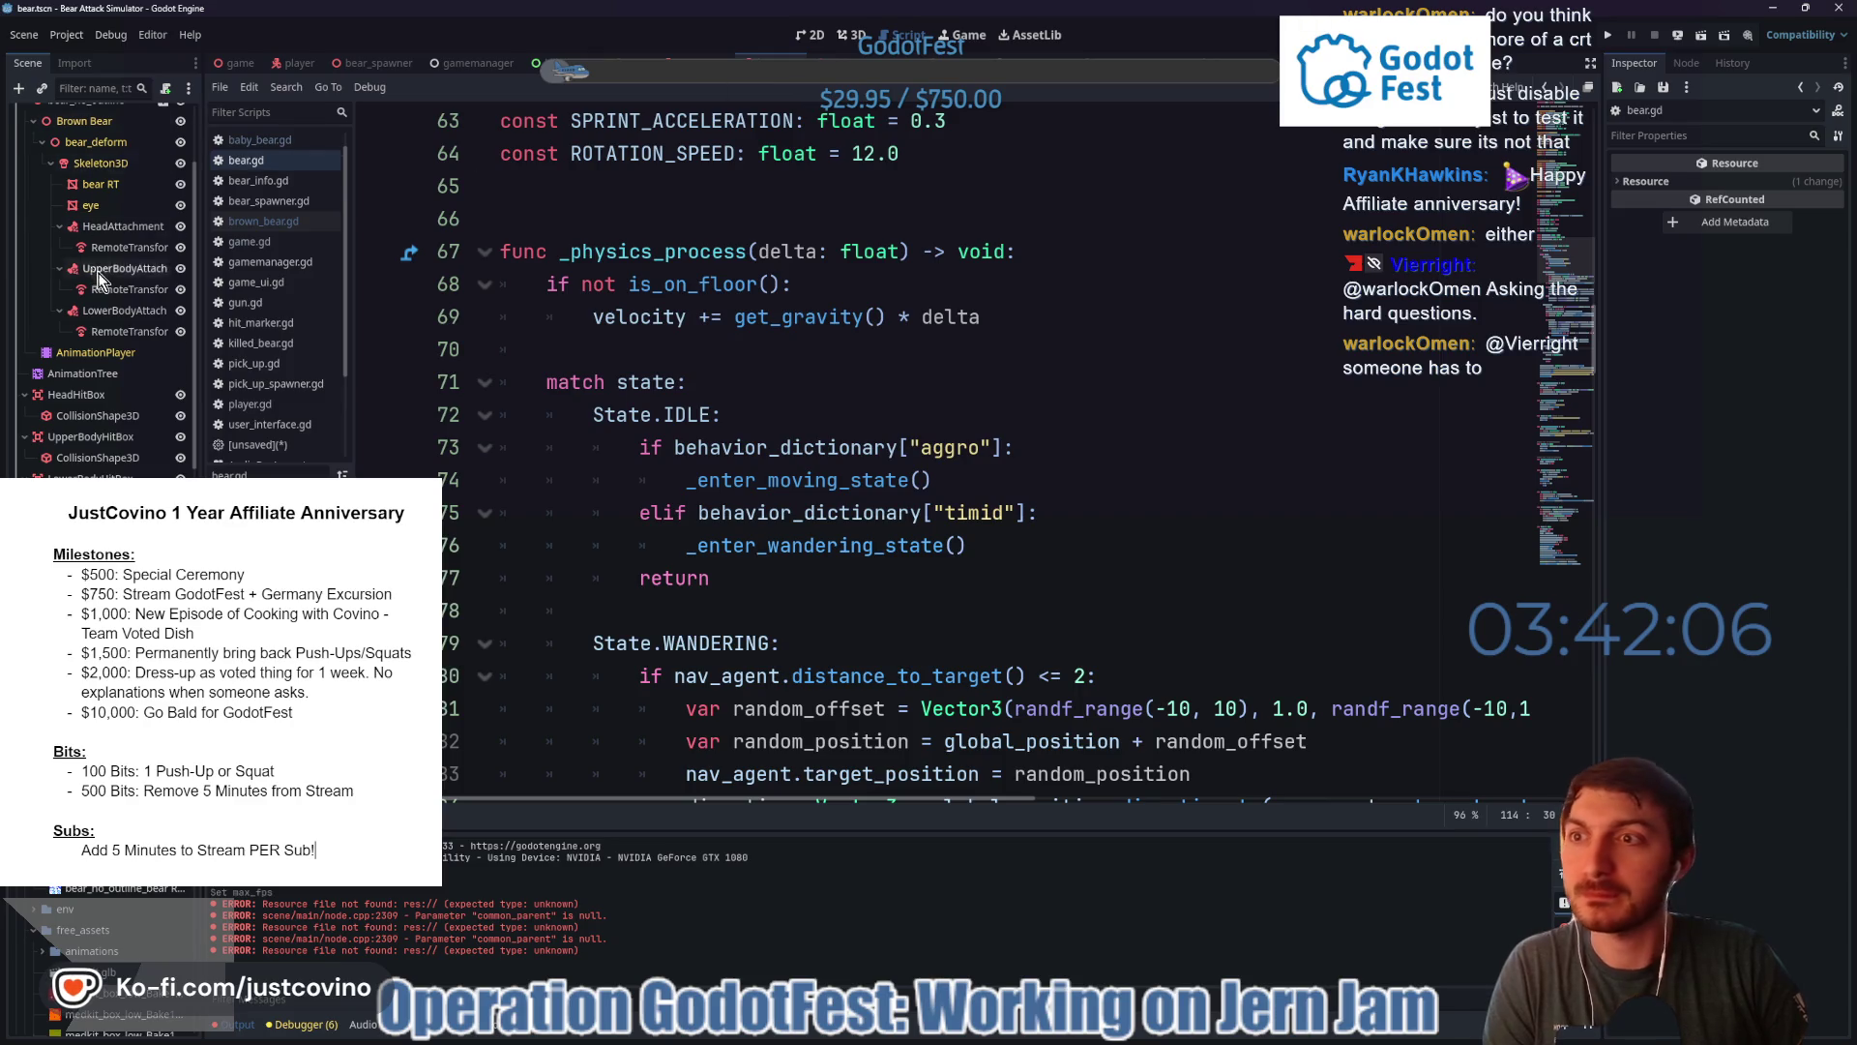
- Collapse the Output panel, put the cursor on empty line 85, then switch to the itch.io page
{"action": "scroll", "coordinate": [155, 286], "scroll_direction": "up", "scroll_amount": 2}
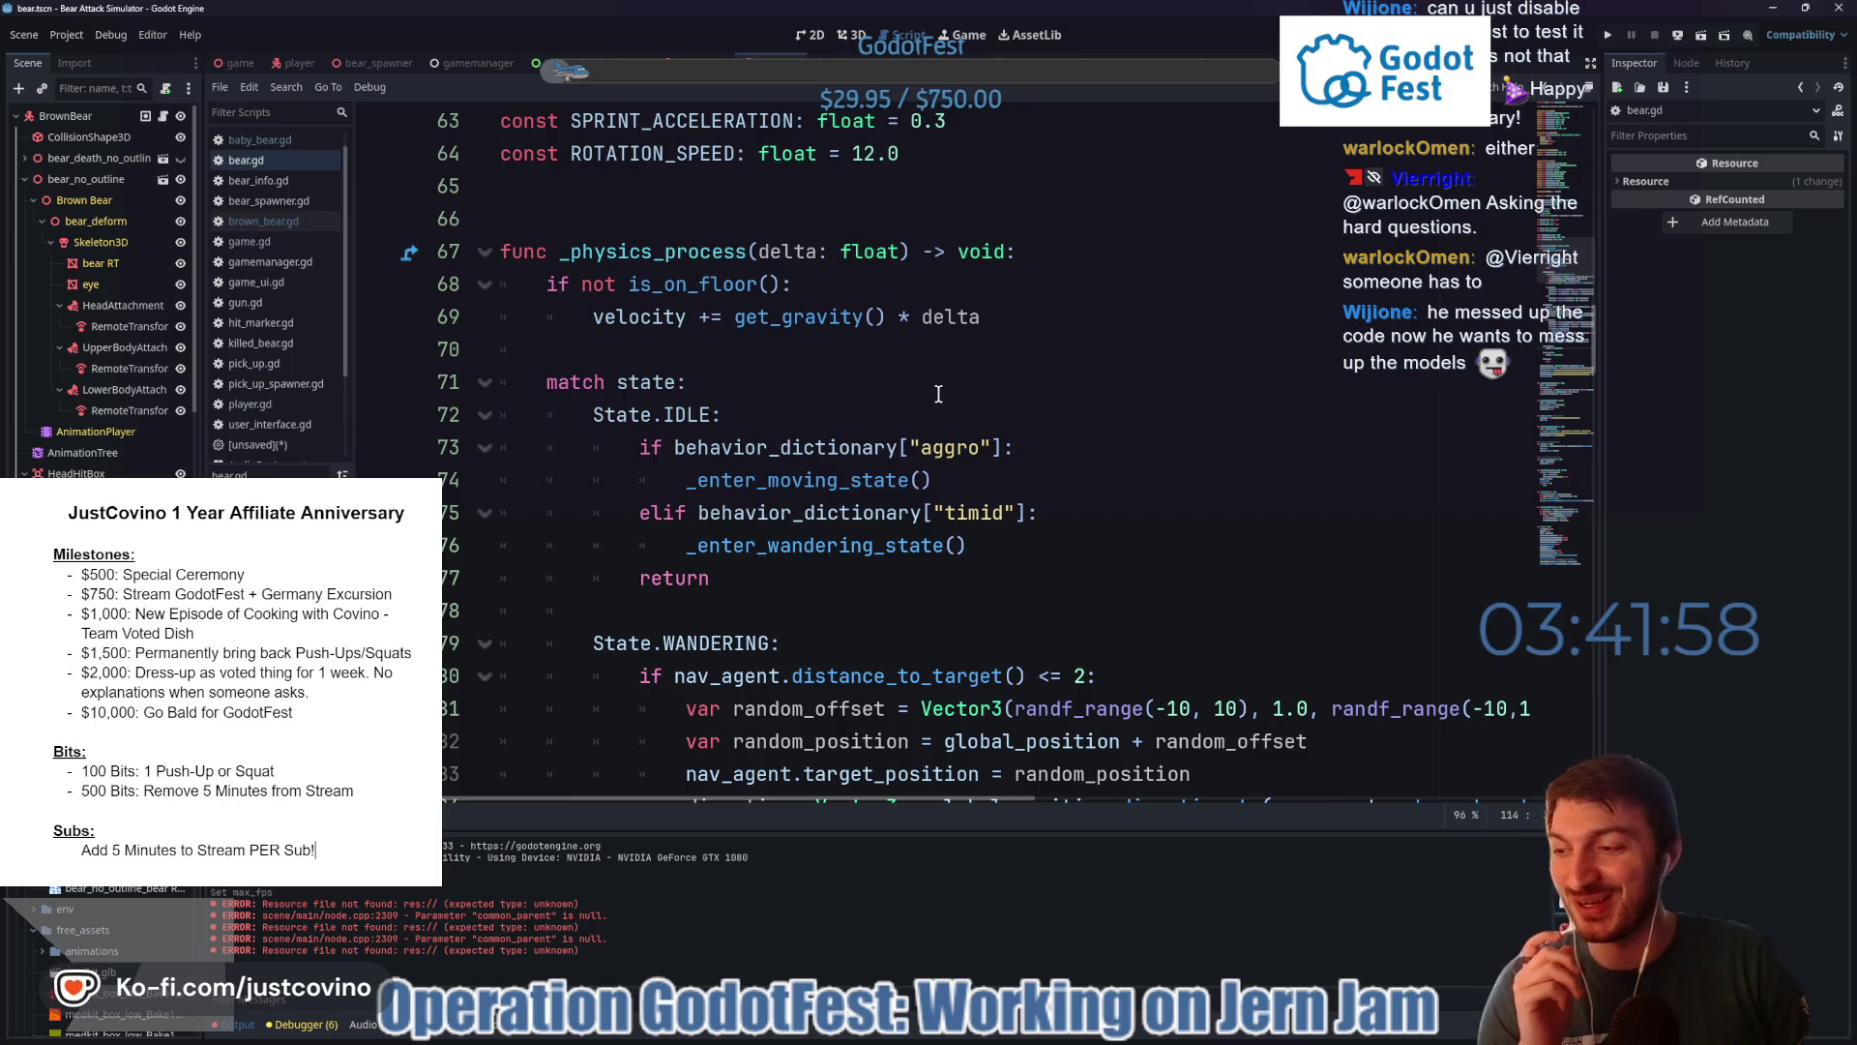
{"action": "scroll", "coordinate": [958, 425], "scroll_direction": "down", "scroll_amount": 1}
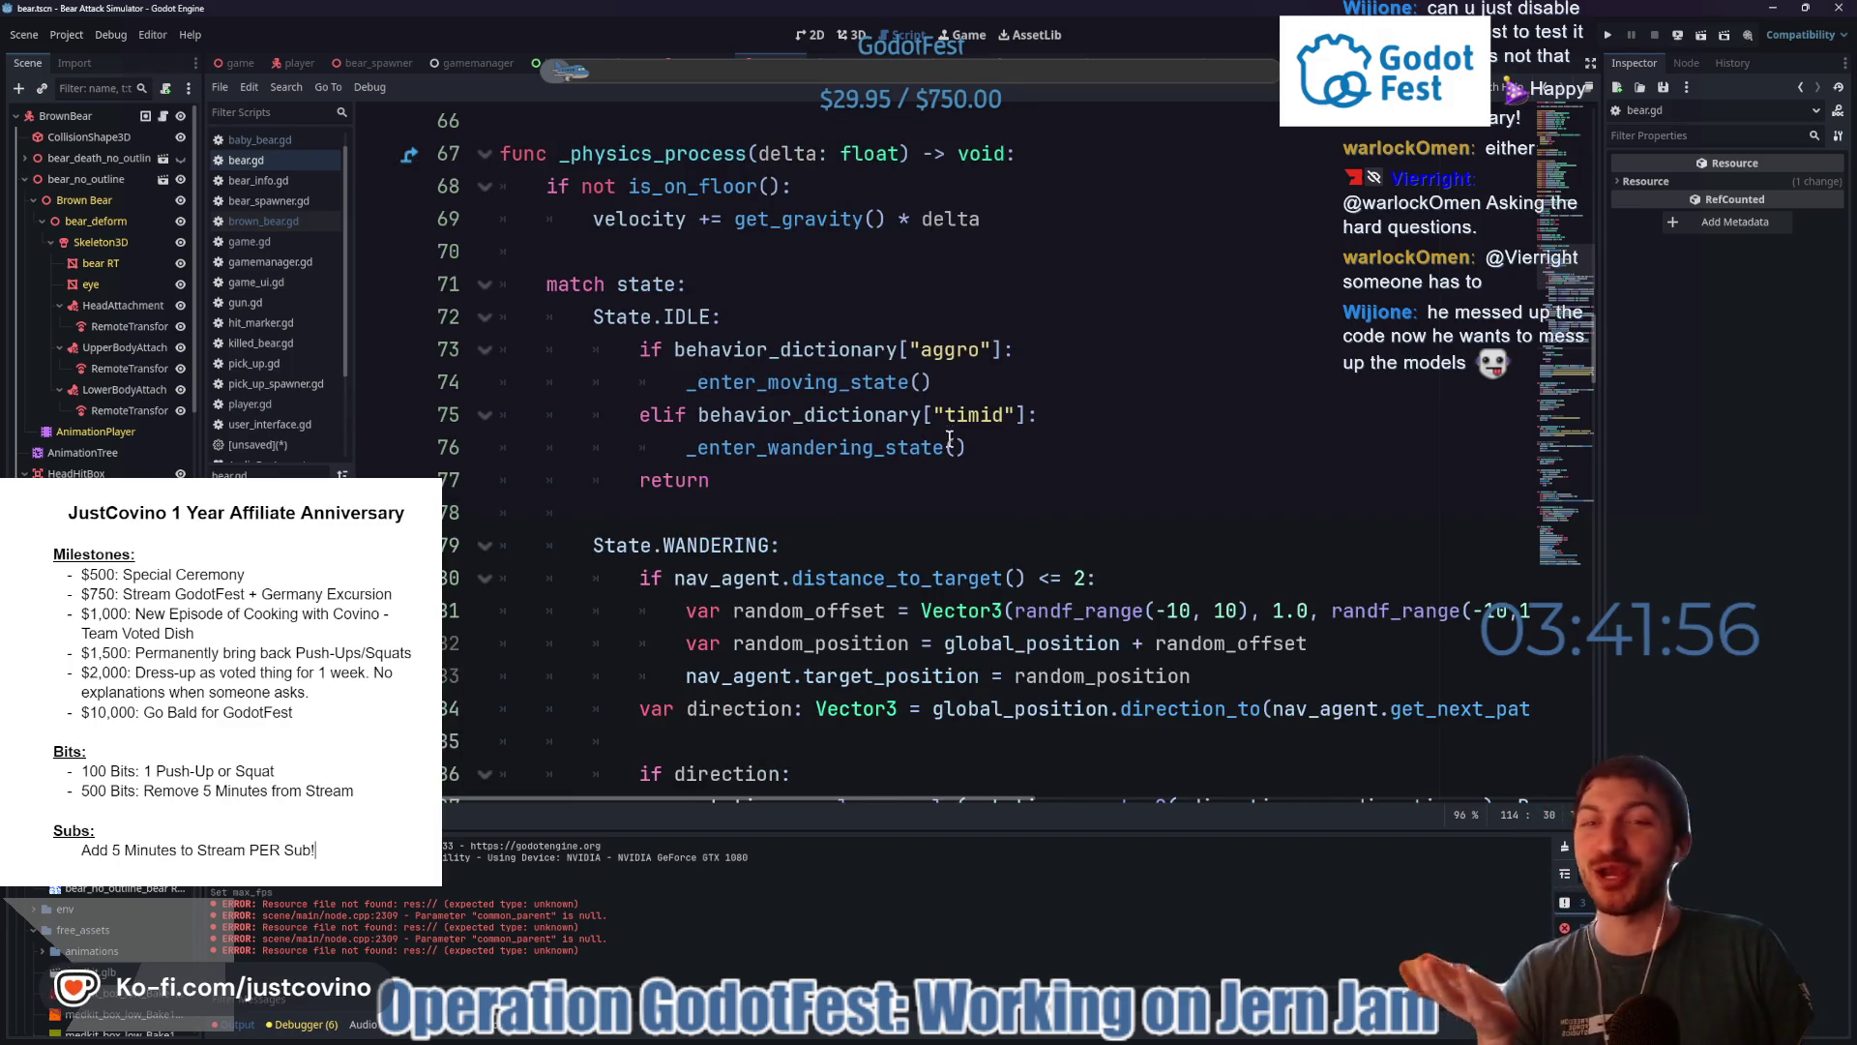
{"action": "scroll", "coordinate": [927, 453], "scroll_direction": "down", "scroll_amount": 3}
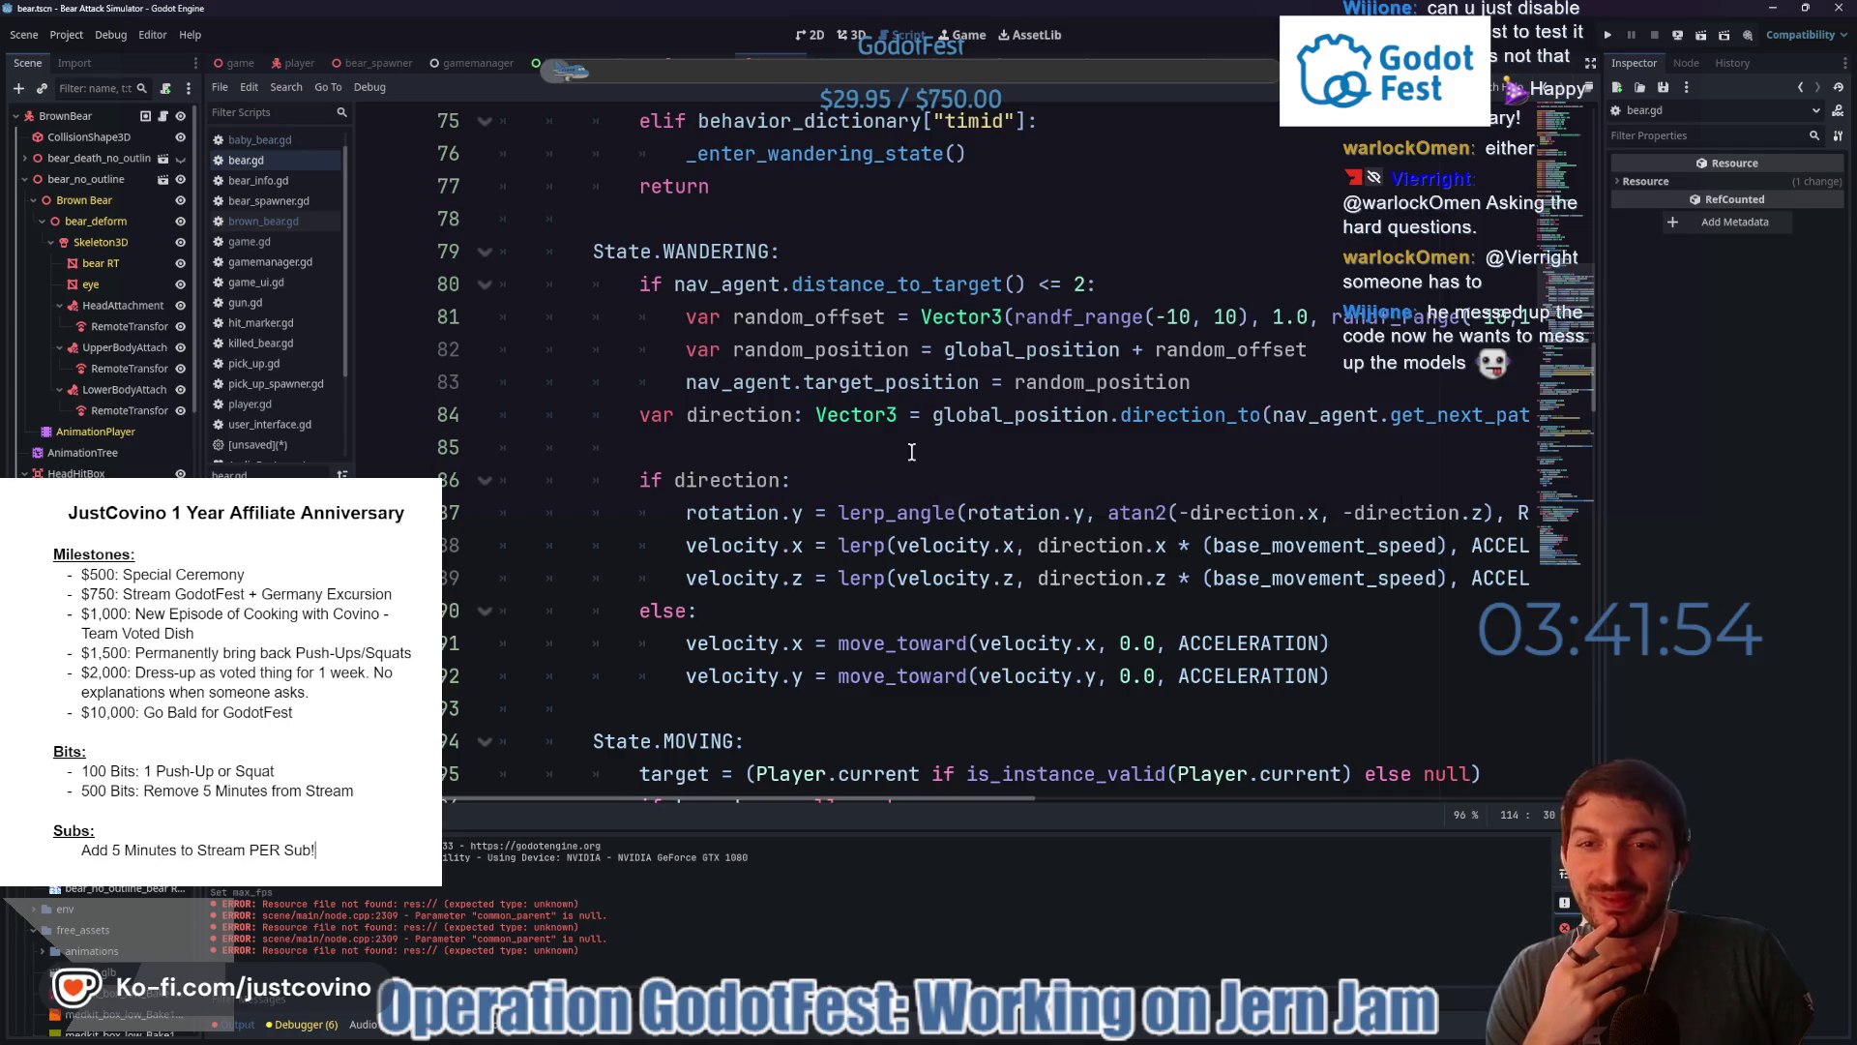
{"action": "left_click", "coordinate": [249, 1022]}
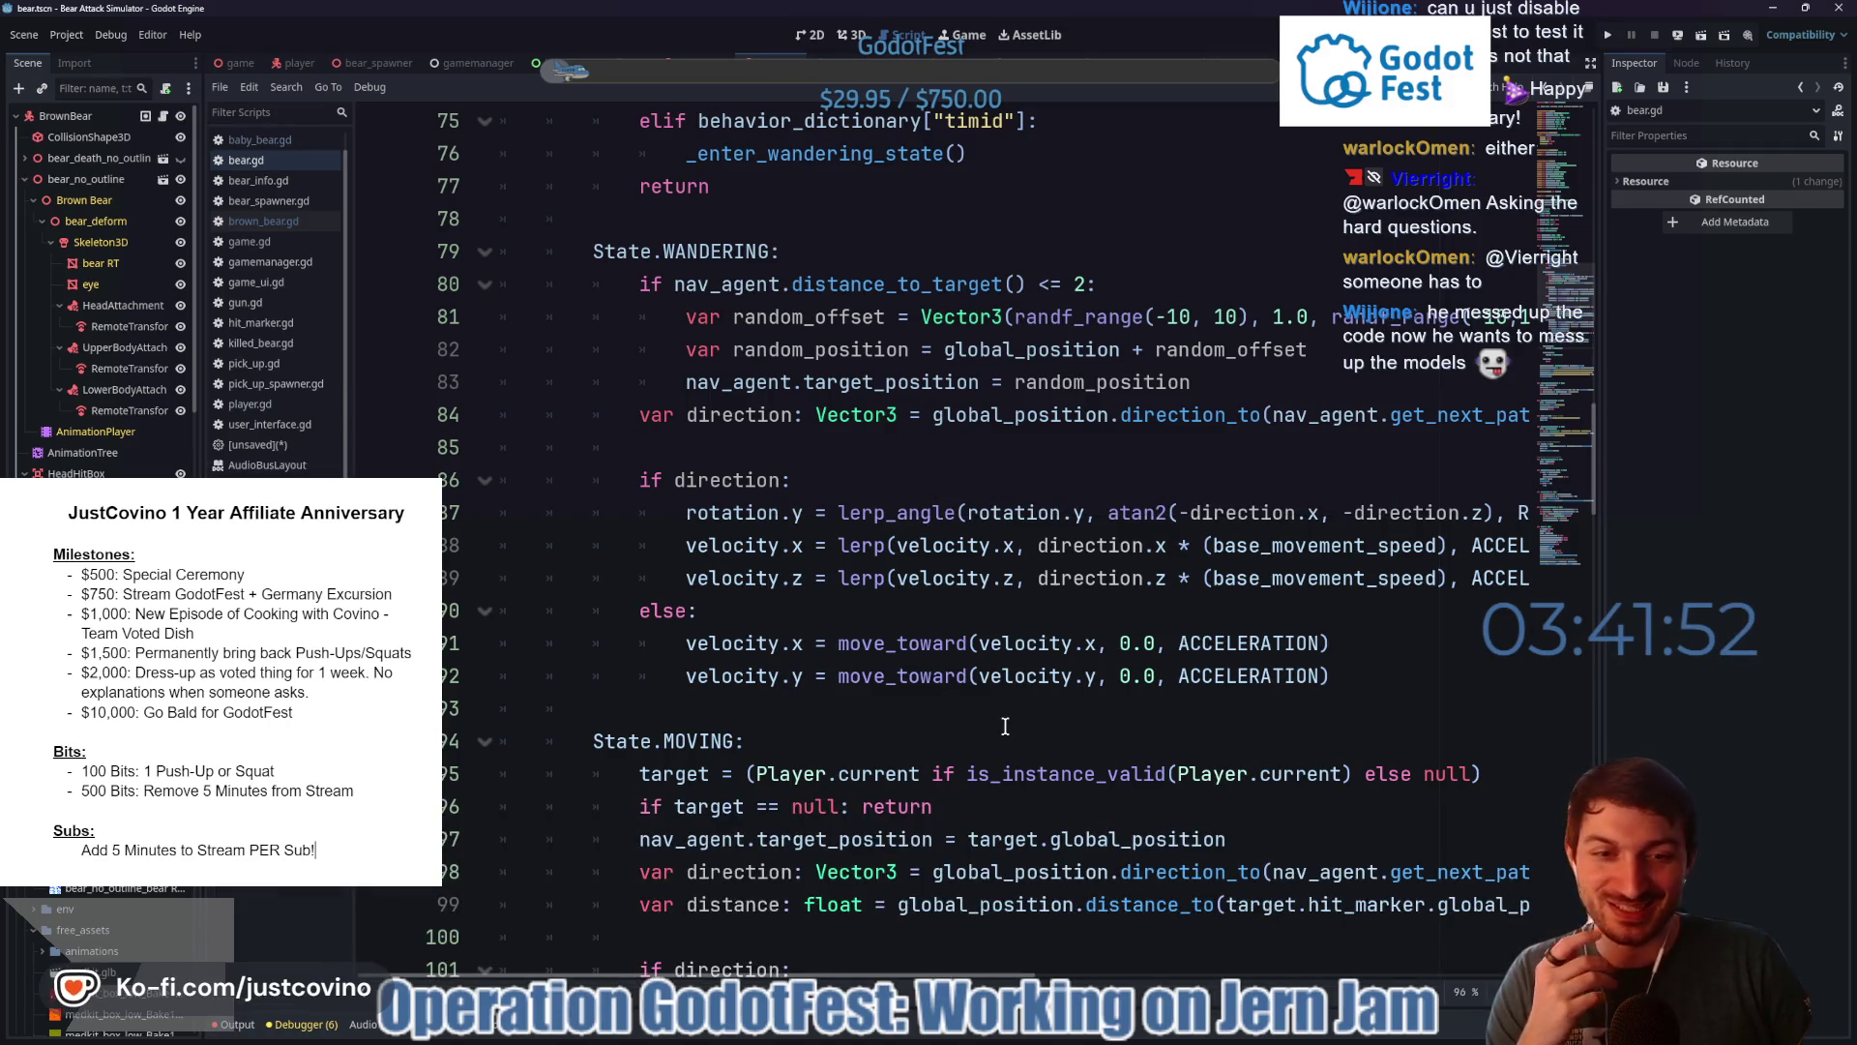
{"action": "mouse_move", "coordinate": [868, 980]}
{"action": "left_mouse_down"}
{"action": "mouse_move", "coordinate": [1185, 980]}
{"action": "mouse_move", "coordinate": [900, 975]}
{"action": "left_mouse_up"}
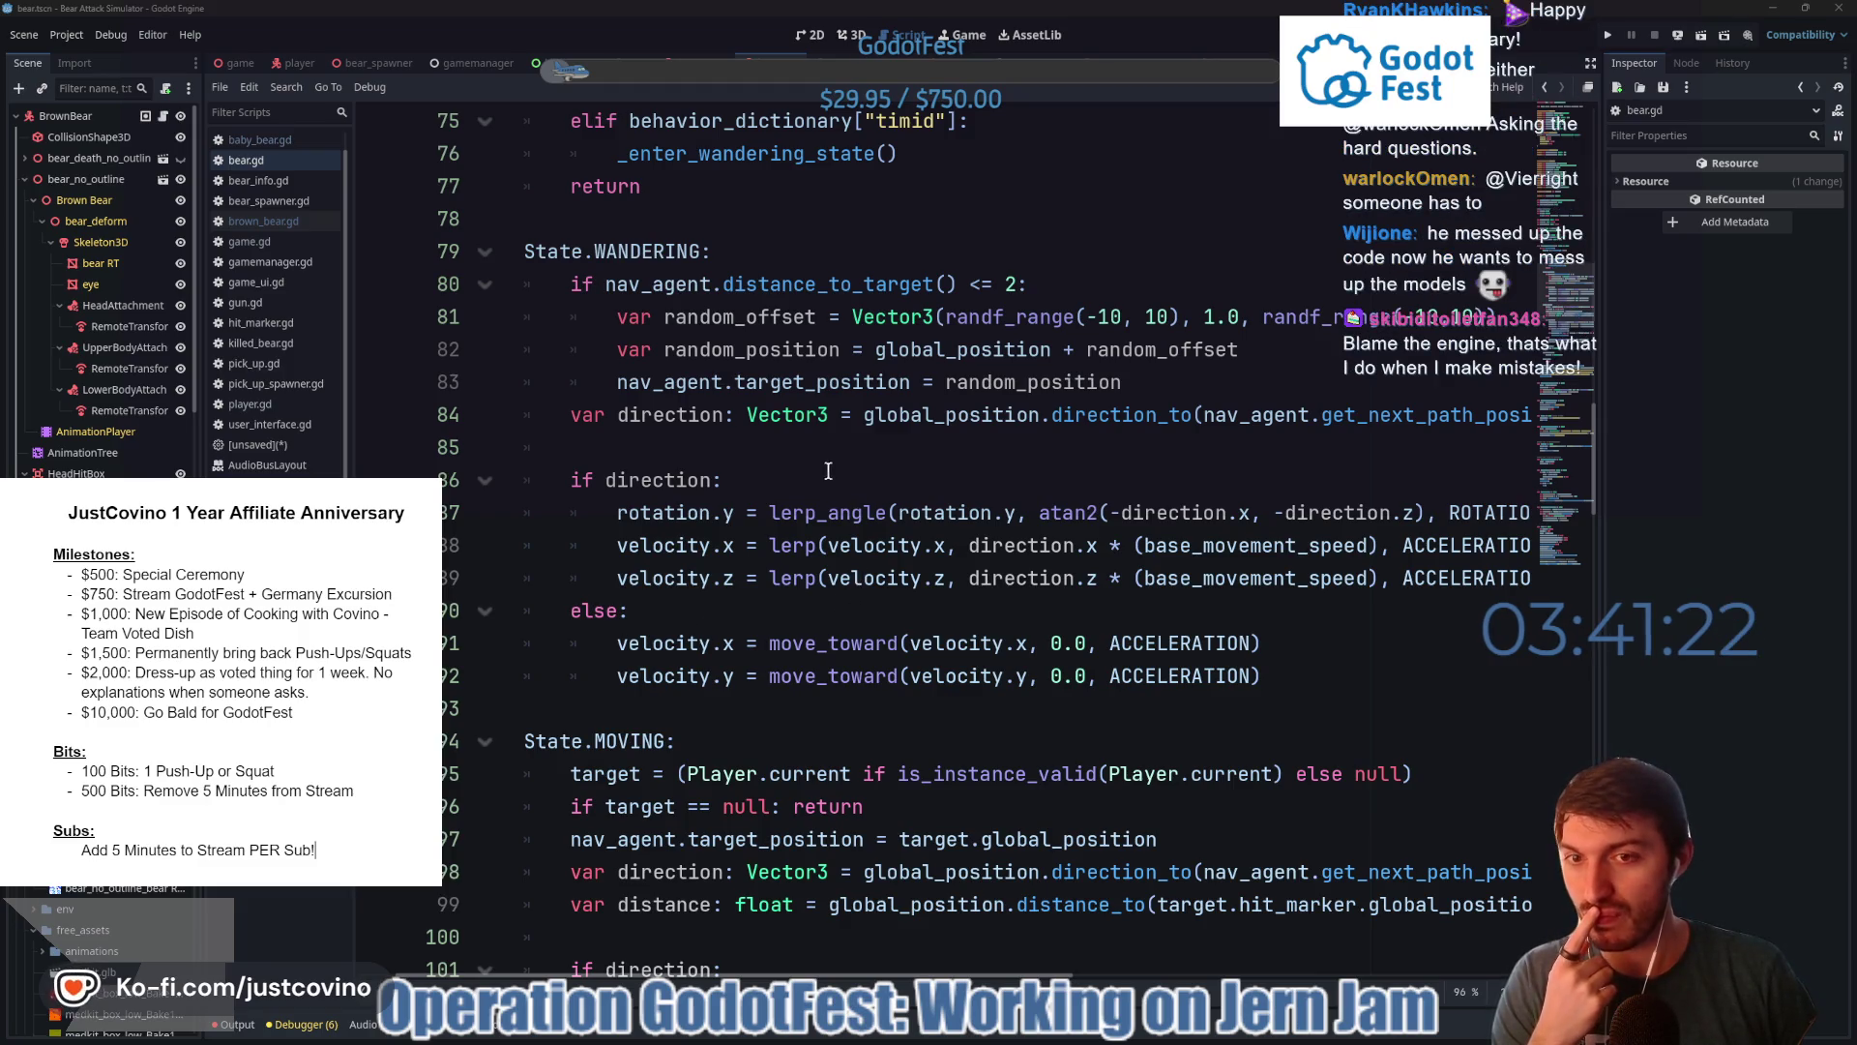
{"action": "left_click", "coordinate": [776, 456]}
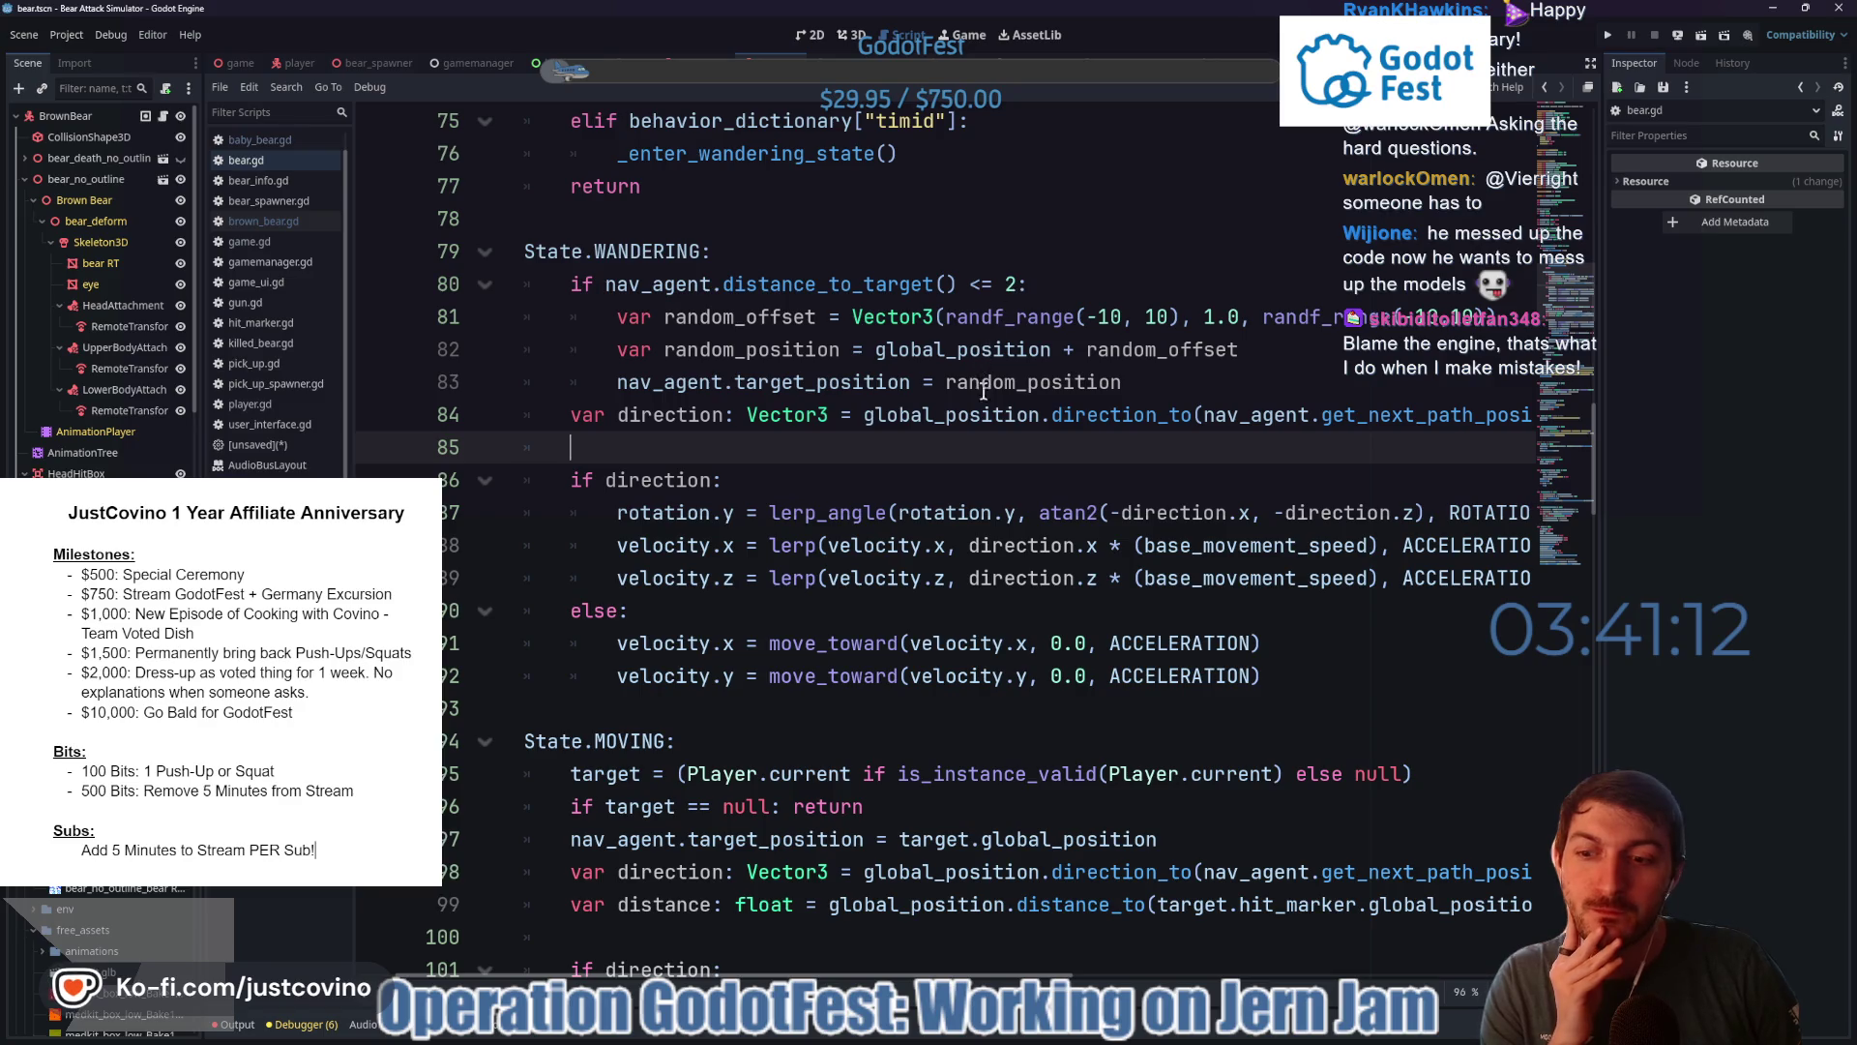
{"action": "key", "text": "alt+Tab"}
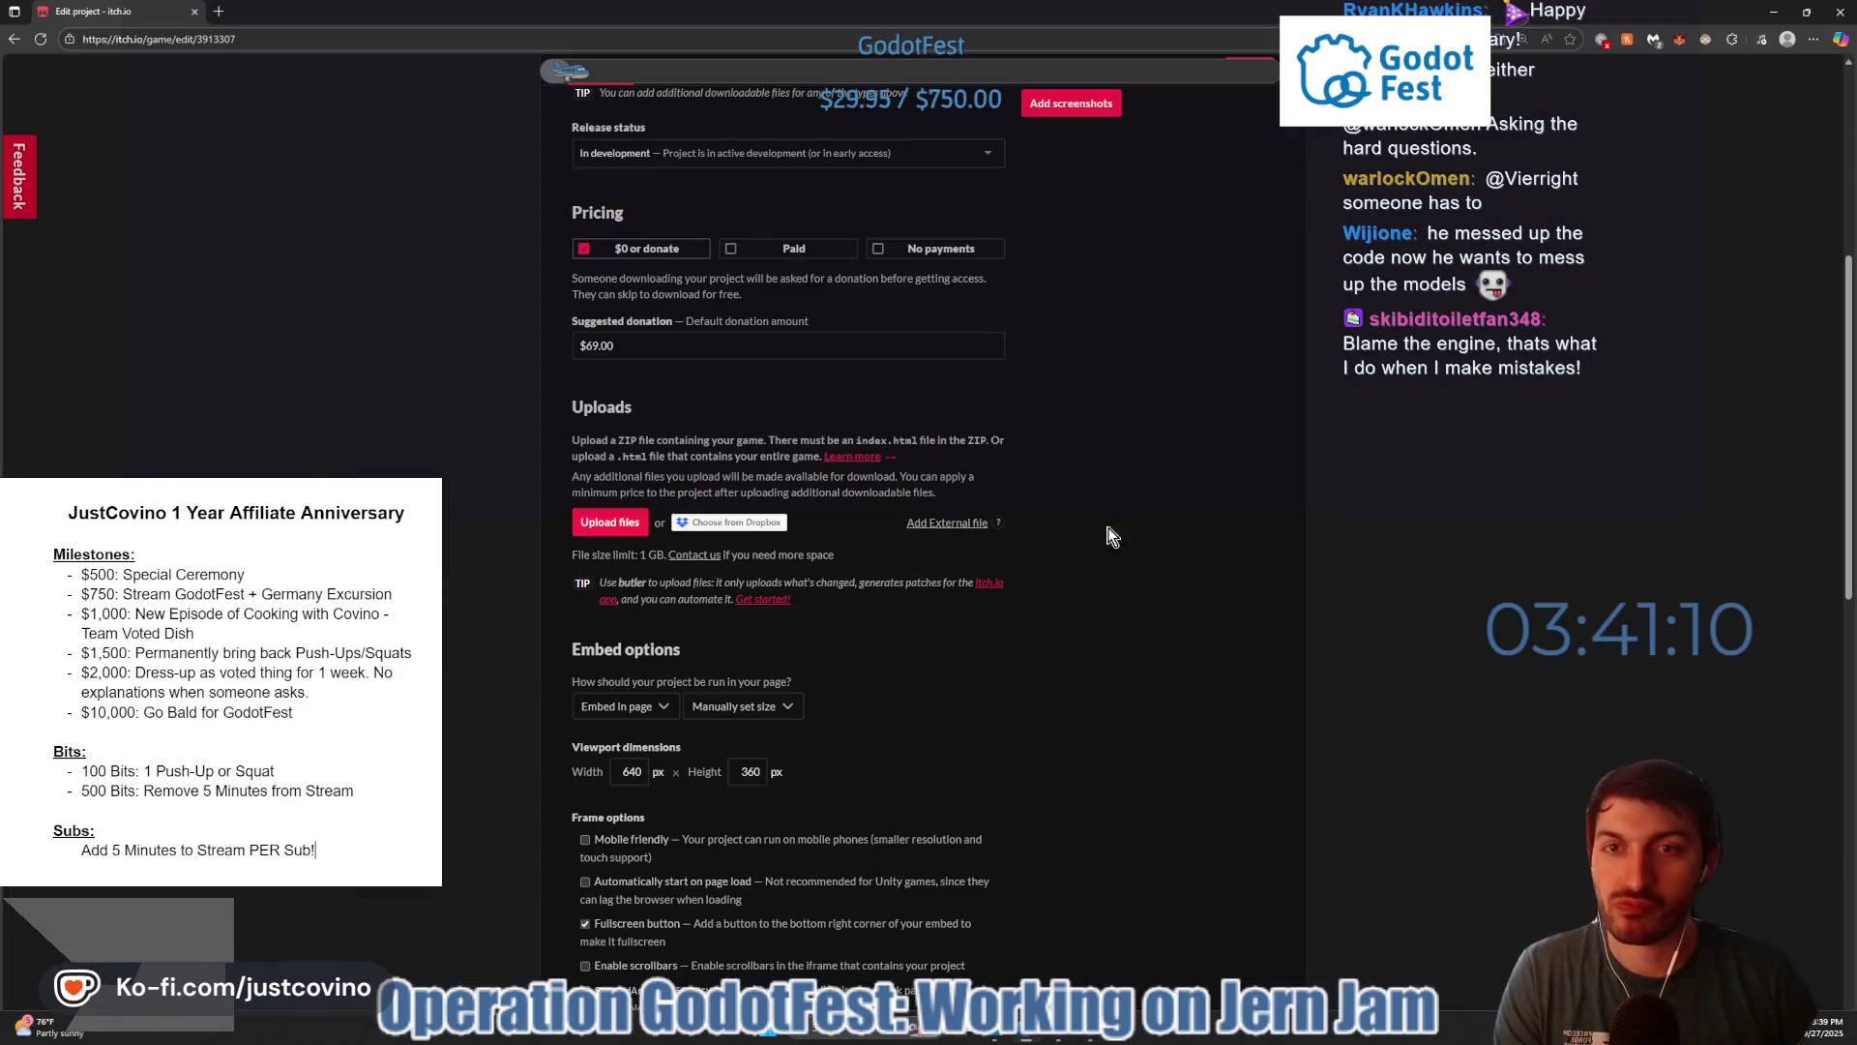
- Search Google for 'how to optimize godot web games' and open the Godot Docs optimization tips result
{"action": "left_click", "coordinate": [221, 12]}
{"action": "type", "text": "ho"}
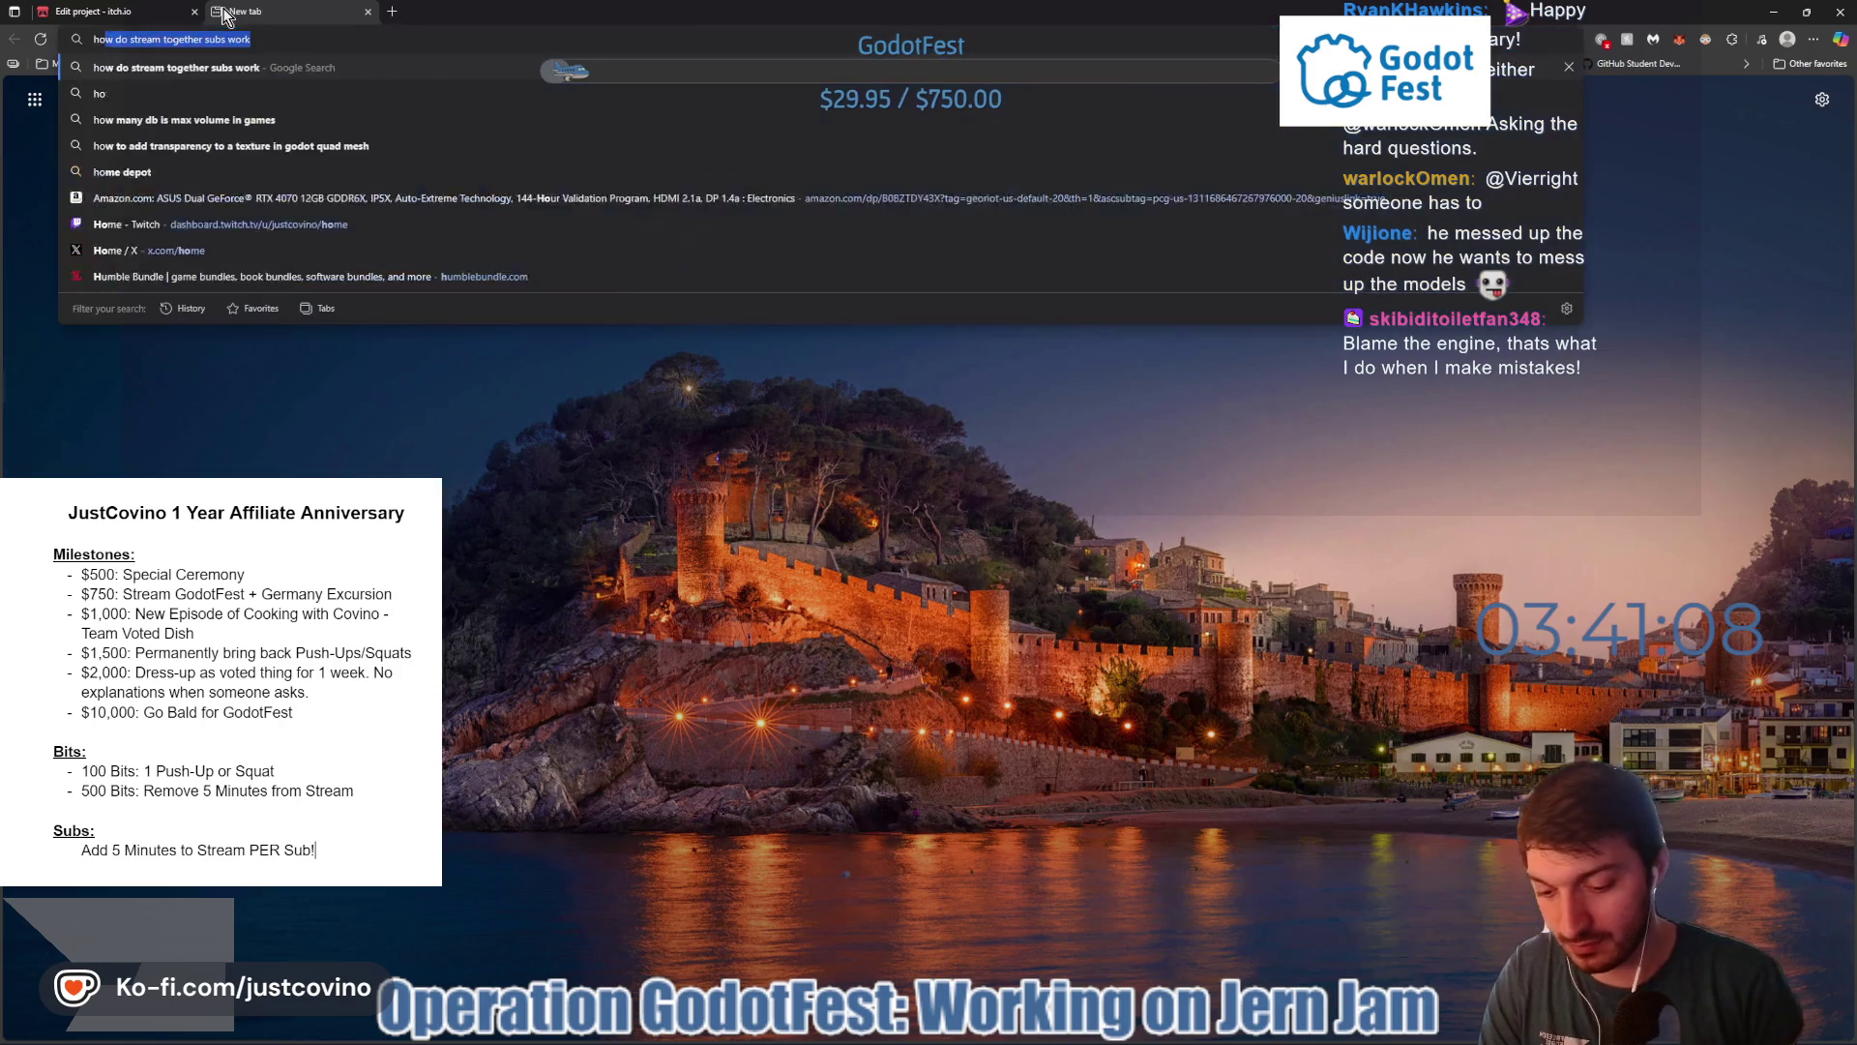
{"action": "type", "text": "w to optimize go"}
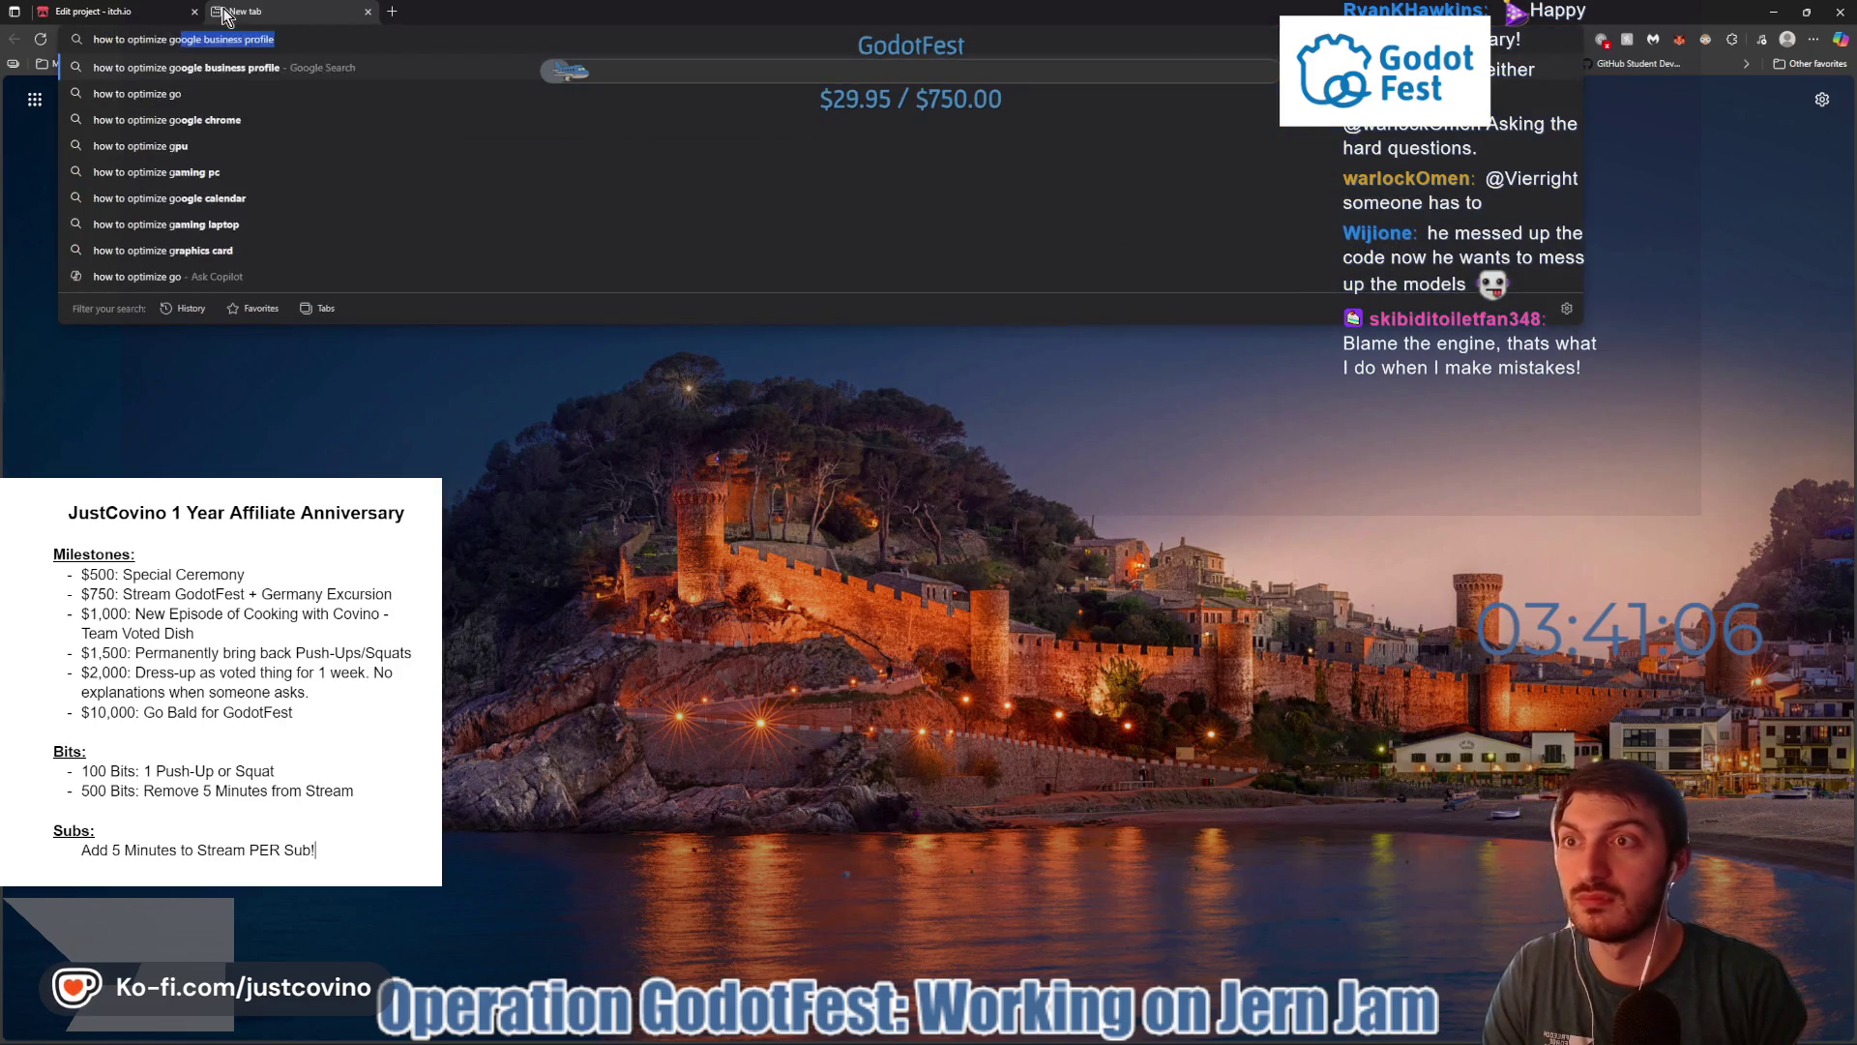
{"action": "type", "text": "dot web games"}
{"action": "key", "text": "Return"}
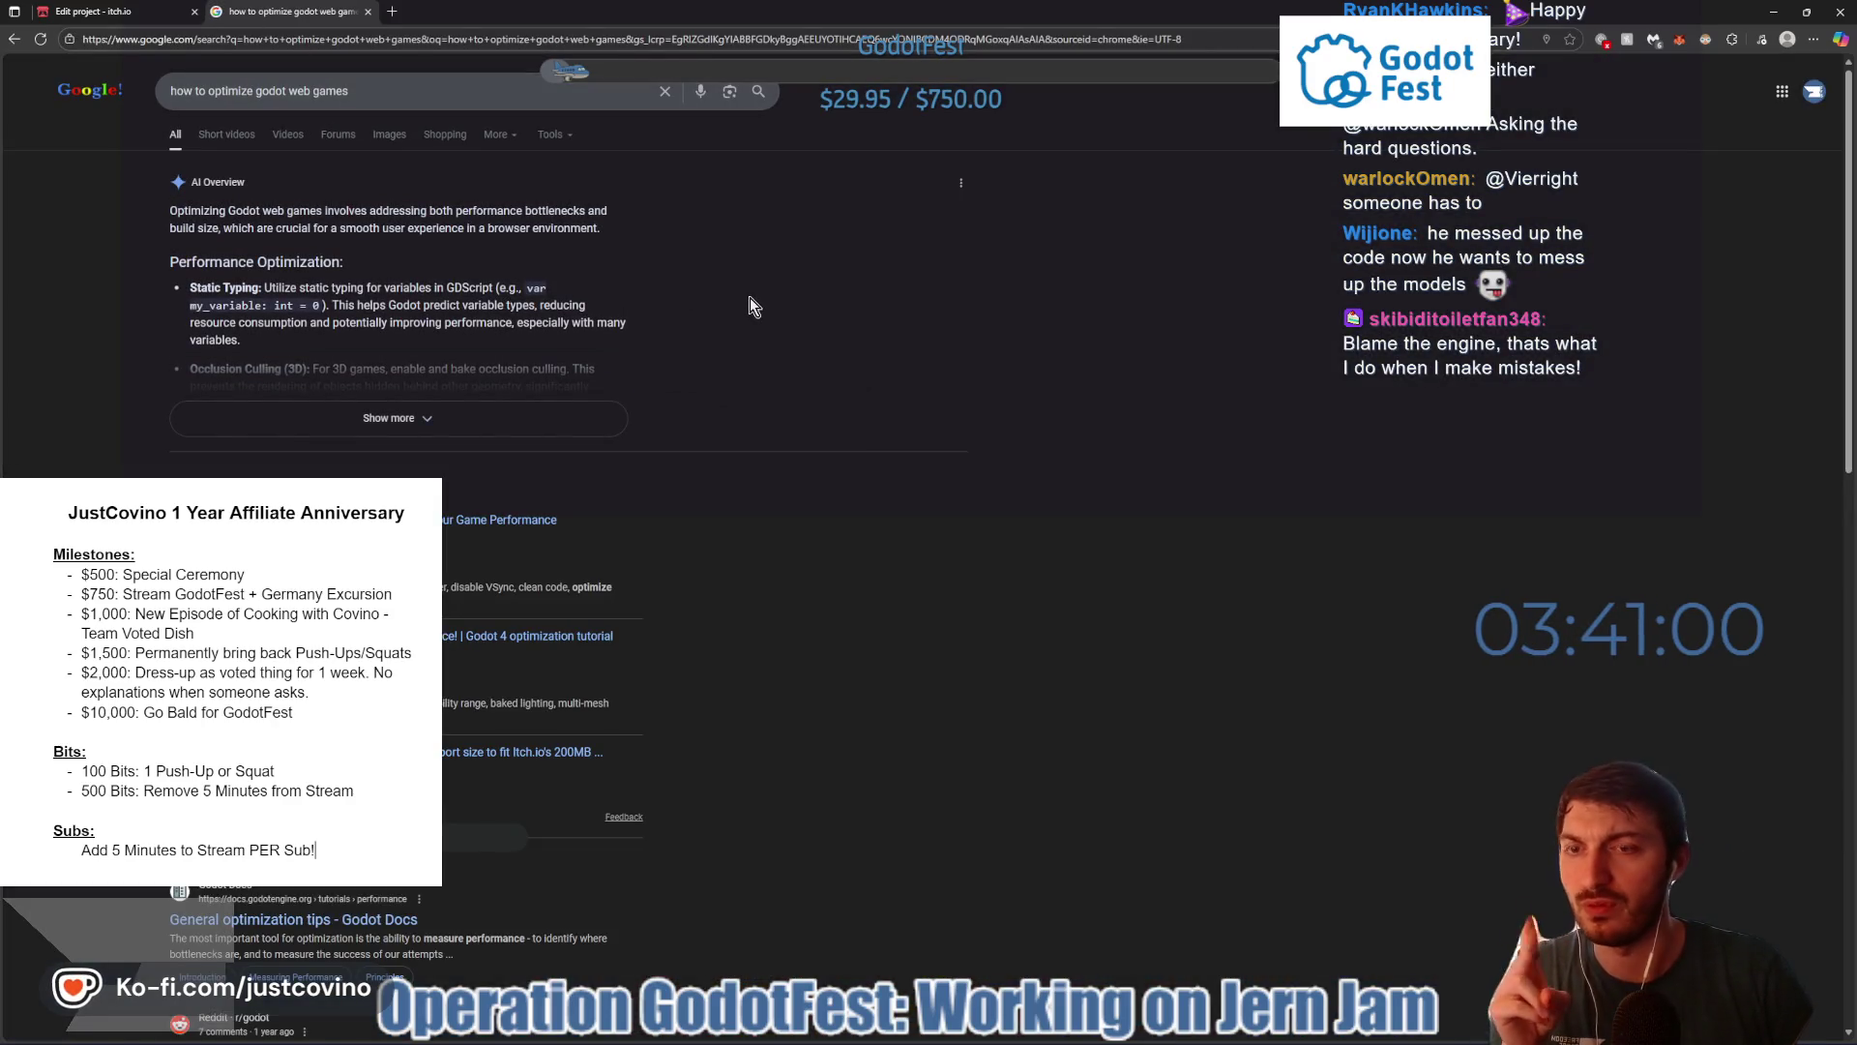
{"action": "scroll", "coordinate": [751, 306], "scroll_direction": "down", "scroll_amount": 2}
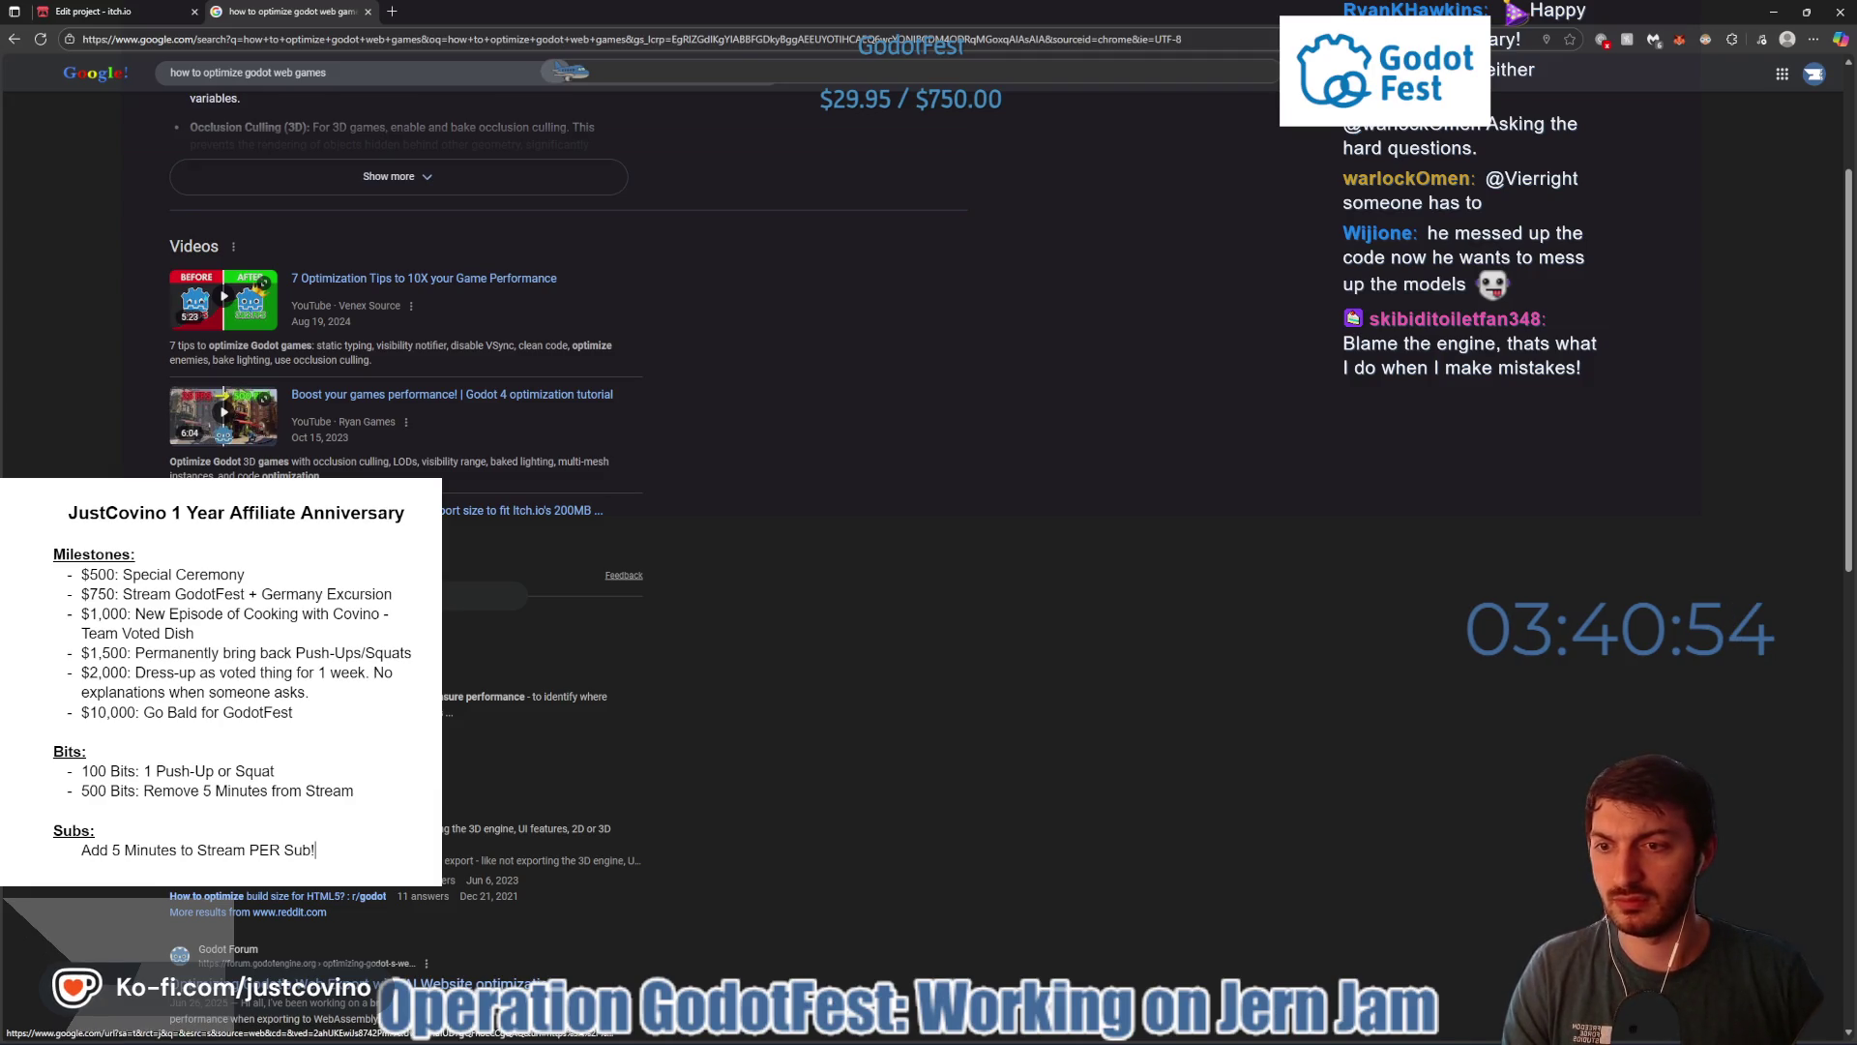
{"action": "left_click", "coordinate": [251, 677]}
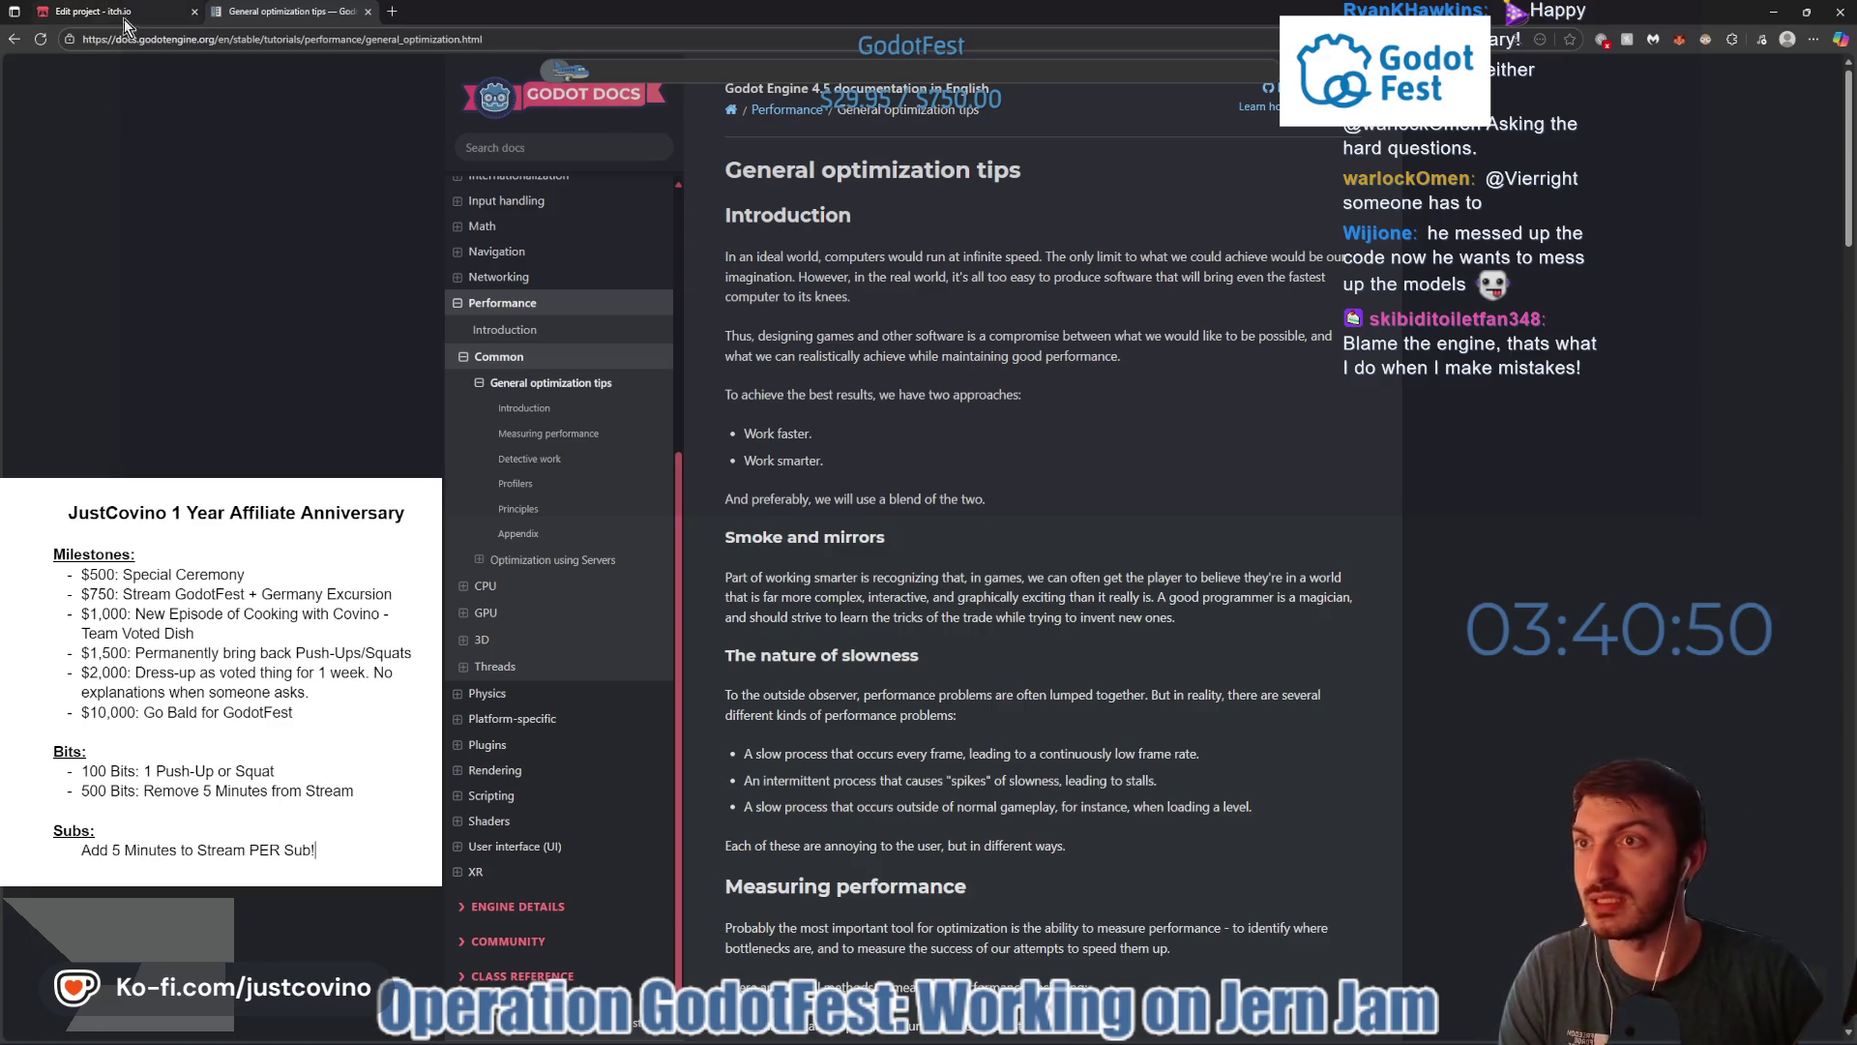
- Scroll down through the General optimization tips article
{"action": "mouse_move", "coordinate": [1039, 1033]}
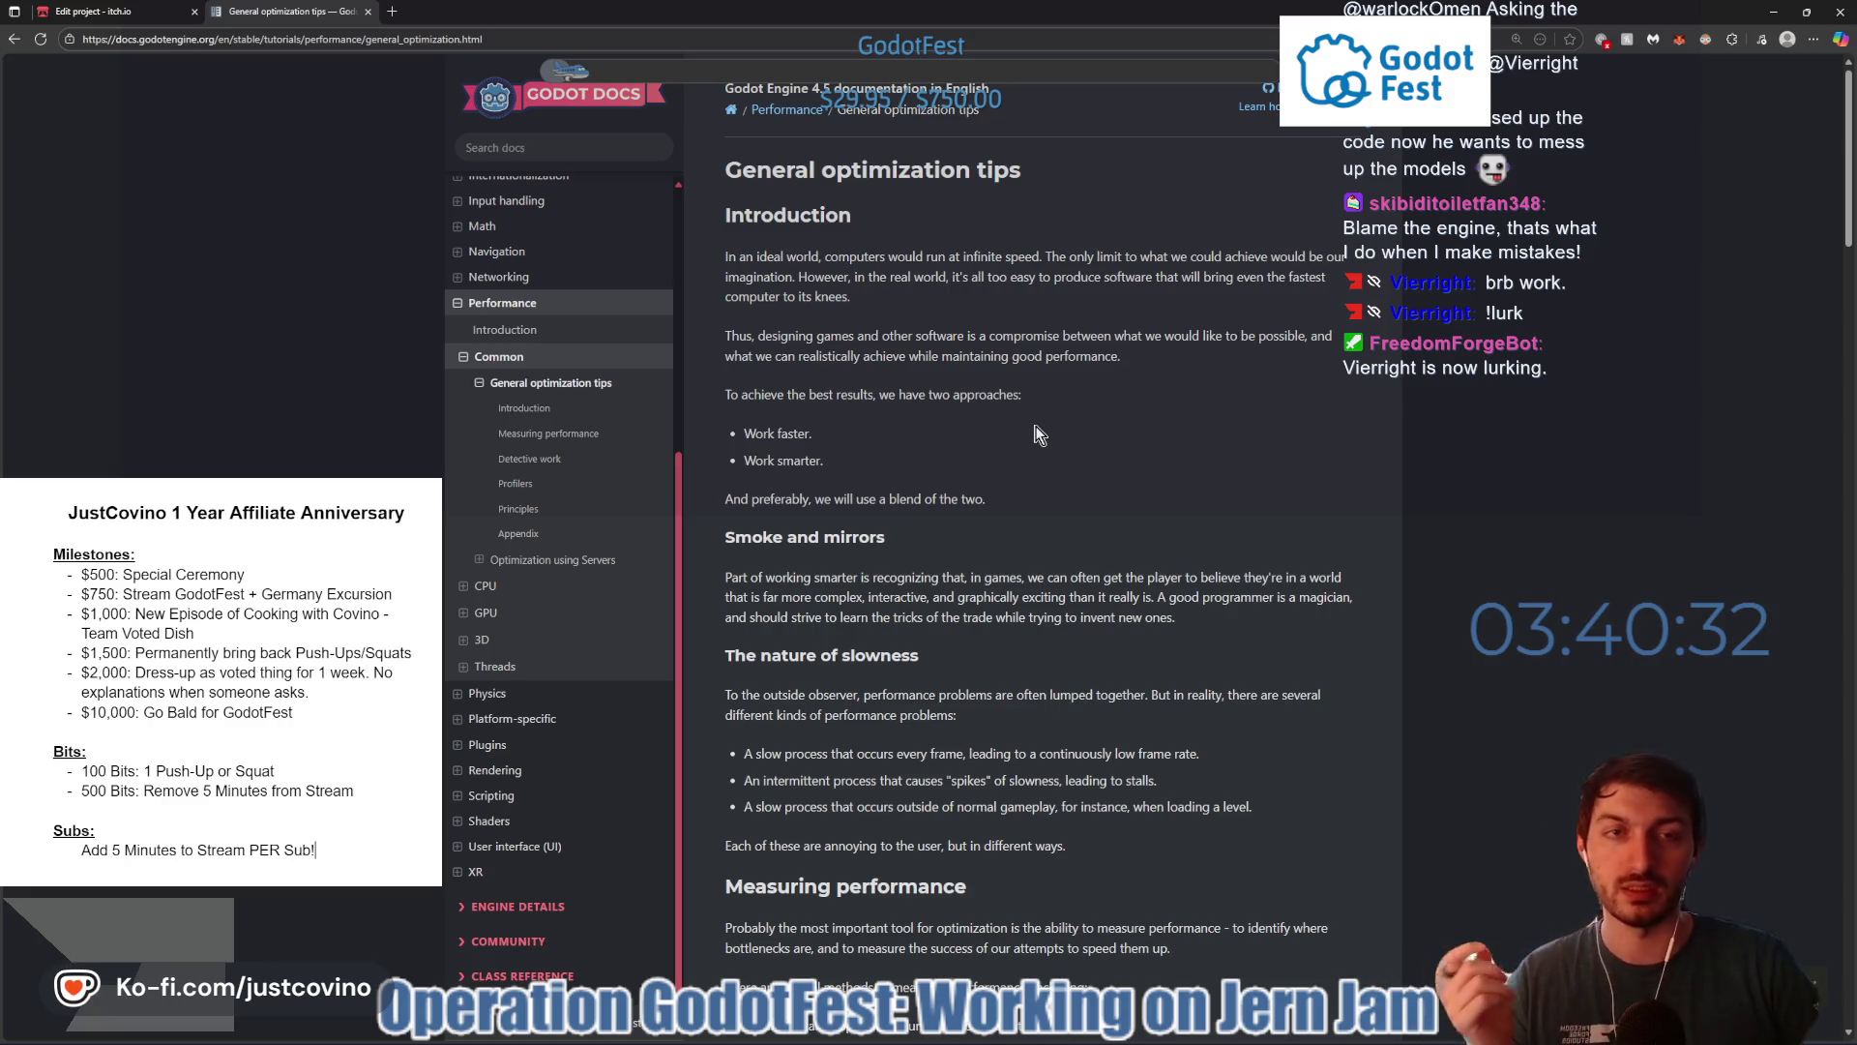
{"action": "scroll", "coordinate": [1039, 440], "scroll_direction": "down", "scroll_amount": 1}
{"action": "scroll", "coordinate": [1042, 445], "scroll_direction": "down", "scroll_amount": 4}
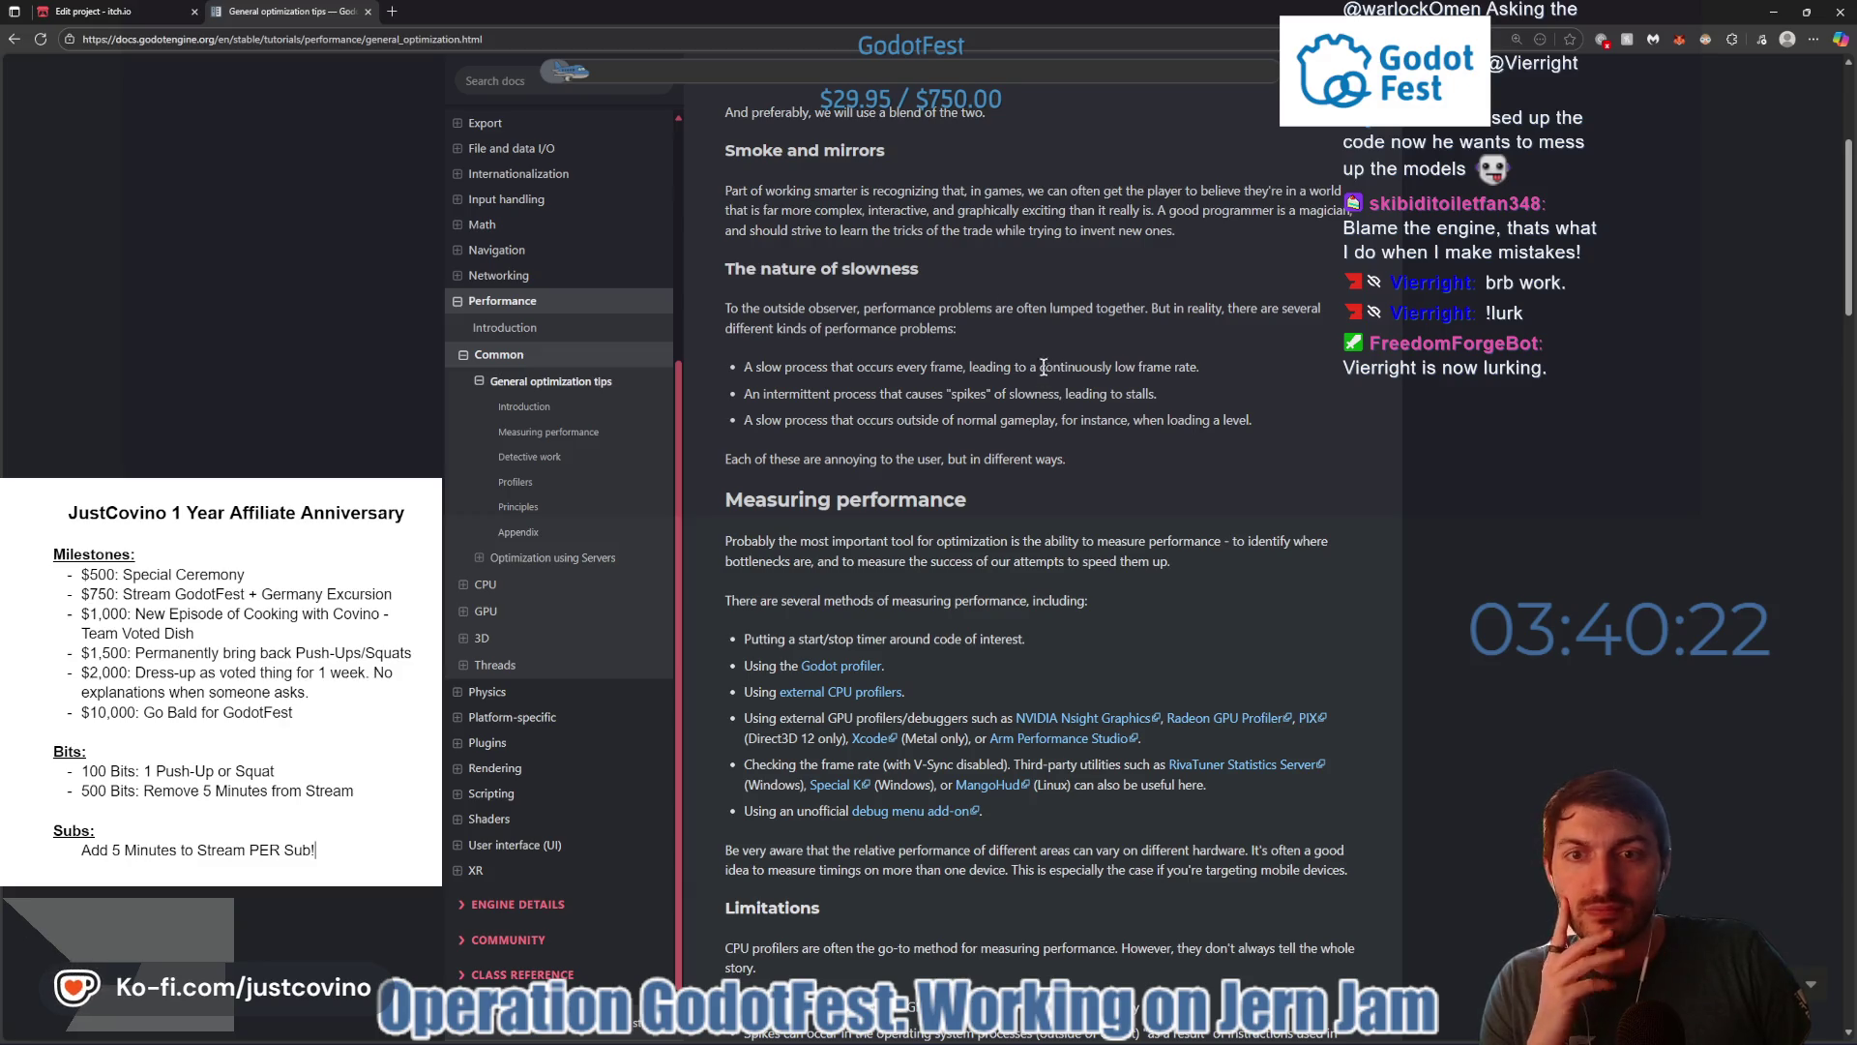
{"action": "scroll", "coordinate": [1043, 367], "scroll_direction": "down", "scroll_amount": 3}
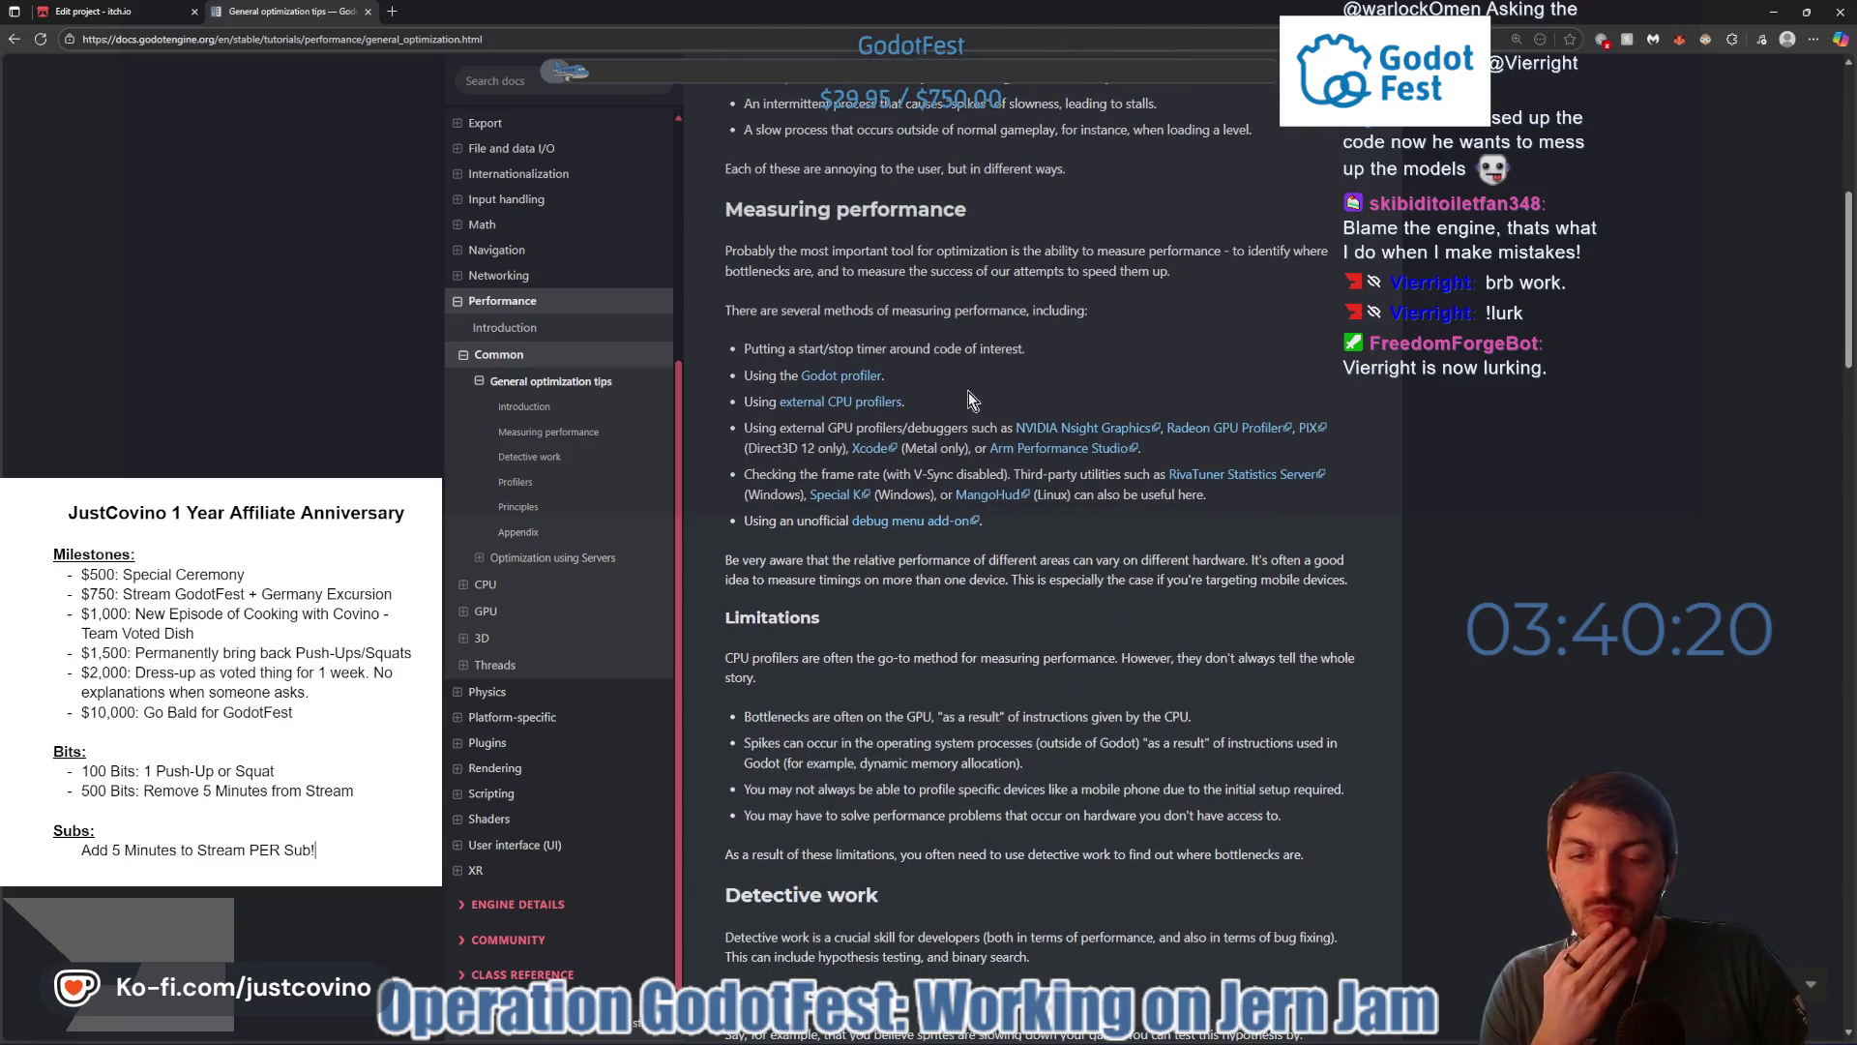
{"action": "scroll", "coordinate": [977, 435], "scroll_direction": "down", "scroll_amount": 5}
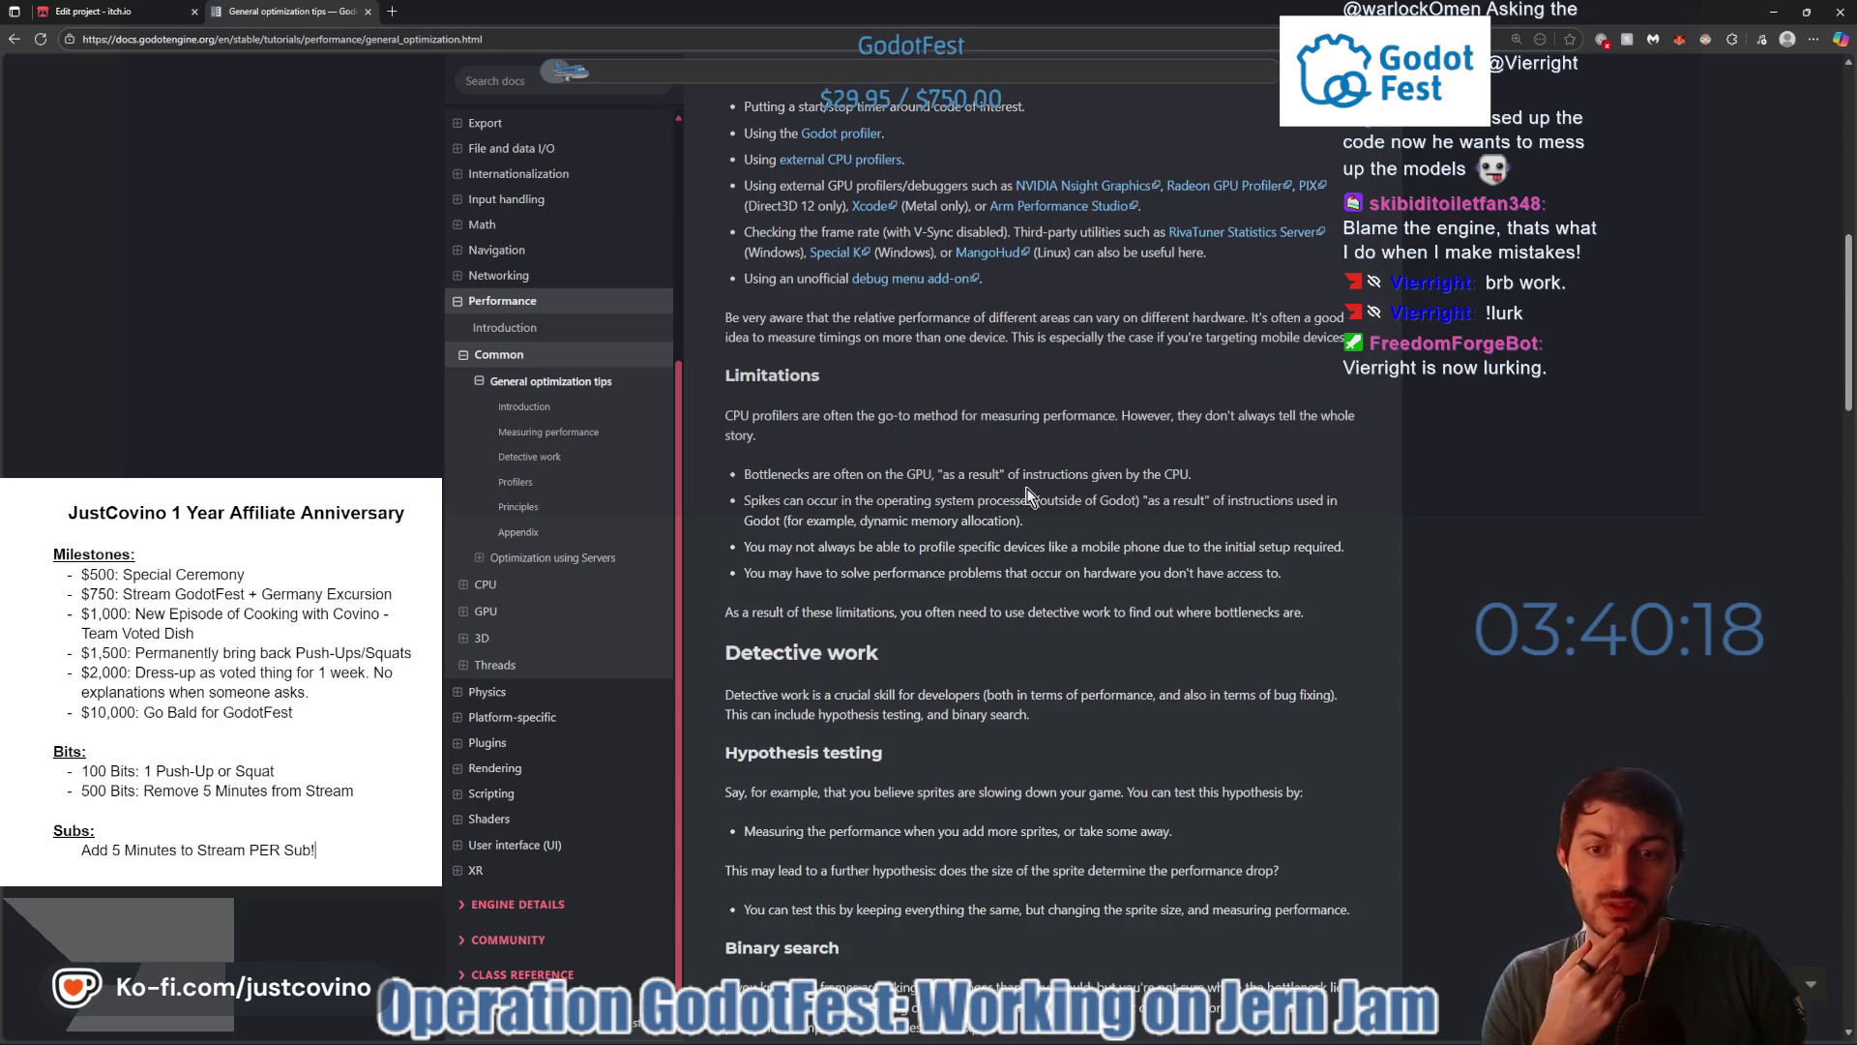
{"action": "scroll", "coordinate": [1009, 506], "scroll_direction": "down", "scroll_amount": 1}
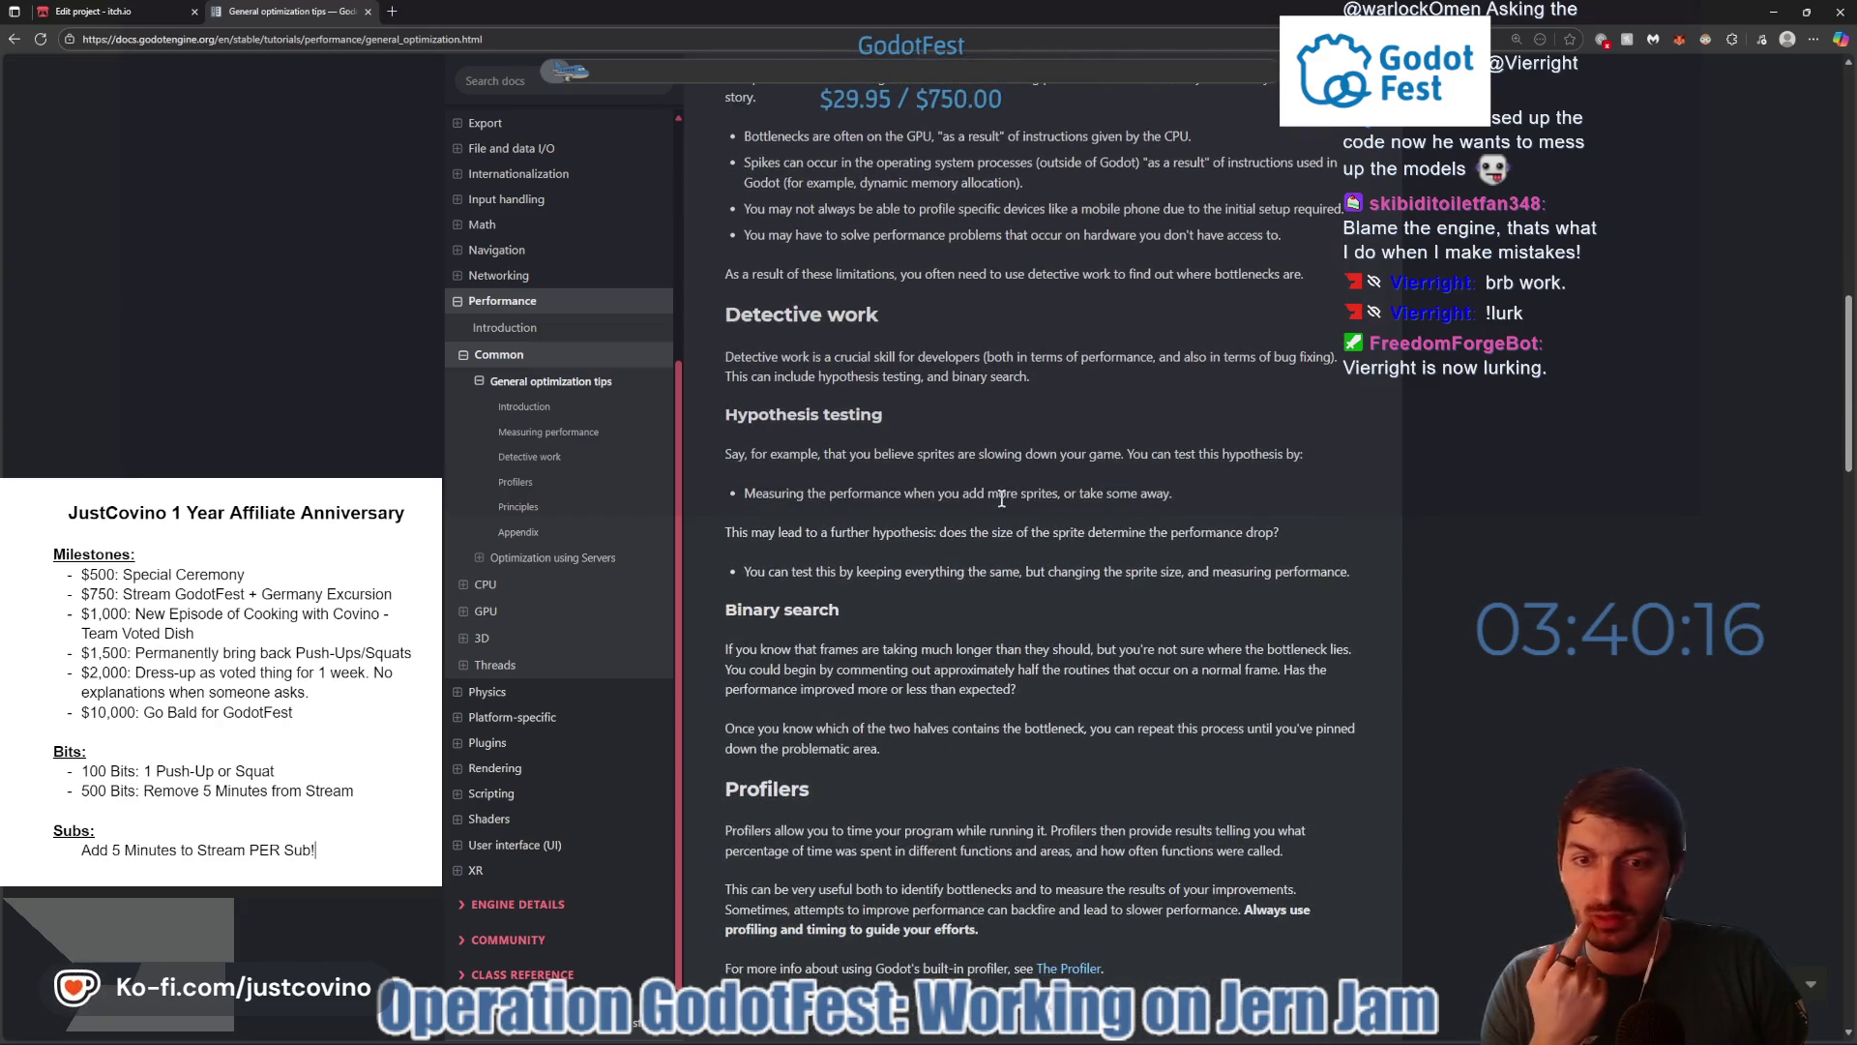
{"action": "scroll", "coordinate": [999, 498], "scroll_direction": "down", "scroll_amount": 2}
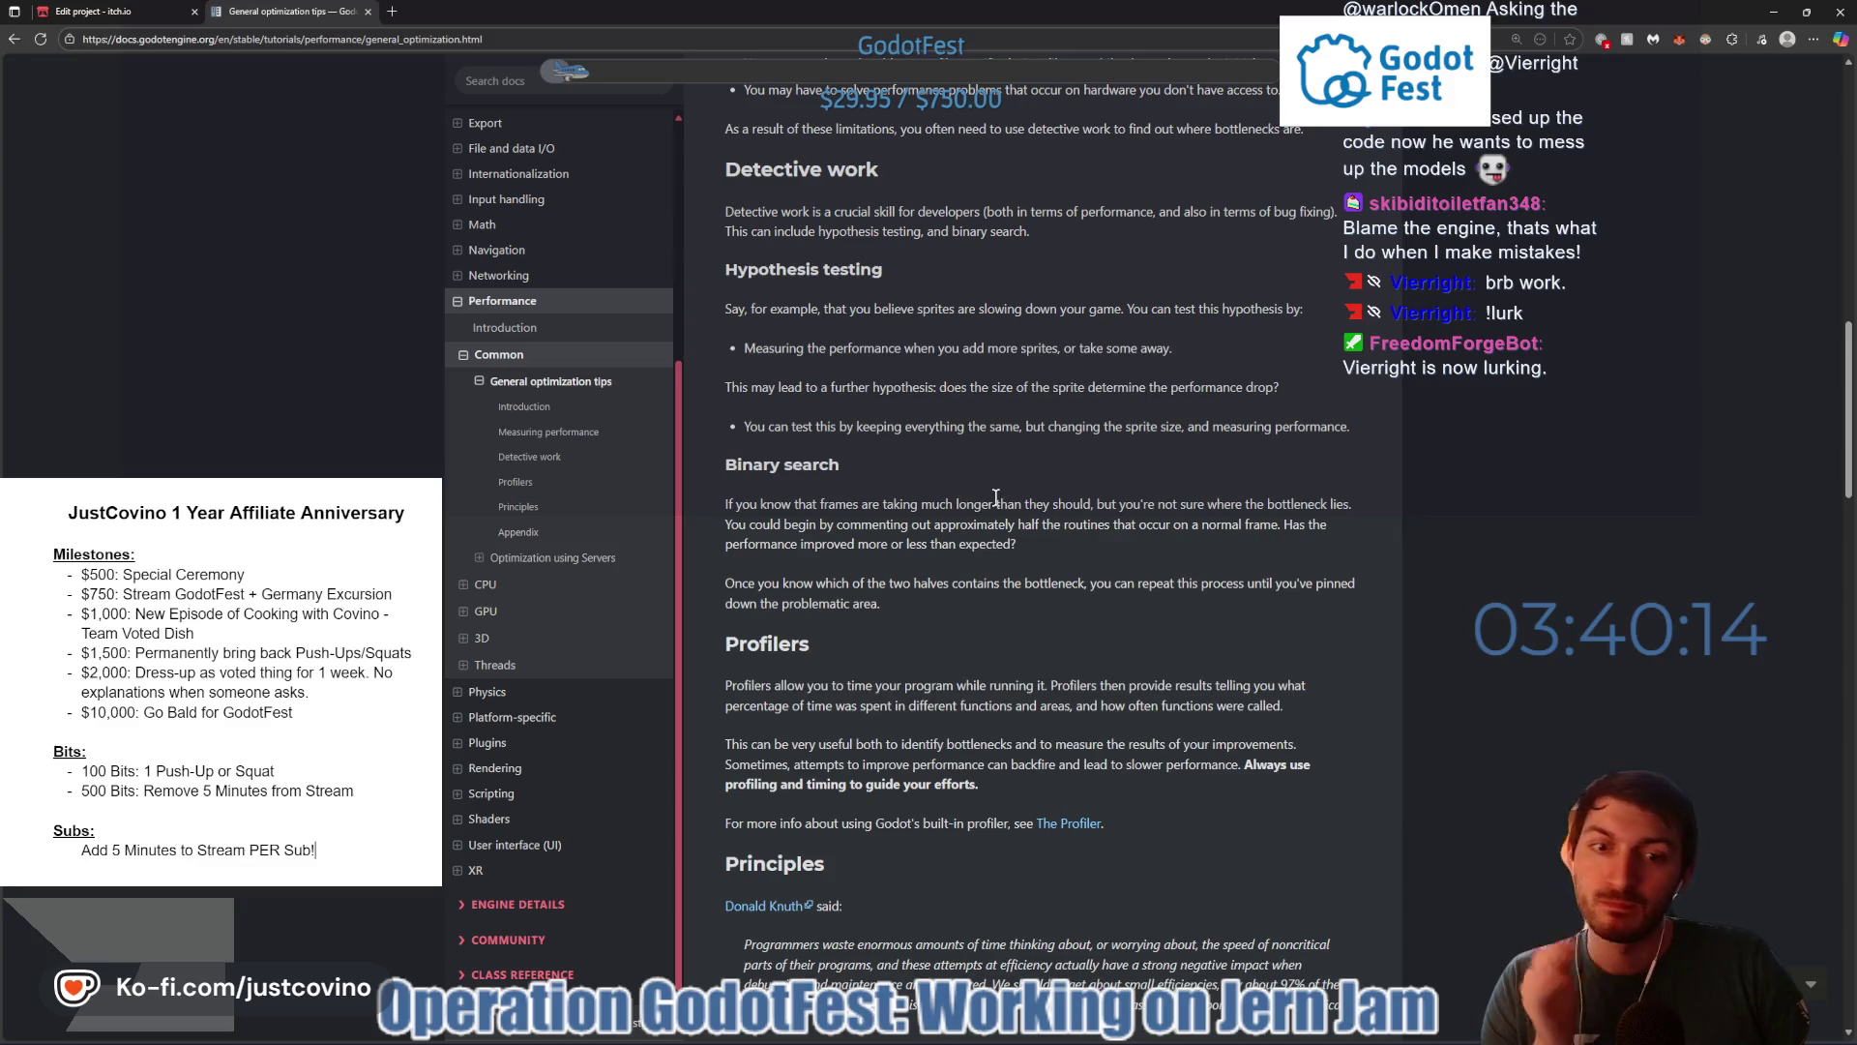
{"action": "scroll", "coordinate": [994, 496], "scroll_direction": "down", "scroll_amount": 2}
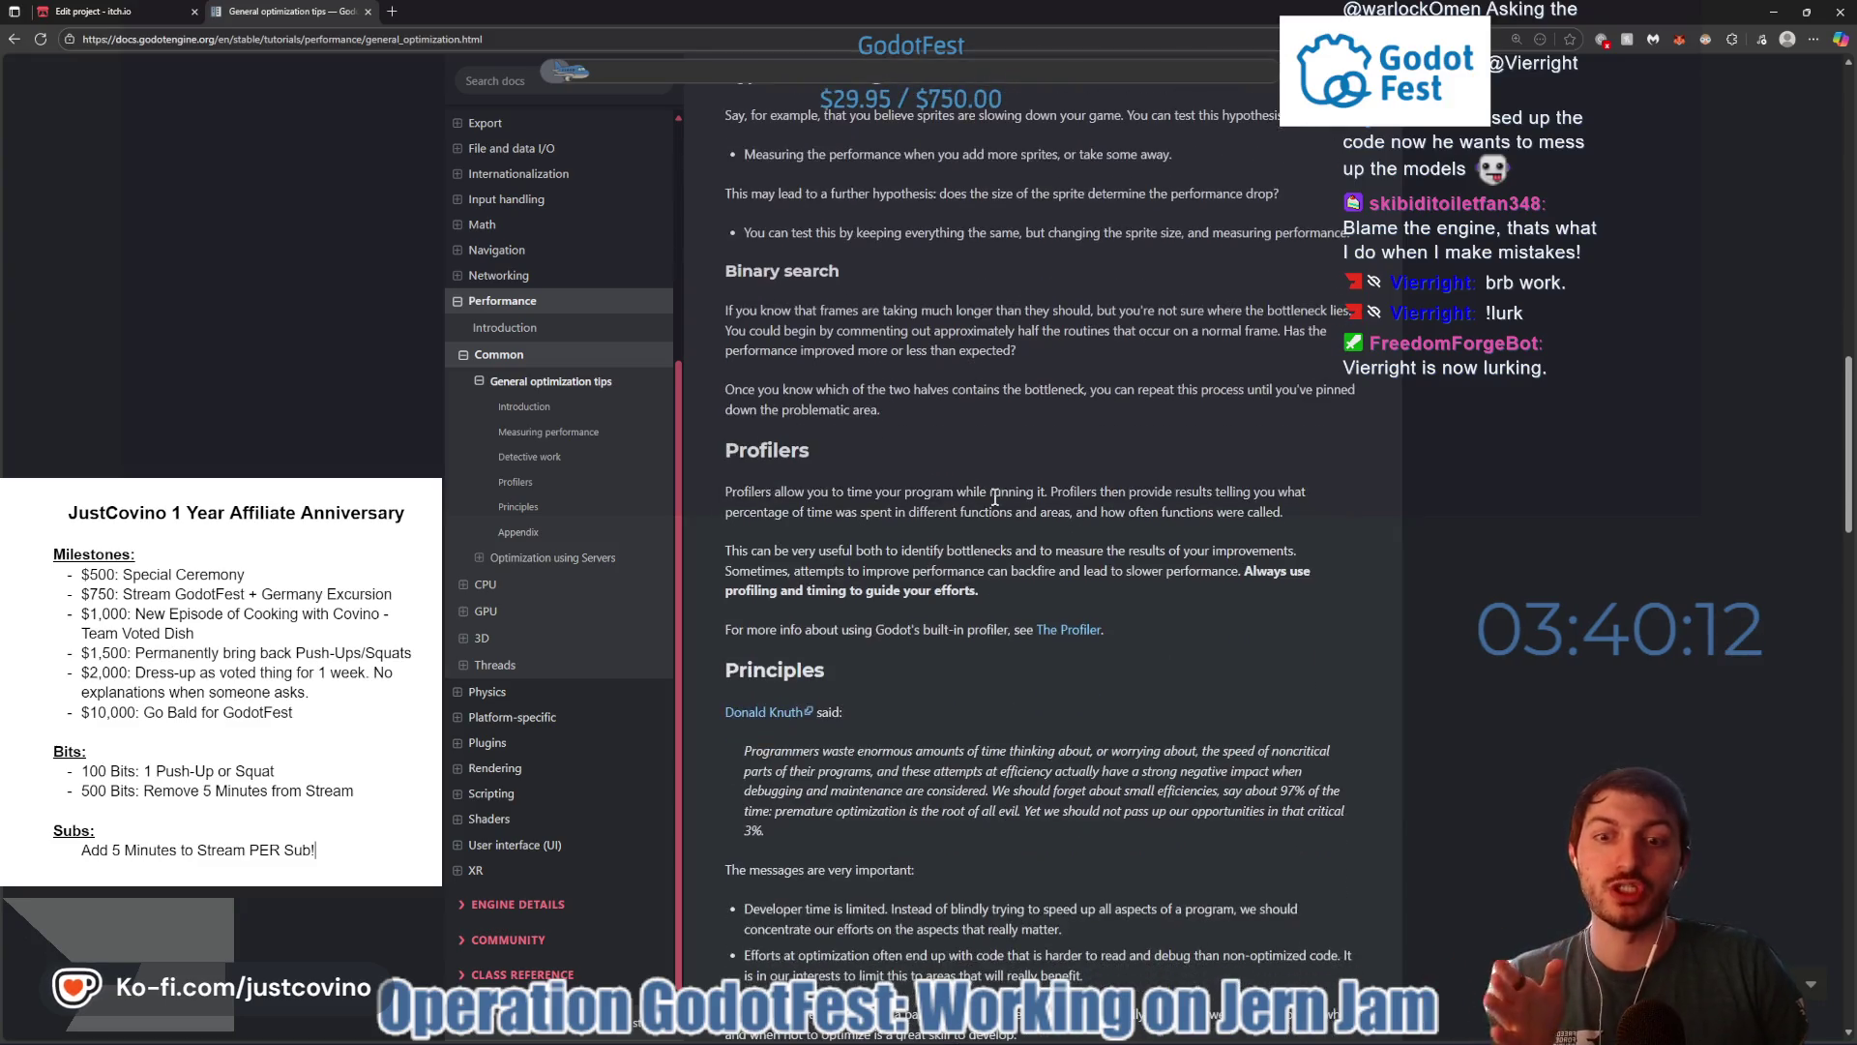
{"action": "scroll", "coordinate": [993, 501], "scroll_direction": "up", "scroll_amount": 4}
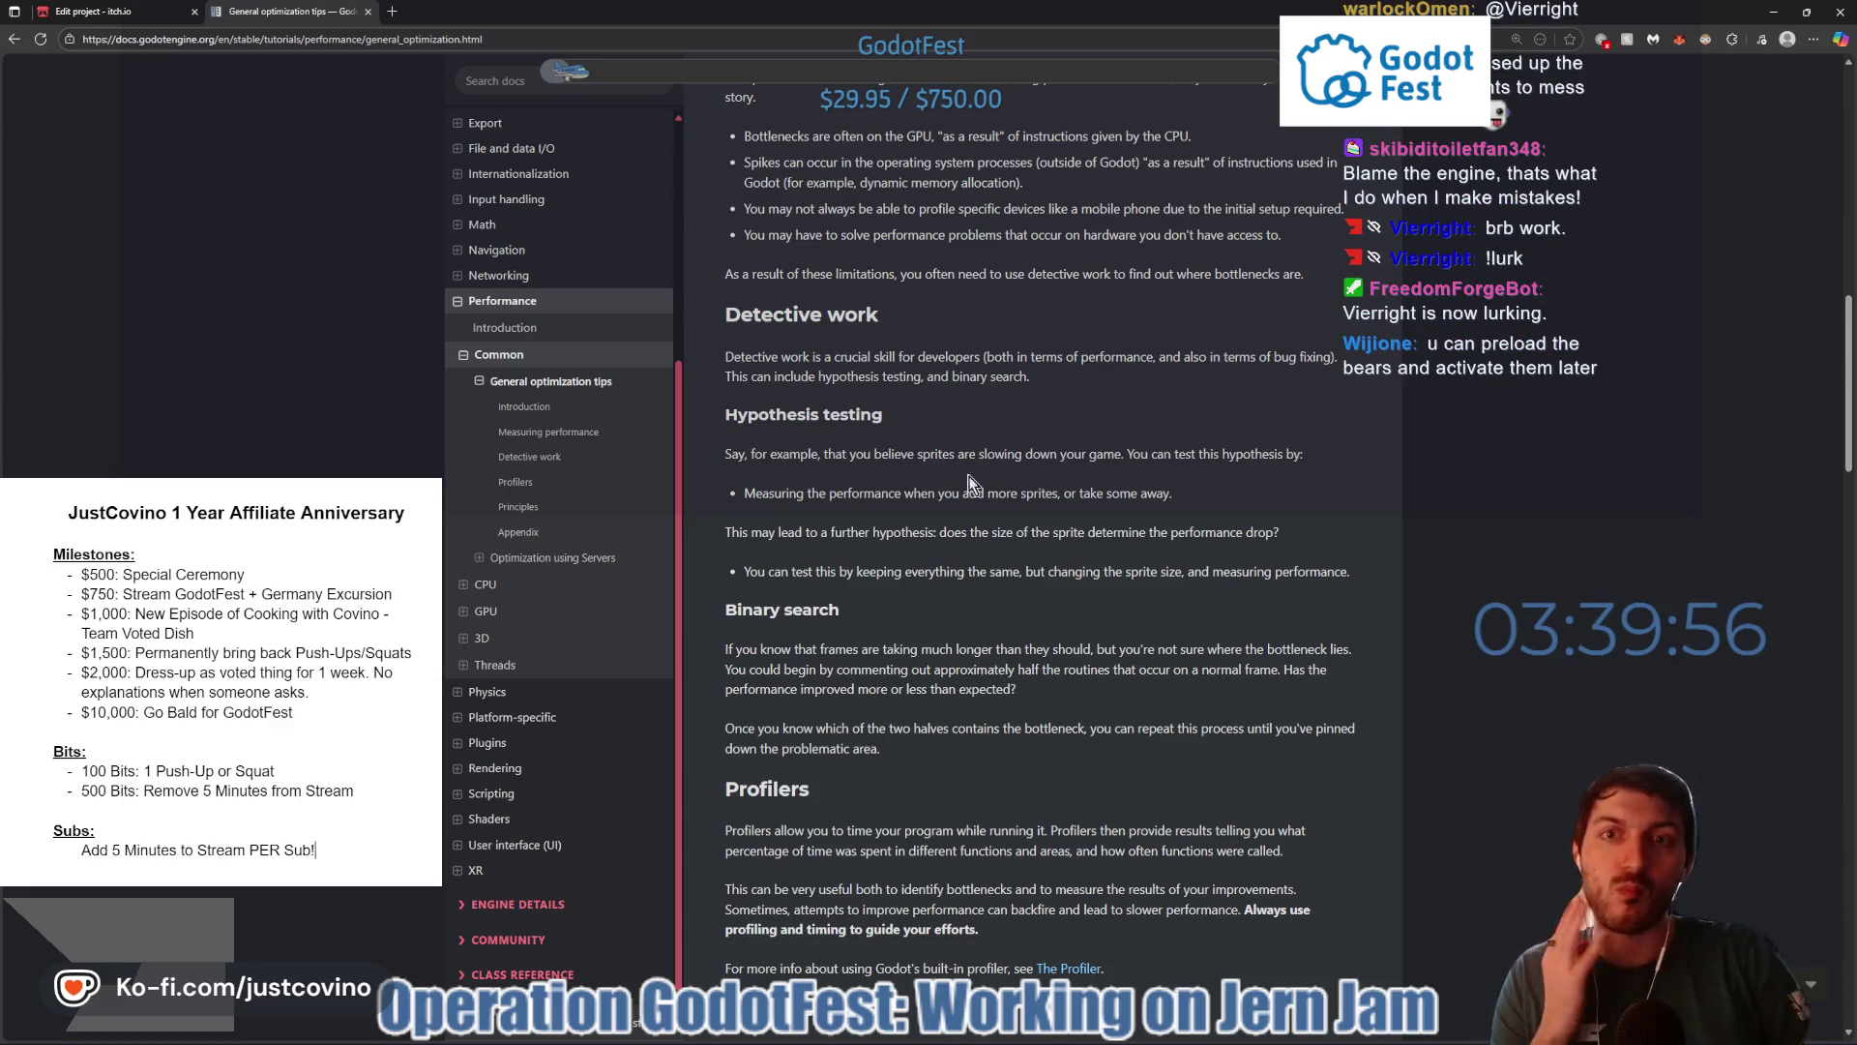
{"action": "scroll", "coordinate": [972, 479], "scroll_direction": "down", "scroll_amount": 4}
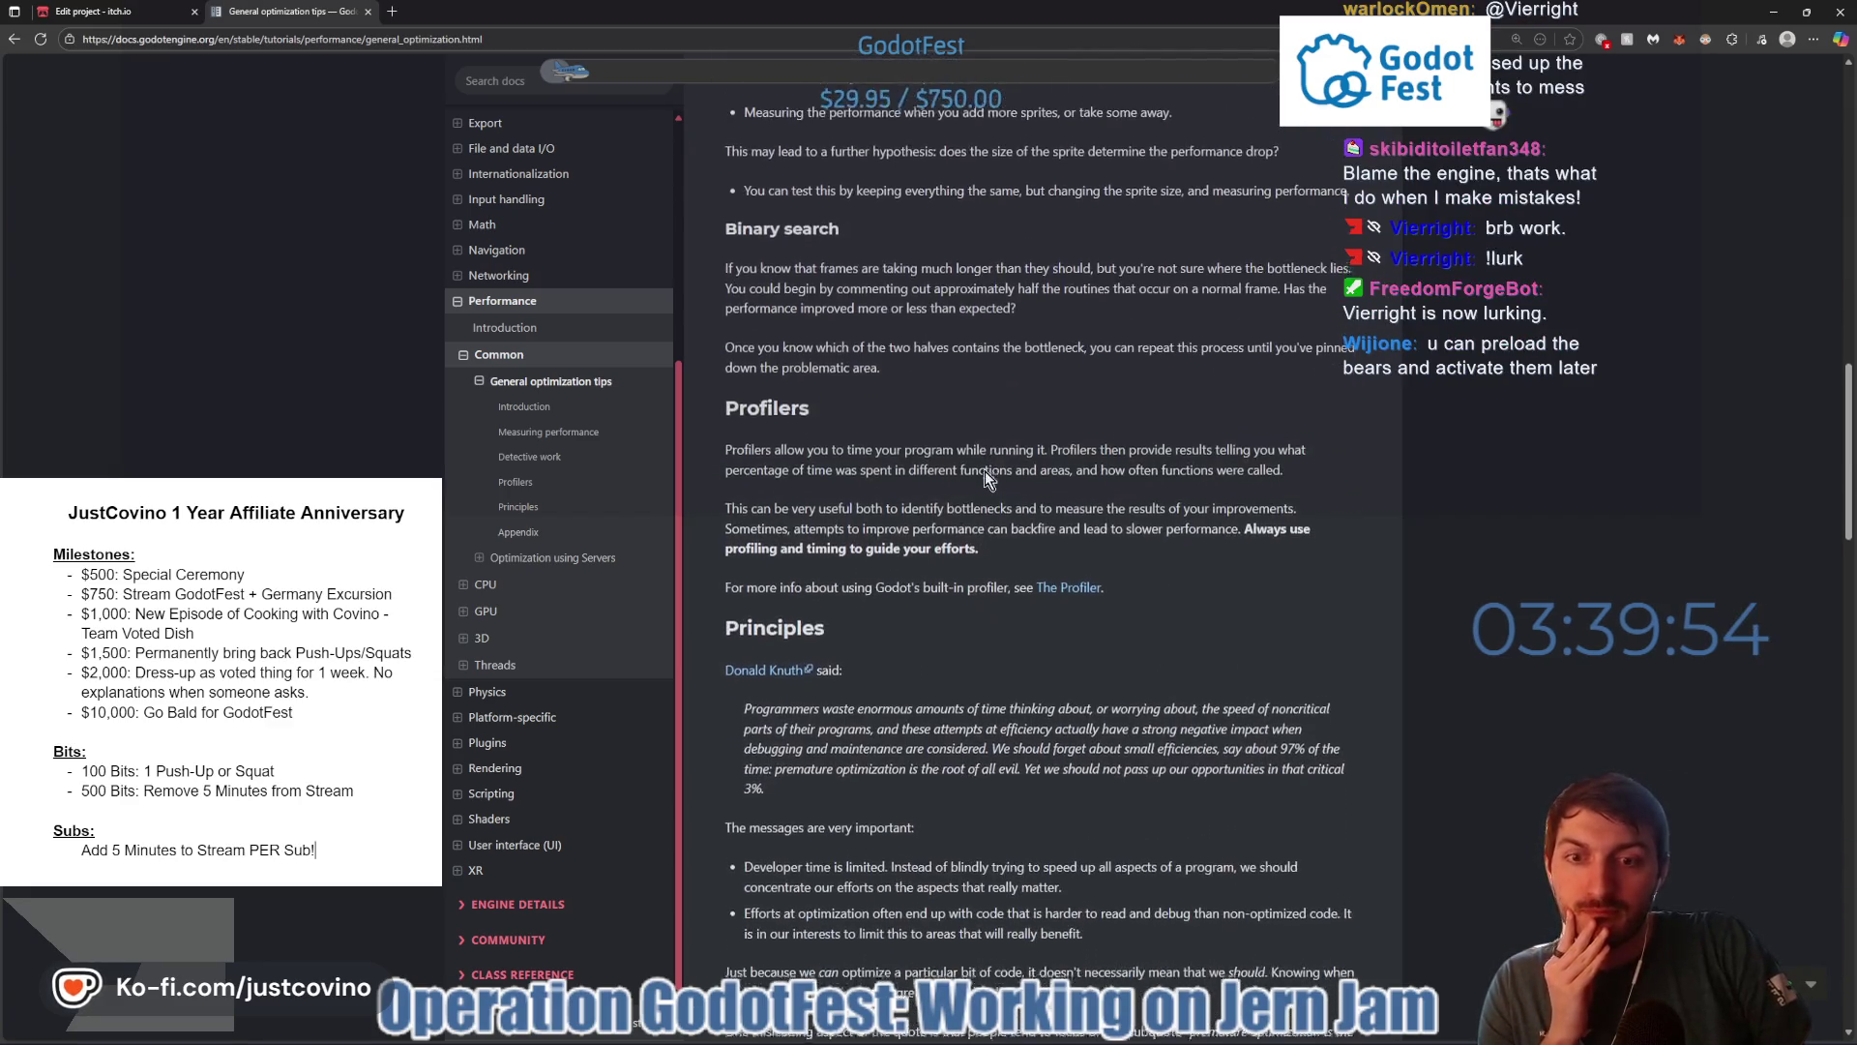
{"action": "scroll", "coordinate": [985, 470], "scroll_direction": "down", "scroll_amount": 10}
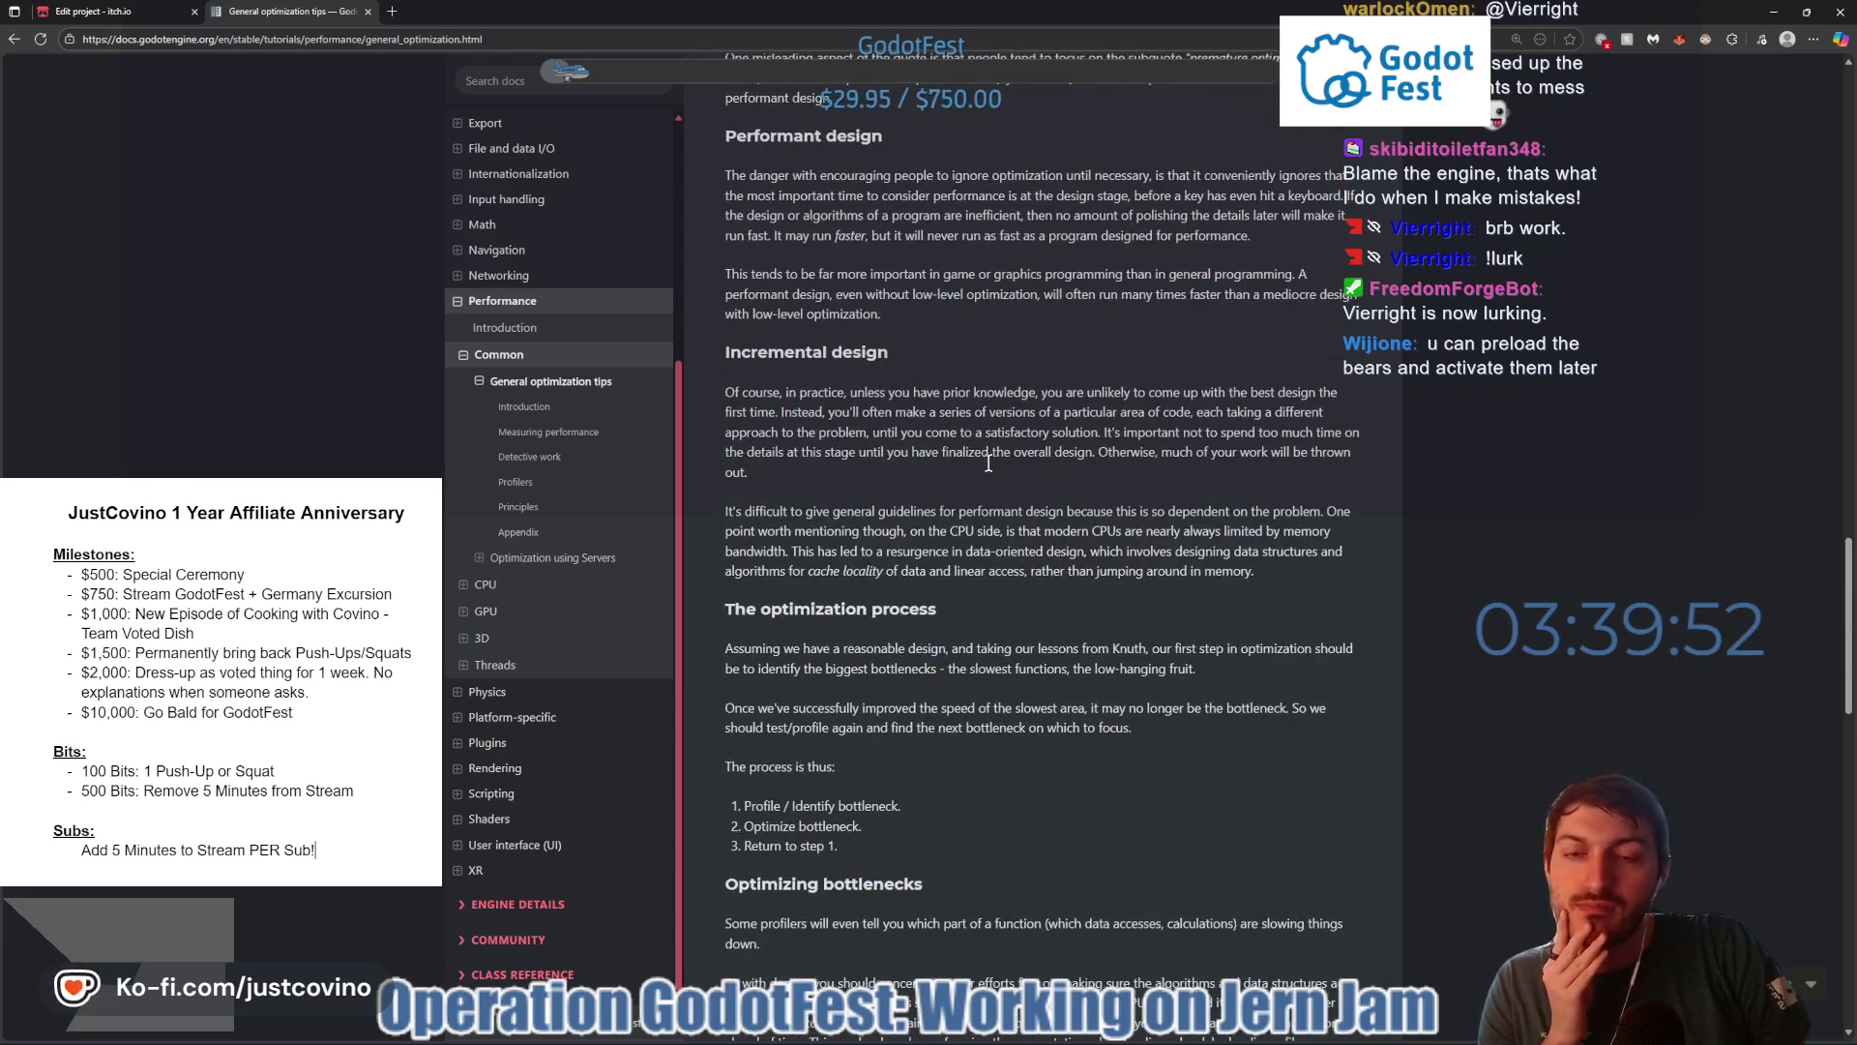
{"action": "scroll", "coordinate": [989, 462], "scroll_direction": "down", "scroll_amount": 4}
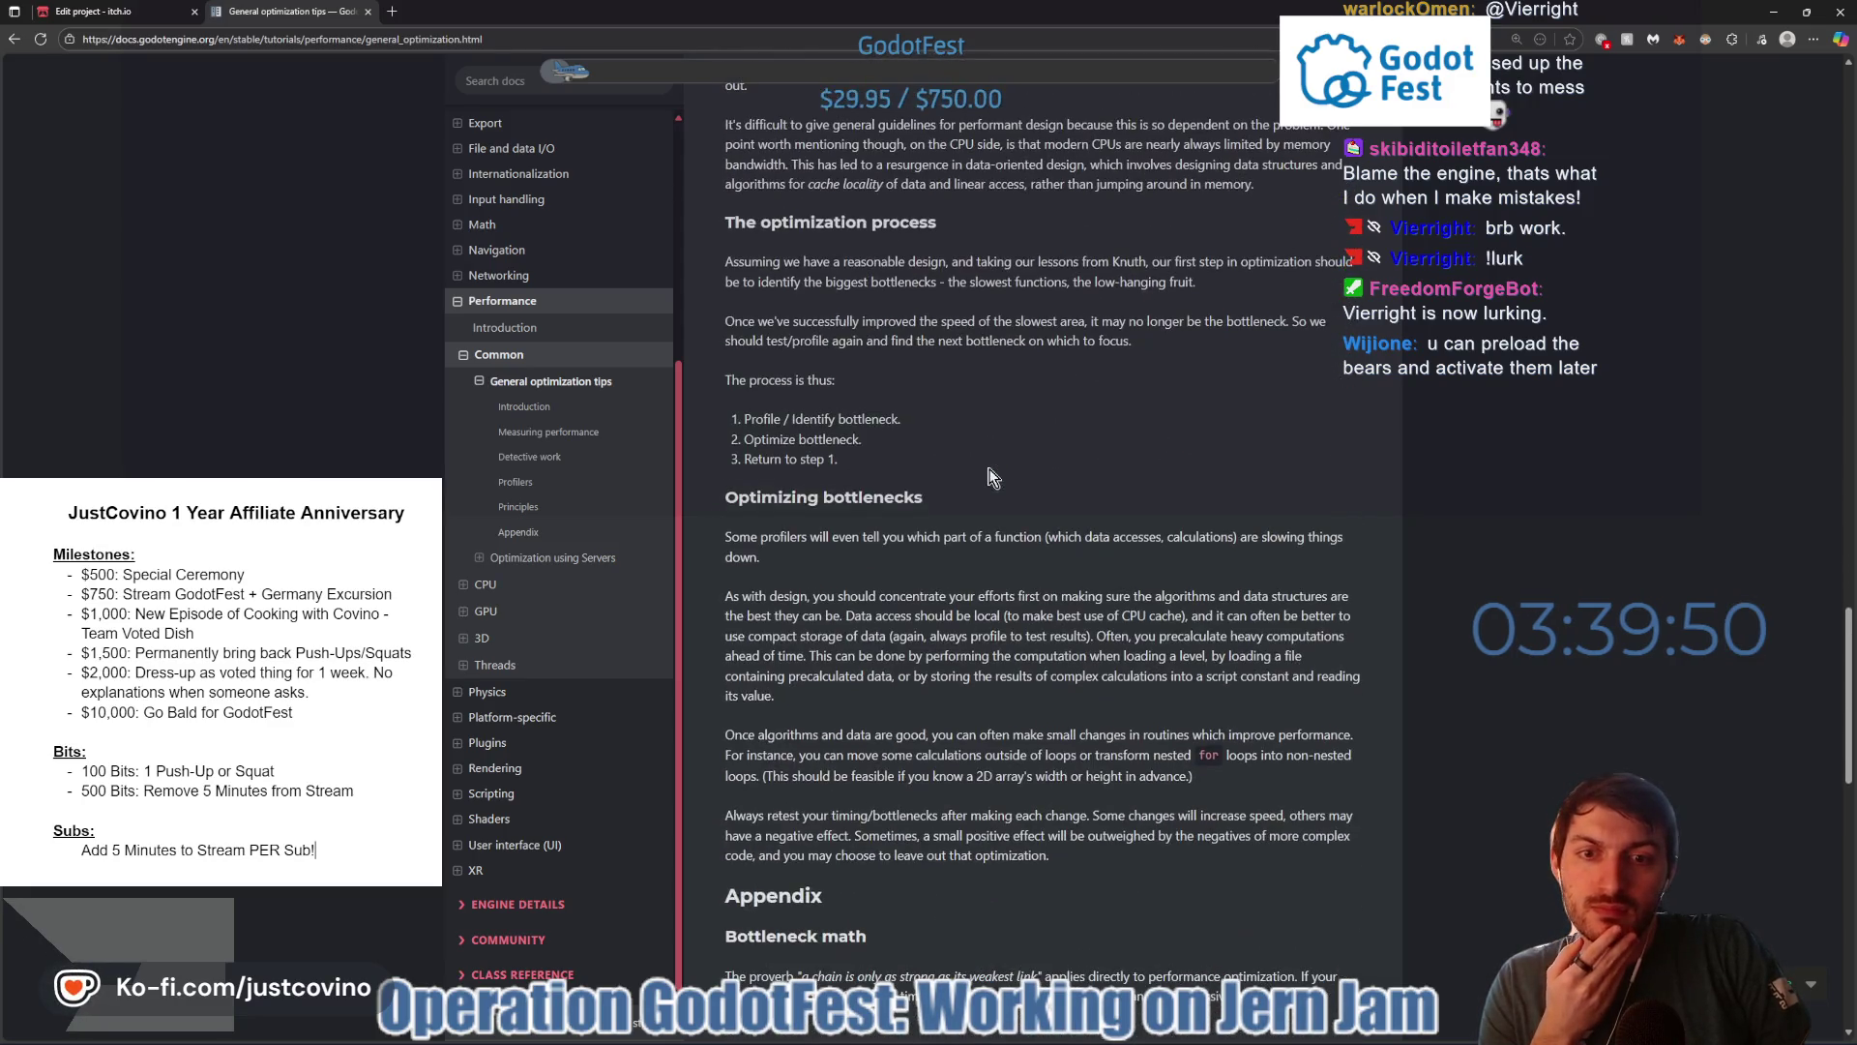
{"action": "scroll", "coordinate": [990, 479], "scroll_direction": "down", "scroll_amount": 7}
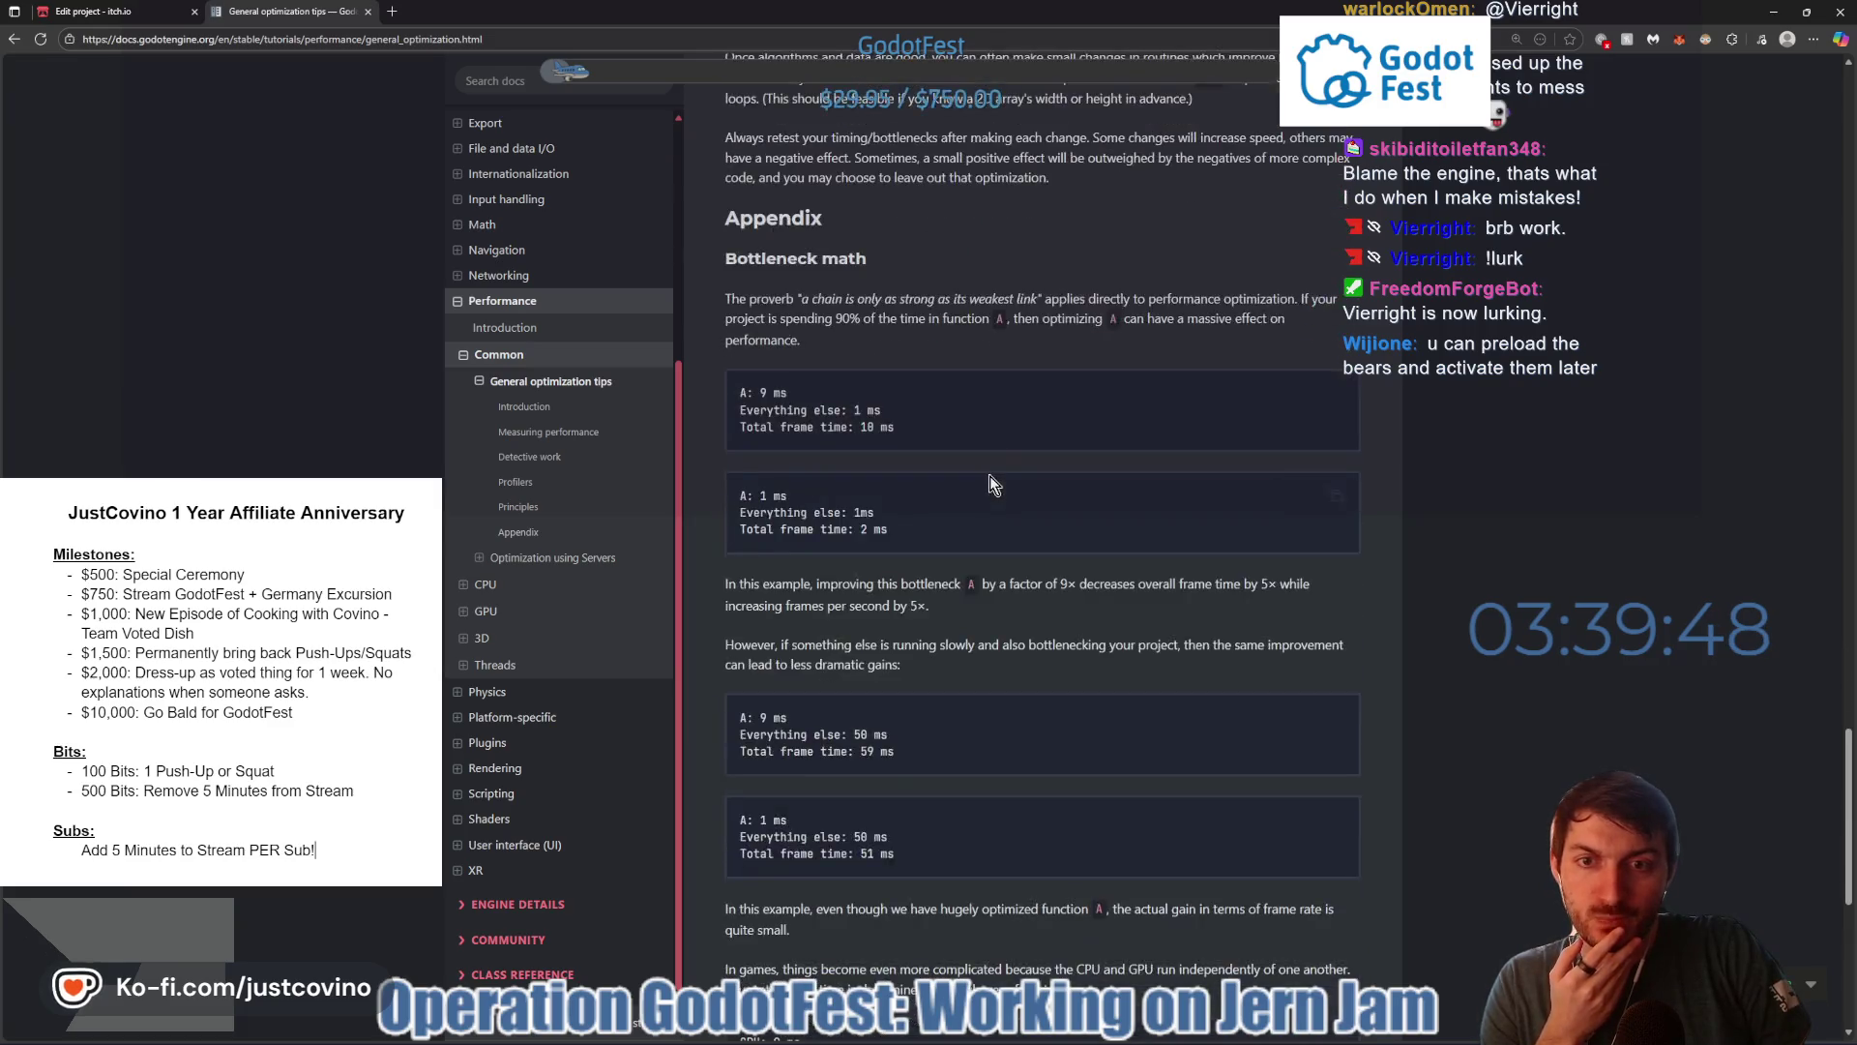
{"action": "scroll", "coordinate": [986, 480], "scroll_direction": "down", "scroll_amount": 3}
- Scroll back up to the article's introduction and open a new blank tab
{"action": "scroll", "coordinate": [987, 480], "scroll_direction": "up", "scroll_amount": 6}
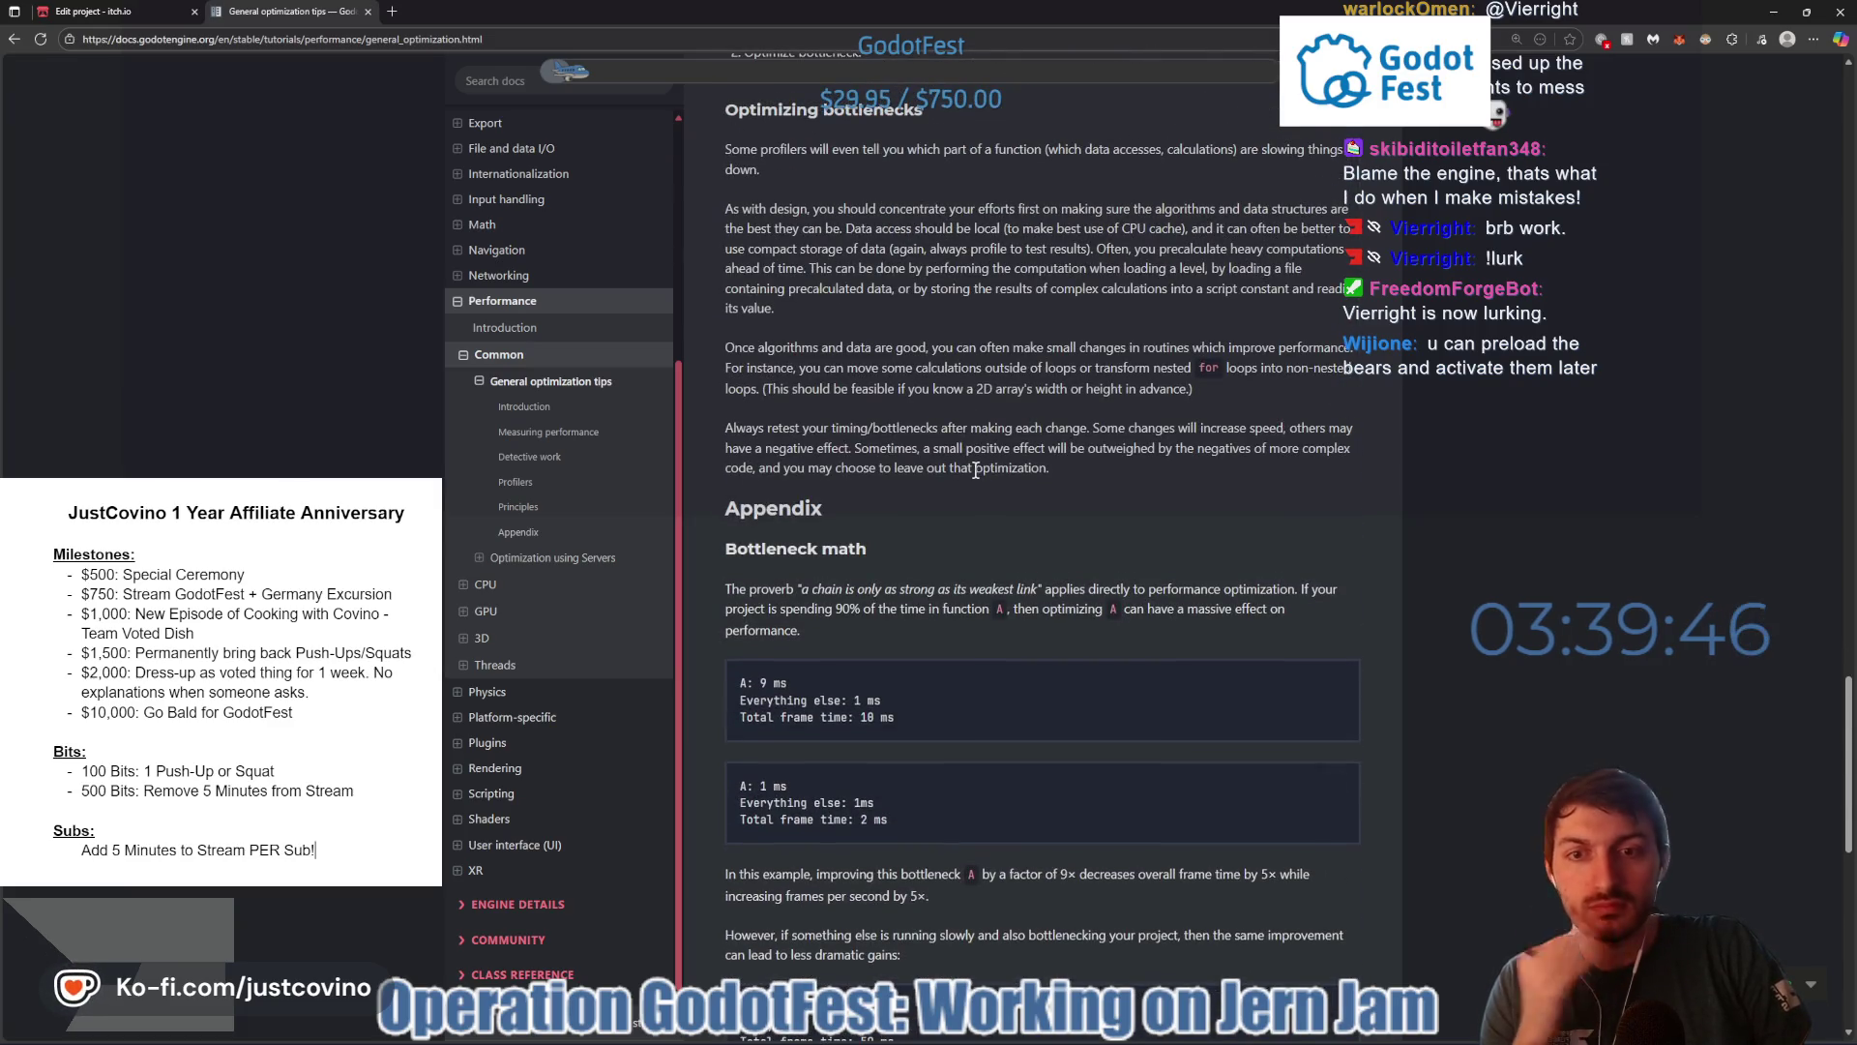
{"action": "scroll", "coordinate": [974, 465], "scroll_direction": "down", "scroll_amount": 2}
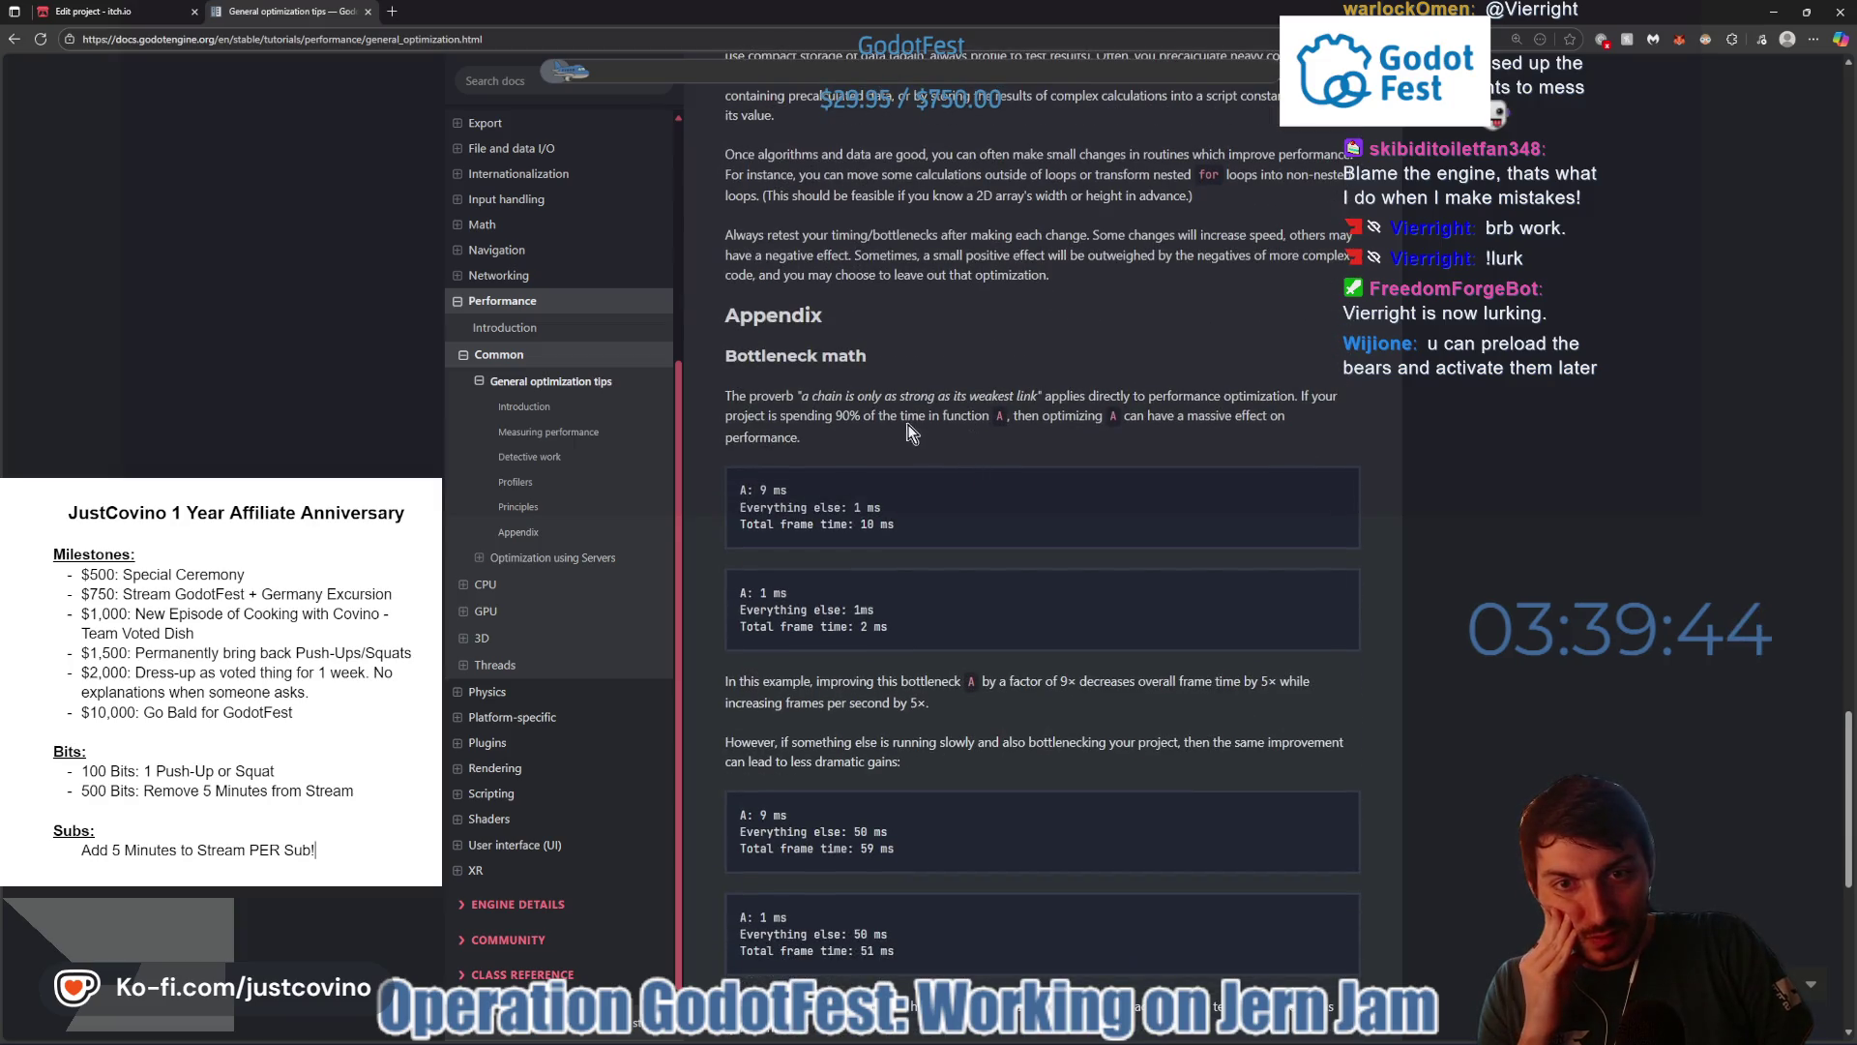
{"action": "scroll", "coordinate": [1083, 449], "scroll_direction": "down", "scroll_amount": 3}
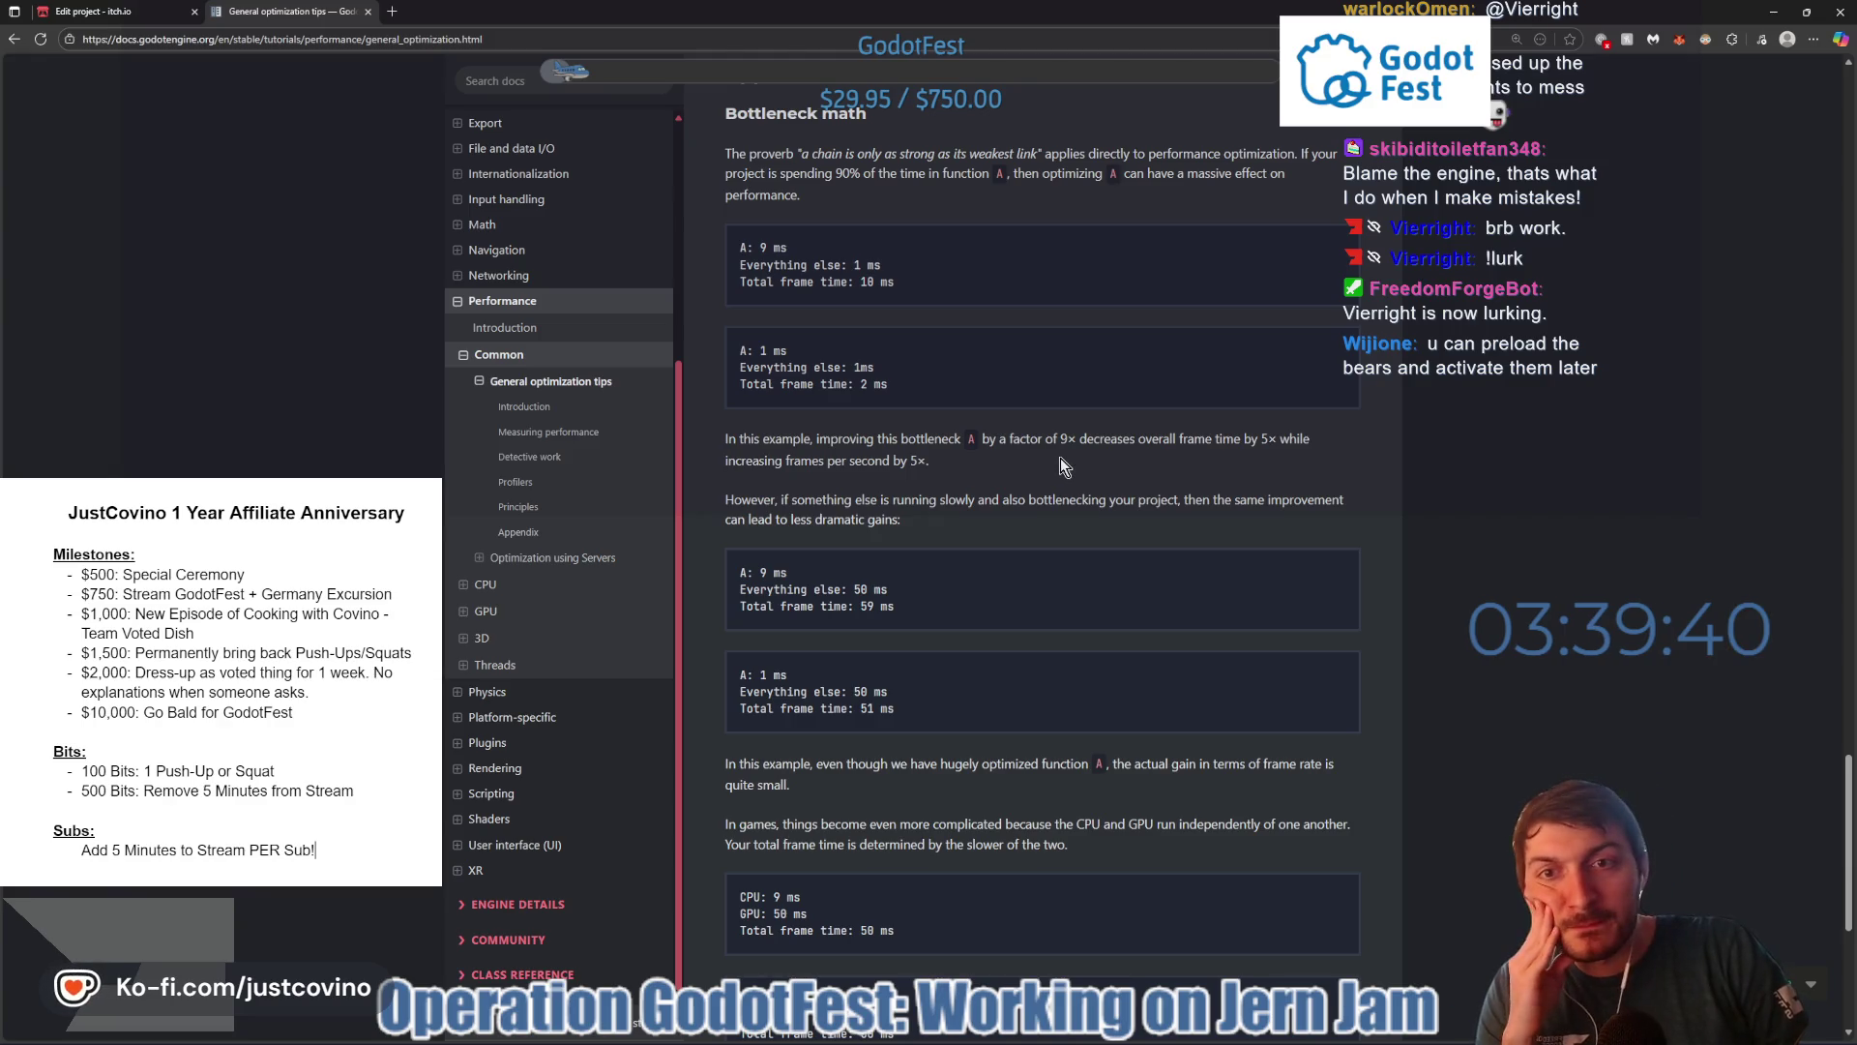
{"action": "scroll", "coordinate": [949, 397], "scroll_direction": "down", "scroll_amount": 8}
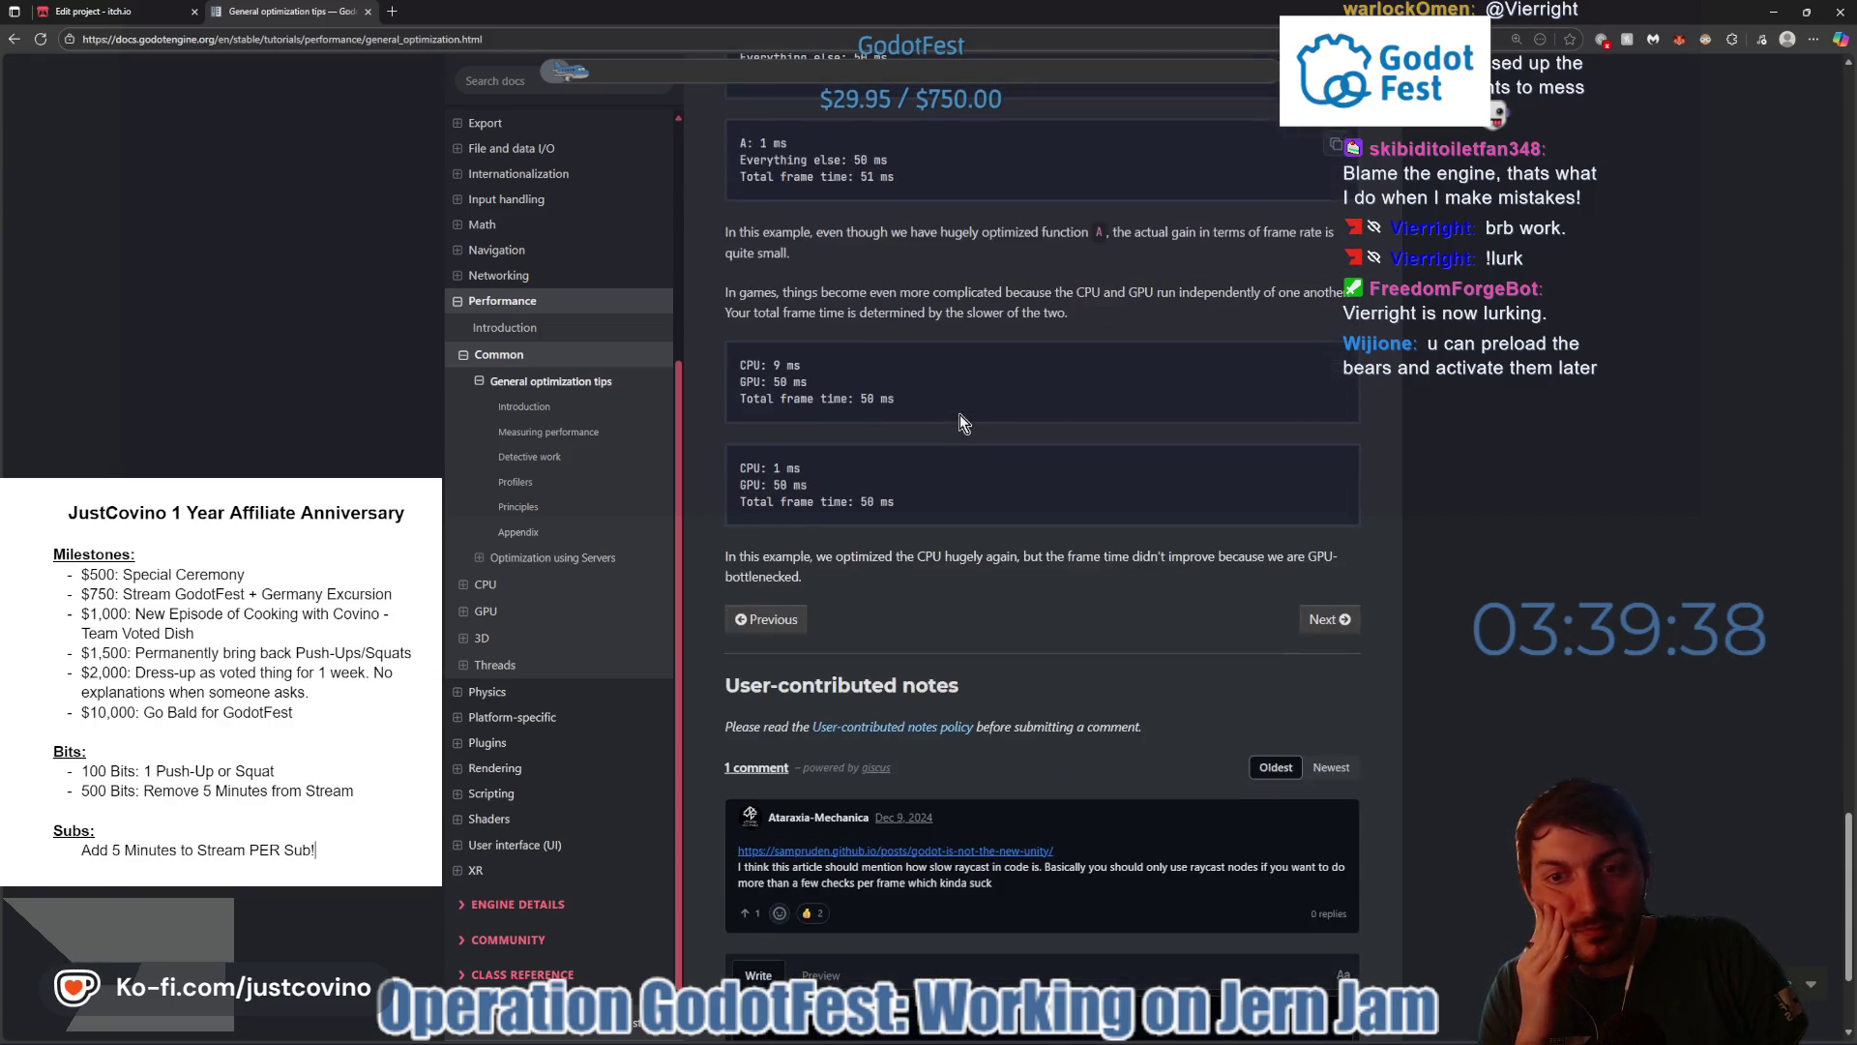
{"action": "scroll", "coordinate": [973, 439], "scroll_direction": "up", "scroll_amount": 7}
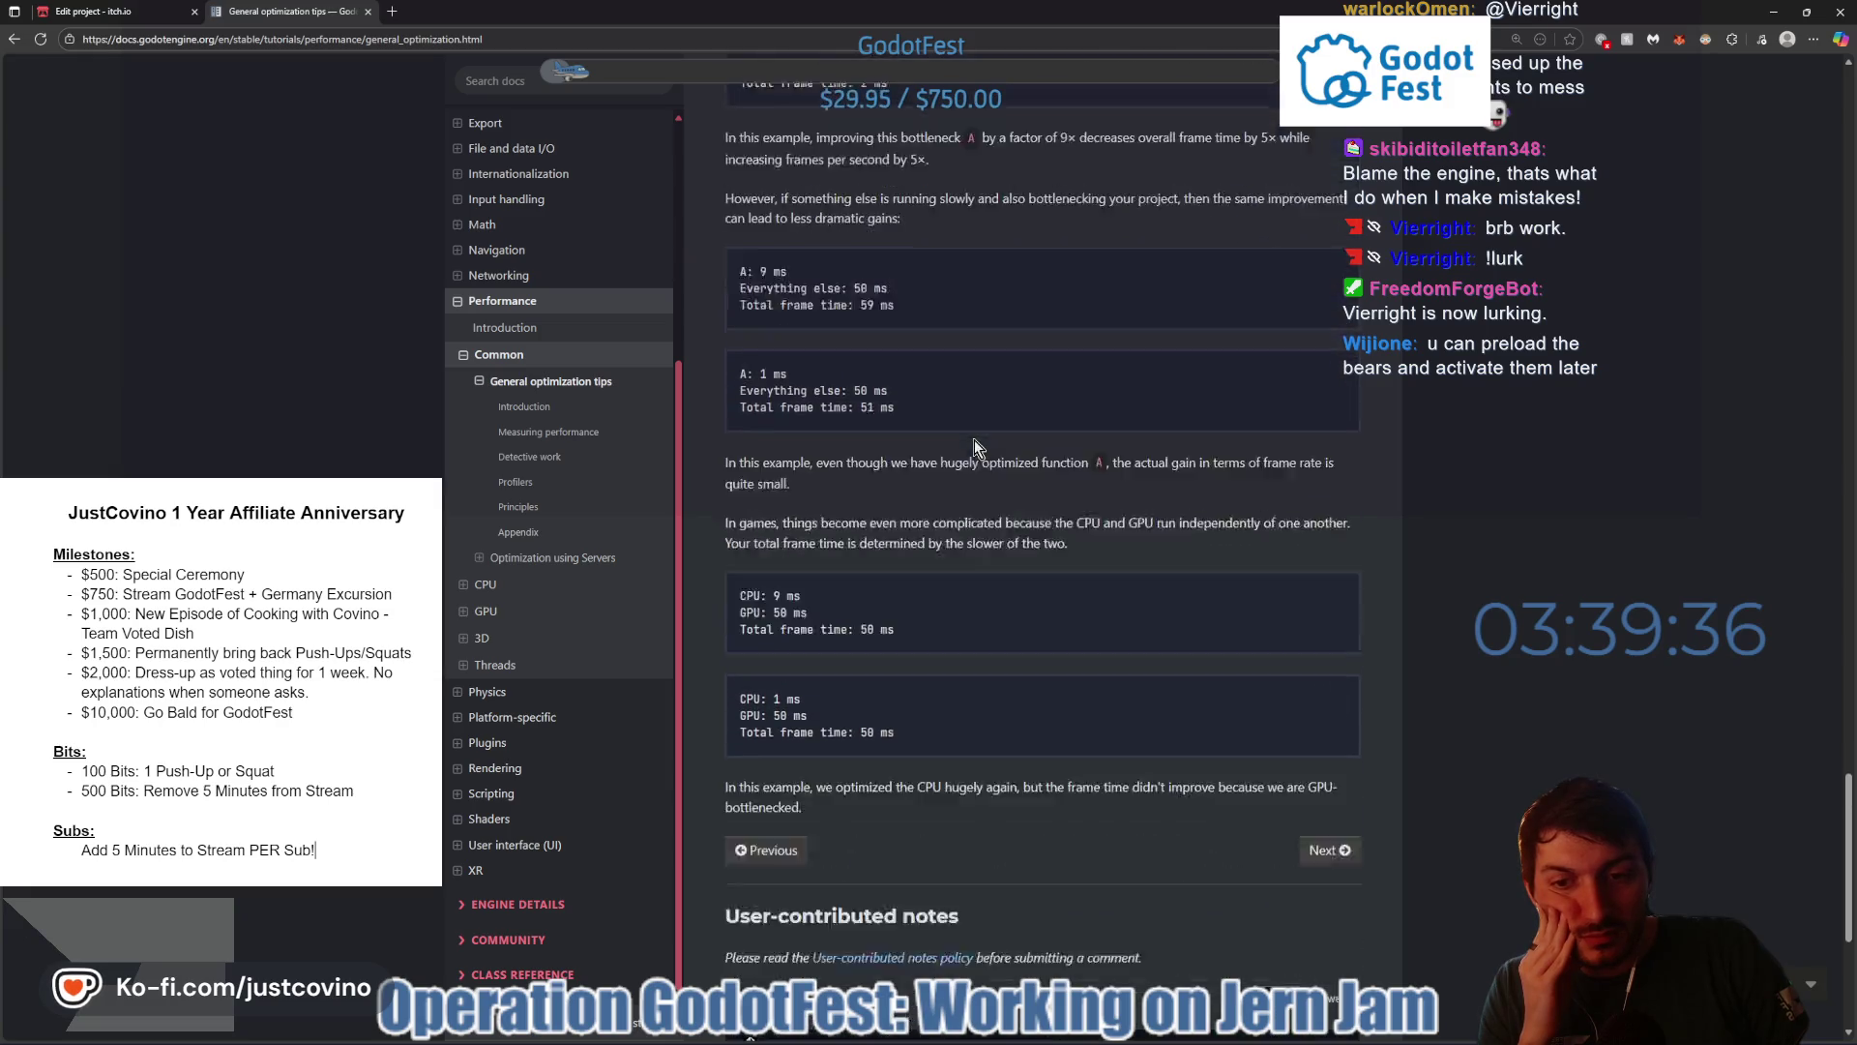
{"action": "scroll", "coordinate": [973, 439], "scroll_direction": "up", "scroll_amount": 20}
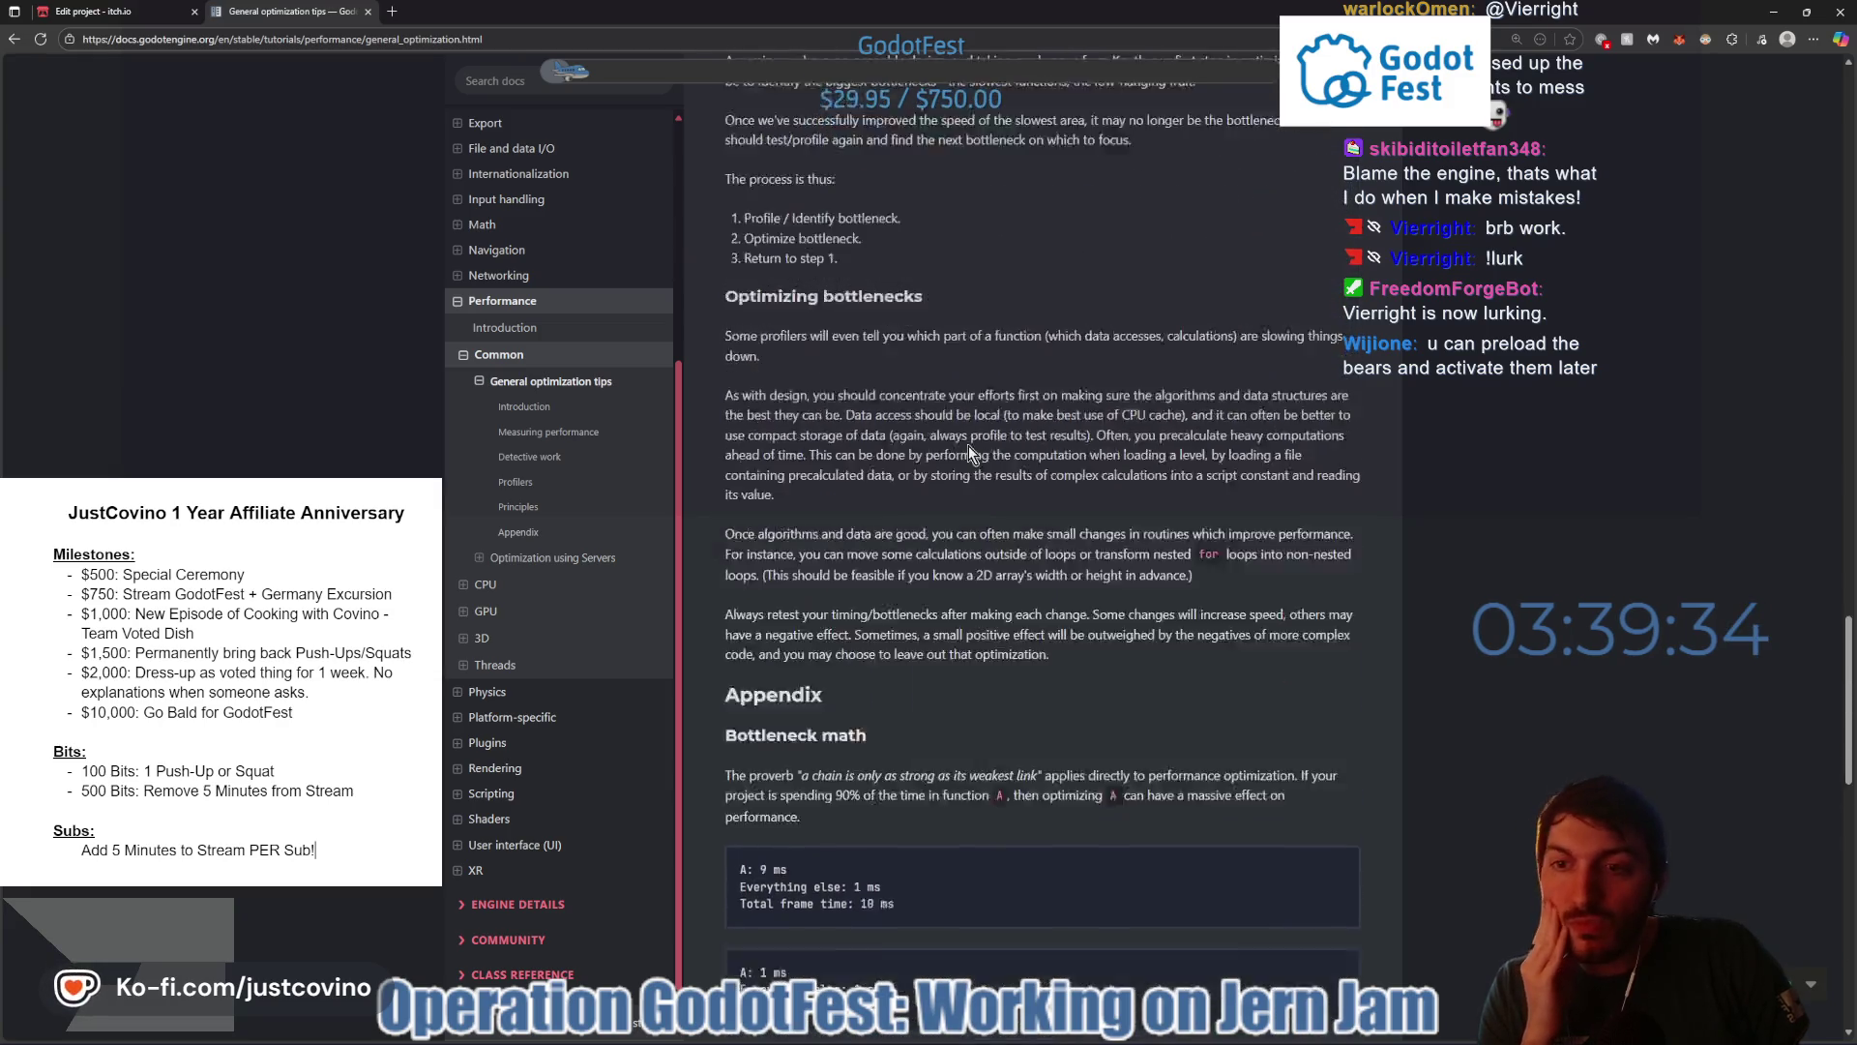
{"action": "scroll", "coordinate": [962, 461], "scroll_direction": "up", "scroll_amount": 15}
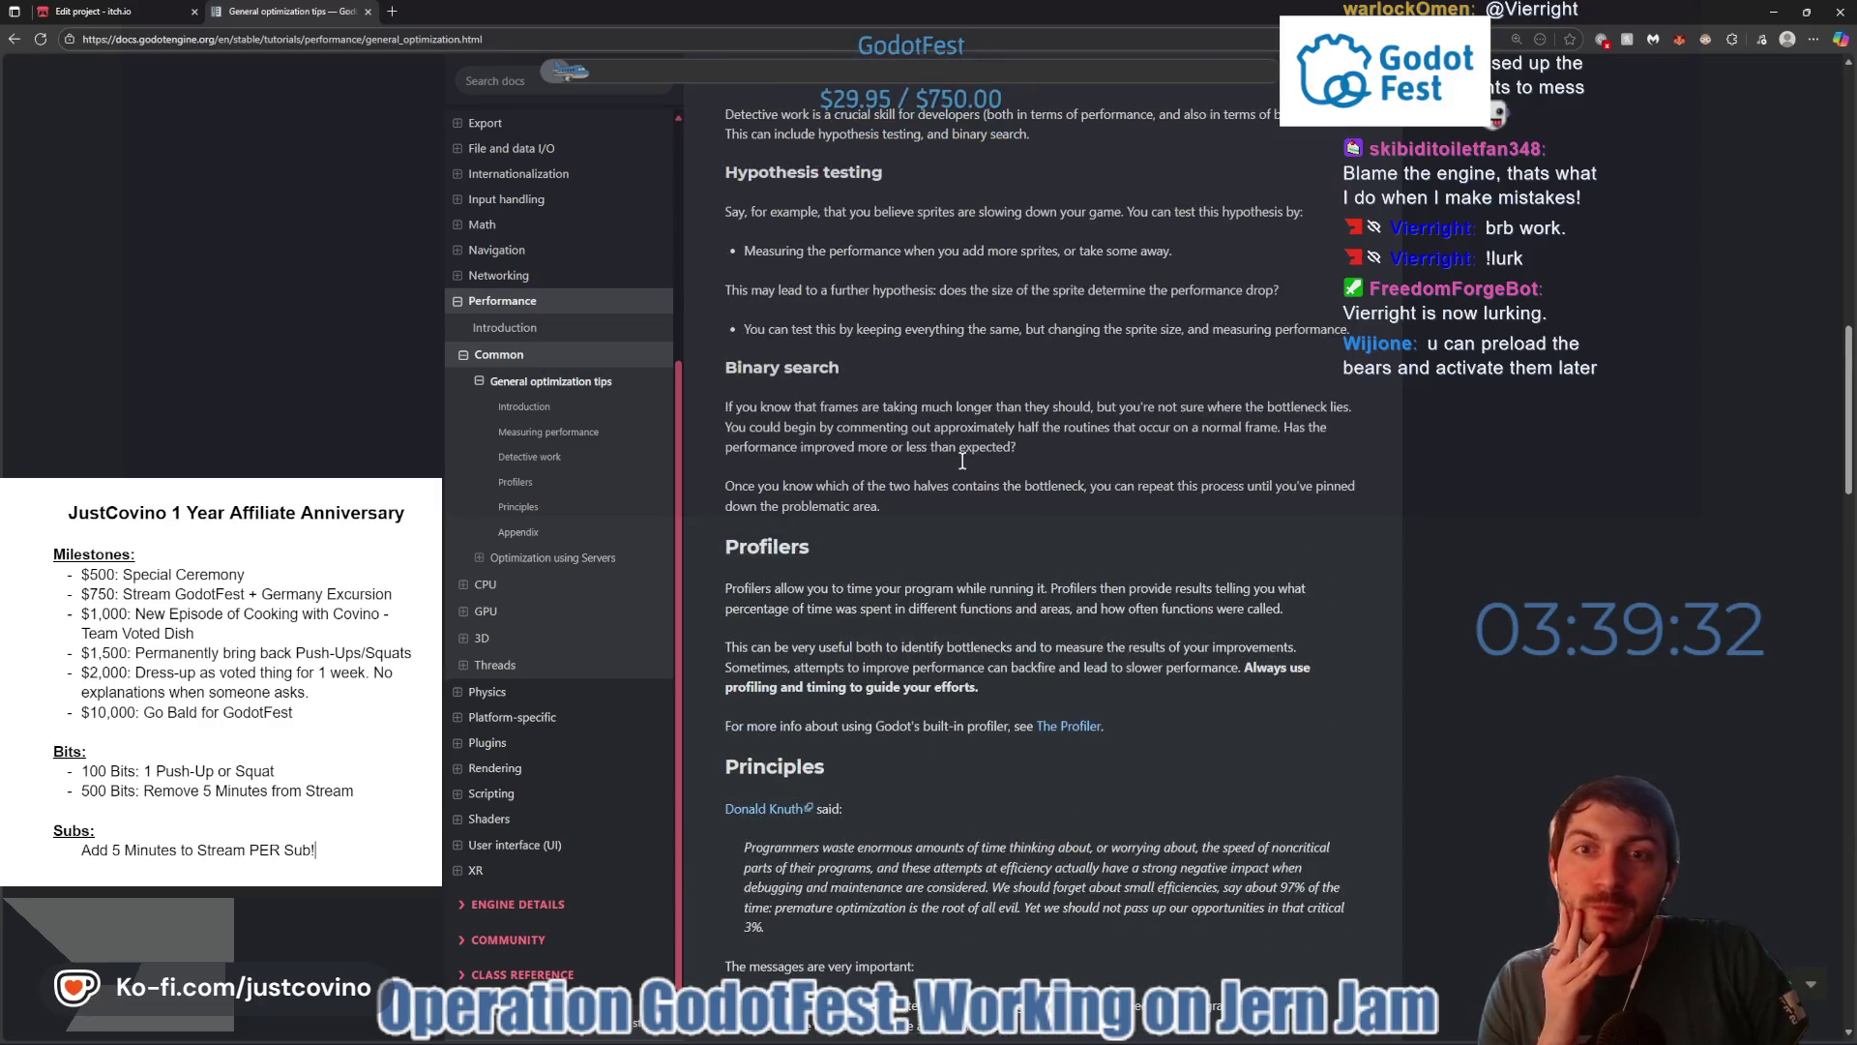
{"action": "scroll", "coordinate": [963, 462], "scroll_direction": "up", "scroll_amount": 4}
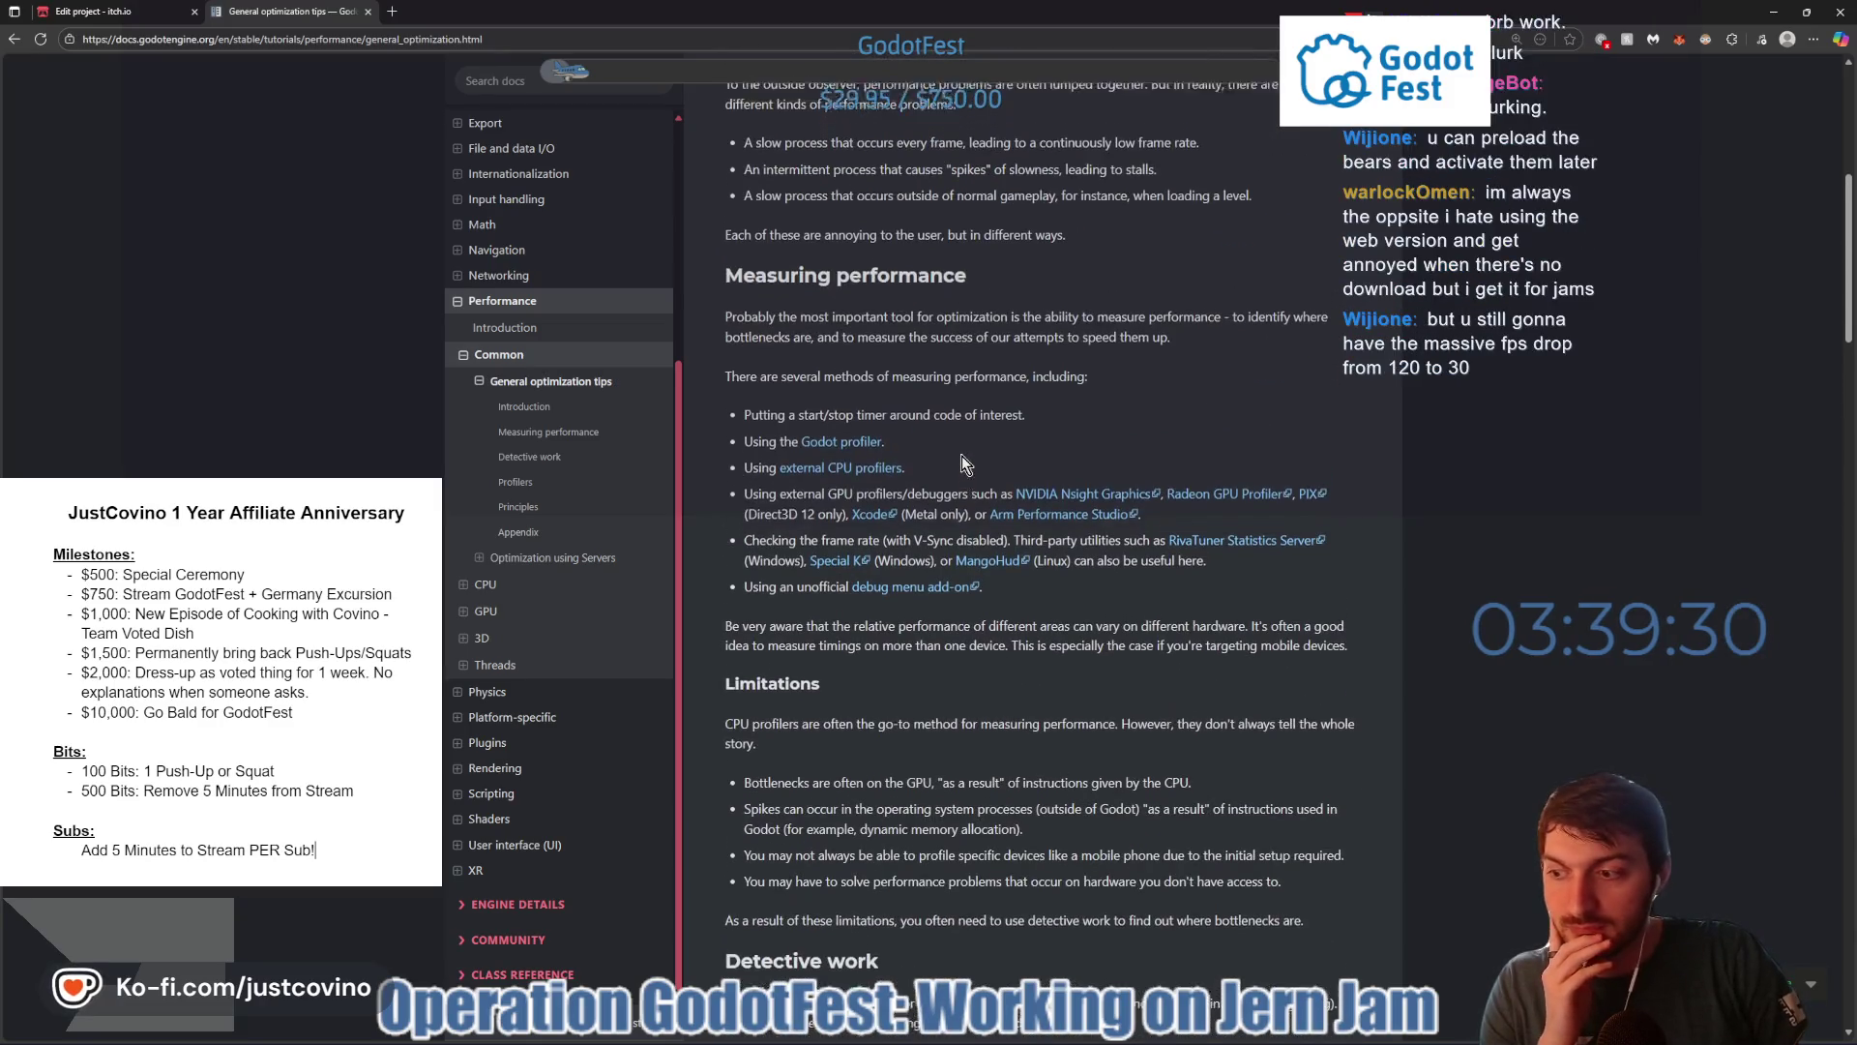
{"action": "scroll", "coordinate": [961, 456], "scroll_direction": "up", "scroll_amount": 2}
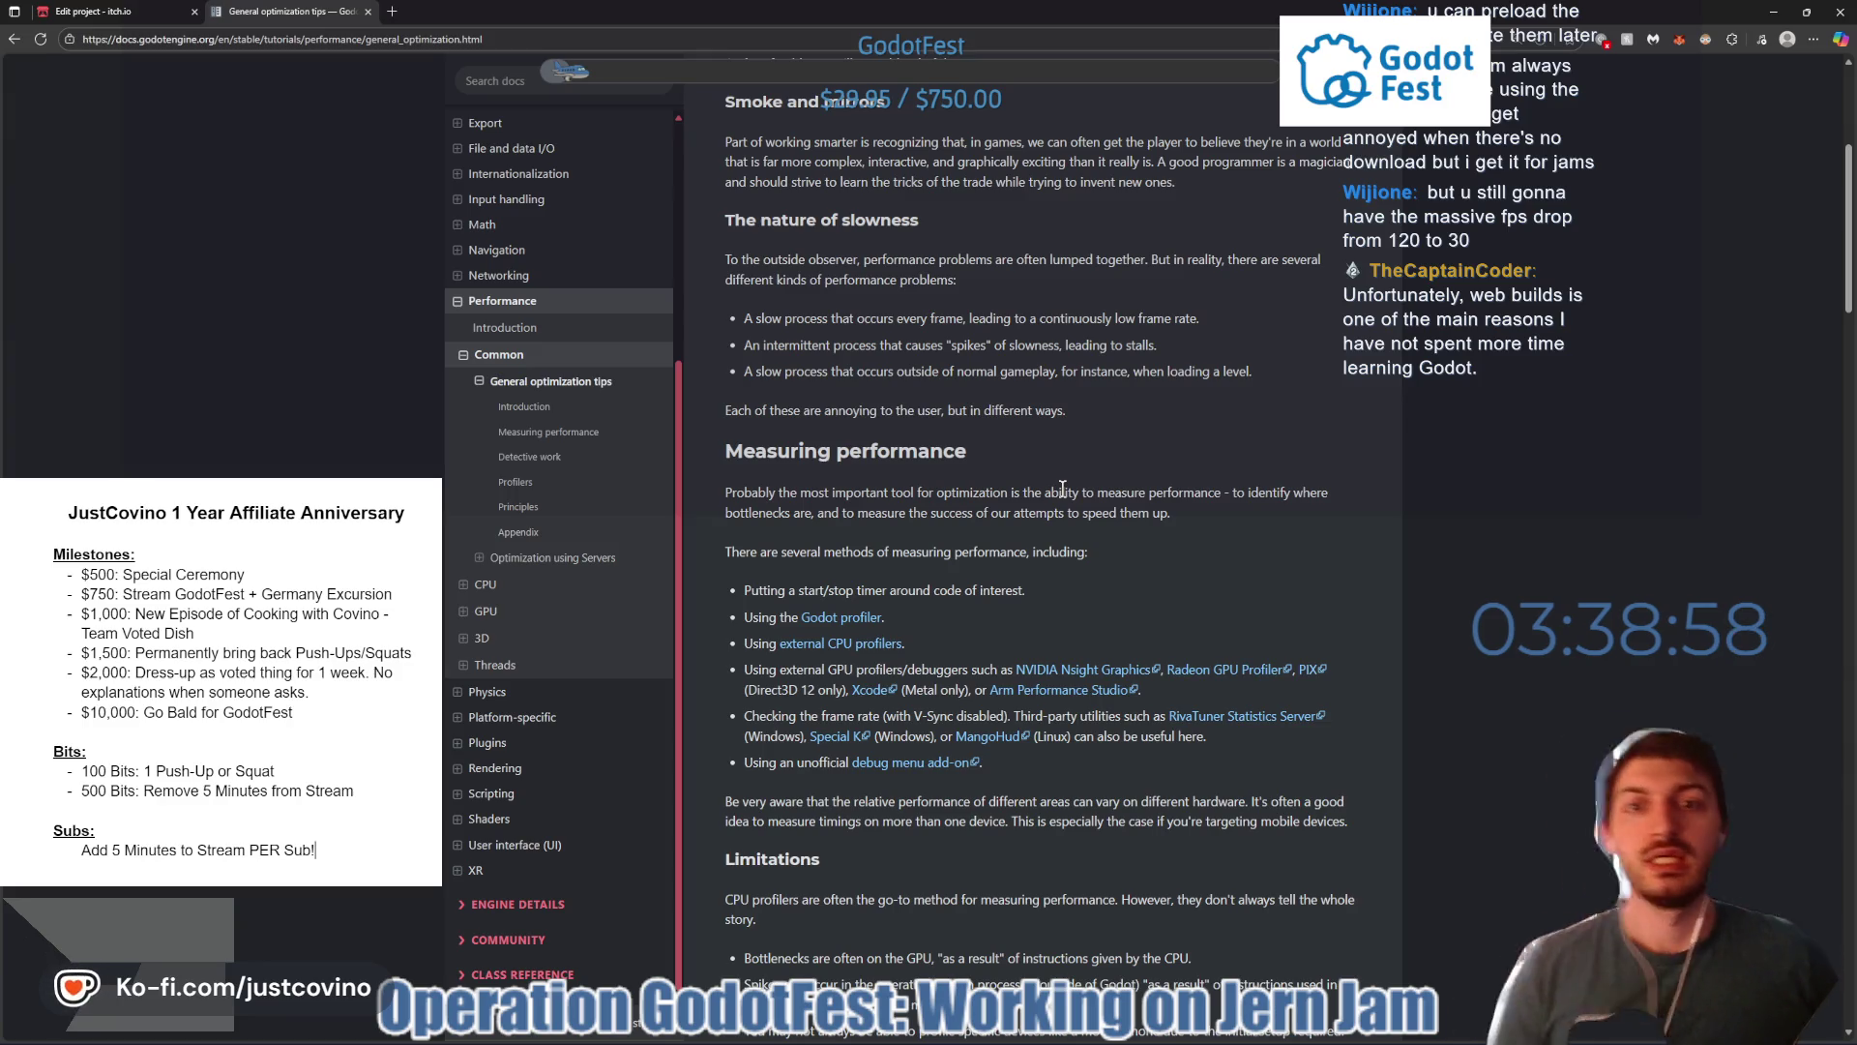
{"action": "scroll", "coordinate": [1001, 319], "scroll_direction": "up", "scroll_amount": 2}
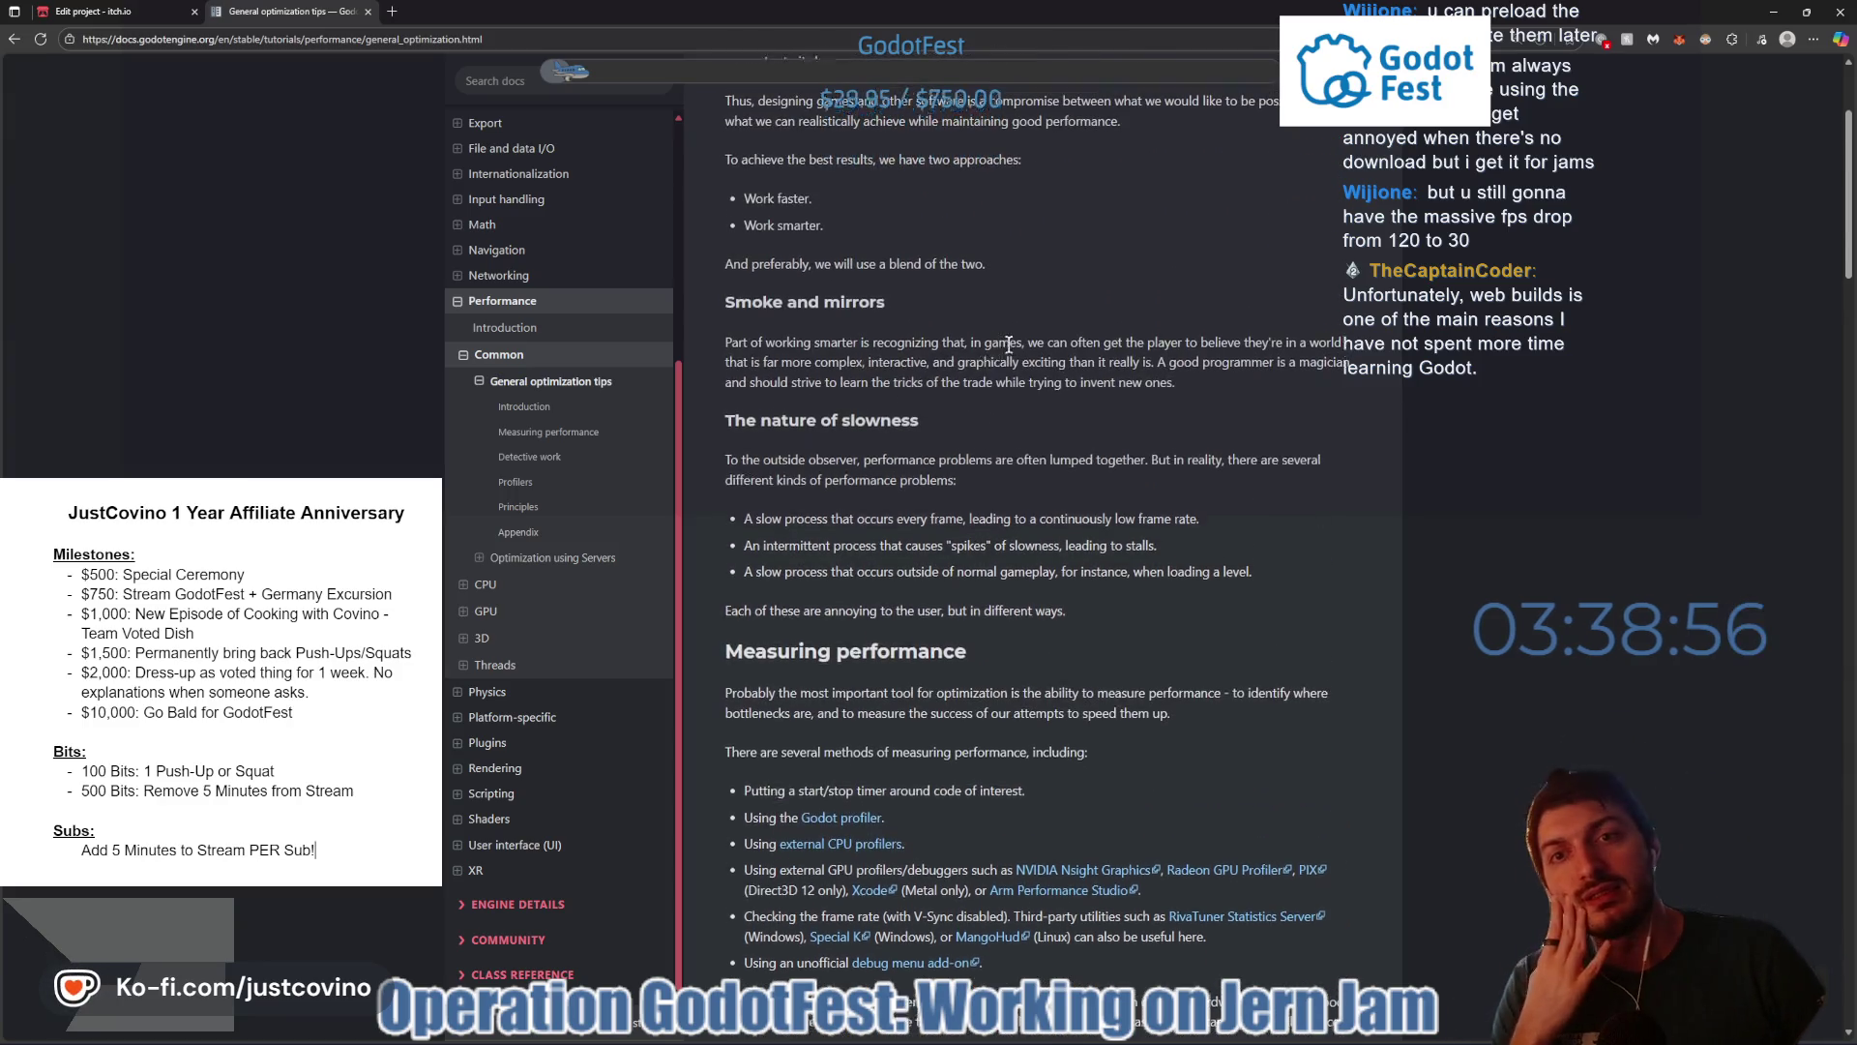
{"action": "scroll", "coordinate": [1007, 343], "scroll_direction": "up", "scroll_amount": 3}
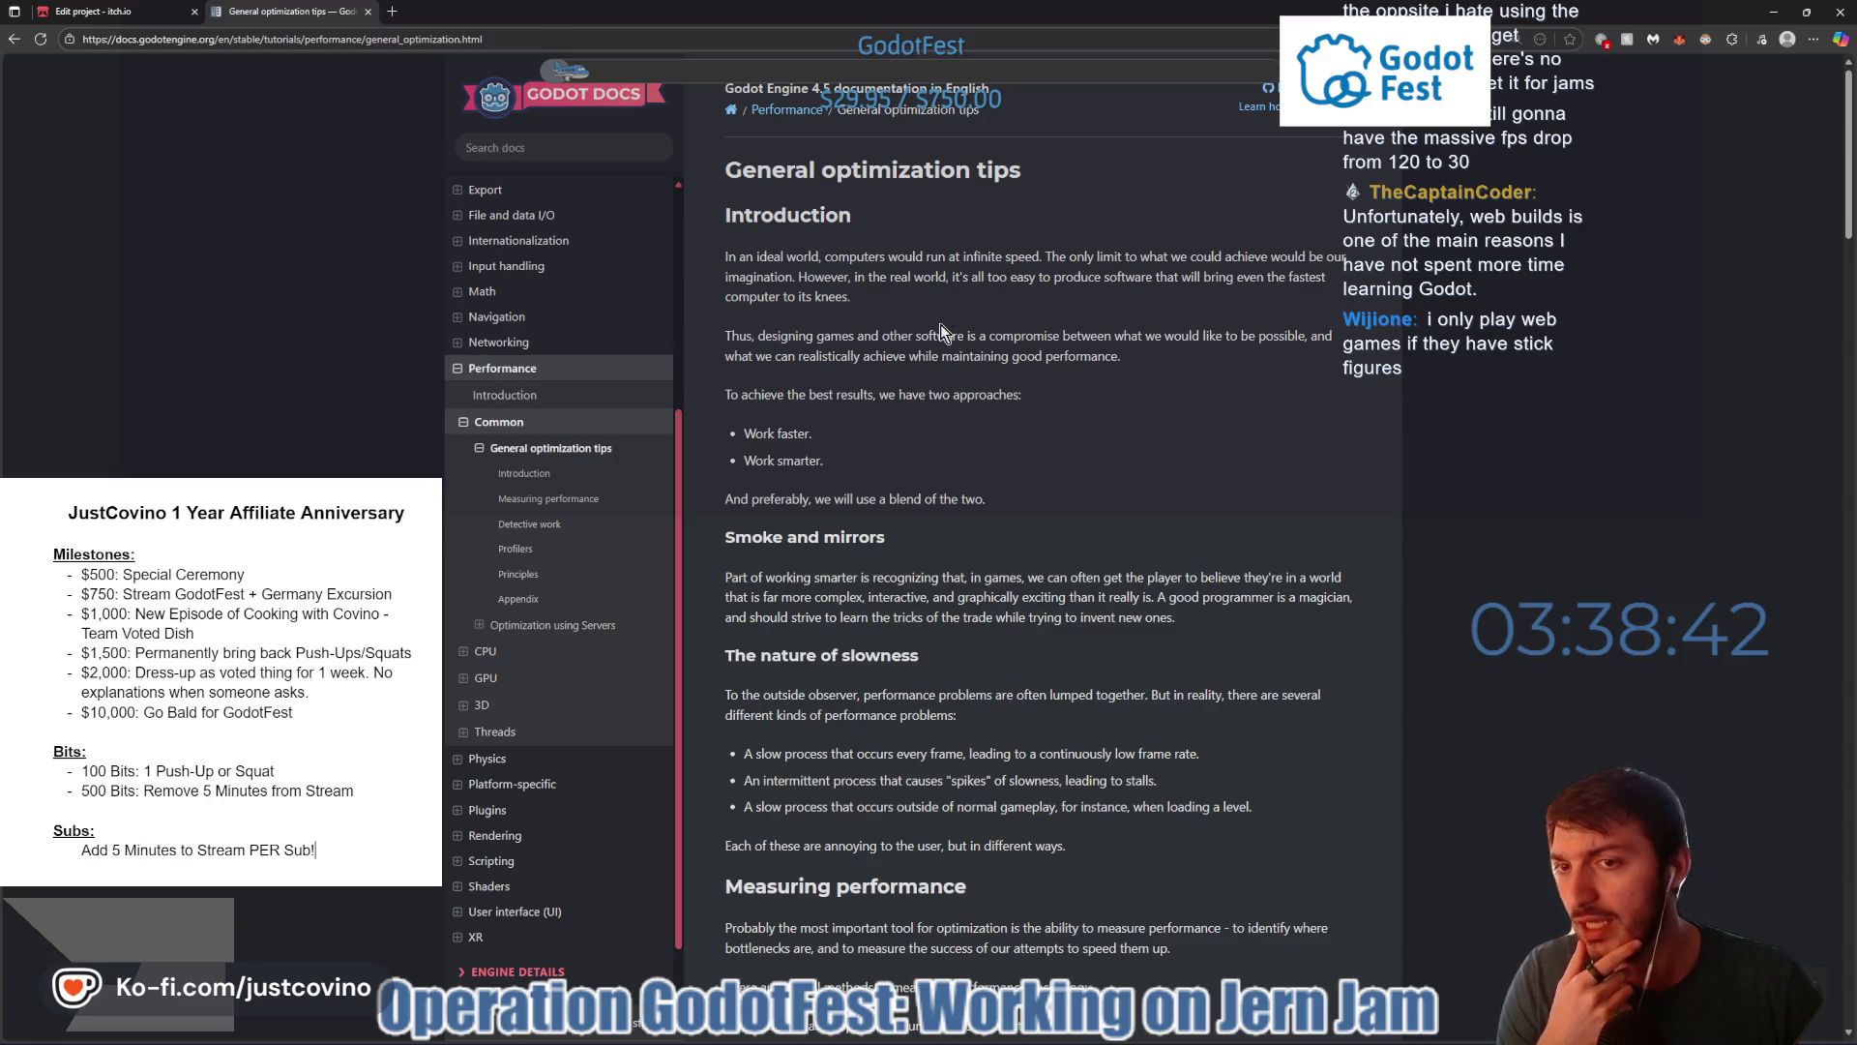
{"action": "left_click", "coordinate": [392, 11]}
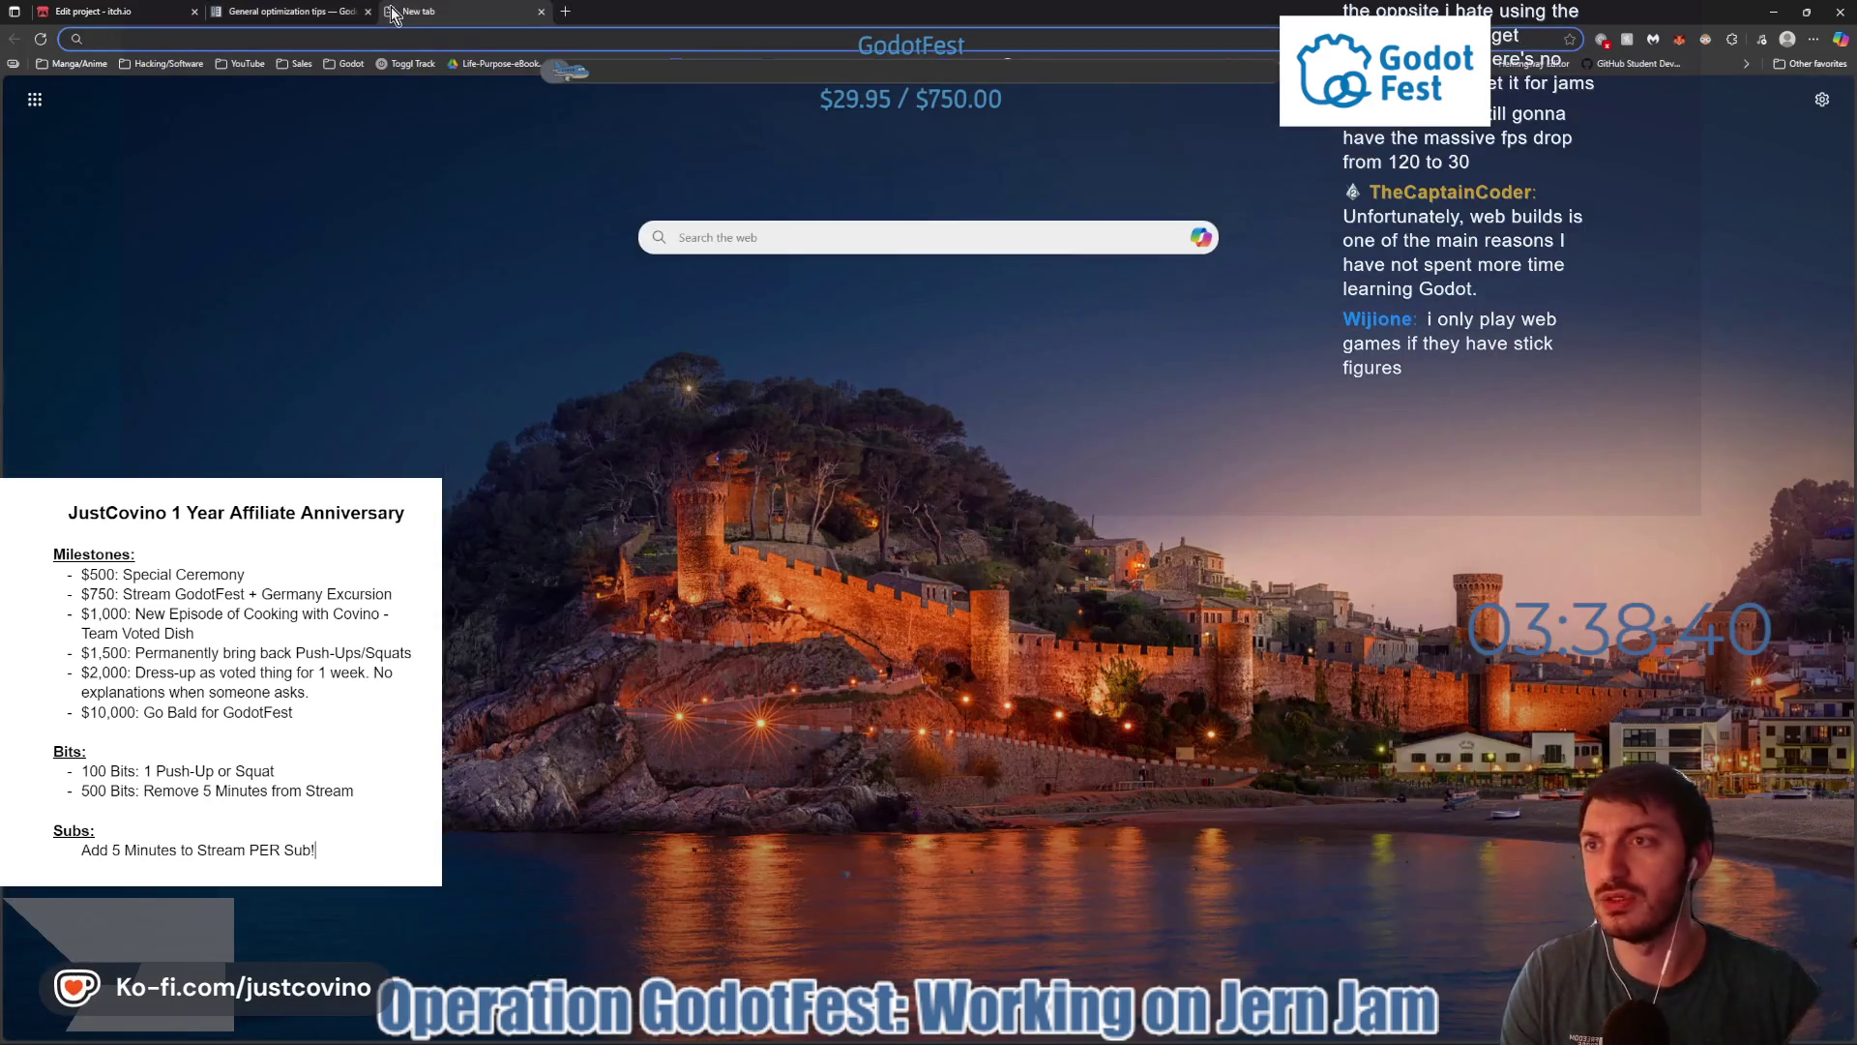
- Search Google for 'godot 4.5 new features' and open the Godot 4.5 release announcement
{"action": "type", "text": "godot"}
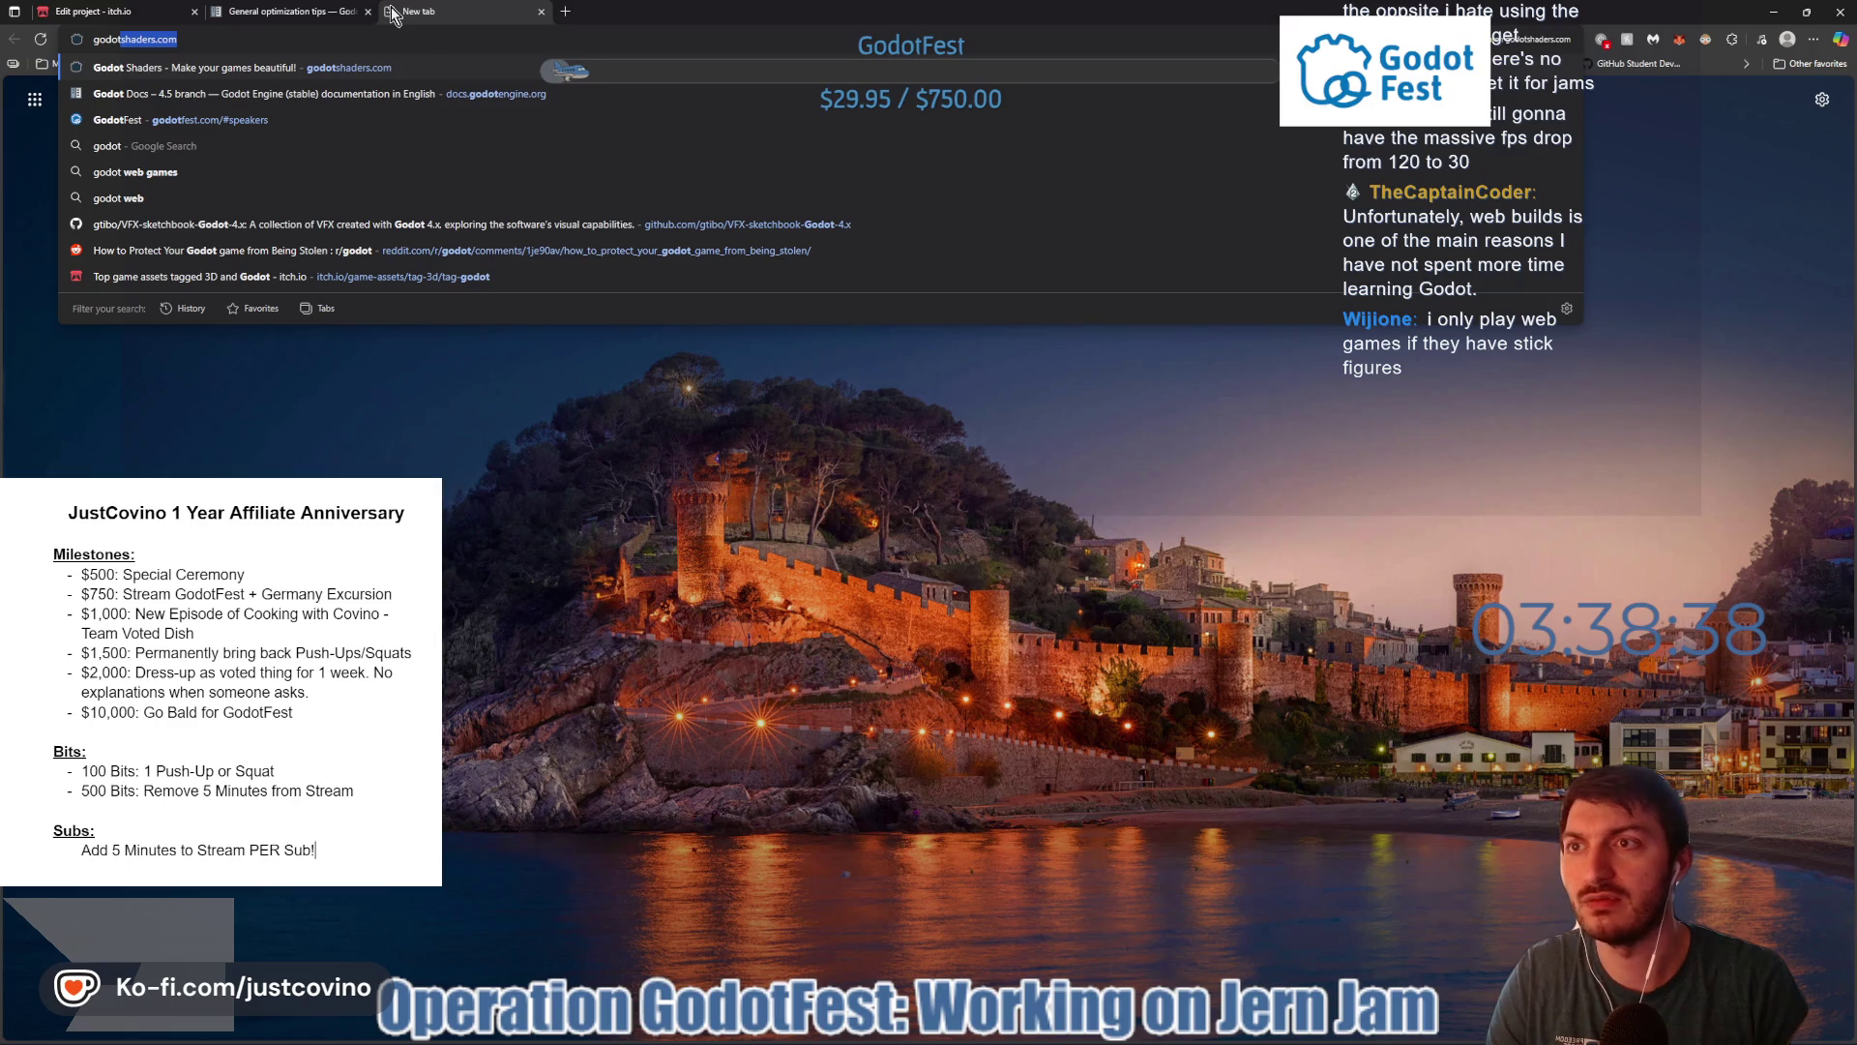
{"action": "type", "text": " 4.5"}
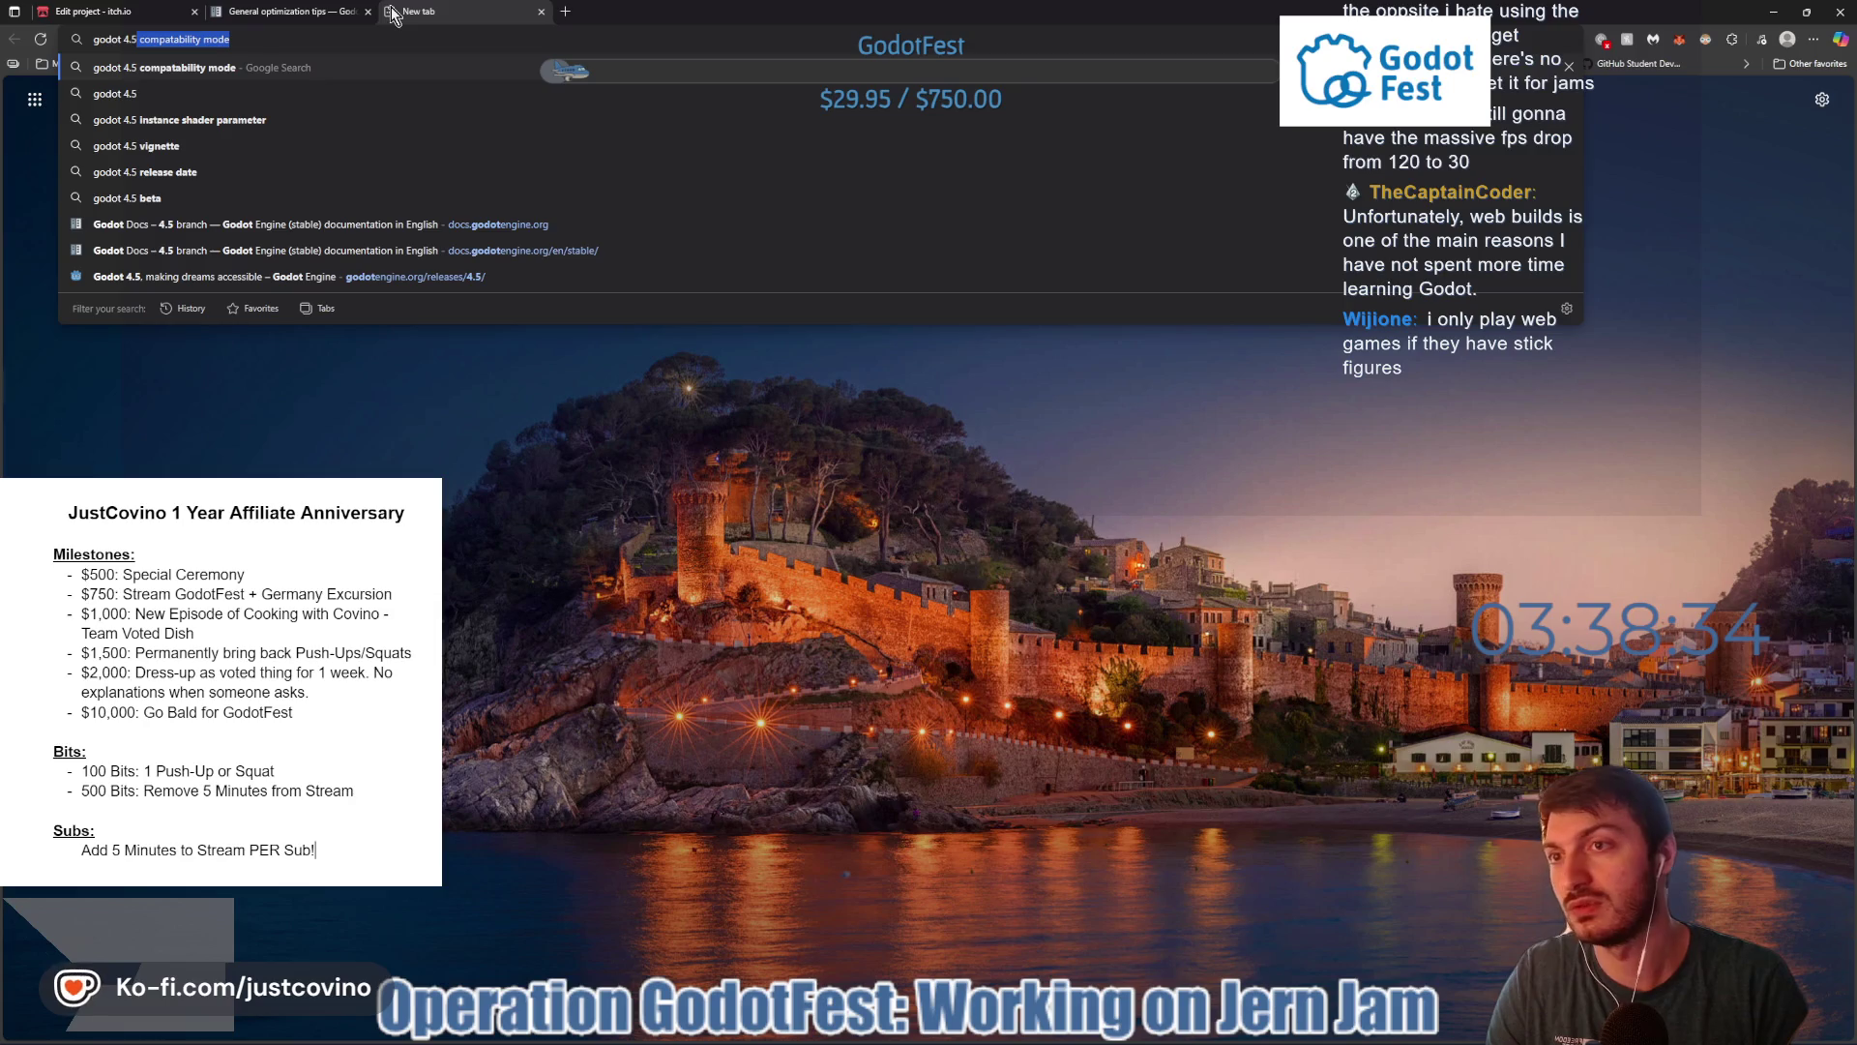
{"action": "type", "text": " new features"}
{"action": "key", "text": "Return"}
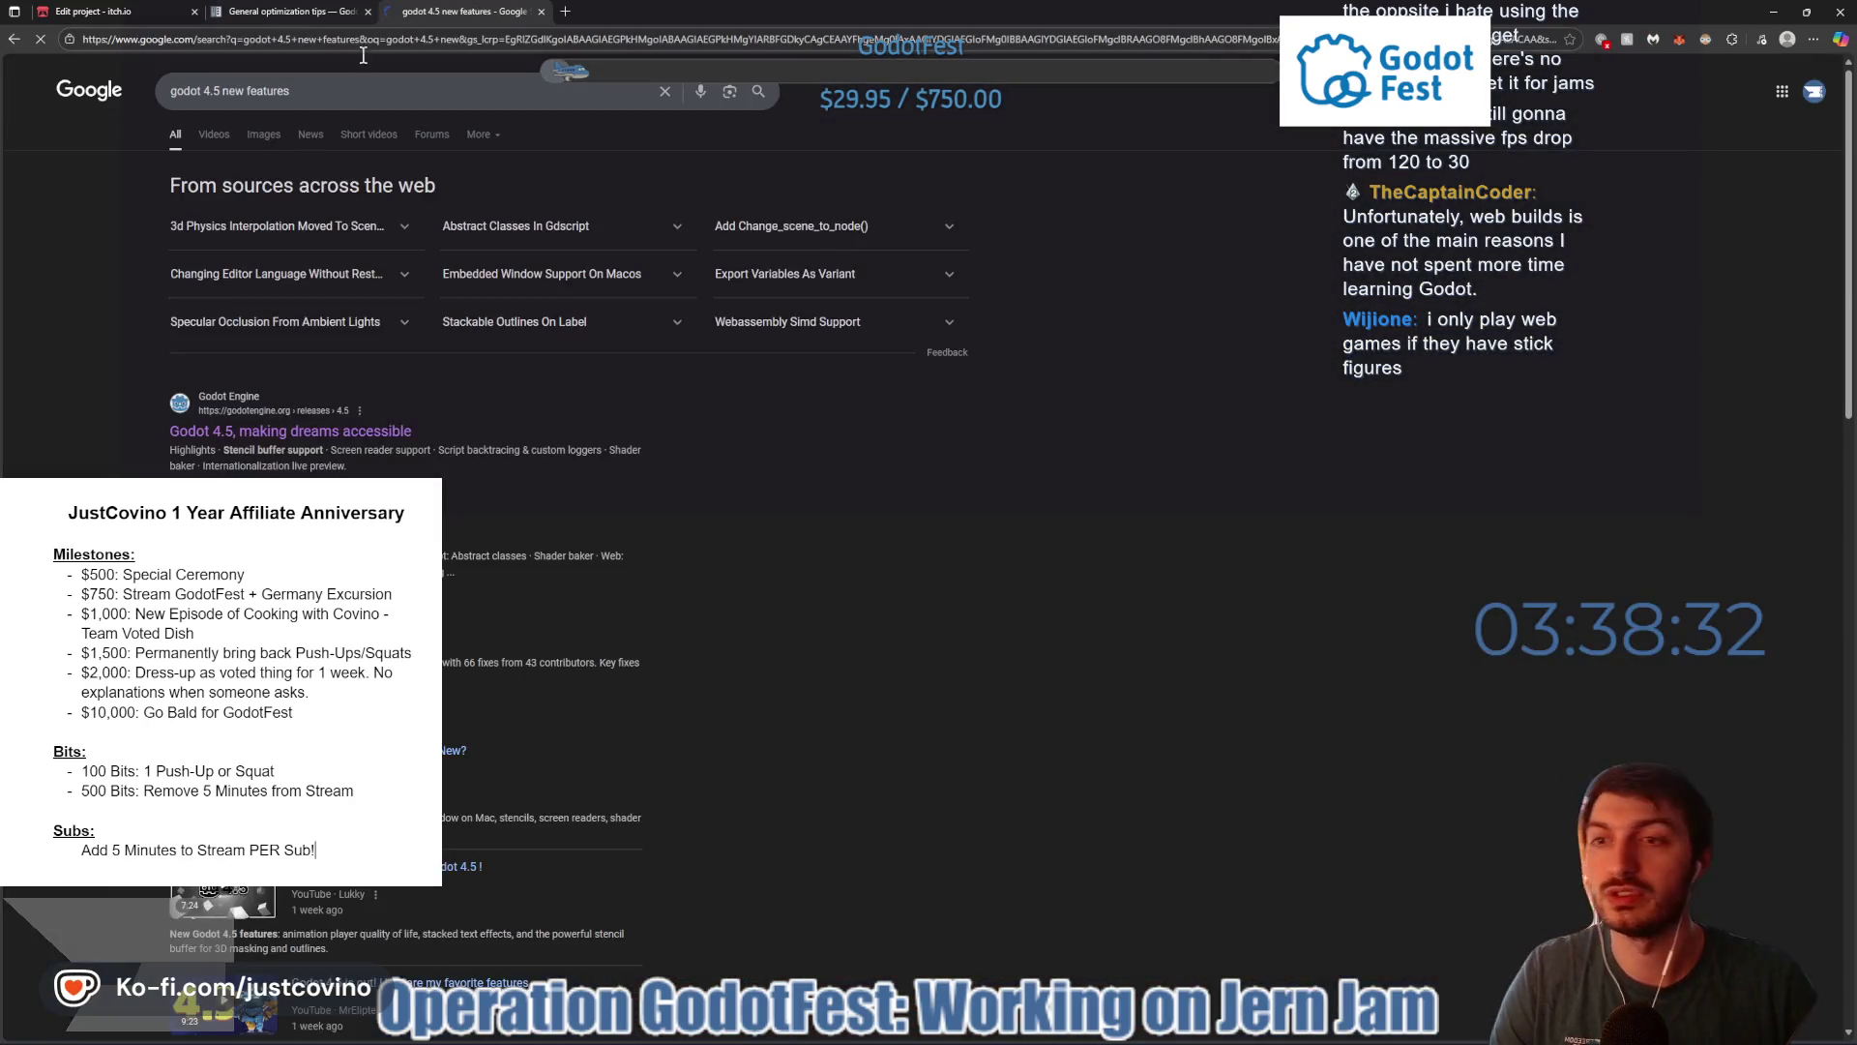
{"action": "left_click", "coordinate": [280, 432]}
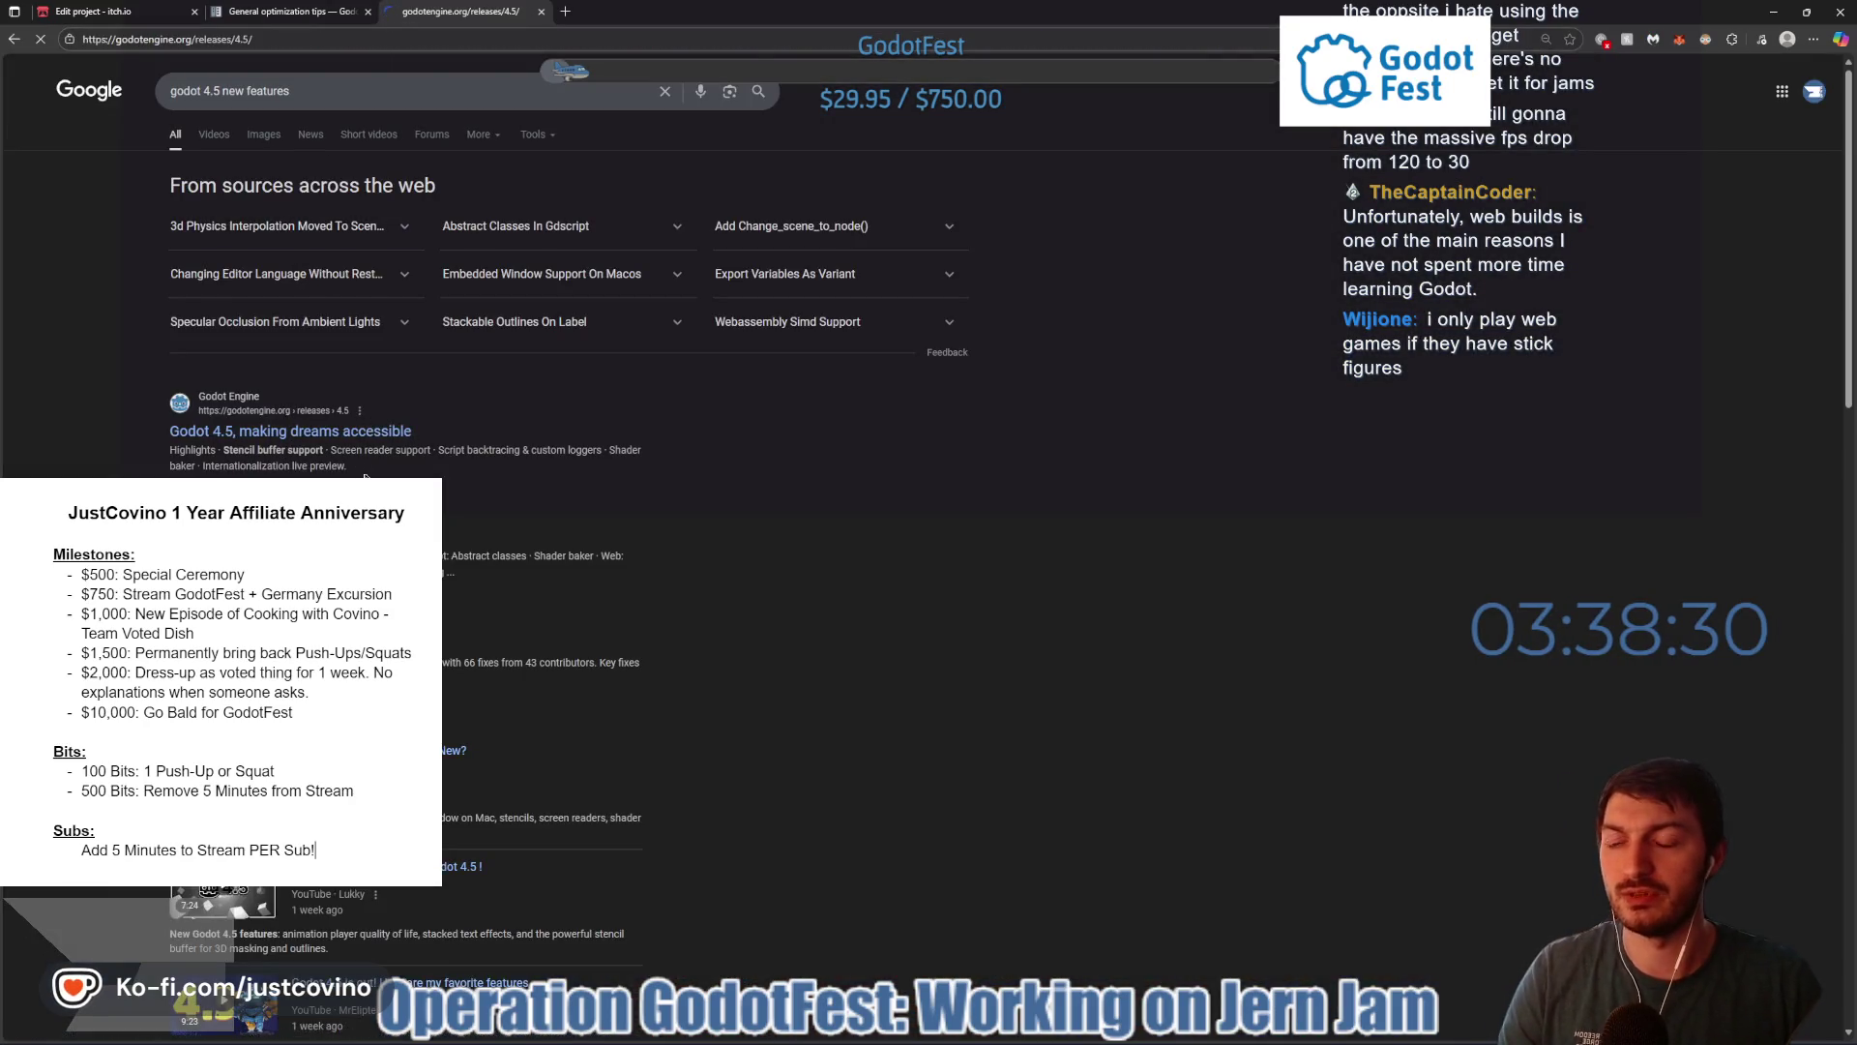
- Go to the Platforms > Web section and open the Web performance boost article
{"action": "scroll", "coordinate": [566, 508], "scroll_direction": "down", "scroll_amount": 6}
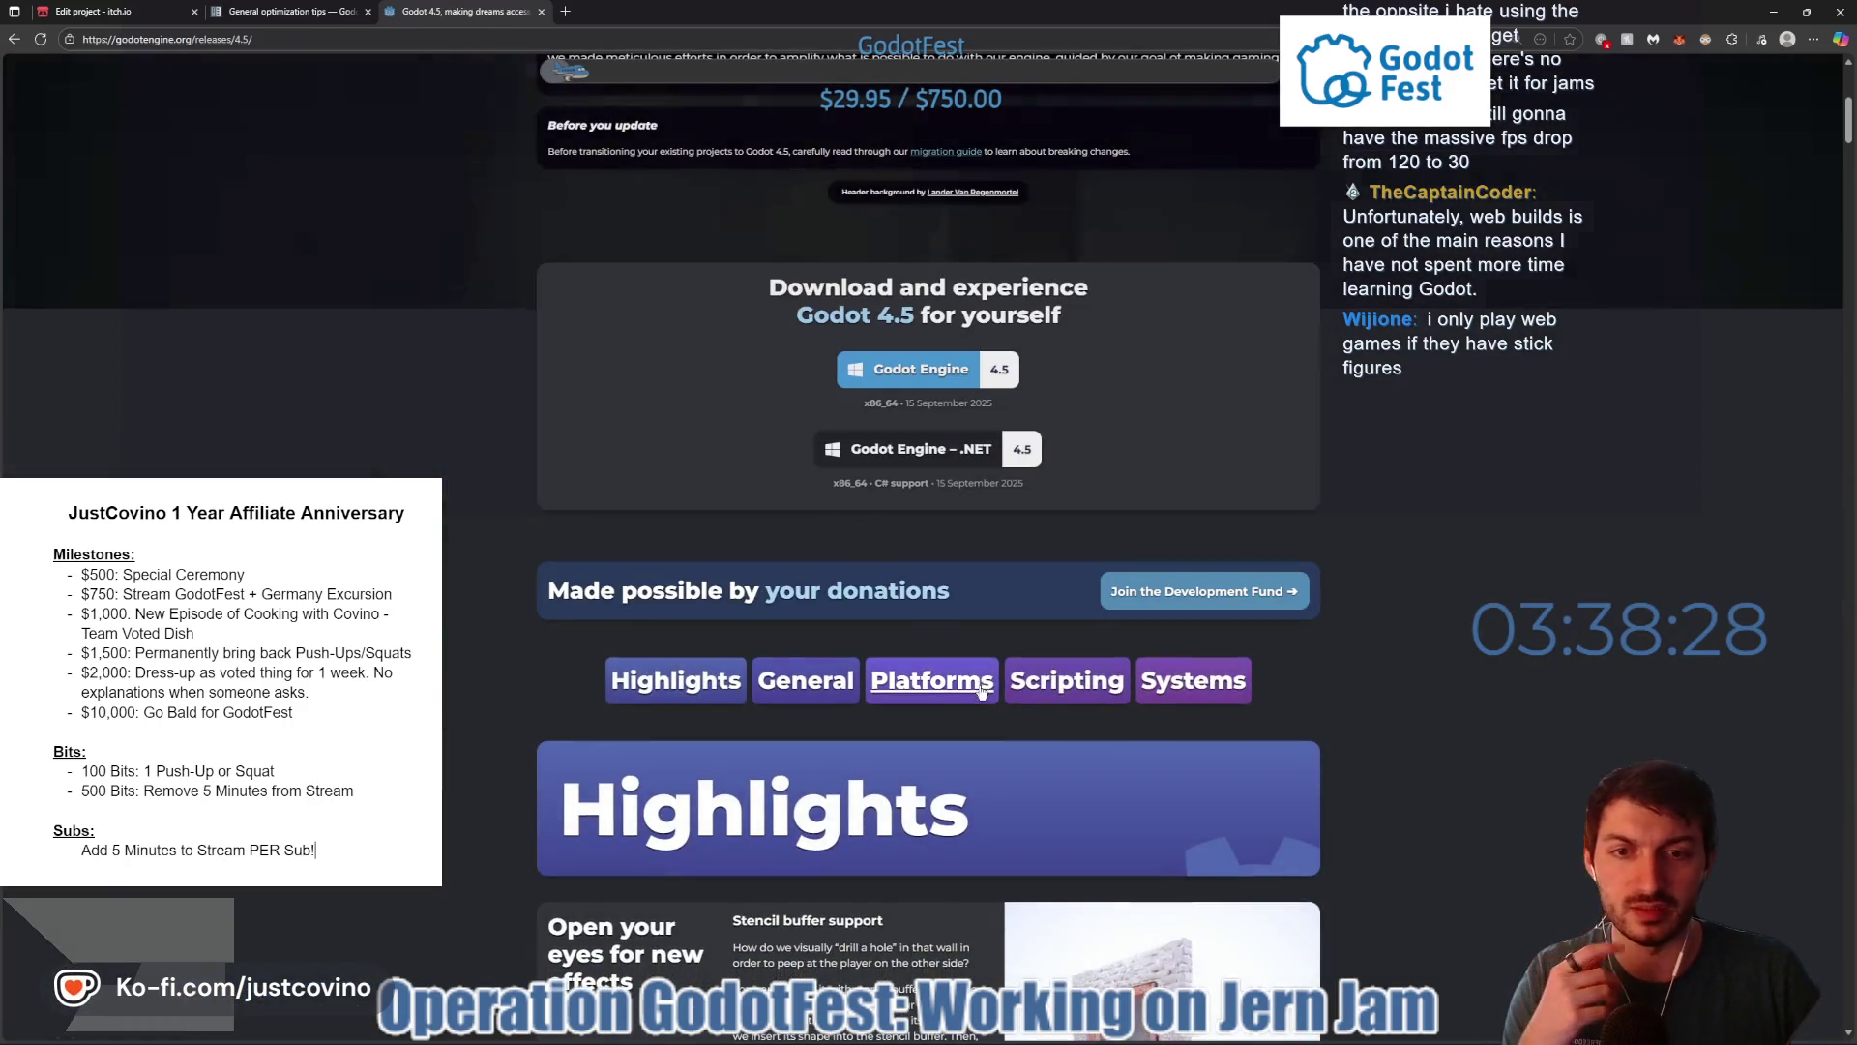
{"action": "left_click", "coordinate": [934, 677]}
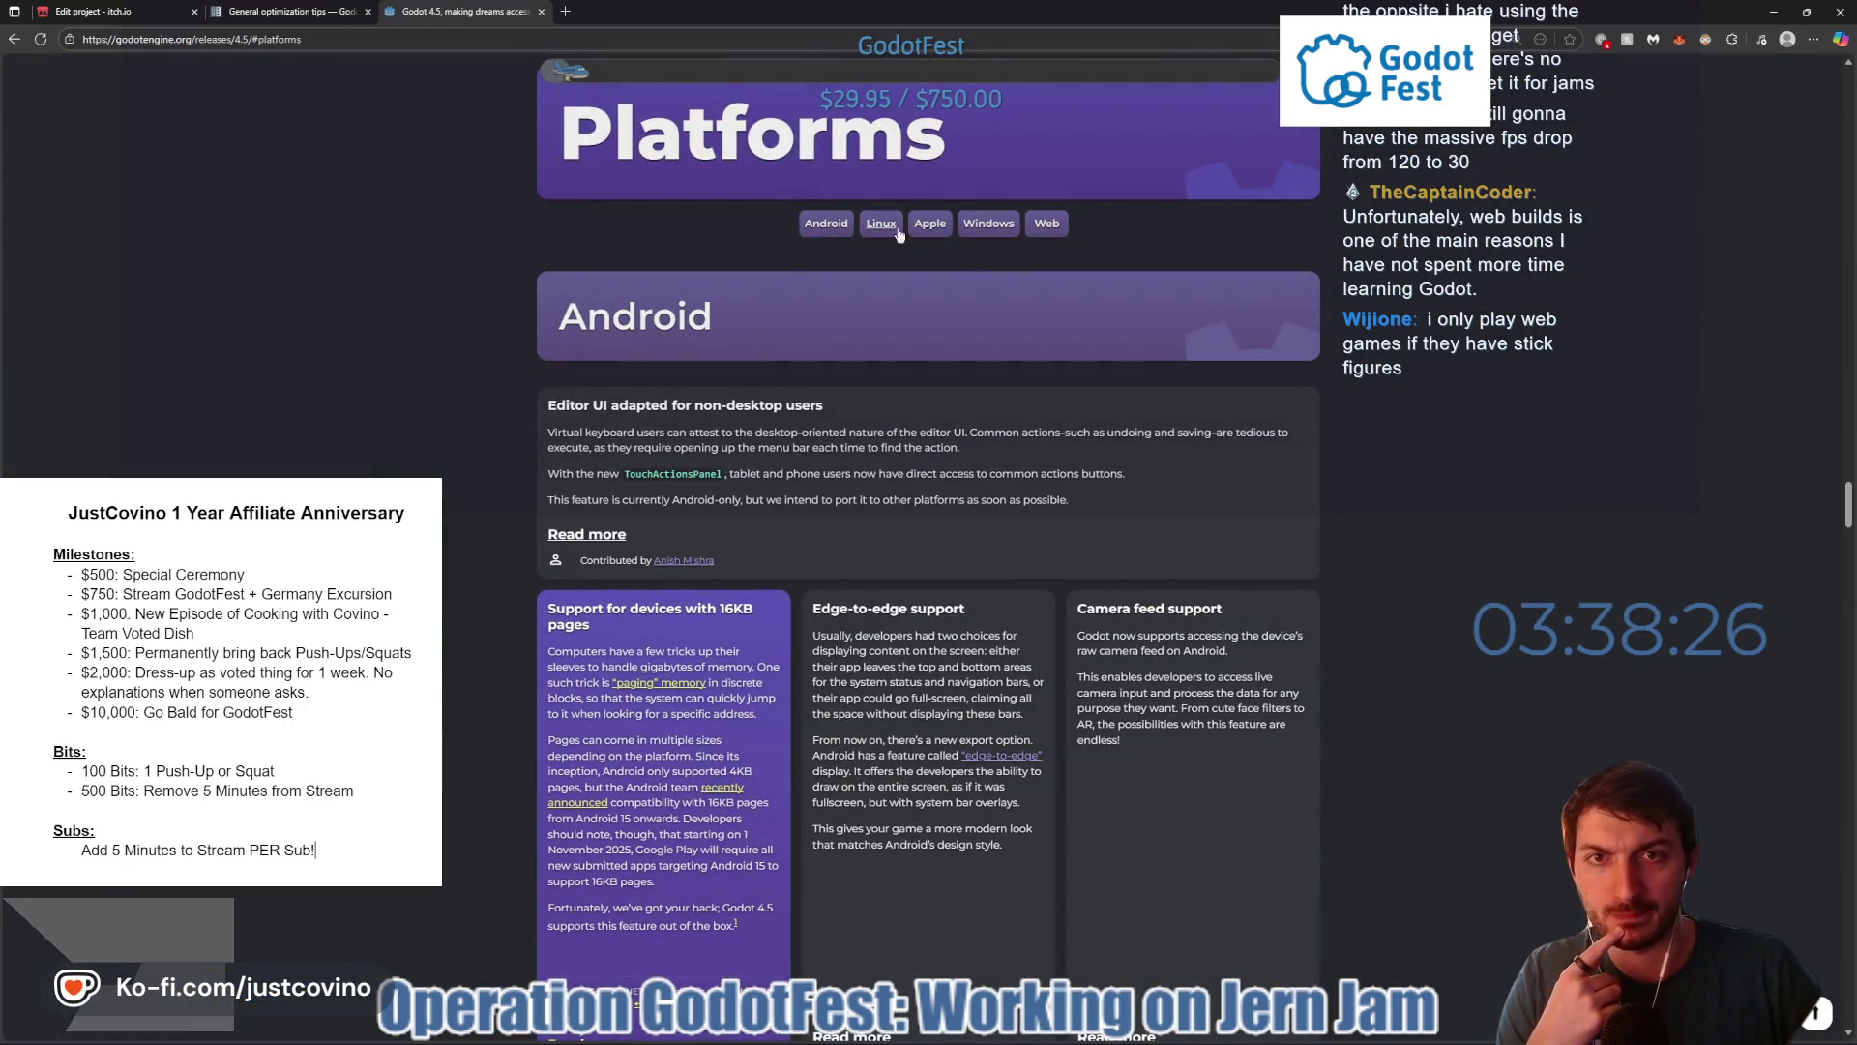
{"action": "left_click", "coordinate": [1047, 223]}
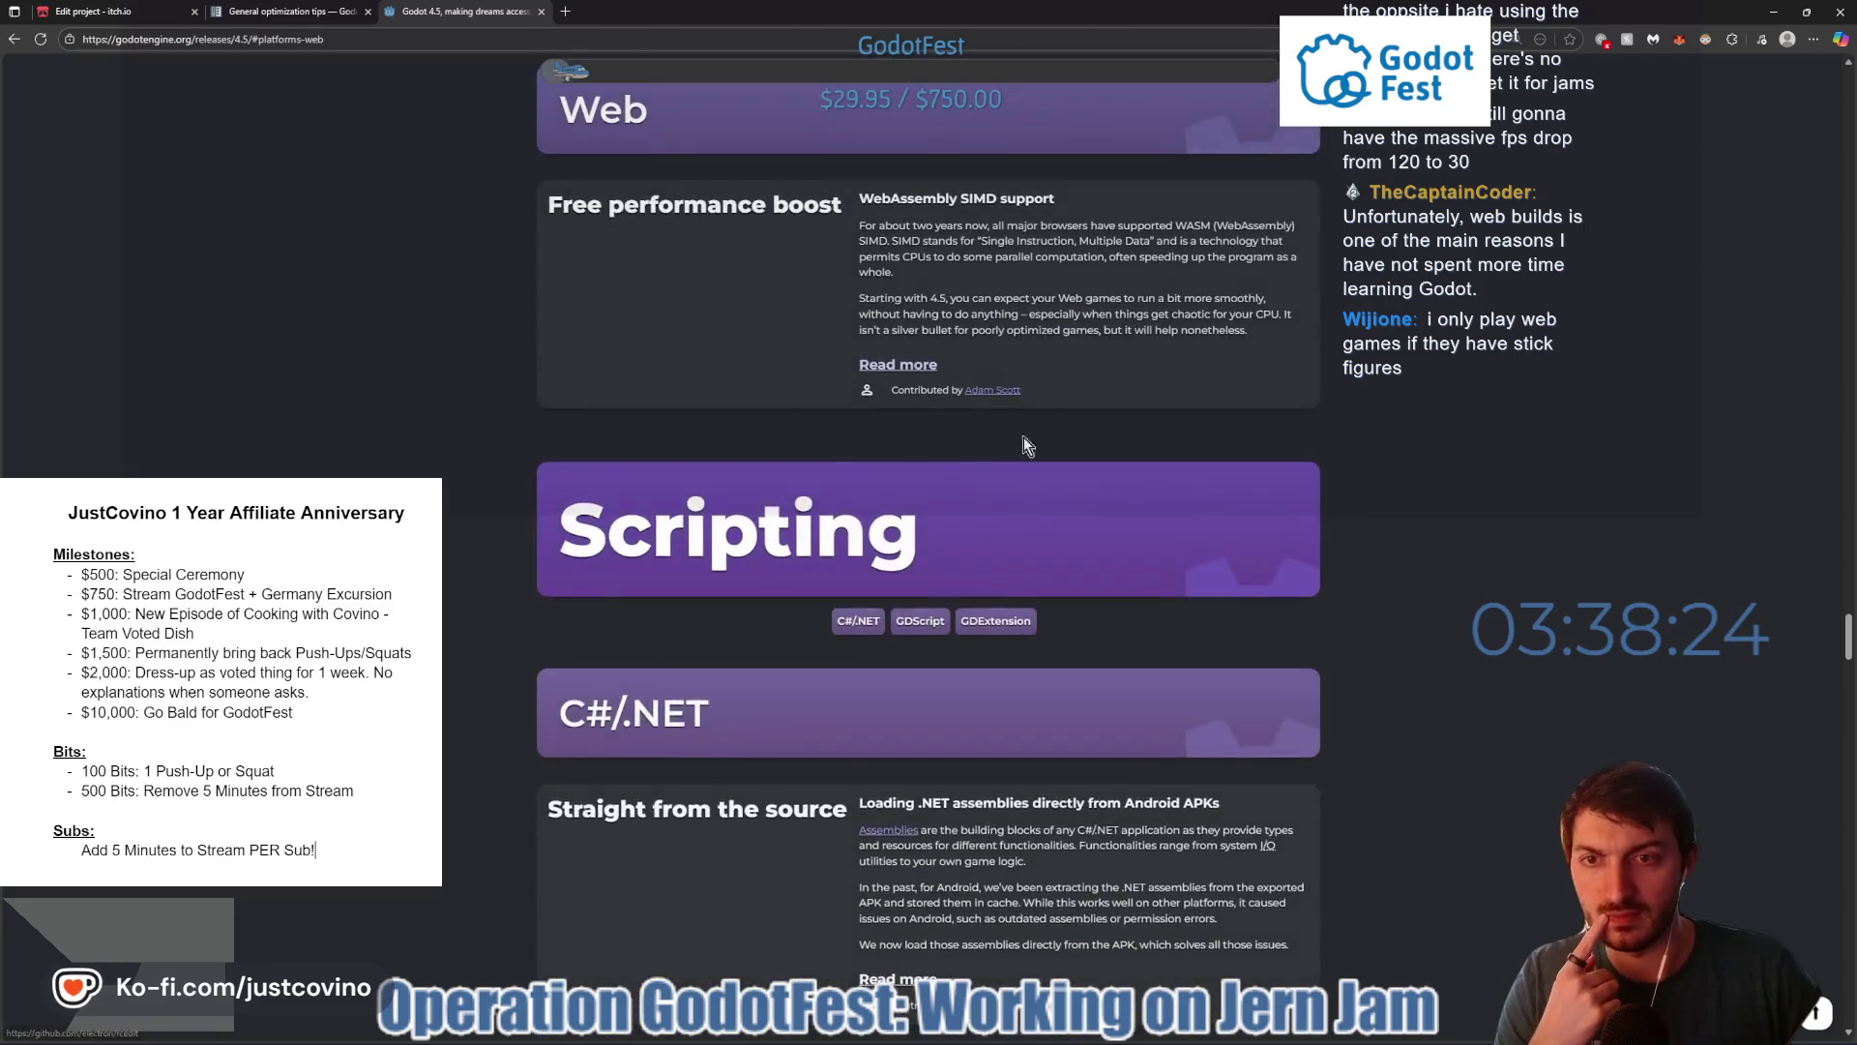
{"action": "scroll", "coordinate": [967, 387], "scroll_direction": "up", "scroll_amount": 1}
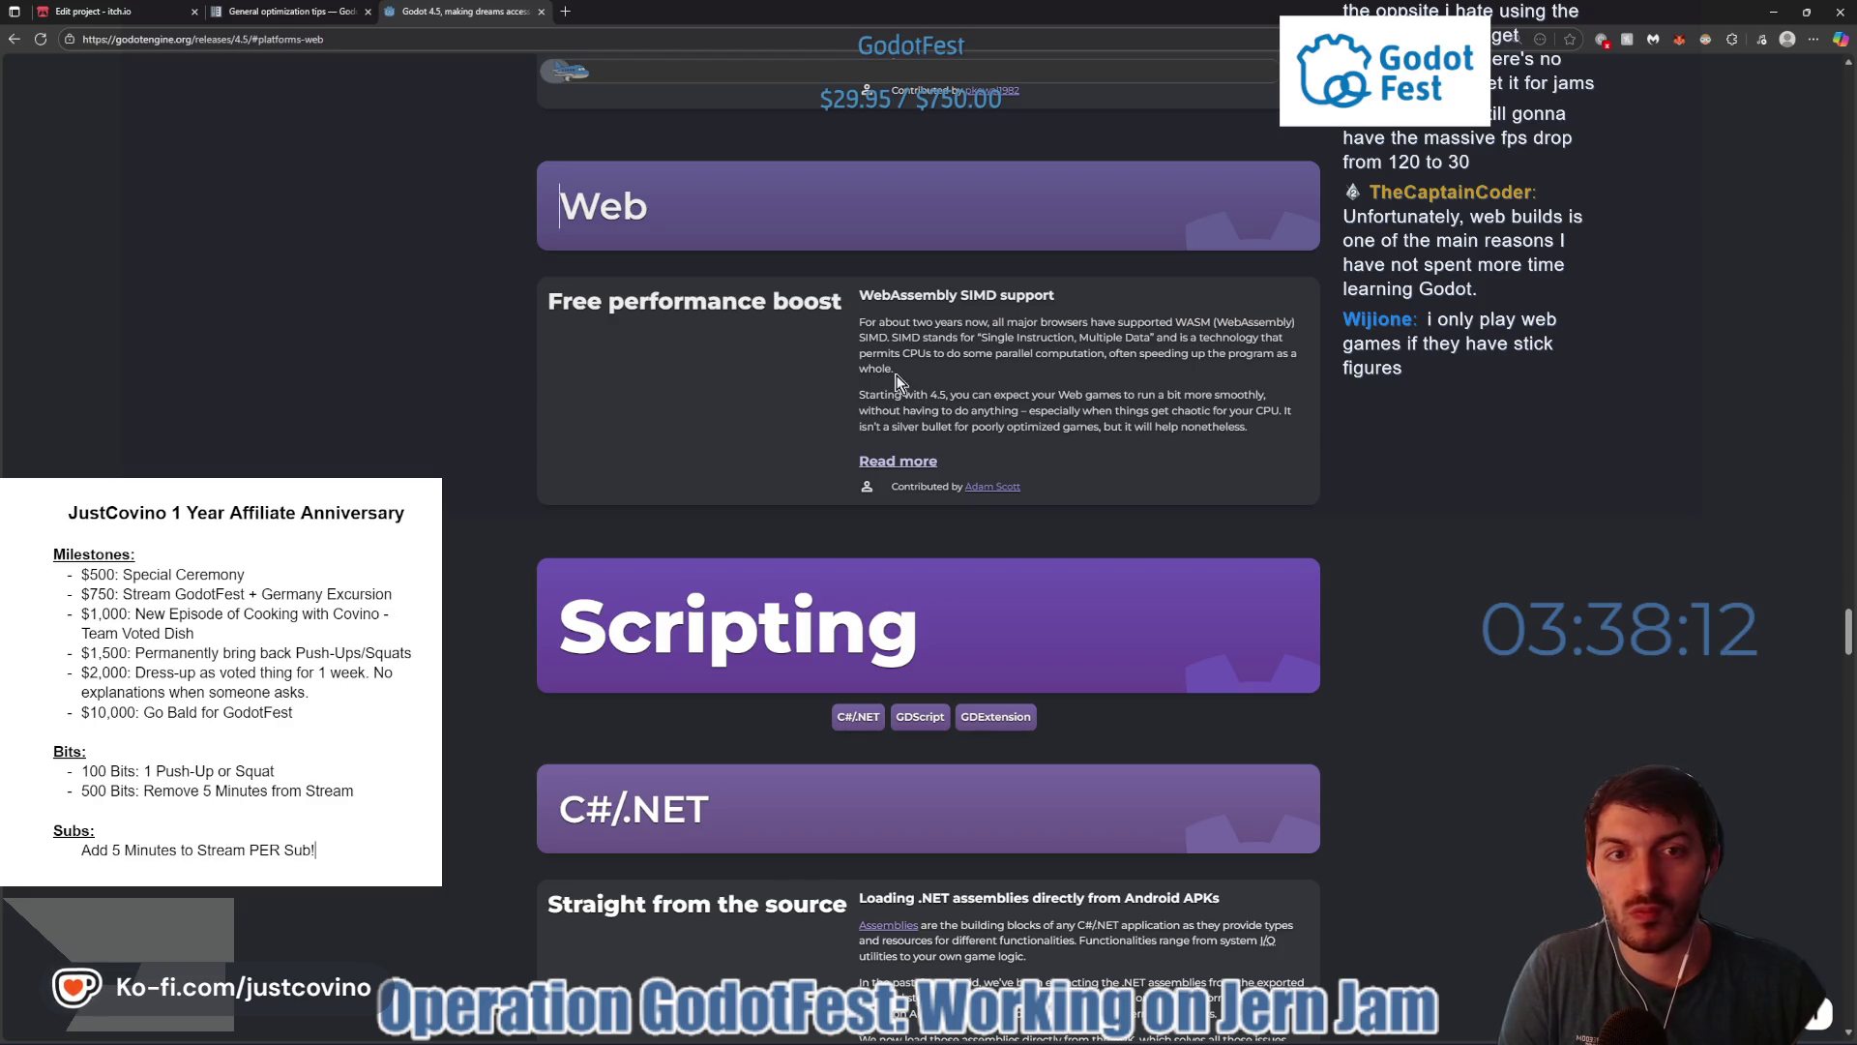
{"action": "left_click", "coordinate": [898, 461]}
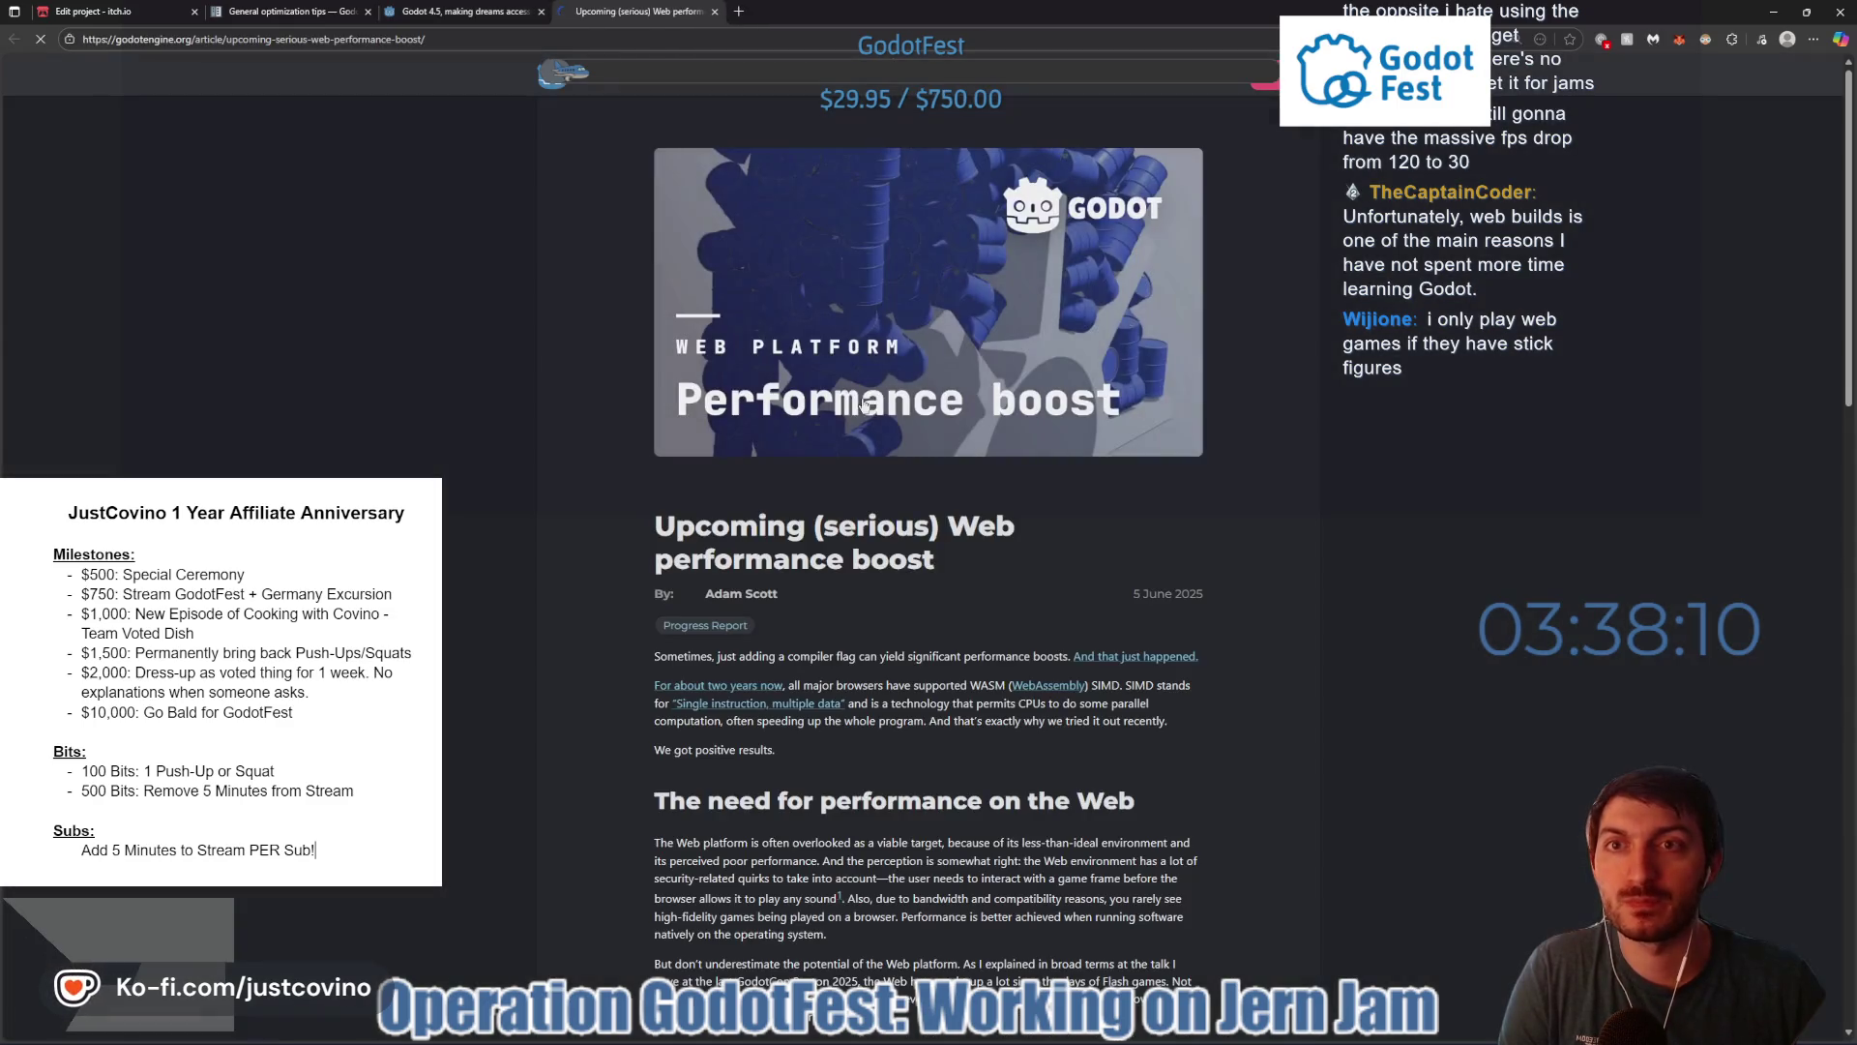
- Read the WASM SIMD benchmarks and availability notes to What's next, then return to Godot
{"action": "scroll", "coordinate": [864, 405], "scroll_direction": "down", "scroll_amount": 7}
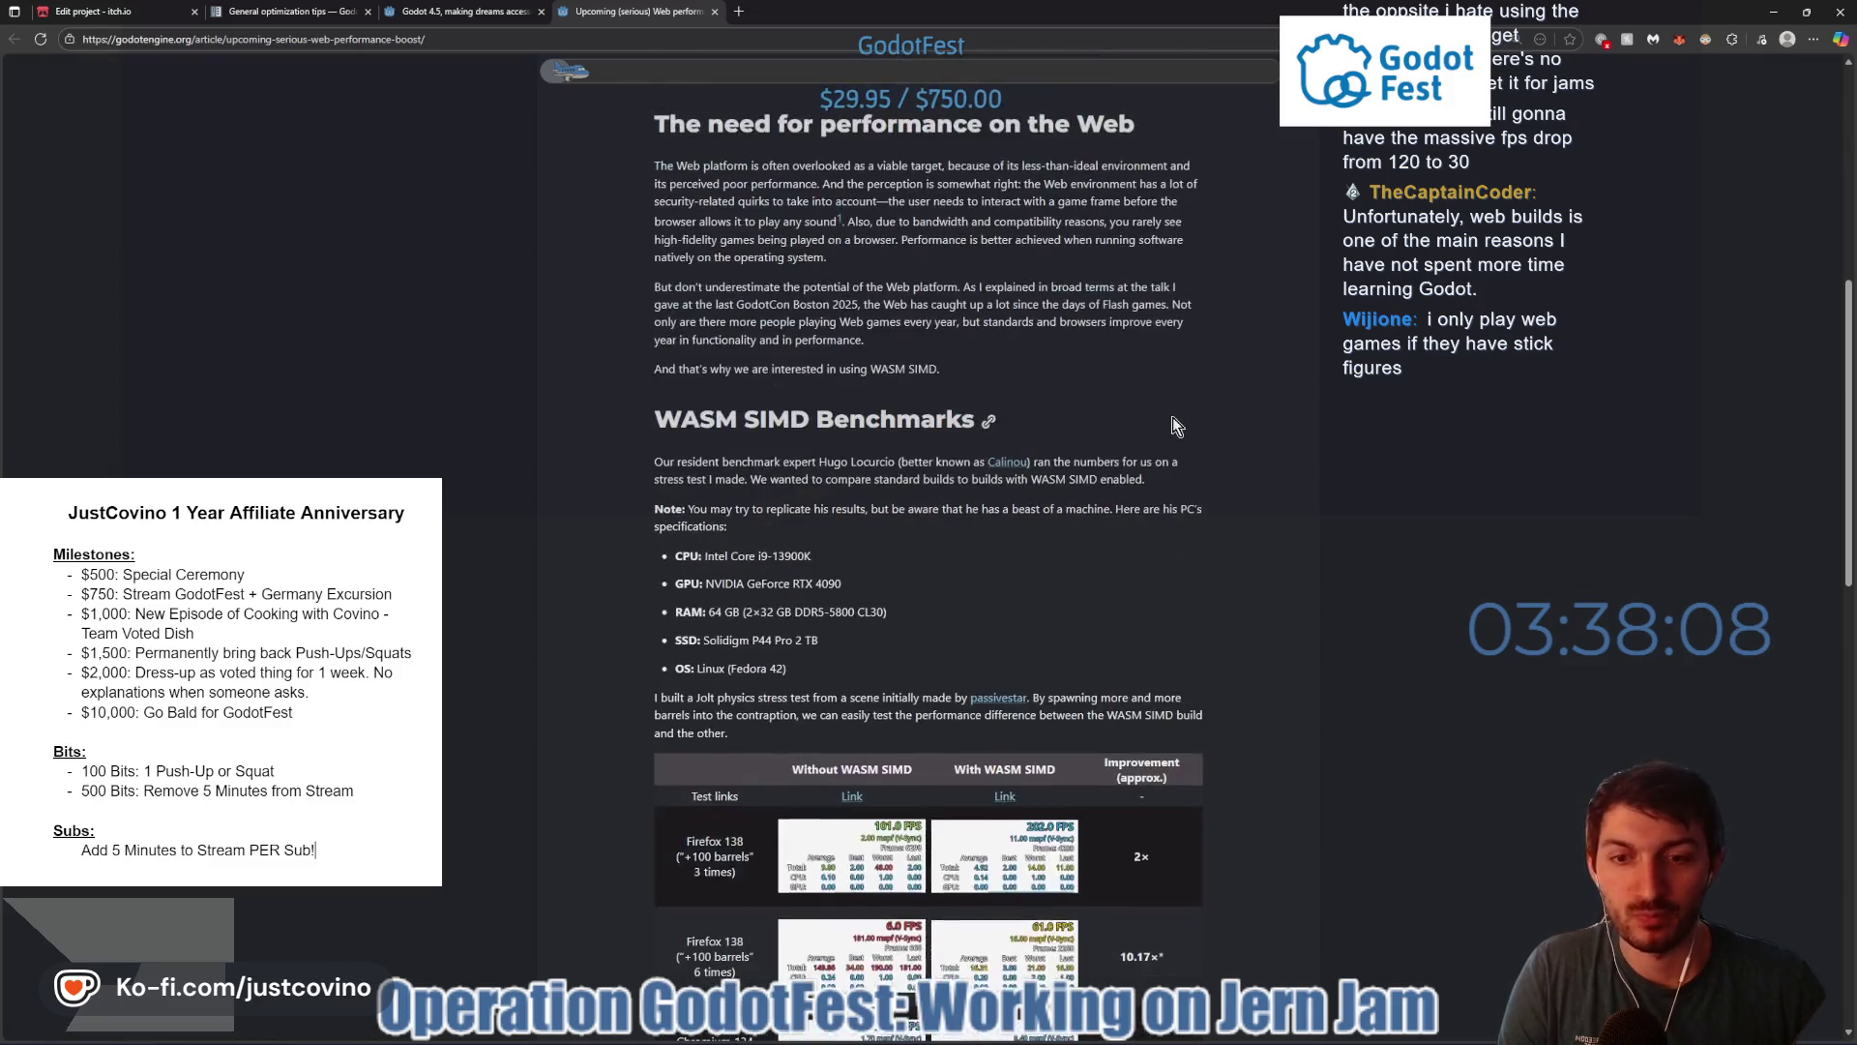
{"action": "scroll", "coordinate": [1167, 414], "scroll_direction": "down", "scroll_amount": 2}
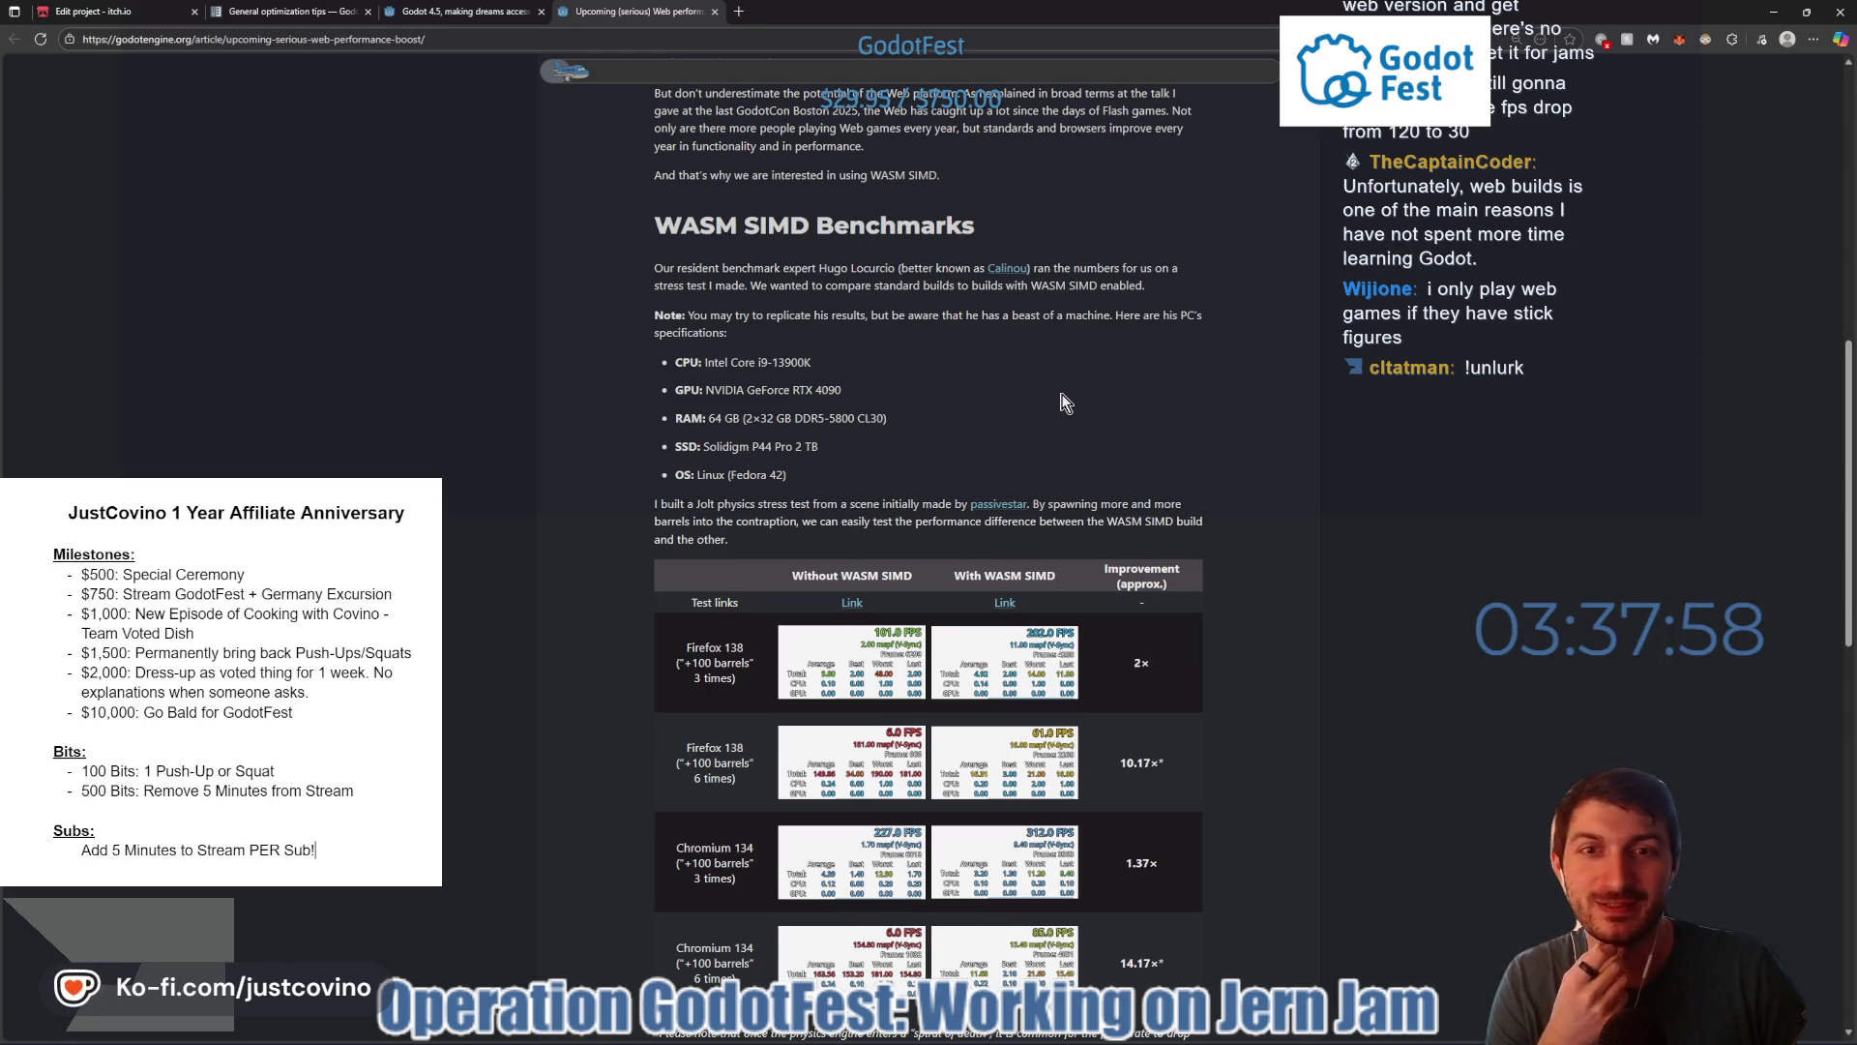
{"action": "scroll", "coordinate": [1060, 396], "scroll_direction": "up", "scroll_amount": 1}
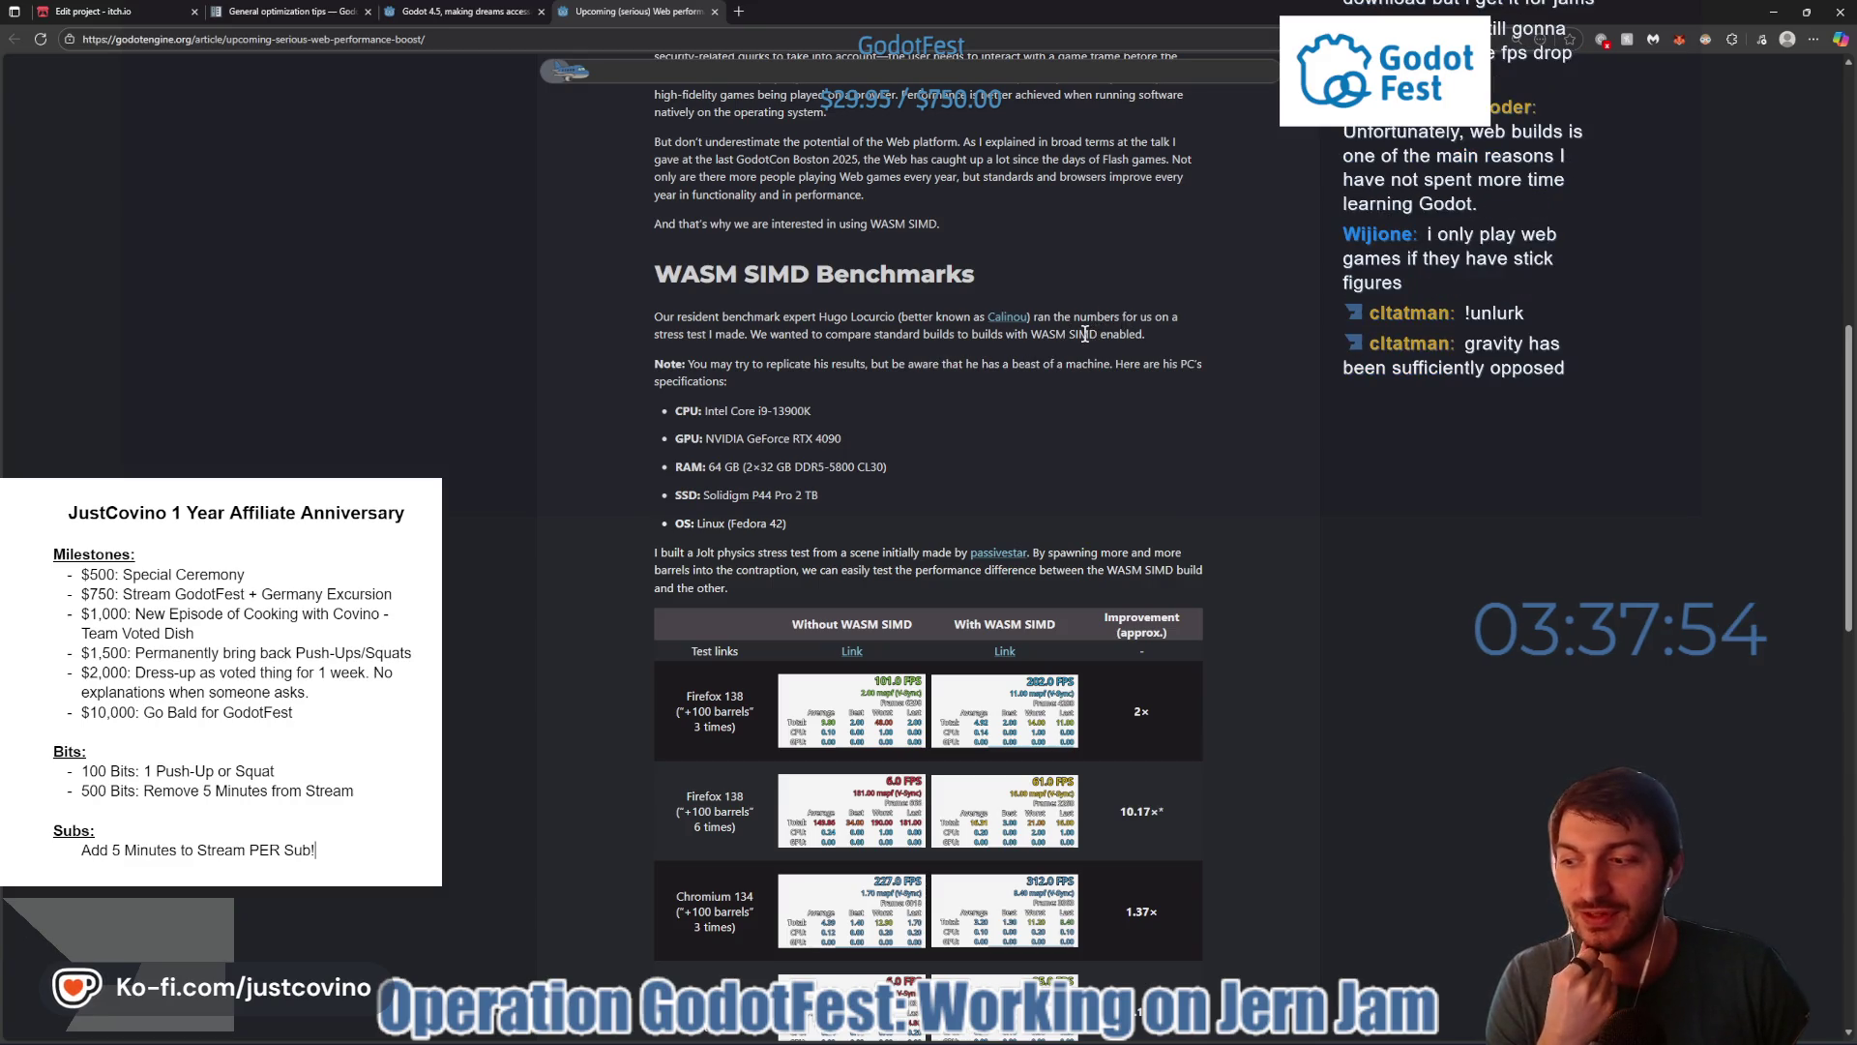
{"action": "scroll", "coordinate": [1081, 346], "scroll_direction": "down", "scroll_amount": 3}
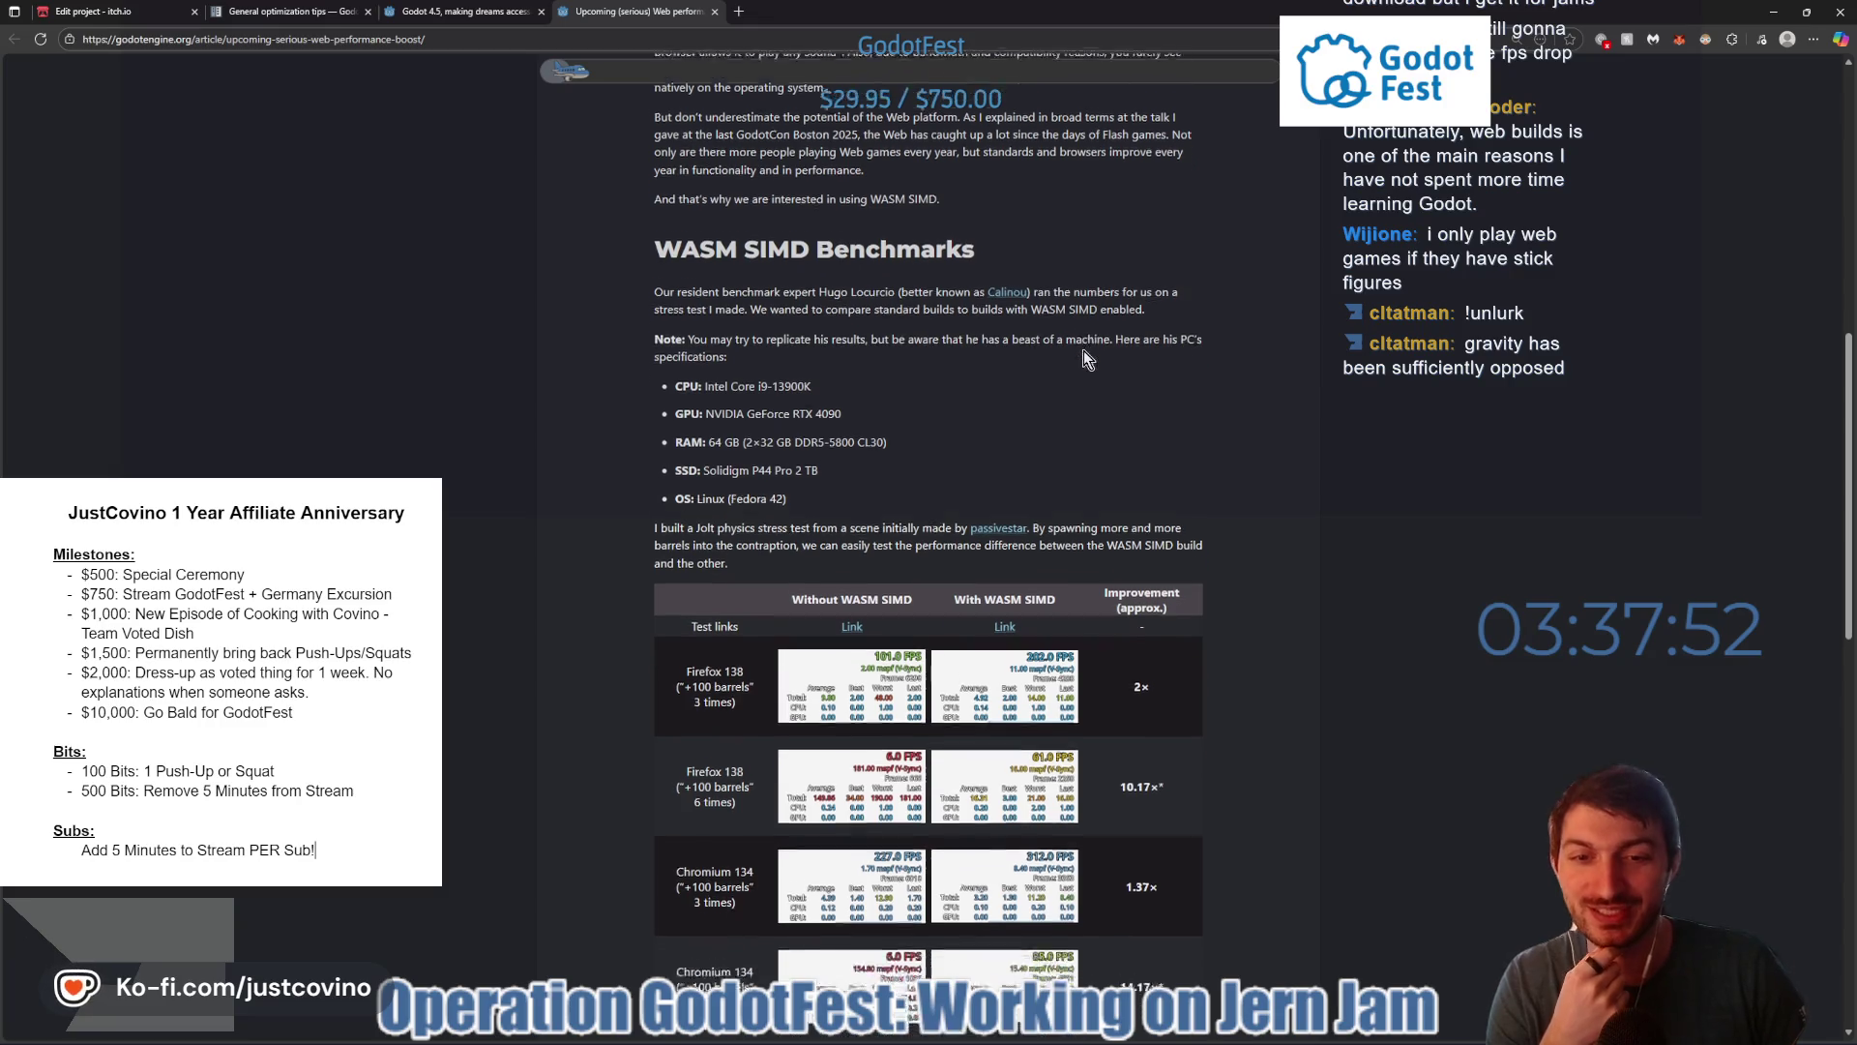
{"action": "scroll", "coordinate": [997, 457], "scroll_direction": "up", "scroll_amount": 2}
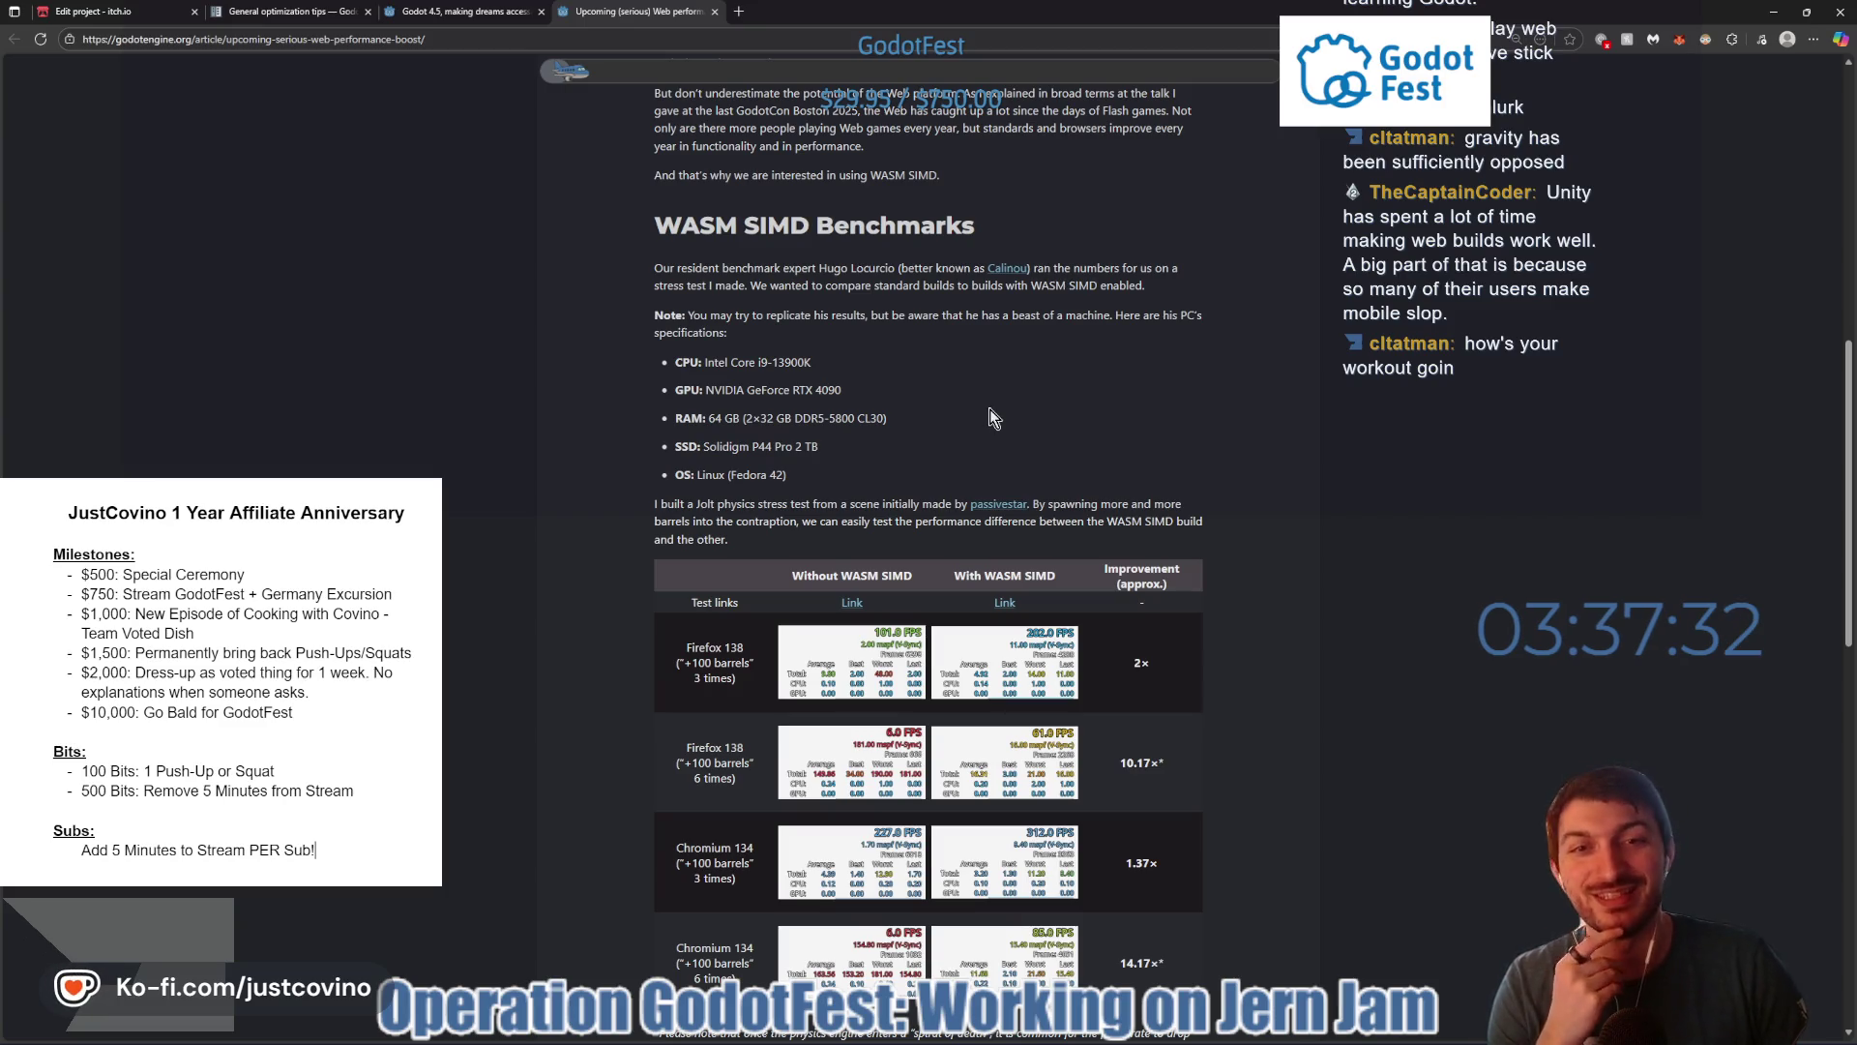
{"action": "scroll", "coordinate": [996, 382], "scroll_direction": "down", "scroll_amount": 1}
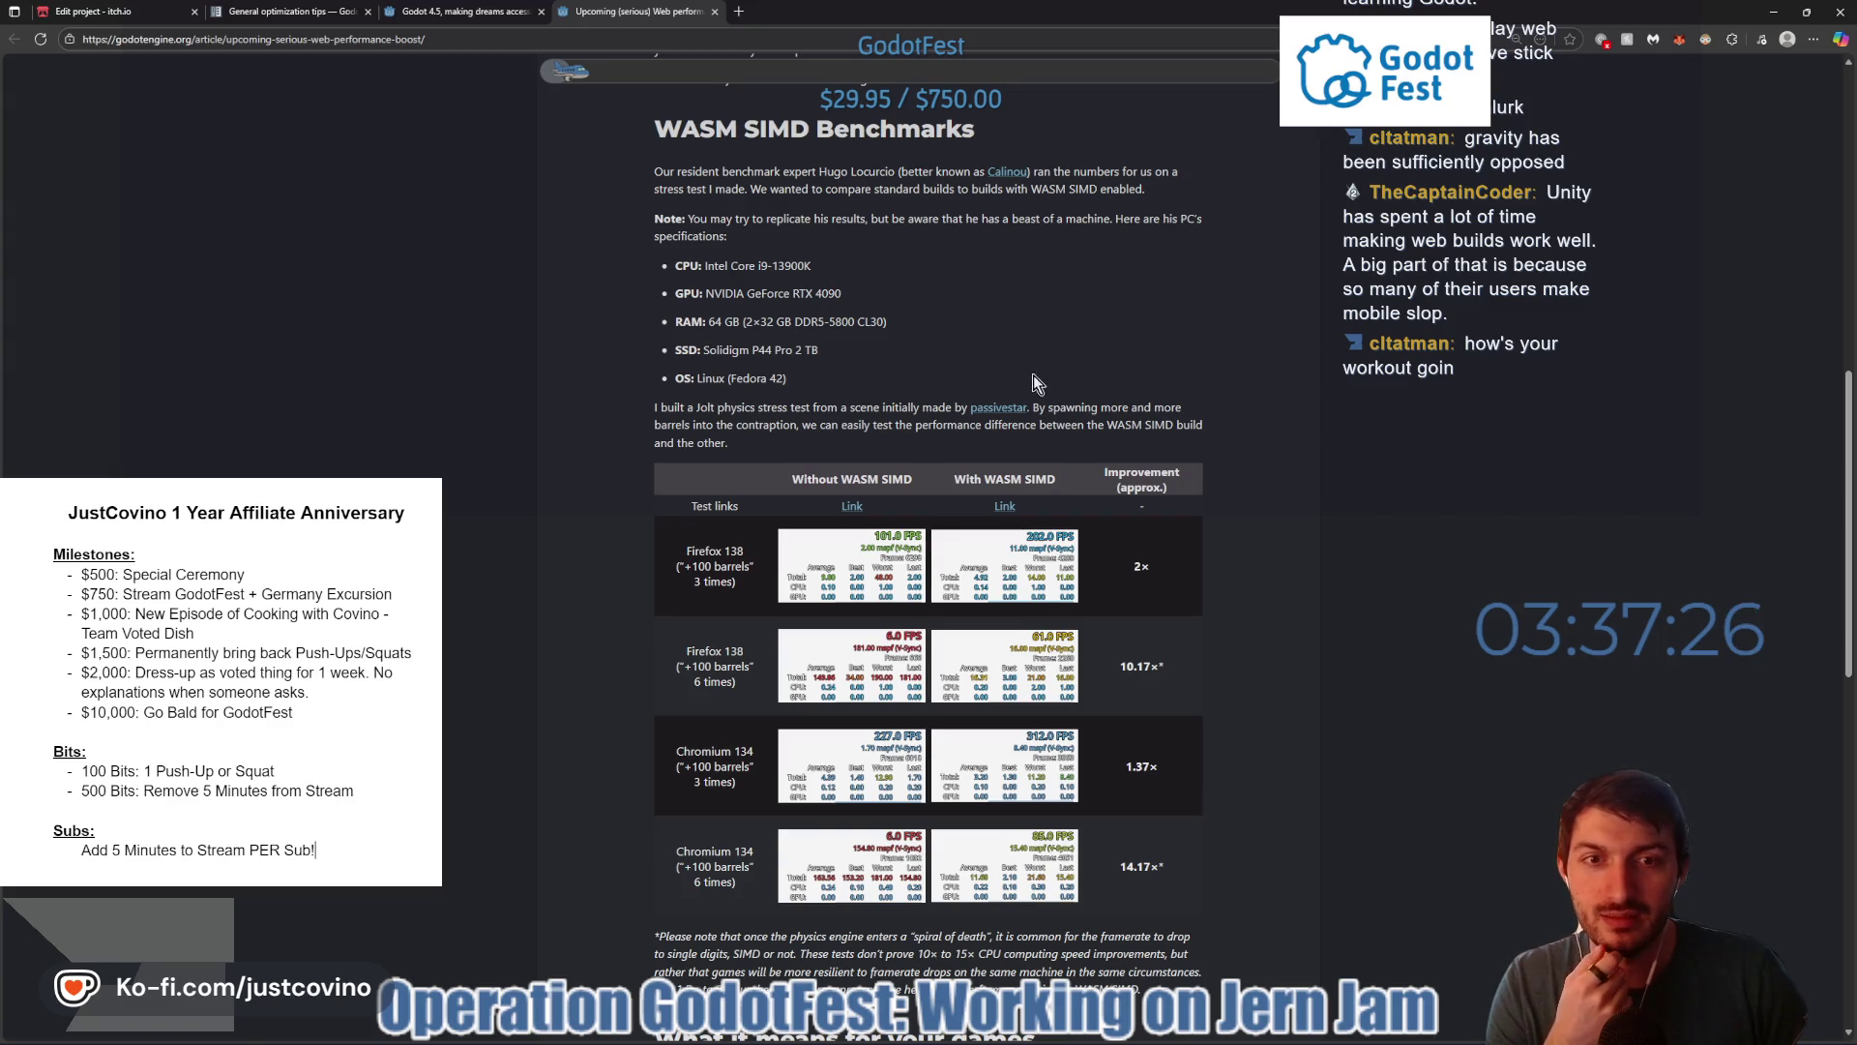
{"action": "scroll", "coordinate": [1035, 387], "scroll_direction": "down", "scroll_amount": 5}
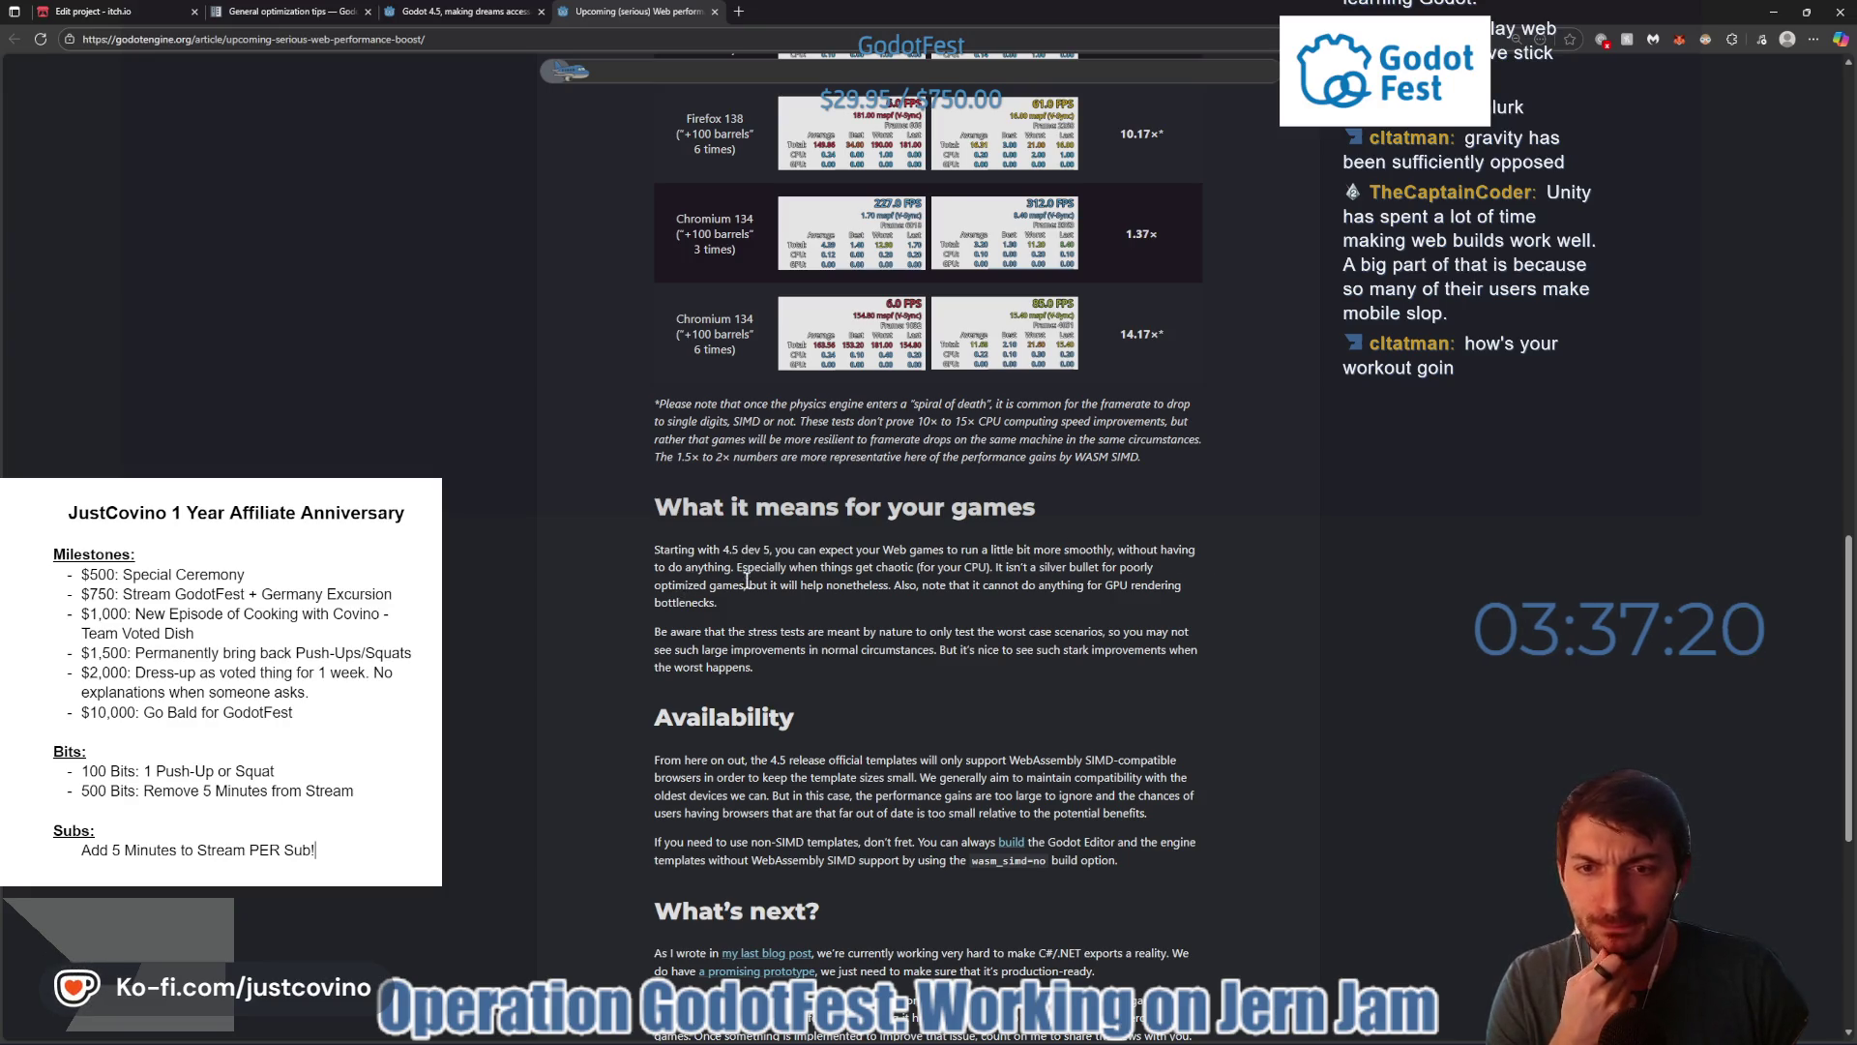
{"action": "scroll", "coordinate": [774, 571], "scroll_direction": "down", "scroll_amount": 3}
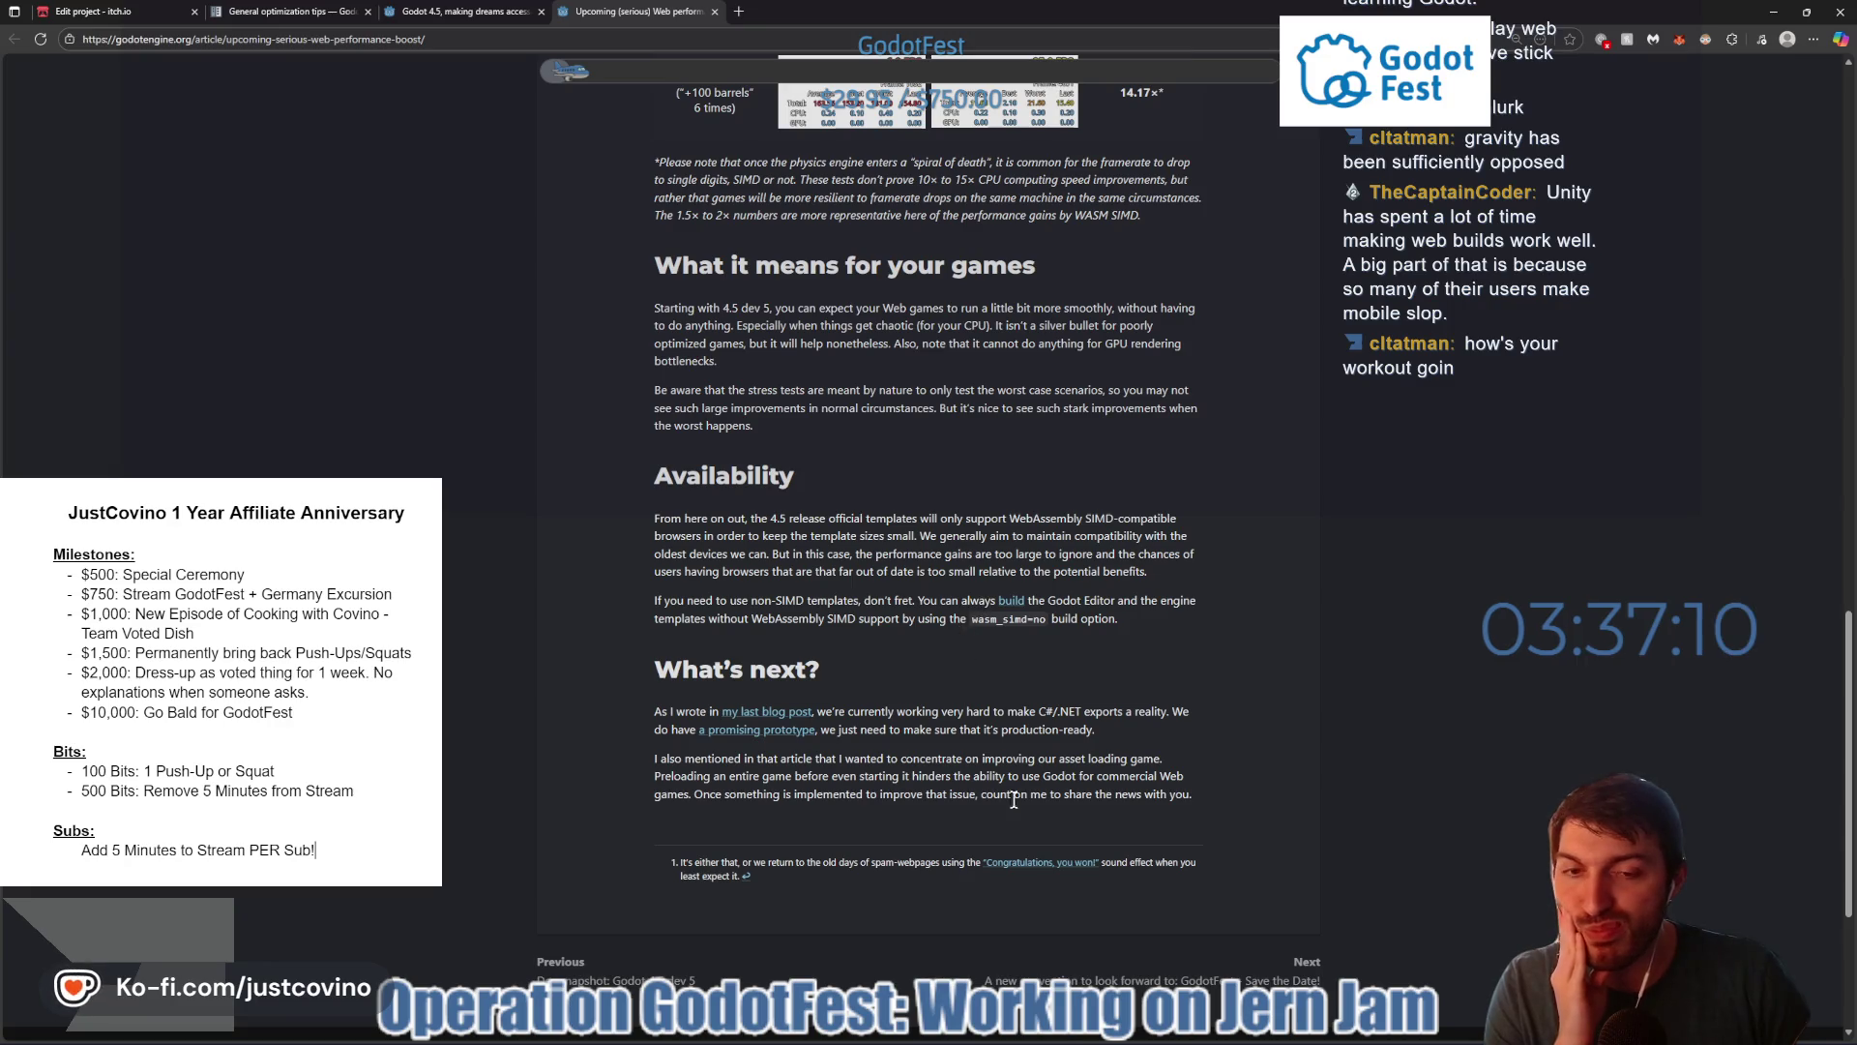
{"action": "key", "text": "alt+Tab"}
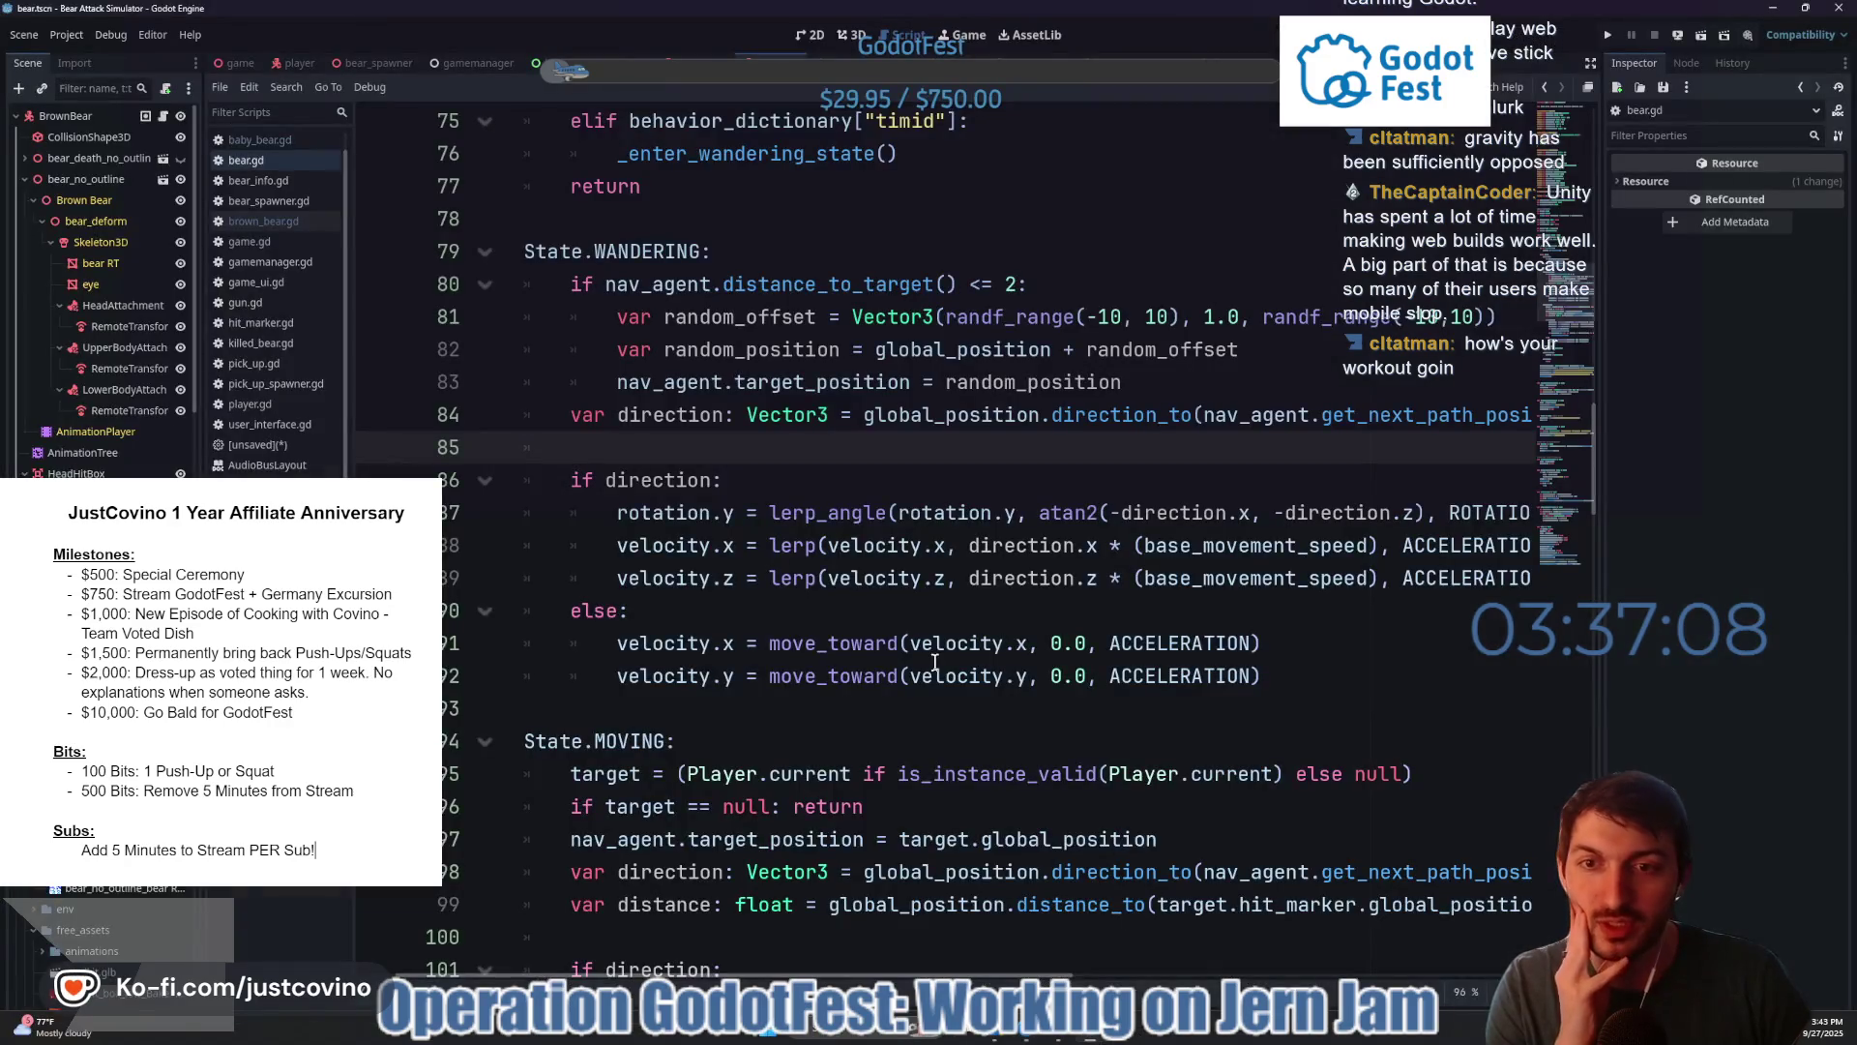
{"action": "left_click", "coordinate": [73, 33]}
{"action": "left_click", "coordinate": [81, 133]}
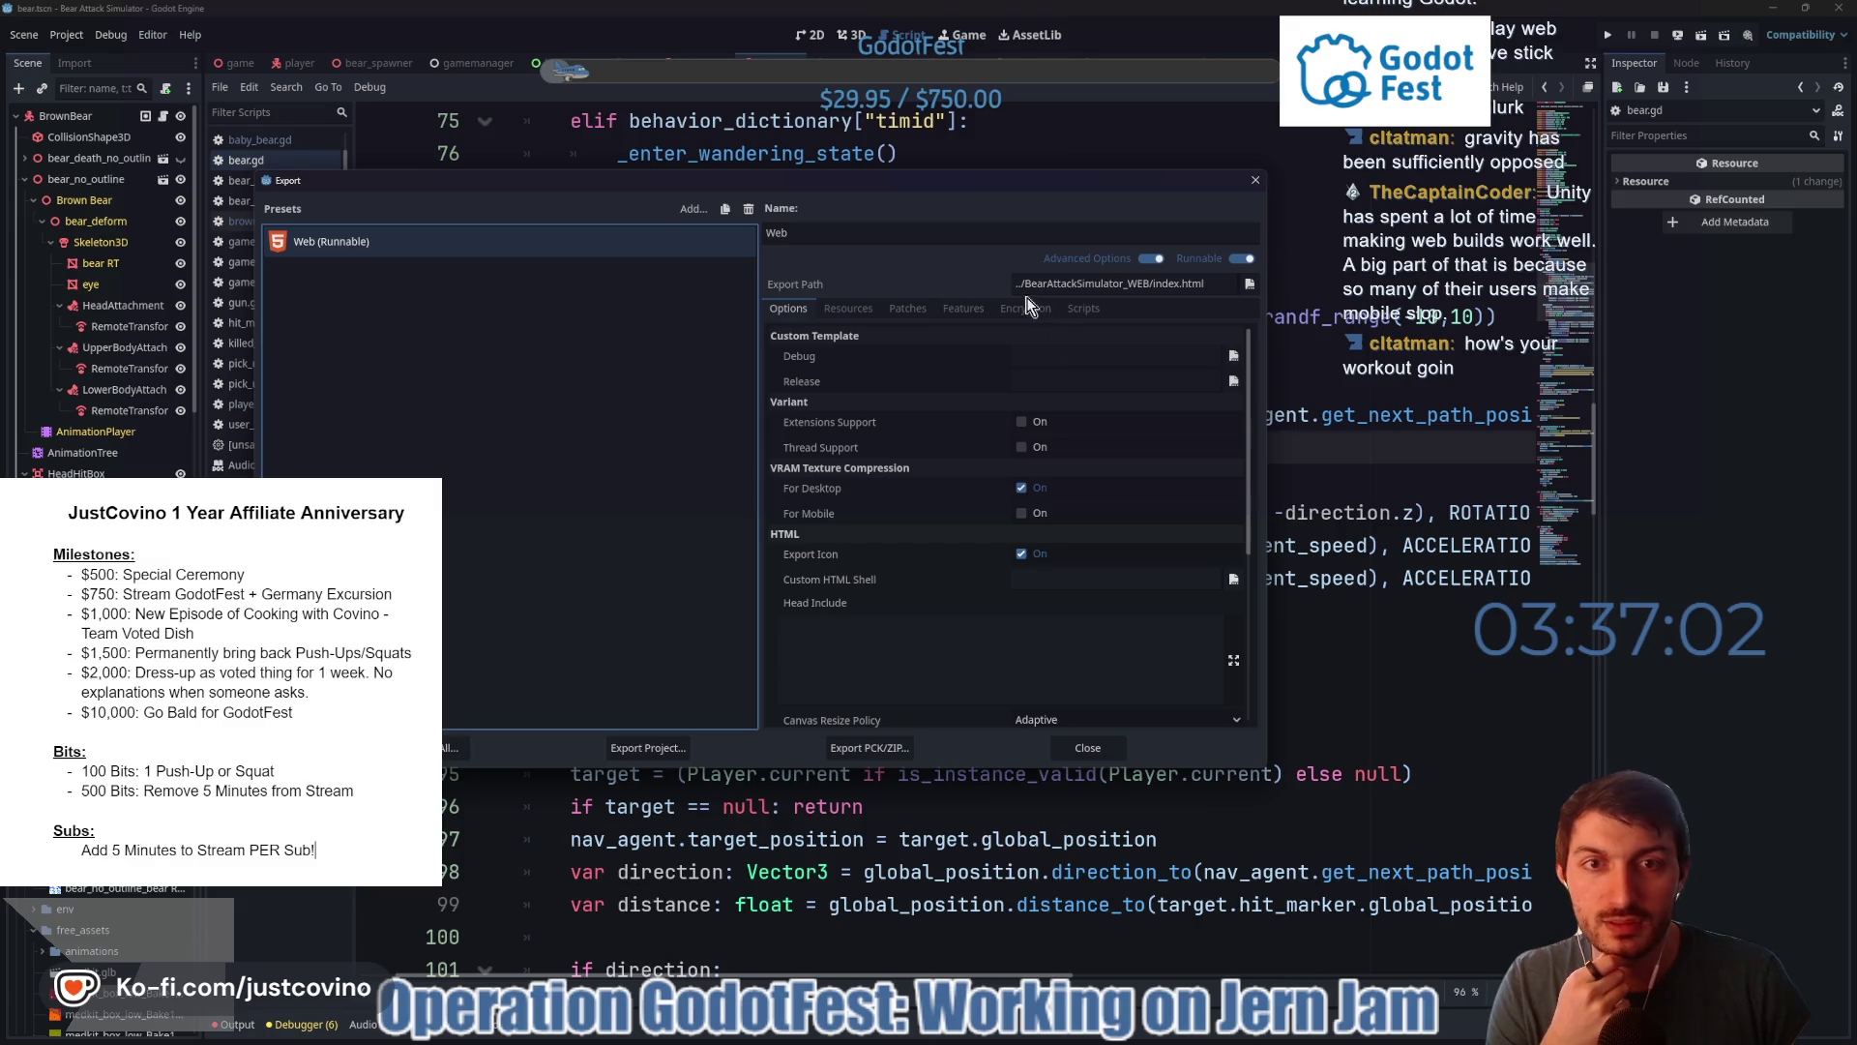
{"action": "scroll", "coordinate": [880, 464], "scroll_direction": "down", "scroll_amount": 5}
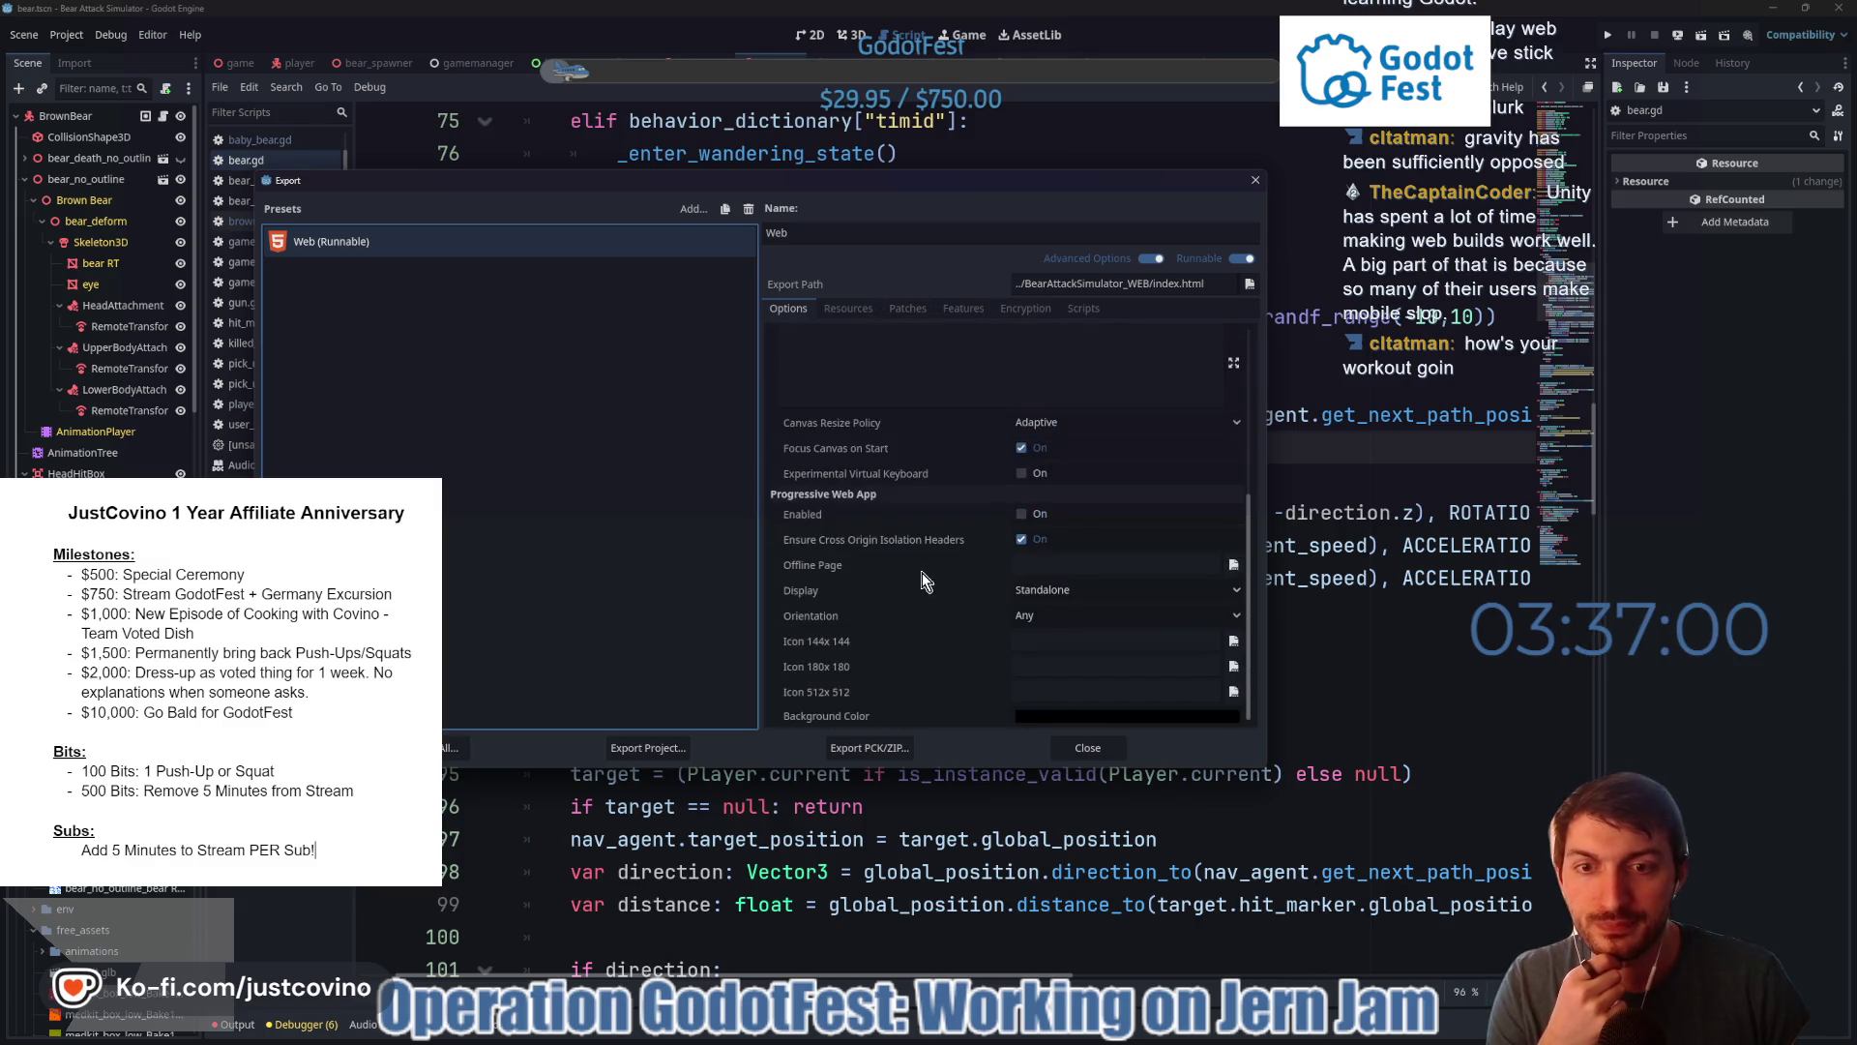
{"action": "left_click", "coordinate": [1074, 753]}
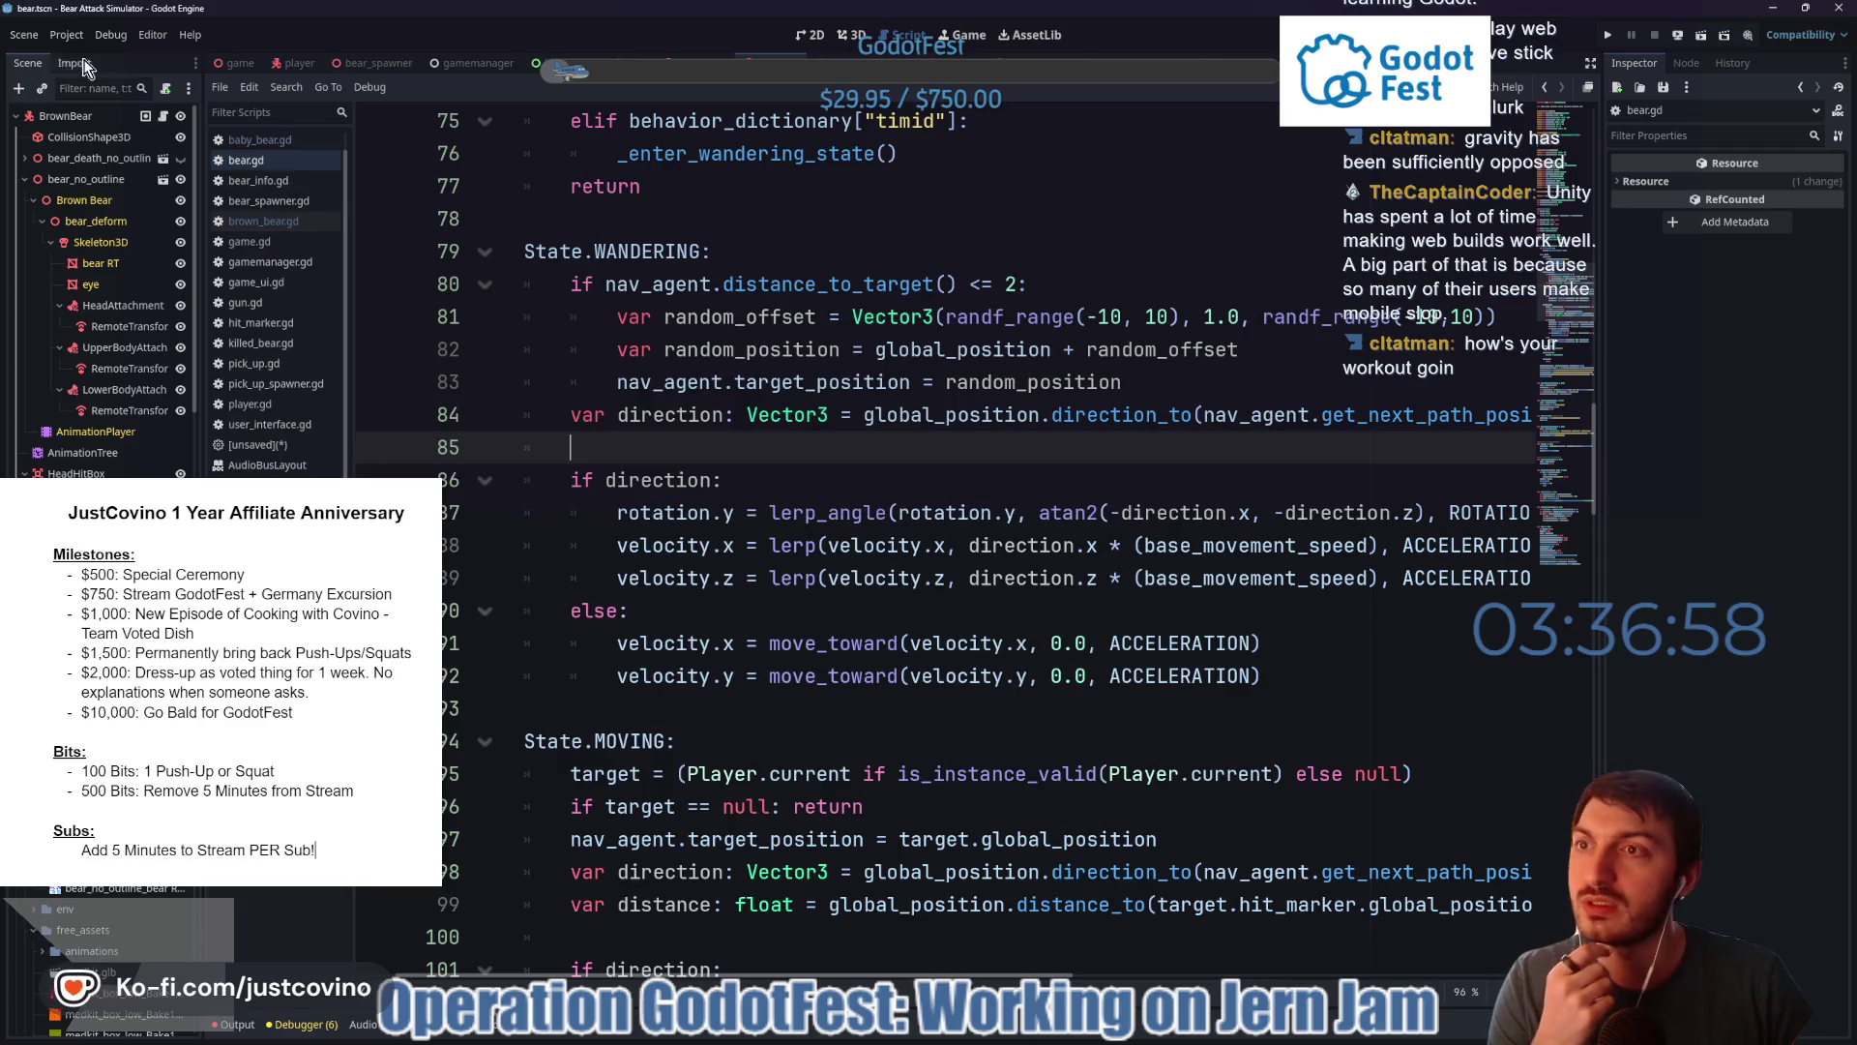
{"action": "left_click", "coordinate": [66, 35]}
- Filter Project Settings for 'physics' and show the Jolt Physics 3D settings
{"action": "left_click", "coordinate": [96, 56]}
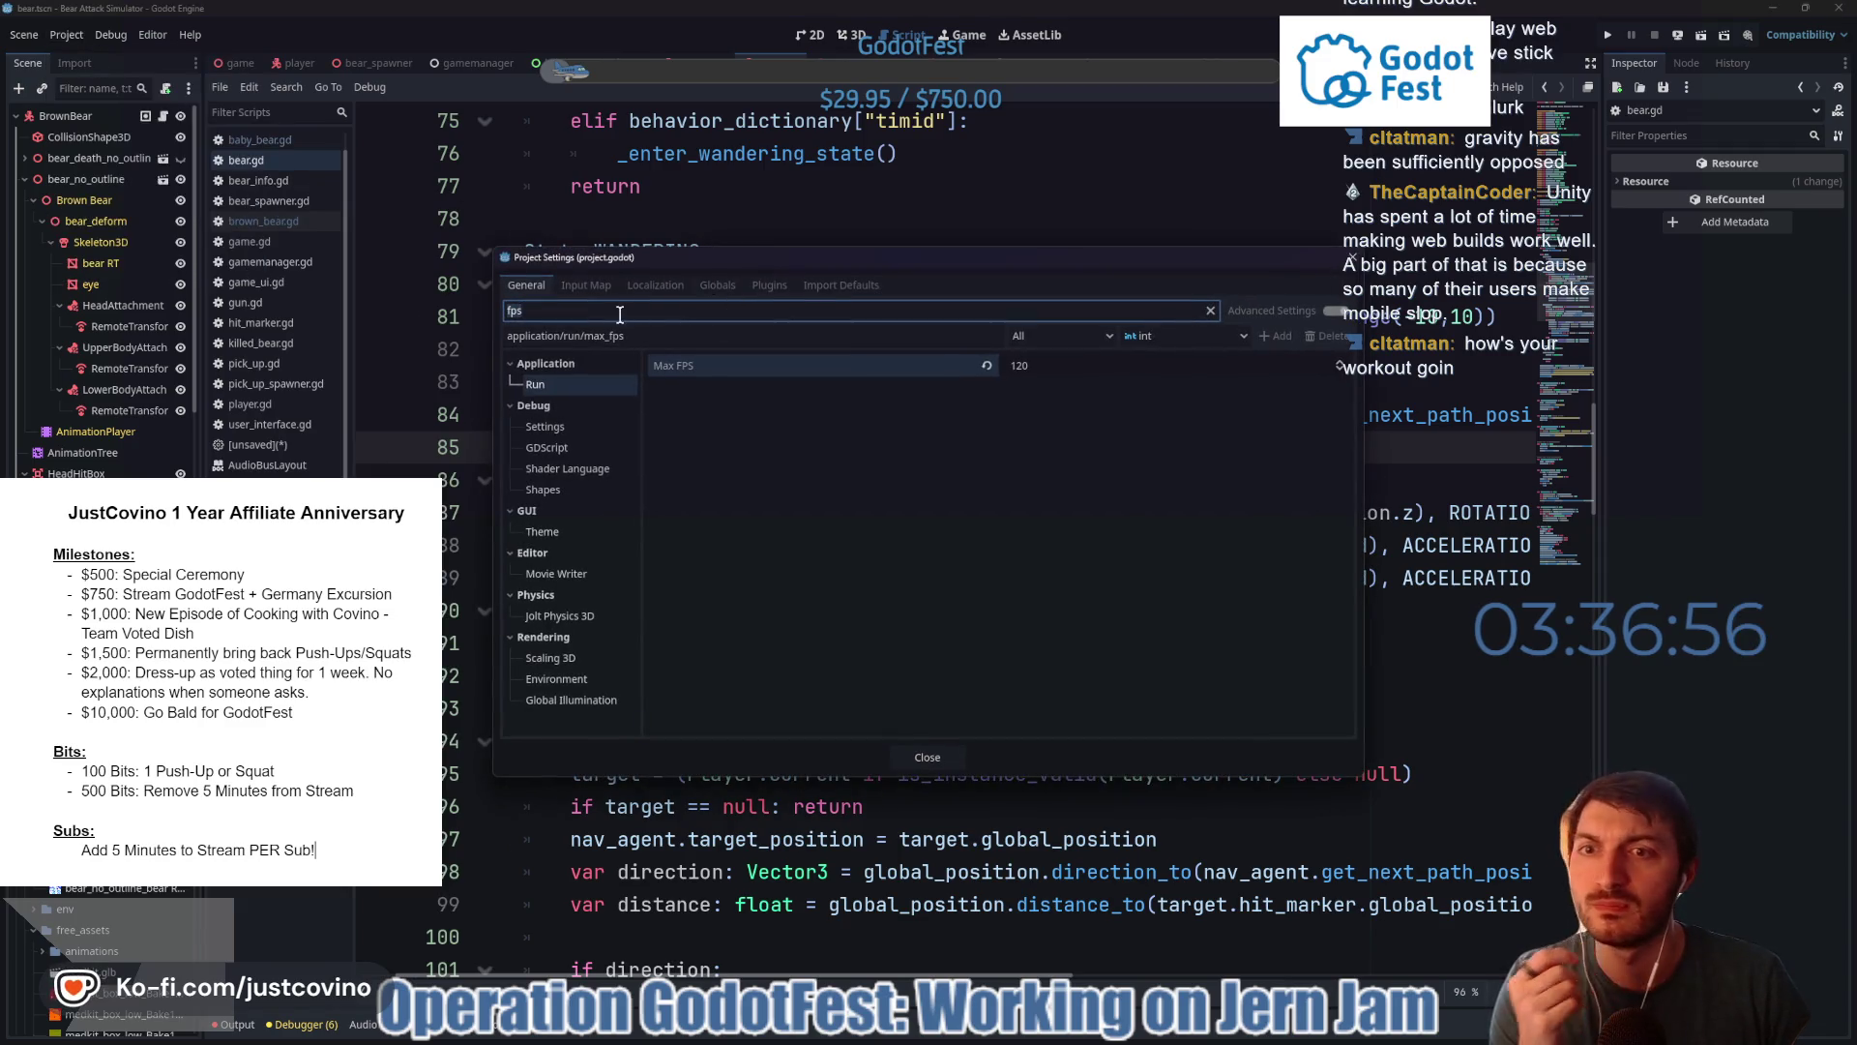
{"action": "key", "text": "ctrl+a"}
{"action": "type", "text": "ohysics"}
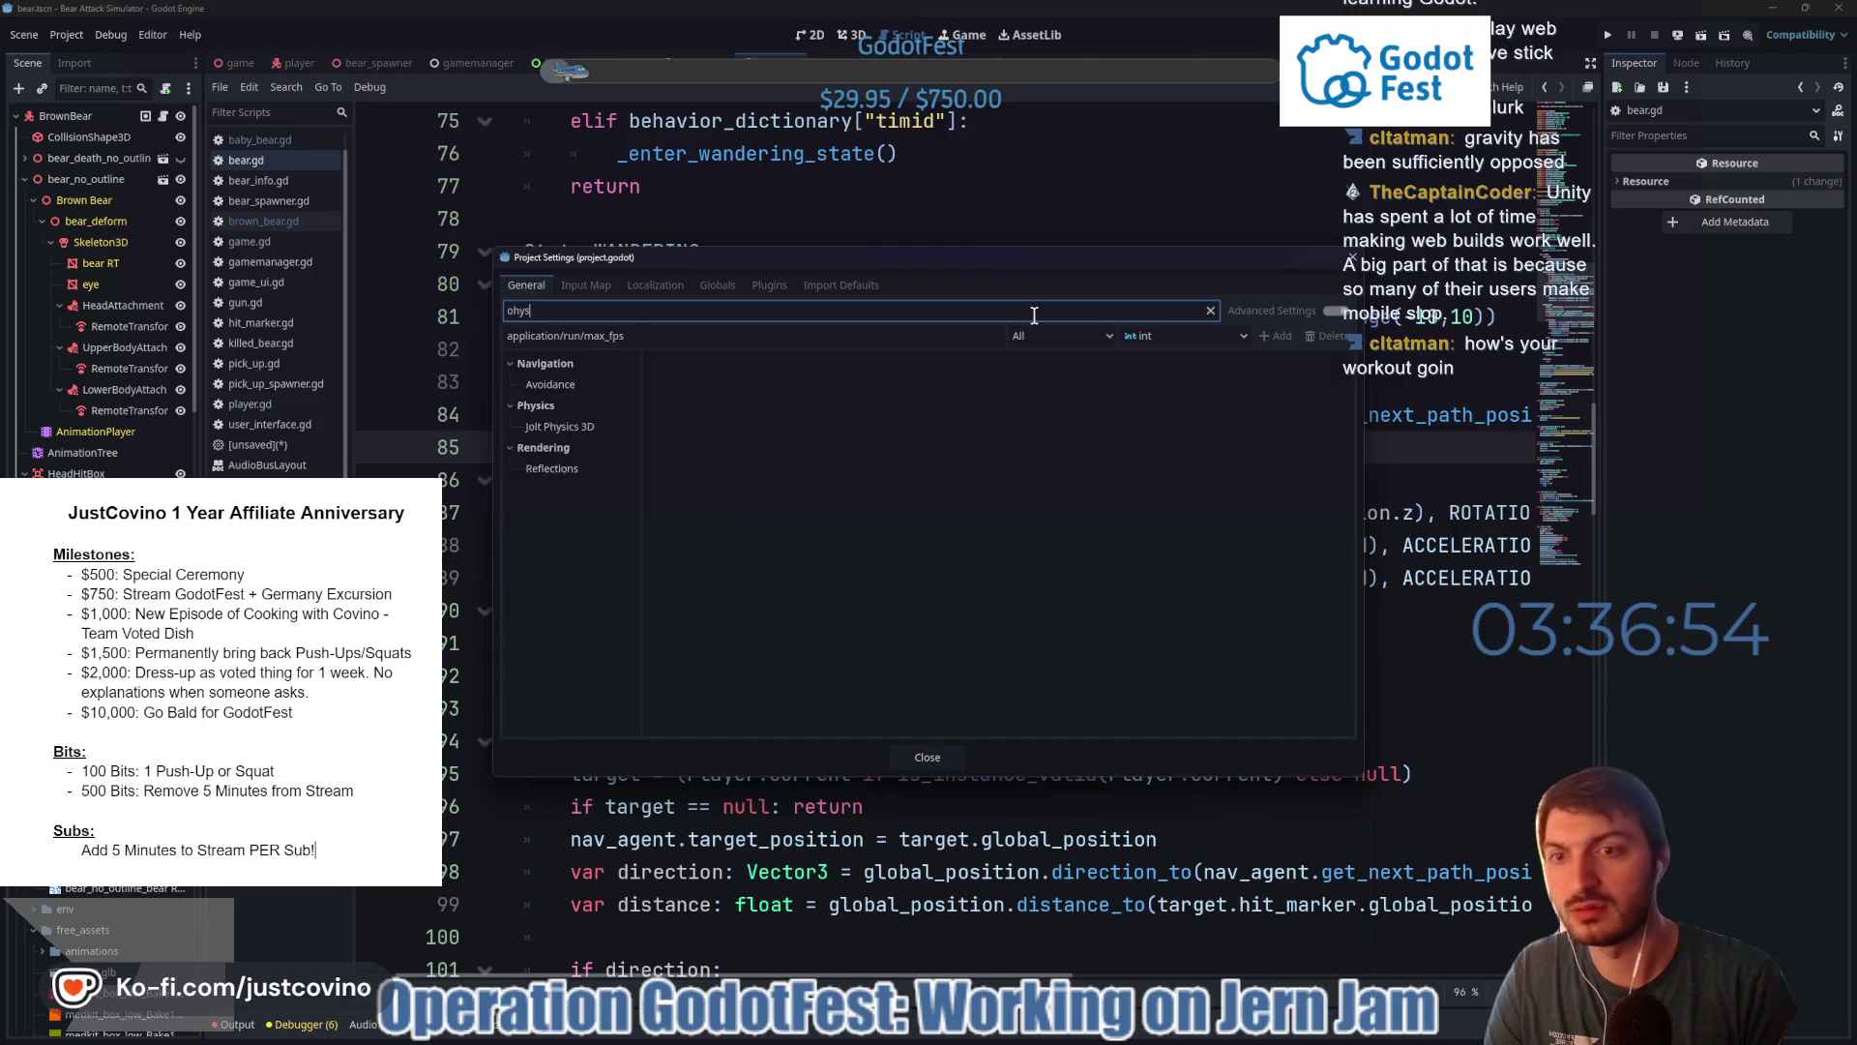
{"action": "left_click", "coordinate": [571, 389]}
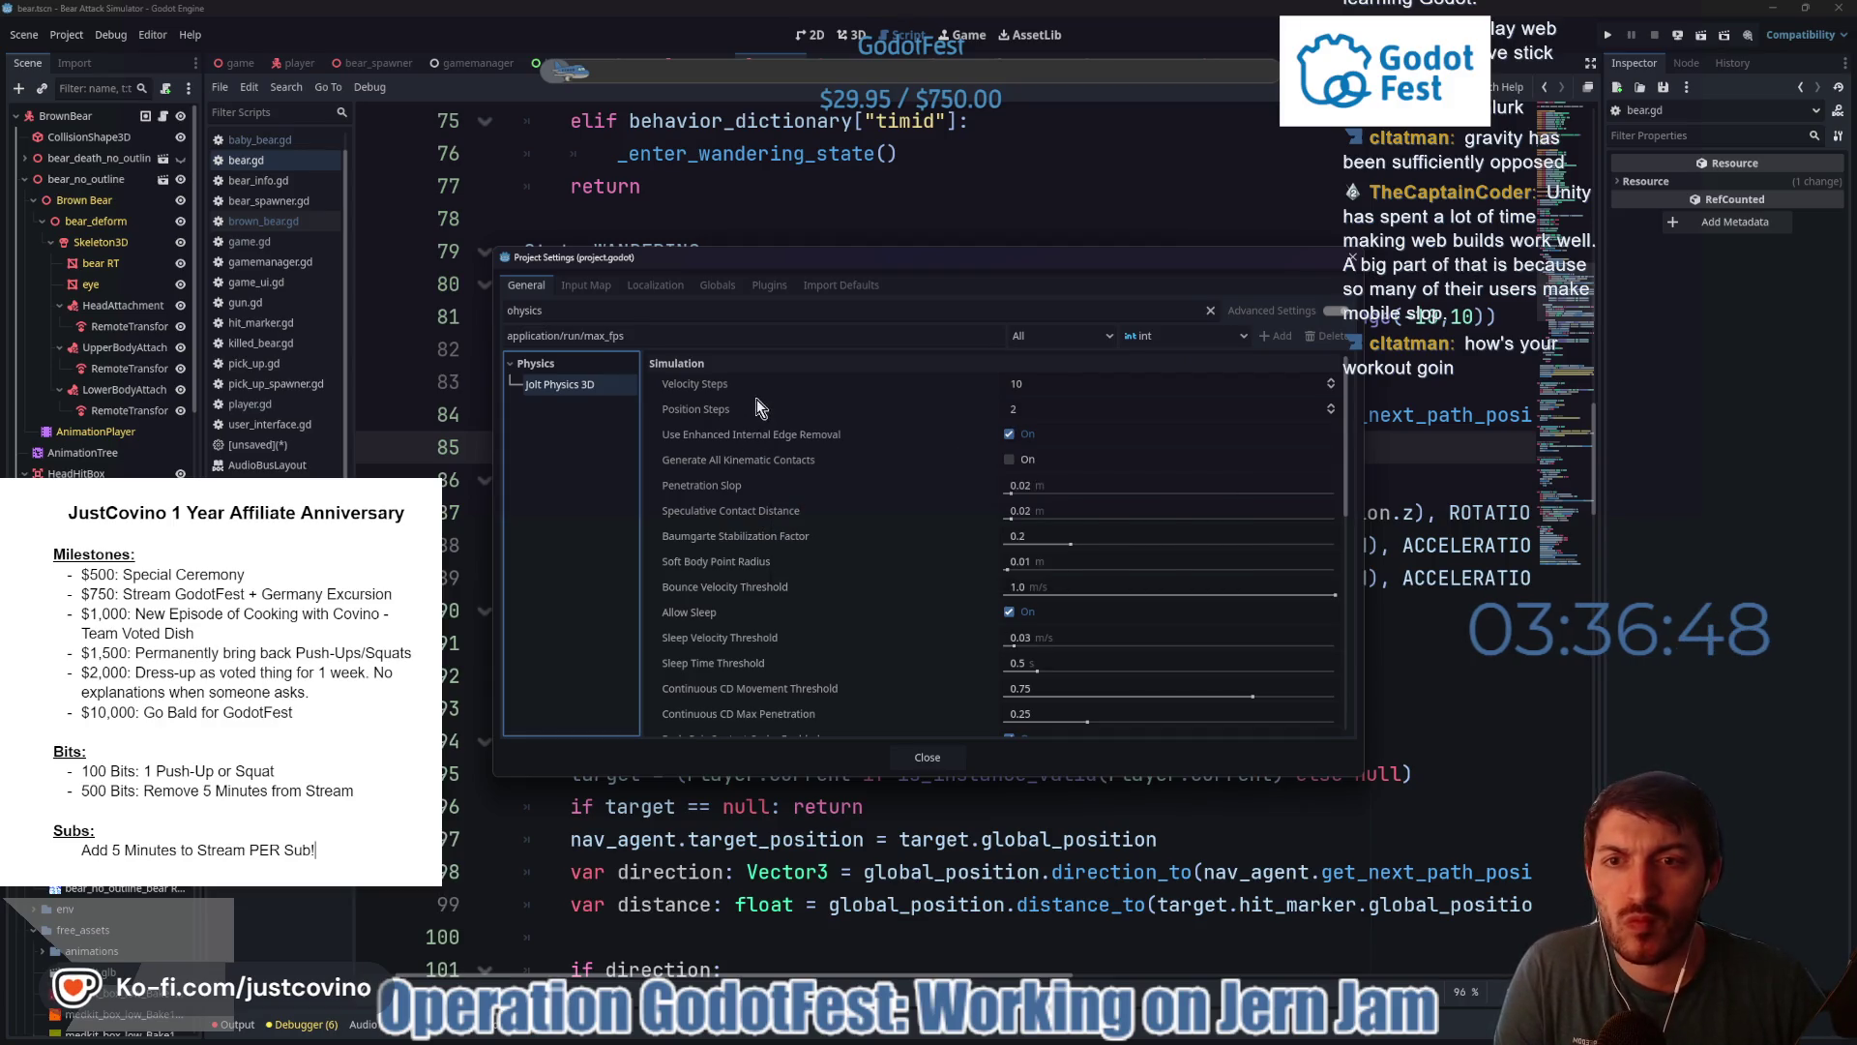
- Scroll the Jolt Physics 3D settings, clear the filter, close Project Settings, and return to the game scene
{"action": "scroll", "coordinate": [768, 450], "scroll_direction": "down", "scroll_amount": 2}
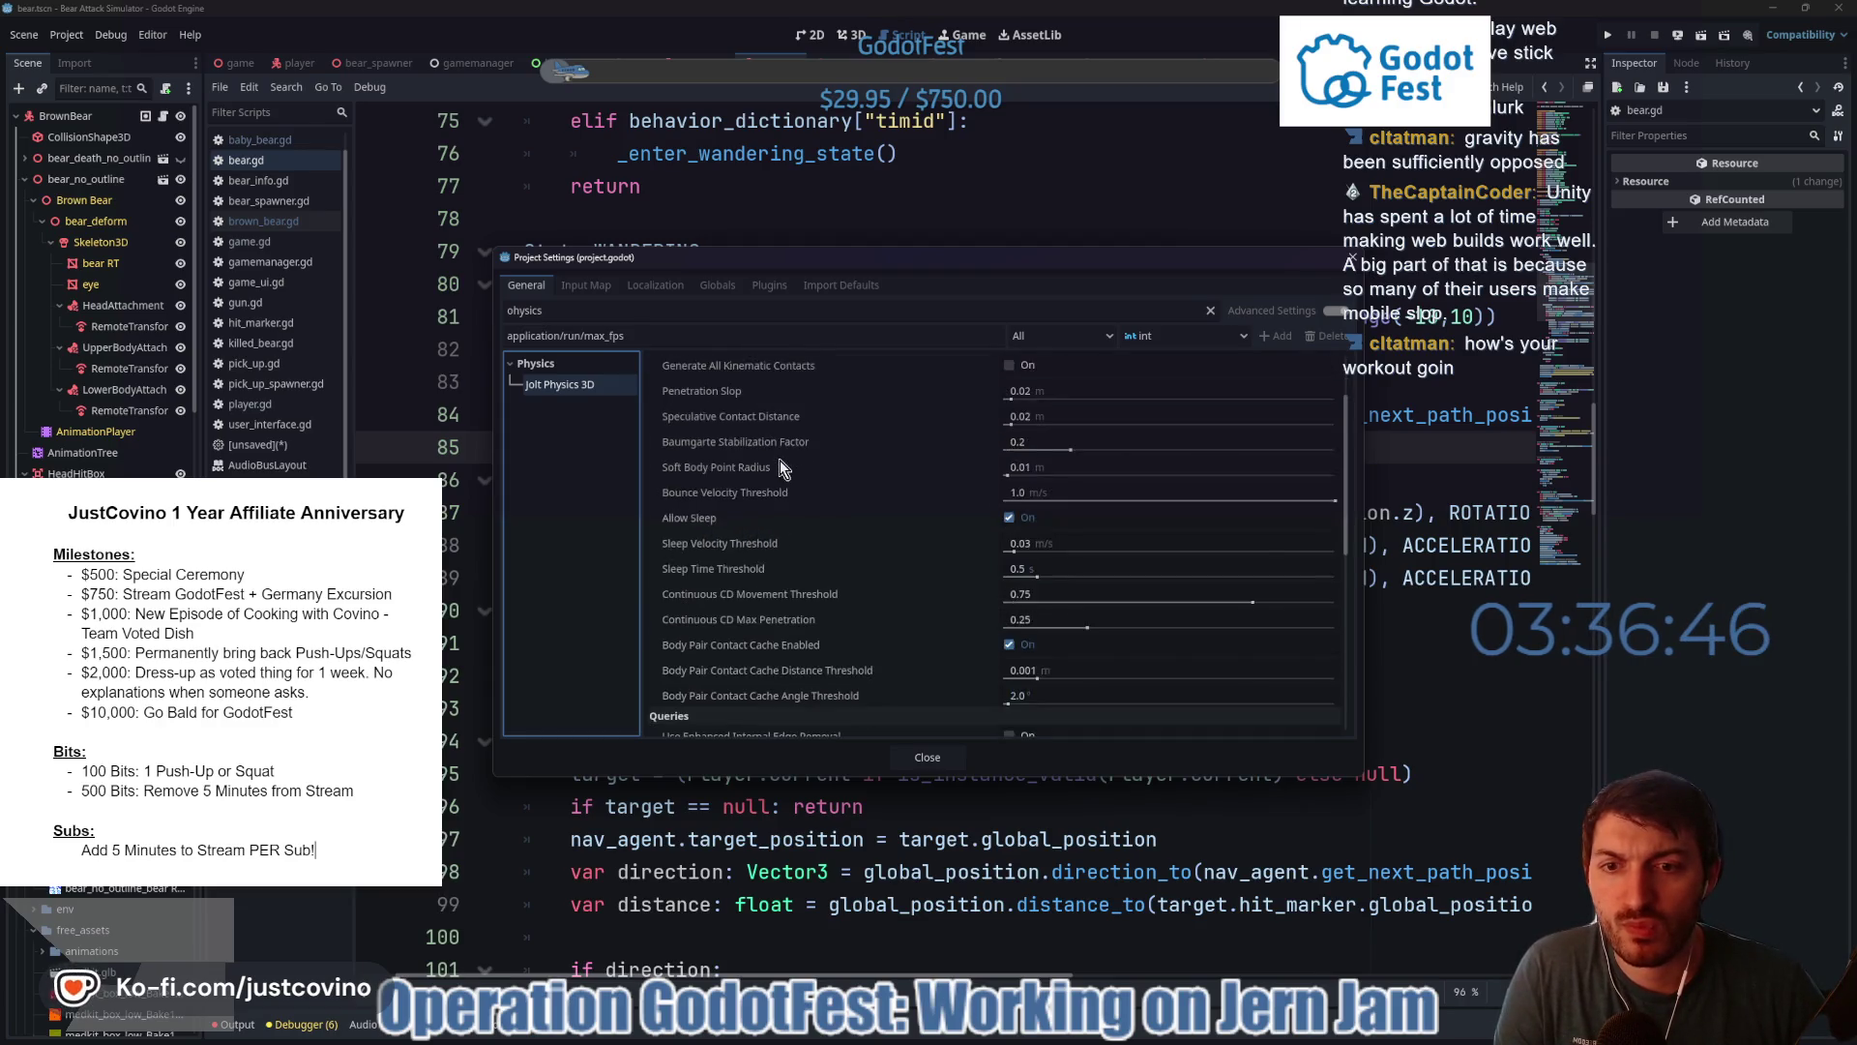
{"action": "scroll", "coordinate": [779, 460], "scroll_direction": "down", "scroll_amount": 4}
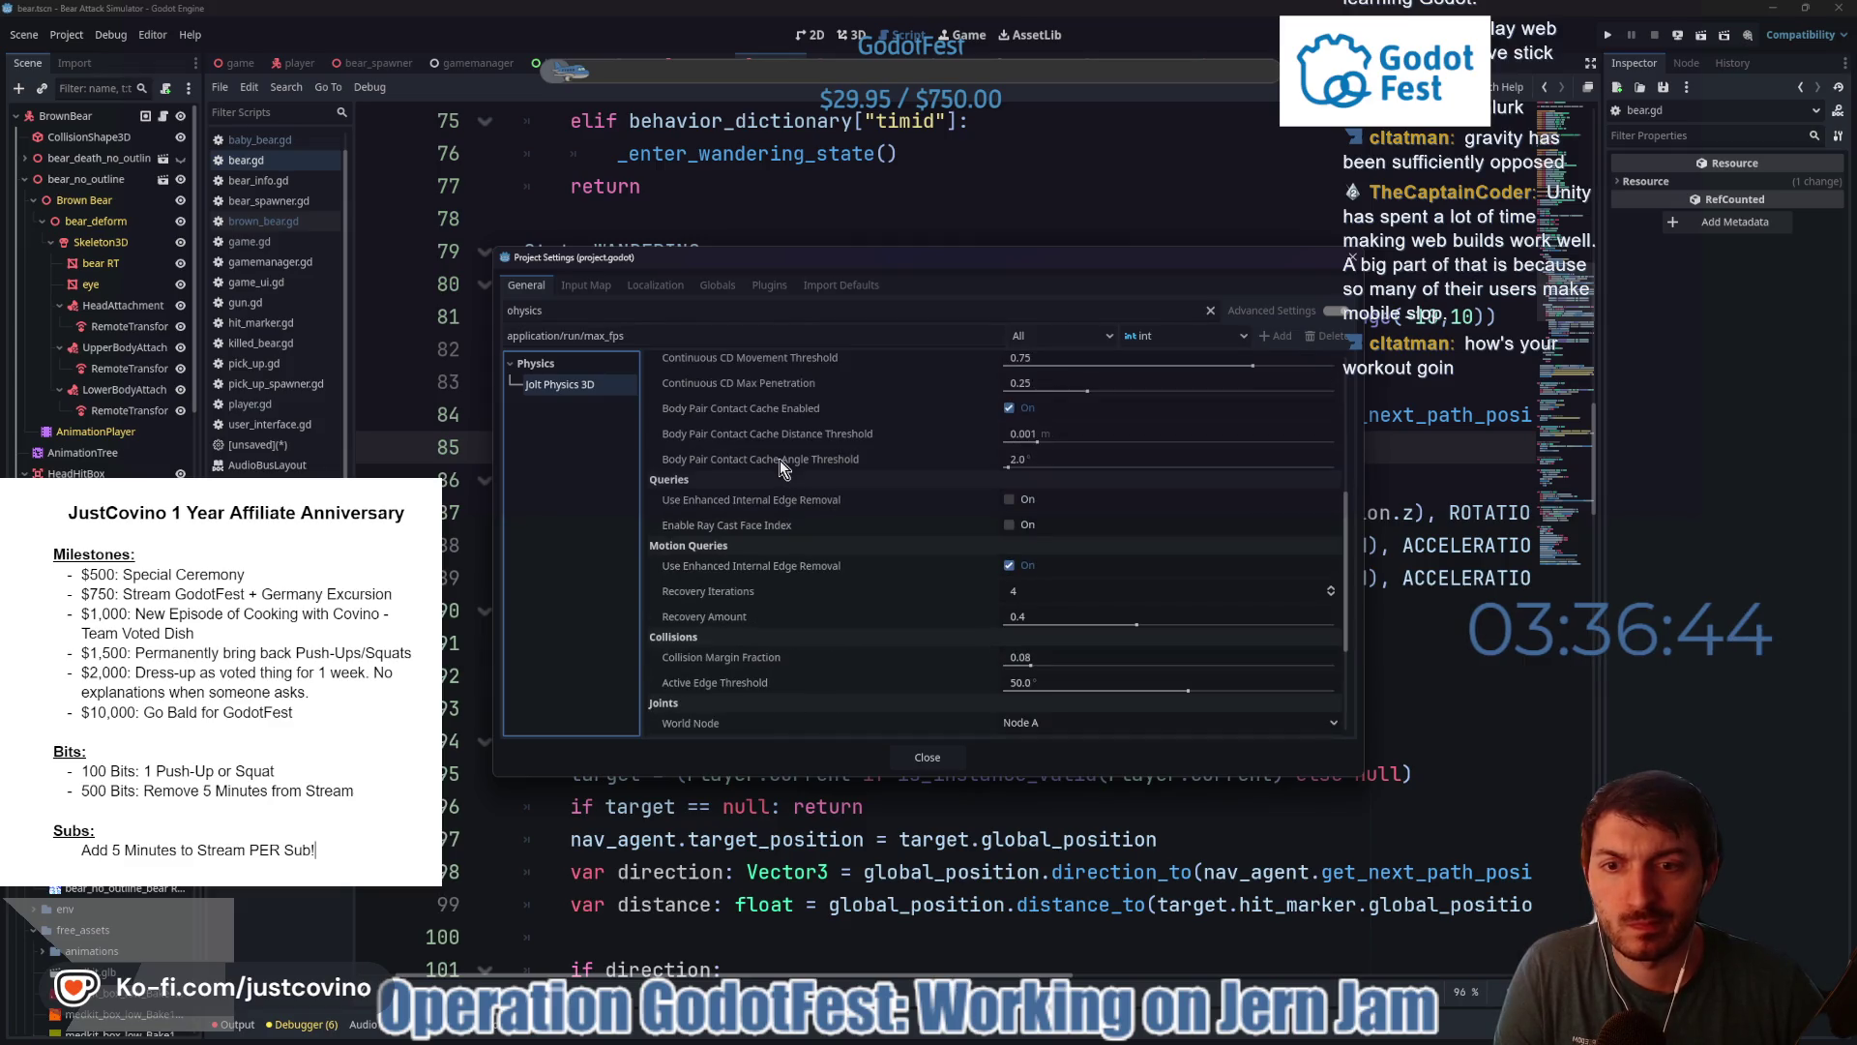
{"action": "scroll", "coordinate": [779, 461], "scroll_direction": "down", "scroll_amount": 3}
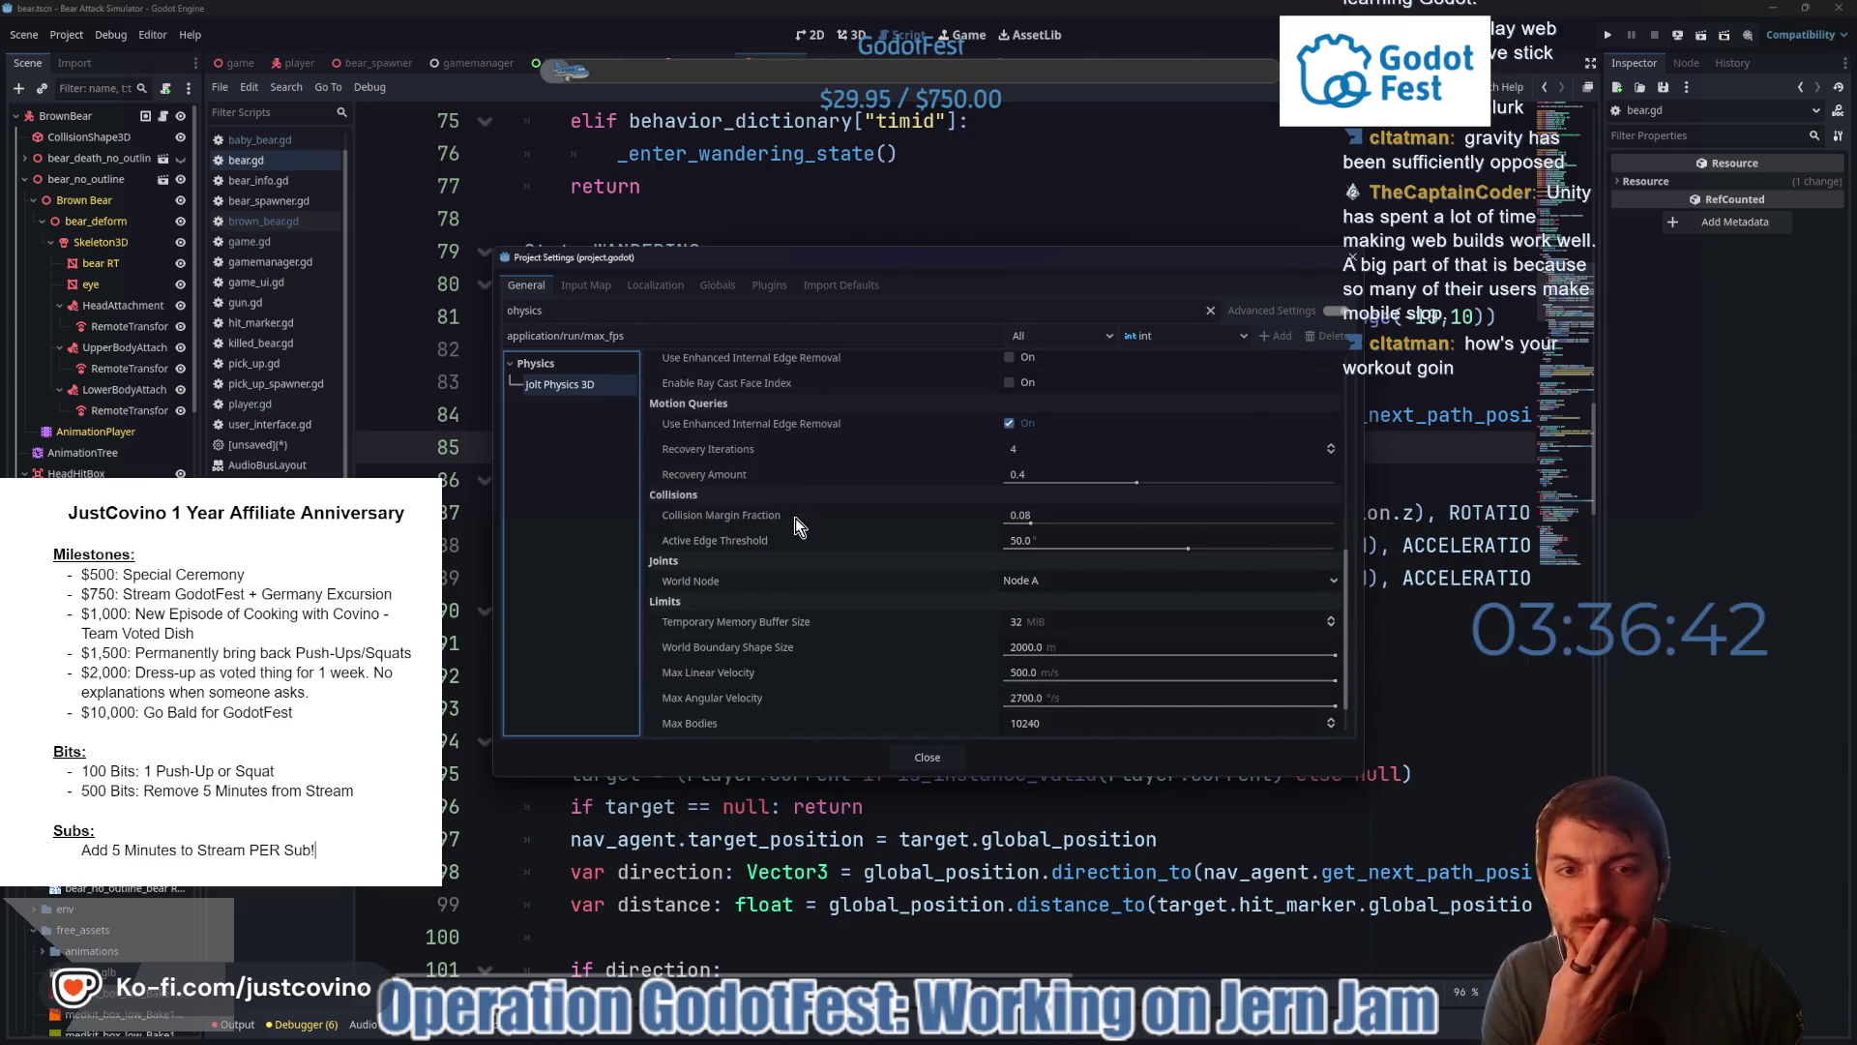
{"action": "scroll", "coordinate": [795, 519], "scroll_direction": "down", "scroll_amount": 1}
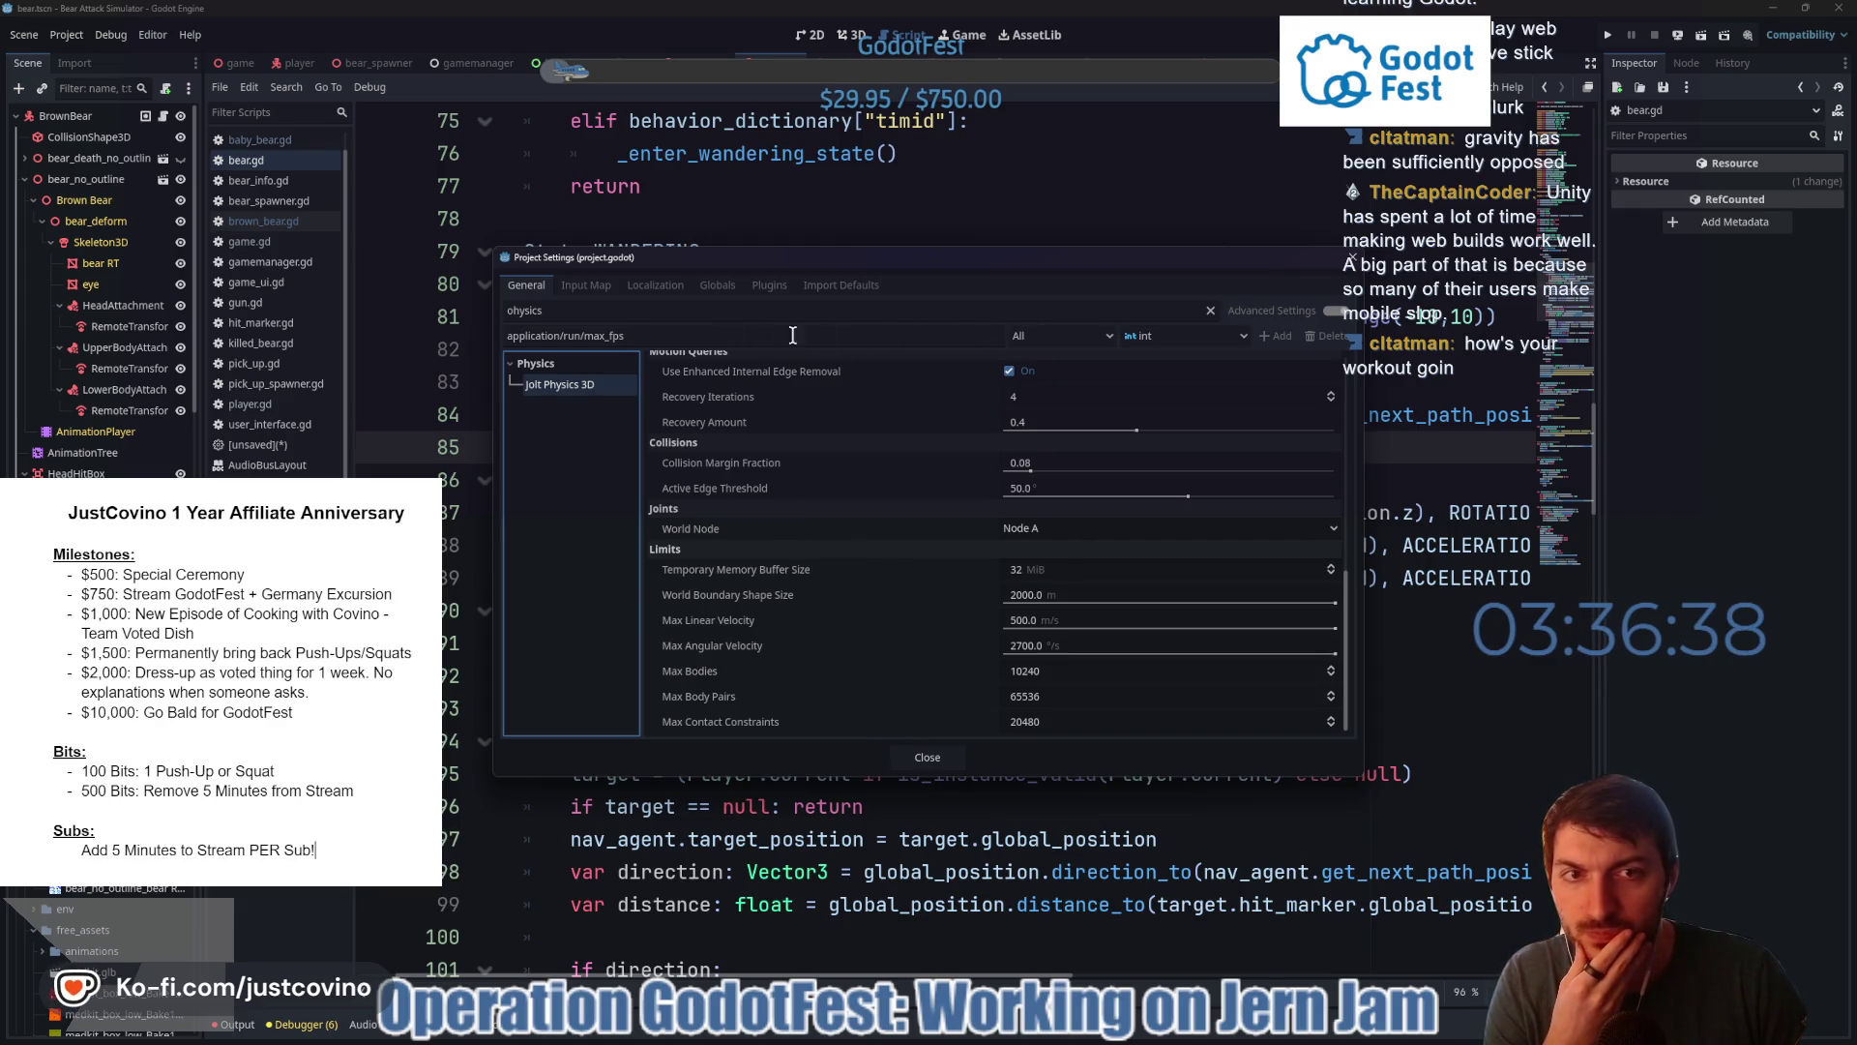
{"action": "left_click", "coordinate": [1210, 311]}
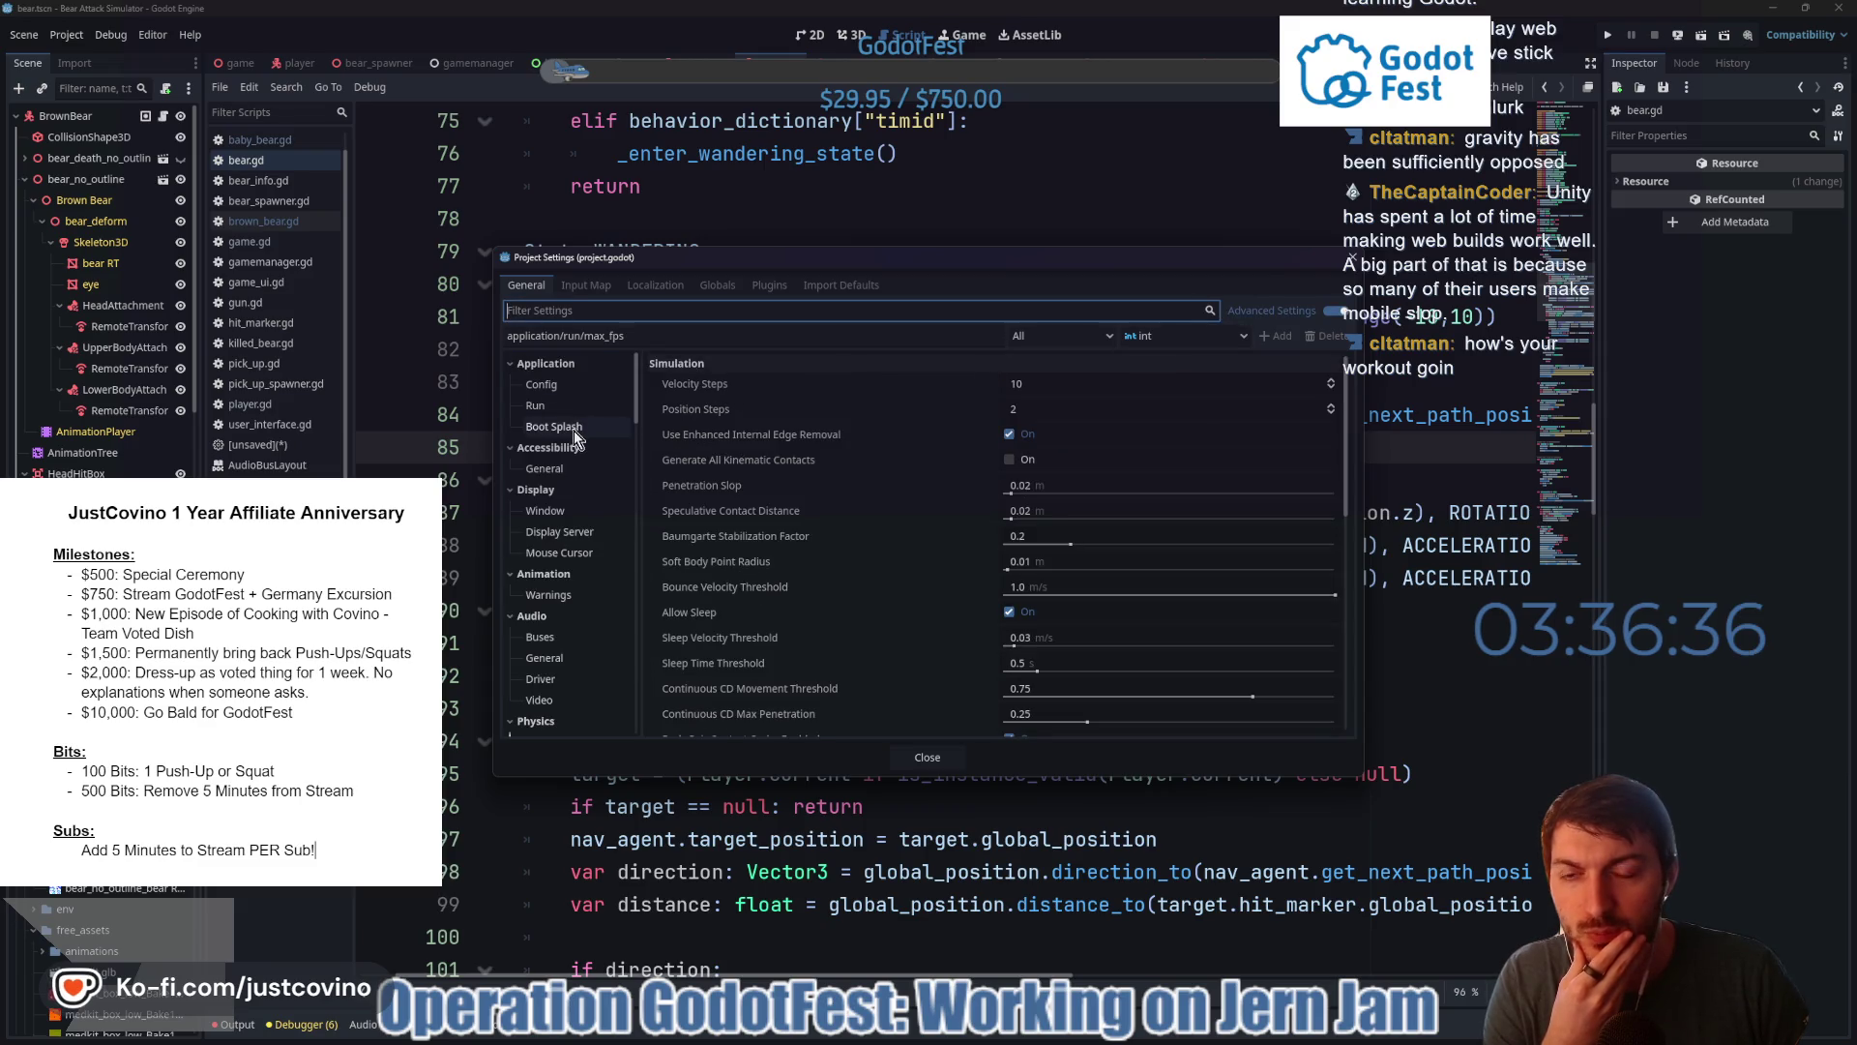
{"action": "key", "text": "Escape"}
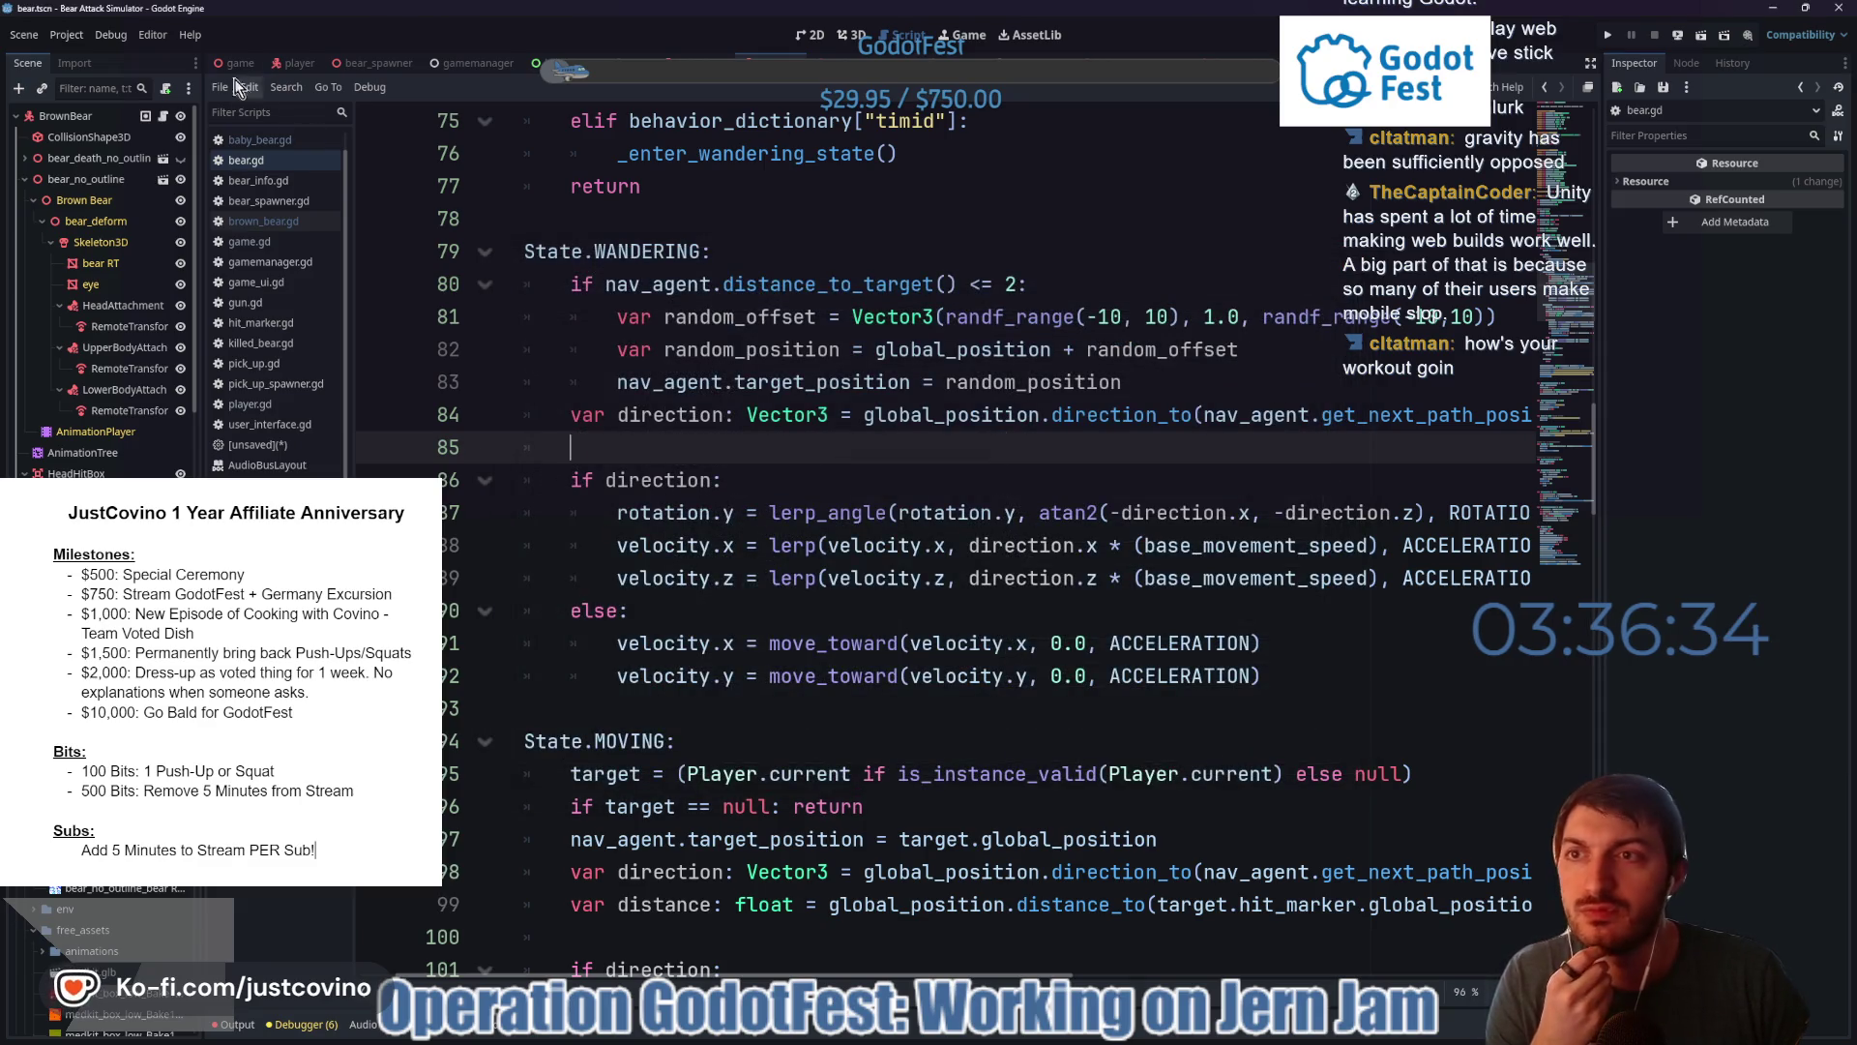
{"action": "left_click", "coordinate": [240, 64]}
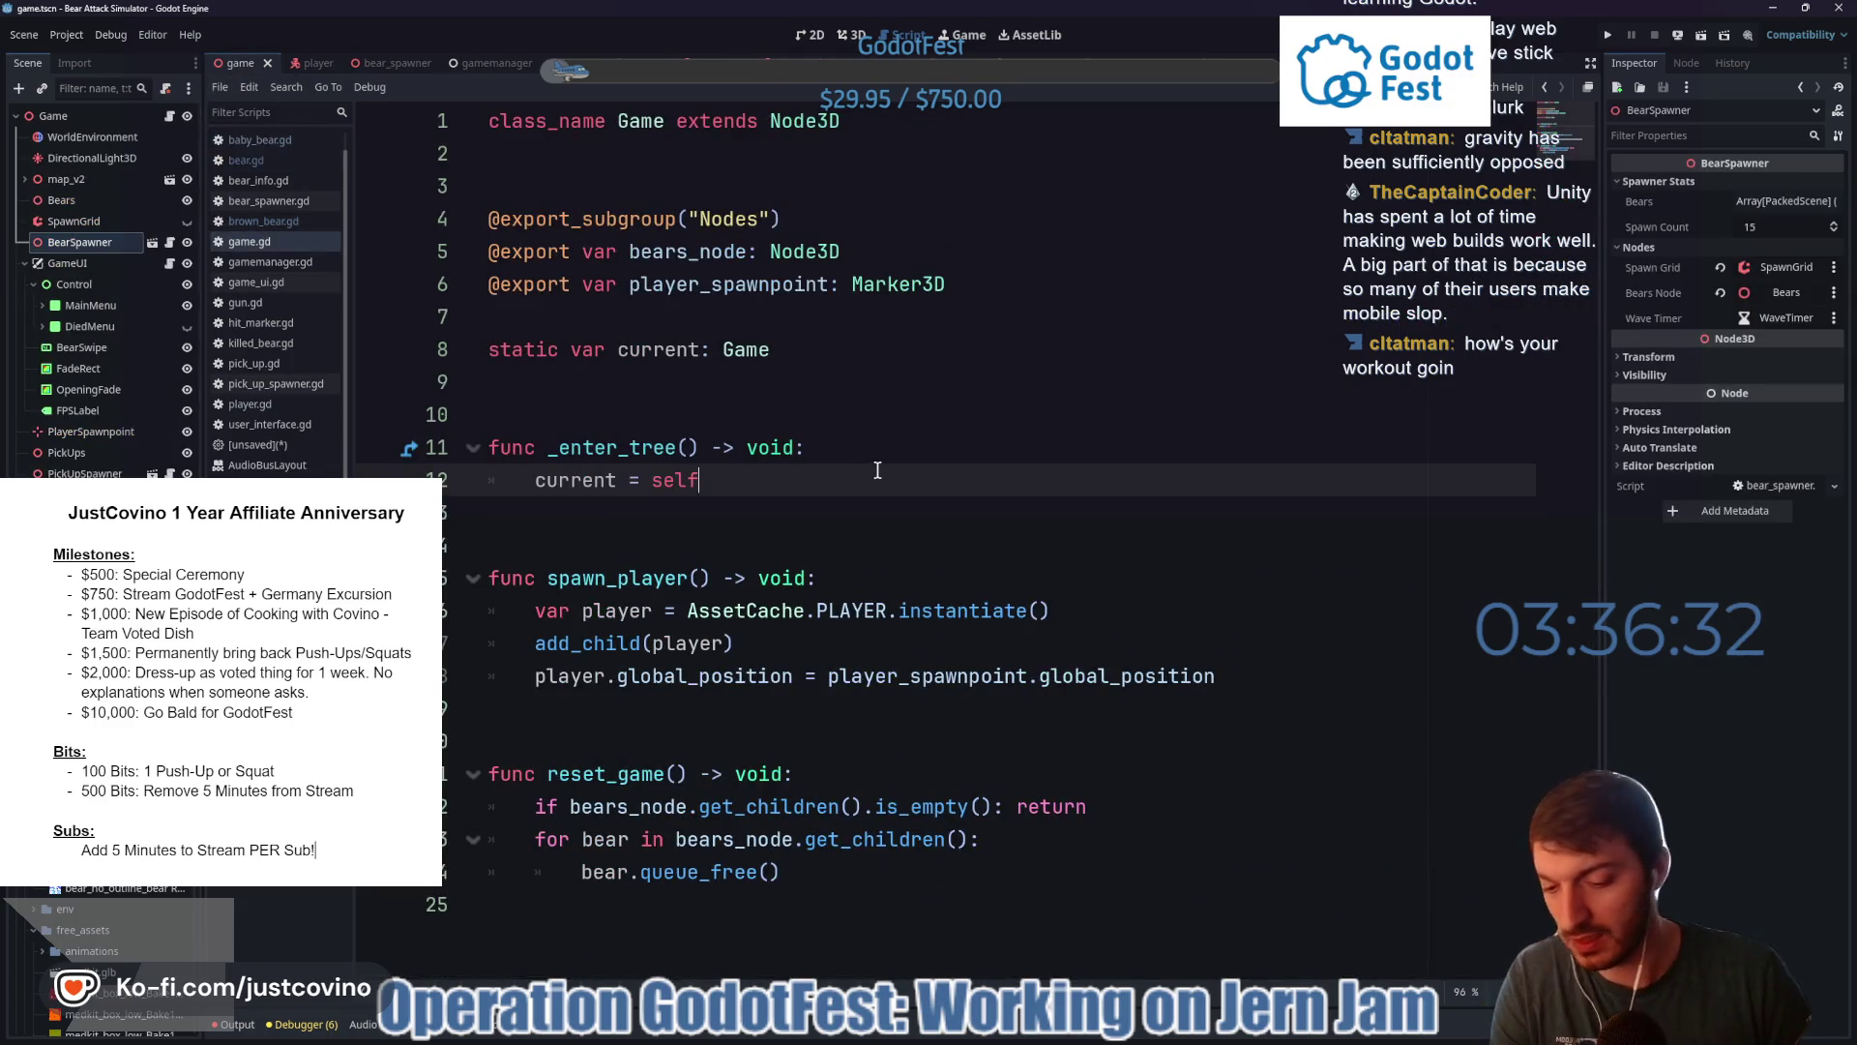
- Run the project with F5 to launch the Bear Attack Simulator title screen
{"action": "key", "text": "F5"}
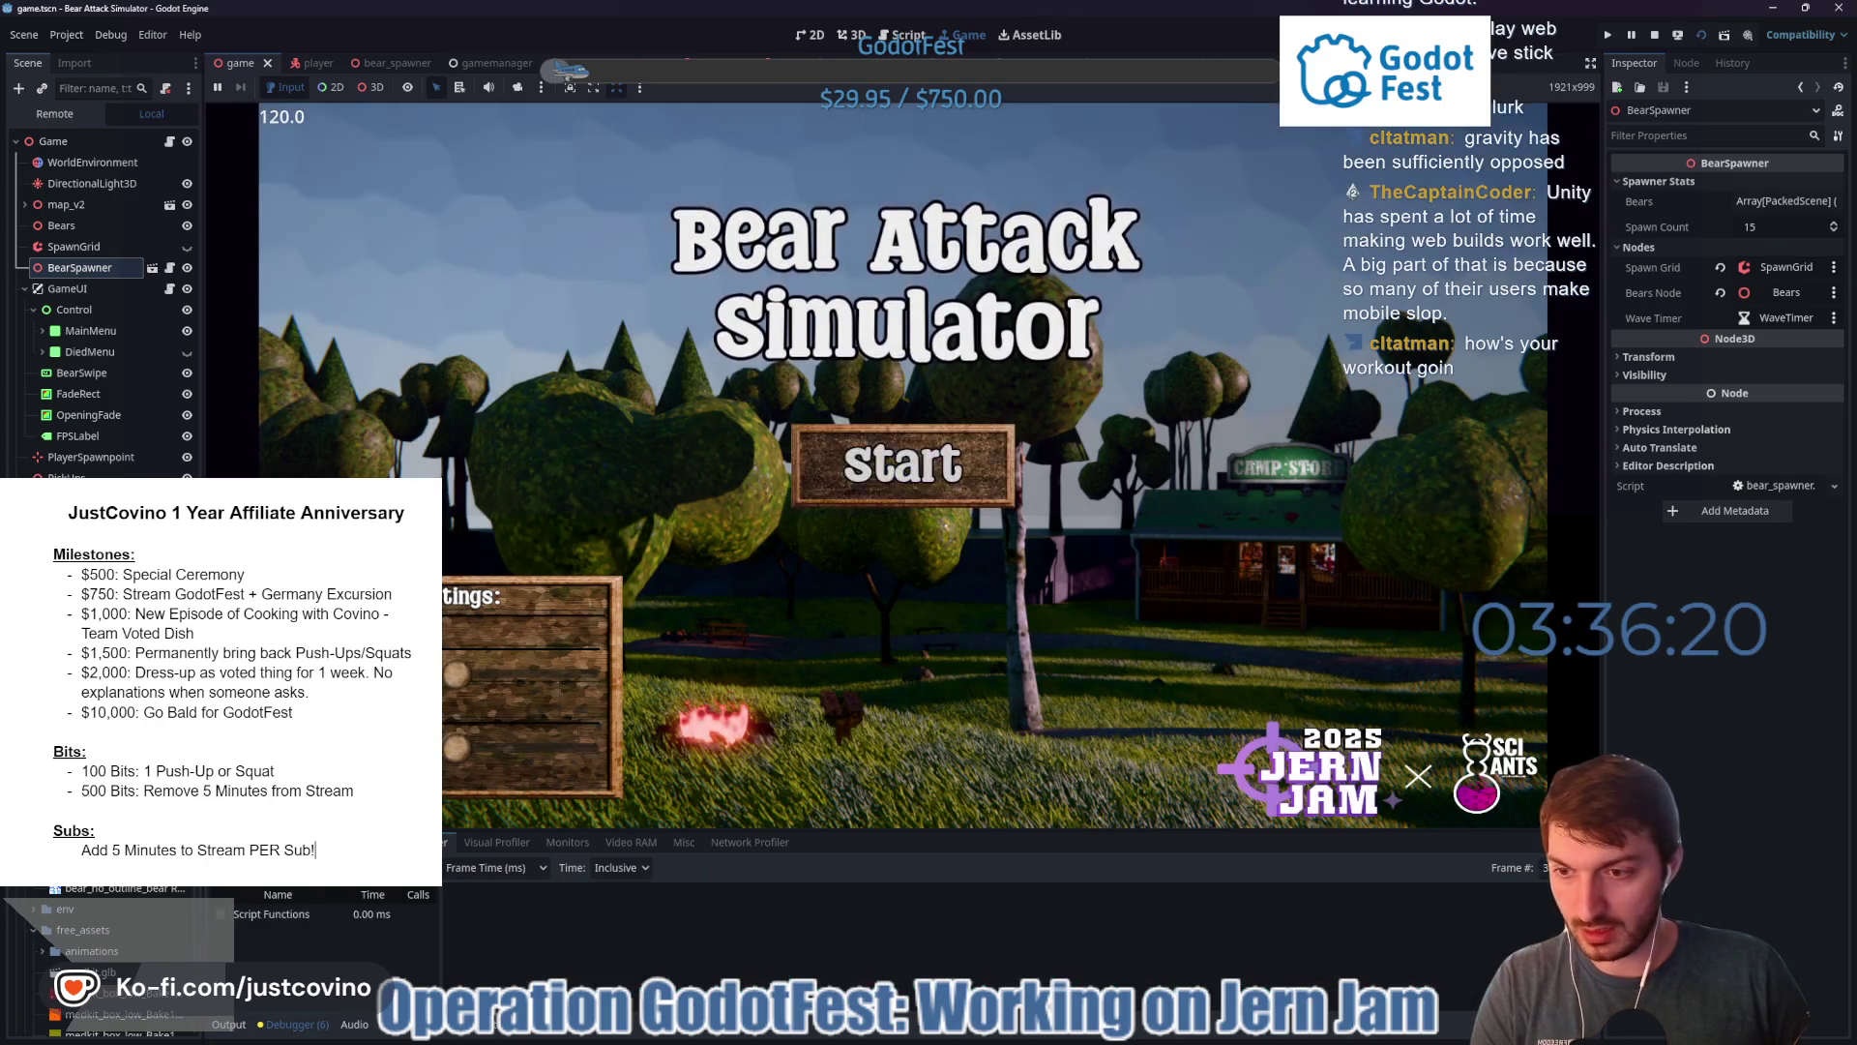
- Switch among the debugger tabs and settle on the frame-time Profiler
{"action": "left_click", "coordinate": [496, 842]}
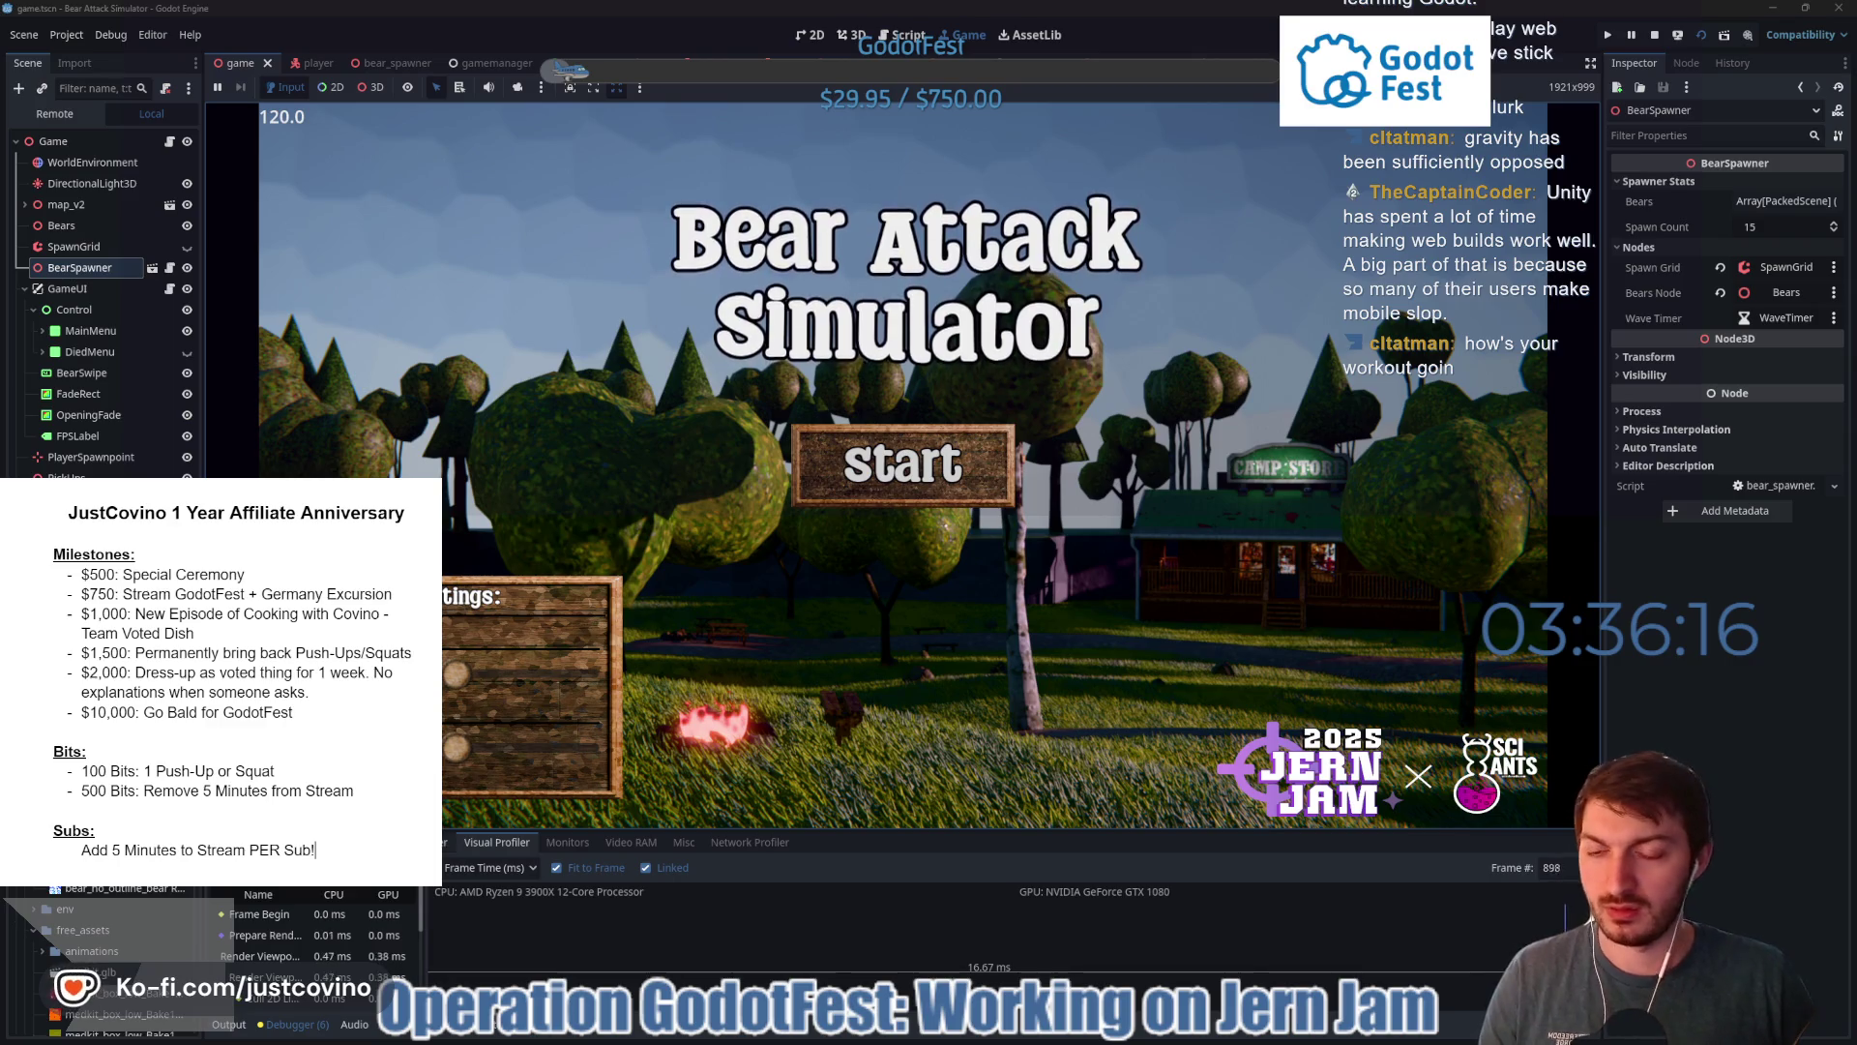
{"action": "left_click", "coordinate": [372, 841]}
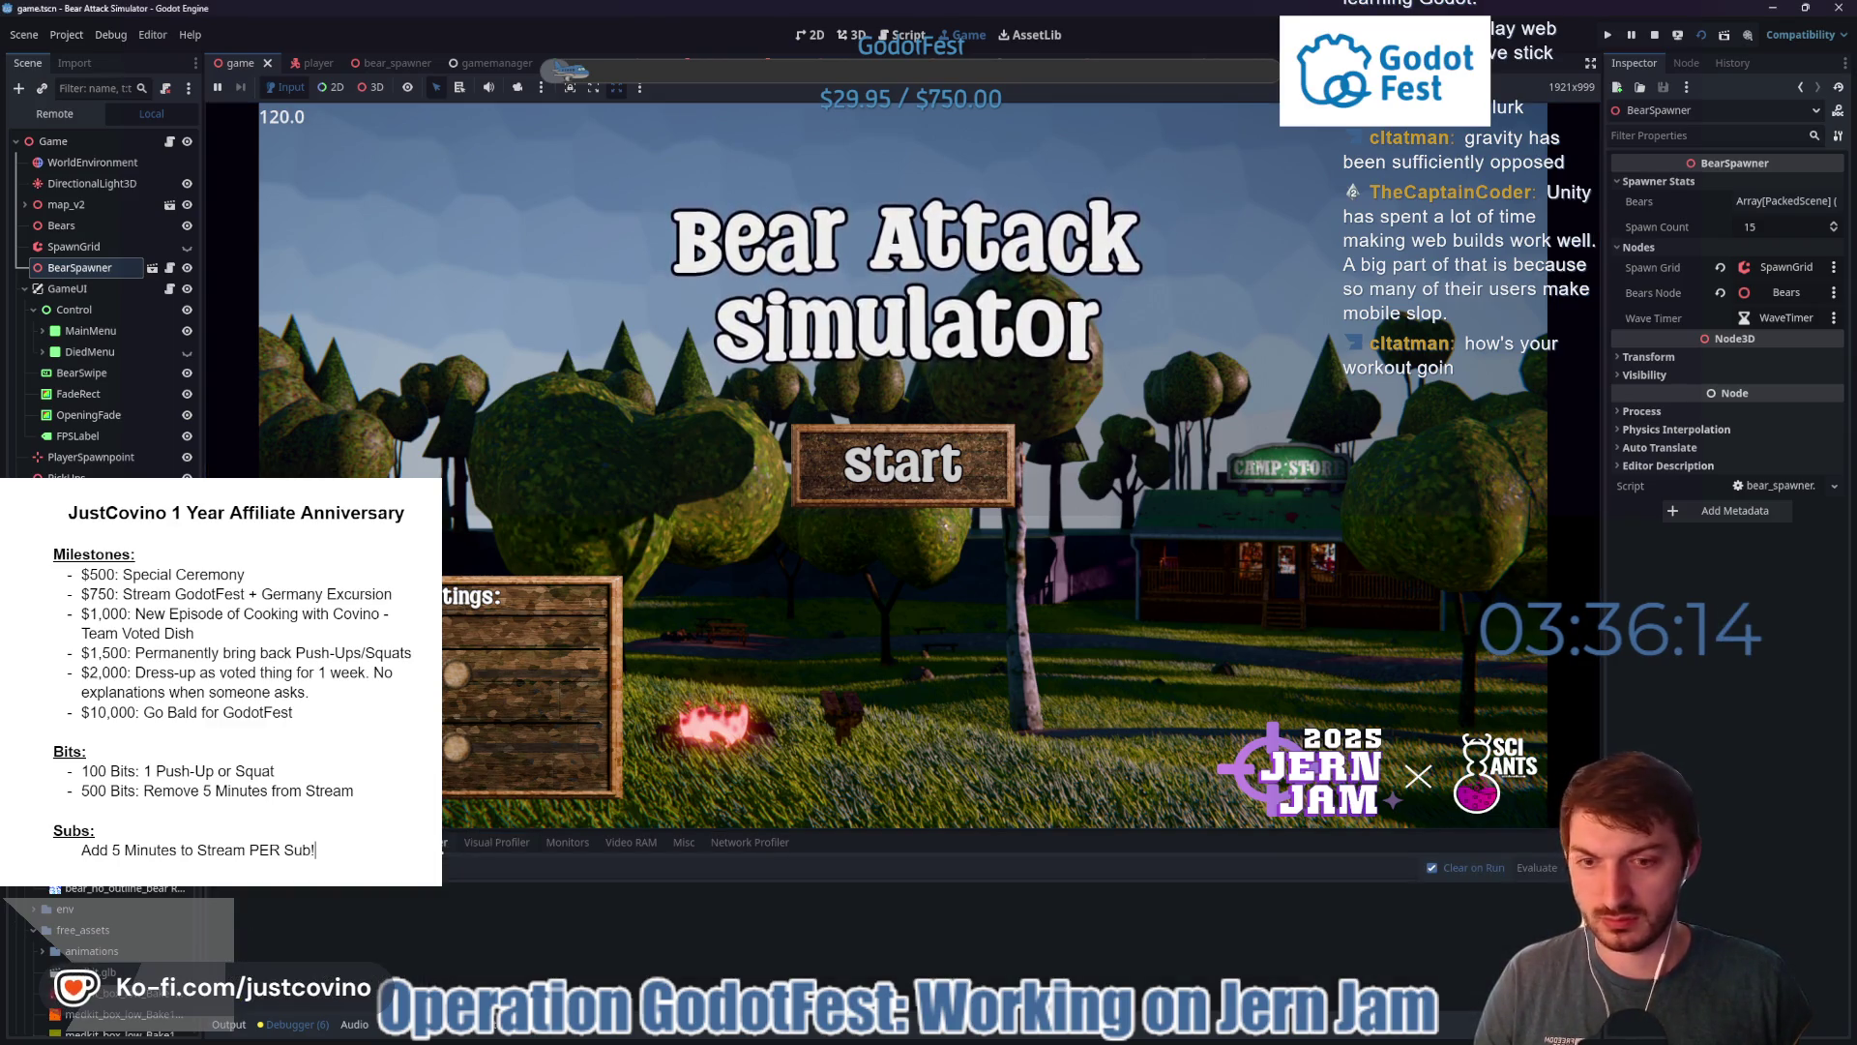
{"action": "left_click", "coordinate": [425, 841]}
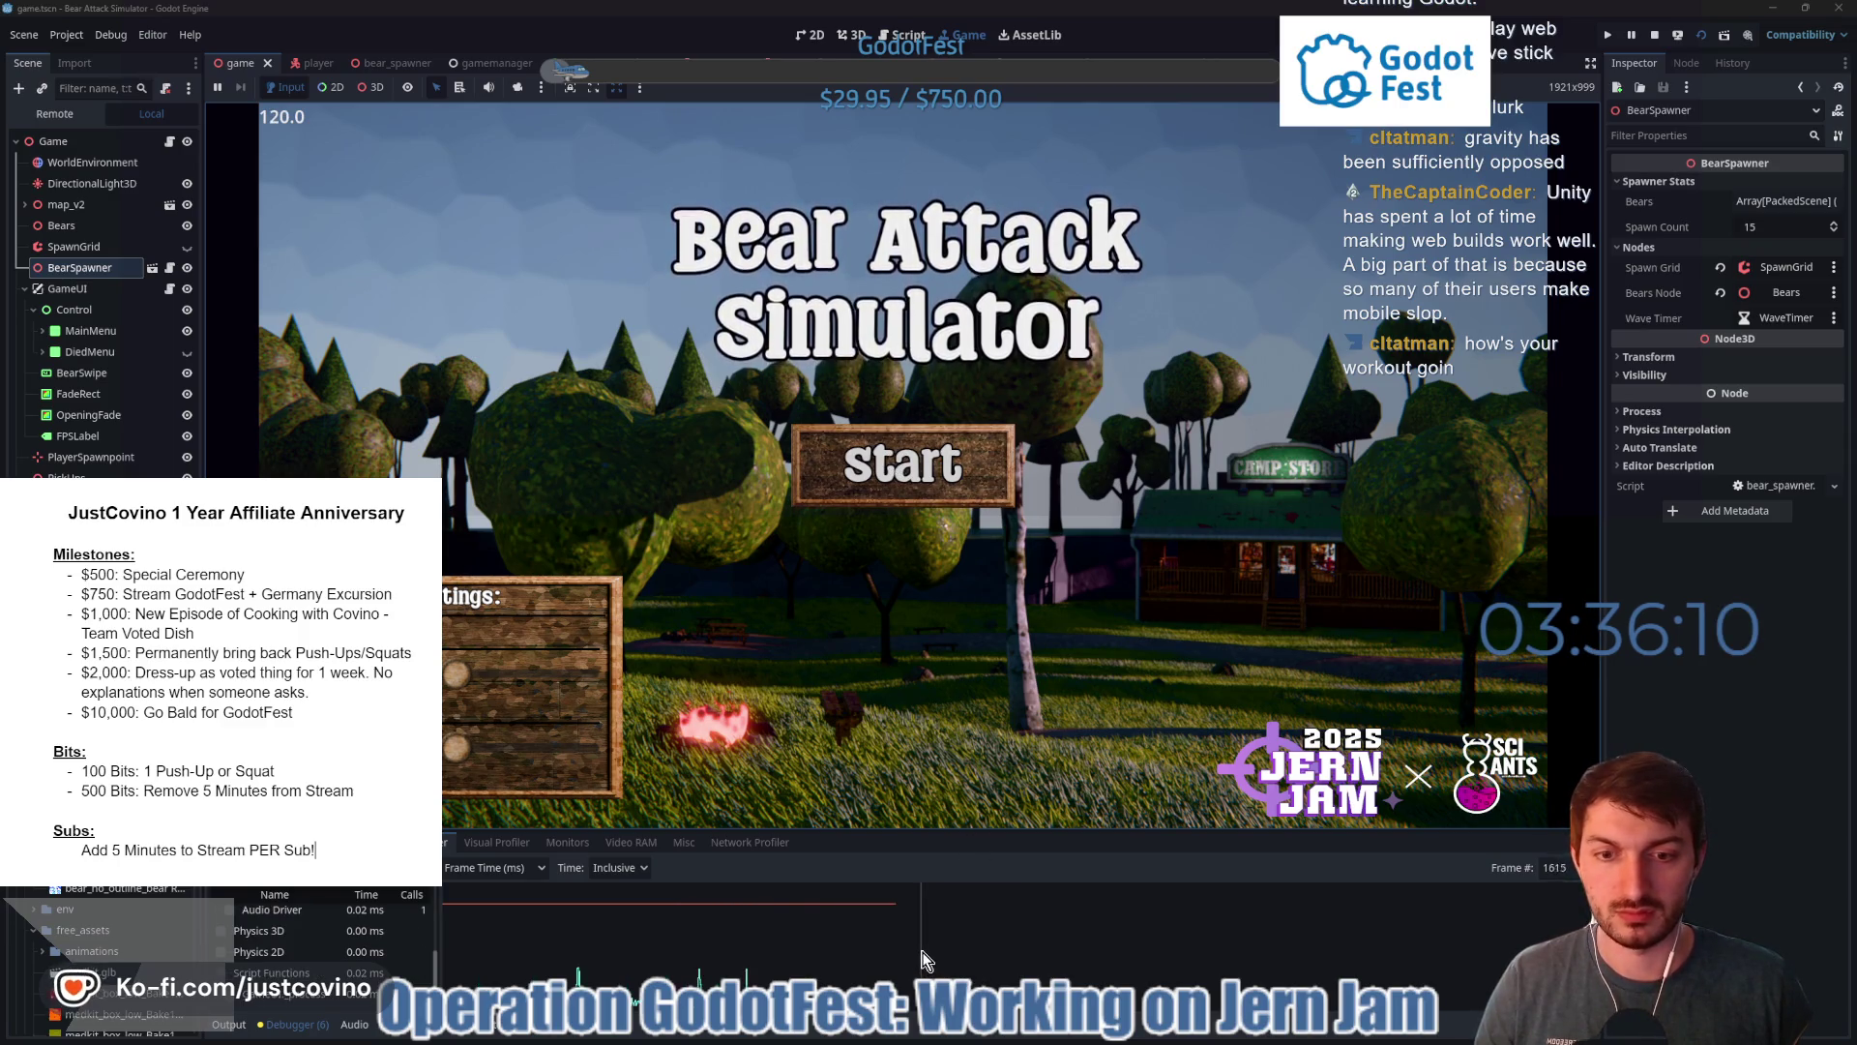
{"action": "left_click", "coordinate": [496, 841]}
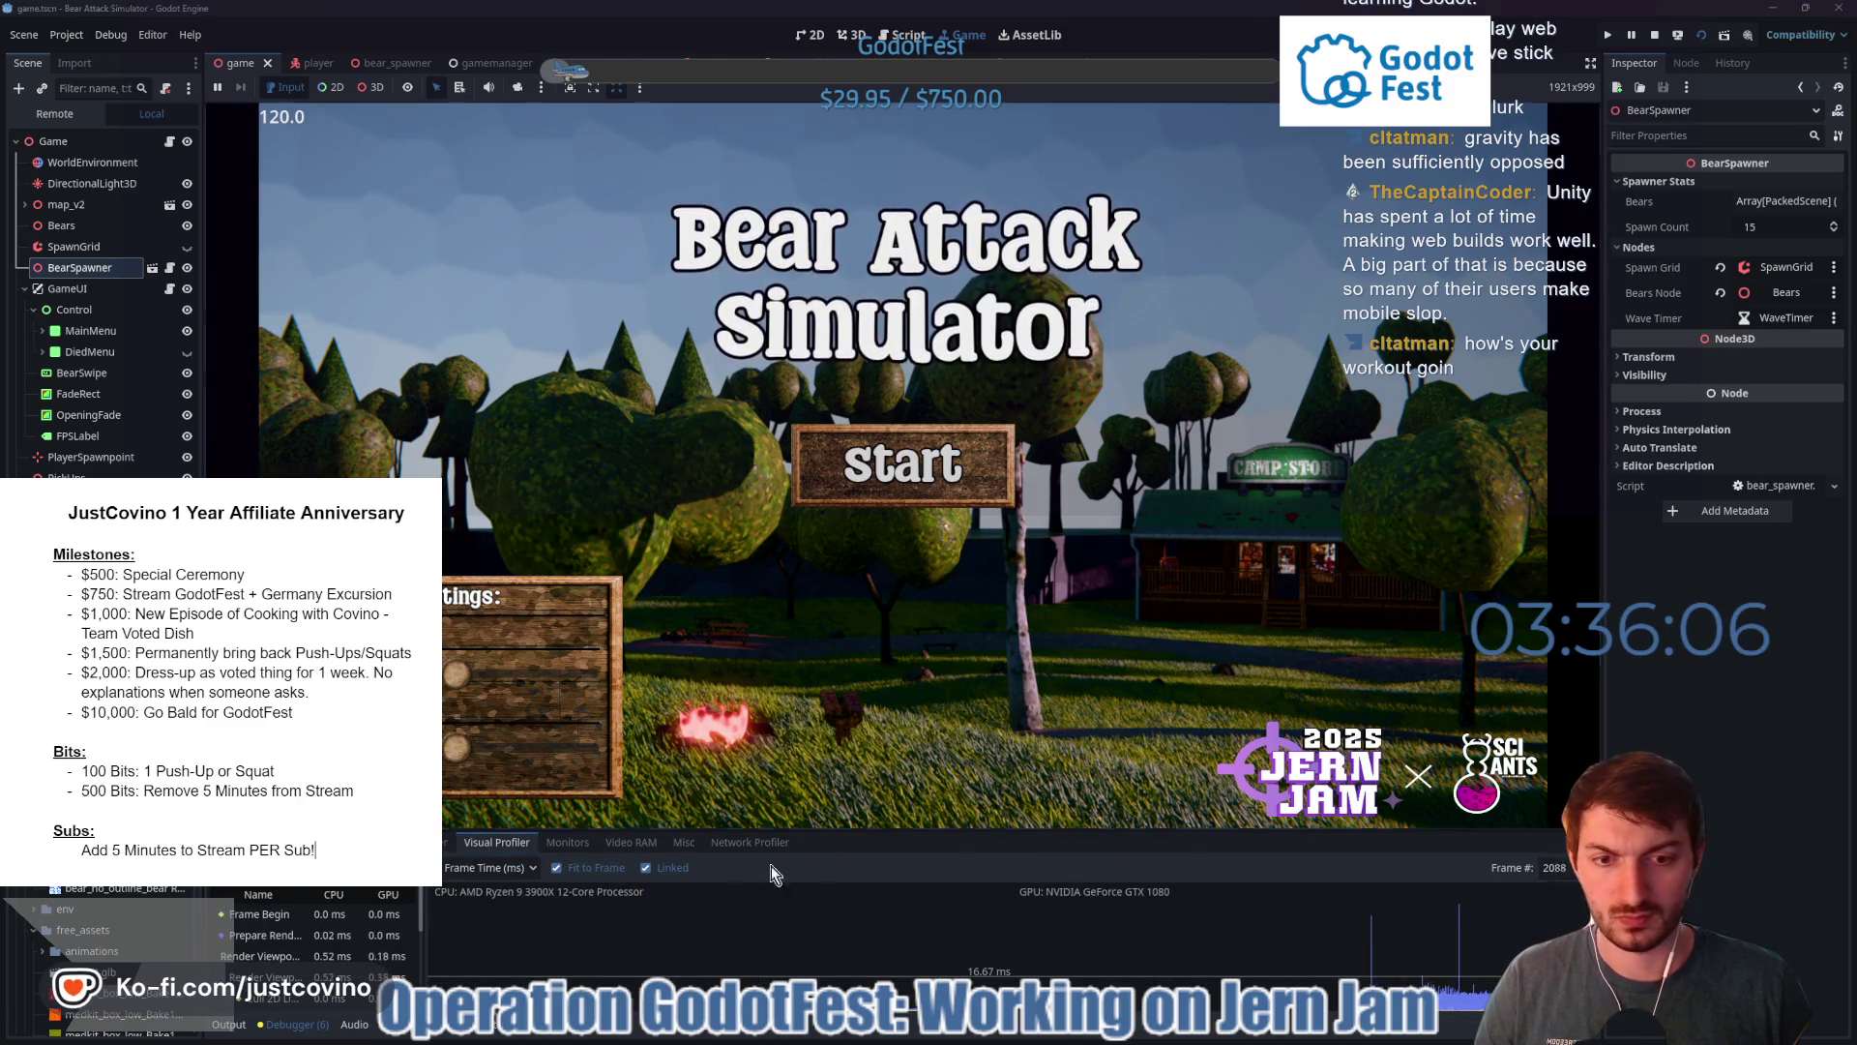
{"action": "left_click", "coordinate": [425, 842]}
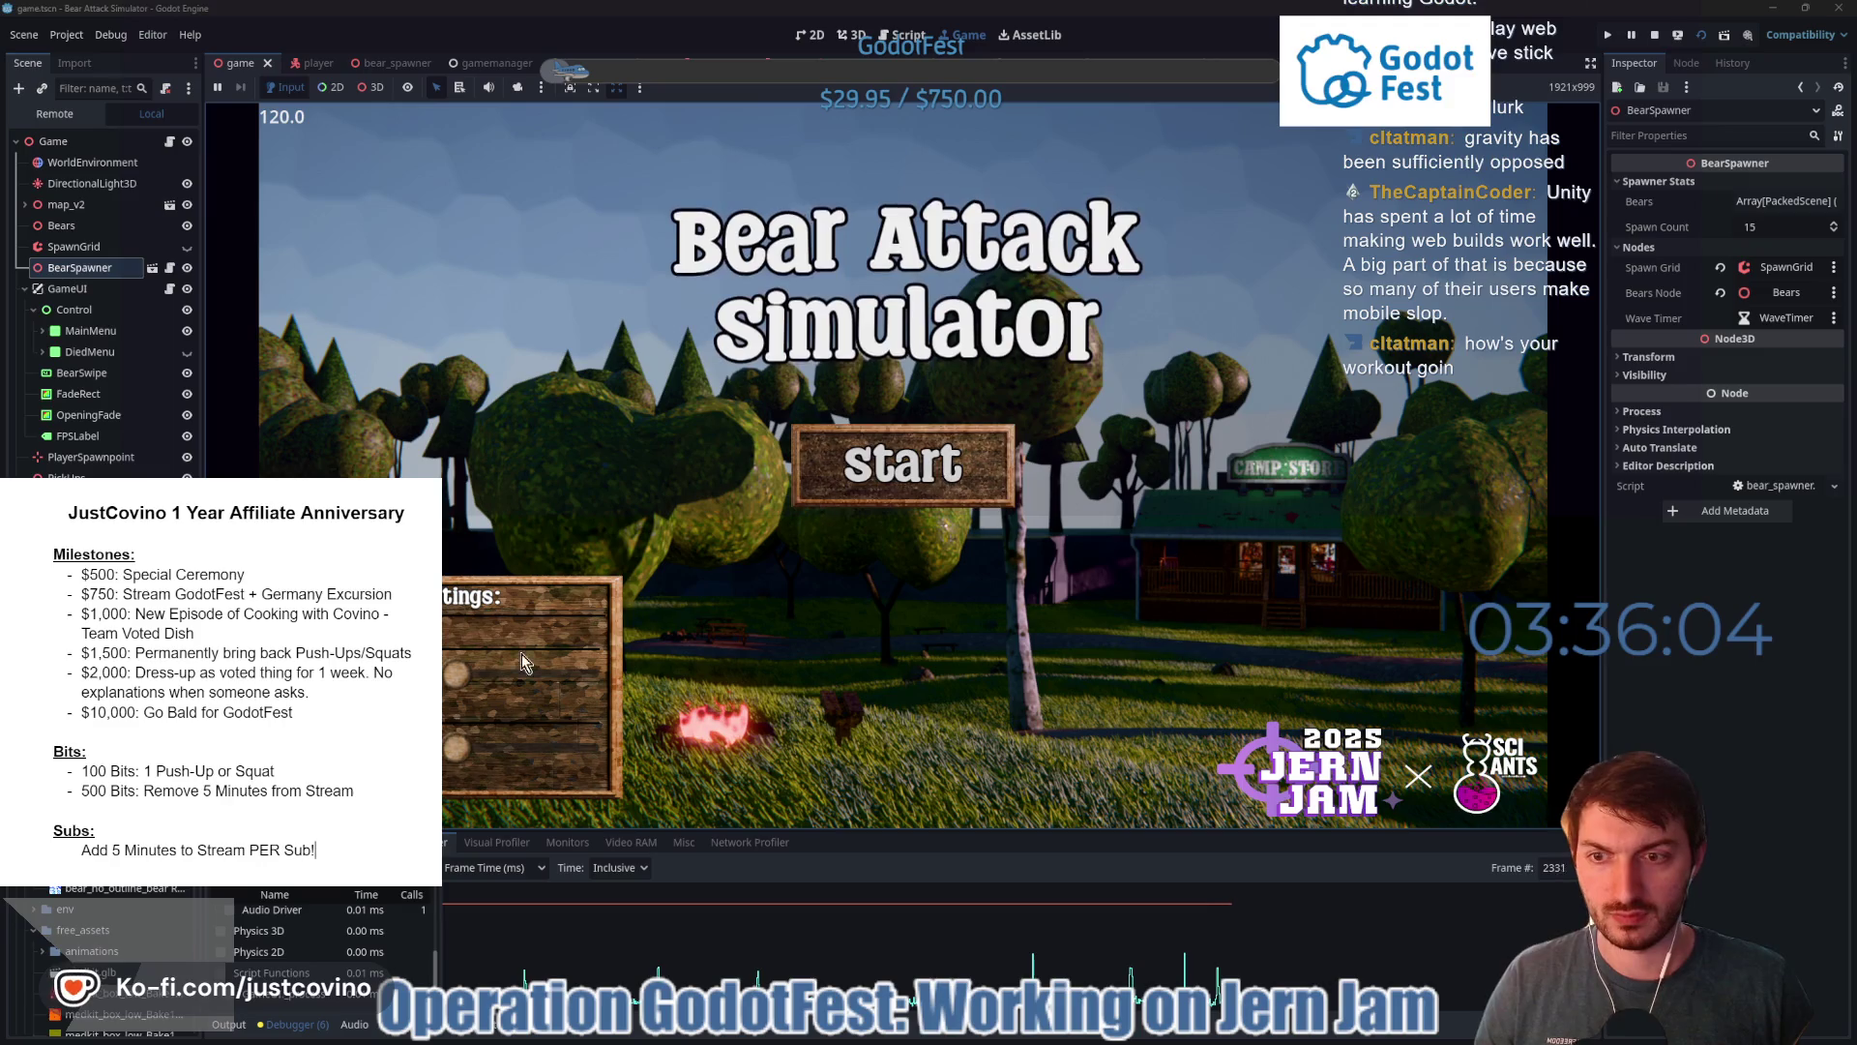
- Start a round, pick up the green item, and punch bears until health runs out
{"action": "left_click", "coordinate": [1006, 469]}
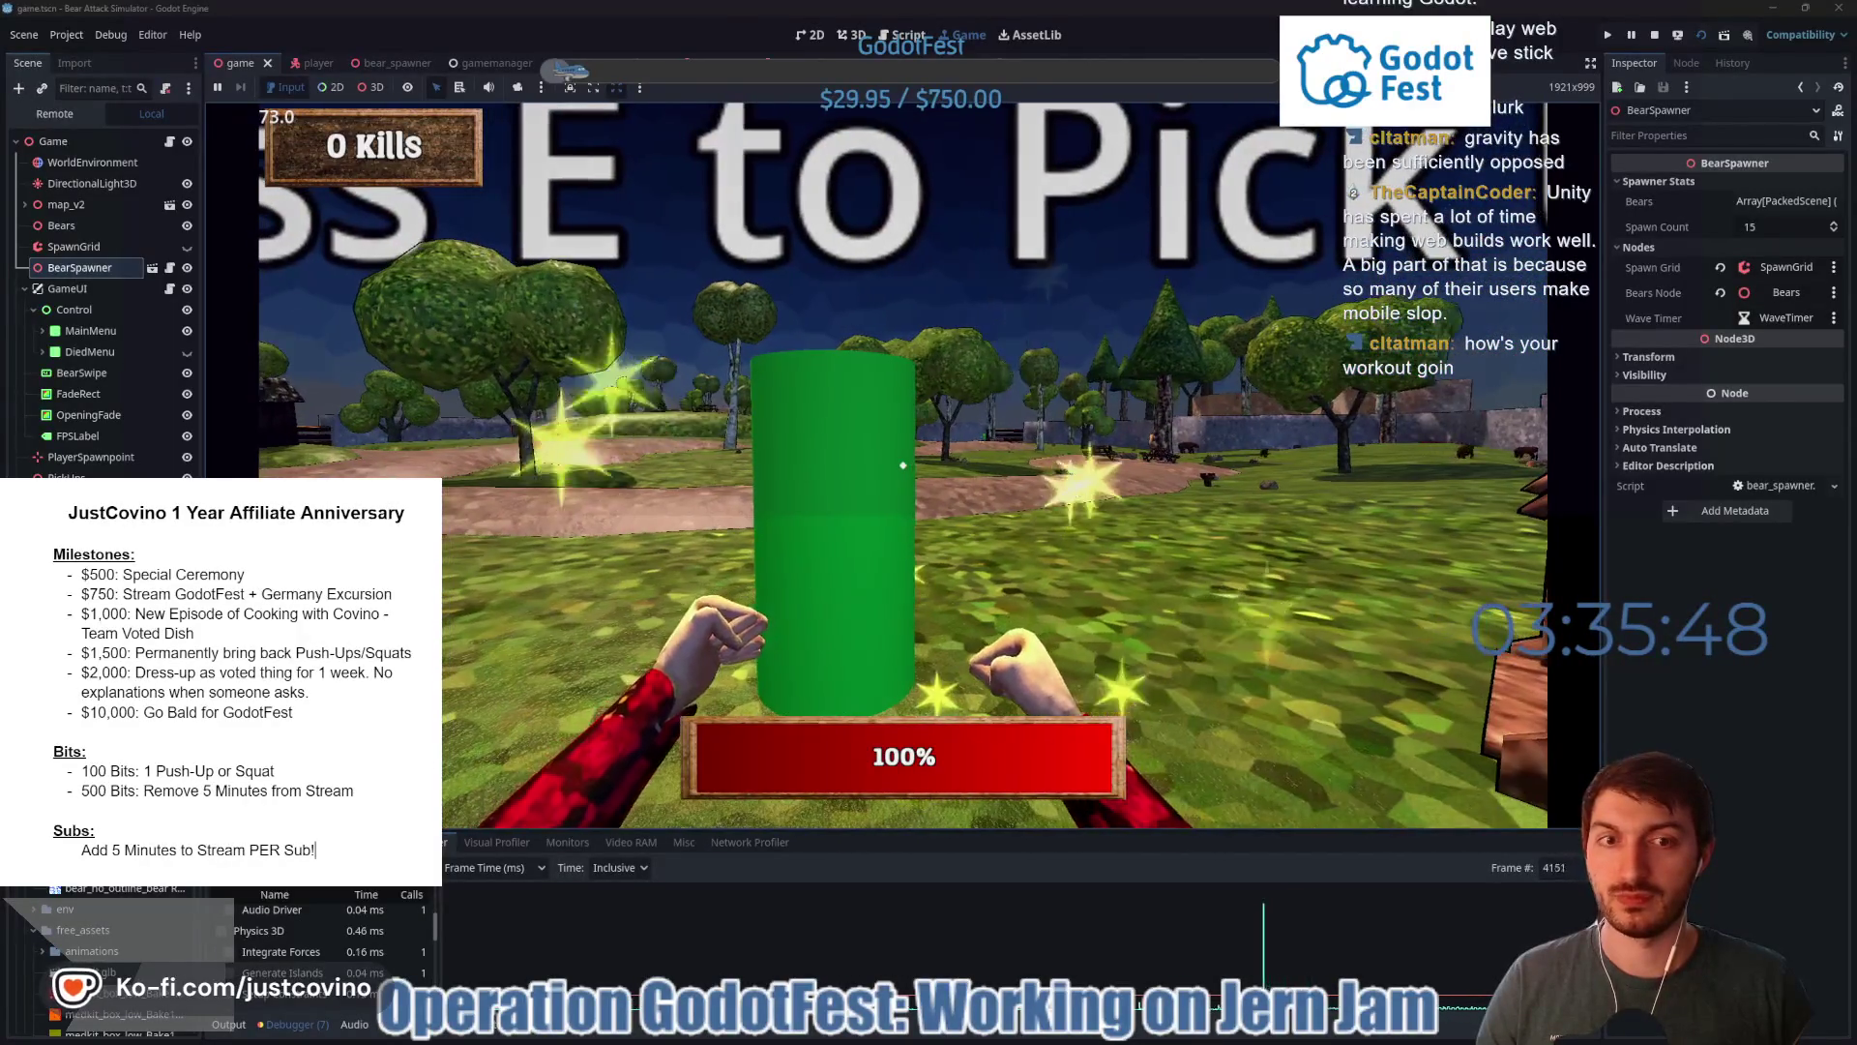
{"action": "key", "text": "e"}
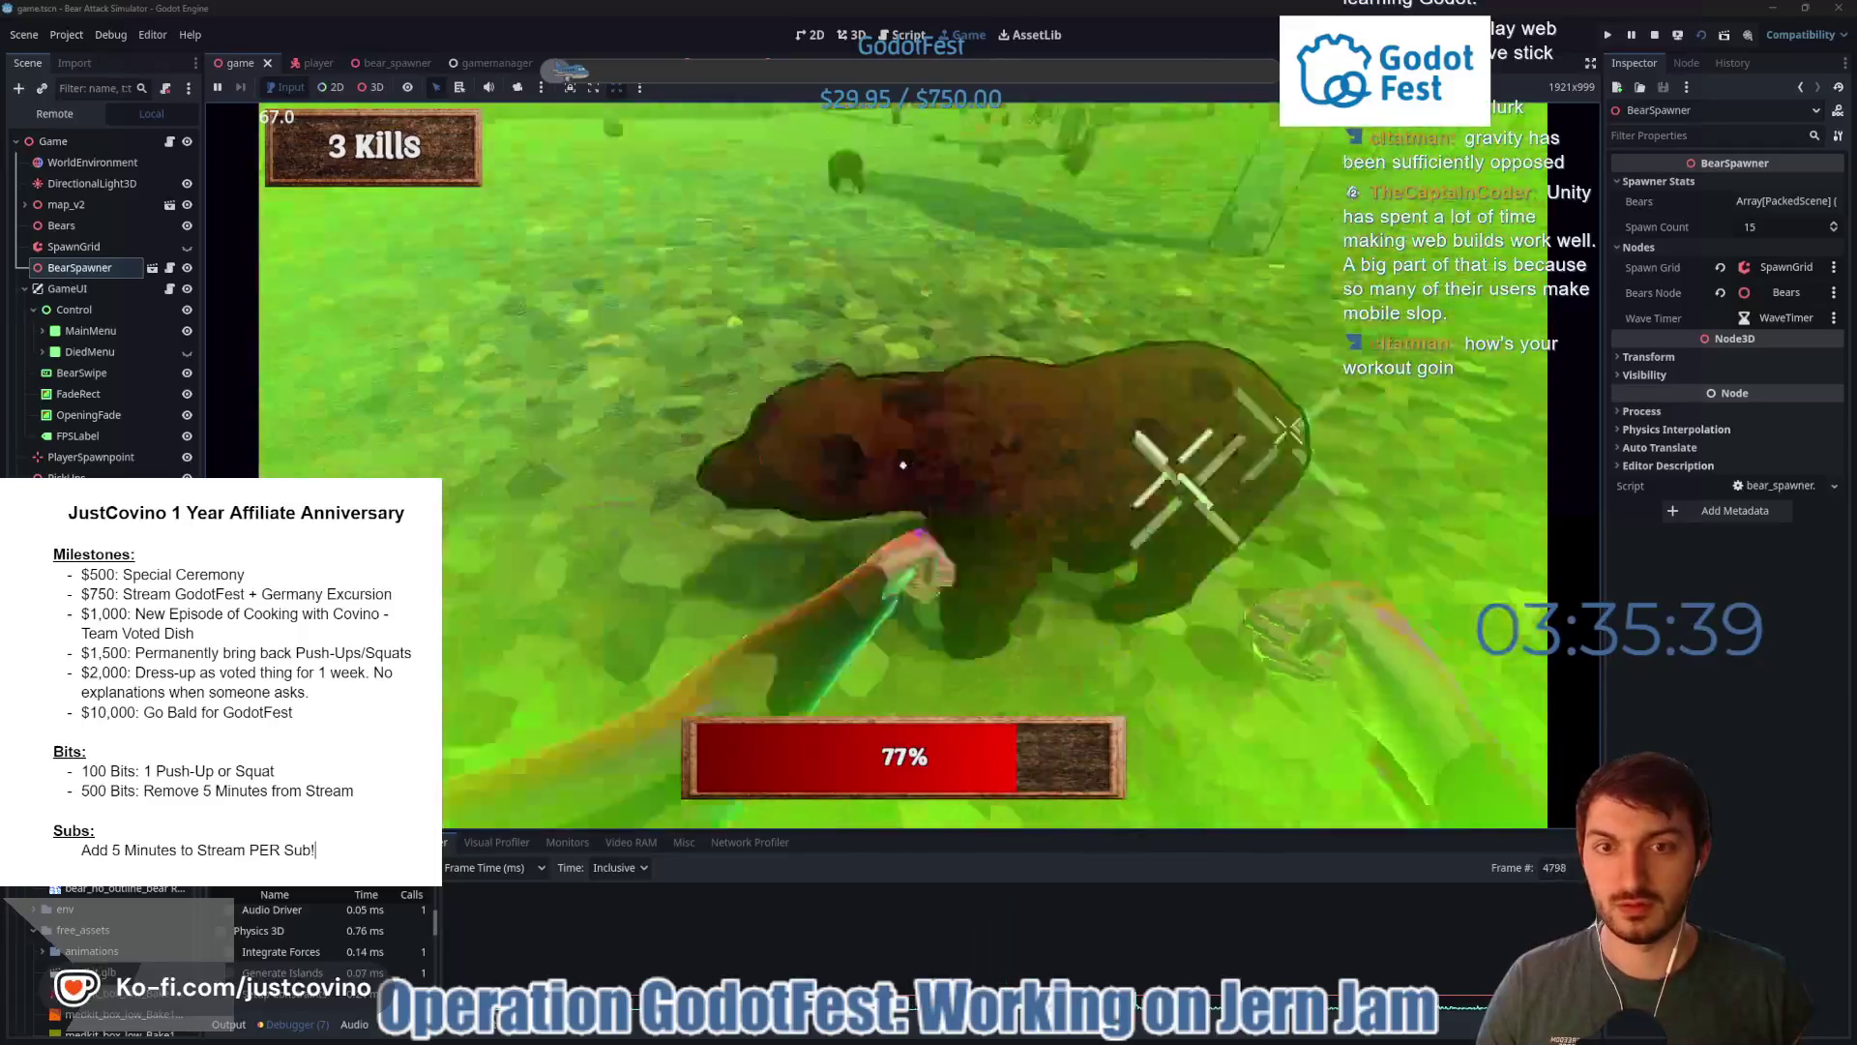
{"action": "left_click", "coordinate": [903, 465]}
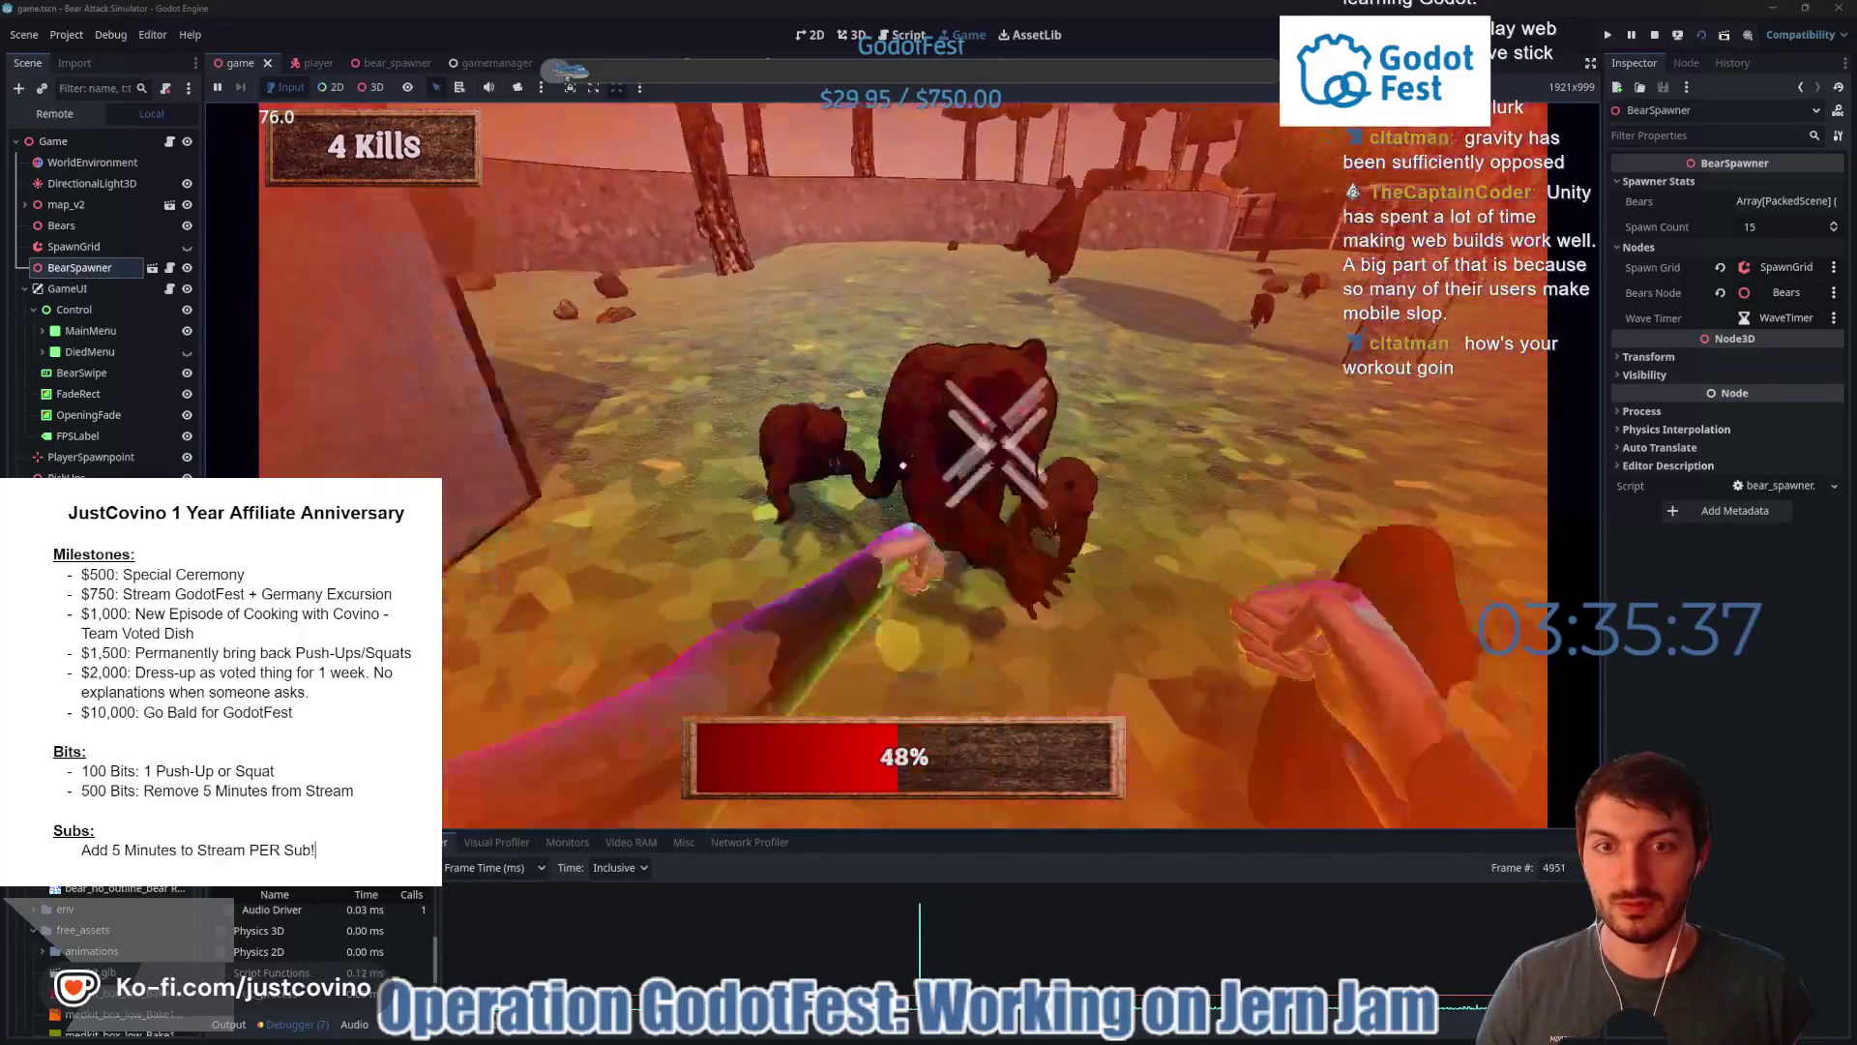
{"action": "left_click", "coordinate": [903, 465]}
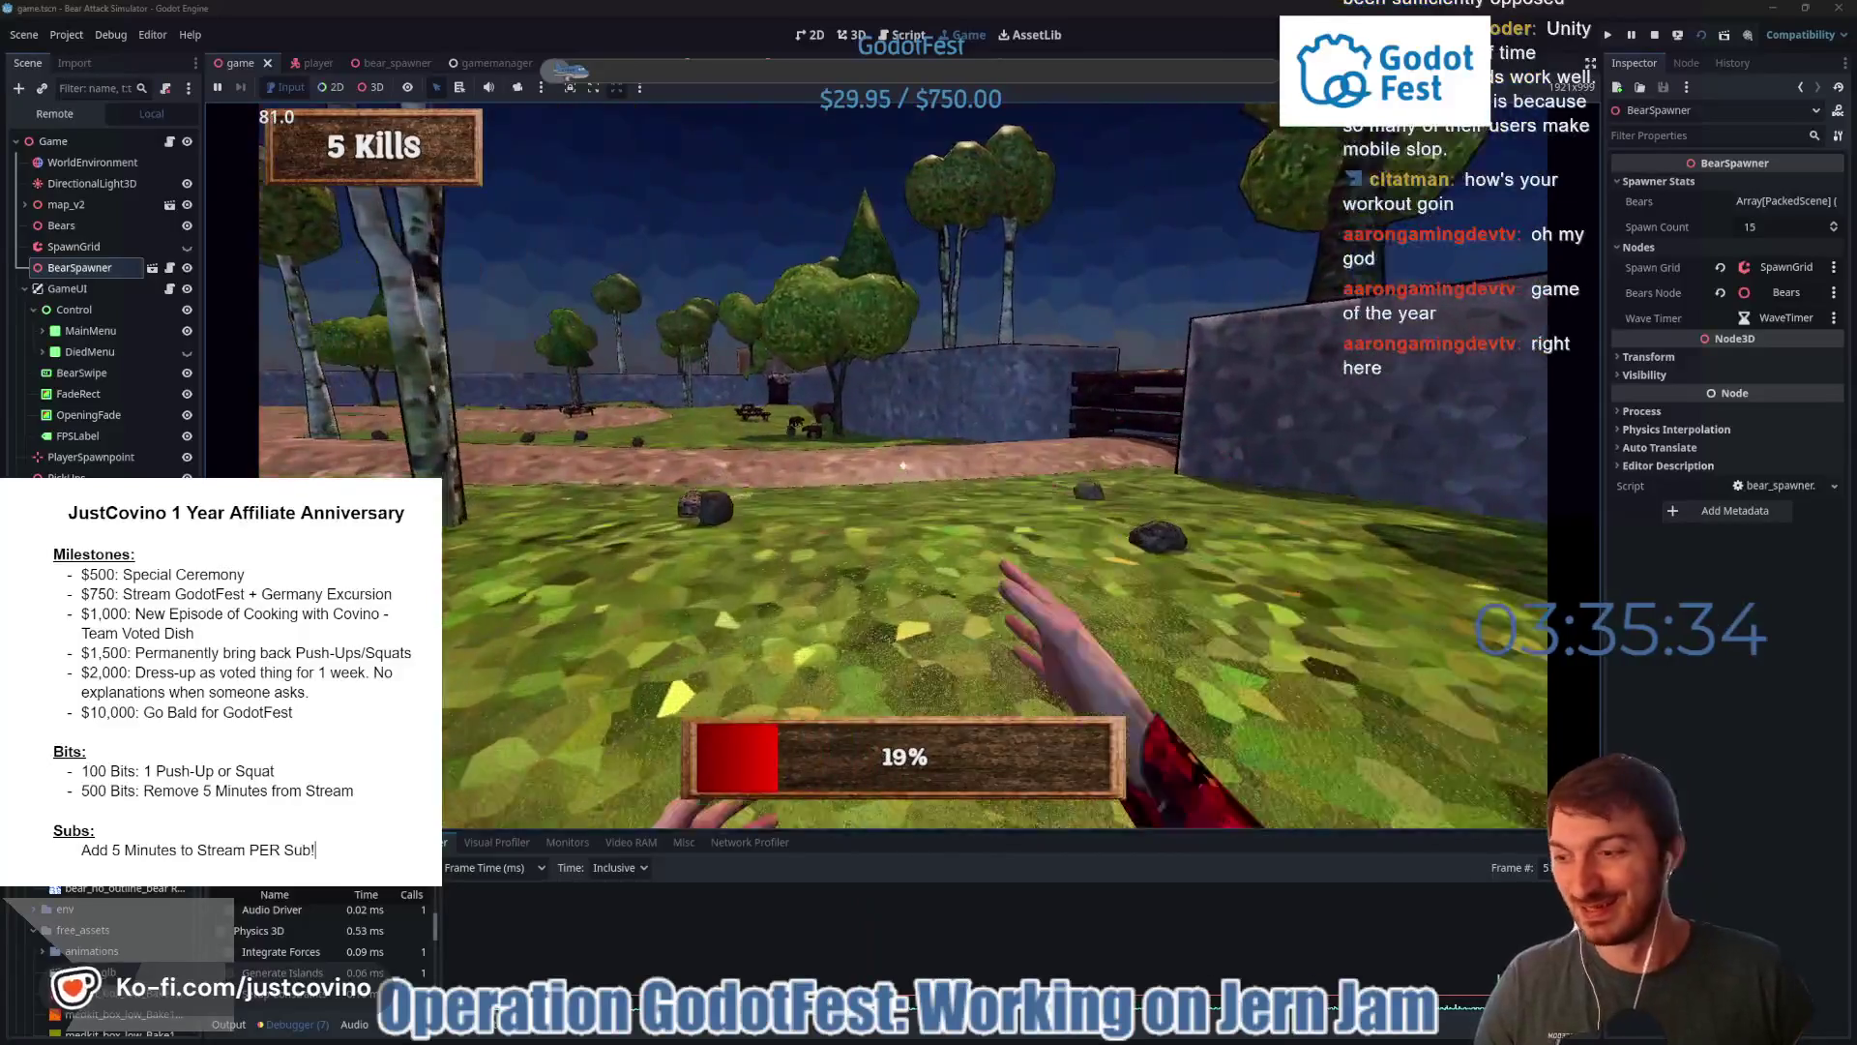
{"action": "left_click", "coordinate": [903, 466]}
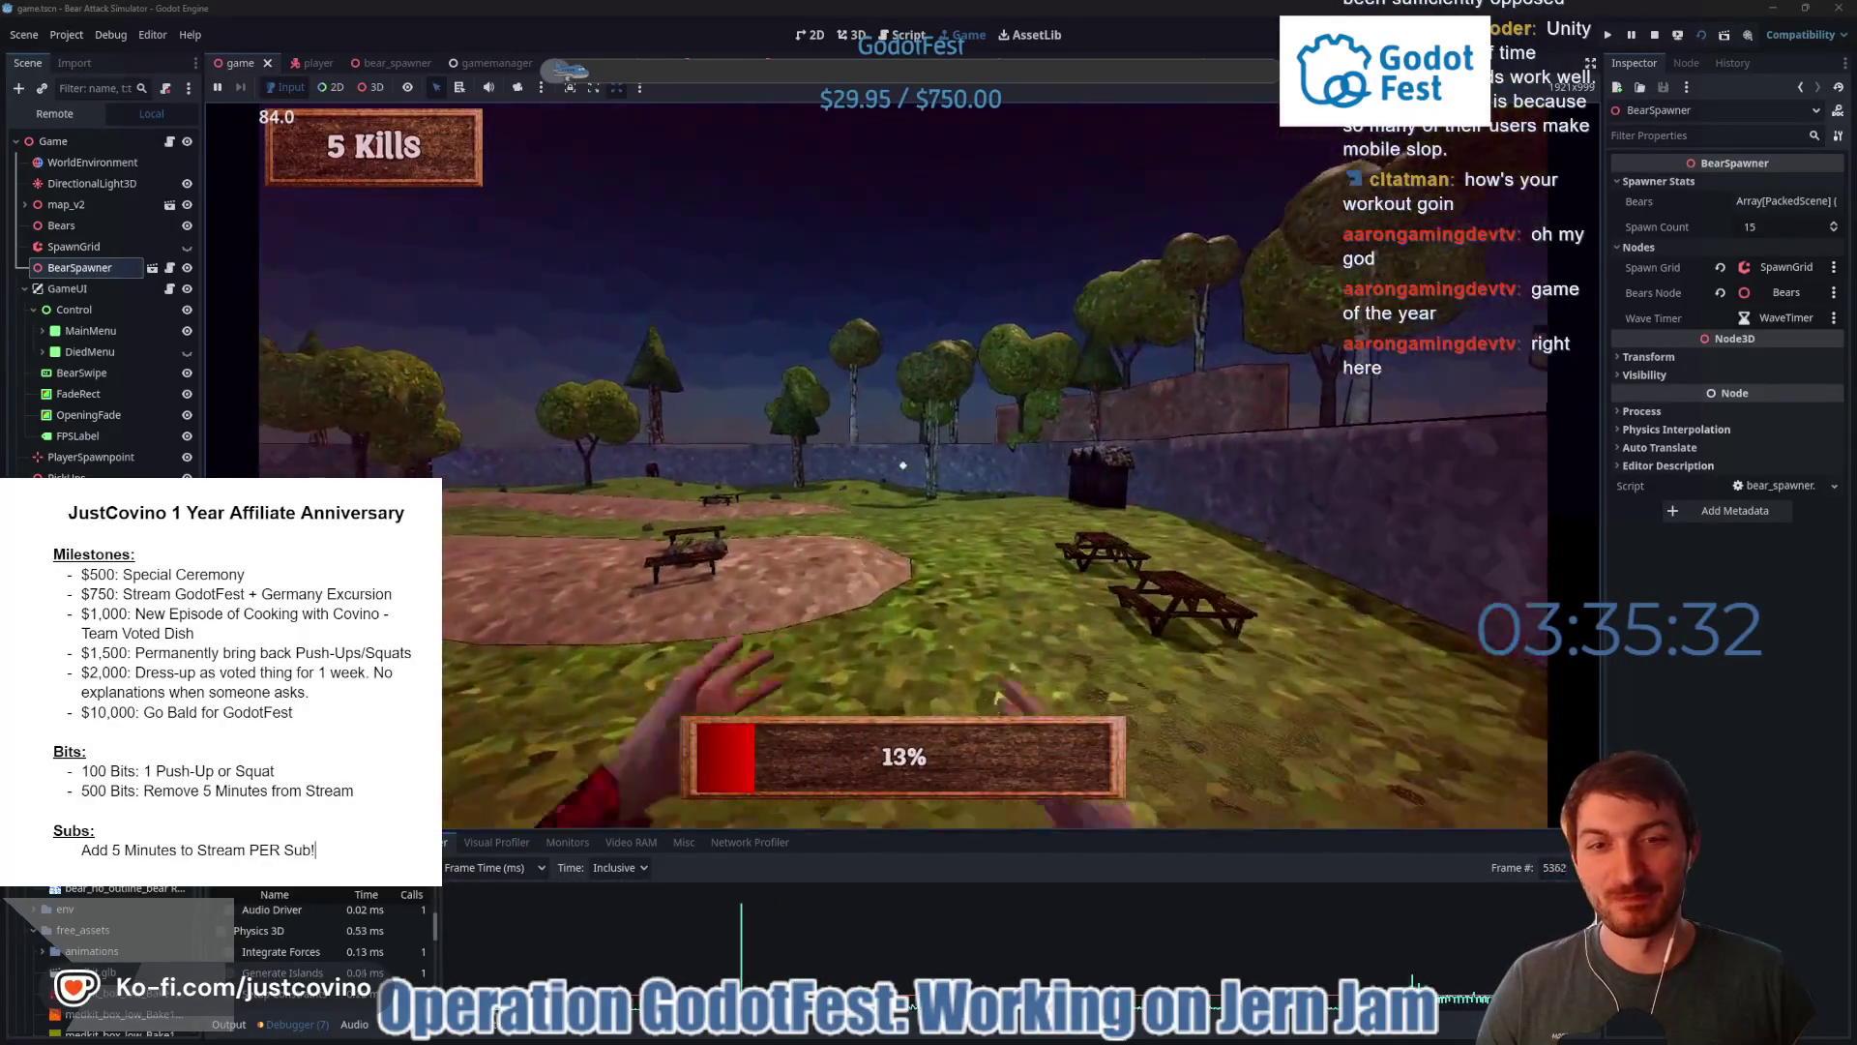
{"action": "left_click", "coordinate": [902, 465]}
{"action": "left_click", "coordinate": [903, 466]}
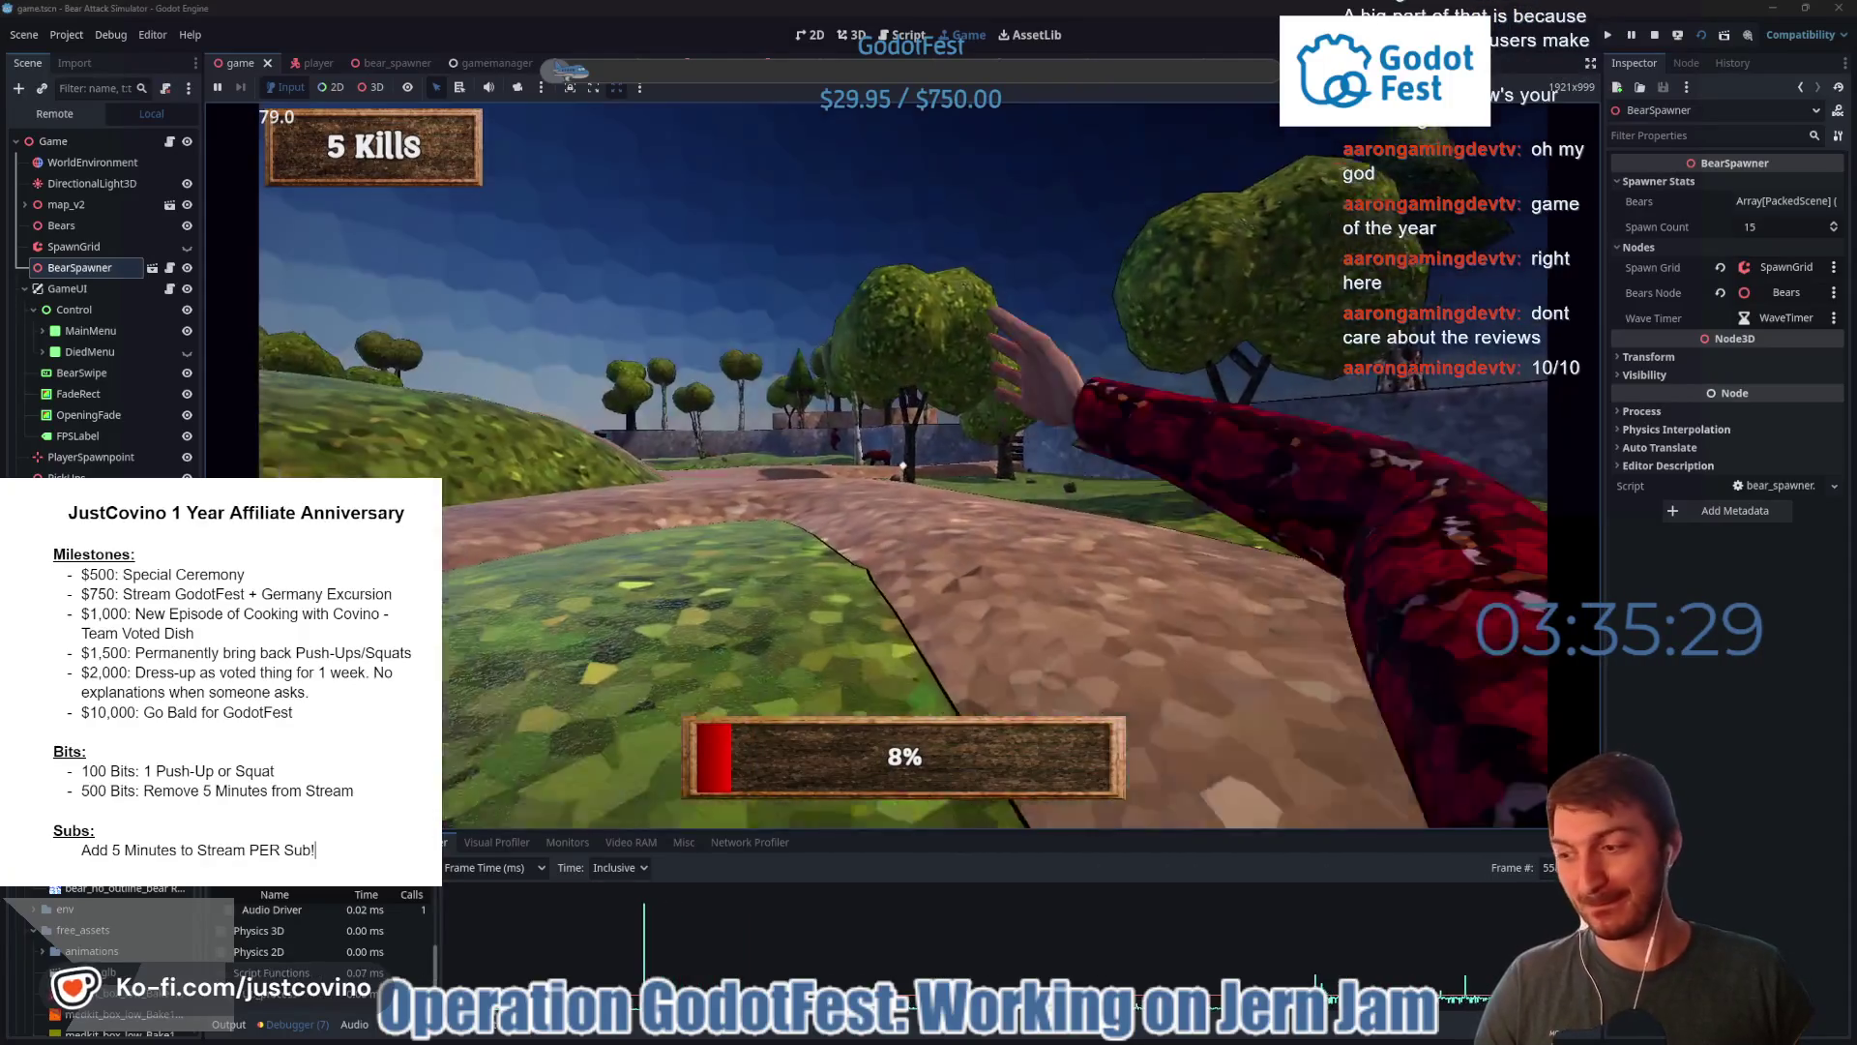
{"action": "left_click", "coordinate": [902, 466]}
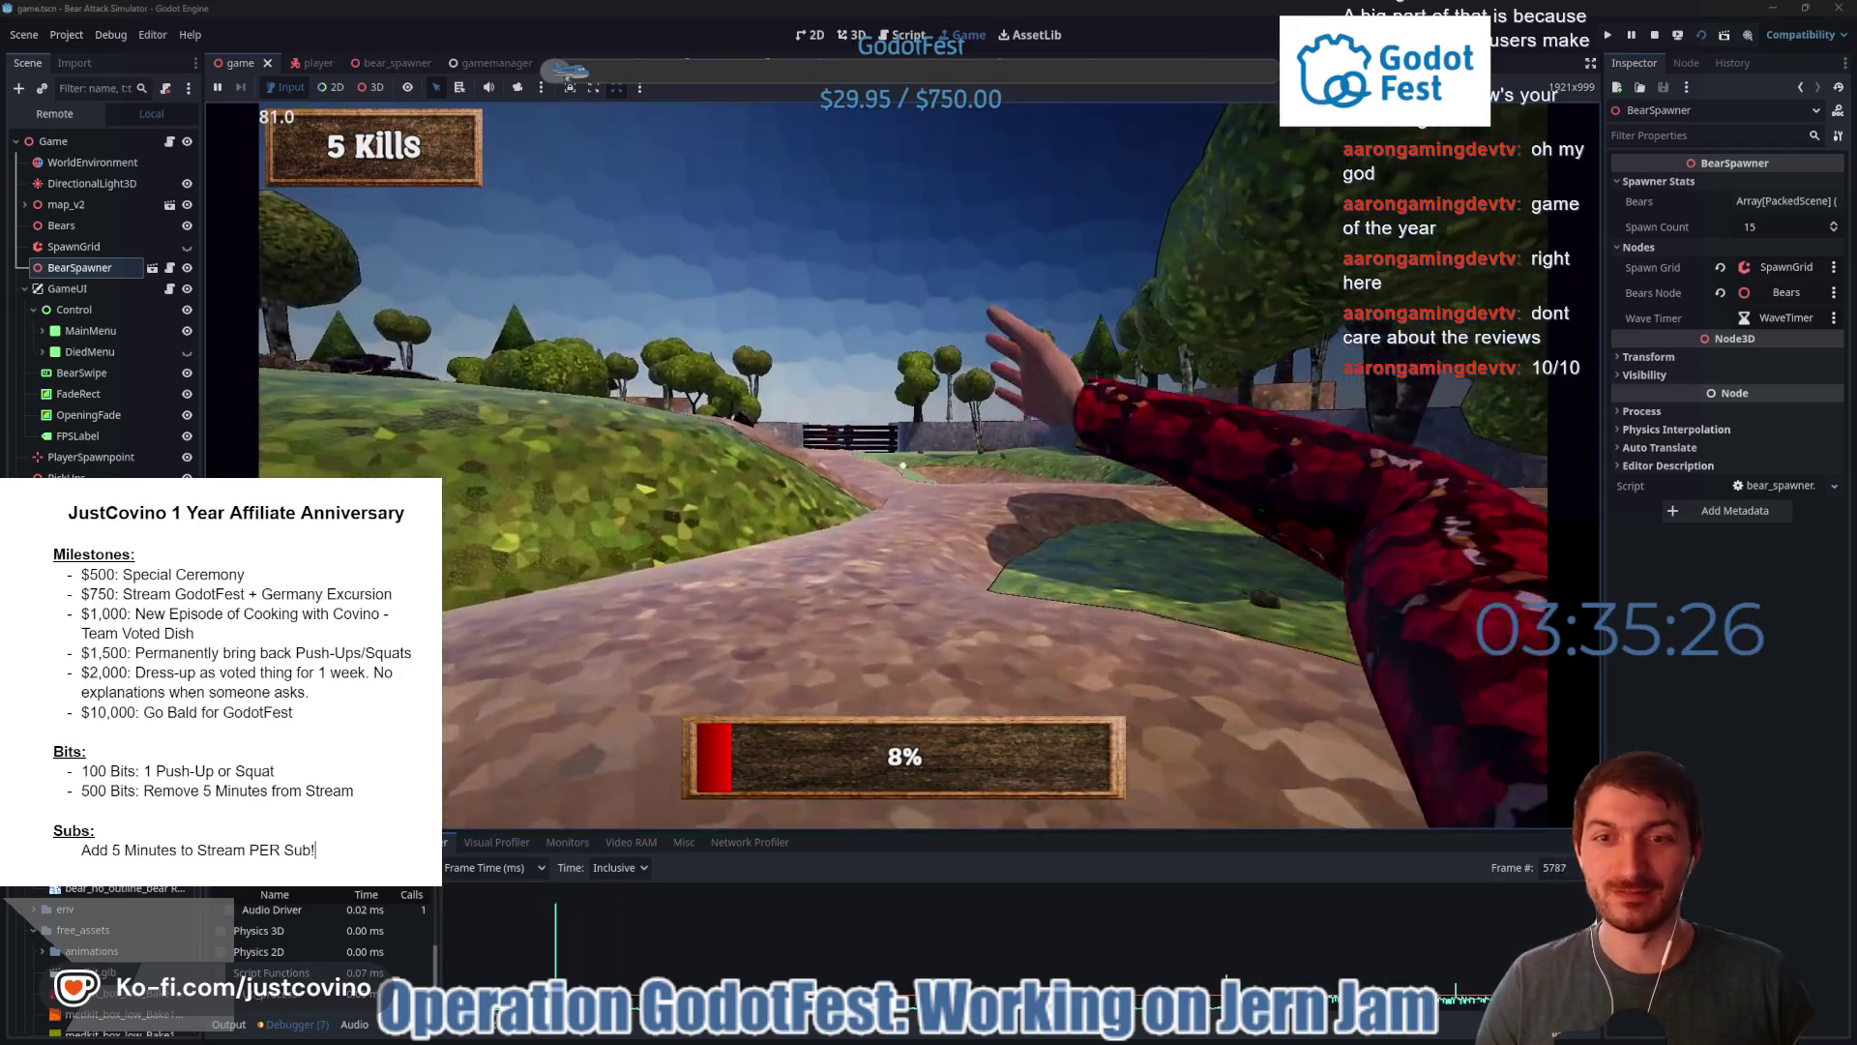
{"action": "left_click", "coordinate": [902, 465]}
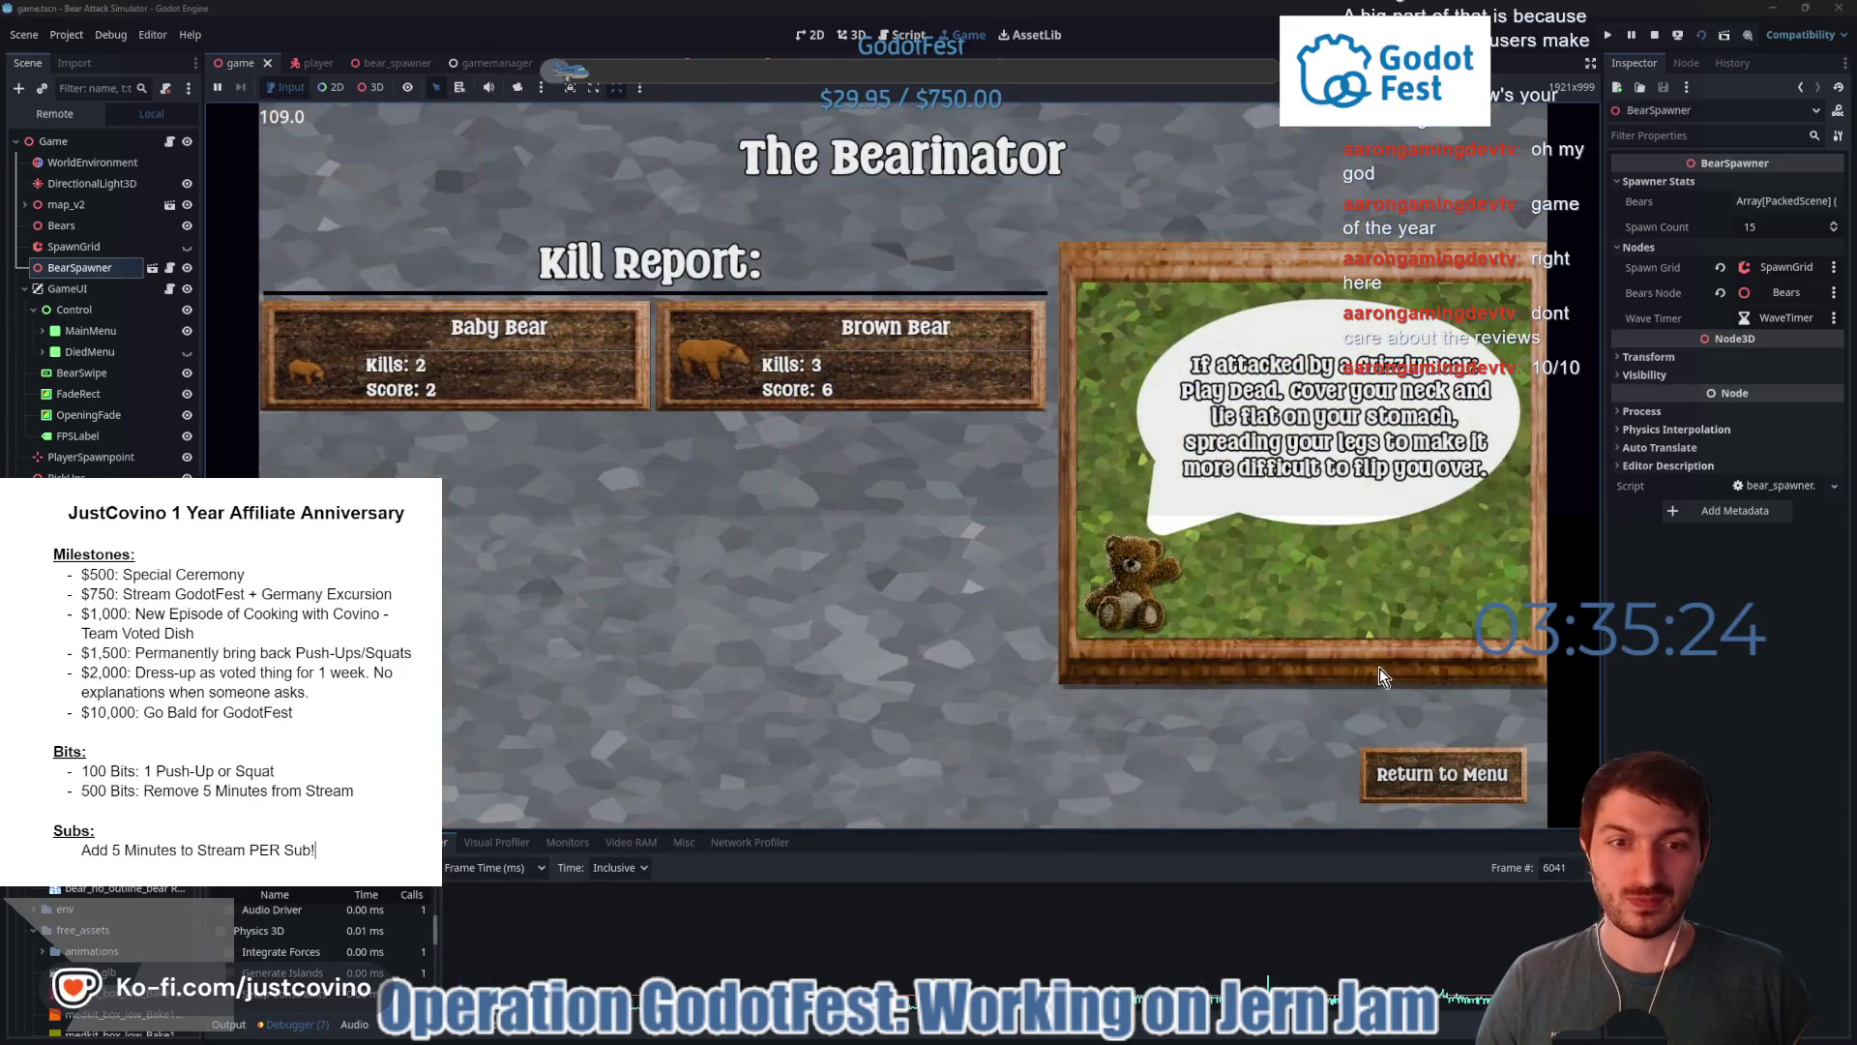
- Return to the game's main menu, stop the game, and enlarge the profiler panel
{"action": "left_click", "coordinate": [1443, 773]}
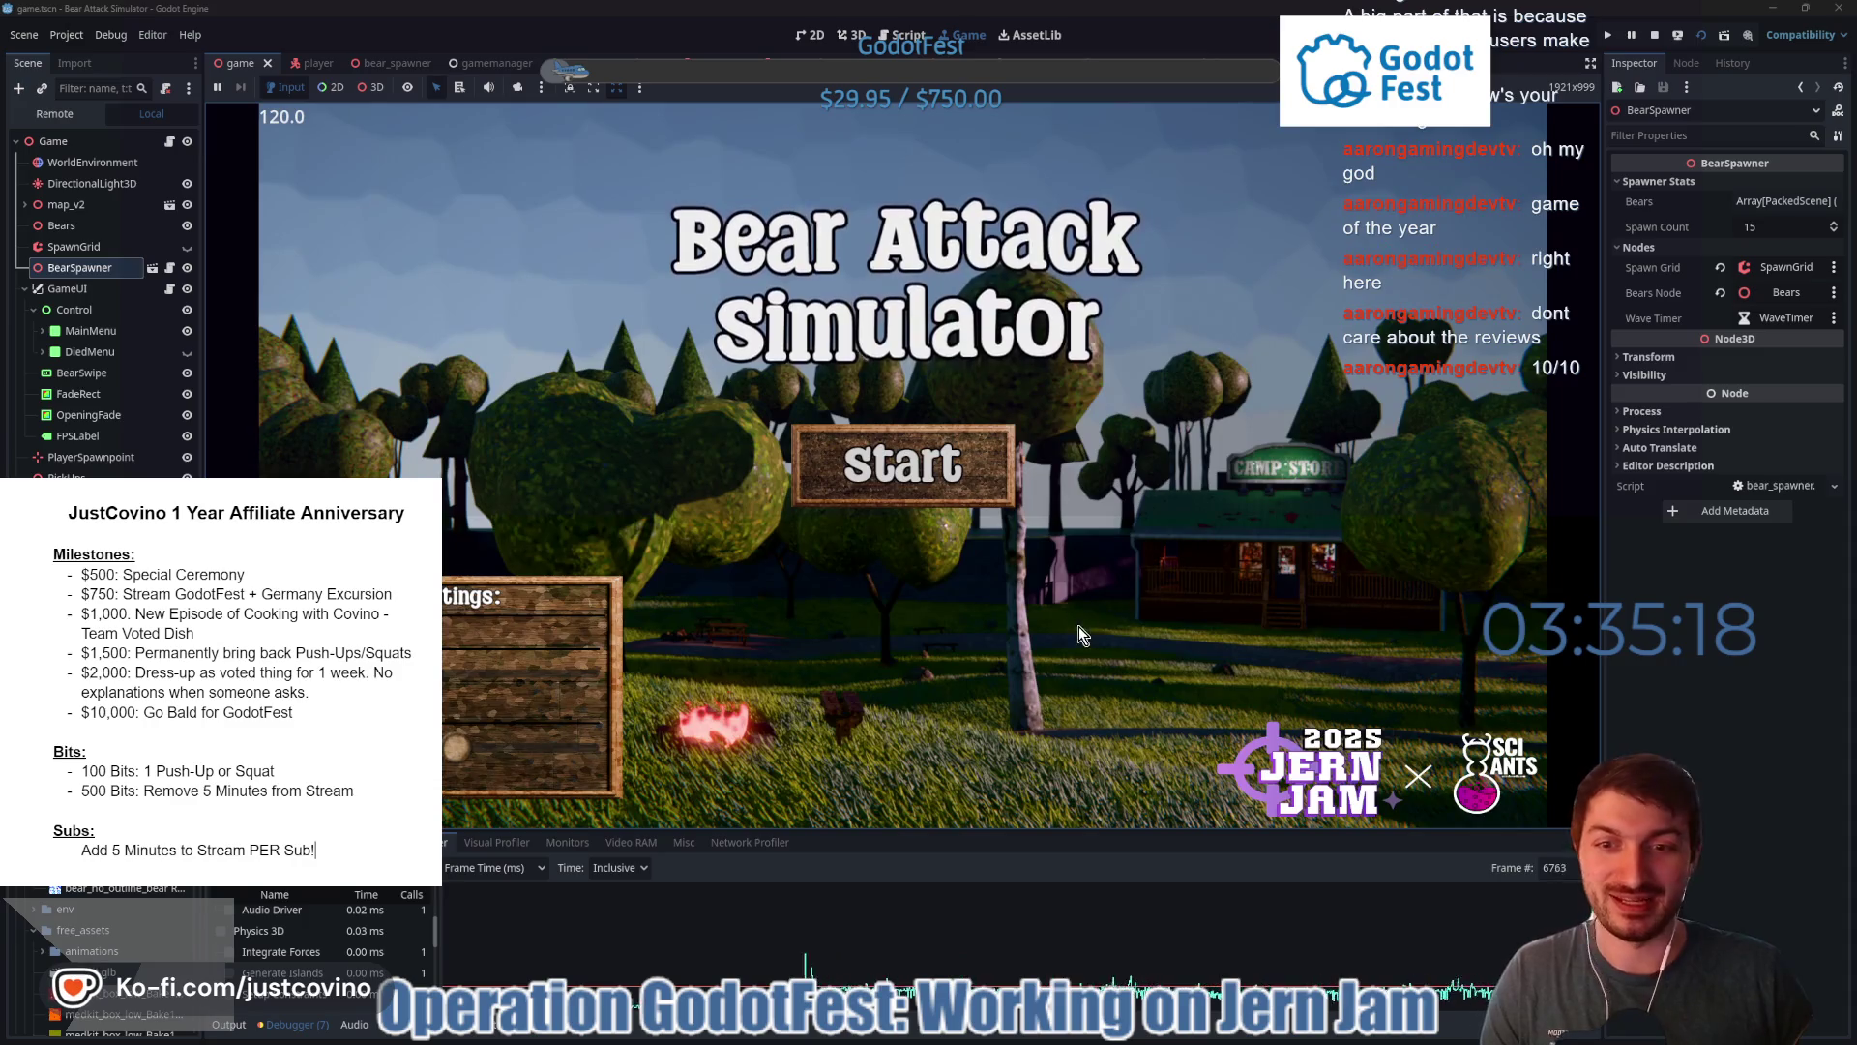
{"action": "left_click", "coordinate": [1655, 36]}
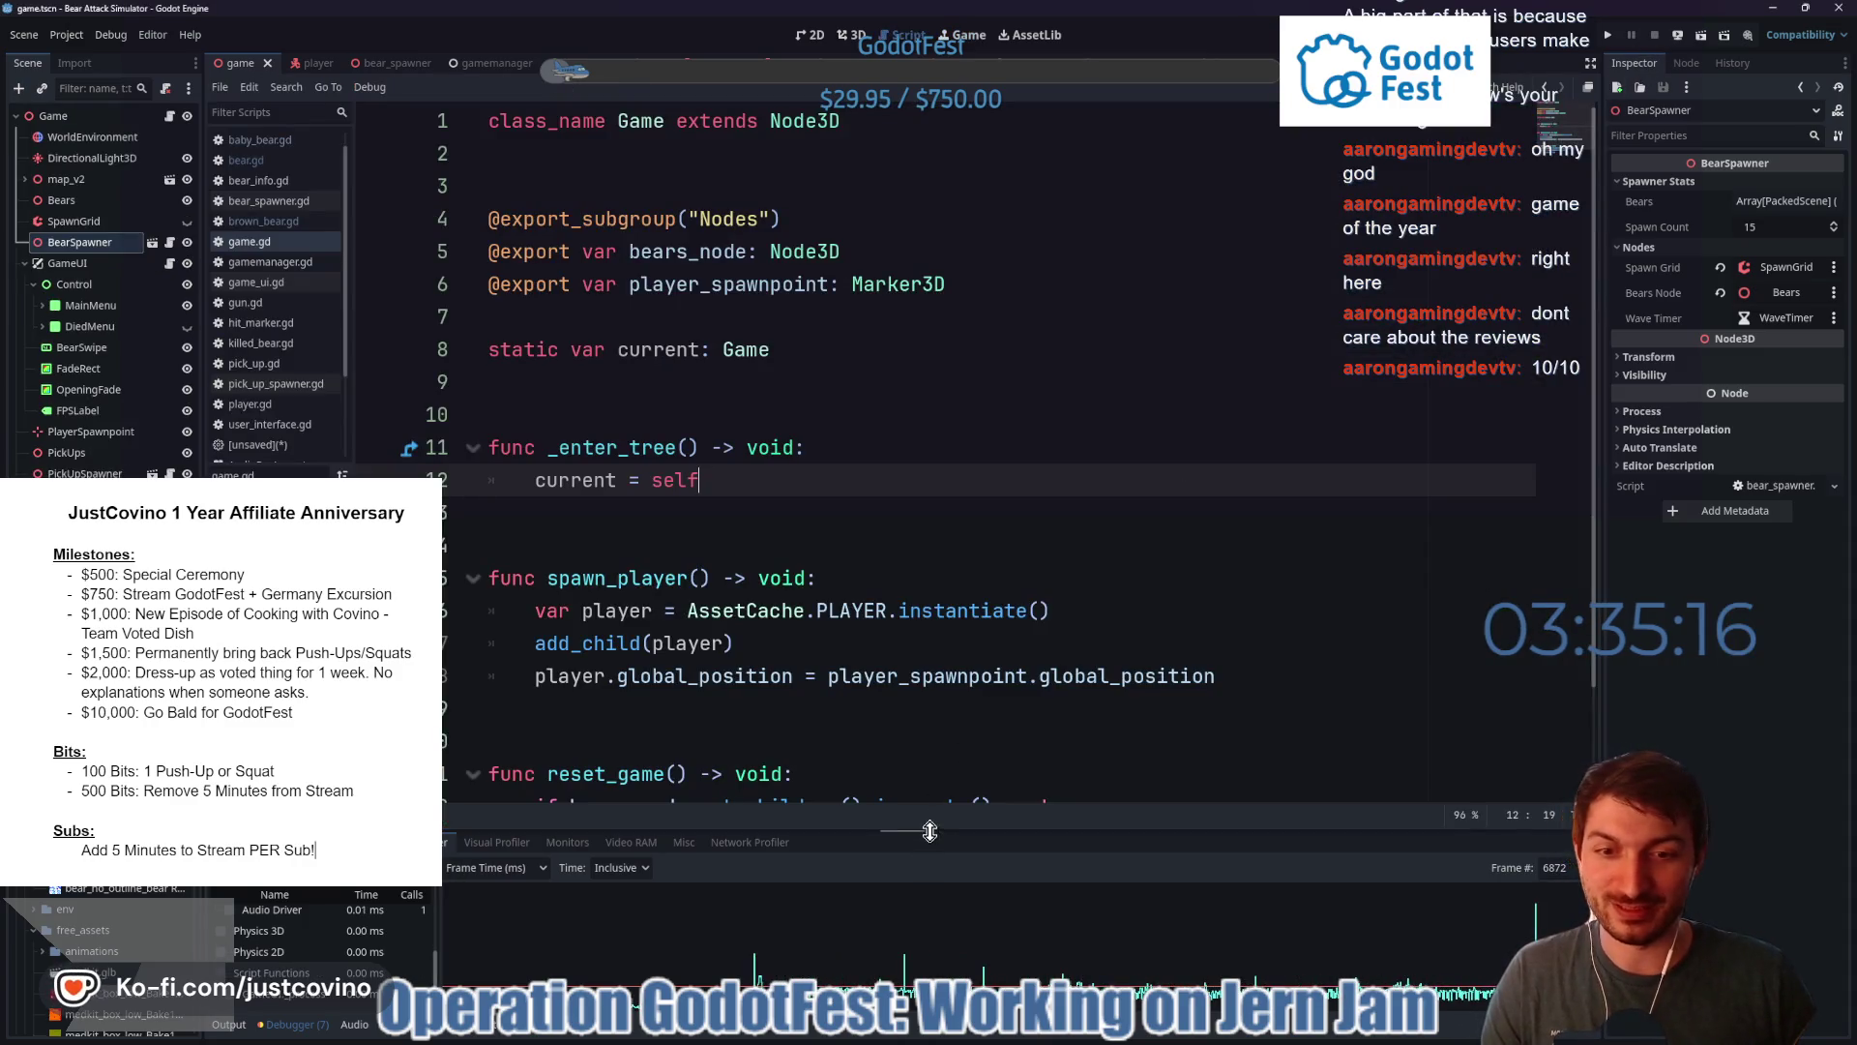
{"action": "left_click_drag", "start_coordinate": [945, 830], "coordinate": [950, 242]}
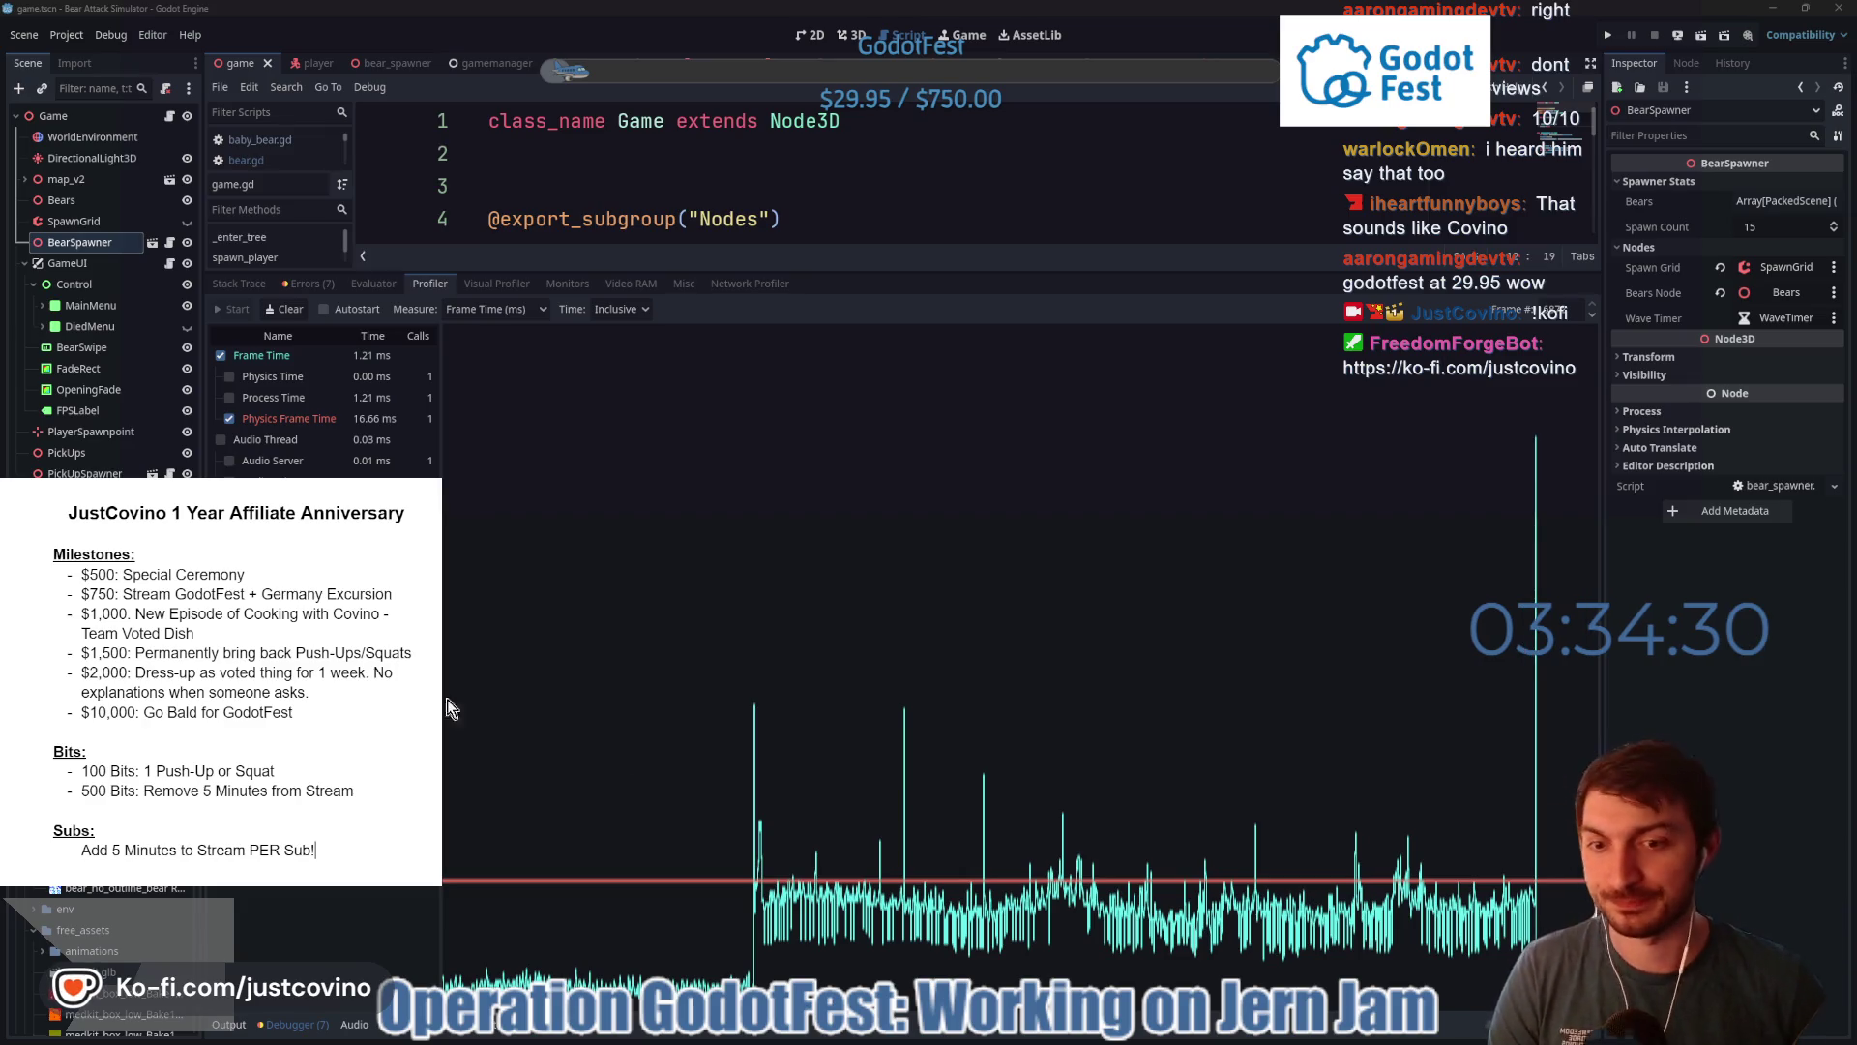
- Select frames at the tall and right-hand spikes, stepping one frame back and forward
{"action": "left_click", "coordinate": [1538, 773]}
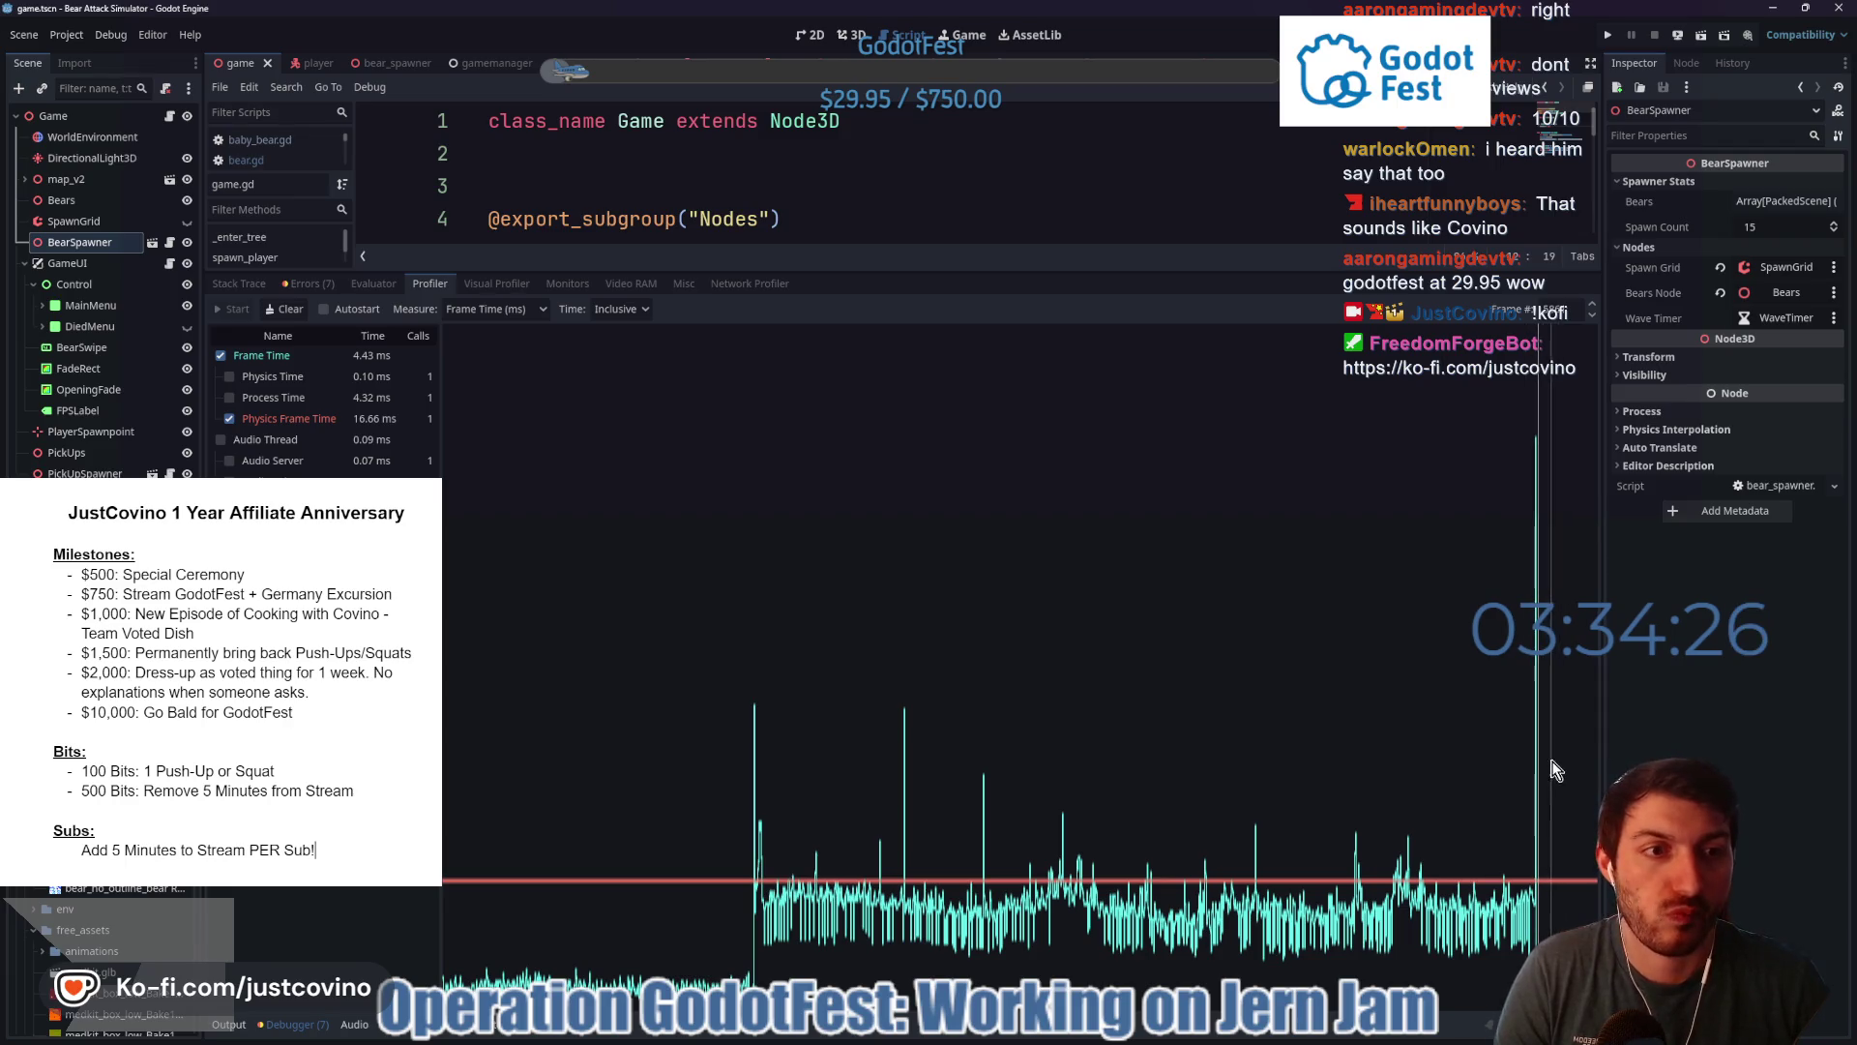
{"action": "left_click", "coordinate": [1591, 316]}
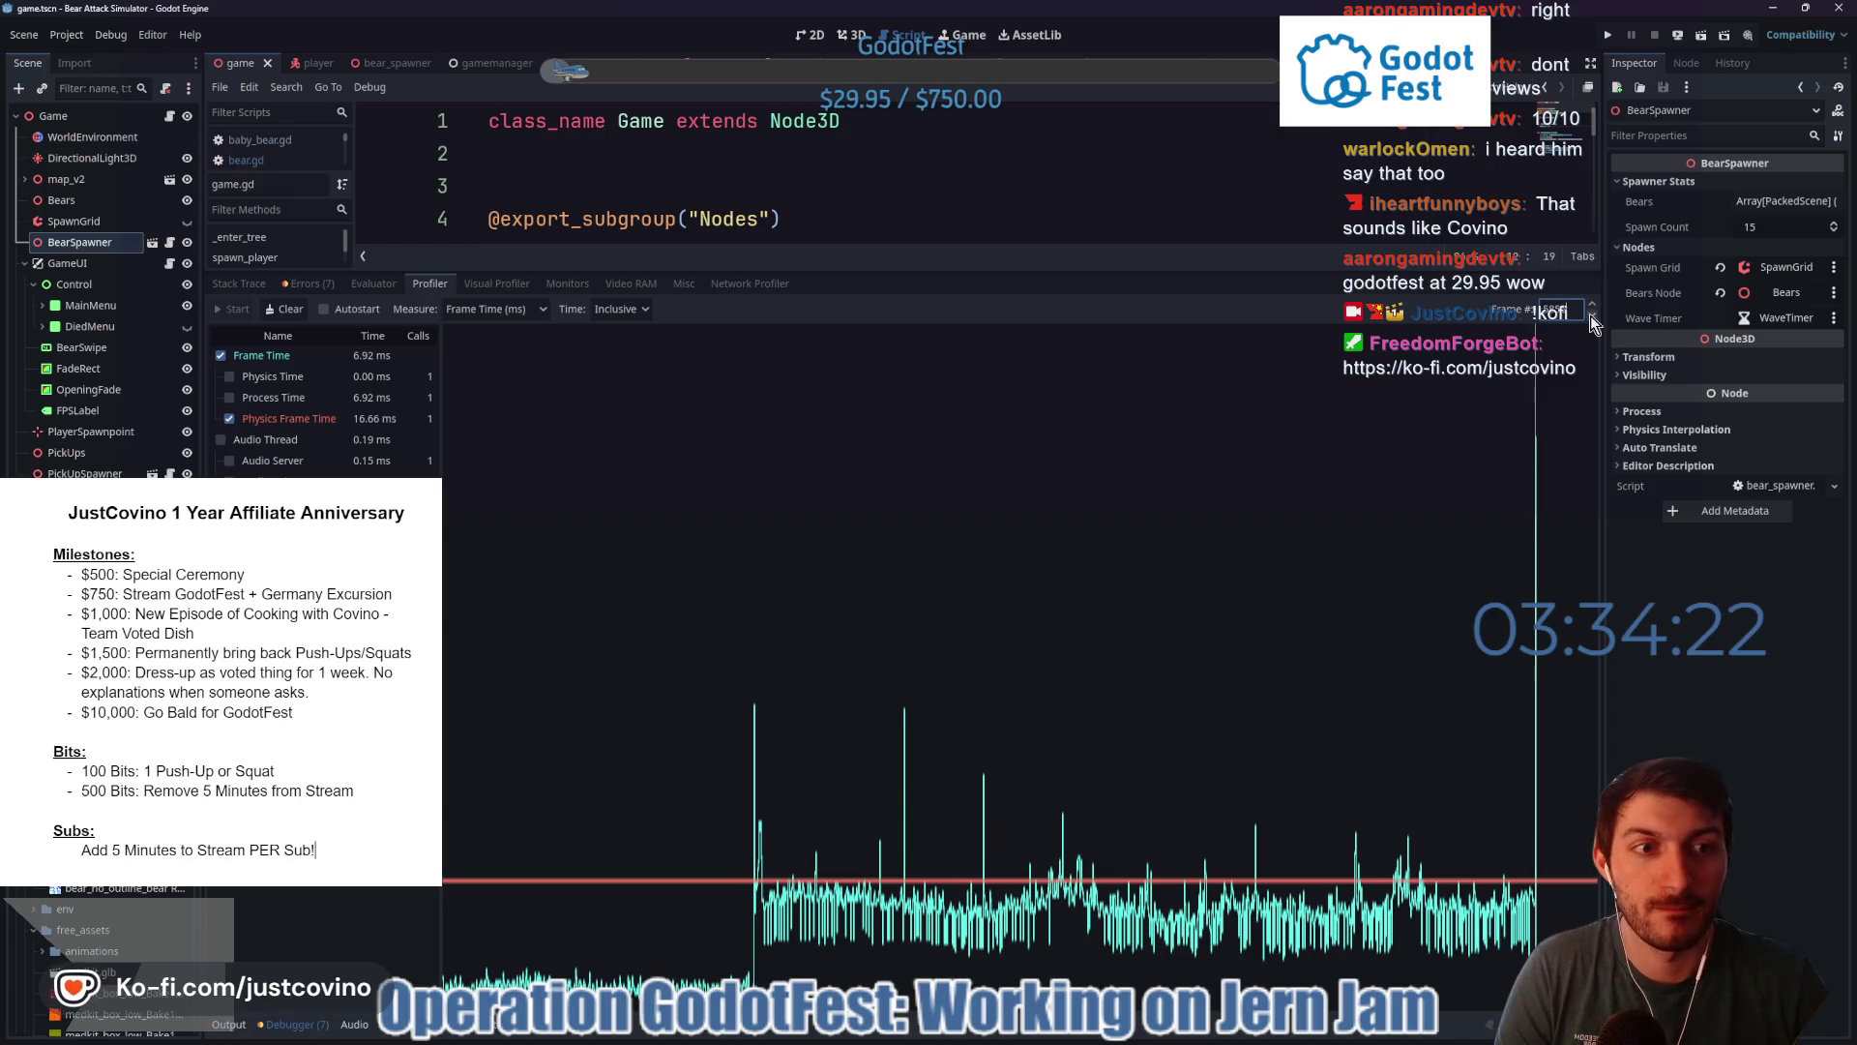
{"action": "left_click", "coordinate": [1592, 304]}
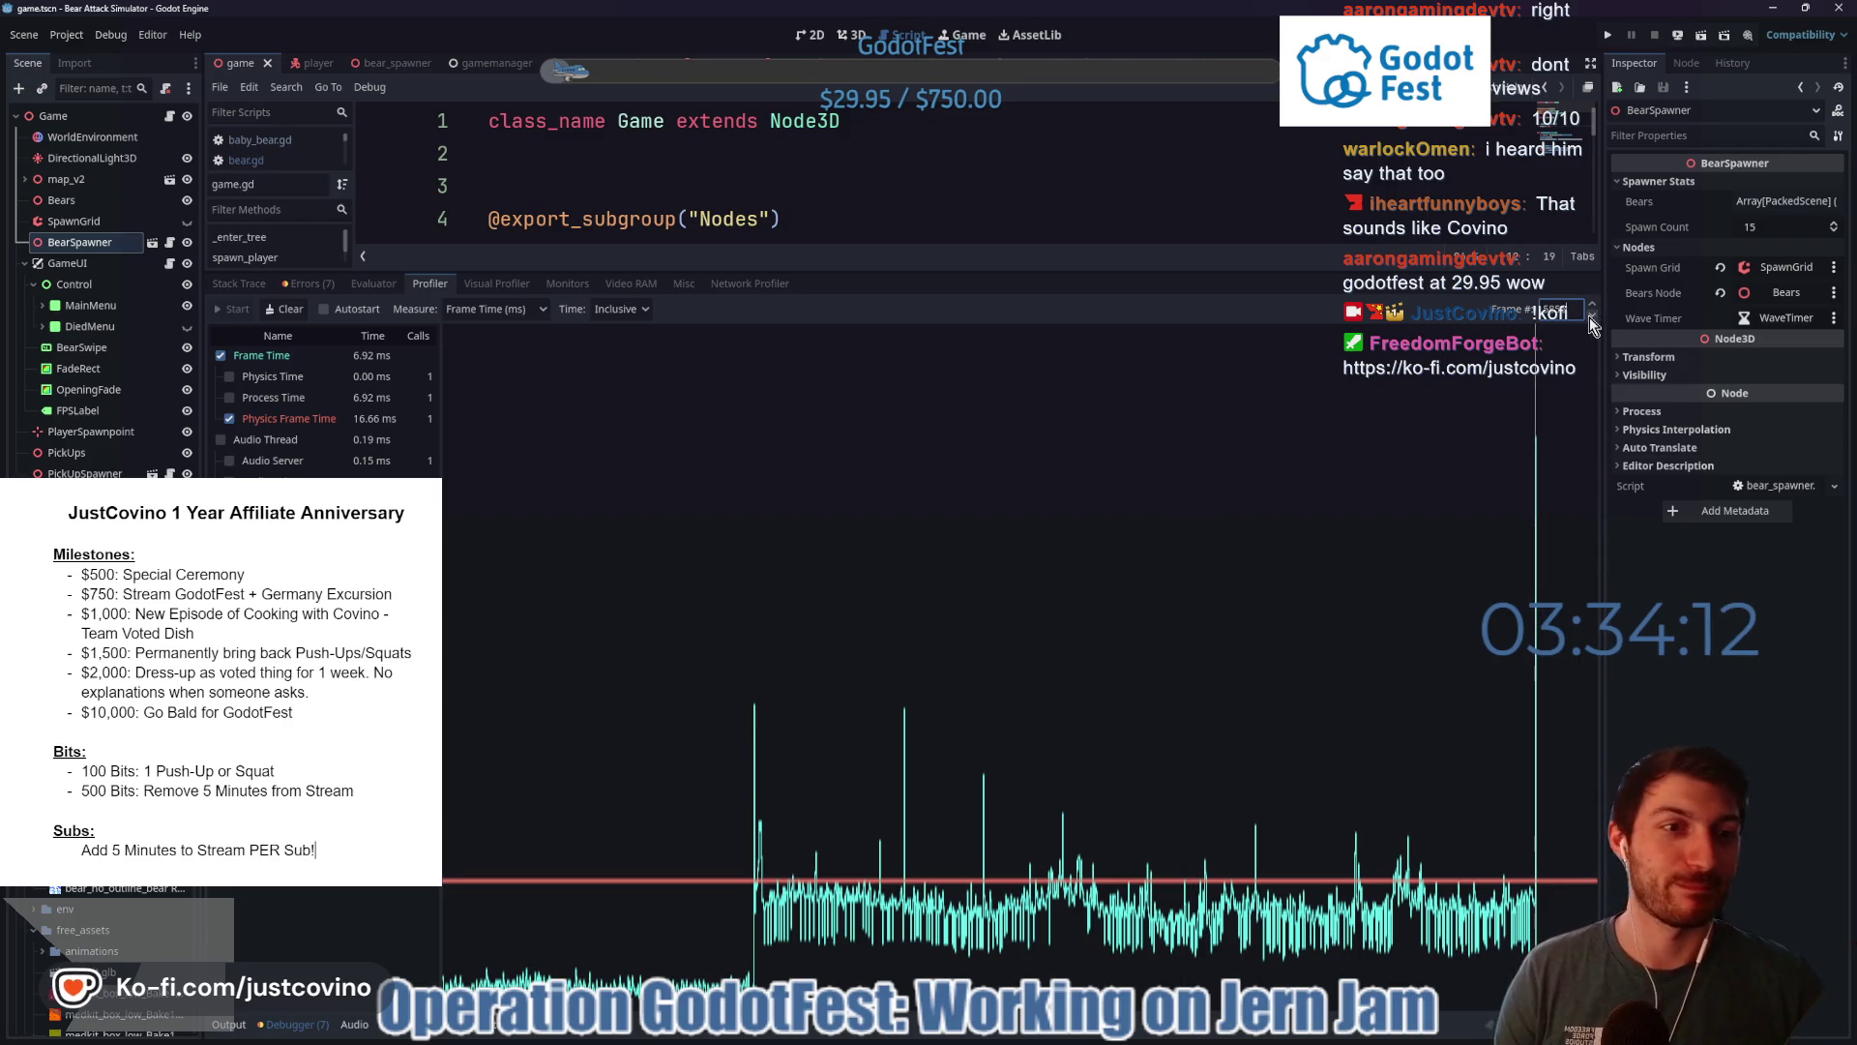
{"action": "left_click", "coordinate": [821, 534]}
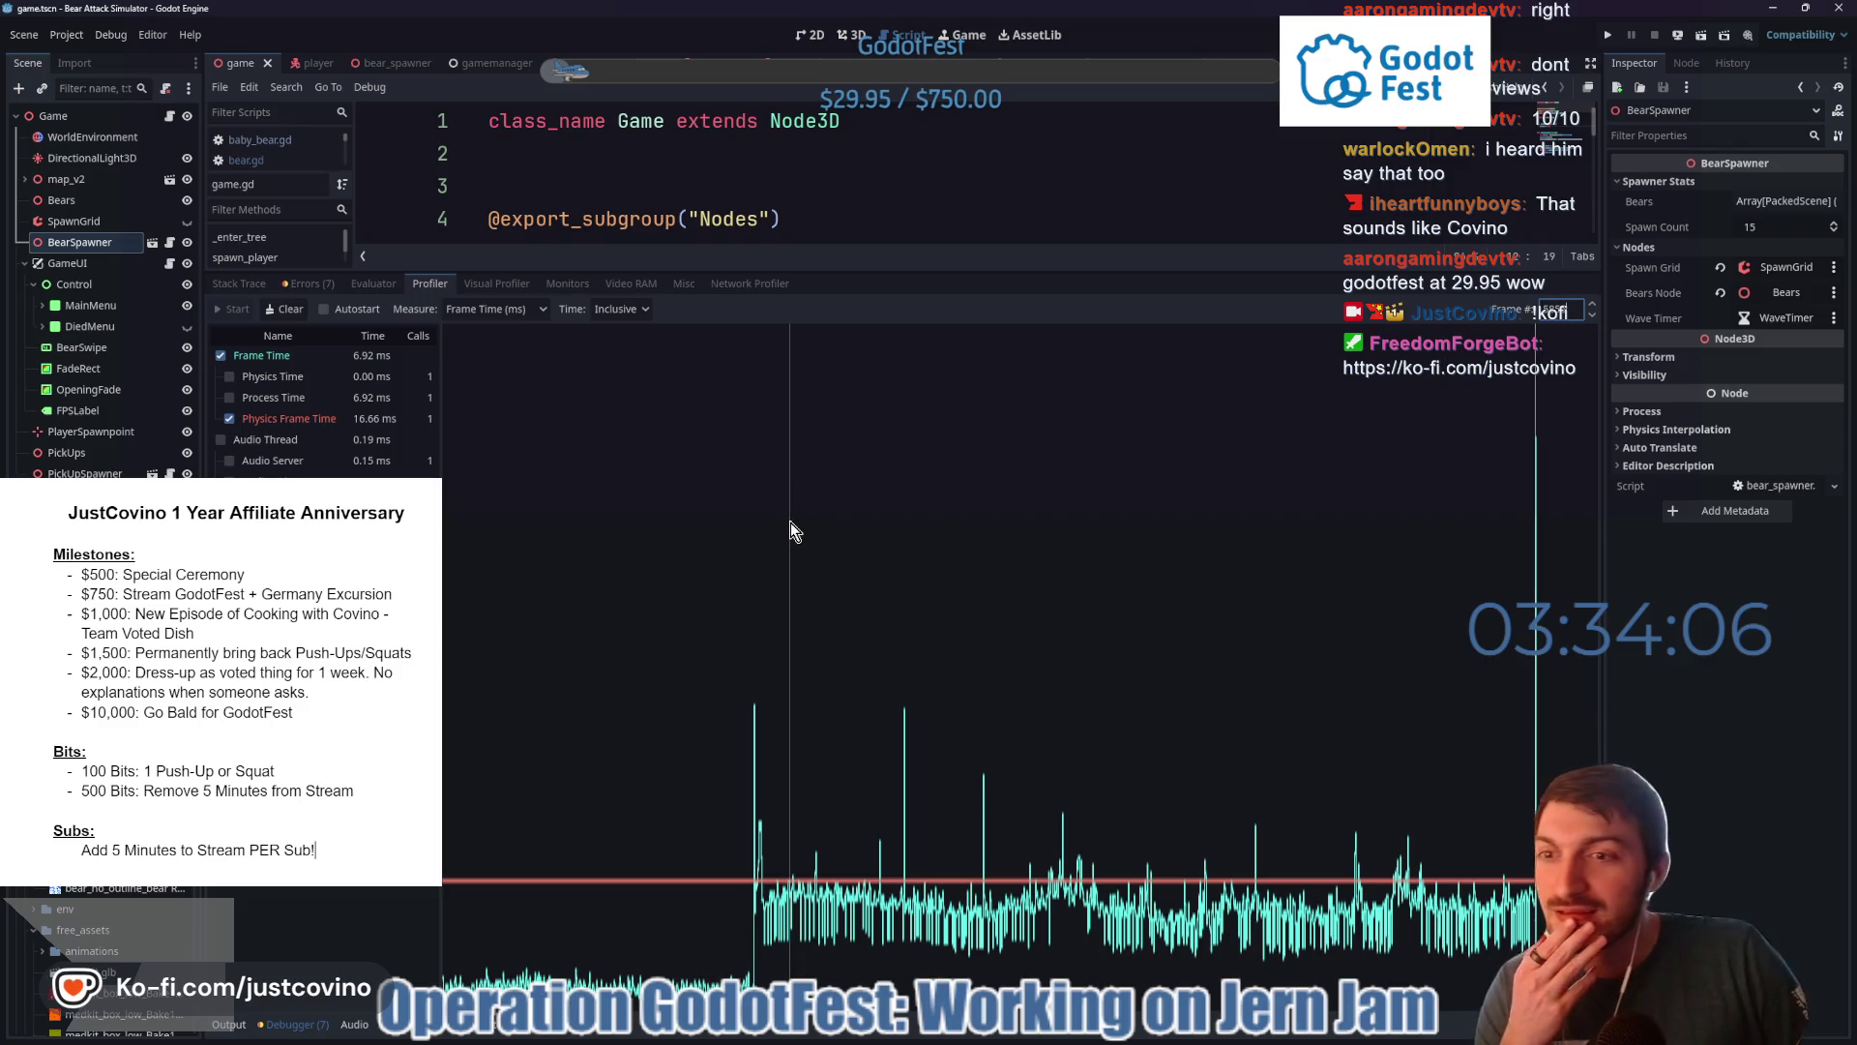
{"action": "left_click", "coordinate": [487, 288]}
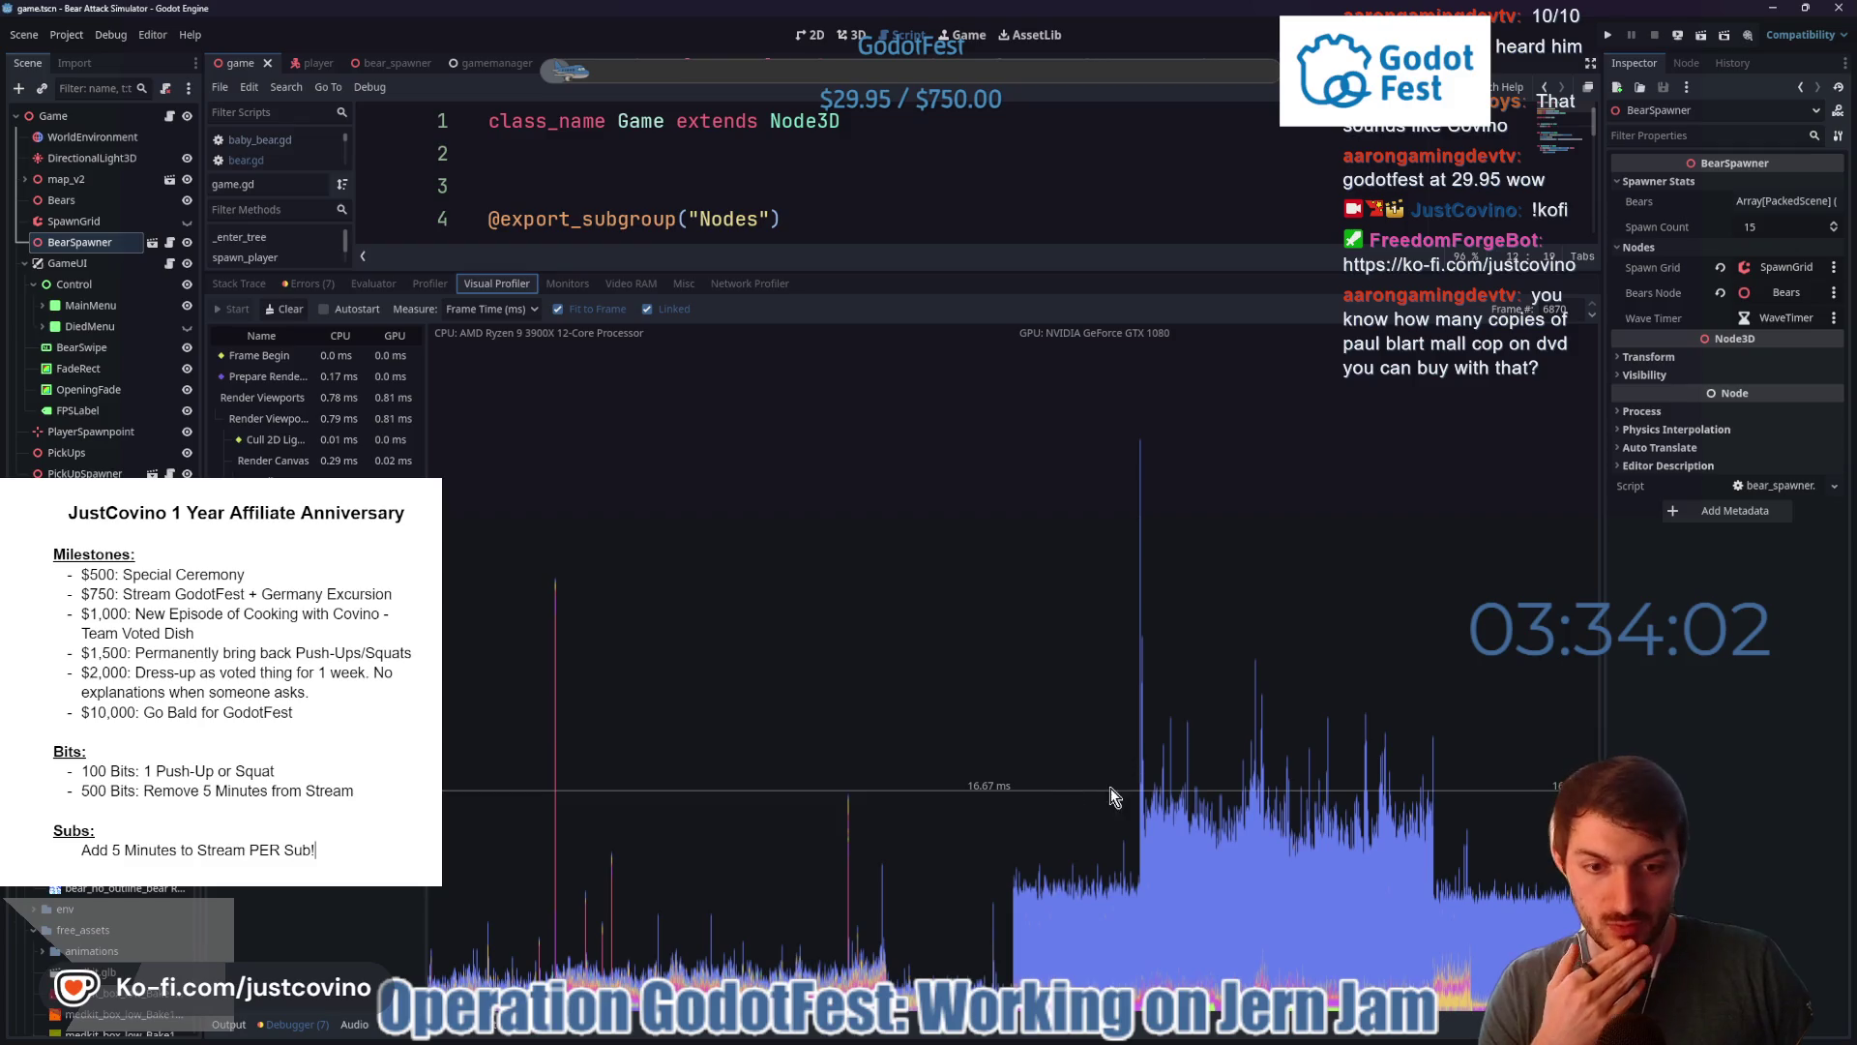
- Scrub the visual profiler graph around the spike and compare the spike frame with a normal neighbour
{"action": "left_click_drag", "start_coordinate": [1107, 740], "coordinate": [1140, 729]}
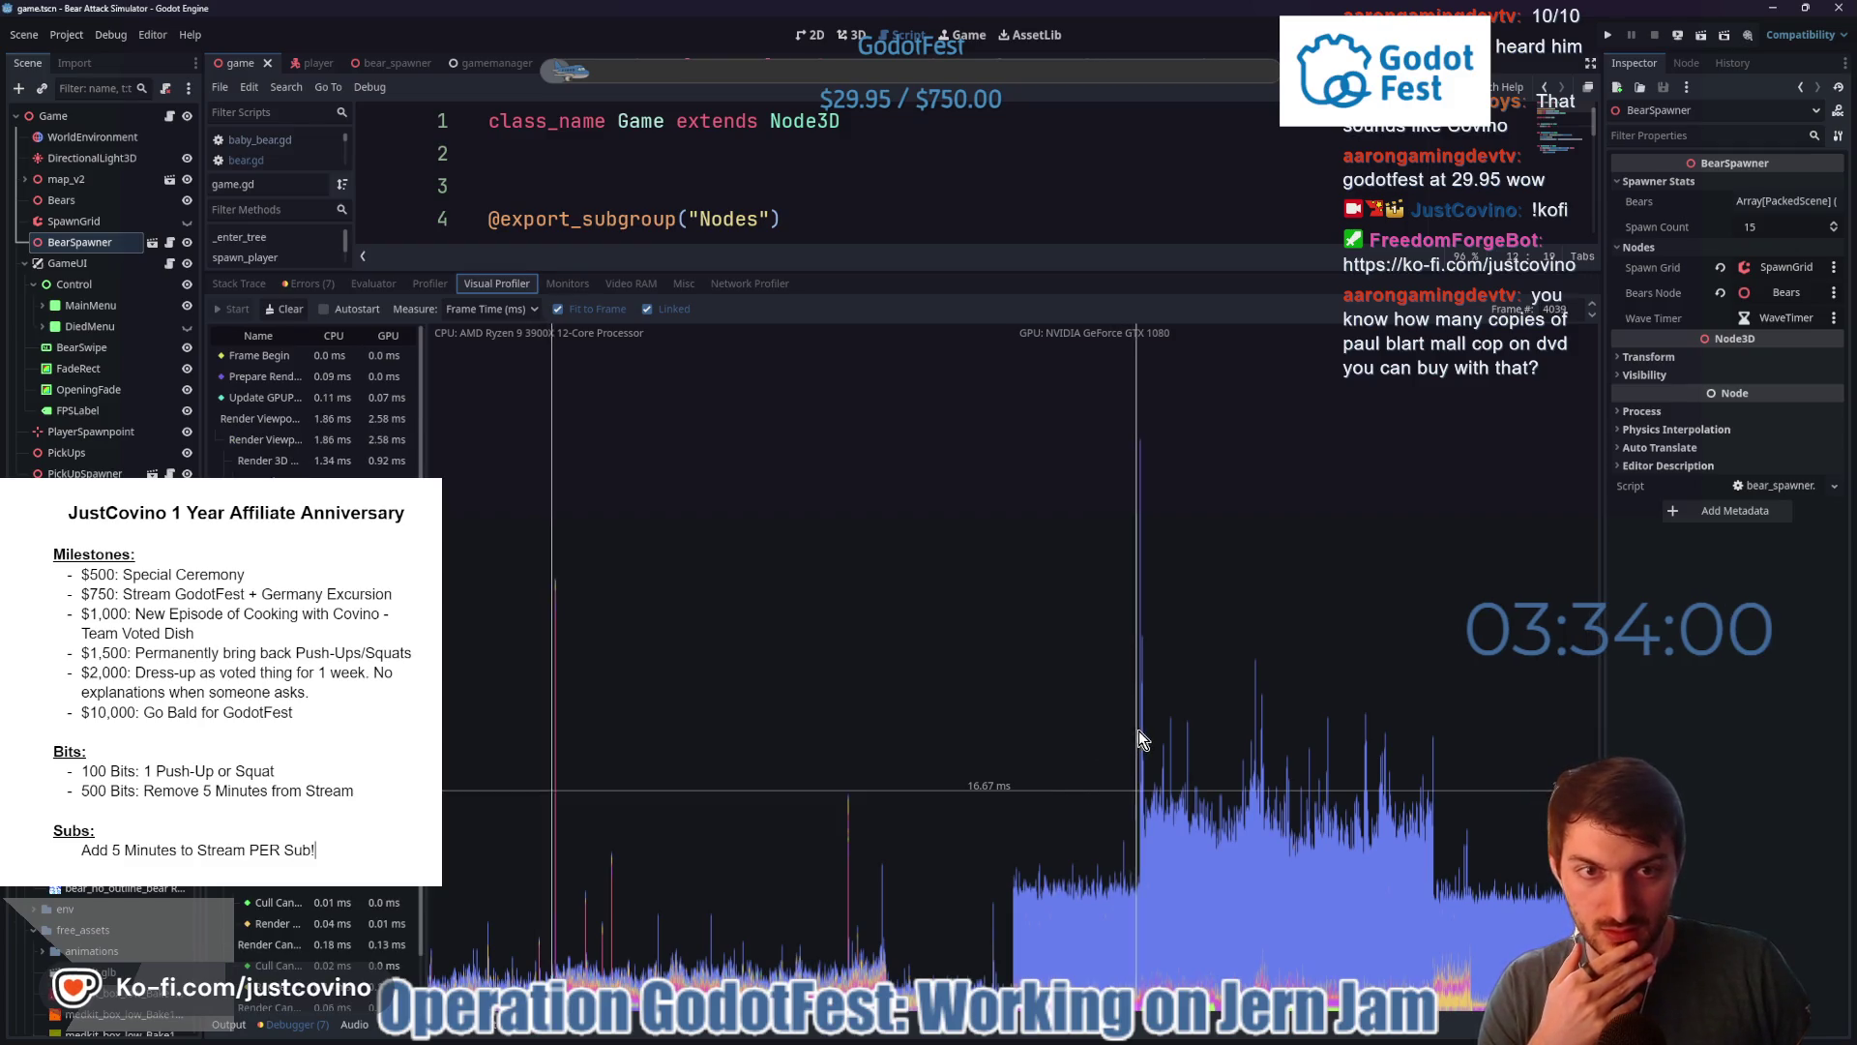
{"action": "left_click", "coordinate": [1592, 315]}
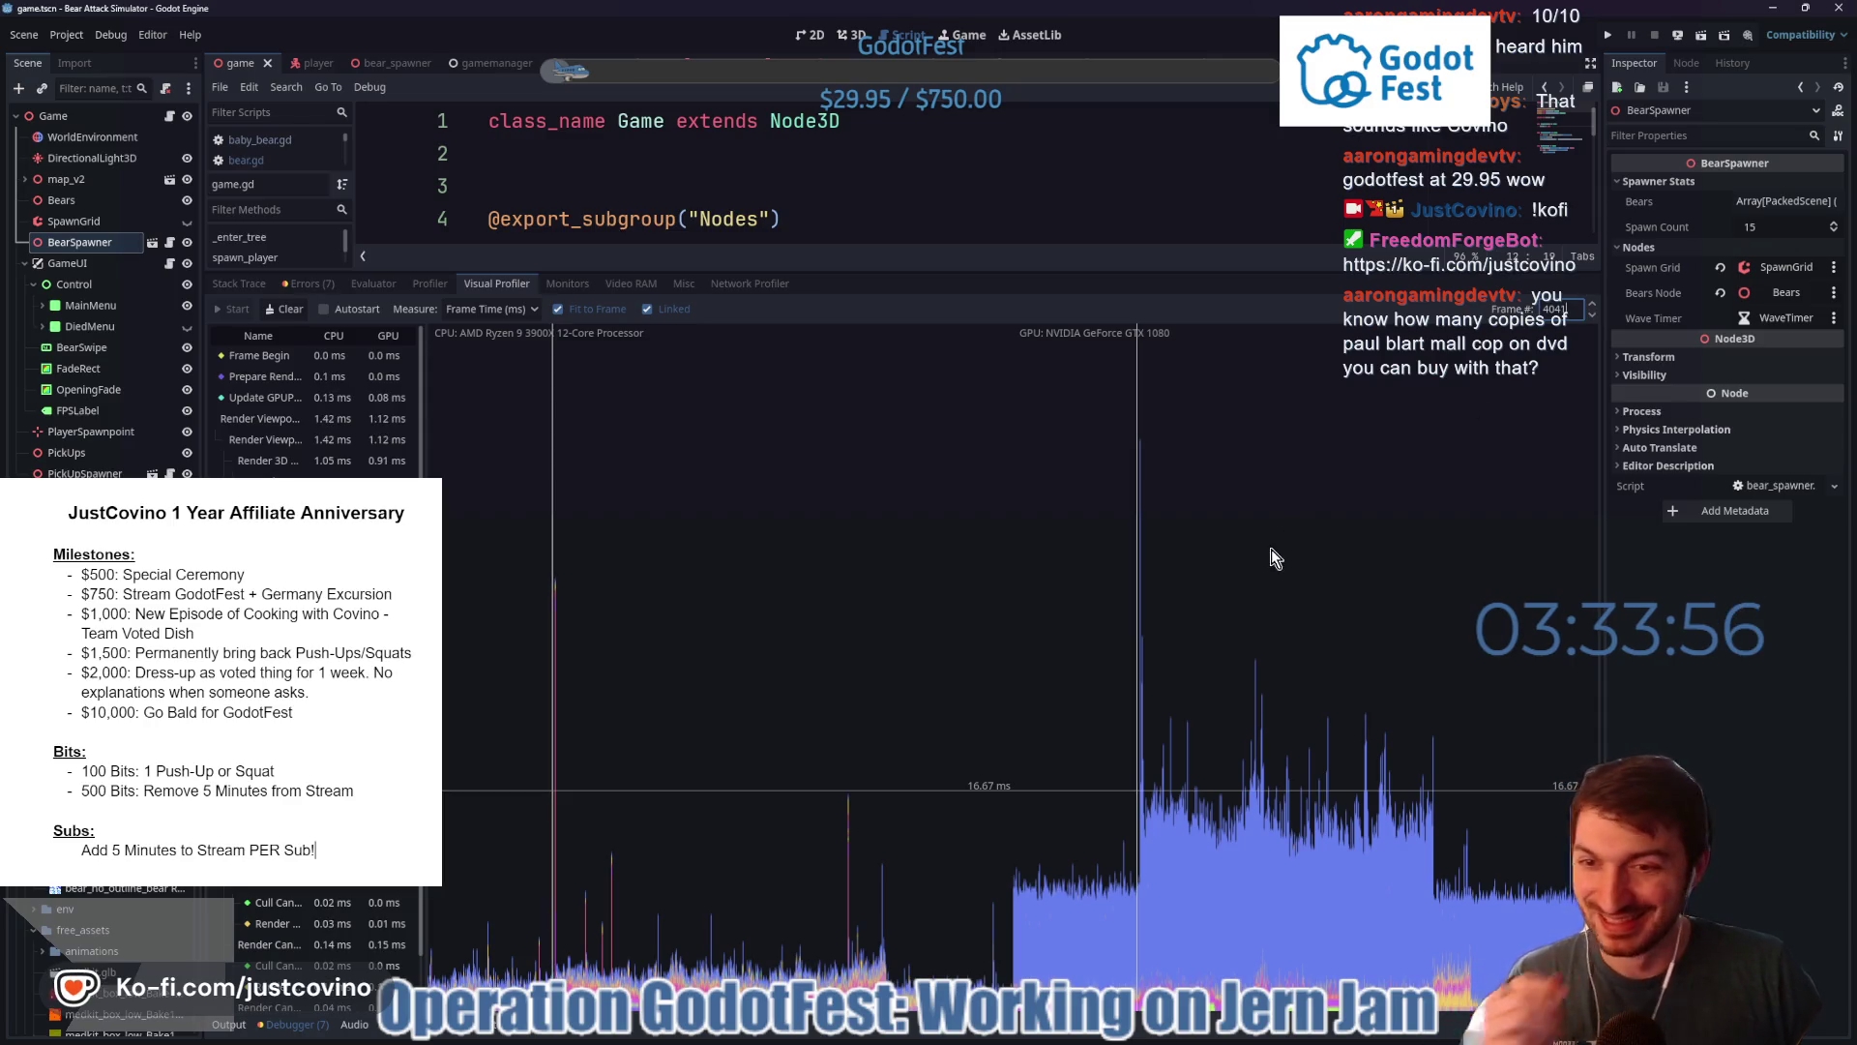
{"action": "mouse_move", "coordinate": [600, 627]}
{"action": "left_mouse_down"}
{"action": "mouse_move", "coordinate": [578, 630]}
{"action": "mouse_move", "coordinate": [1141, 641]}
{"action": "left_mouse_up"}
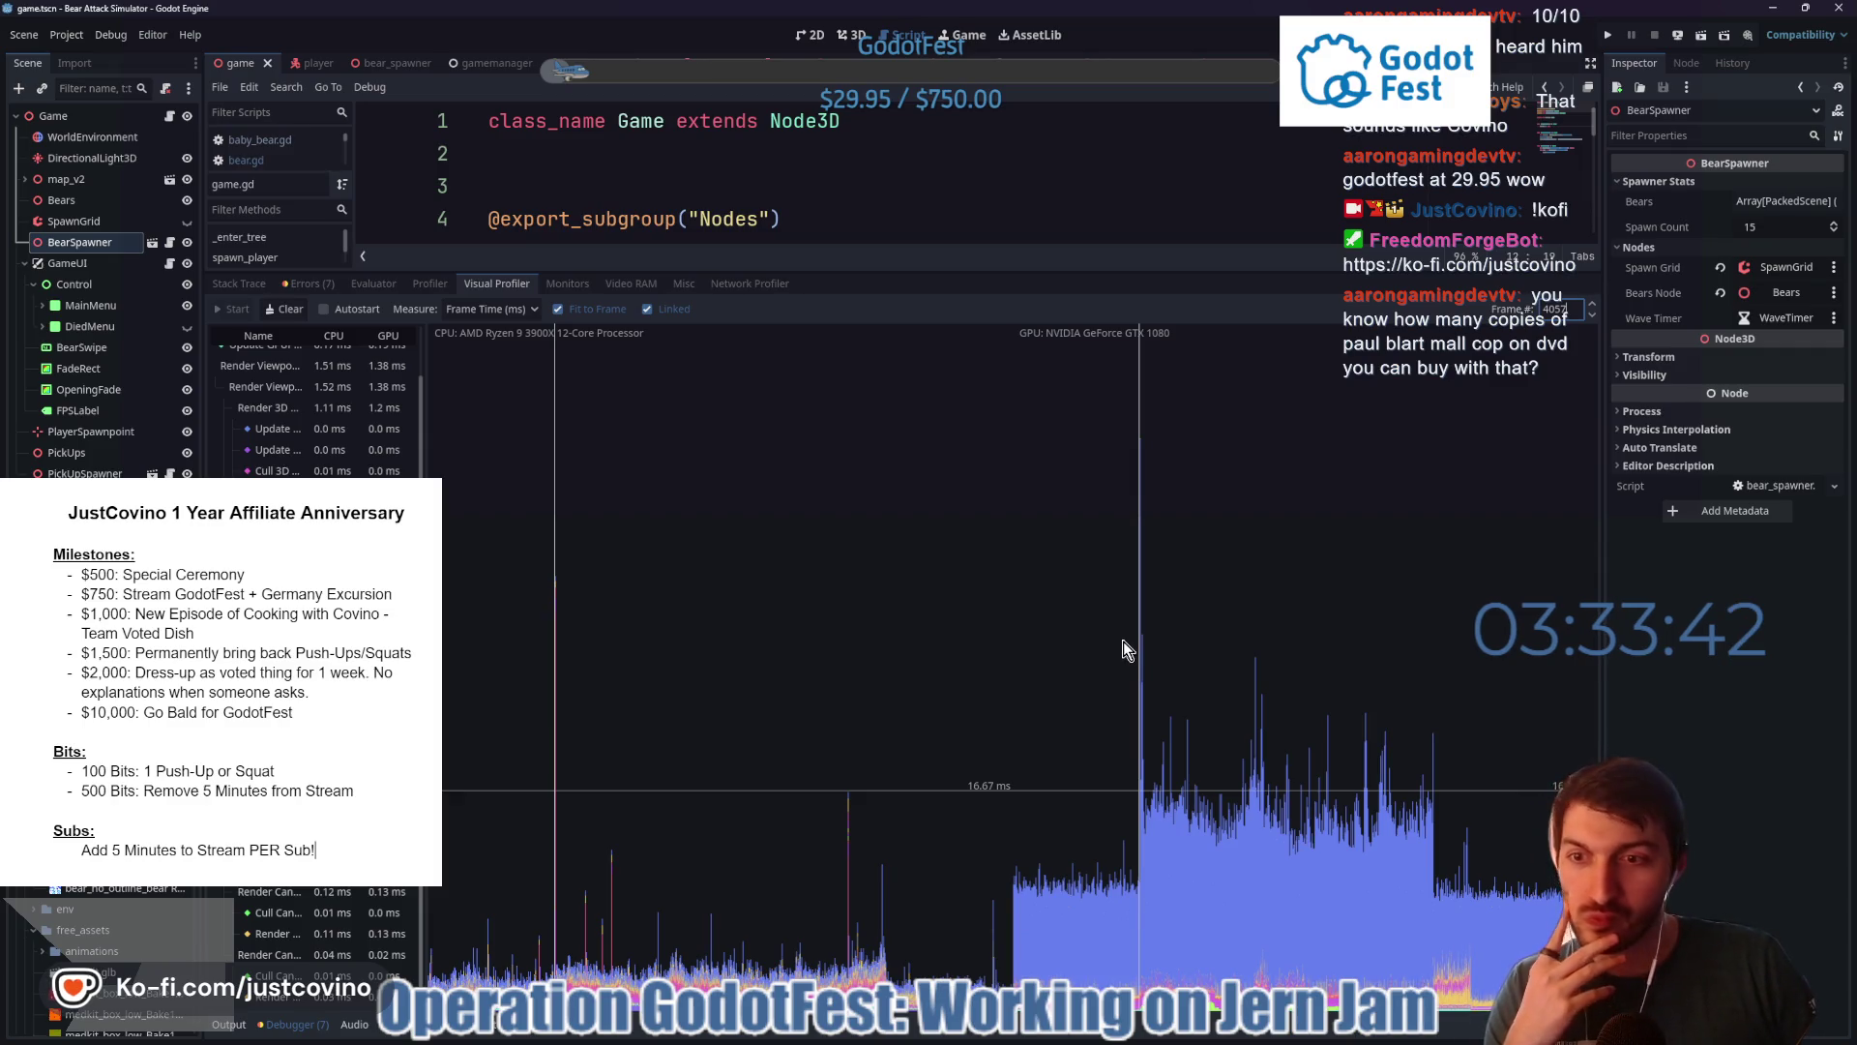
{"action": "scroll", "coordinate": [309, 406], "scroll_direction": "up", "scroll_amount": 2}
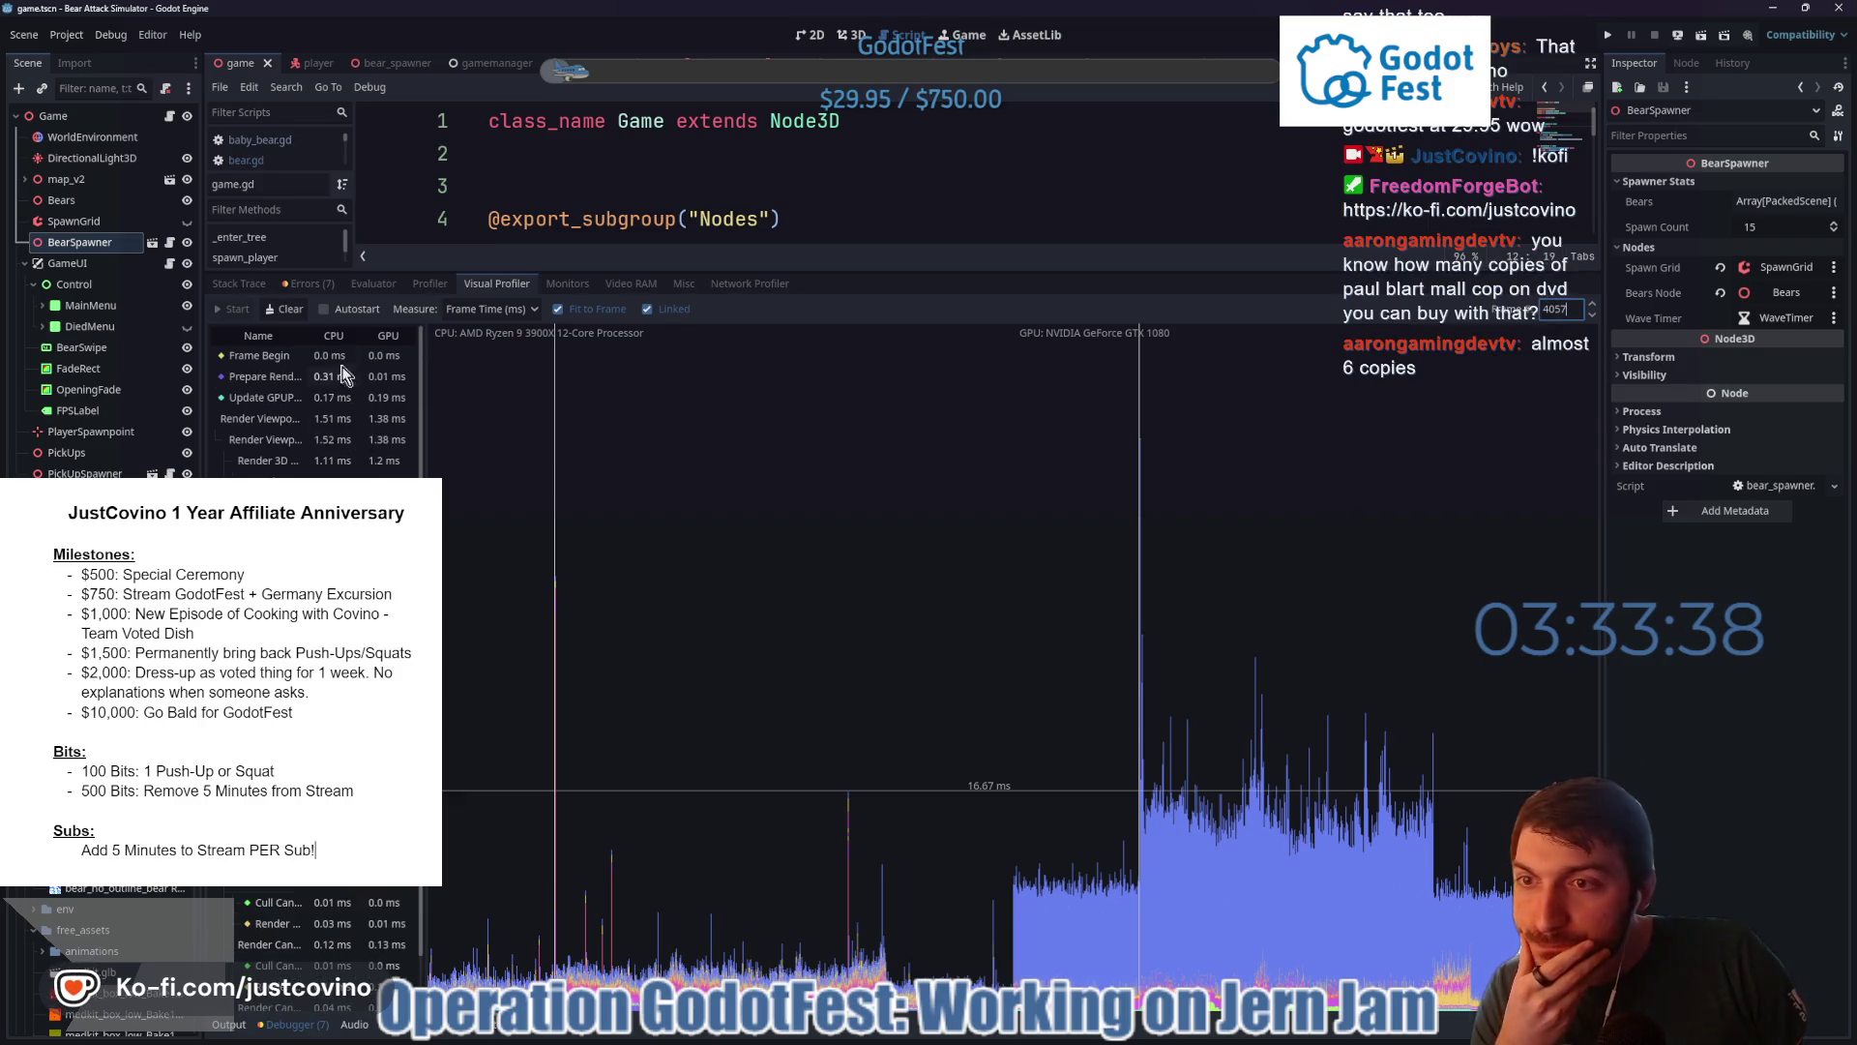
{"action": "scroll", "coordinate": [343, 469], "scroll_direction": "down", "scroll_amount": 2}
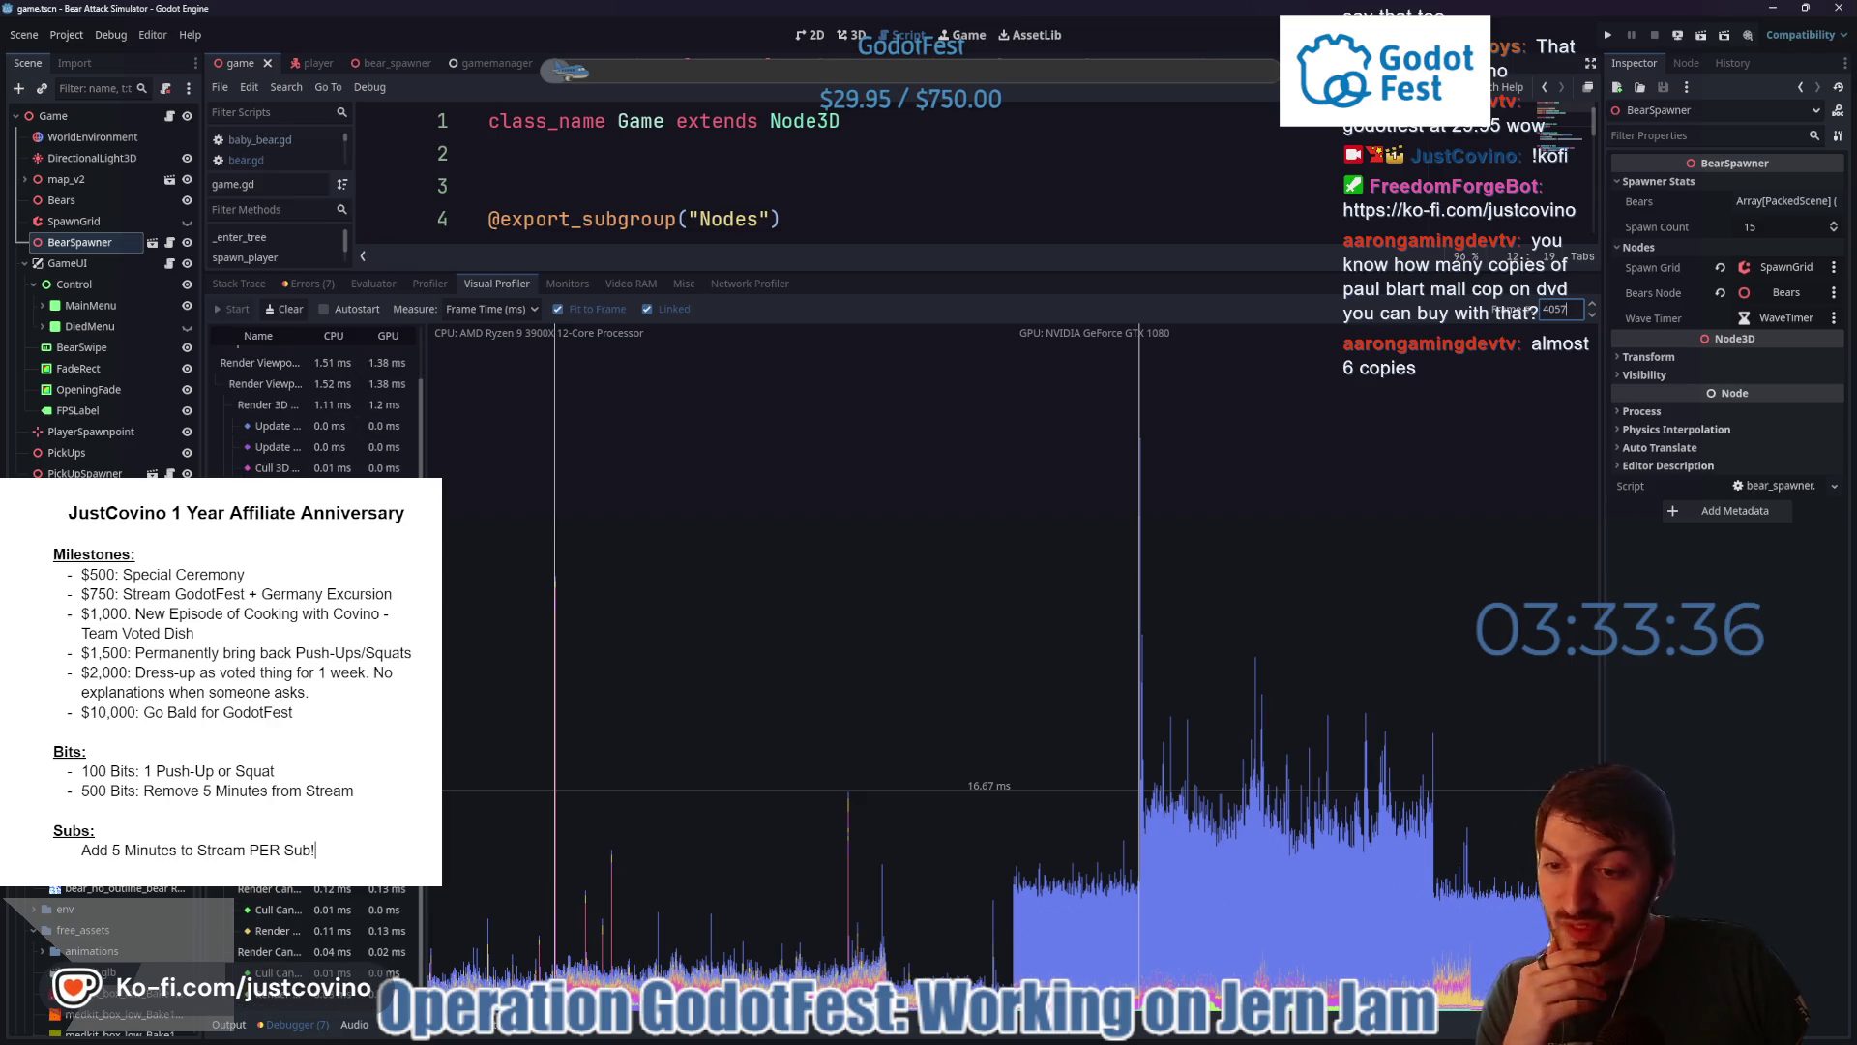
{"action": "left_click", "coordinate": [1142, 734]}
{"action": "left_click", "coordinate": [1144, 726]}
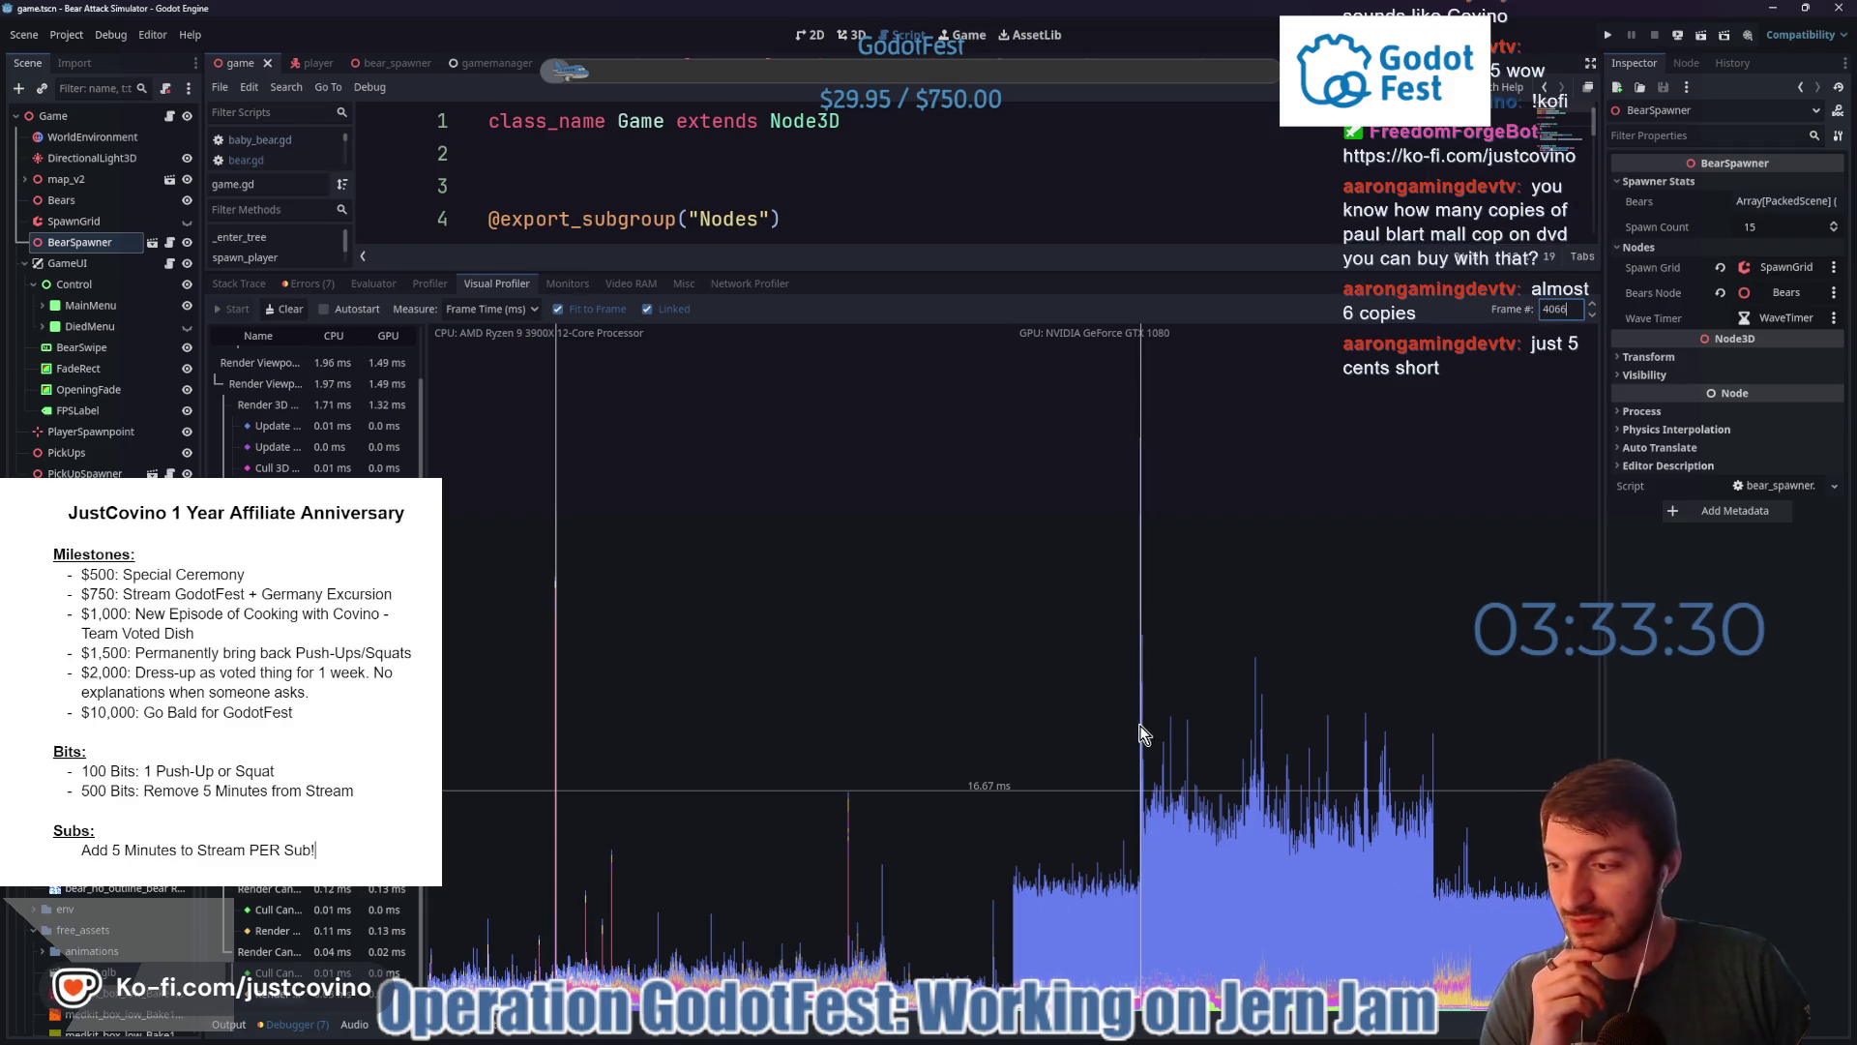
- Scrub through later frames, return to the spike at frame 4057, then check frames to its right
{"action": "scroll", "coordinate": [314, 406], "scroll_direction": "up", "scroll_amount": 2}
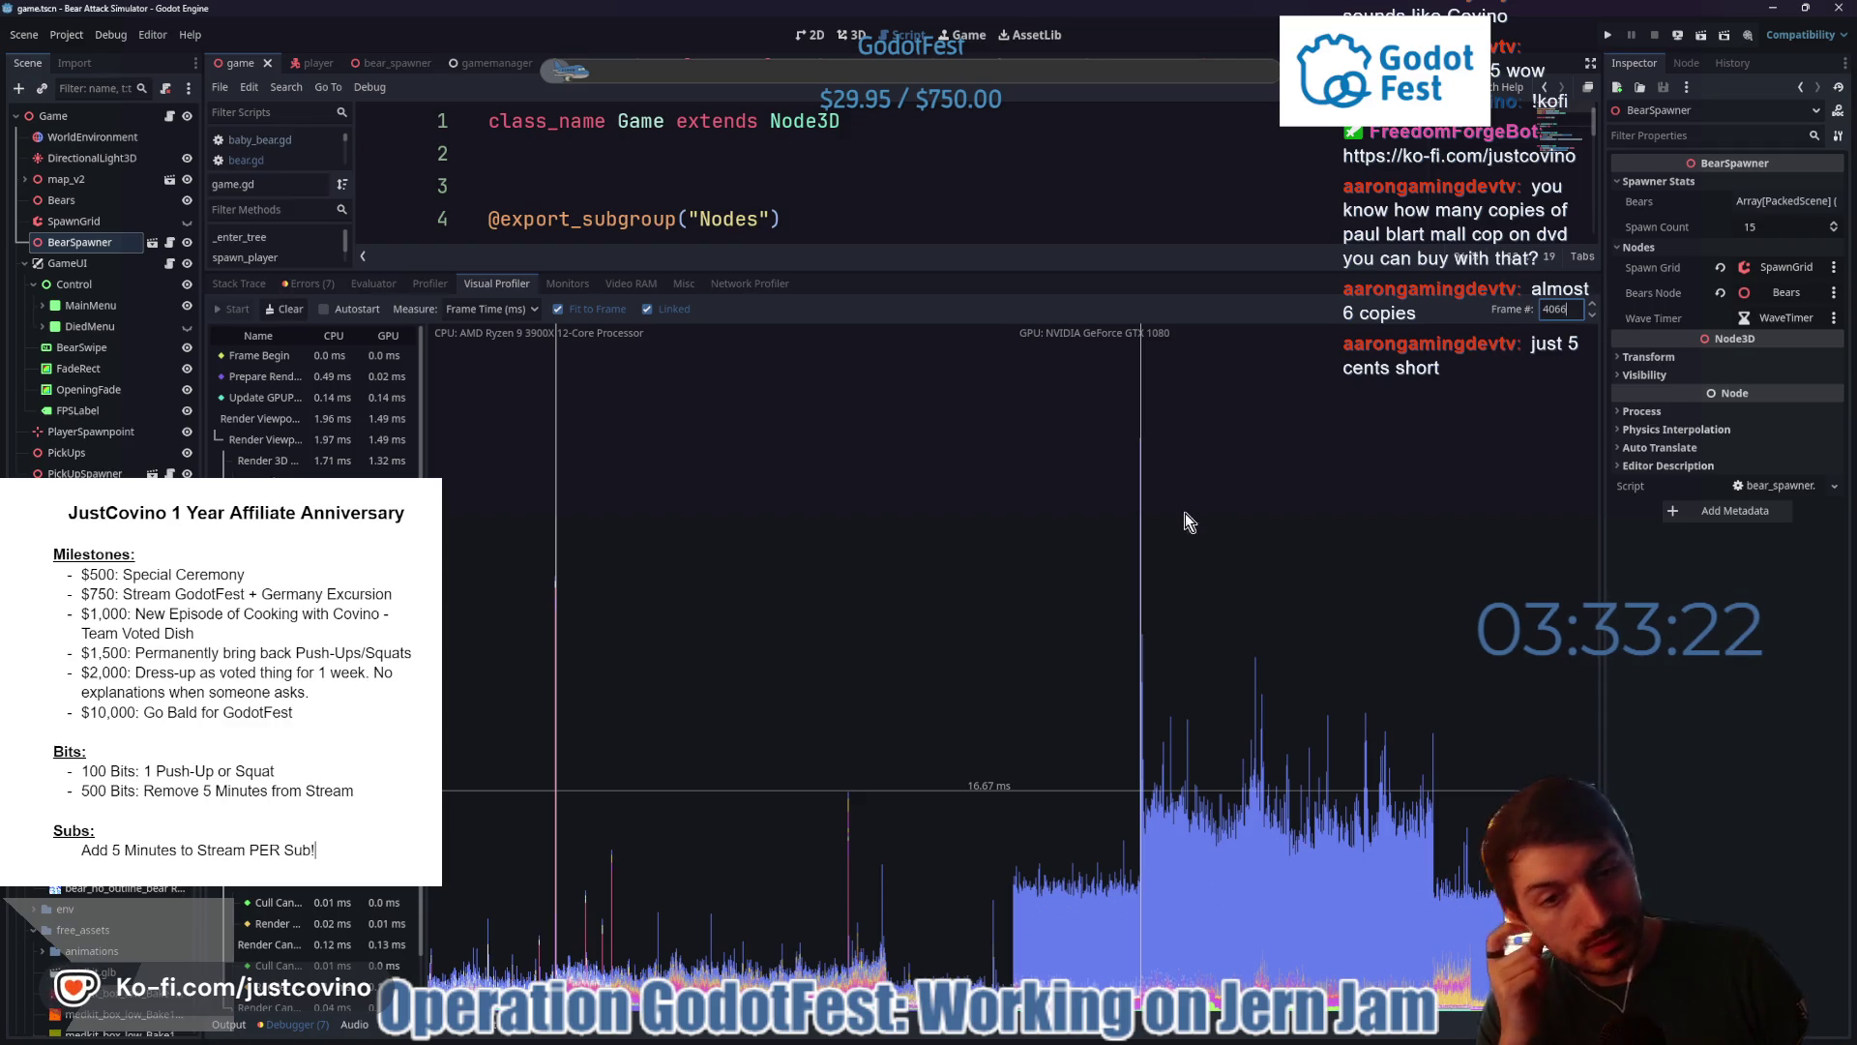
{"action": "mouse_move", "coordinate": [1195, 568]}
{"action": "left_mouse_down"}
{"action": "mouse_move", "coordinate": [1173, 581]}
{"action": "mouse_move", "coordinate": [1217, 599]}
{"action": "mouse_move", "coordinate": [1279, 821]}
{"action": "mouse_move", "coordinate": [1226, 829]}
{"action": "mouse_move", "coordinate": [1279, 832]}
{"action": "left_mouse_up"}
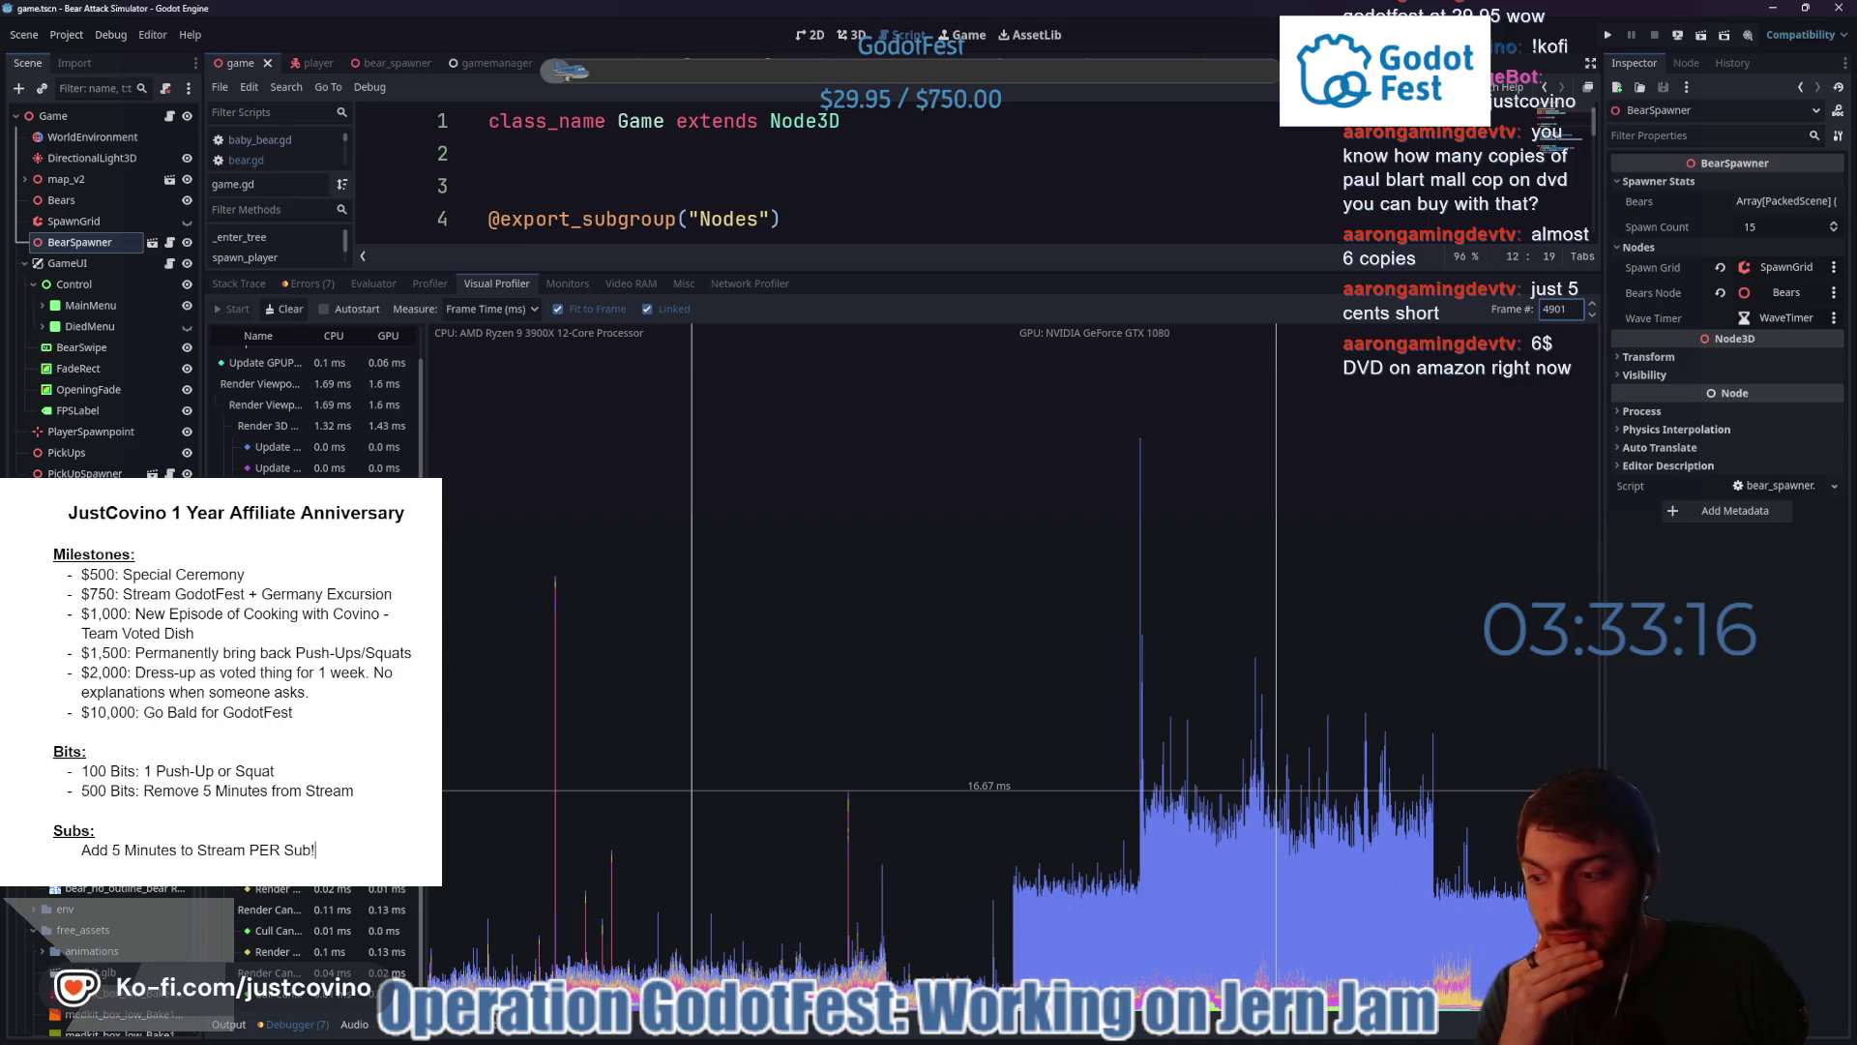
{"action": "scroll", "coordinate": [314, 407], "scroll_direction": "up", "scroll_amount": 1}
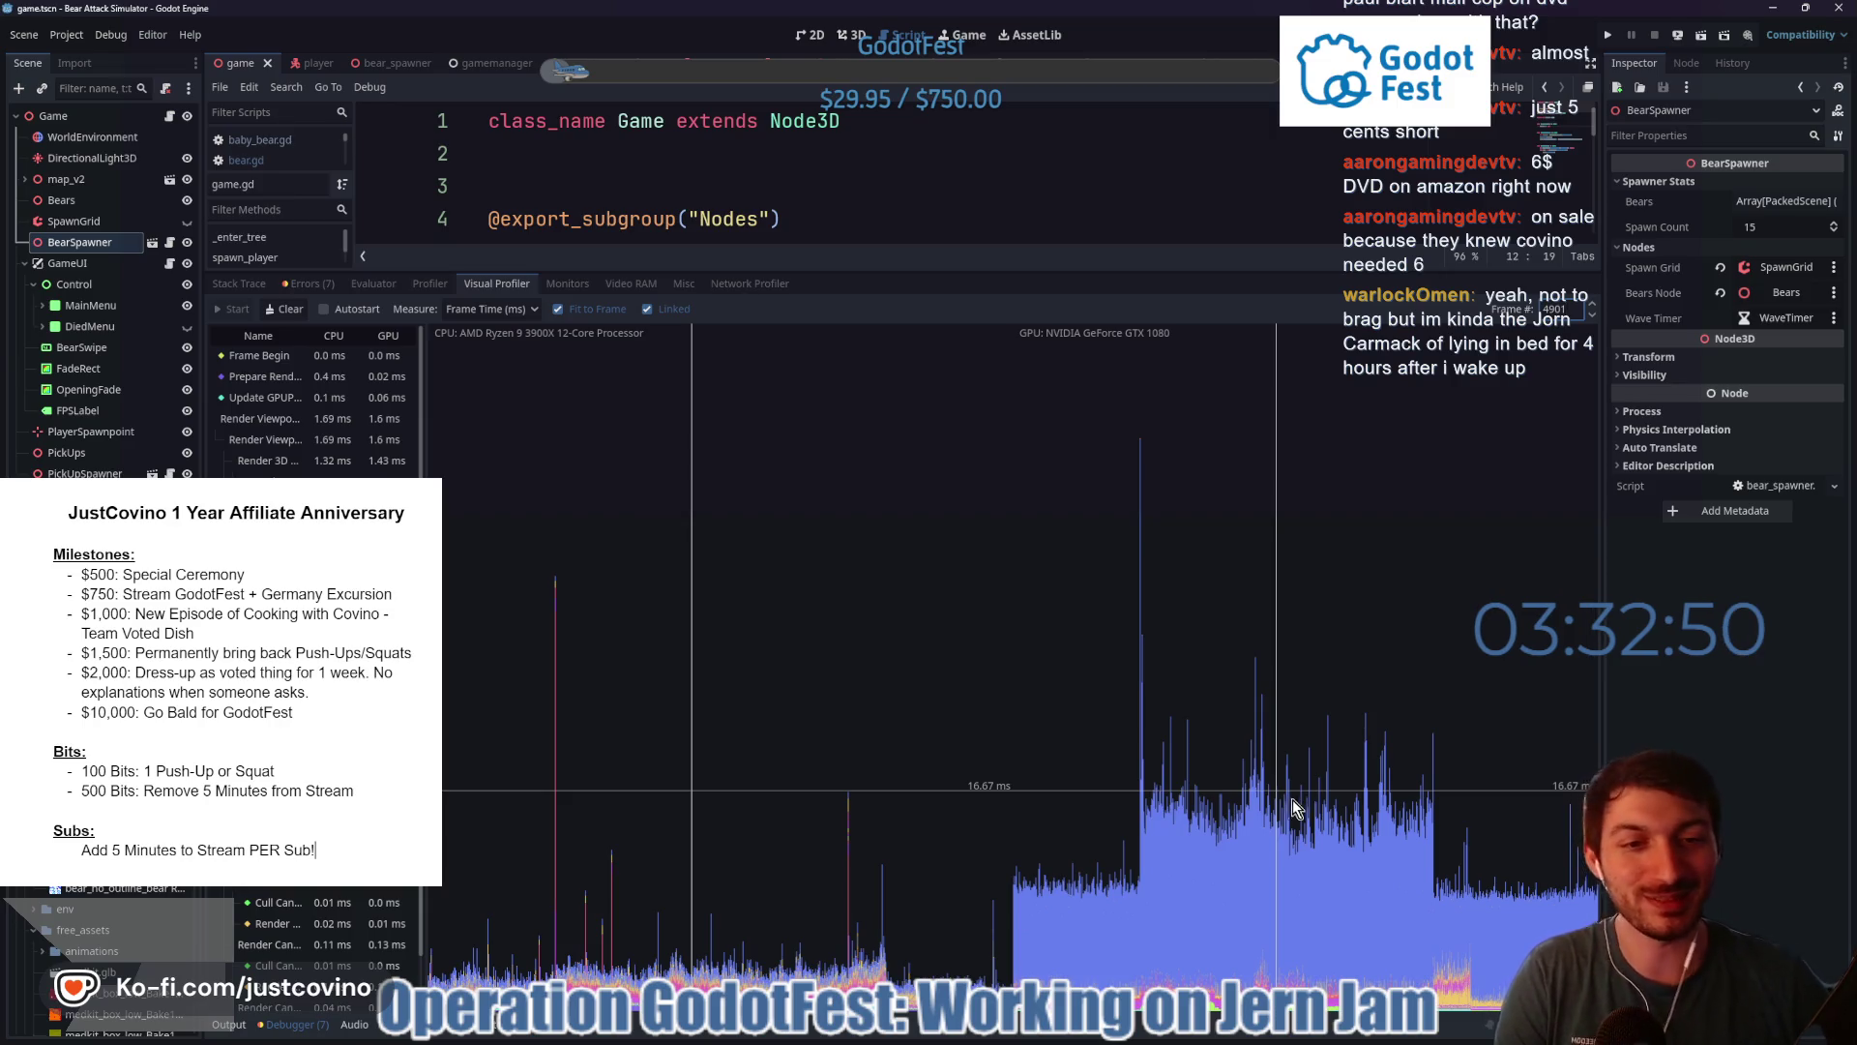
{"action": "mouse_move", "coordinate": [1296, 808]}
{"action": "left_mouse_down"}
{"action": "mouse_move", "coordinate": [1246, 824]}
{"action": "mouse_move", "coordinate": [1264, 837]}
{"action": "left_mouse_up"}
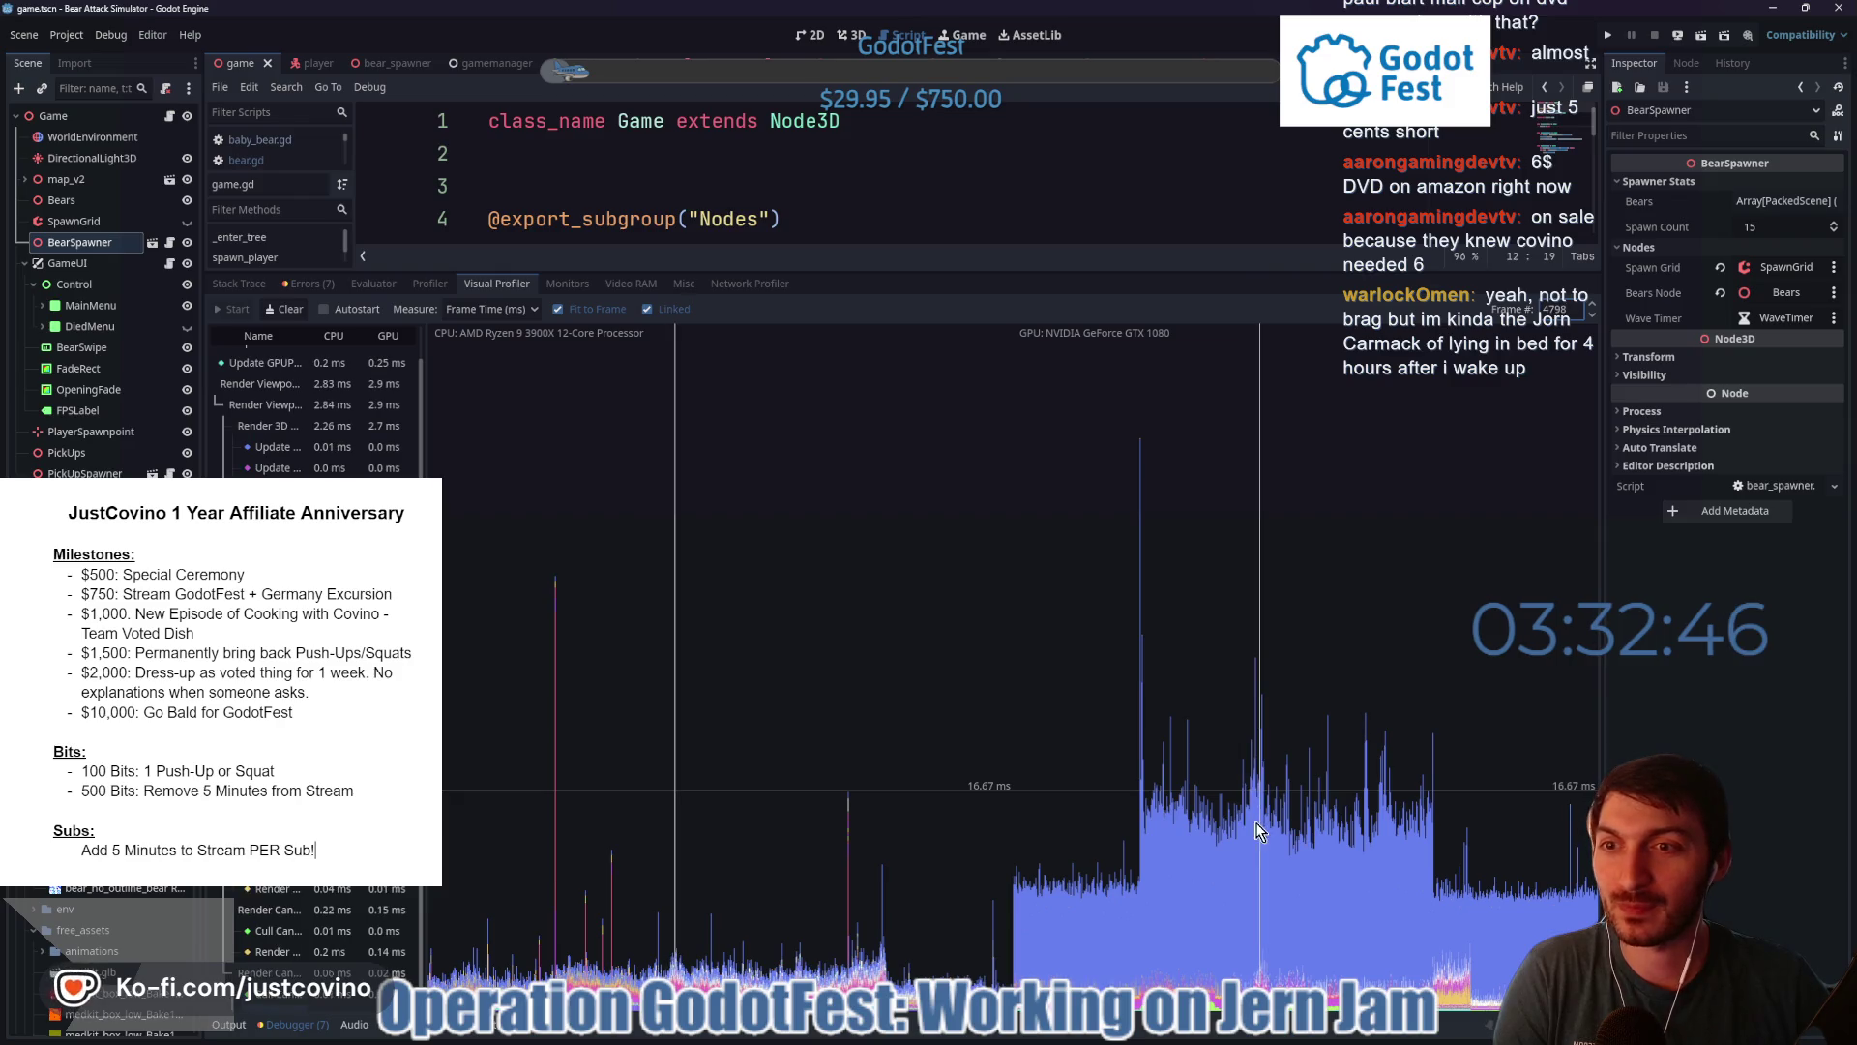
{"action": "scroll", "coordinate": [310, 407], "scroll_direction": "up", "scroll_amount": 3}
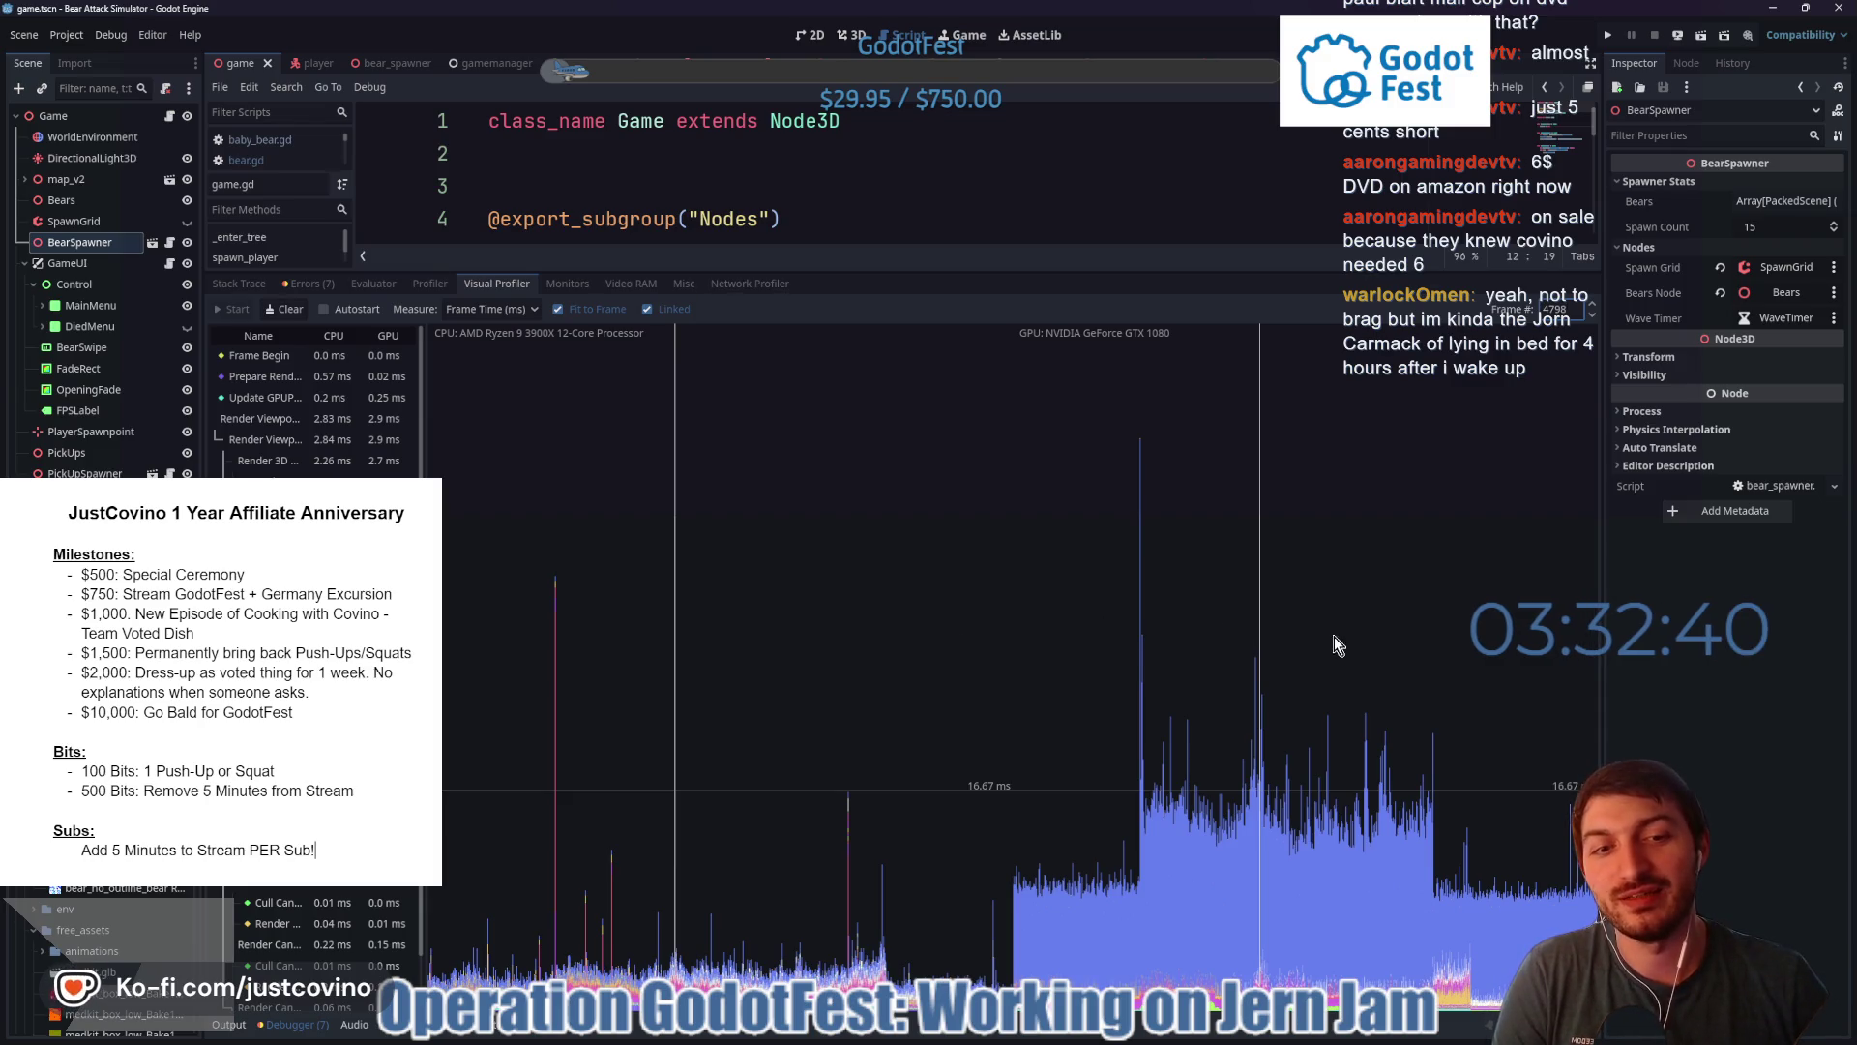
{"action": "left_click_drag", "start_coordinate": [1335, 645], "coordinate": [1142, 662]}
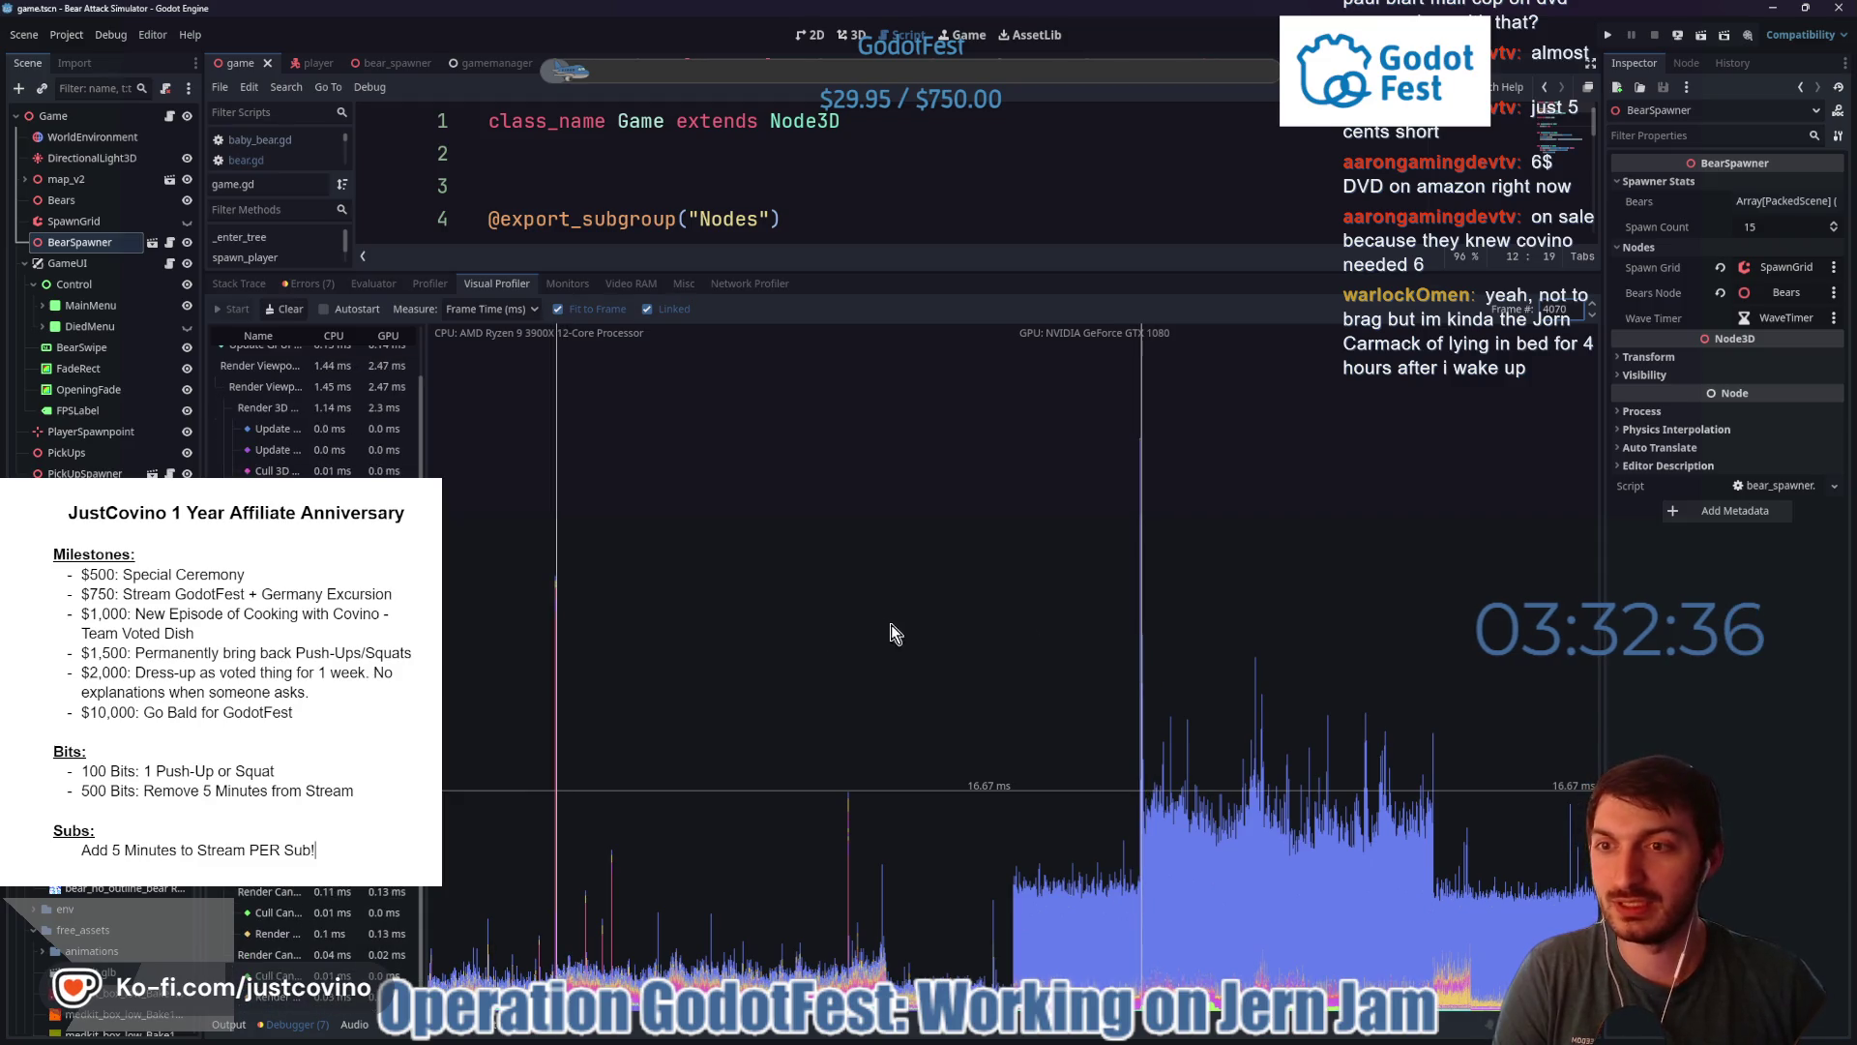
{"action": "scroll", "coordinate": [290, 677], "scroll_direction": "up", "scroll_amount": 2}
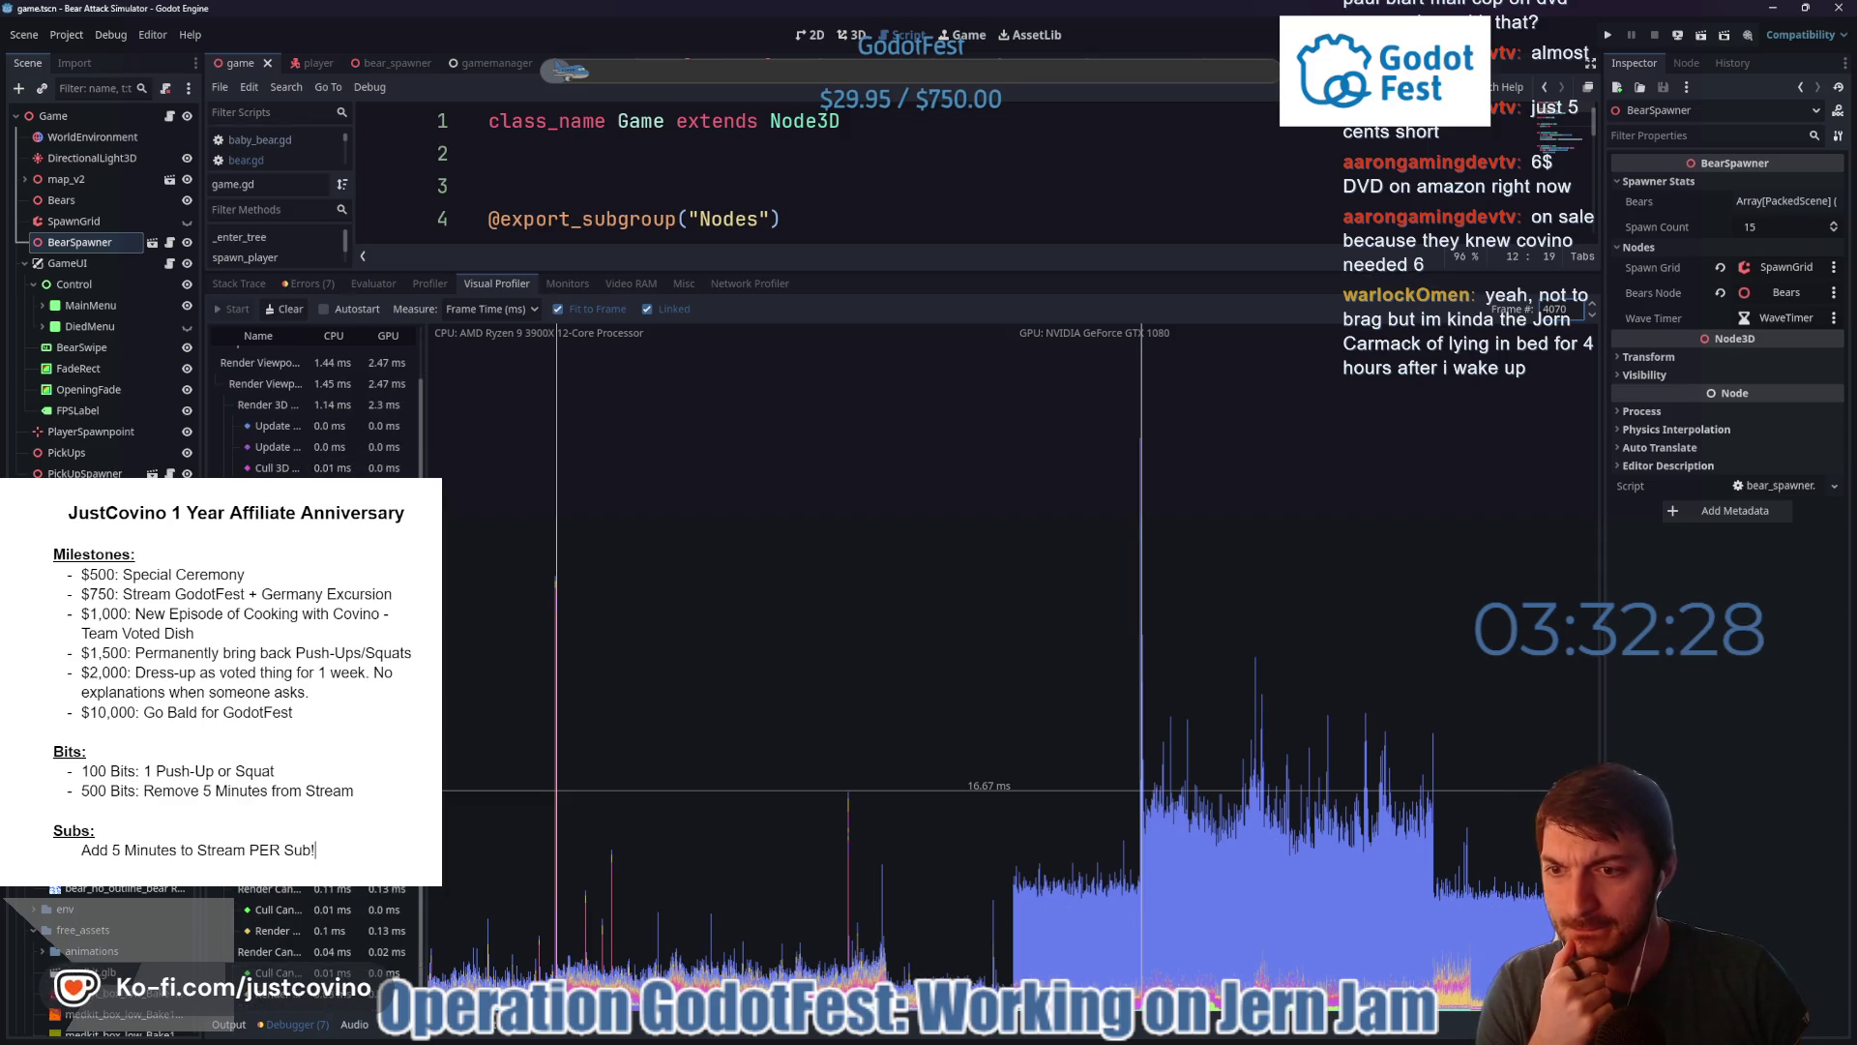
{"action": "left_click", "coordinate": [1140, 716]}
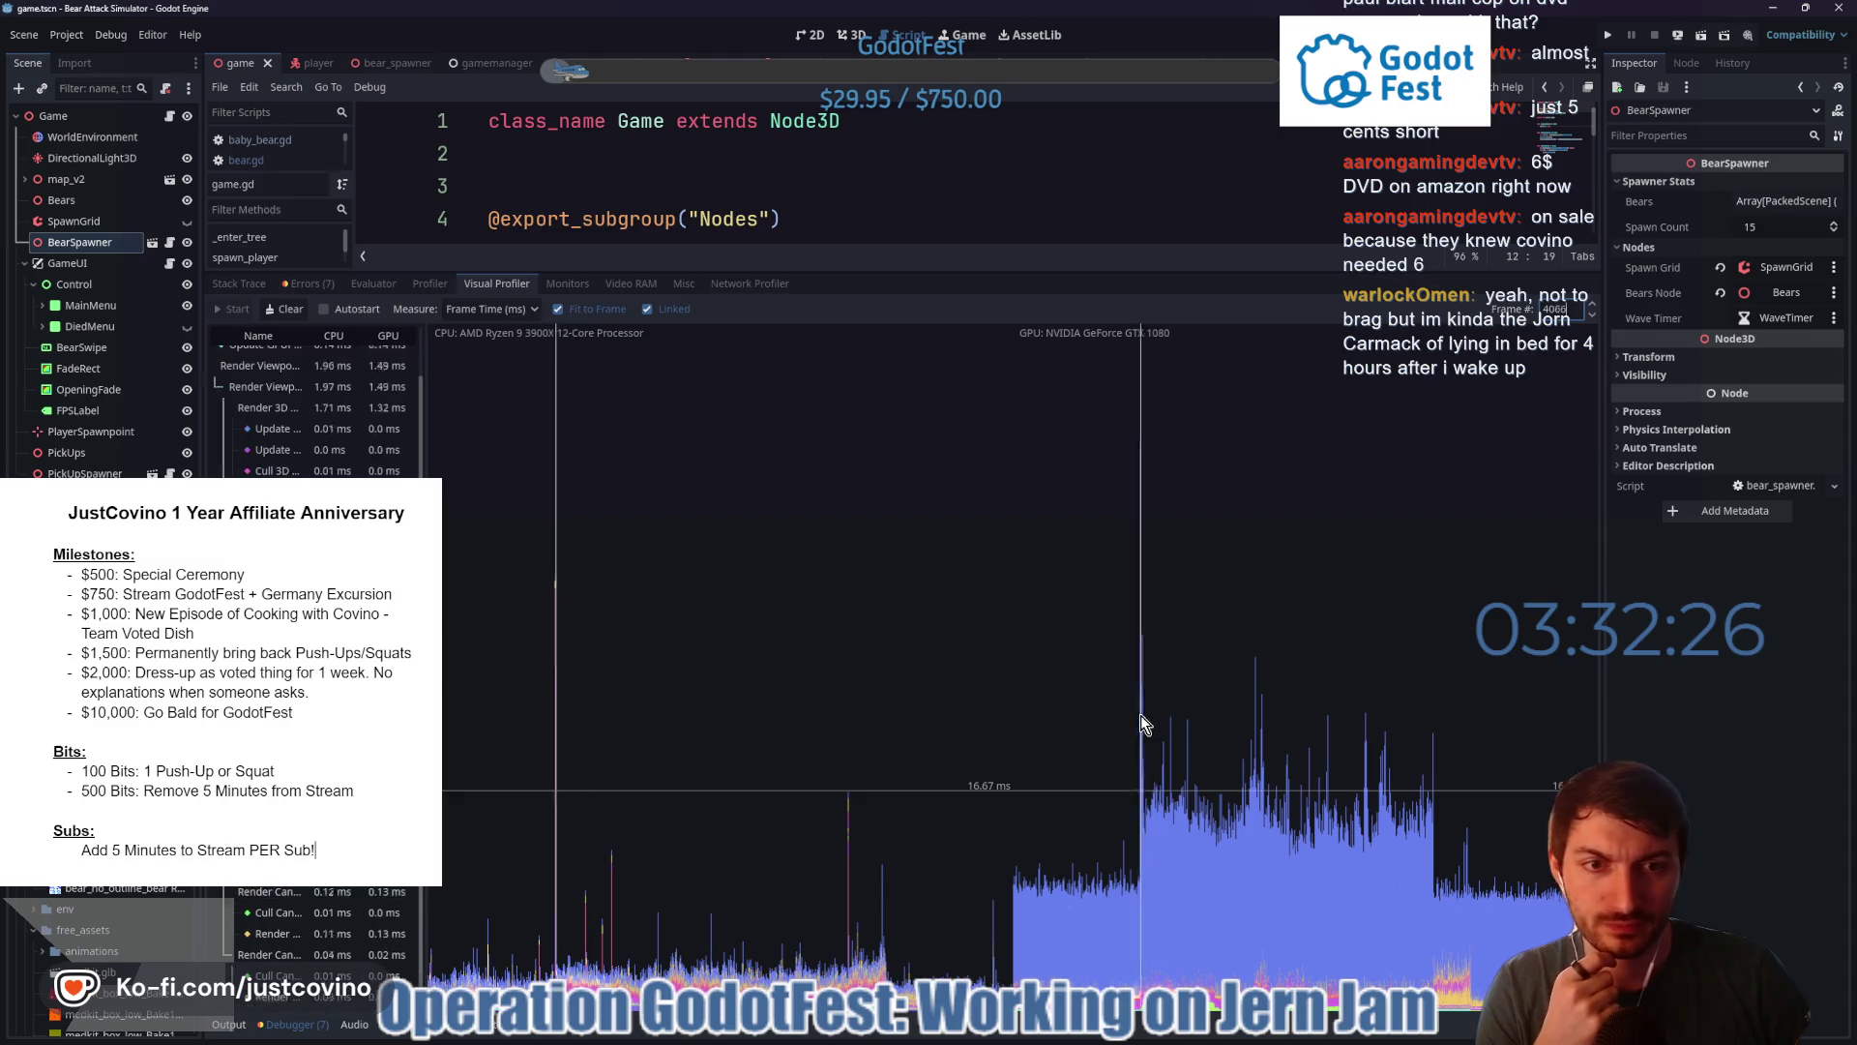
{"action": "left_click", "coordinate": [1140, 716]}
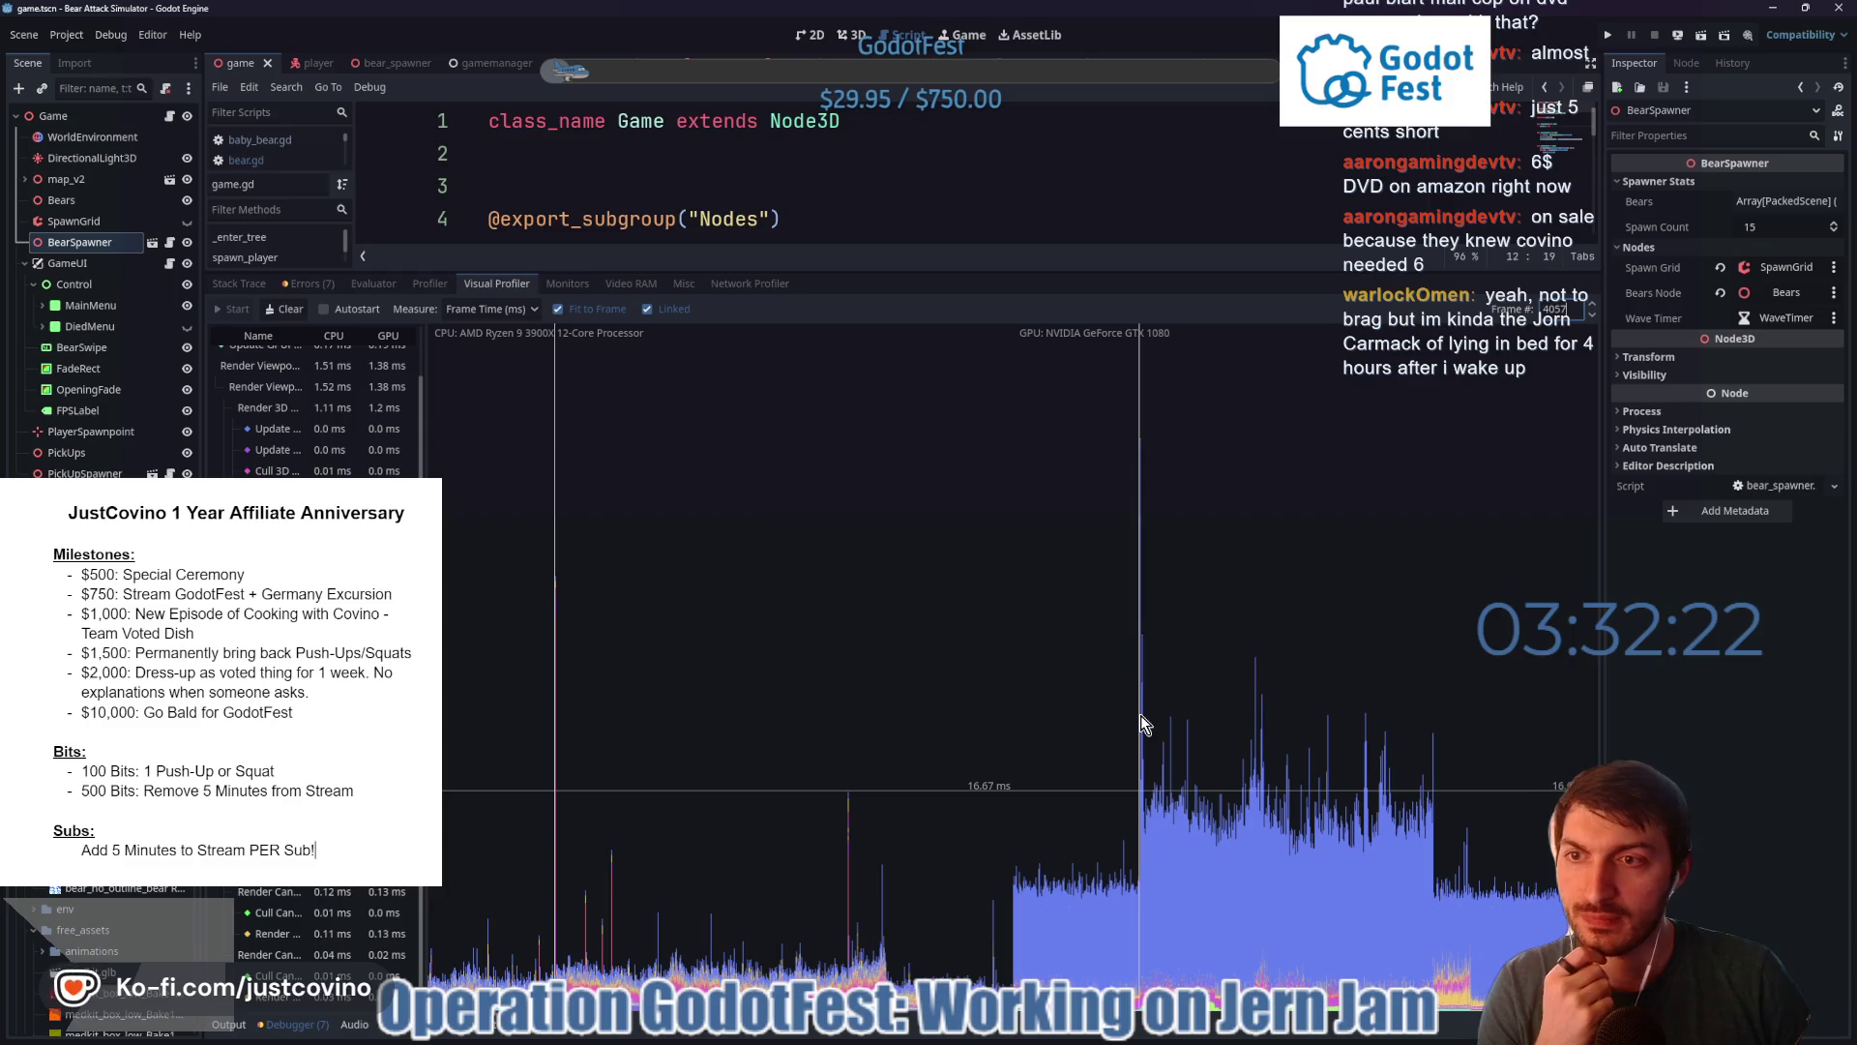
{"action": "scroll", "coordinate": [315, 678], "scroll_direction": "up", "scroll_amount": 2}
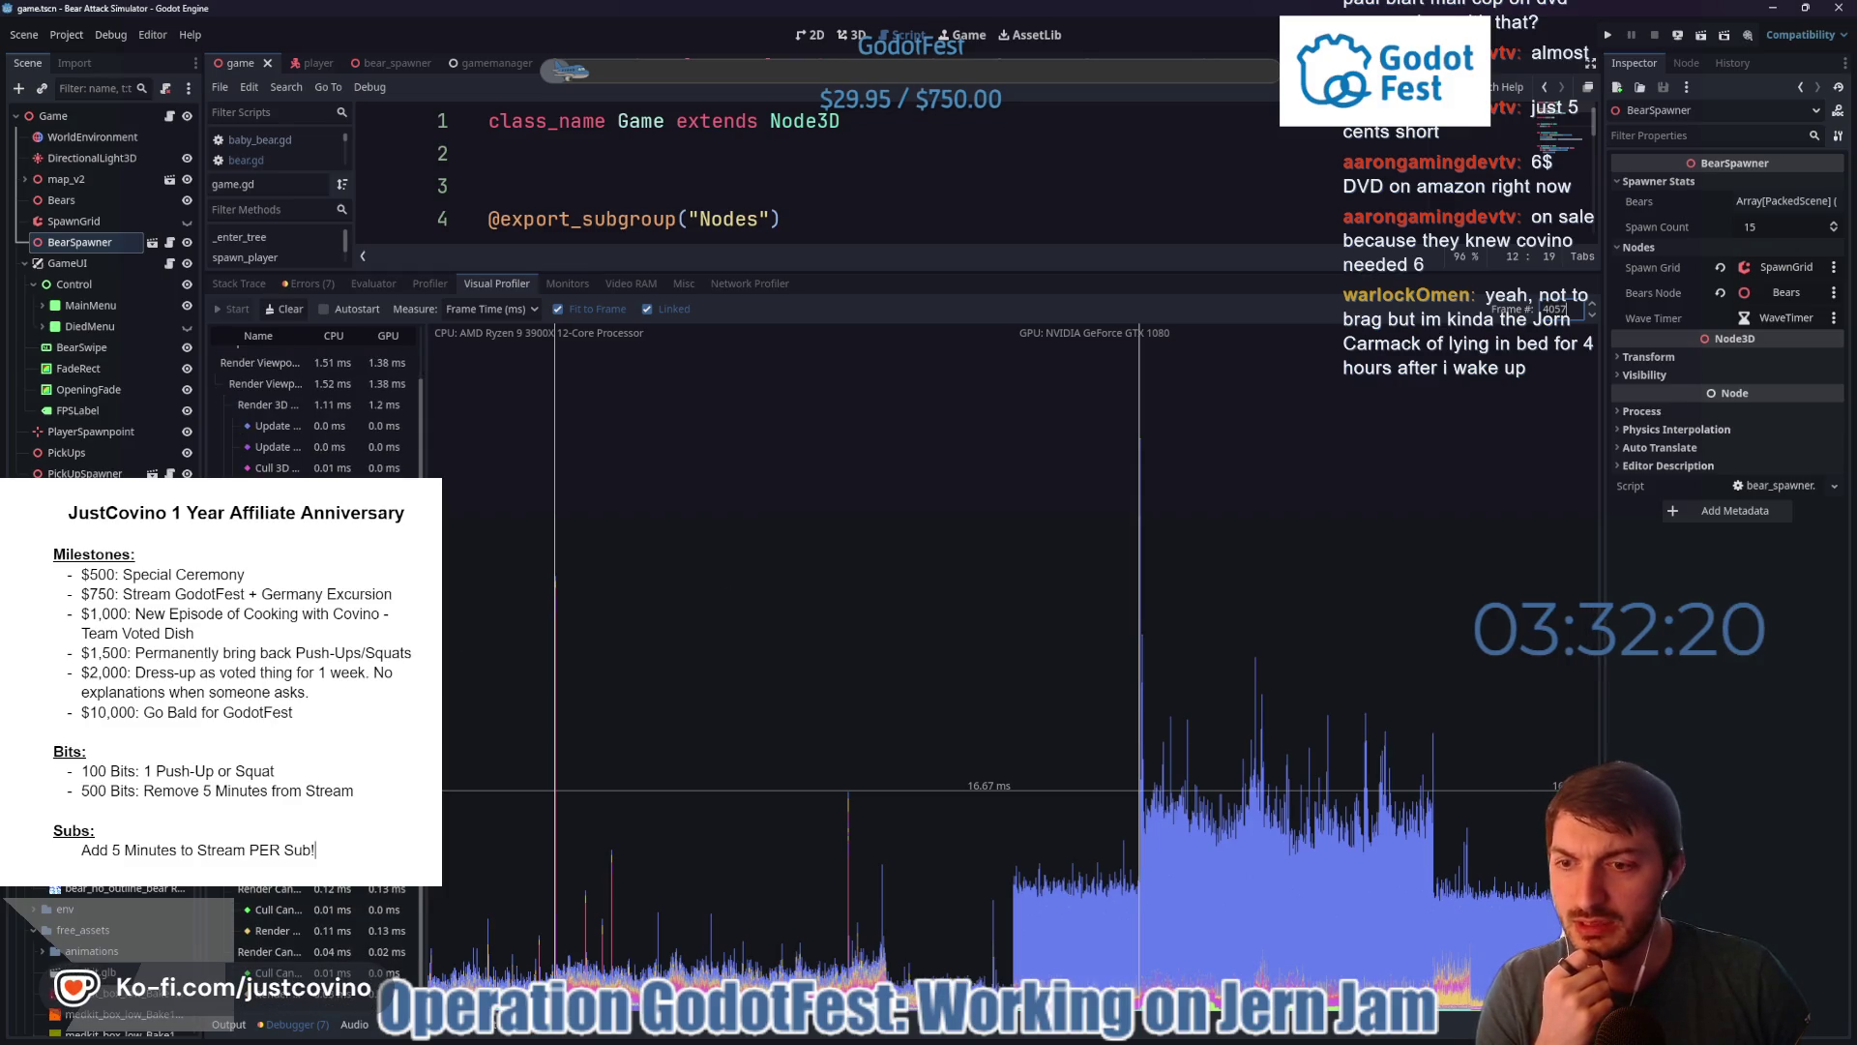
{"action": "left_click", "coordinate": [1246, 817]}
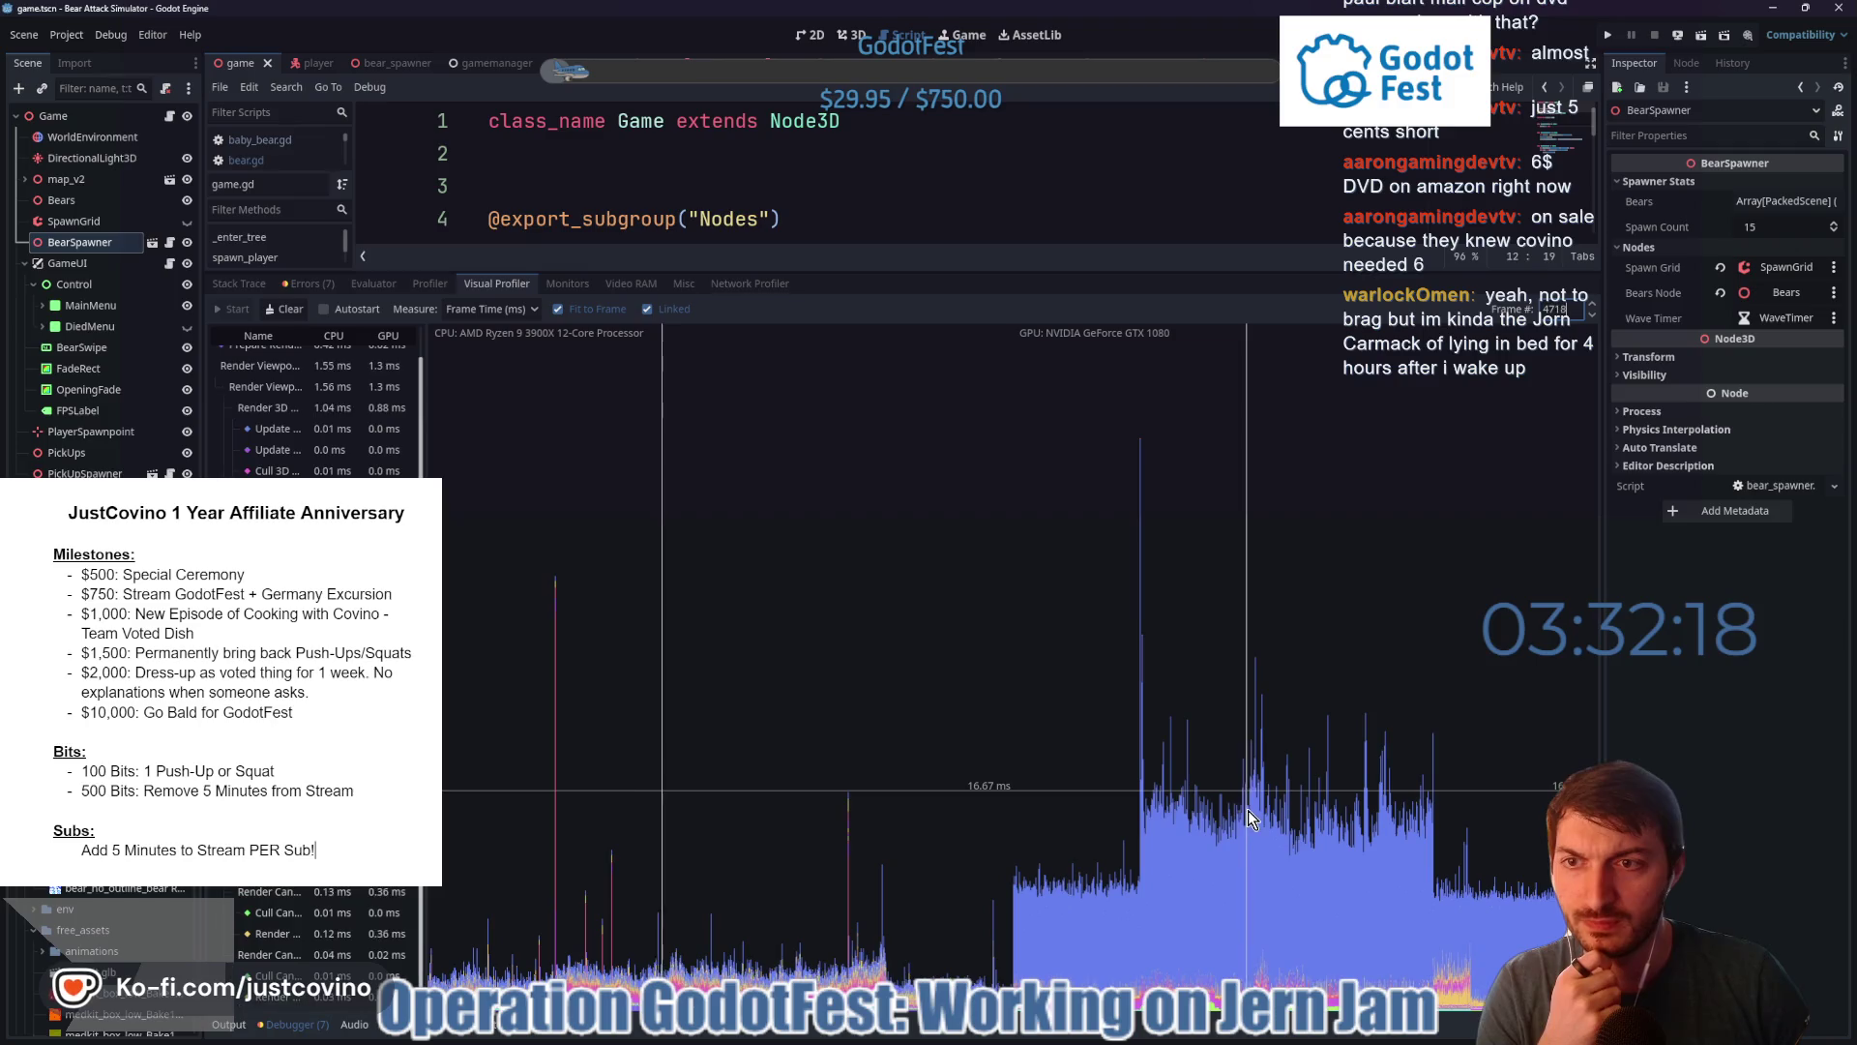
{"action": "left_click", "coordinate": [1323, 849]}
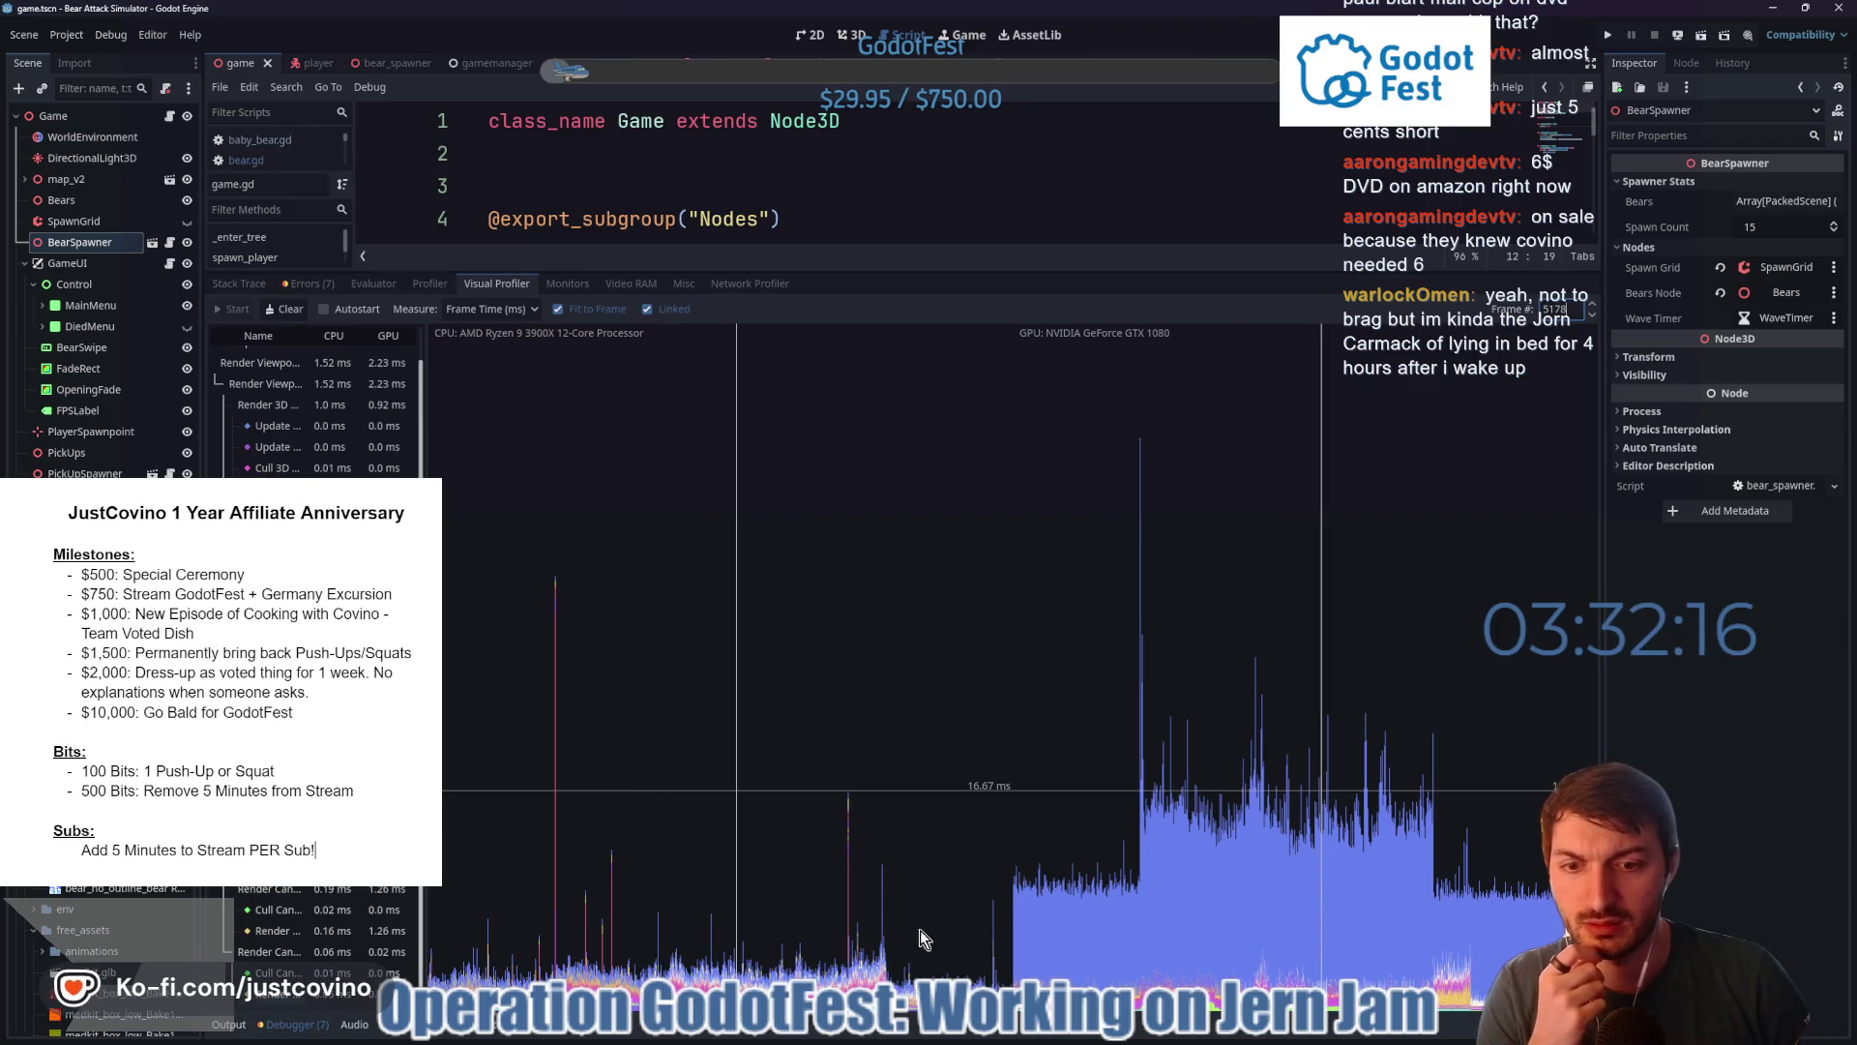
- Switch to the frame-time Profiler and select the spike frame near the graph's end
{"action": "left_click", "coordinate": [428, 285]}
{"action": "left_click", "coordinate": [1506, 747]}
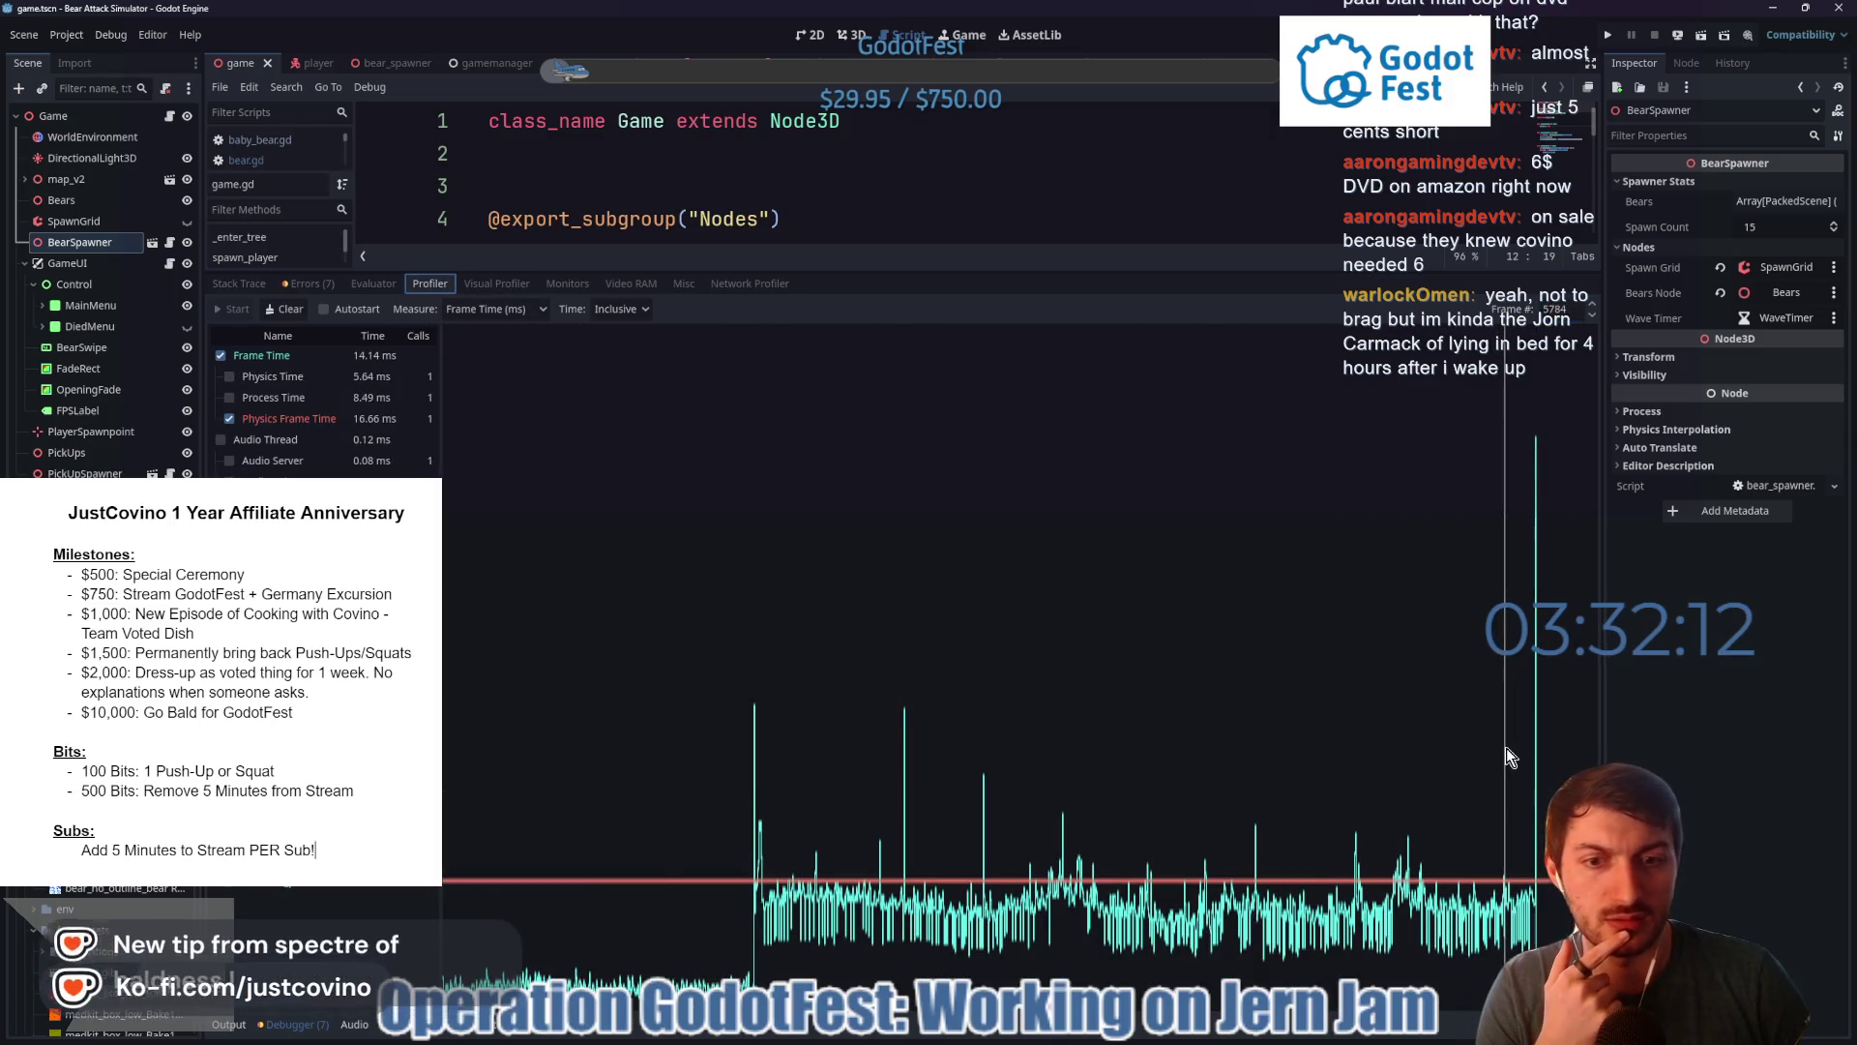
{"action": "left_click", "coordinate": [1508, 758]}
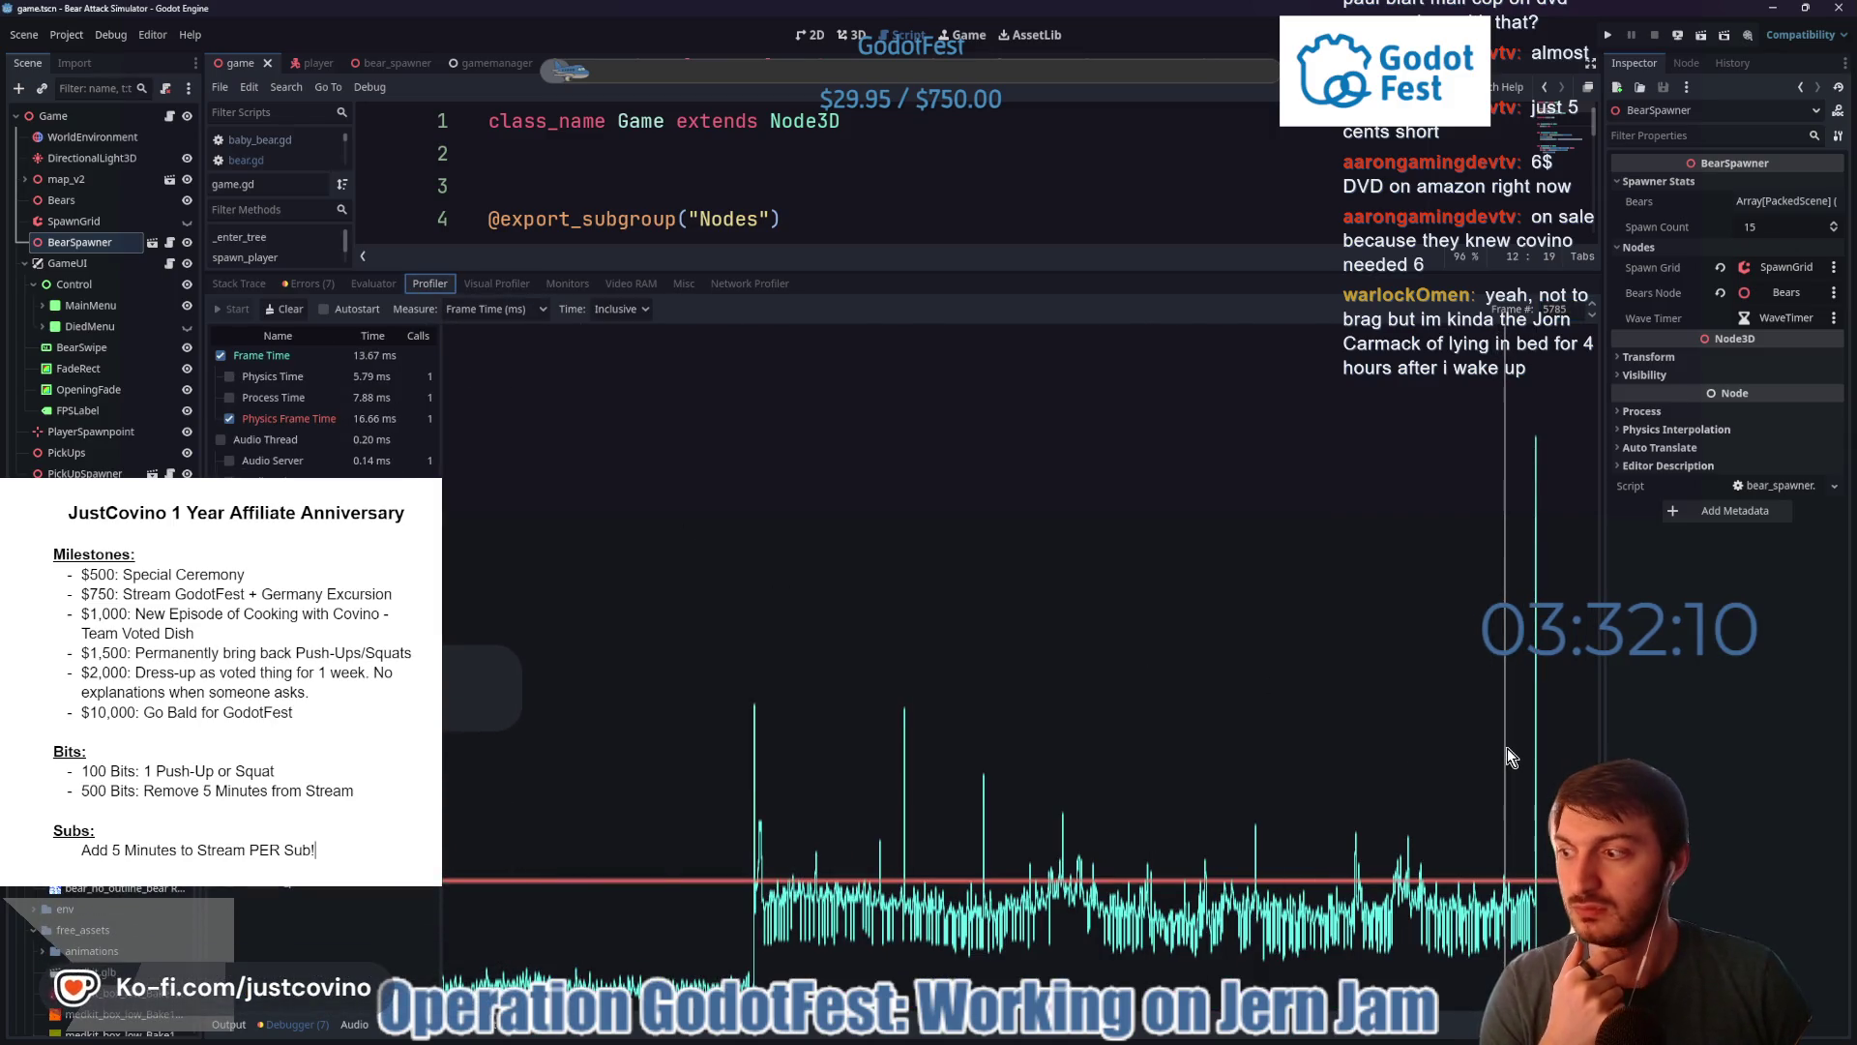
{"action": "left_click", "coordinate": [1534, 751]}
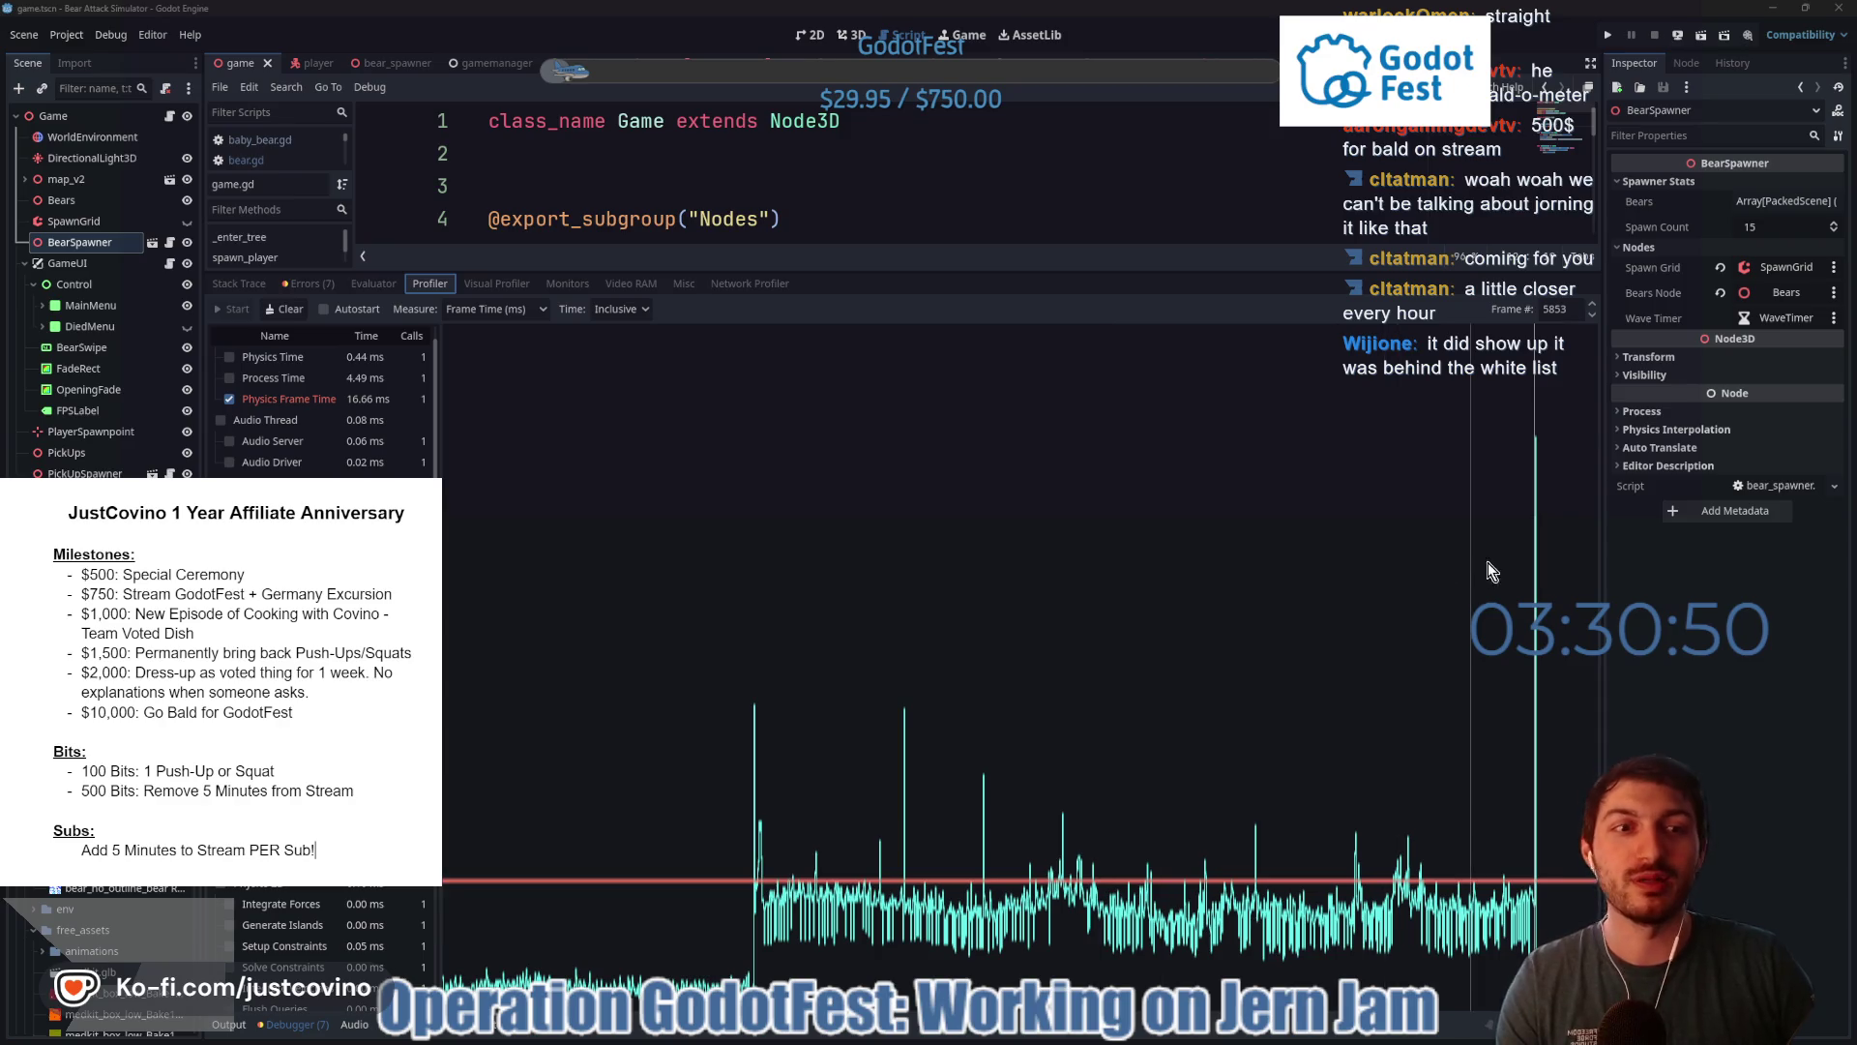
- Step frames from 5856 back to 5852, checking Physics Frame Time, to reach the 72.51 ms spike
{"action": "left_click", "coordinate": [1540, 536]}
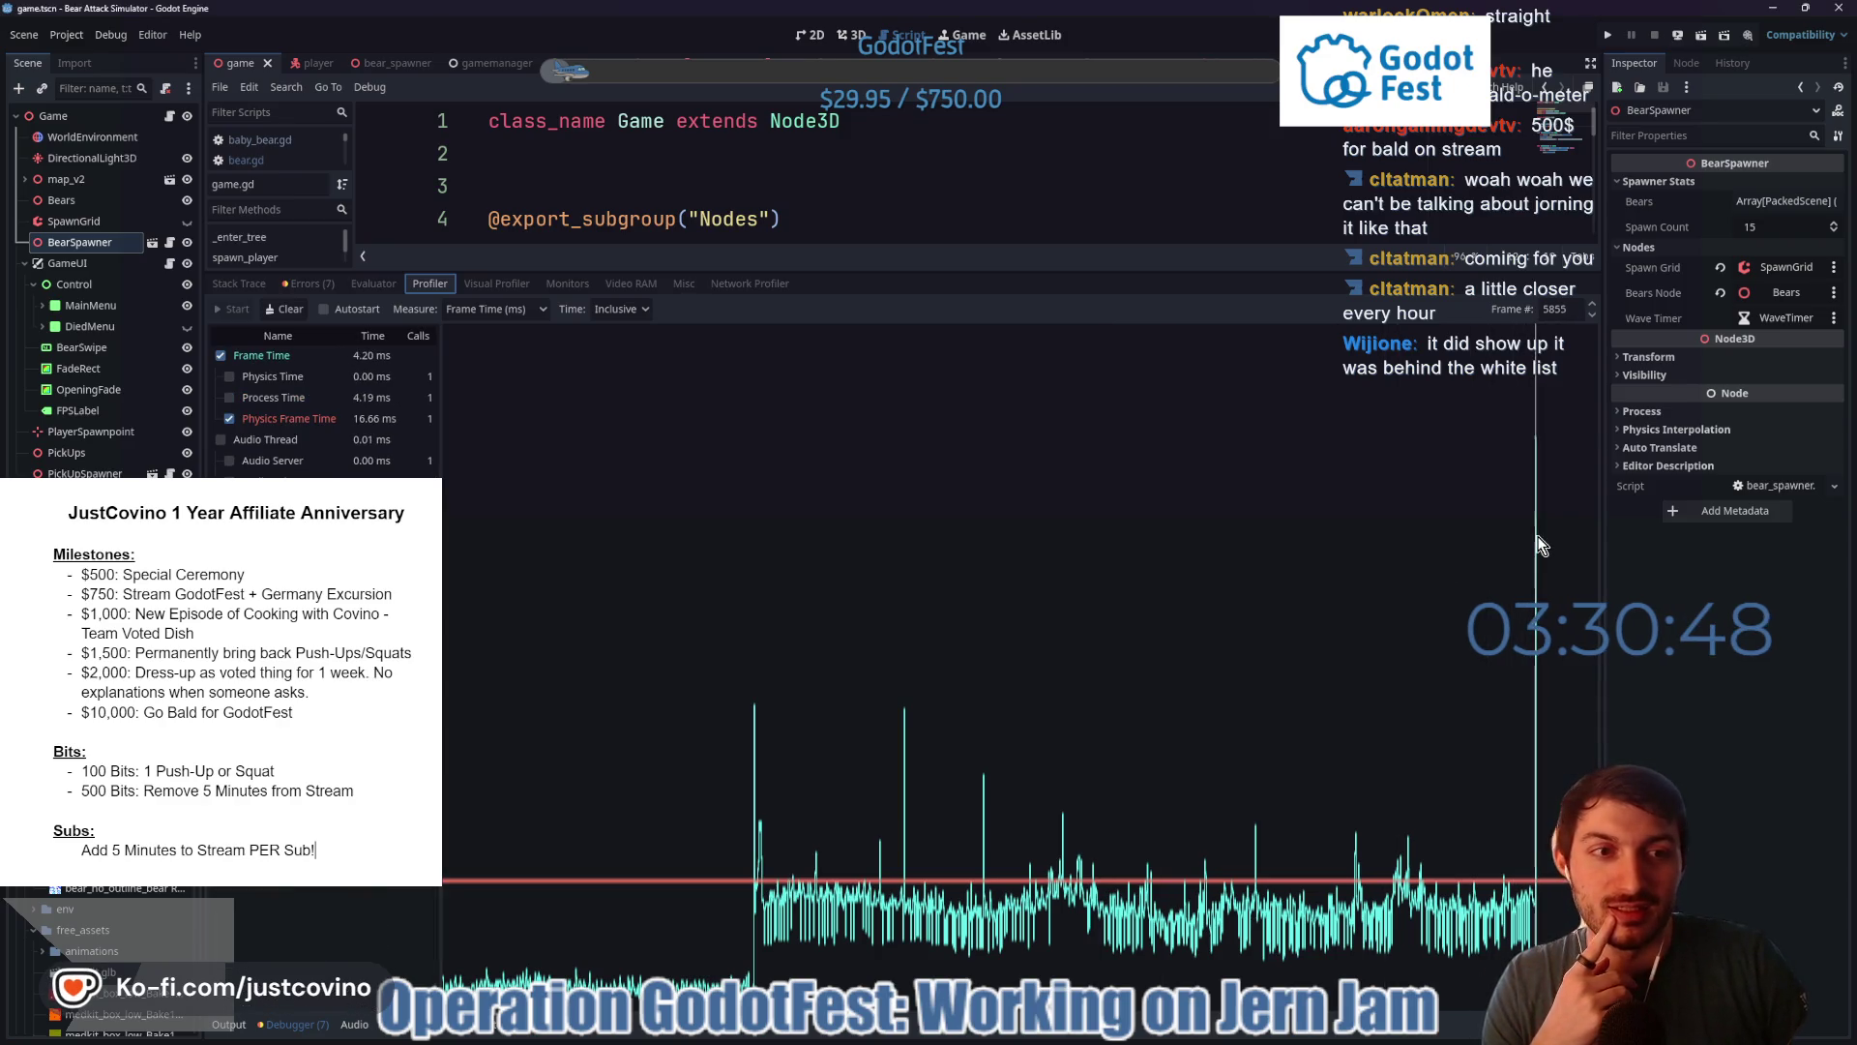
{"action": "left_click", "coordinate": [1591, 304]}
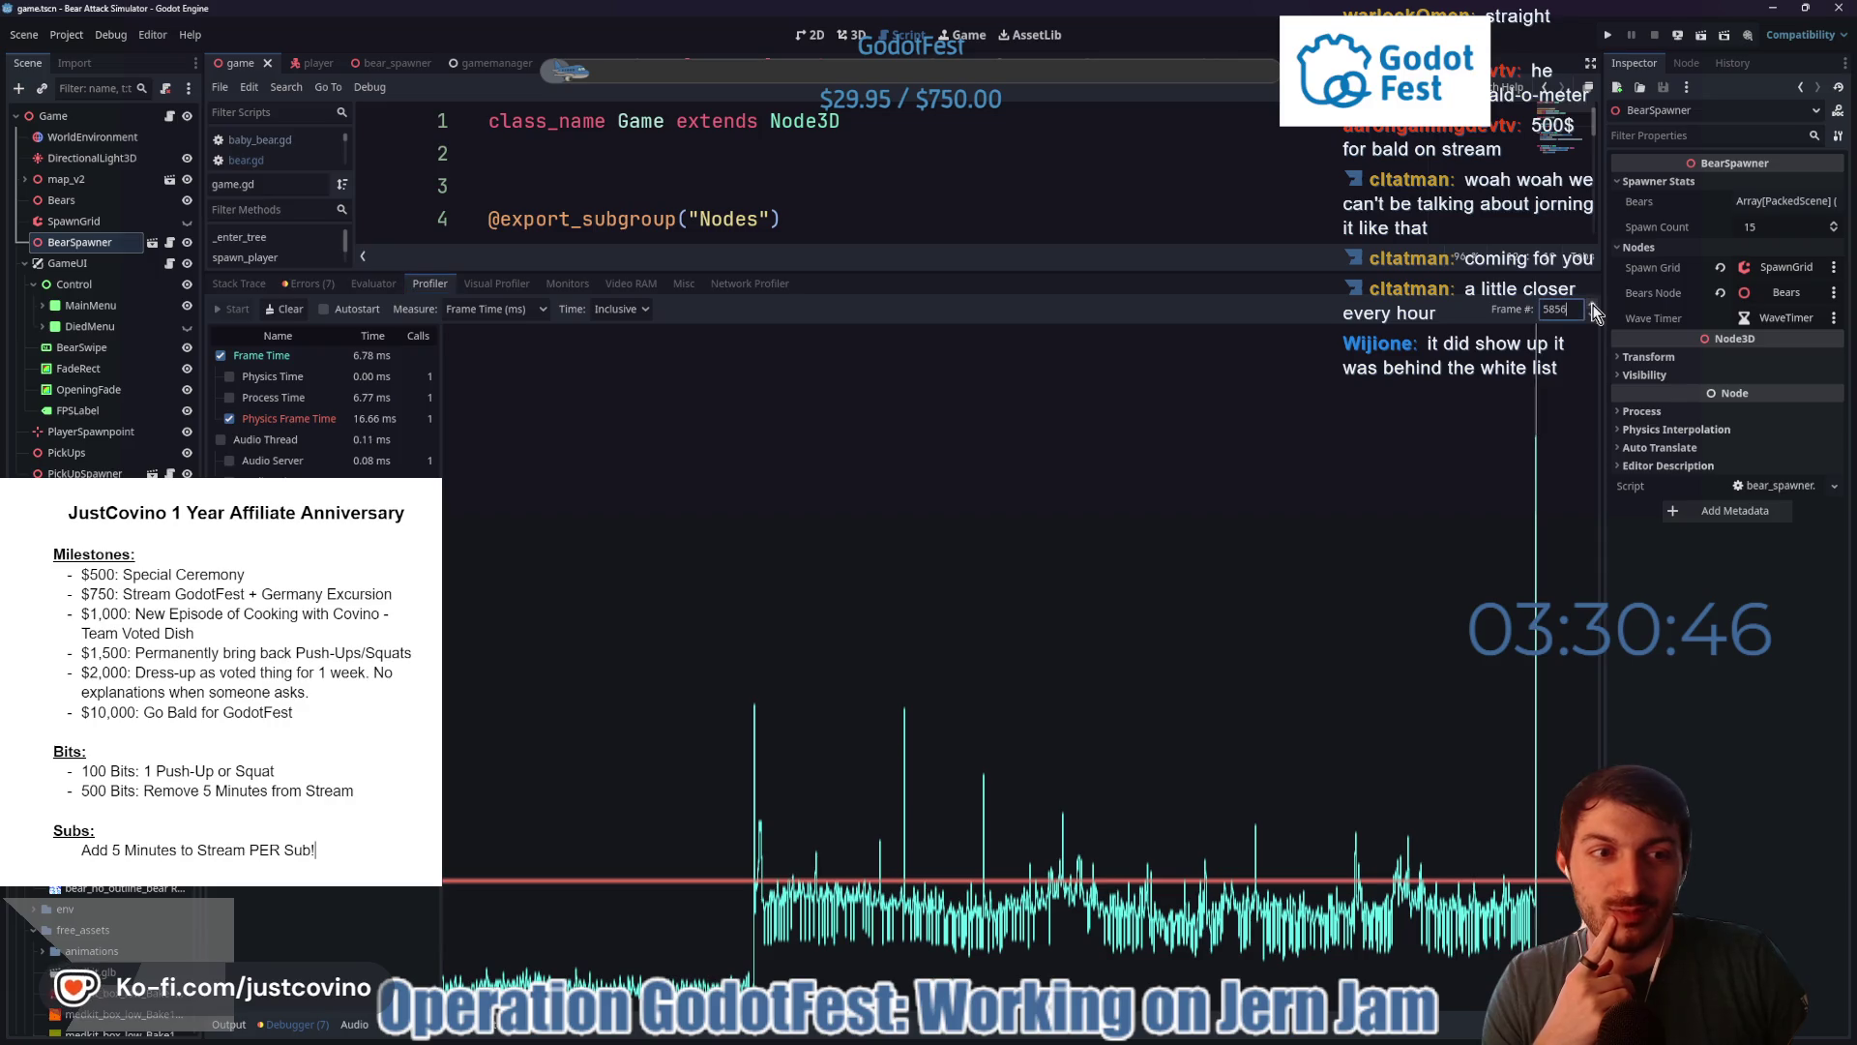
{"action": "left_click", "coordinate": [1592, 317]}
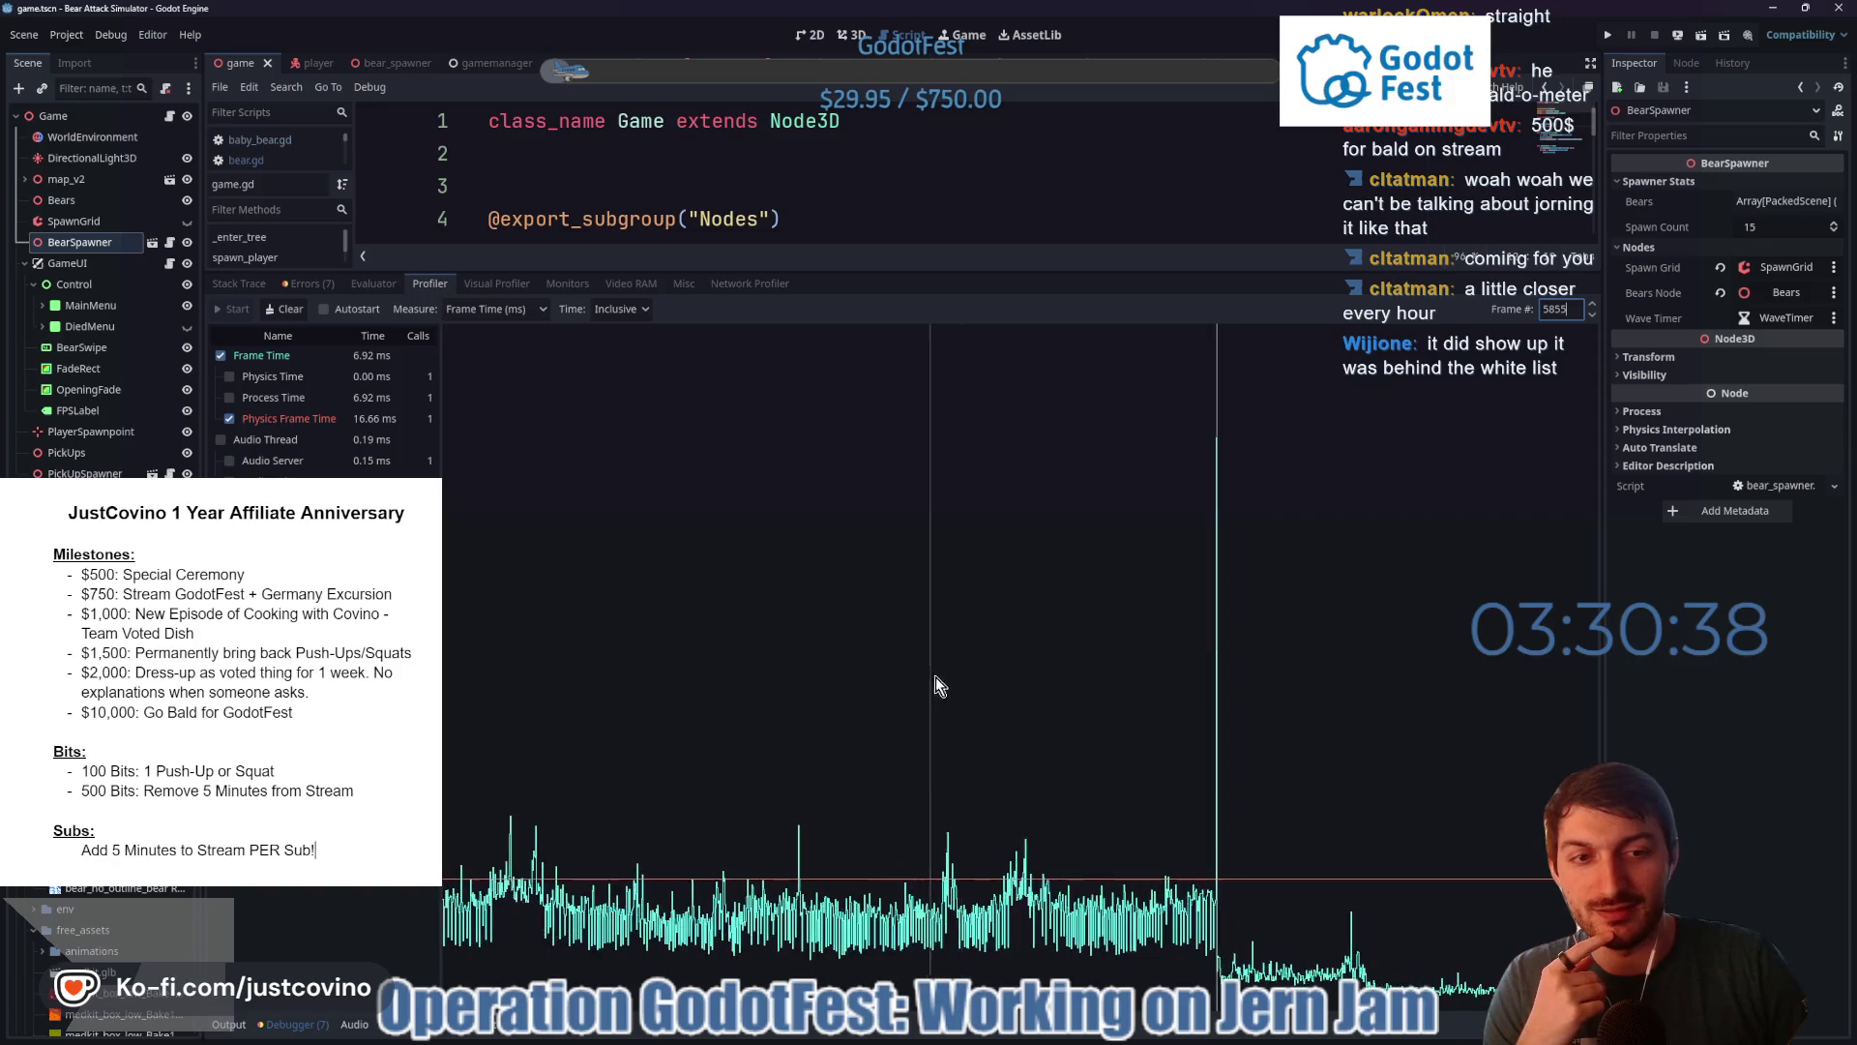
{"action": "left_click", "coordinate": [1592, 314]}
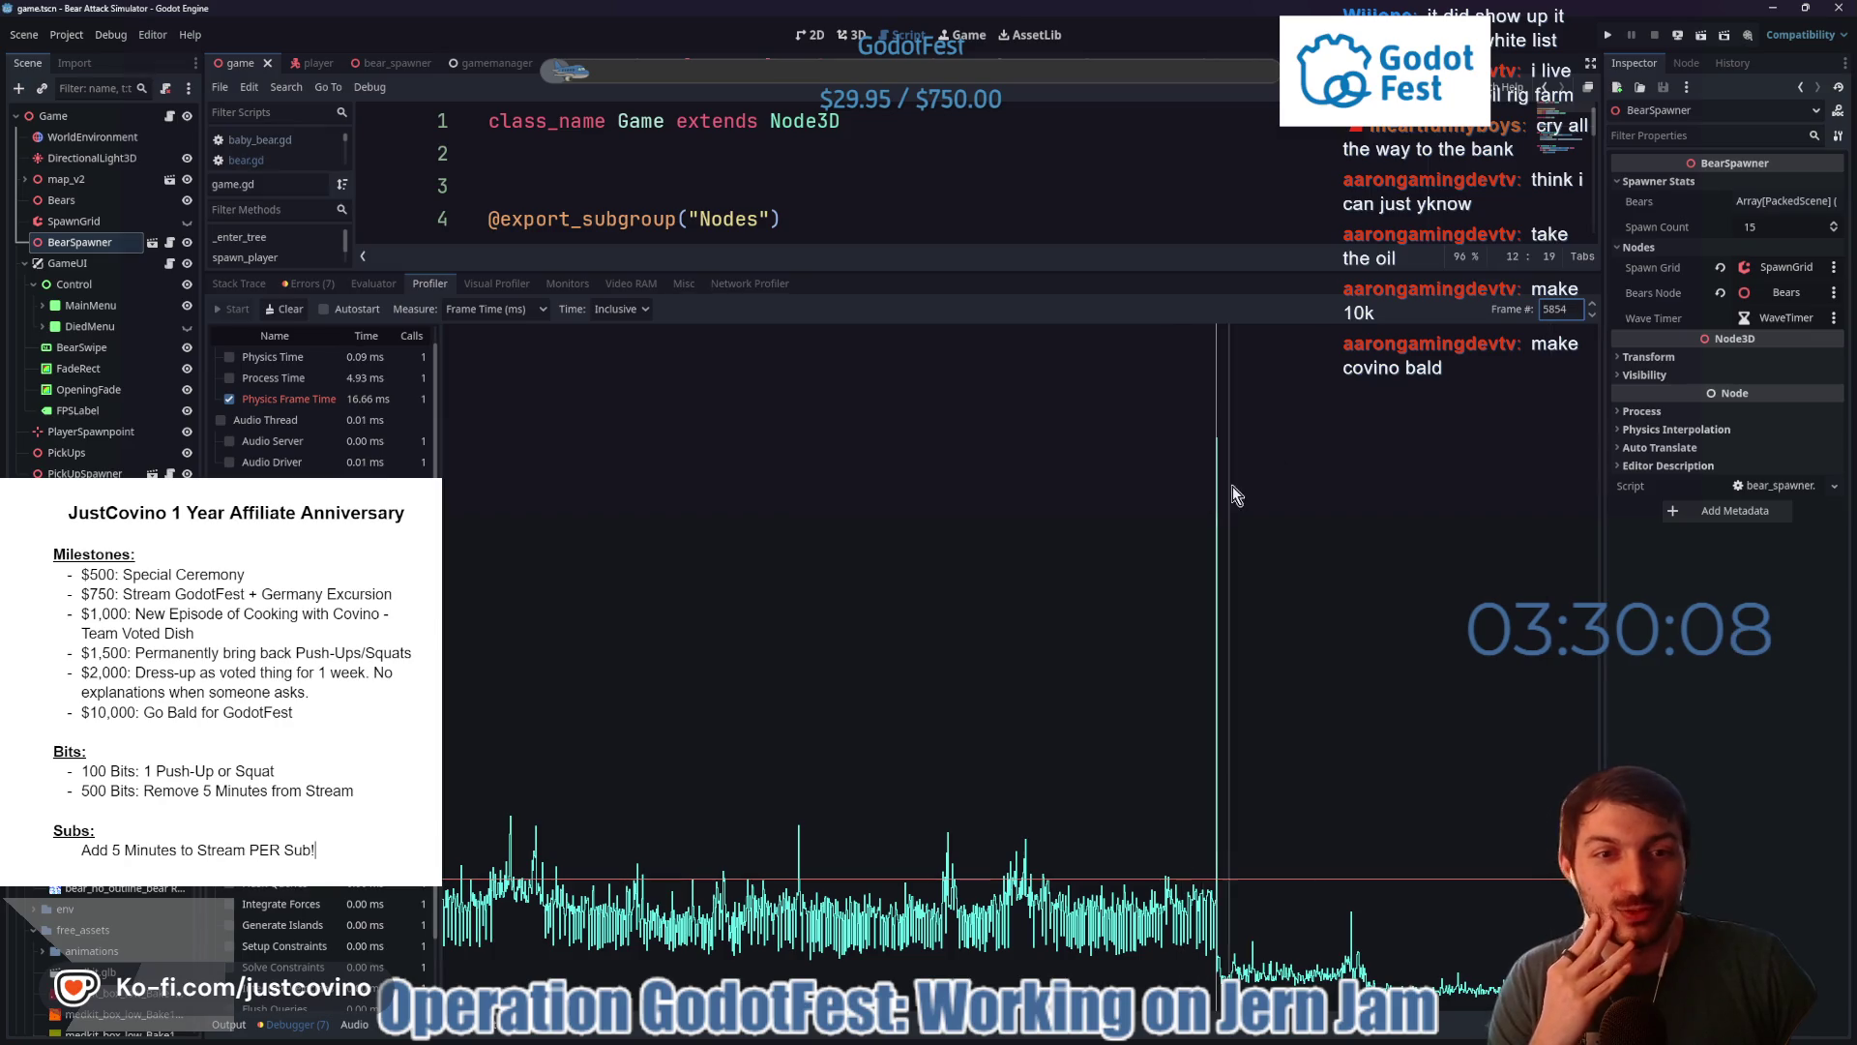
{"action": "left_click", "coordinate": [1592, 316]}
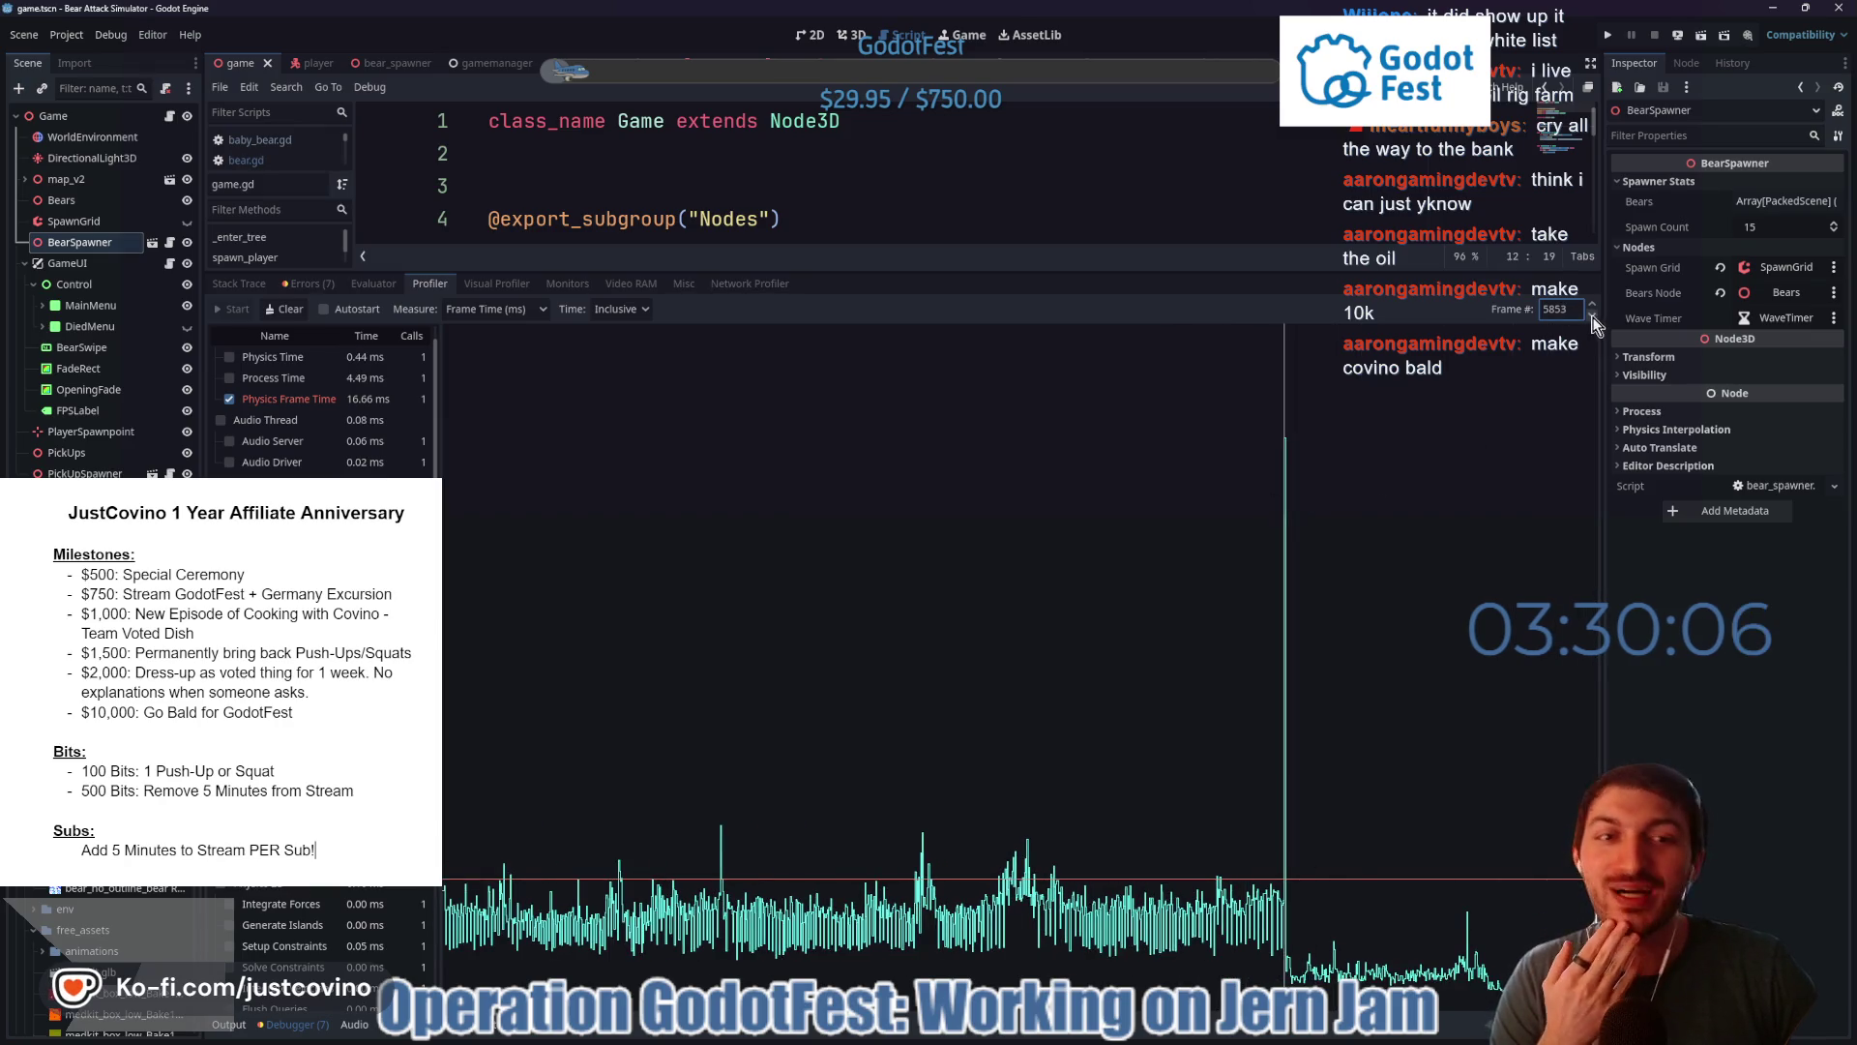
{"action": "scroll", "coordinate": [364, 458], "scroll_direction": "up", "scroll_amount": 1}
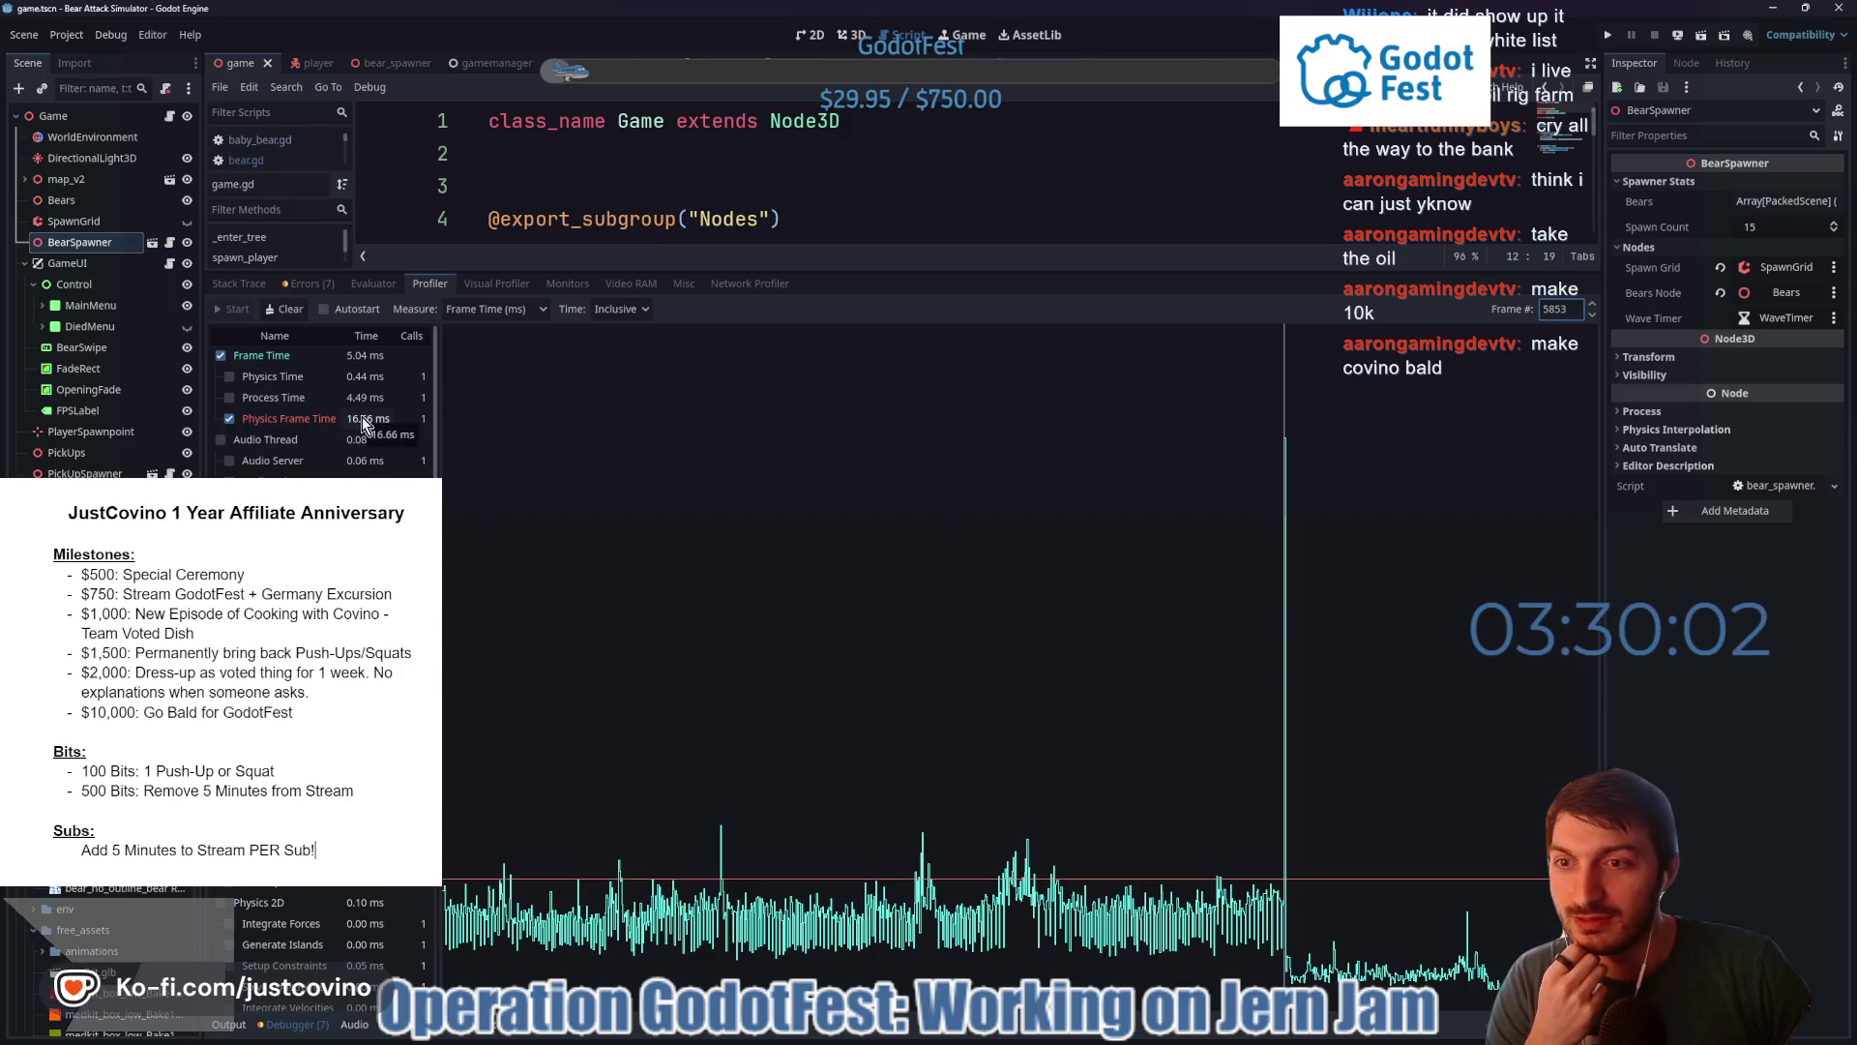
{"action": "left_click", "coordinate": [361, 416]}
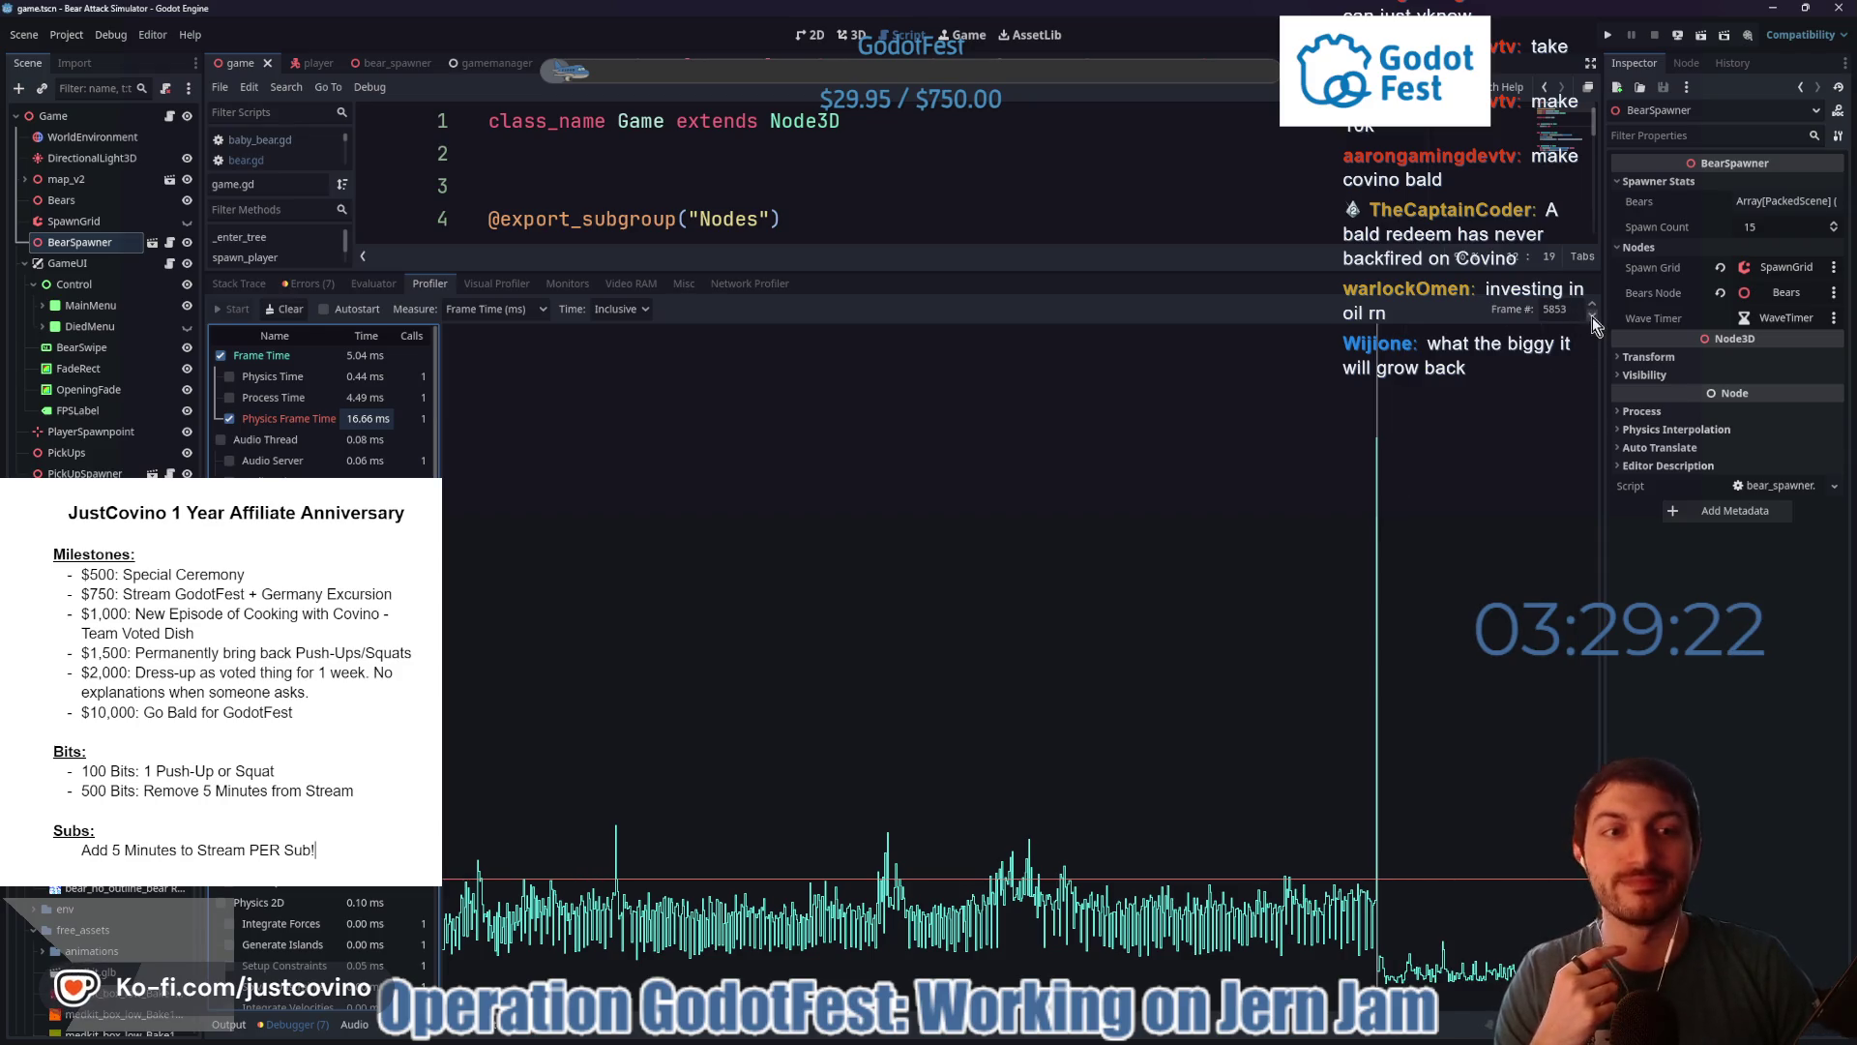
{"action": "key", "text": "Down"}
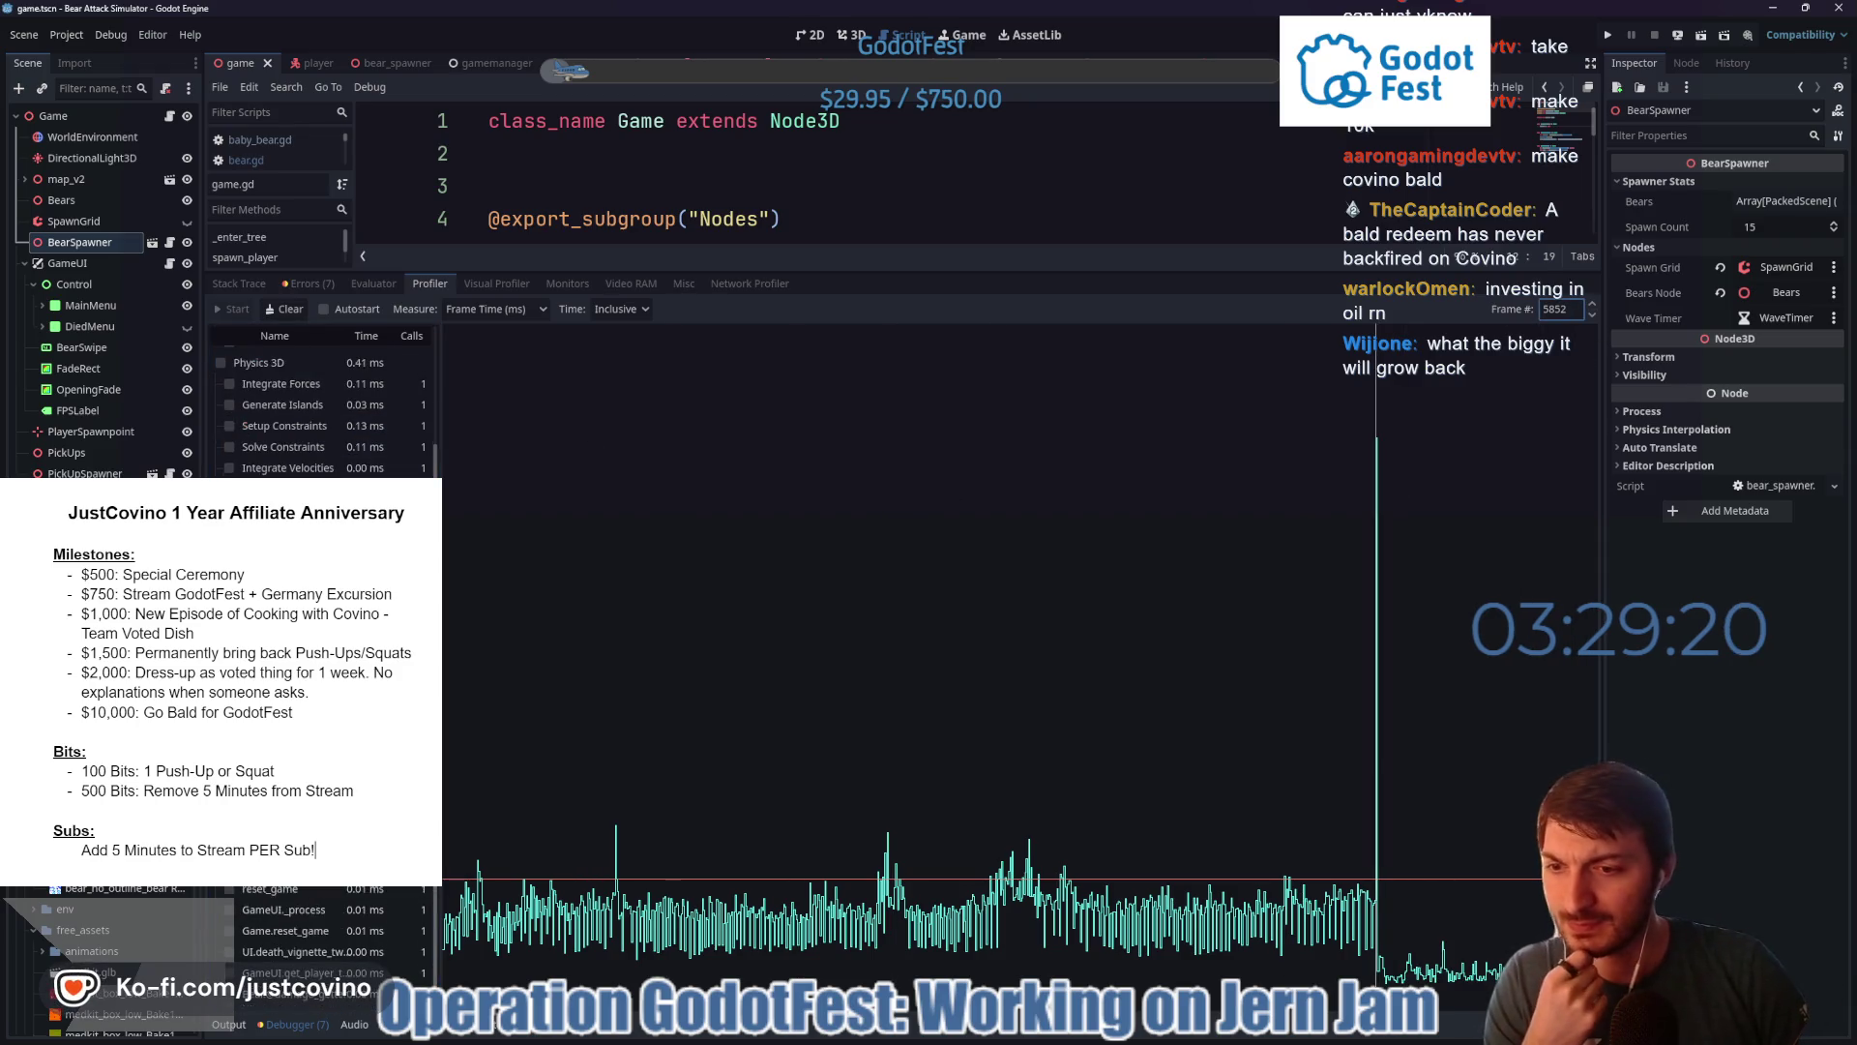
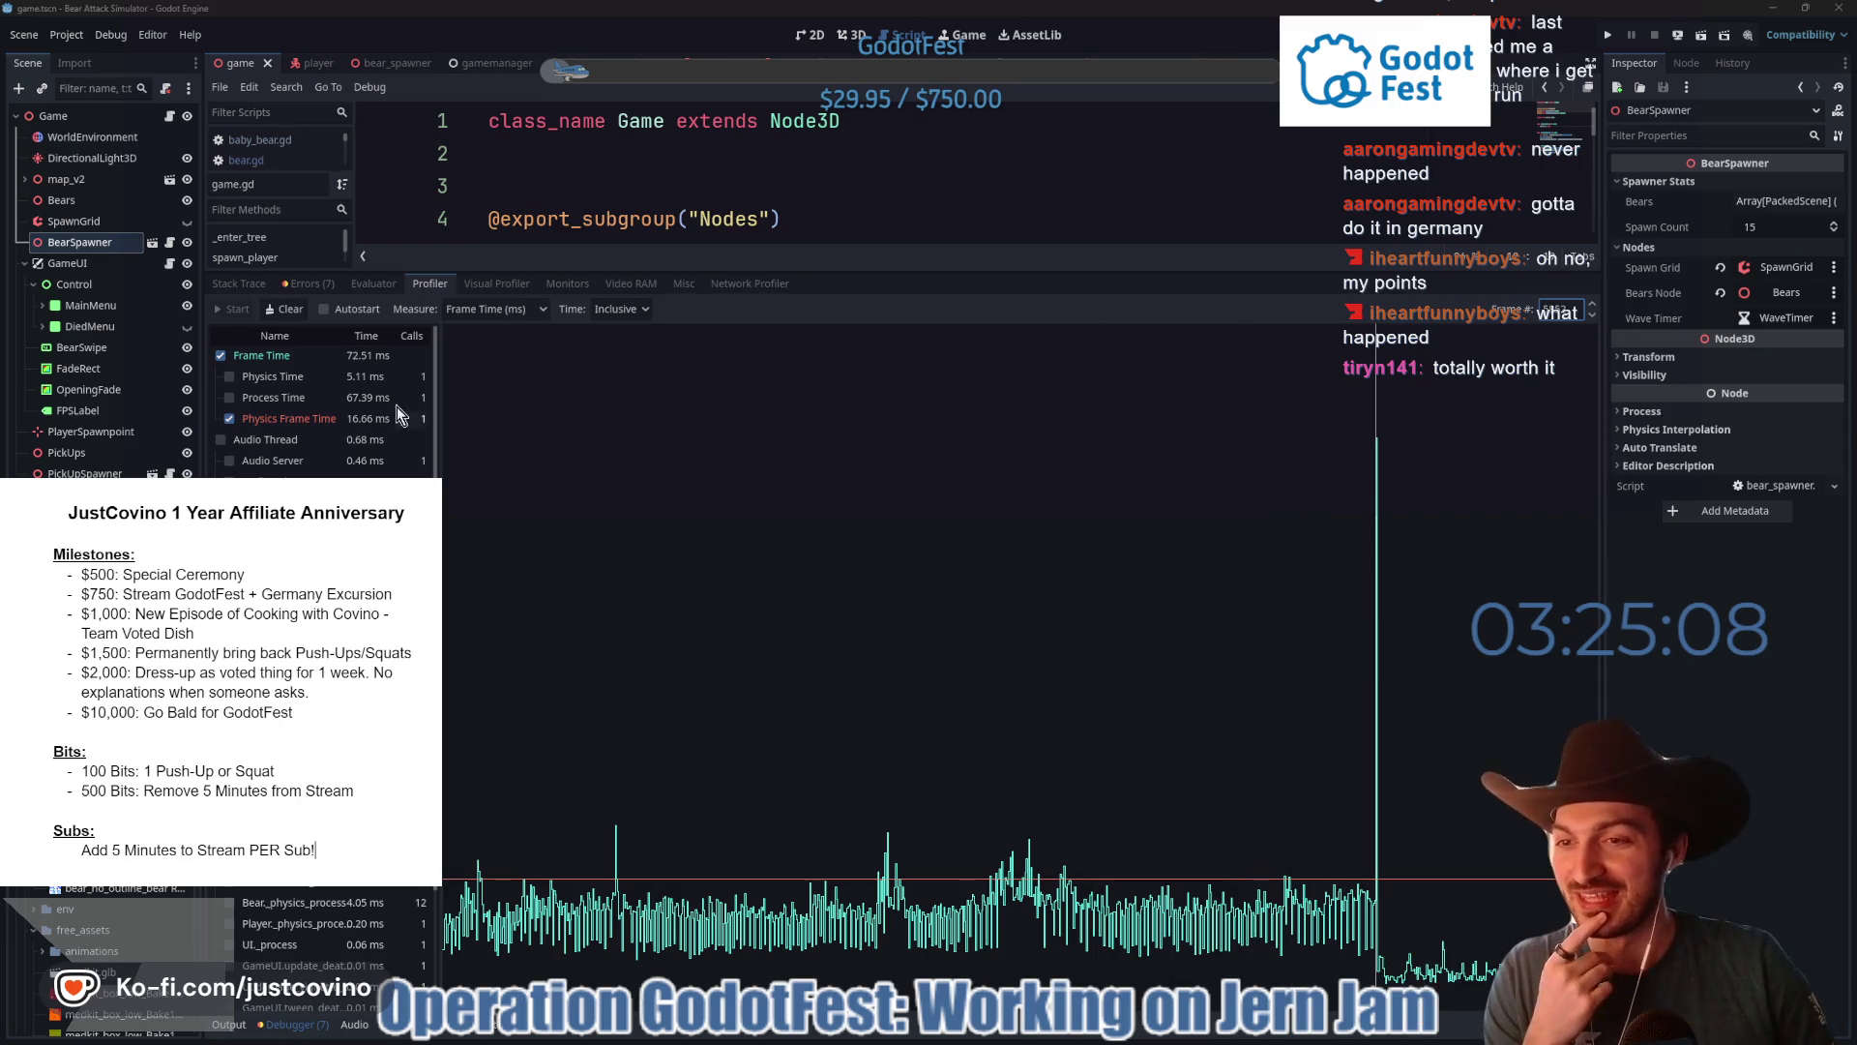
- Lower the profiler splitter so the game.gd code fills most of the editor height
{"action": "scroll", "coordinate": [368, 412], "scroll_direction": "down", "scroll_amount": 5}
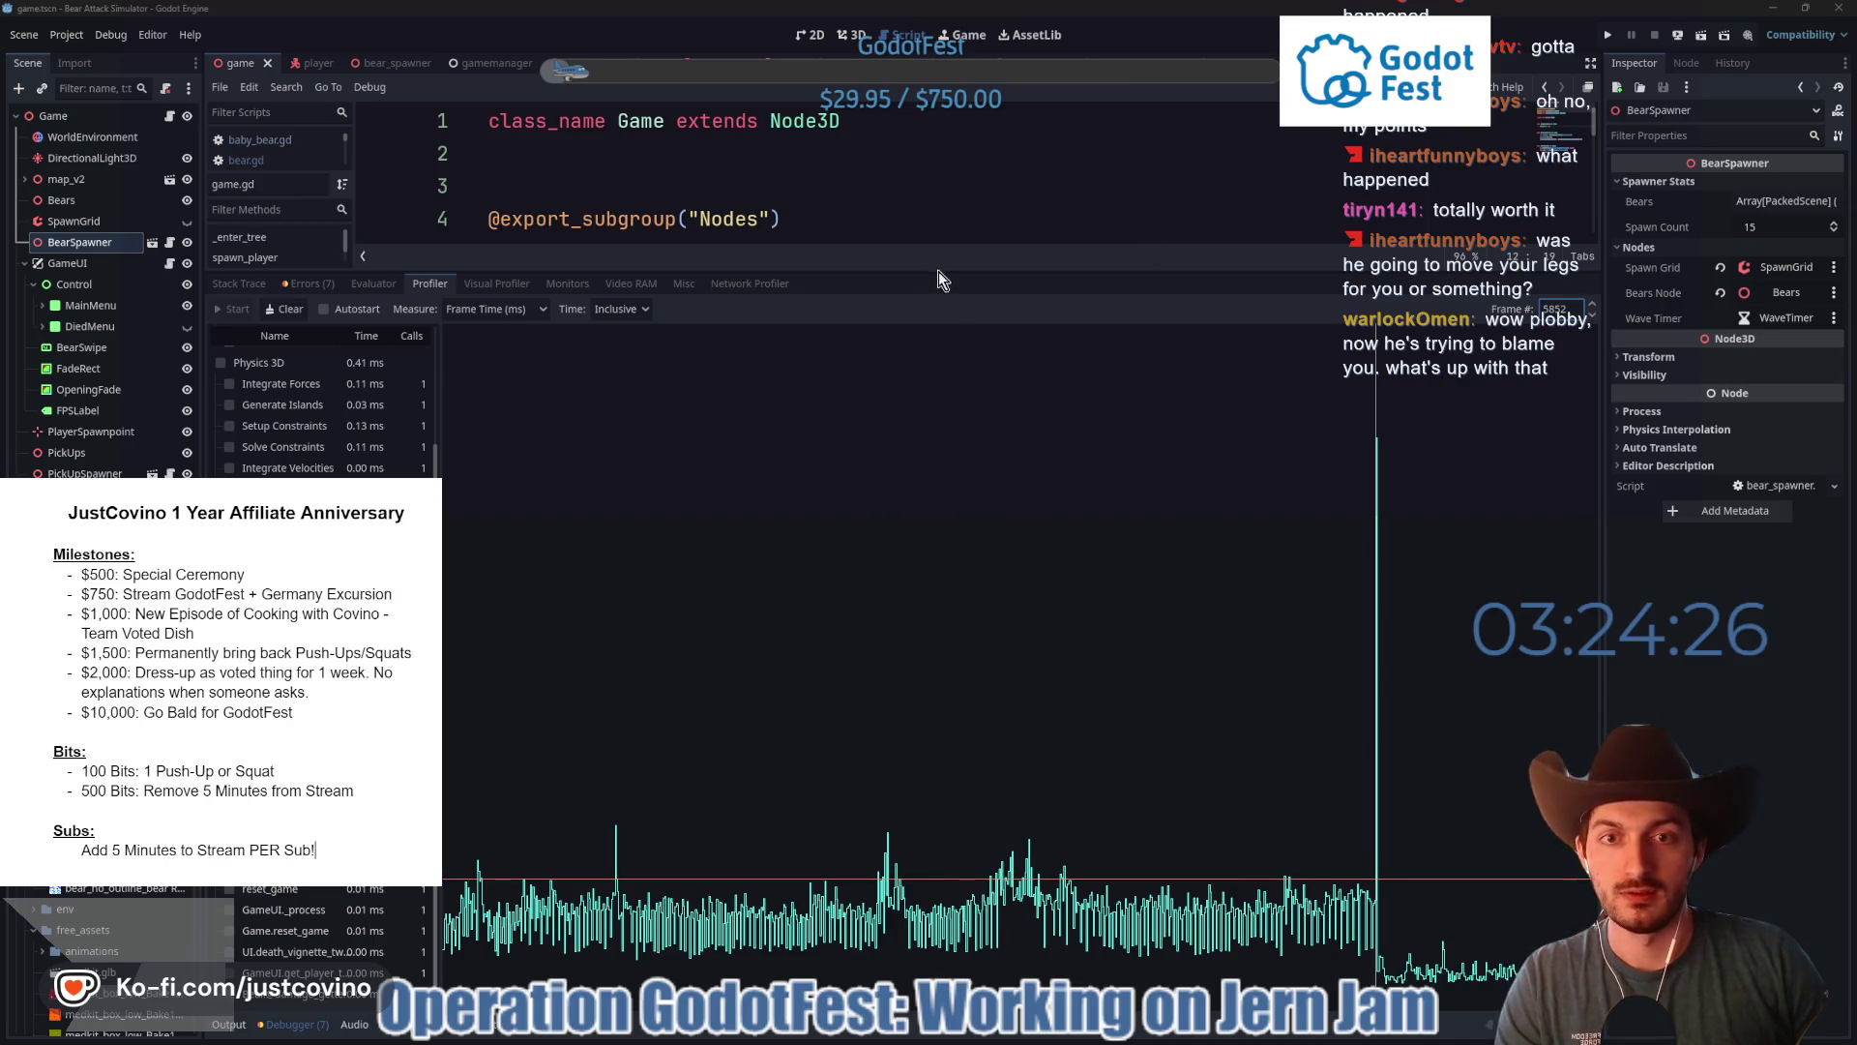
{"action": "left_click_drag", "start_coordinate": [939, 271], "coordinate": [939, 803]}
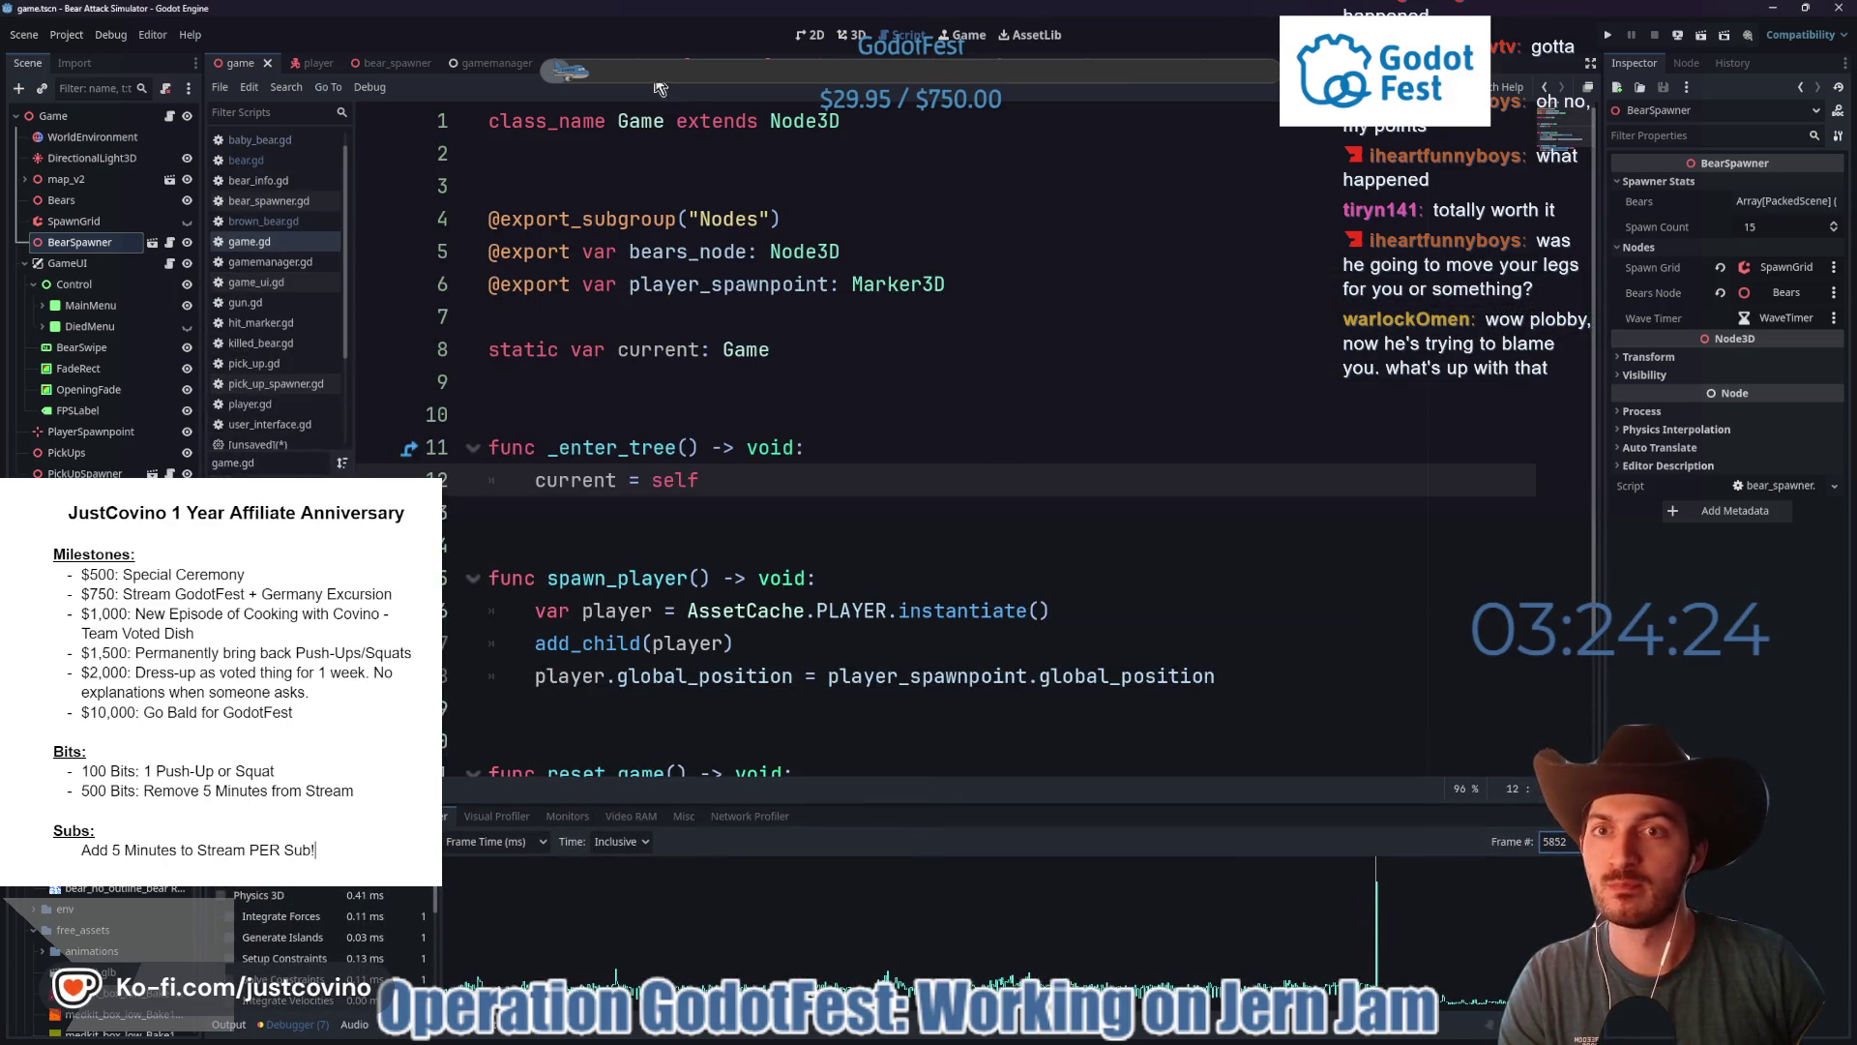
- Open gun.tscn in 3D and expand the 44_magnum mesh's surface material override albedo settings
{"action": "left_click", "coordinate": [580, 63]}
{"action": "left_click", "coordinate": [851, 35]}
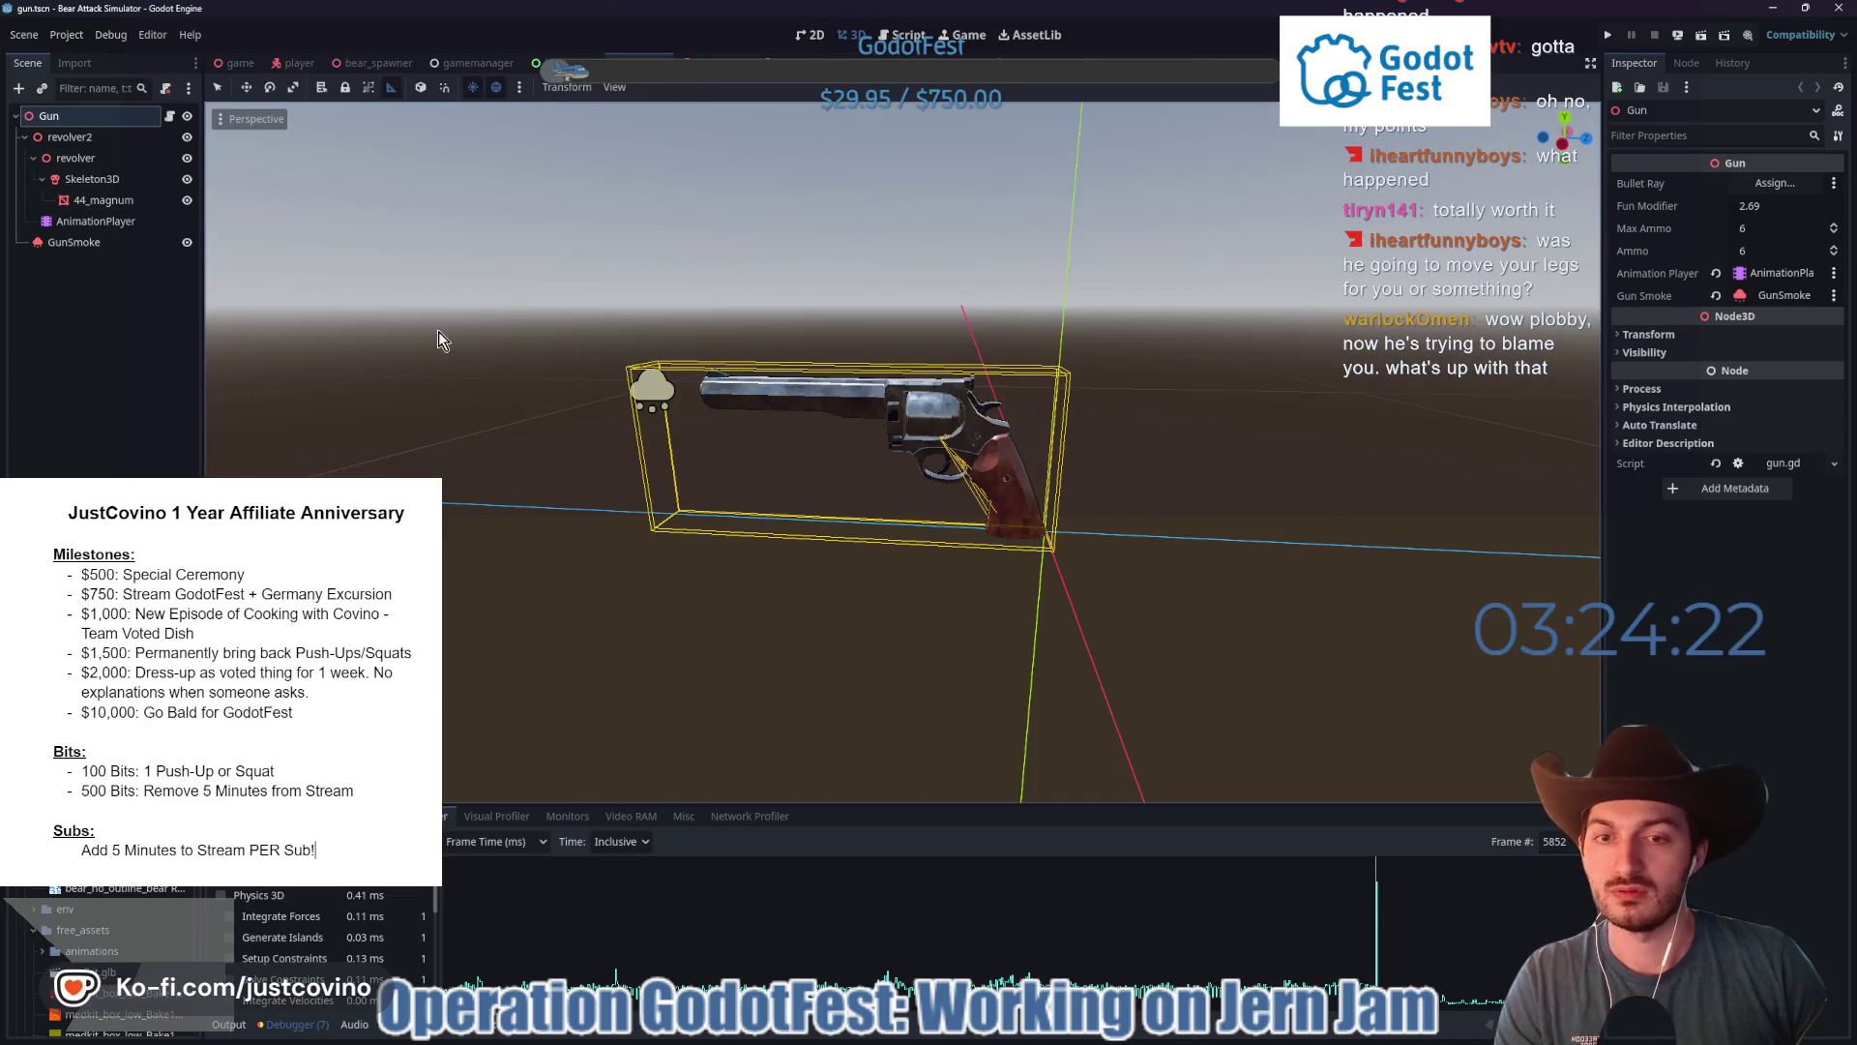
{"action": "left_click", "coordinate": [102, 200]}
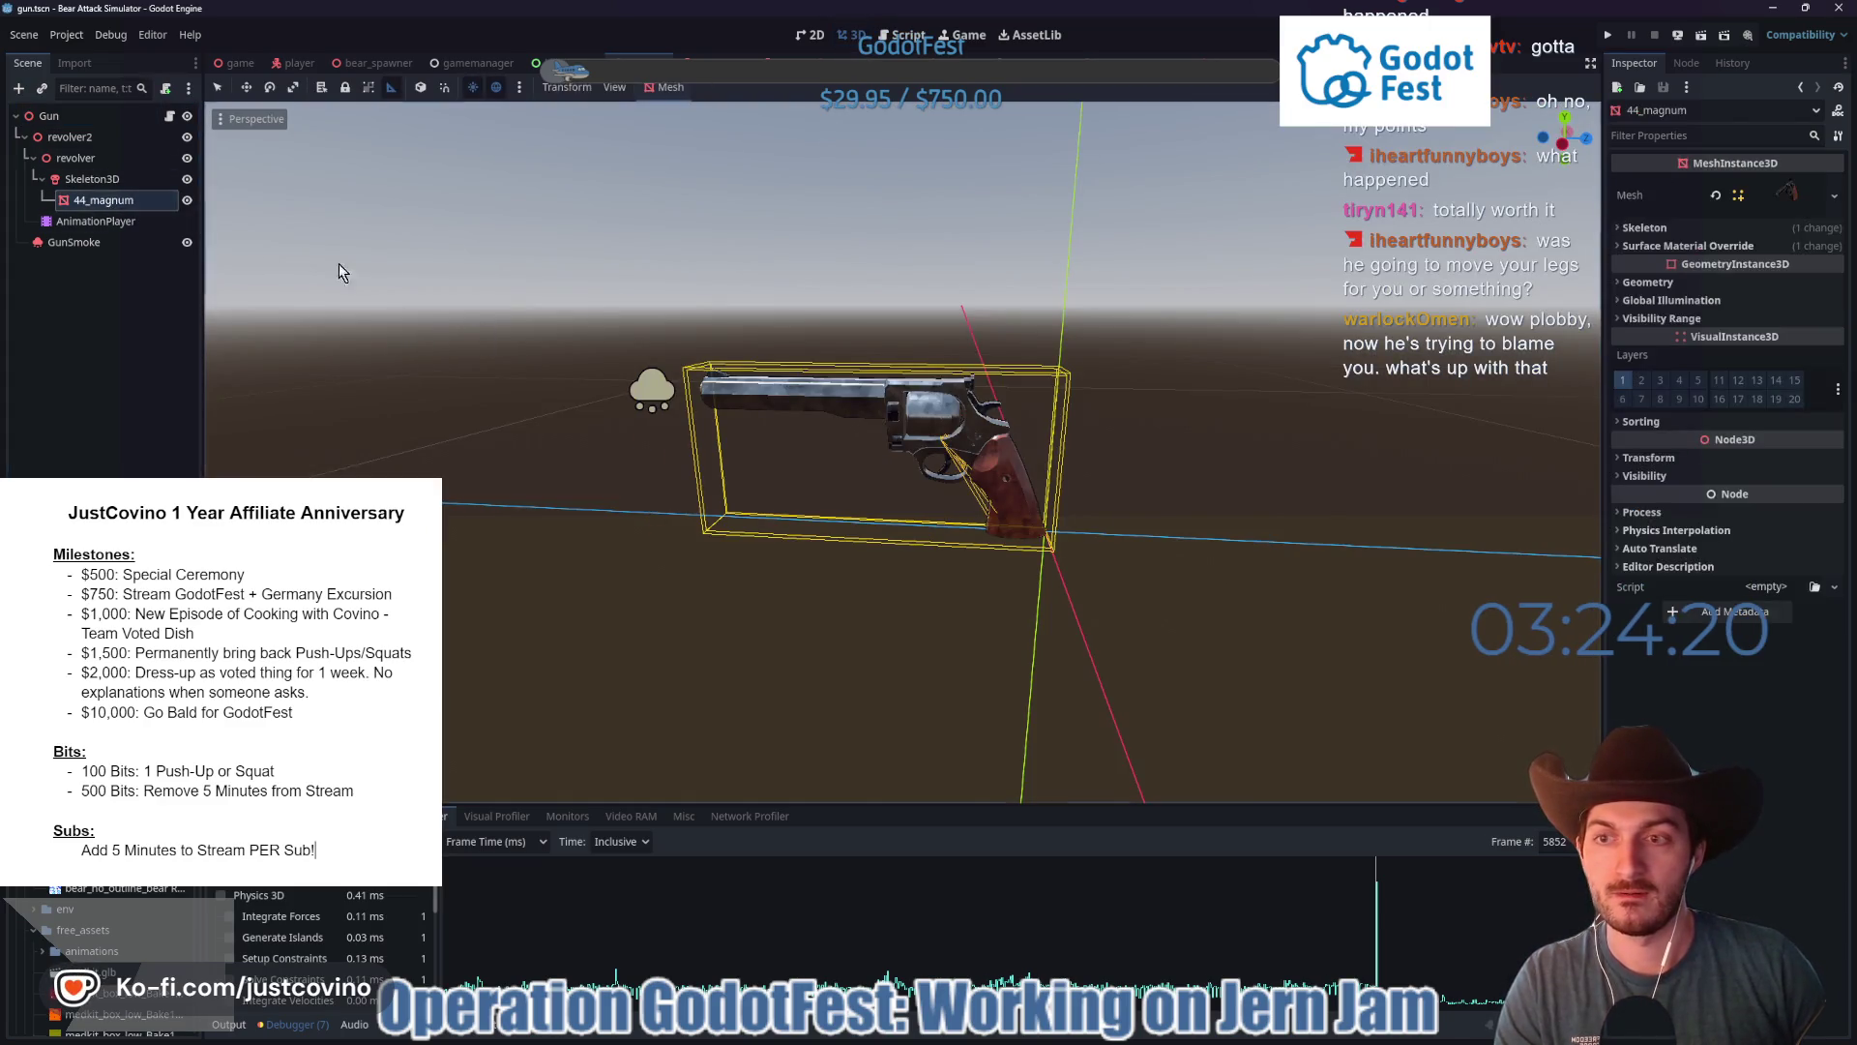
{"action": "left_click", "coordinate": [1688, 246]}
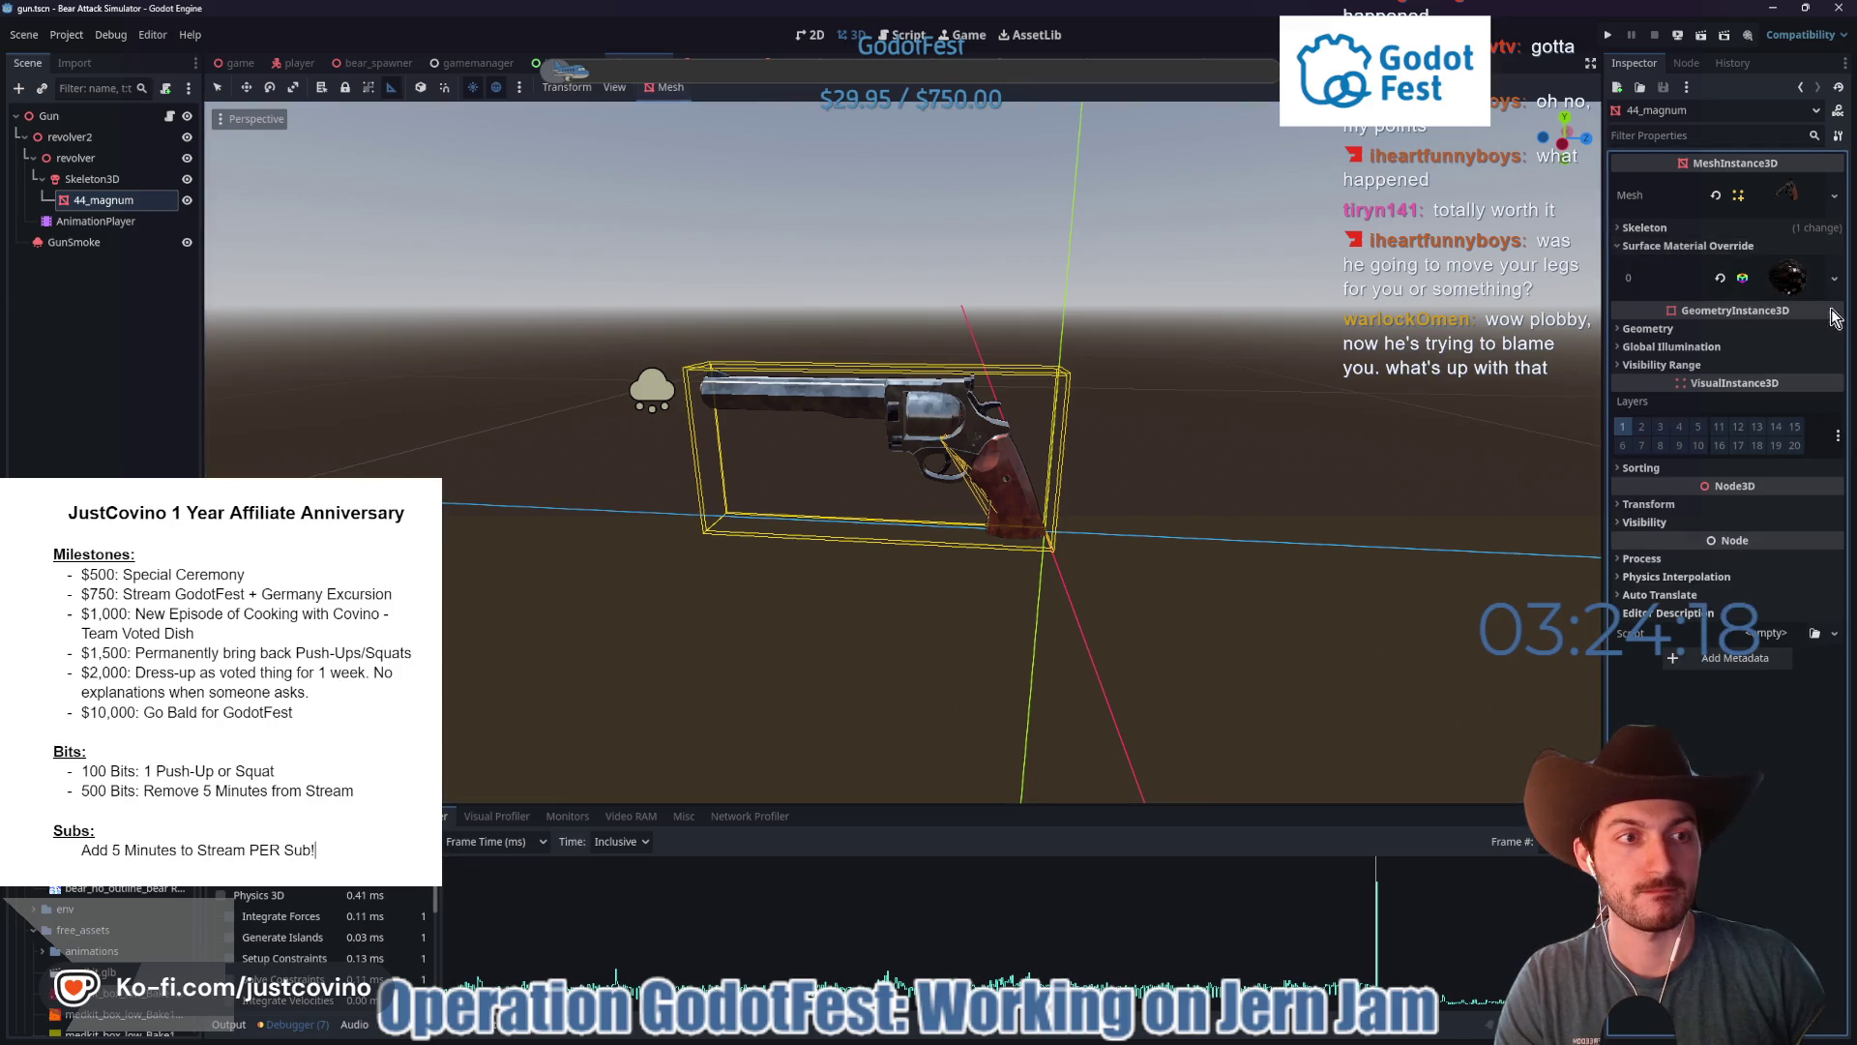
{"action": "left_click", "coordinate": [1784, 281]}
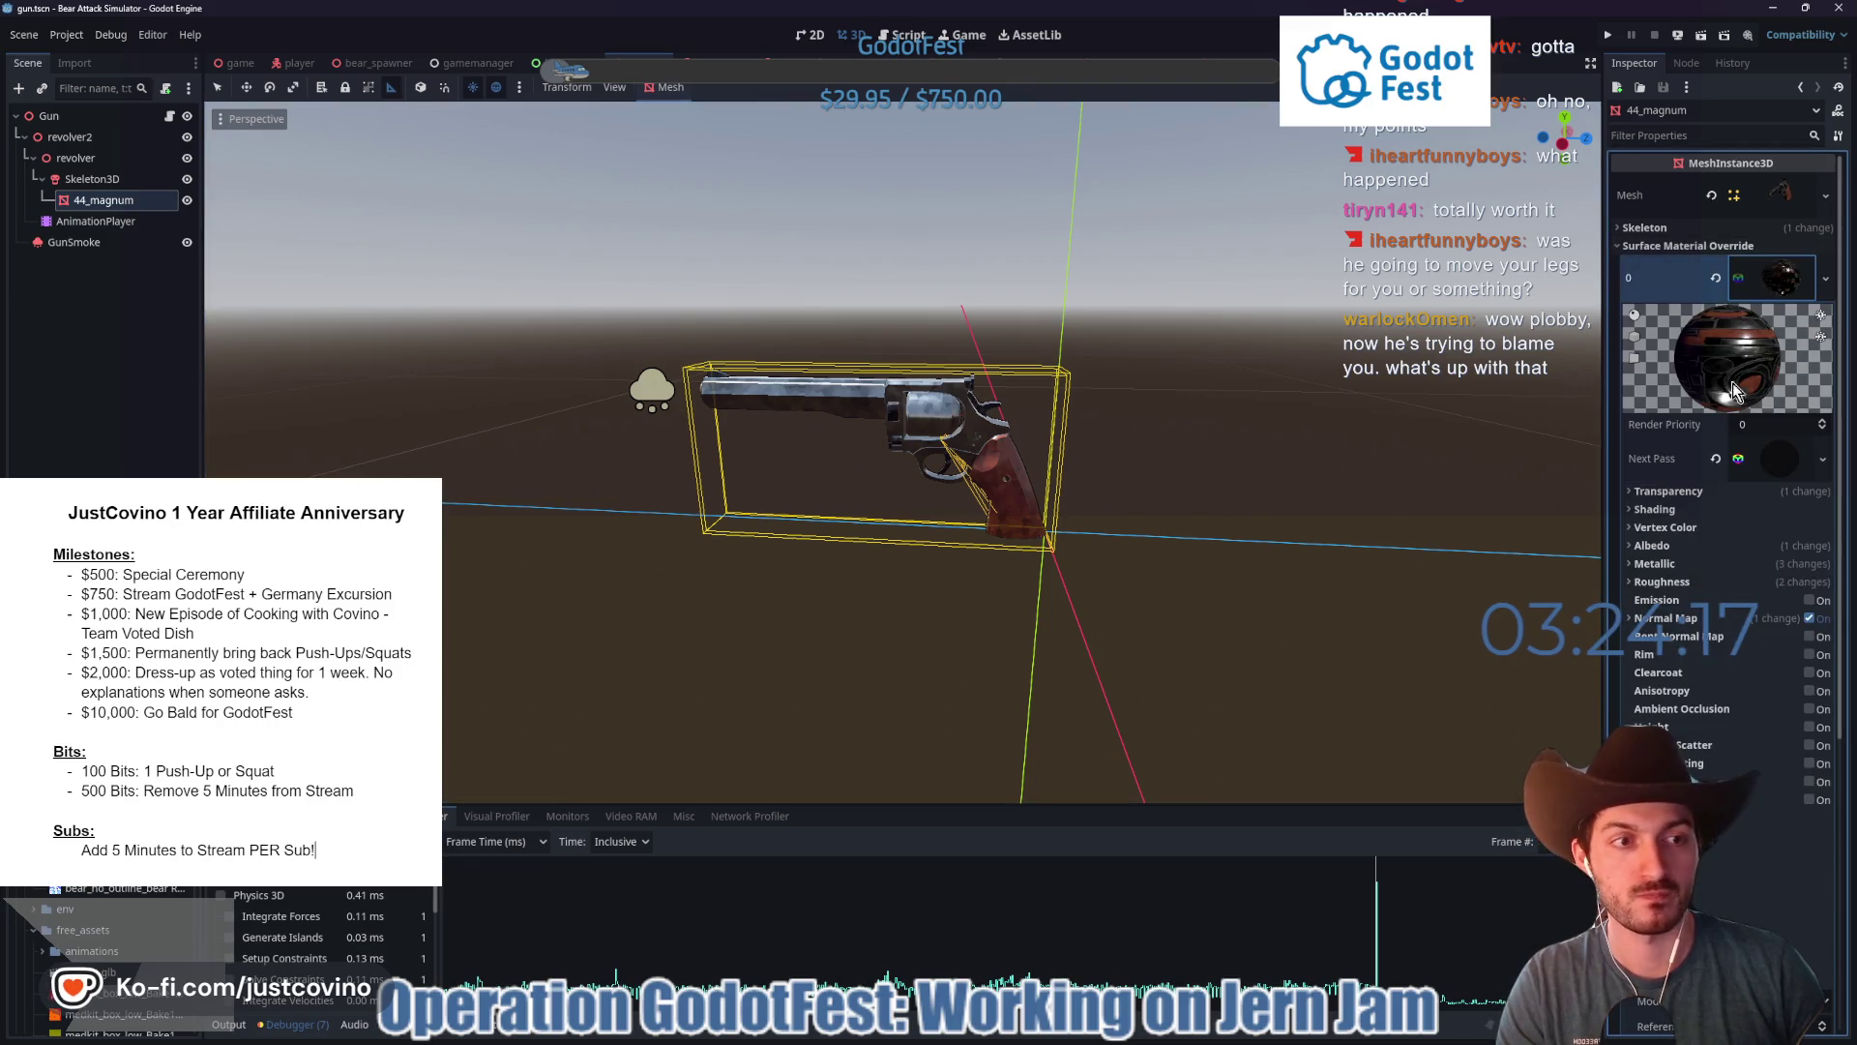
{"action": "left_click", "coordinate": [1693, 546]}
- Tint the revolver's albedo pink-red, reset it back to white, and save the gun scene
{"action": "left_click", "coordinate": [1774, 569]}
{"action": "mouse_move", "coordinate": [1765, 612]}
{"action": "left_mouse_down"}
{"action": "mouse_move", "coordinate": [1693, 608]}
{"action": "mouse_move", "coordinate": [1702, 624]}
{"action": "mouse_move", "coordinate": [1710, 594]}
{"action": "mouse_move", "coordinate": [1711, 677]}
{"action": "mouse_move", "coordinate": [1732, 696]}
{"action": "mouse_move", "coordinate": [1748, 582]}
{"action": "mouse_move", "coordinate": [1783, 757]}
{"action": "mouse_move", "coordinate": [1793, 615]}
{"action": "mouse_move", "coordinate": [1685, 688]}
{"action": "mouse_move", "coordinate": [1753, 581]}
{"action": "mouse_move", "coordinate": [1778, 715]}
{"action": "mouse_move", "coordinate": [1743, 590]}
{"action": "mouse_move", "coordinate": [1718, 650]}
{"action": "mouse_move", "coordinate": [1773, 596]}
{"action": "mouse_move", "coordinate": [1773, 694]}
{"action": "mouse_move", "coordinate": [1790, 673]}
{"action": "mouse_move", "coordinate": [1652, 590]}
{"action": "mouse_move", "coordinate": [1702, 638]}
{"action": "mouse_move", "coordinate": [1679, 580]}
{"action": "mouse_move", "coordinate": [1770, 629]}
{"action": "mouse_move", "coordinate": [1692, 762]}
{"action": "mouse_move", "coordinate": [1770, 619]}
{"action": "mouse_move", "coordinate": [1767, 588]}
{"action": "mouse_move", "coordinate": [1751, 679]}
{"action": "mouse_move", "coordinate": [1745, 567]}
{"action": "mouse_move", "coordinate": [1716, 683]}
{"action": "mouse_move", "coordinate": [1767, 611]}
{"action": "mouse_move", "coordinate": [1745, 668]}
{"action": "mouse_move", "coordinate": [1770, 610]}
{"action": "mouse_move", "coordinate": [1705, 648]}
{"action": "mouse_move", "coordinate": [1755, 604]}
{"action": "mouse_move", "coordinate": [1741, 595]}
{"action": "mouse_move", "coordinate": [1737, 668]}
{"action": "mouse_move", "coordinate": [1770, 619]}
{"action": "mouse_move", "coordinate": [1708, 648]}
{"action": "mouse_move", "coordinate": [1682, 630]}
{"action": "mouse_move", "coordinate": [1716, 658]}
{"action": "left_mouse_up"}
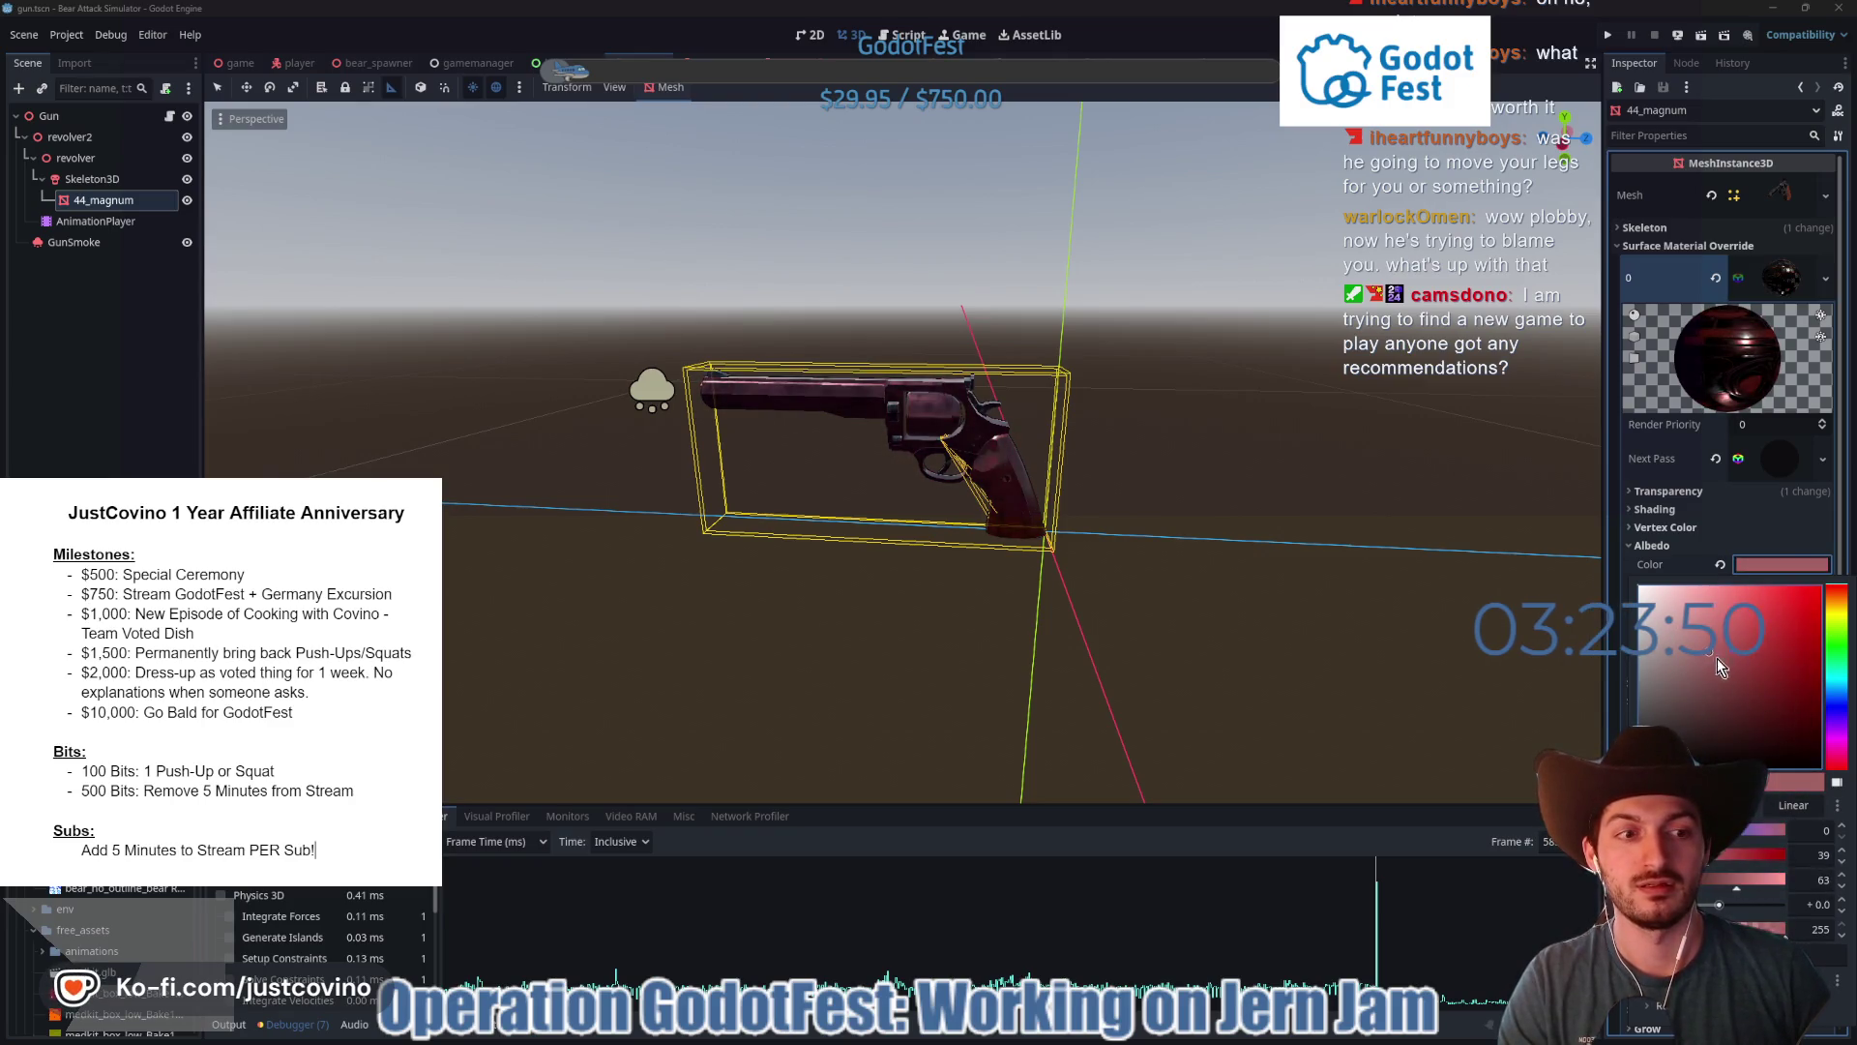
{"action": "left_click", "coordinate": [1720, 571]}
{"action": "left_click", "coordinate": [1720, 564]}
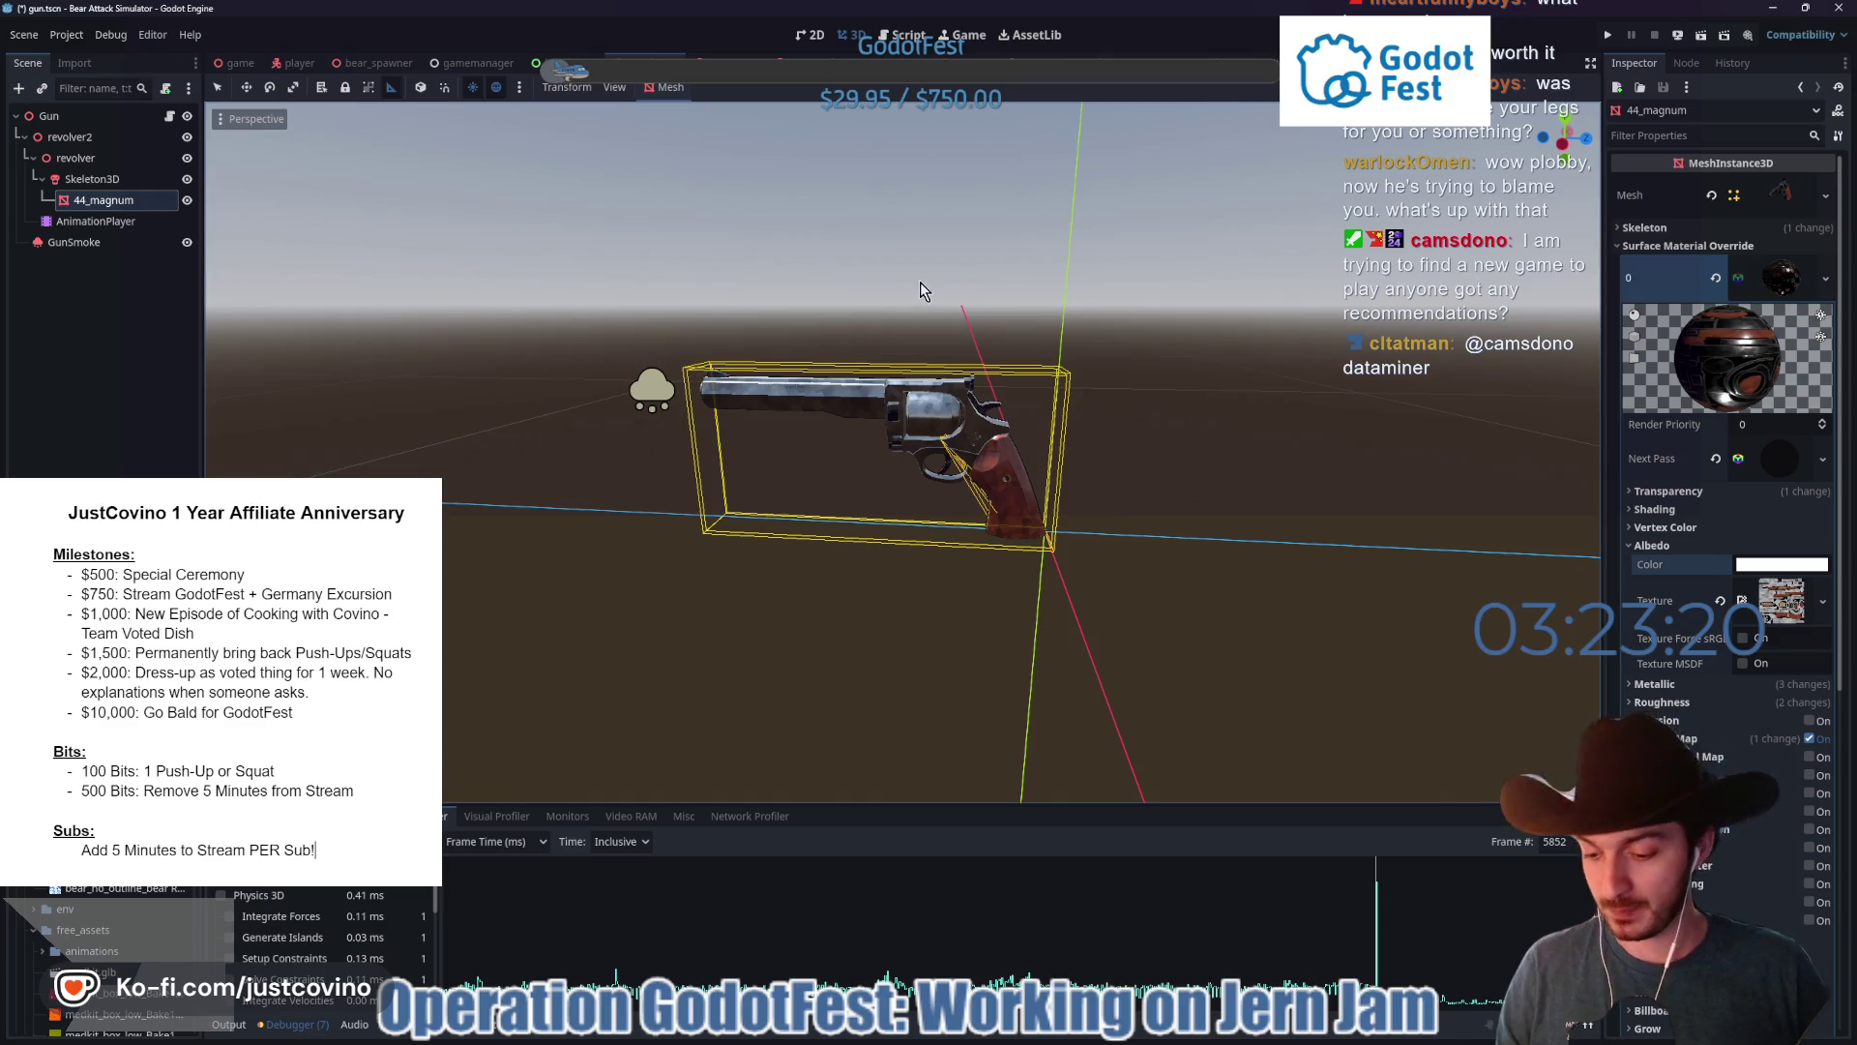
{"action": "left_click_drag", "start_coordinate": [920, 282], "coordinate": [1019, 283]}
{"action": "key", "text": "ctrl+s"}
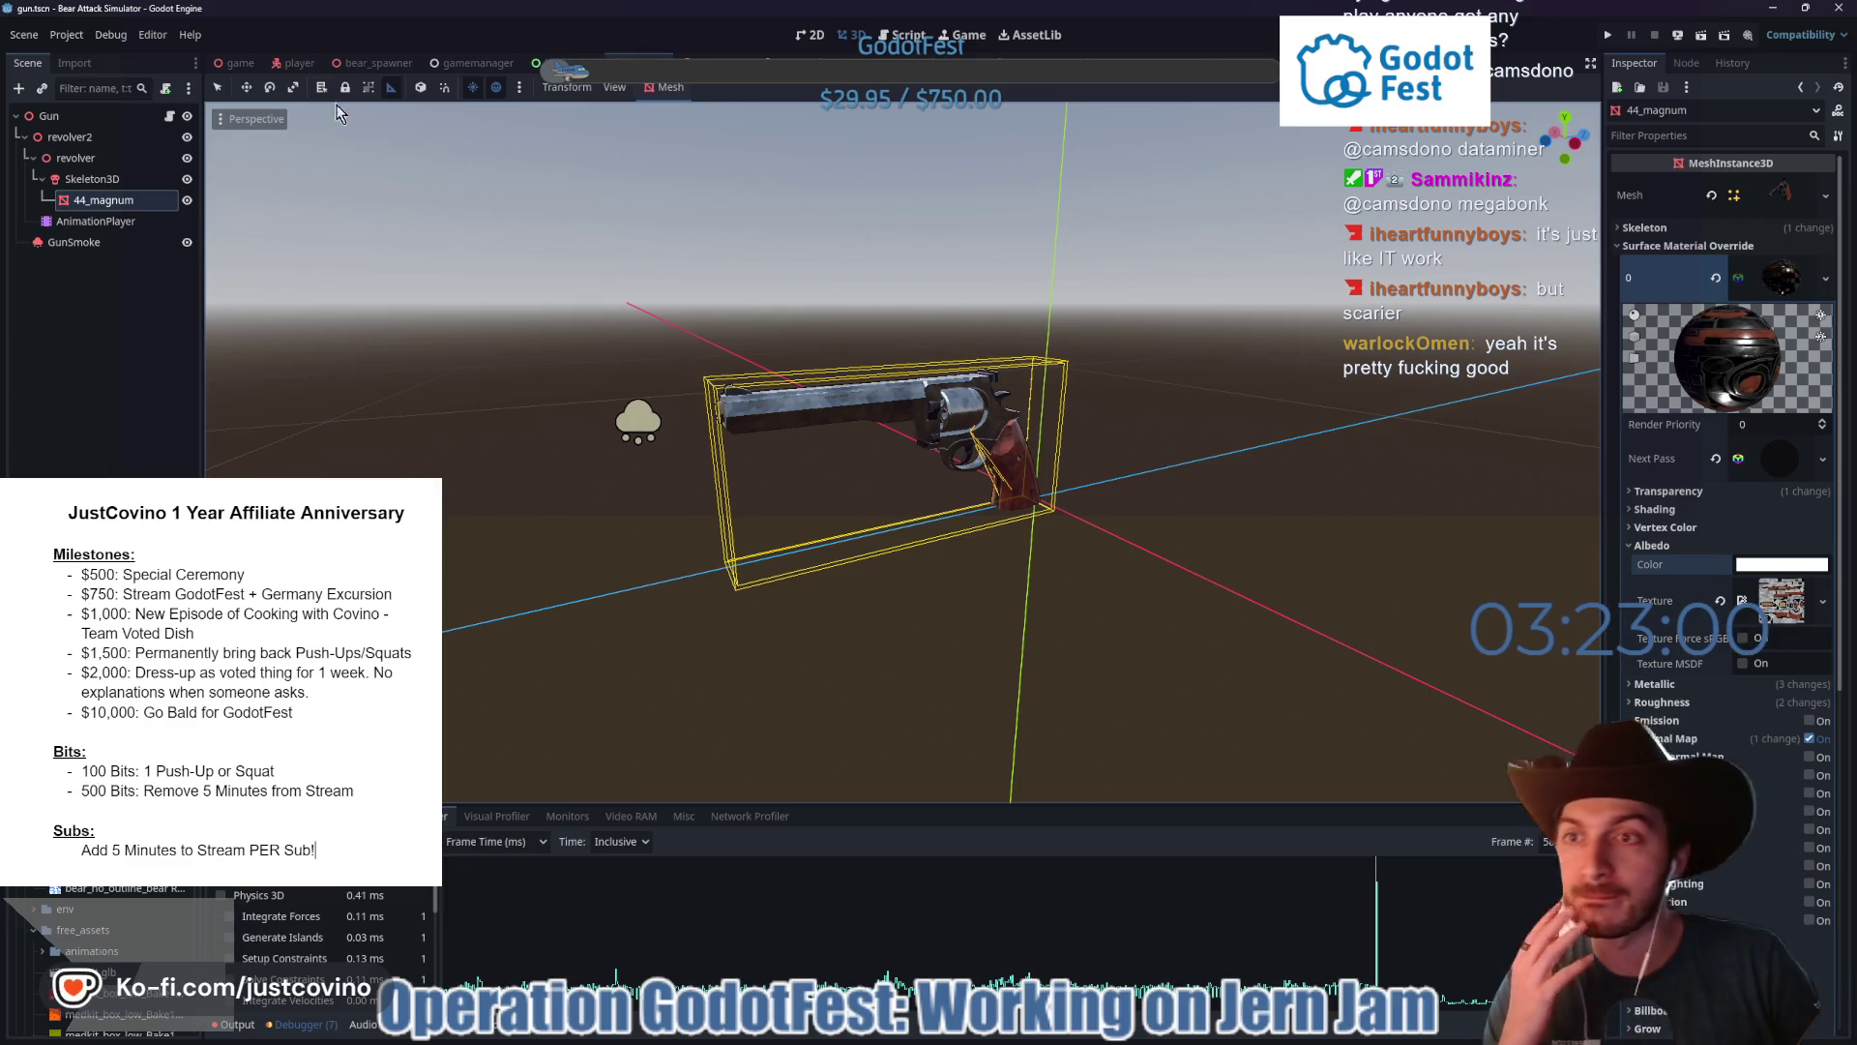
- Go through the bear_spawner and baby_bear scenes and open the bear.gd script
{"action": "left_click", "coordinate": [368, 61]}
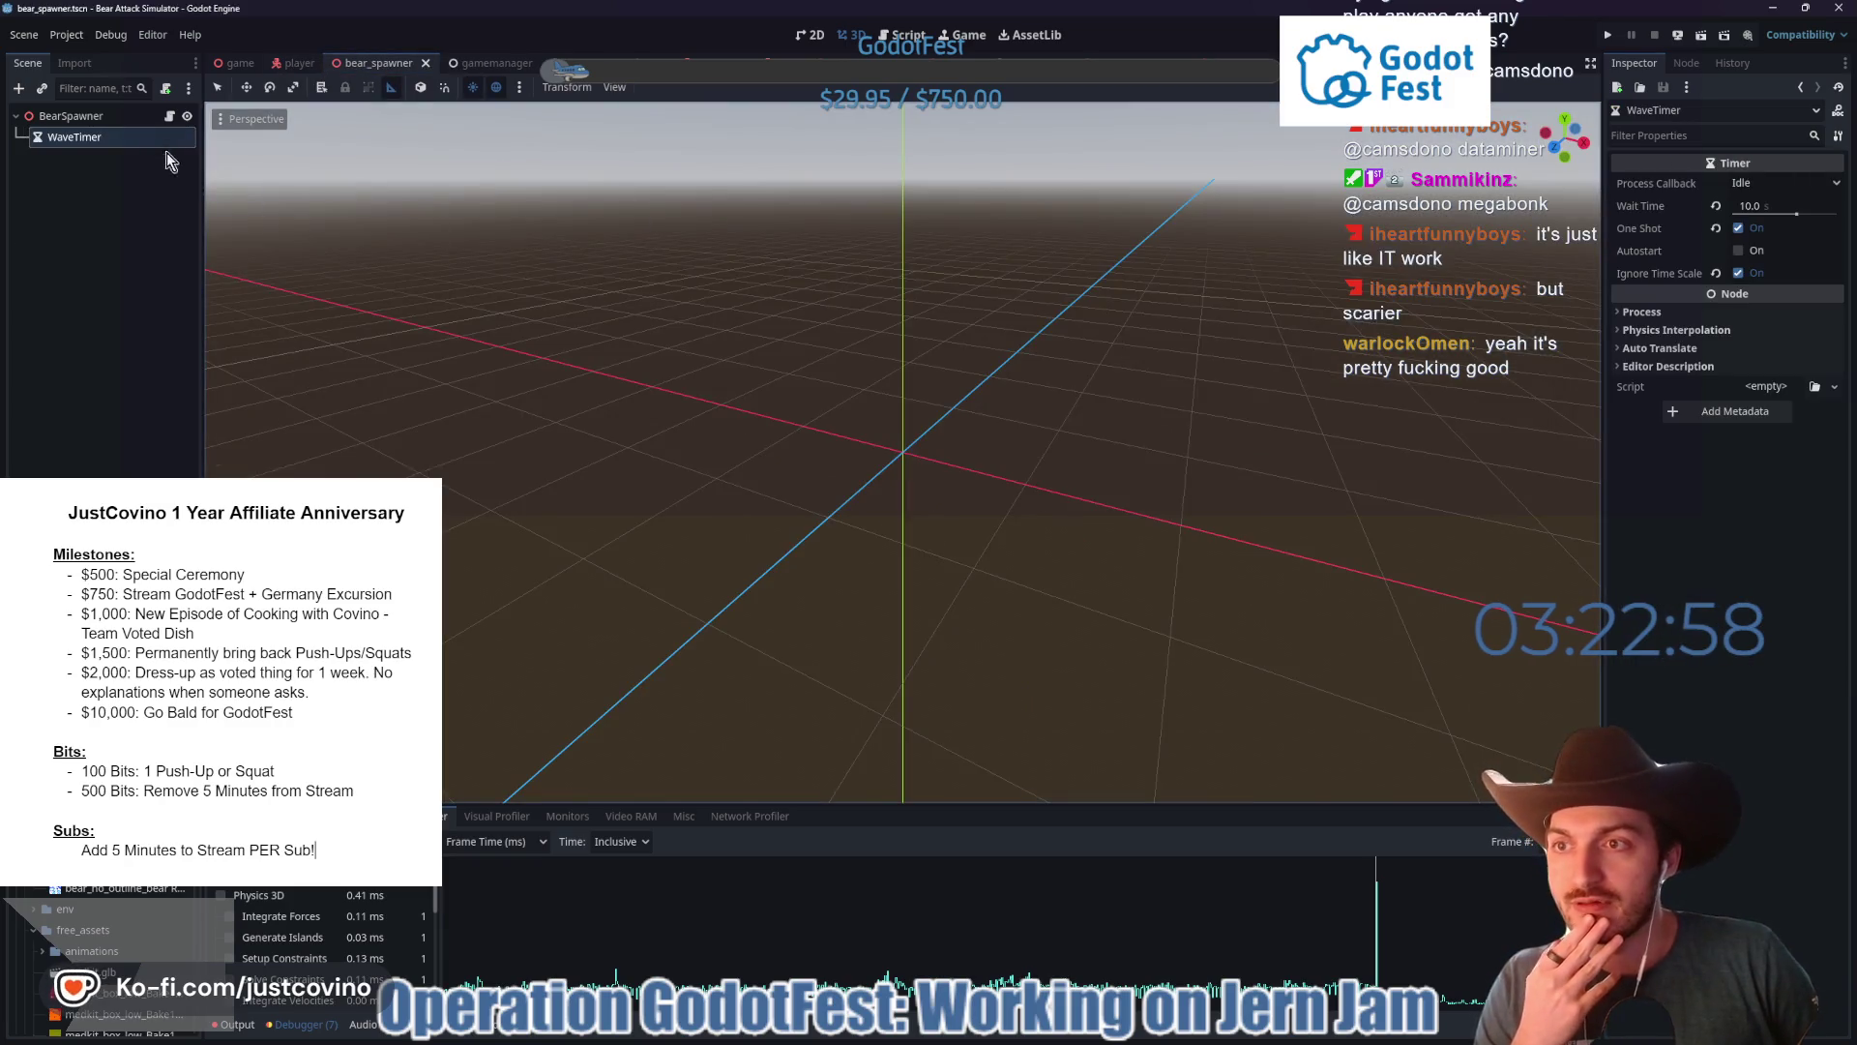
{"action": "left_click", "coordinate": [619, 66]}
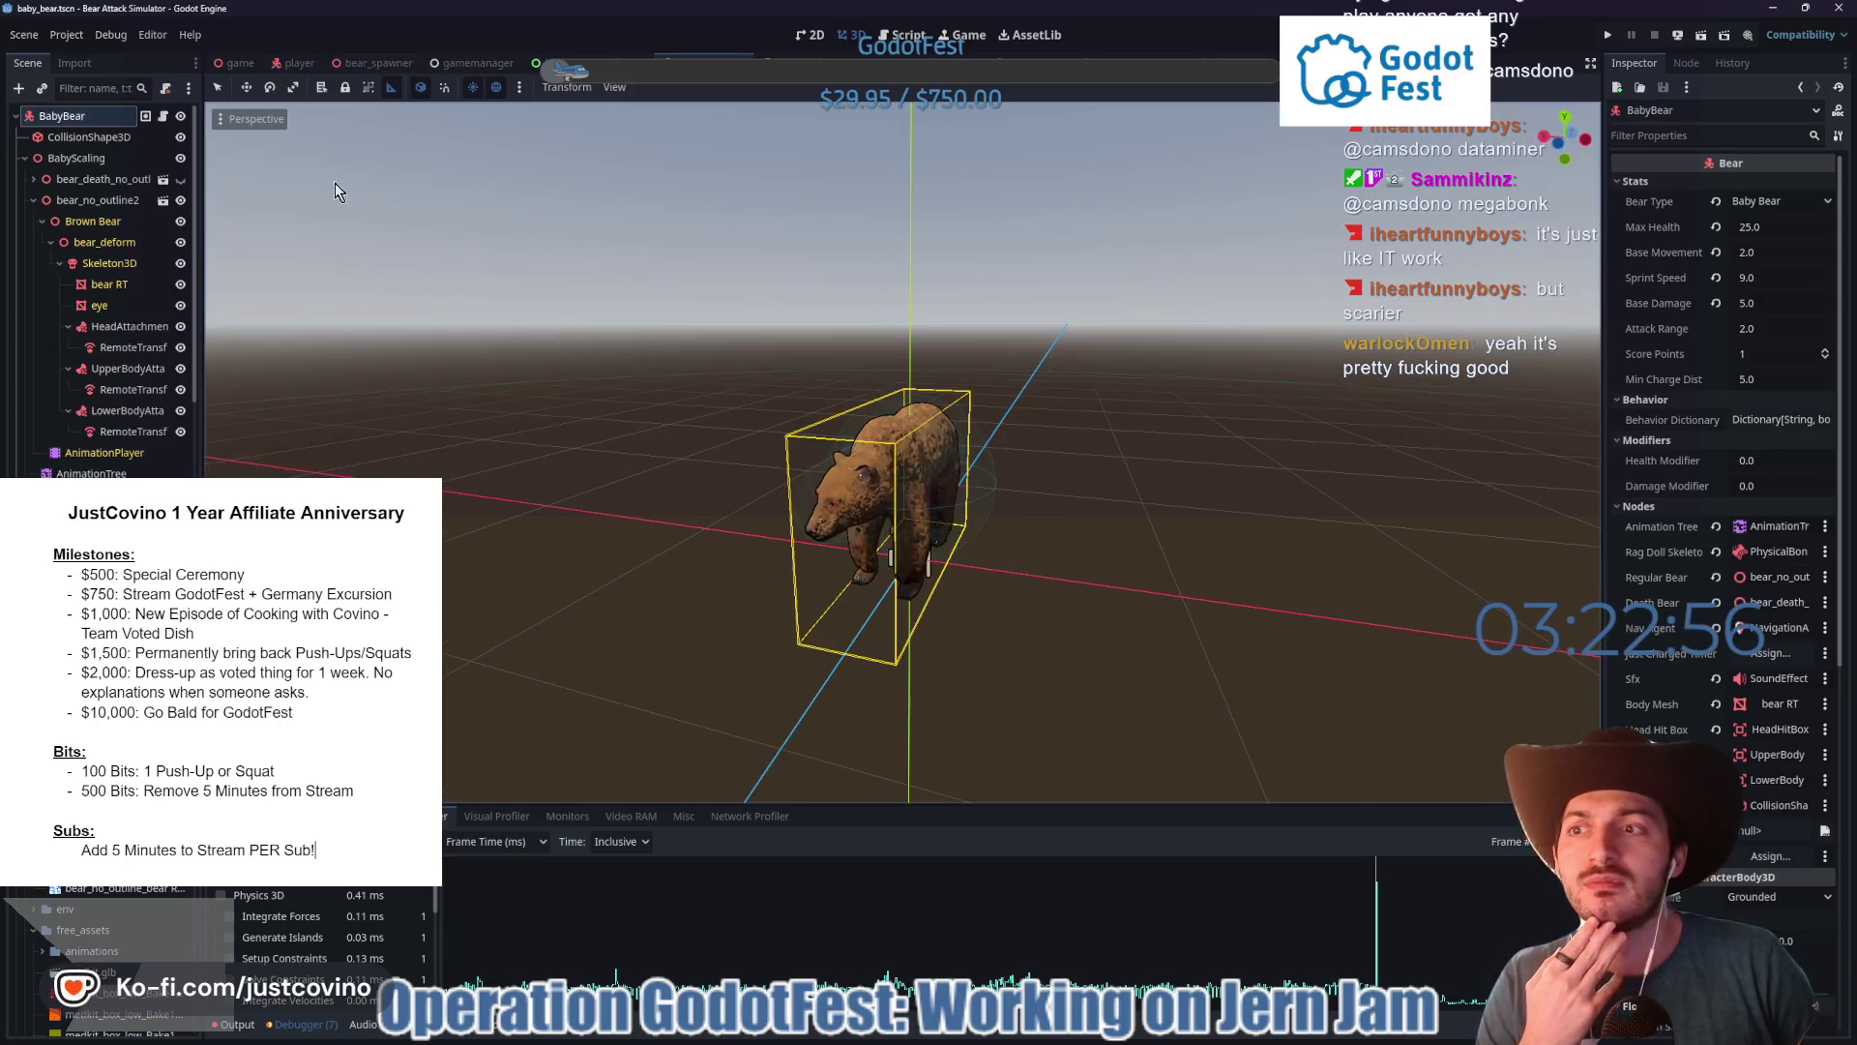
{"action": "key", "text": "ctrl+F3"}
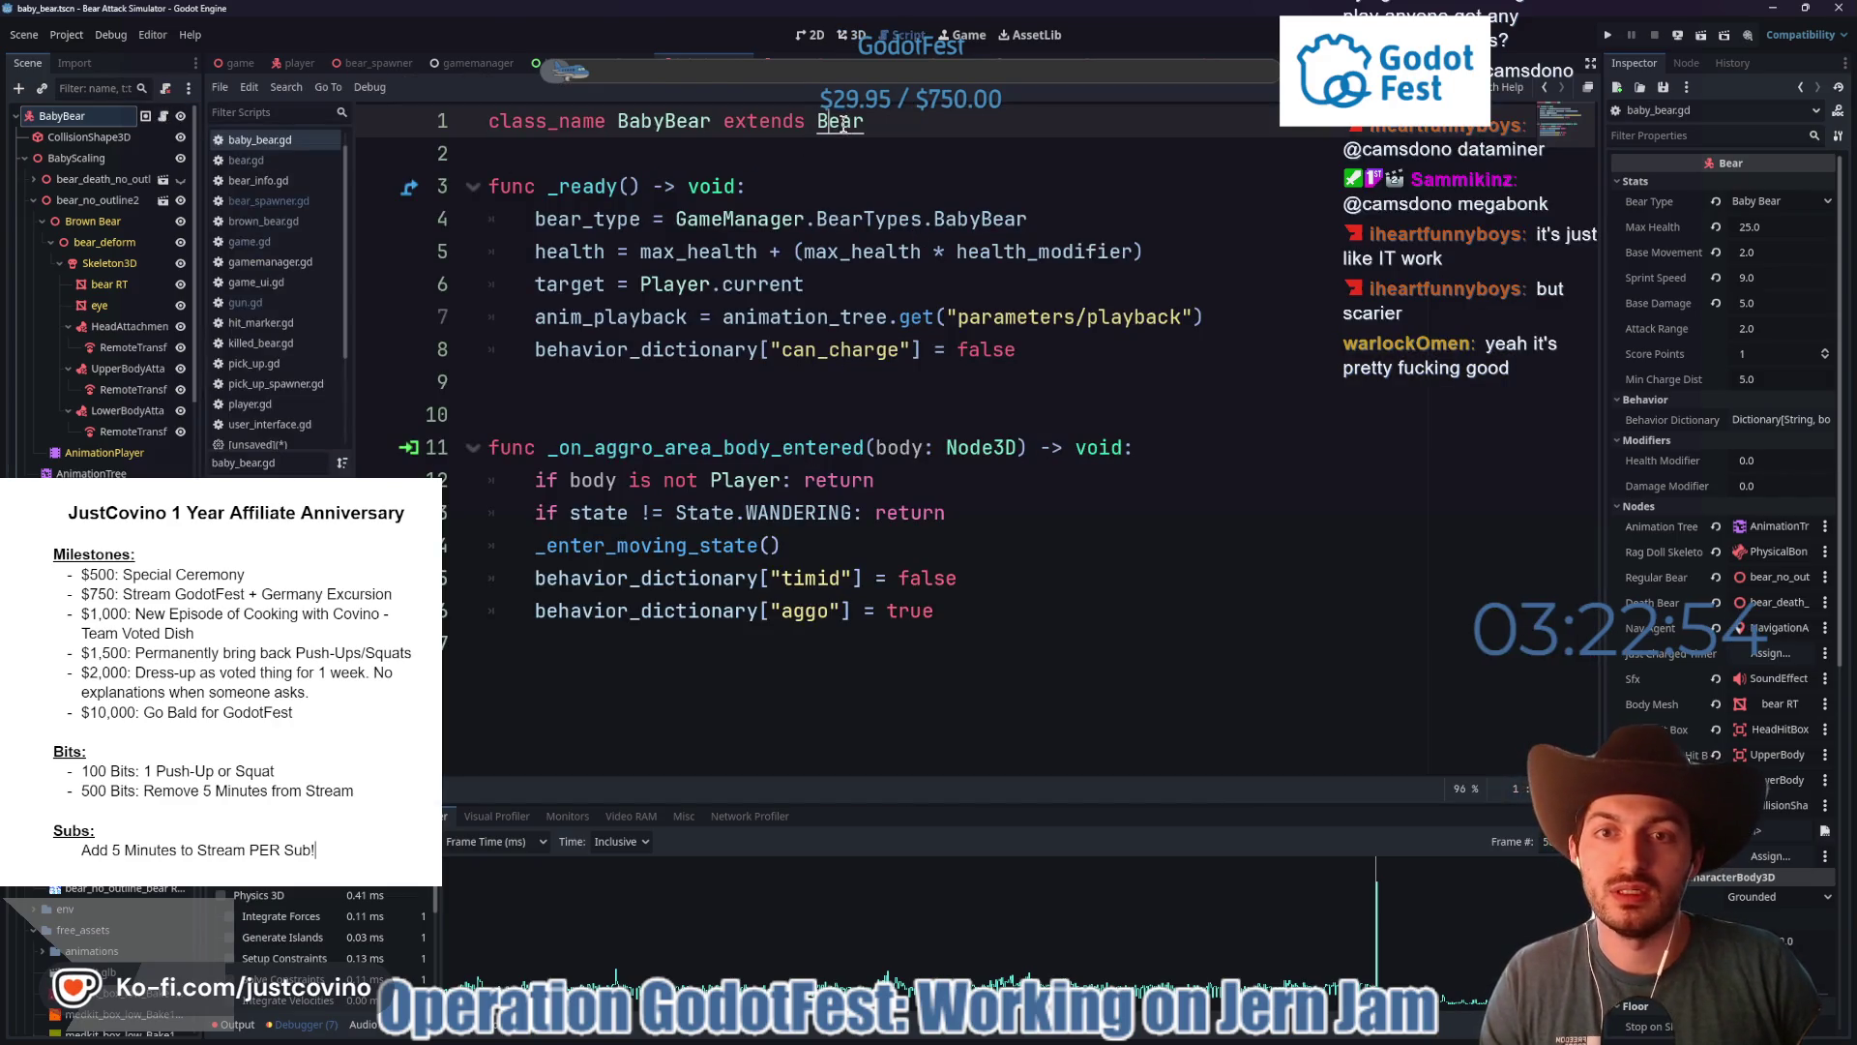
{"action": "left_click", "coordinate": [842, 124], "text": "ctrl"}
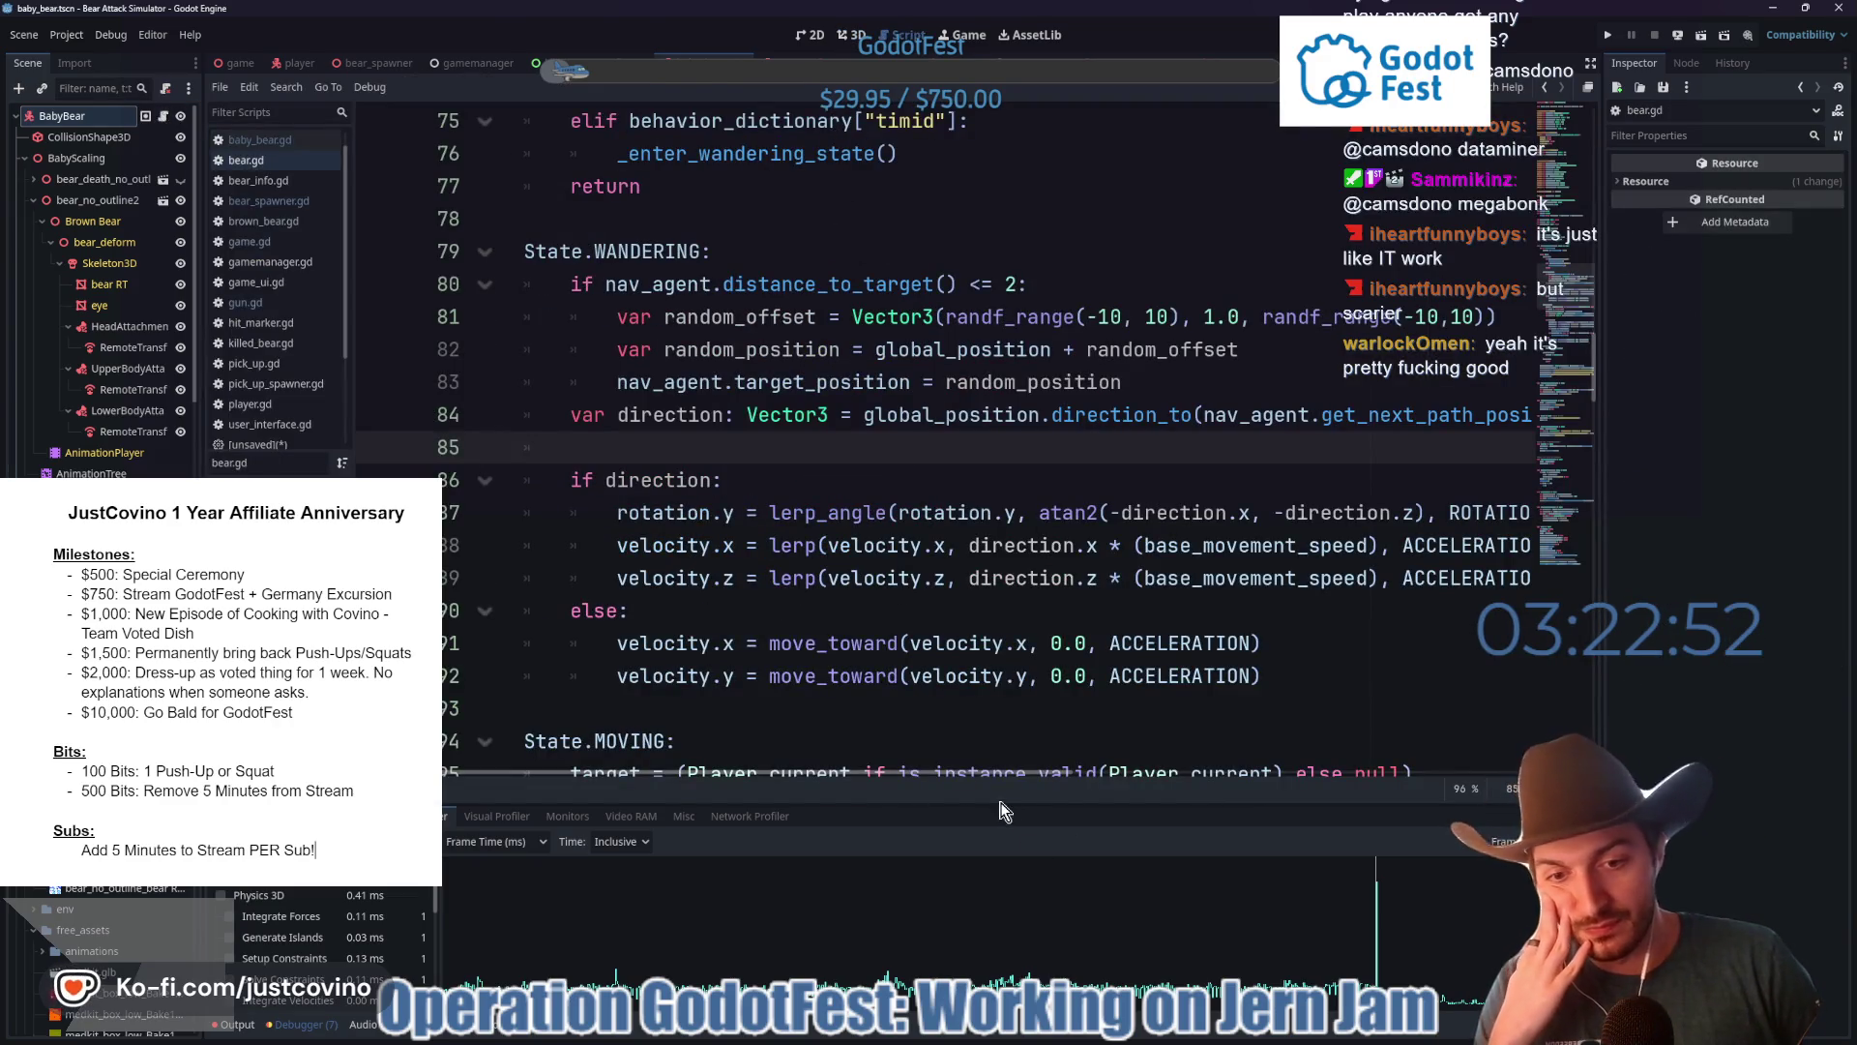
- Enlarge the profiler over the code and step back to frame 5852
{"action": "left_click_drag", "start_coordinate": [1002, 803], "coordinate": [1060, 271]}
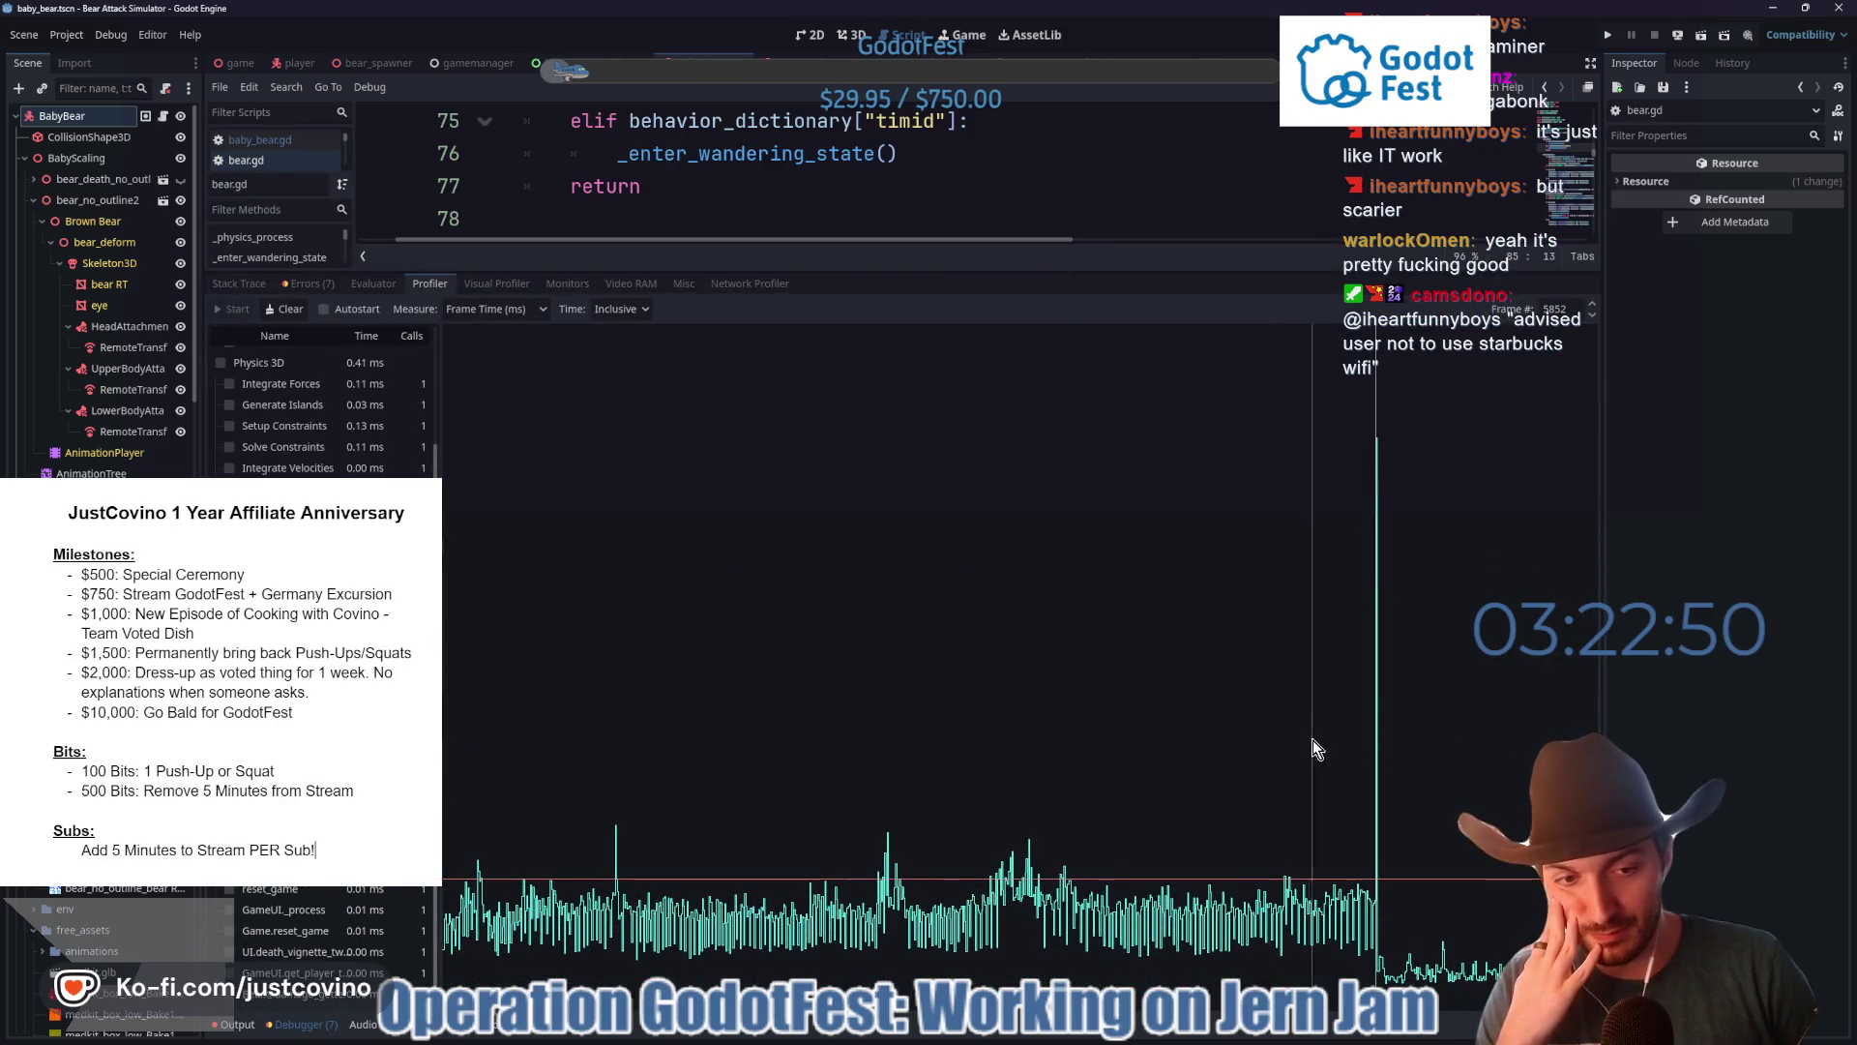
{"action": "left_click_drag", "start_coordinate": [1313, 749], "coordinate": [1381, 784]}
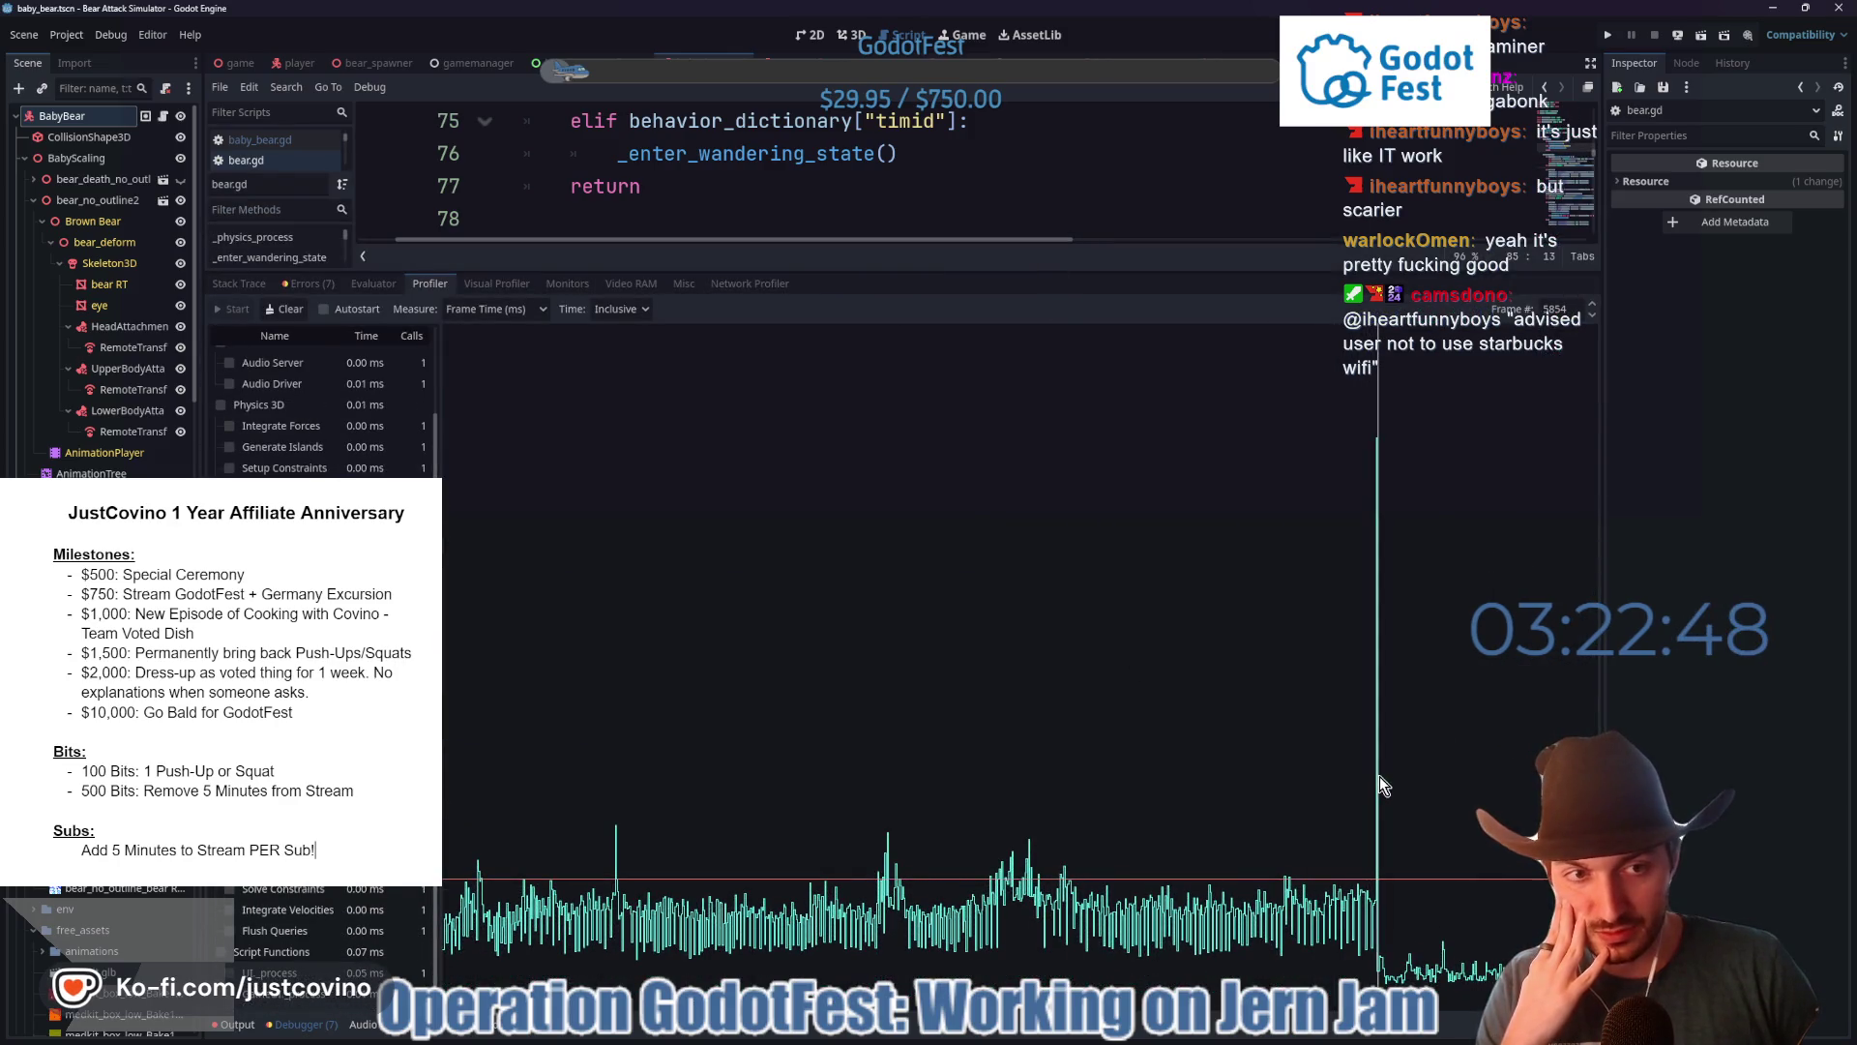
{"action": "scroll", "coordinate": [319, 677], "scroll_direction": "up", "scroll_amount": 3}
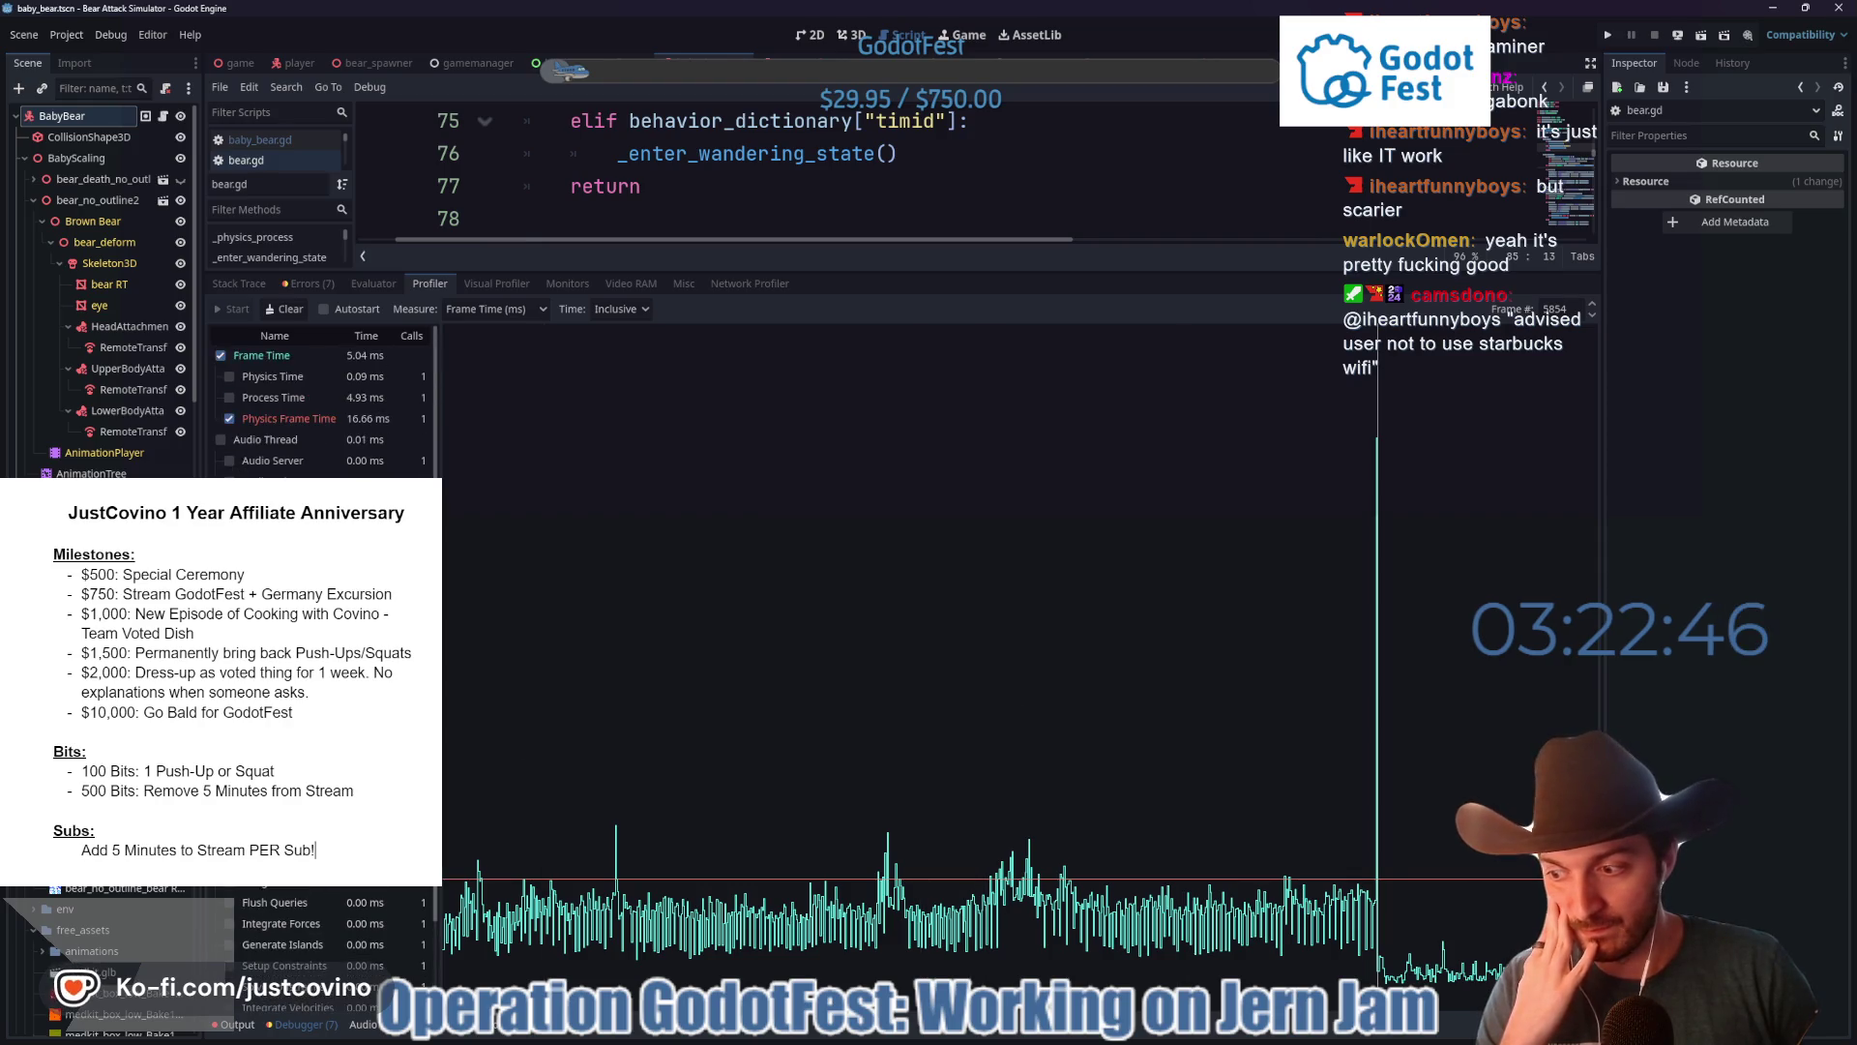
{"action": "scroll", "coordinate": [320, 677], "scroll_direction": "down", "scroll_amount": 3}
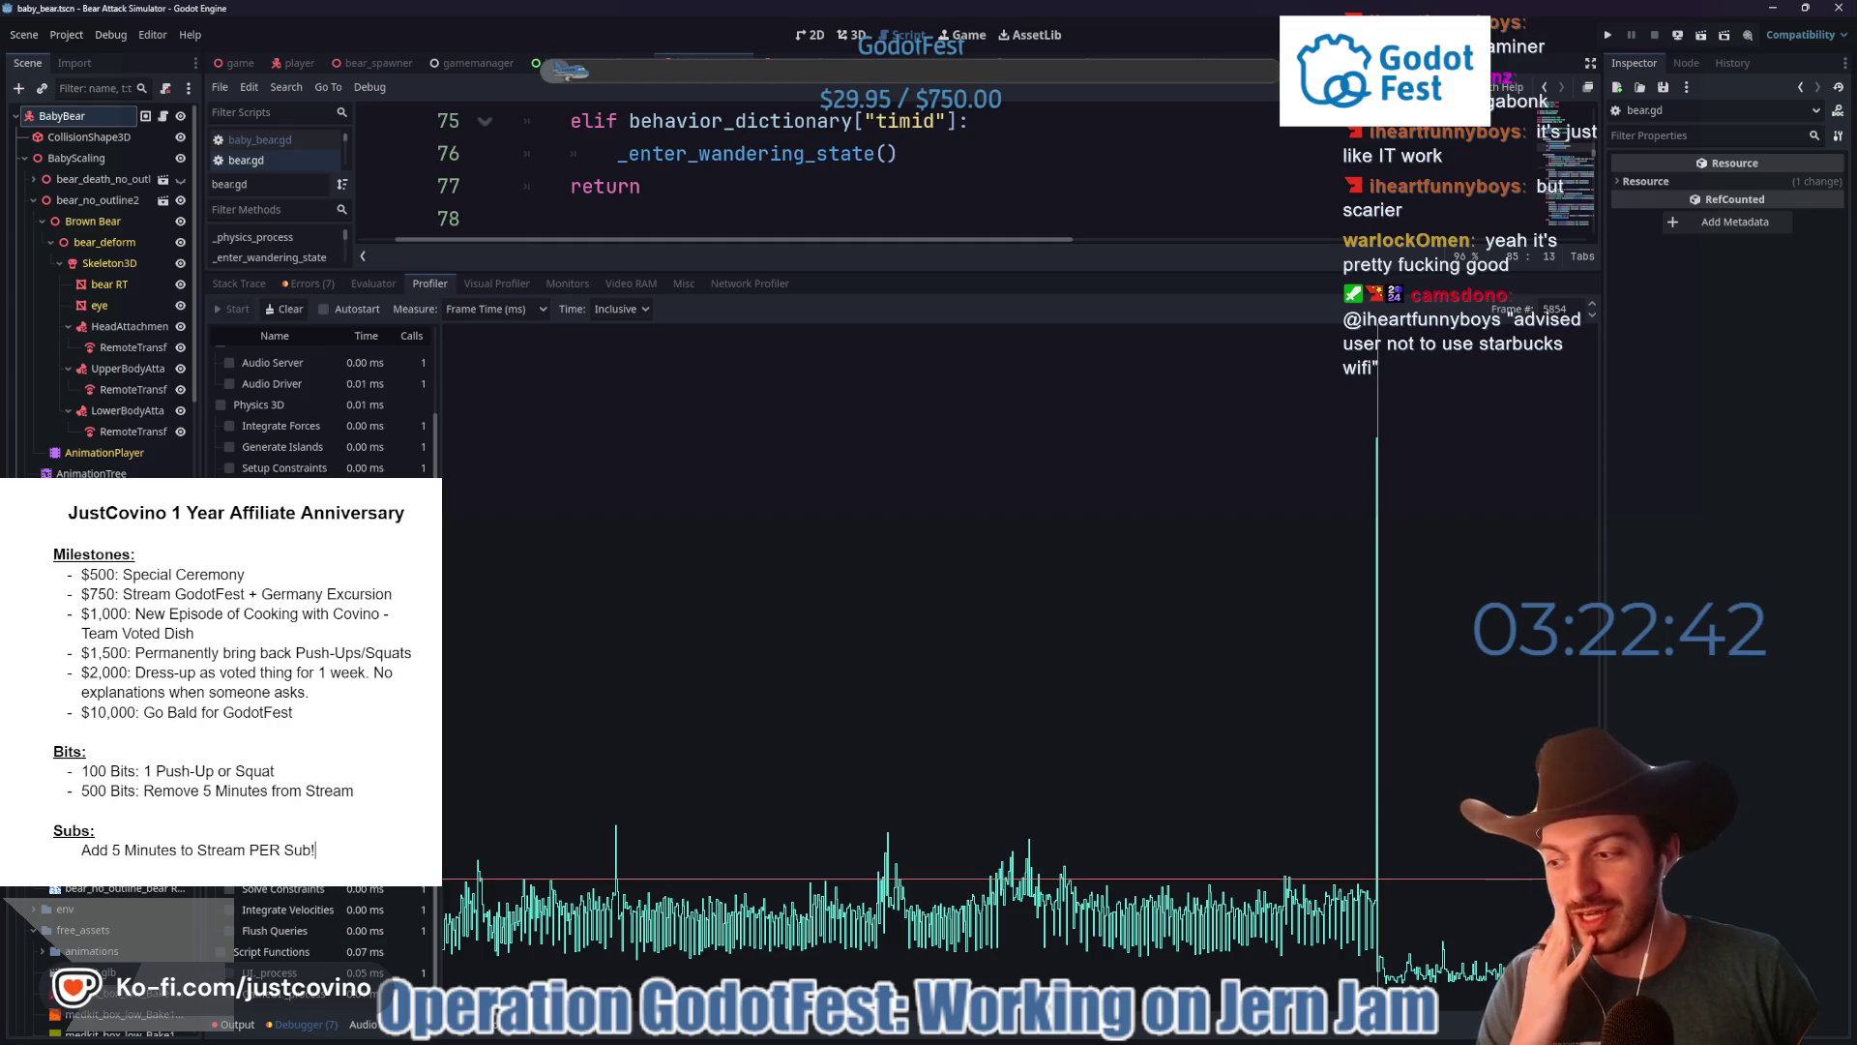
{"action": "scroll", "coordinate": [333, 454], "scroll_direction": "up", "scroll_amount": 3}
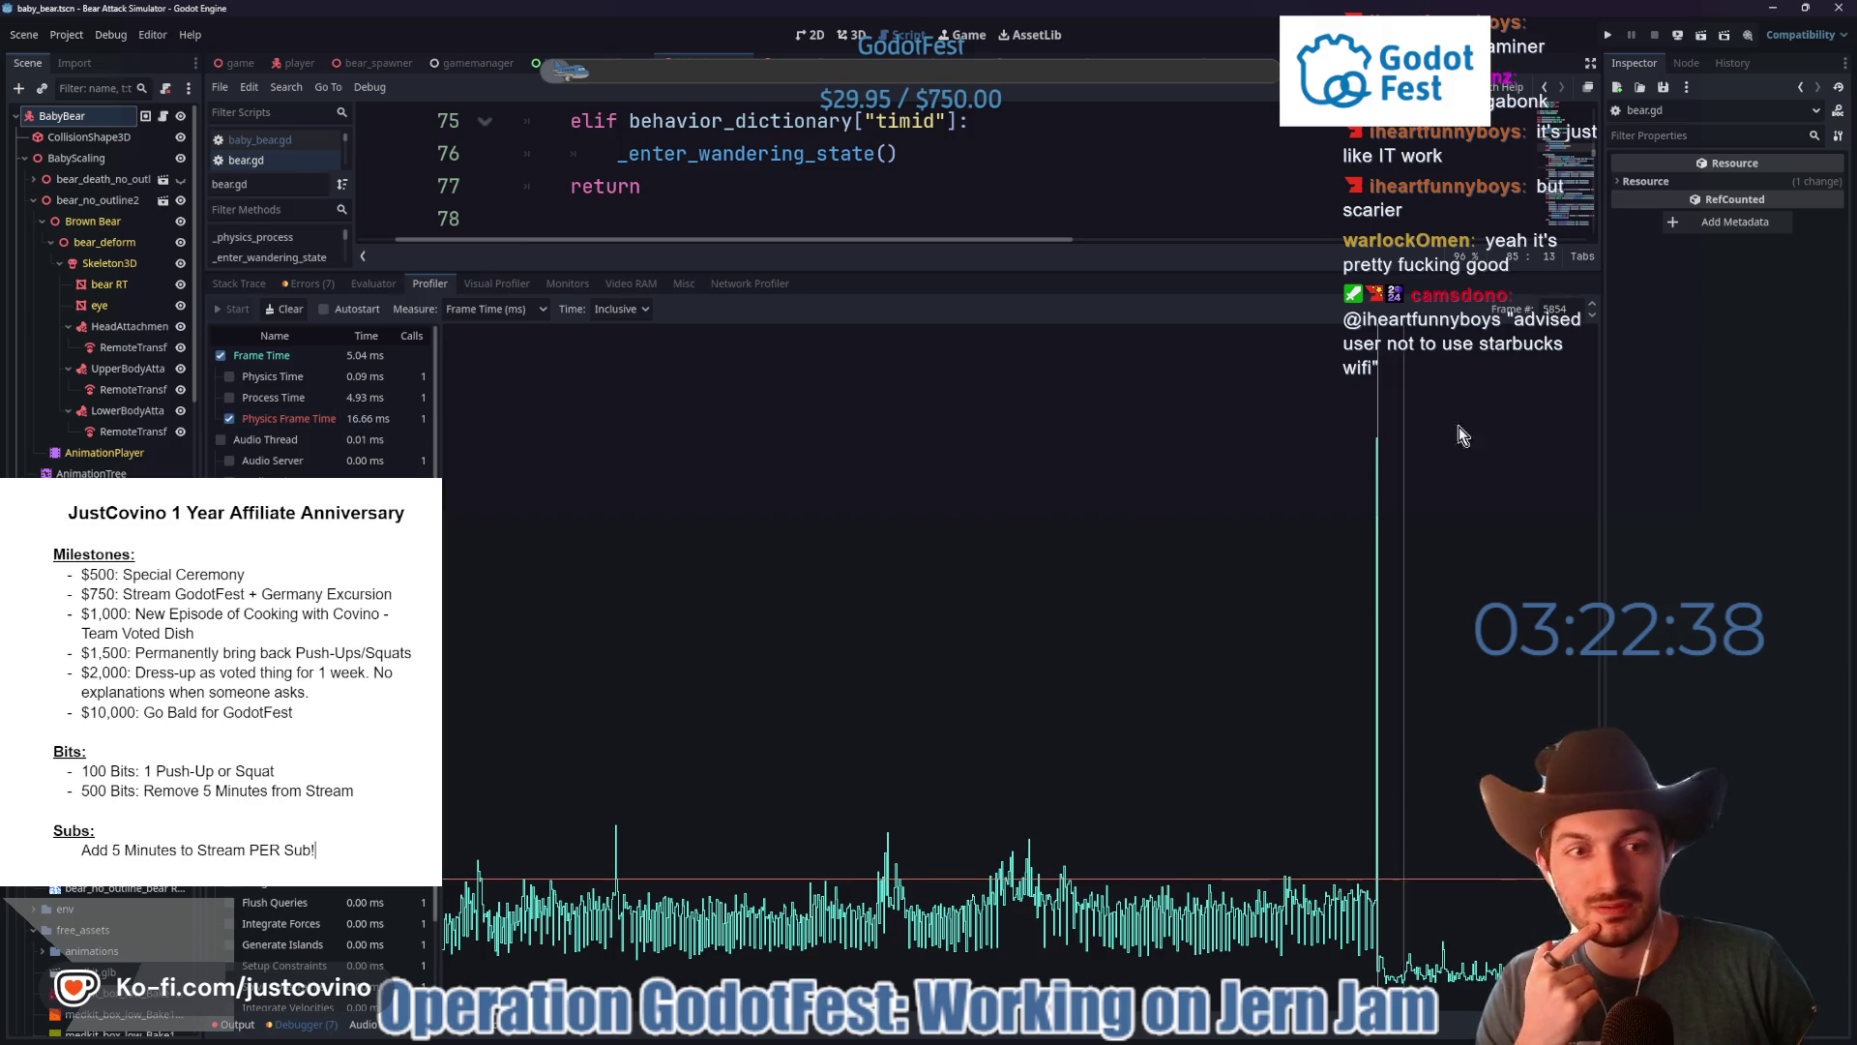
{"action": "left_click", "coordinate": [1593, 316]}
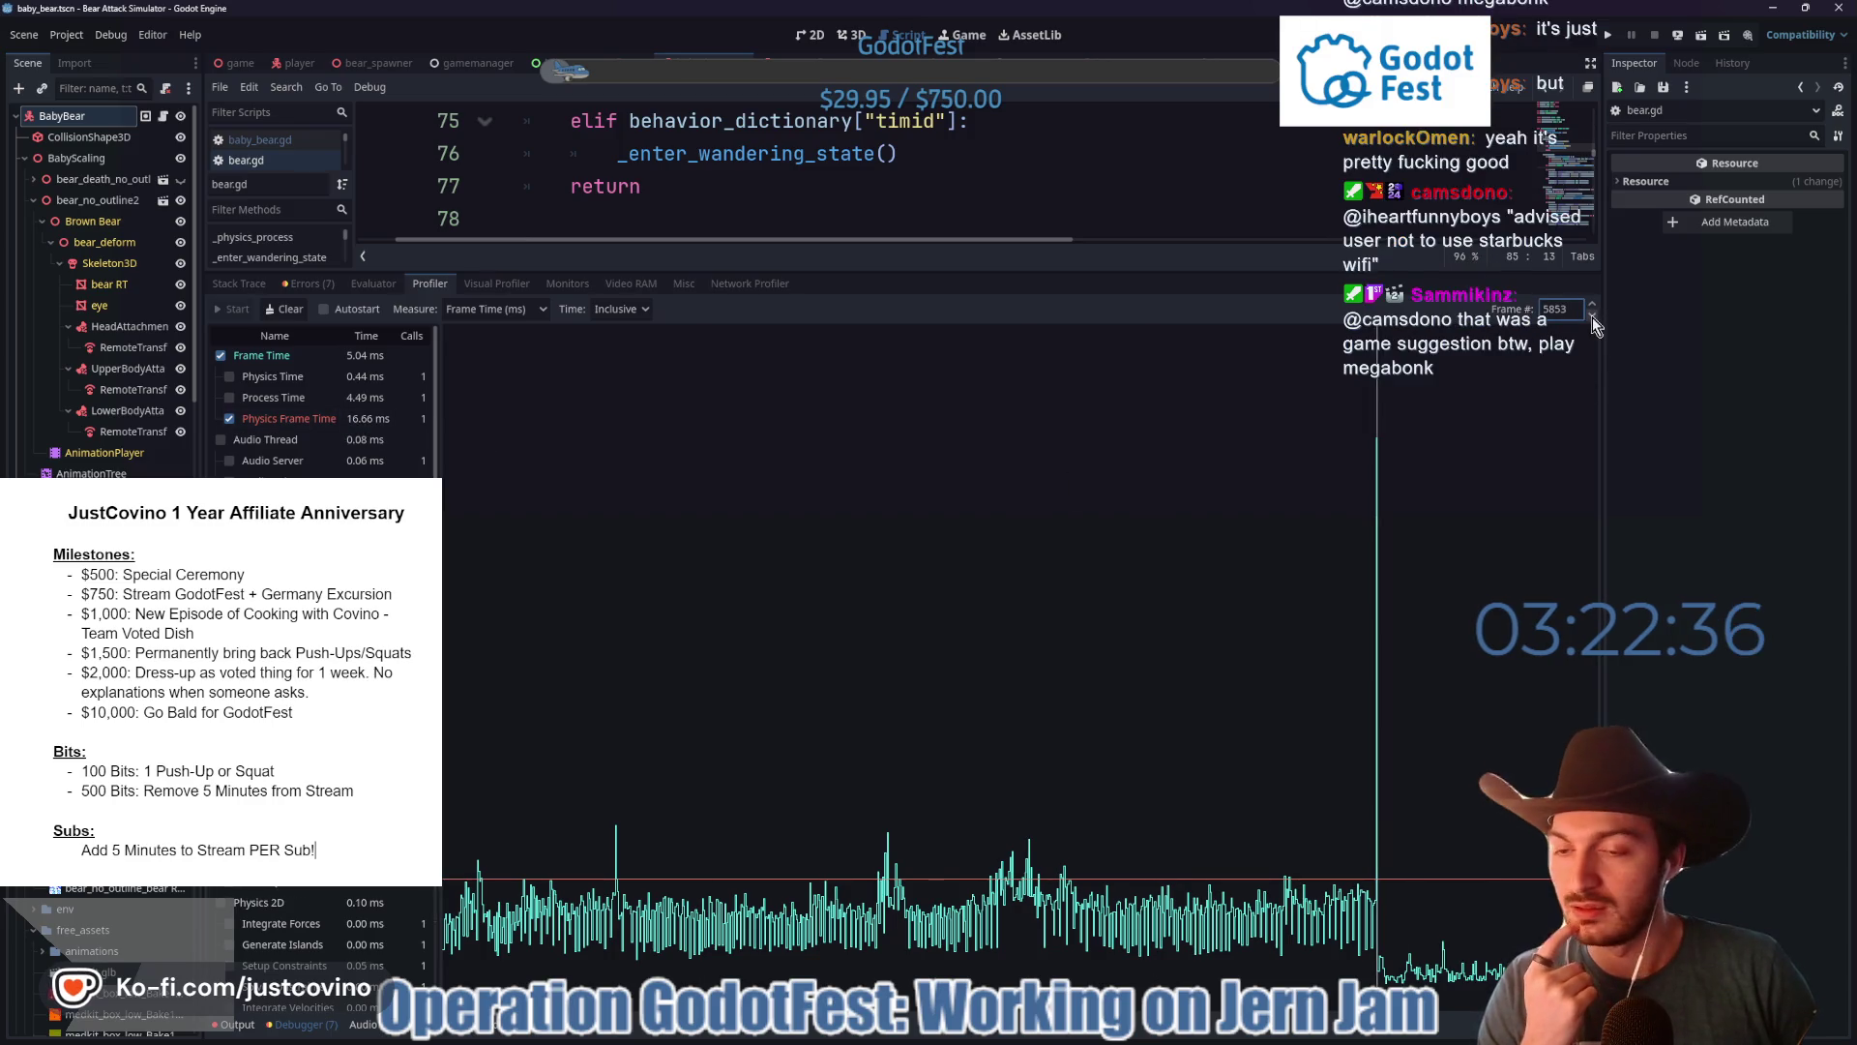
{"action": "left_click", "coordinate": [1593, 317]}
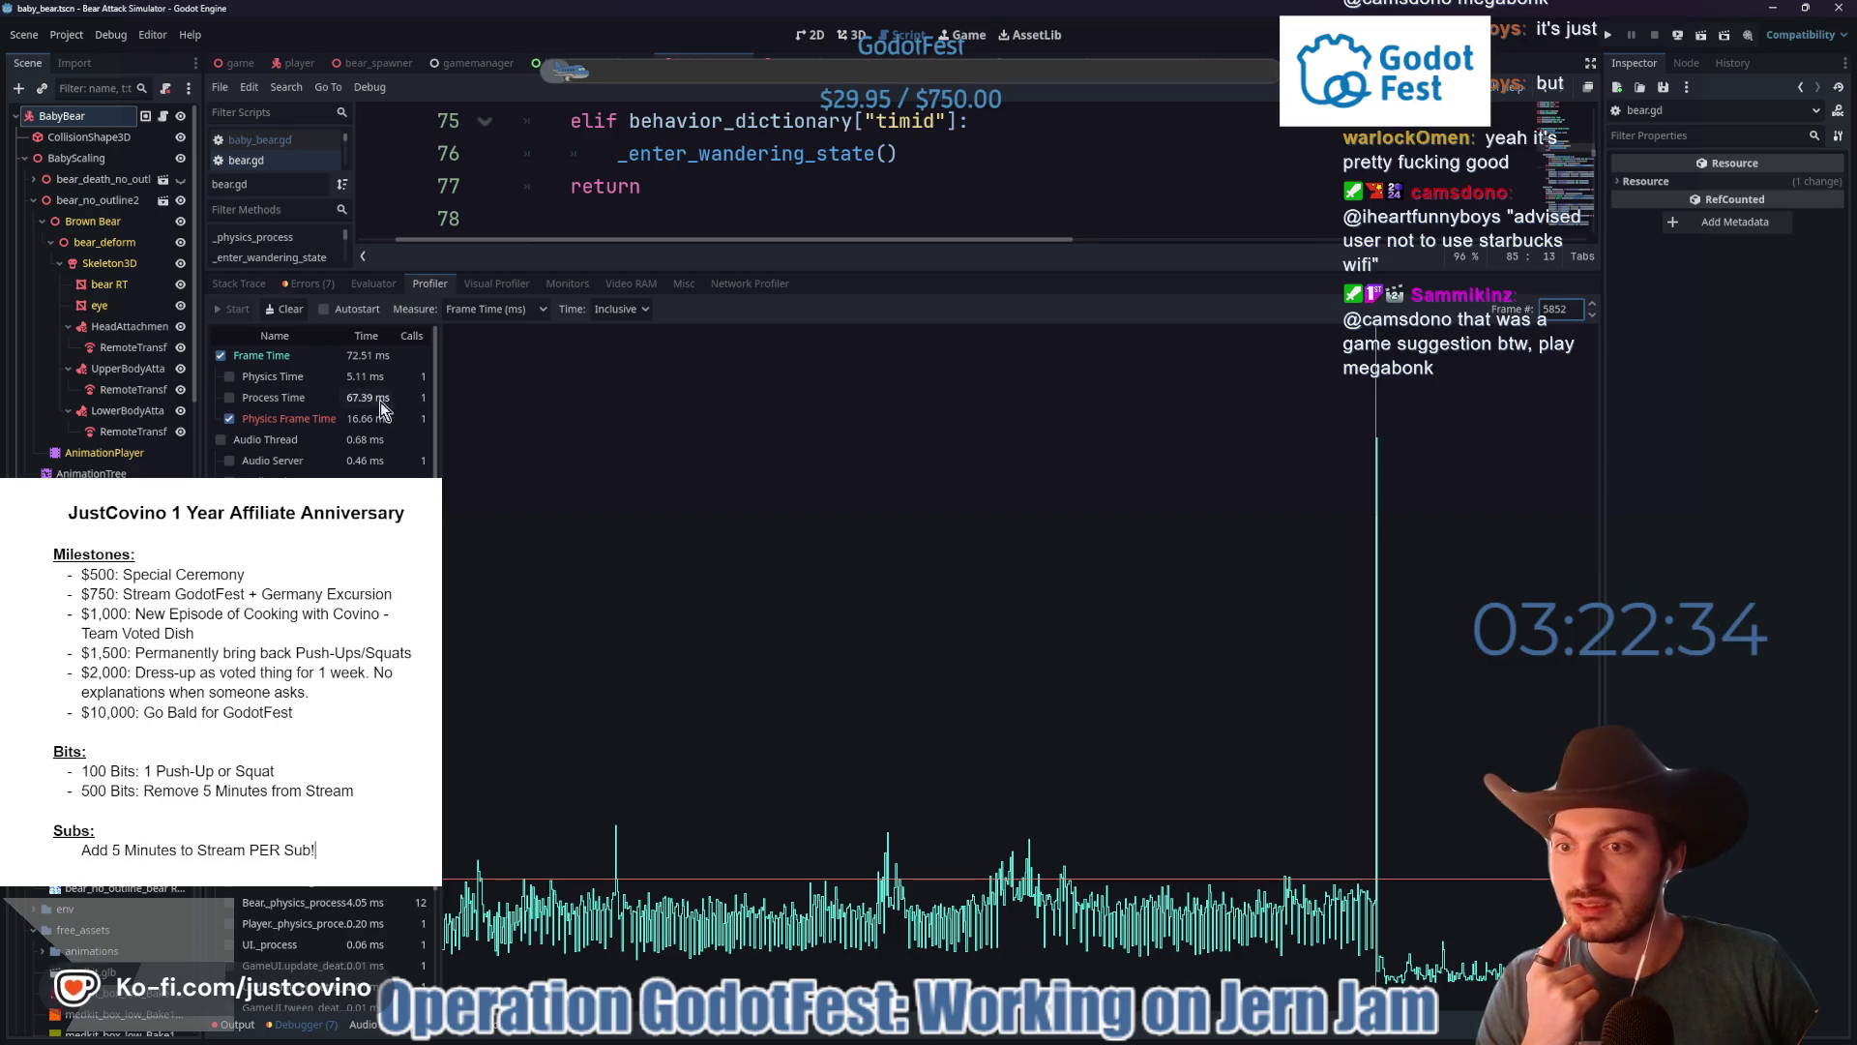
- Graph only Frame Time and Physics Frame Time, then shrink the profiler back below bear.gd
{"action": "left_click", "coordinate": [229, 398]}
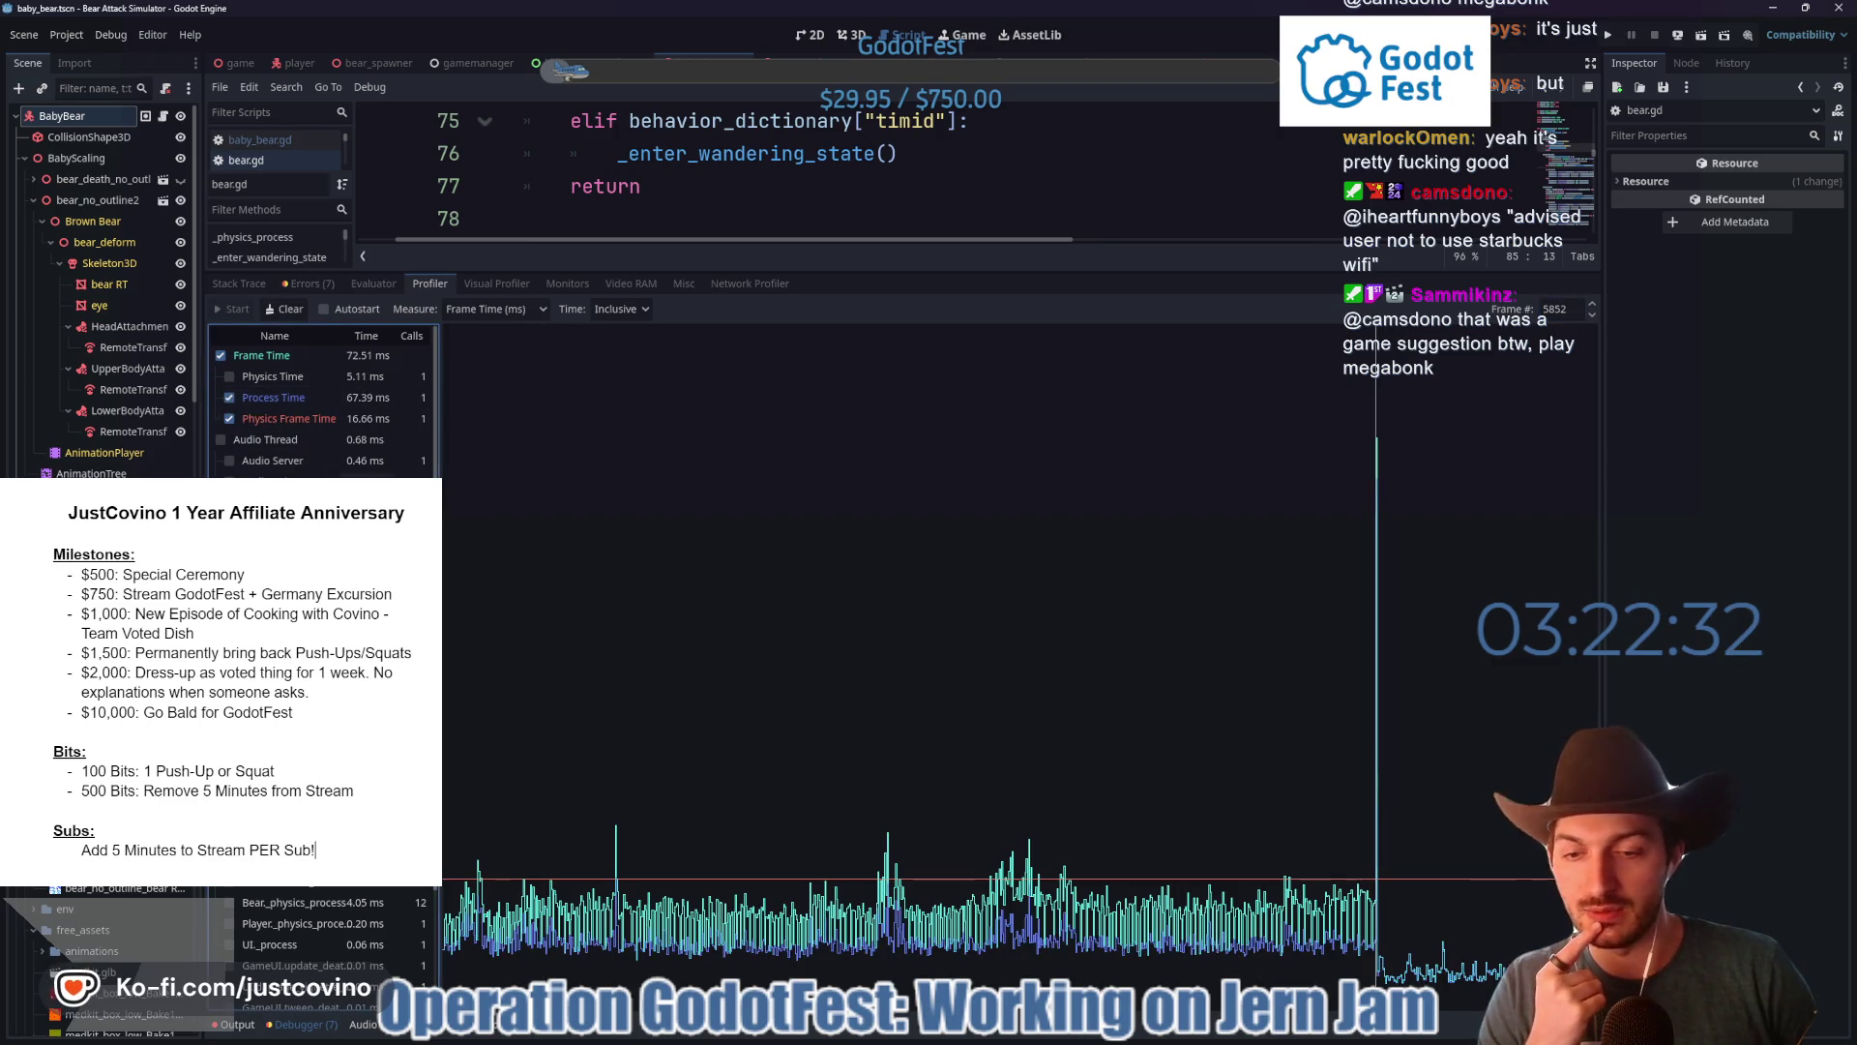
{"action": "scroll", "coordinate": [319, 406], "scroll_direction": "down", "scroll_amount": 5}
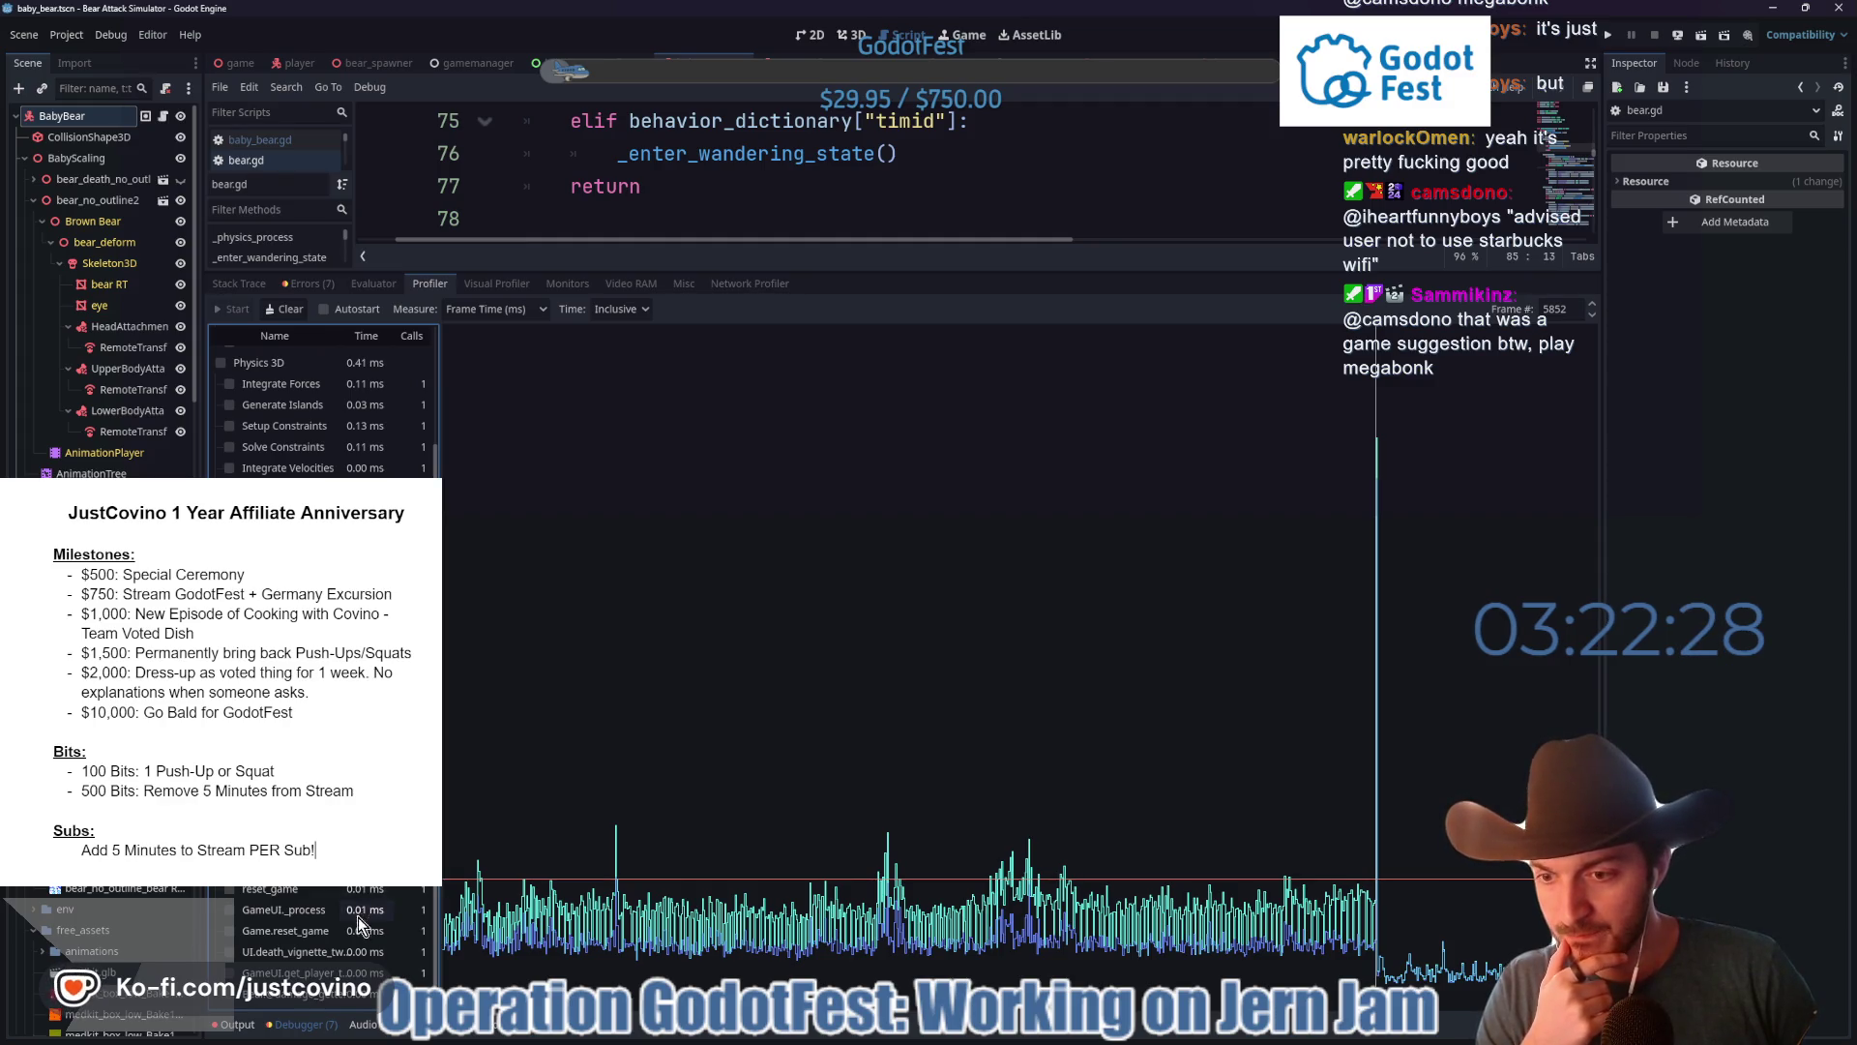
{"action": "scroll", "coordinate": [319, 407], "scroll_direction": "up", "scroll_amount": 2}
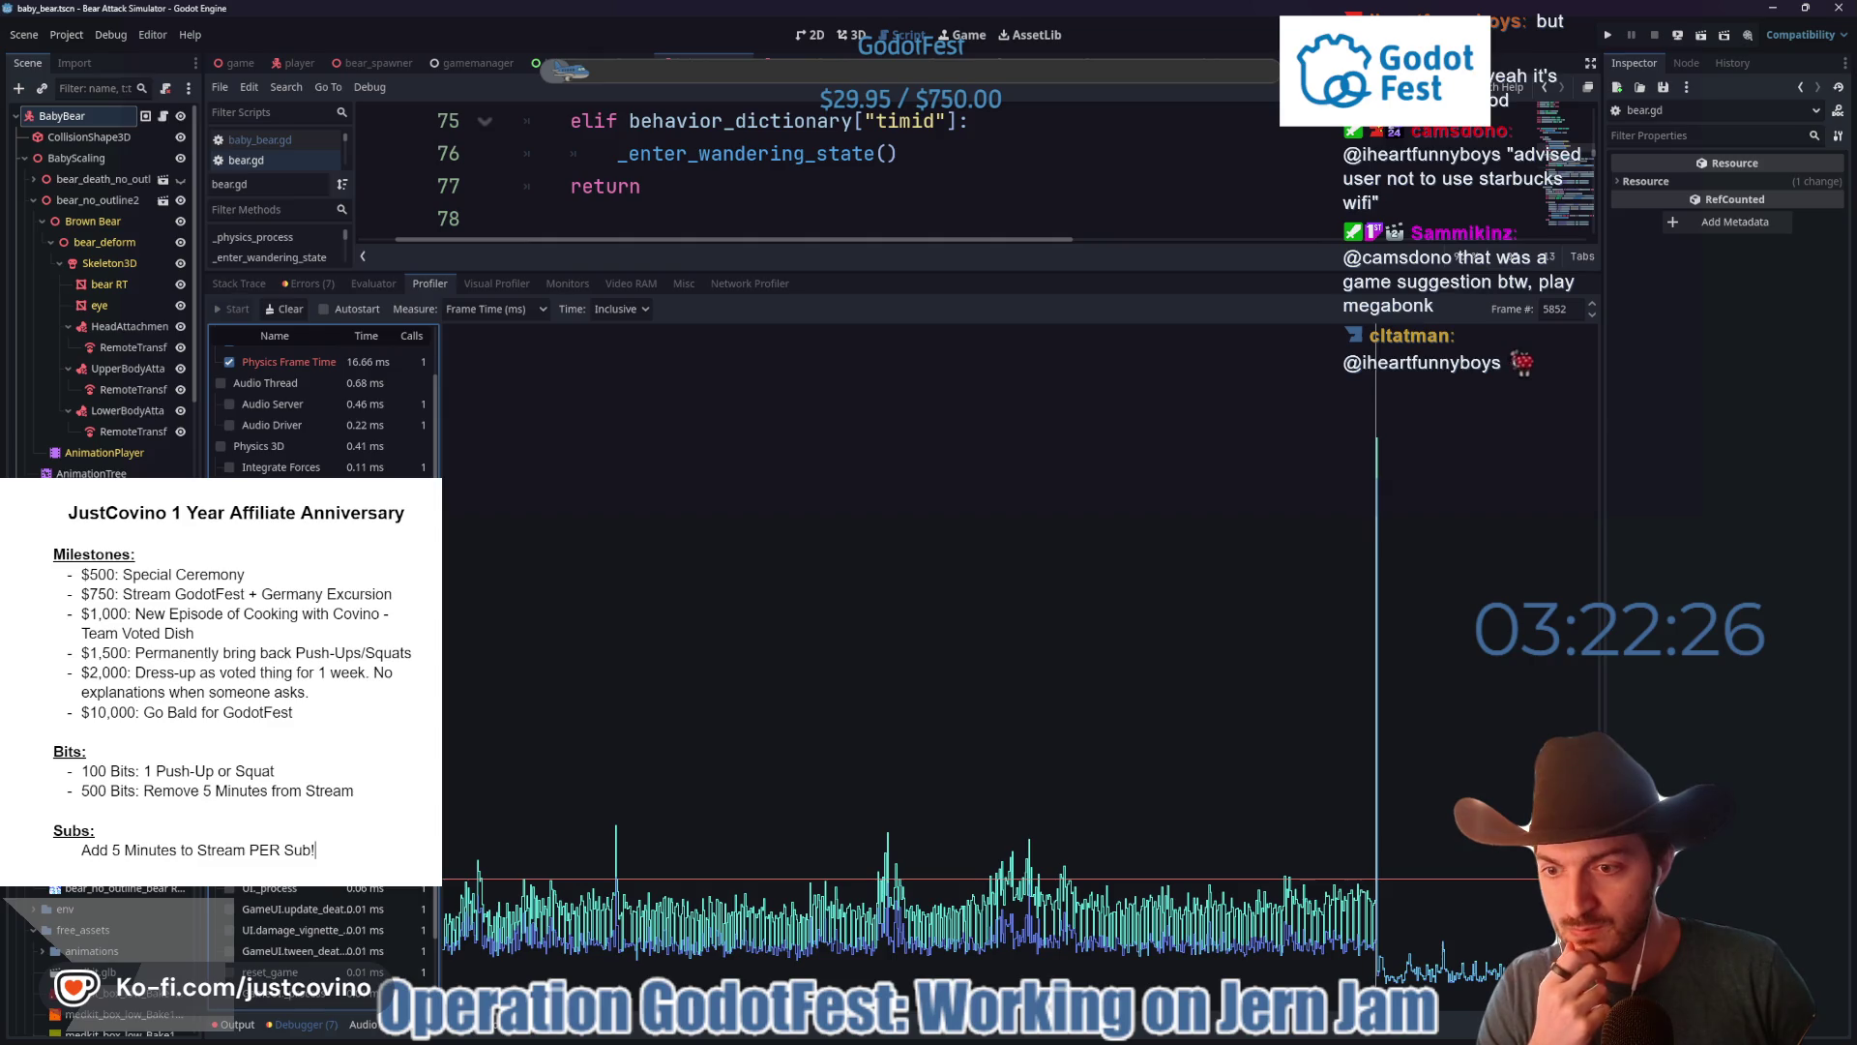
{"action": "scroll", "coordinate": [319, 406], "scroll_direction": "up", "scroll_amount": 2}
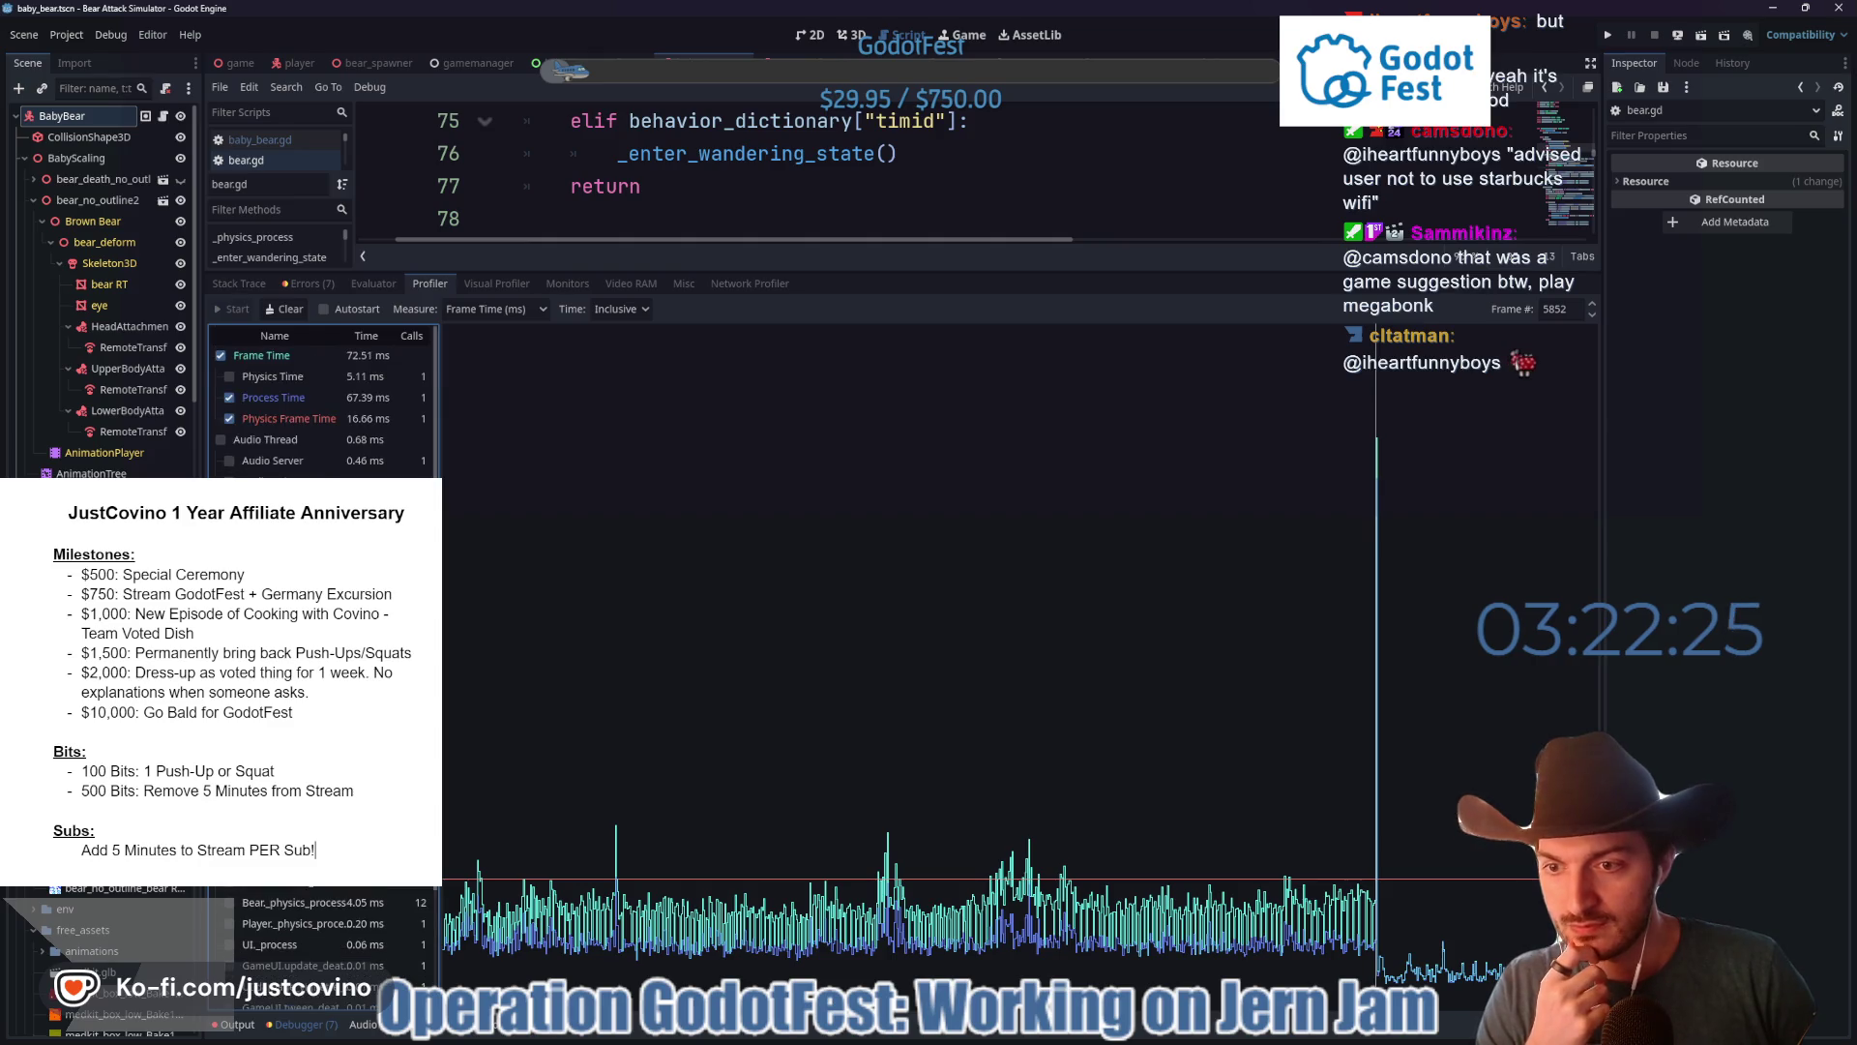
{"action": "left_click", "coordinate": [321, 399]}
{"action": "left_click", "coordinate": [310, 423]}
{"action": "left_click", "coordinate": [310, 422]}
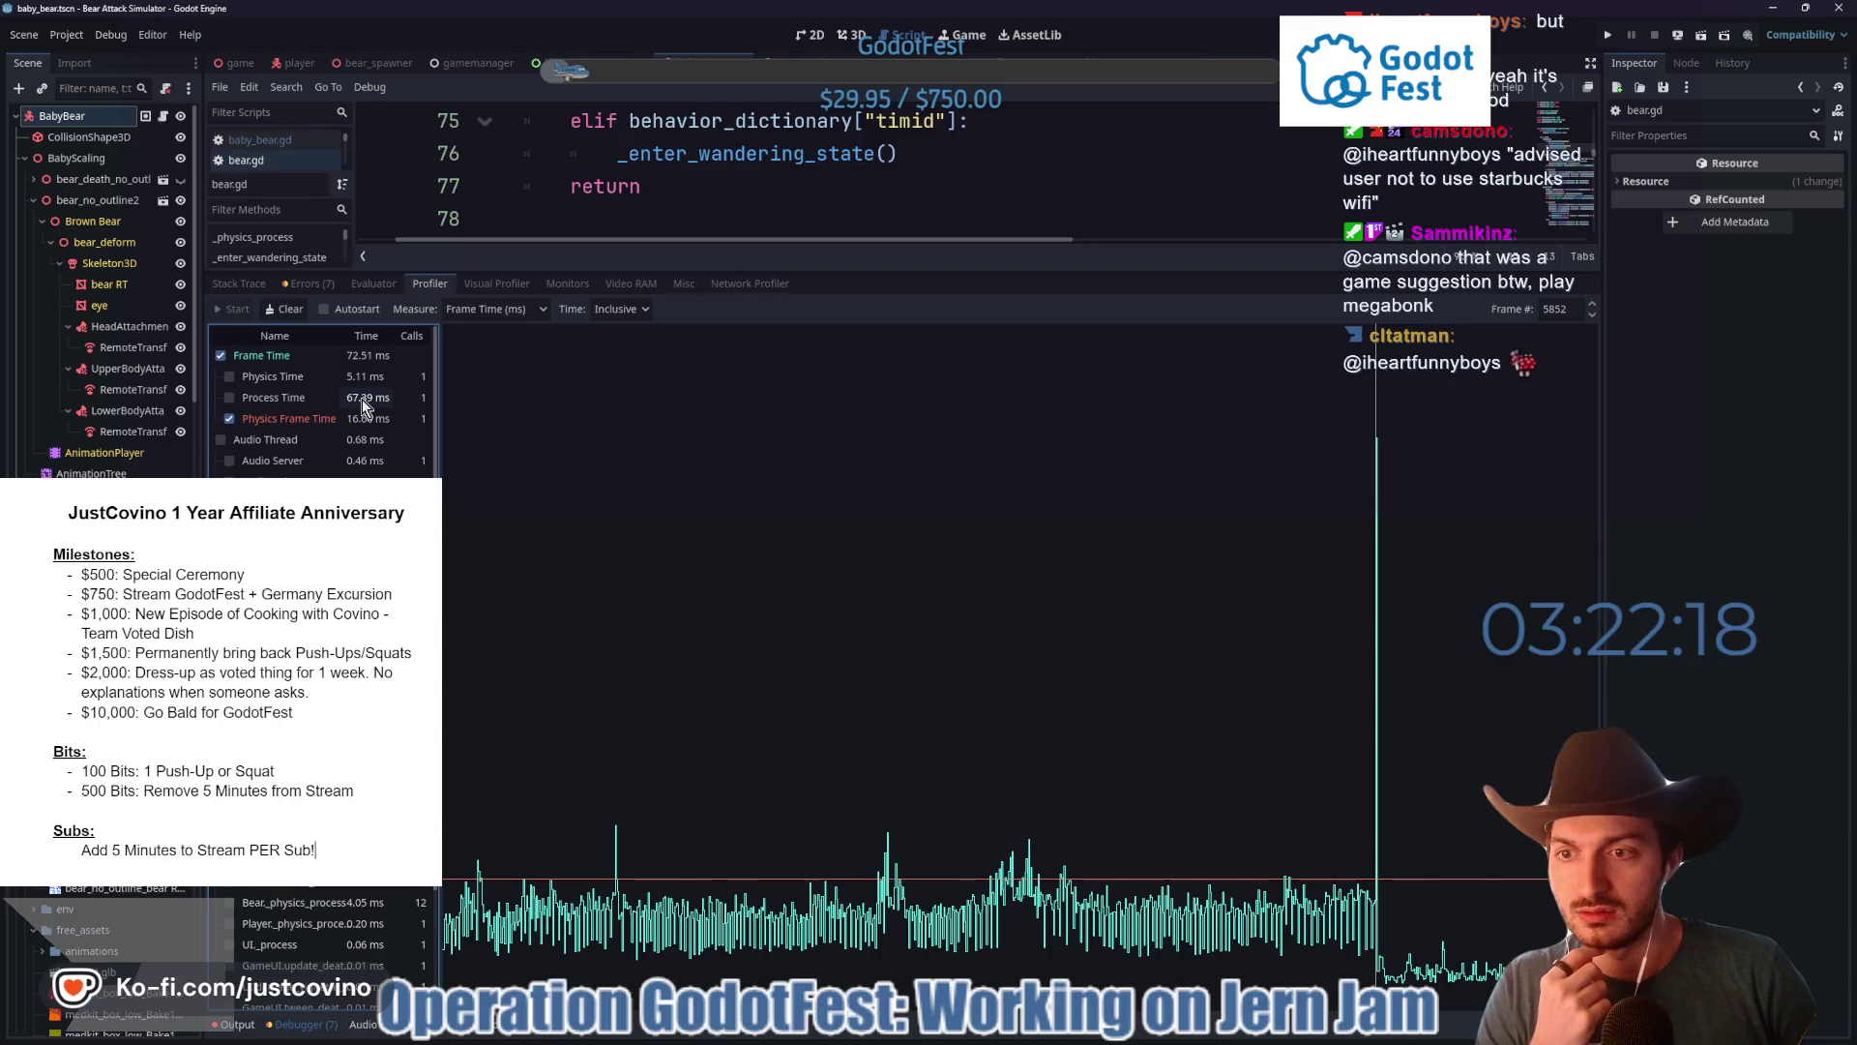
{"action": "scroll", "coordinate": [377, 435], "scroll_direction": "down", "scroll_amount": 5}
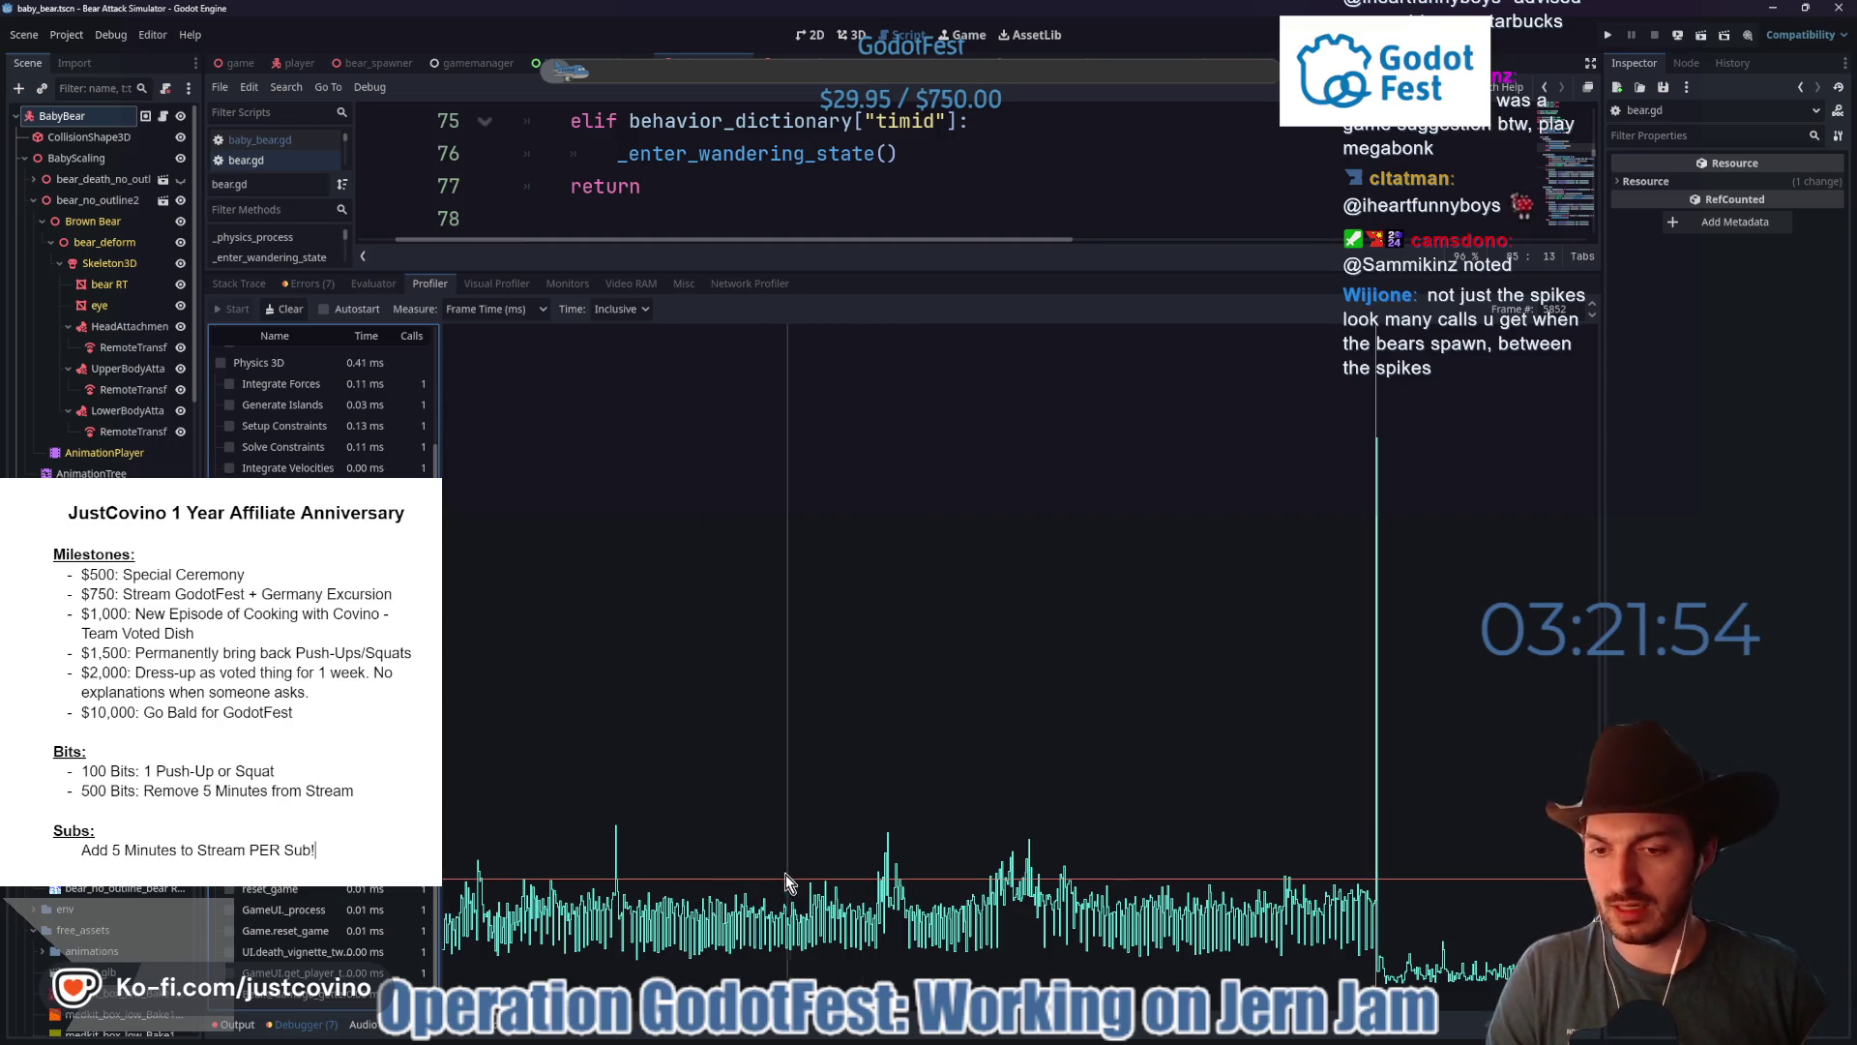
{"action": "scroll", "coordinate": [319, 774], "scroll_direction": "up", "scroll_amount": 4}
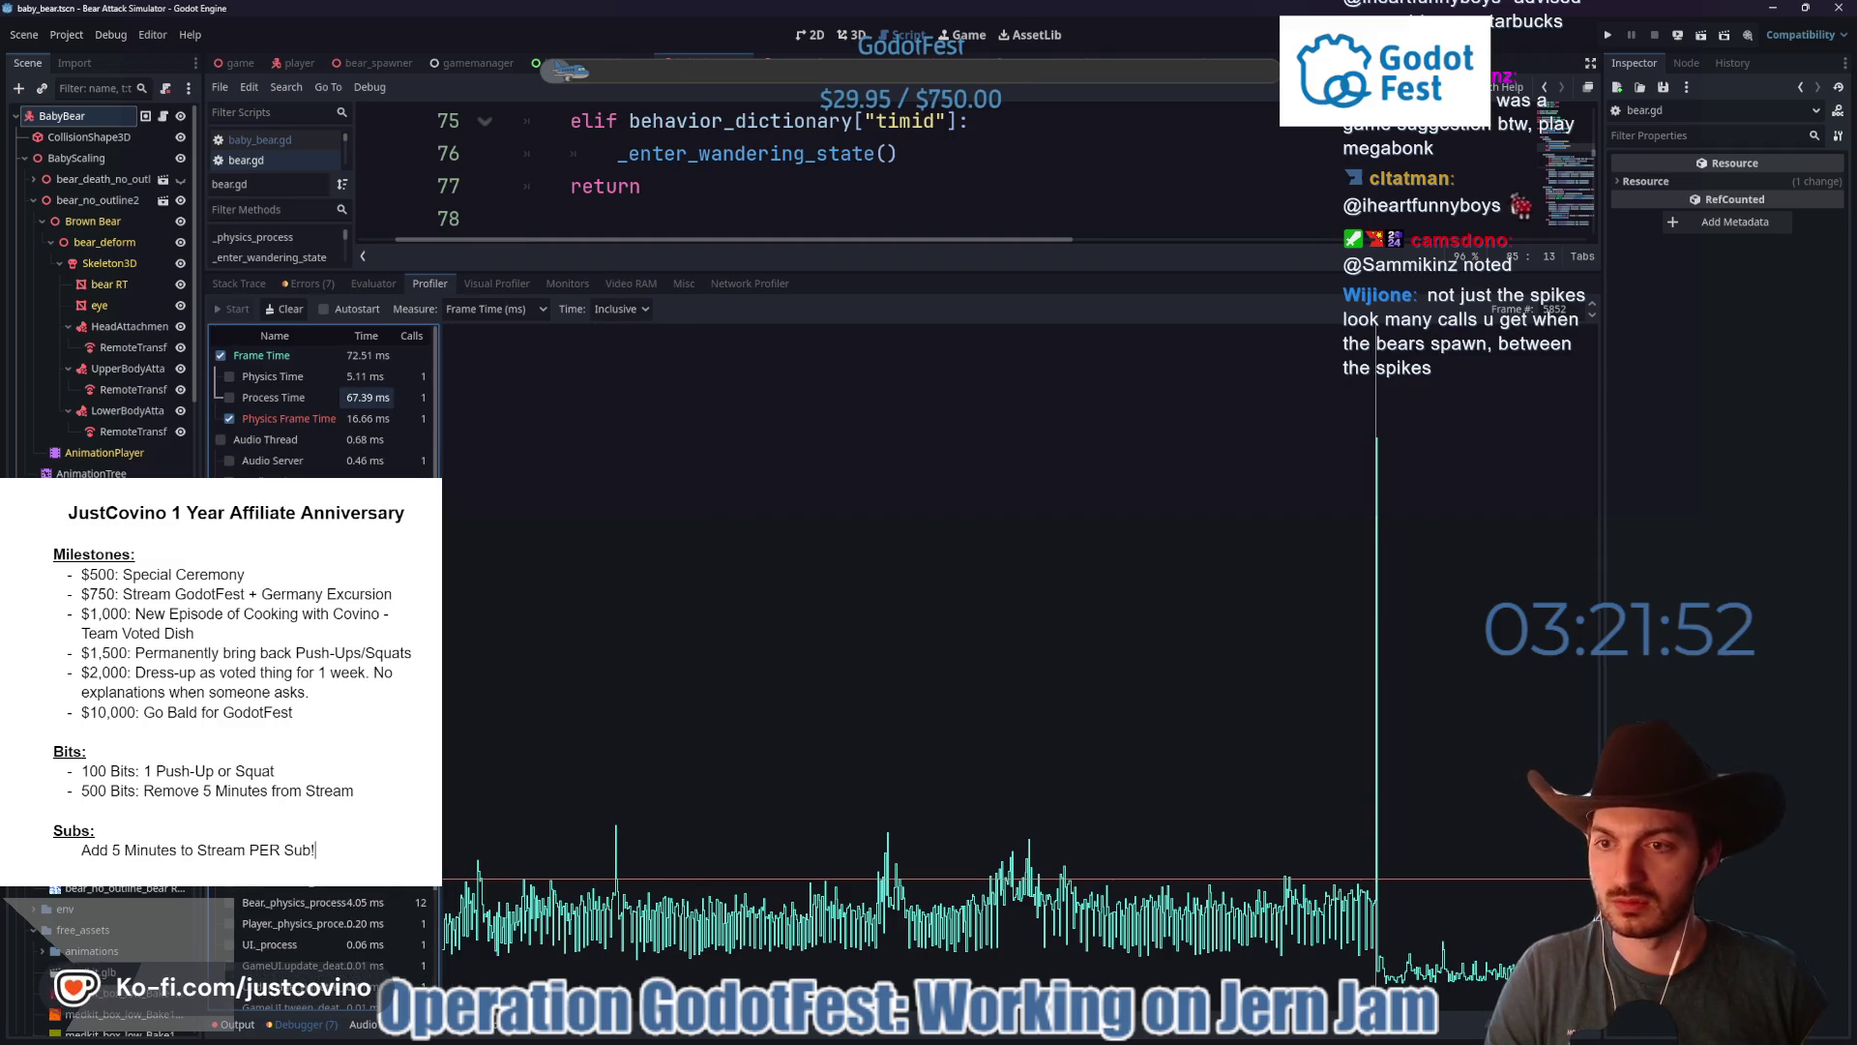
{"action": "scroll", "coordinate": [320, 774], "scroll_direction": "down", "scroll_amount": 5}
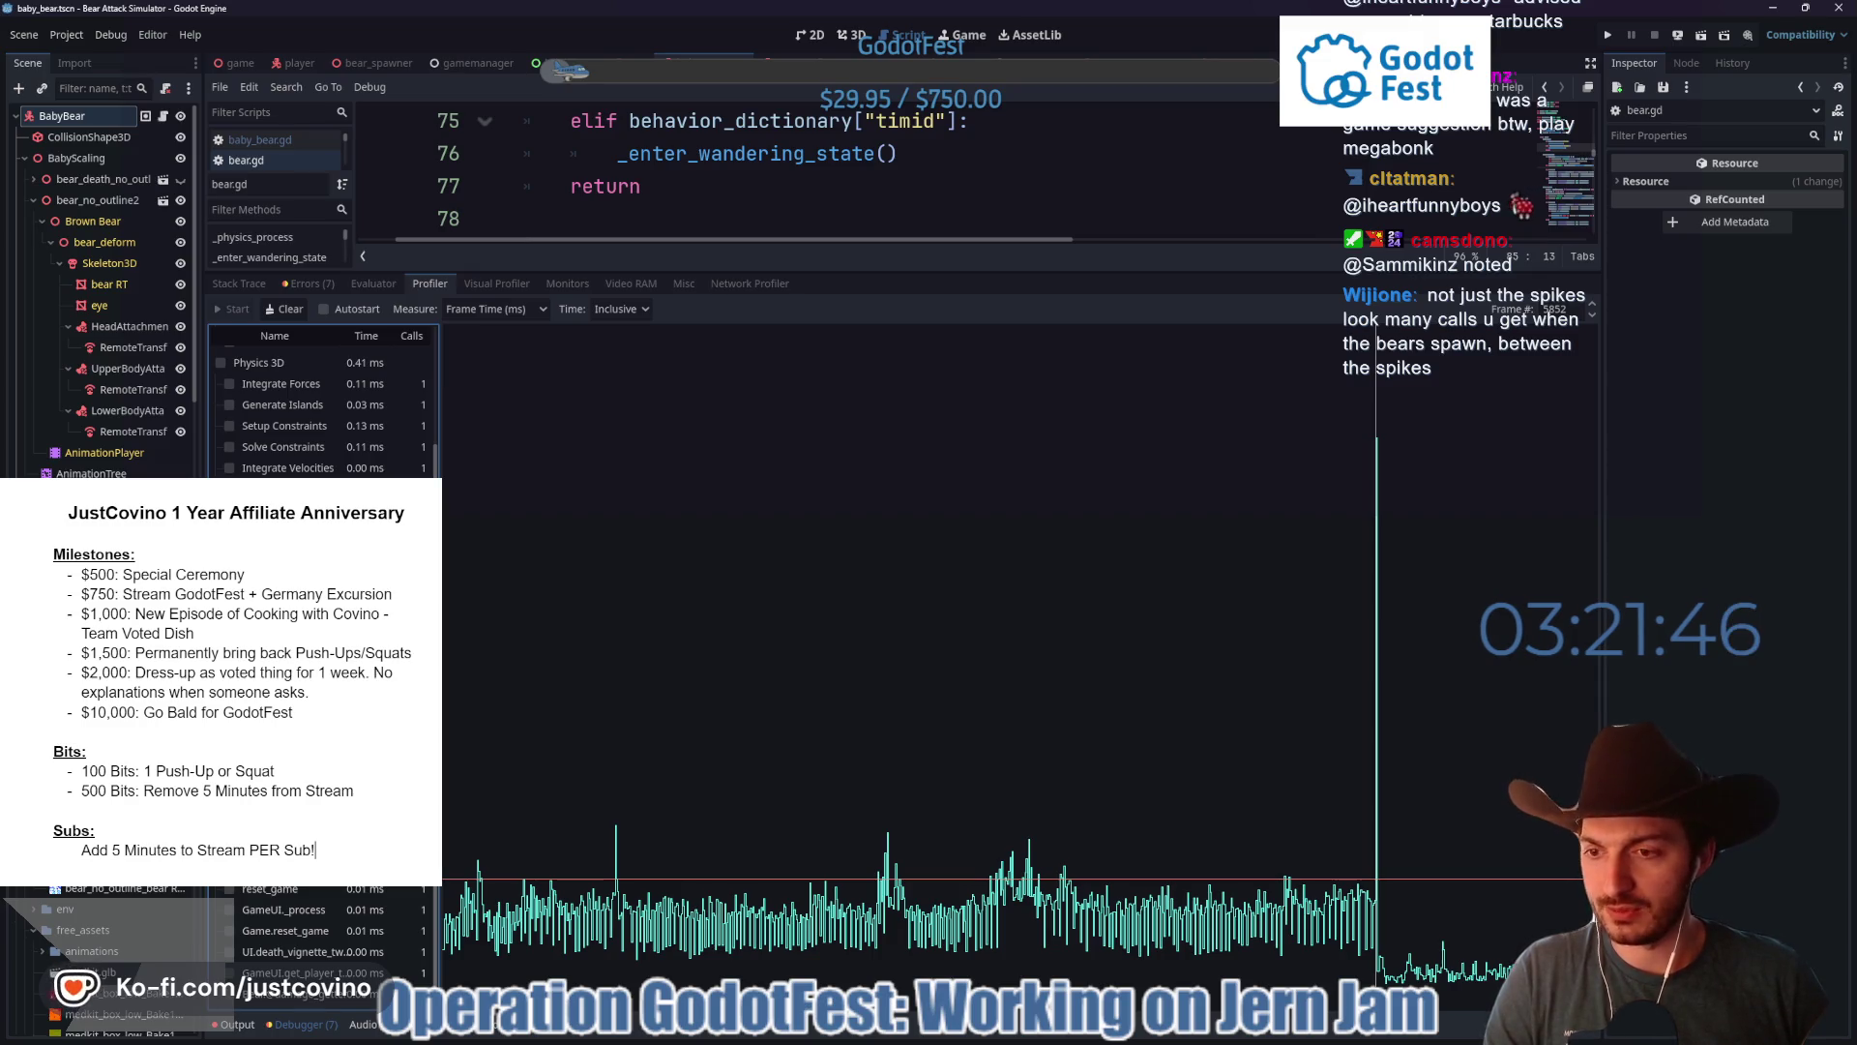
{"action": "scroll", "coordinate": [361, 440], "scroll_direction": "up", "scroll_amount": 5}
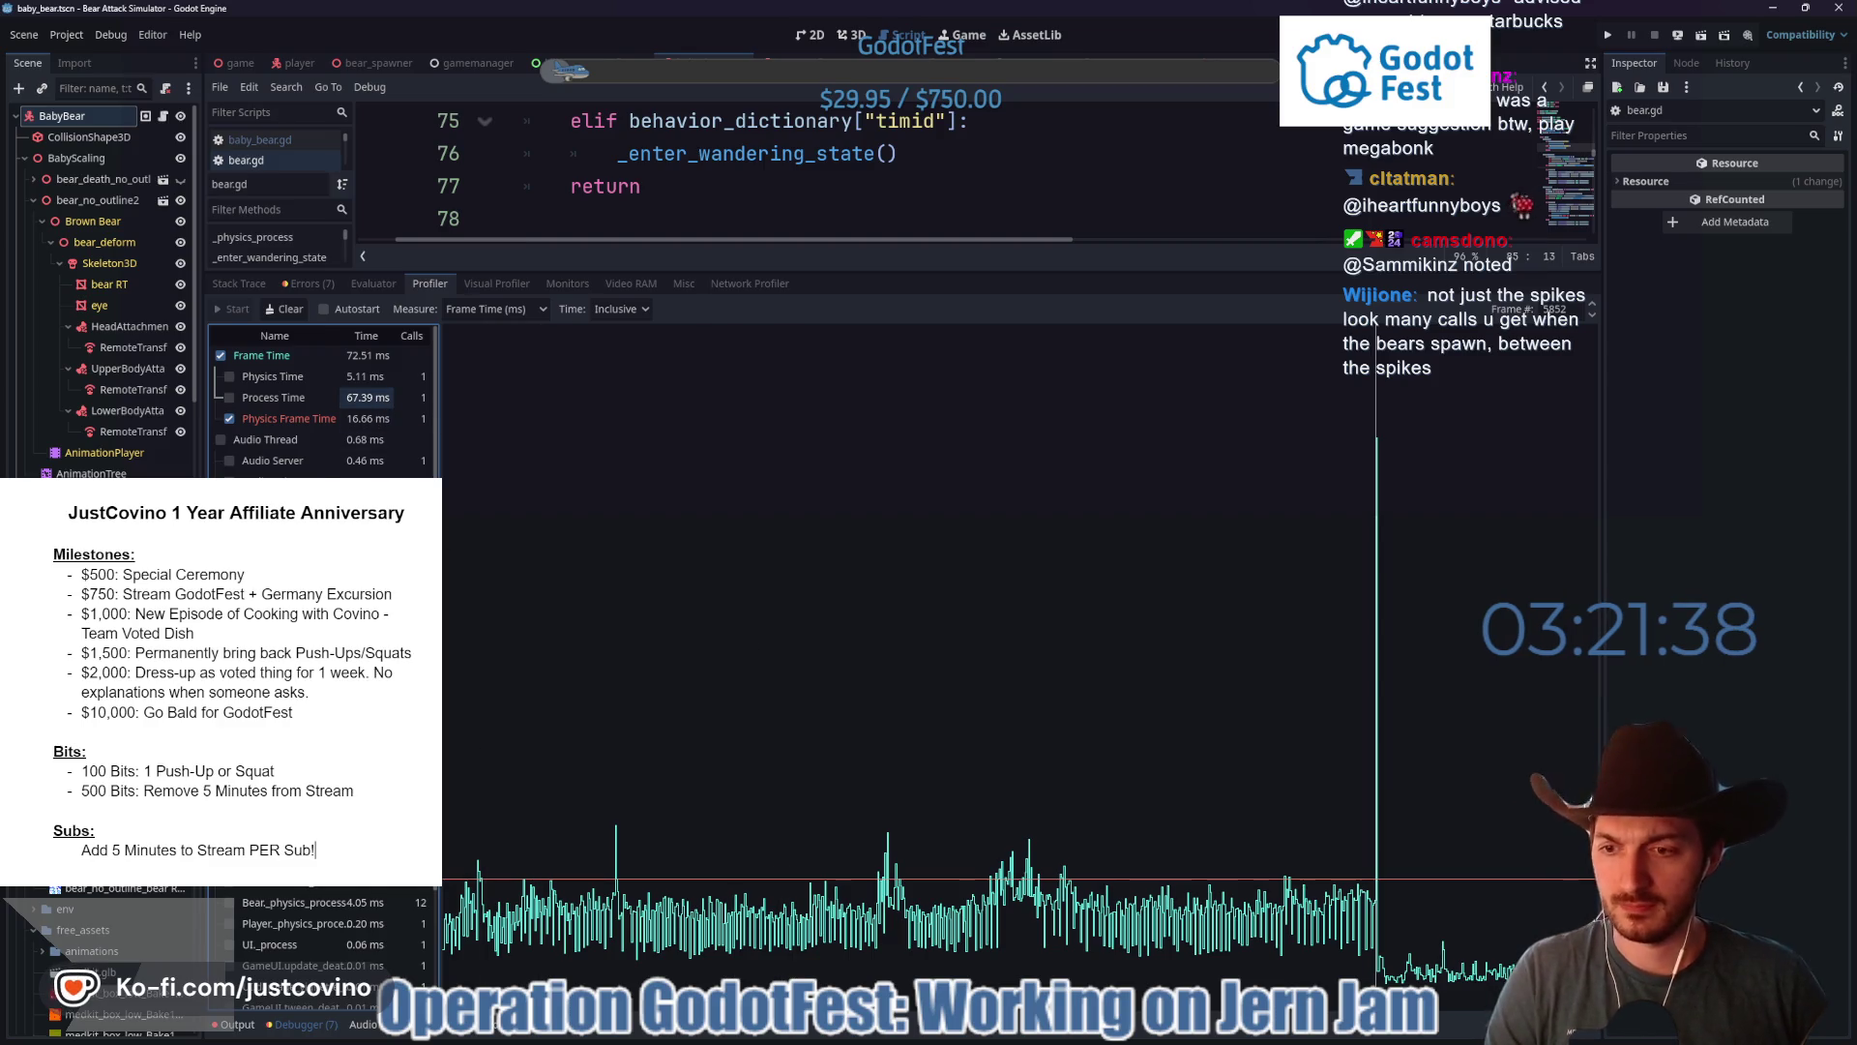
{"action": "scroll", "coordinate": [324, 406], "scroll_direction": "down", "scroll_amount": 5}
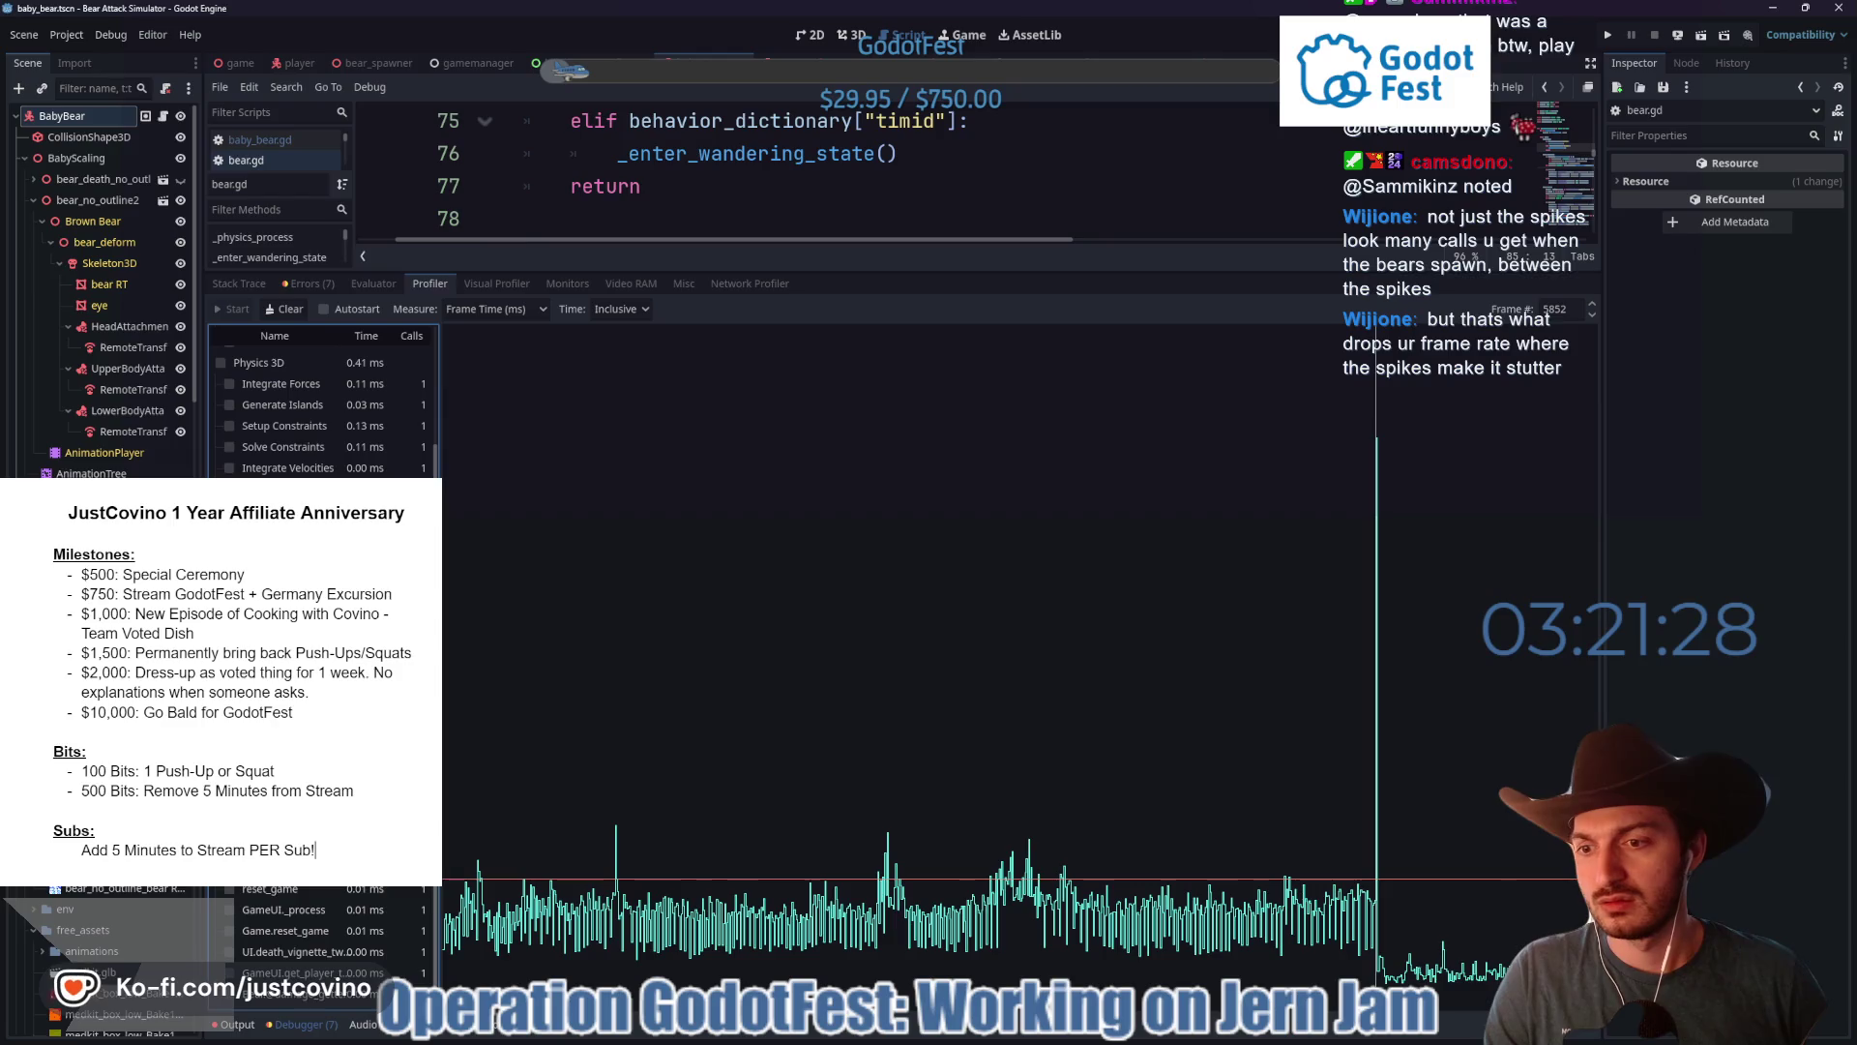
{"action": "left_click_drag", "start_coordinate": [1001, 273], "coordinate": [998, 899]}
- Add 'return' after 'velocity = Vector3.ZERO' in the ATTACKING and CHARGING states and save
{"action": "scroll", "coordinate": [898, 634], "scroll_direction": "down", "scroll_amount": 10}
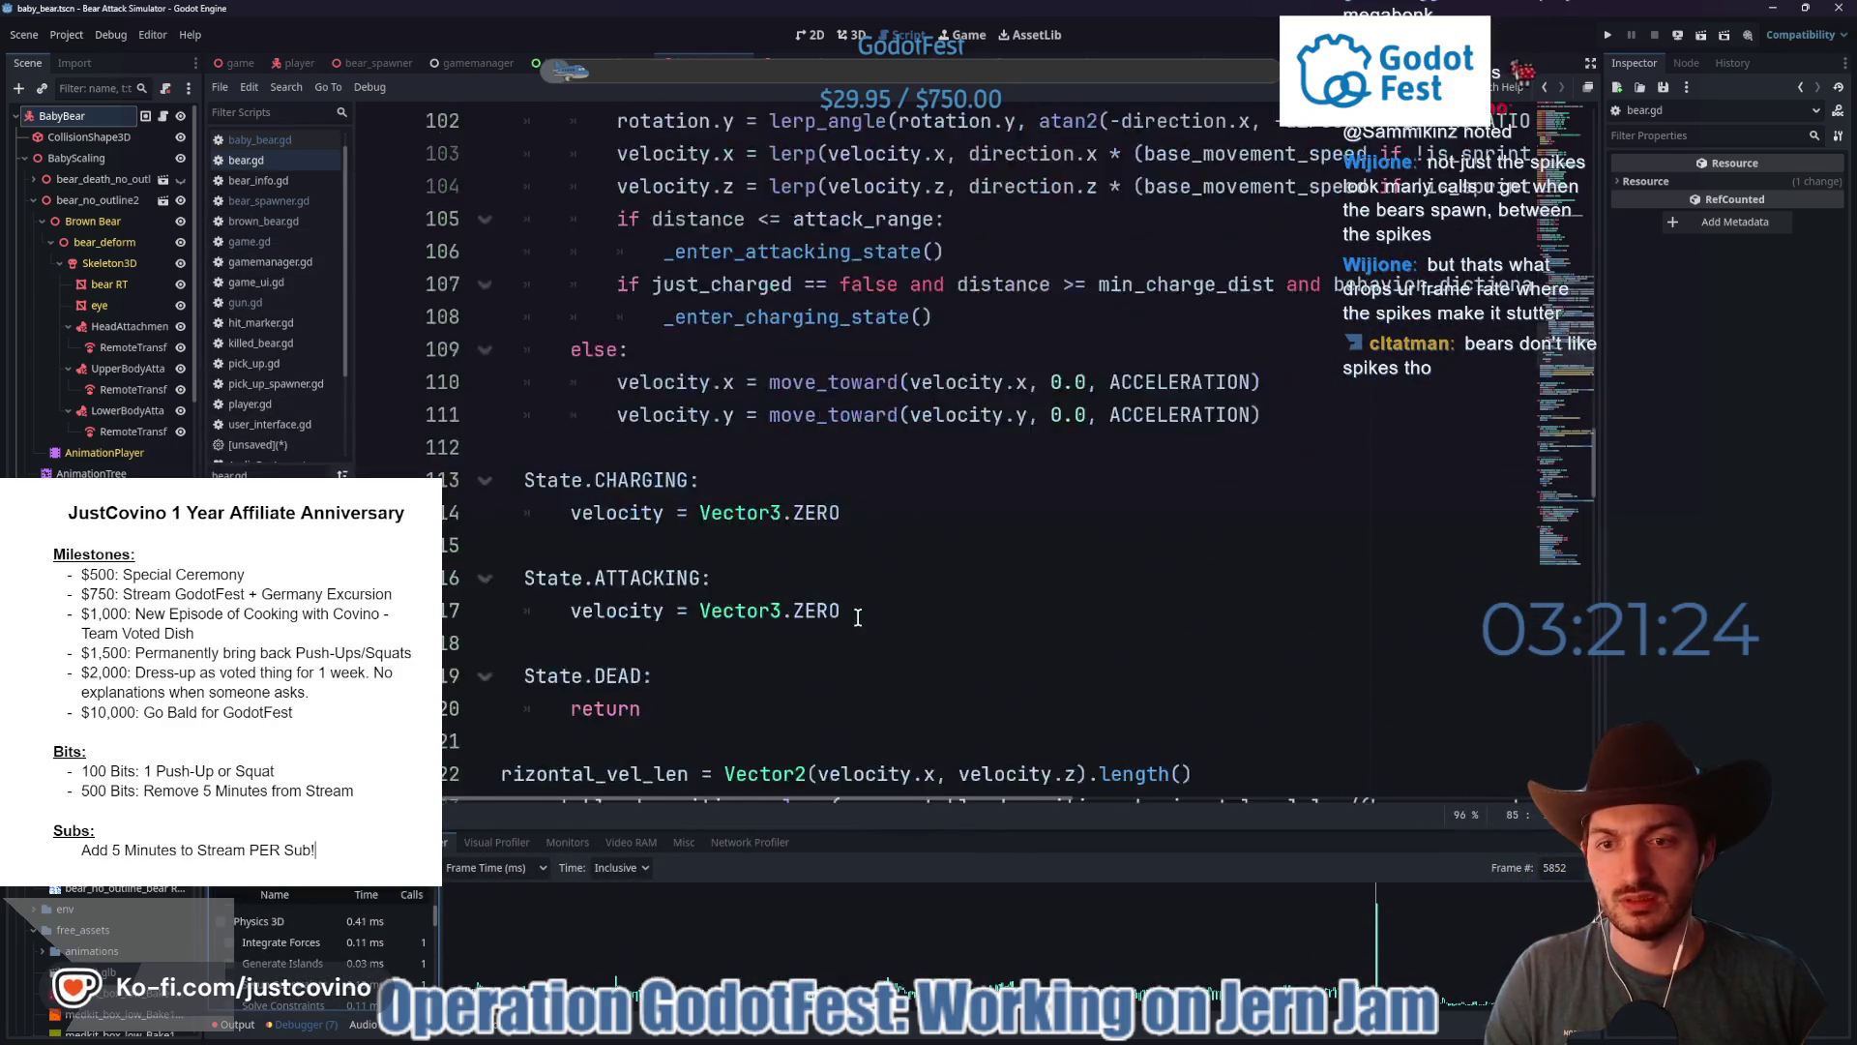
{"action": "left_click", "coordinate": [907, 513]}
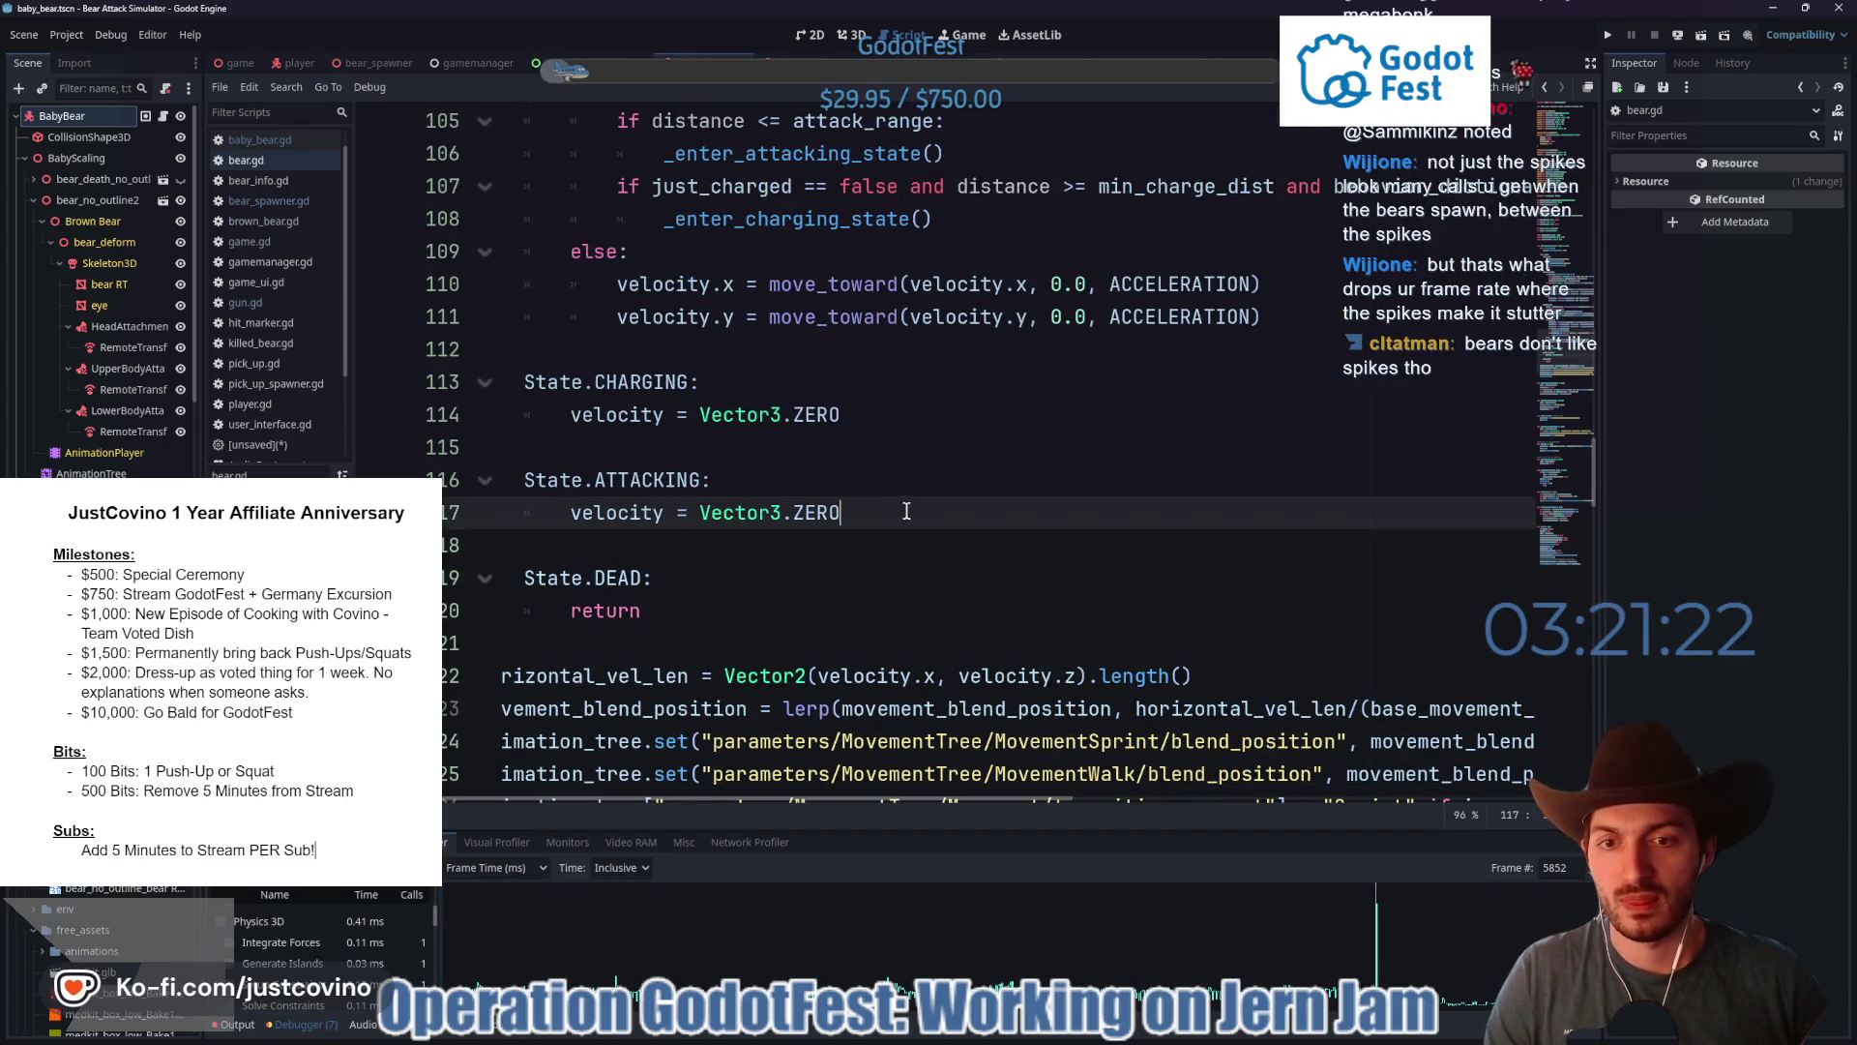
{"action": "key", "text": "Return"}
{"action": "type", "text": "return"}
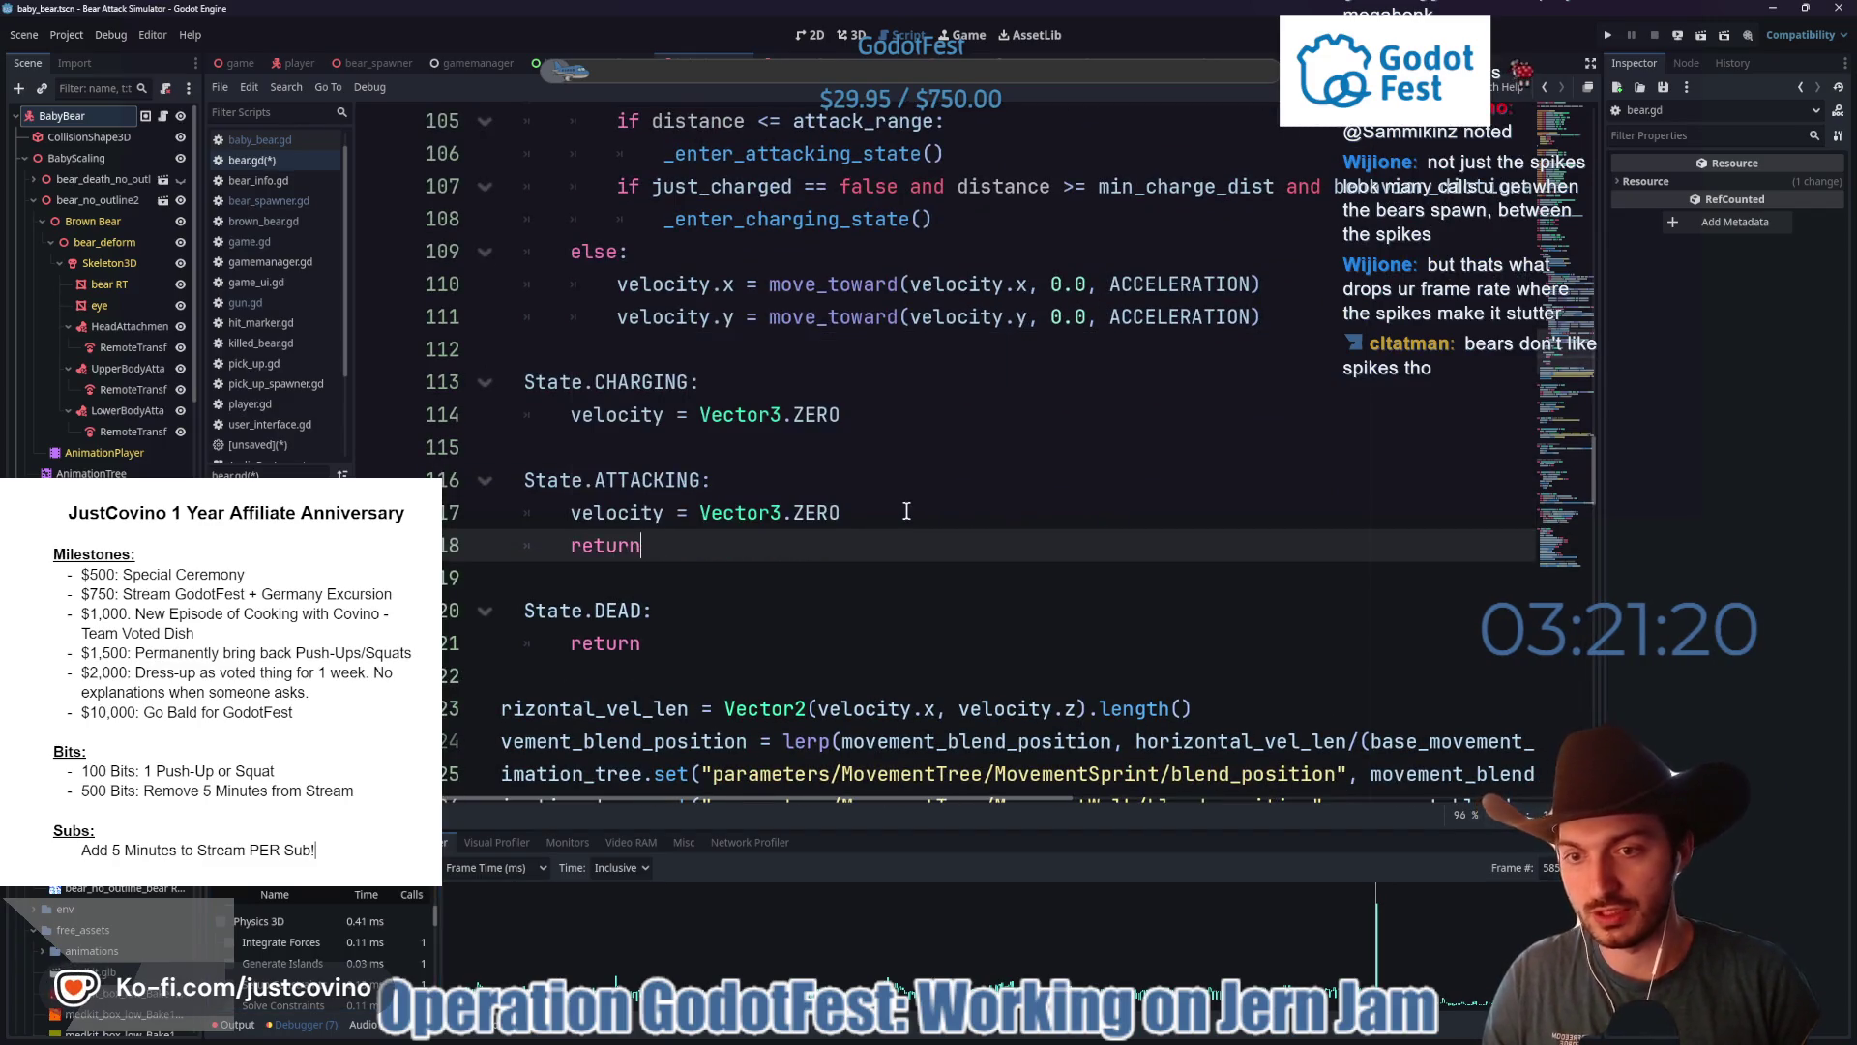
{"action": "left_click", "coordinate": [882, 400]}
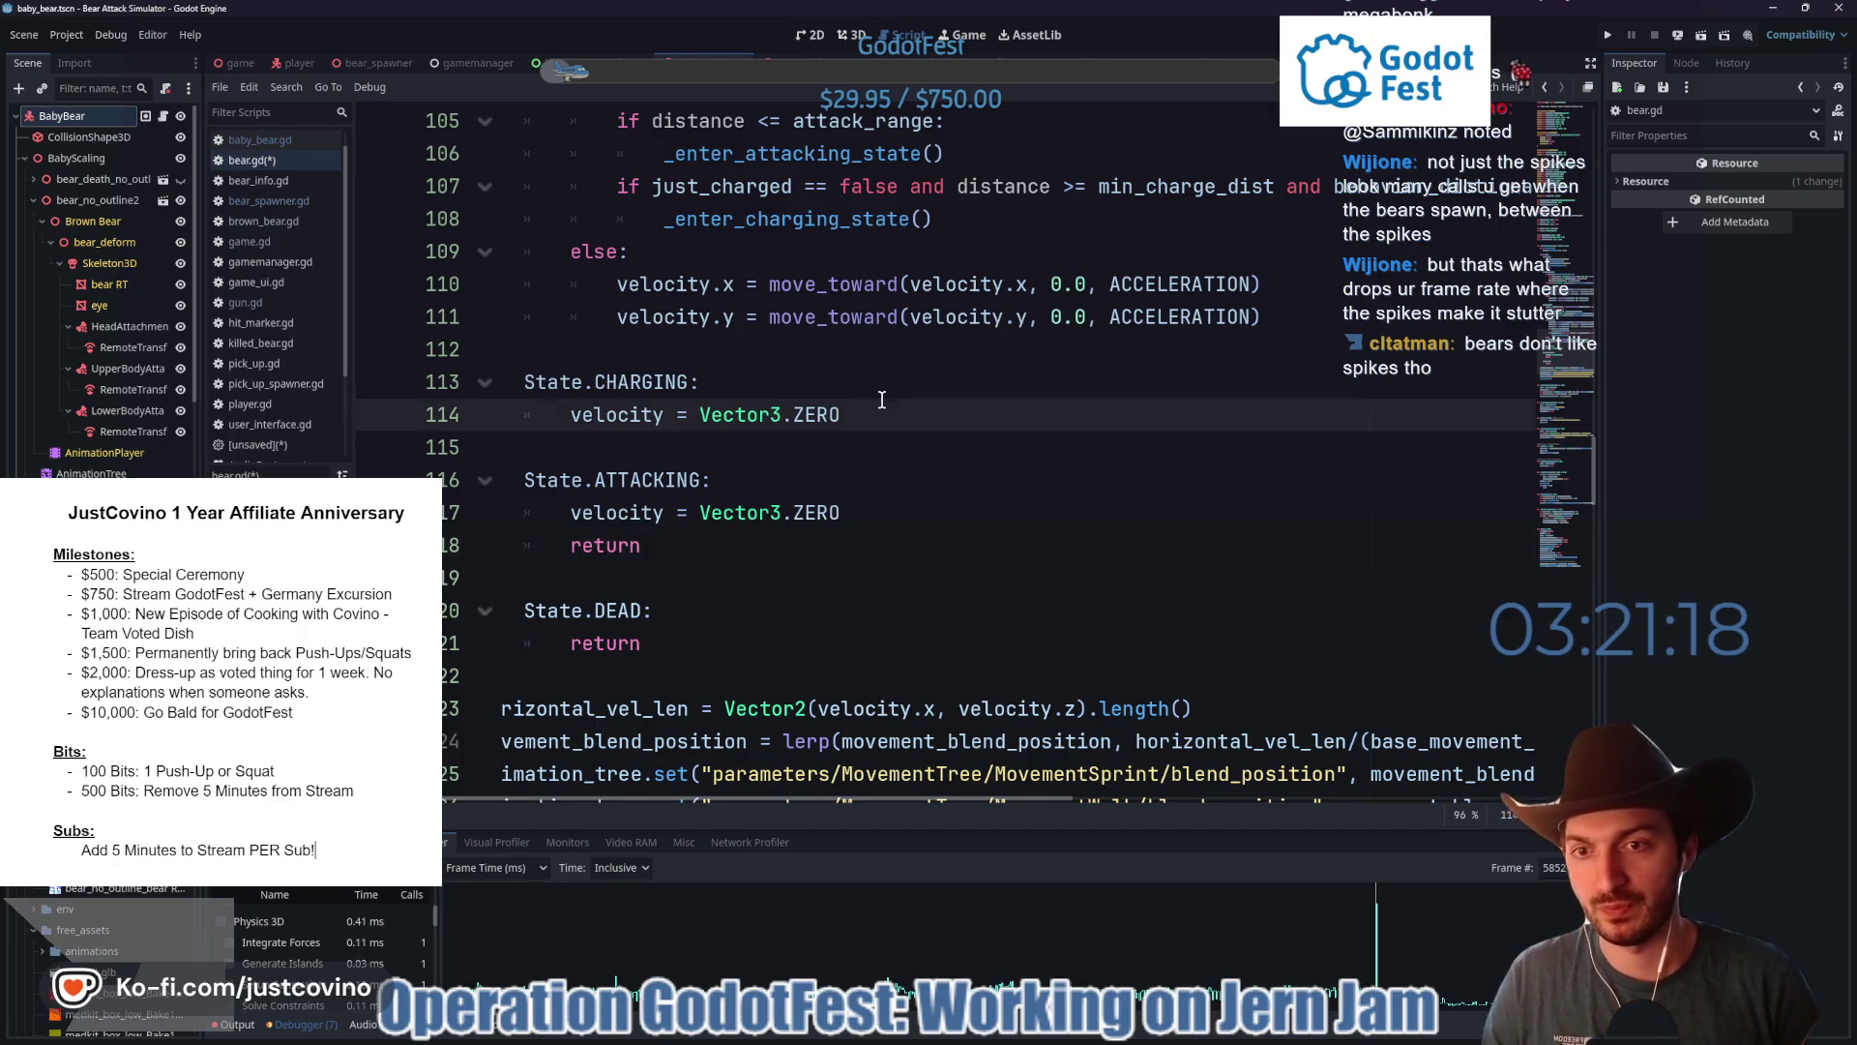
{"action": "key", "text": "Return"}
{"action": "type", "text": "return"}
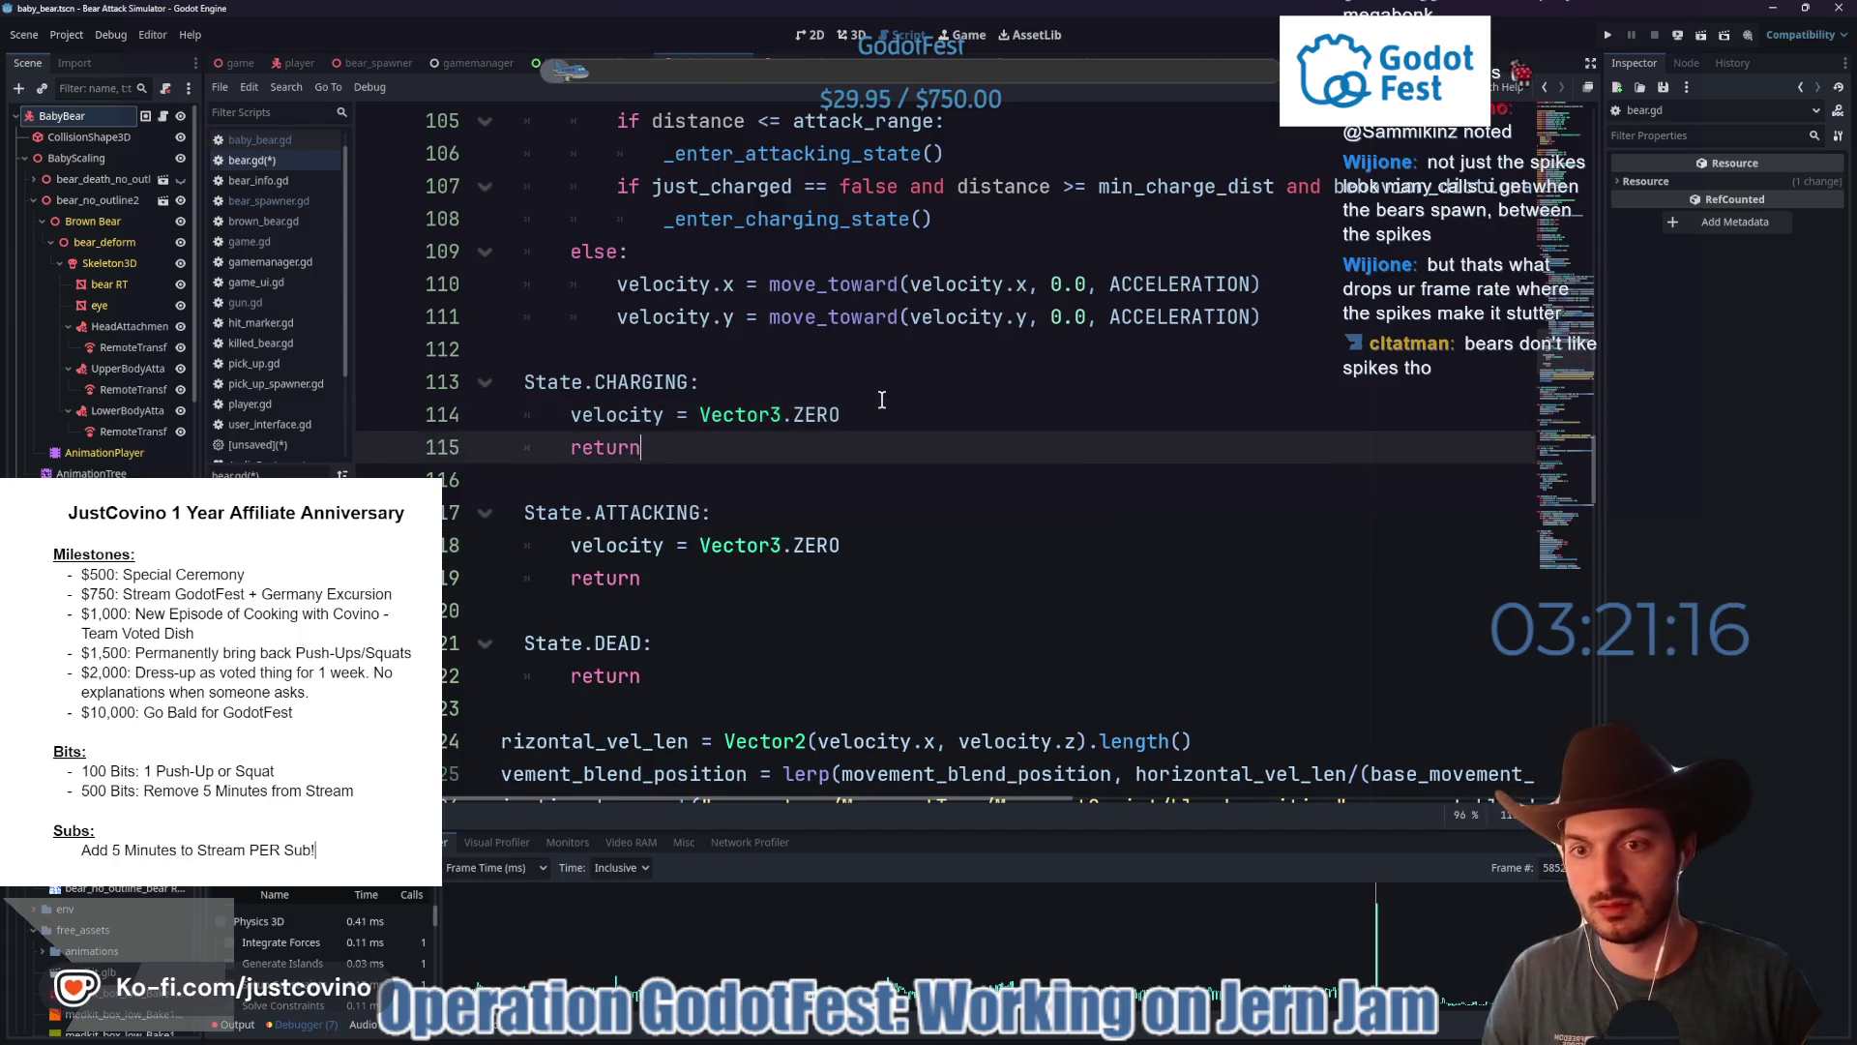
{"action": "key", "text": "ctrl+s"}
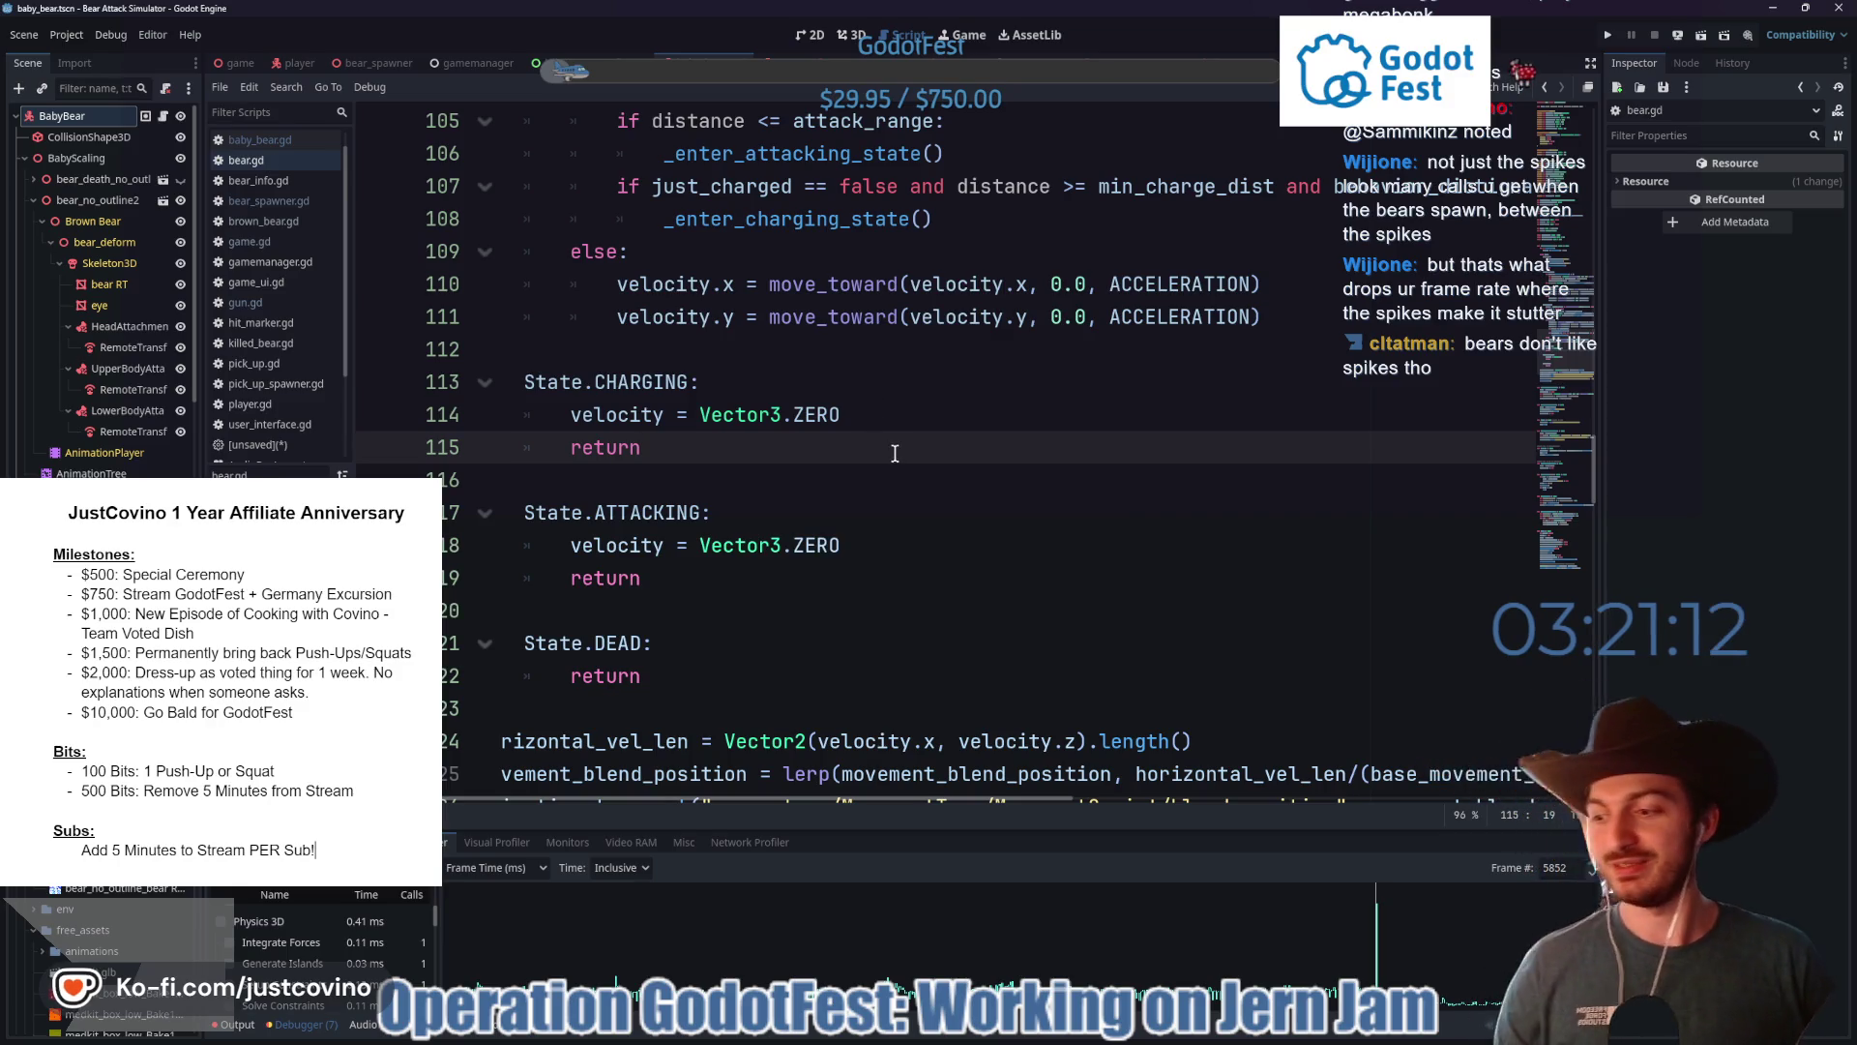
- Check the Visual Profiler's CPU/GPU frame-time graphs, return to the function profiler, and hide the debugger
{"action": "left_click", "coordinate": [497, 841]}
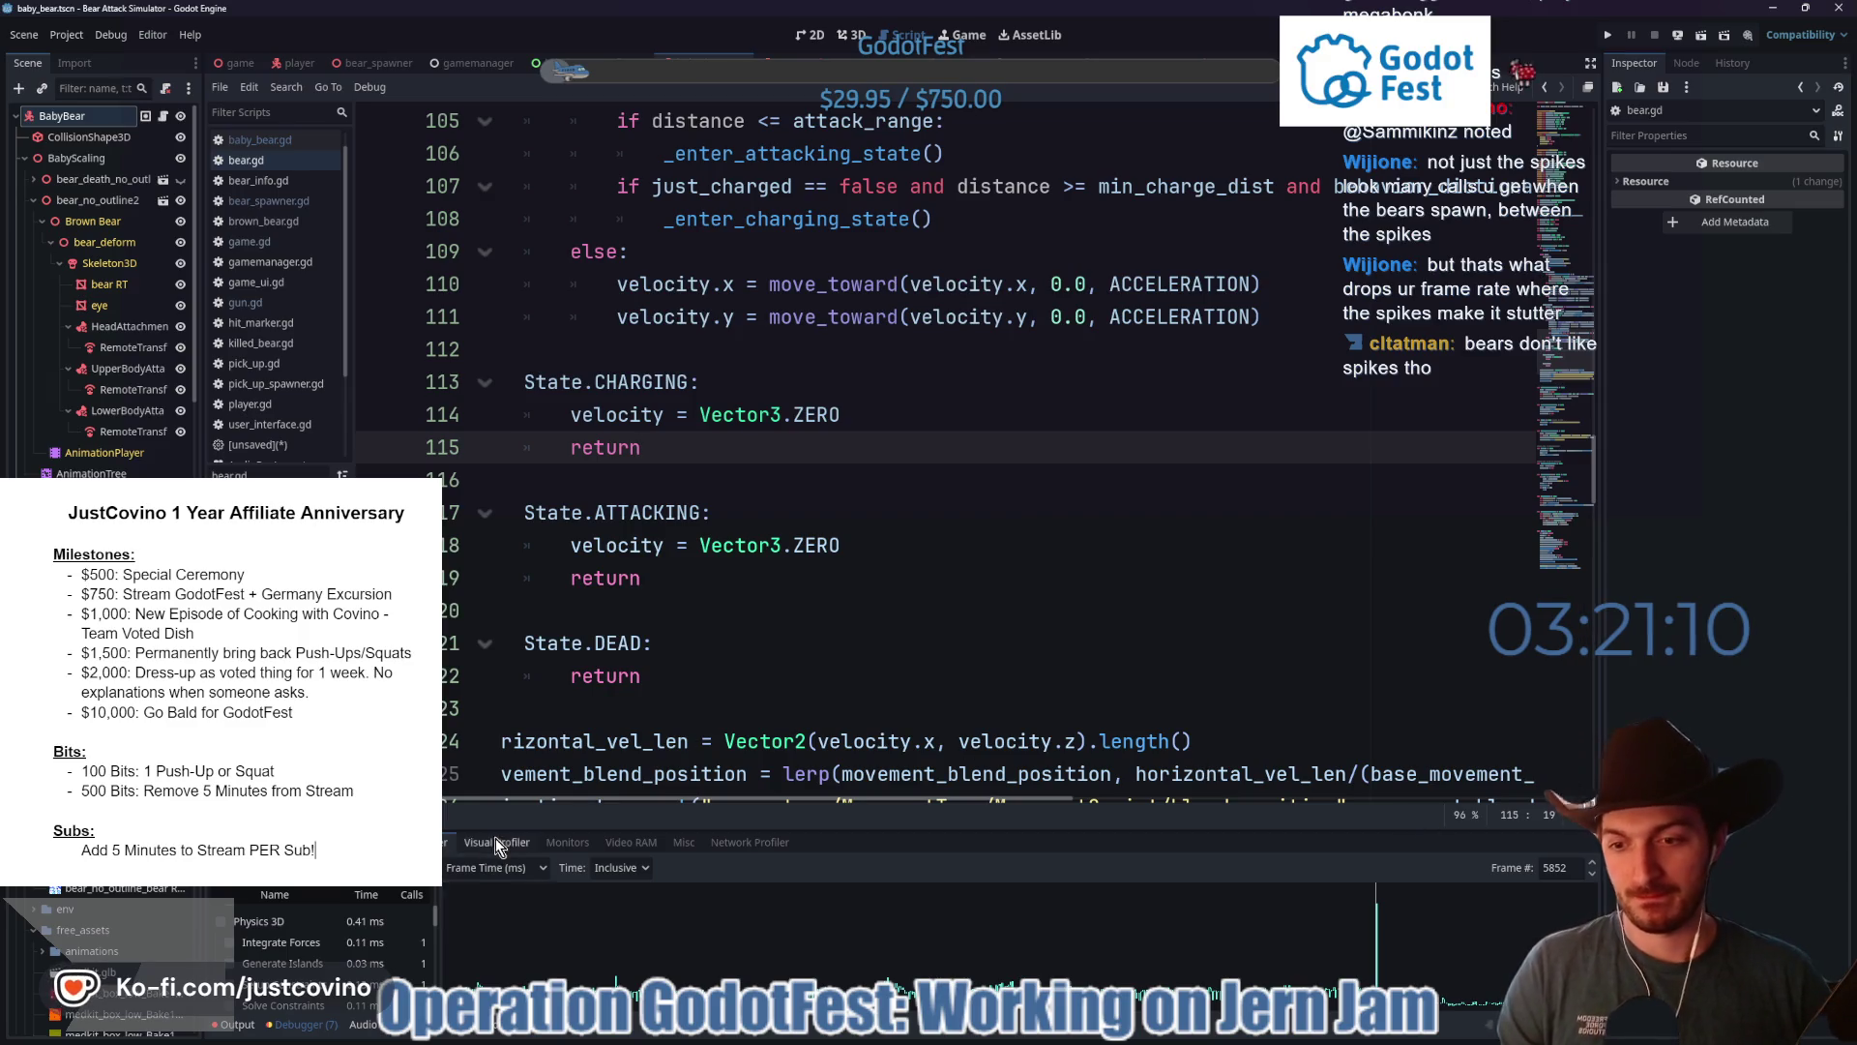
{"action": "mouse_move", "coordinate": [964, 830]}
{"action": "left_mouse_down"}
{"action": "mouse_move", "coordinate": [1016, 333]}
{"action": "mouse_move", "coordinate": [1026, 440]}
{"action": "mouse_move", "coordinate": [1031, 387]}
{"action": "left_mouse_up"}
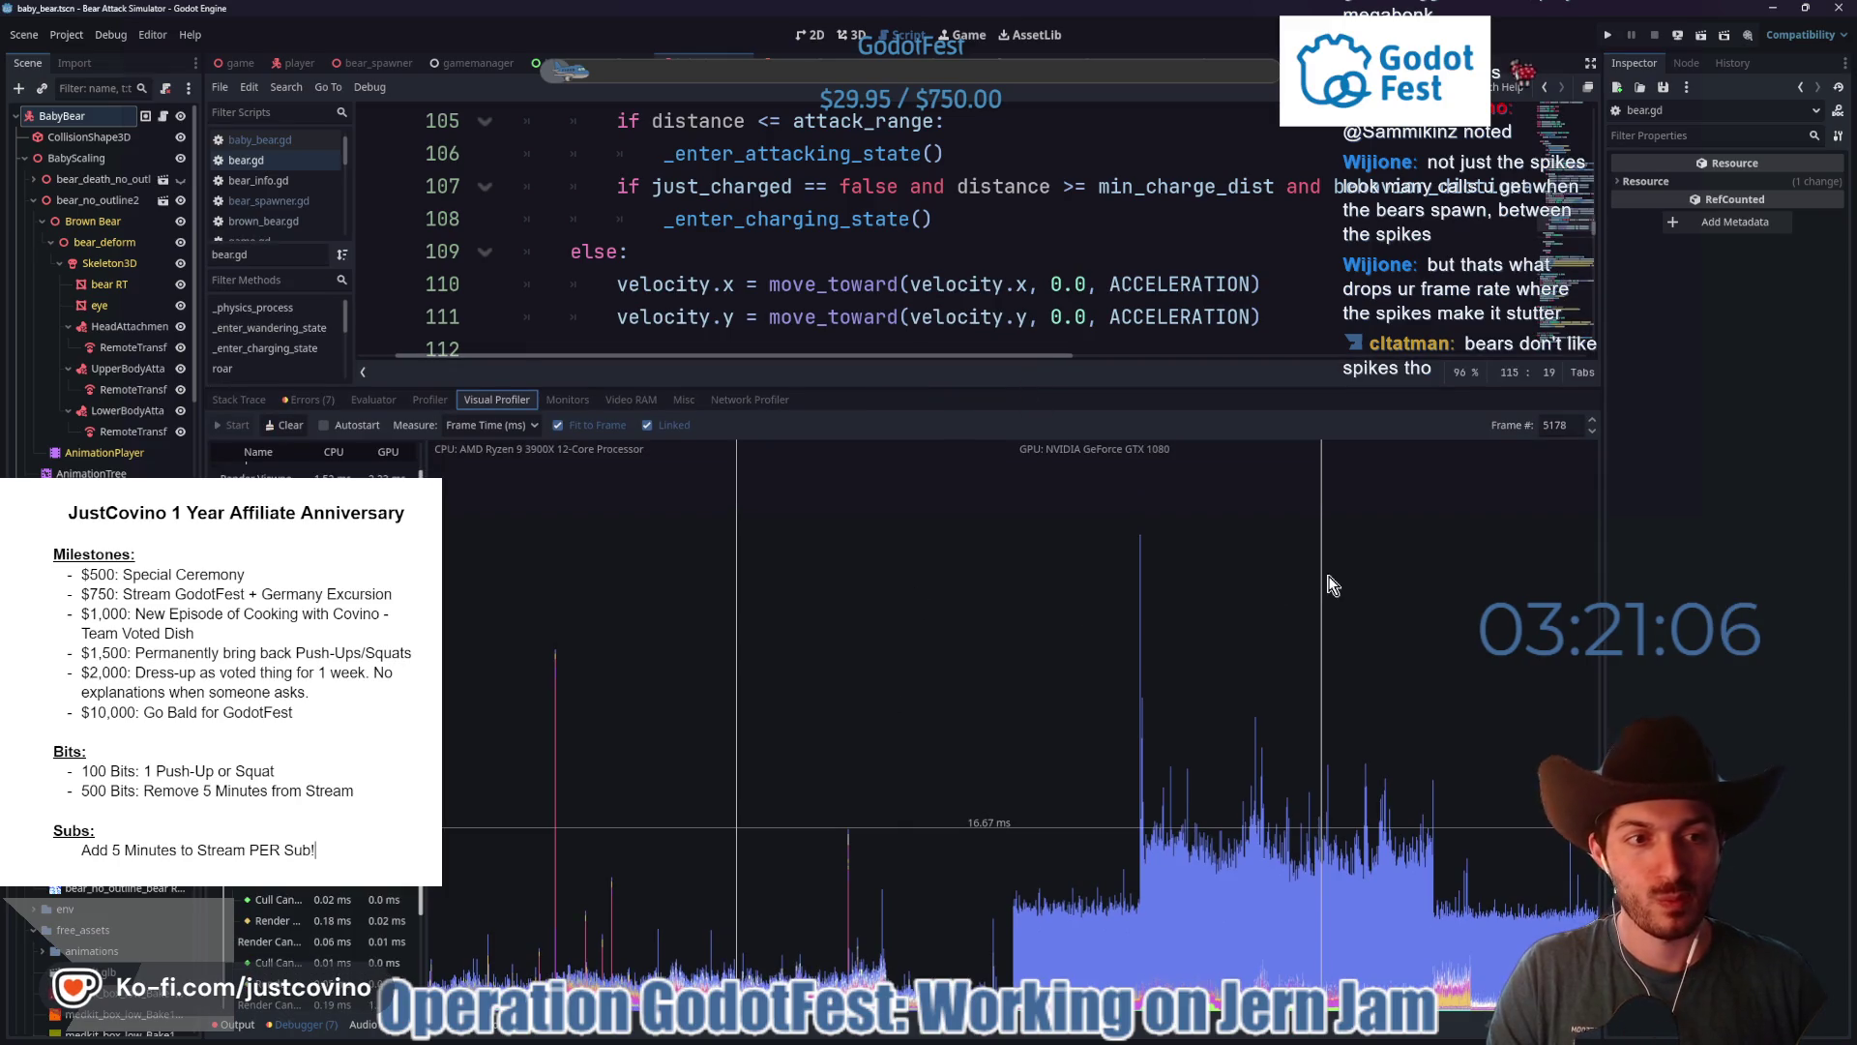
{"action": "left_click_drag", "start_coordinate": [919, 391], "coordinate": [953, 755]}
{"action": "left_click", "coordinate": [425, 766]}
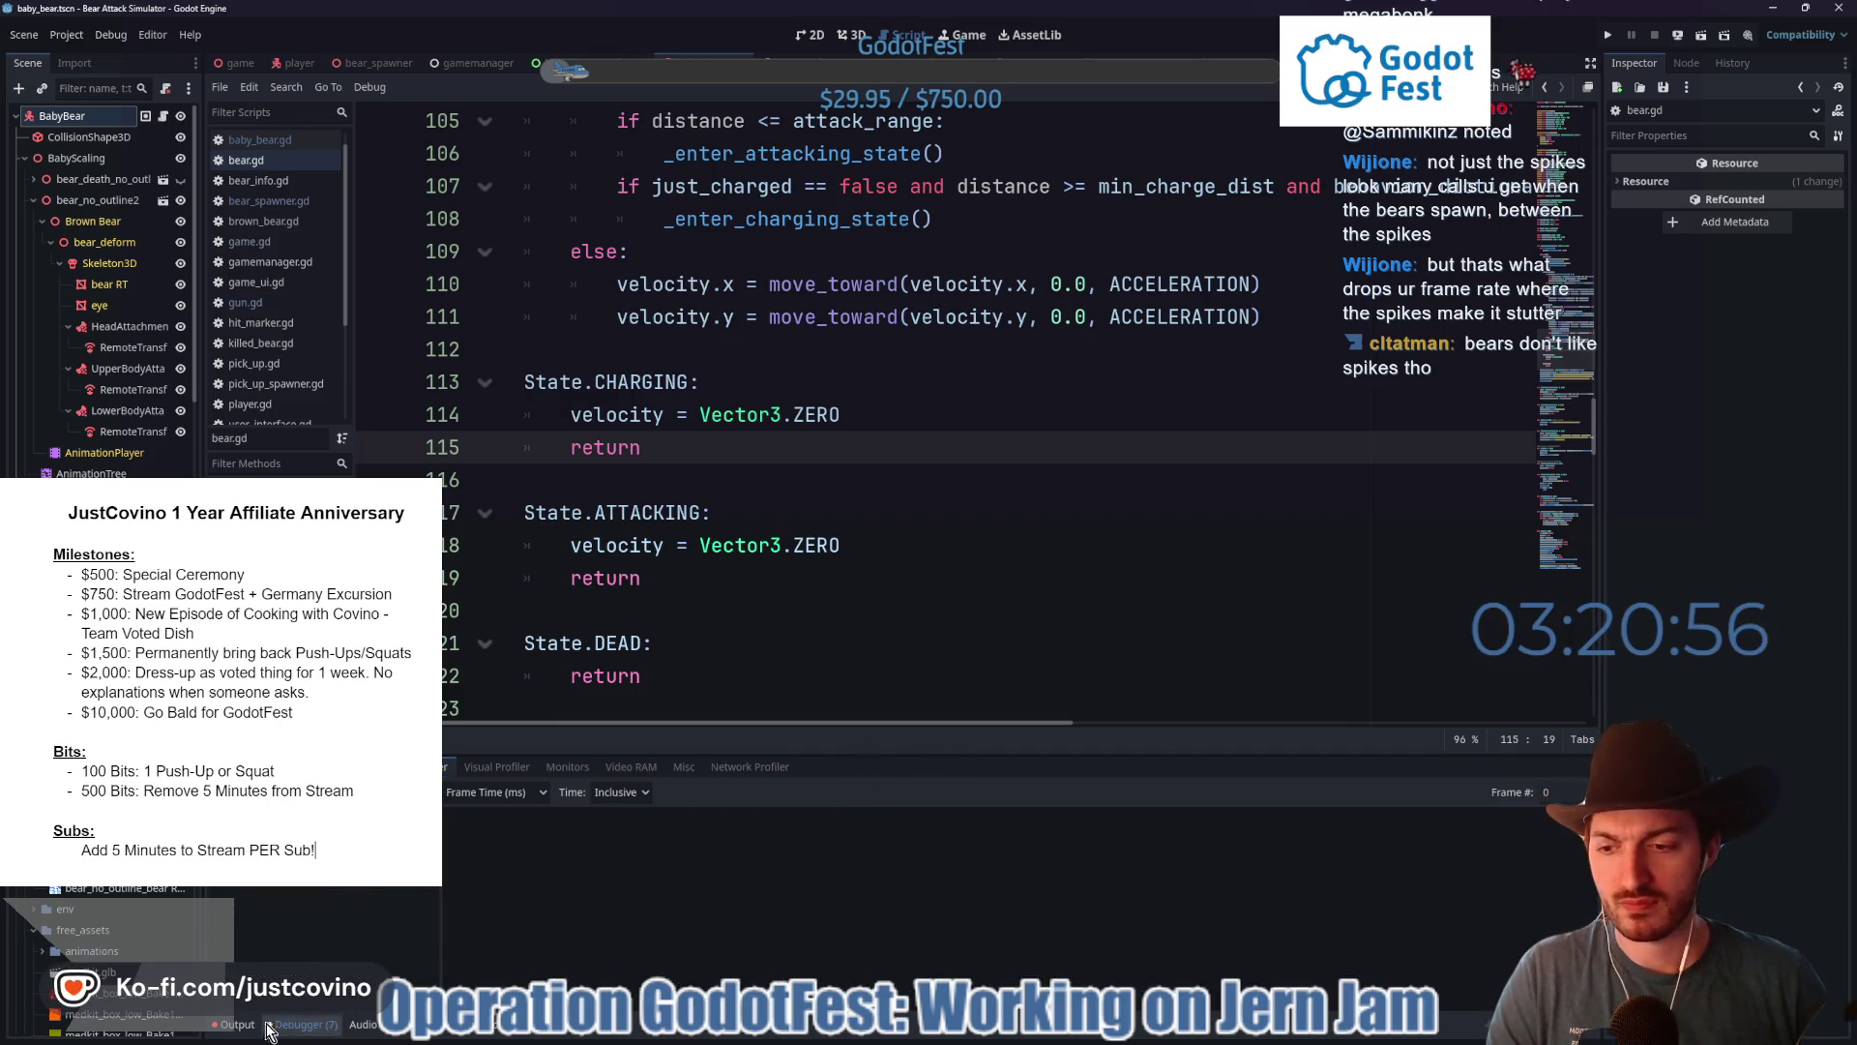
{"action": "left_click", "coordinate": [299, 1024]}
- Resave bear.gd and switch to the Godot web performance article in the browser
{"action": "left_click", "coordinate": [904, 578]}
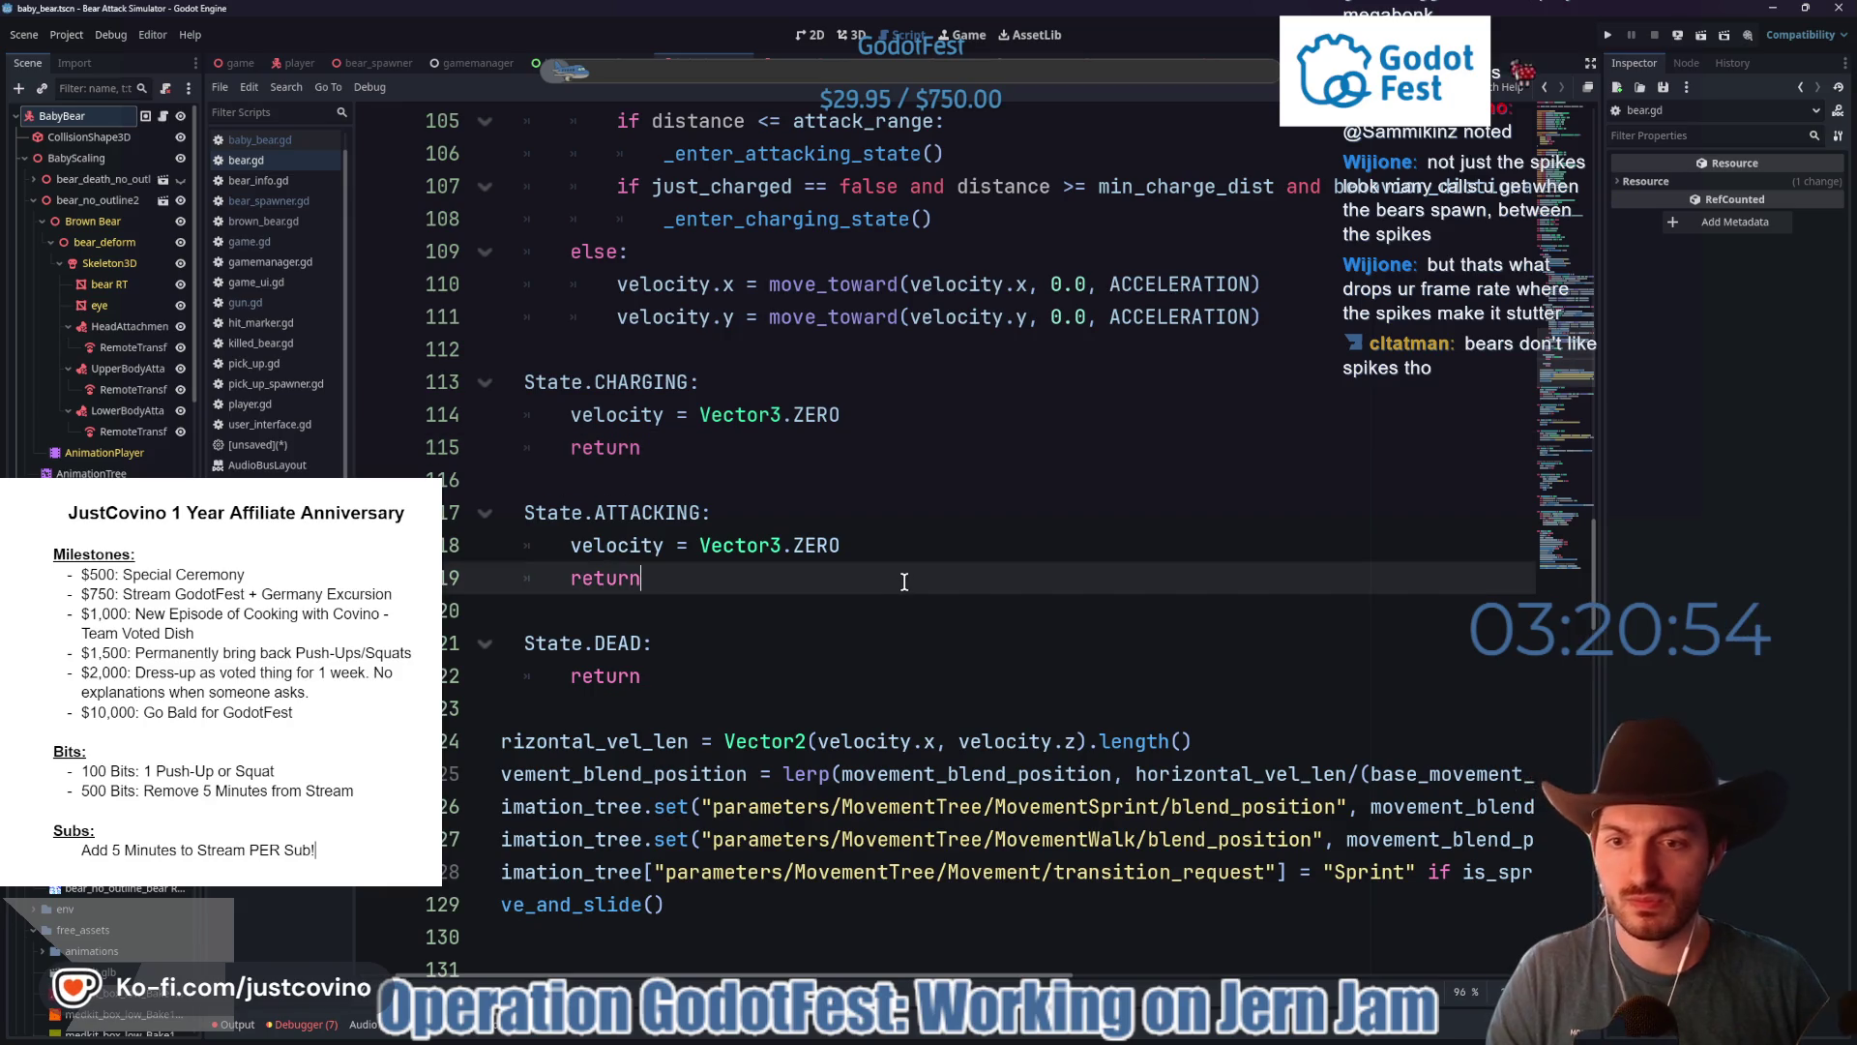
{"action": "left_click_drag", "start_coordinate": [732, 977], "coordinate": [697, 977]}
{"action": "left_click", "coordinate": [721, 642]}
{"action": "key", "text": "ctrl+s"}
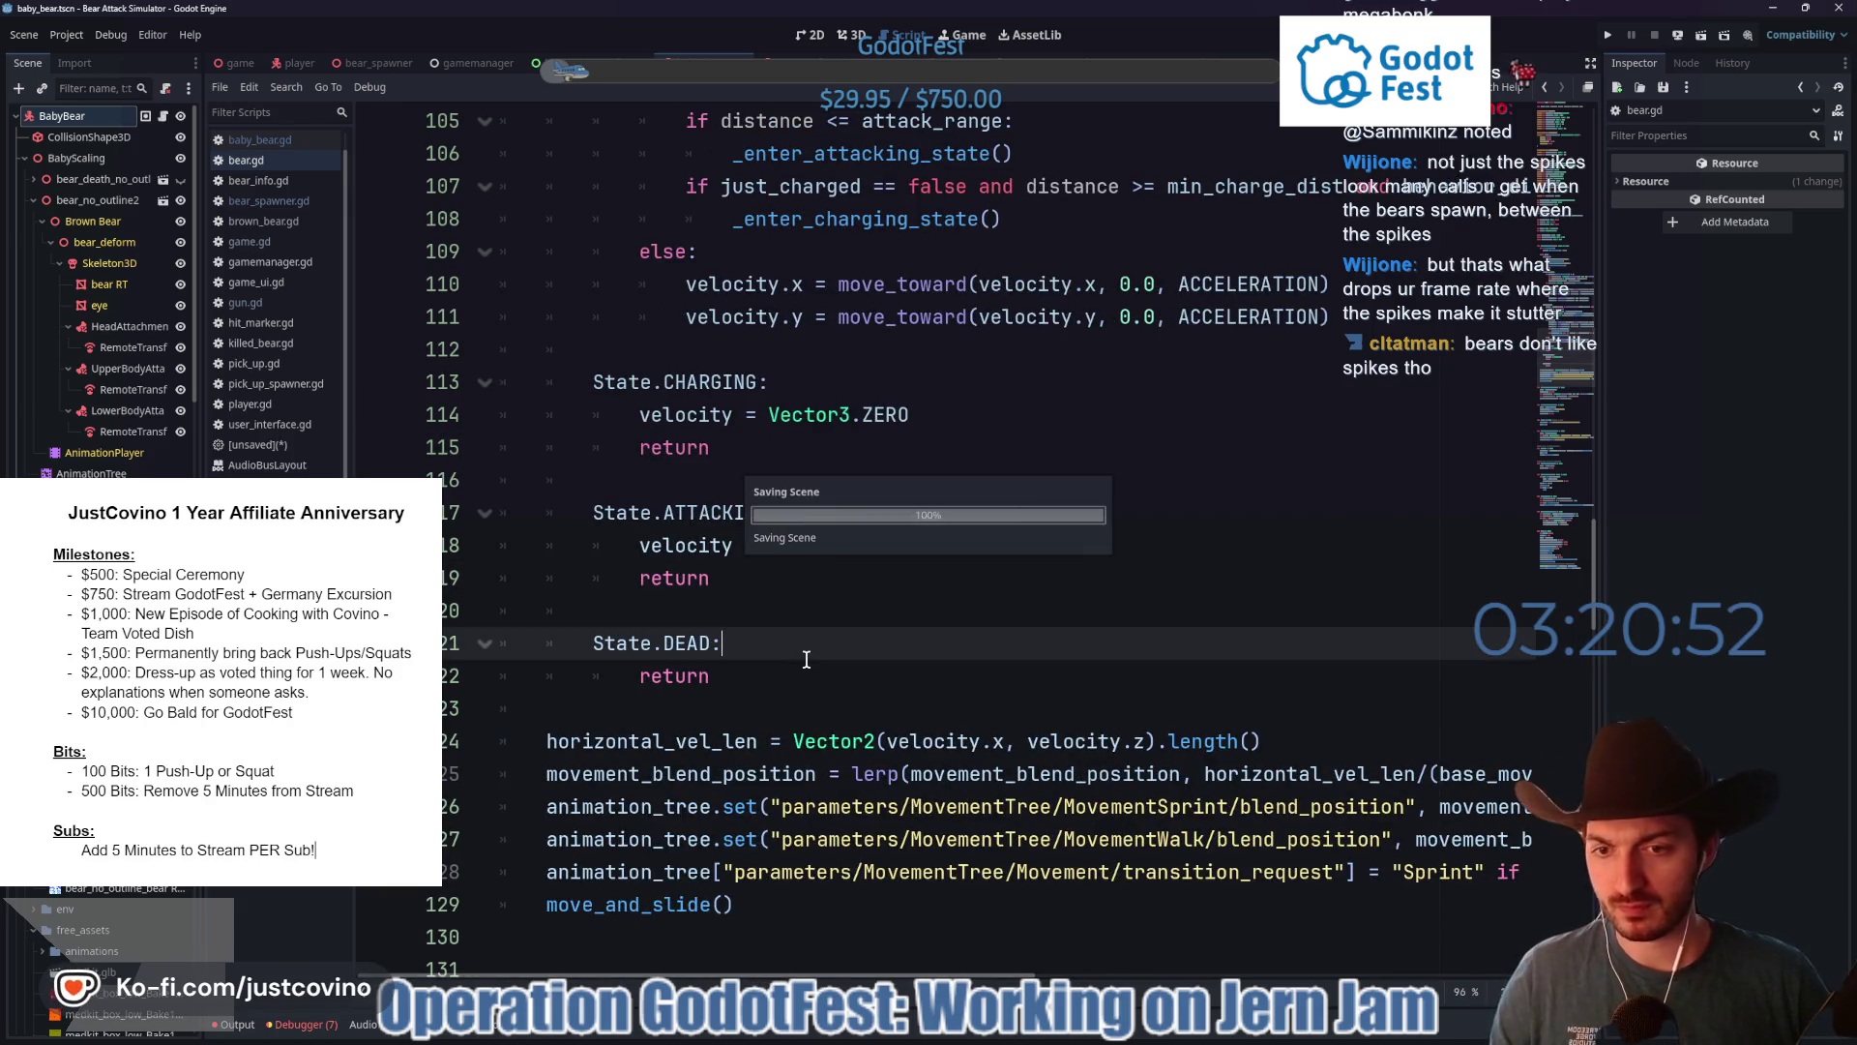
{"action": "left_click", "coordinate": [1027, 1039]}
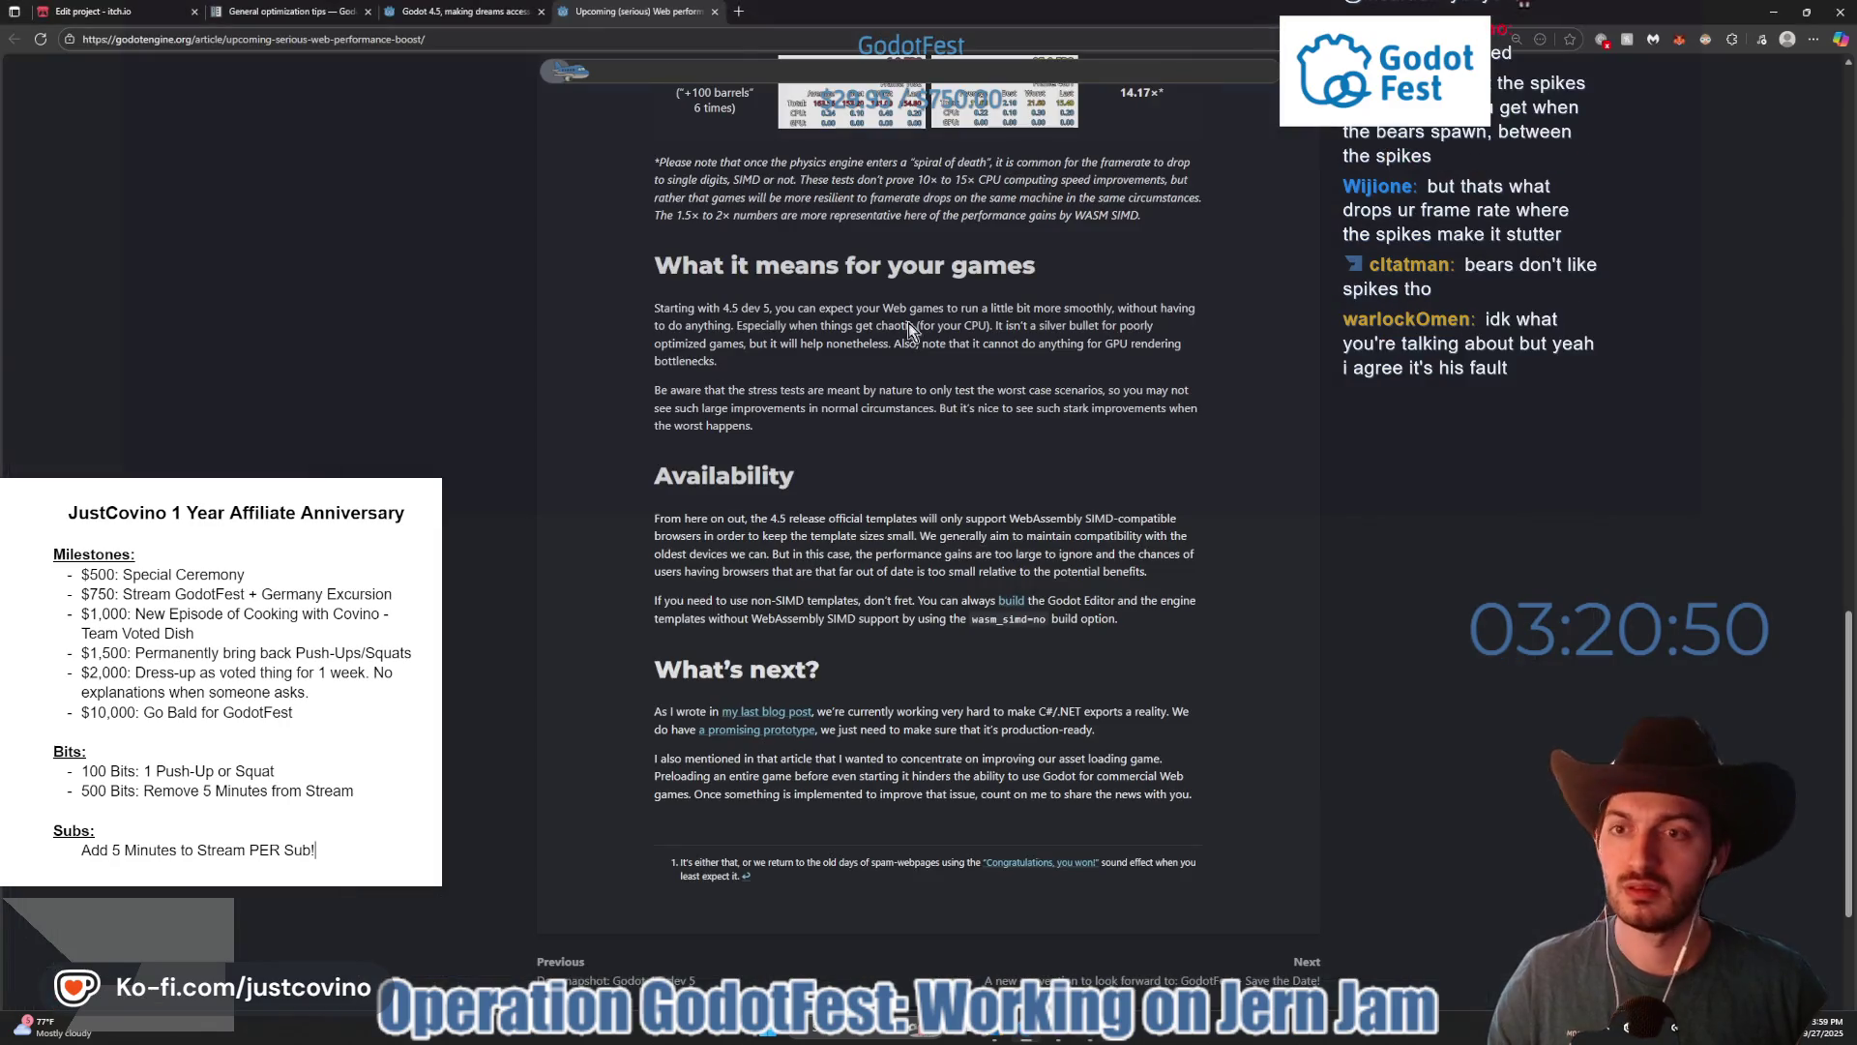
- Search the web for 'texture size for optimization in web on Godot'
{"action": "scroll", "coordinate": [805, 341], "scroll_direction": "up", "scroll_amount": 2}
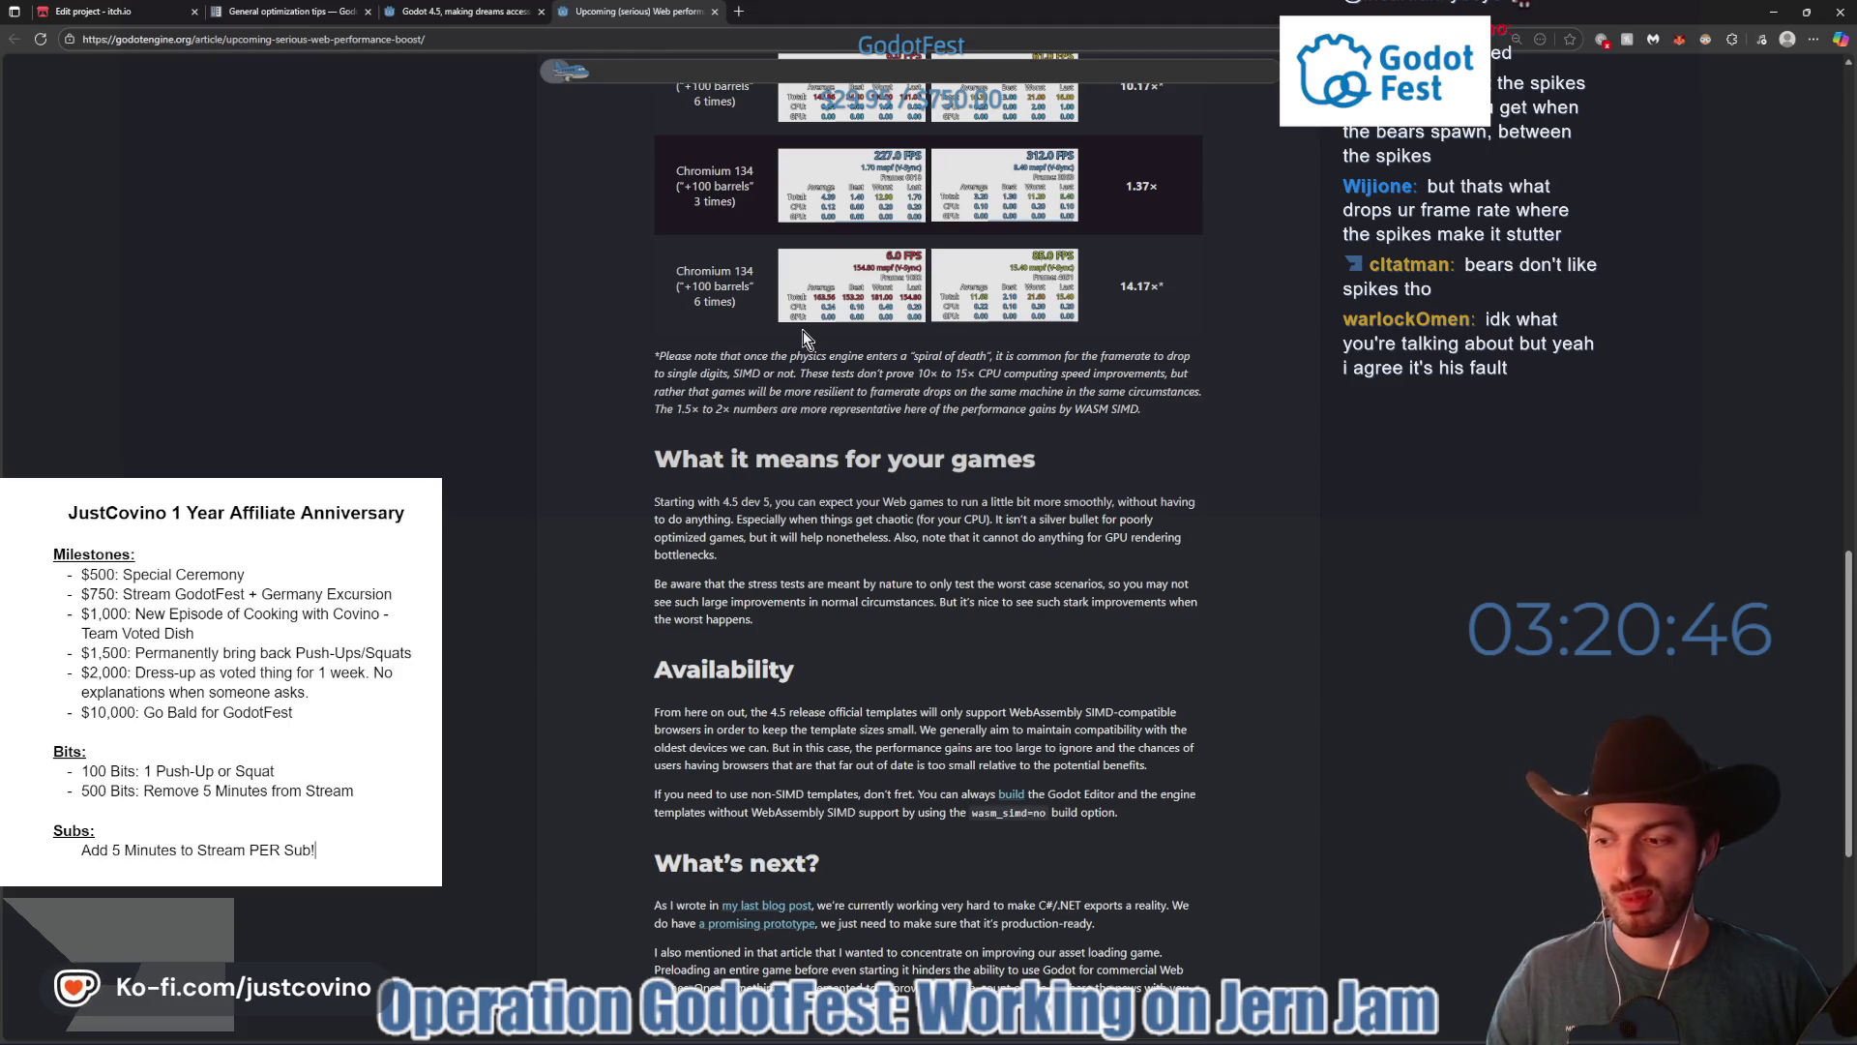
{"action": "left_click", "coordinate": [493, 45]}
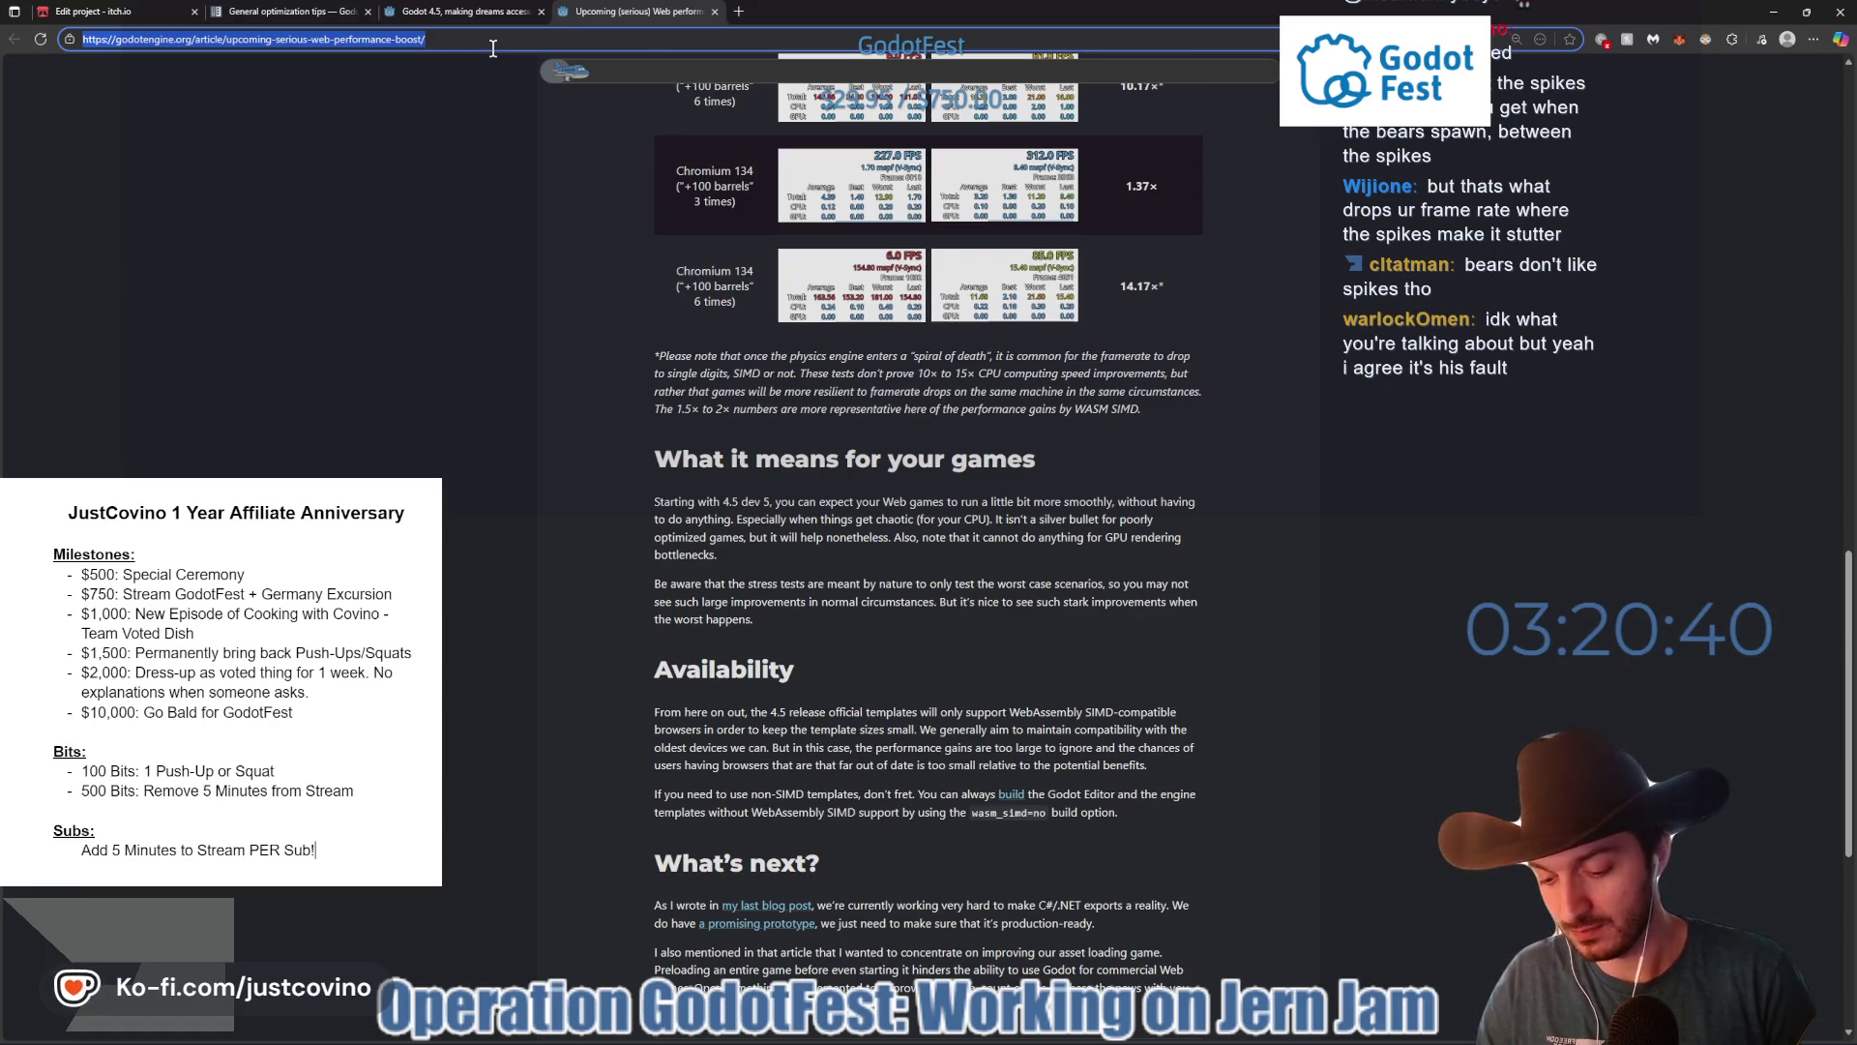
{"action": "type", "text": "tex"}
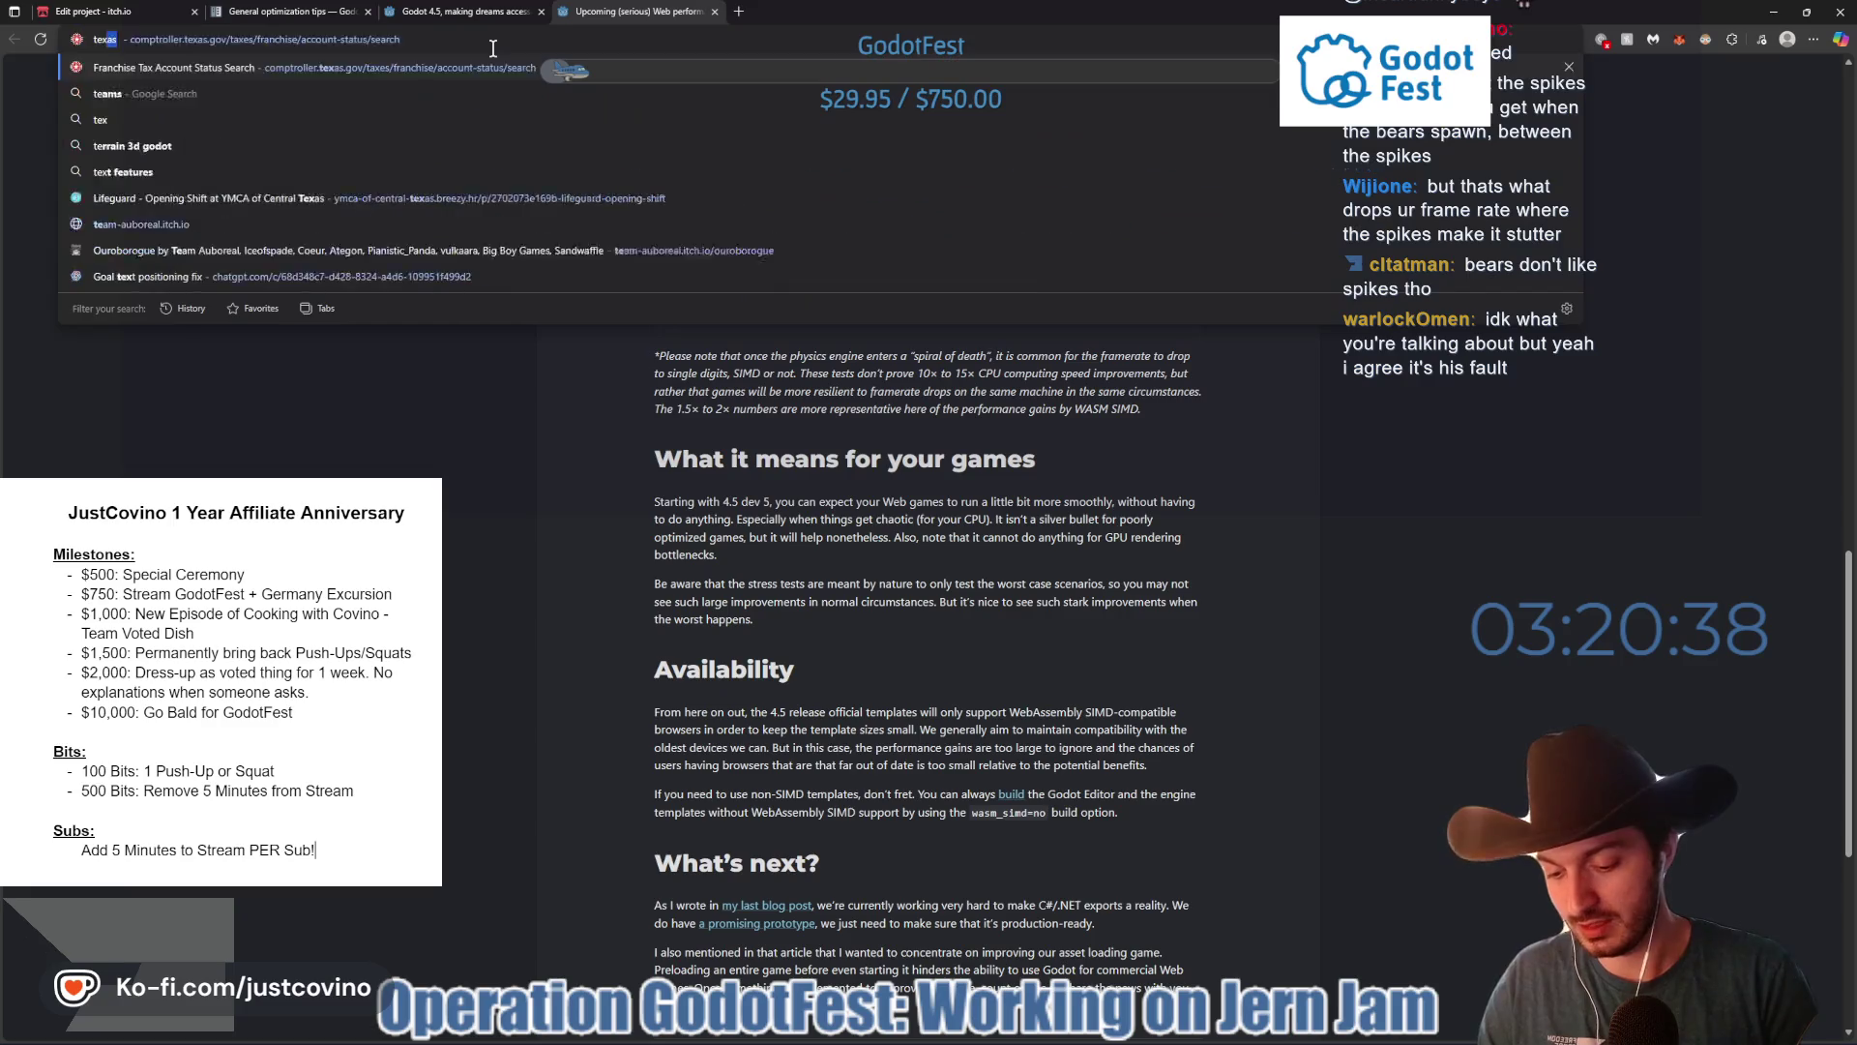
{"action": "type", "text": "ture size for opt"}
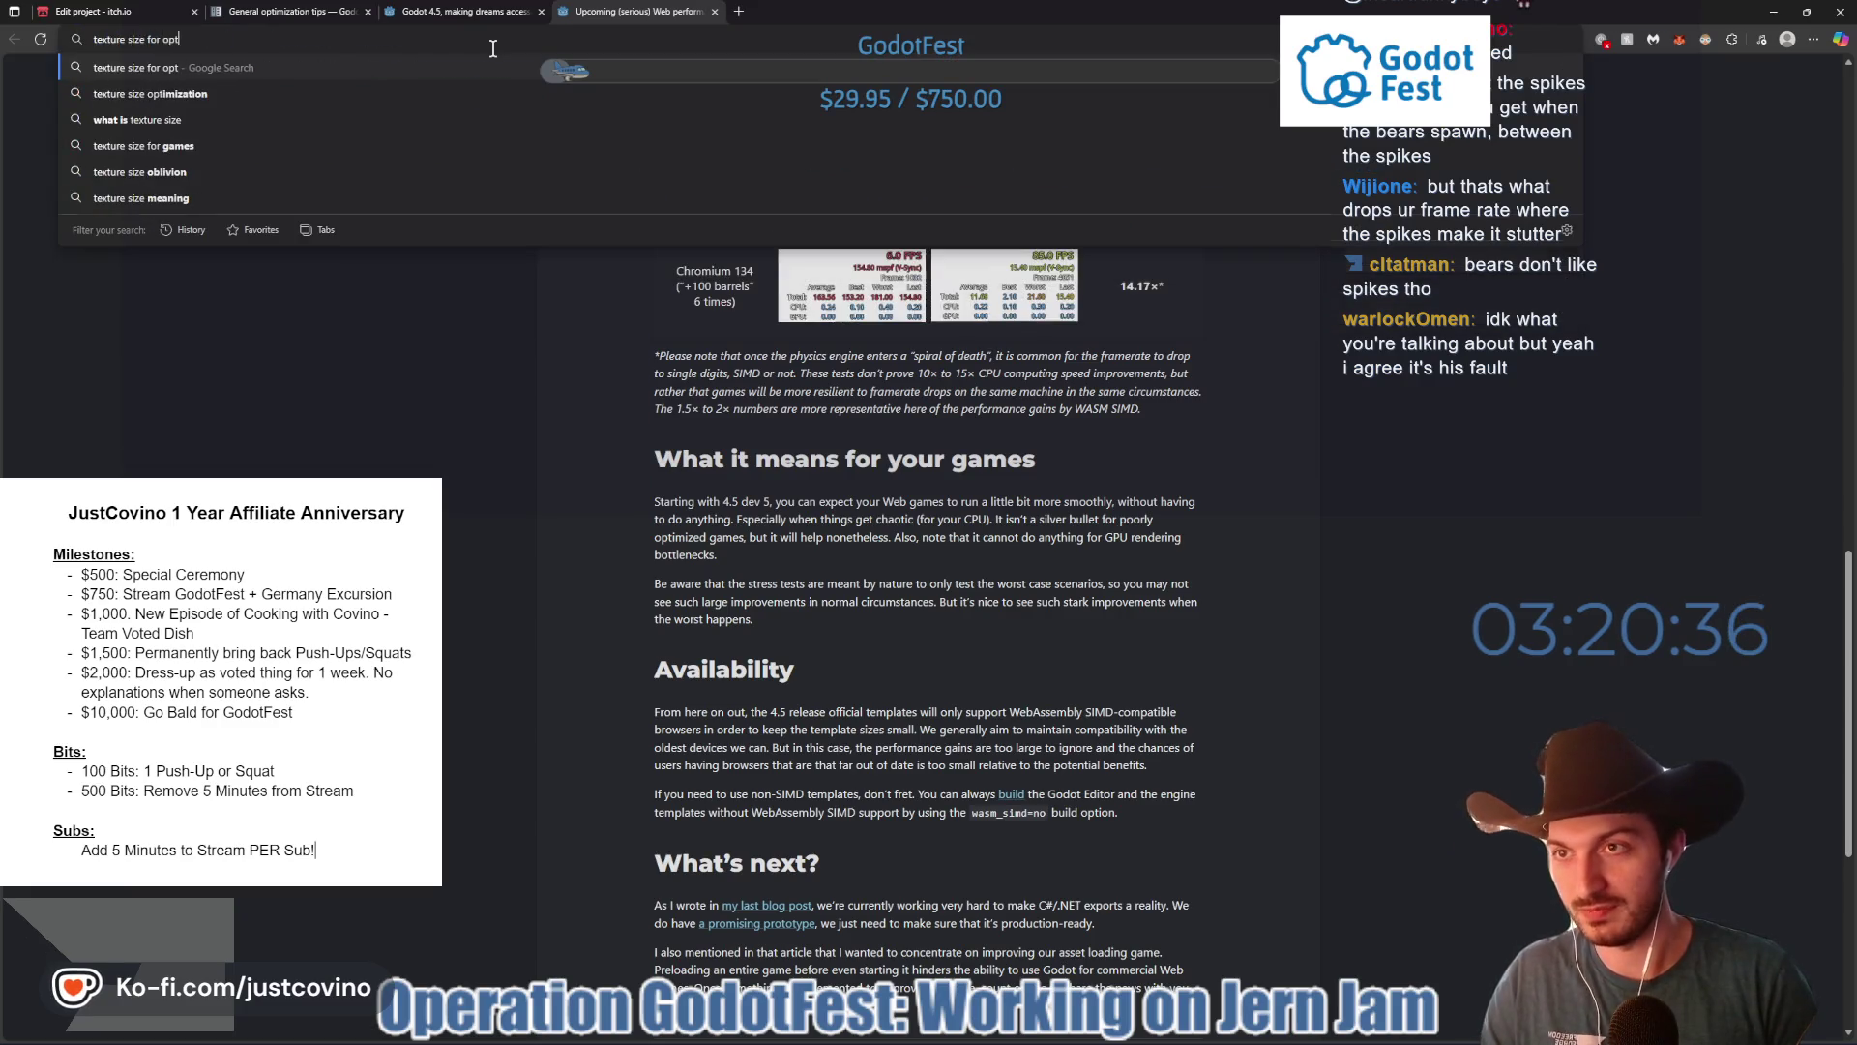
{"action": "type", "text": "imization in"}
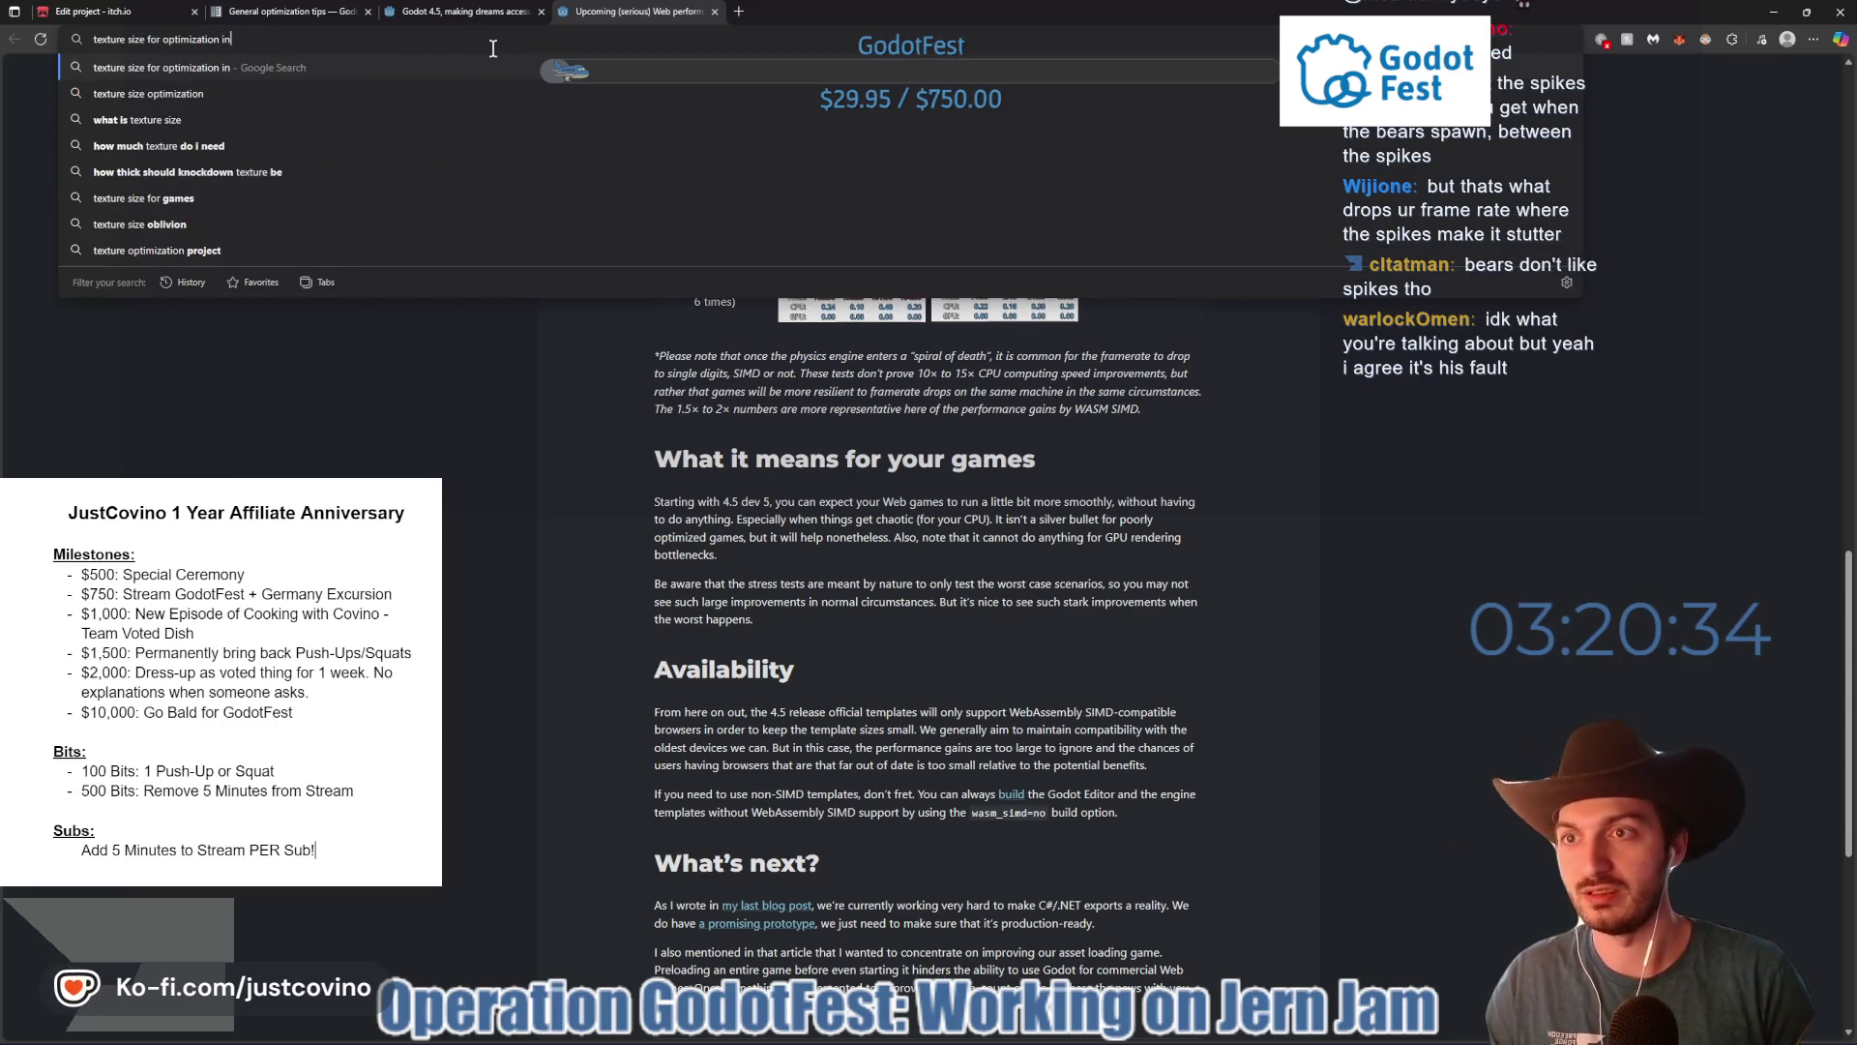
{"action": "type", "text": " web on Godot"}
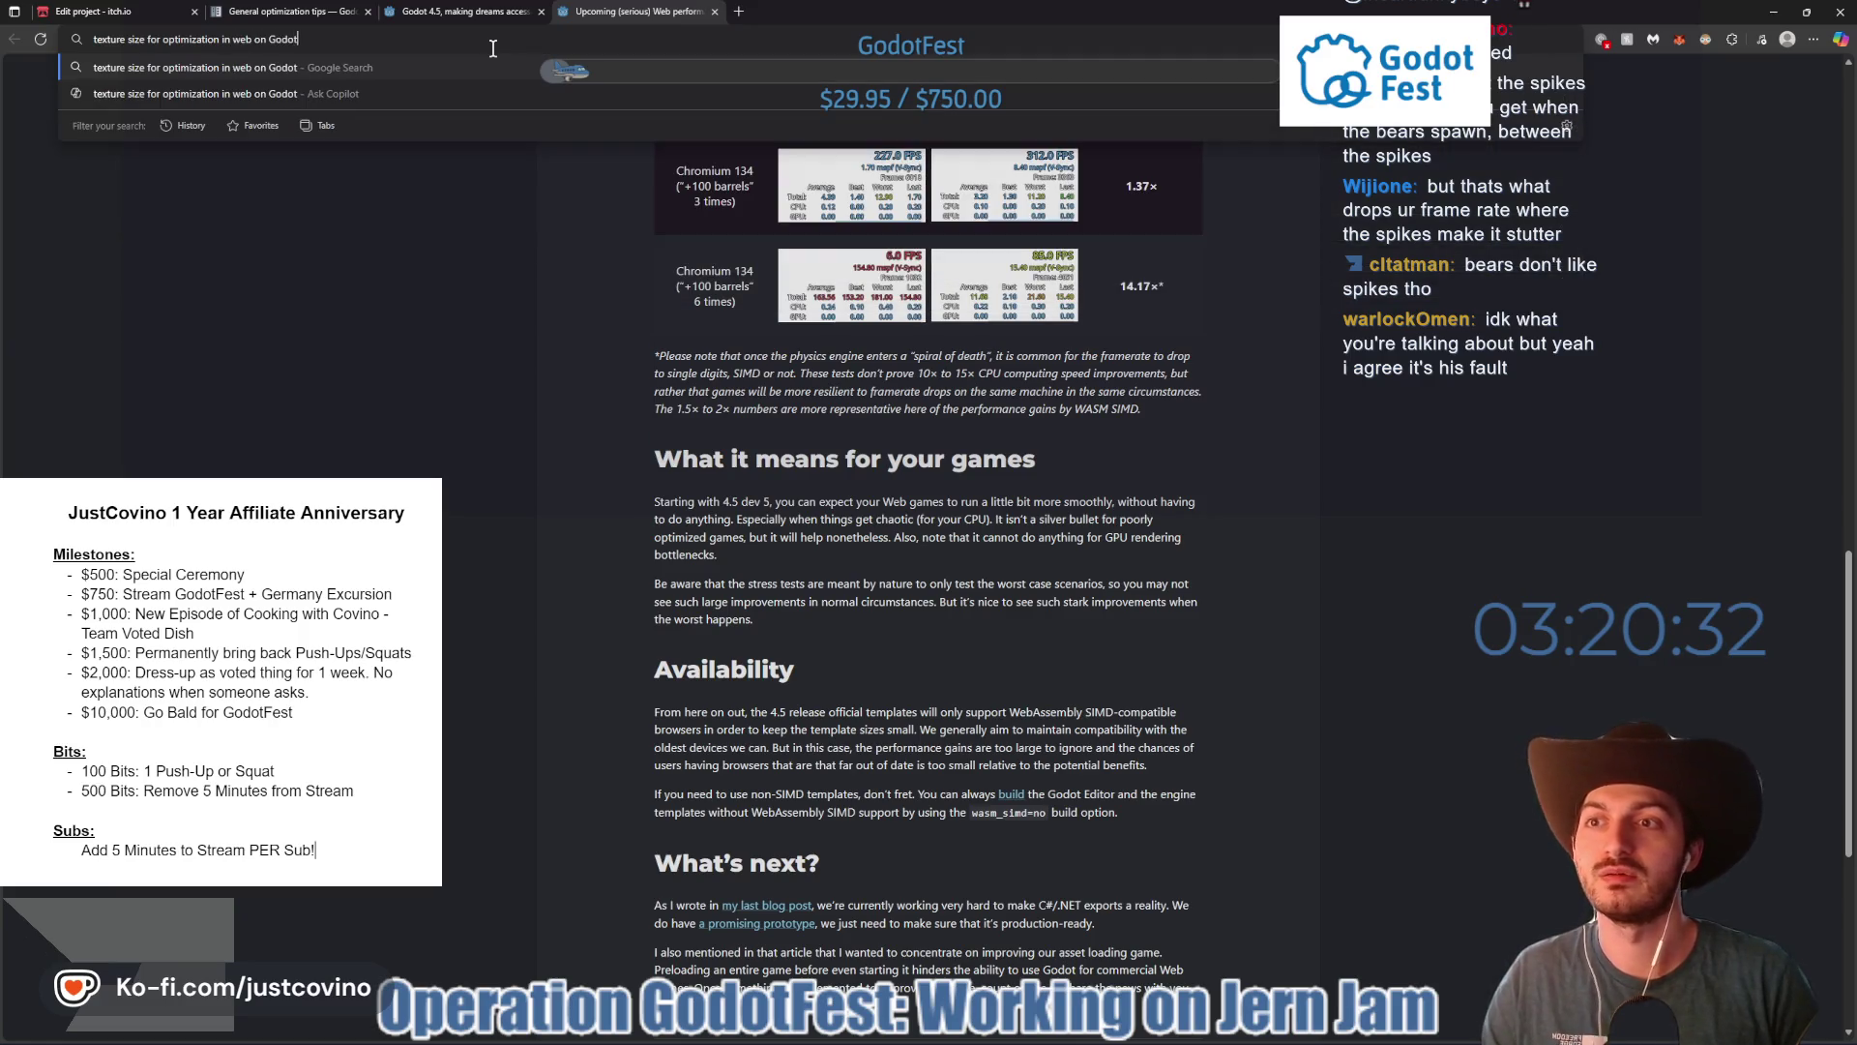
{"action": "key", "text": "Return"}
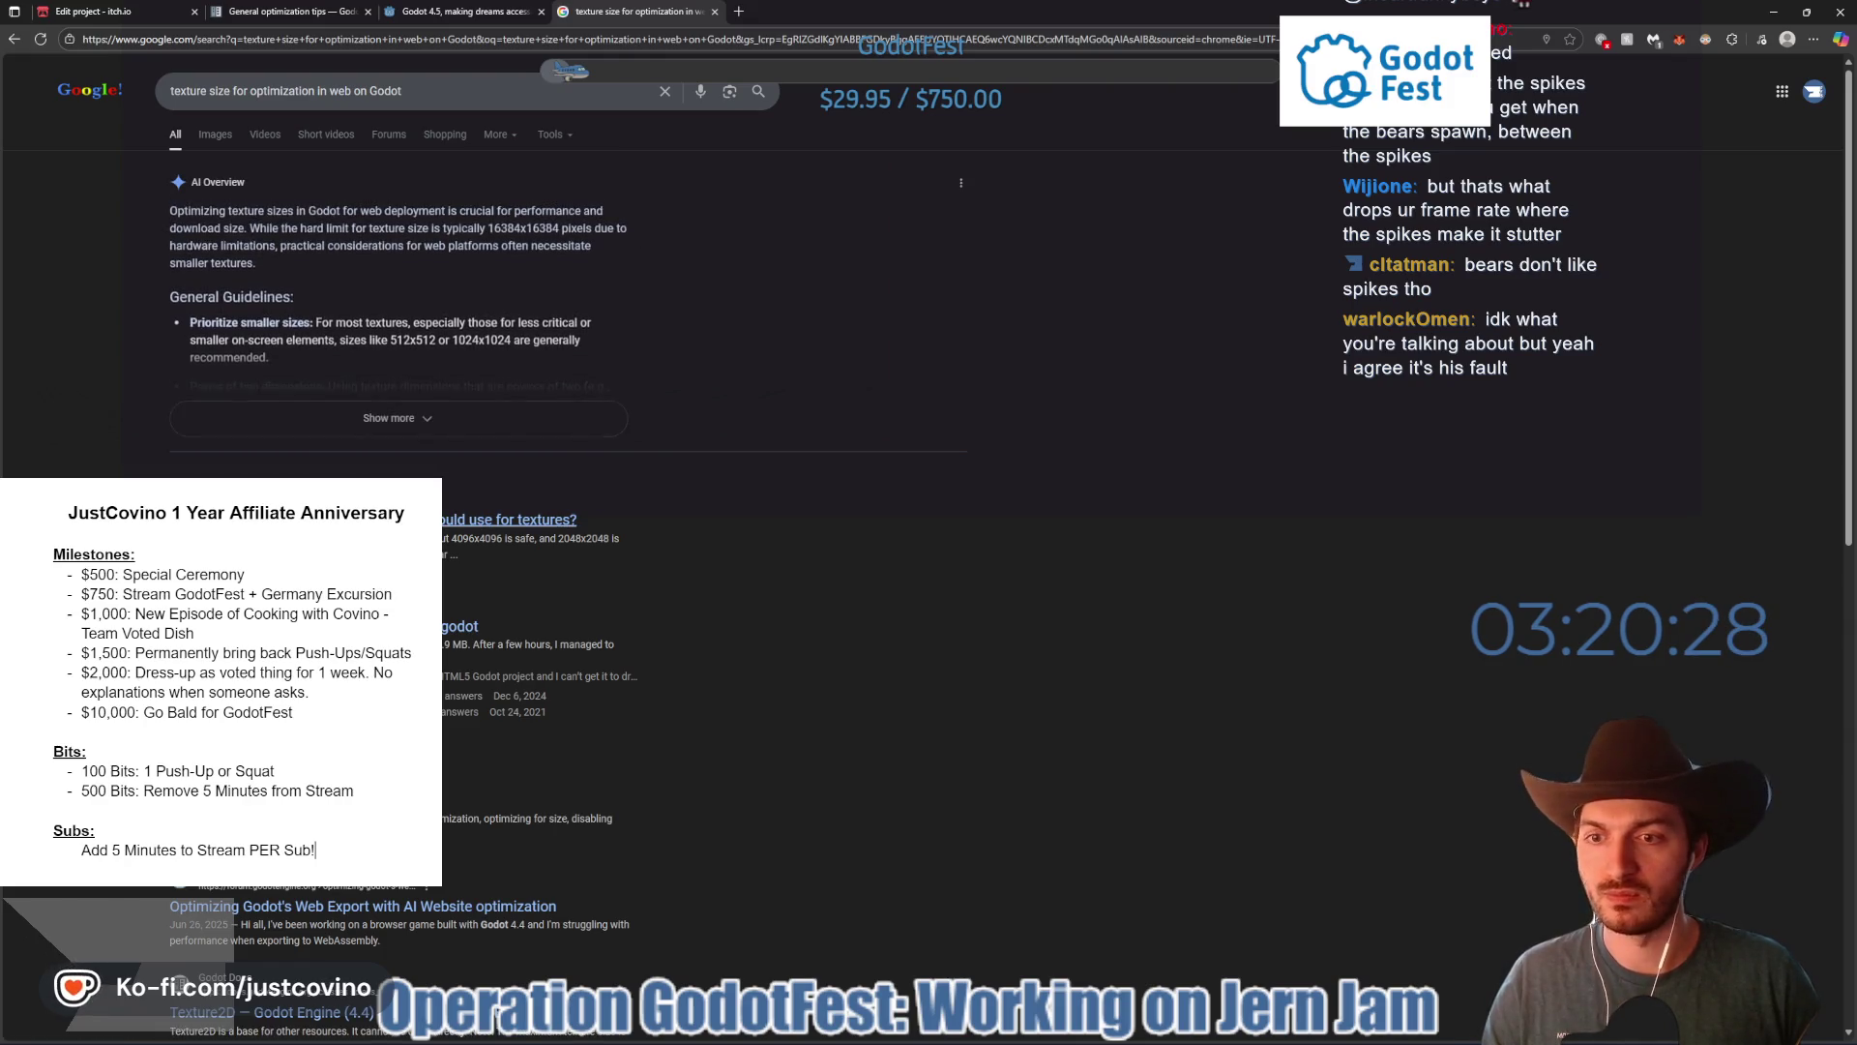
- Read the forum thread on texture memory from the results
{"action": "left_click", "coordinate": [425, 519]}
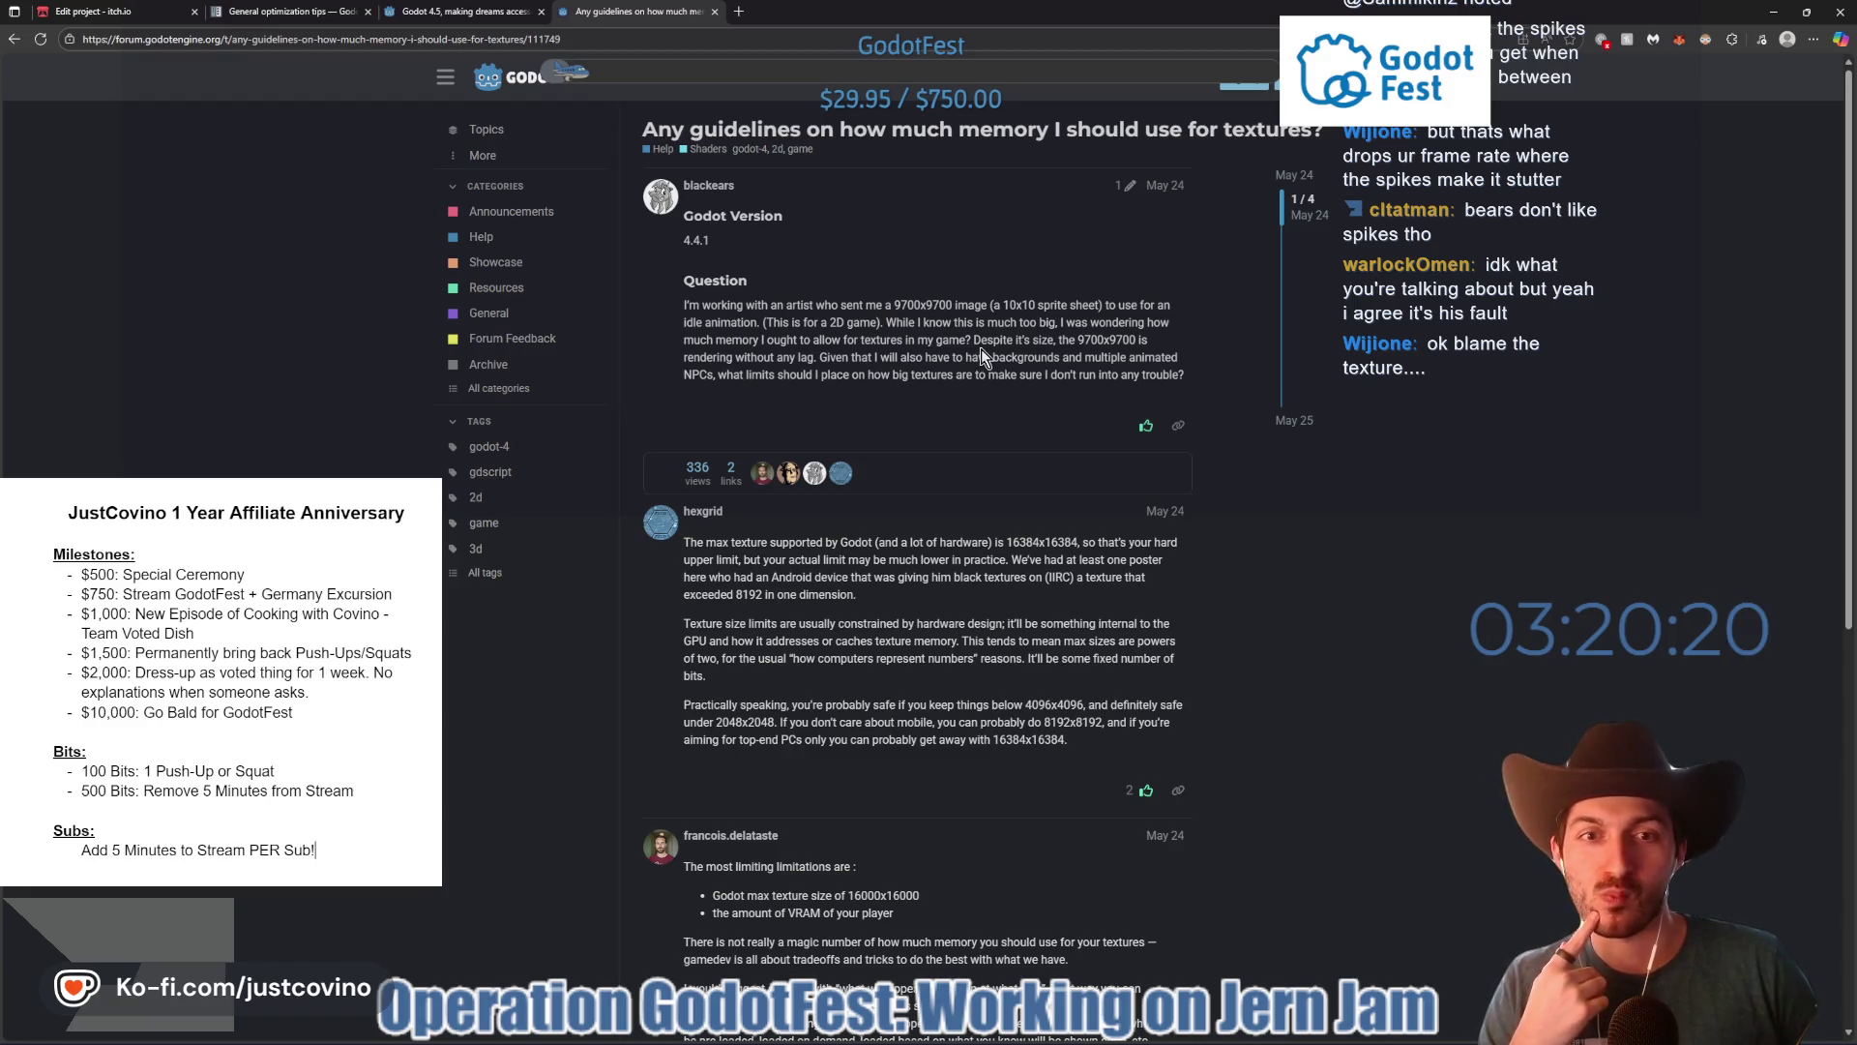
{"action": "scroll", "coordinate": [966, 385], "scroll_direction": "down", "scroll_amount": 2}
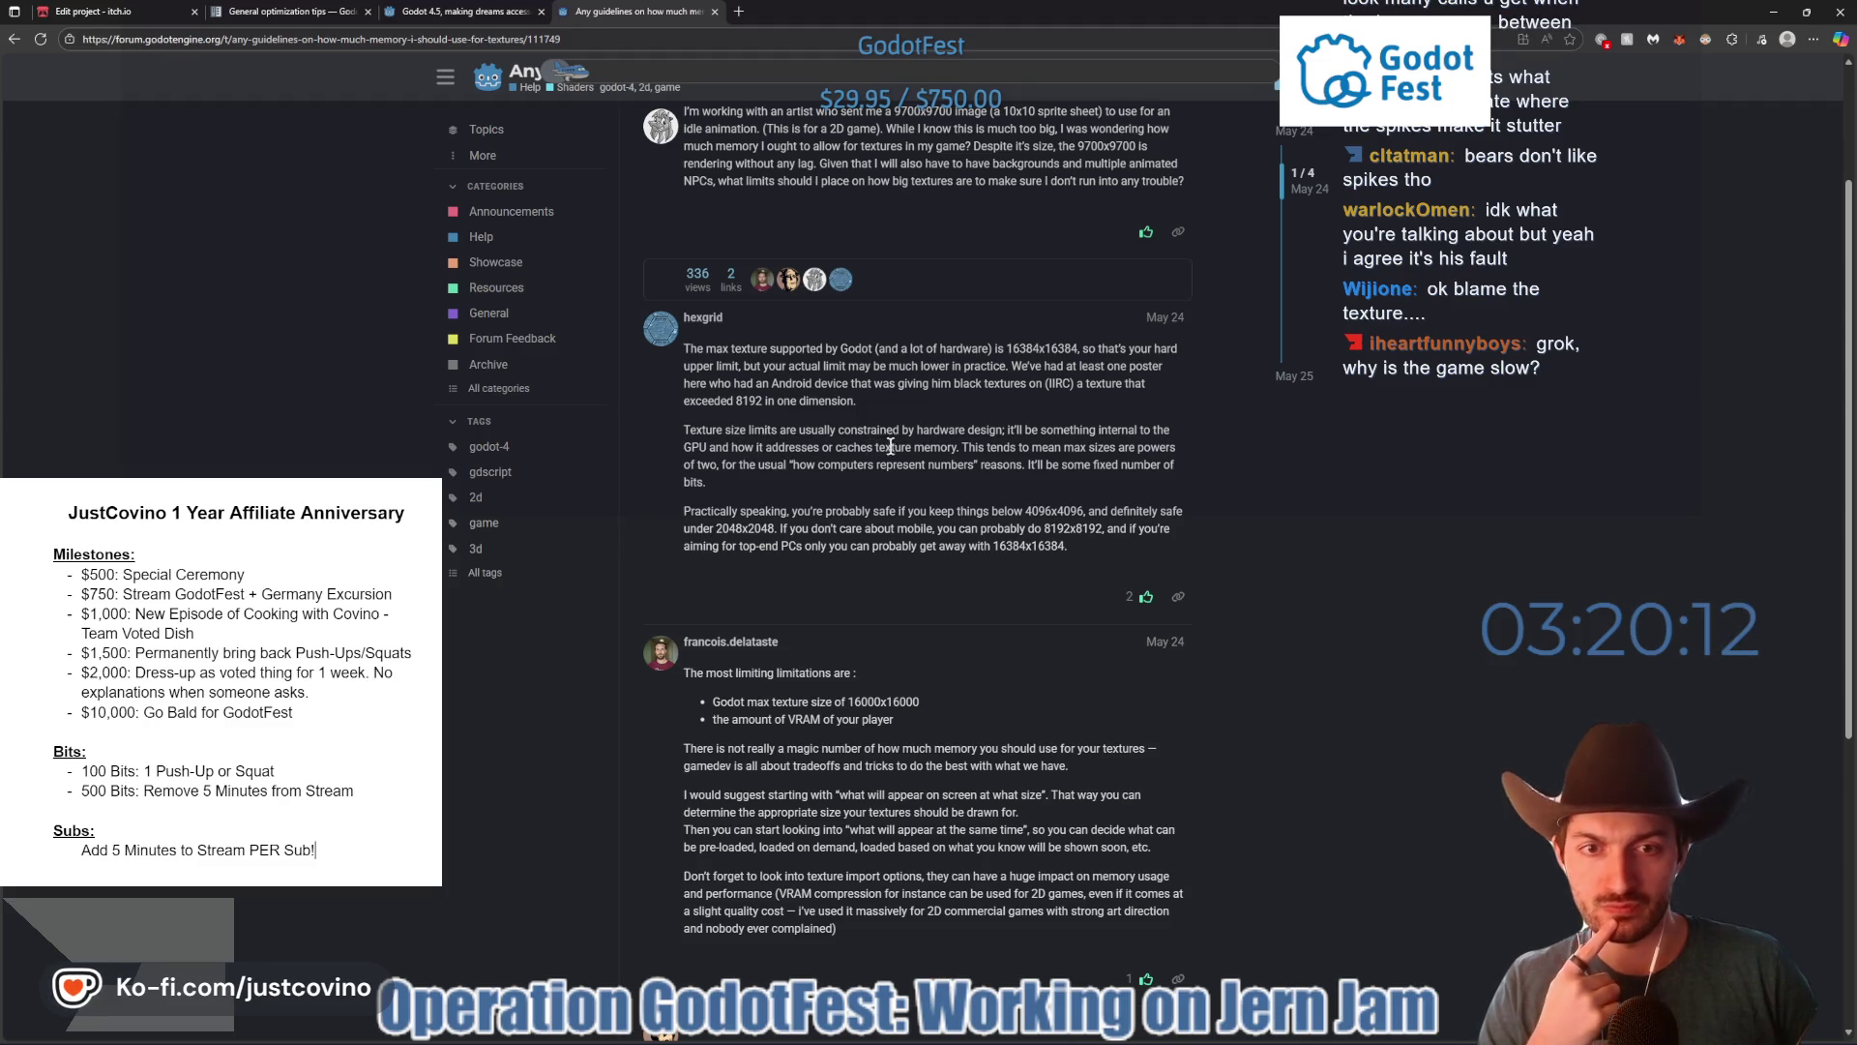
{"action": "scroll", "coordinate": [894, 445], "scroll_direction": "down", "scroll_amount": 3}
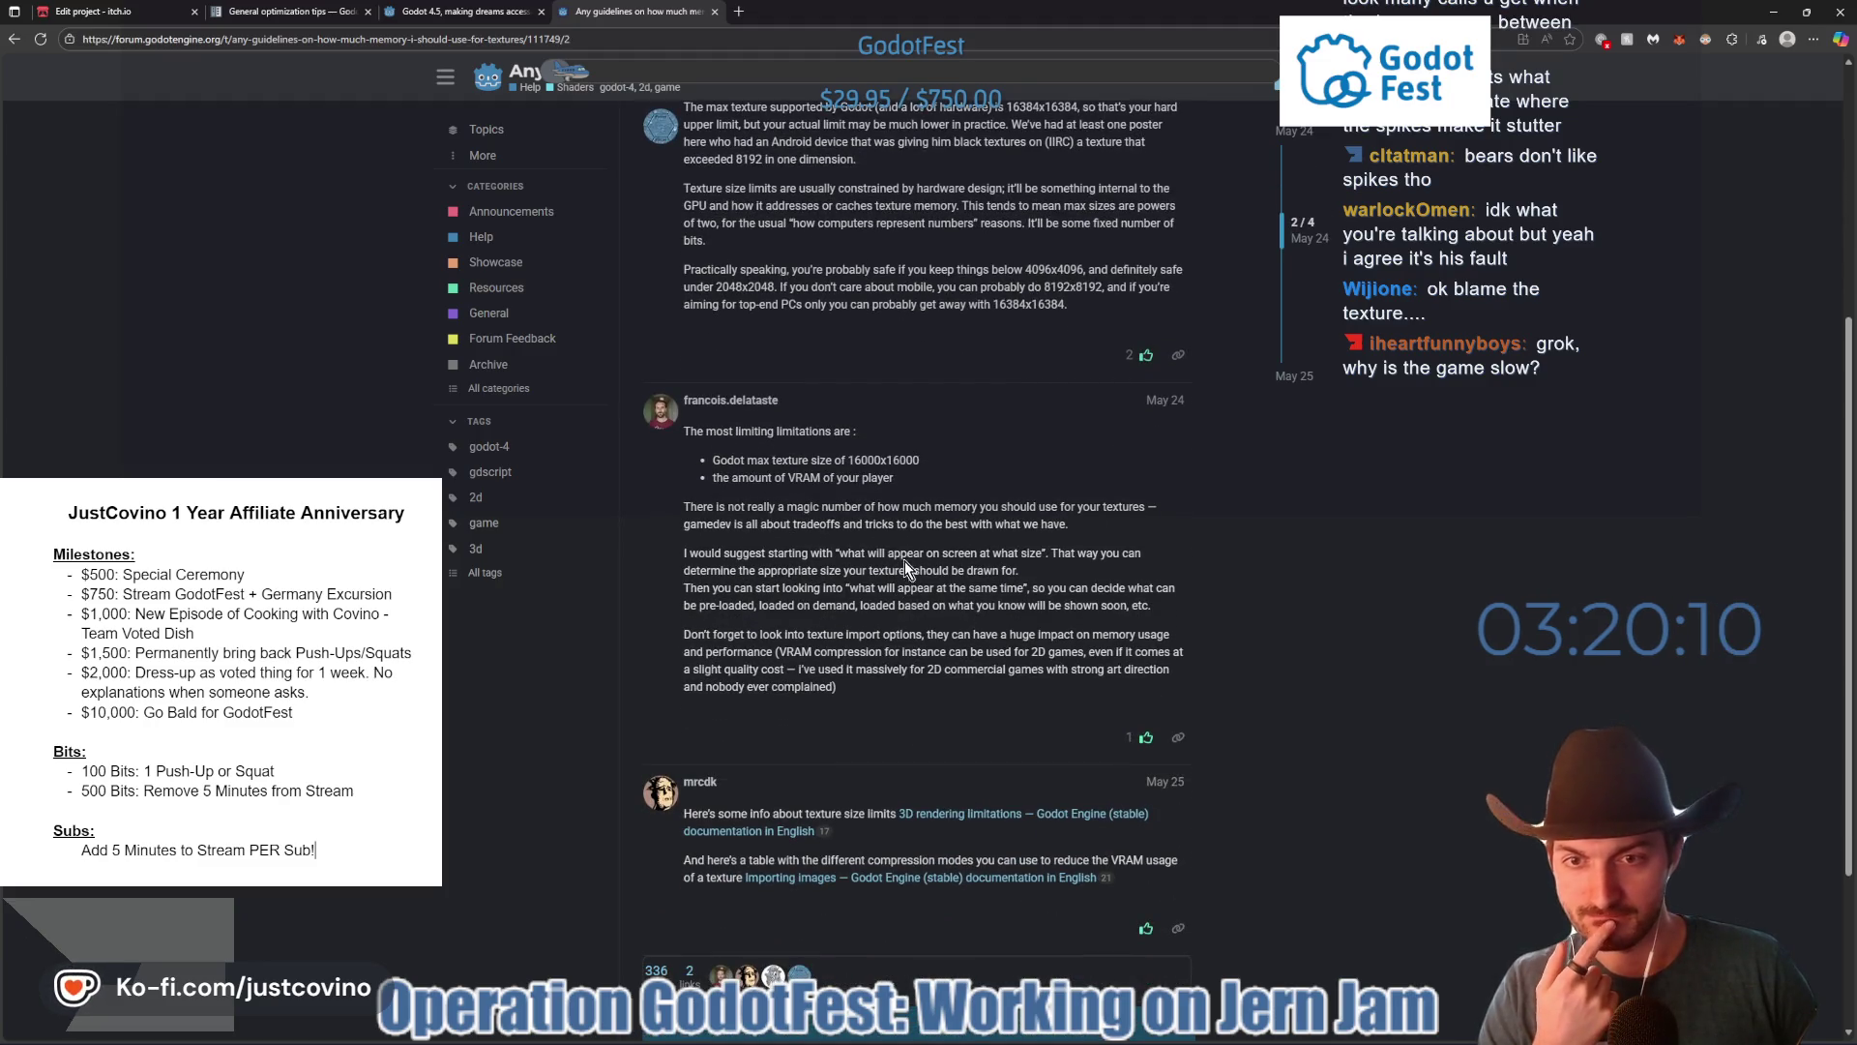
{"action": "scroll", "coordinate": [902, 558], "scroll_direction": "down", "scroll_amount": 1}
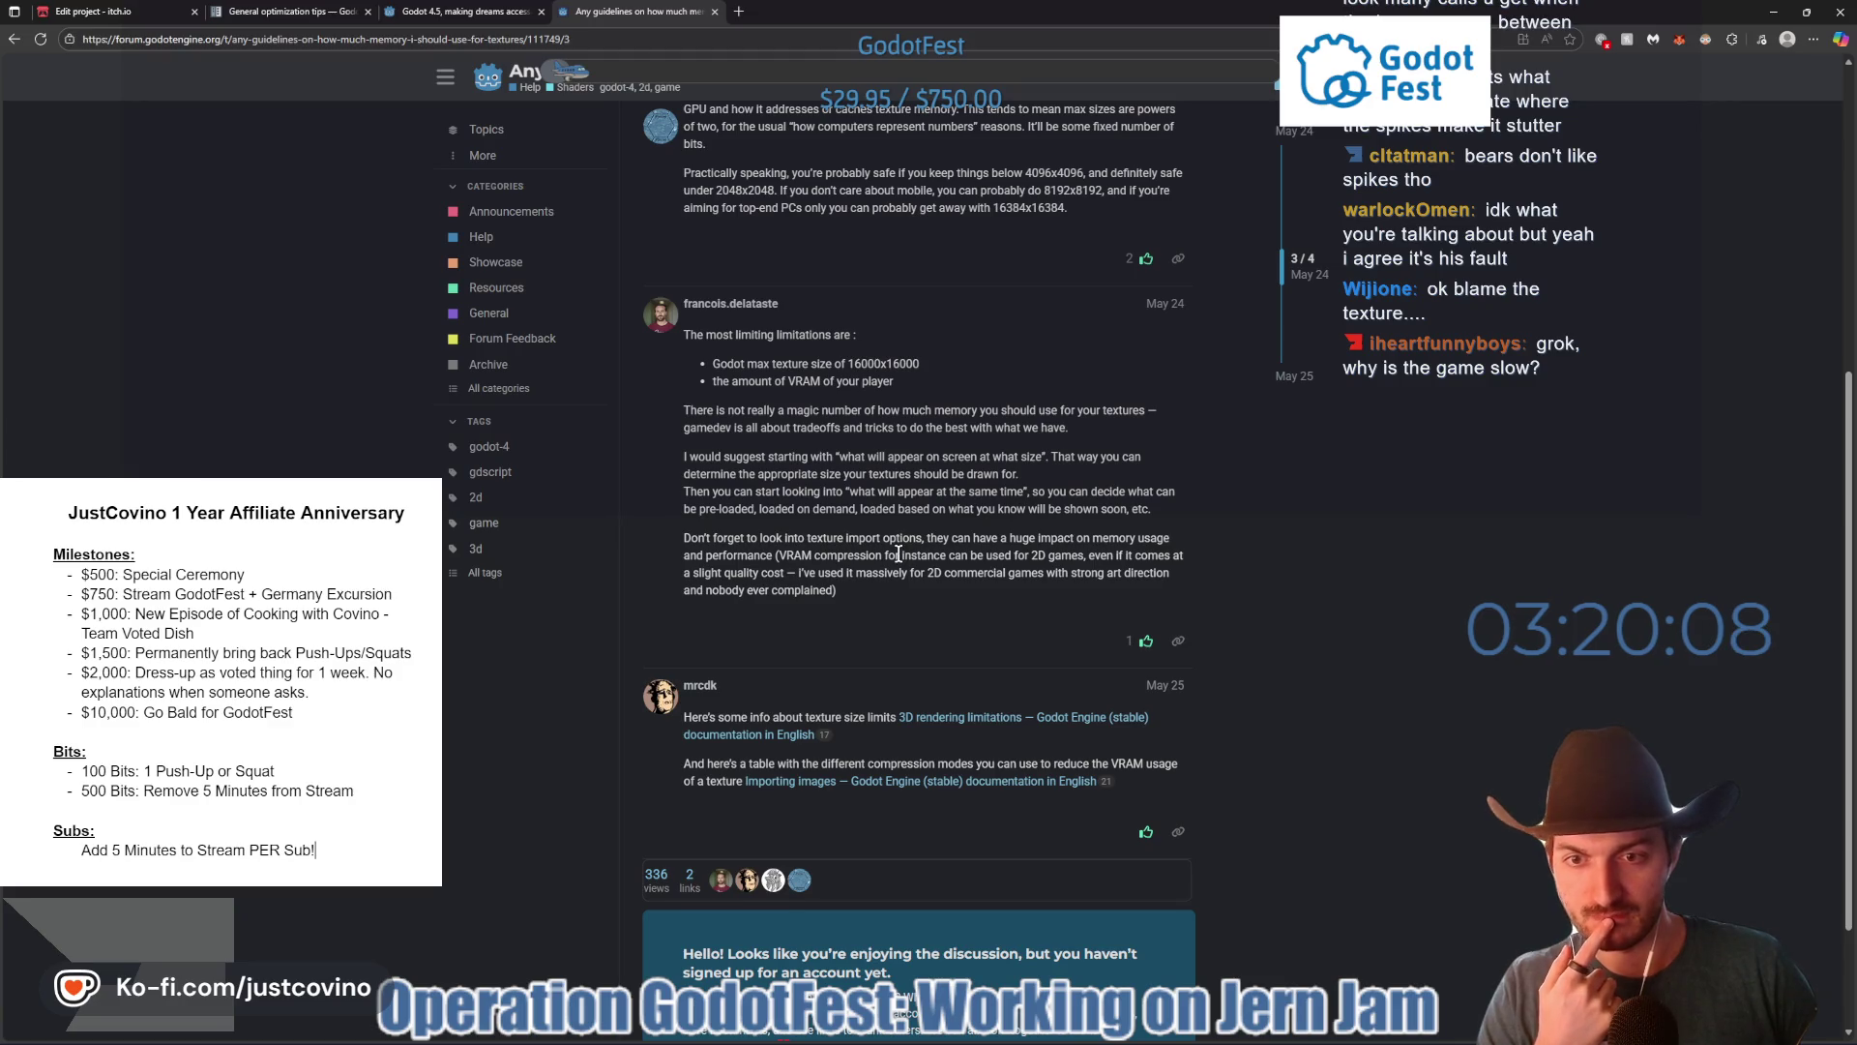
{"action": "scroll", "coordinate": [898, 553], "scroll_direction": "down", "scroll_amount": 1}
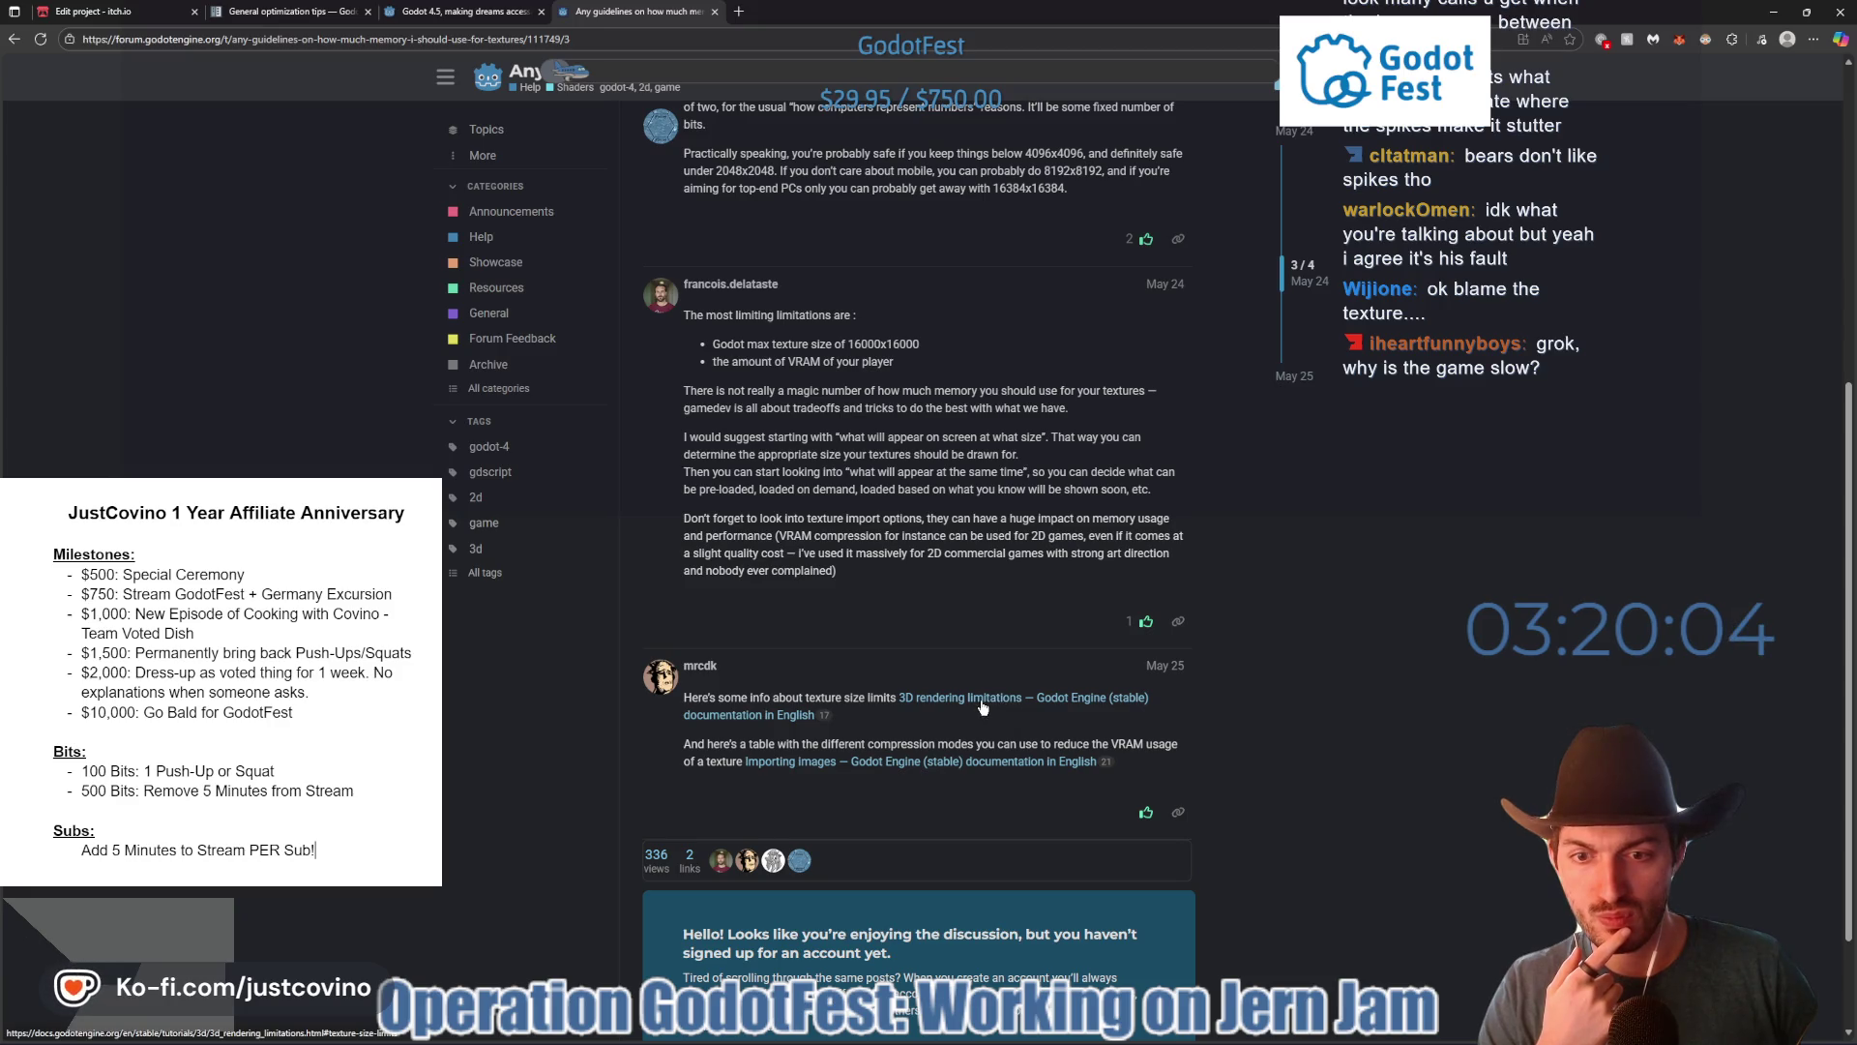
- Close the texture memory thread and Godot 4.5 release tabs, leaving General optimization tips
{"action": "left_click", "coordinate": [716, 11]}
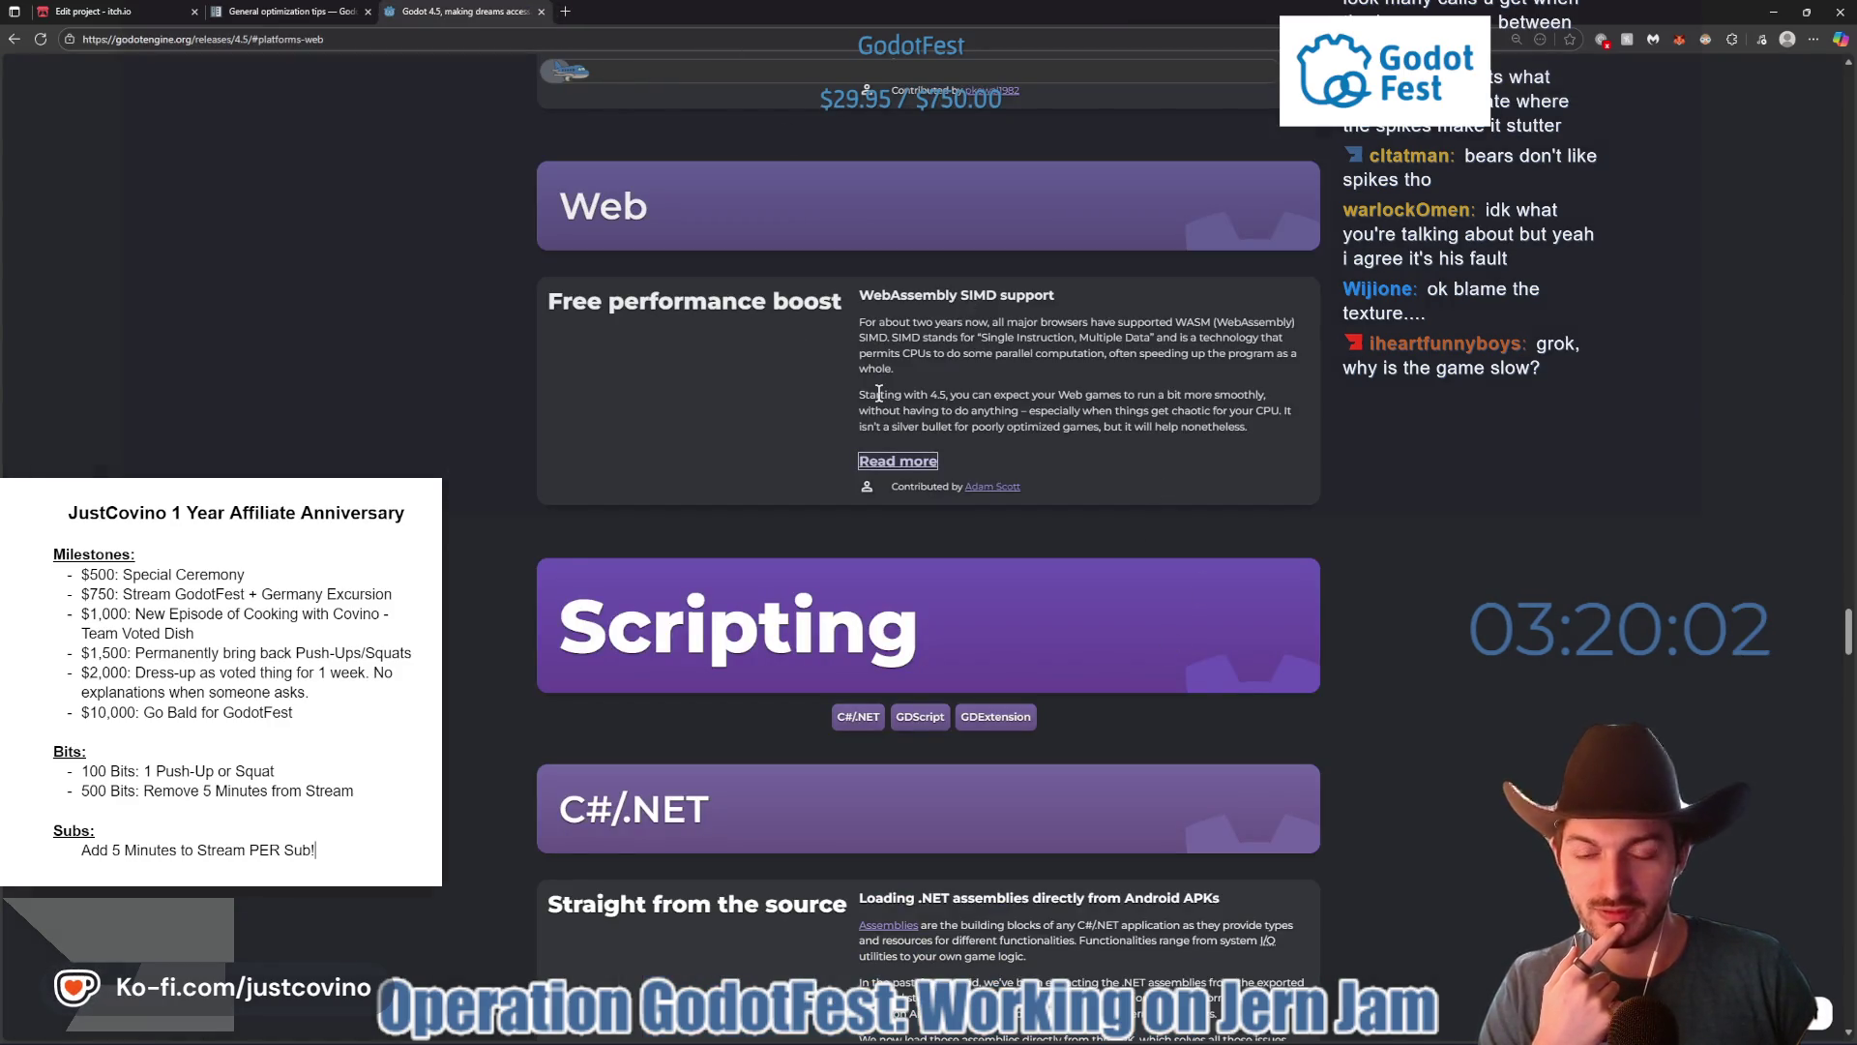
{"action": "scroll", "coordinate": [811, 483], "scroll_direction": "up", "scroll_amount": 3}
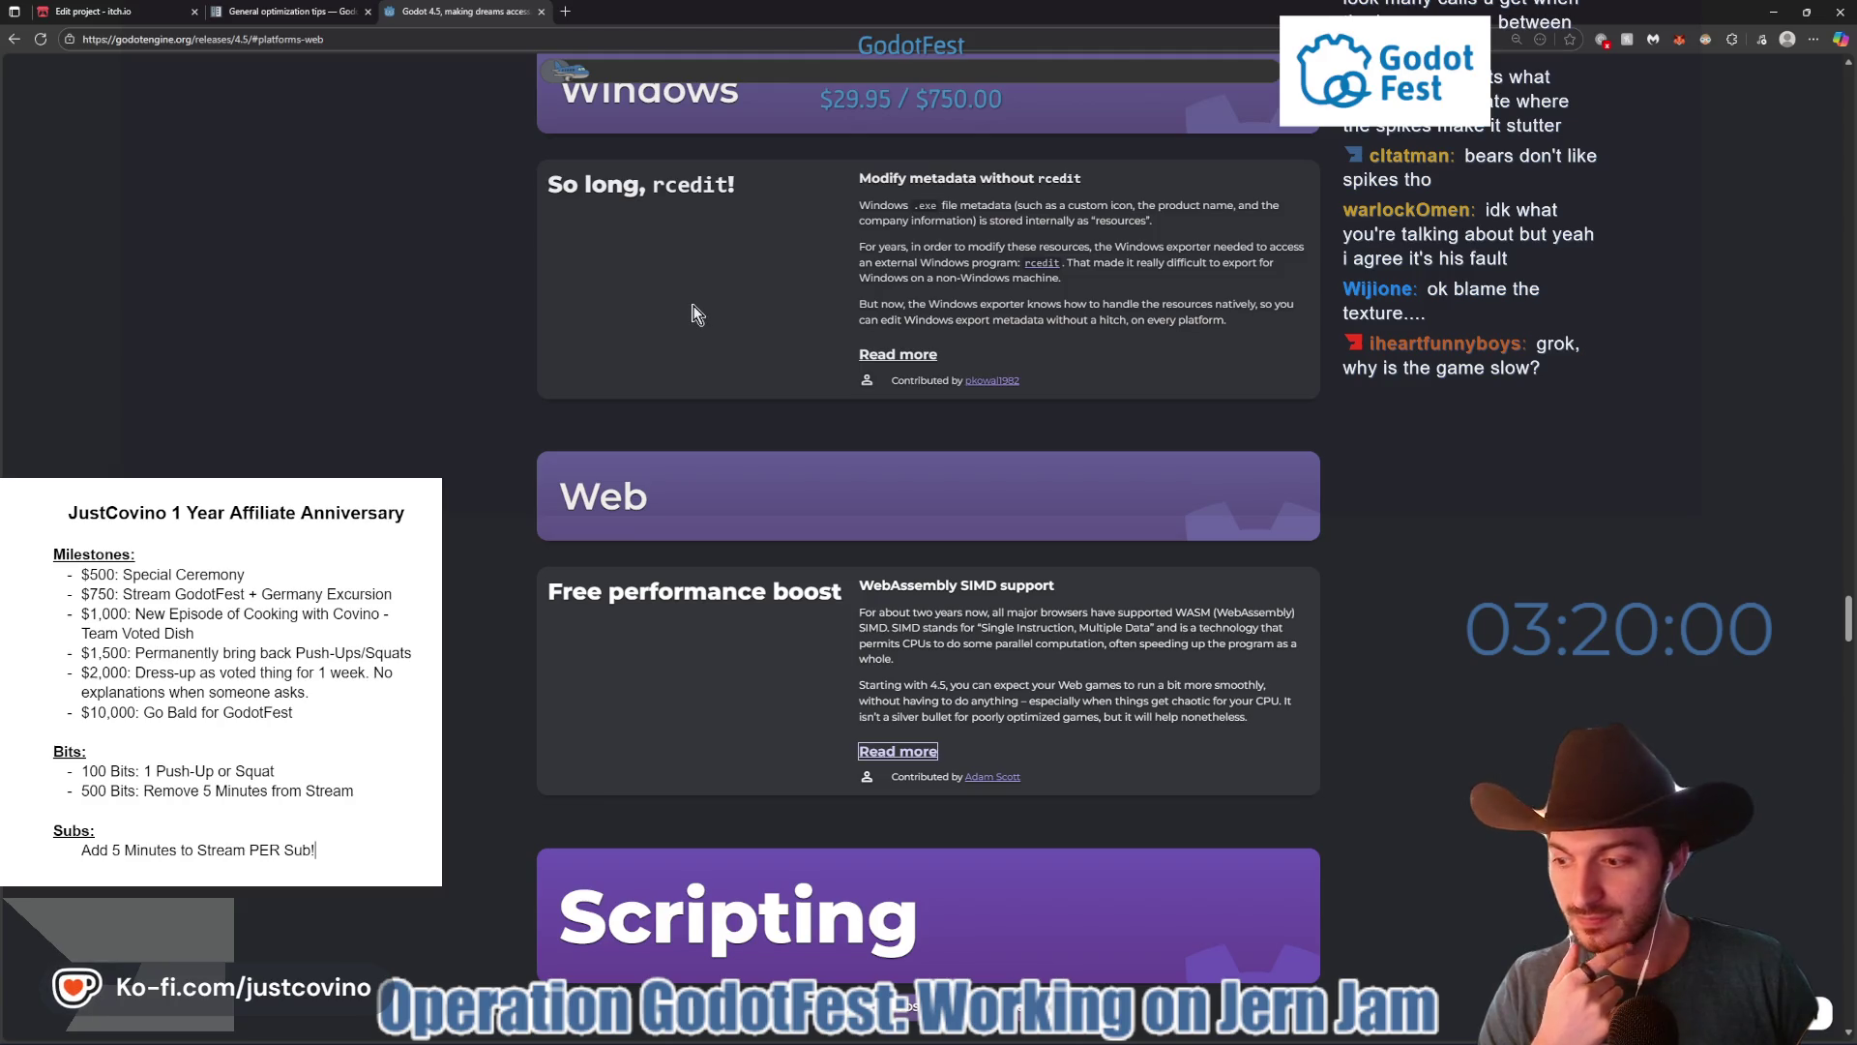
{"action": "left_click", "coordinate": [541, 12]}
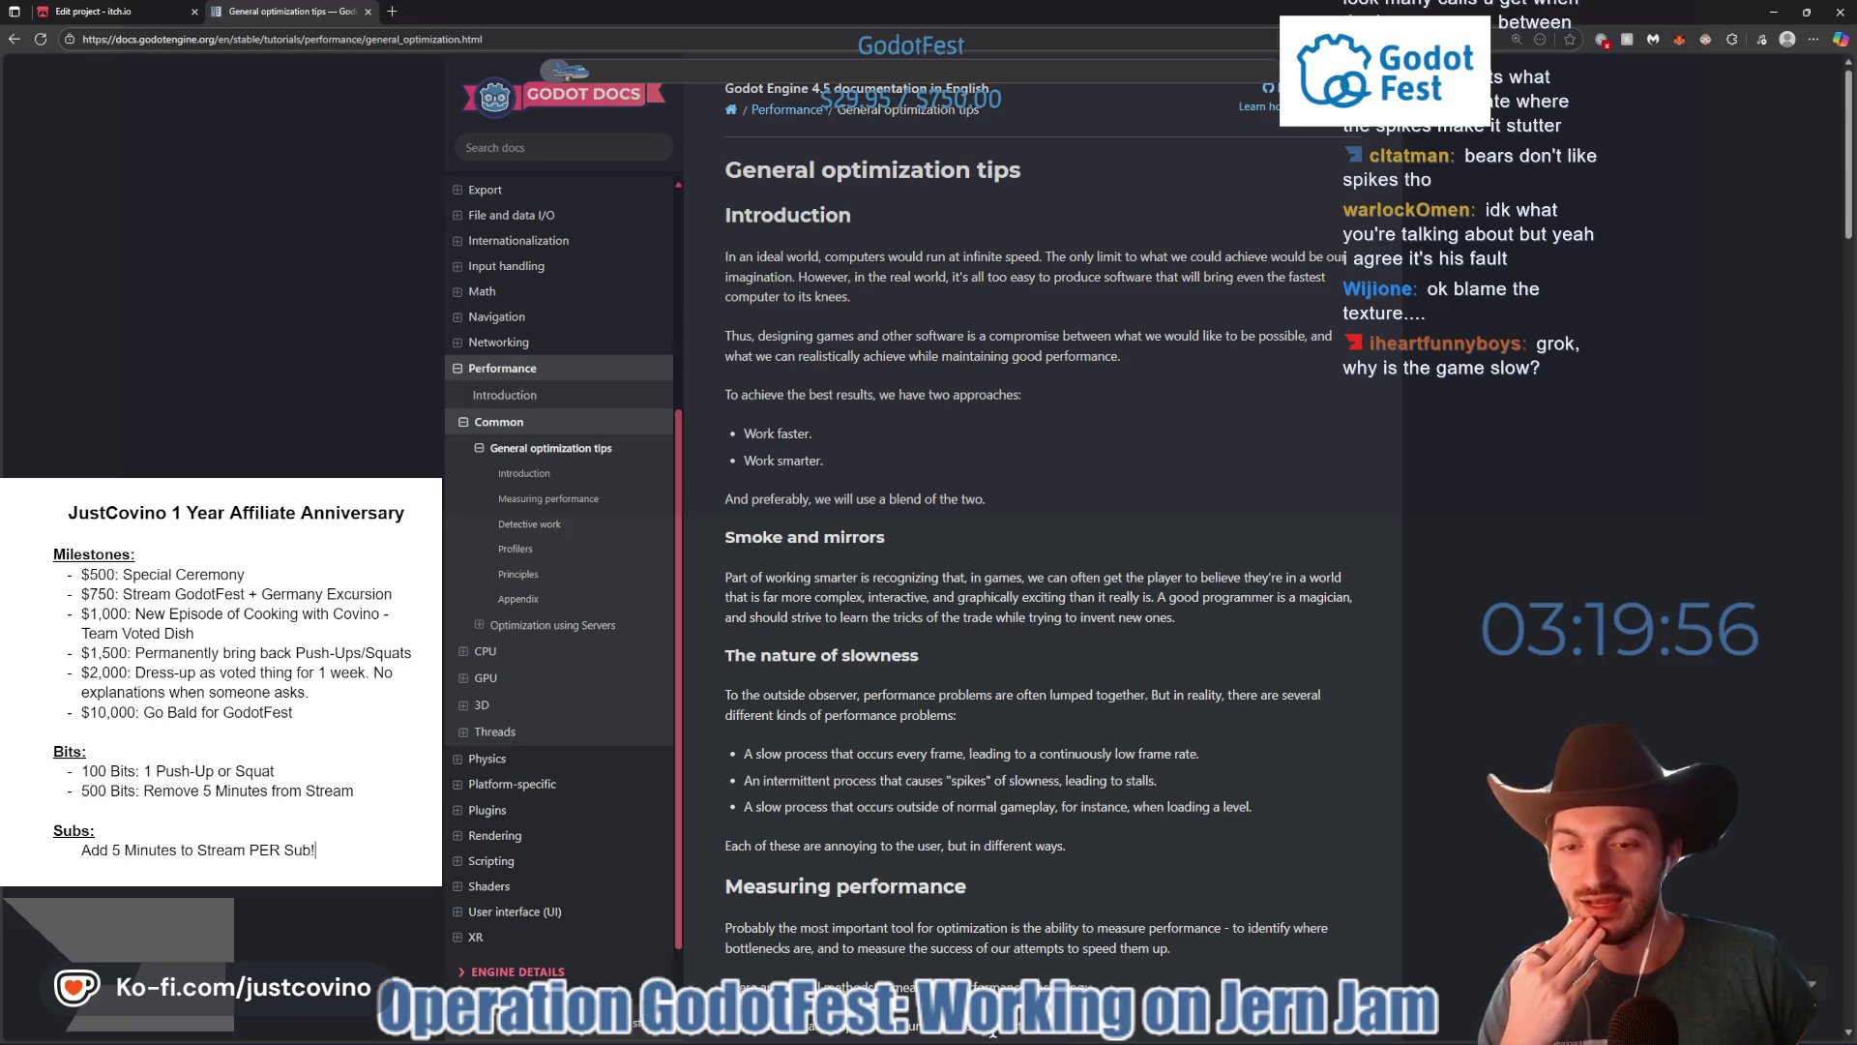
- Back in Godot, scroll through bear.gd to blank line 150 and save the script
{"action": "mouse_move", "coordinate": [996, 1040]}
{"action": "left_click", "coordinate": [1079, 1037]}
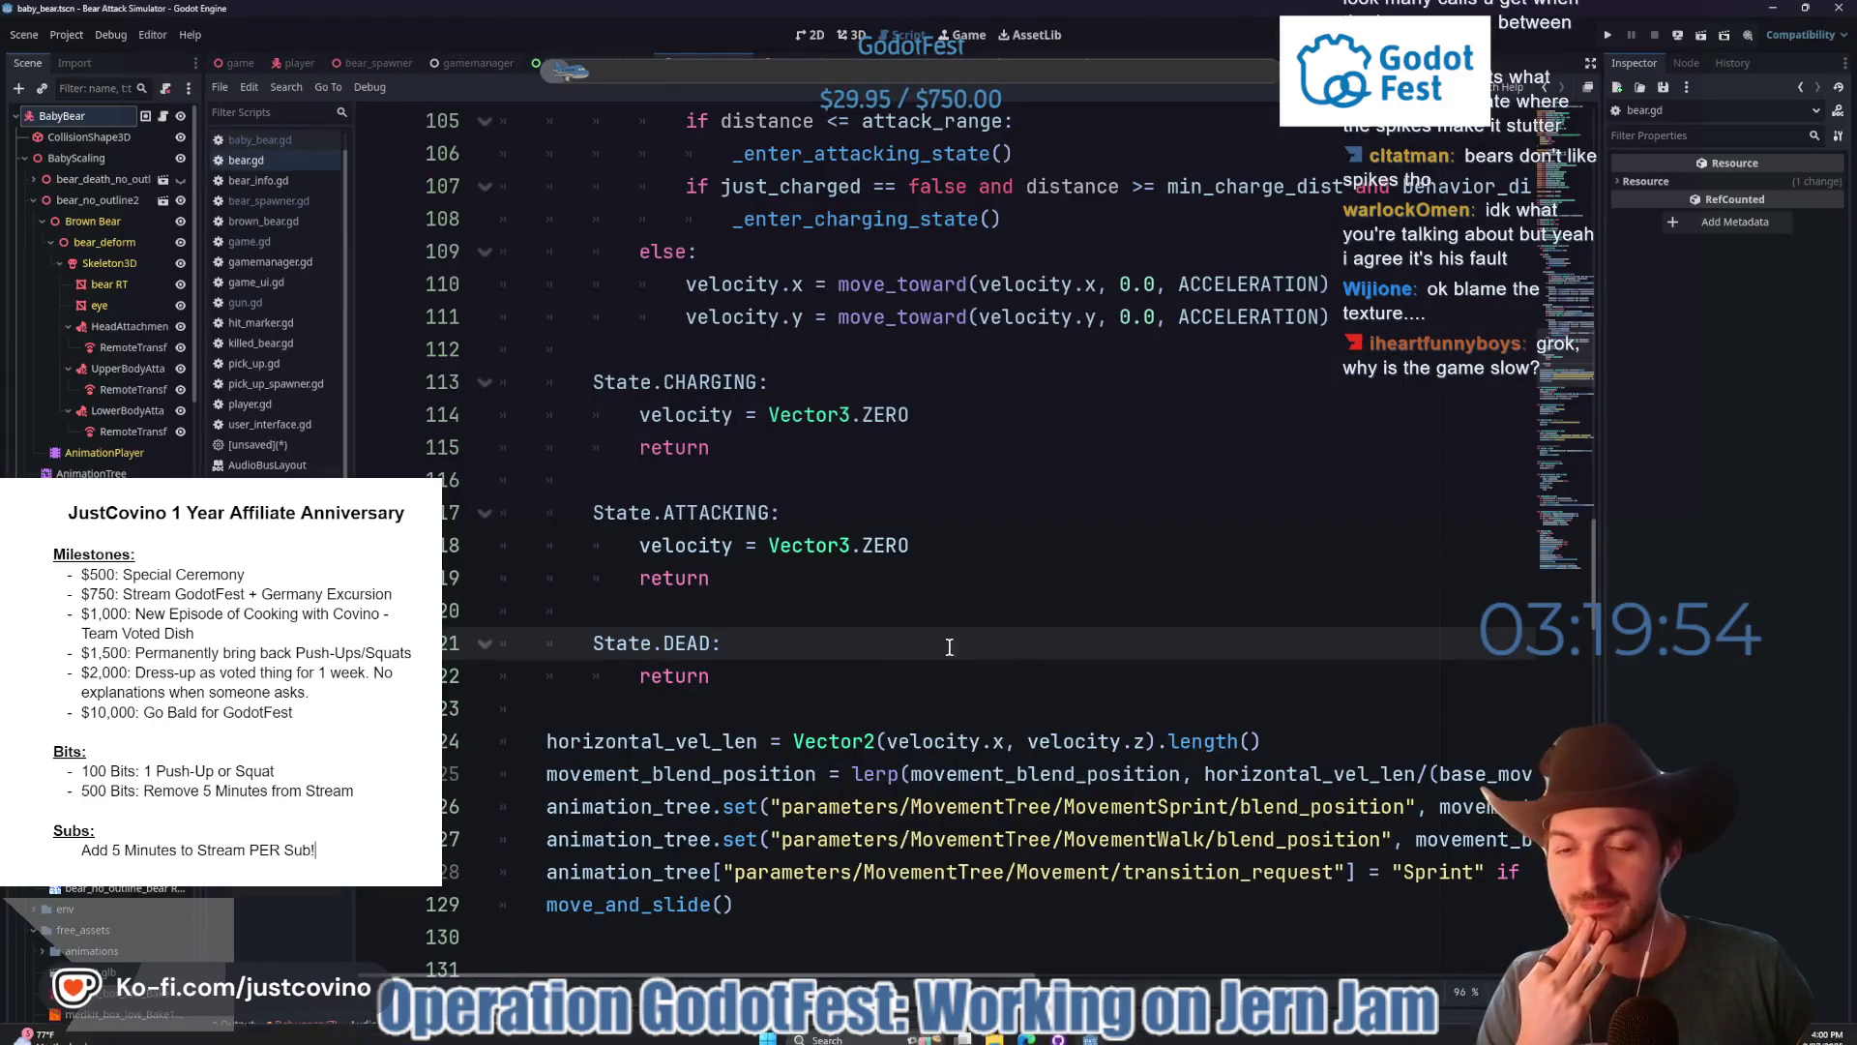
{"action": "scroll", "coordinate": [851, 609], "scroll_direction": "up", "scroll_amount": 2}
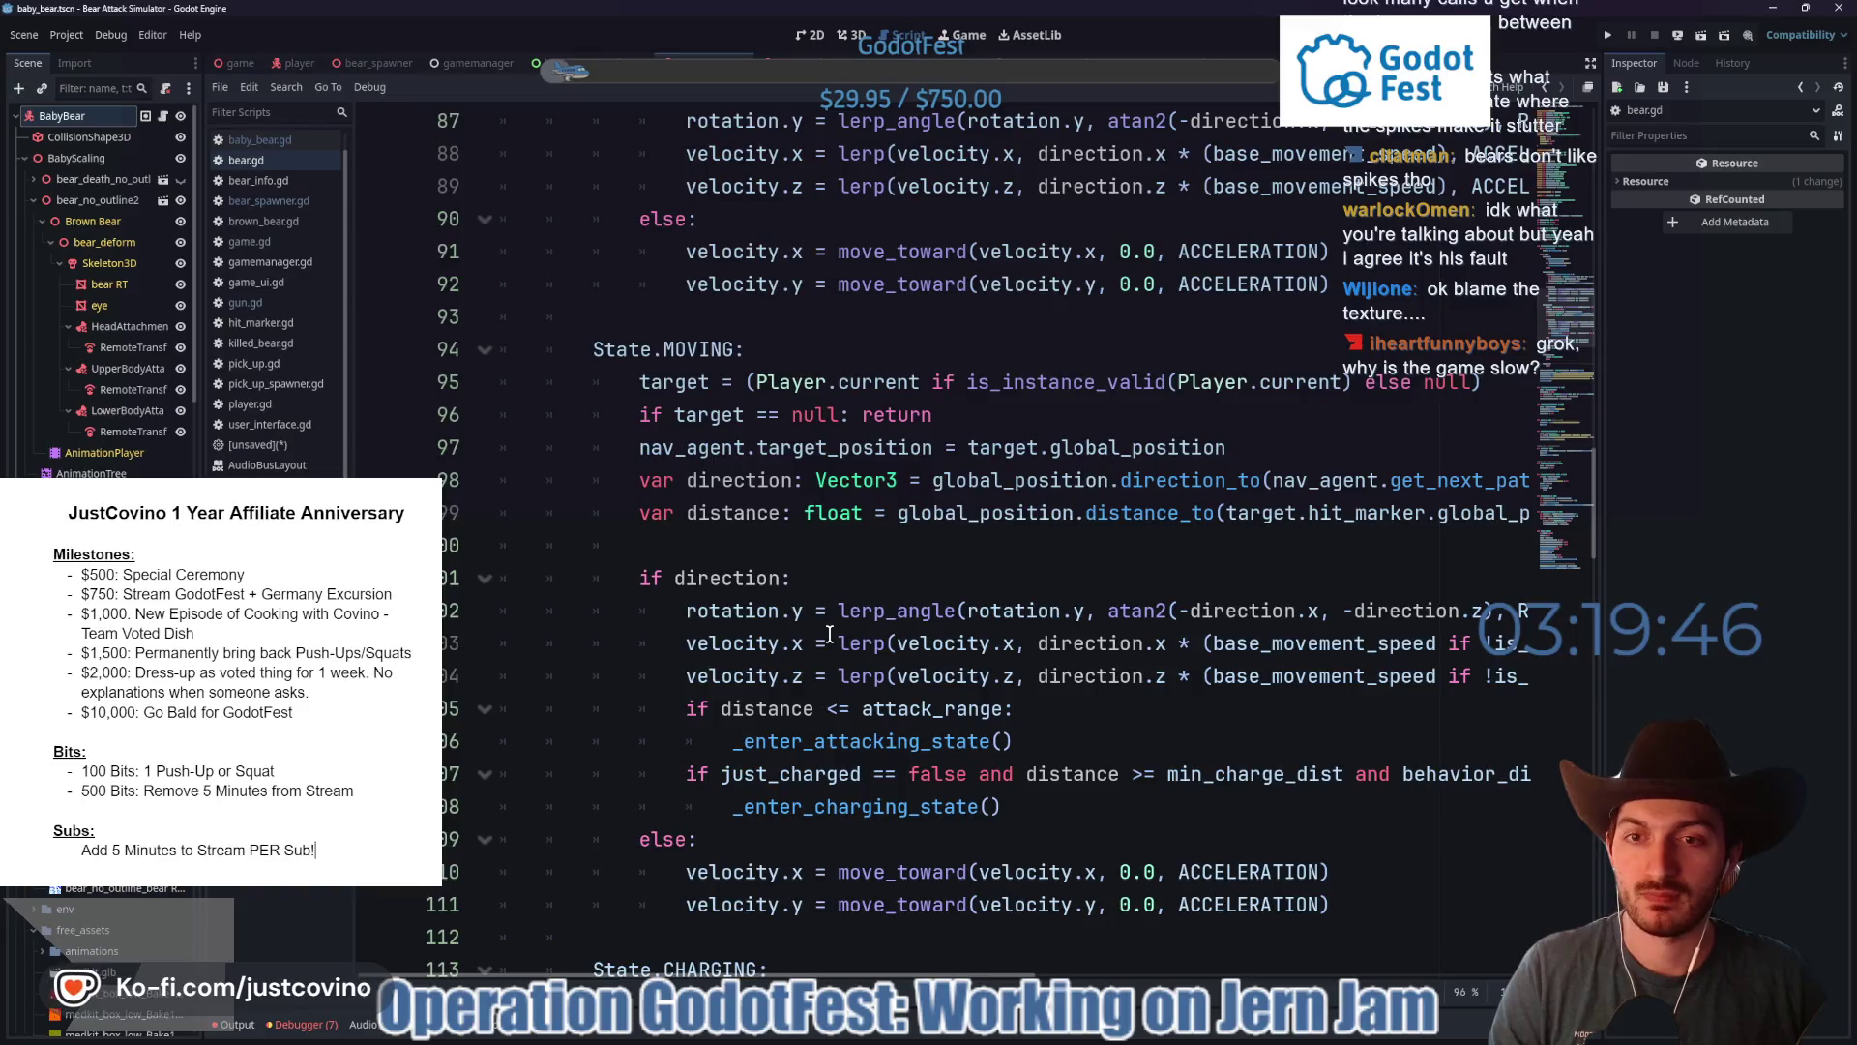
{"action": "scroll", "coordinate": [823, 630], "scroll_direction": "down", "scroll_amount": 10}
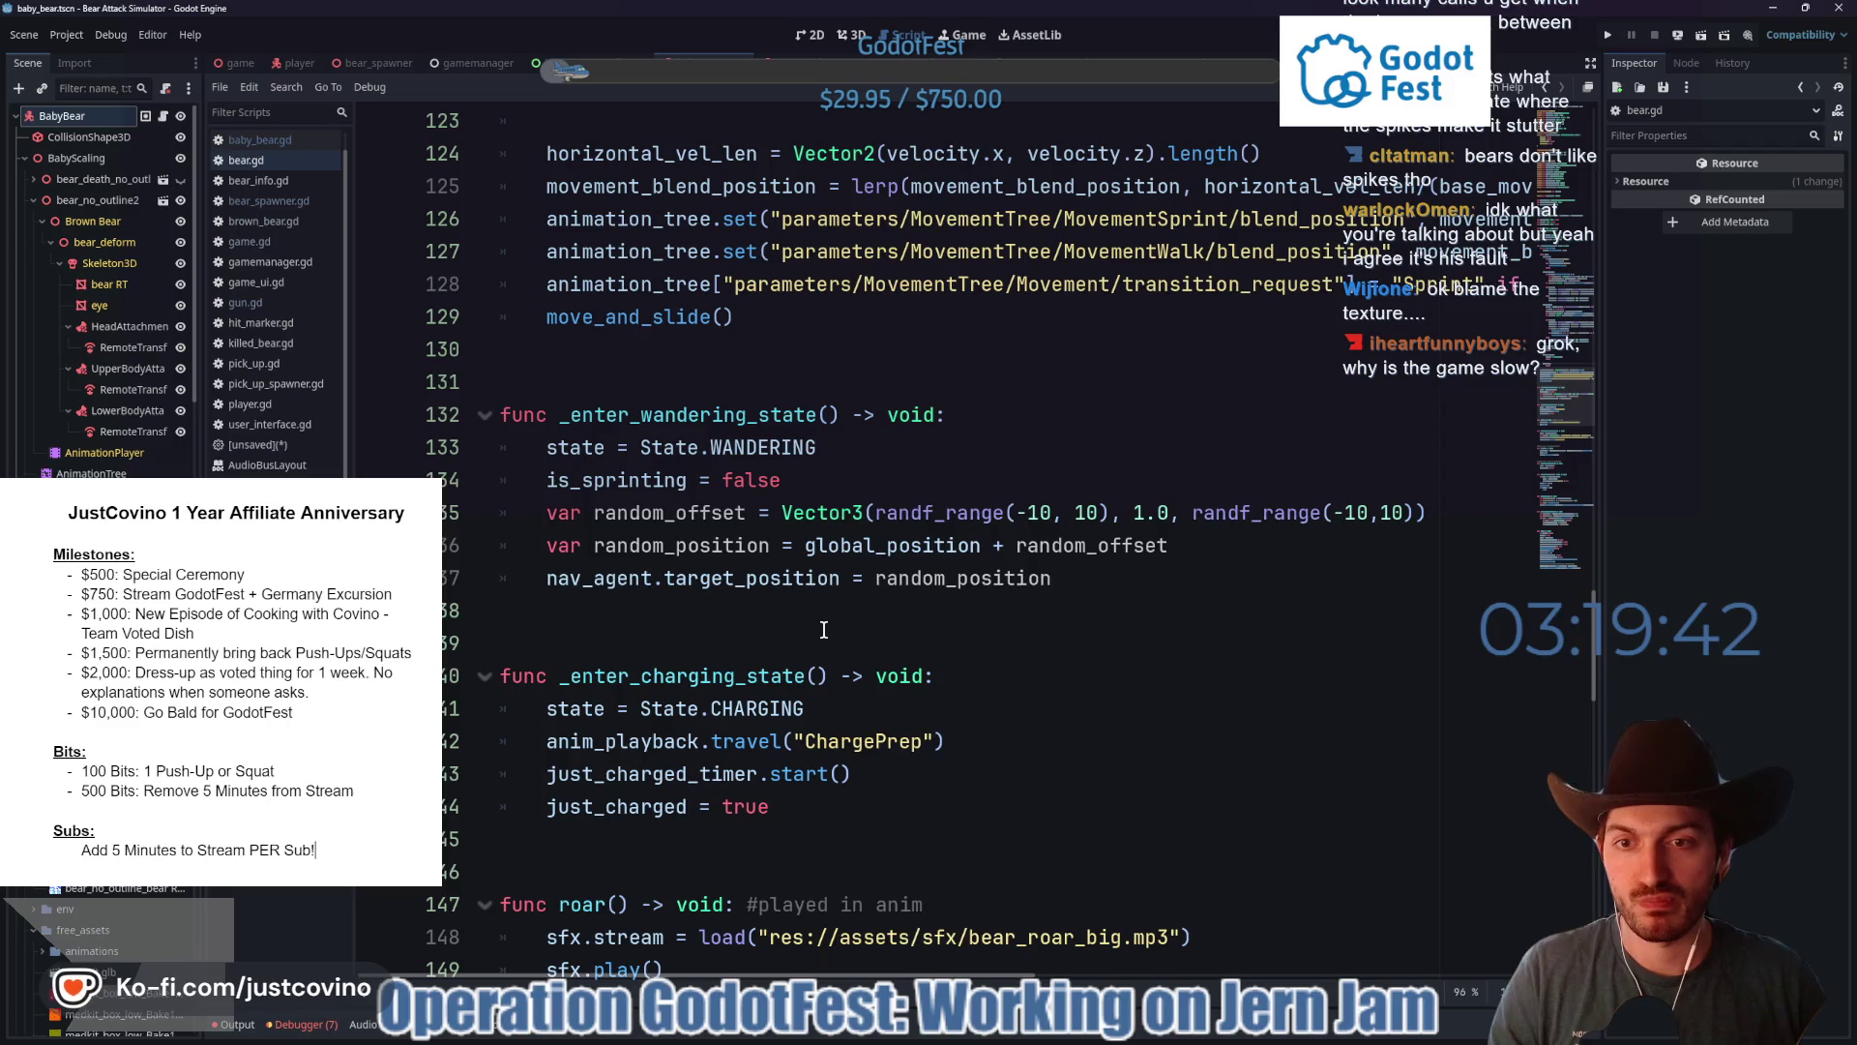
{"action": "scroll", "coordinate": [824, 630], "scroll_direction": "down", "scroll_amount": 3}
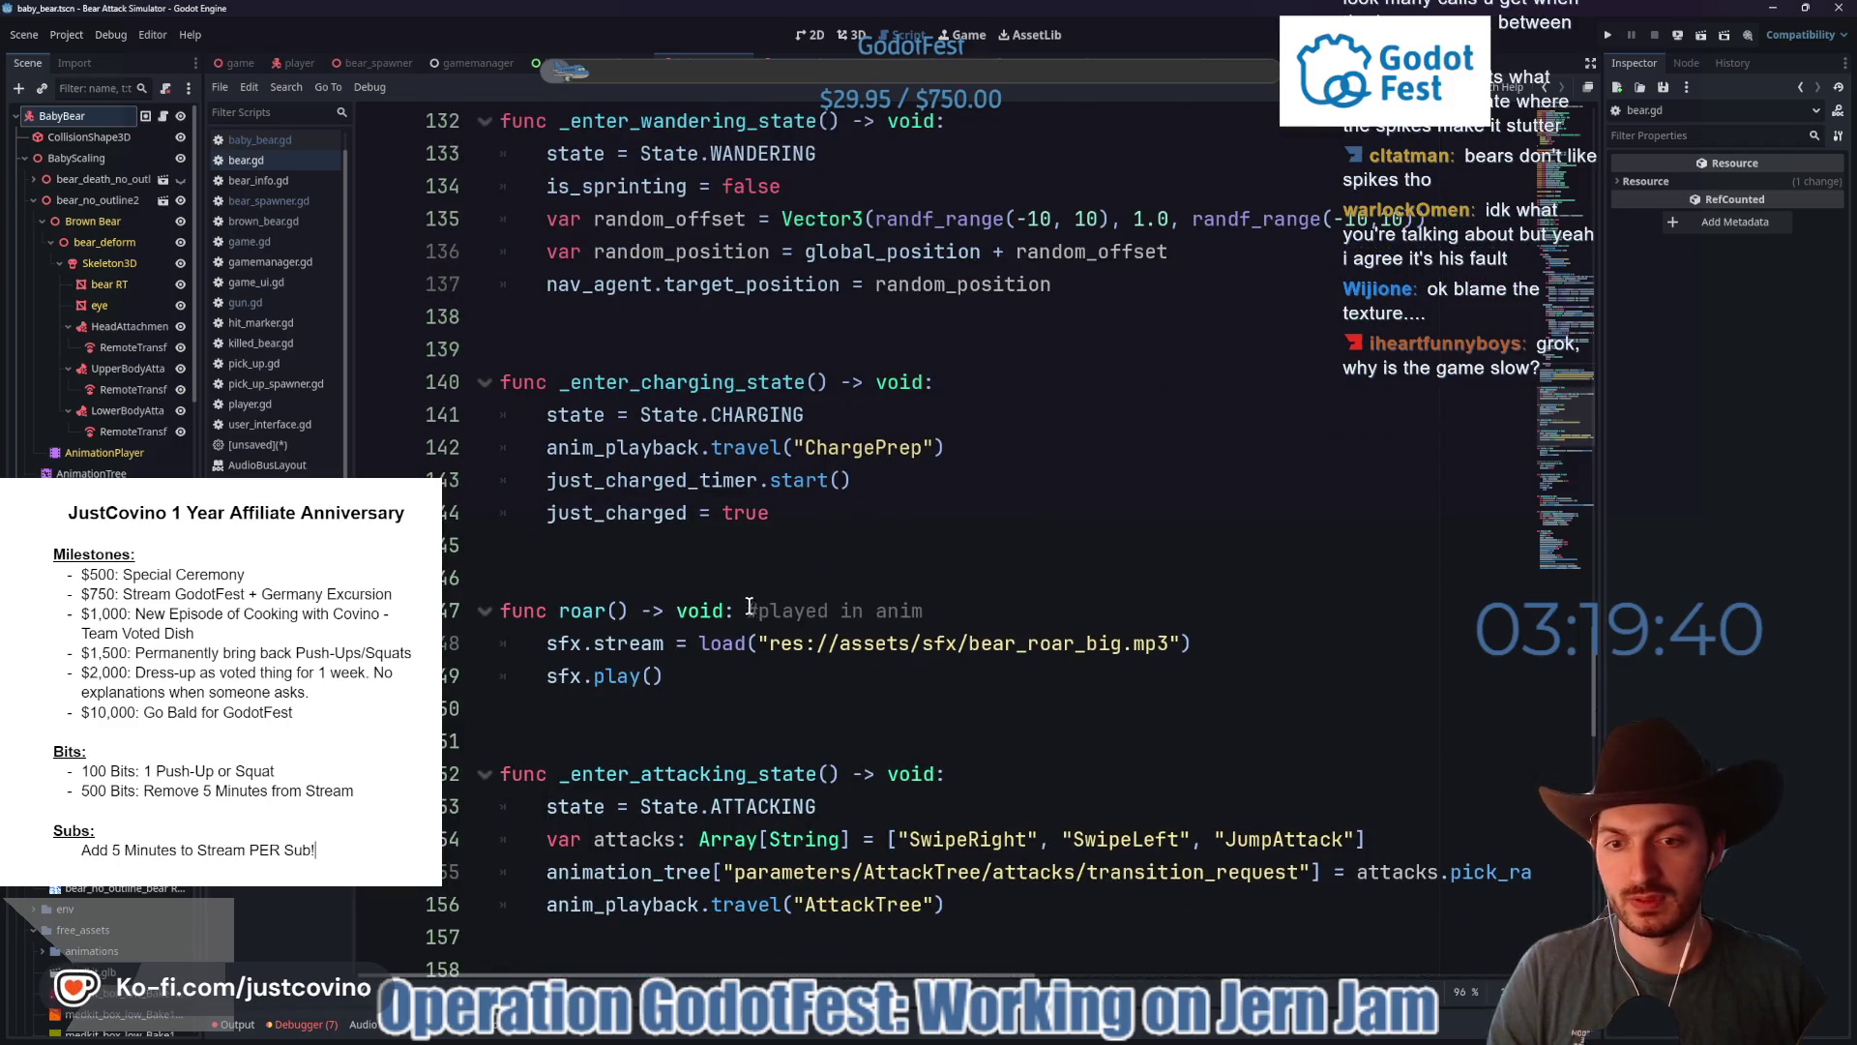
{"action": "scroll", "coordinate": [738, 597], "scroll_direction": "down", "scroll_amount": 3}
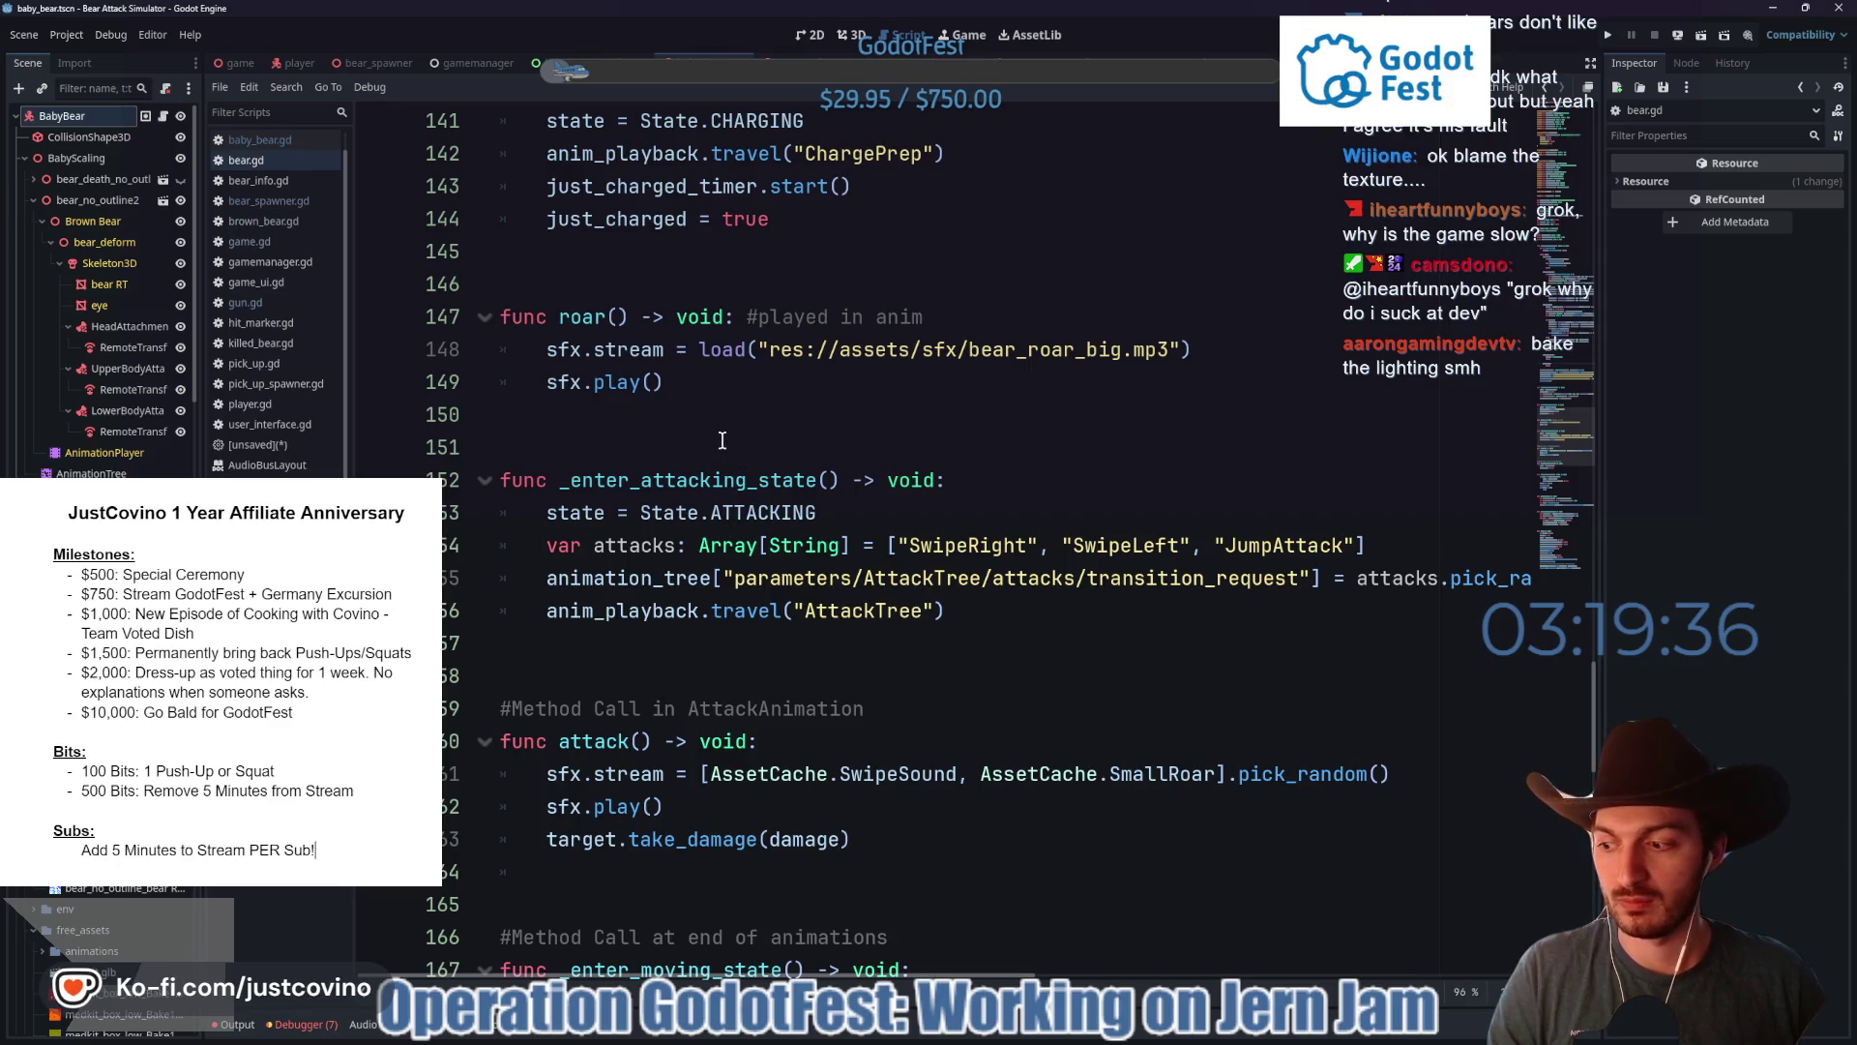
{"action": "left_click", "coordinate": [730, 412]}
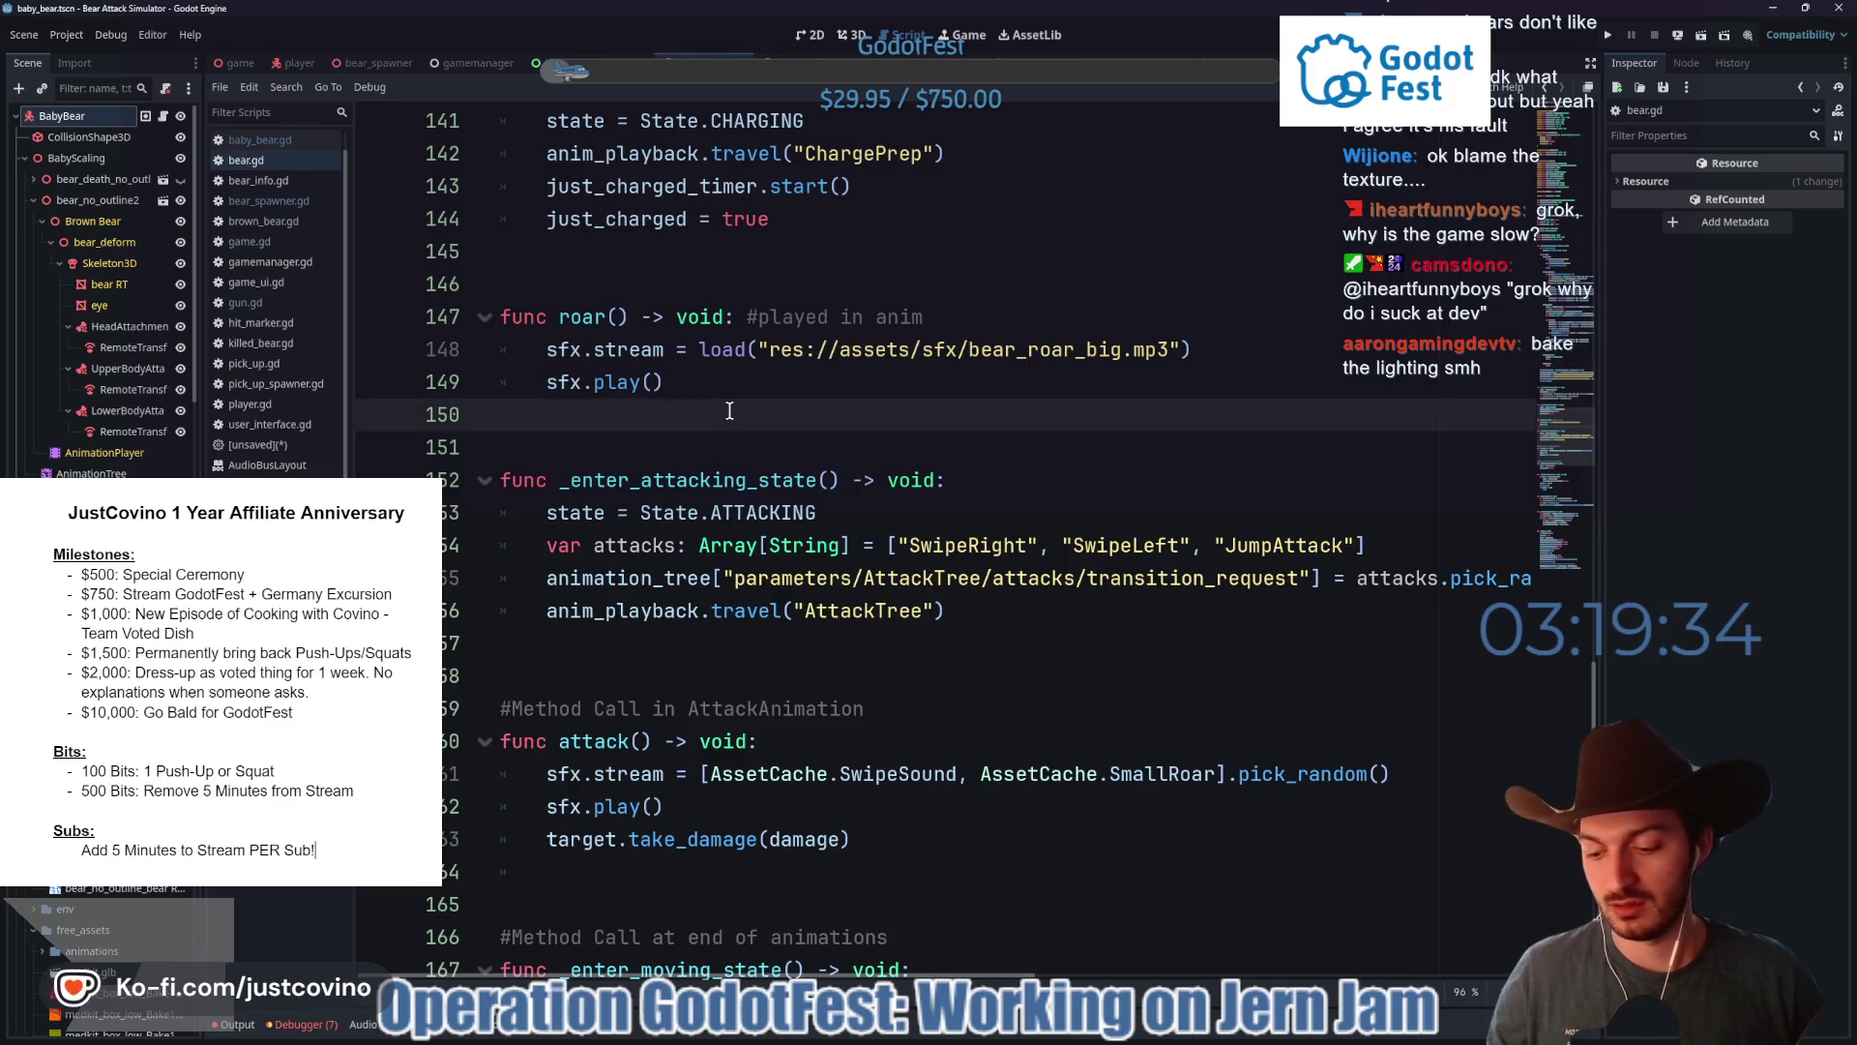
{"action": "key", "text": "ctrl+s"}
- Open the game scene in 3D with the DirectionalLight3D selected to show its shadow settings
{"action": "left_click", "coordinate": [235, 63]}
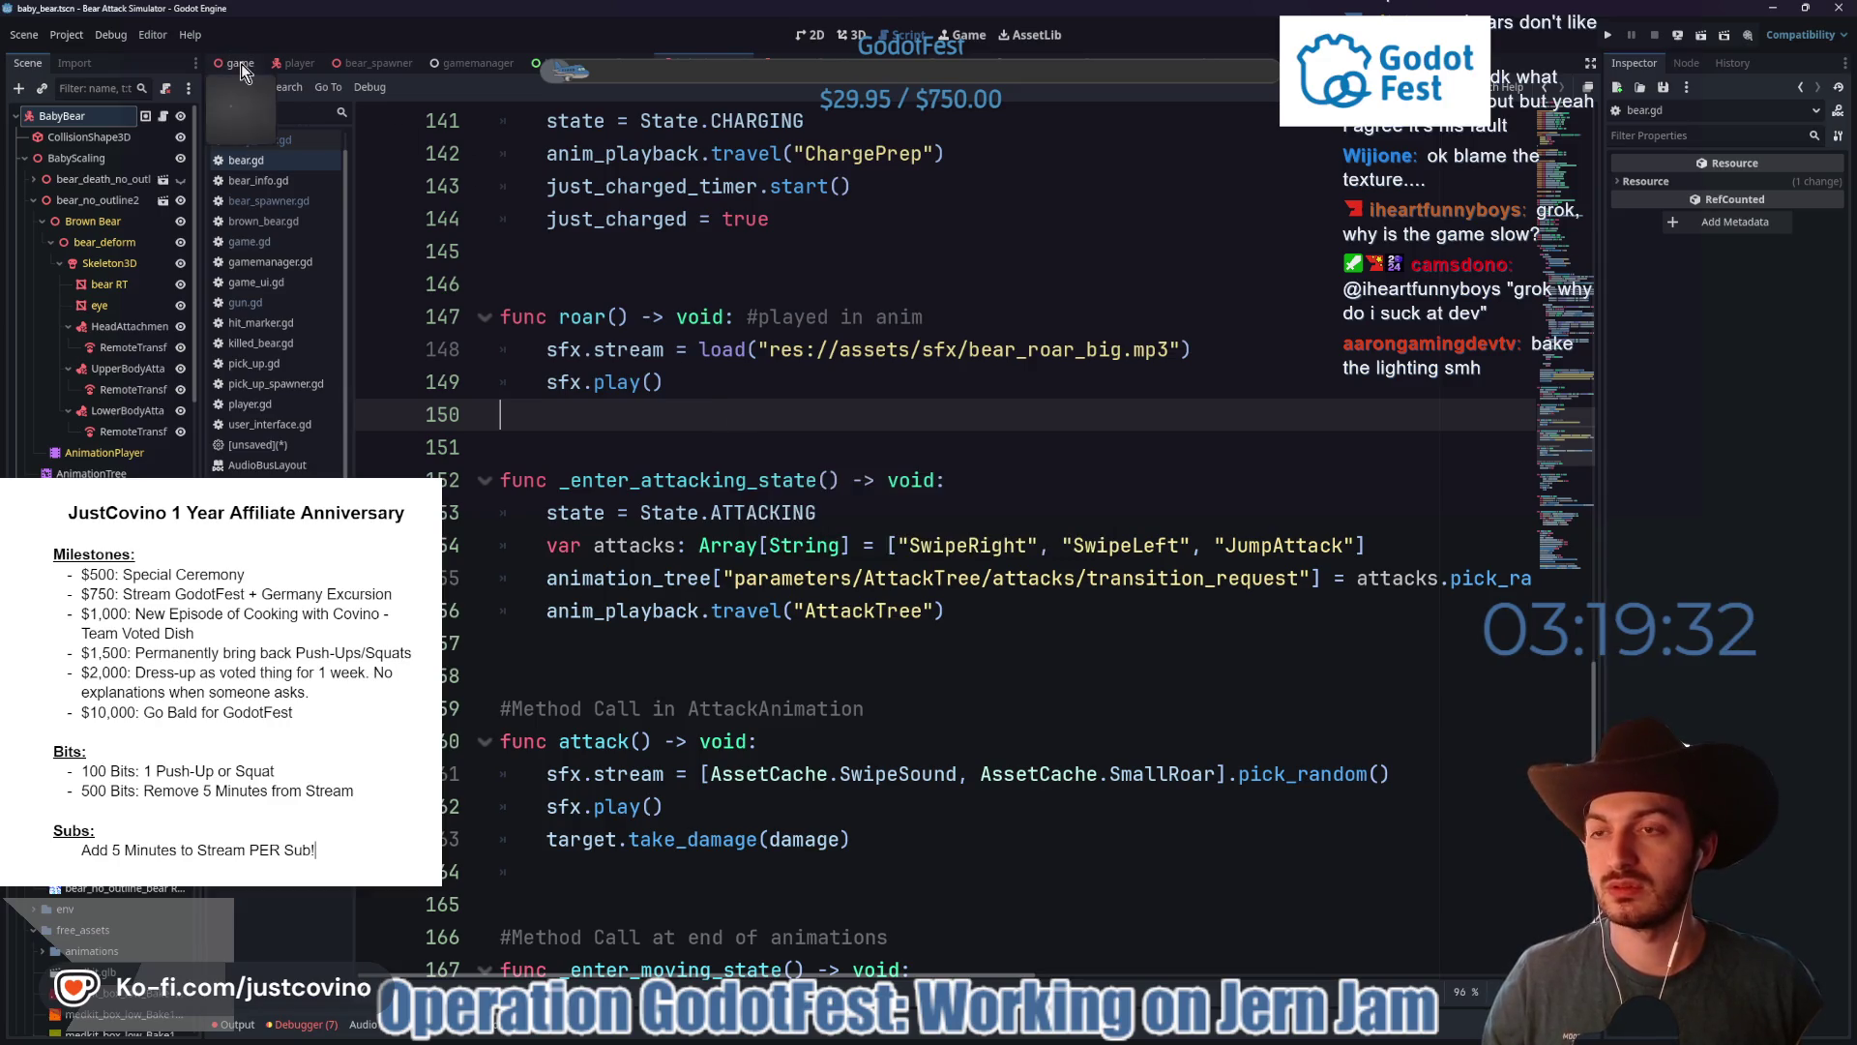
{"action": "left_click", "coordinate": [84, 162]}
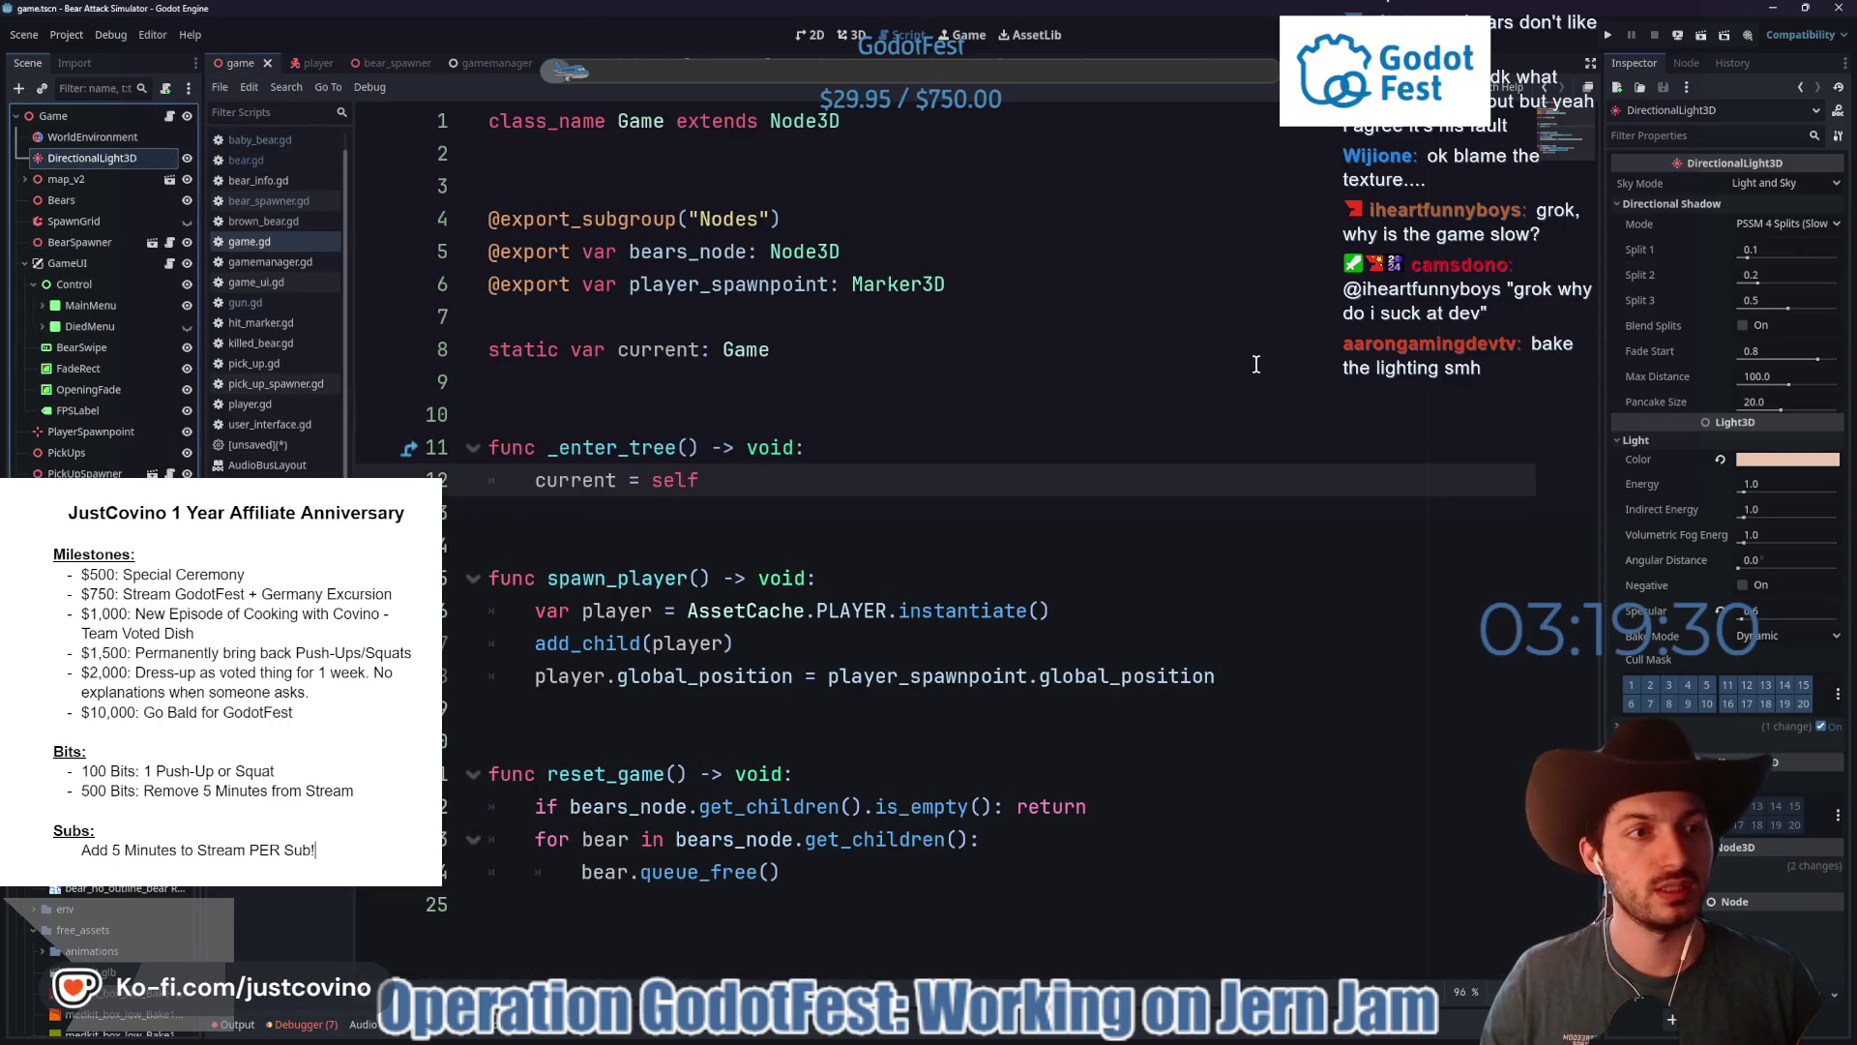
{"action": "left_click", "coordinate": [850, 34]}
- Set the DirectionalLight3D's Directional Shadow Mode to PSSM 2 Splits and save the game scene
{"action": "left_click", "coordinate": [1809, 224]}
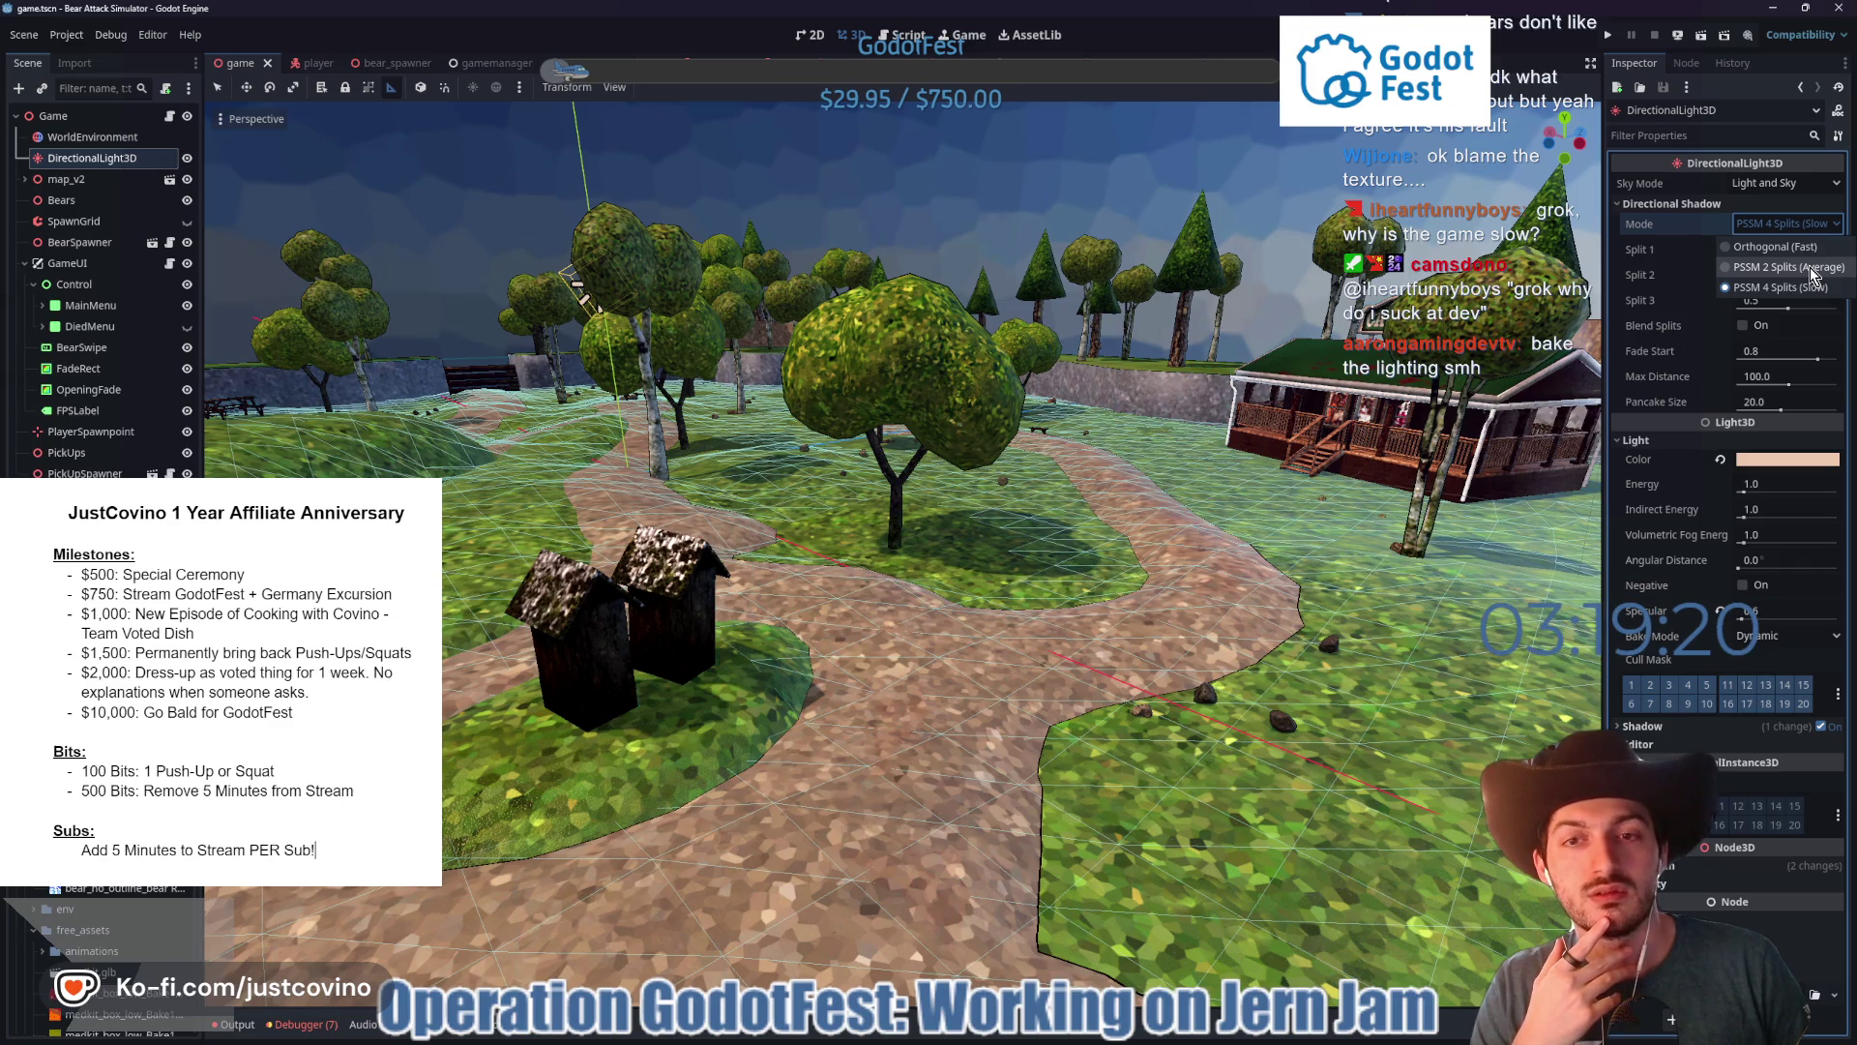
{"action": "left_click", "coordinate": [1810, 270]}
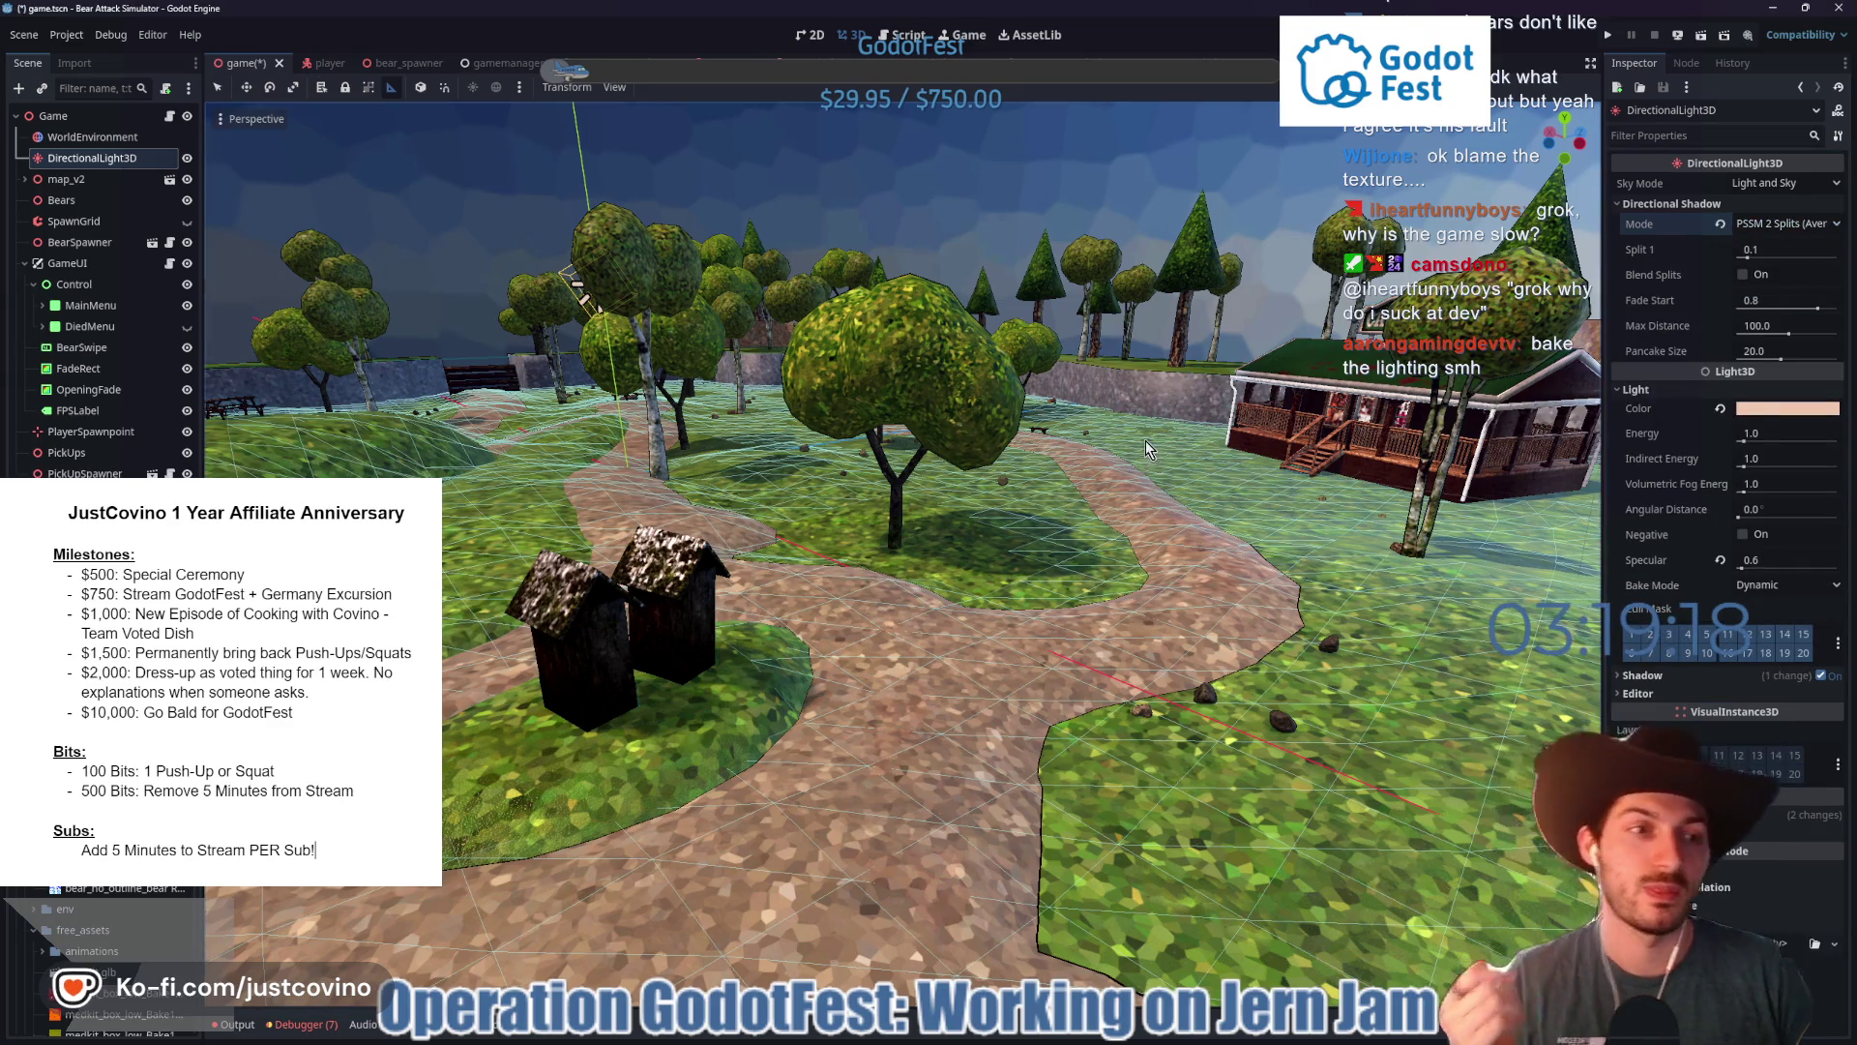
{"action": "key", "text": "ctrl+s"}
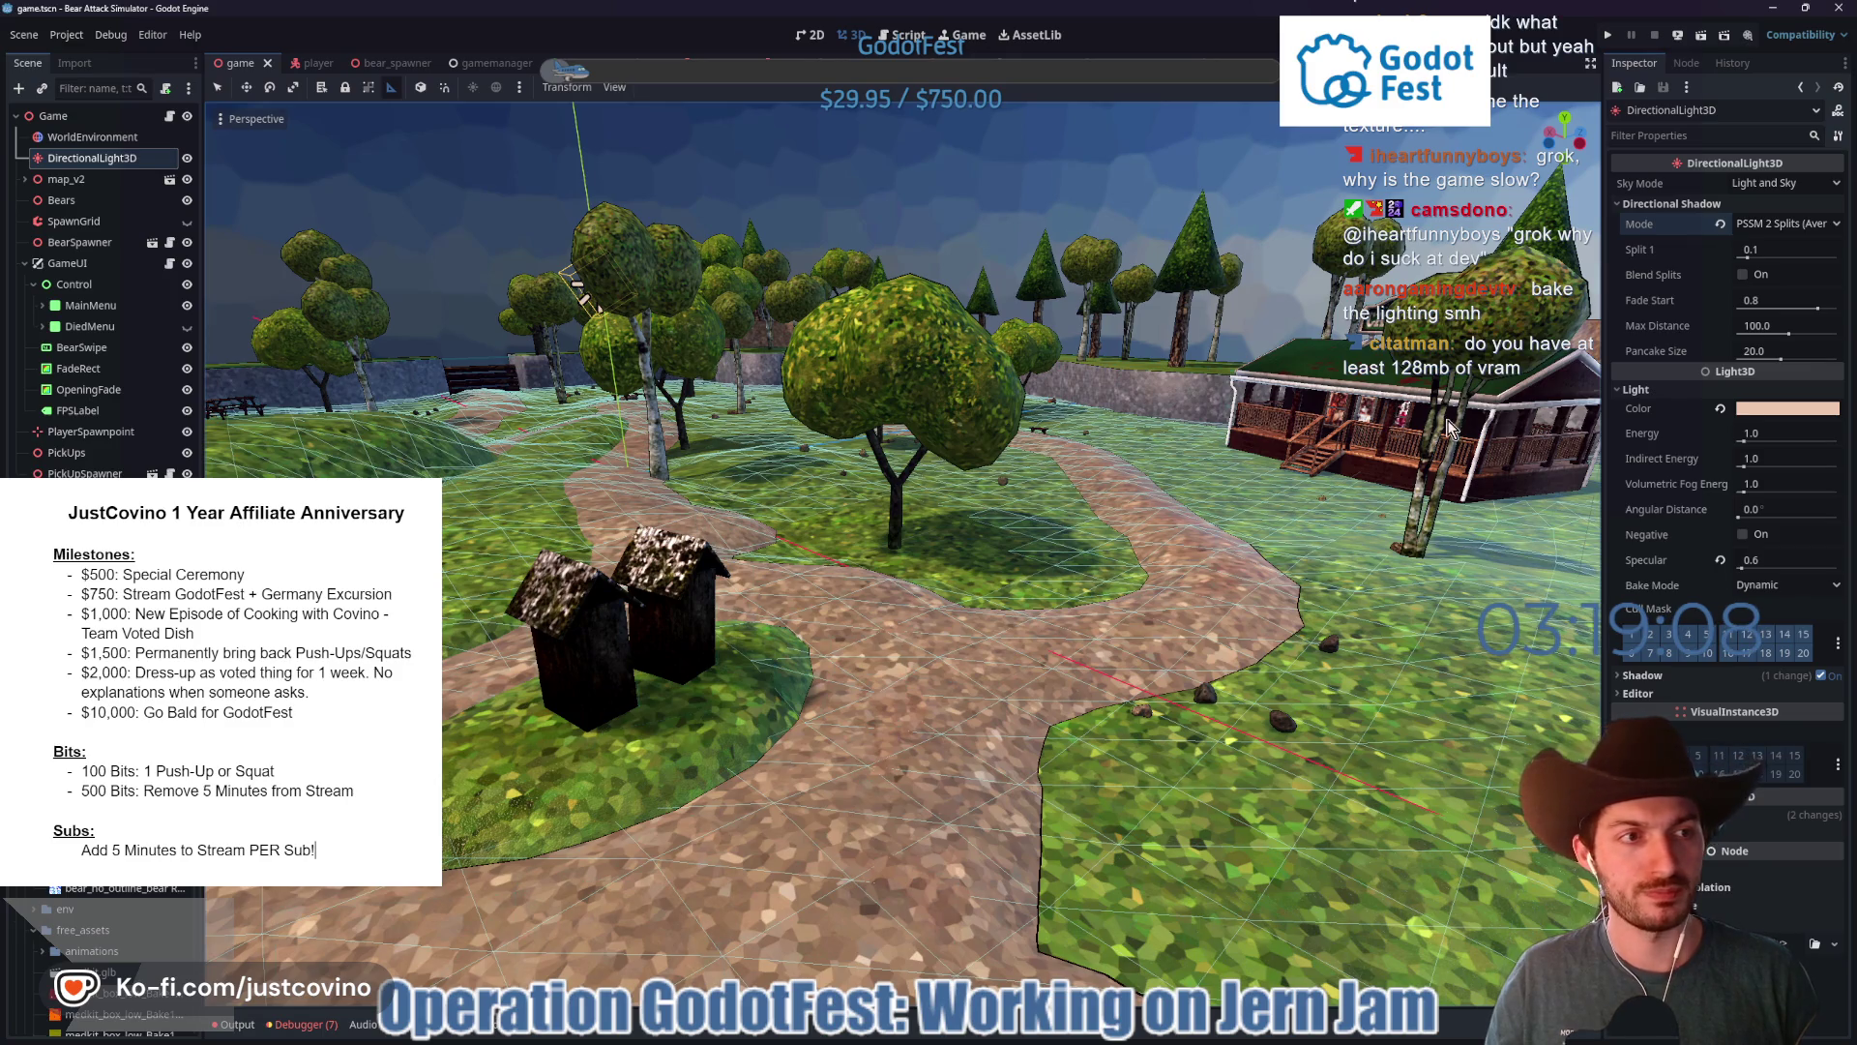
- Inspect the WorldEnvironment's Ambient Light settings, then return to the optimization tips page in the browser
{"action": "left_click", "coordinate": [92, 136]}
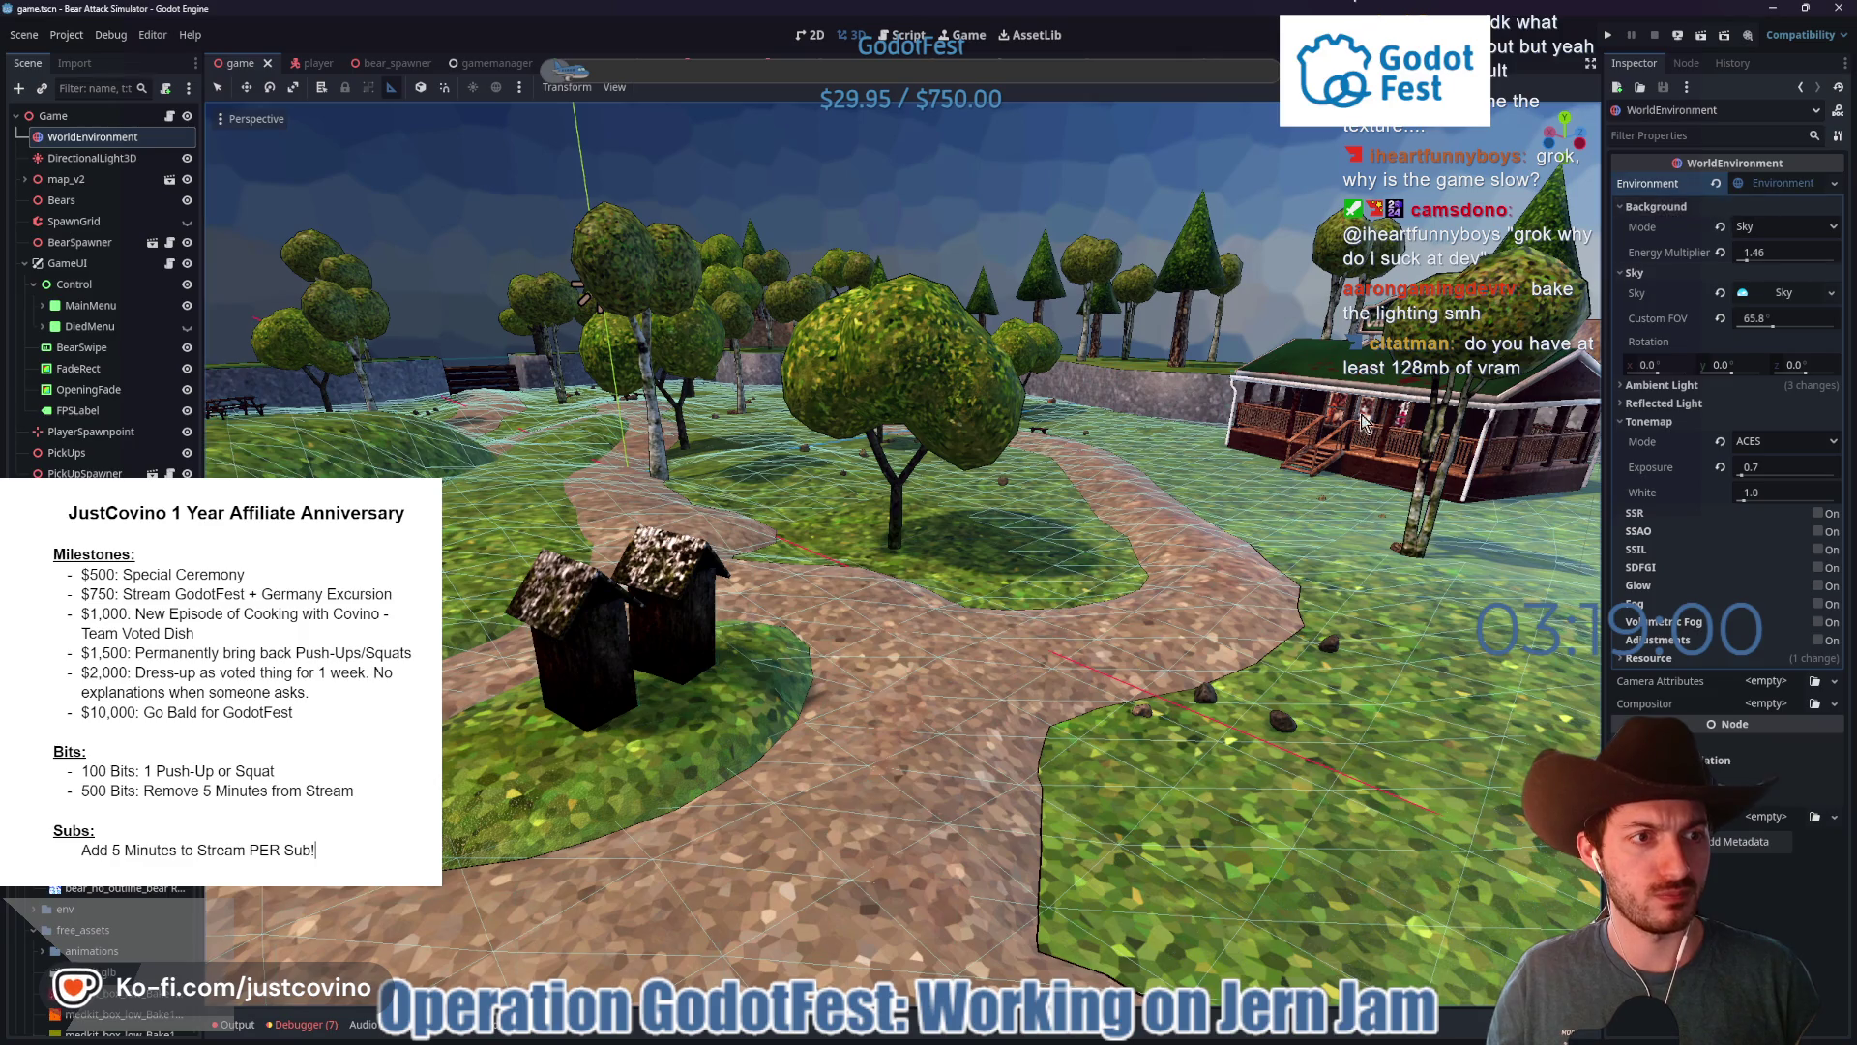
{"action": "left_click", "coordinate": [1676, 387]}
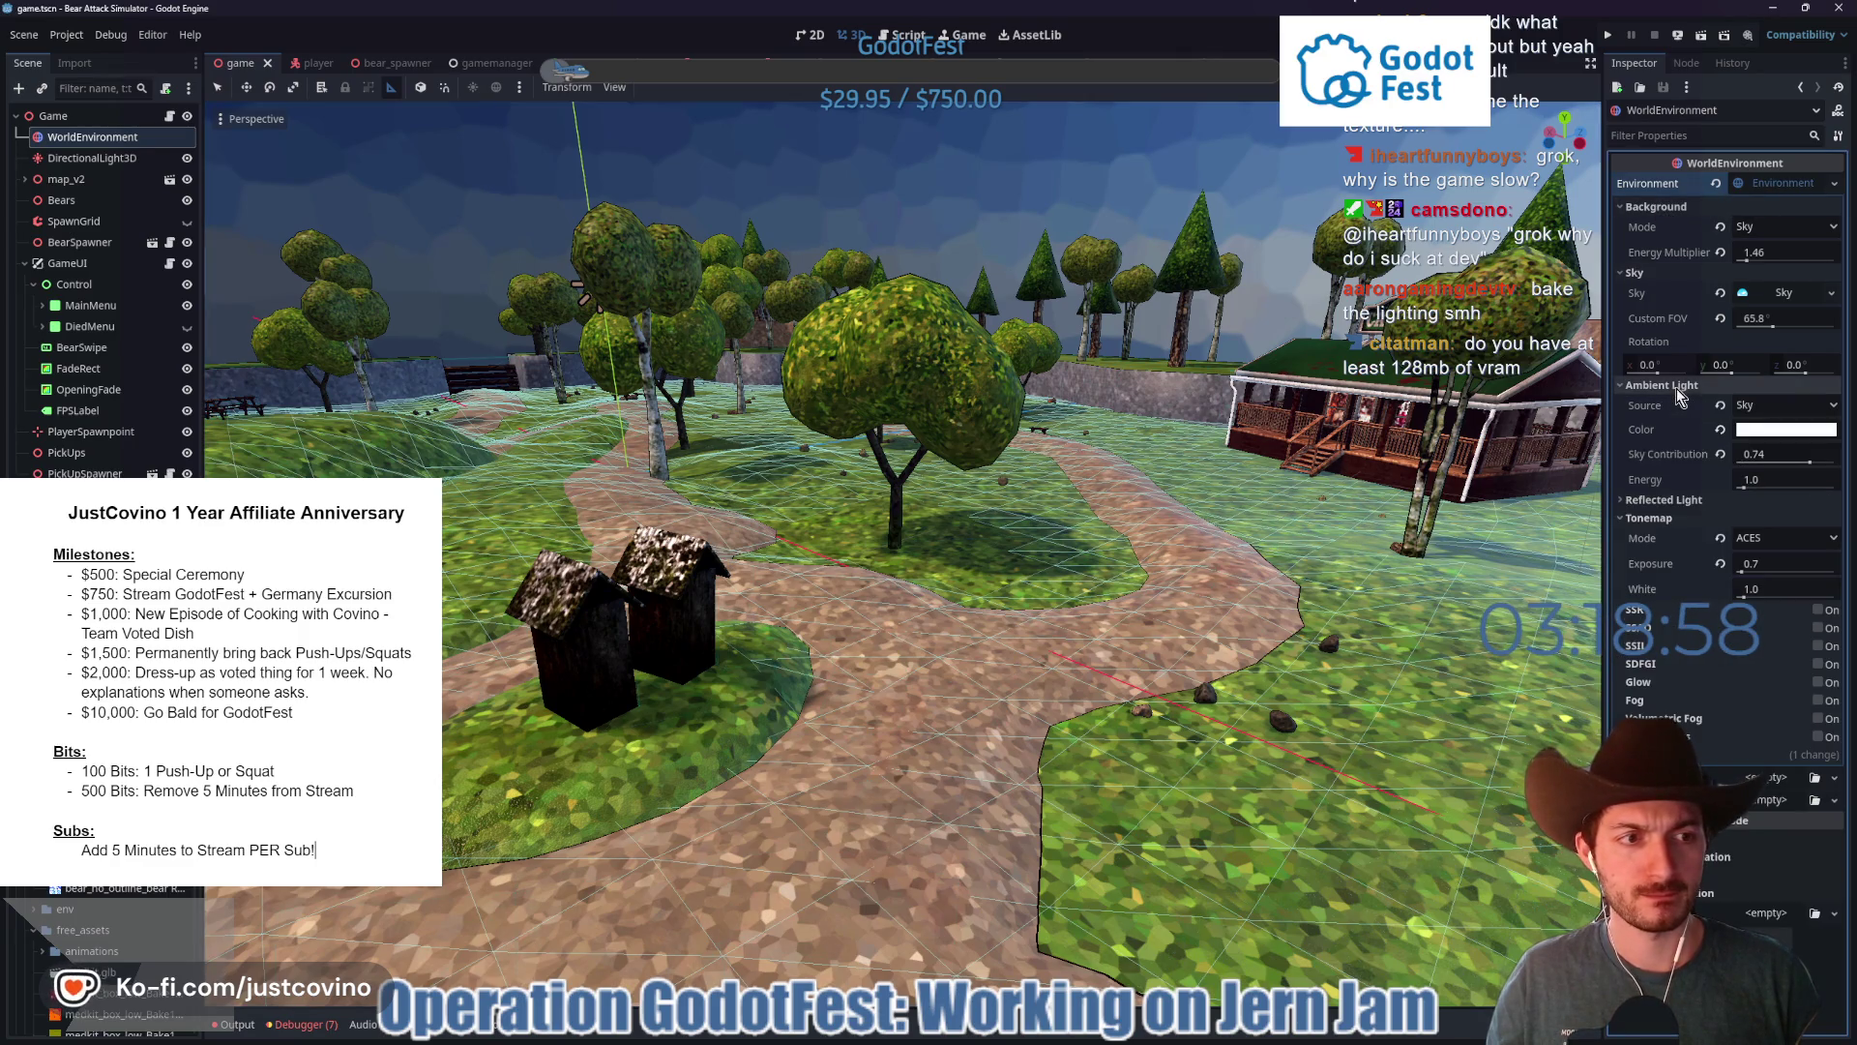
{"action": "left_click", "coordinate": [1676, 387]}
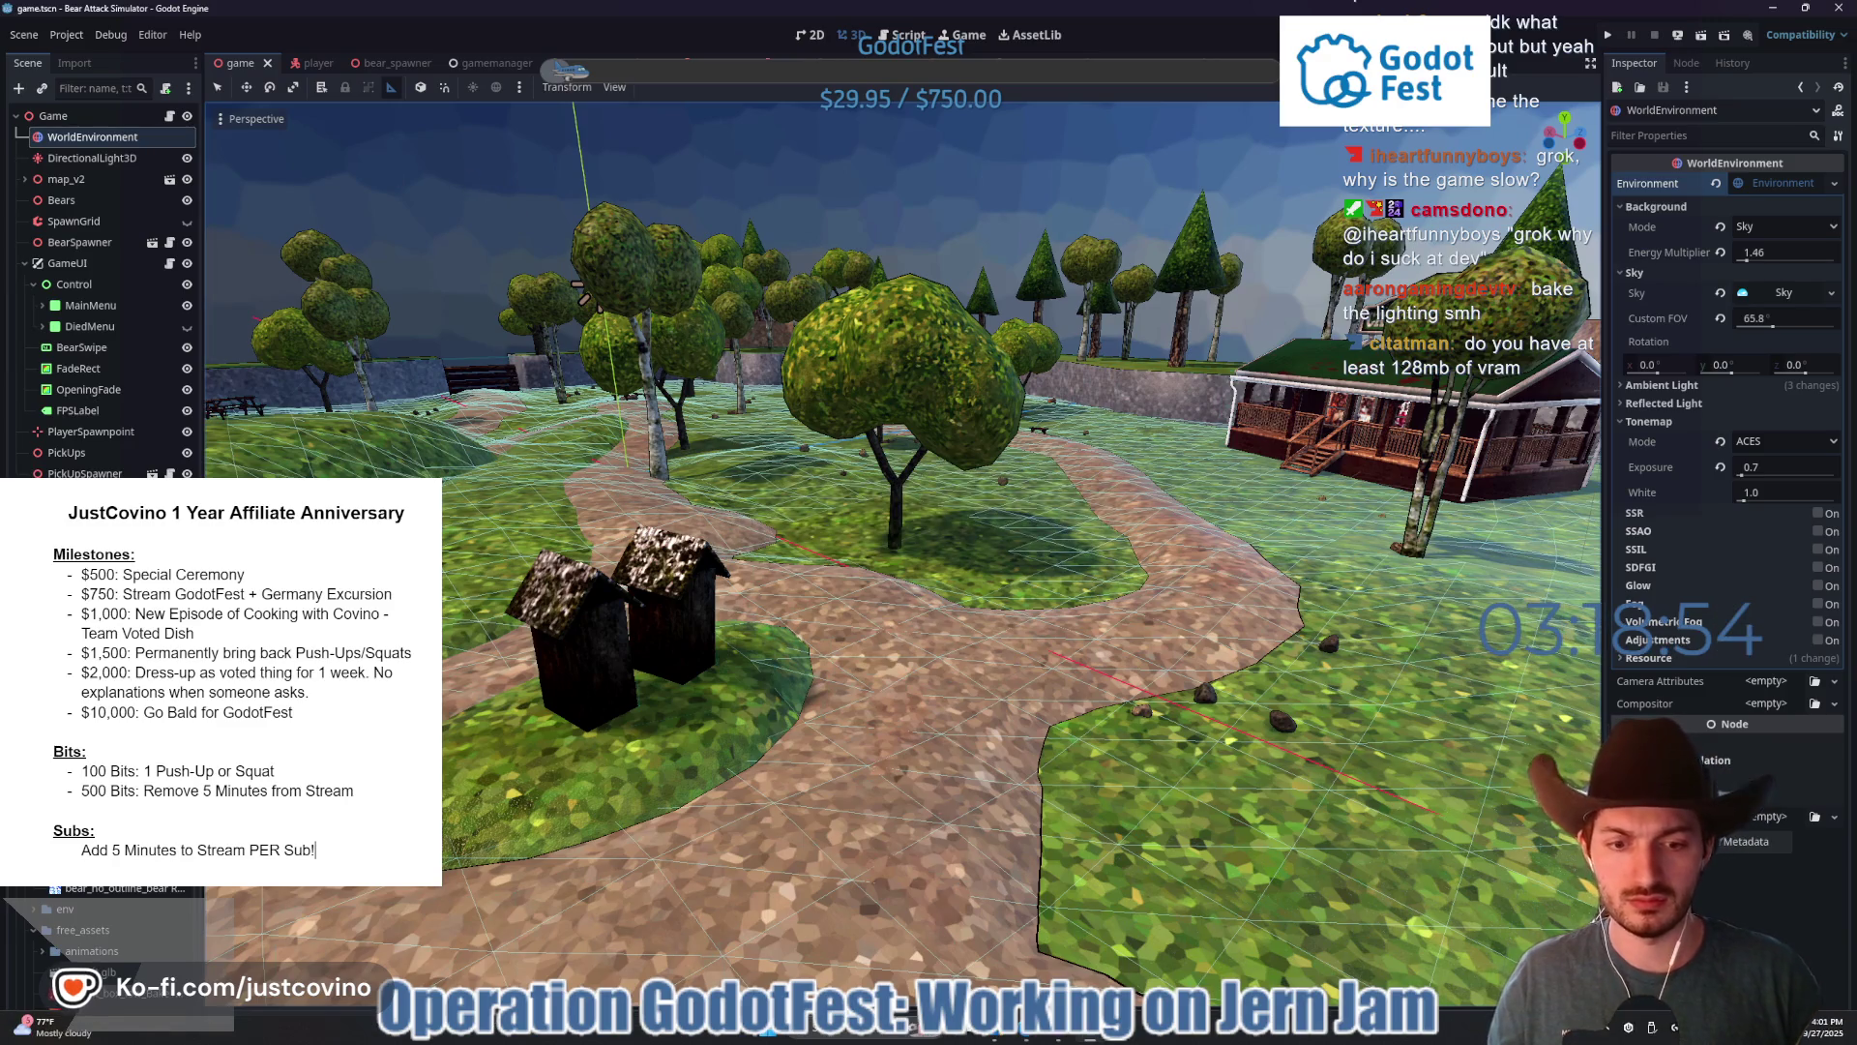
{"action": "left_click", "coordinate": [1032, 1033]}
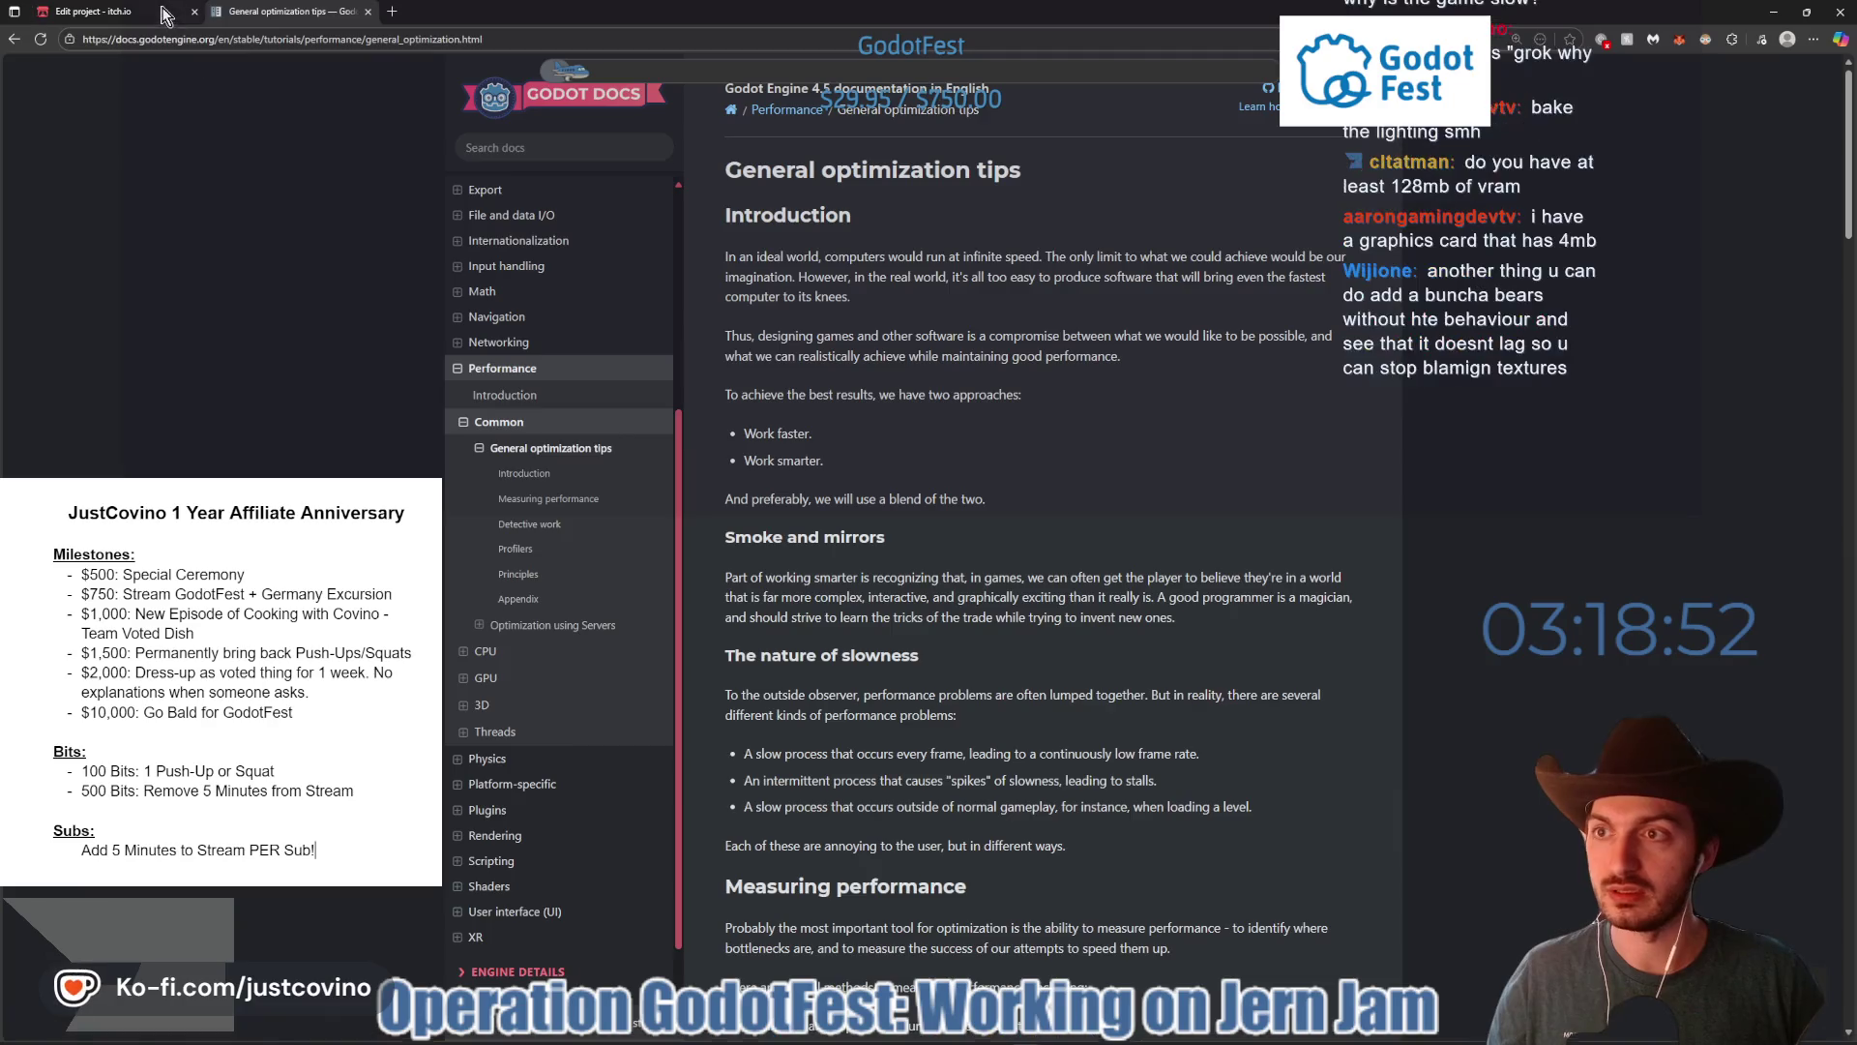
- Review the itch.io Edit project page's pricing and 640×360 embed settings, then return to Godot
{"action": "key", "text": "ctrl+Tab"}
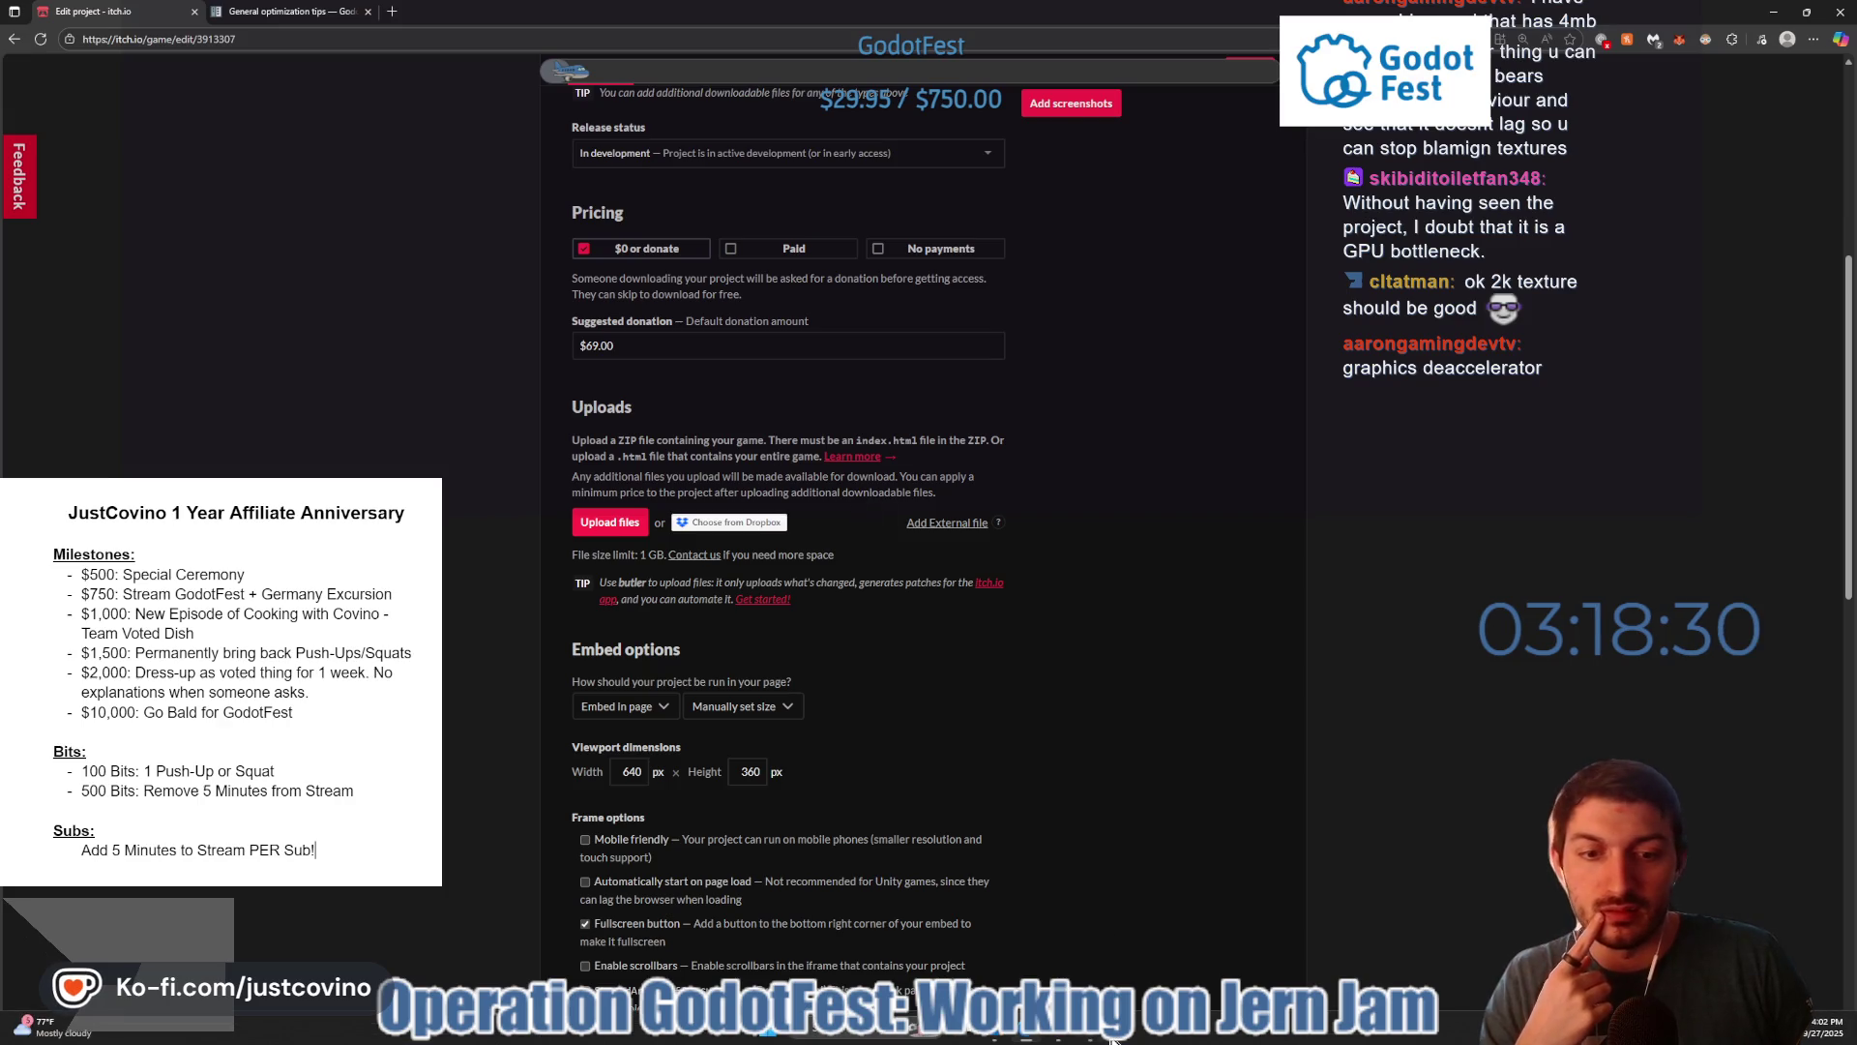
{"action": "key", "text": "alt+Tab"}
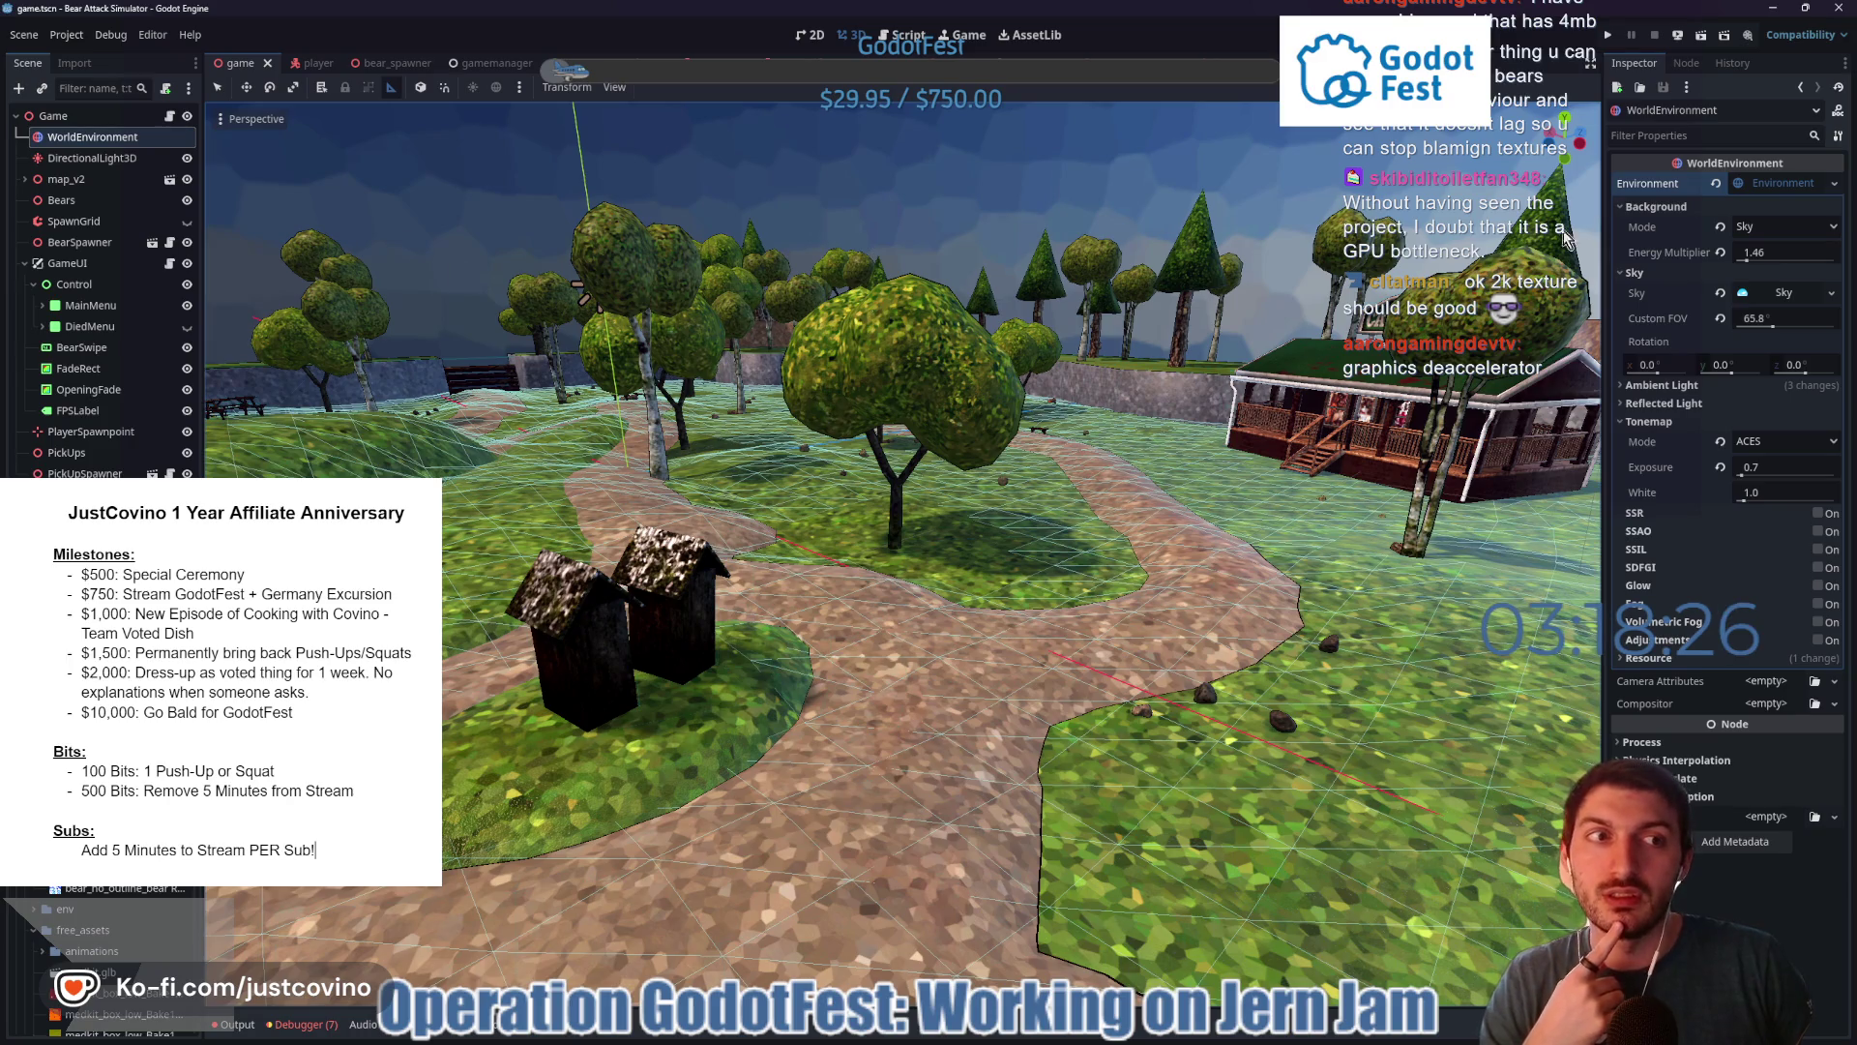
- Collapse the WorldEnvironment's Environment resource settings in the Inspector
{"action": "left_click", "coordinate": [1771, 183]}
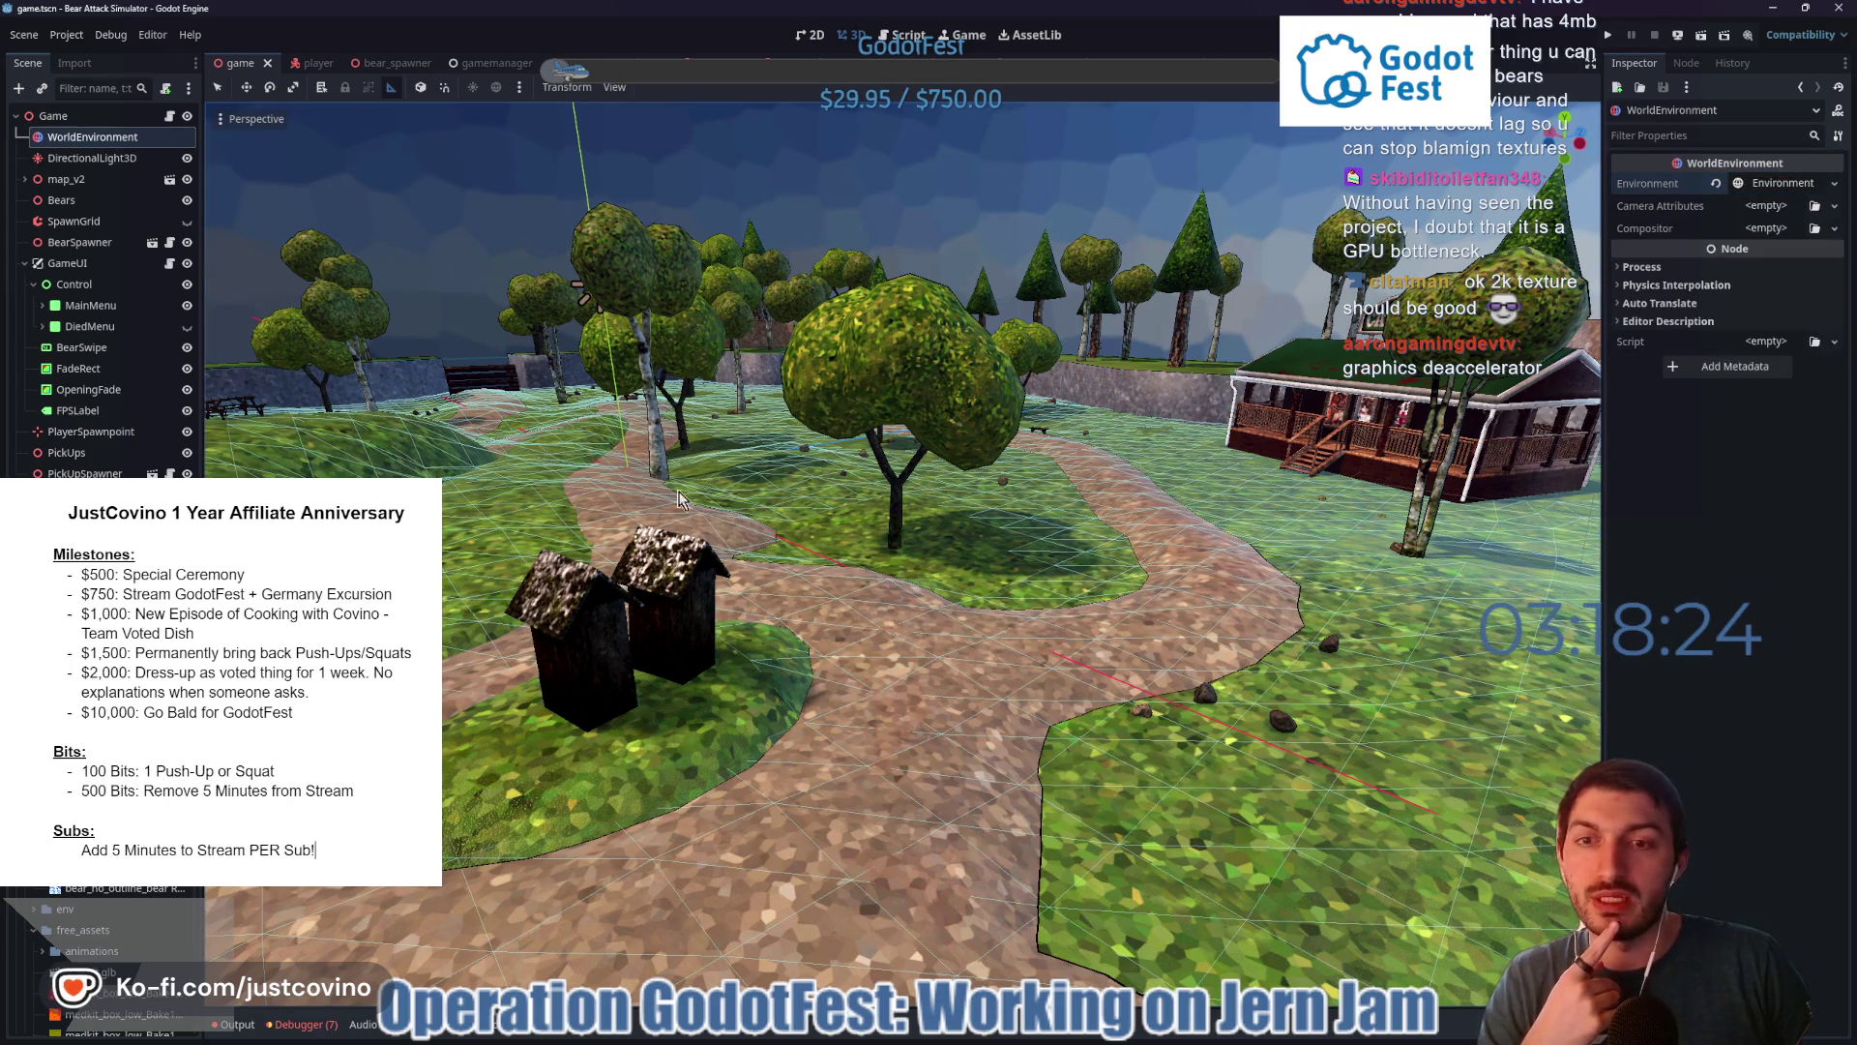
{"action": "scroll", "coordinate": [710, 497], "scroll_direction": "down", "scroll_amount": 10}
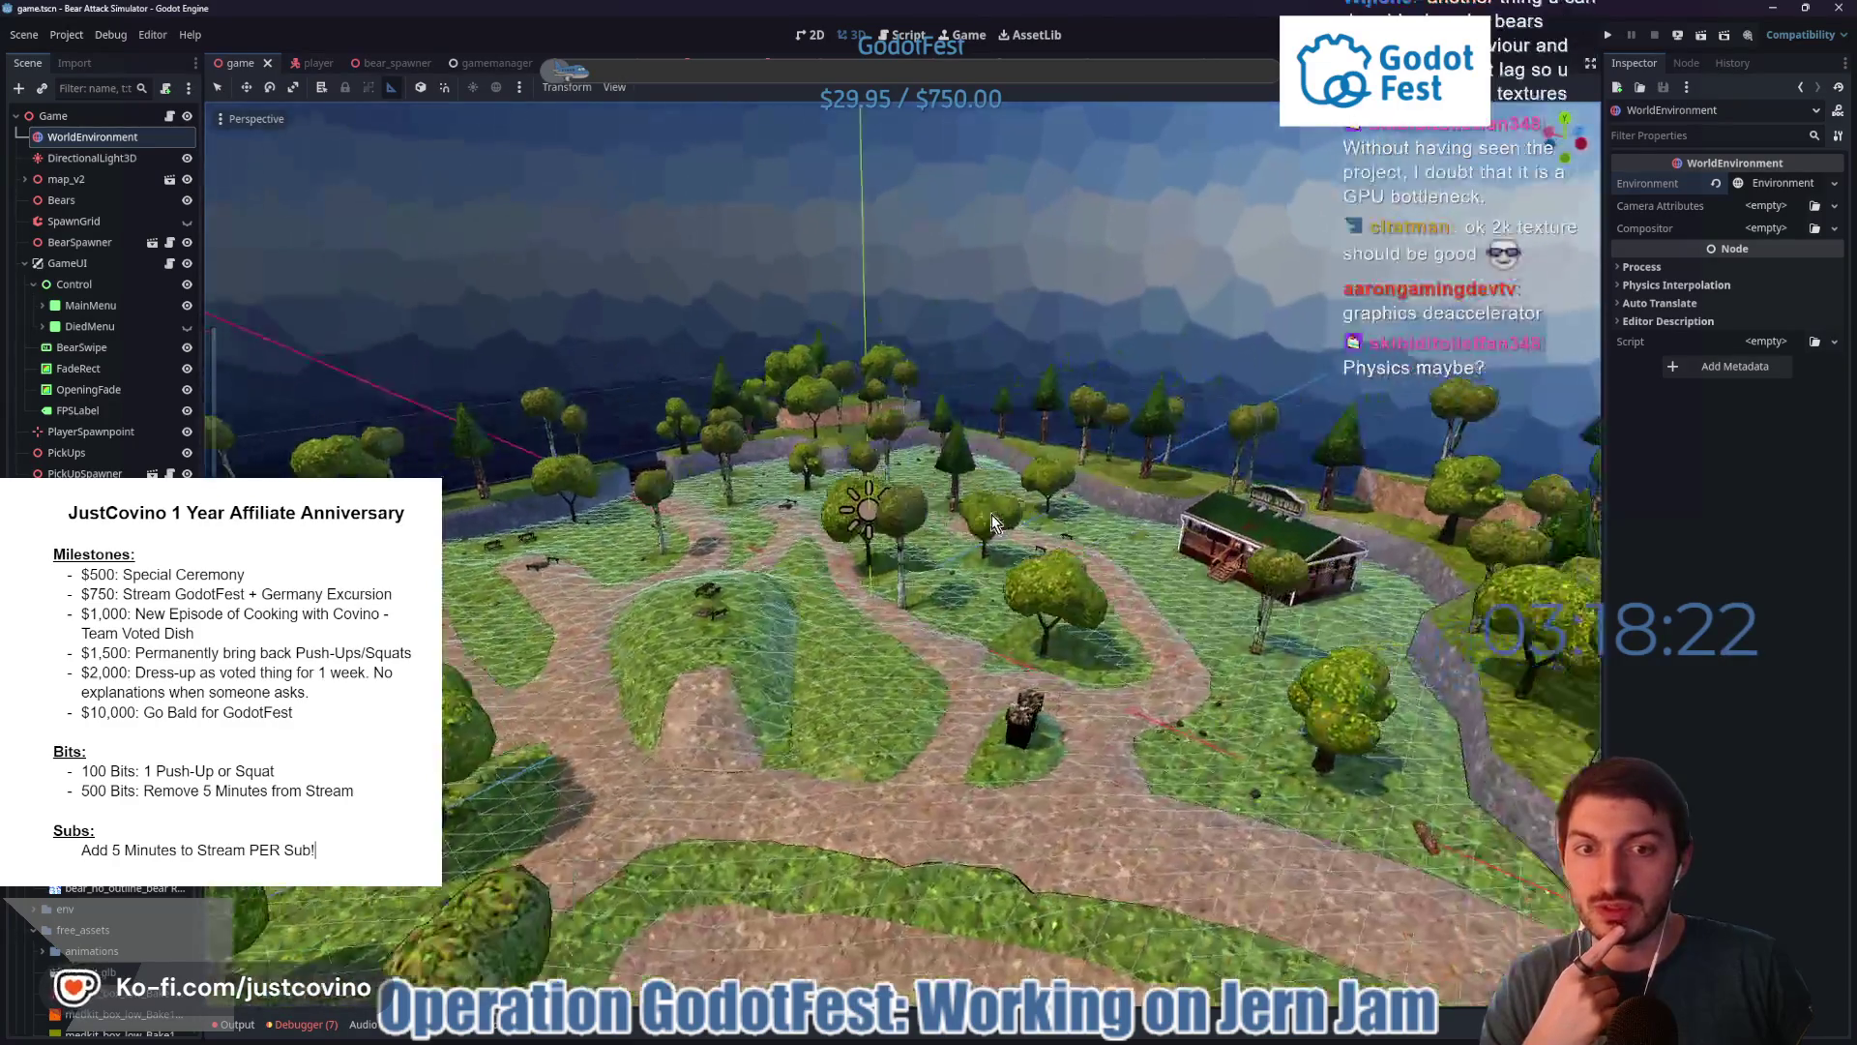
{"action": "scroll", "coordinate": [983, 508], "scroll_direction": "up", "scroll_amount": 5}
{"action": "scroll", "coordinate": [807, 511], "scroll_direction": "up", "scroll_amount": 2}
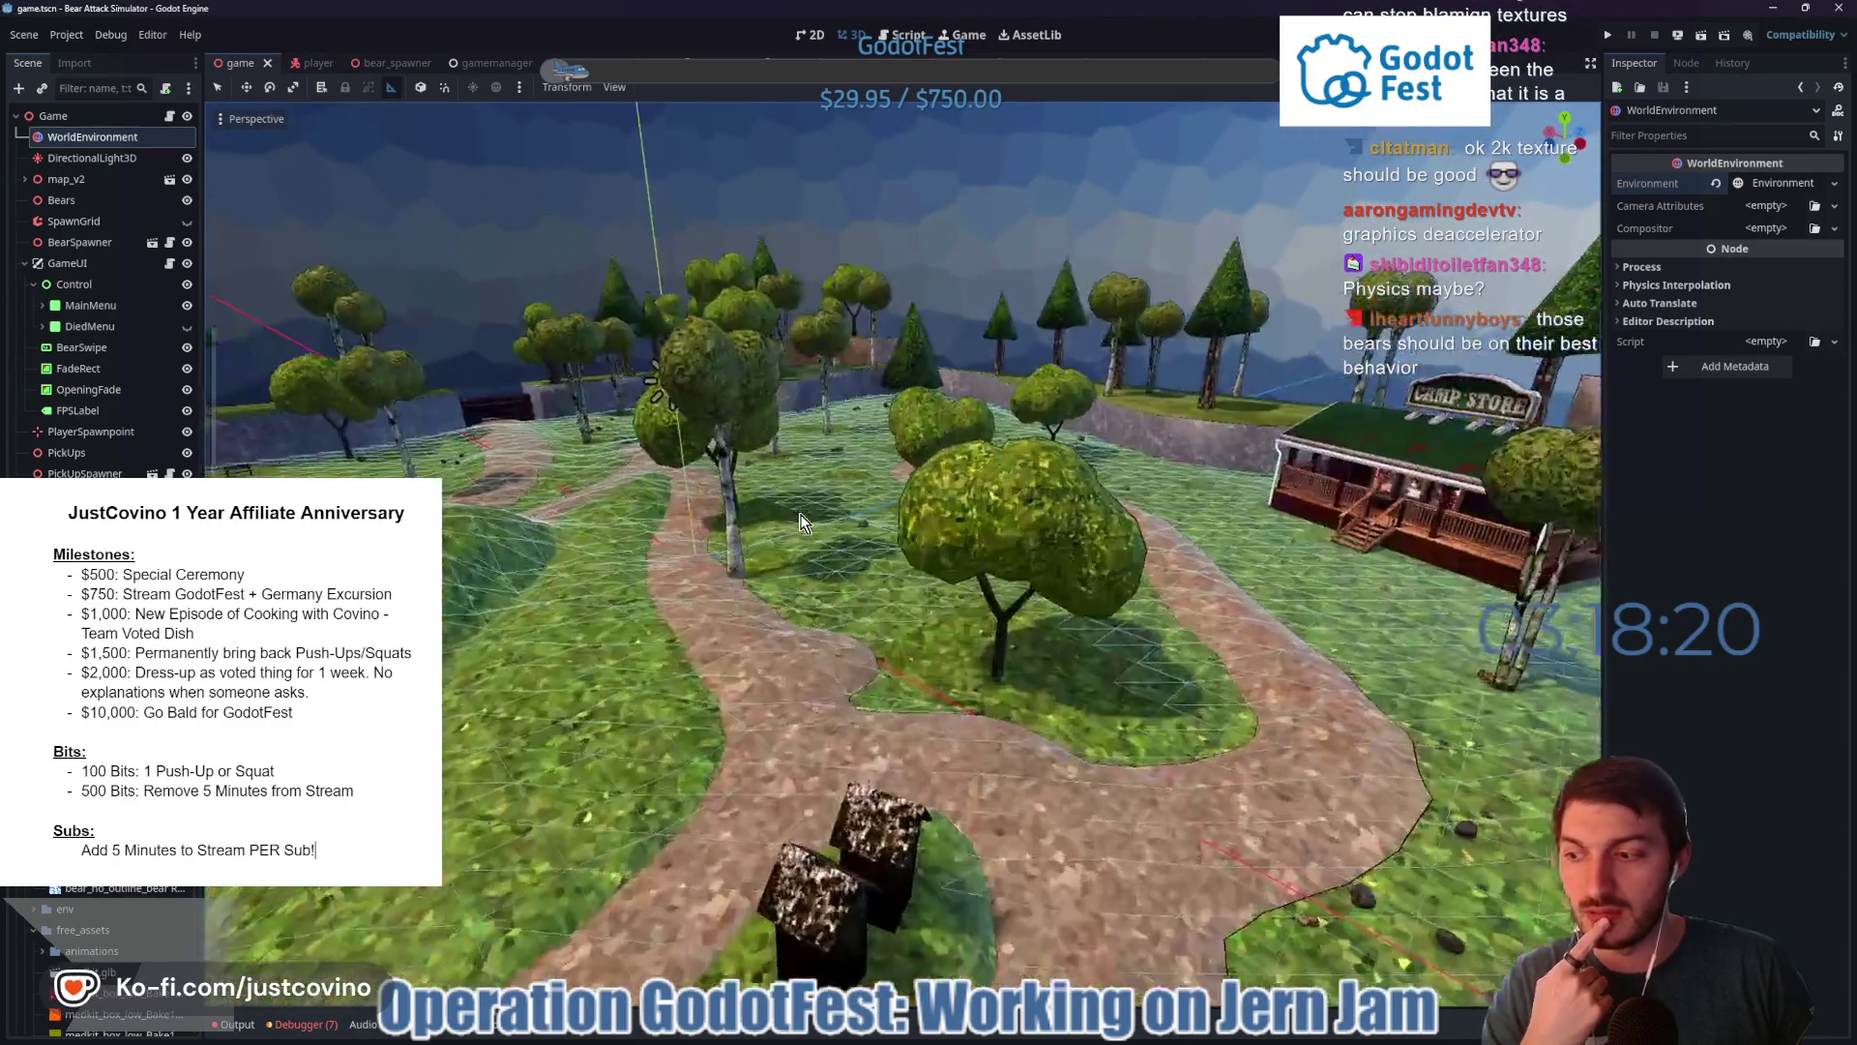
{"action": "scroll", "coordinate": [774, 527], "scroll_direction": "up", "scroll_amount": 1}
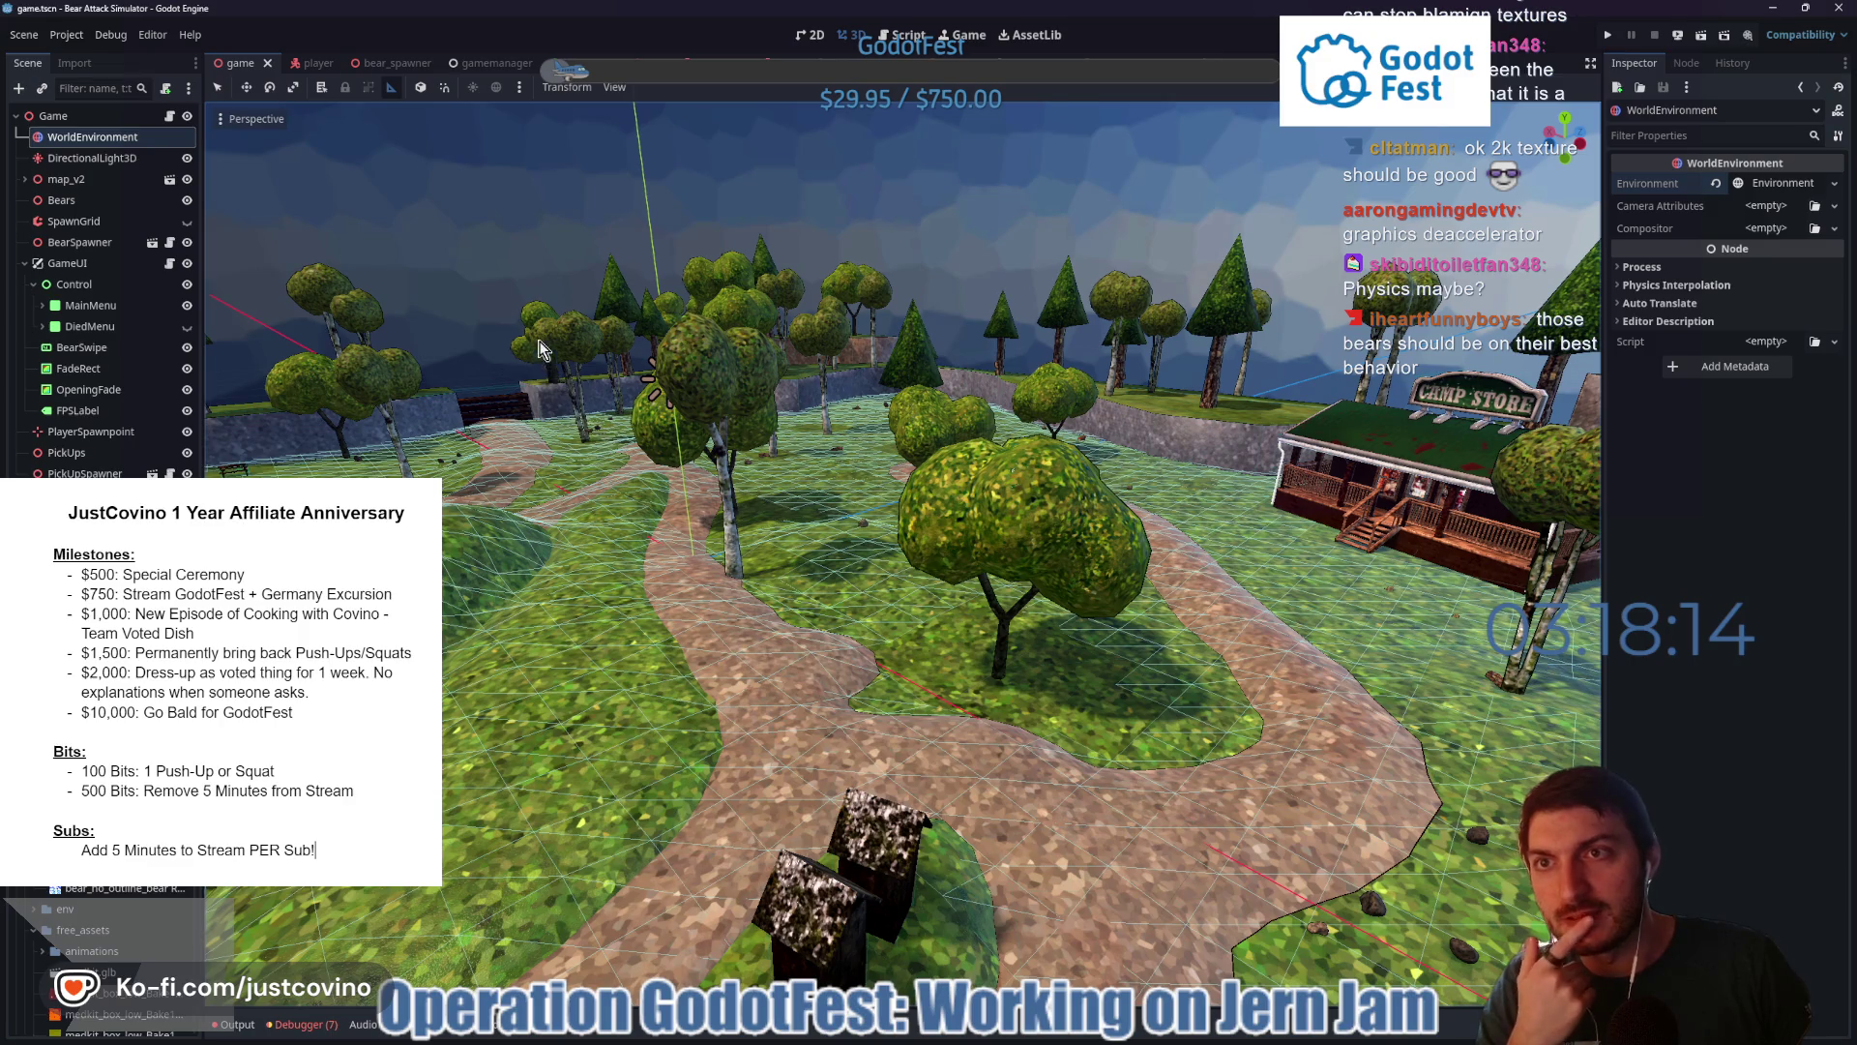
- Move via the player scene to bear.tscn and select the BrownBear root node to view its stats
{"action": "left_click", "coordinate": [301, 63]}
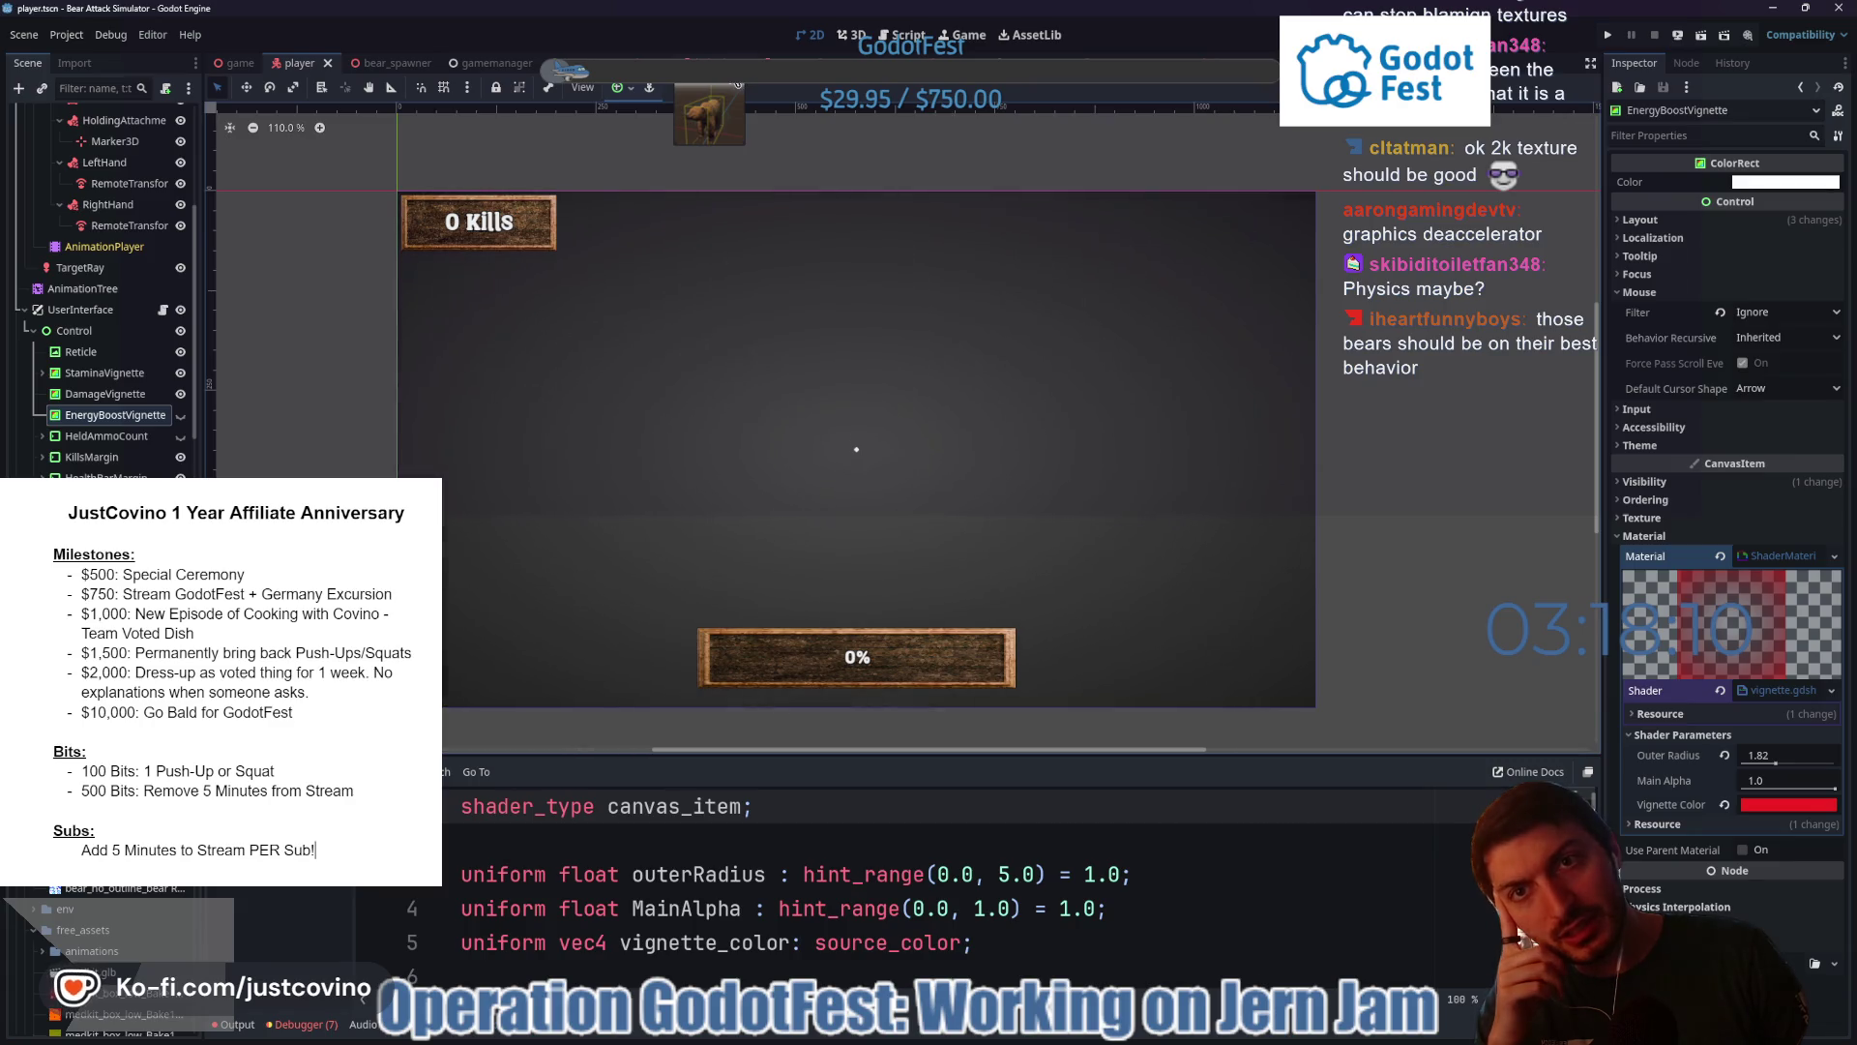
{"action": "mouse_move", "coordinate": [738, 85]}
{"action": "left_mouse_down"}
{"action": "mouse_move", "coordinate": [791, 85]}
{"action": "mouse_move", "coordinate": [792, 66]}
{"action": "left_mouse_up"}
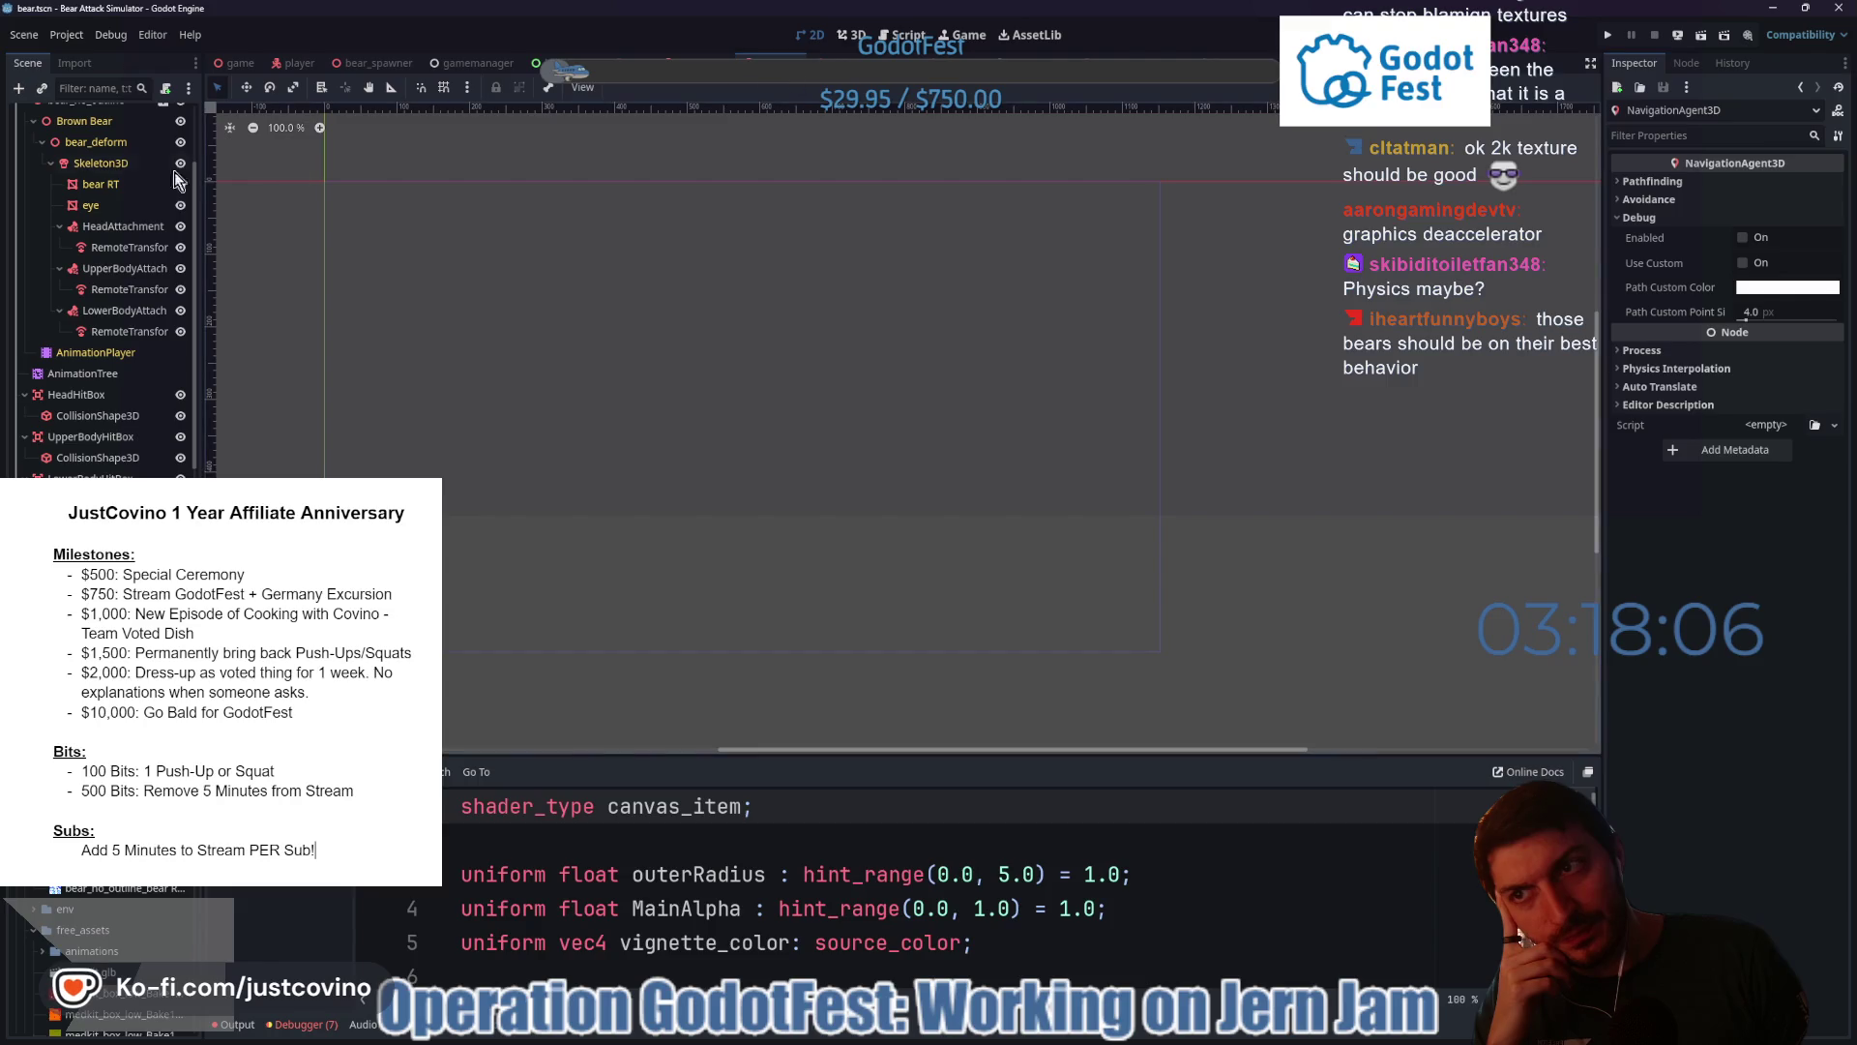
{"action": "scroll", "coordinate": [36, 435], "scroll_direction": "down", "scroll_amount": 4}
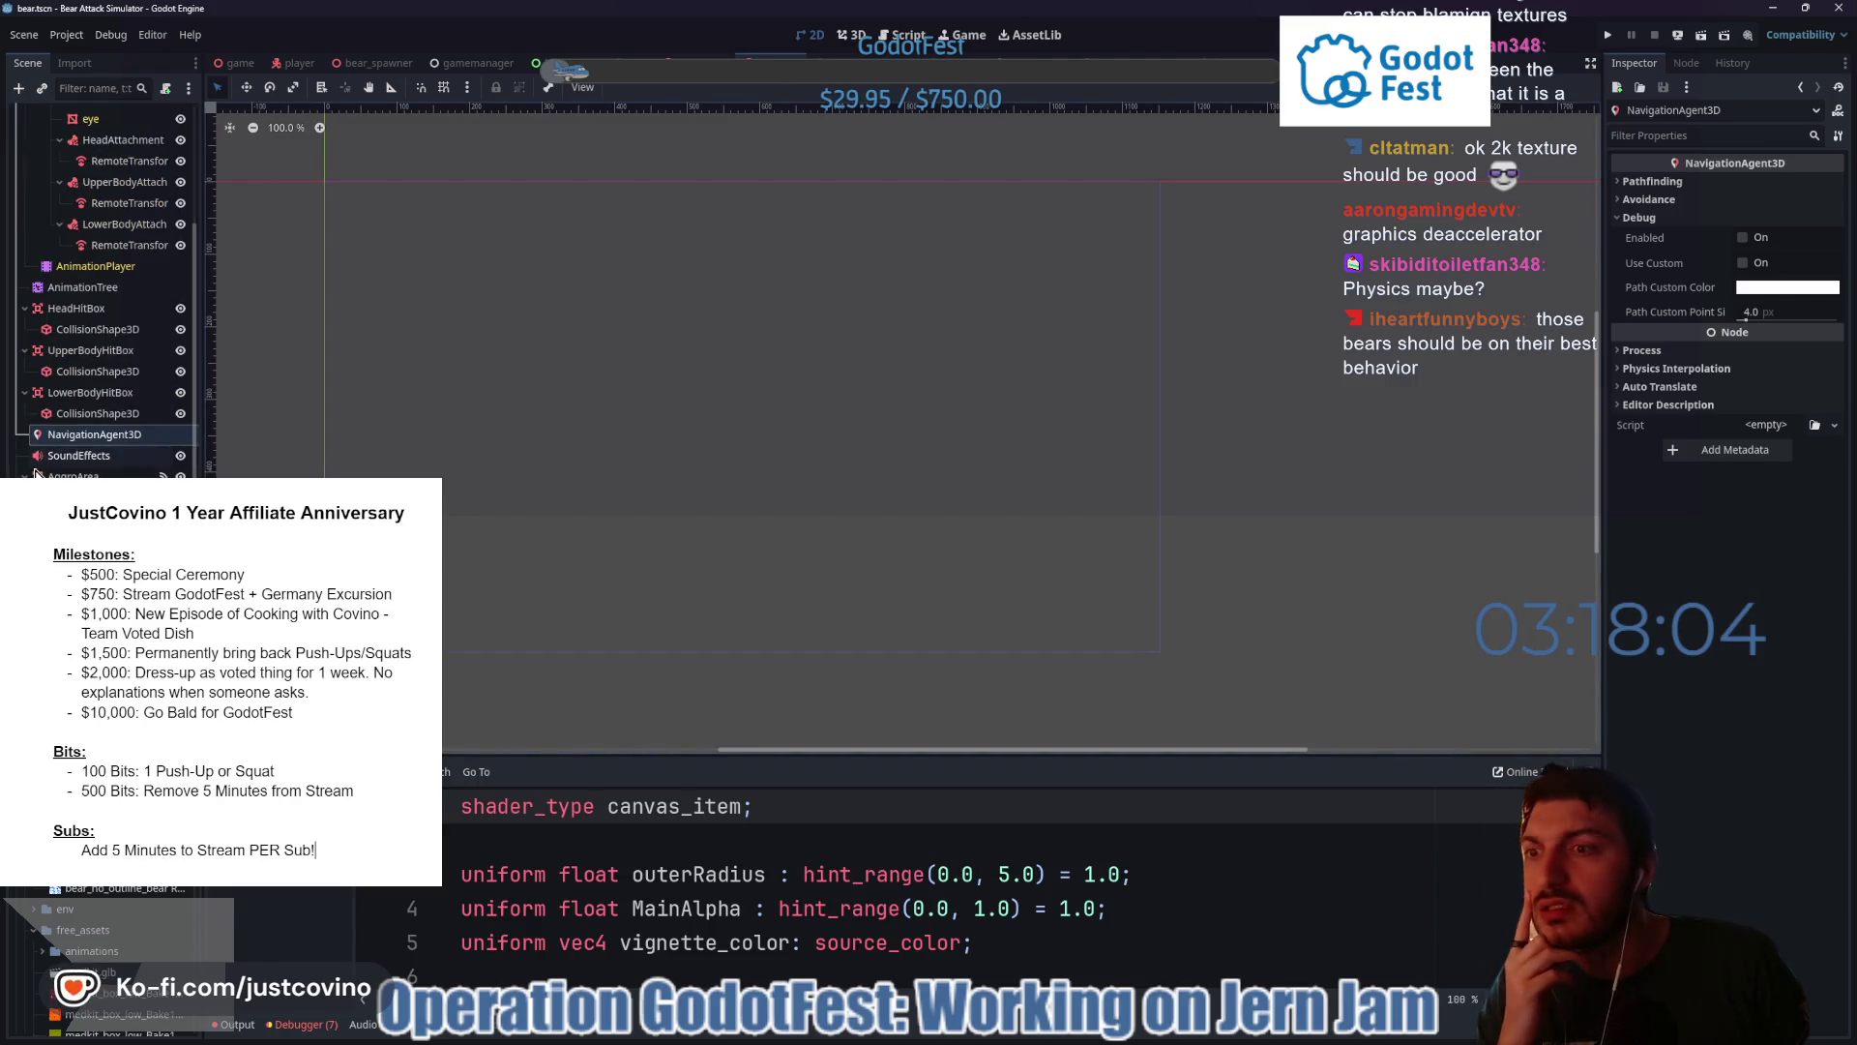
{"action": "scroll", "coordinate": [24, 474], "scroll_direction": "up", "scroll_amount": 1}
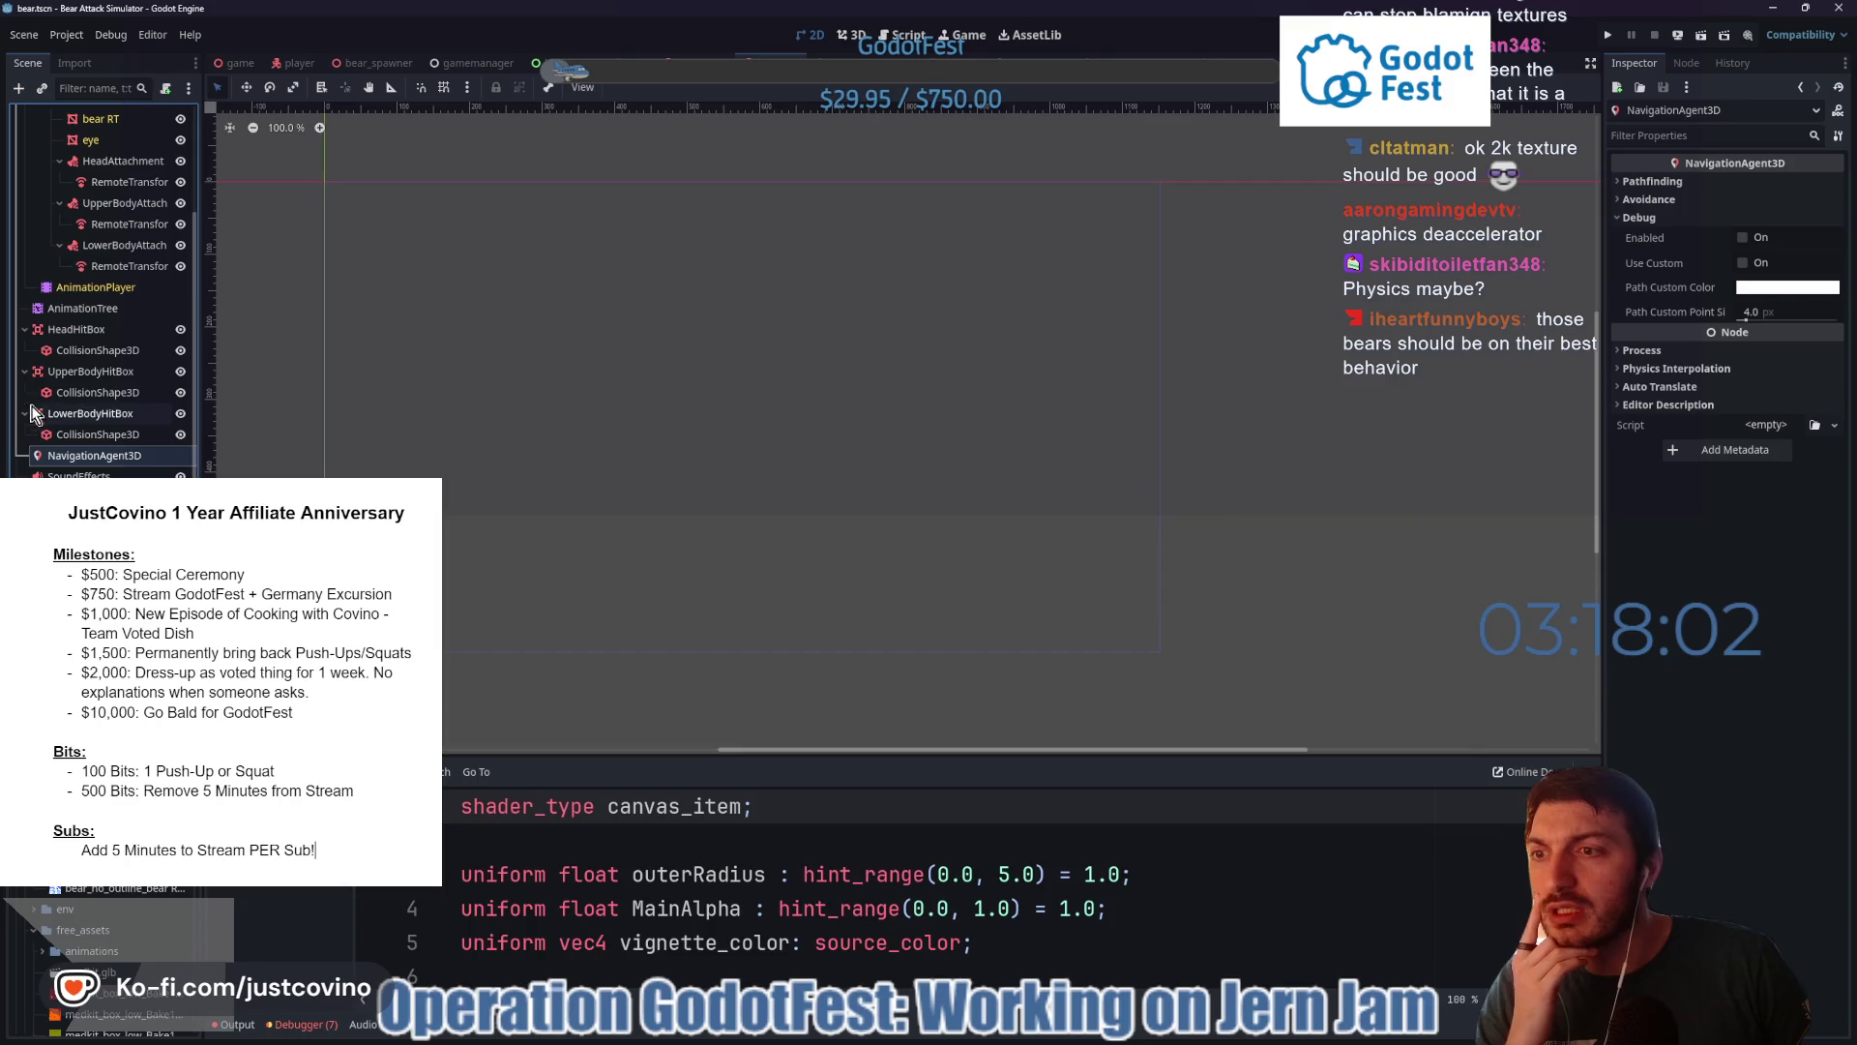
{"action": "scroll", "coordinate": [31, 348], "scroll_direction": "up", "scroll_amount": 3}
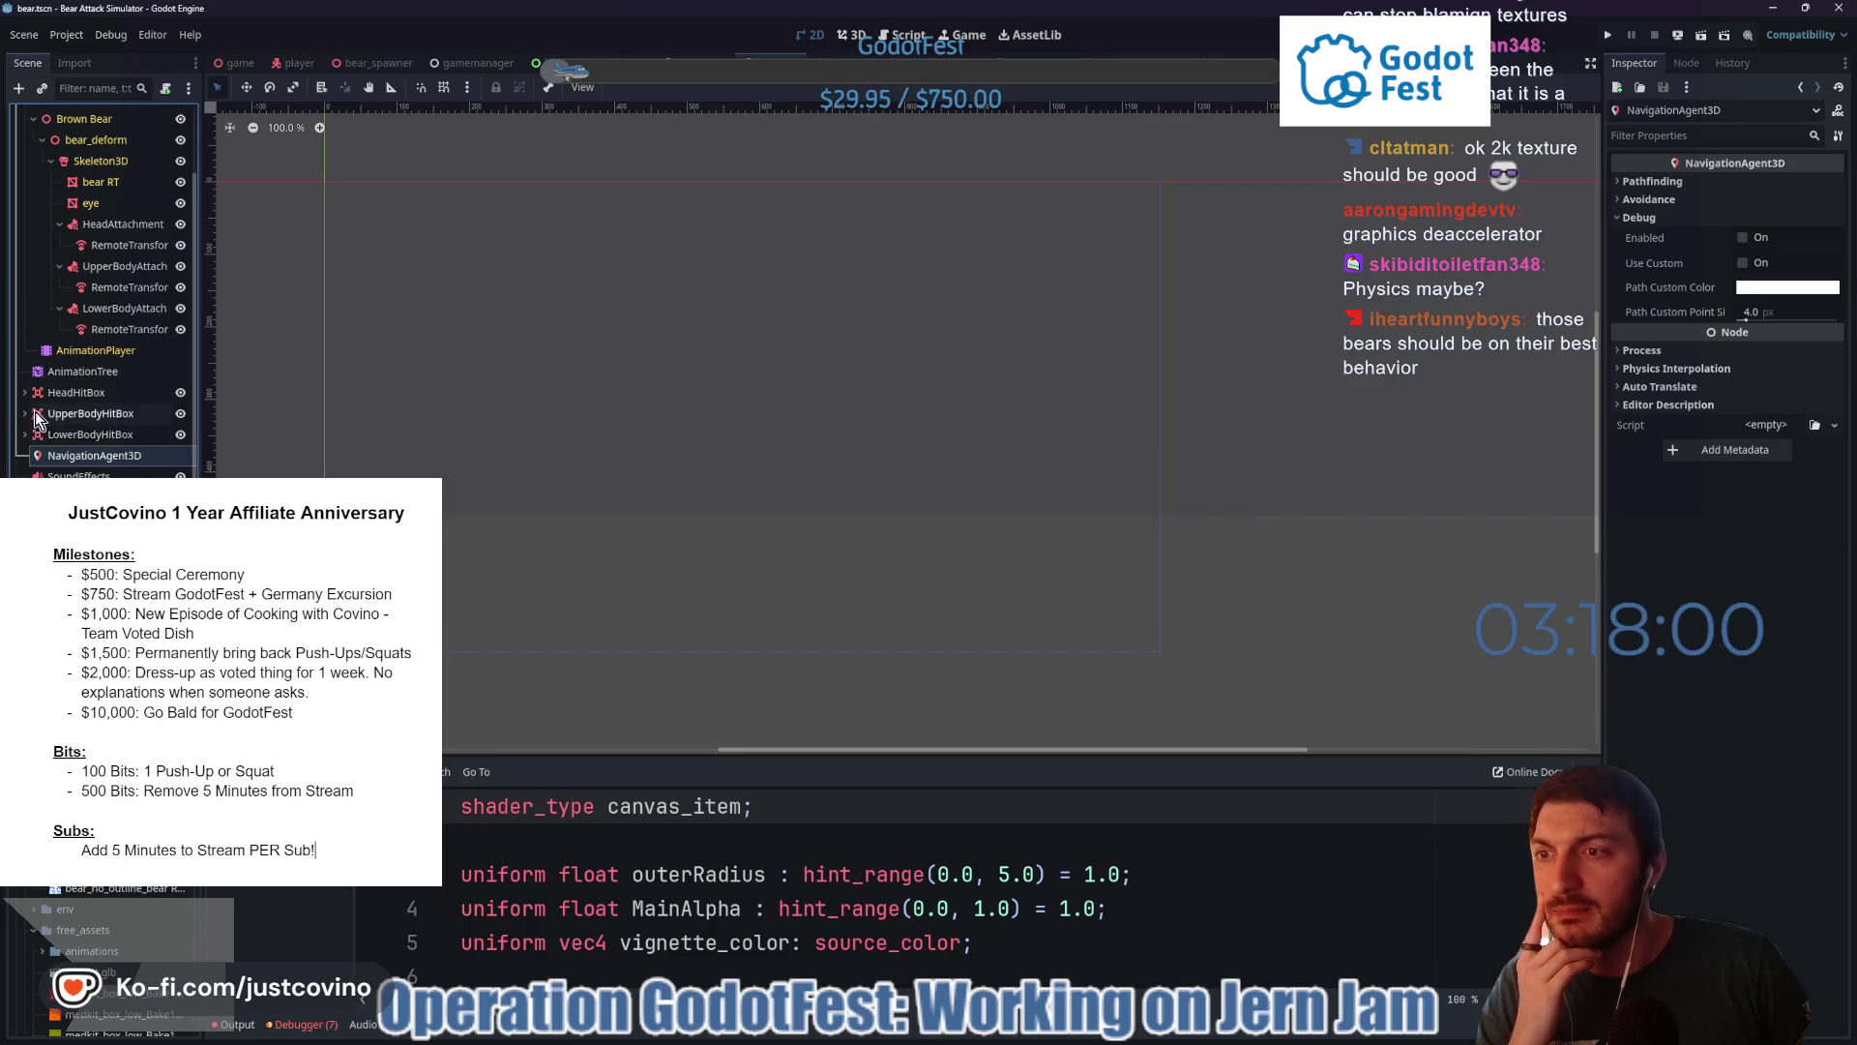
{"action": "left_click", "coordinate": [33, 199]}
{"action": "left_click", "coordinate": [56, 115]}
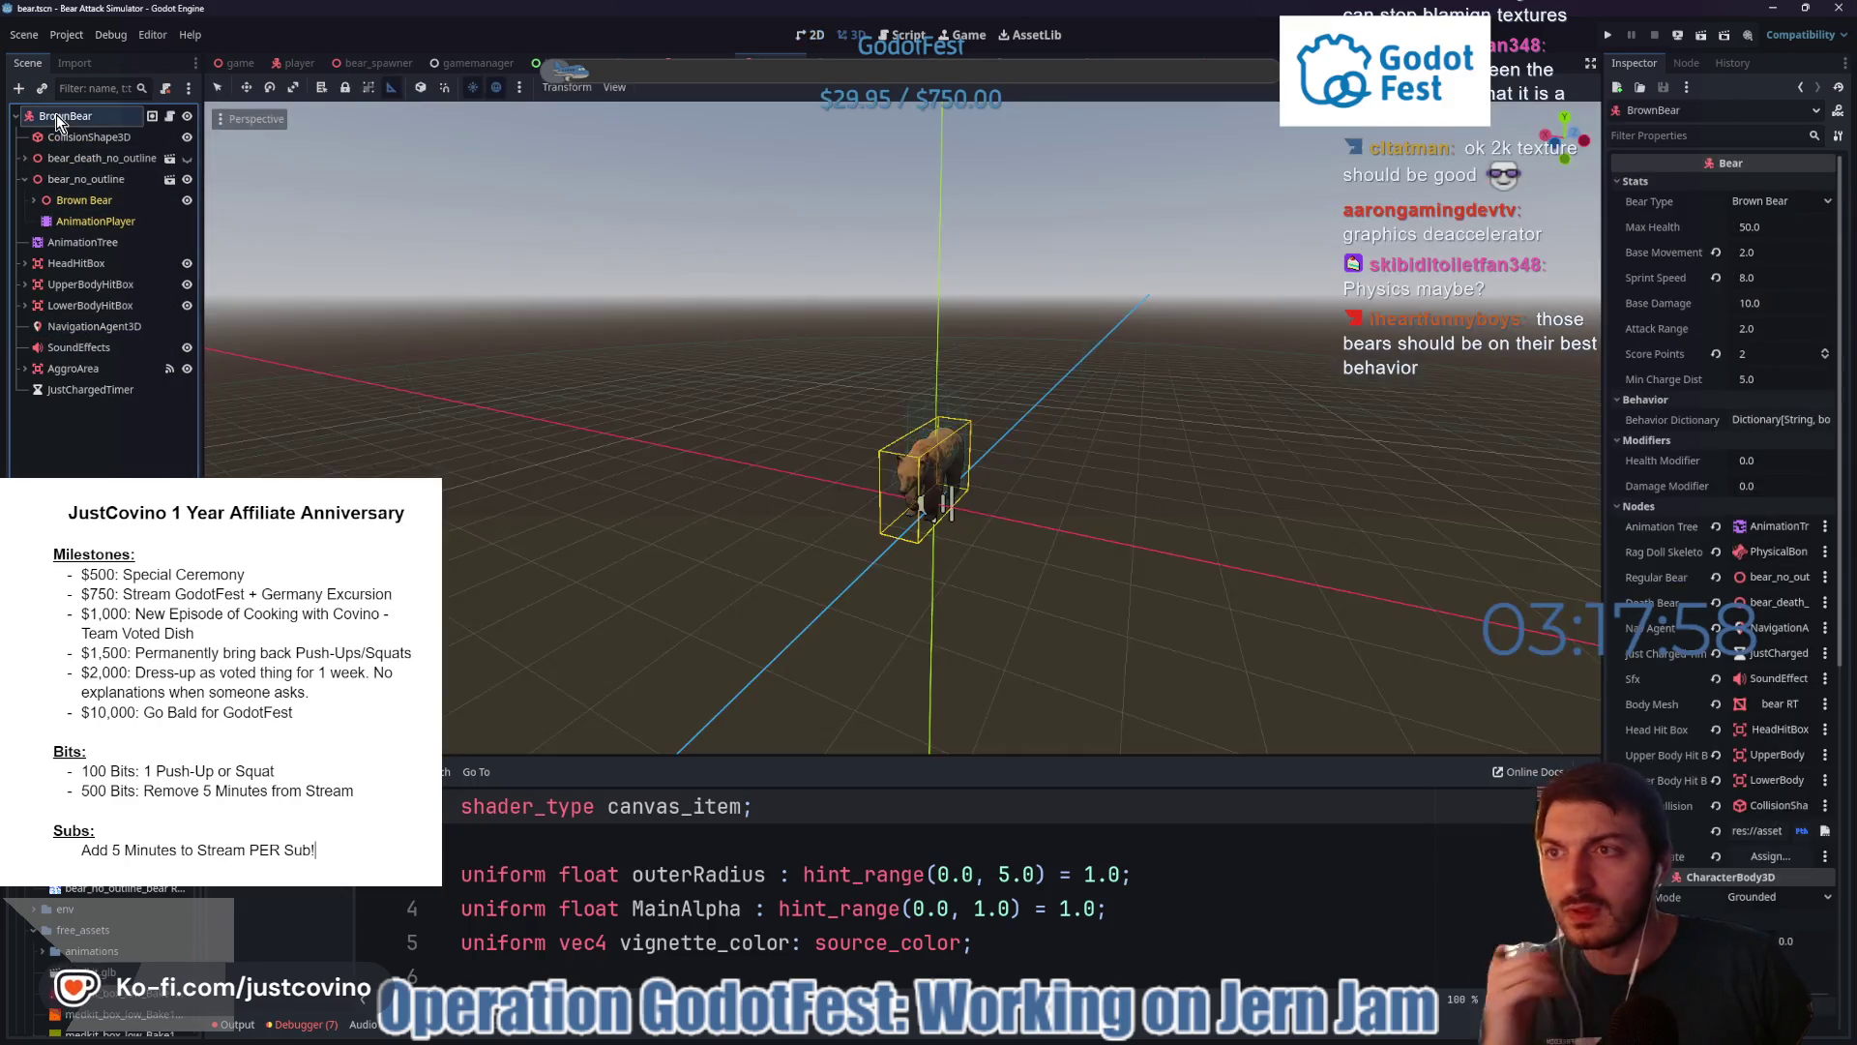
- Search 'vis' in the Create New Node dialog and read VisibleOnScreenEnabler3D's description
{"action": "key", "text": "ctrl+a"}
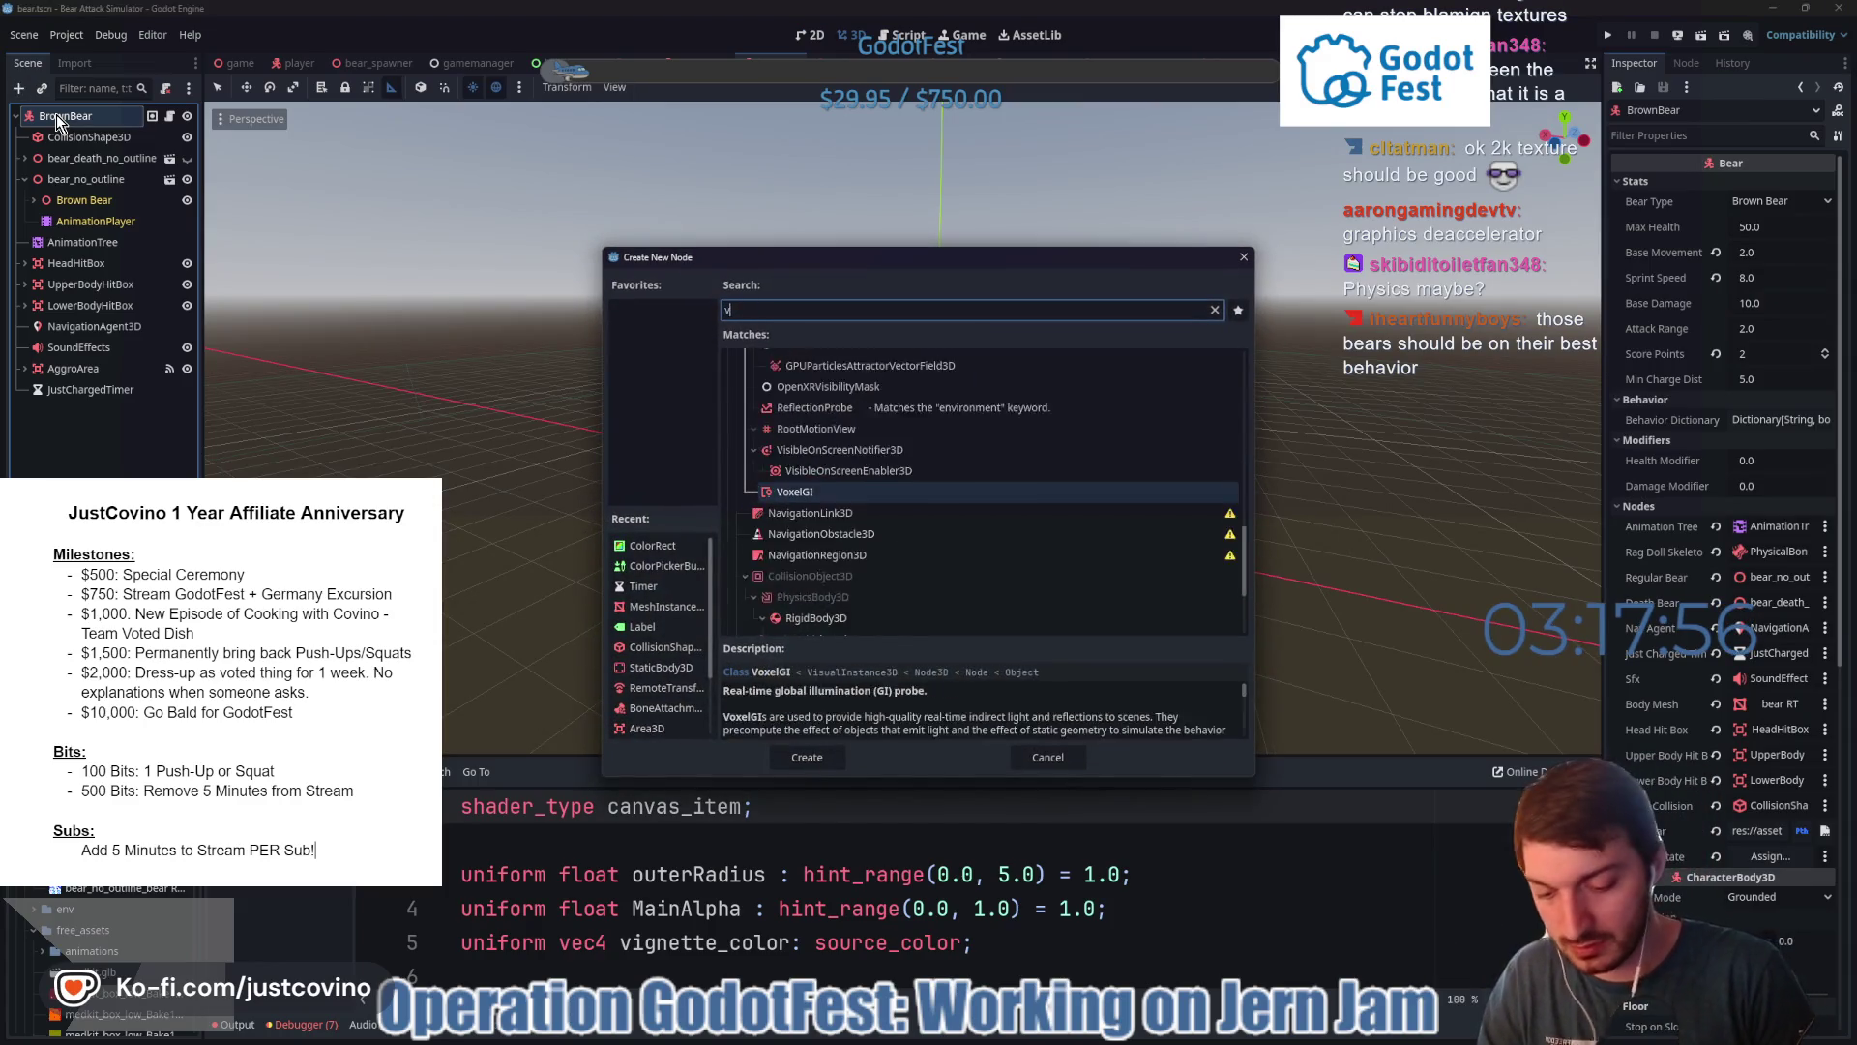
{"action": "type", "text": "vis"}
{"action": "scroll", "coordinate": [1000, 491], "scroll_direction": "down", "scroll_amount": 1}
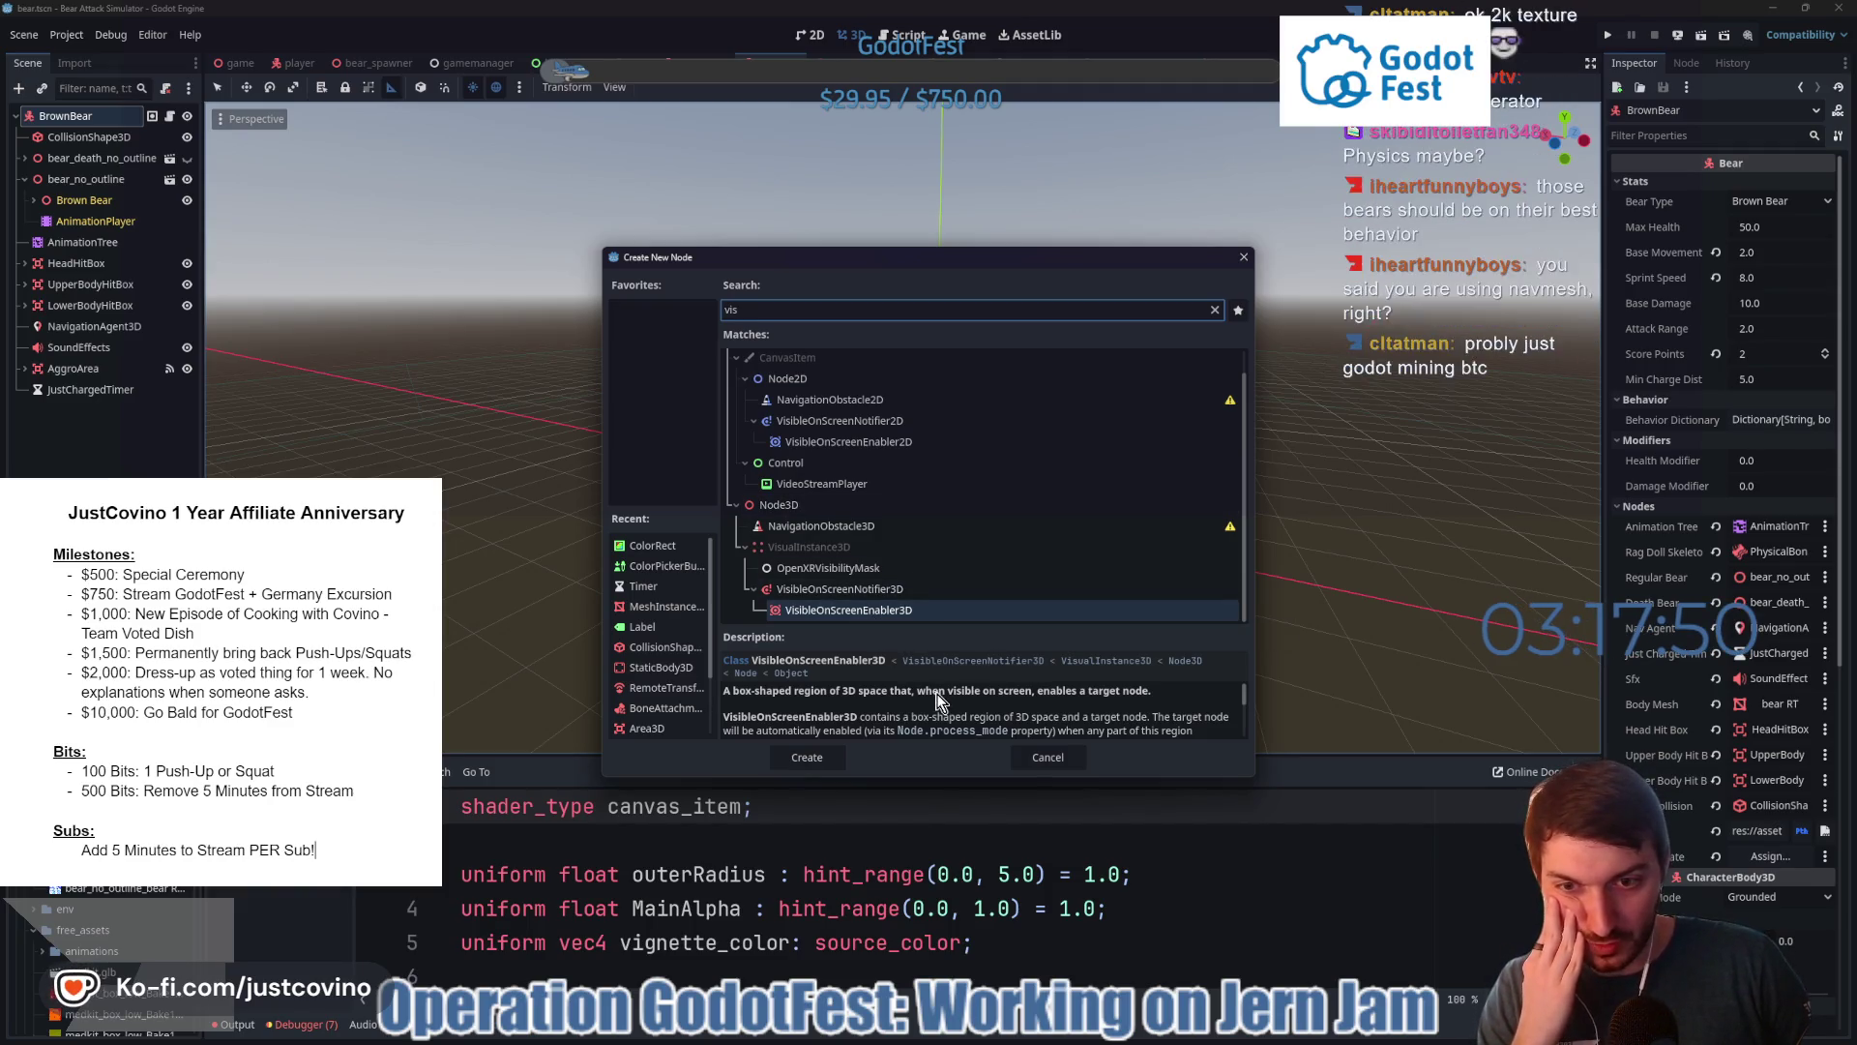
{"action": "scroll", "coordinate": [988, 702], "scroll_direction": "down", "scroll_amount": 1}
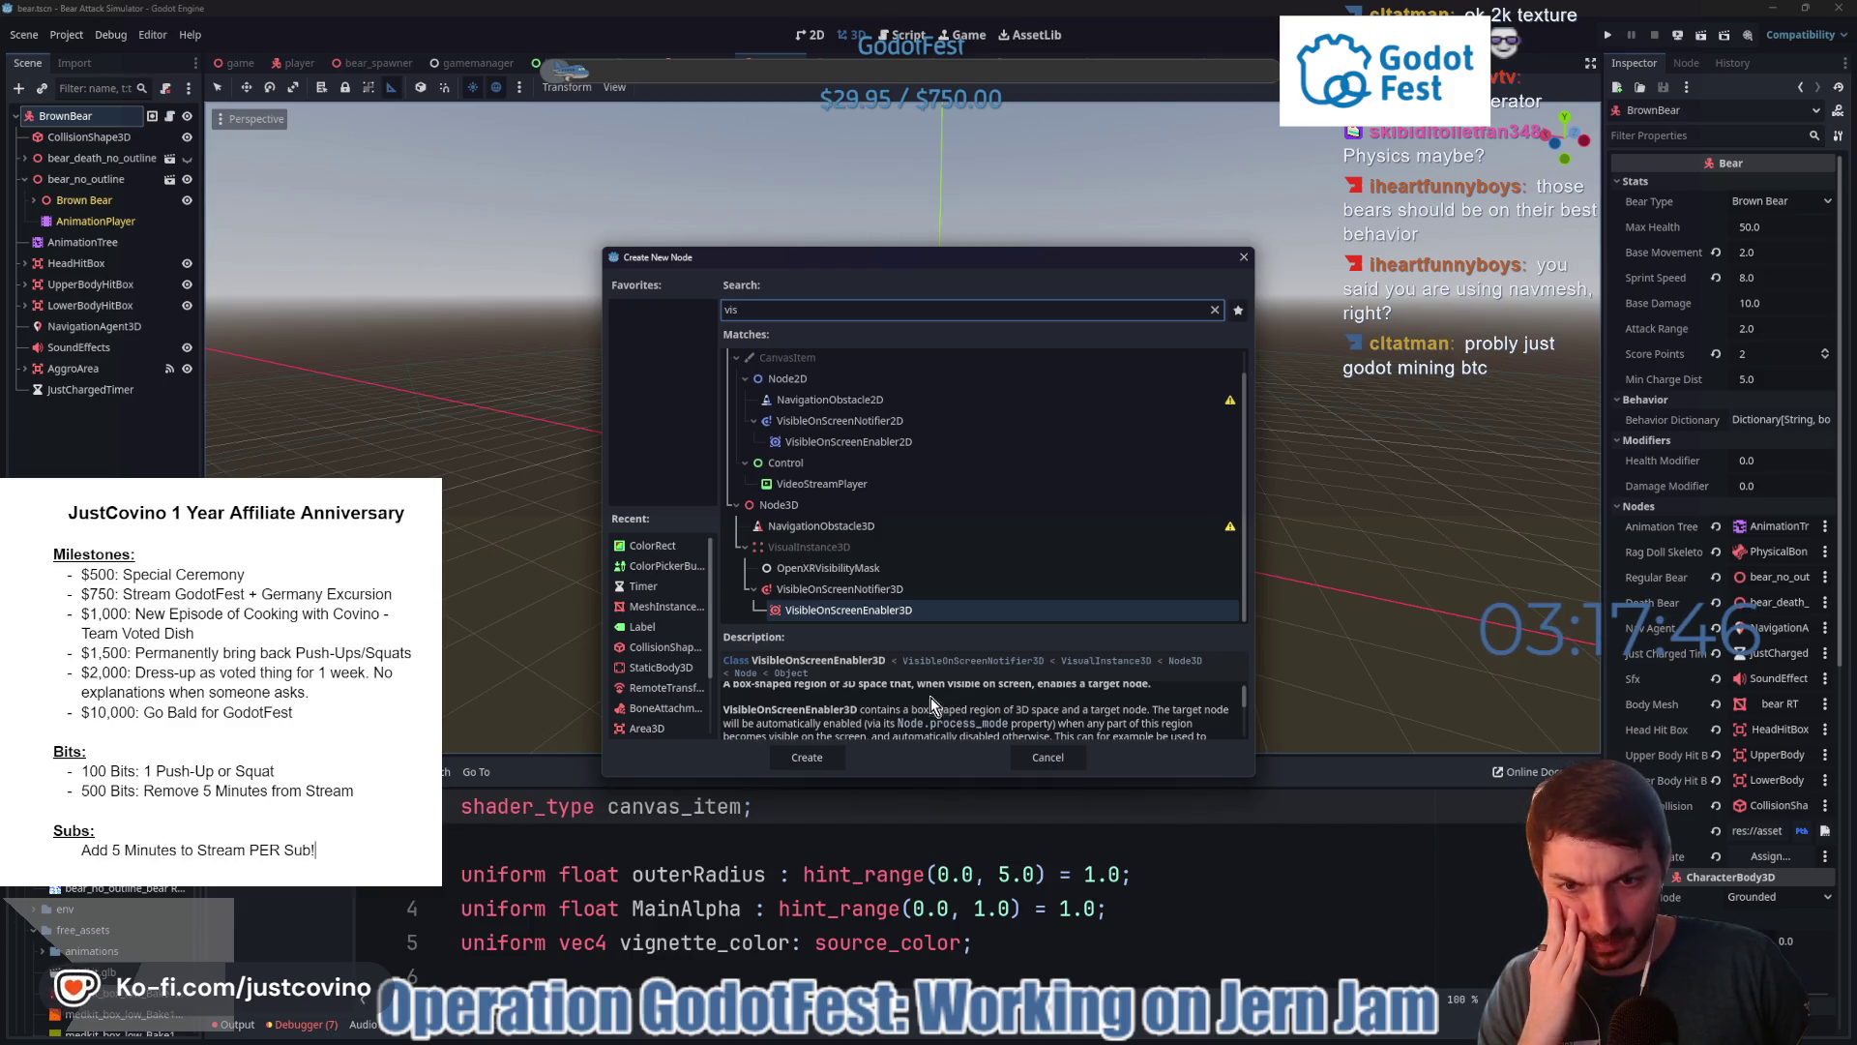
{"action": "scroll", "coordinate": [914, 700], "scroll_direction": "down", "scroll_amount": 1}
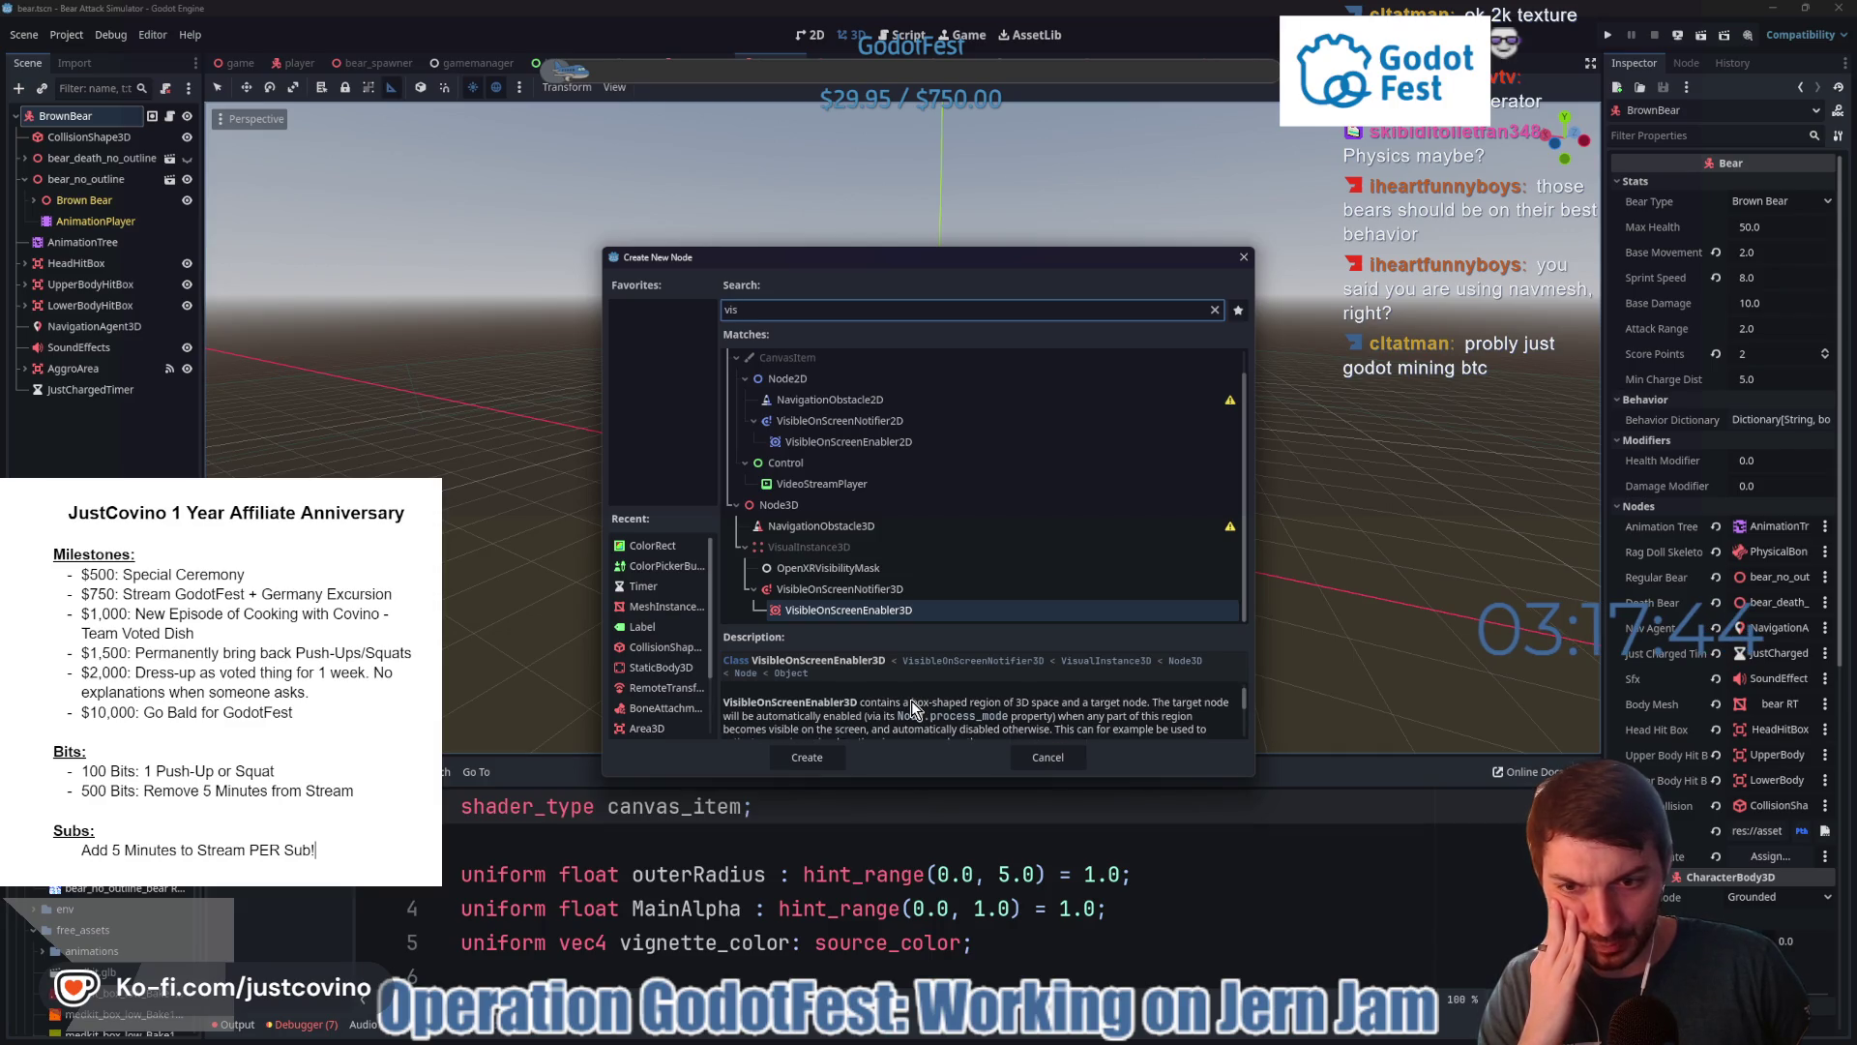
{"action": "scroll", "coordinate": [911, 701], "scroll_direction": "down", "scroll_amount": 1}
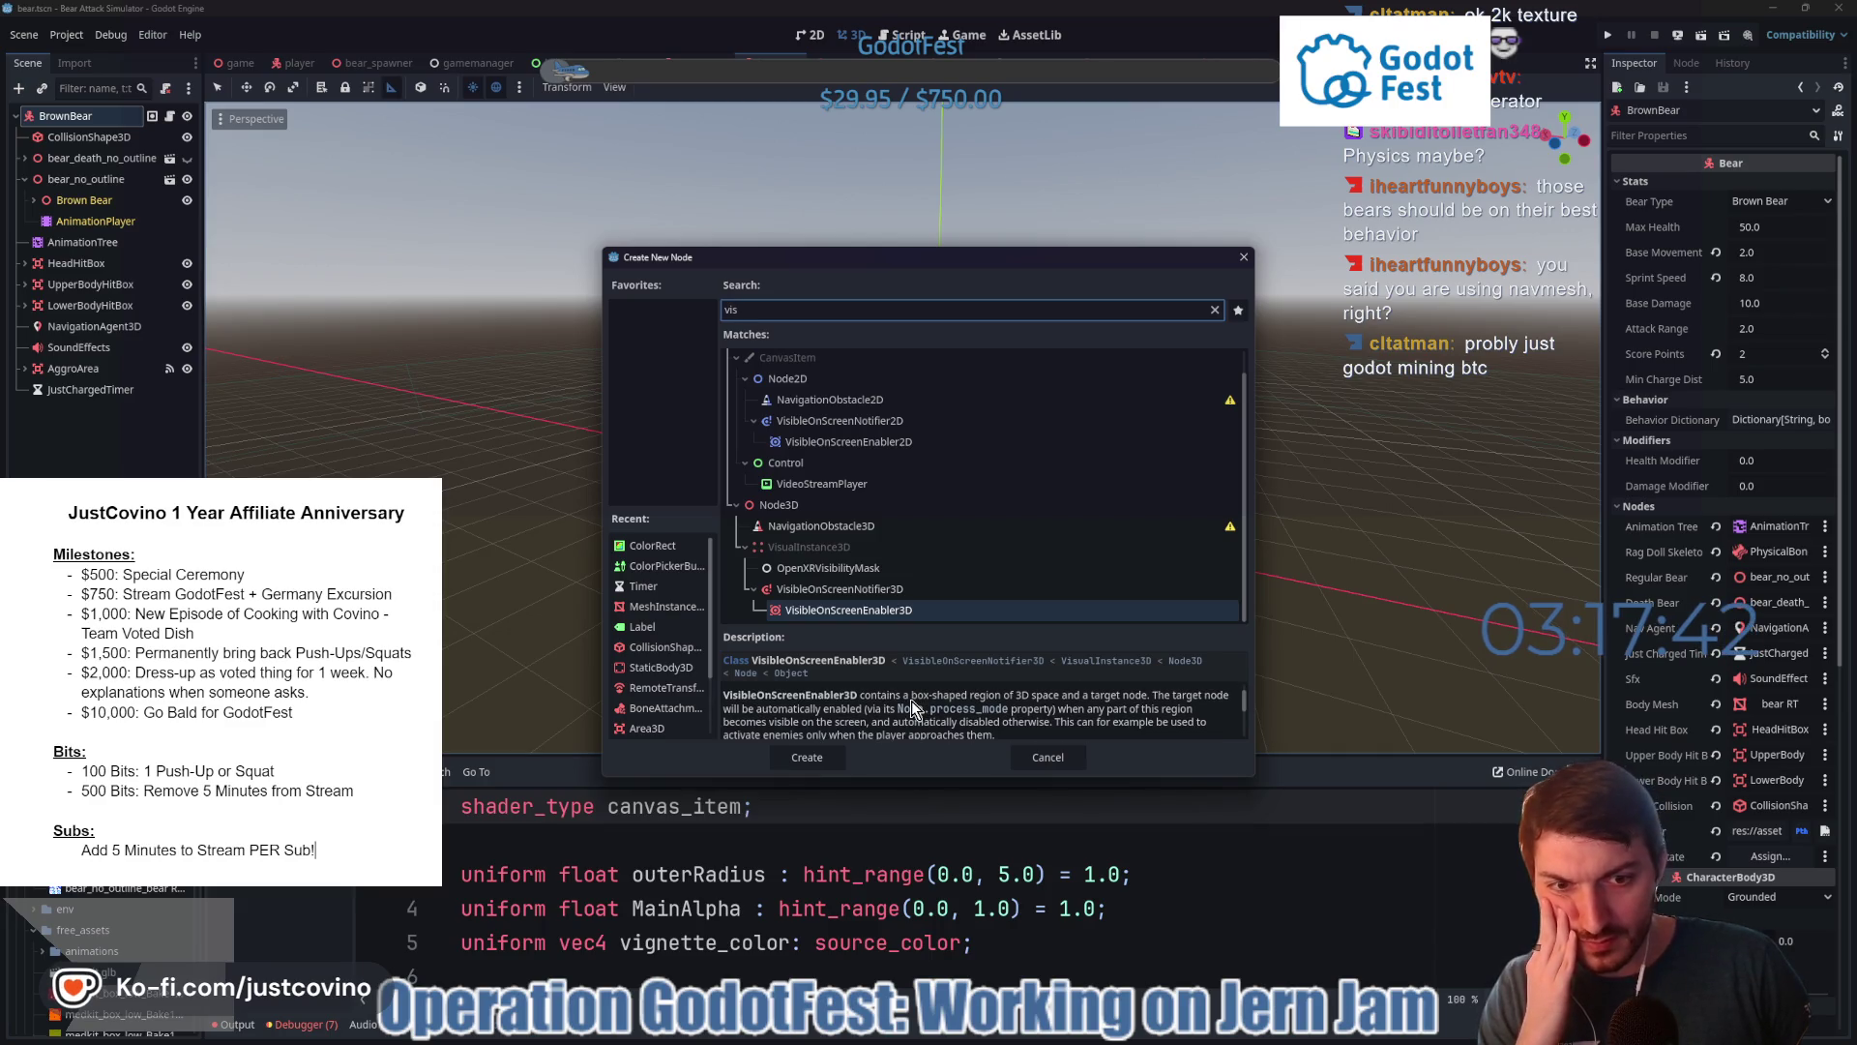
{"action": "scroll", "coordinate": [912, 706], "scroll_direction": "down", "scroll_amount": 1}
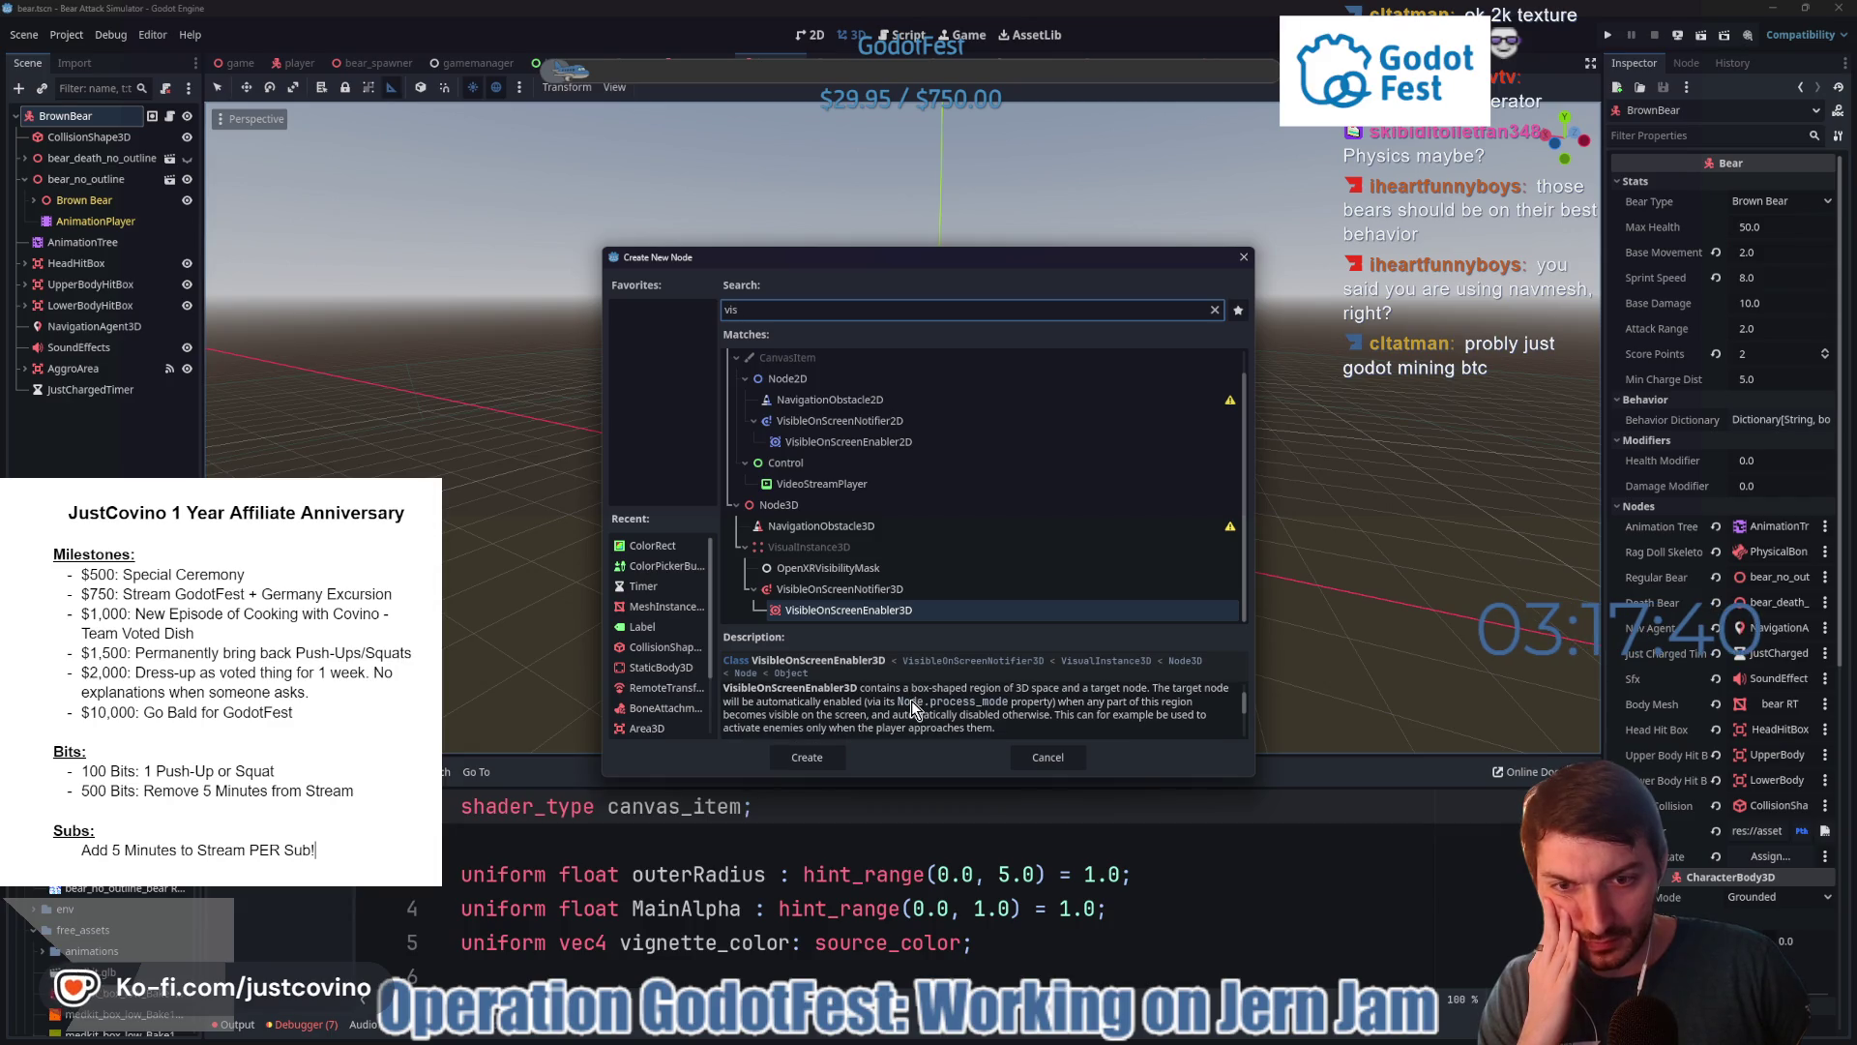
{"action": "scroll", "coordinate": [912, 700], "scroll_direction": "up", "scroll_amount": 3}
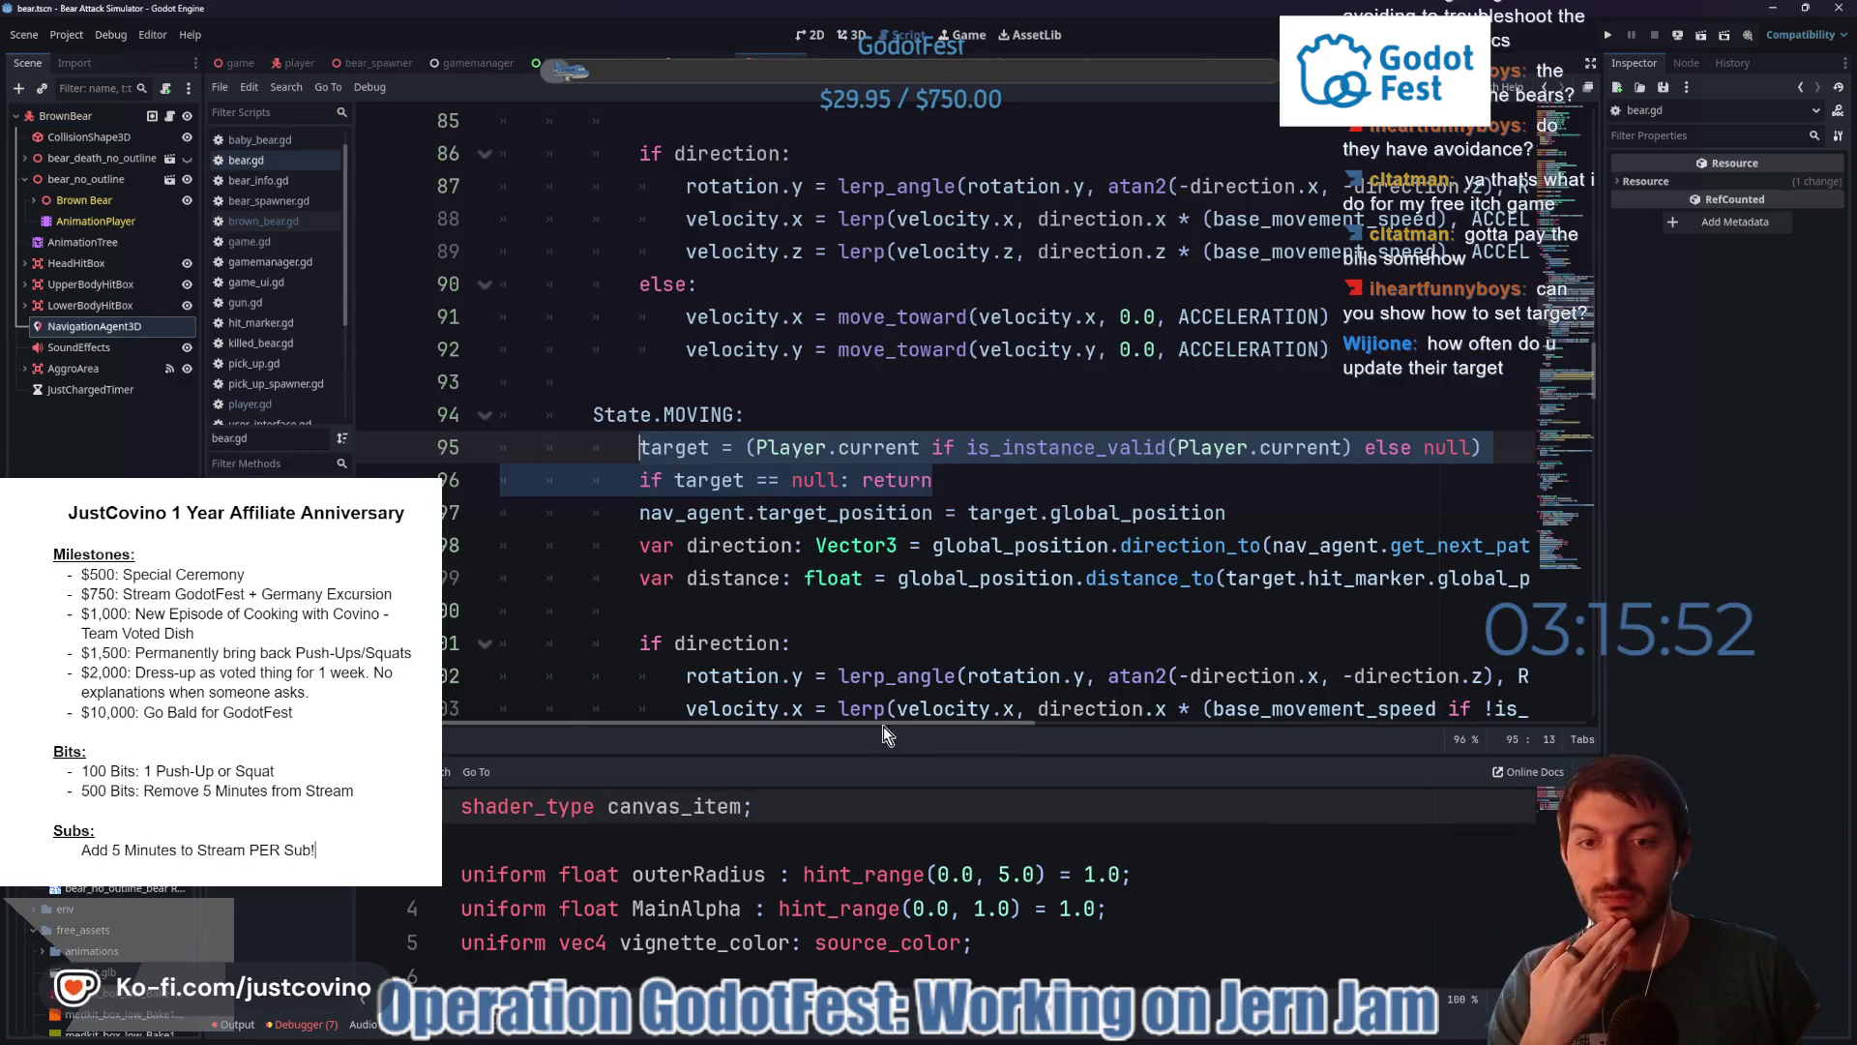
- Select the nav_agent target position line 97 in bear.gd and scroll down the code
{"action": "left_click_drag", "start_coordinate": [884, 725], "coordinate": [898, 724]}
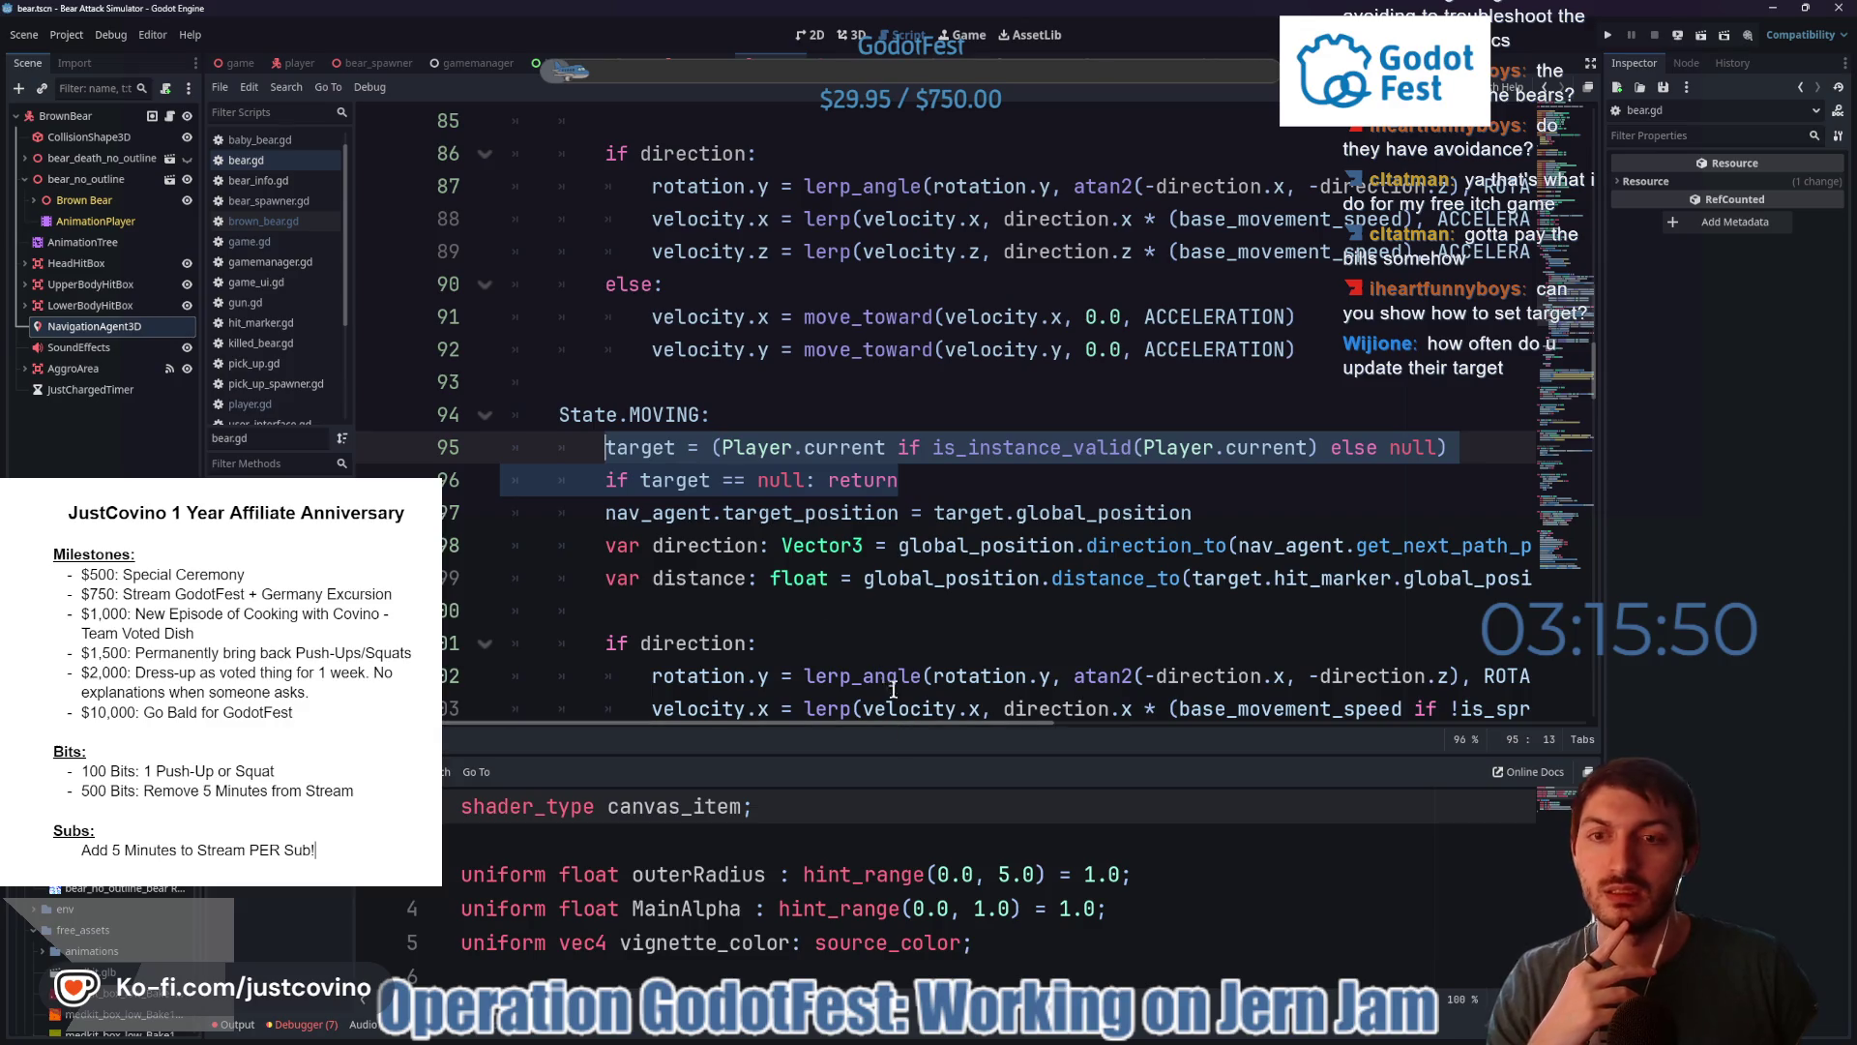
{"action": "left_click_drag", "start_coordinate": [604, 513], "coordinate": [1200, 515]}
{"action": "left_click", "coordinate": [1213, 514]}
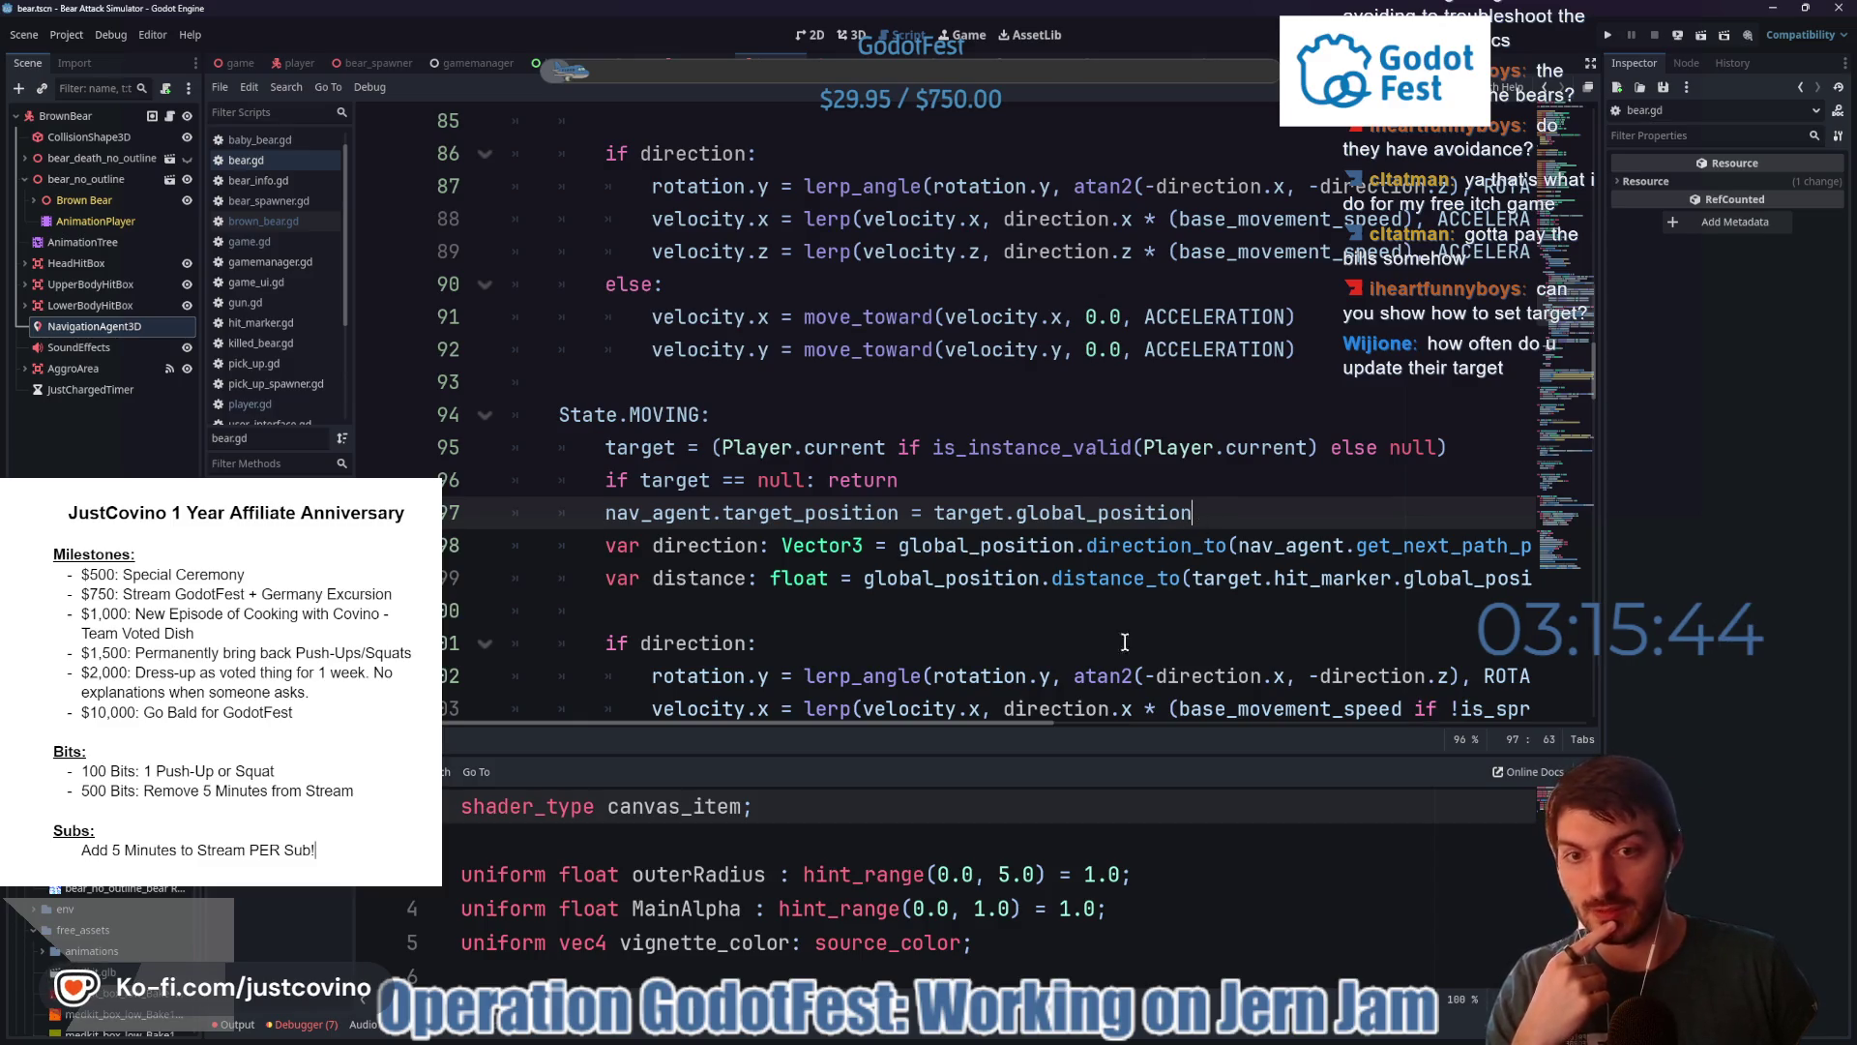
{"action": "scroll", "coordinate": [968, 677], "scroll_direction": "down", "scroll_amount": 1}
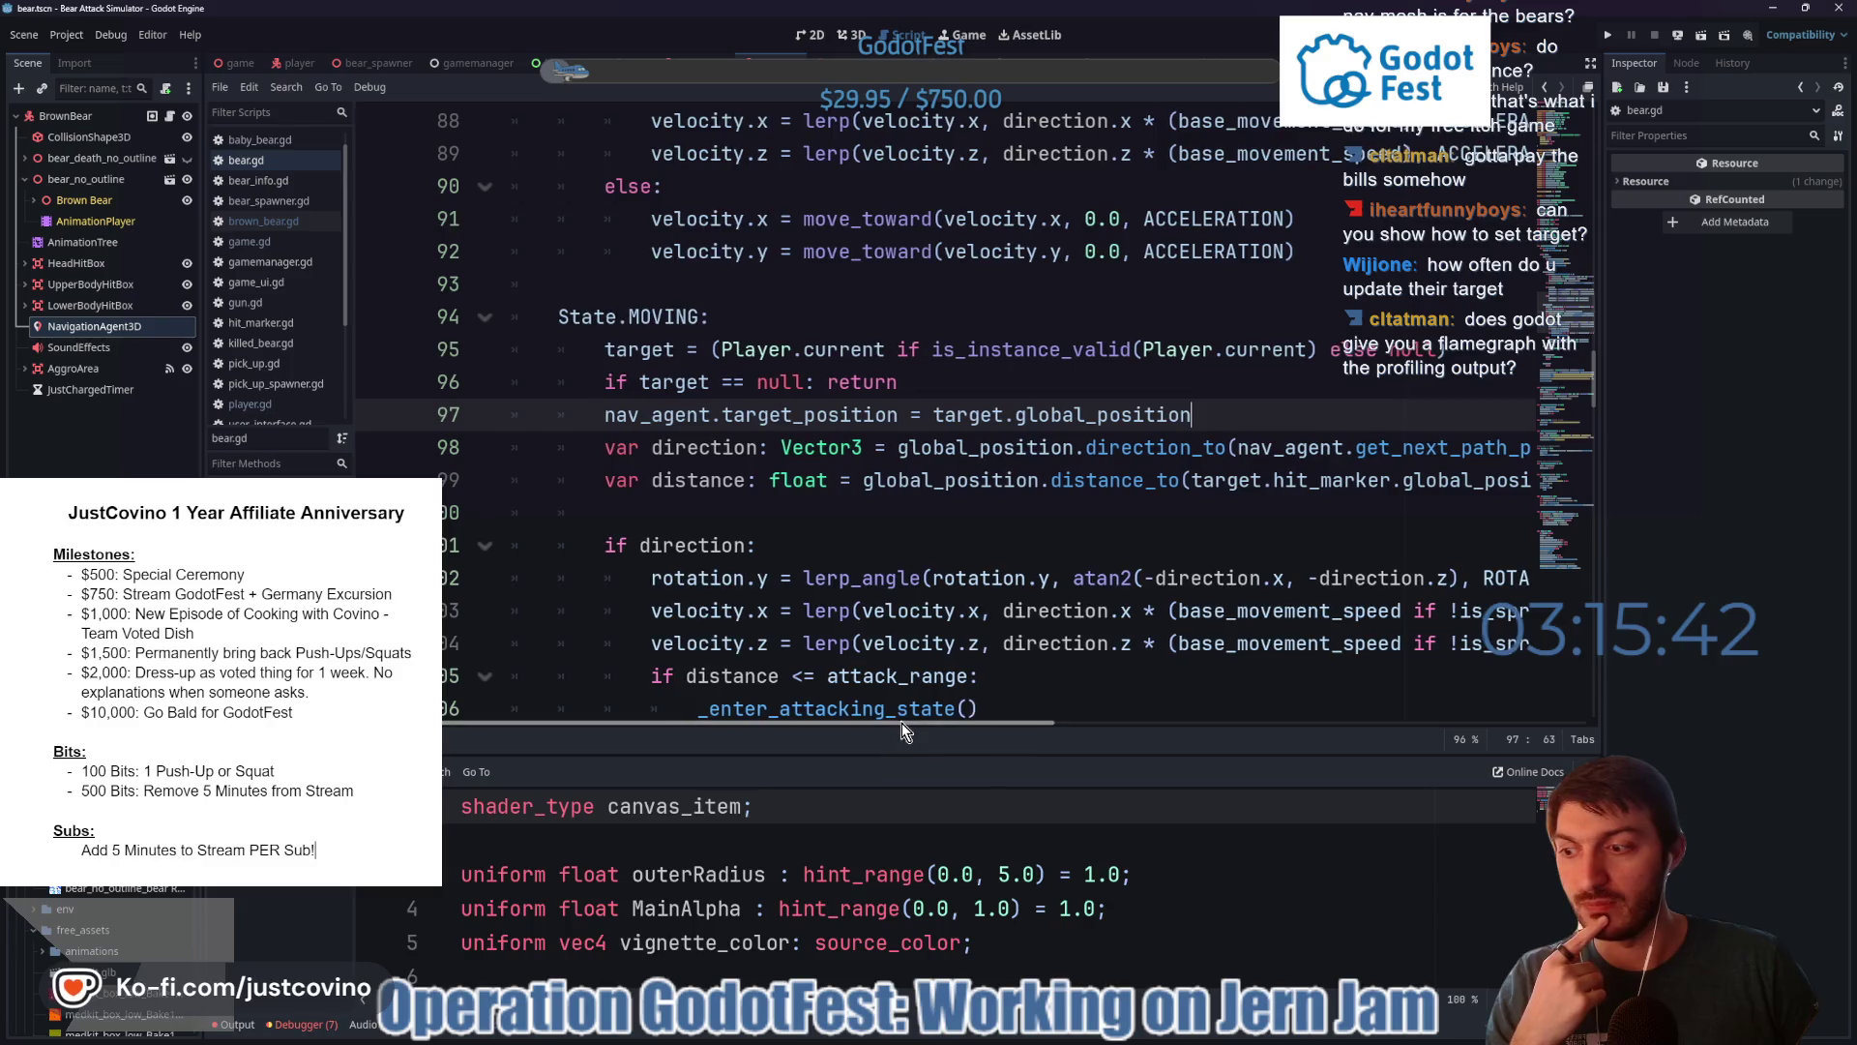
{"action": "mouse_move", "coordinate": [902, 723]}
{"action": "left_mouse_down"}
{"action": "mouse_move", "coordinate": [1071, 723]}
{"action": "mouse_move", "coordinate": [940, 718]}
{"action": "left_mouse_up"}
{"action": "scroll", "coordinate": [663, 455], "scroll_direction": "down", "scroll_amount": 2}
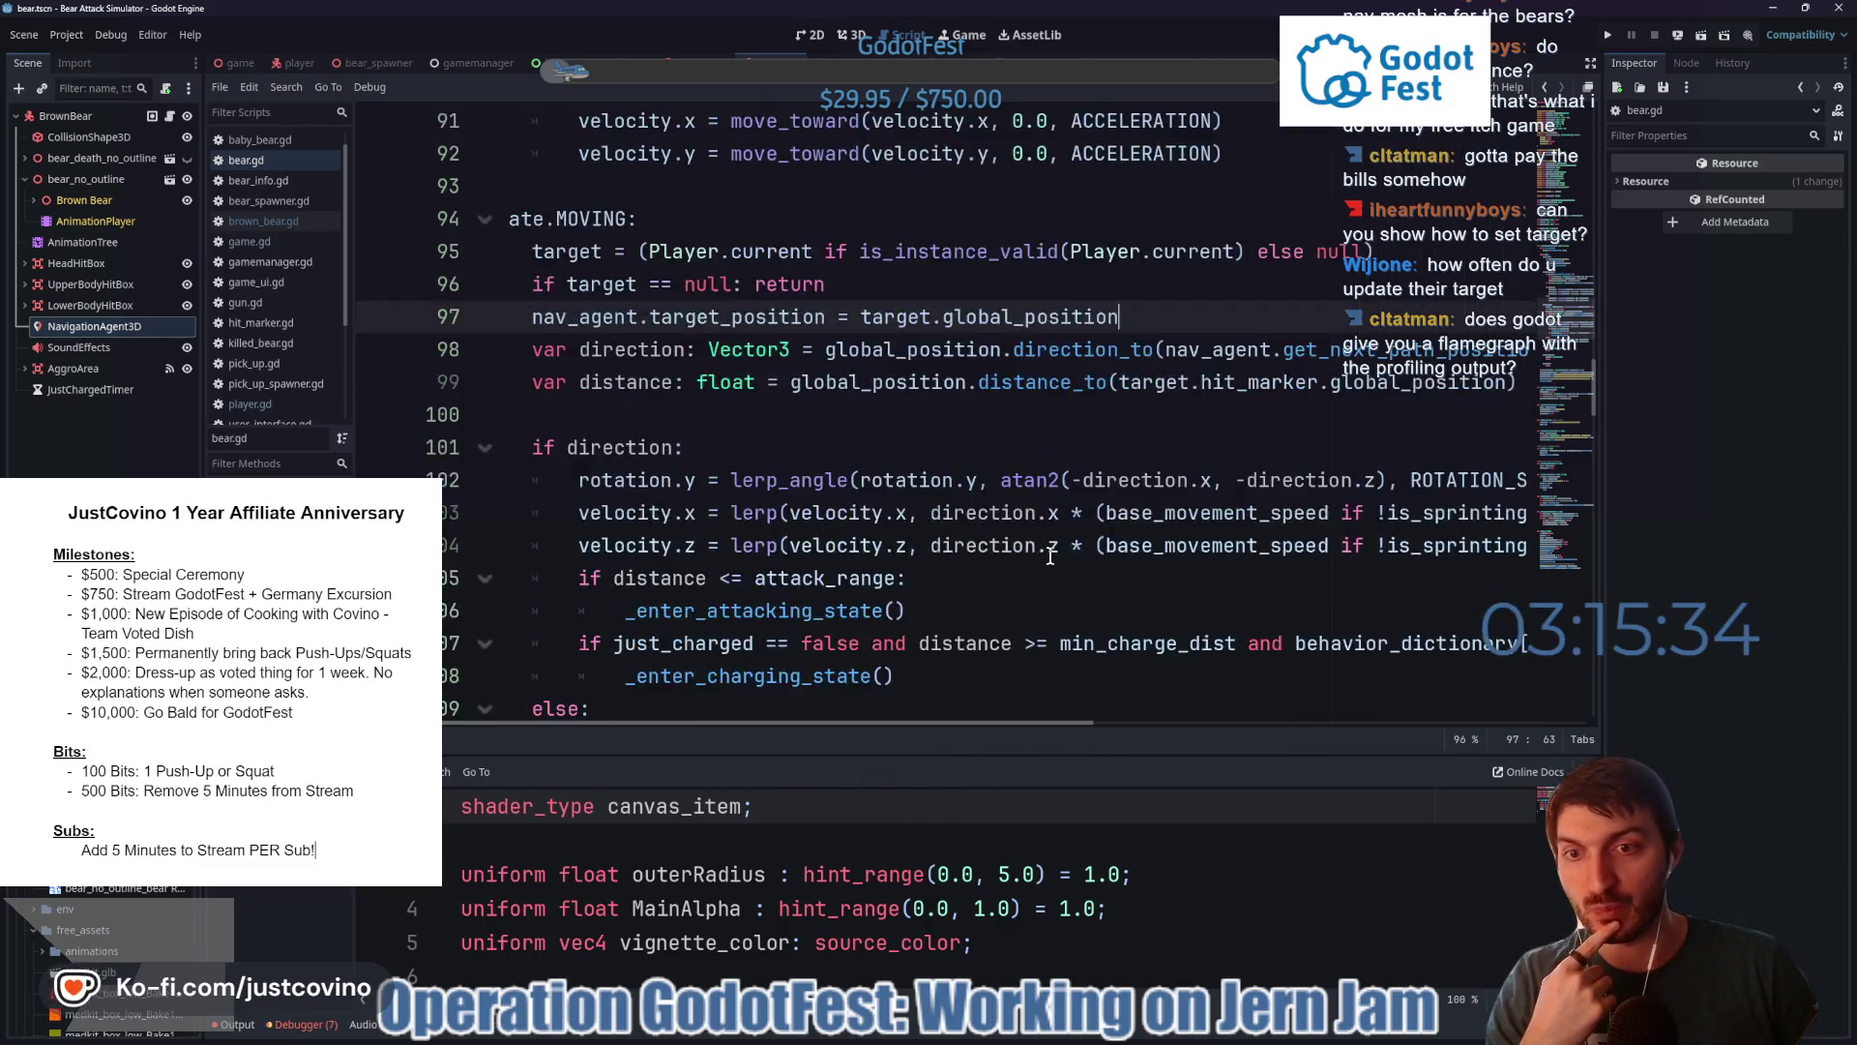
- Show the debugger's Visual Profiler, glance at Monitors, then return to the Visual Profiler
{"action": "mouse_move", "coordinate": [813, 513]}
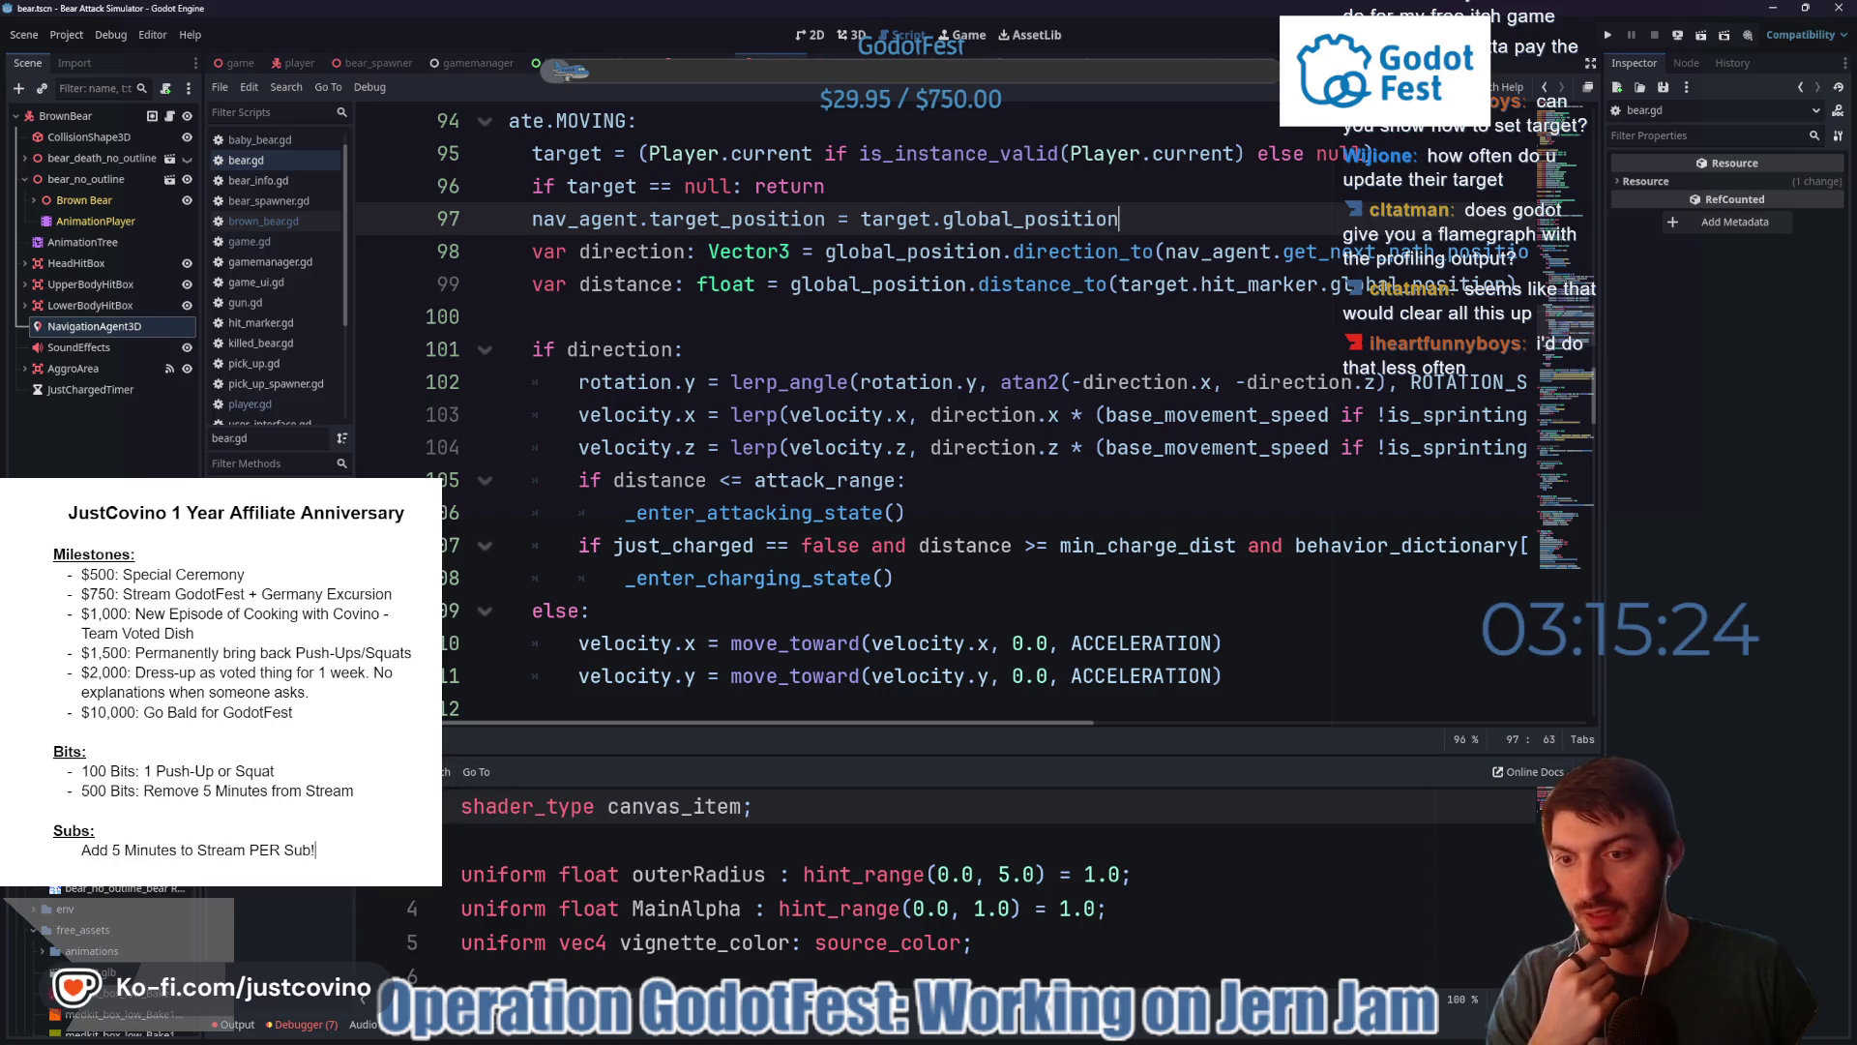
{"action": "left_click", "coordinate": [300, 1024]}
{"action": "left_click", "coordinate": [503, 767]}
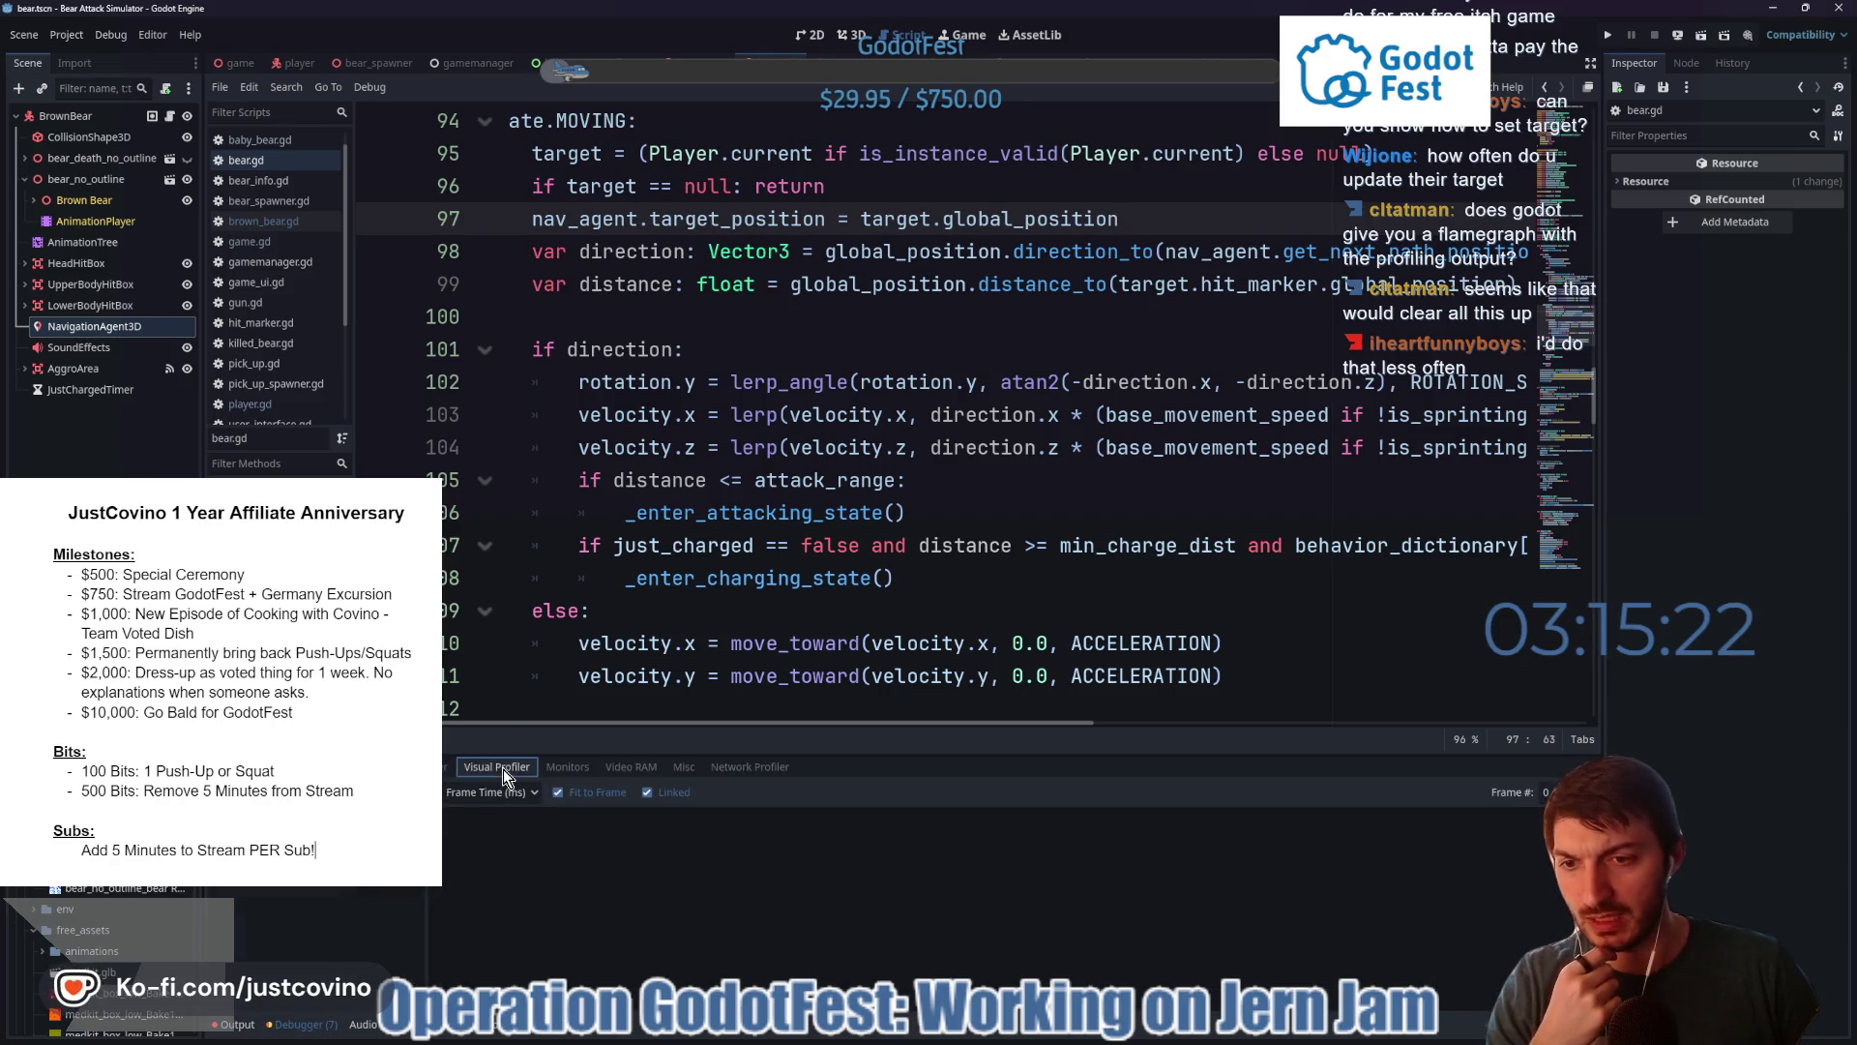
{"action": "left_click", "coordinate": [549, 770]}
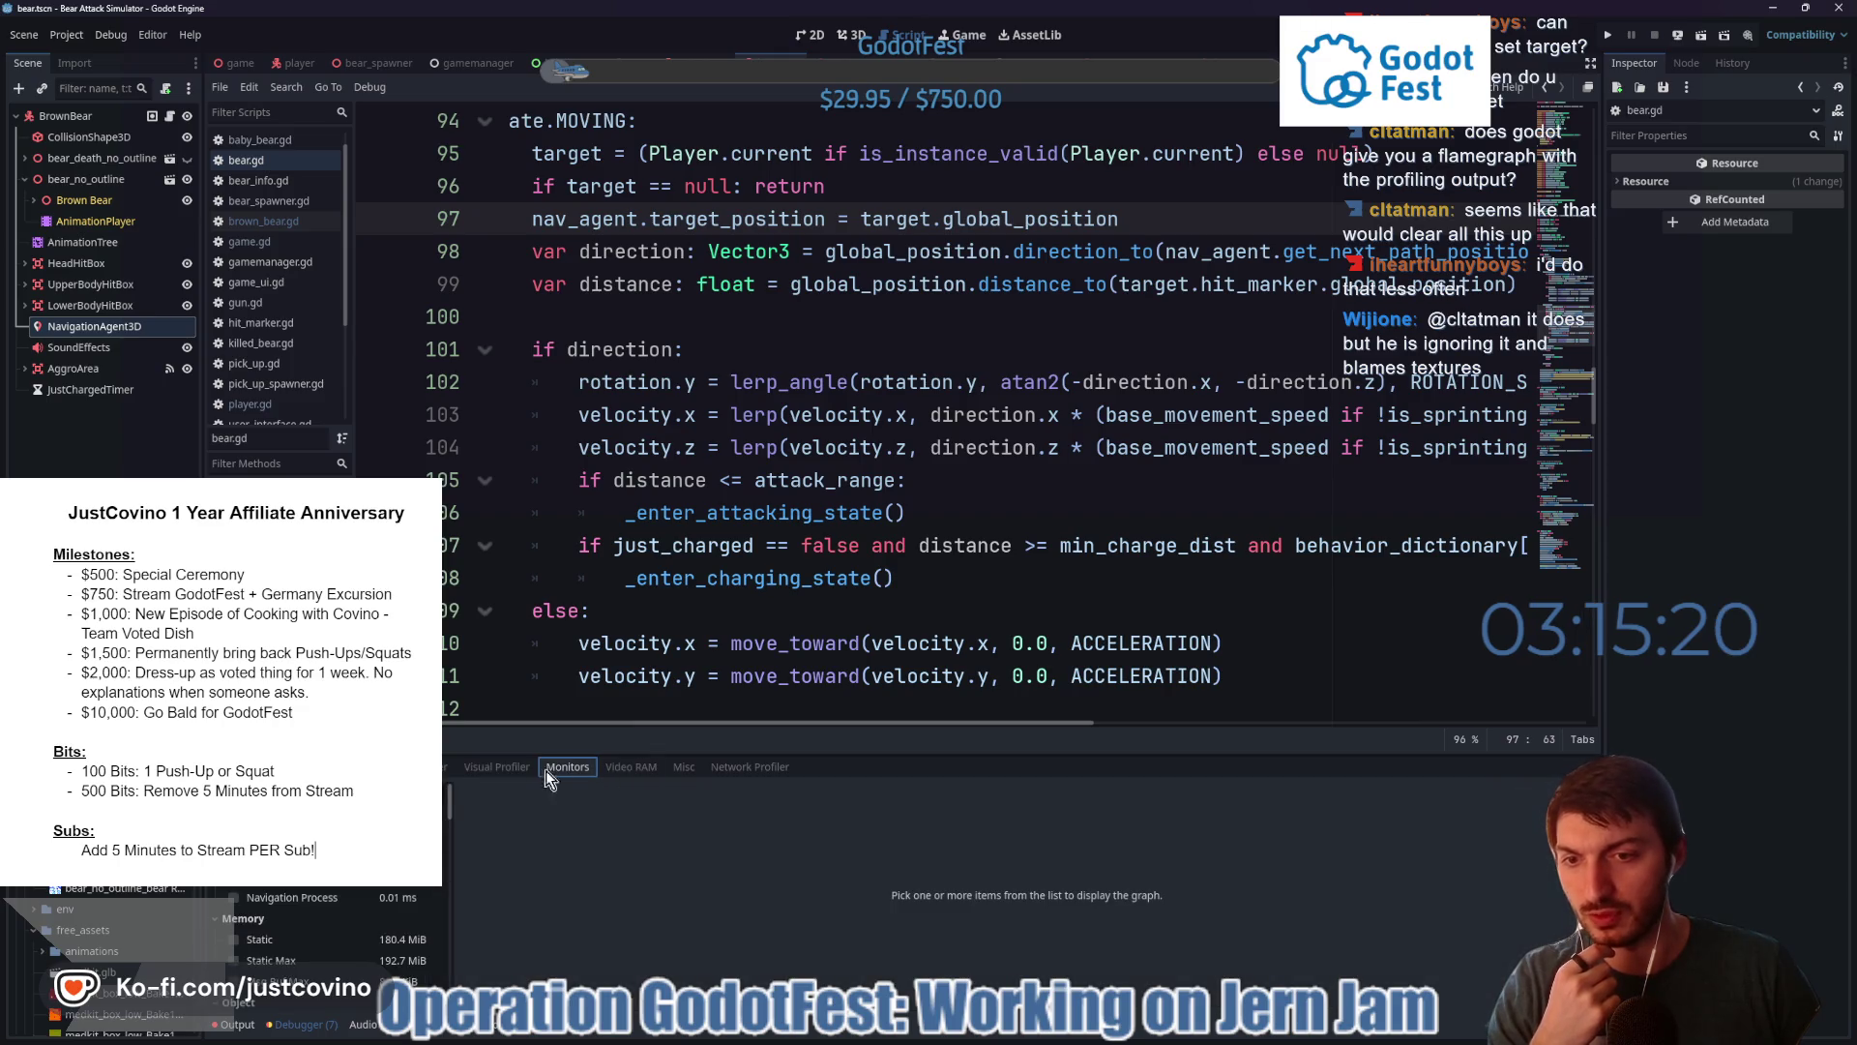
{"action": "left_click", "coordinate": [491, 769]}
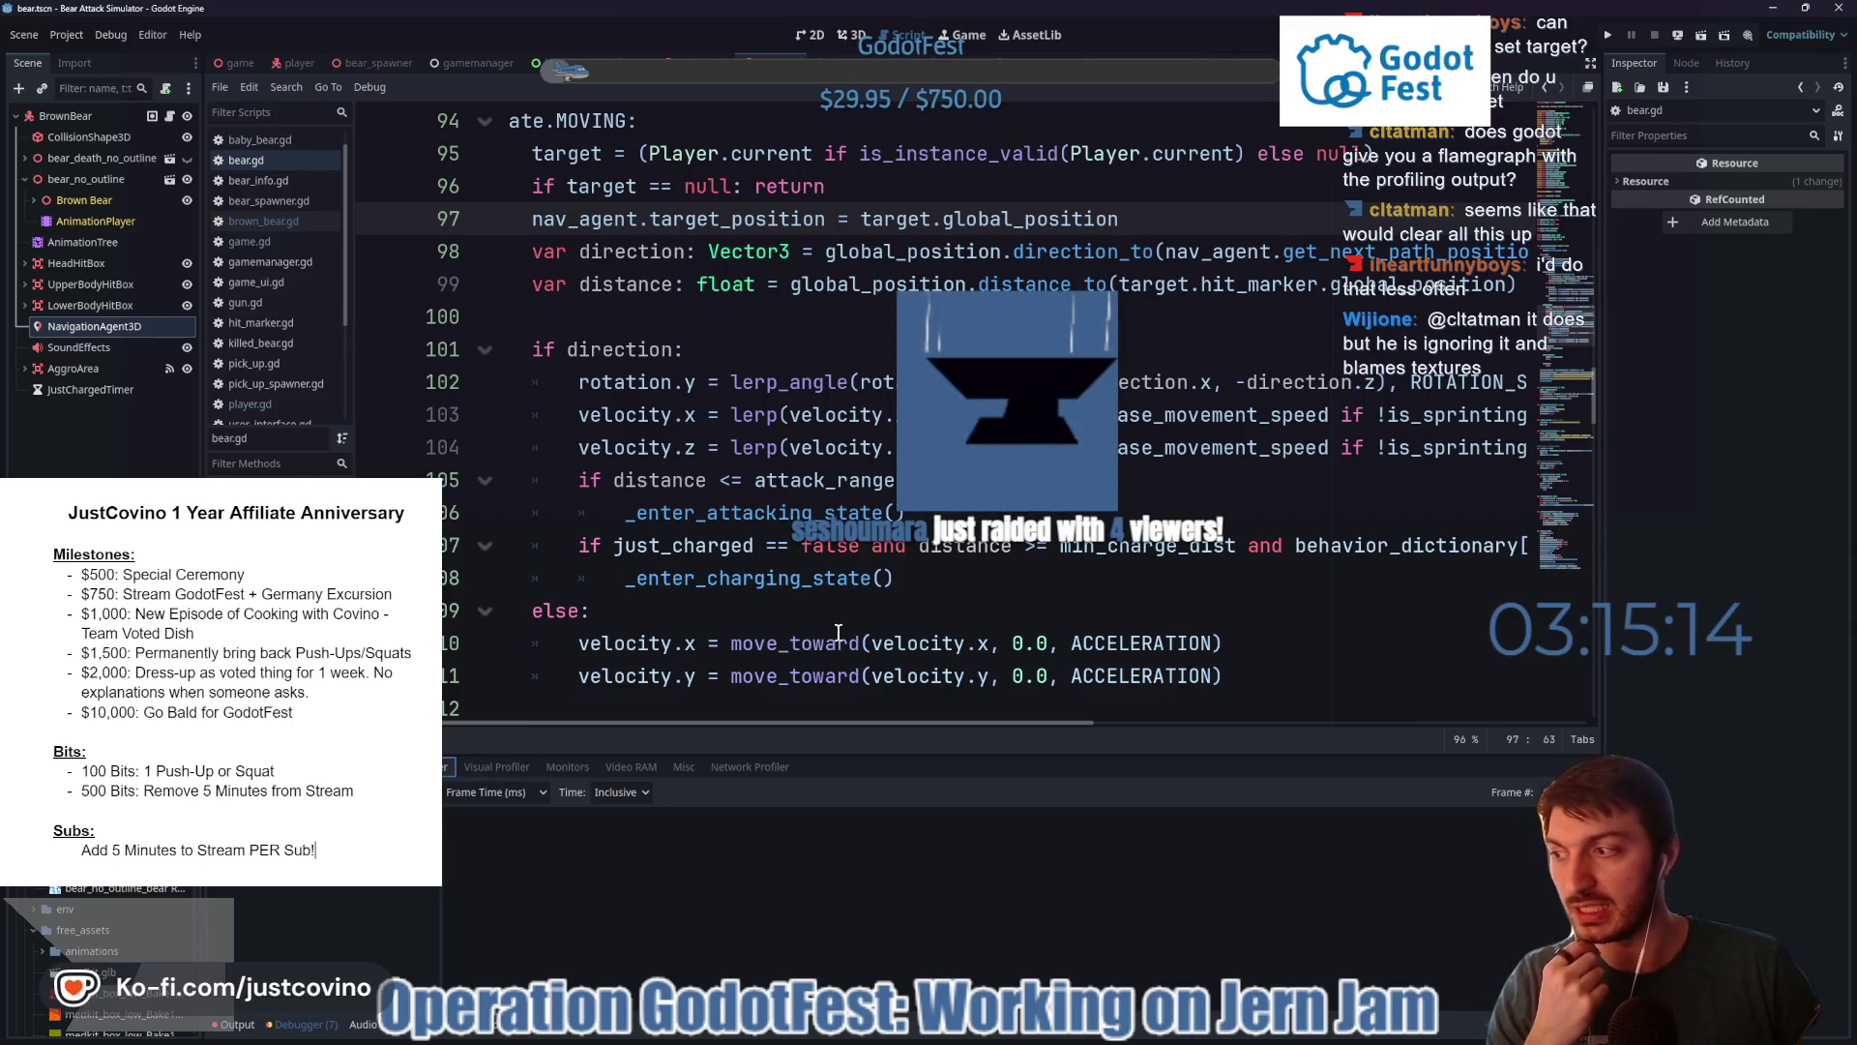
{"action": "mouse_move", "coordinate": [837, 630]}
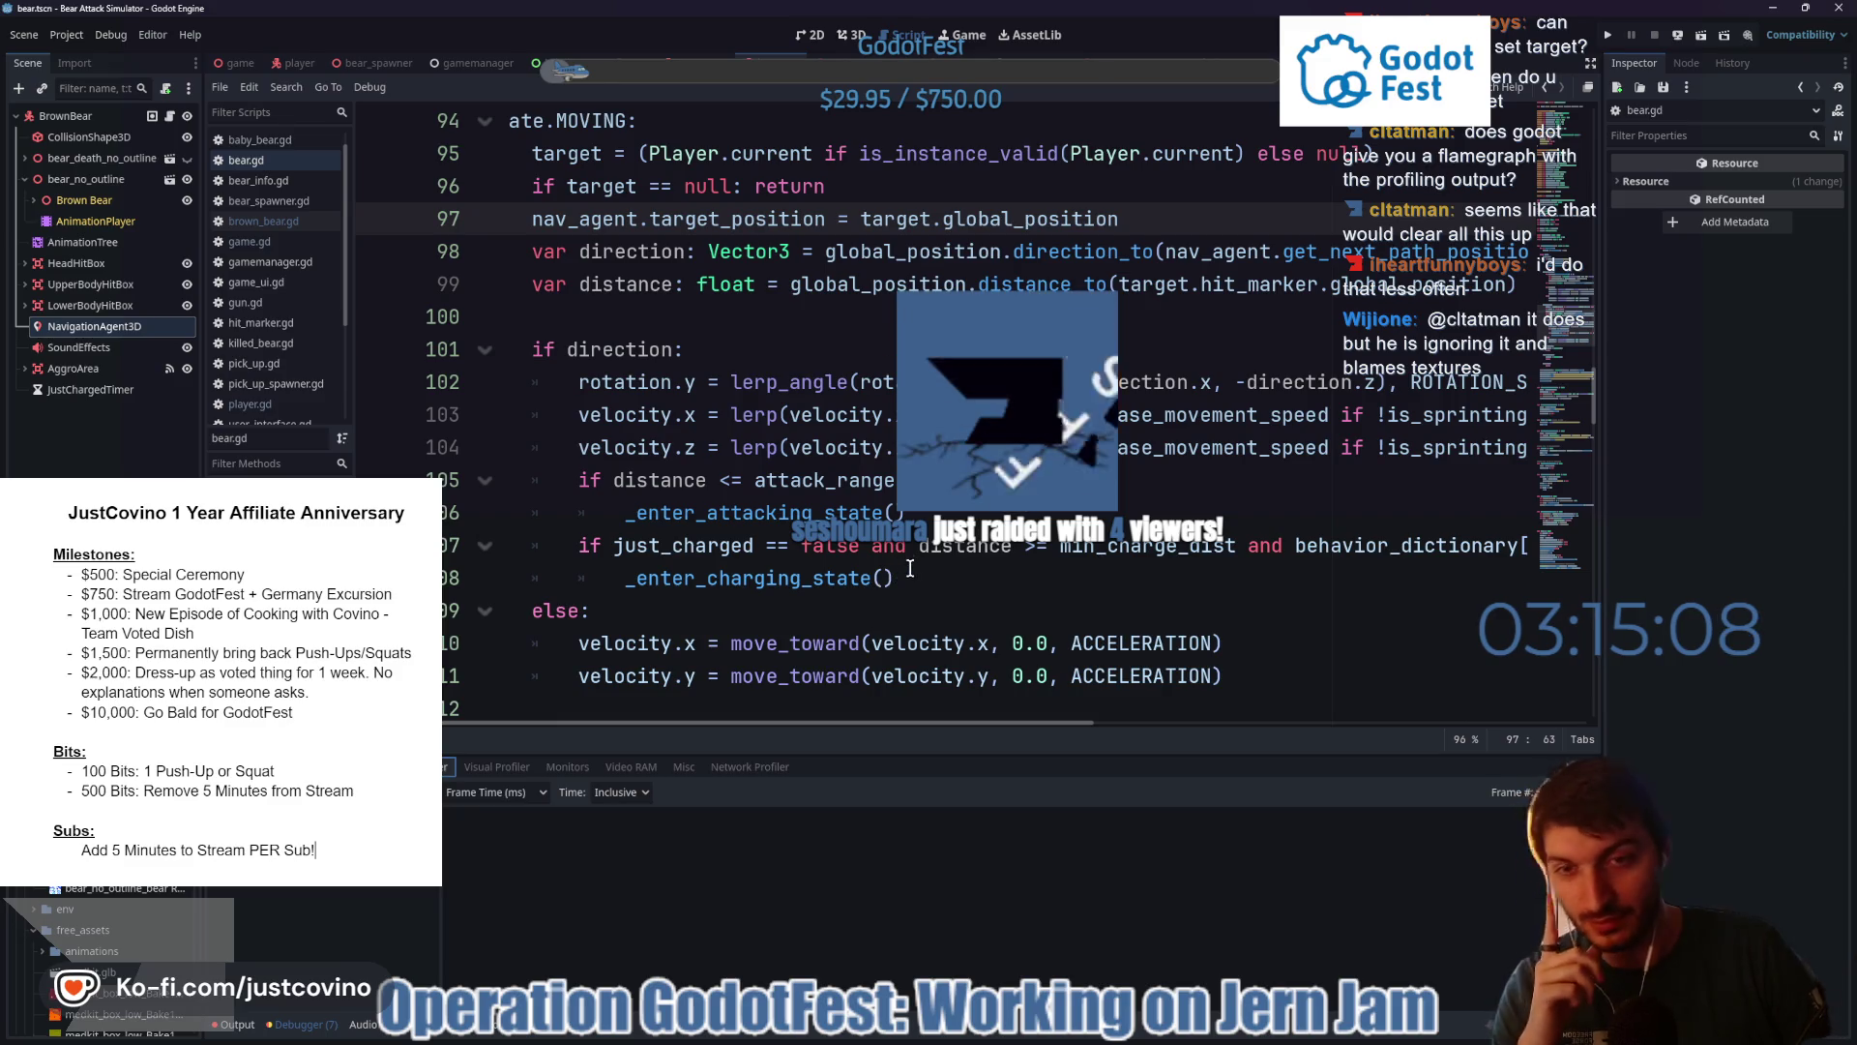
{"action": "scroll", "coordinate": [872, 589], "scroll_direction": "down", "scroll_amount": 1}
{"action": "left_click", "coordinate": [955, 379]}
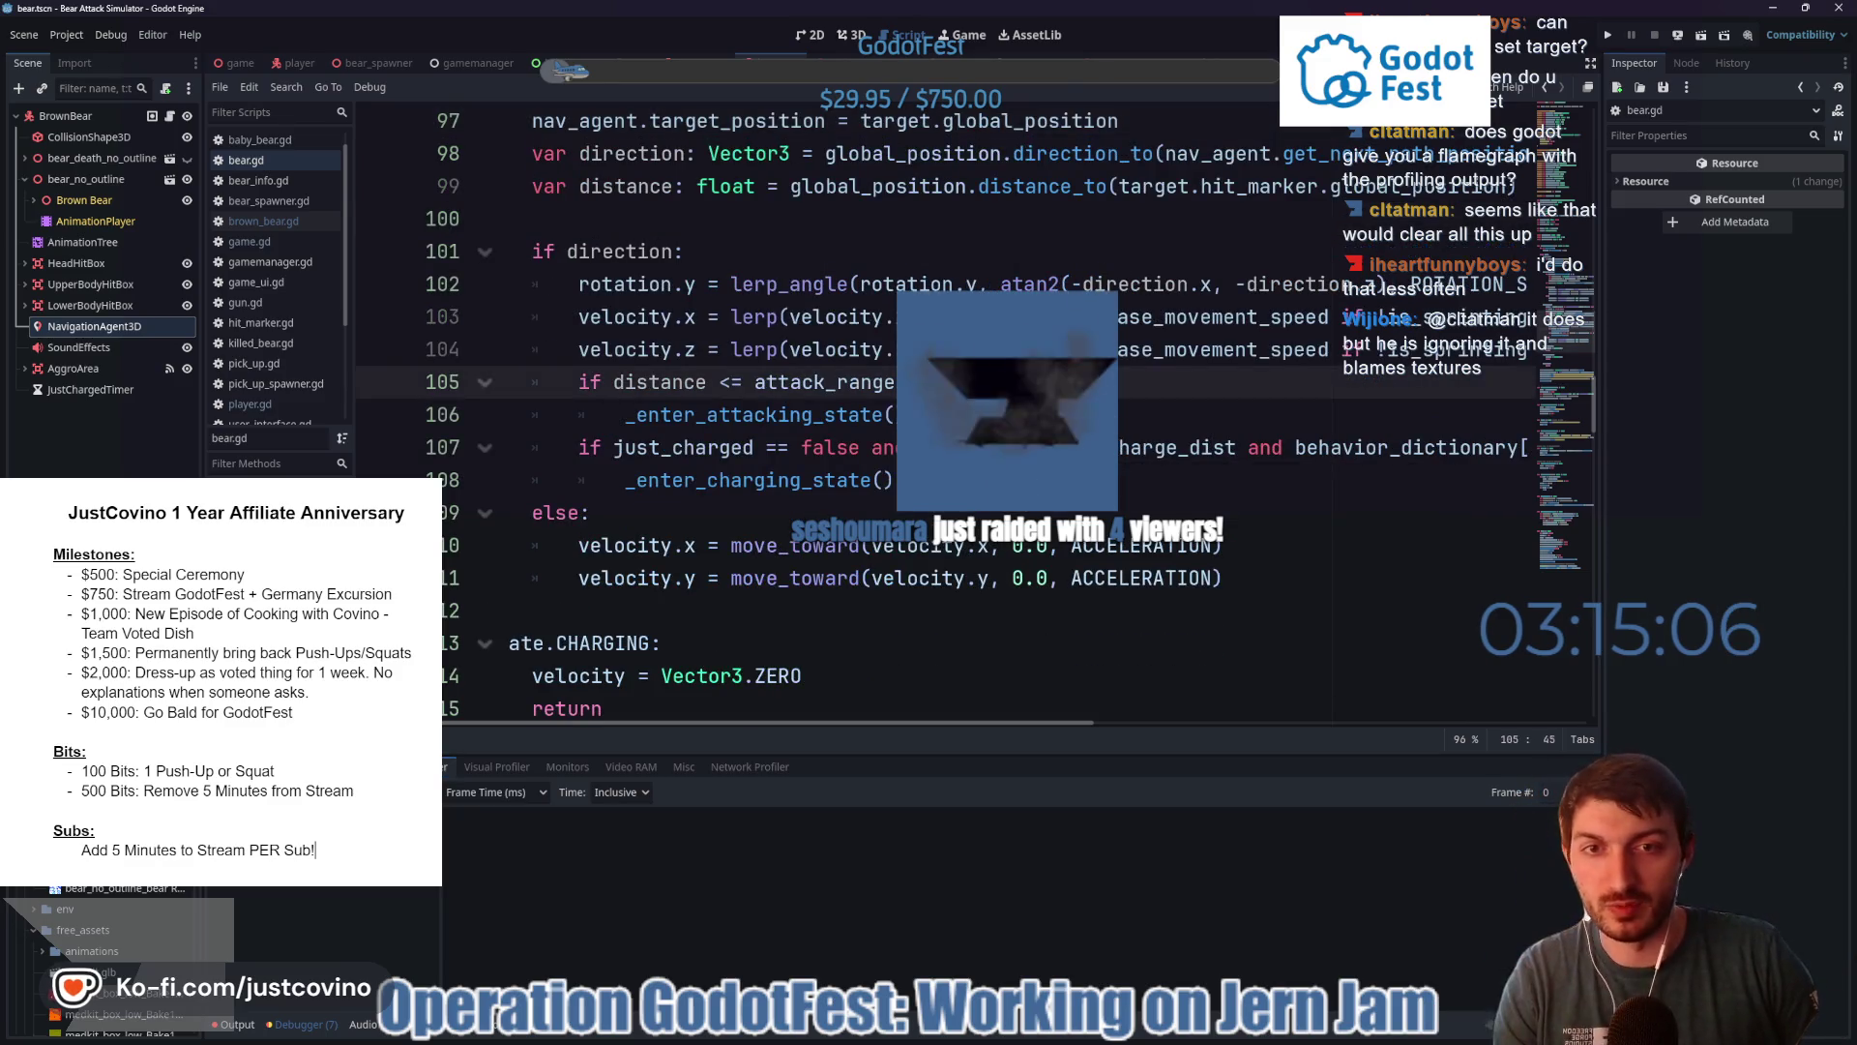
- Save the bear scene and scroll through the MOVING and WANDERING state code in bear.gd
{"action": "key", "text": "ctrl+s"}
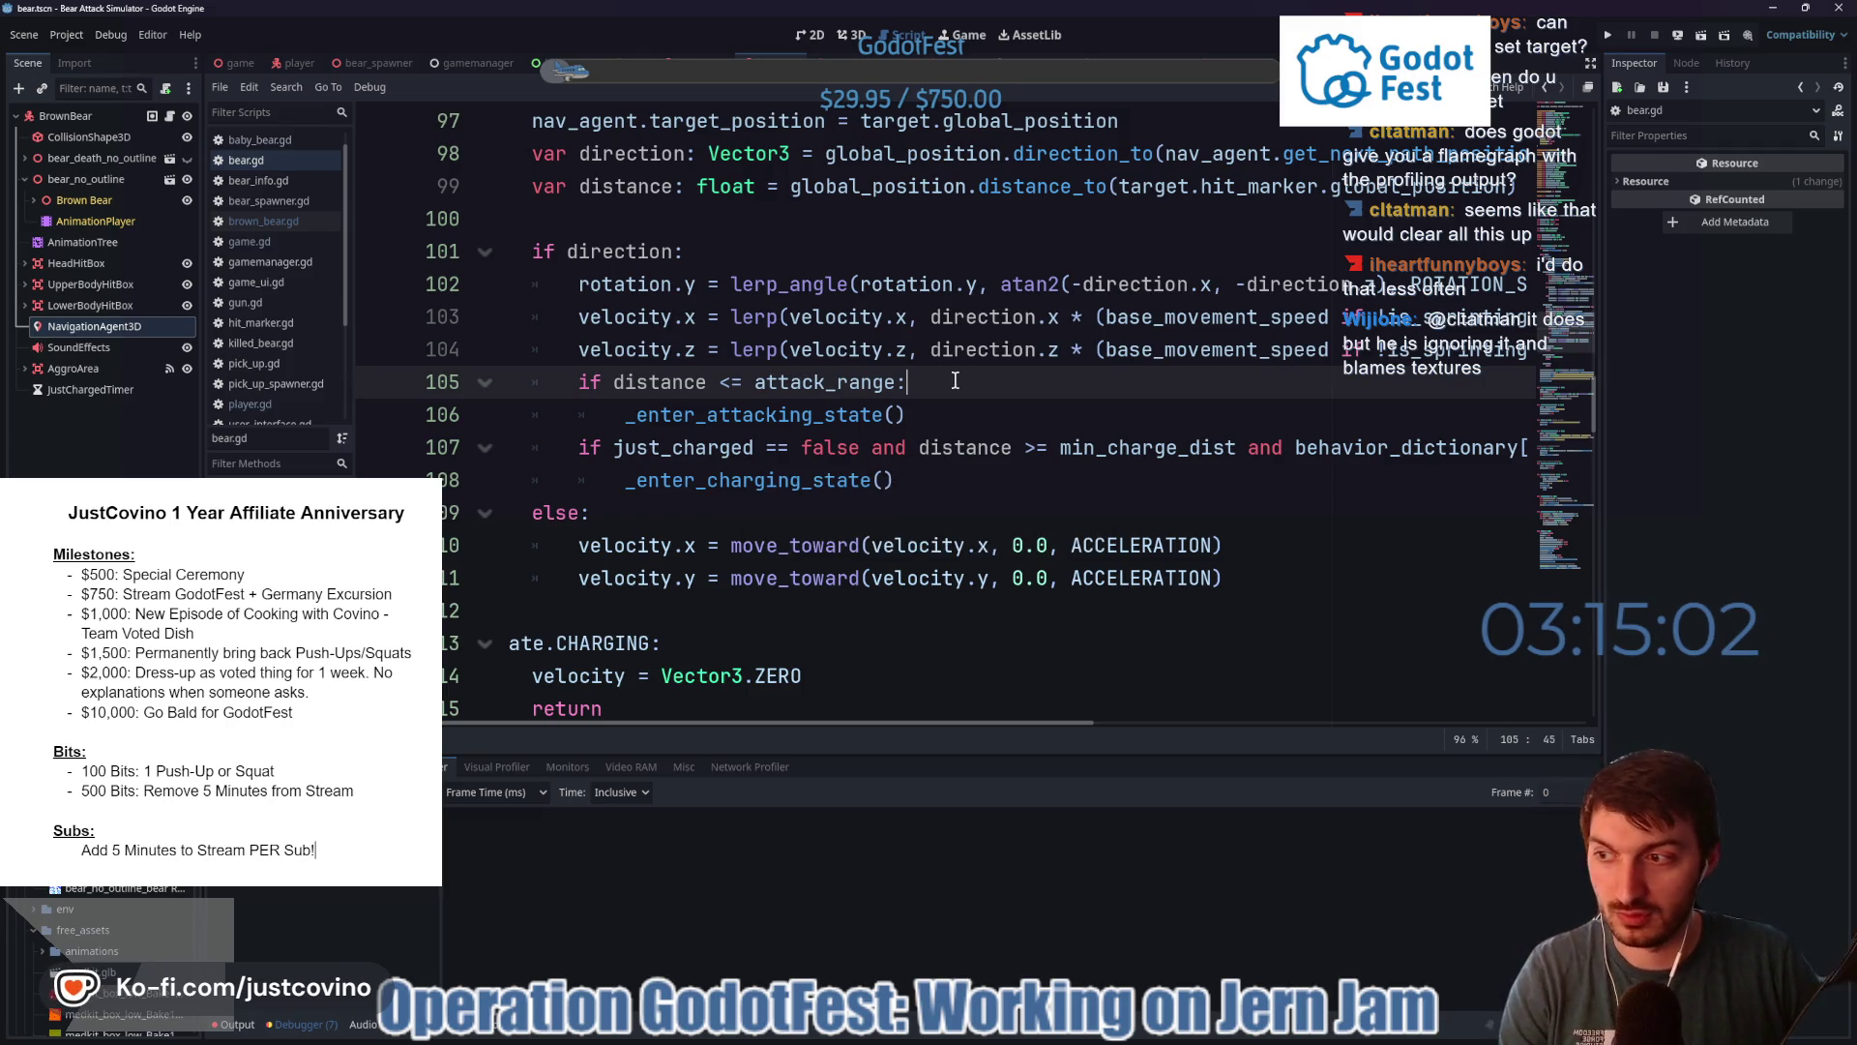
{"action": "left_click", "coordinate": [860, 254]}
{"action": "scroll", "coordinate": [947, 406], "scroll_direction": "up", "scroll_amount": 3}
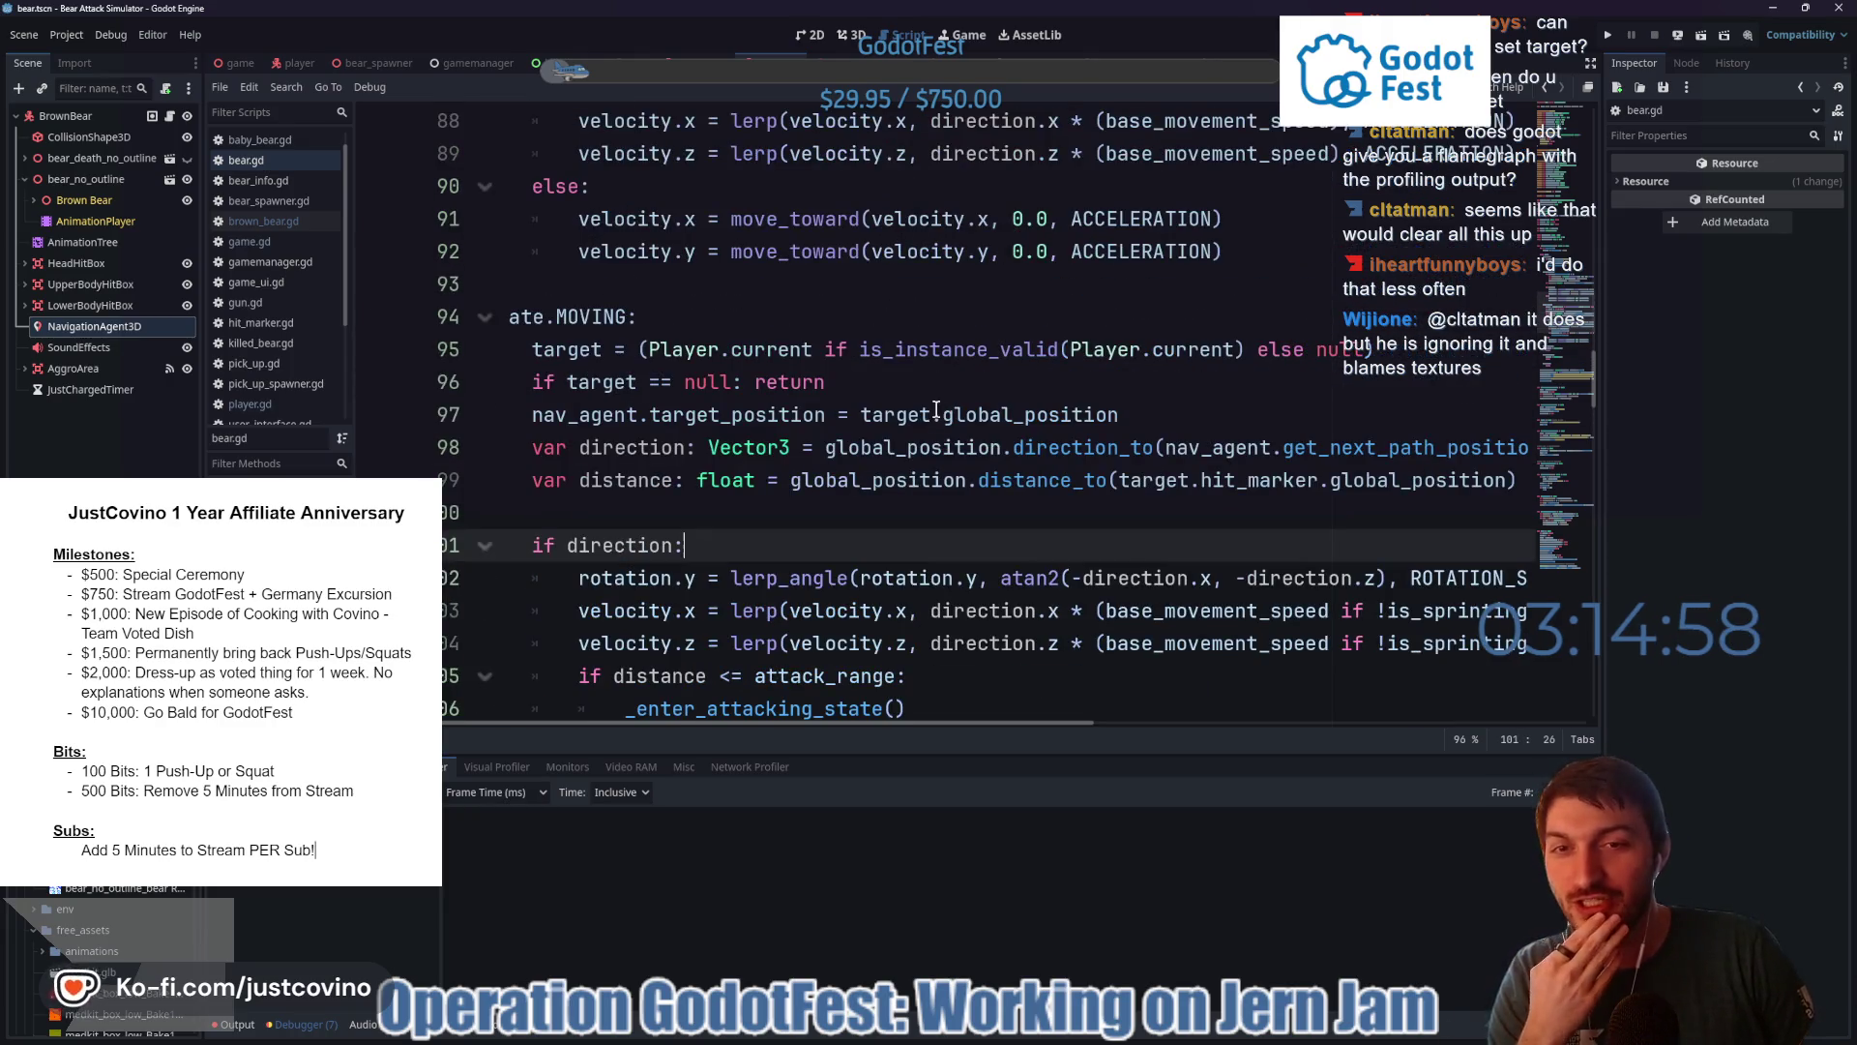
{"action": "scroll", "coordinate": [925, 454], "scroll_direction": "up", "scroll_amount": 3}
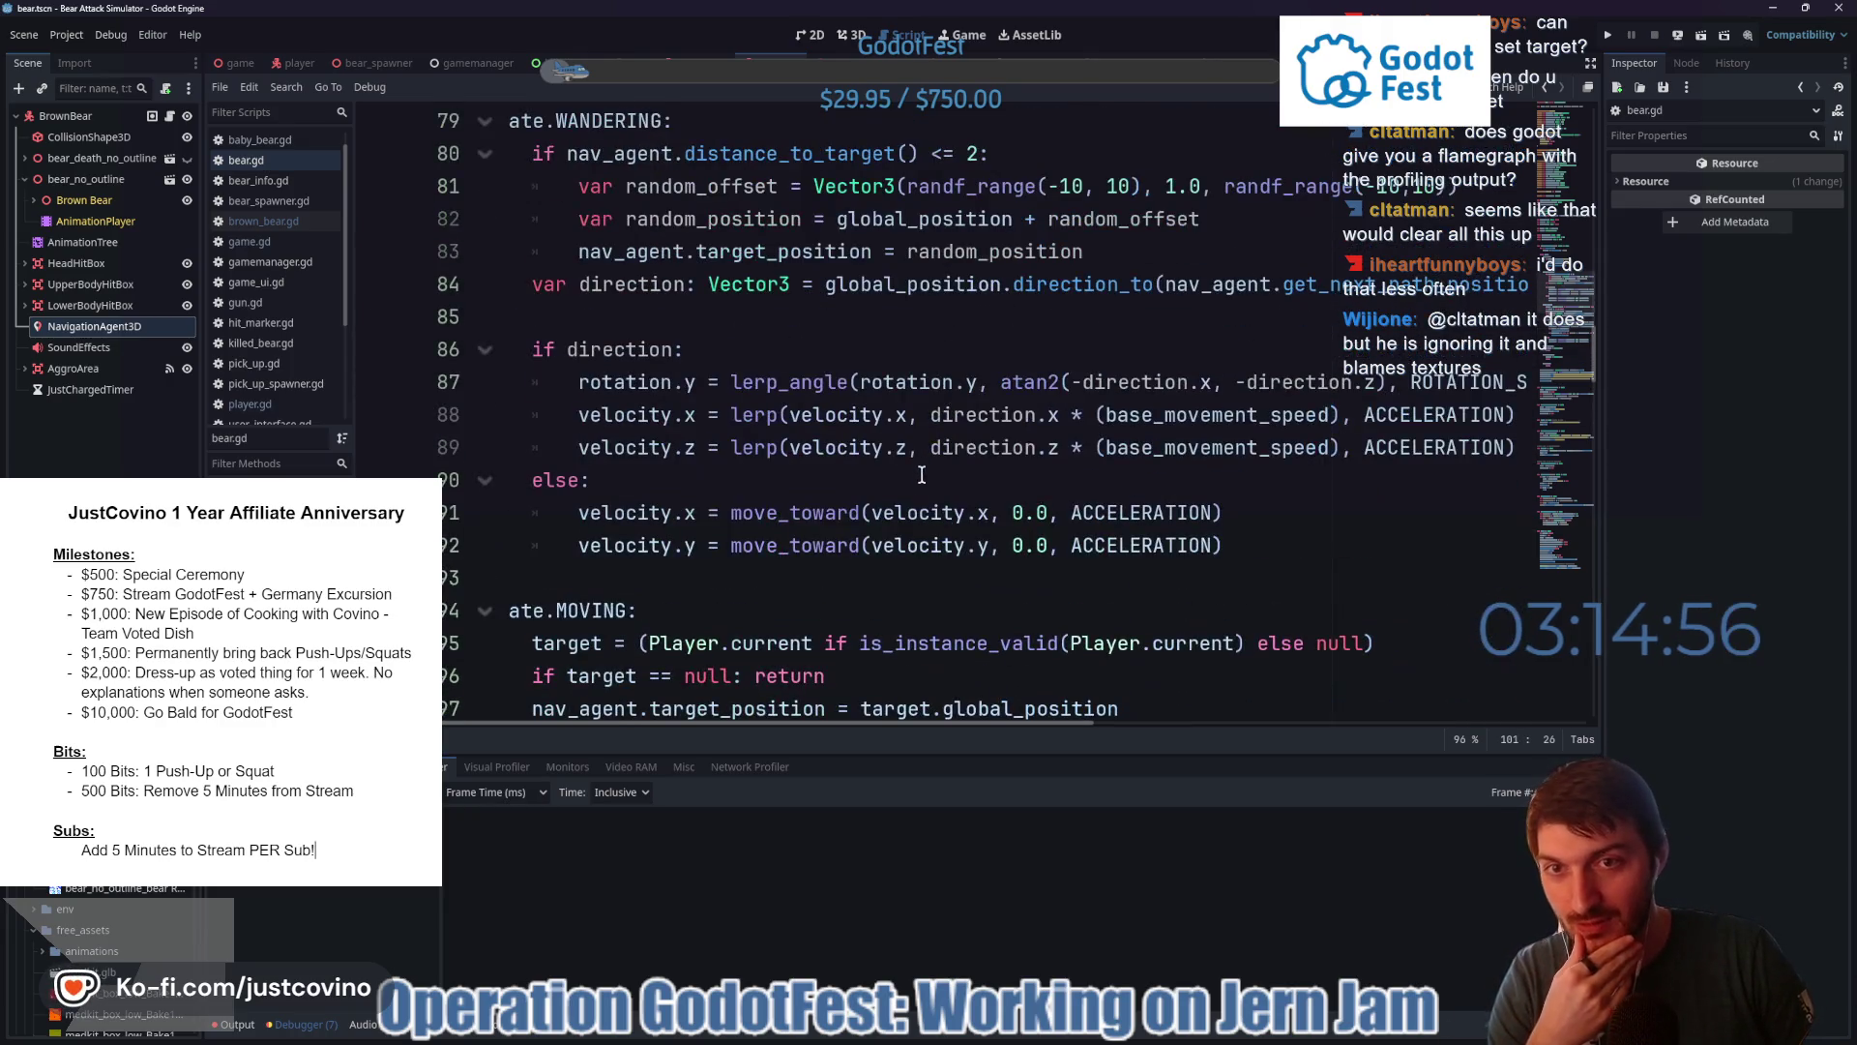
{"action": "left_click", "coordinate": [678, 326]}
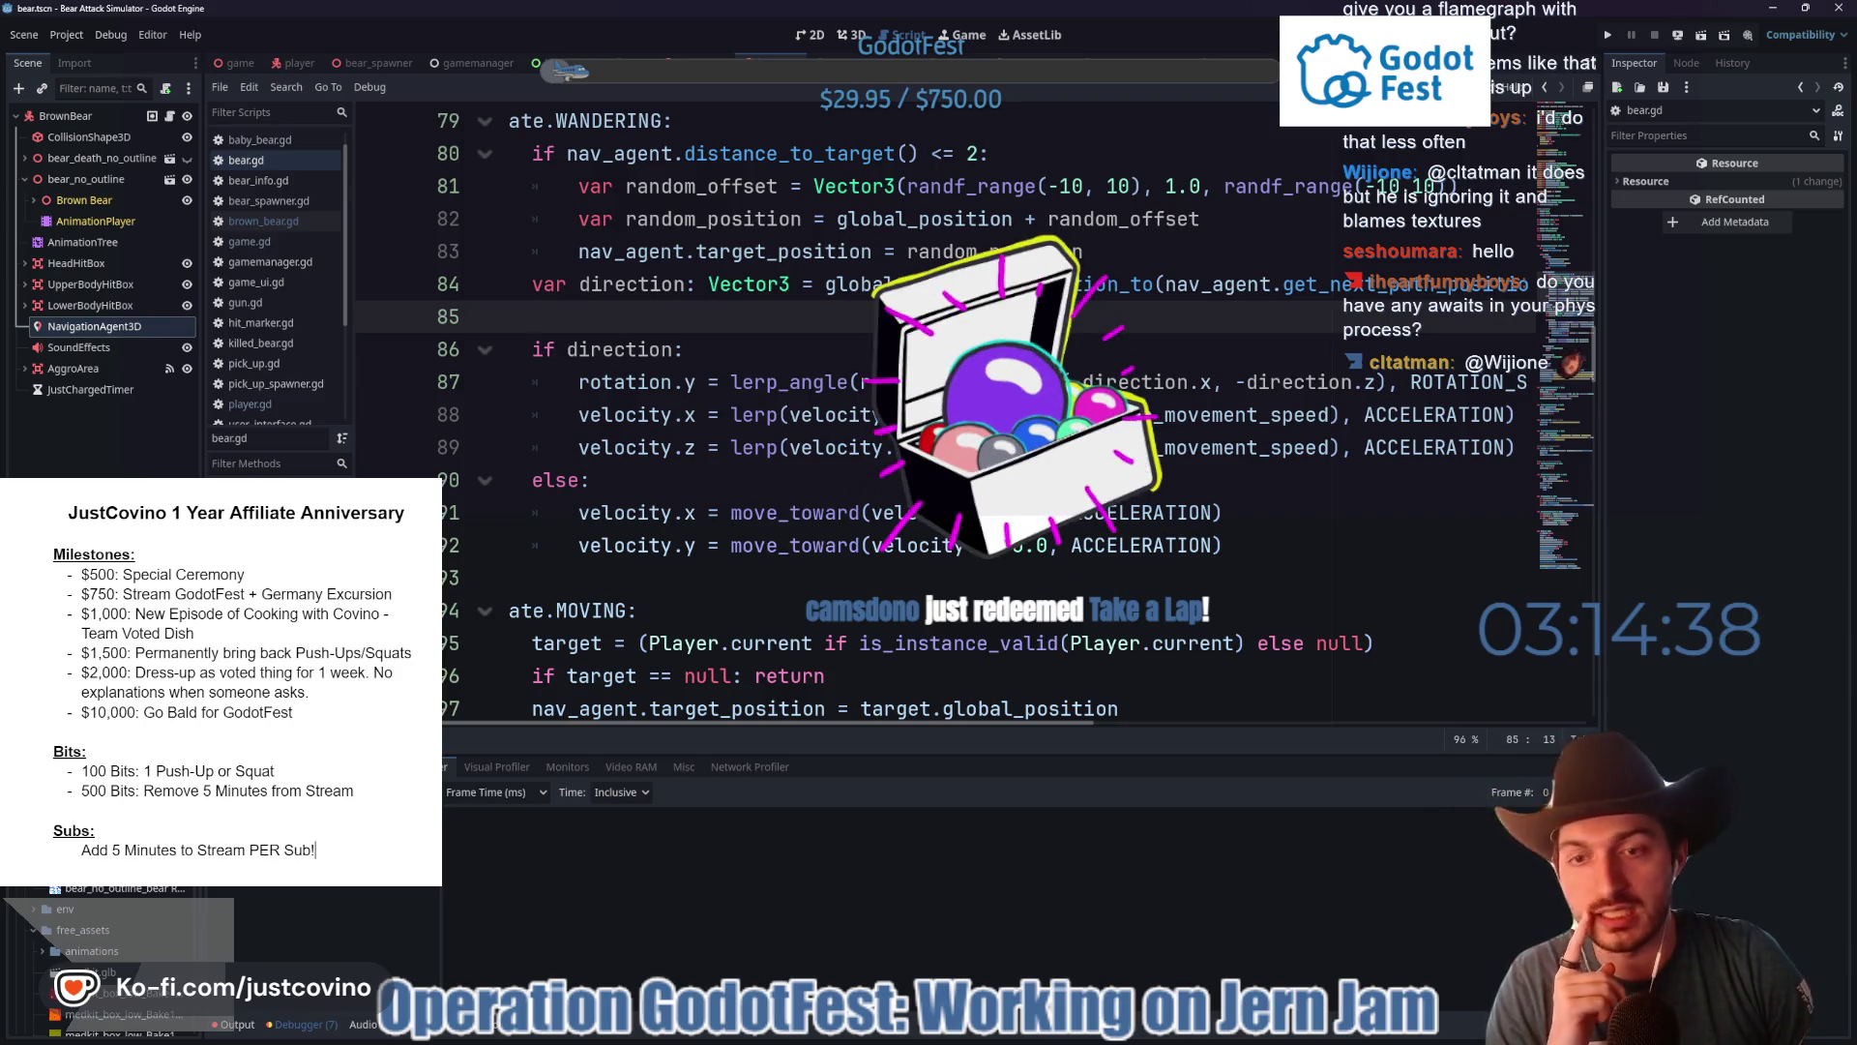
{"action": "scroll", "coordinate": [847, 392], "scroll_direction": "down", "scroll_amount": 5}
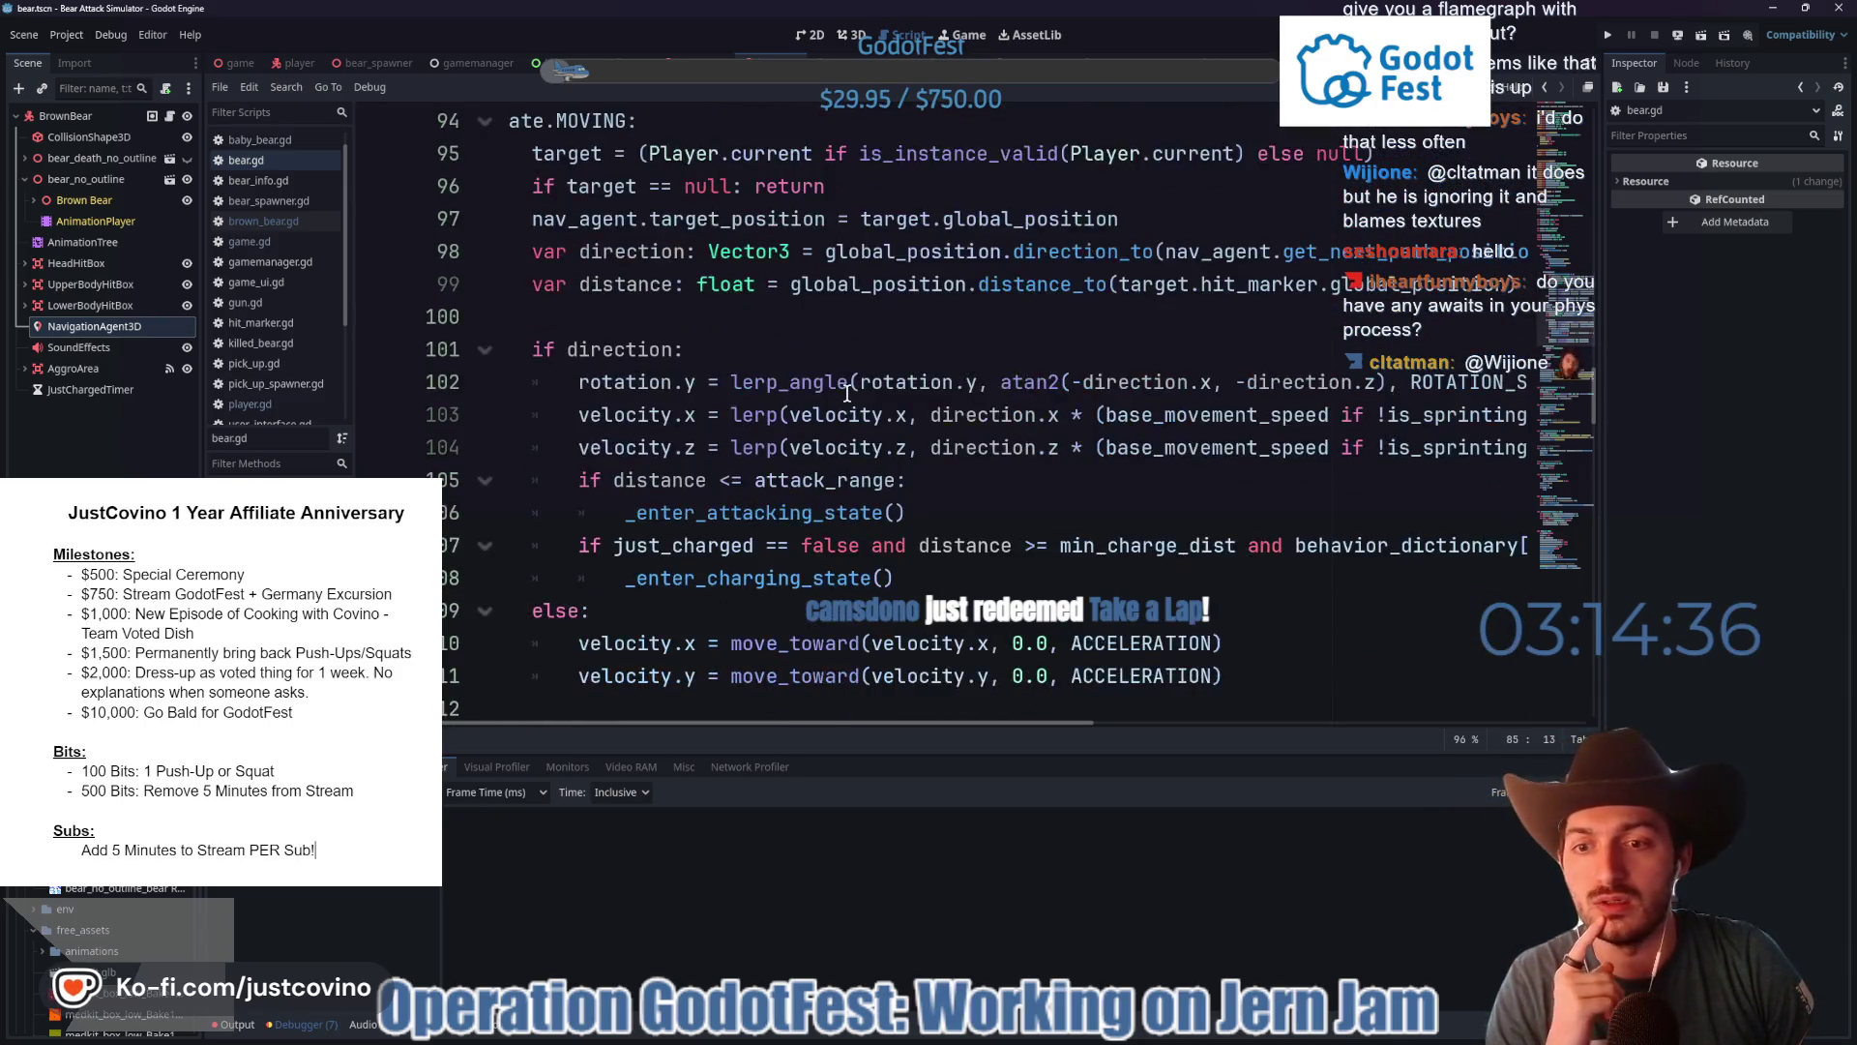
{"action": "scroll", "coordinate": [848, 391], "scroll_direction": "down", "scroll_amount": 2}
{"action": "scroll", "coordinate": [861, 414], "scroll_direction": "up", "scroll_amount": 8}
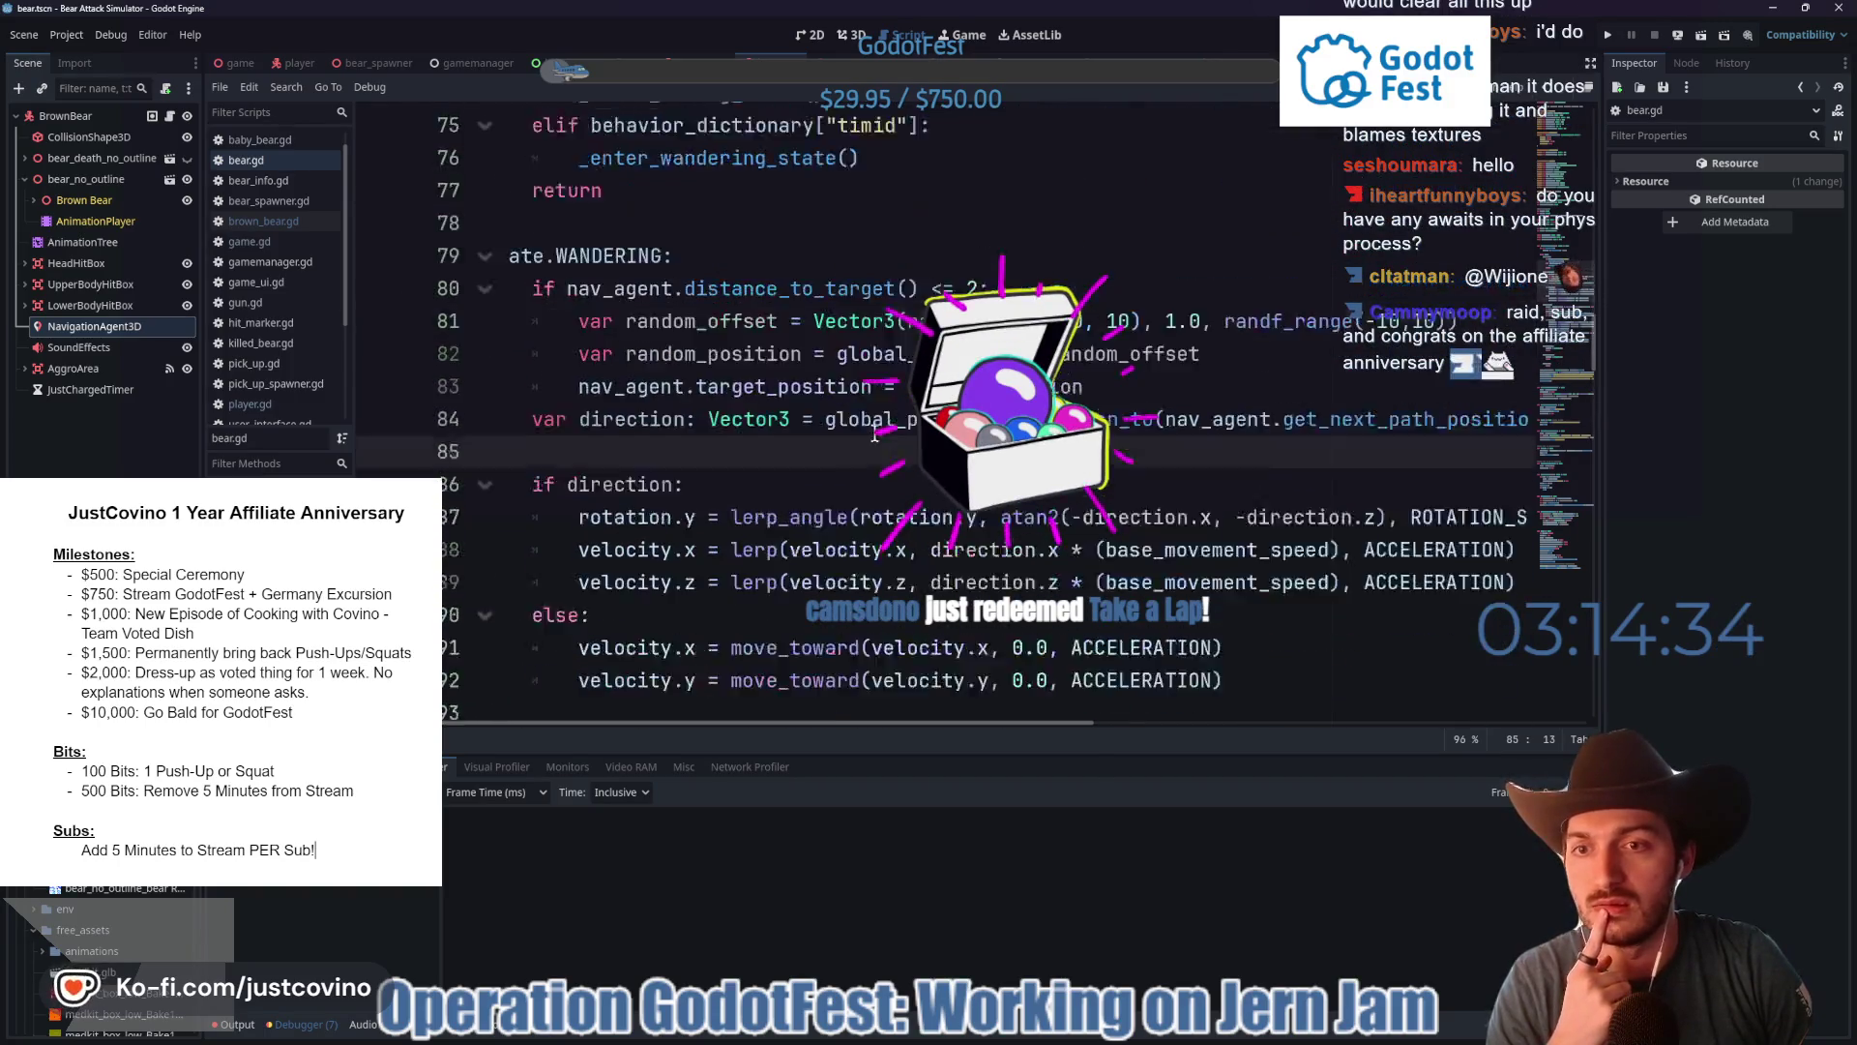
{"action": "scroll", "coordinate": [875, 435], "scroll_direction": "up", "scroll_amount": 3}
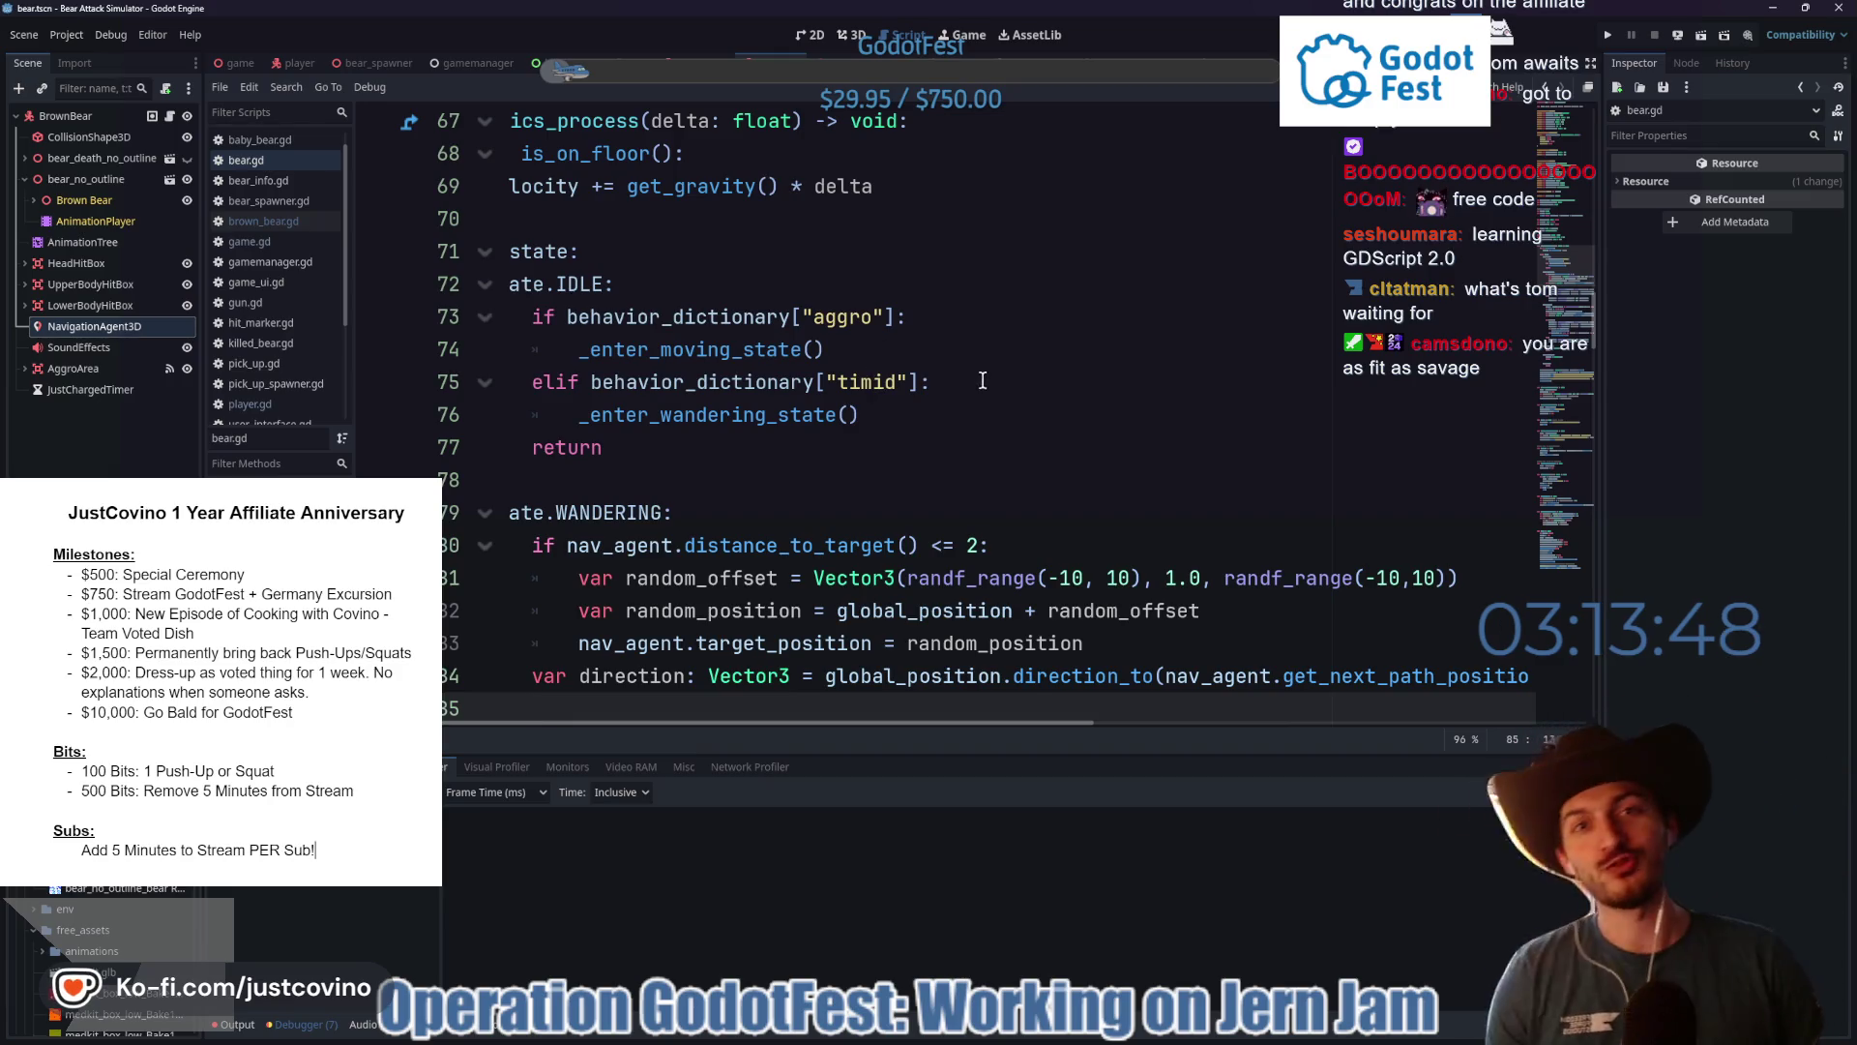
- Select the bear's NavigationAgent3D node to show its 1.0 m path and target desired distances
{"action": "left_click", "coordinate": [919, 480]}
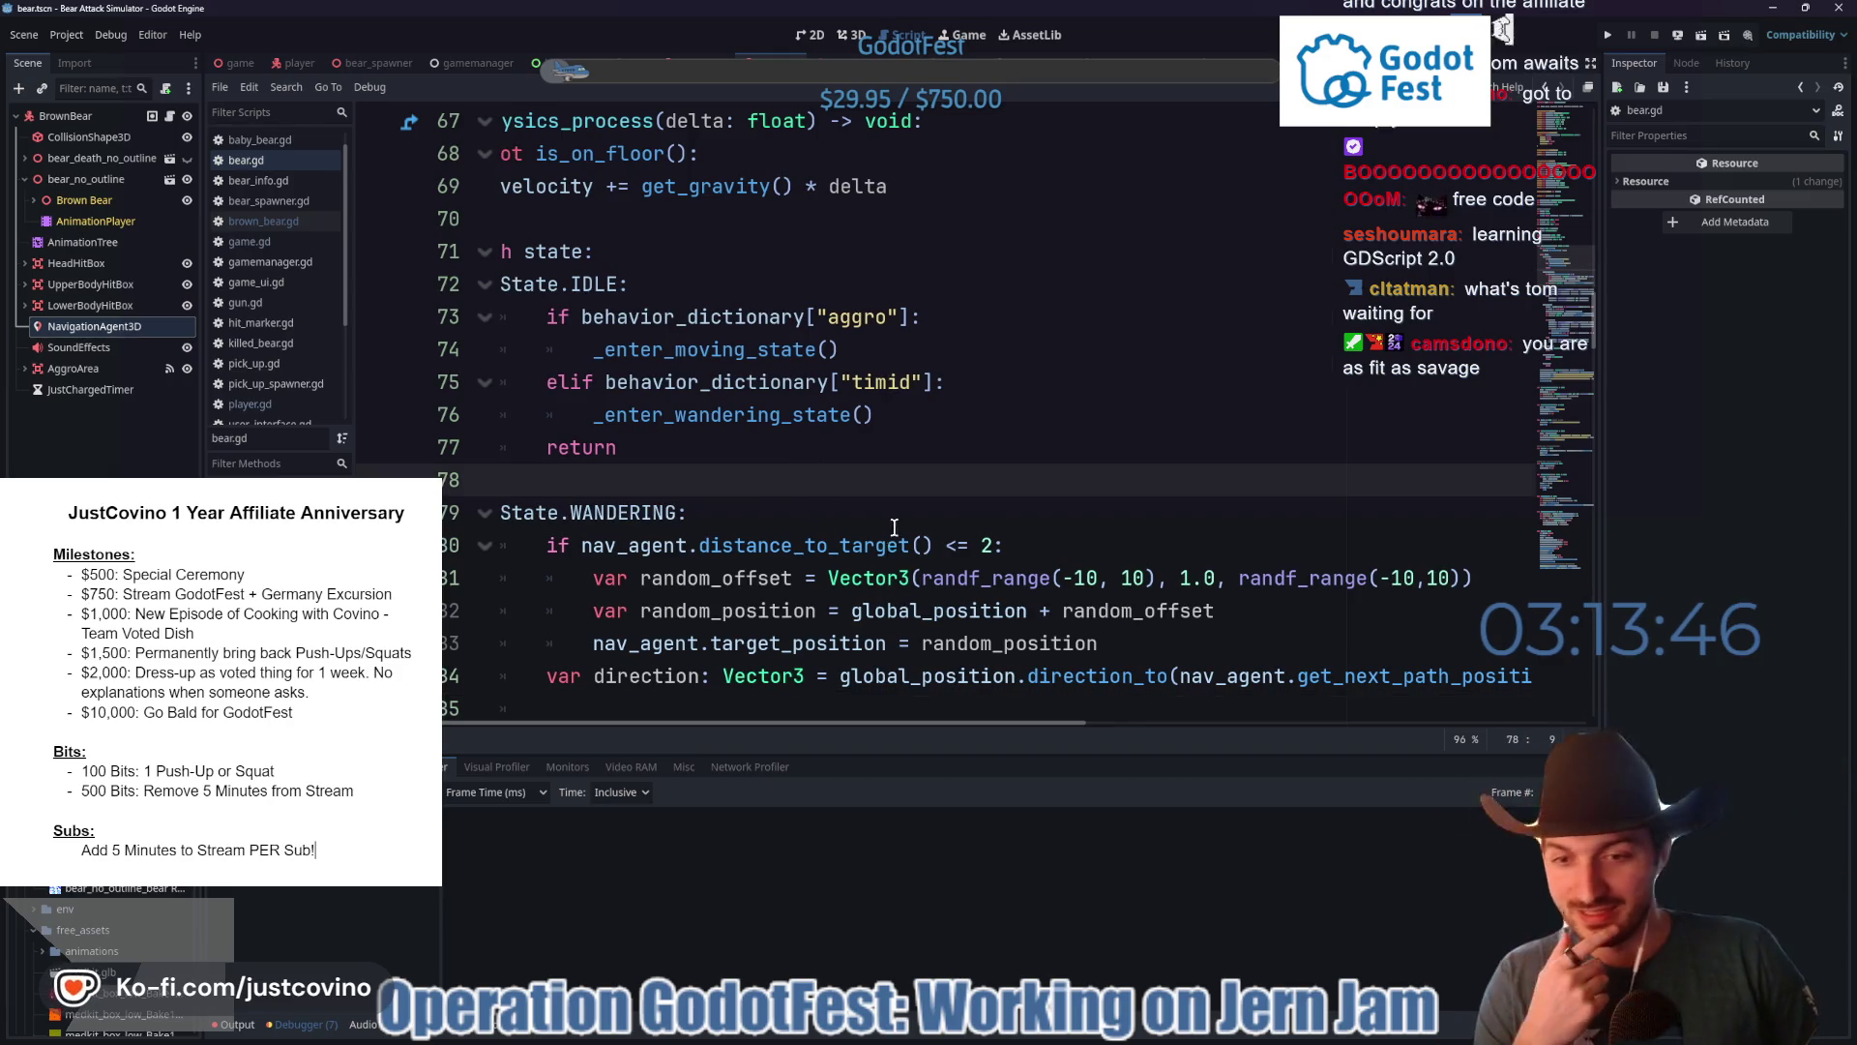
{"action": "scroll", "coordinate": [801, 724], "scroll_direction": "left", "scroll_amount": 3}
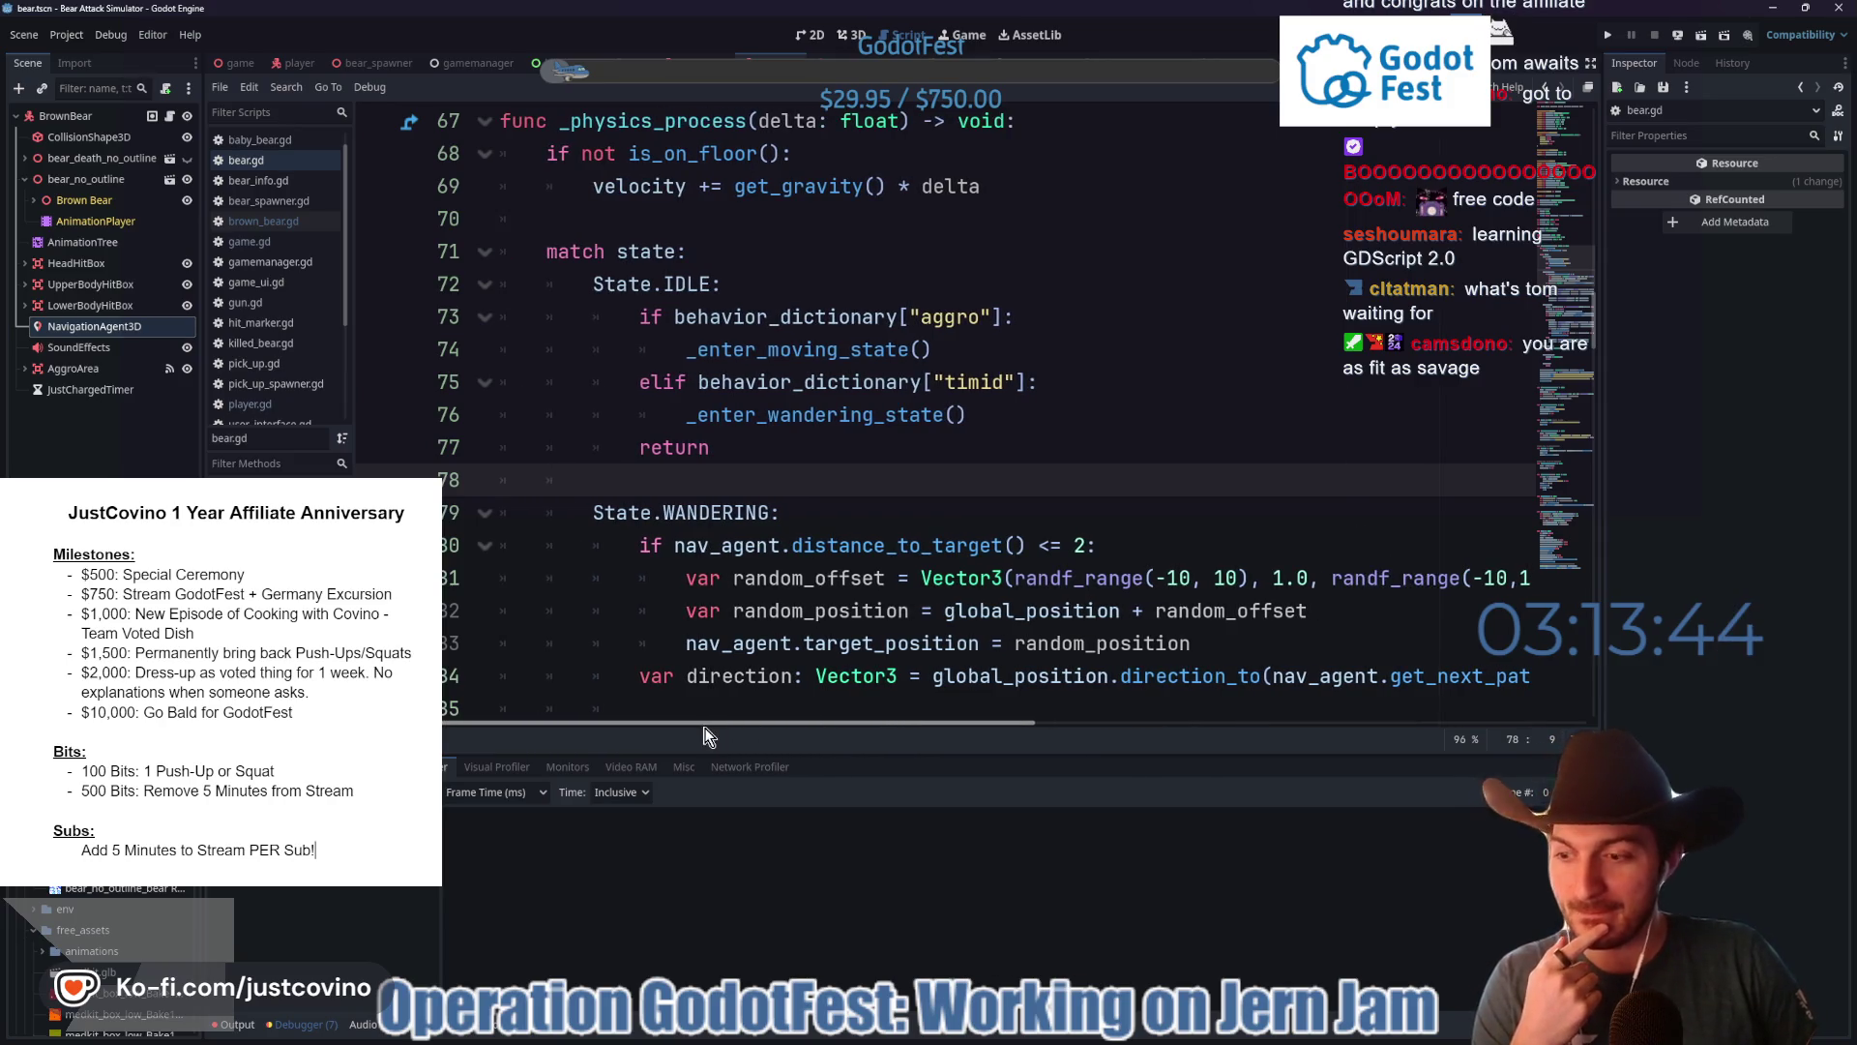
{"action": "scroll", "coordinate": [839, 402], "scroll_direction": "down", "scroll_amount": 2}
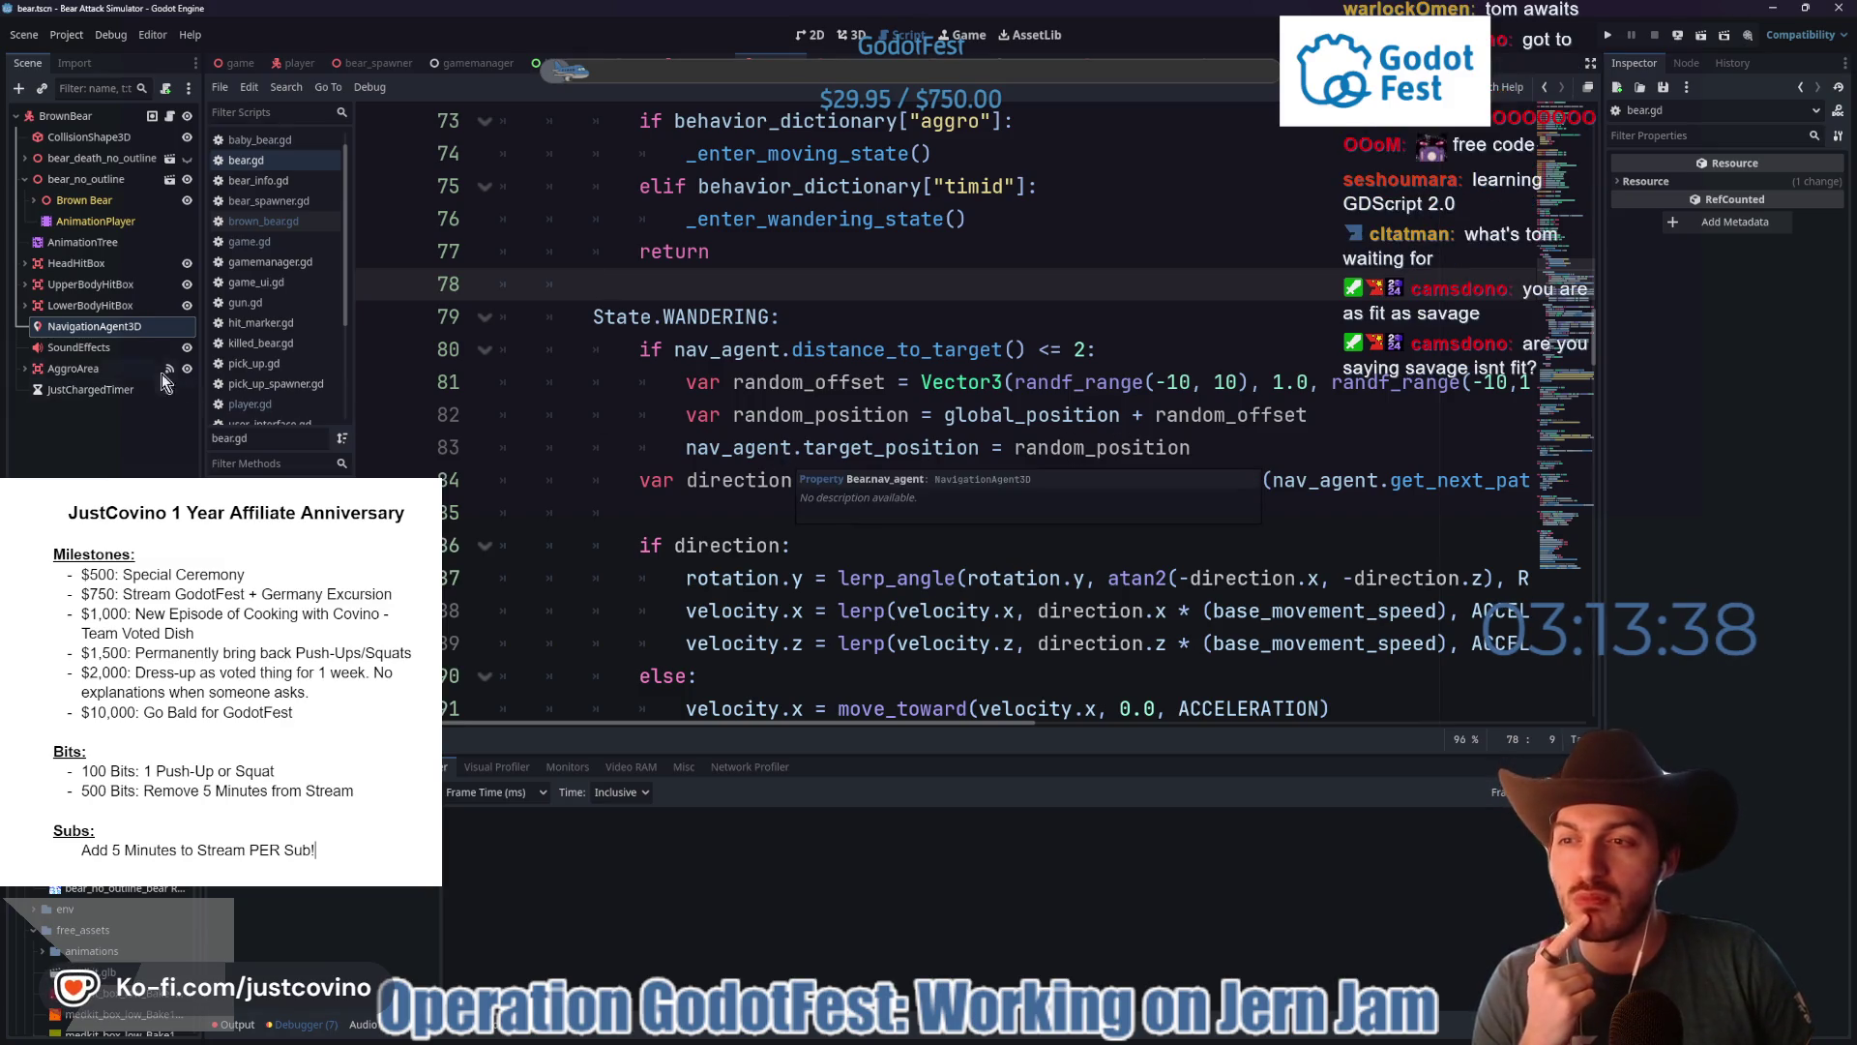
{"action": "left_click", "coordinate": [115, 330]}
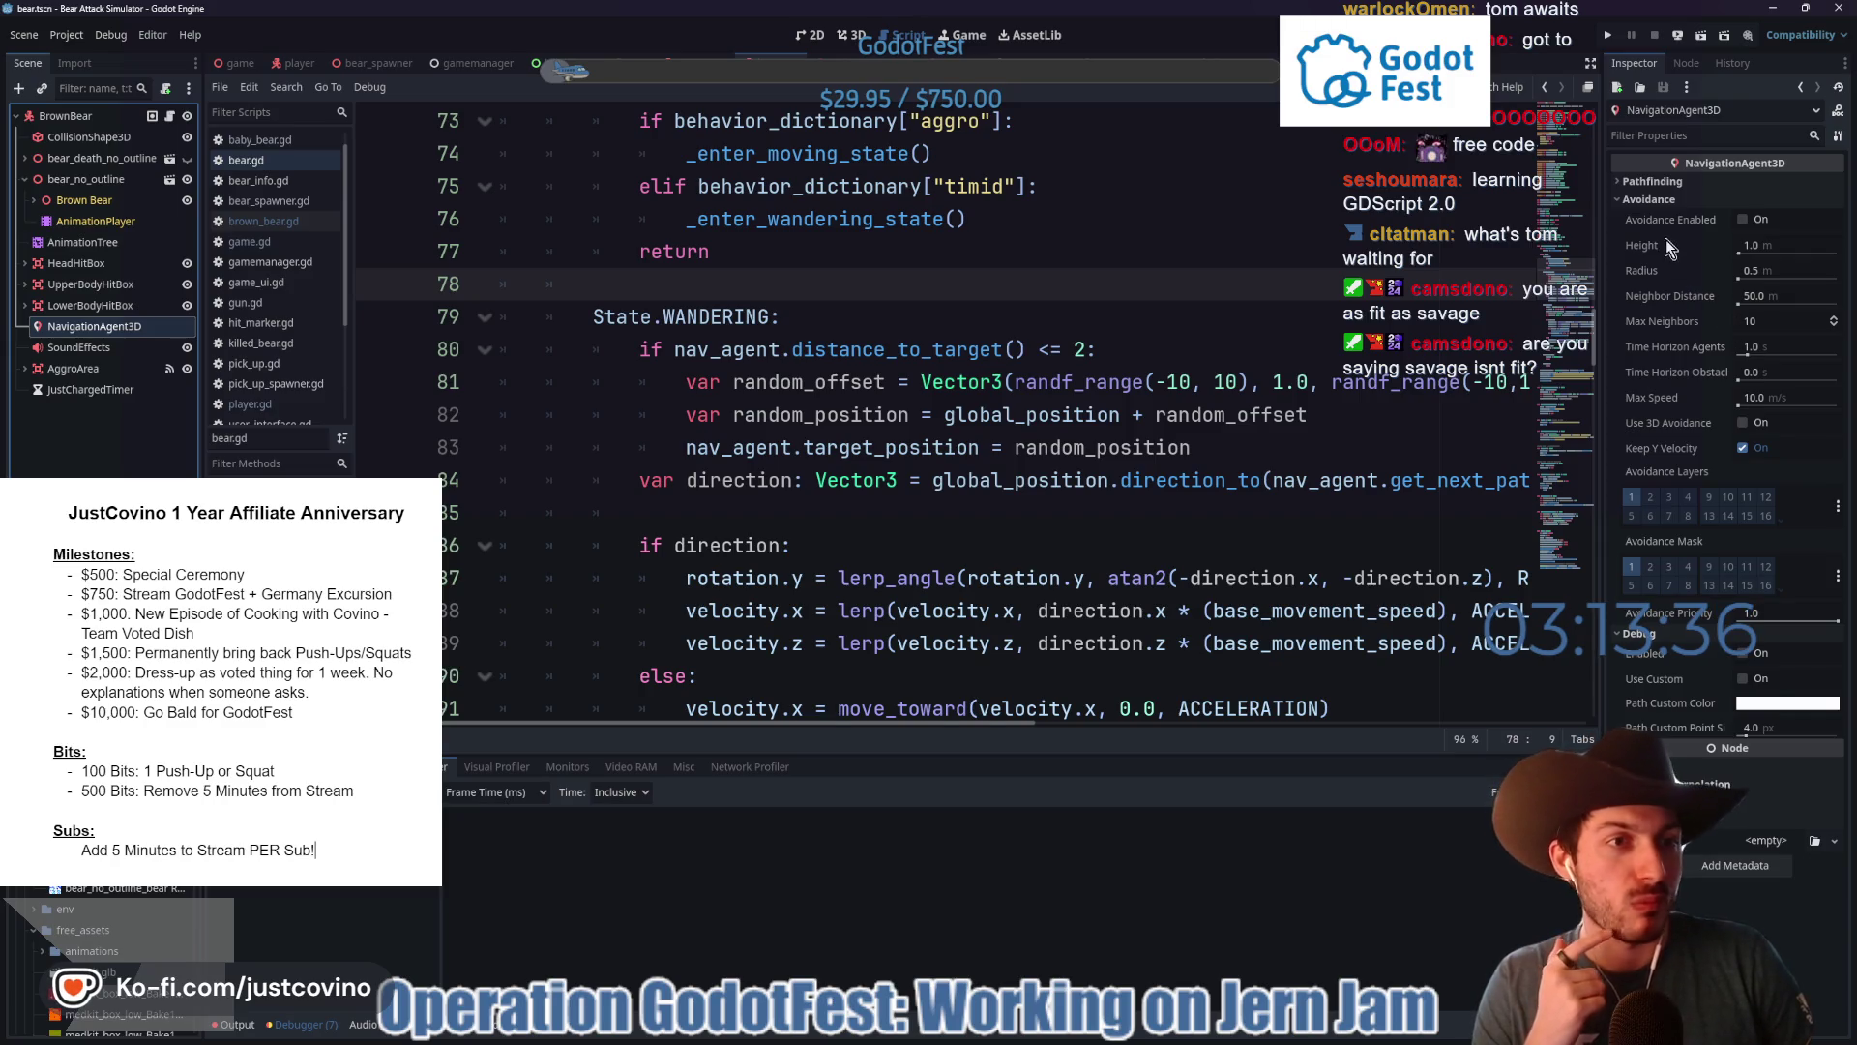
{"action": "left_click", "coordinate": [1663, 184]}
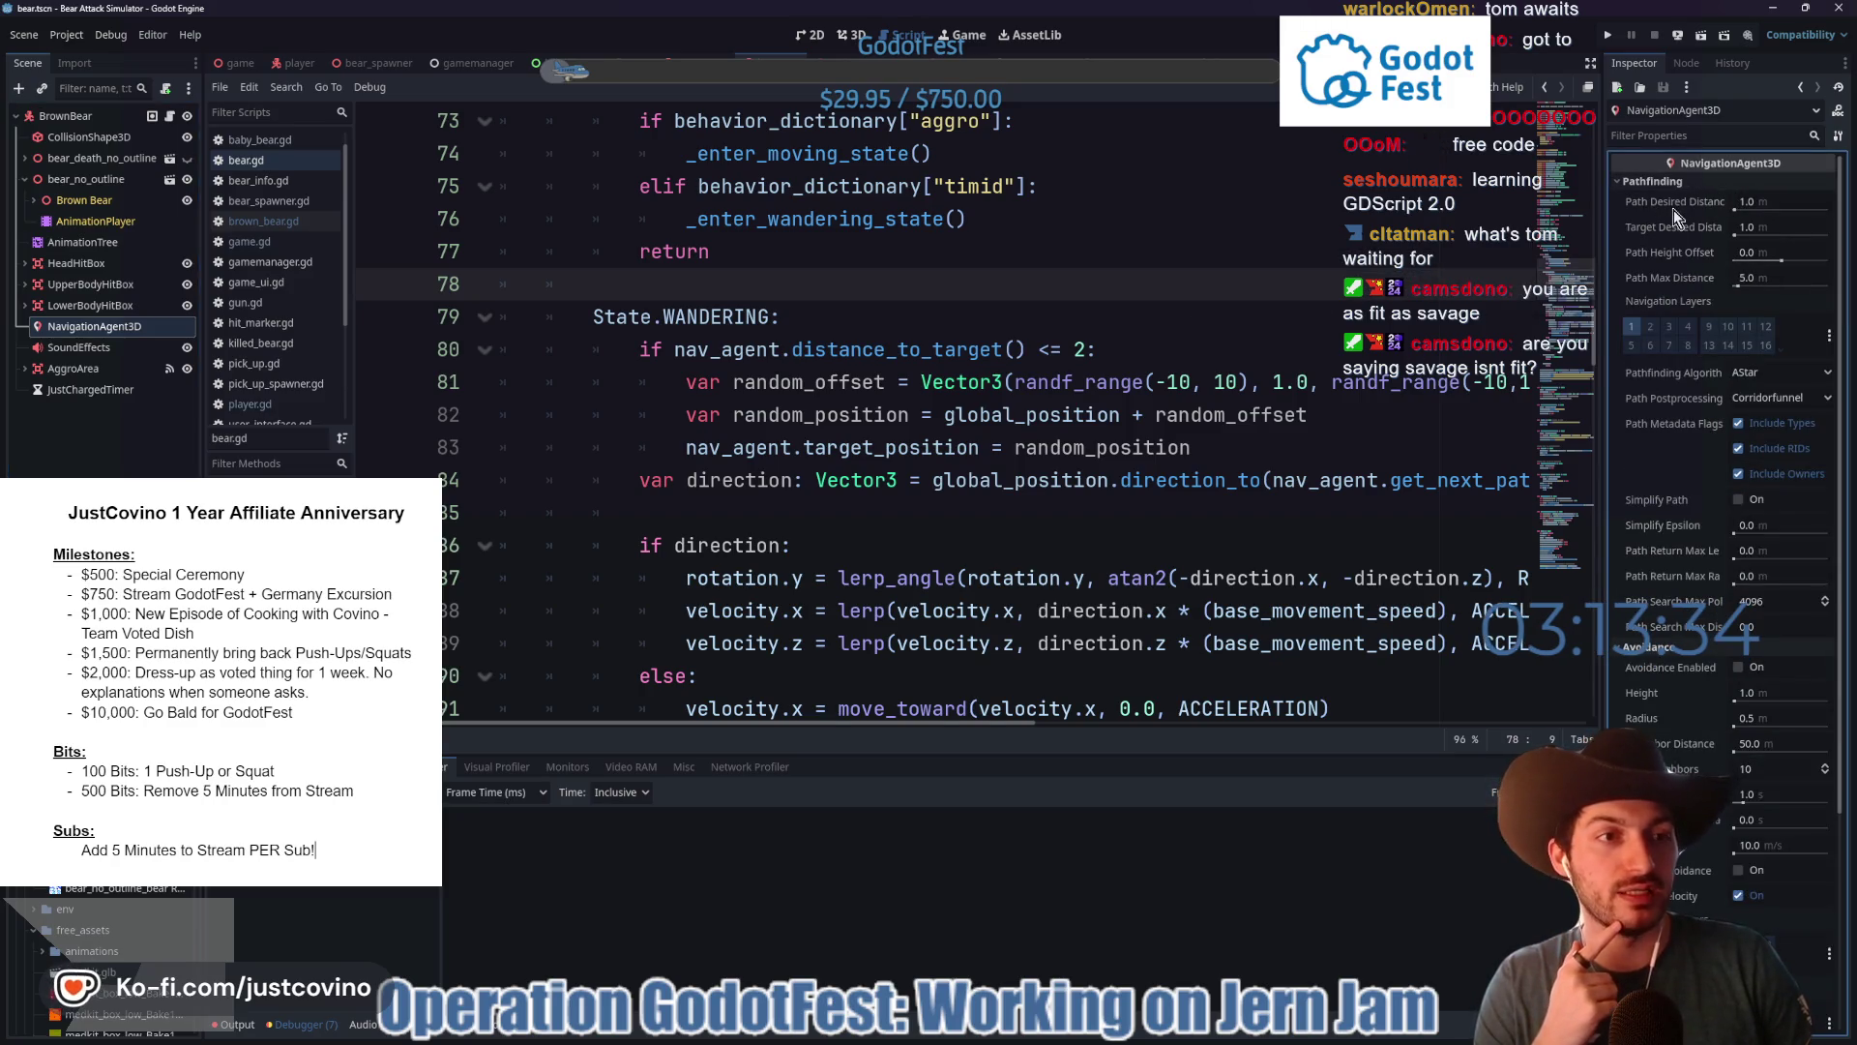
- Read the Pathfinding property tooltips, including Path Max Distance of 5.0 m
{"action": "mouse_move", "coordinate": [1666, 211]}
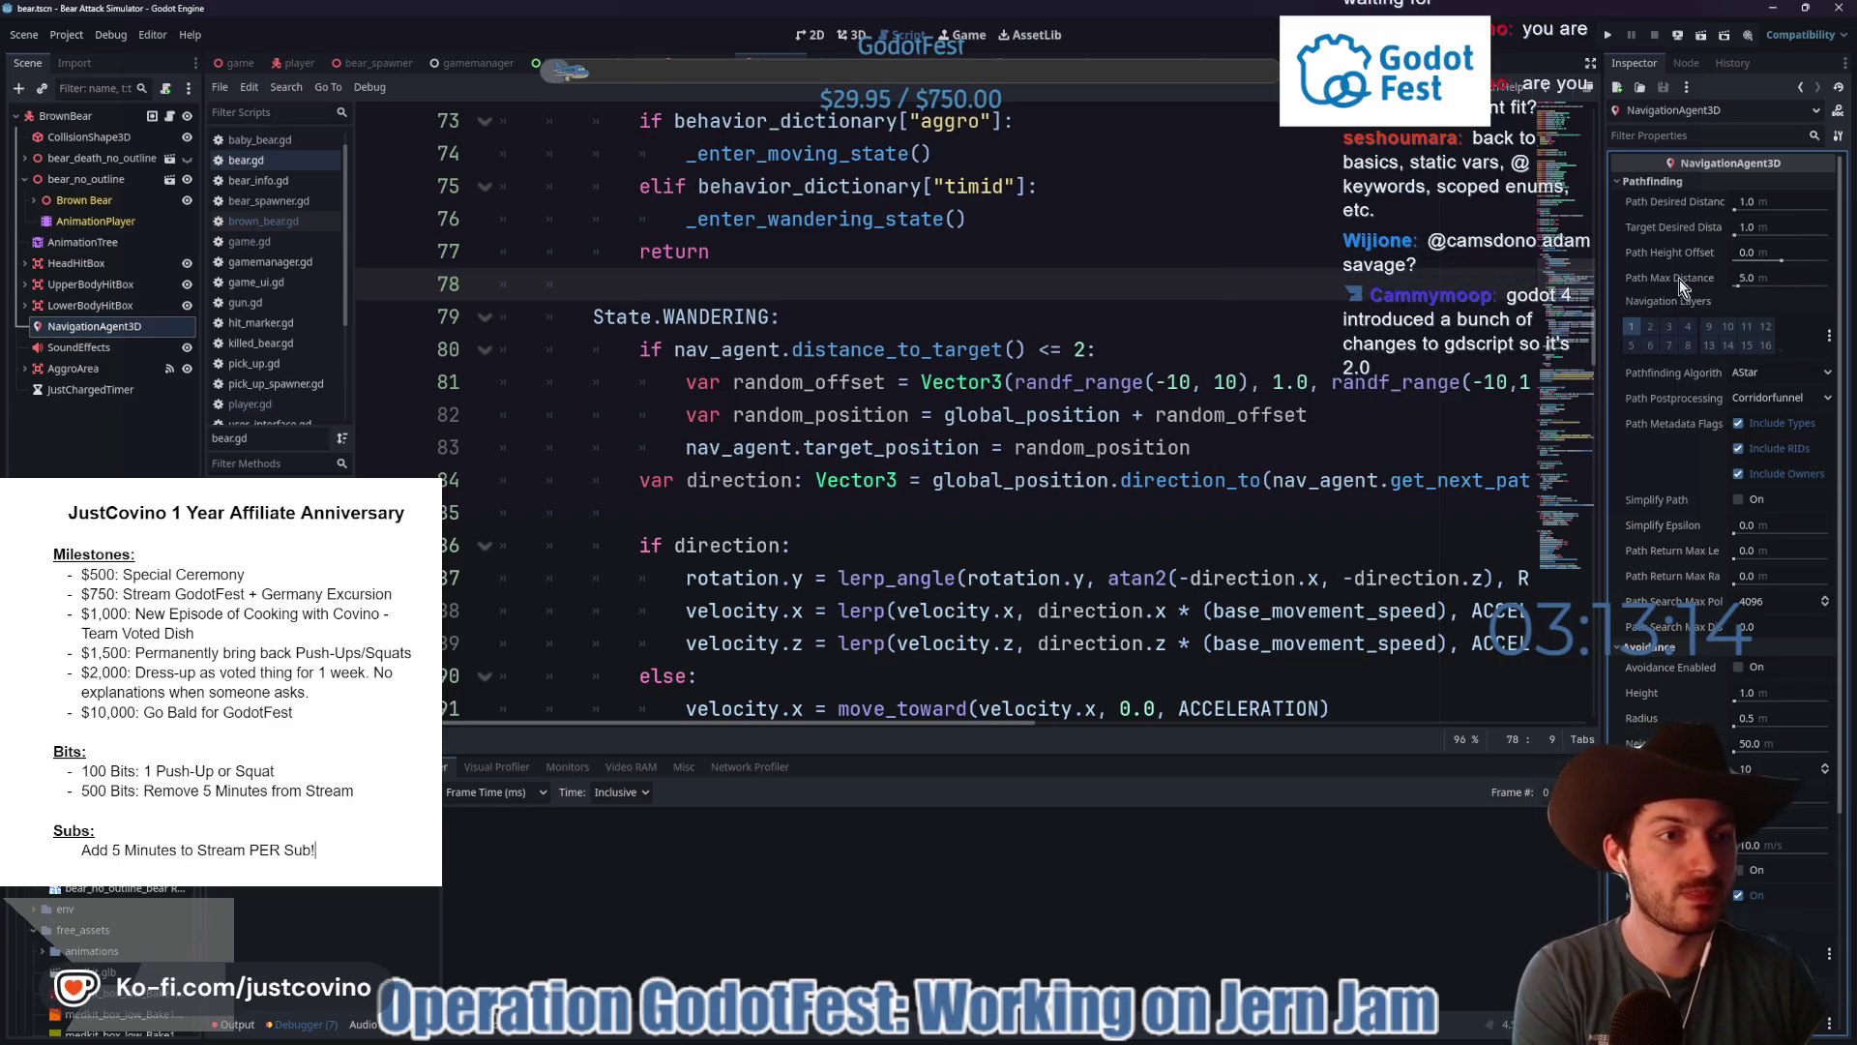
{"action": "mouse_move", "coordinate": [1679, 285]}
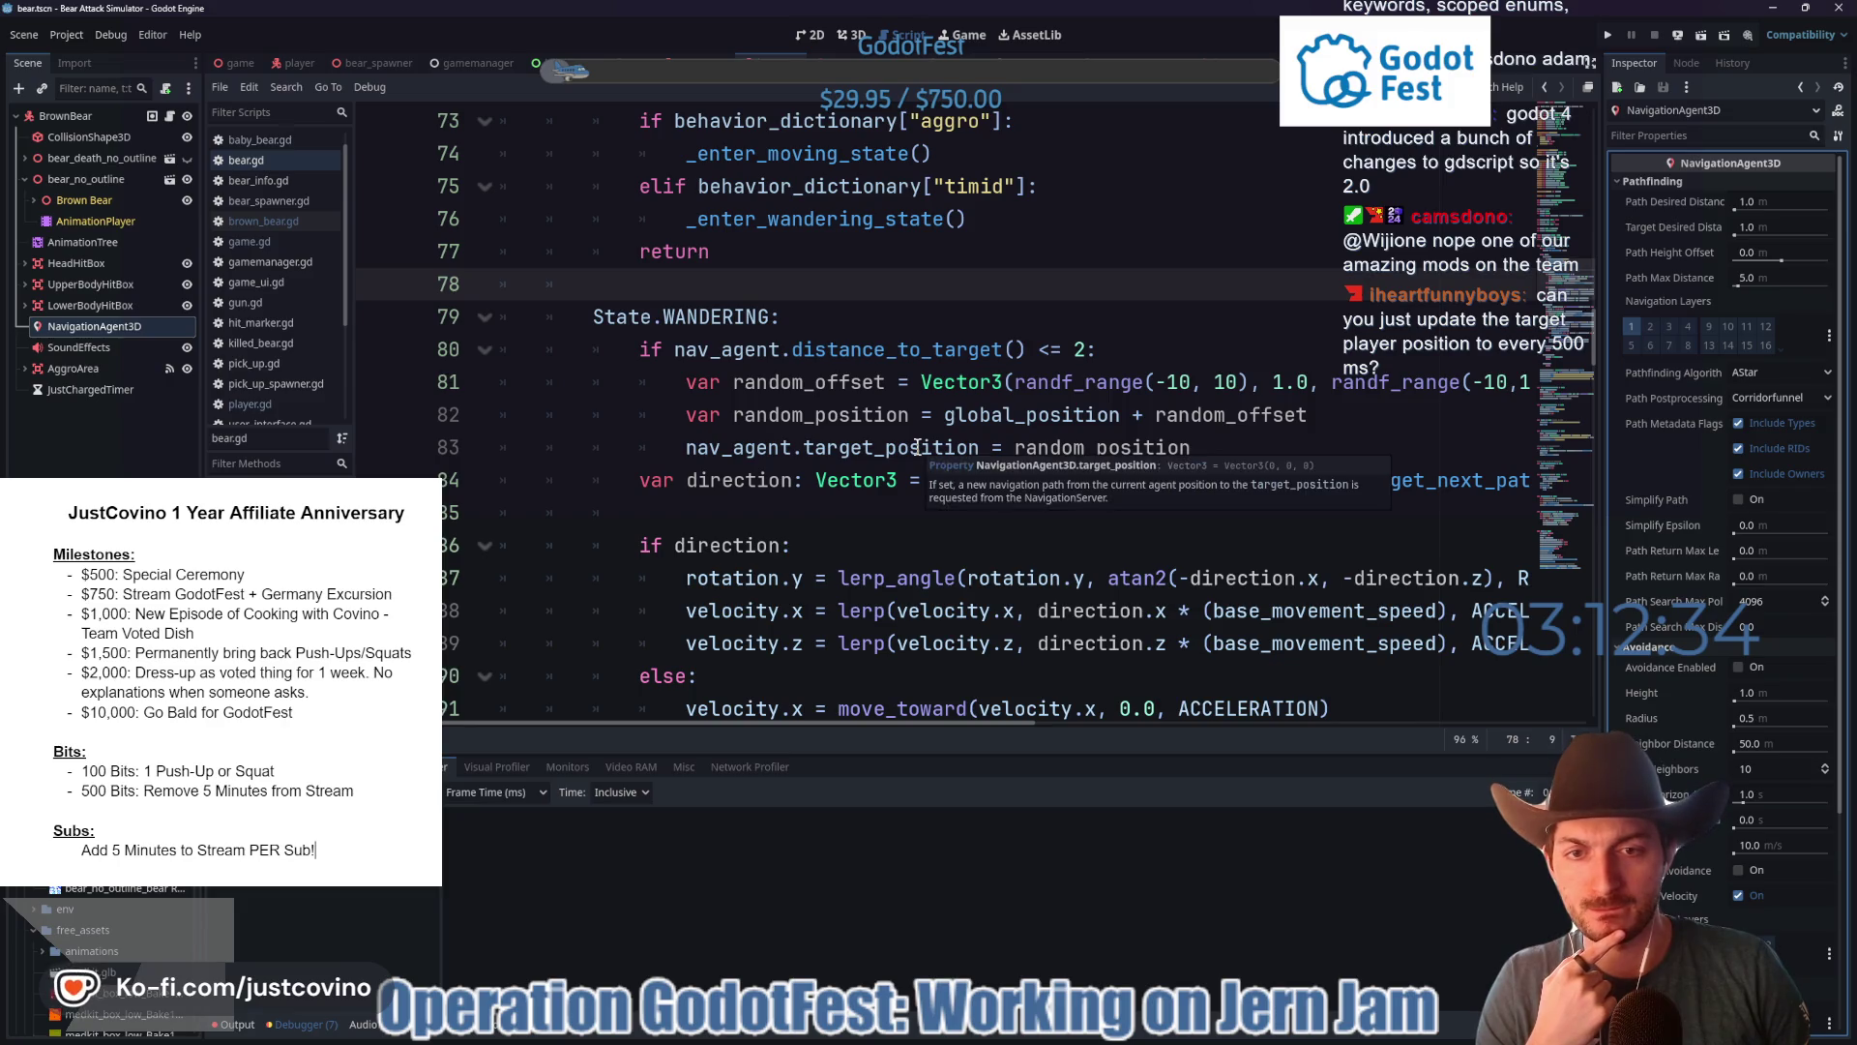
{"action": "mouse_move", "coordinate": [874, 457]}
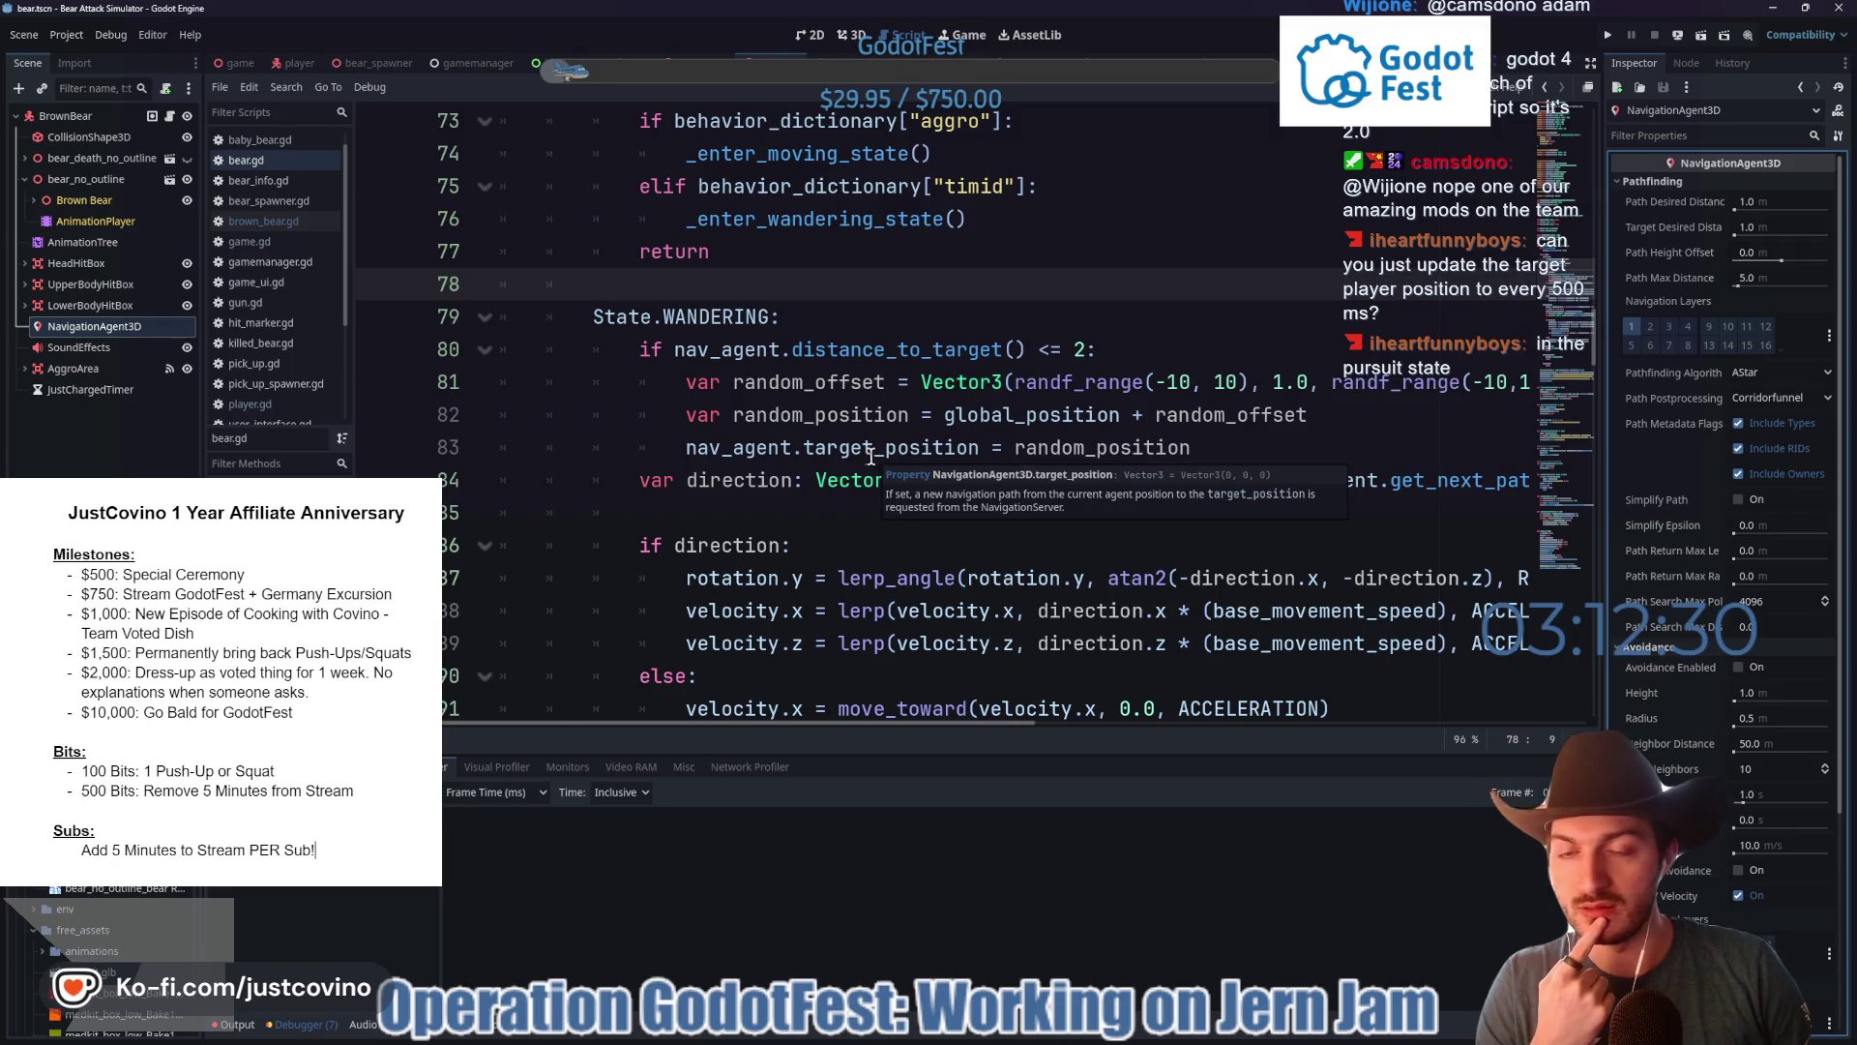
{"action": "scroll", "coordinate": [883, 493], "scroll_direction": "down", "scroll_amount": 6}
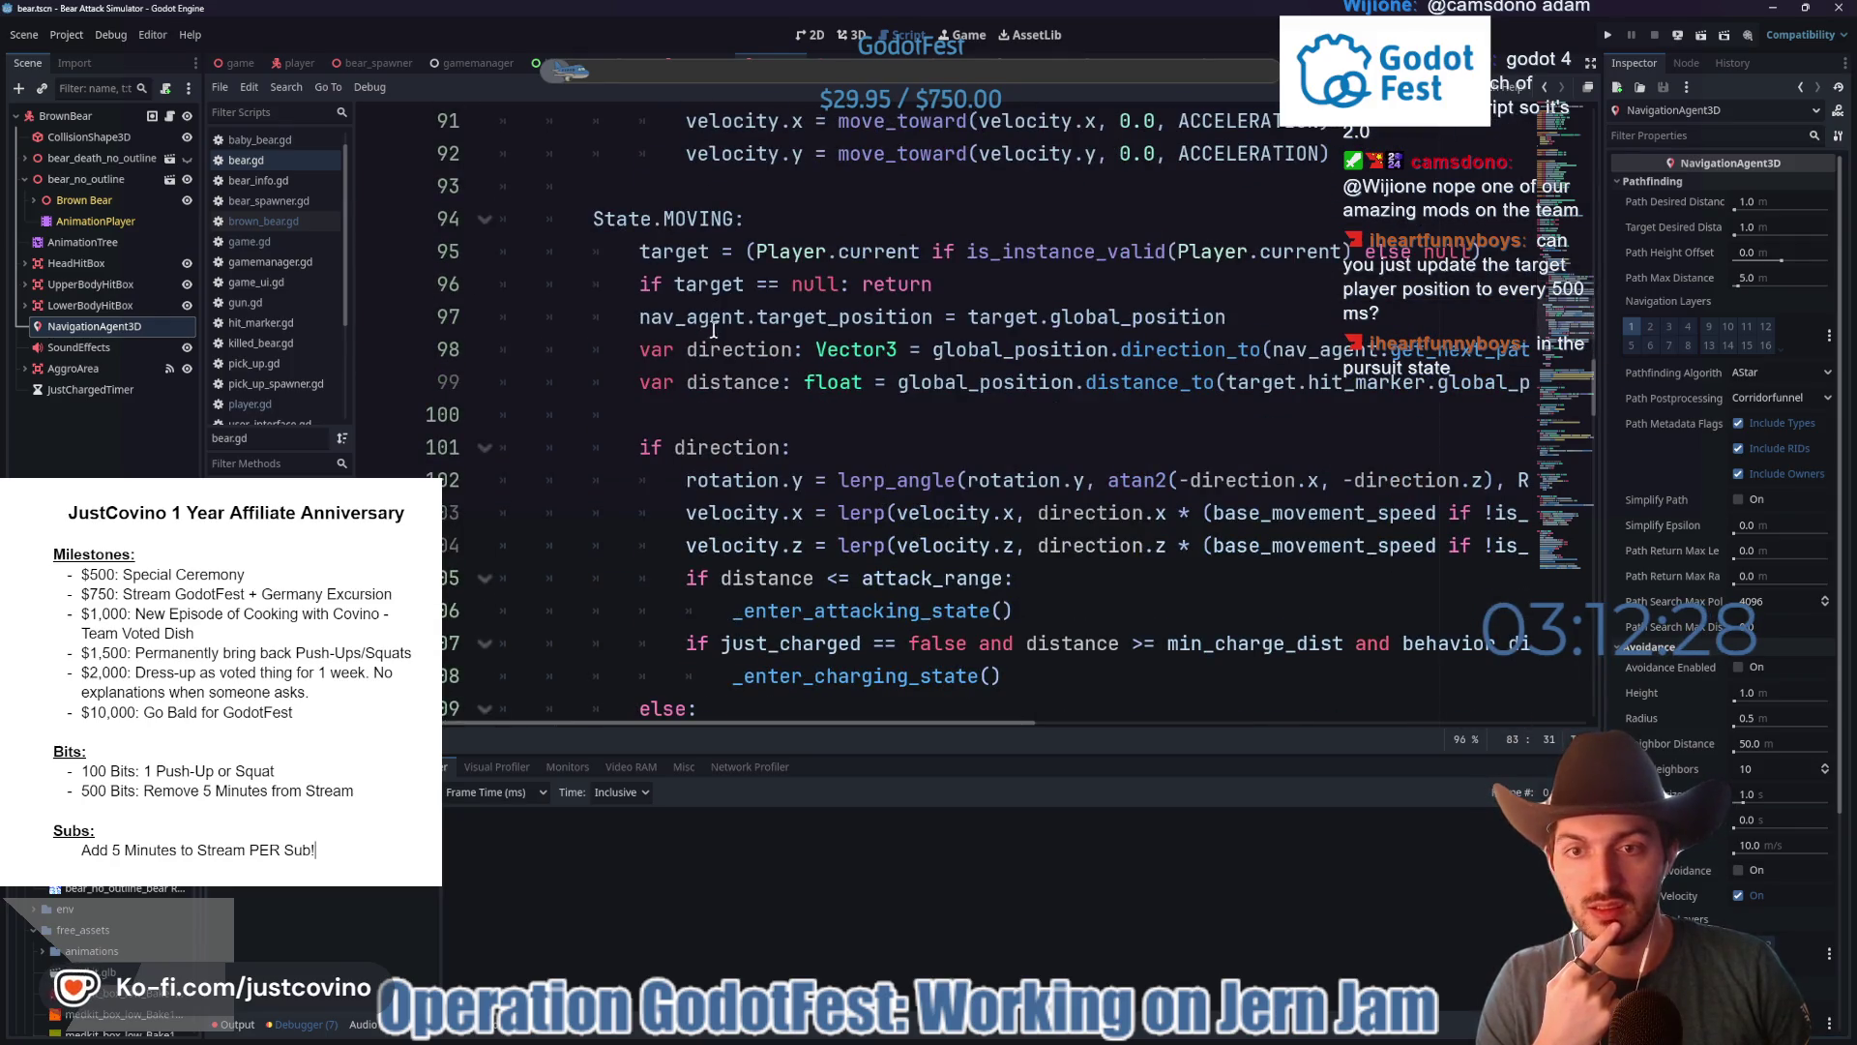
{"action": "left_click", "coordinate": [778, 382]}
{"action": "key", "text": "Up"}
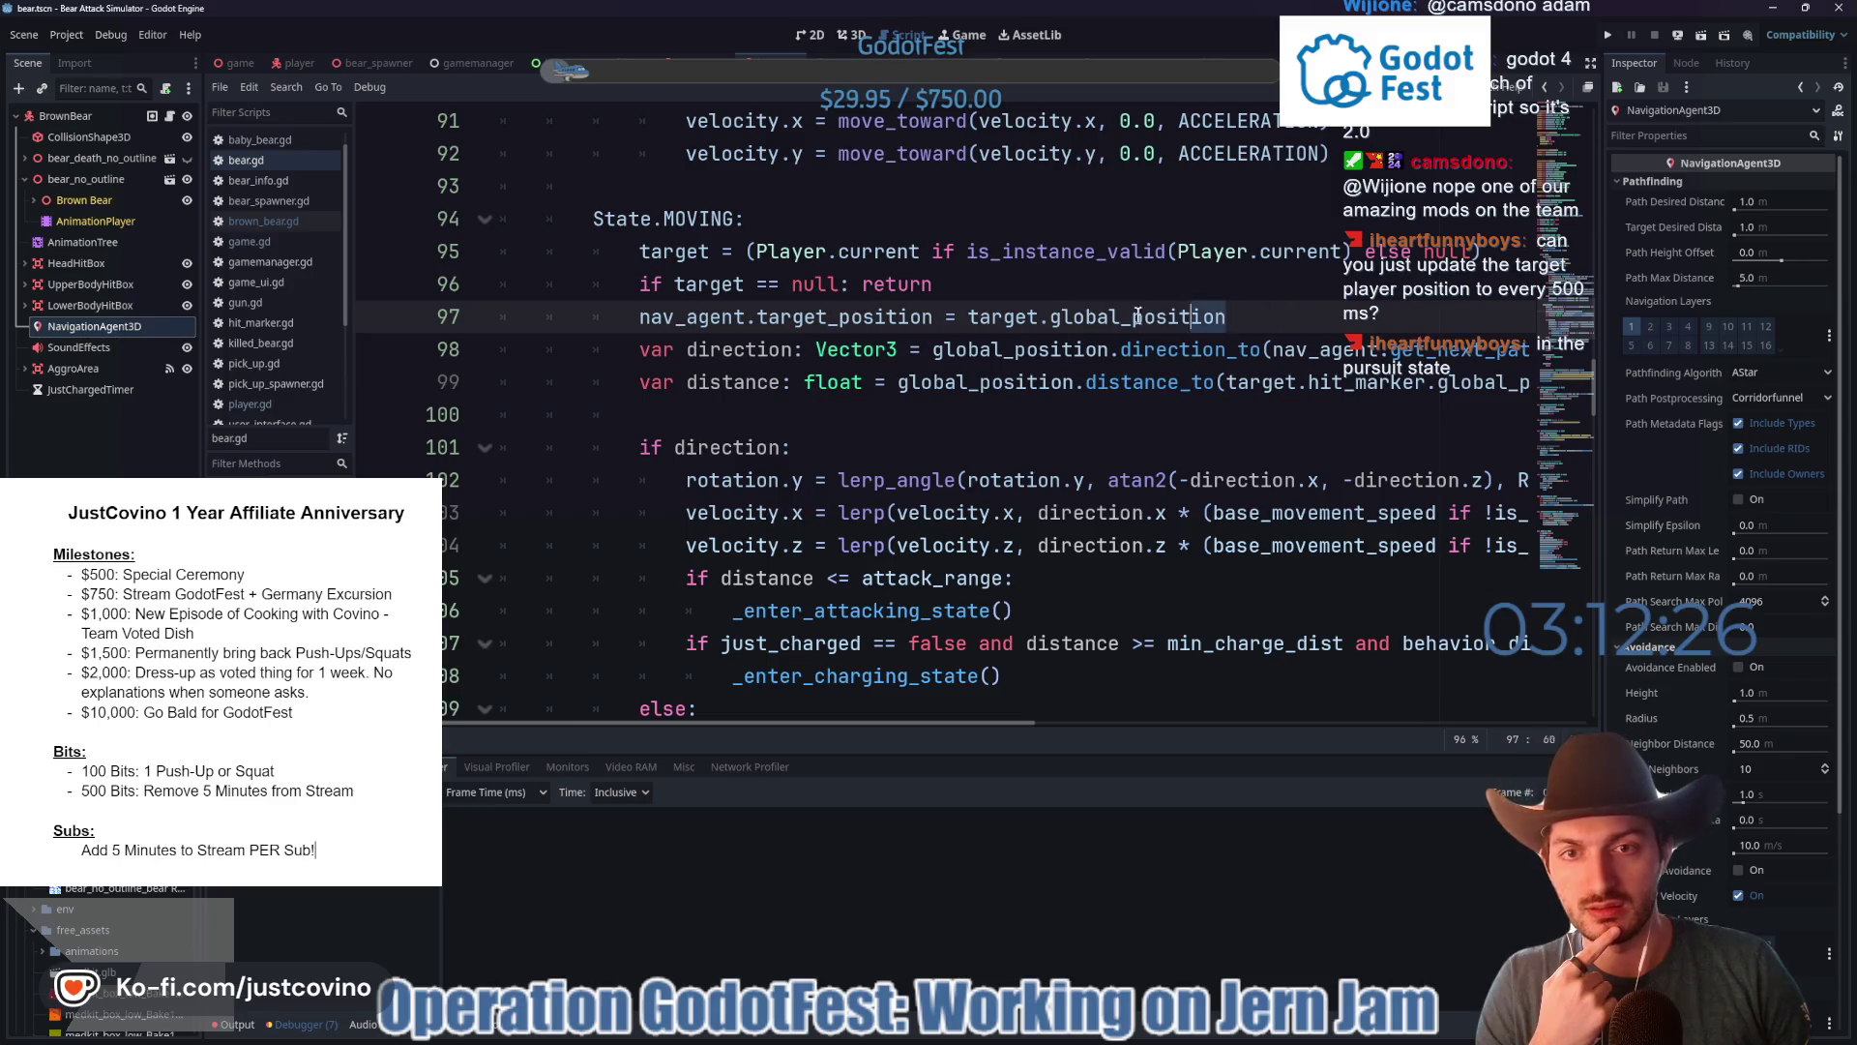
{"action": "left_click_drag", "start_coordinate": [1224, 317], "coordinate": [630, 321]}
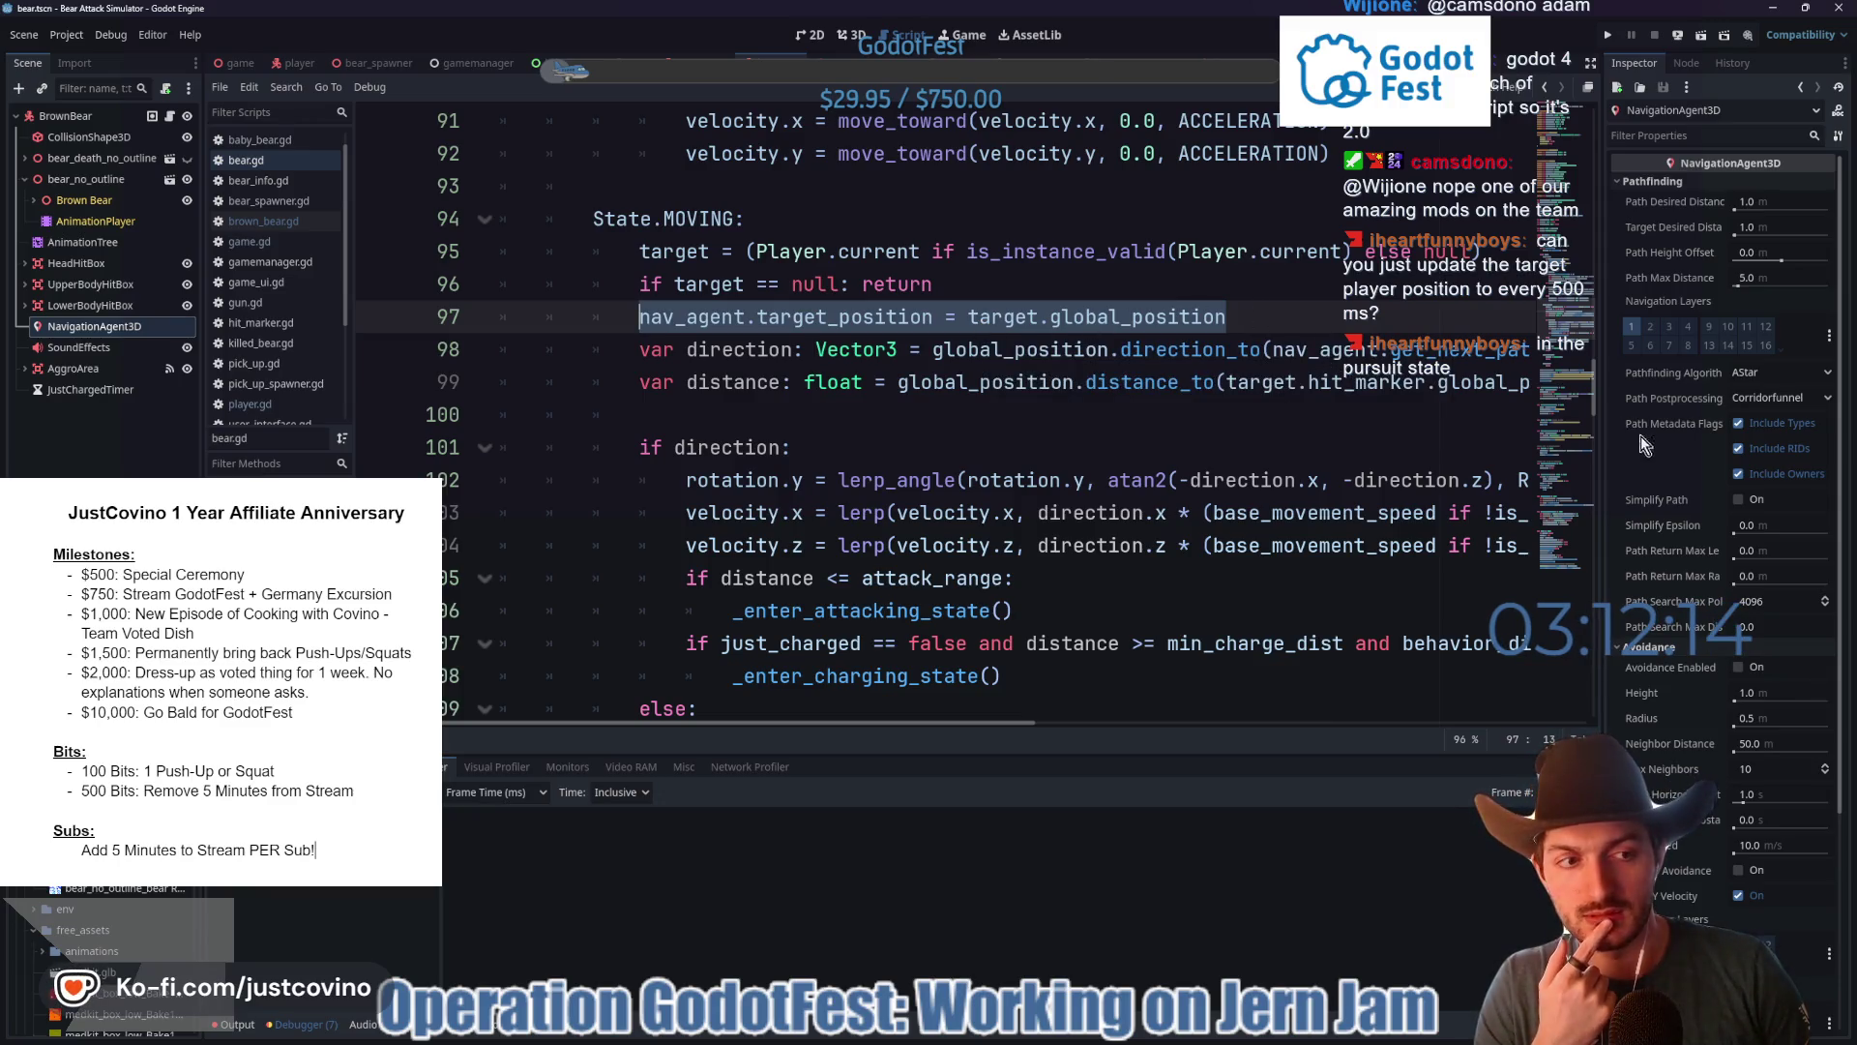
{"action": "mouse_move", "coordinate": [1674, 603]}
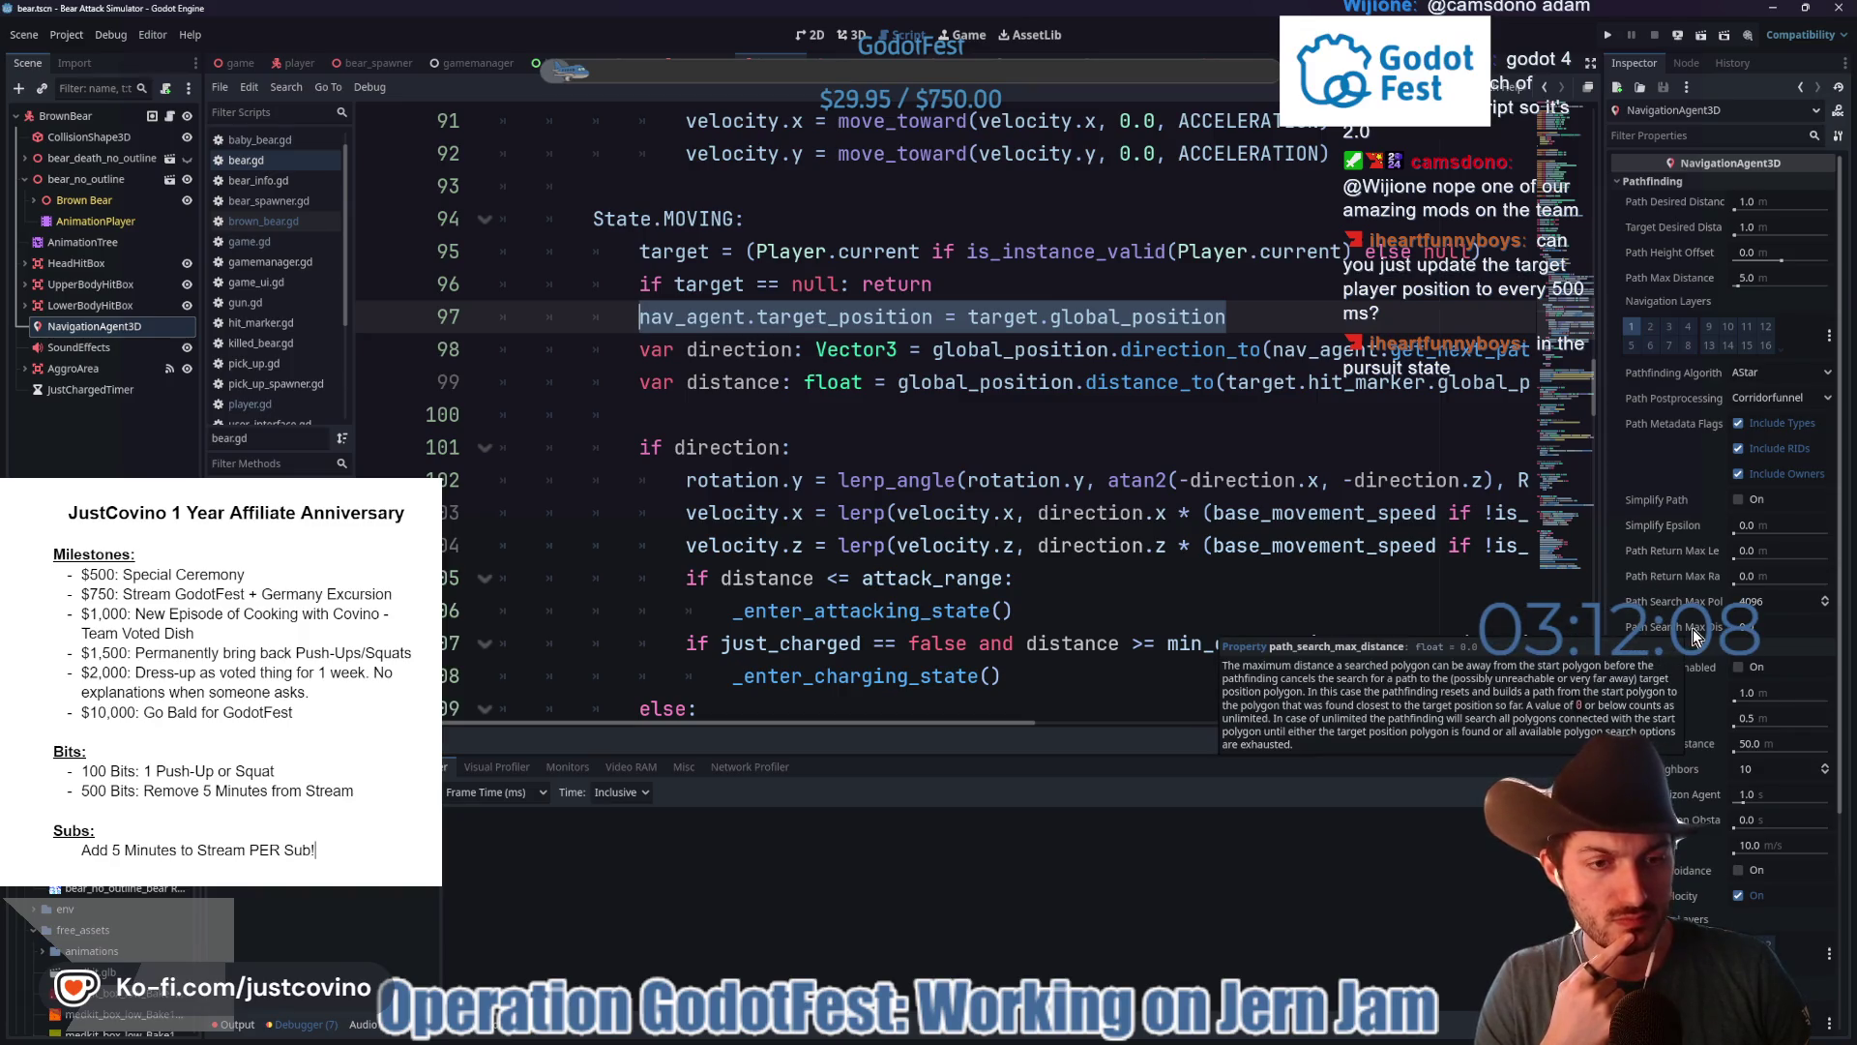
{"action": "scroll", "coordinate": [1683, 619], "scroll_direction": "down", "scroll_amount": 2}
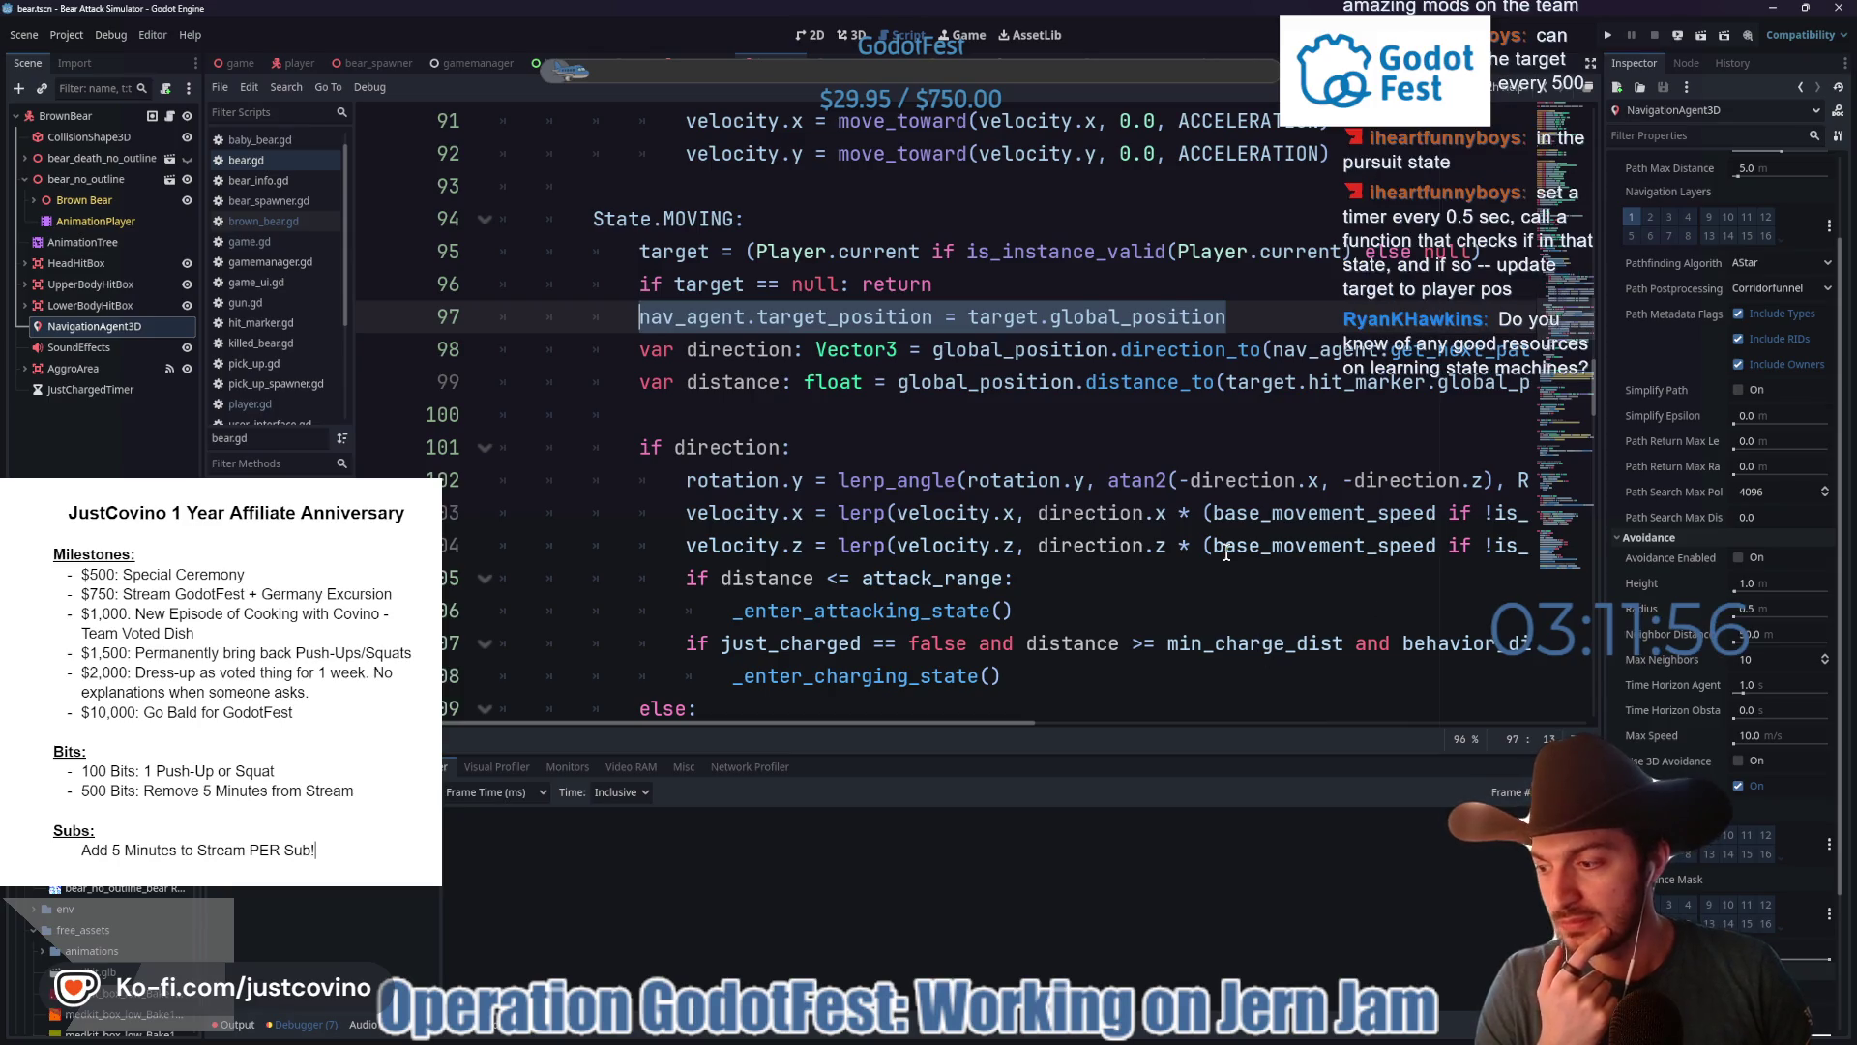
{"action": "mouse_move", "coordinate": [1226, 552]}
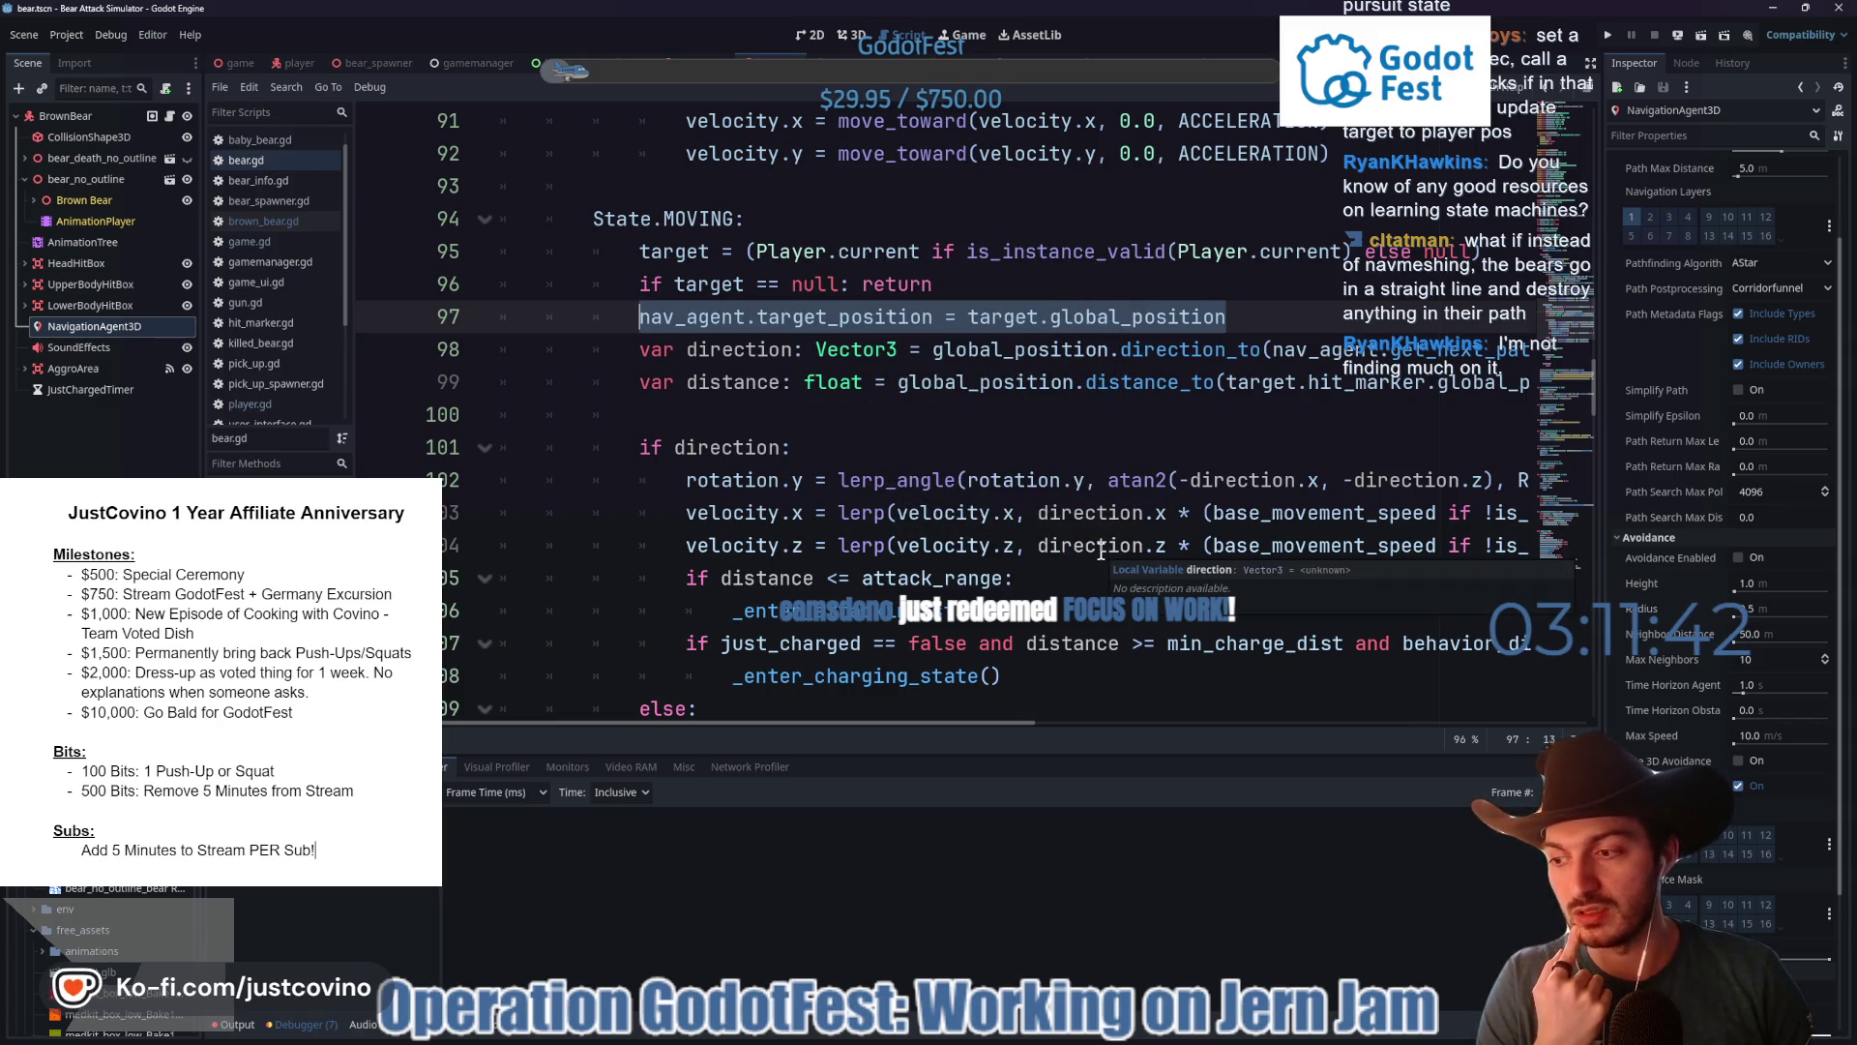
{"action": "left_click", "coordinate": [1237, 312]}
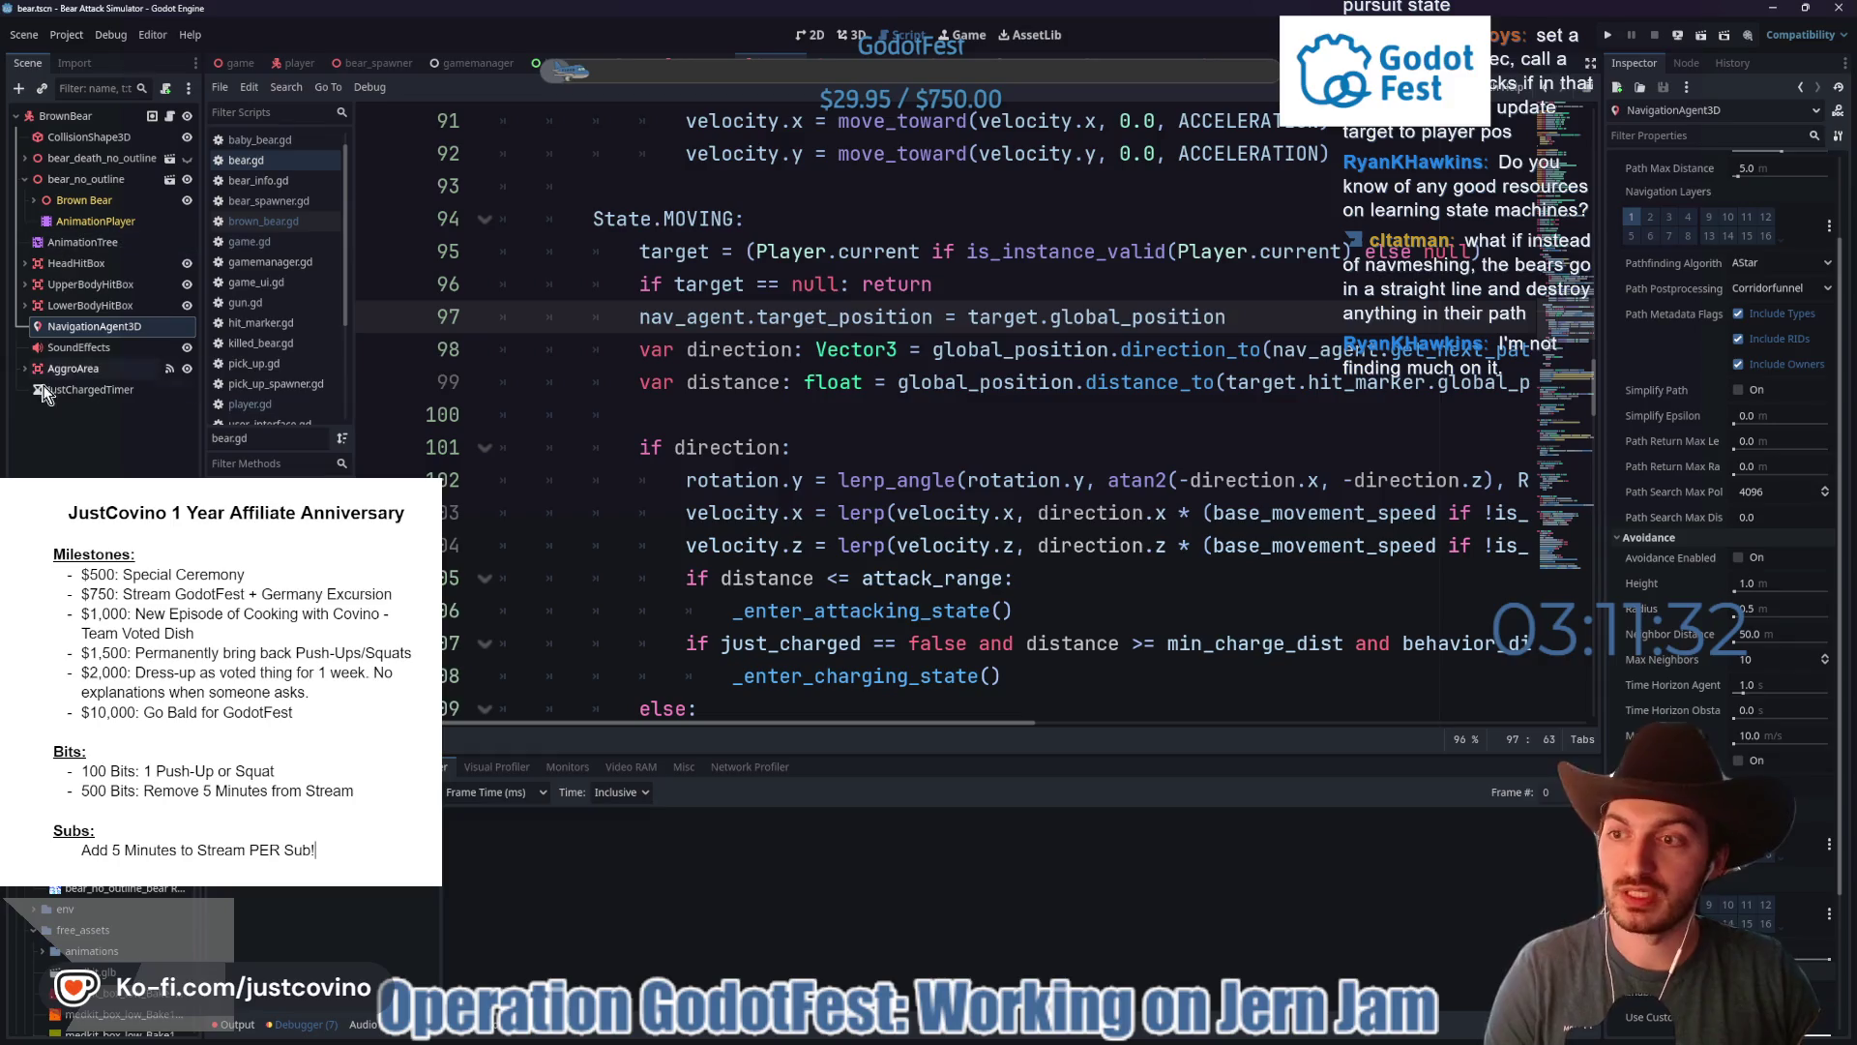
{"action": "scroll", "coordinate": [729, 322], "scroll_direction": "up", "scroll_amount": 5}
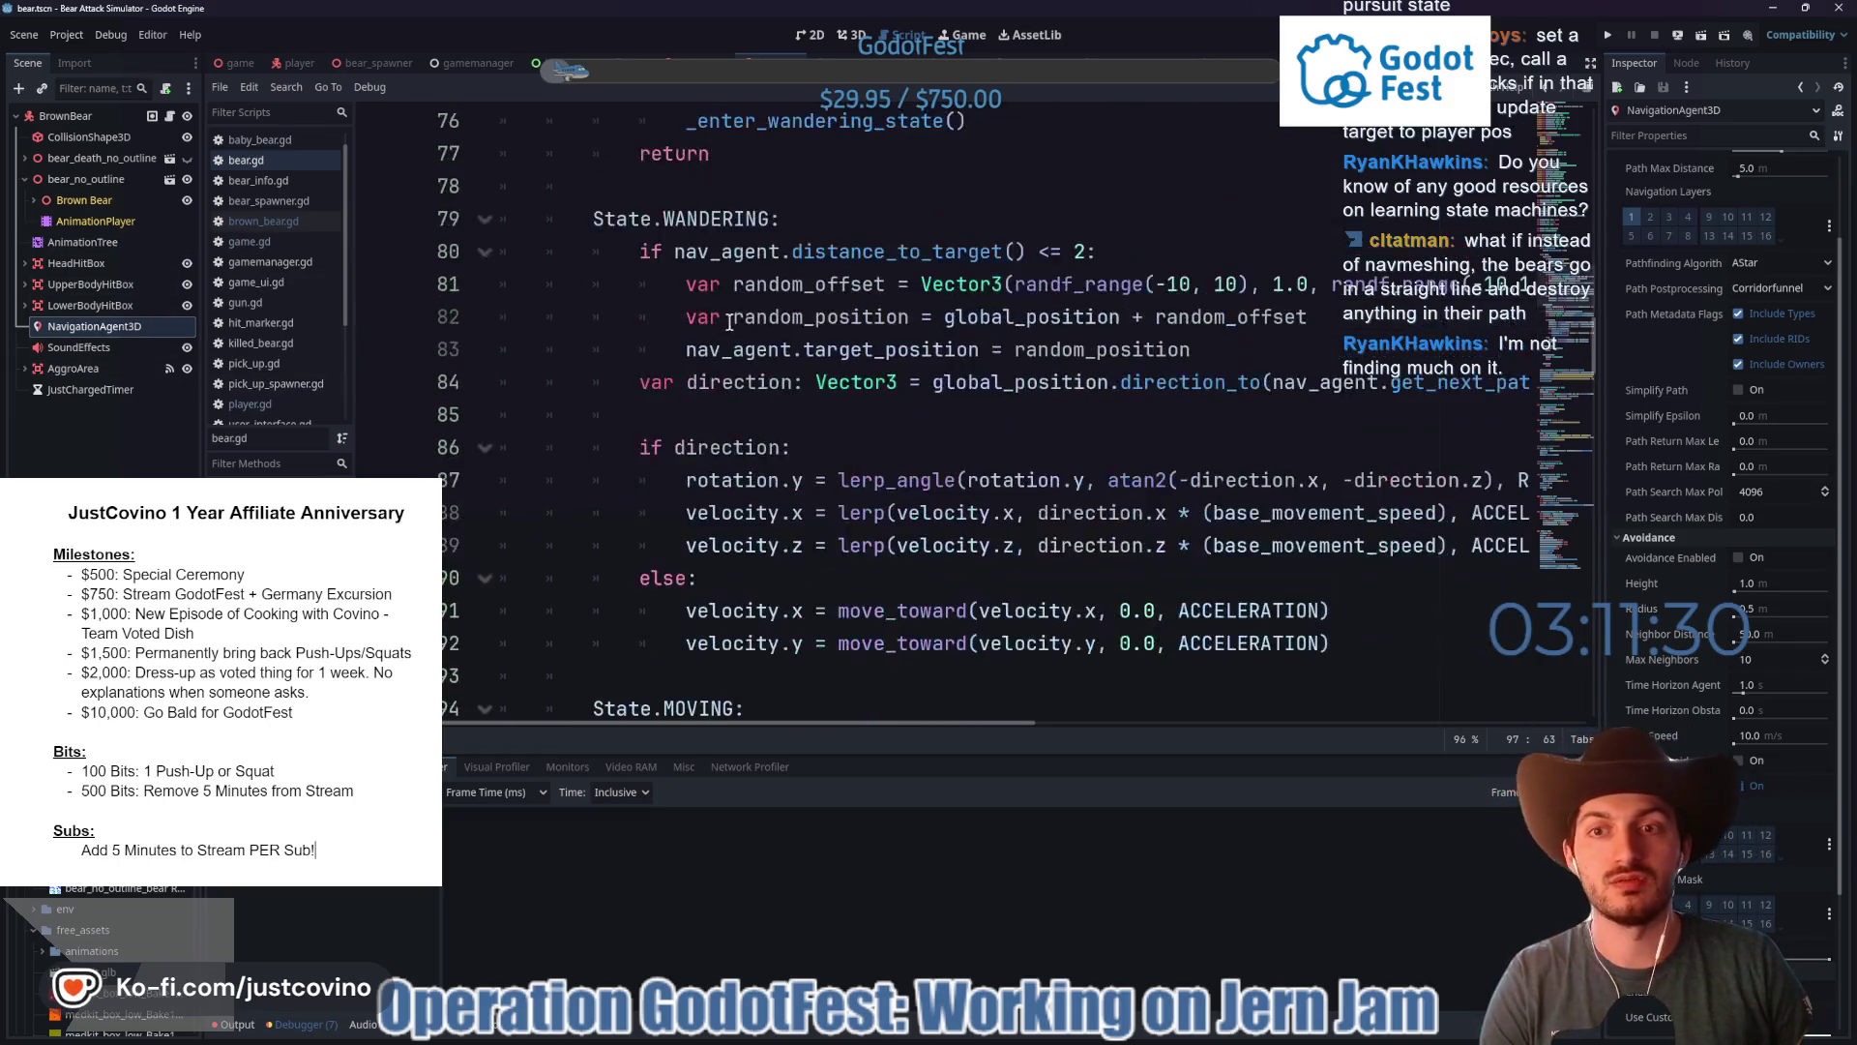
{"action": "scroll", "coordinate": [924, 371], "scroll_direction": "down", "scroll_amount": 4}
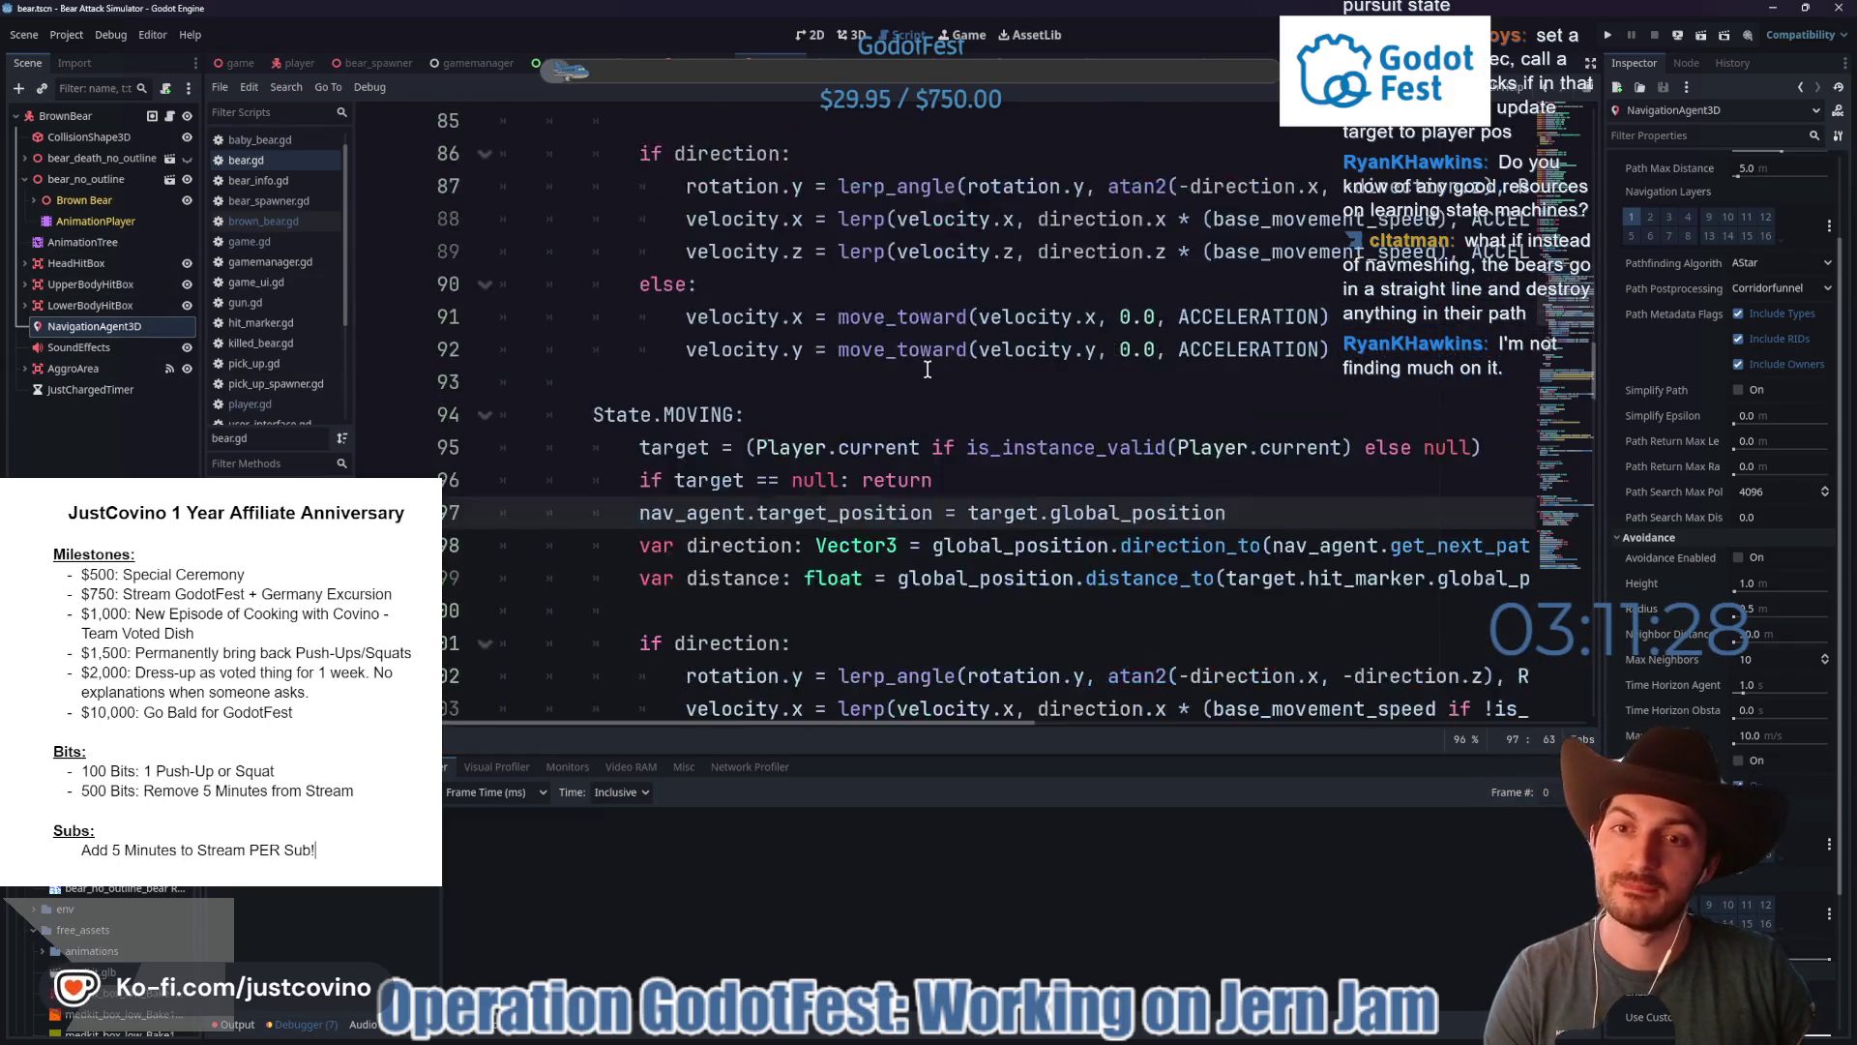
{"action": "scroll", "coordinate": [839, 389], "scroll_direction": "down", "scroll_amount": 1}
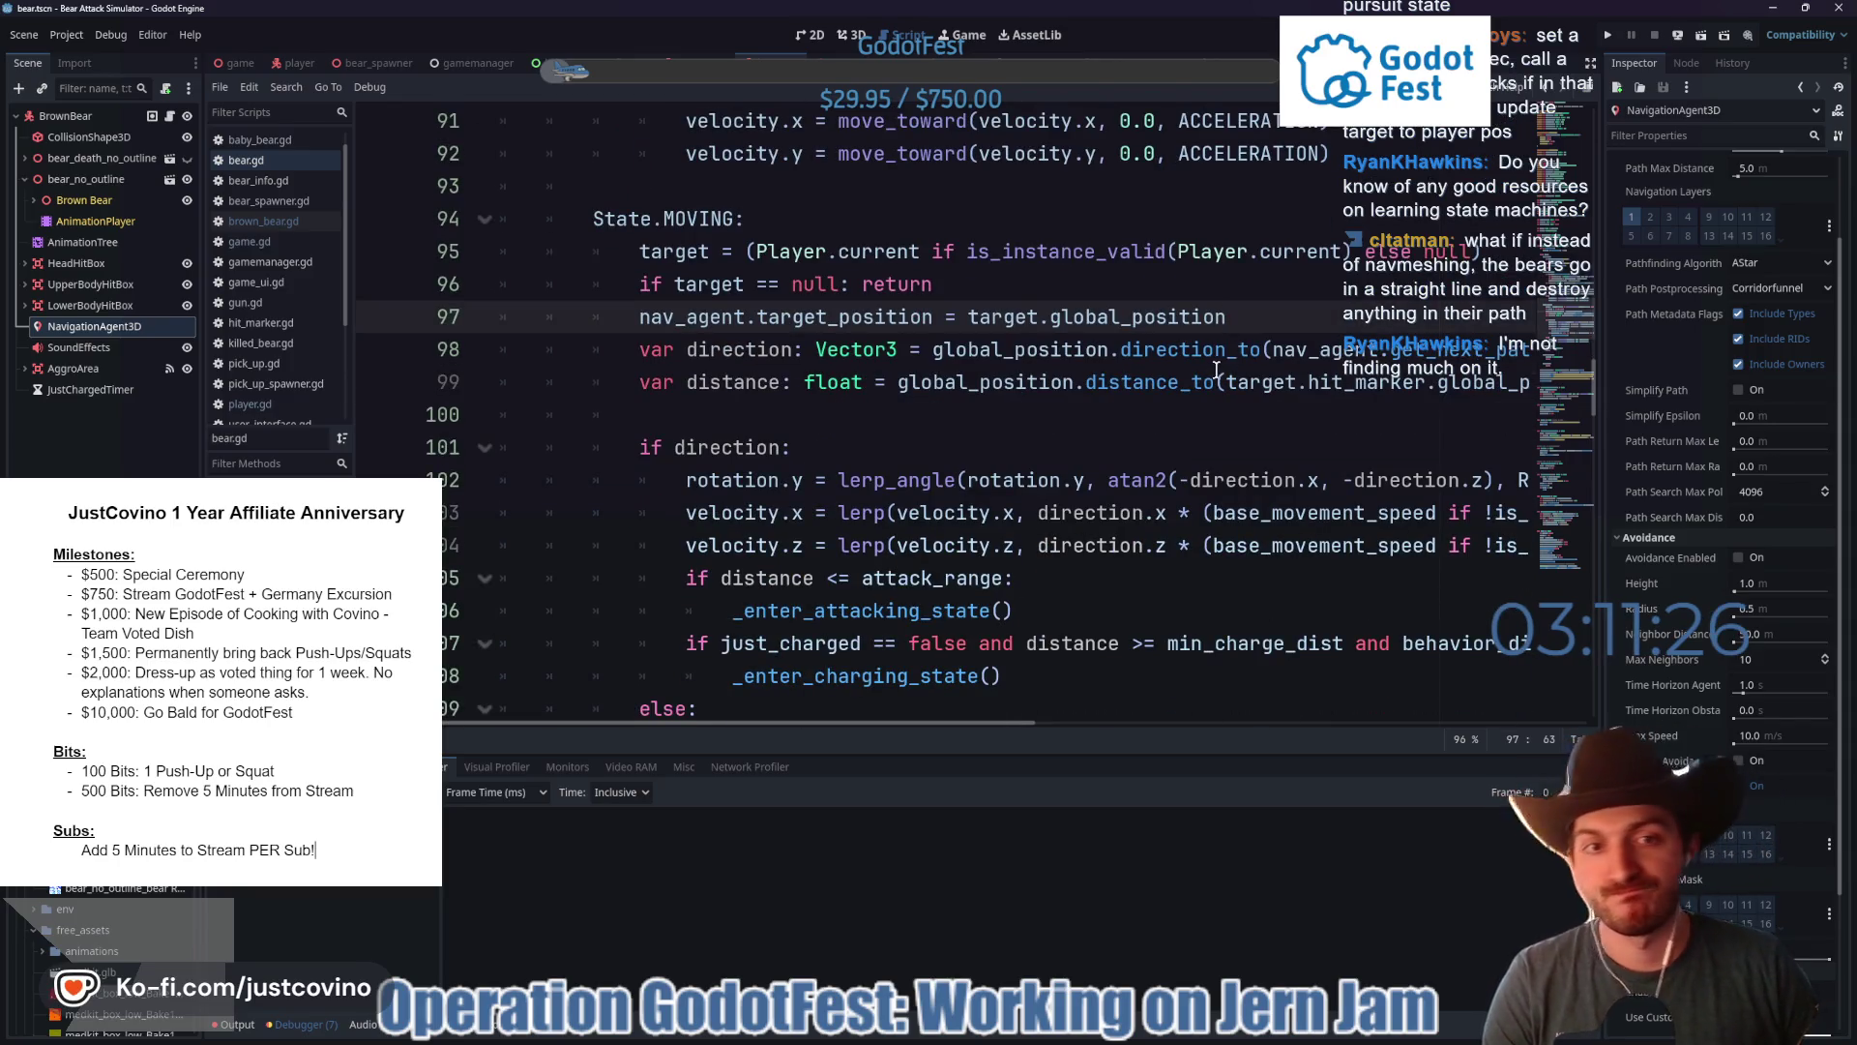
{"action": "mouse_move", "coordinate": [1226, 260]}
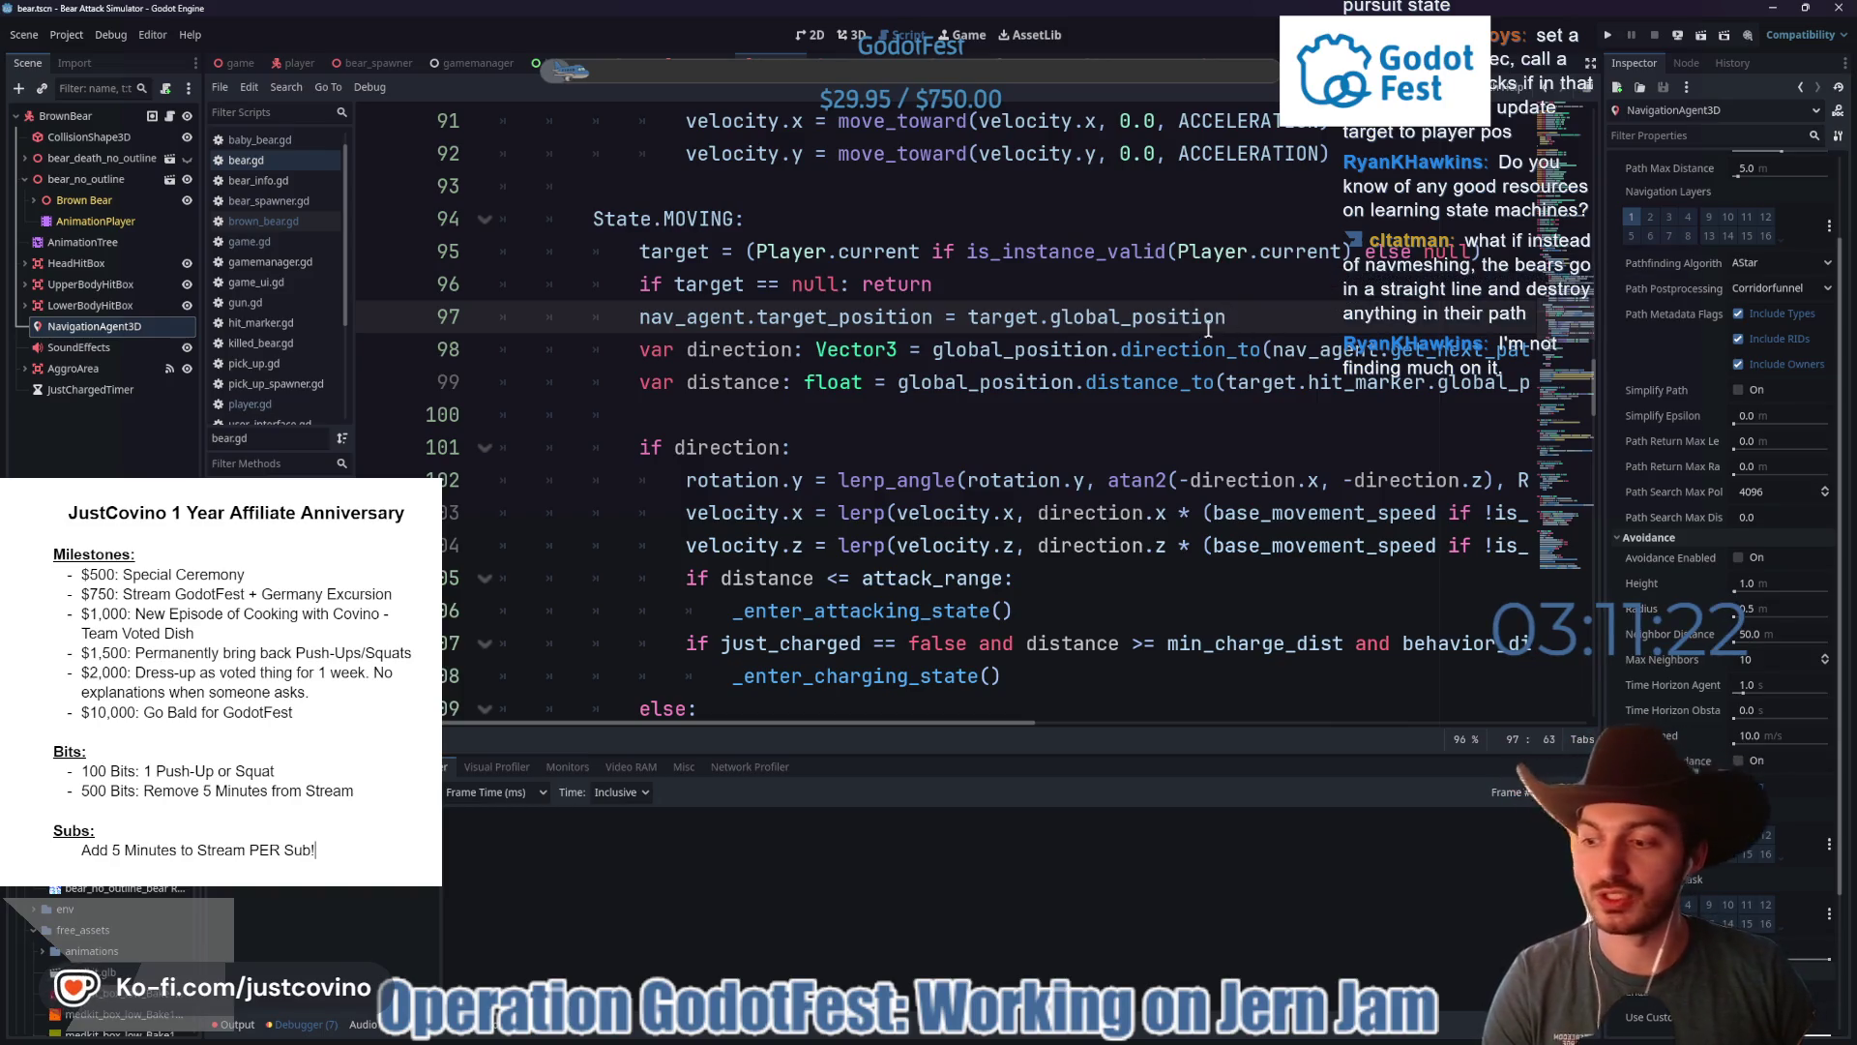
{"action": "scroll", "coordinate": [1037, 407], "scroll_direction": "up", "scroll_amount": 10}
{"action": "scroll", "coordinate": [1037, 406], "scroll_direction": "down", "scroll_amount": 4}
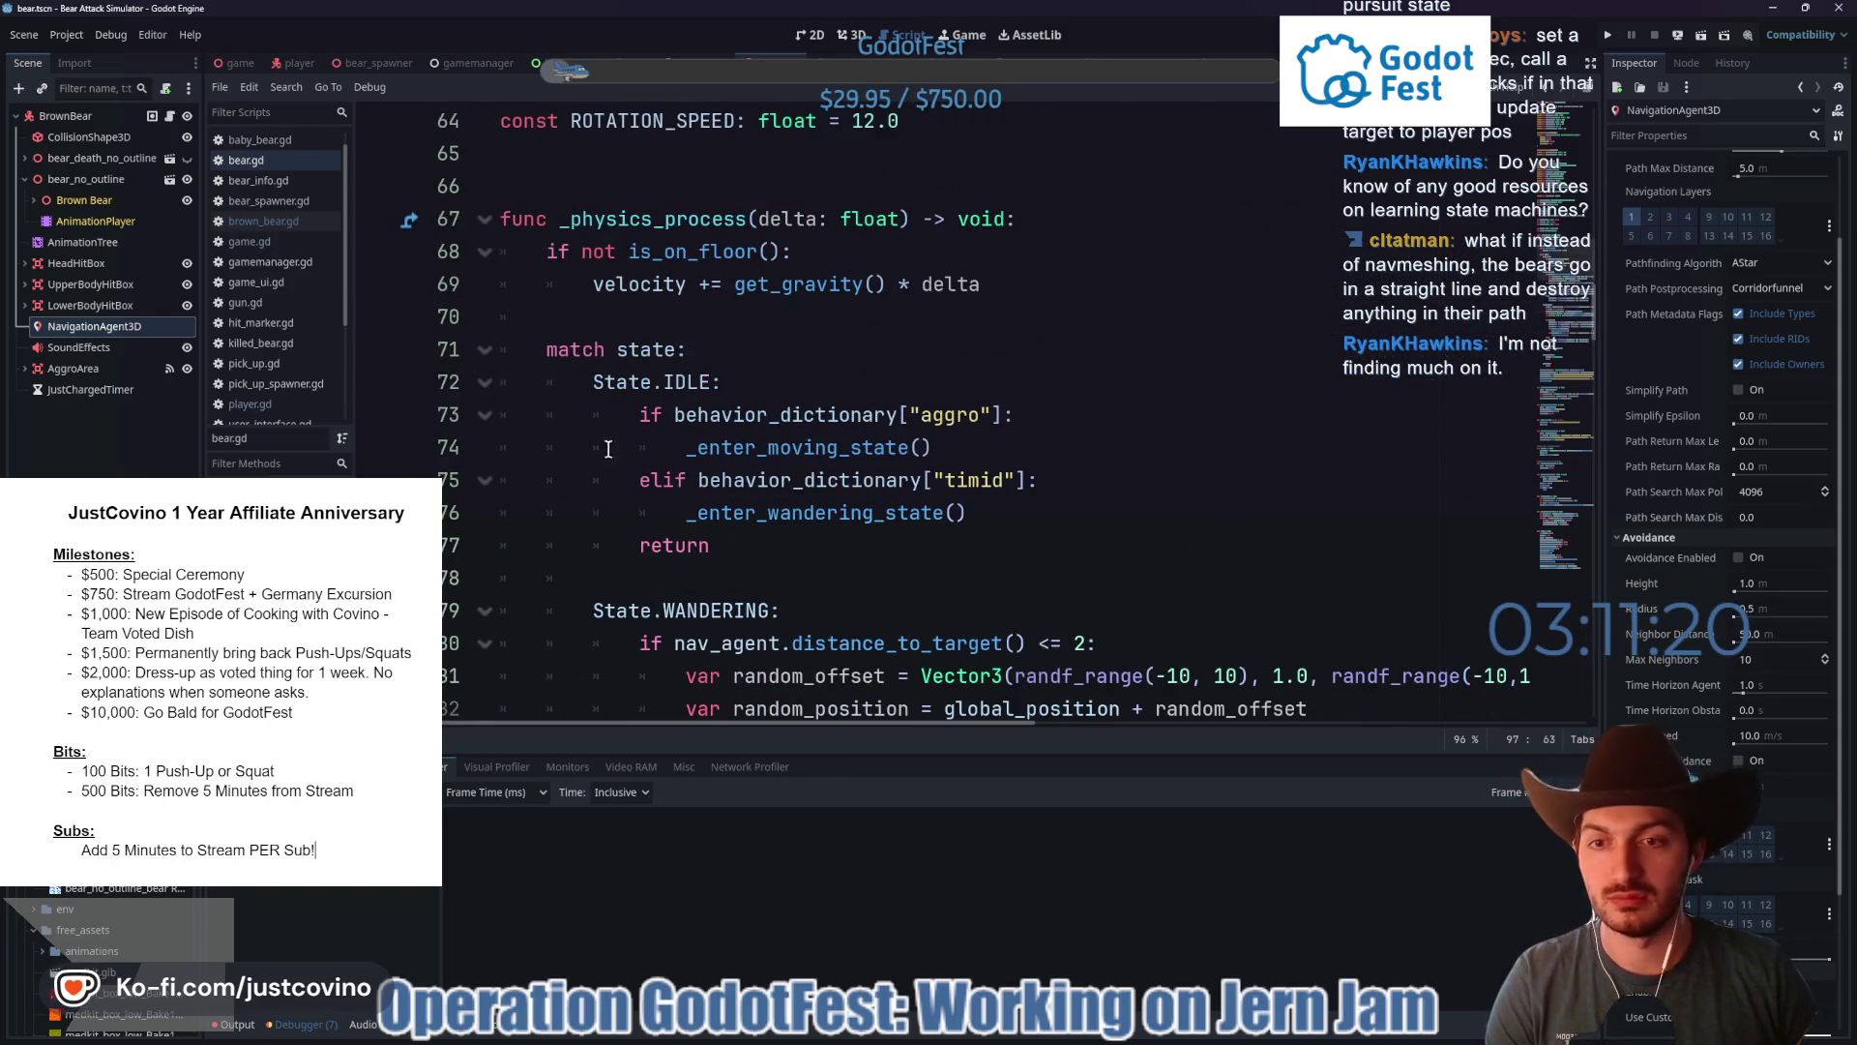
{"action": "double_click", "coordinate": [555, 349]}
{"action": "left_click_drag", "start_coordinate": [554, 351], "coordinate": [689, 351]}
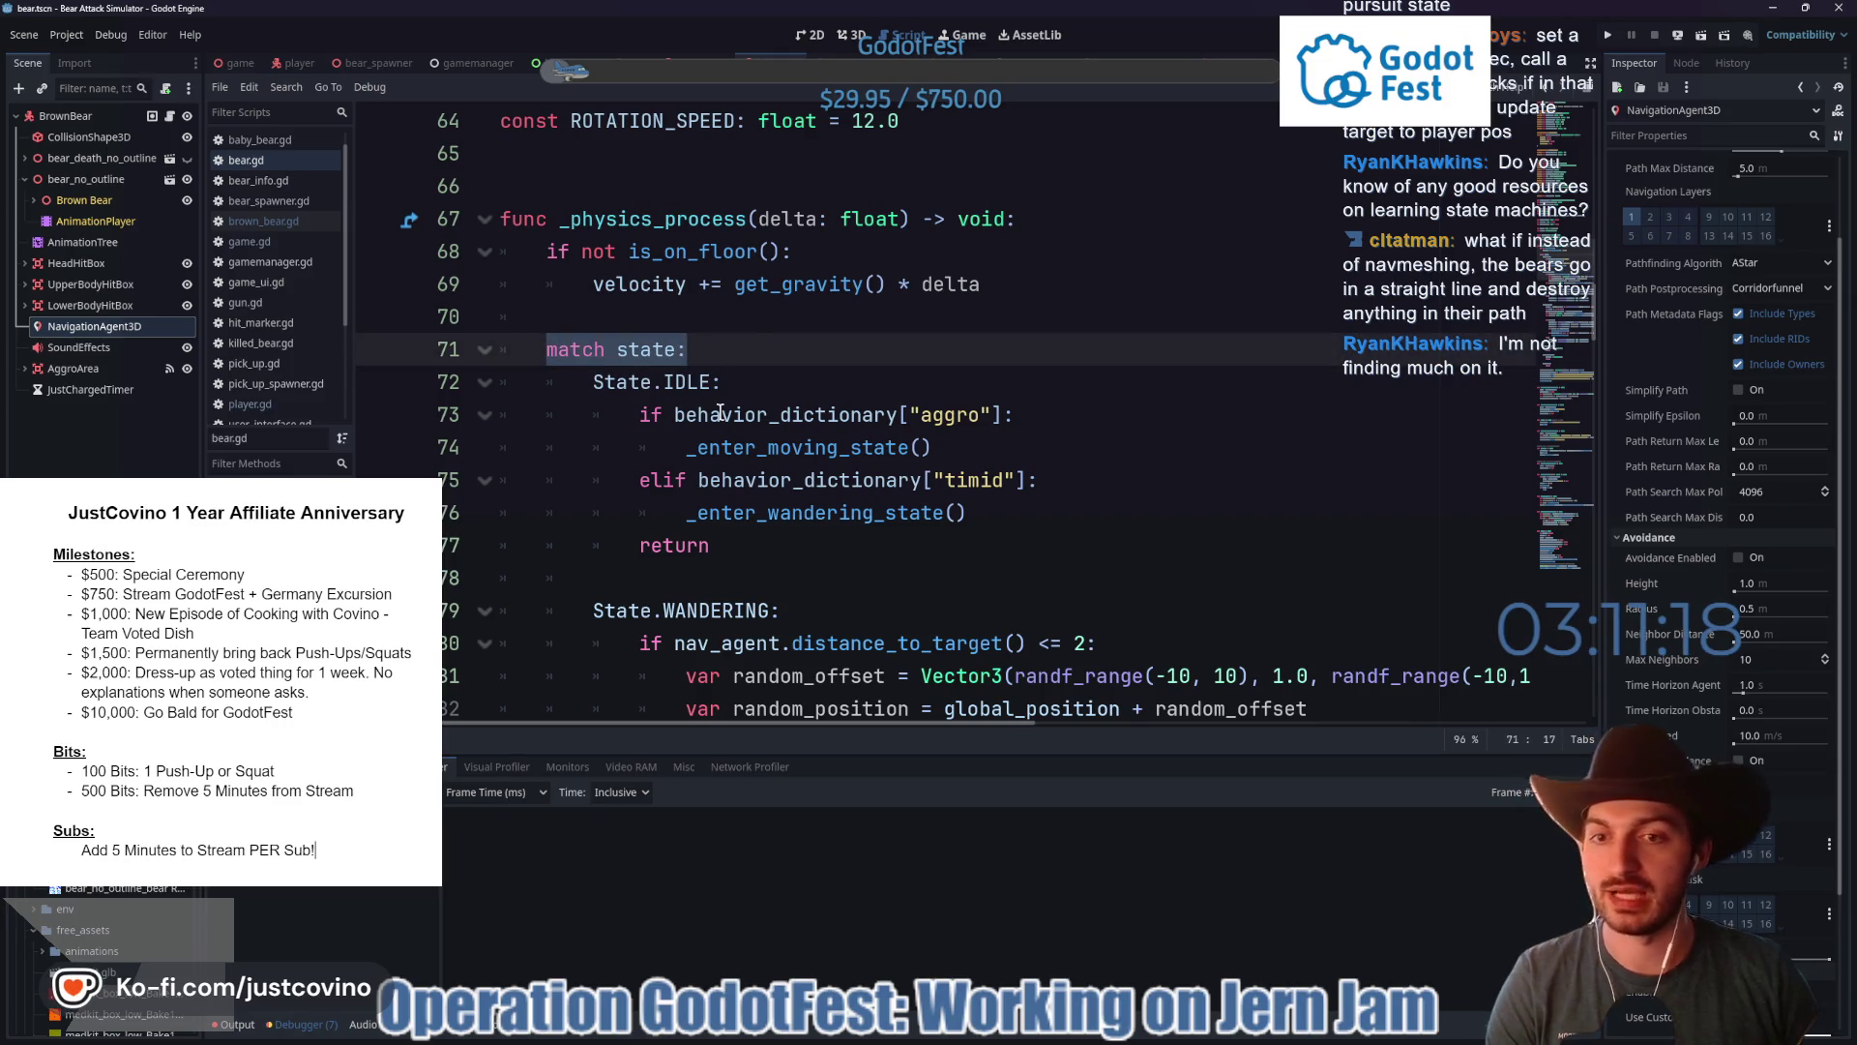
{"action": "scroll", "coordinate": [735, 411], "scroll_direction": "down", "scroll_amount": 8}
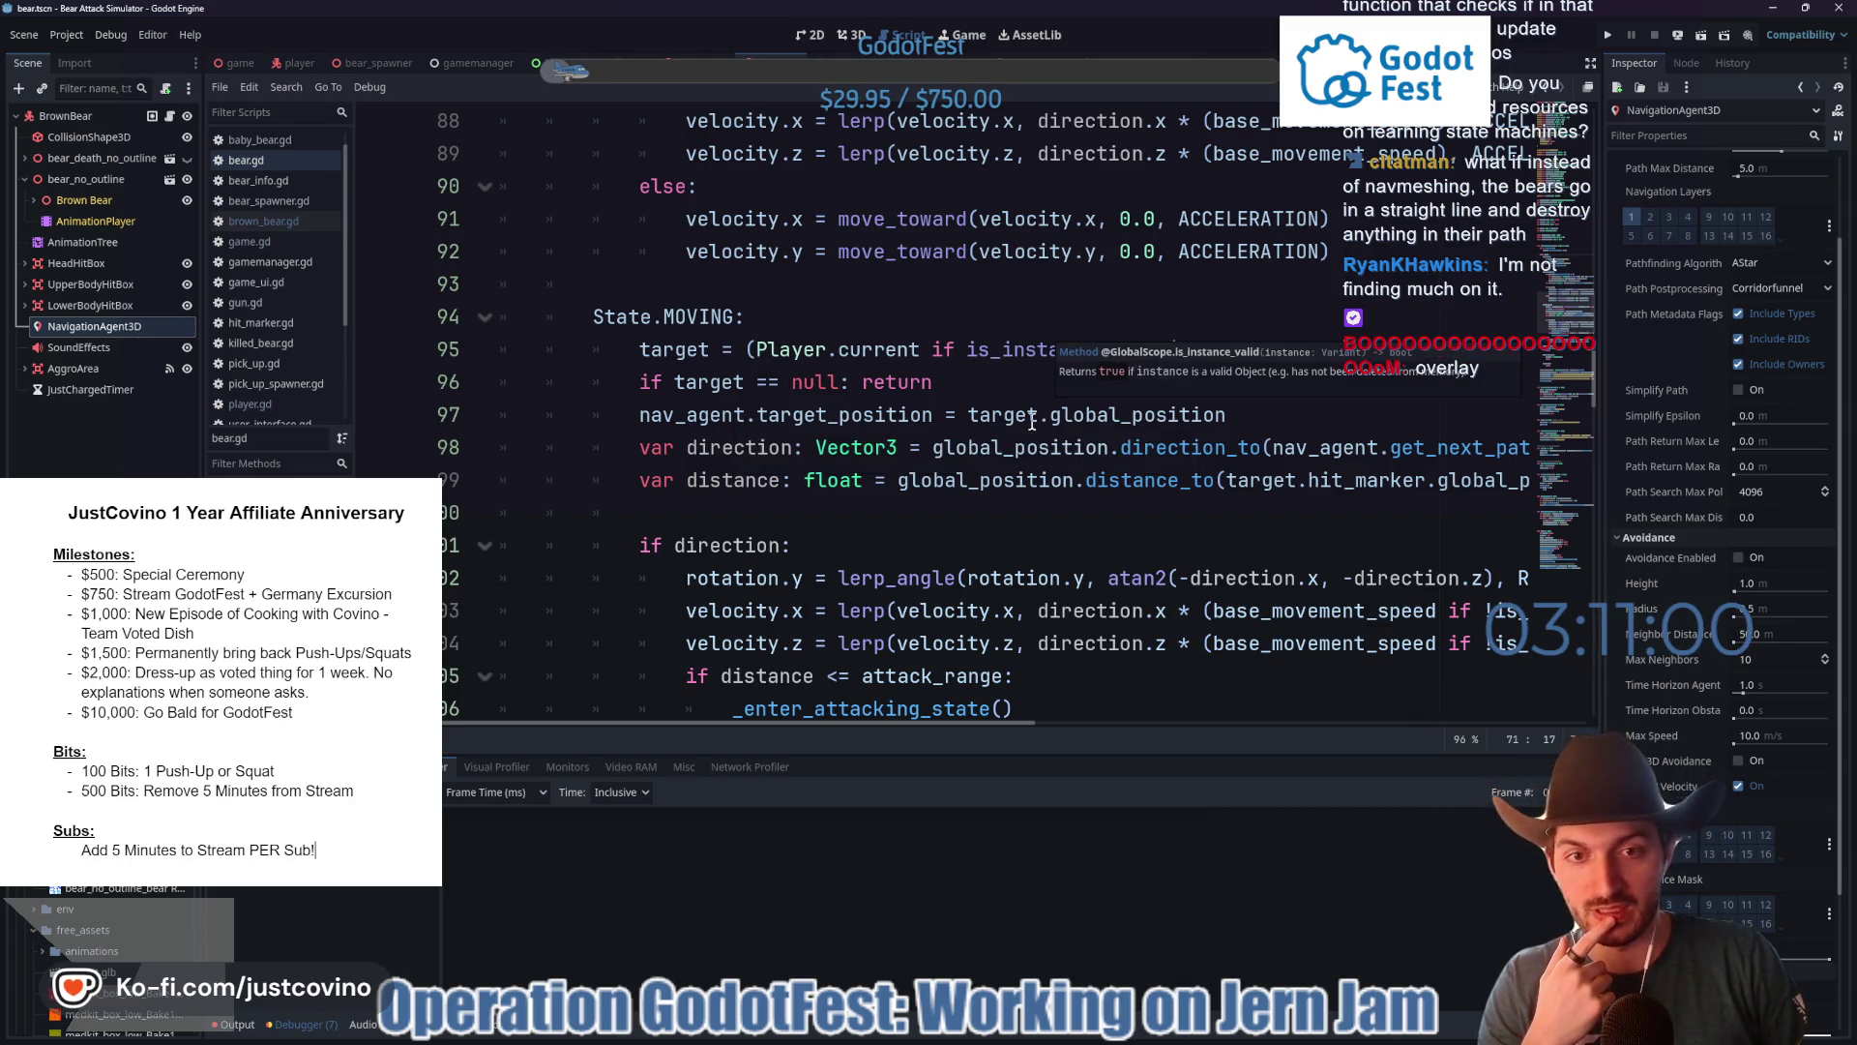
{"action": "left_click", "coordinate": [1169, 377]}
{"action": "scroll", "coordinate": [980, 384], "scroll_direction": "down", "scroll_amount": 1}
{"action": "scroll", "coordinate": [979, 384], "scroll_direction": "down", "scroll_amount": 1}
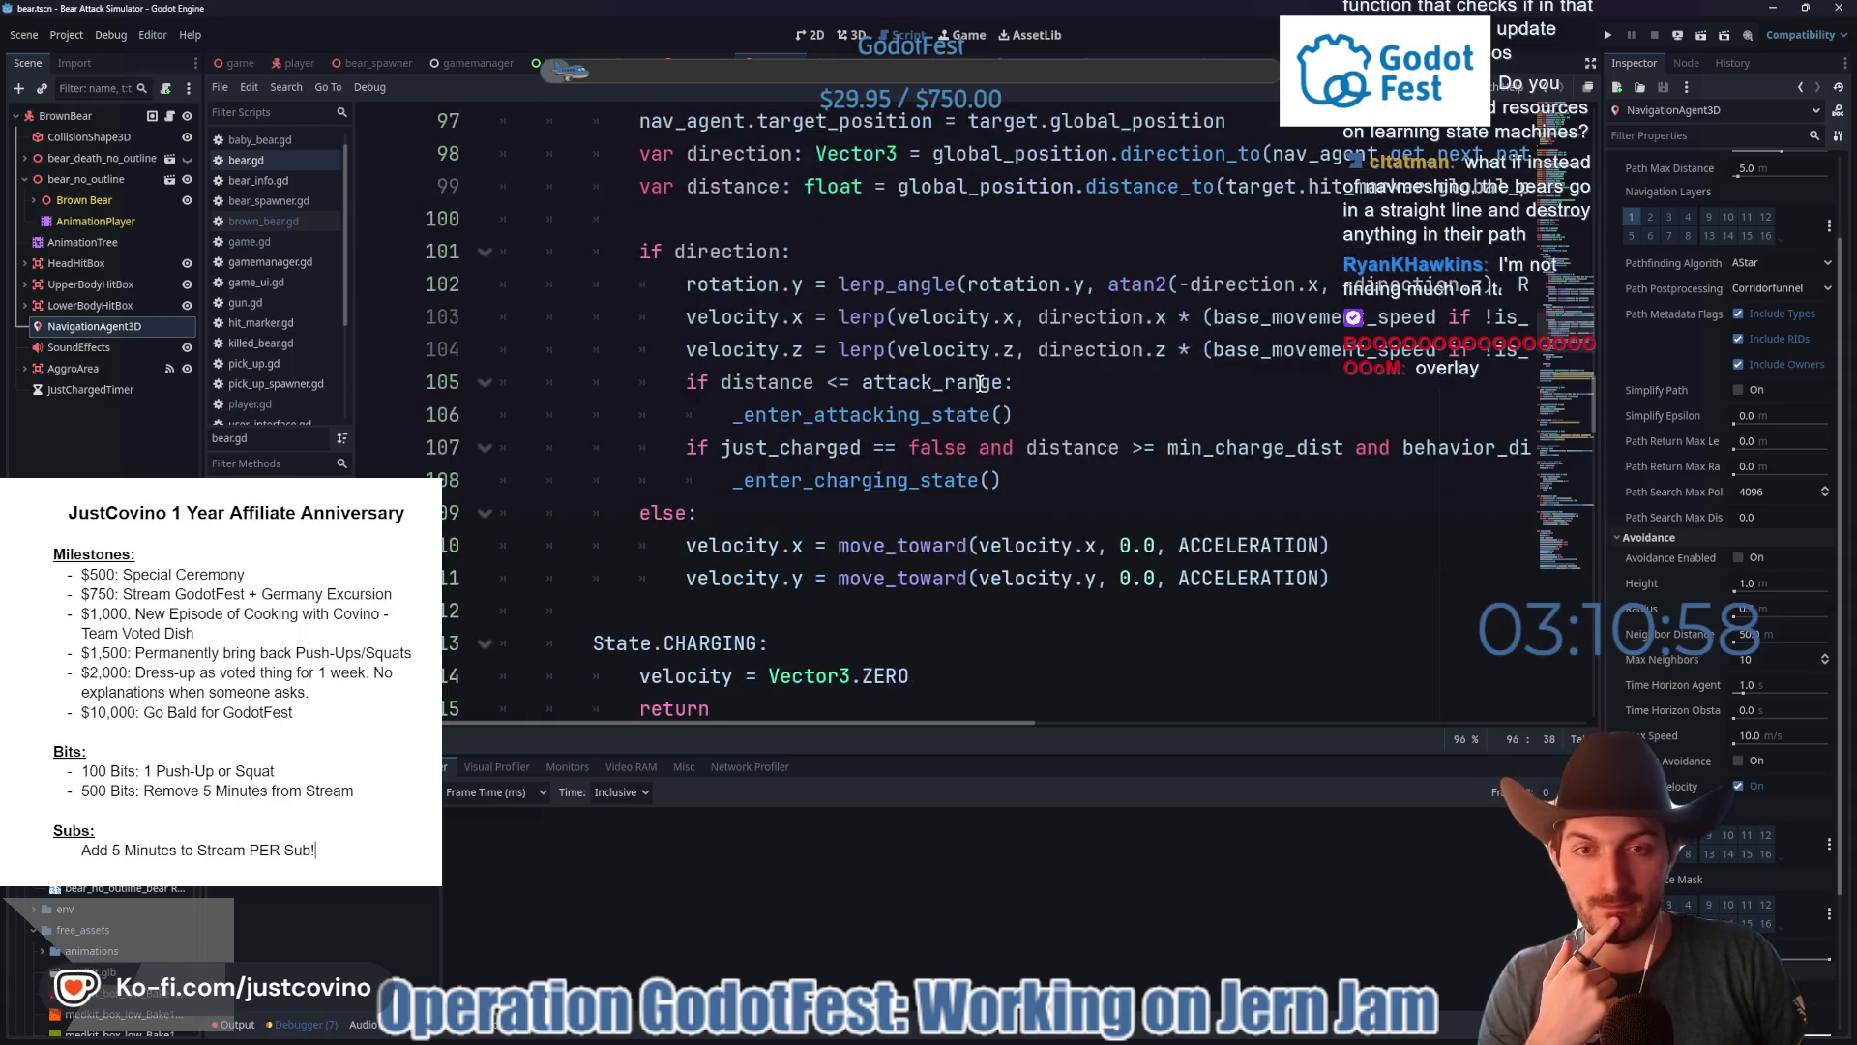
{"action": "left_click", "coordinate": [1059, 385]}
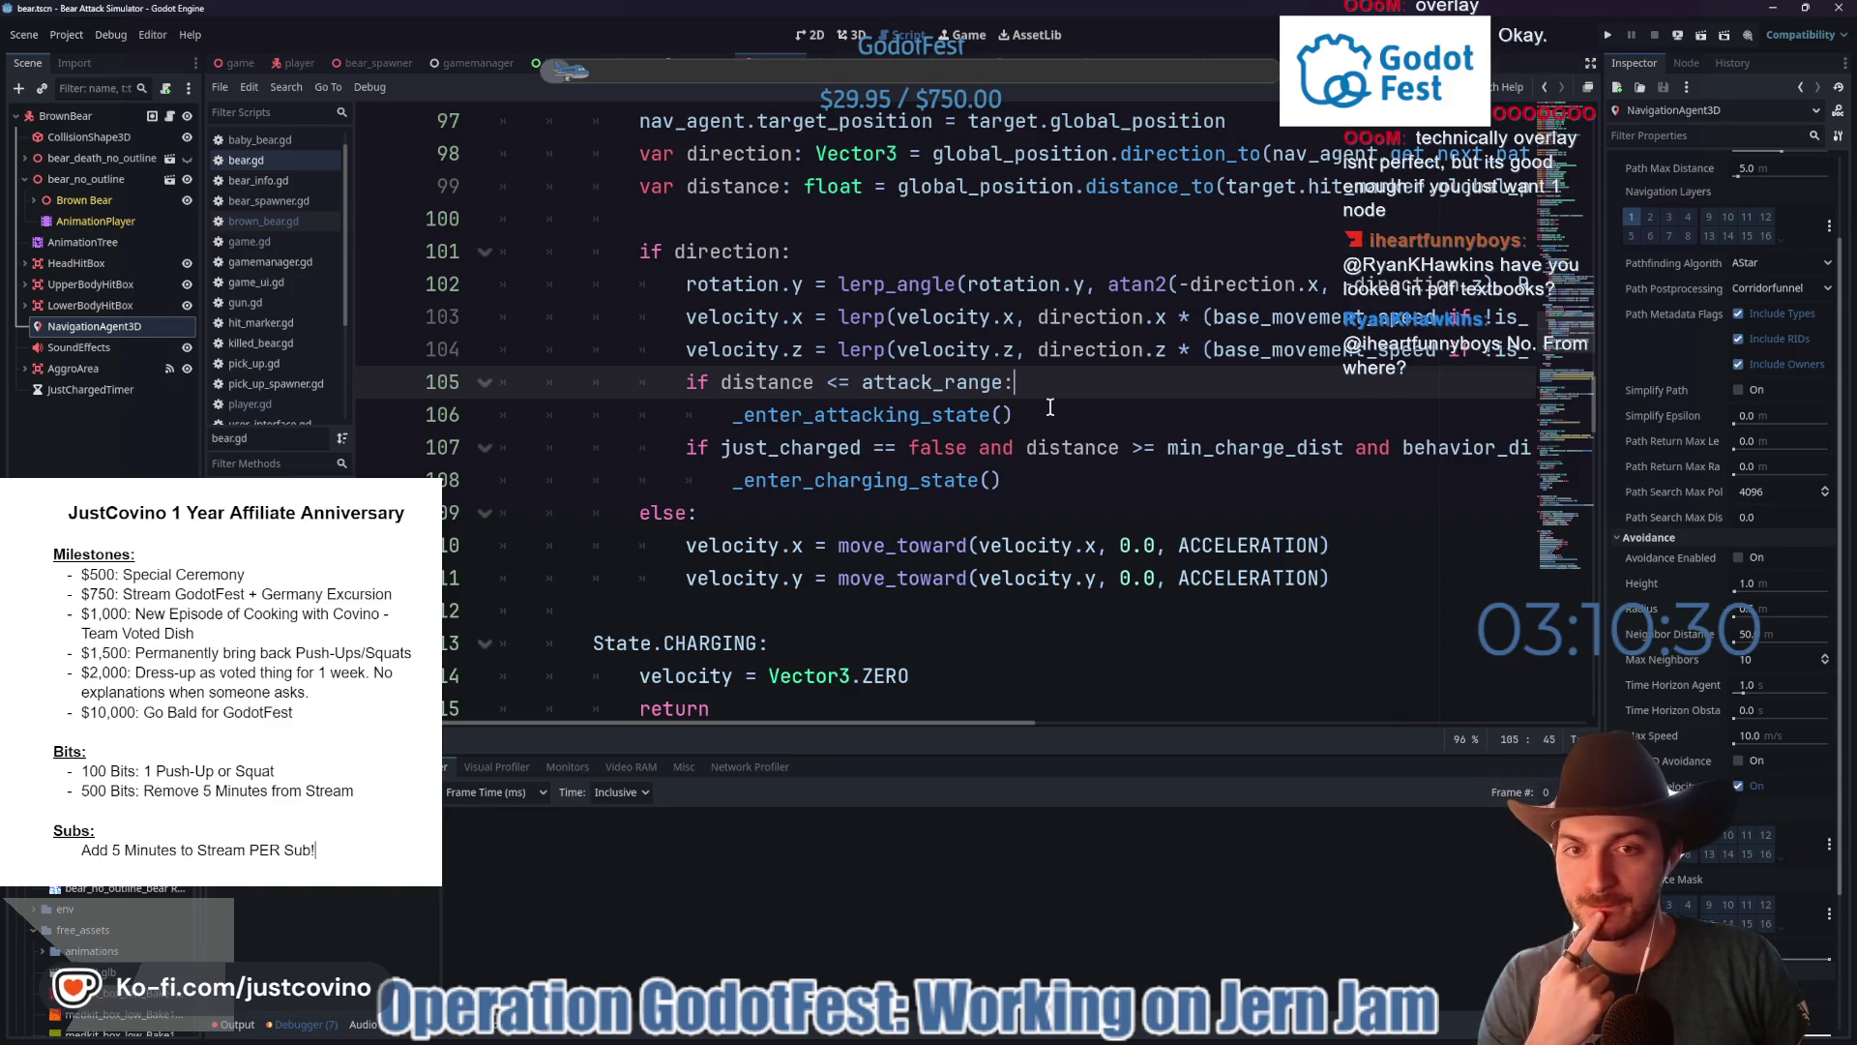
{"action": "scroll", "coordinate": [1050, 406], "scroll_direction": "up", "scroll_amount": 2}
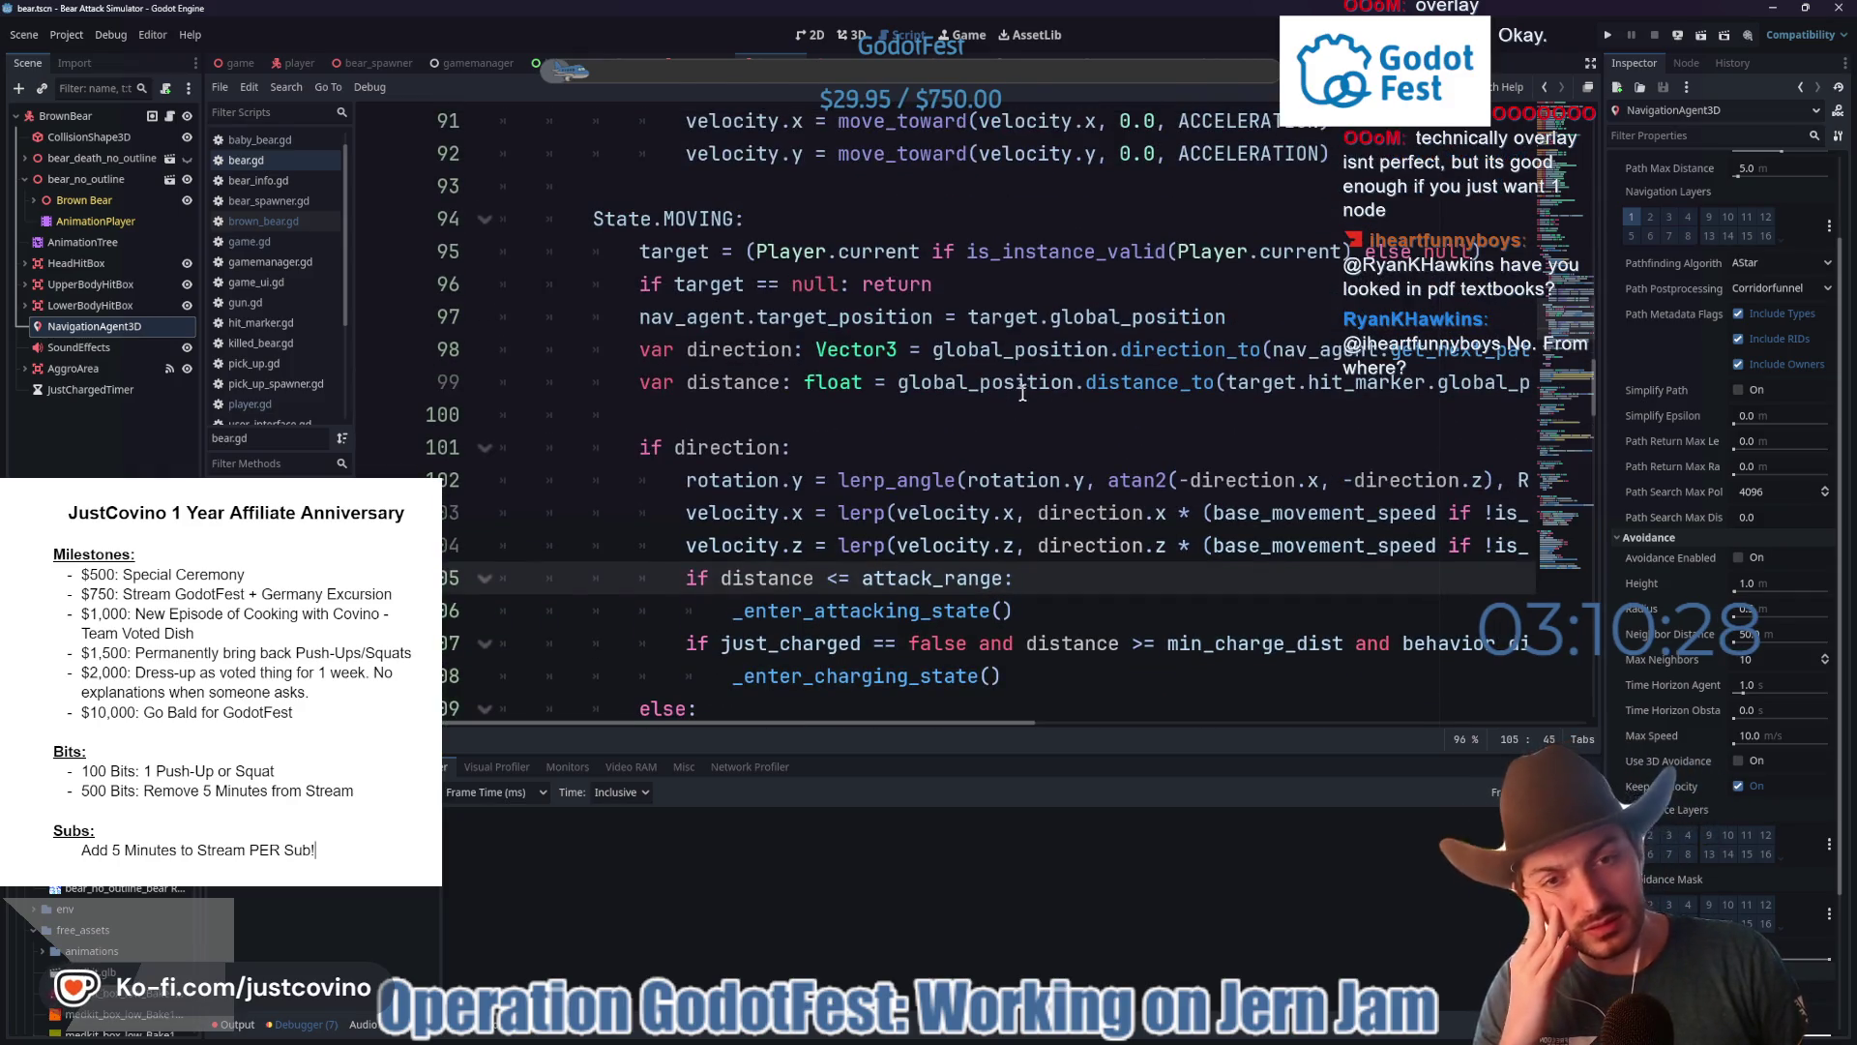
{"action": "double_click", "coordinate": [729, 381]}
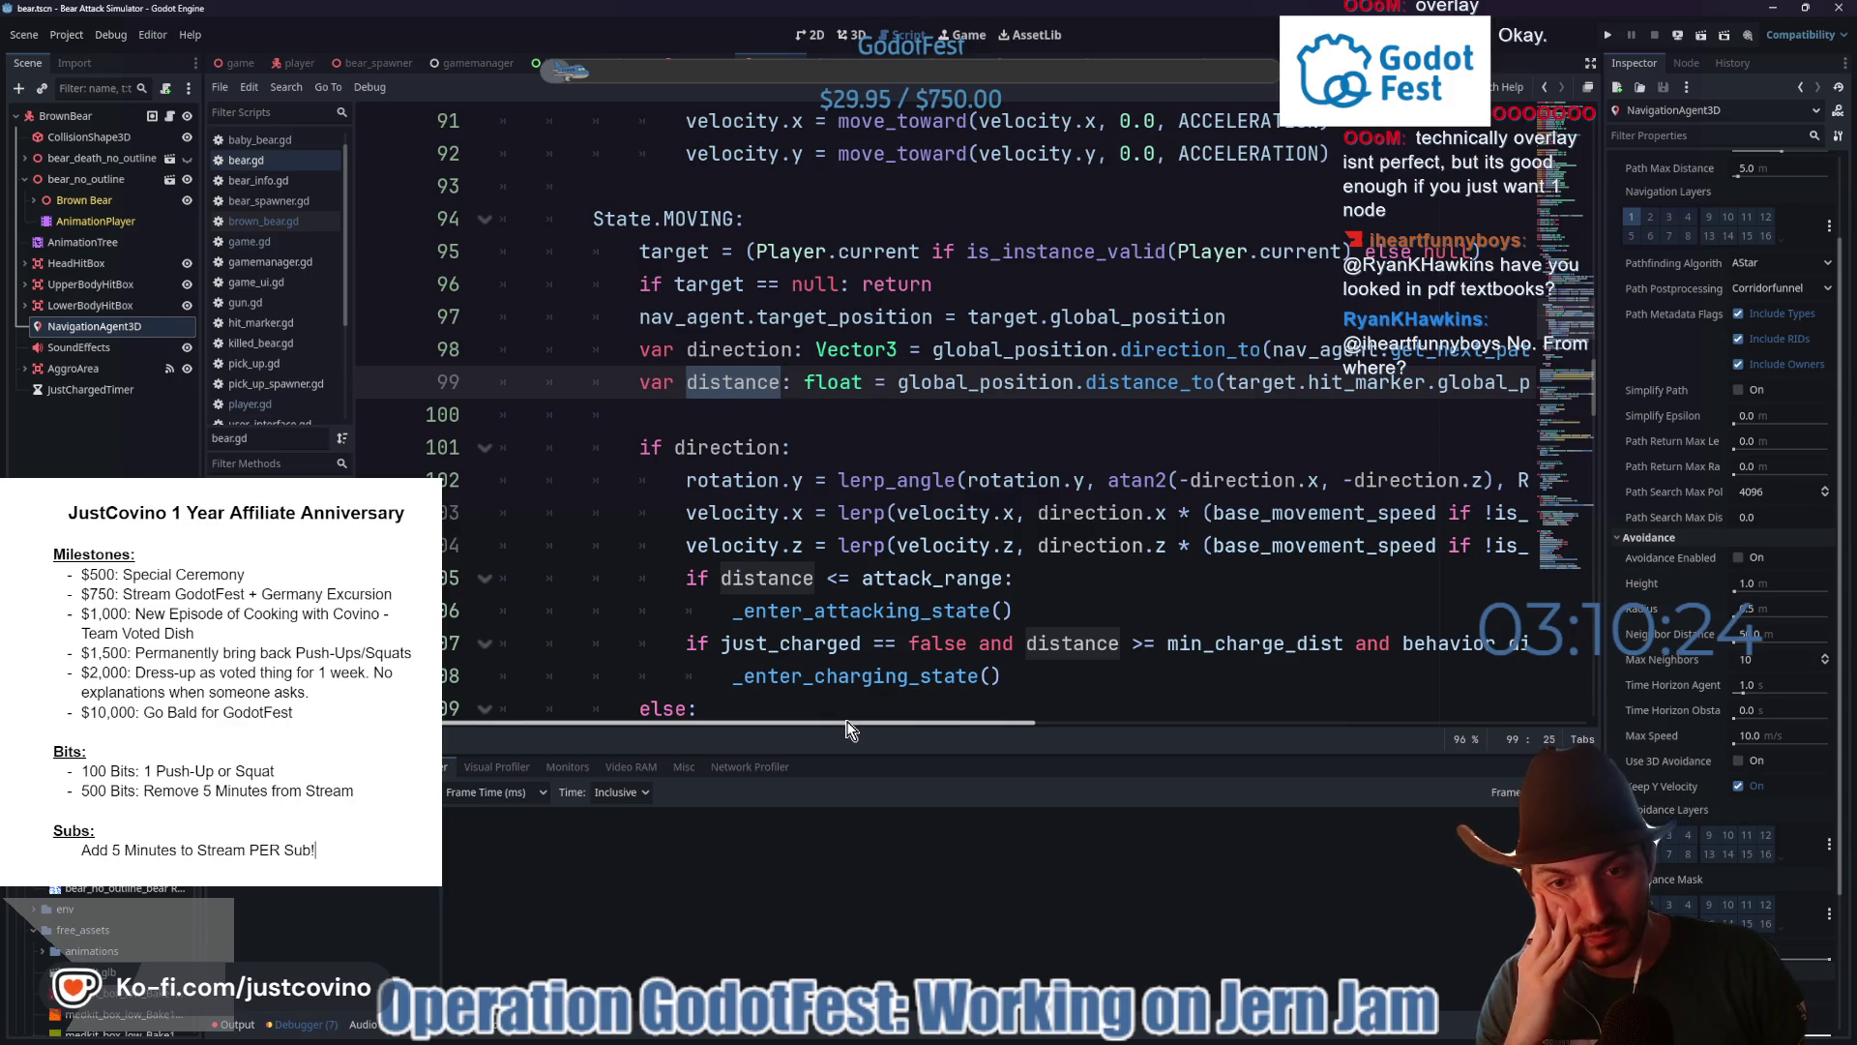
{"action": "mouse_move", "coordinate": [846, 727]}
{"action": "left_mouse_down"}
{"action": "mouse_move", "coordinate": [1272, 725]}
{"action": "mouse_move", "coordinate": [867, 731]}
{"action": "left_mouse_up"}
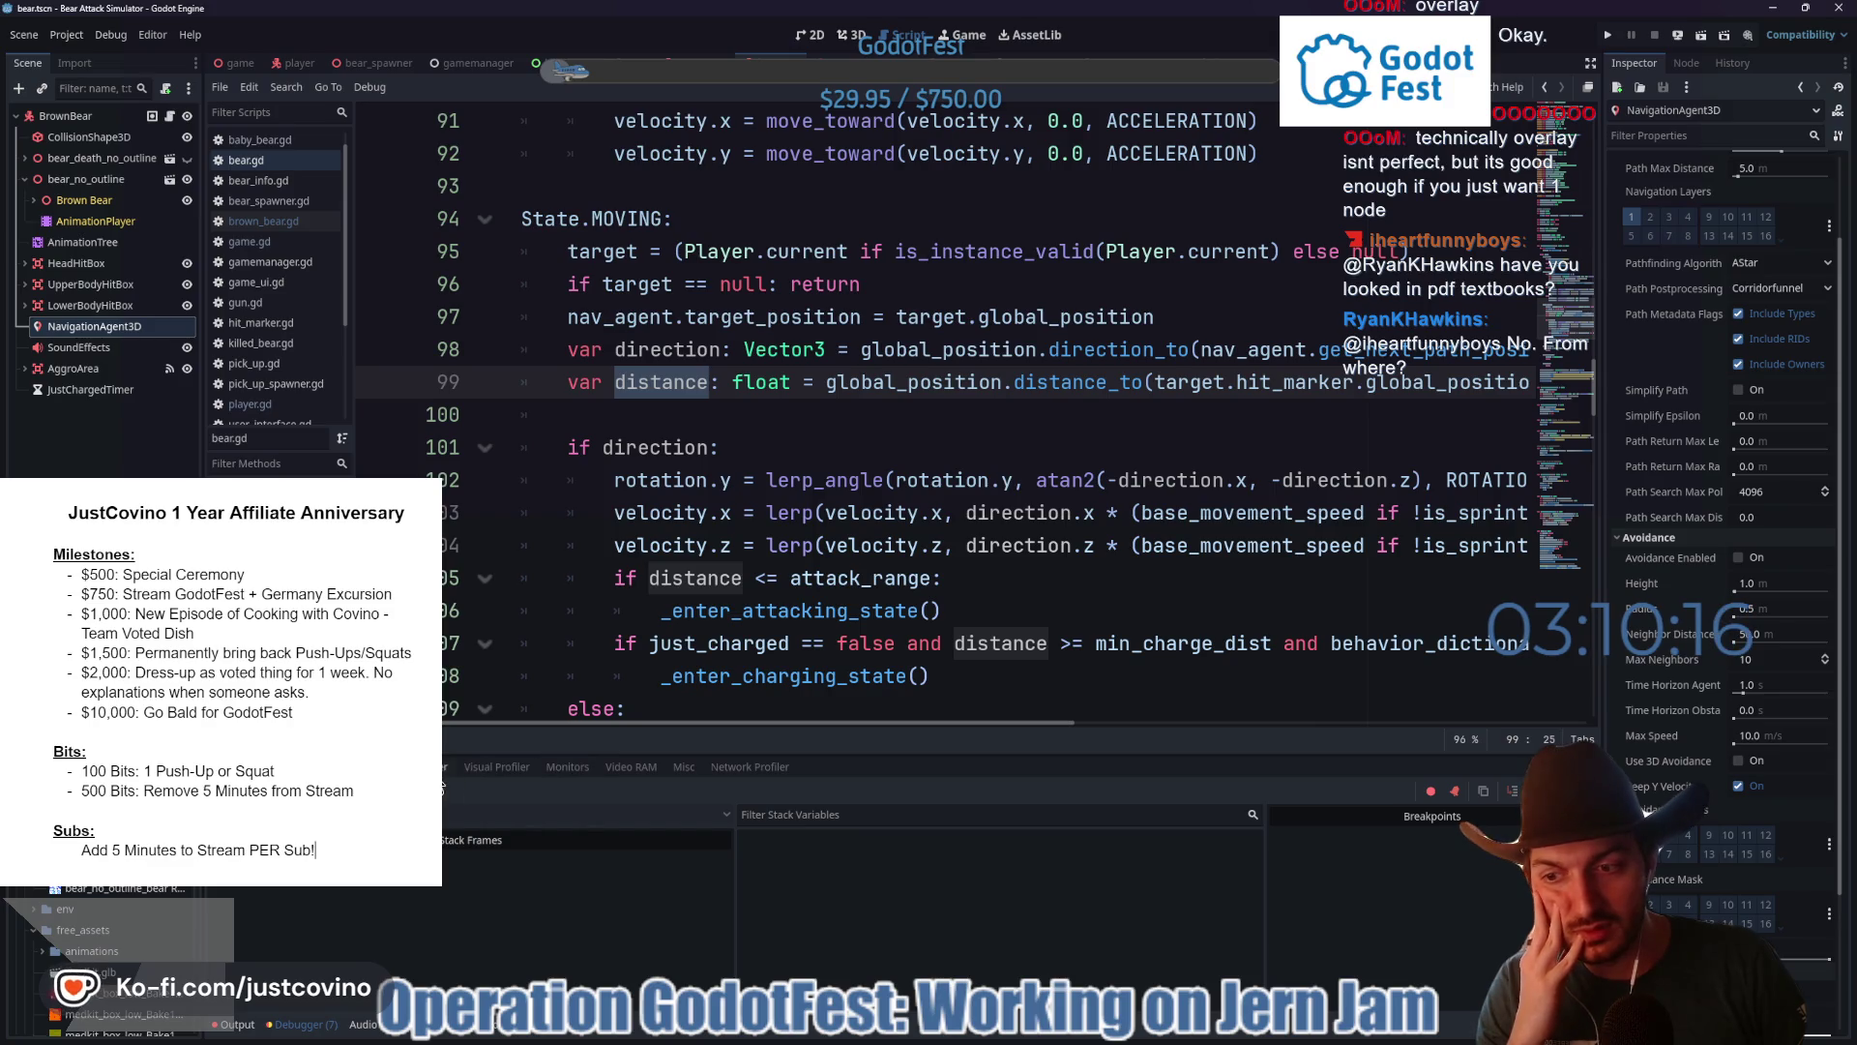
{"action": "left_click", "coordinate": [474, 769]}
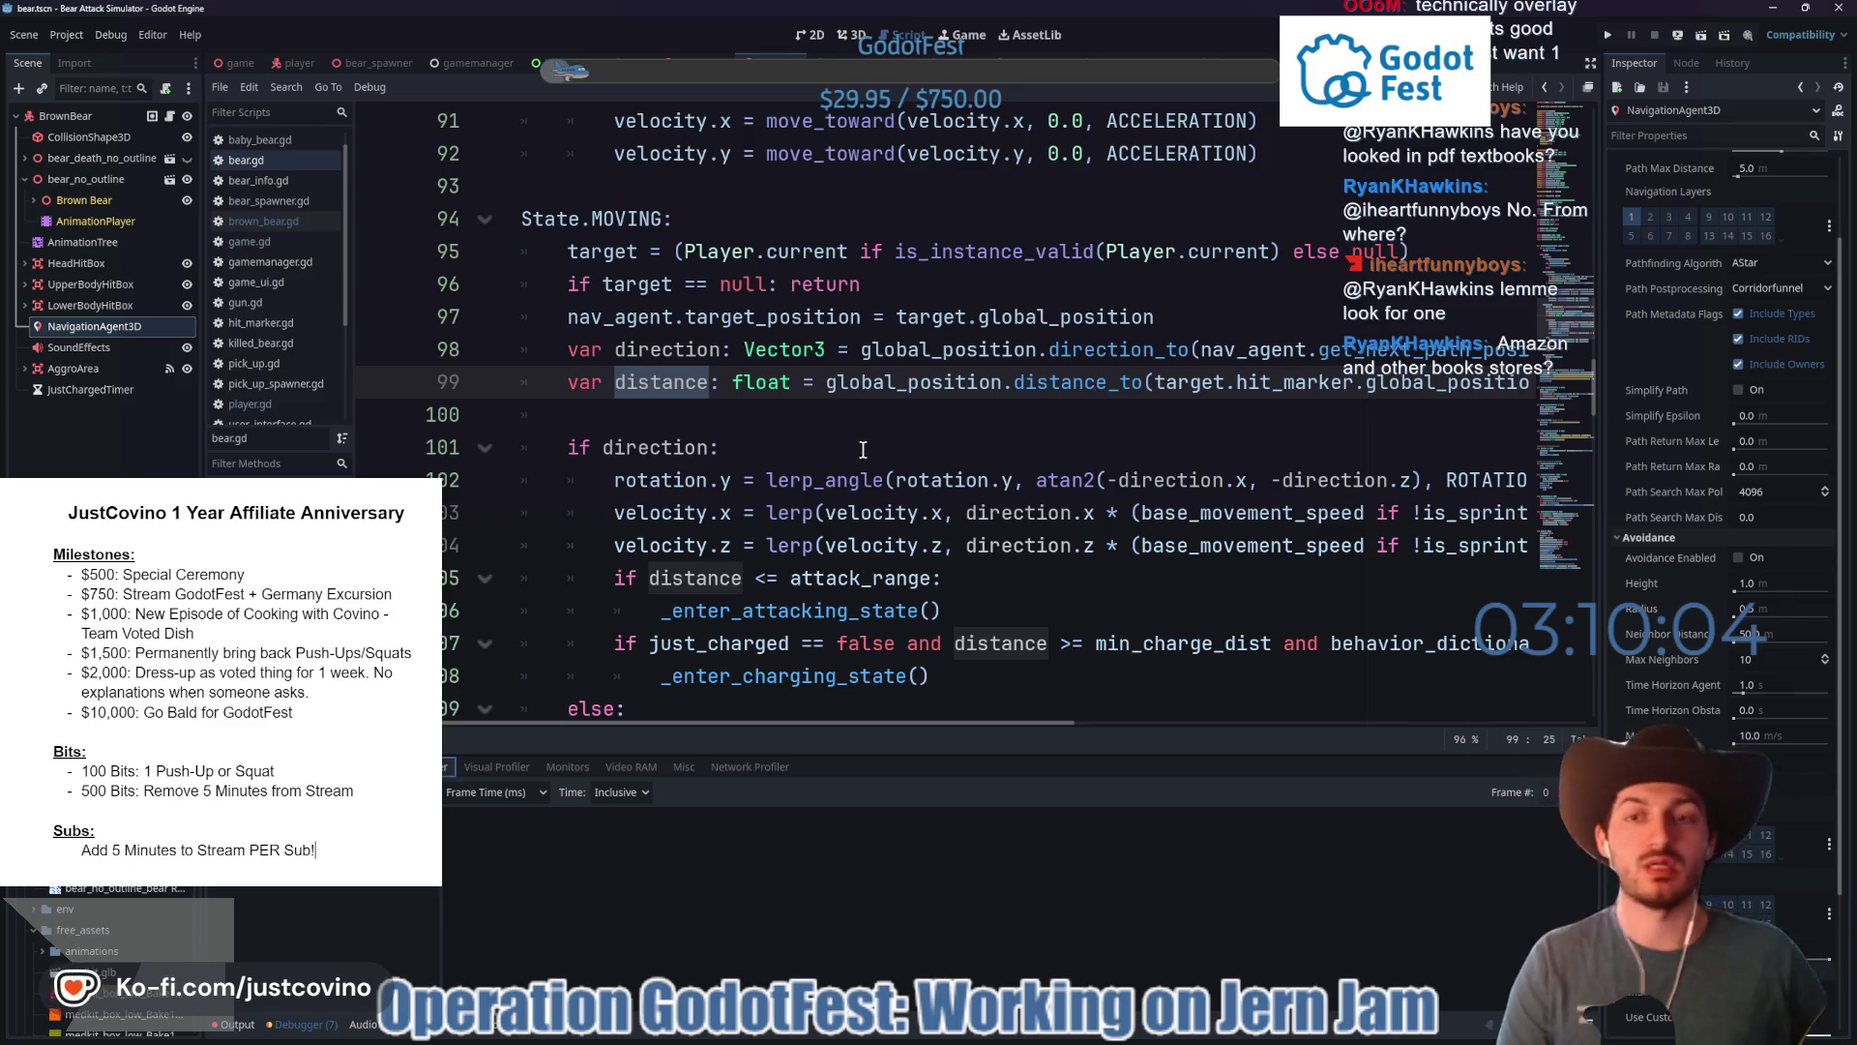
- Review the NavigationAgent3D property tooltips and collapse its Avoidance section
{"action": "left_click_drag", "start_coordinate": [1196, 319], "coordinate": [575, 320]}
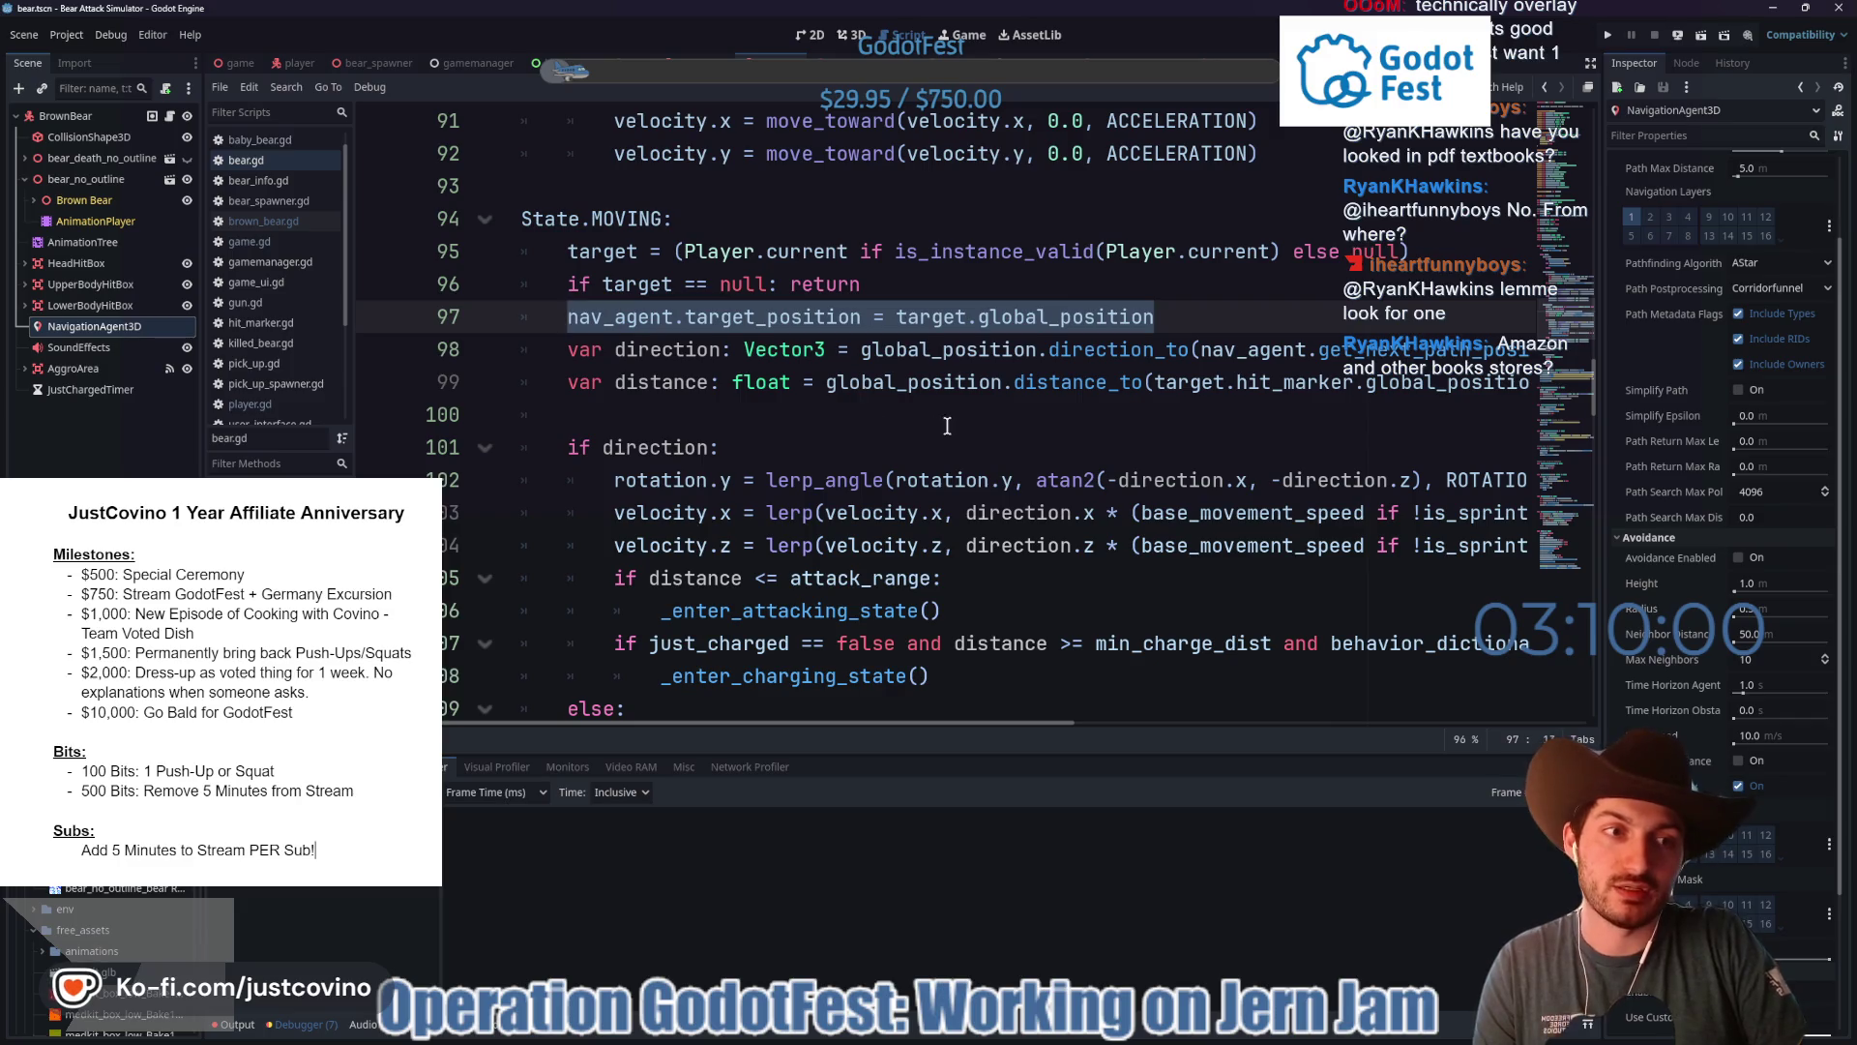
{"action": "mouse_move", "coordinate": [1658, 387]}
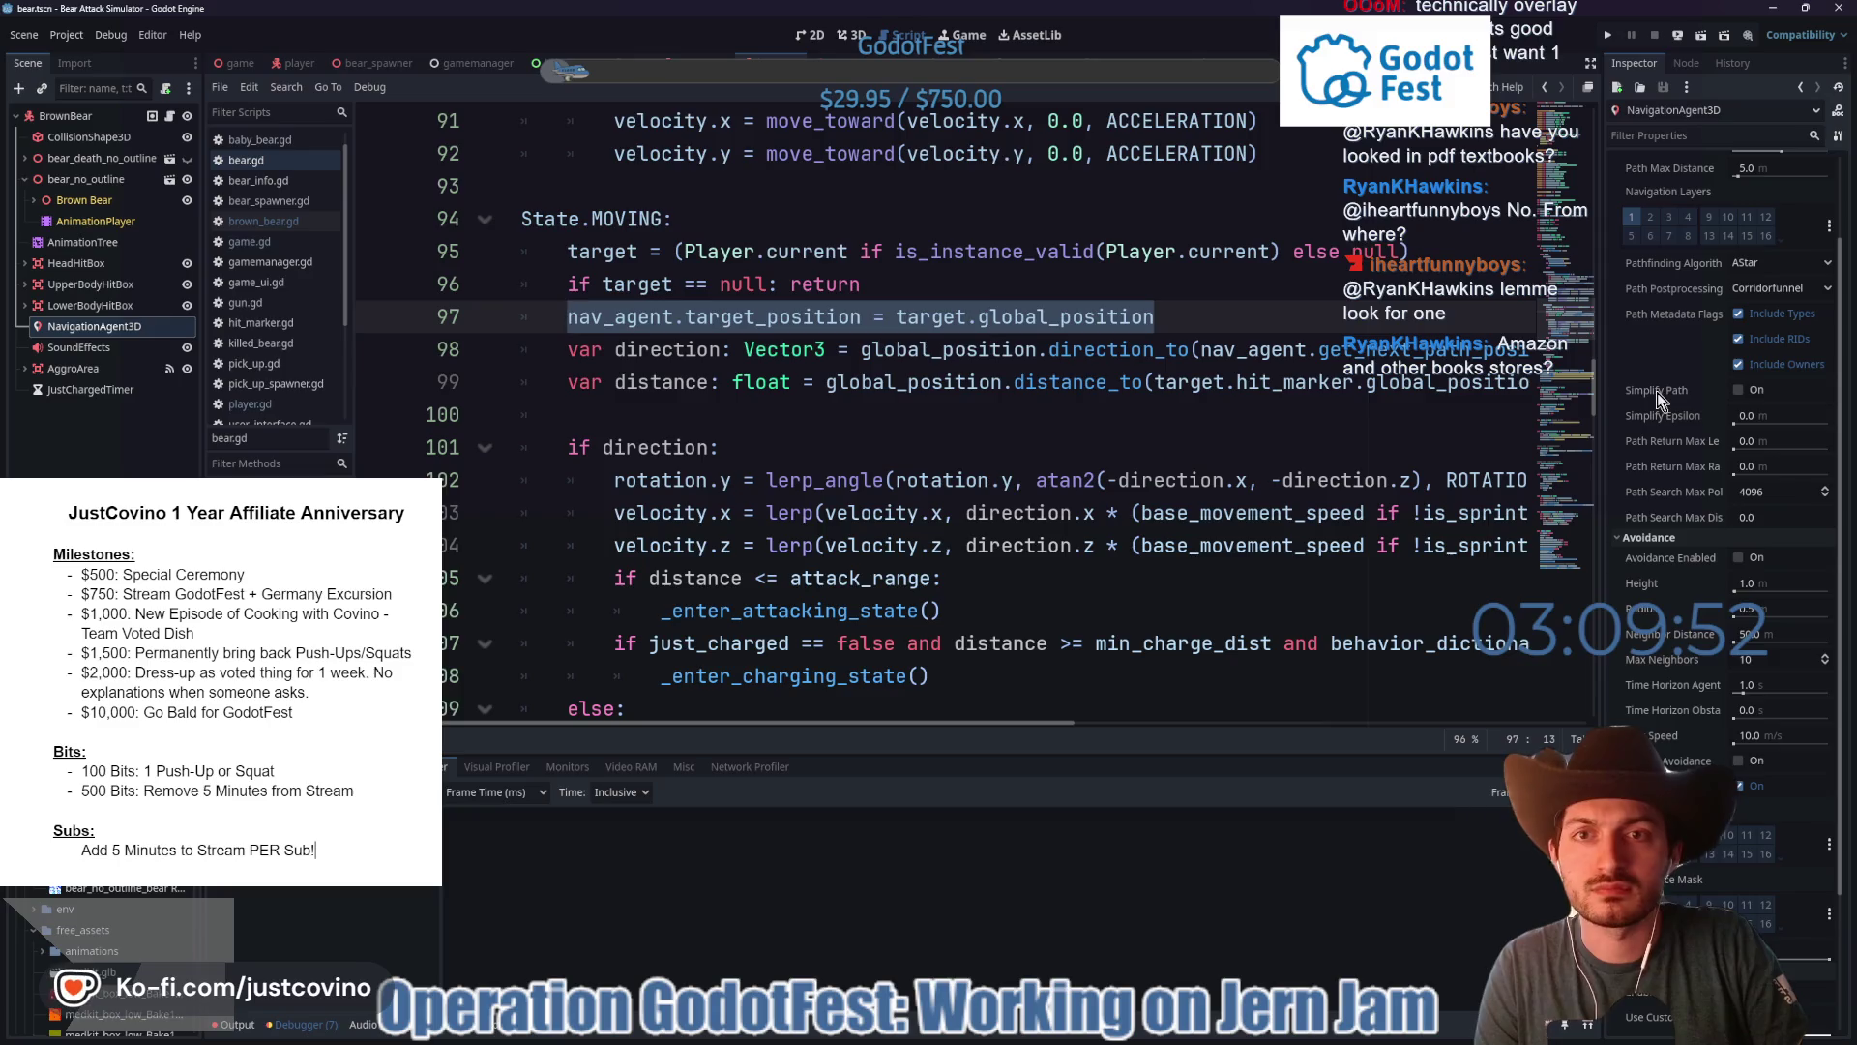
{"action": "mouse_move", "coordinate": [1697, 288]}
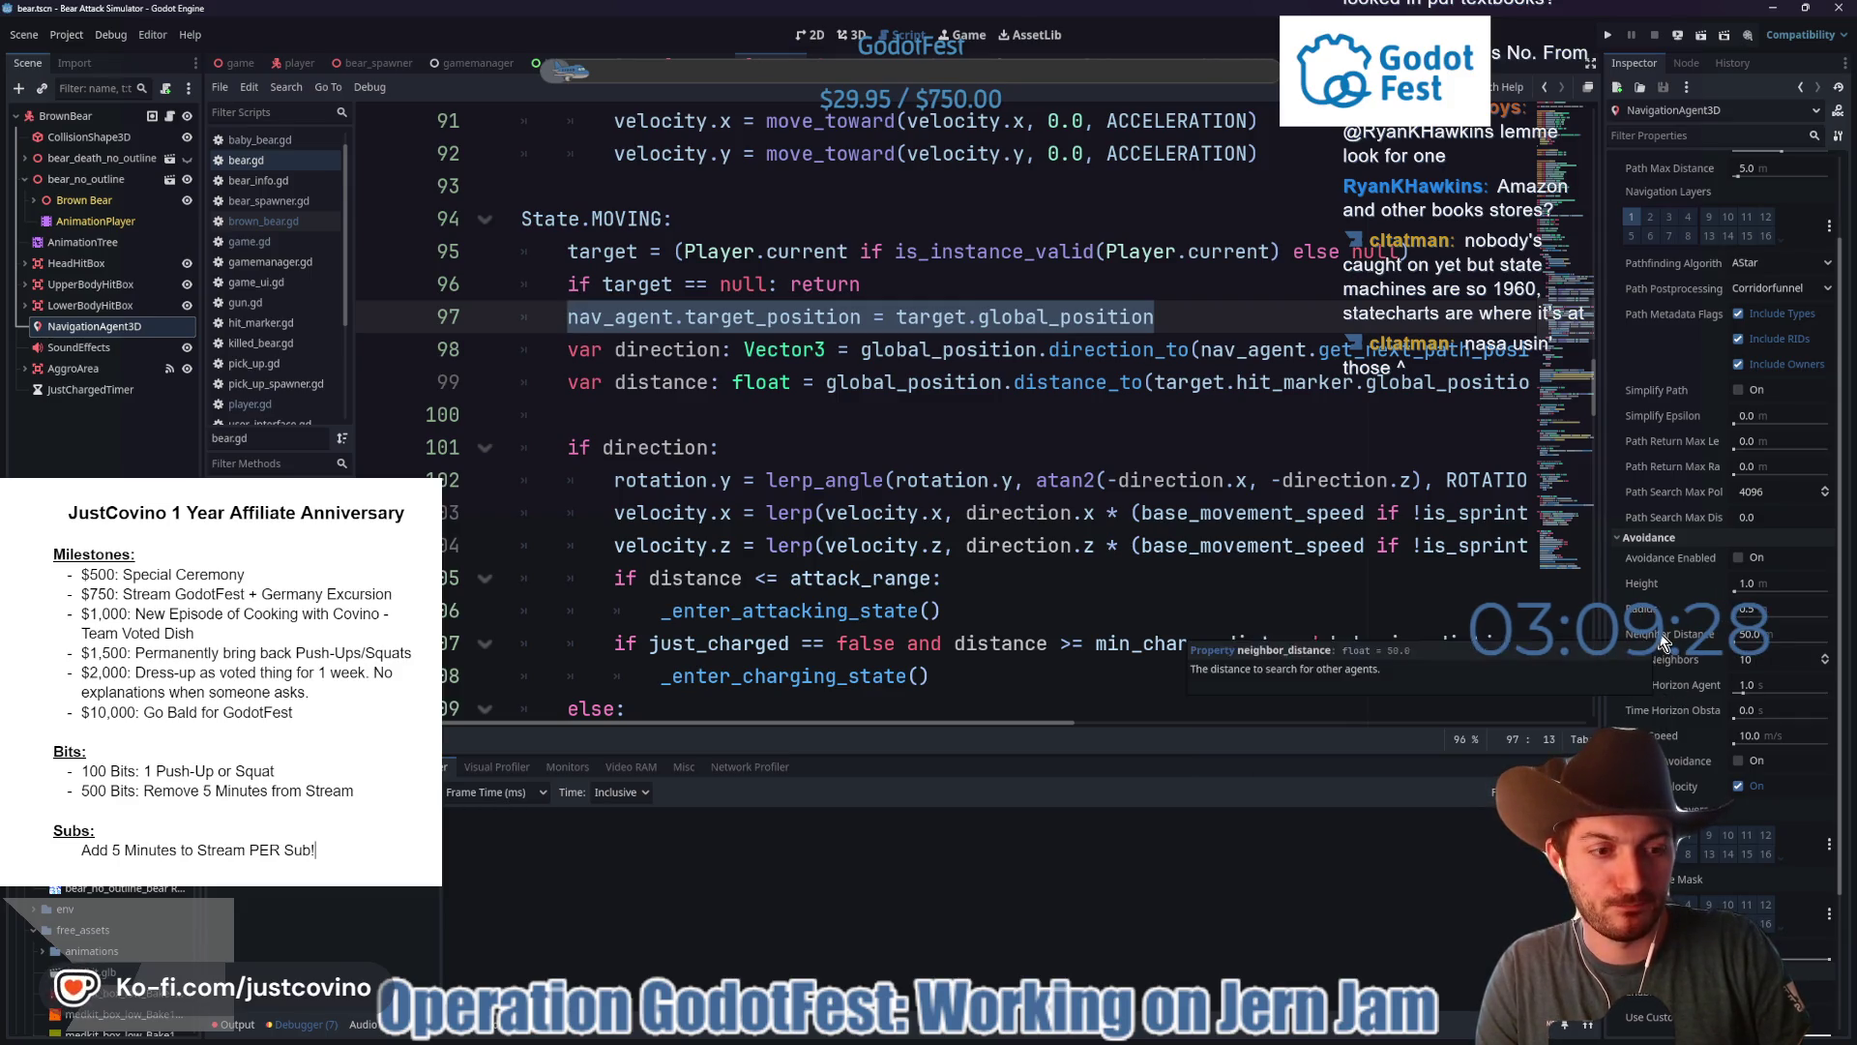
{"action": "scroll", "coordinate": [1664, 644], "scroll_direction": "down", "scroll_amount": 3}
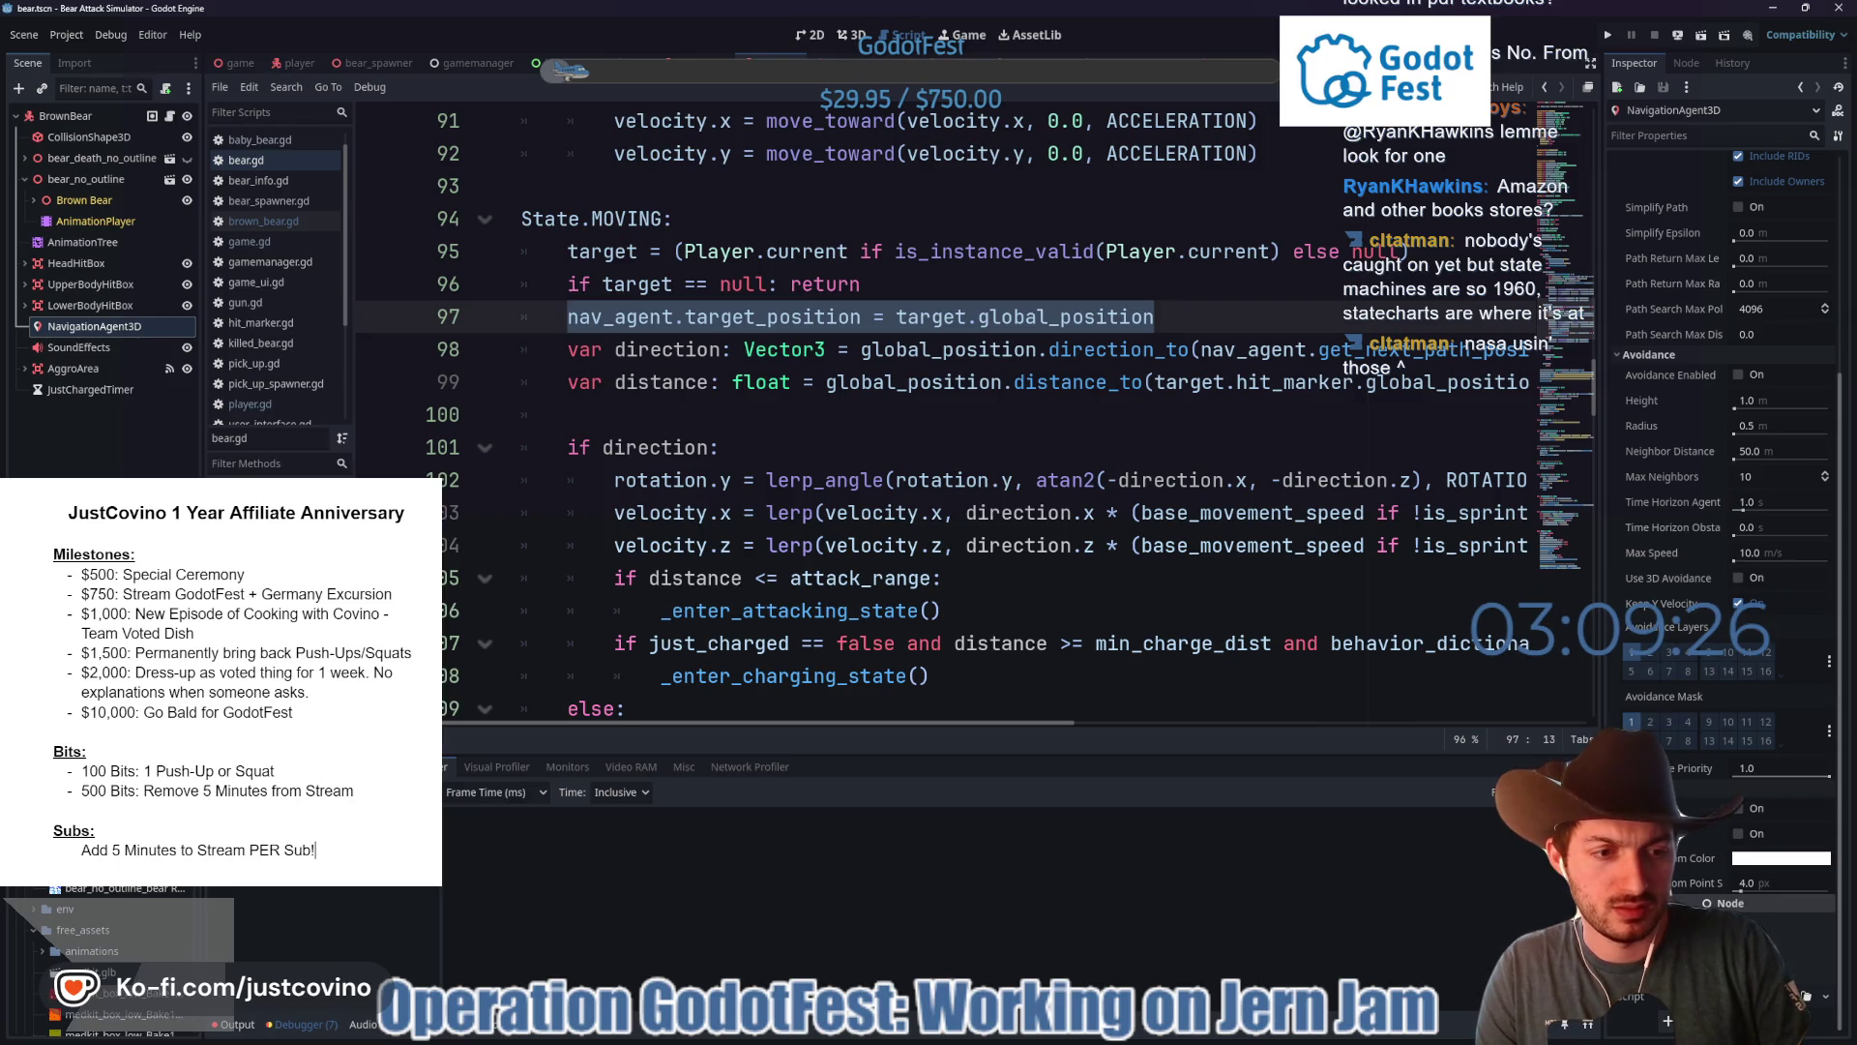
{"action": "scroll", "coordinate": [1680, 596], "scroll_direction": "up", "scroll_amount": 2}
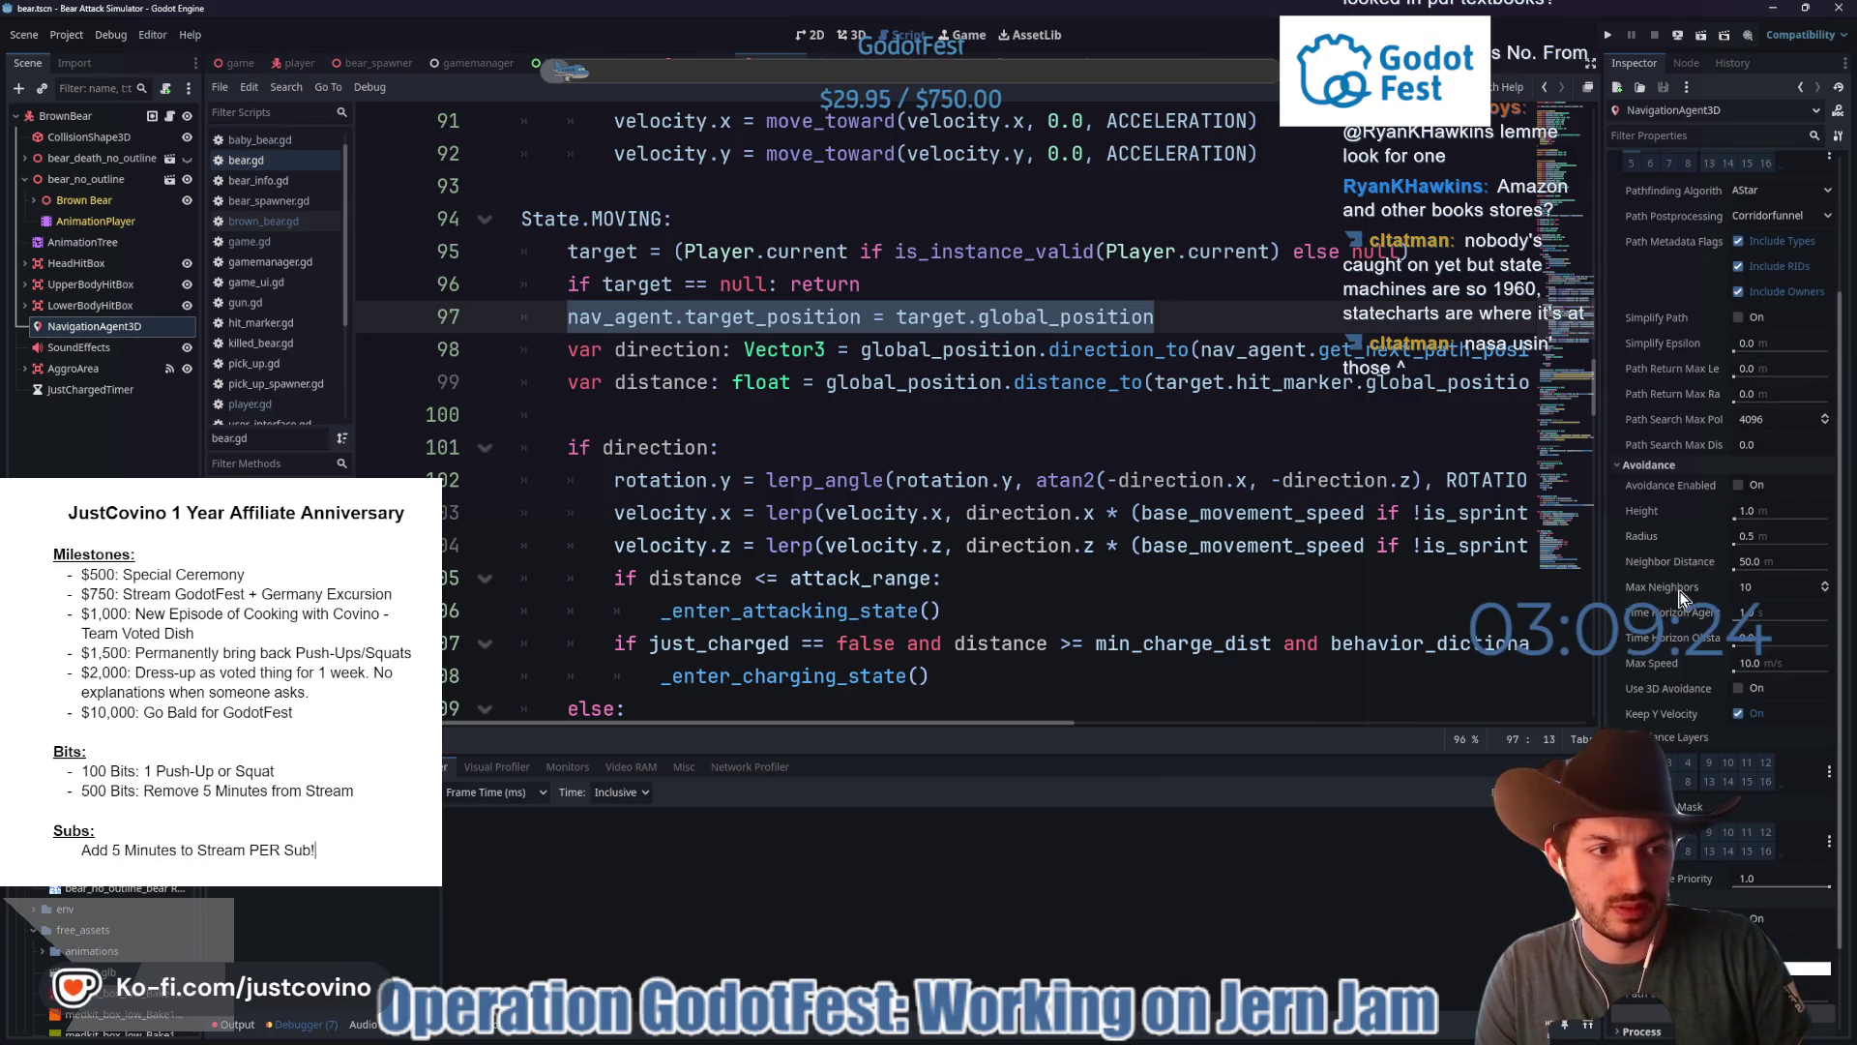
{"action": "scroll", "coordinate": [1660, 532], "scroll_direction": "up", "scroll_amount": 3}
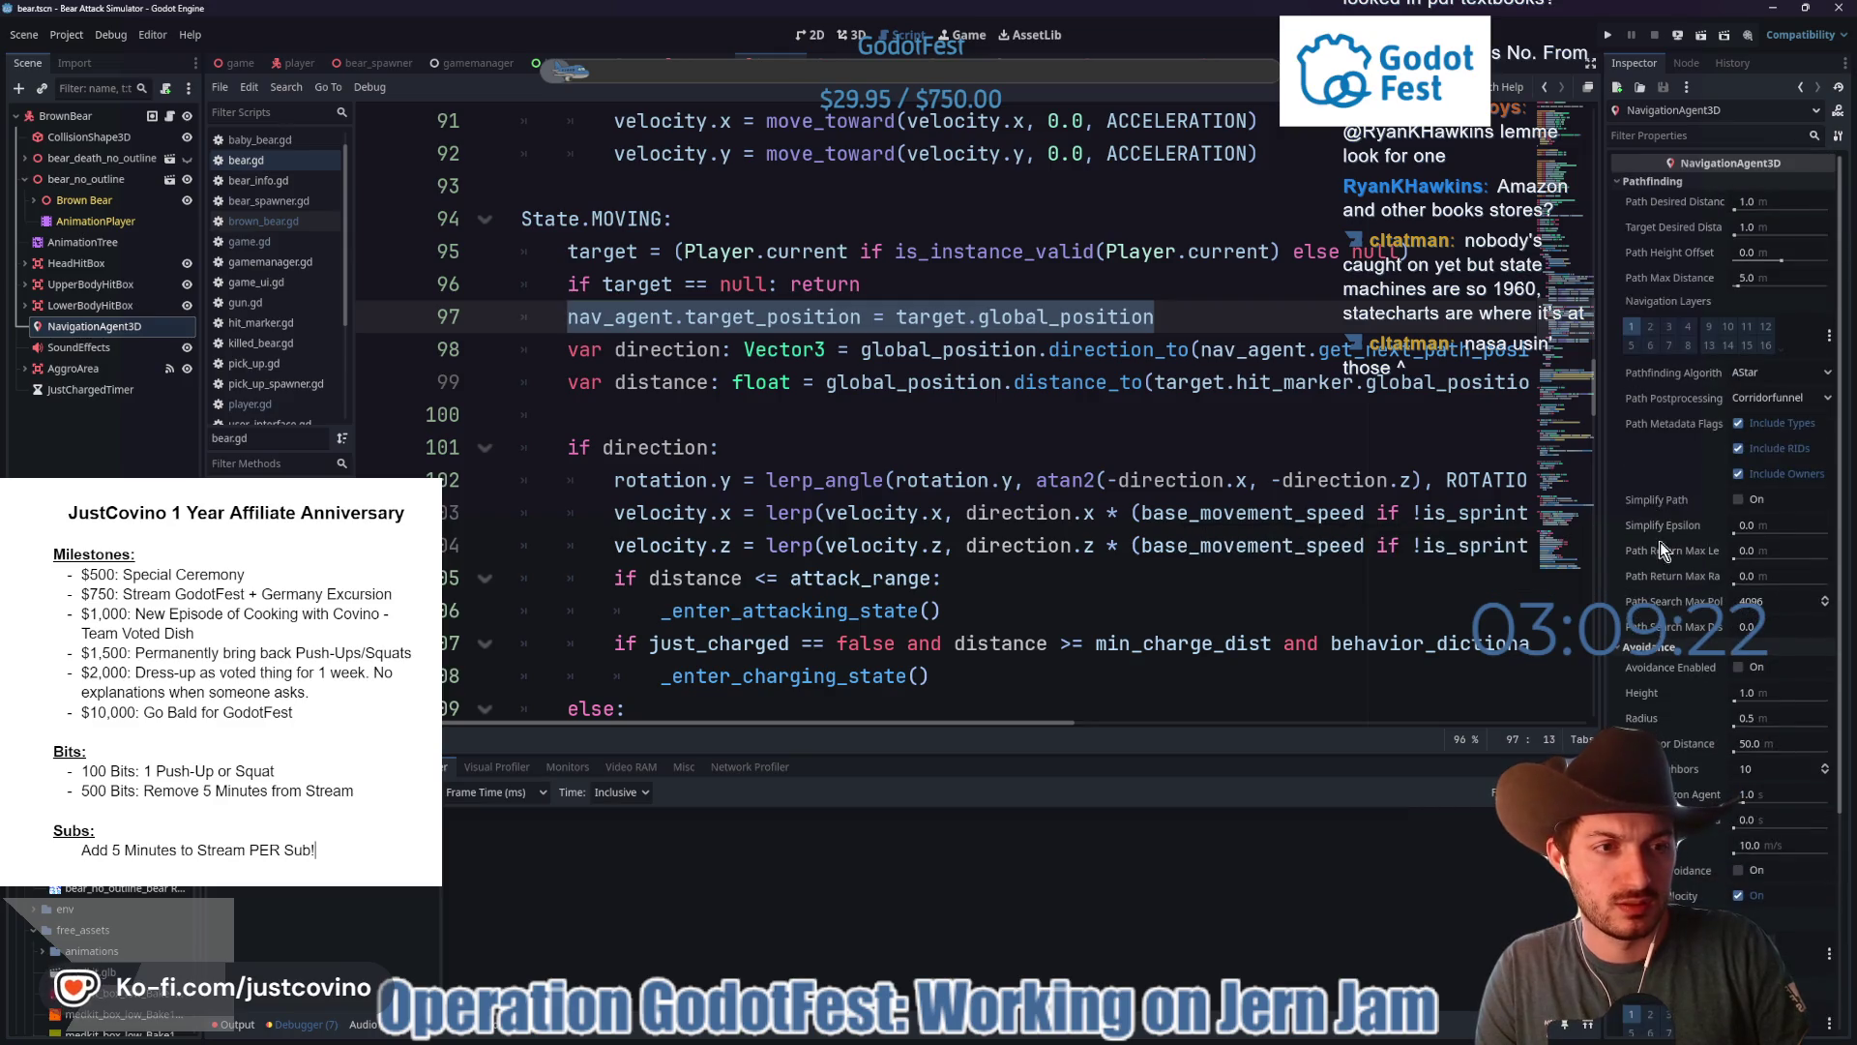
{"action": "left_click", "coordinate": [1633, 647]}
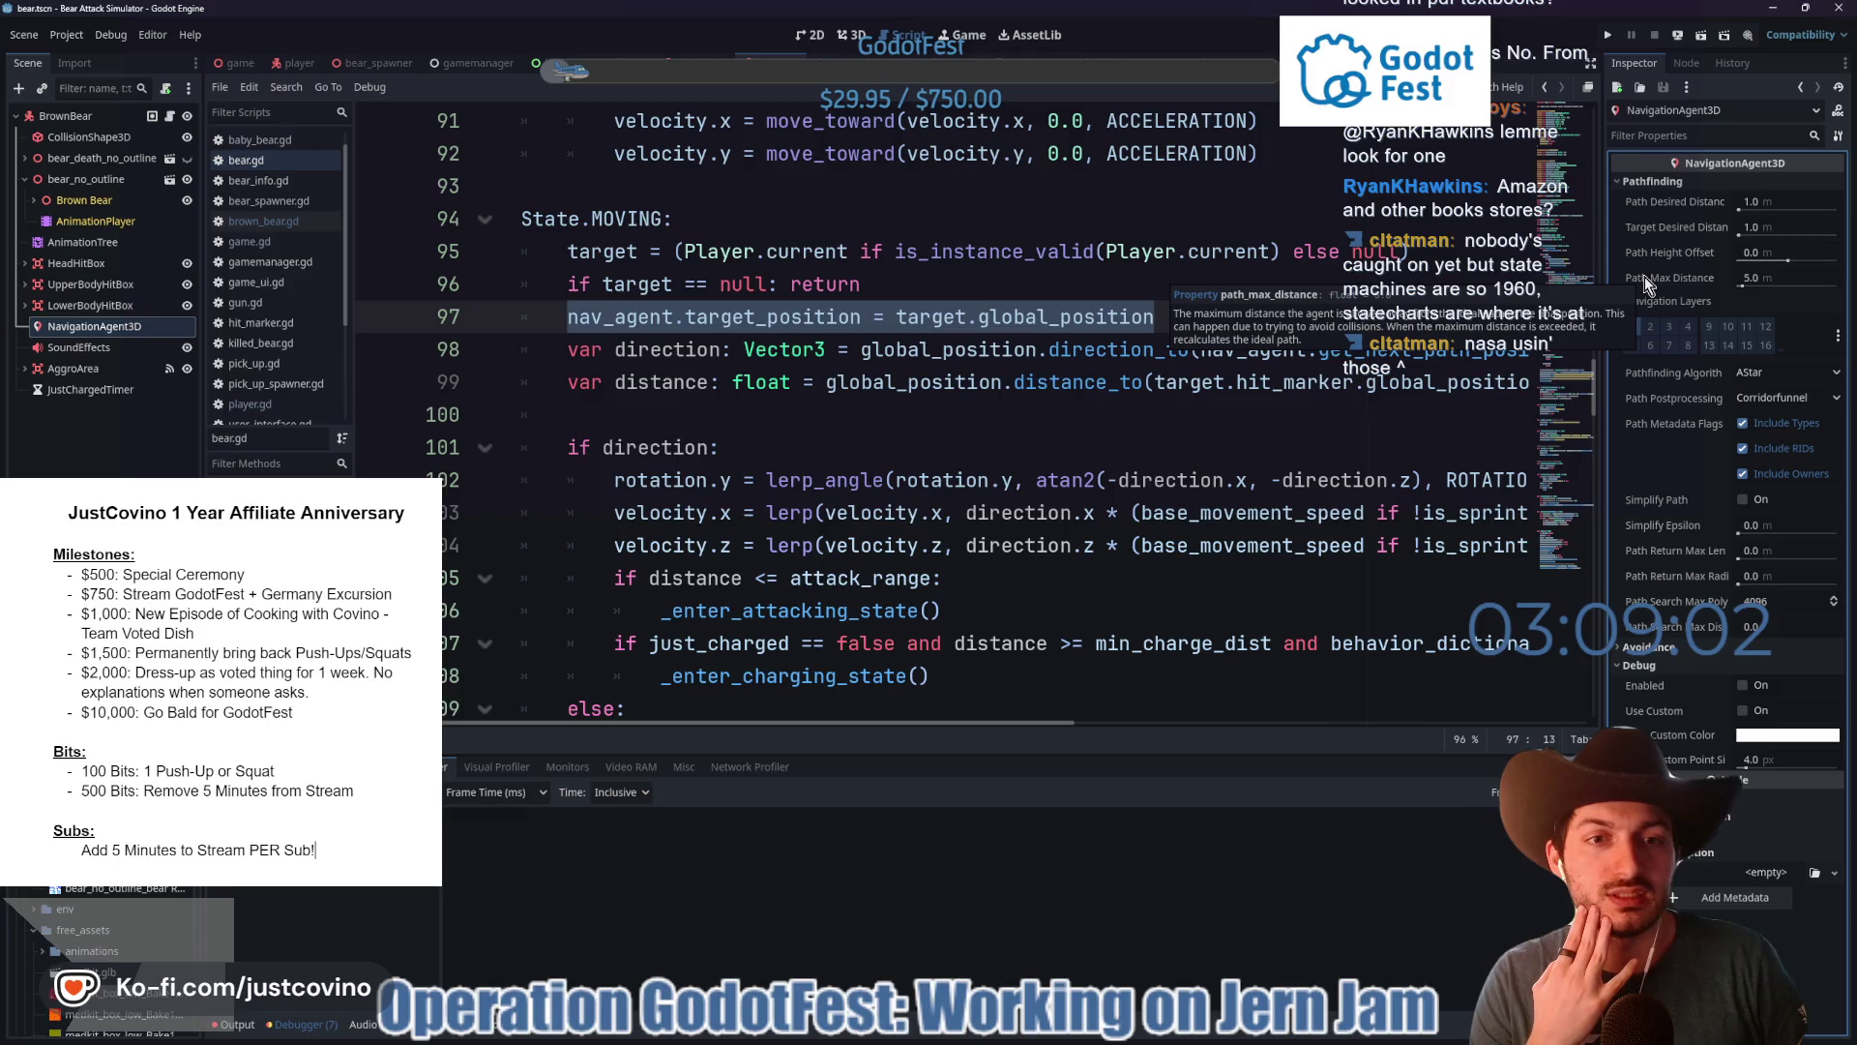
- Set the bear's Path Max Distance to 10 m and save the bear scene
{"action": "left_click", "coordinate": [1766, 278]}
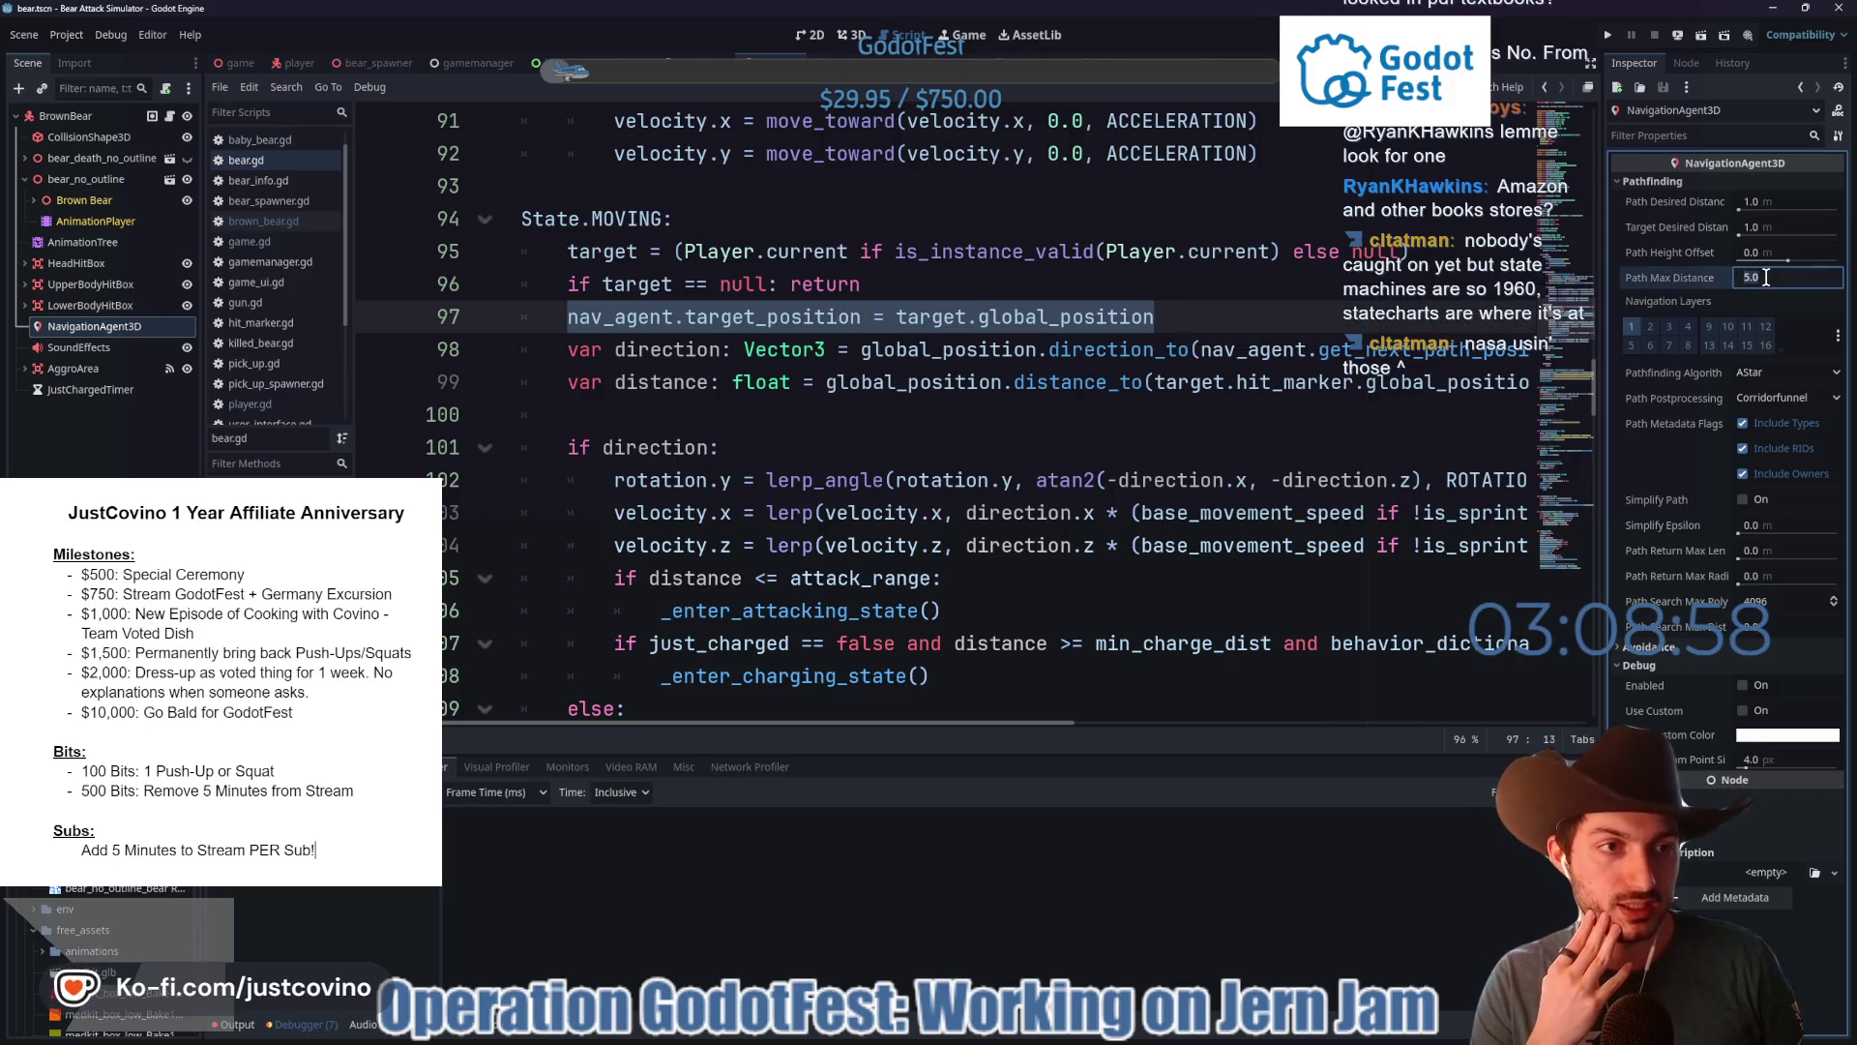
{"action": "type", "text": "10"}
{"action": "key", "text": "Return"}
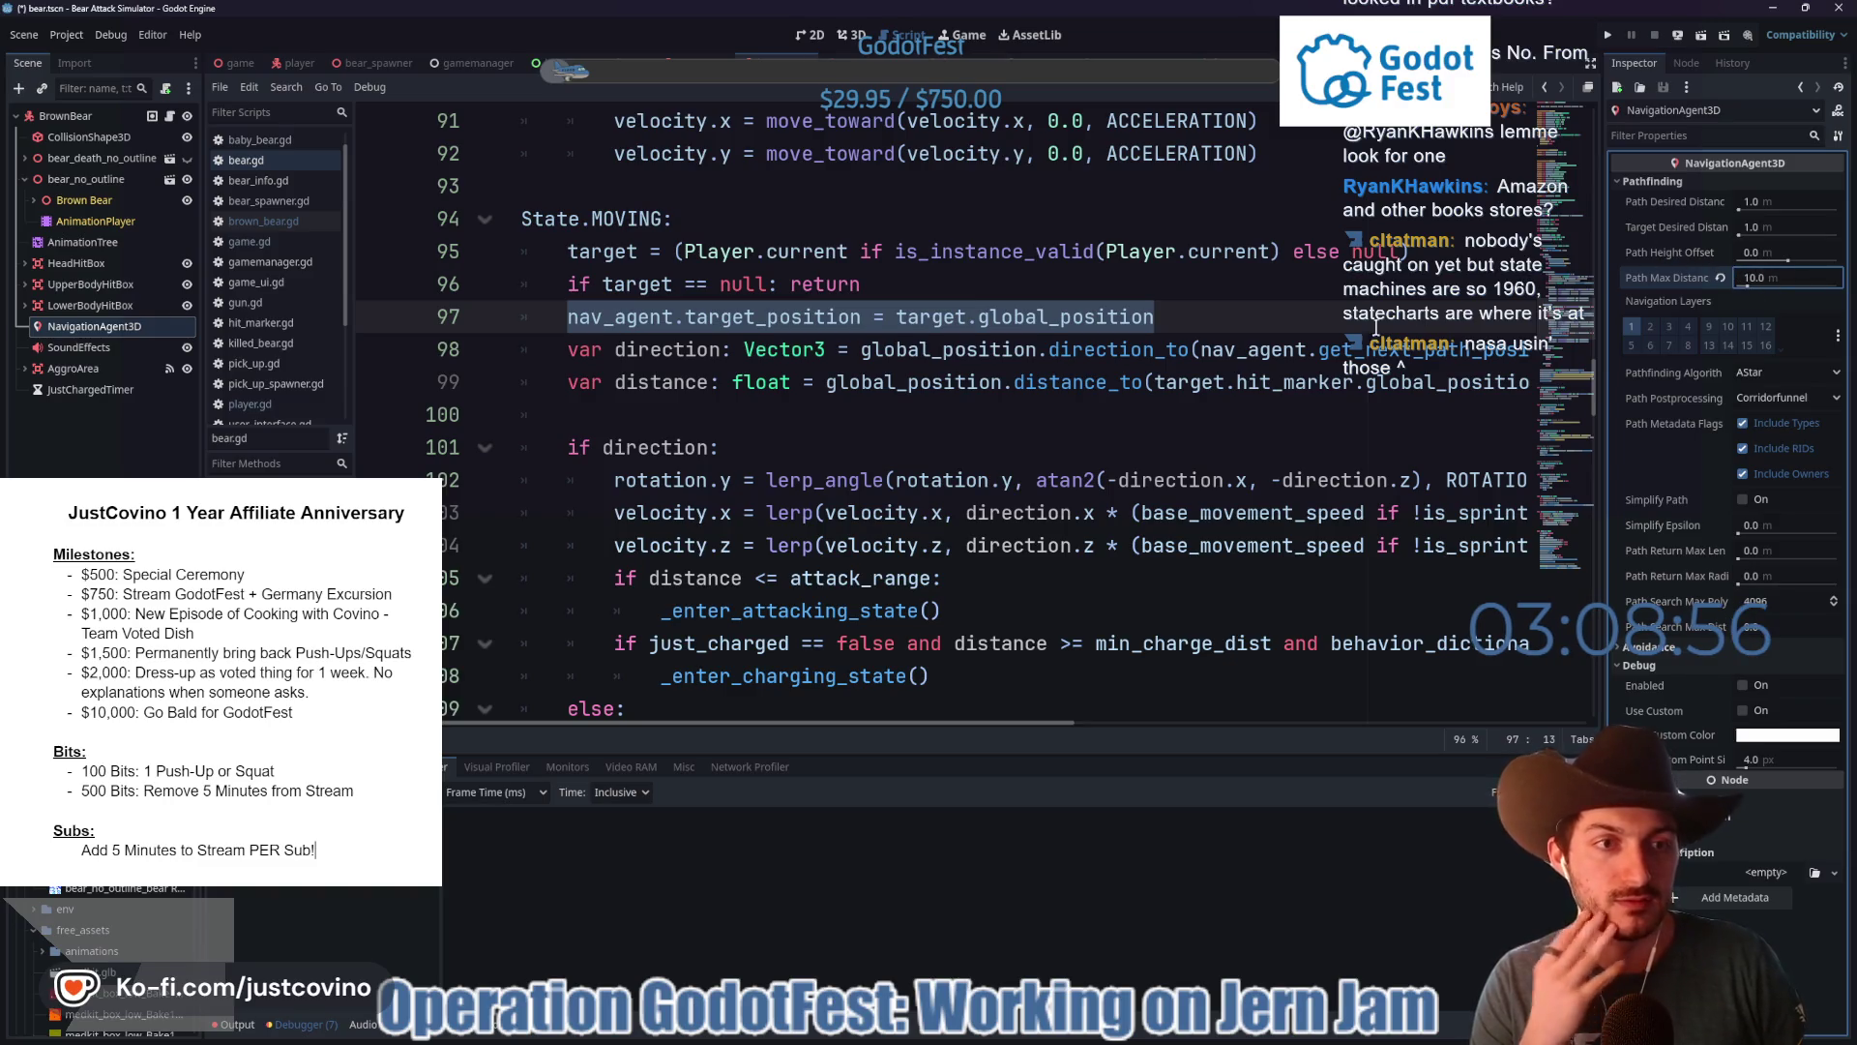
{"action": "left_click", "coordinate": [1041, 411]}
{"action": "key", "text": "ctrl+s"}
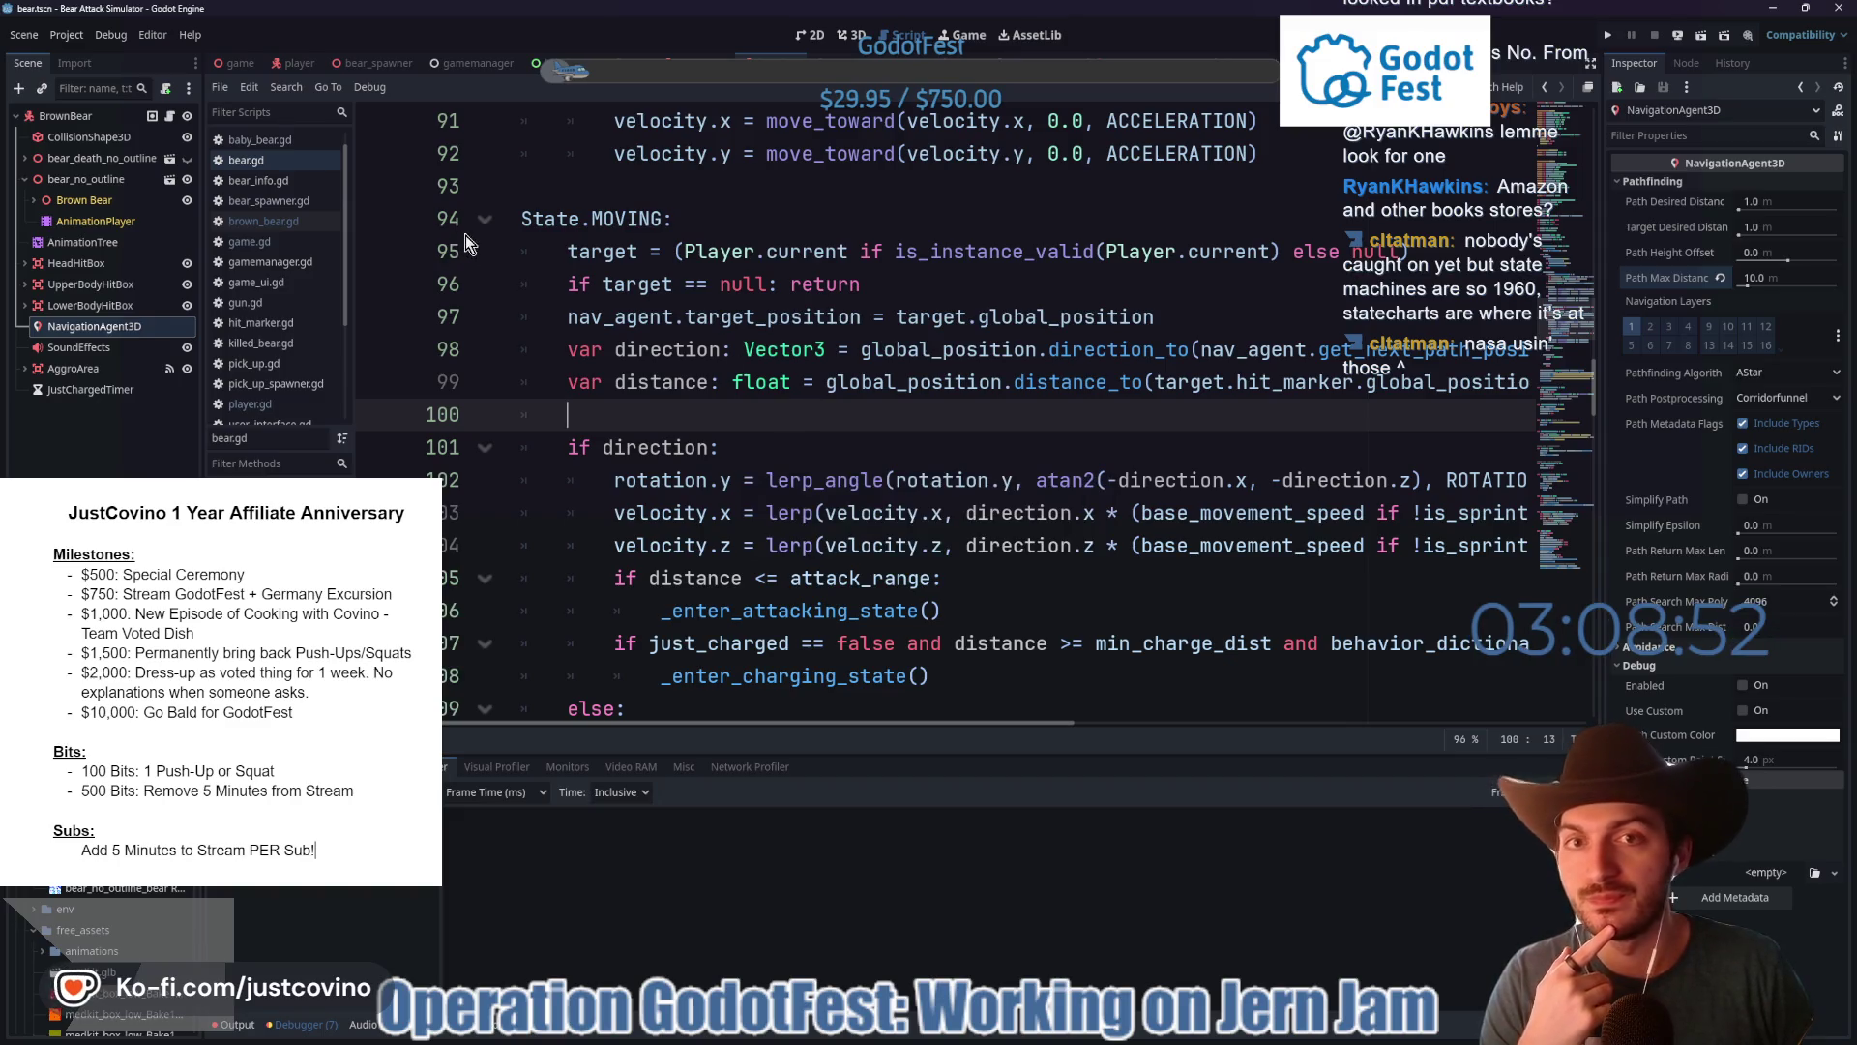
- Set the baby bear's Path Max Distance to 10 m, save, and run game.tscn with F5
{"action": "left_click", "coordinate": [677, 64]}
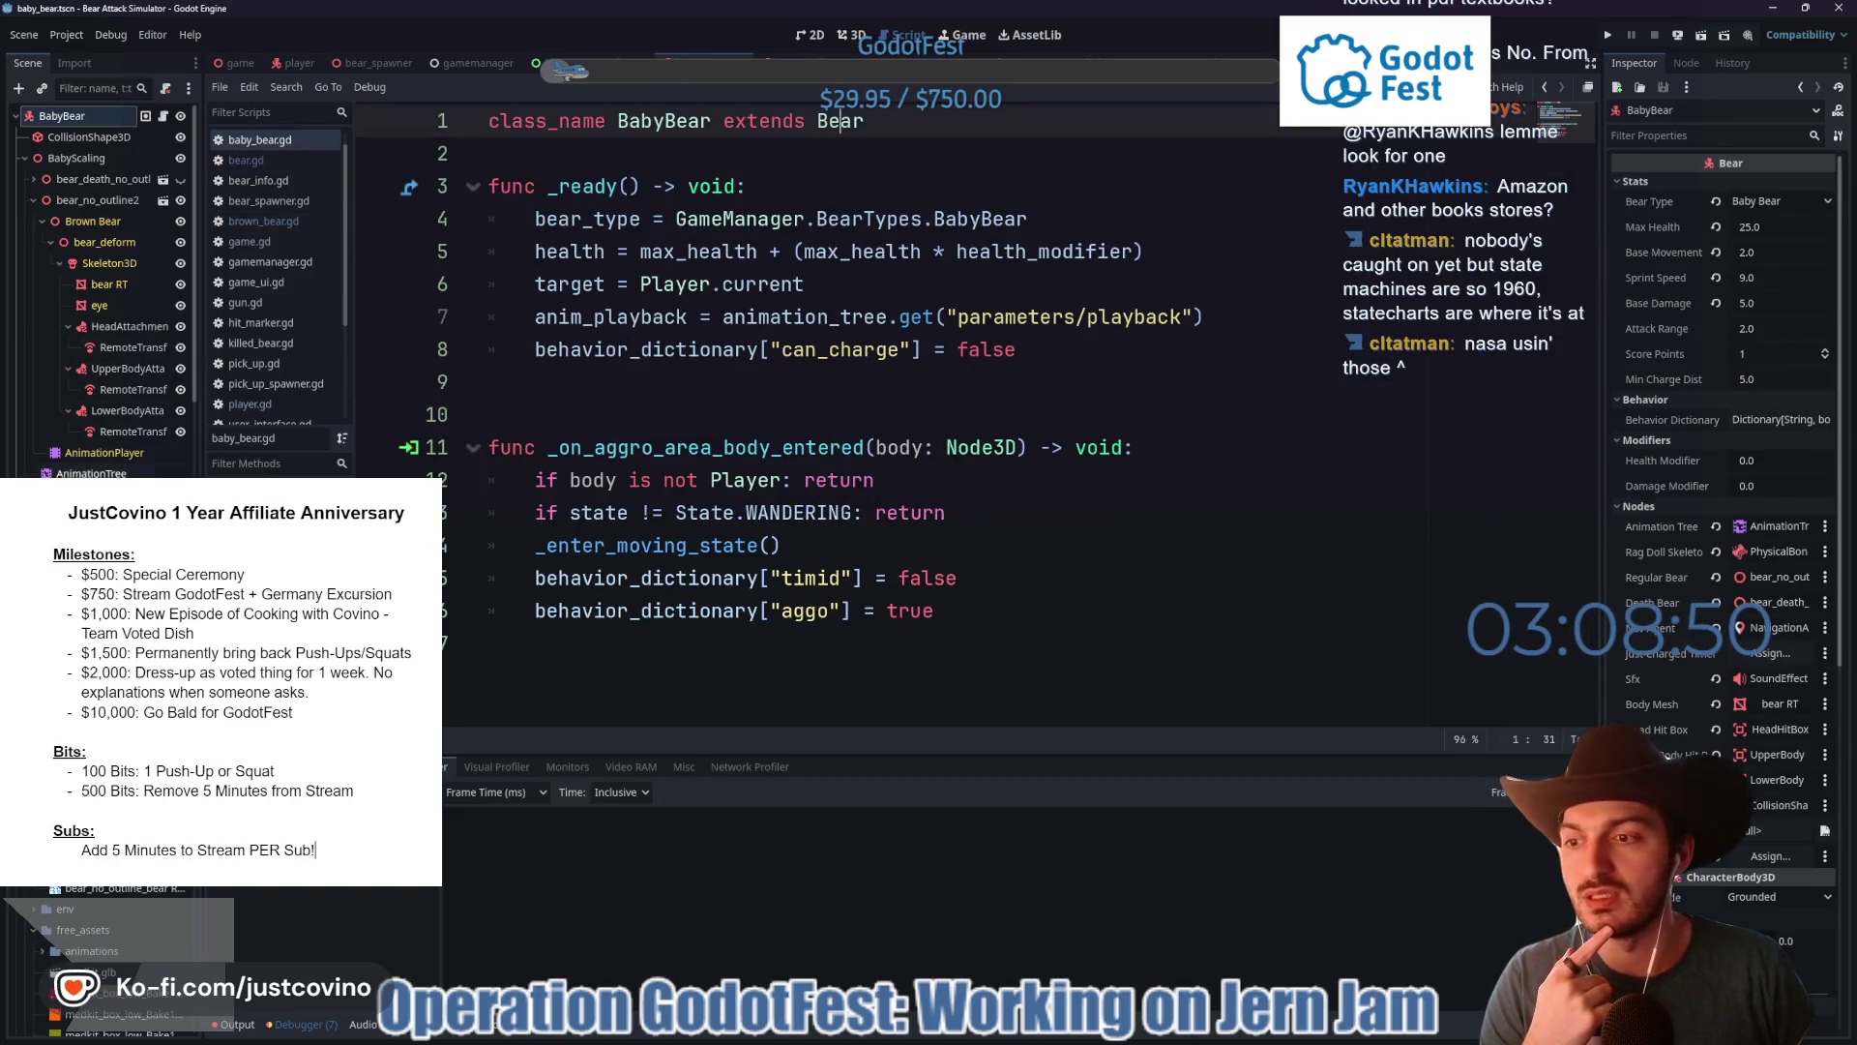
{"action": "left_click", "coordinate": [1770, 626]}
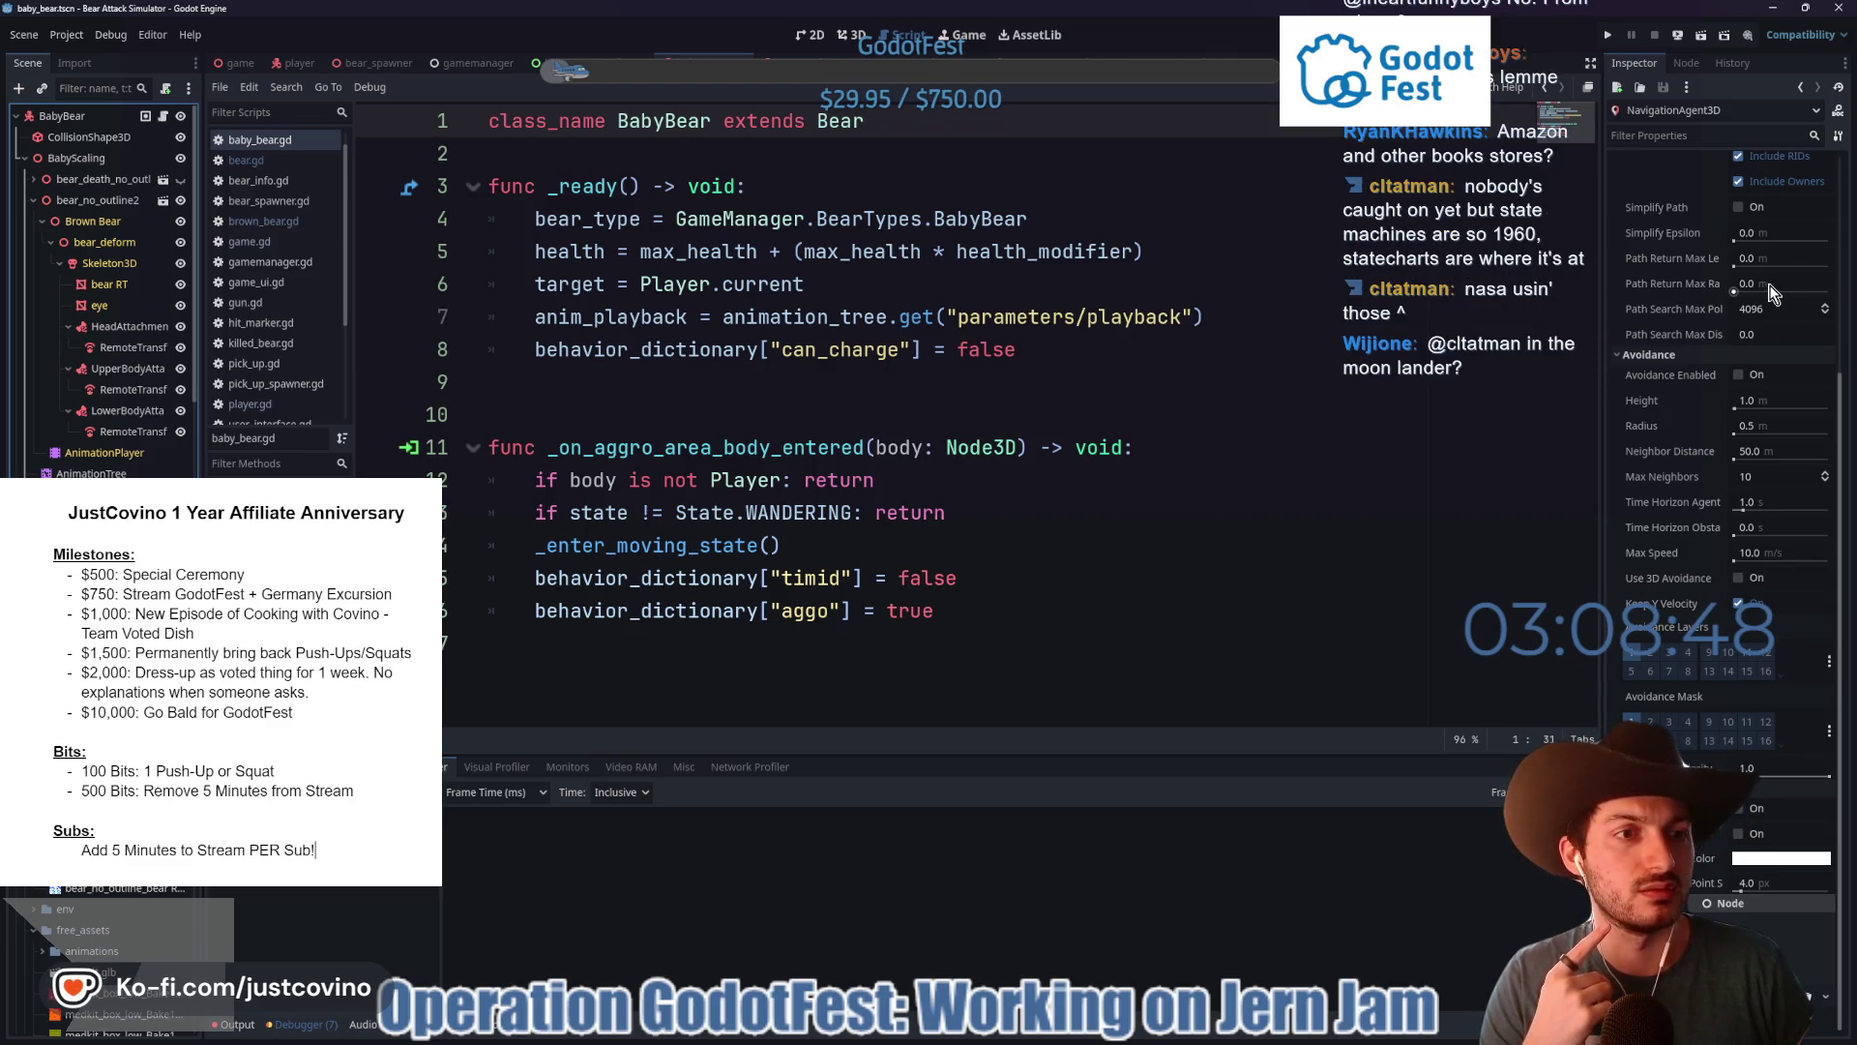
{"action": "scroll", "coordinate": [1690, 422], "scroll_direction": "up", "scroll_amount": 5}
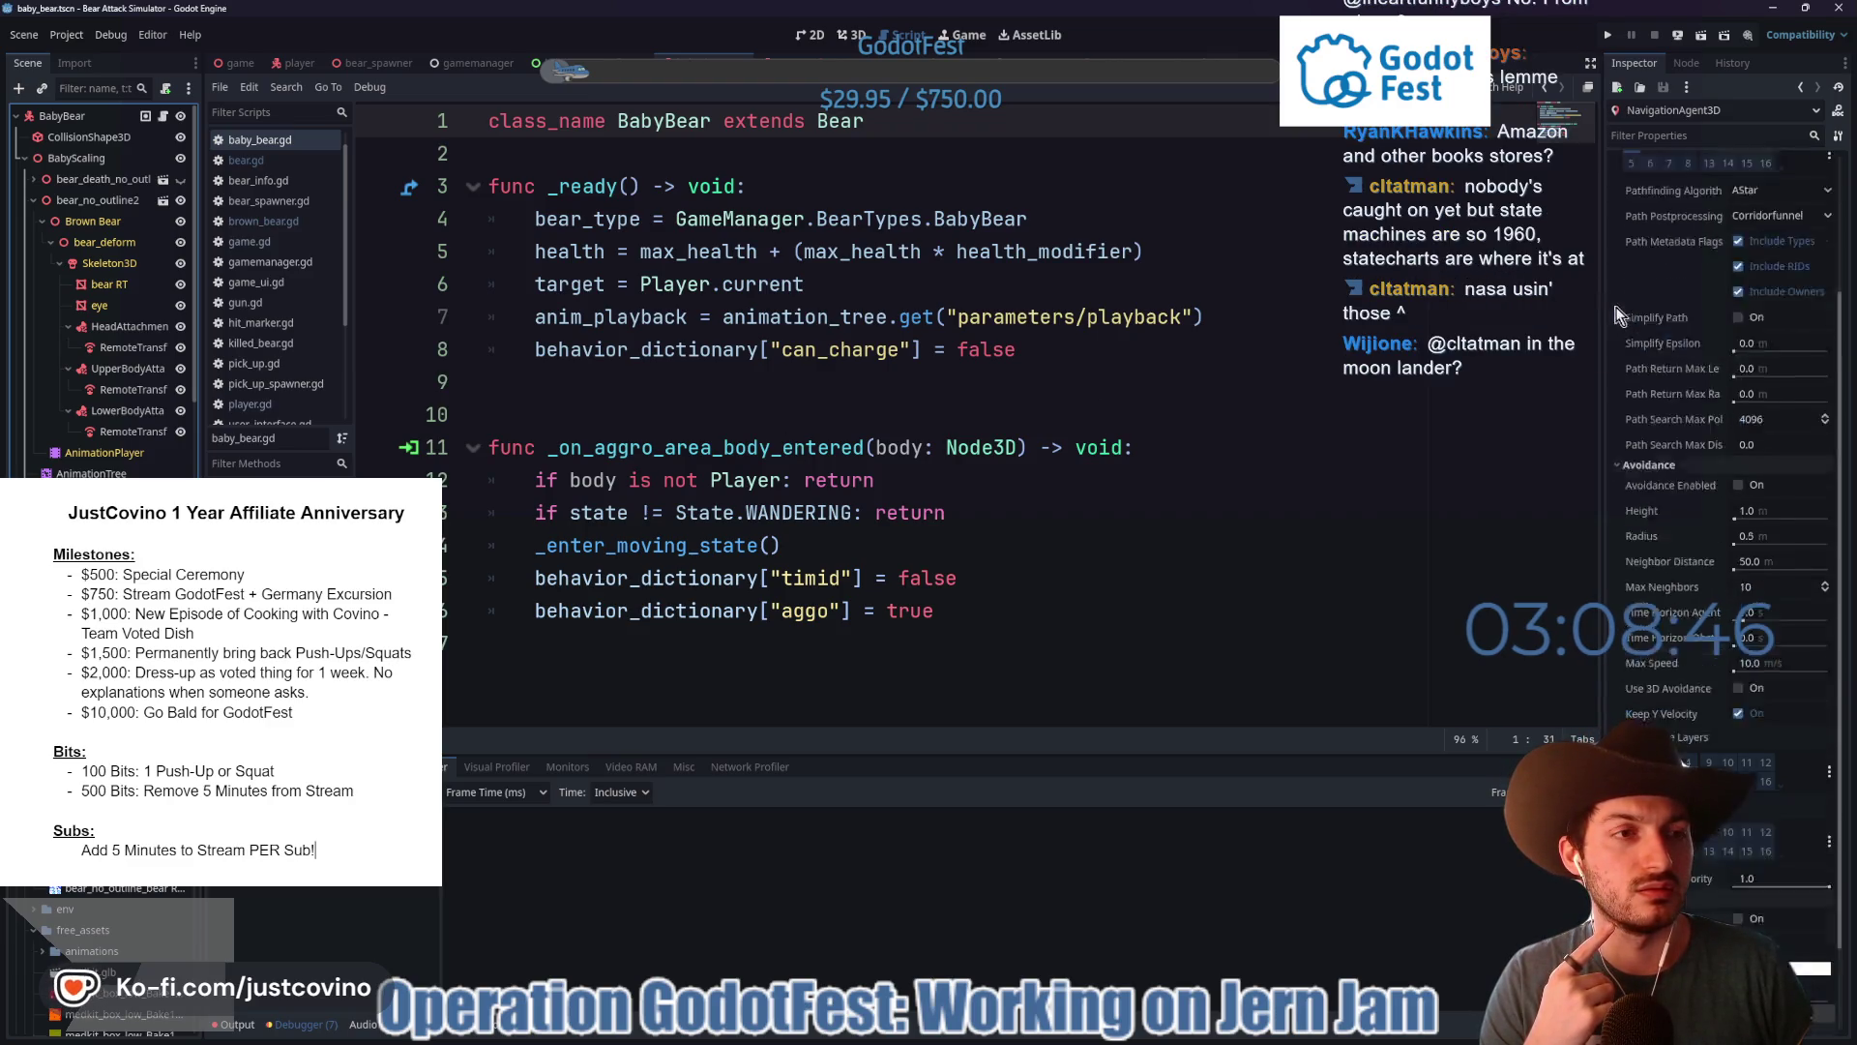
{"action": "left_click", "coordinate": [1776, 277]}
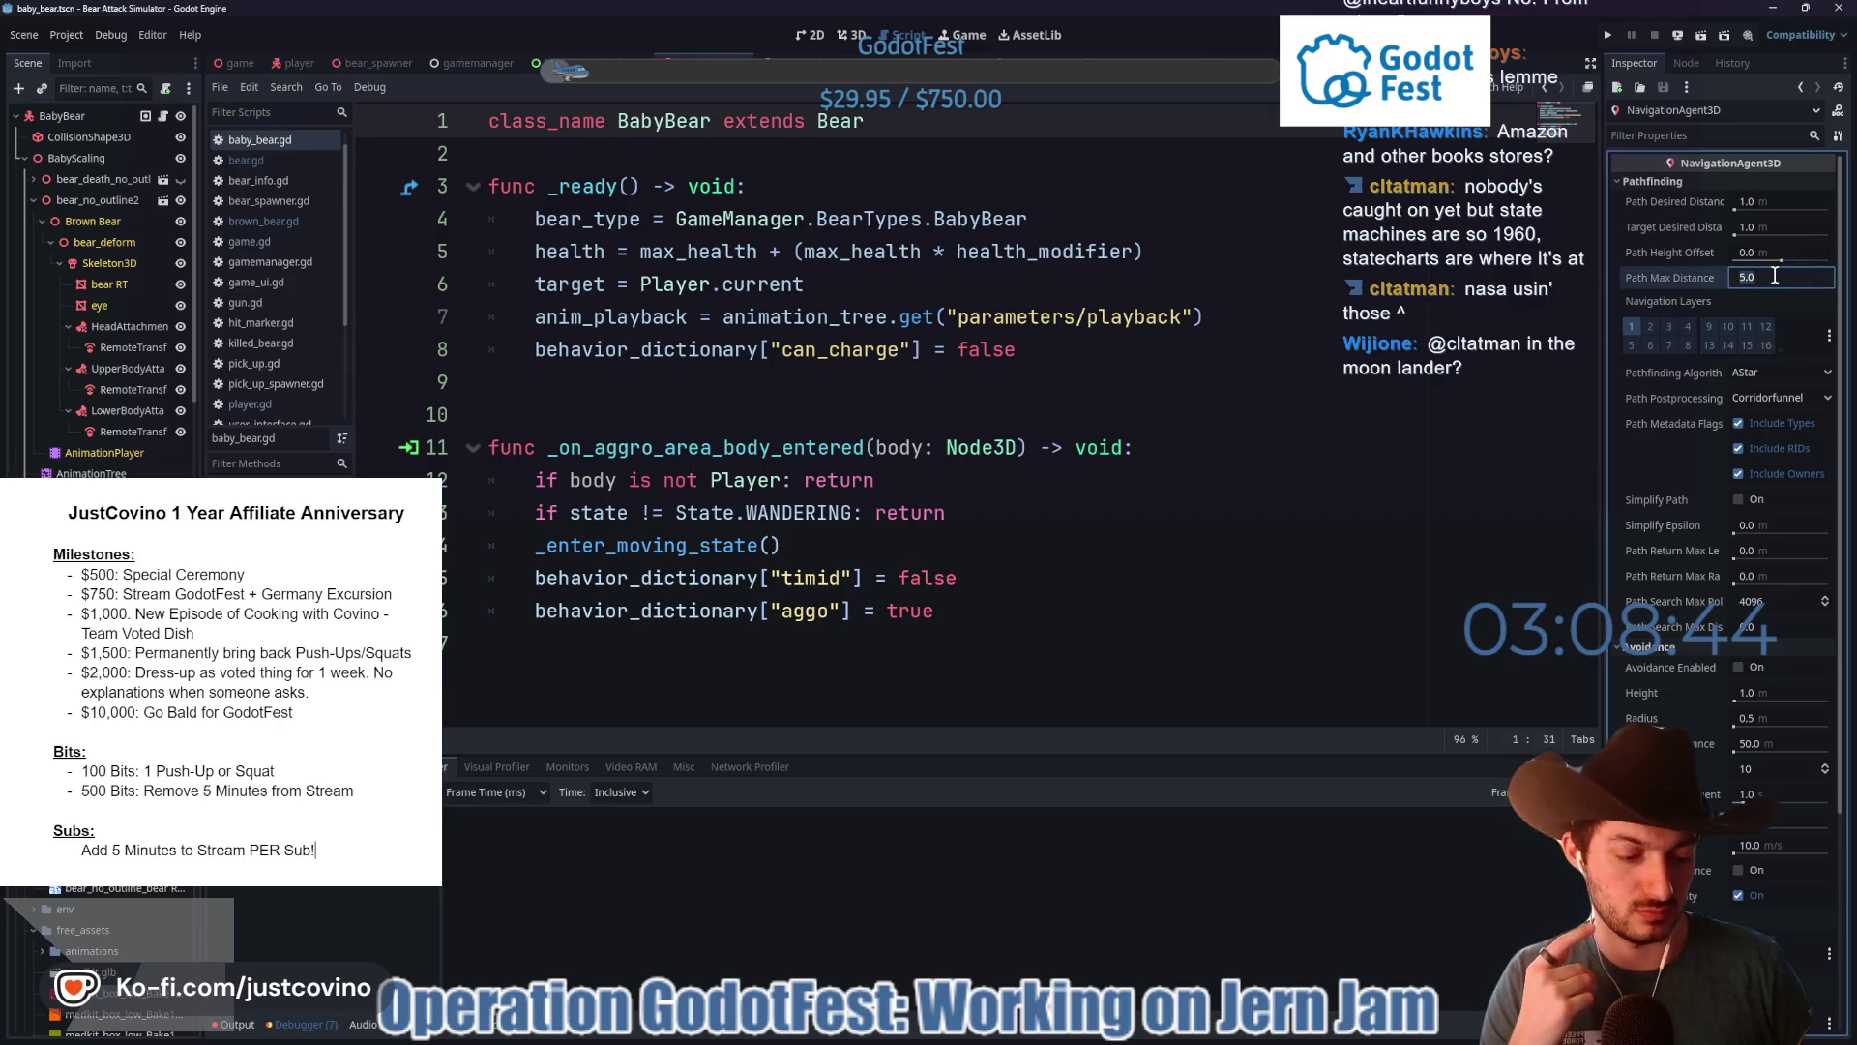
{"action": "type", "text": "10"}
{"action": "key", "text": "Return"}
{"action": "left_click", "coordinate": [1185, 384]}
{"action": "key", "text": "ctrl+s"}
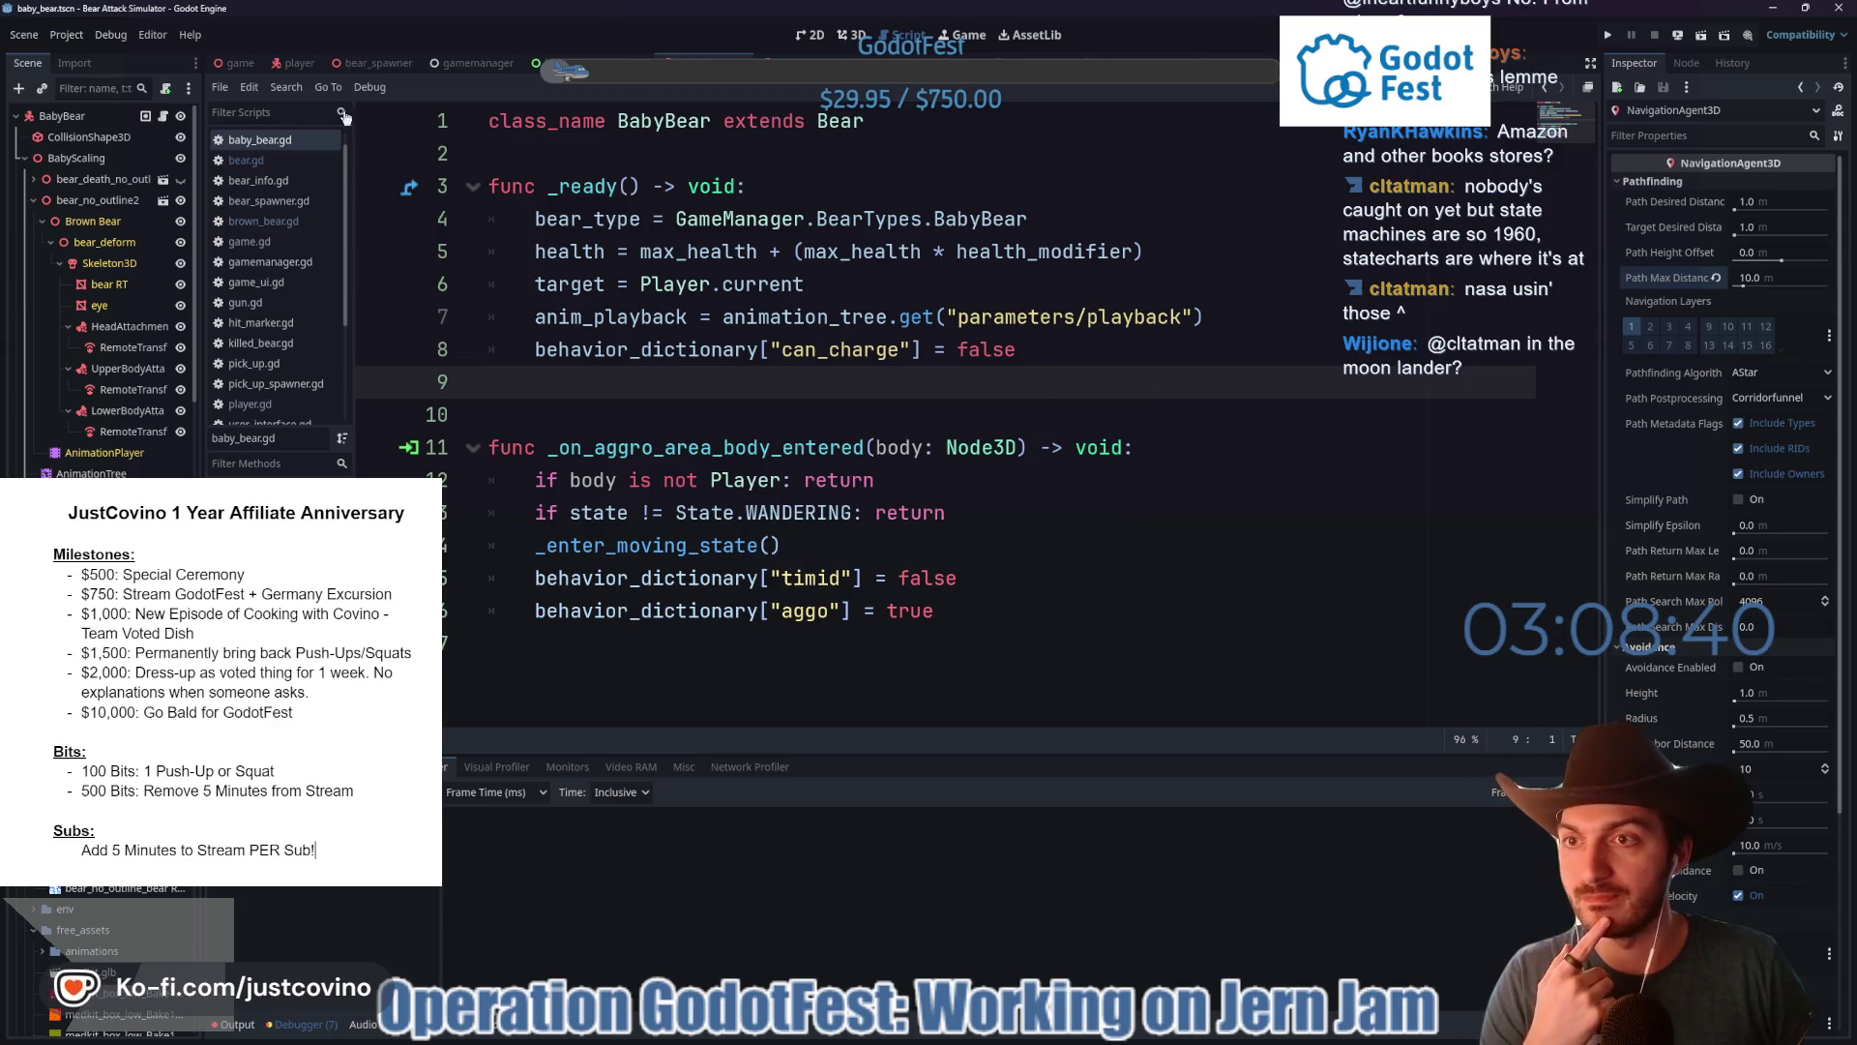
{"action": "left_click", "coordinate": [235, 63]}
{"action": "key", "text": "F5"}
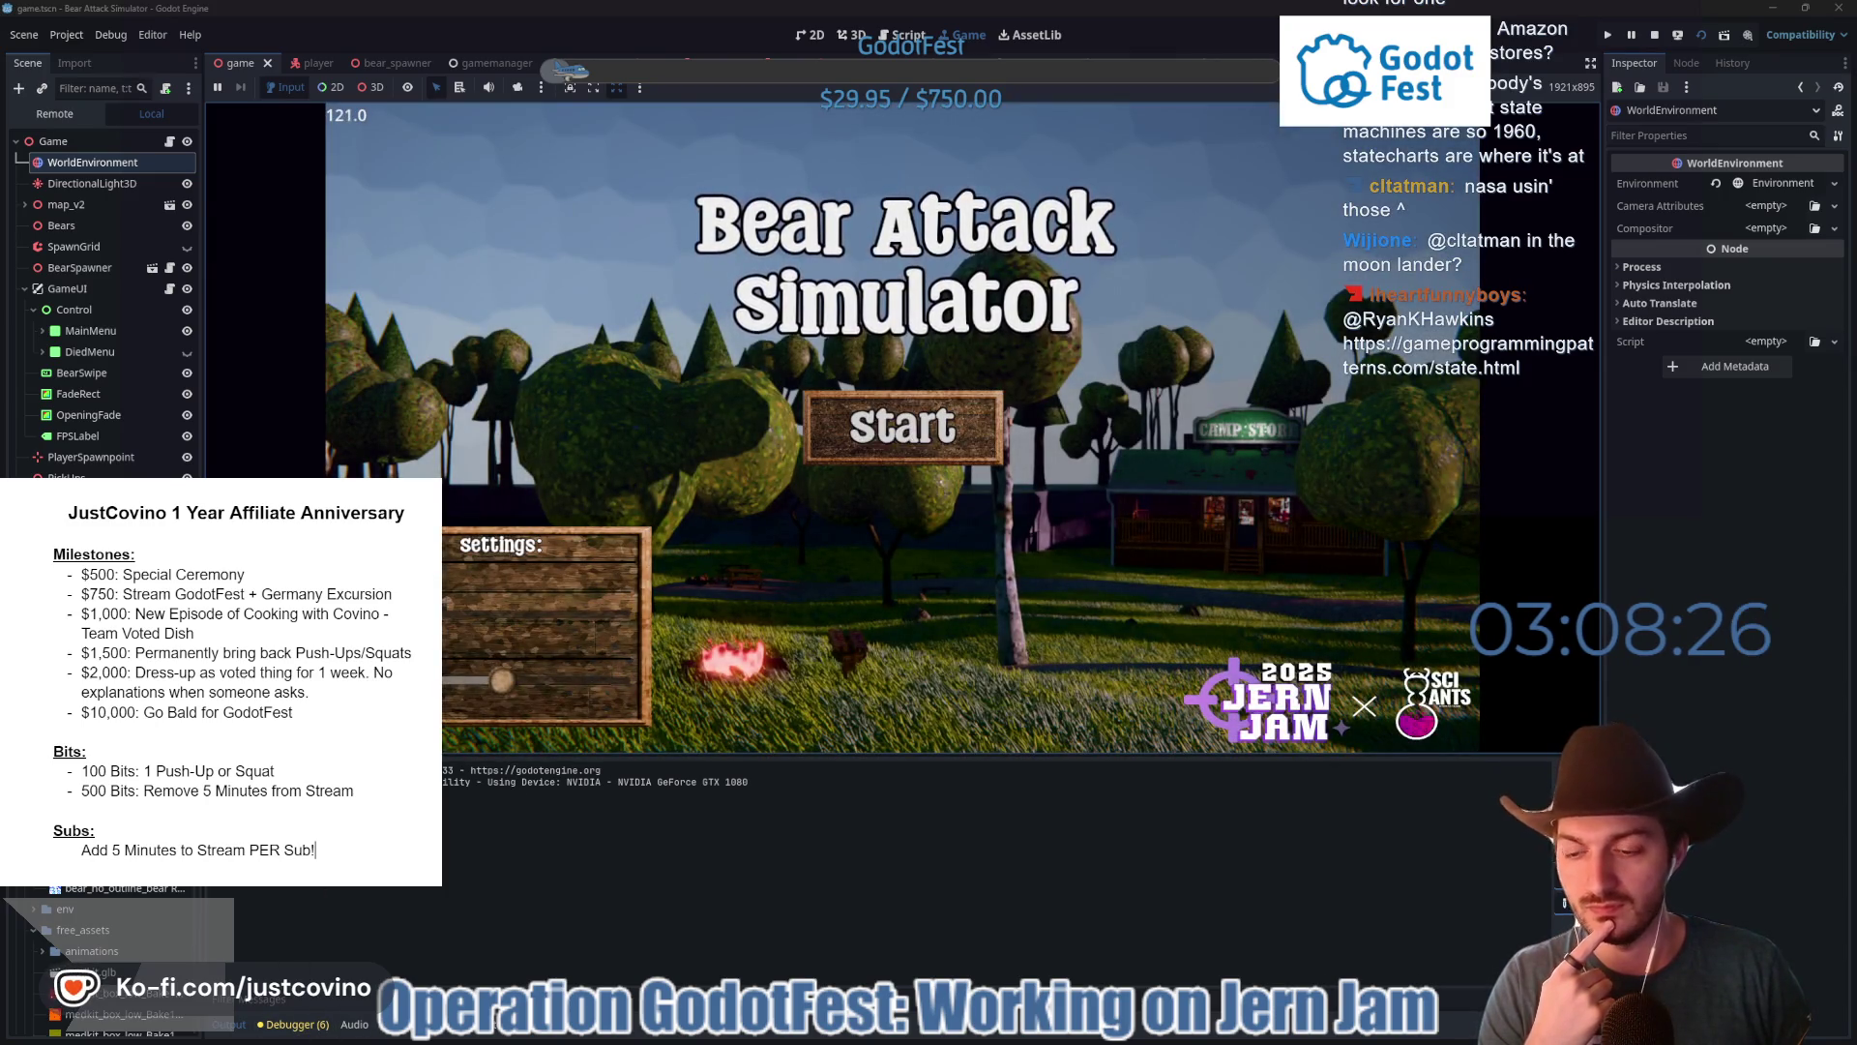
- Show the profiler, start a new round, and walk past the Camp Store toward the picnic area
{"action": "left_click", "coordinate": [308, 1030]}
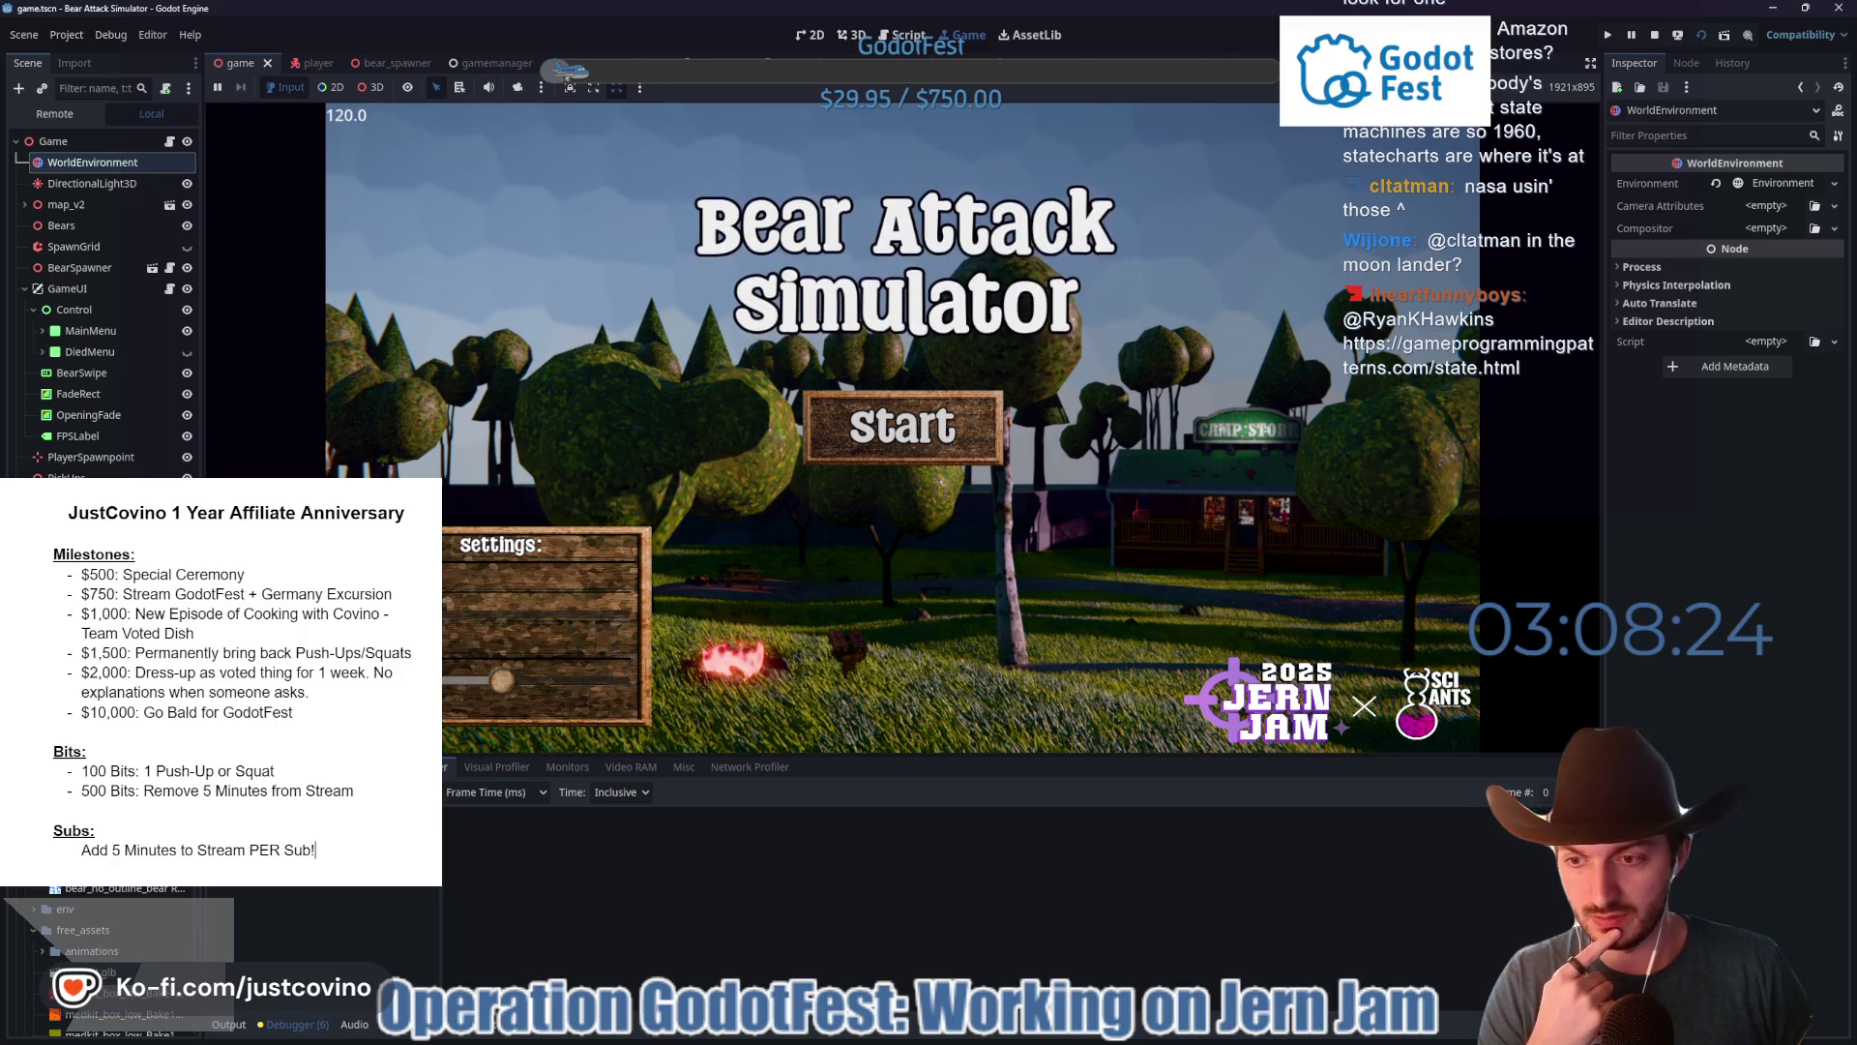
{"action": "left_click", "coordinate": [857, 446]}
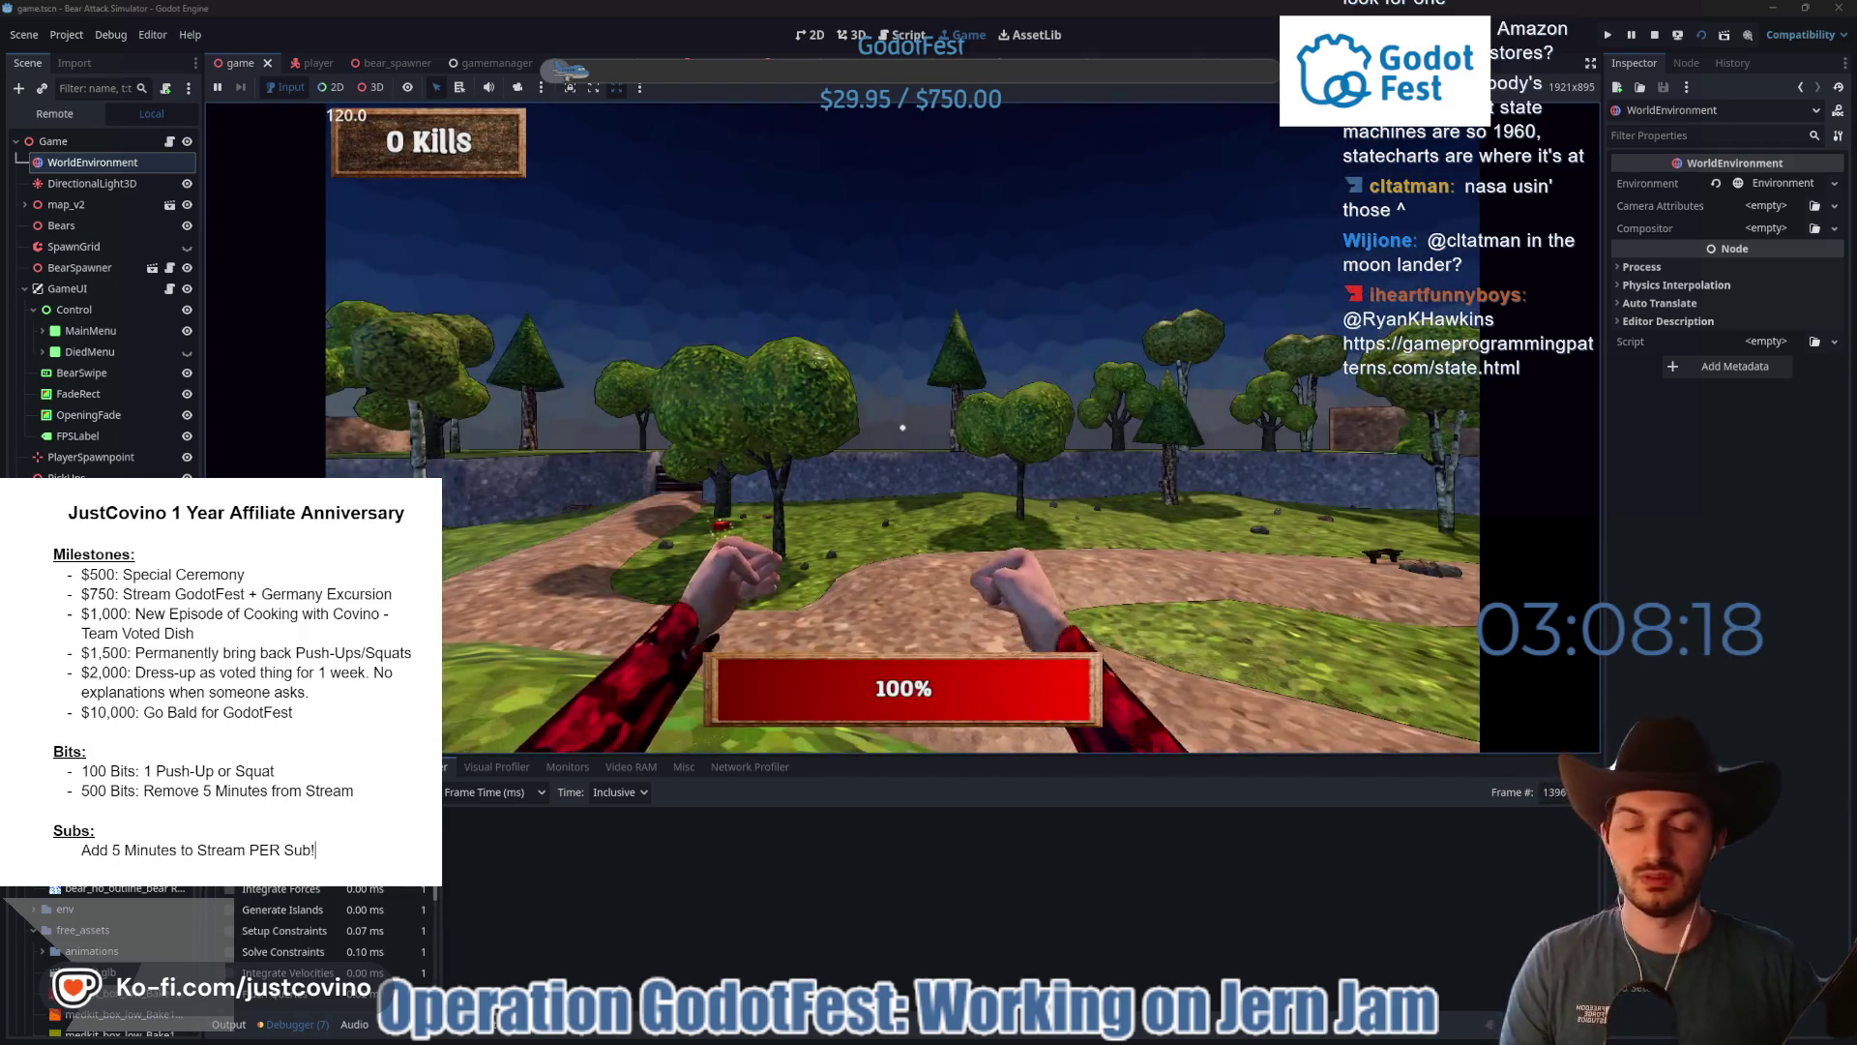
{"action": "key", "text": "w"}
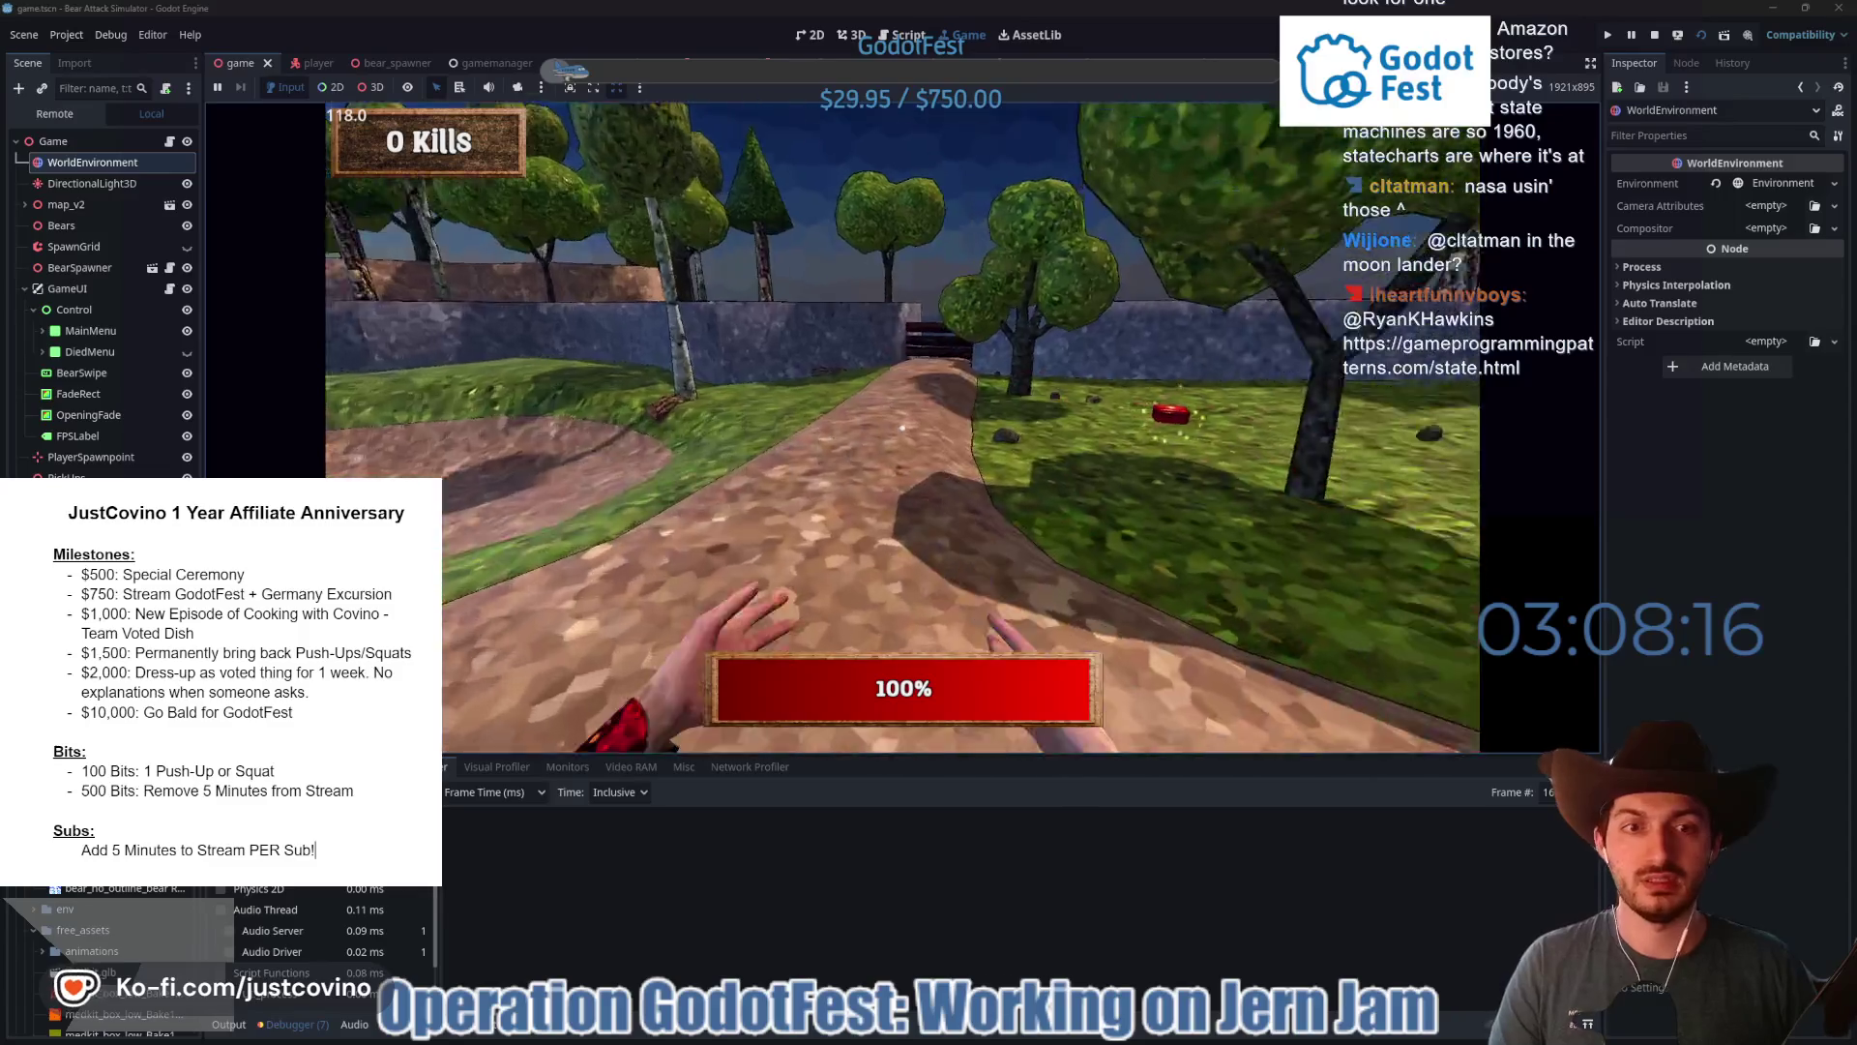
{"action": "key", "text": "w"}
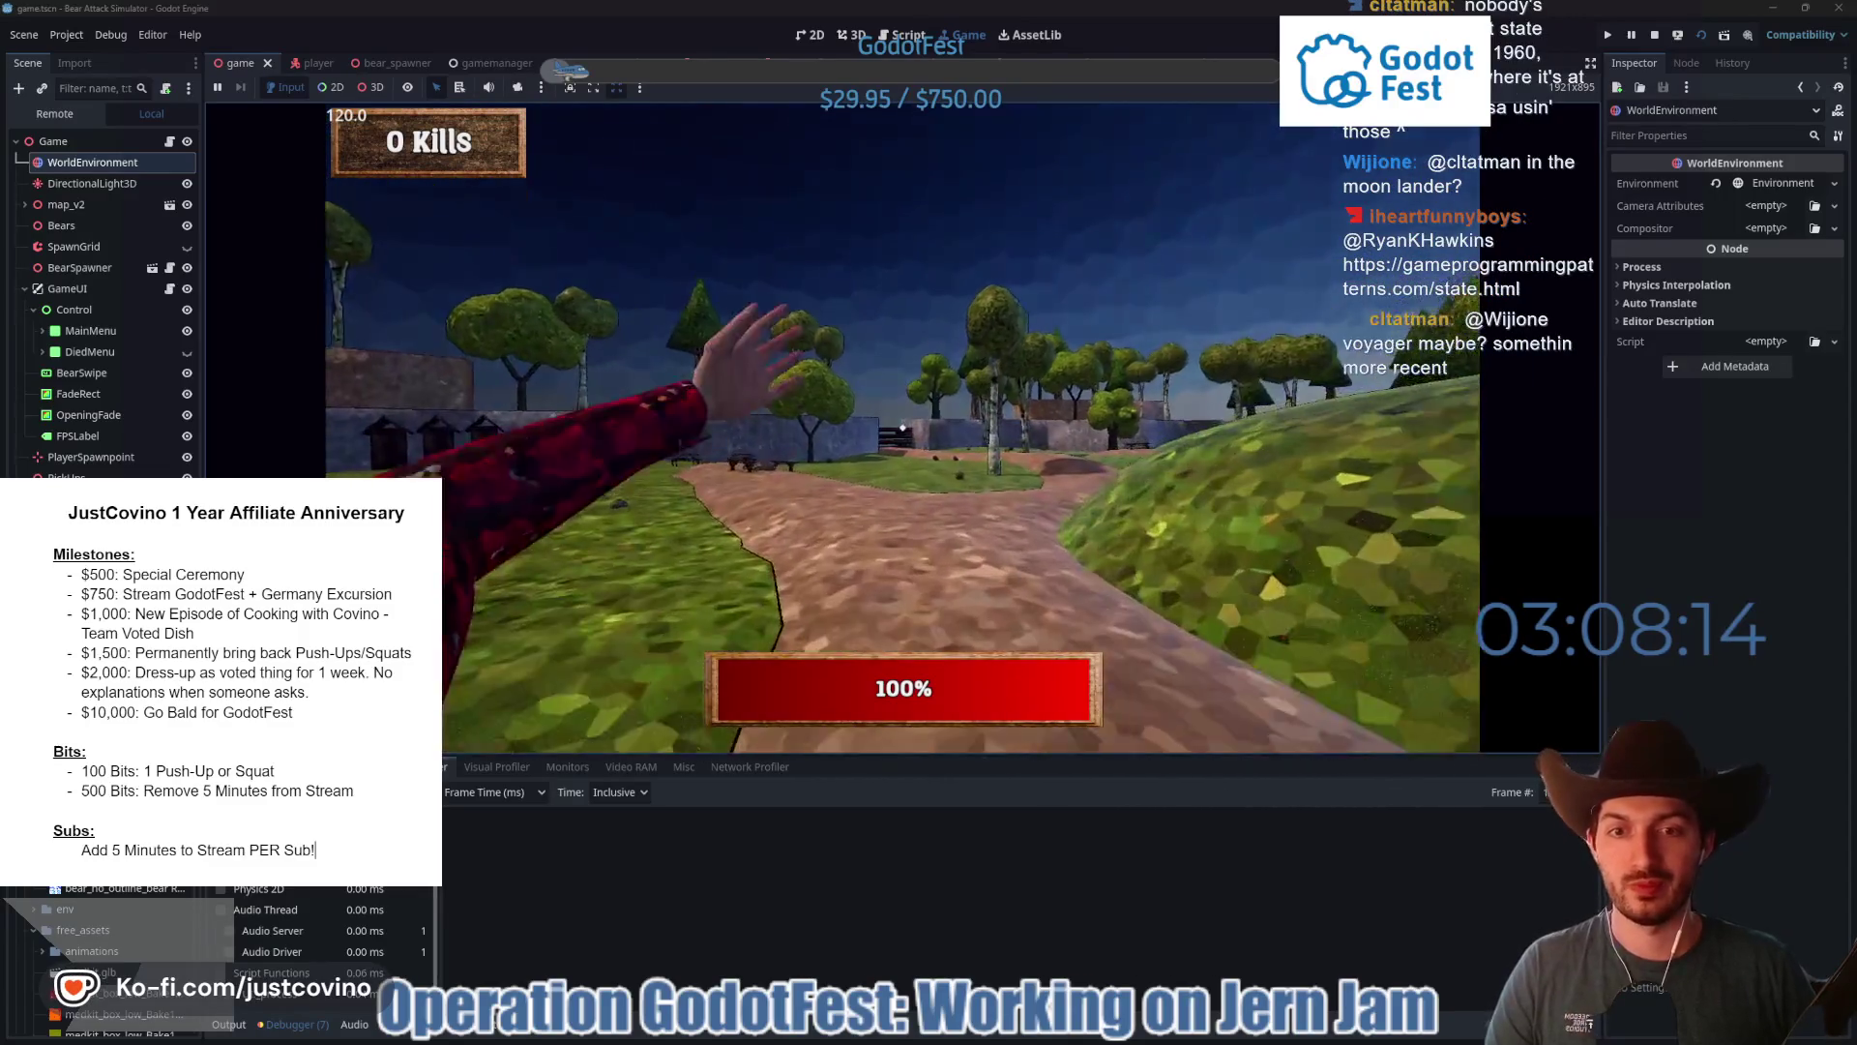
{"action": "key", "text": "w"}
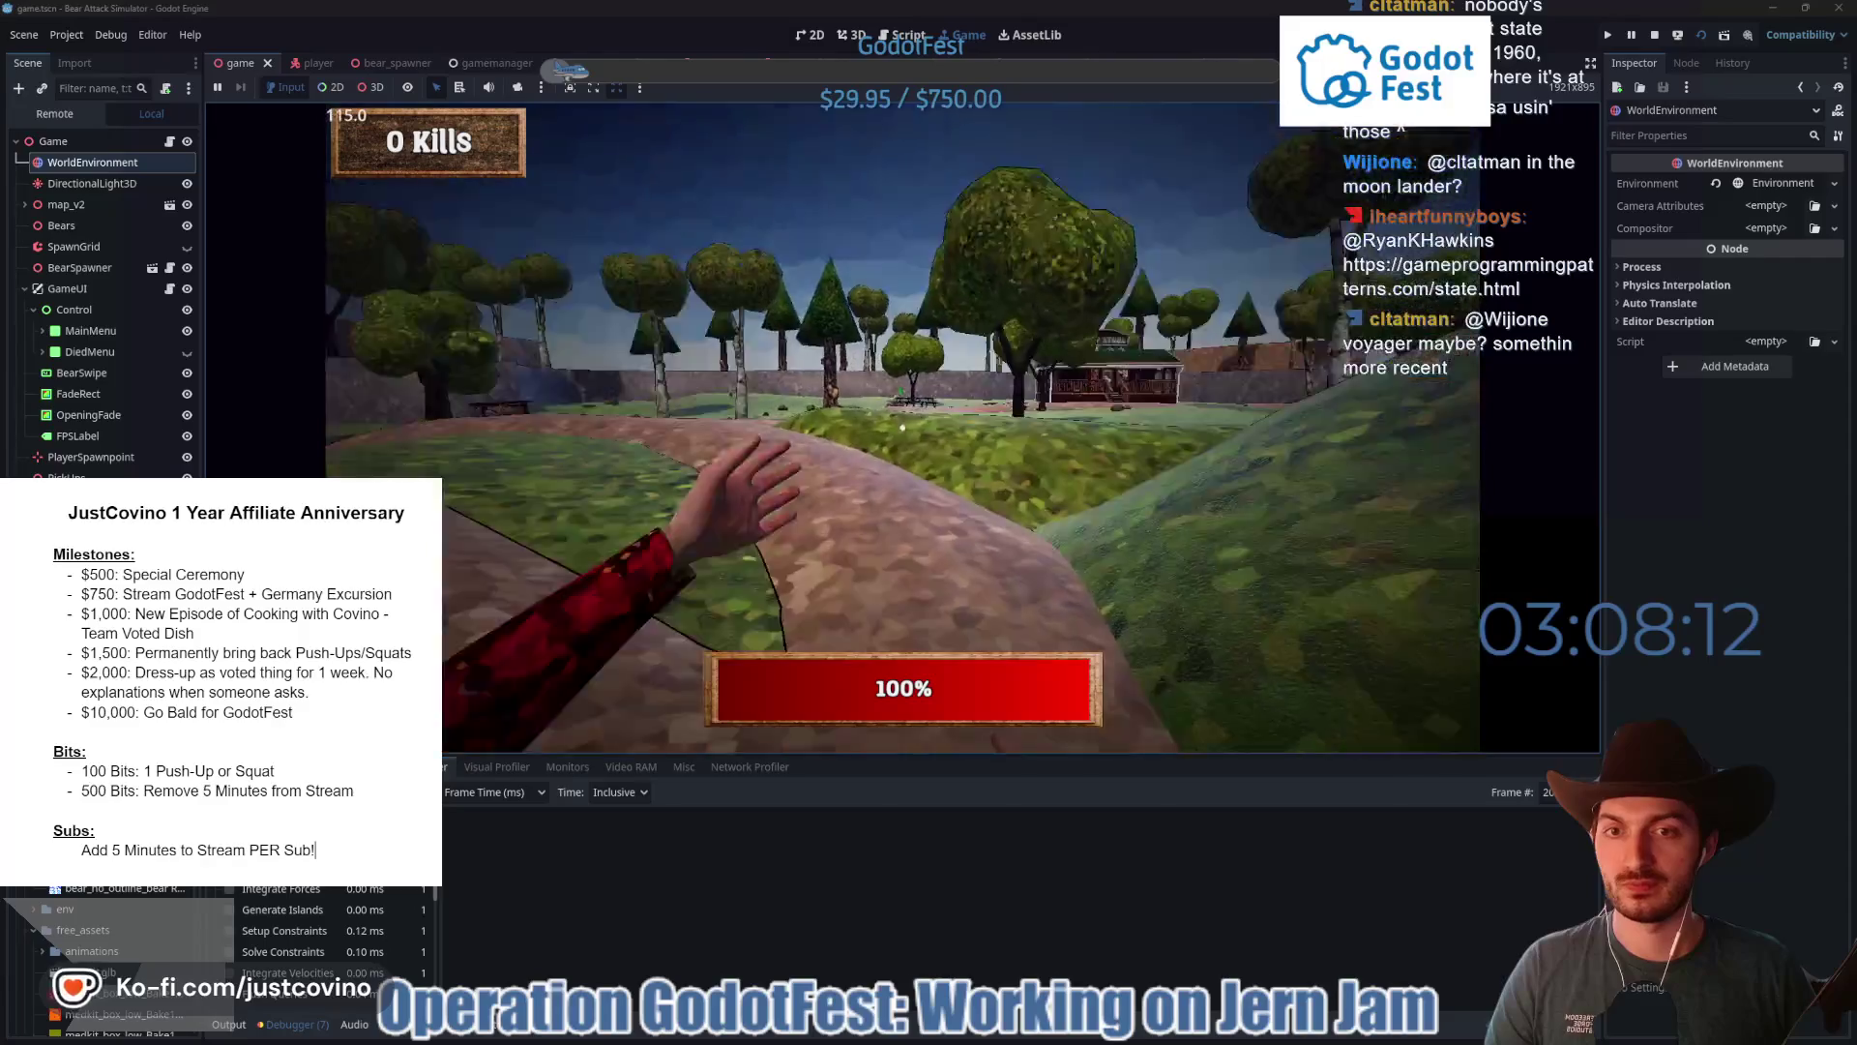
{"action": "key", "text": "w"}
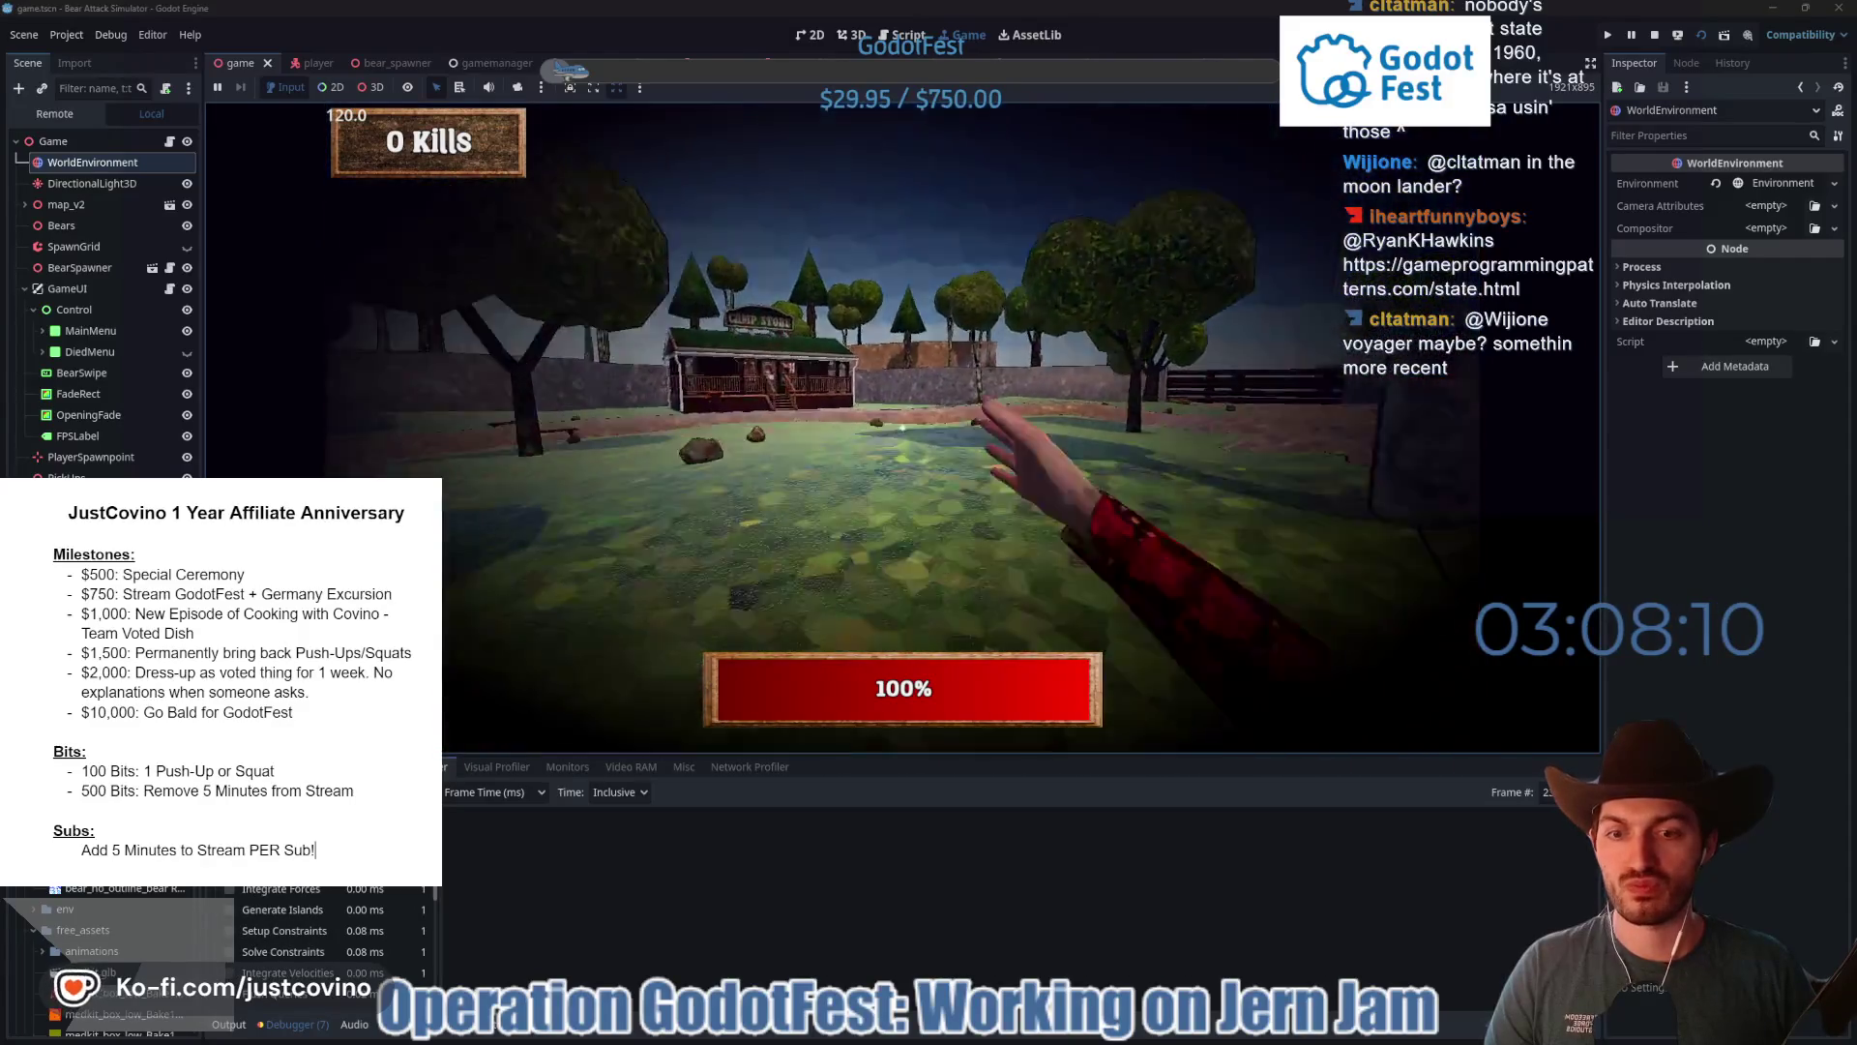
{"action": "key", "text": "w"}
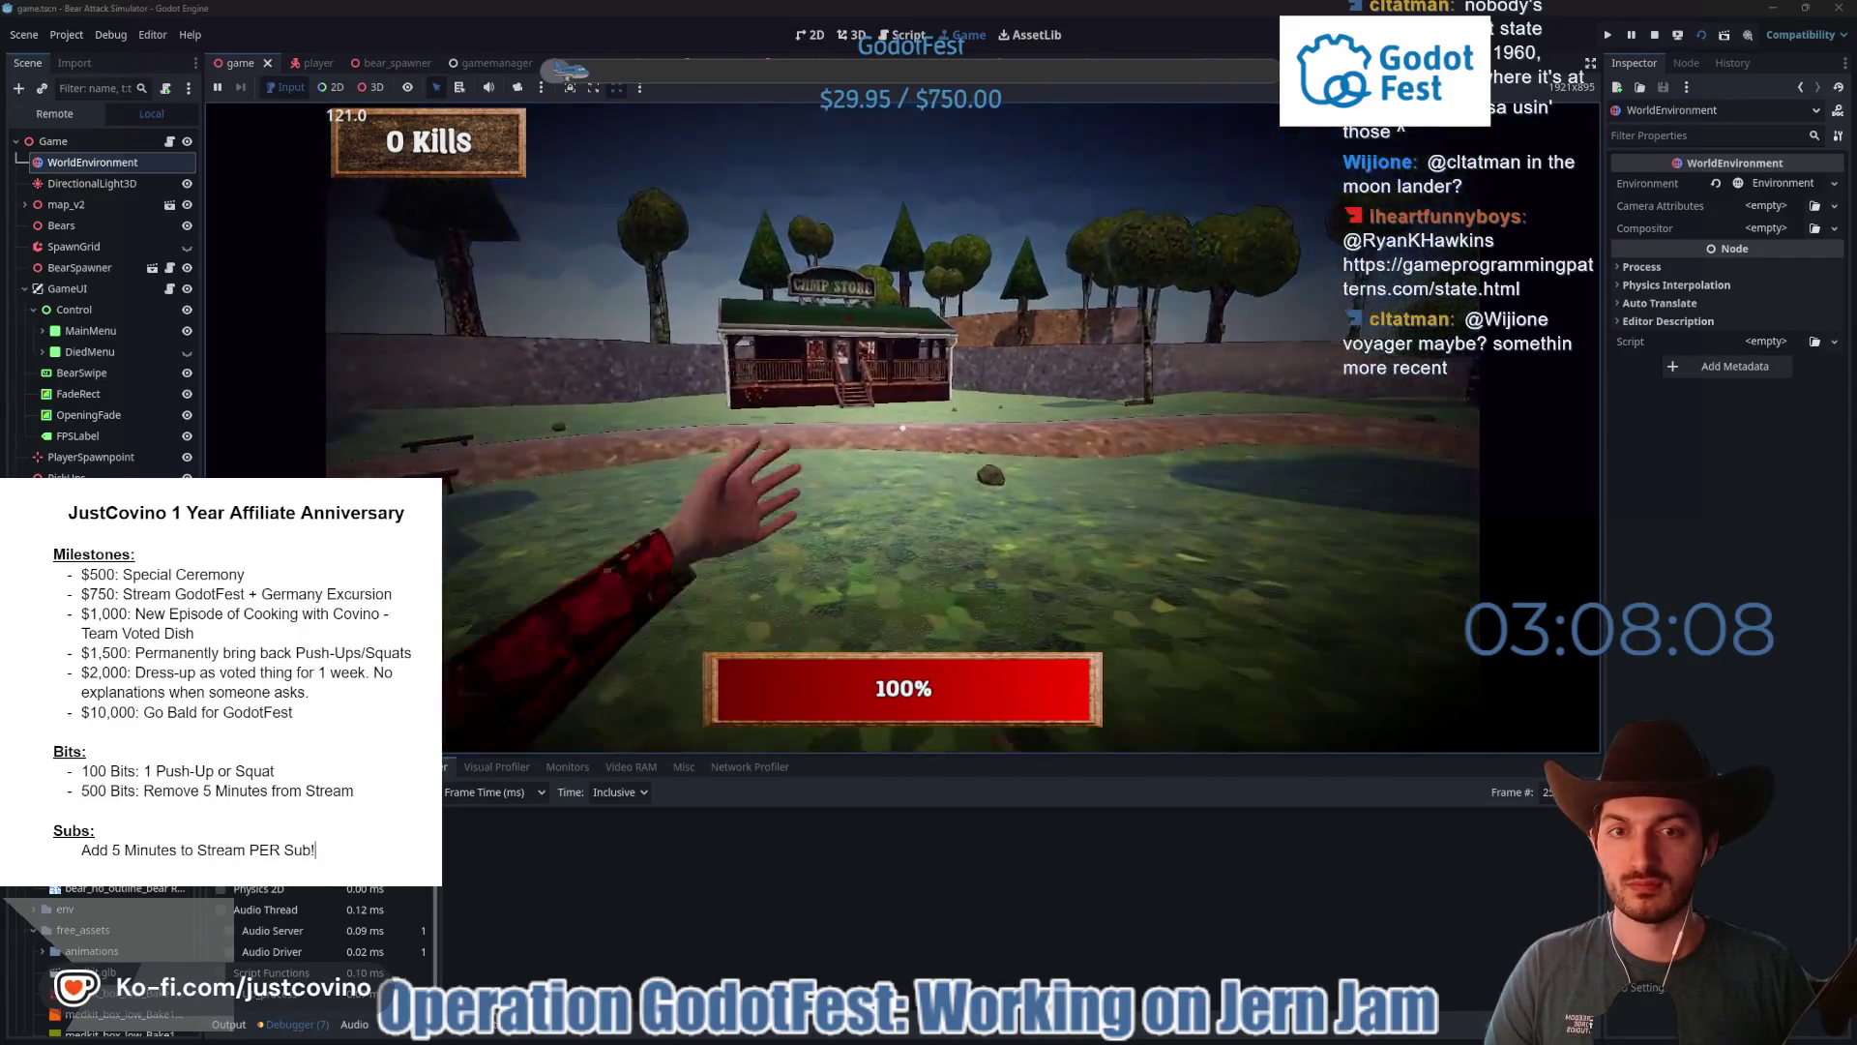
{"action": "key", "text": "w"}
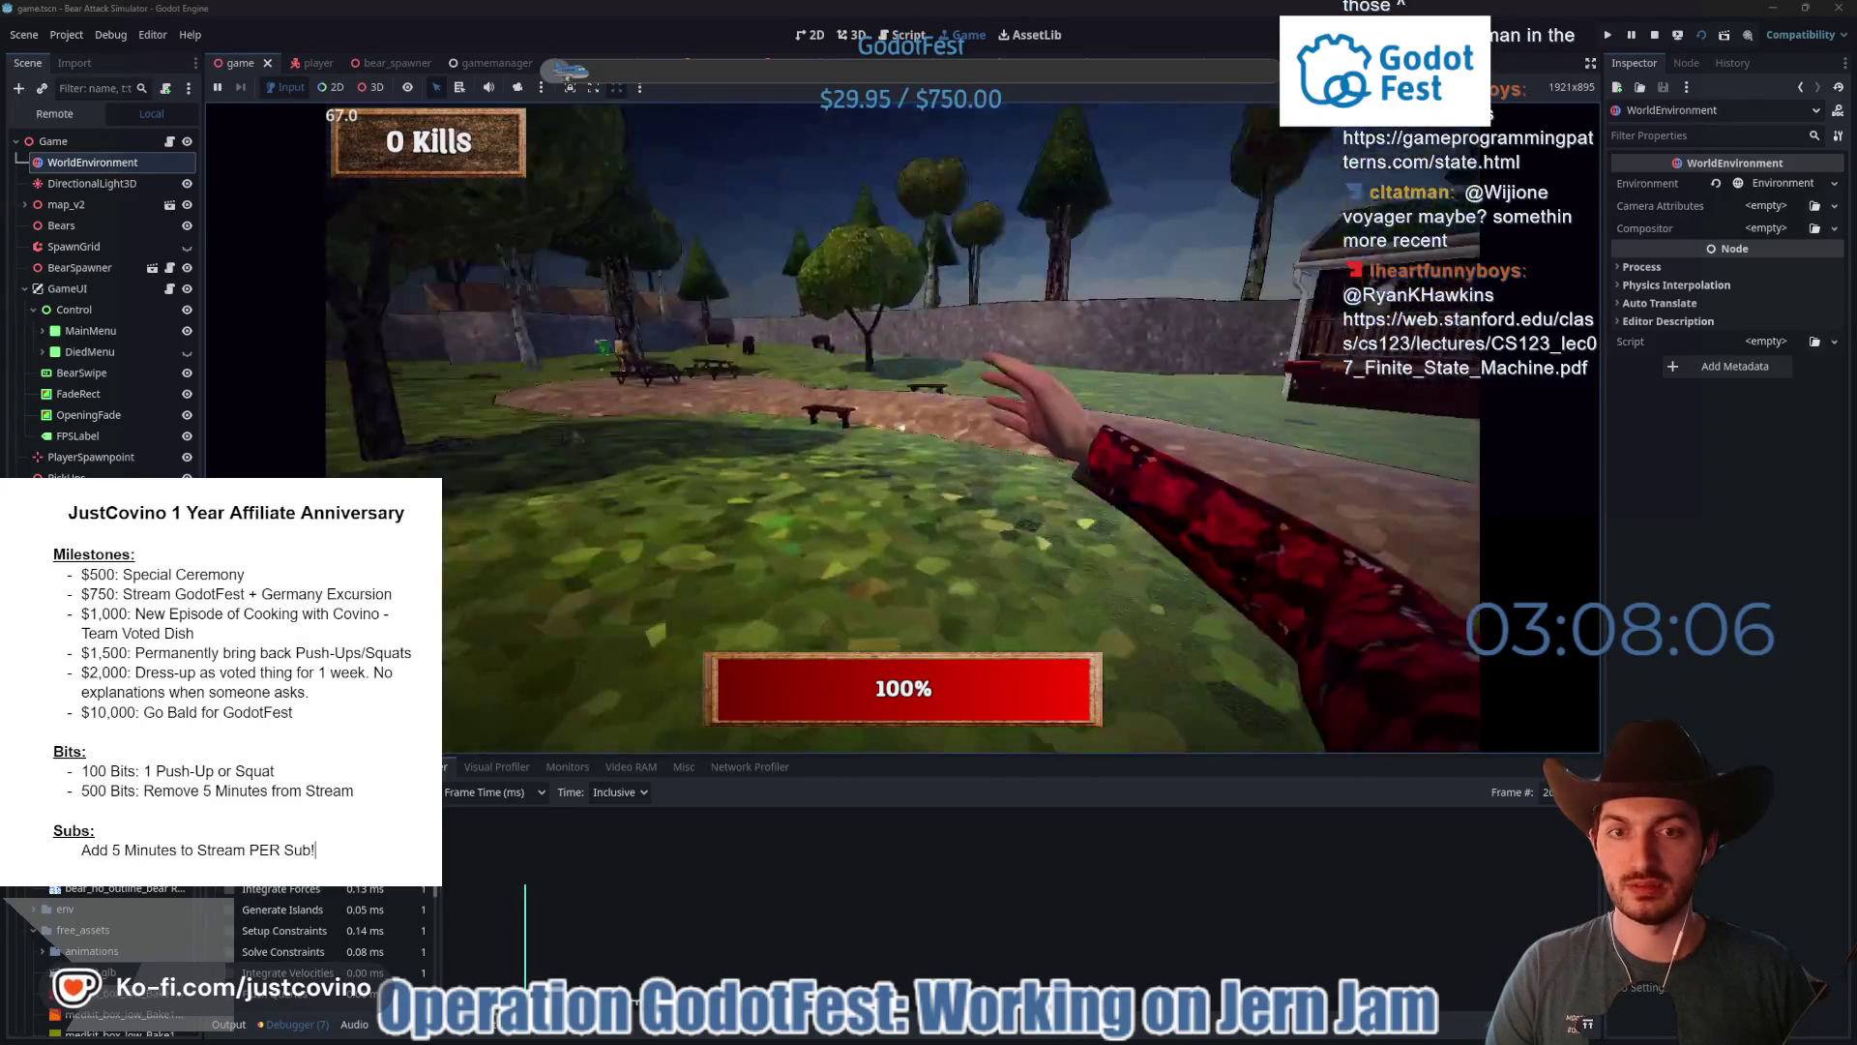
{"action": "key", "text": "w"}
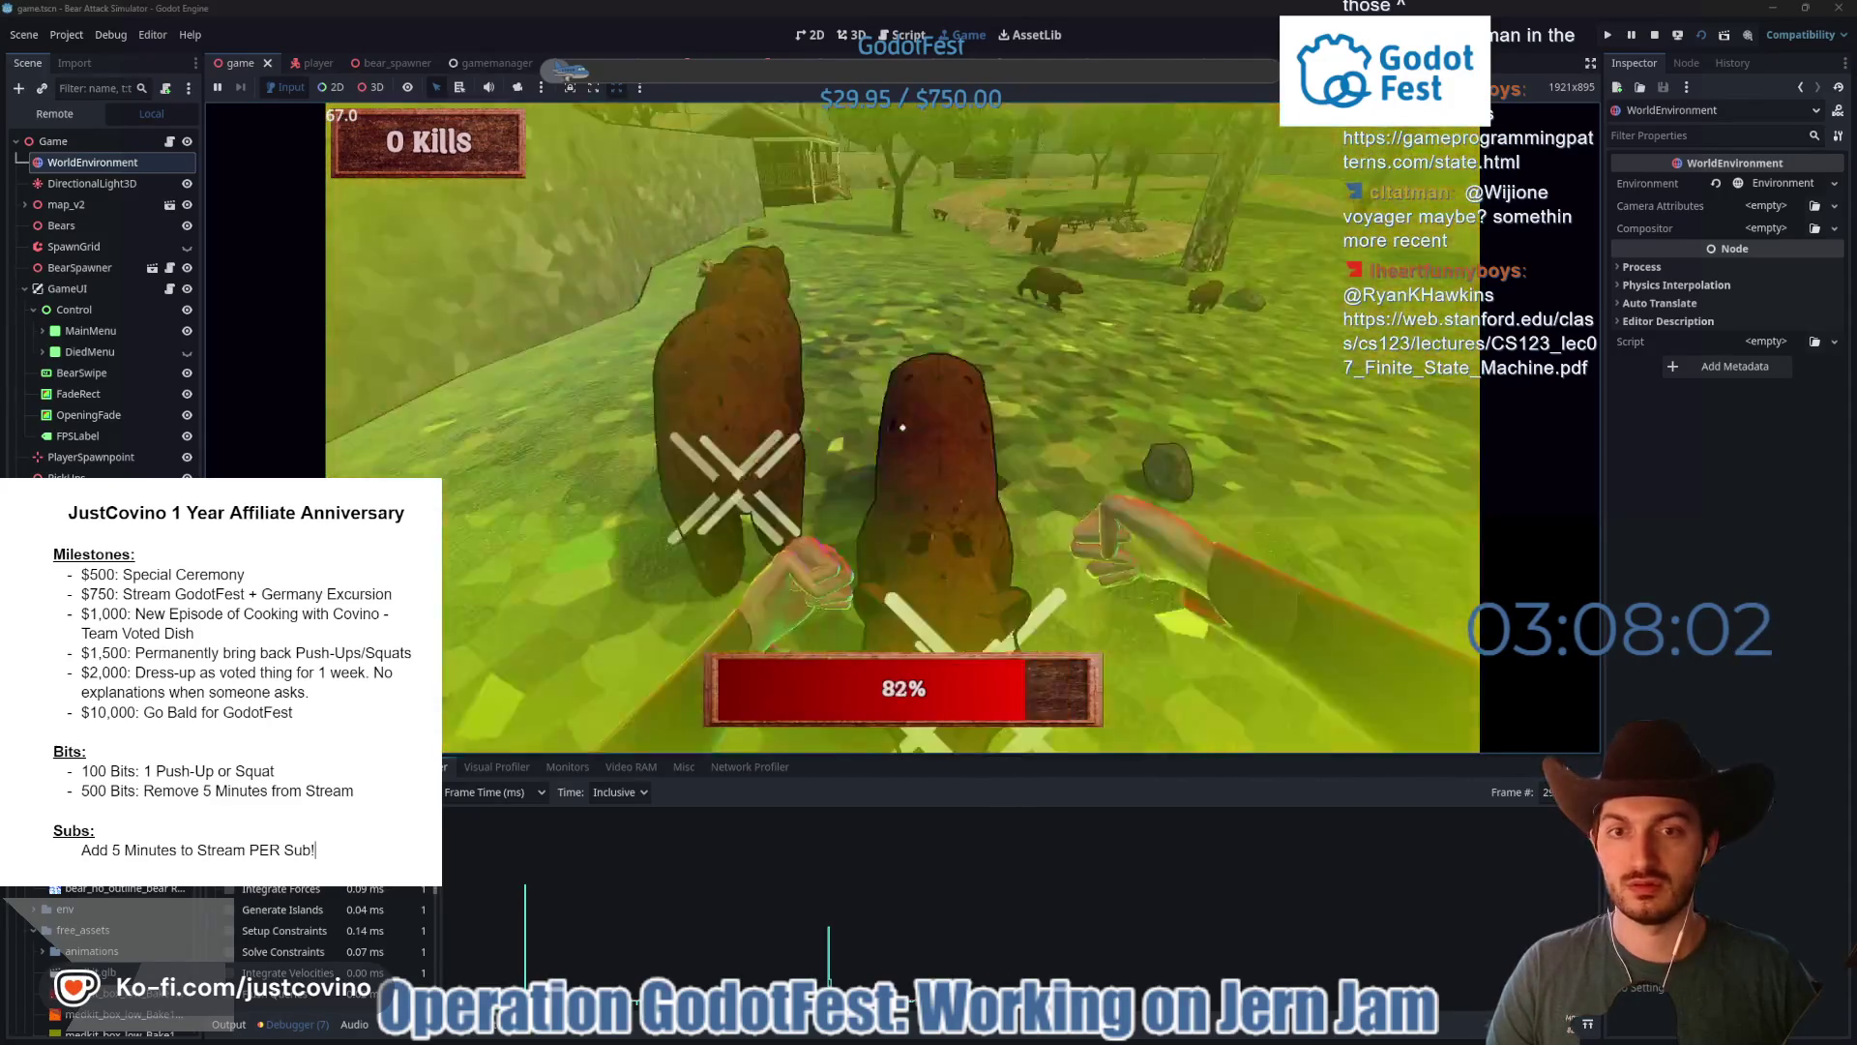
- Punch the surrounding bears, then switch to the gun and shoot the approaching bear
{"action": "left_click", "coordinate": [903, 427]}
{"action": "left_click", "coordinate": [902, 427]}
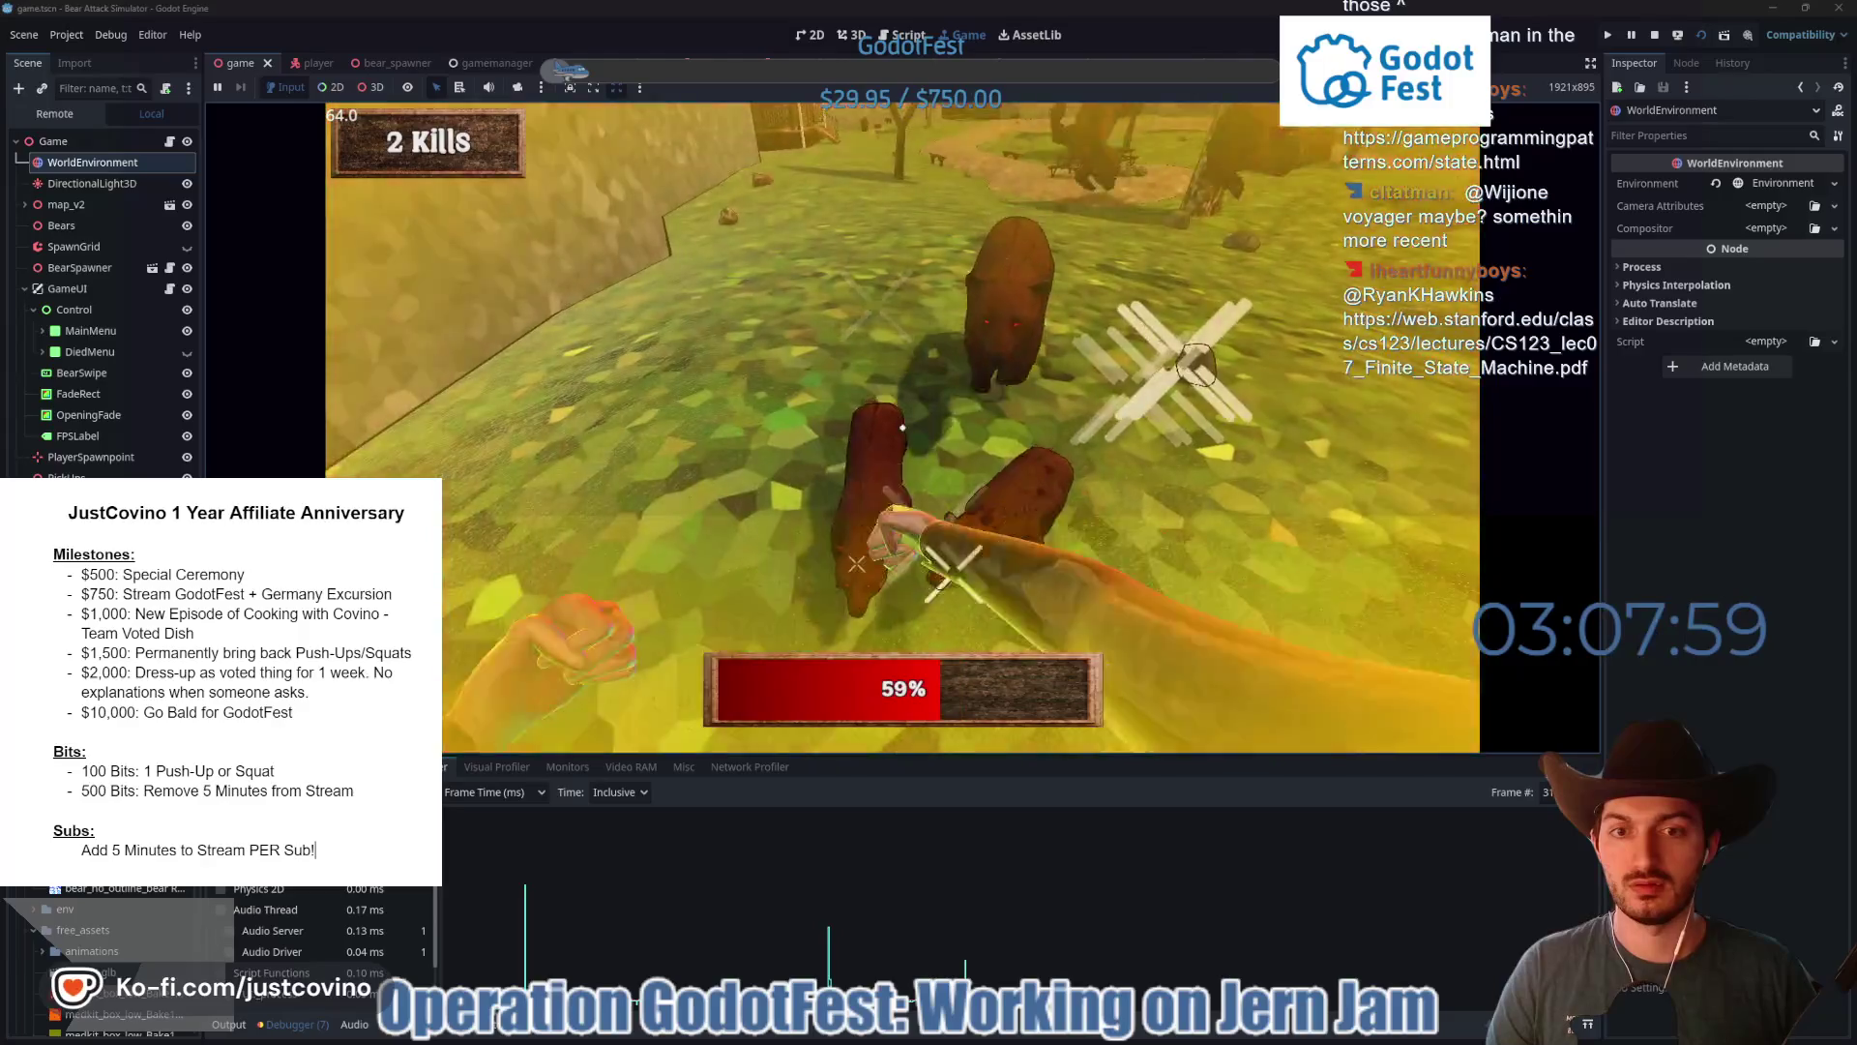
{"action": "left_click", "coordinate": [902, 426]}
{"action": "left_click", "coordinate": [902, 426]}
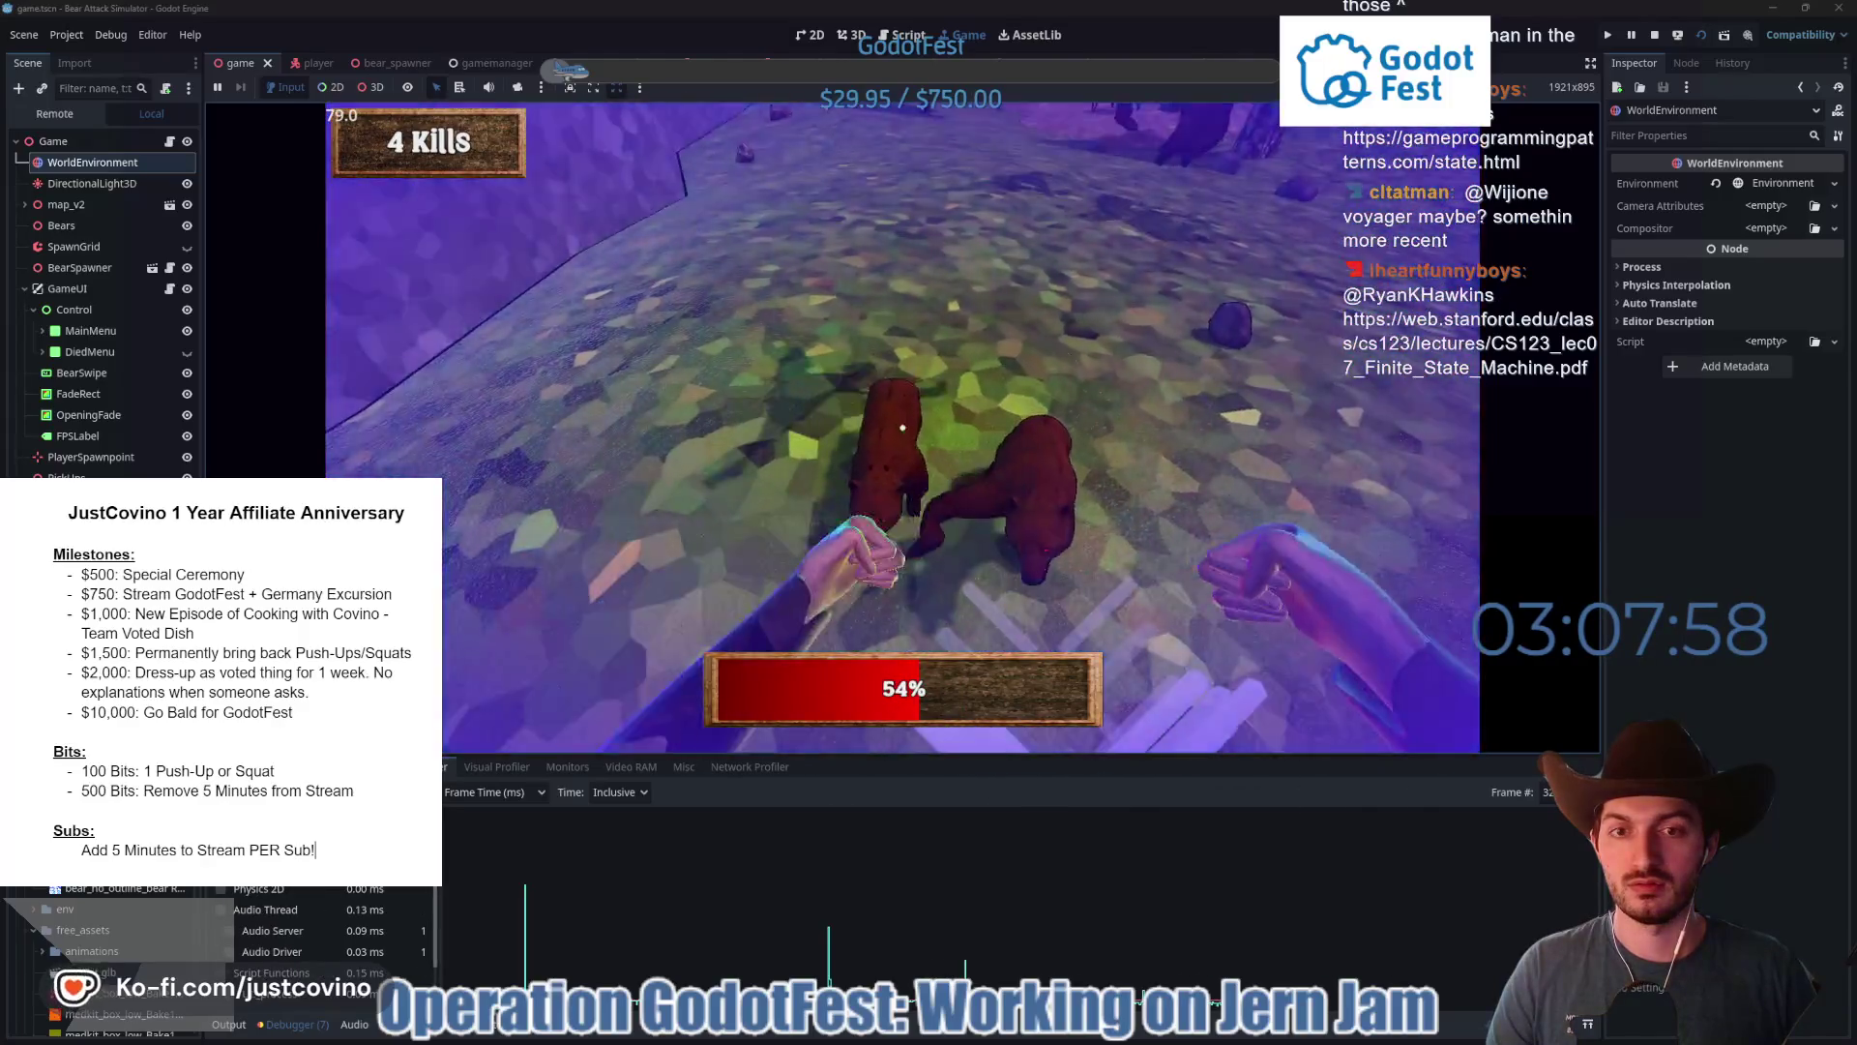
{"action": "left_click", "coordinate": [903, 427]}
{"action": "left_click", "coordinate": [902, 427]}
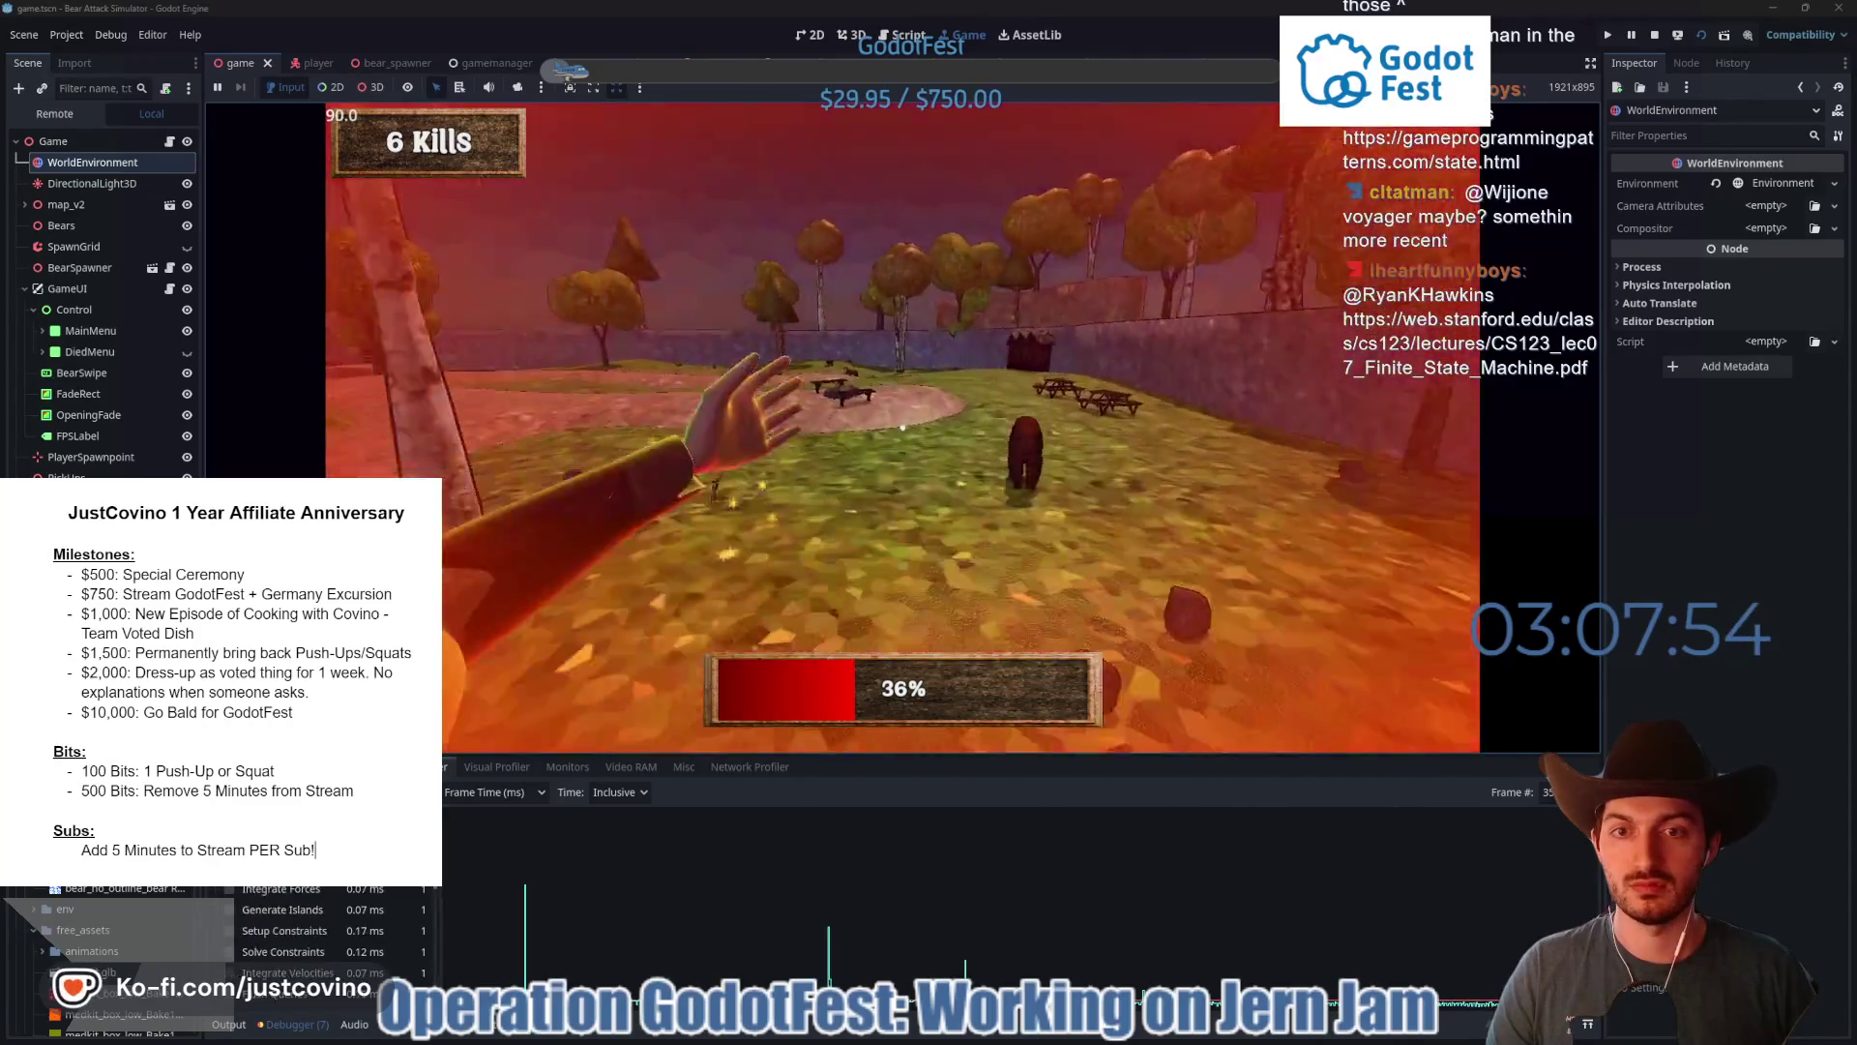
{"action": "key", "text": "e"}
{"action": "left_click", "coordinate": [902, 427]}
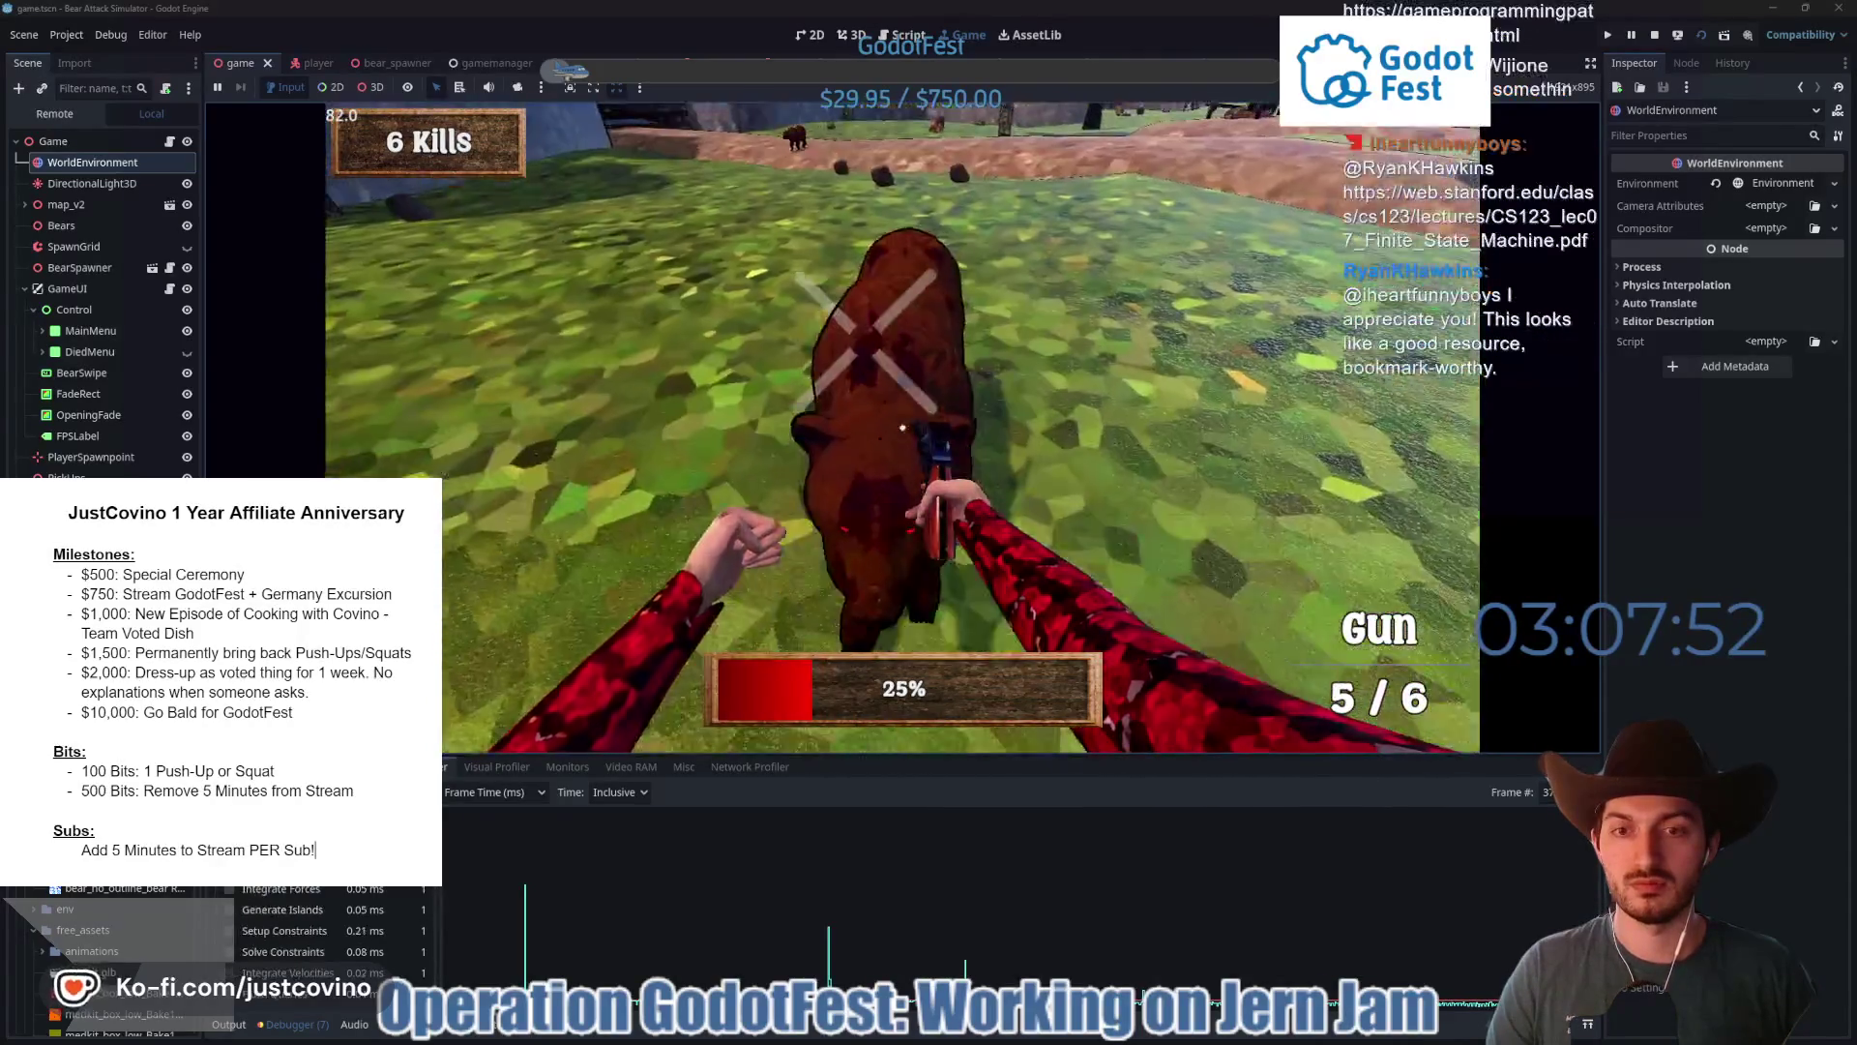
{"action": "left_click", "coordinate": [903, 426]}
{"action": "left_click", "coordinate": [902, 427]}
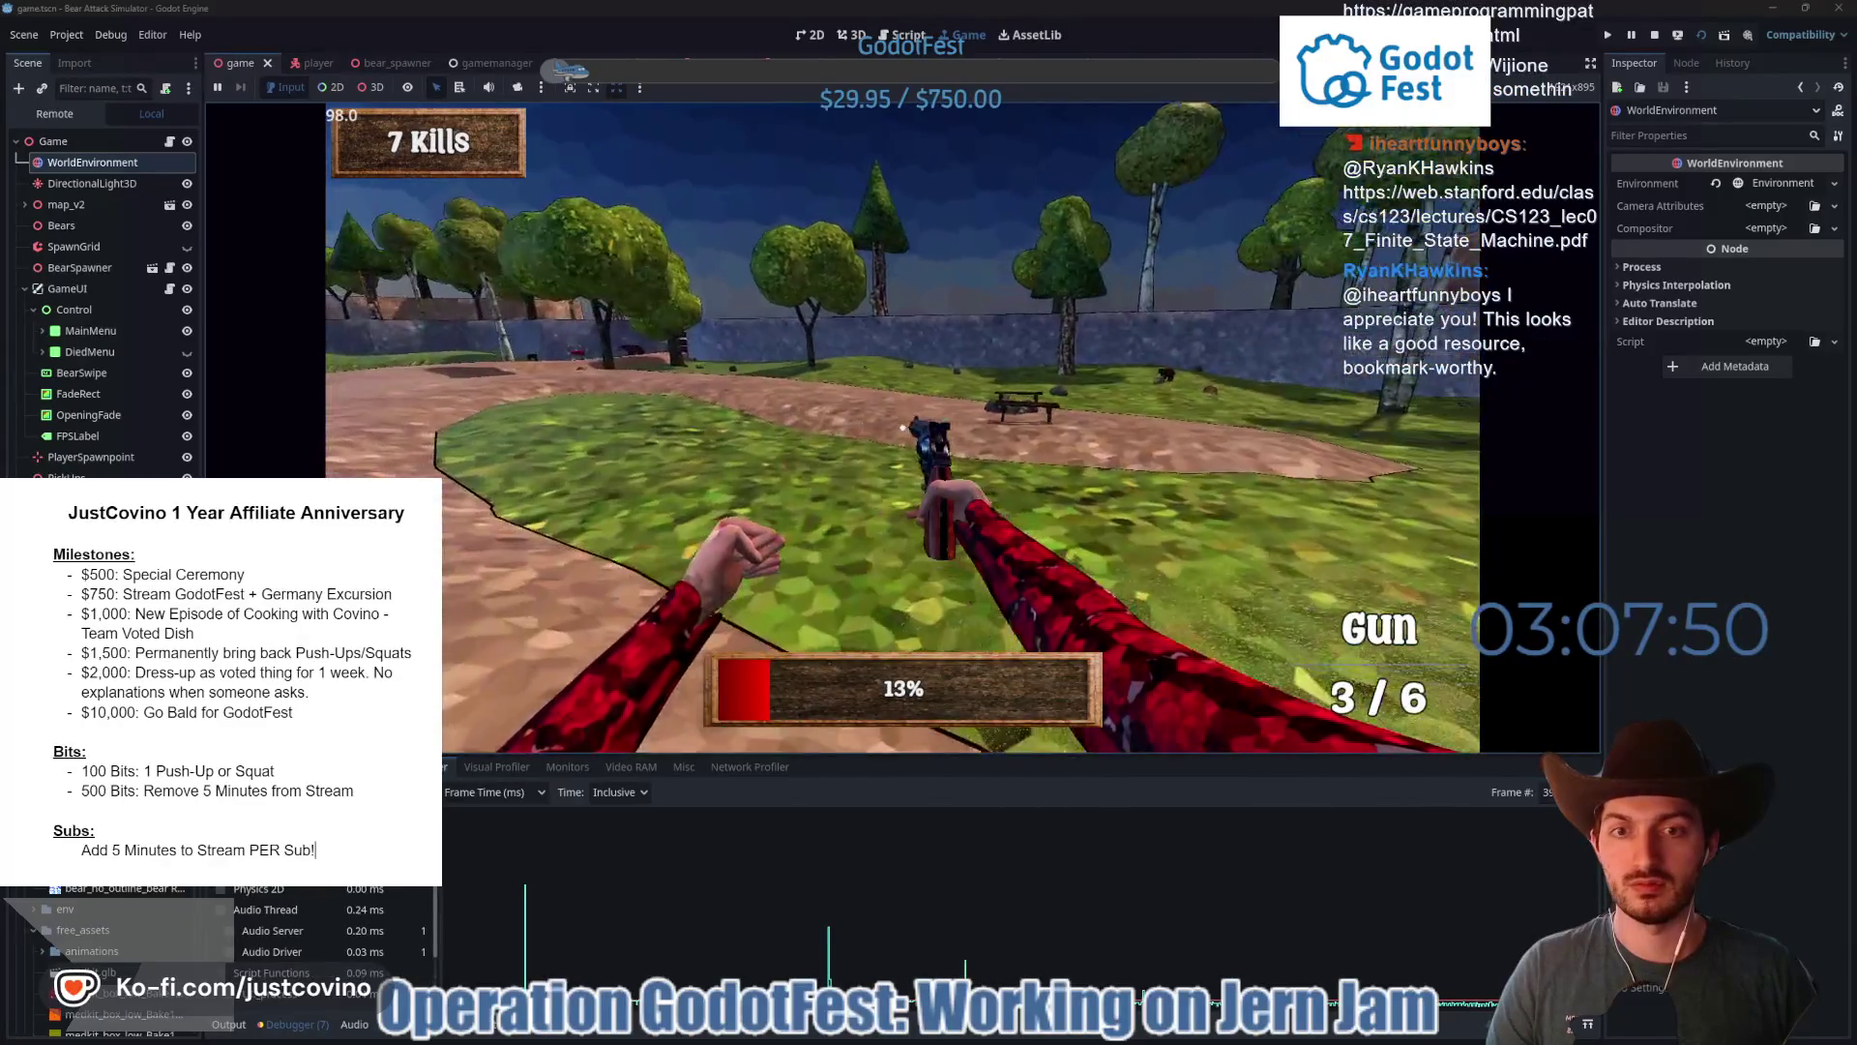
- Grab the health pickup, shoot attacking bears until killed, return to menu, and stop the game
{"action": "key", "text": "w"}
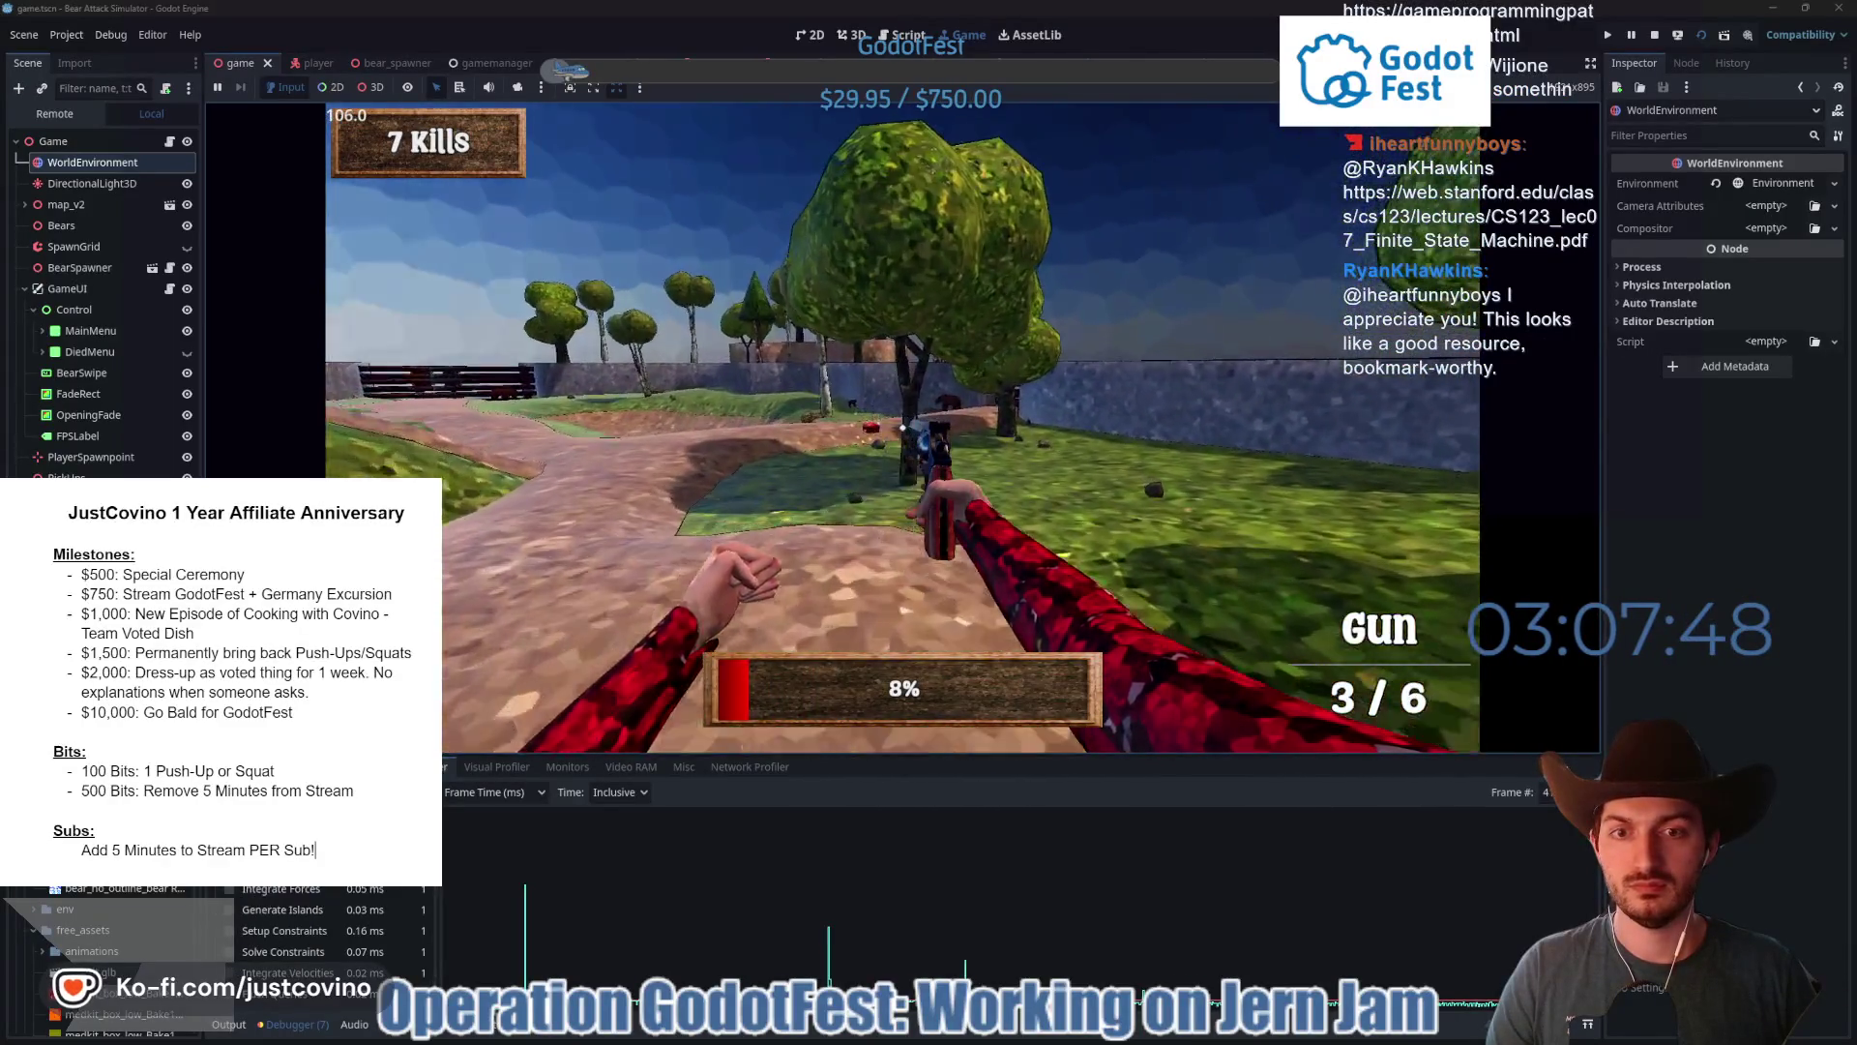
{"action": "key", "text": "e"}
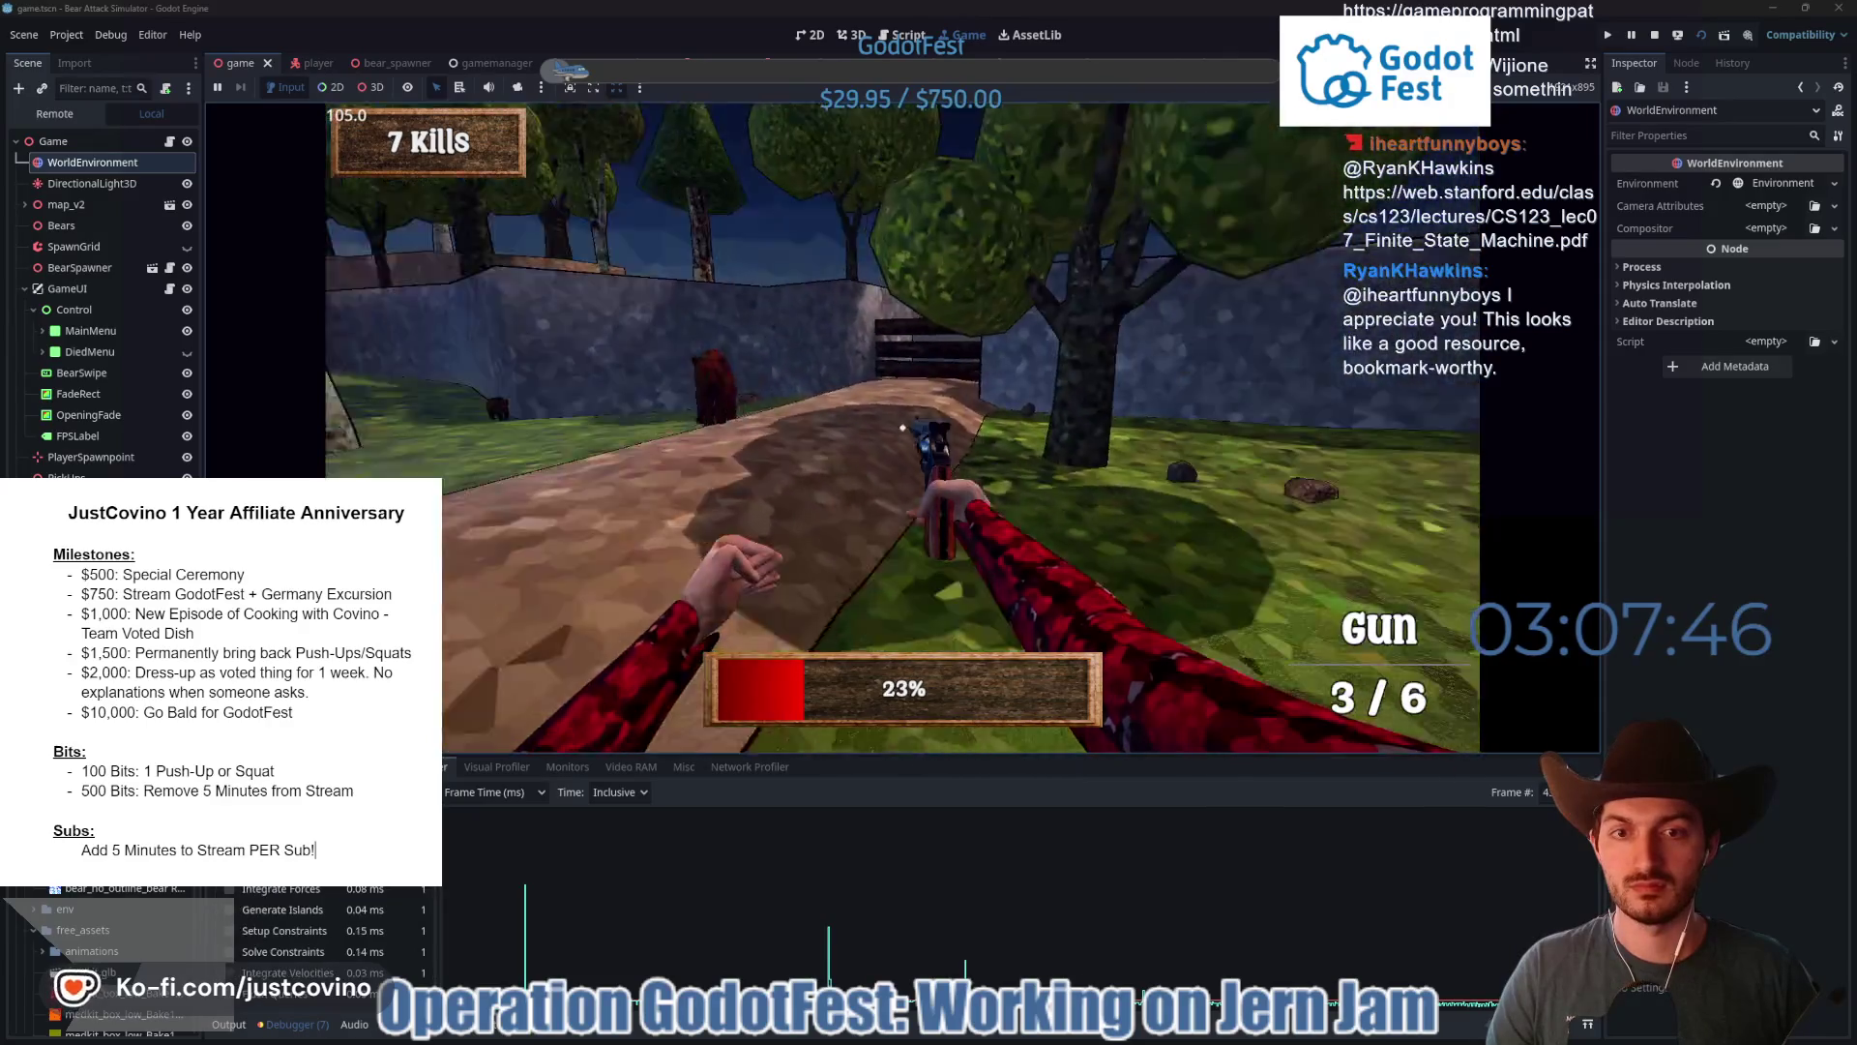
{"action": "left_click", "coordinate": [902, 426]}
{"action": "left_click", "coordinate": [903, 427]}
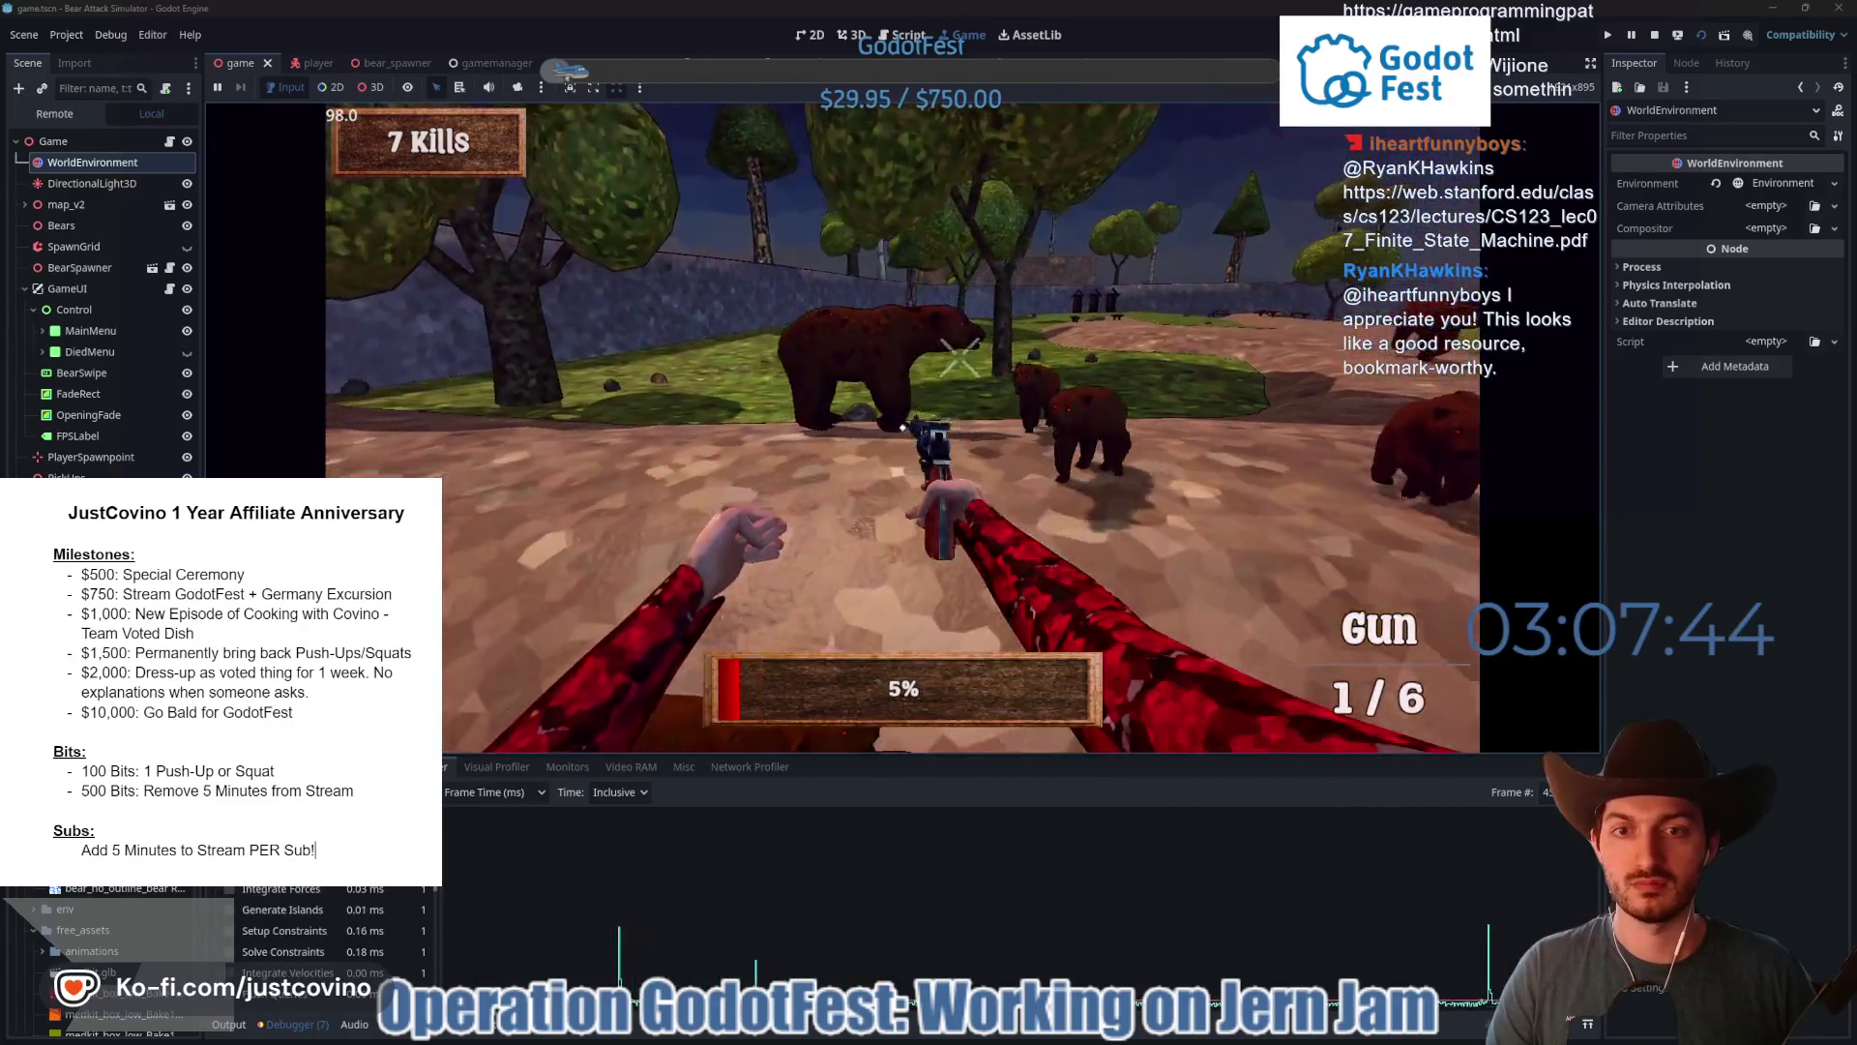
{"action": "left_click", "coordinate": [902, 427]}
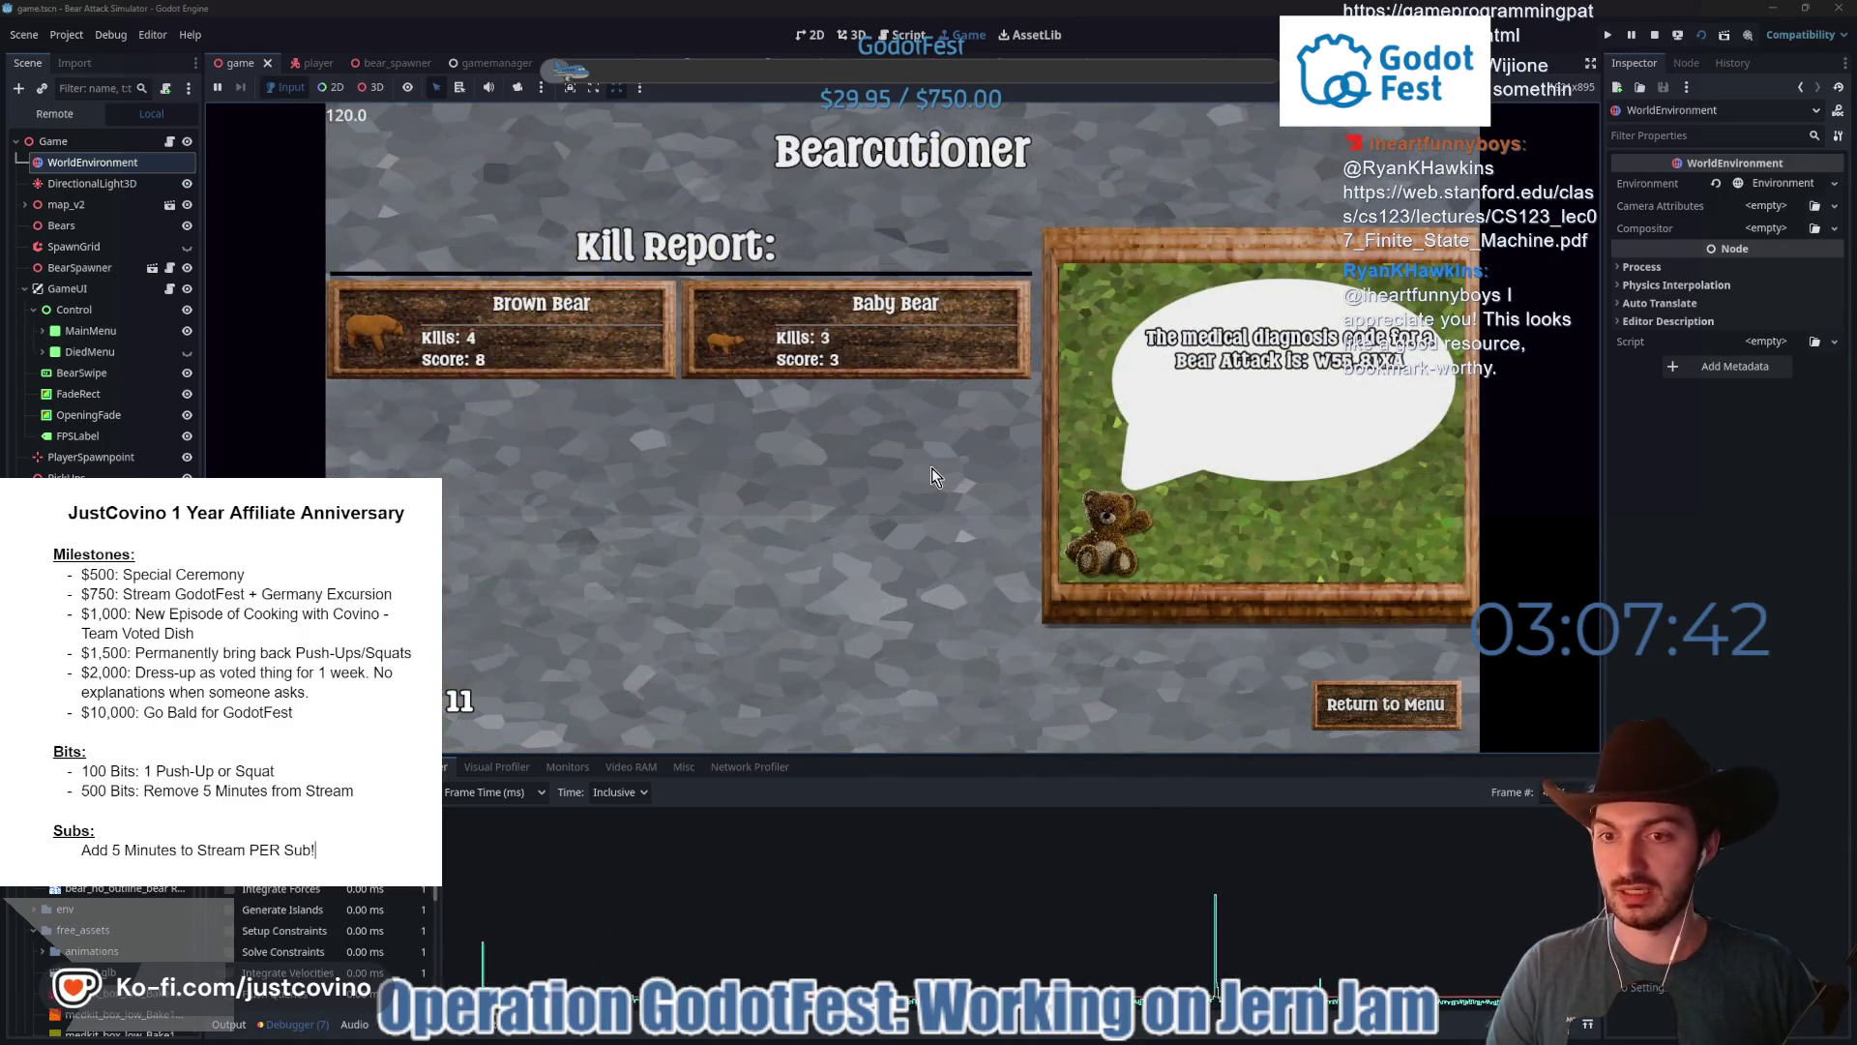
{"action": "left_click", "coordinate": [1379, 712]}
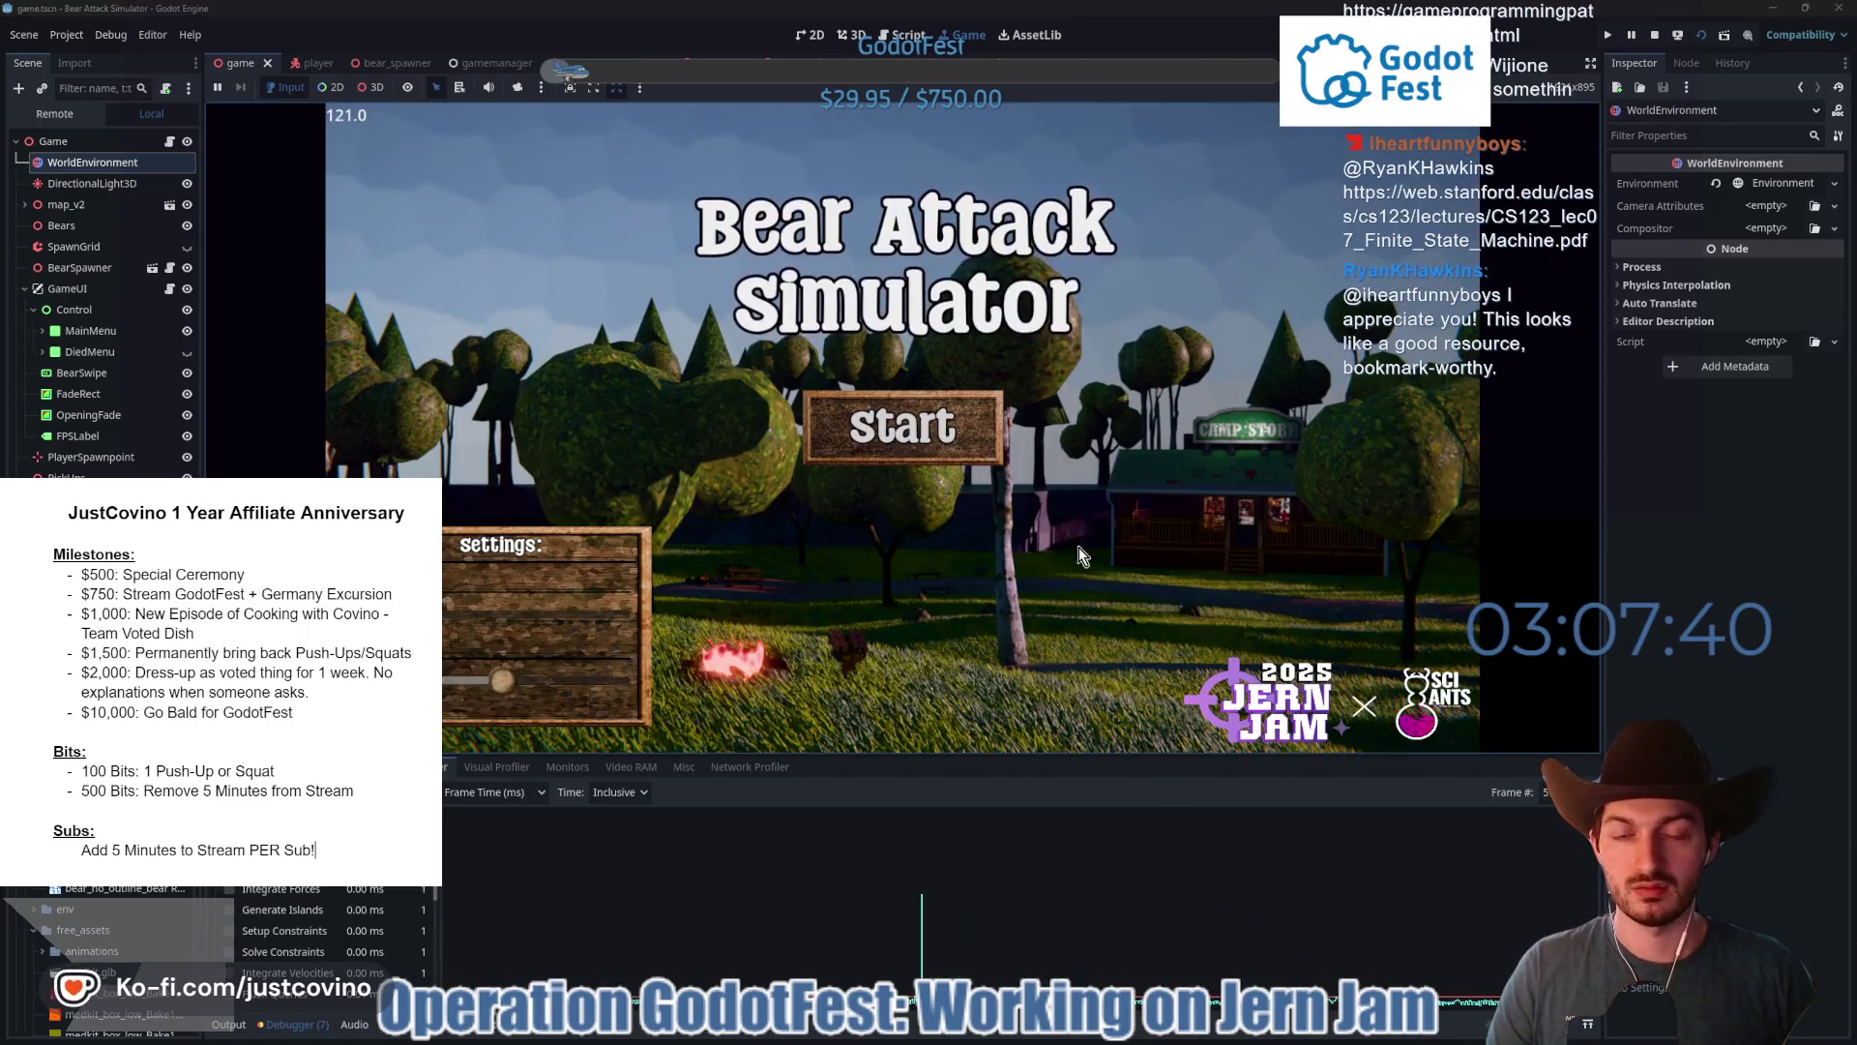
{"action": "left_click", "coordinate": [1655, 37]}
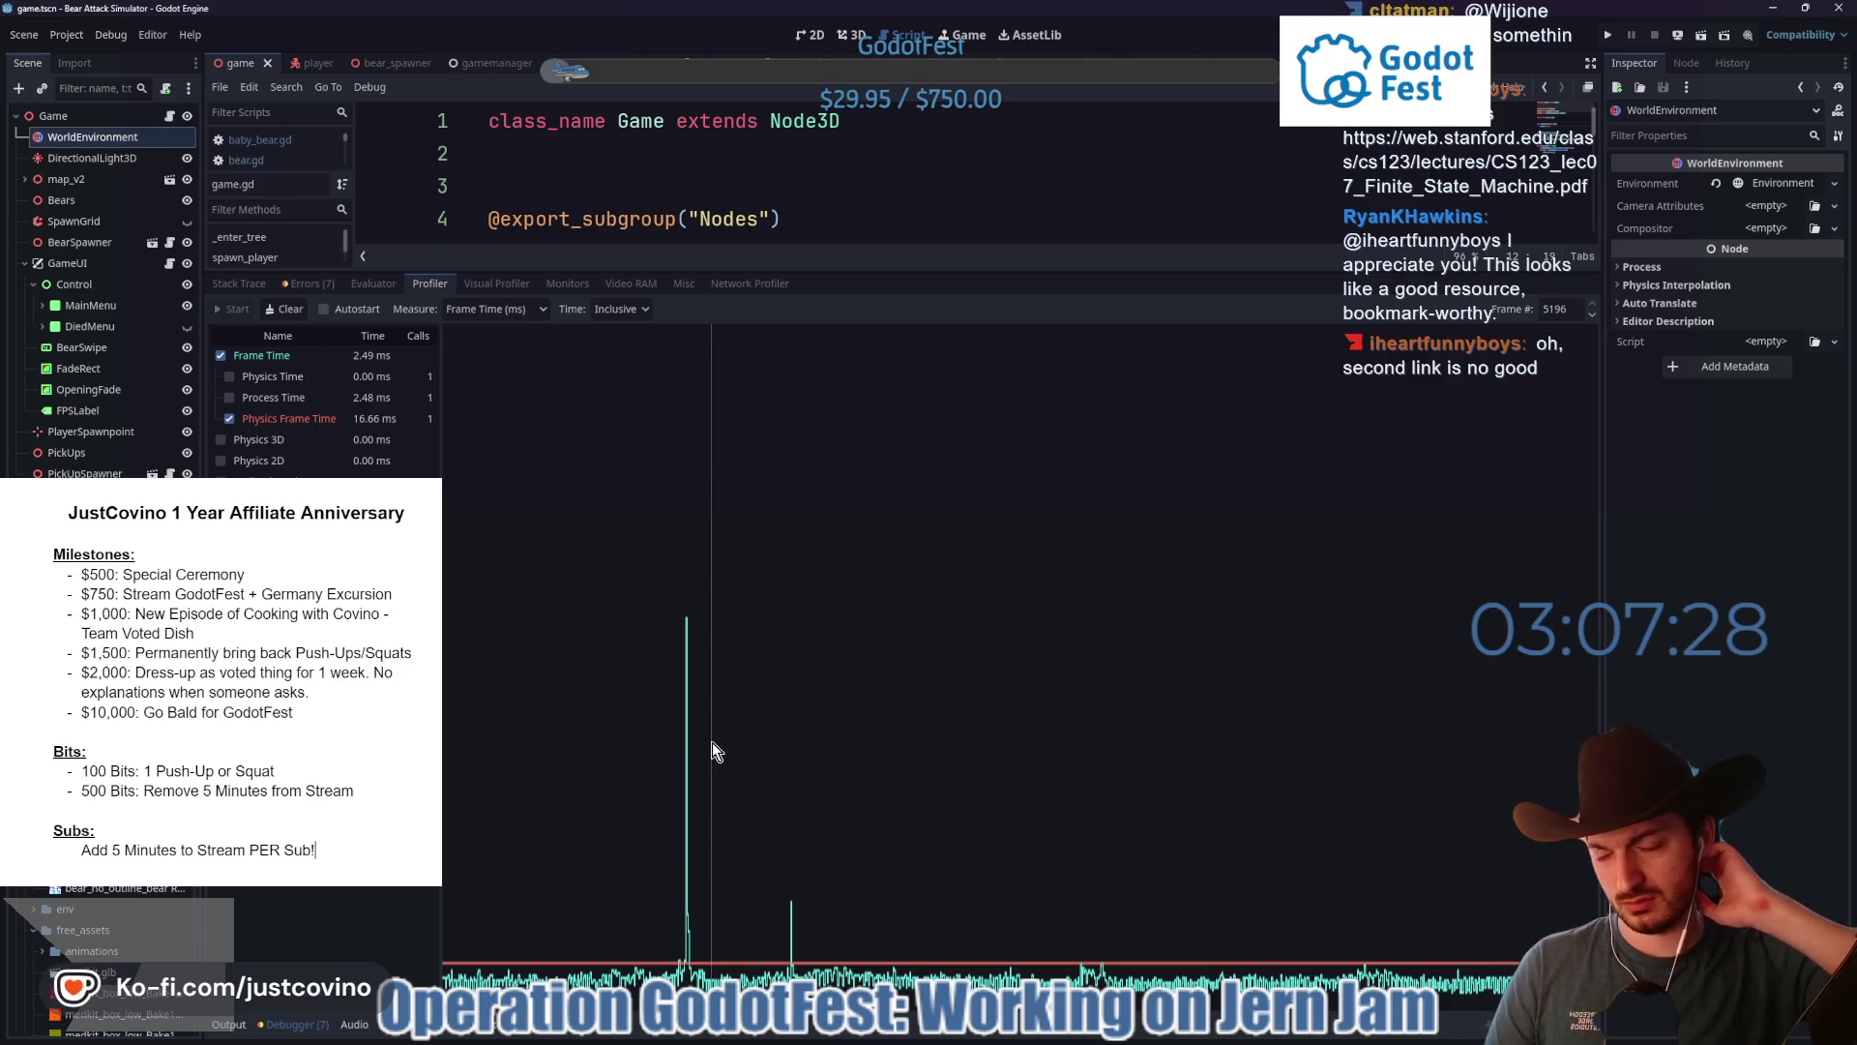
- Inspect frame 3590's 134.91 ms spike with Process Time graphed, then enlarge the code area
{"action": "mouse_move", "coordinate": [712, 741]}
{"action": "left_mouse_down"}
{"action": "mouse_move", "coordinate": [732, 755]}
{"action": "mouse_move", "coordinate": [687, 781]}
{"action": "left_mouse_up"}
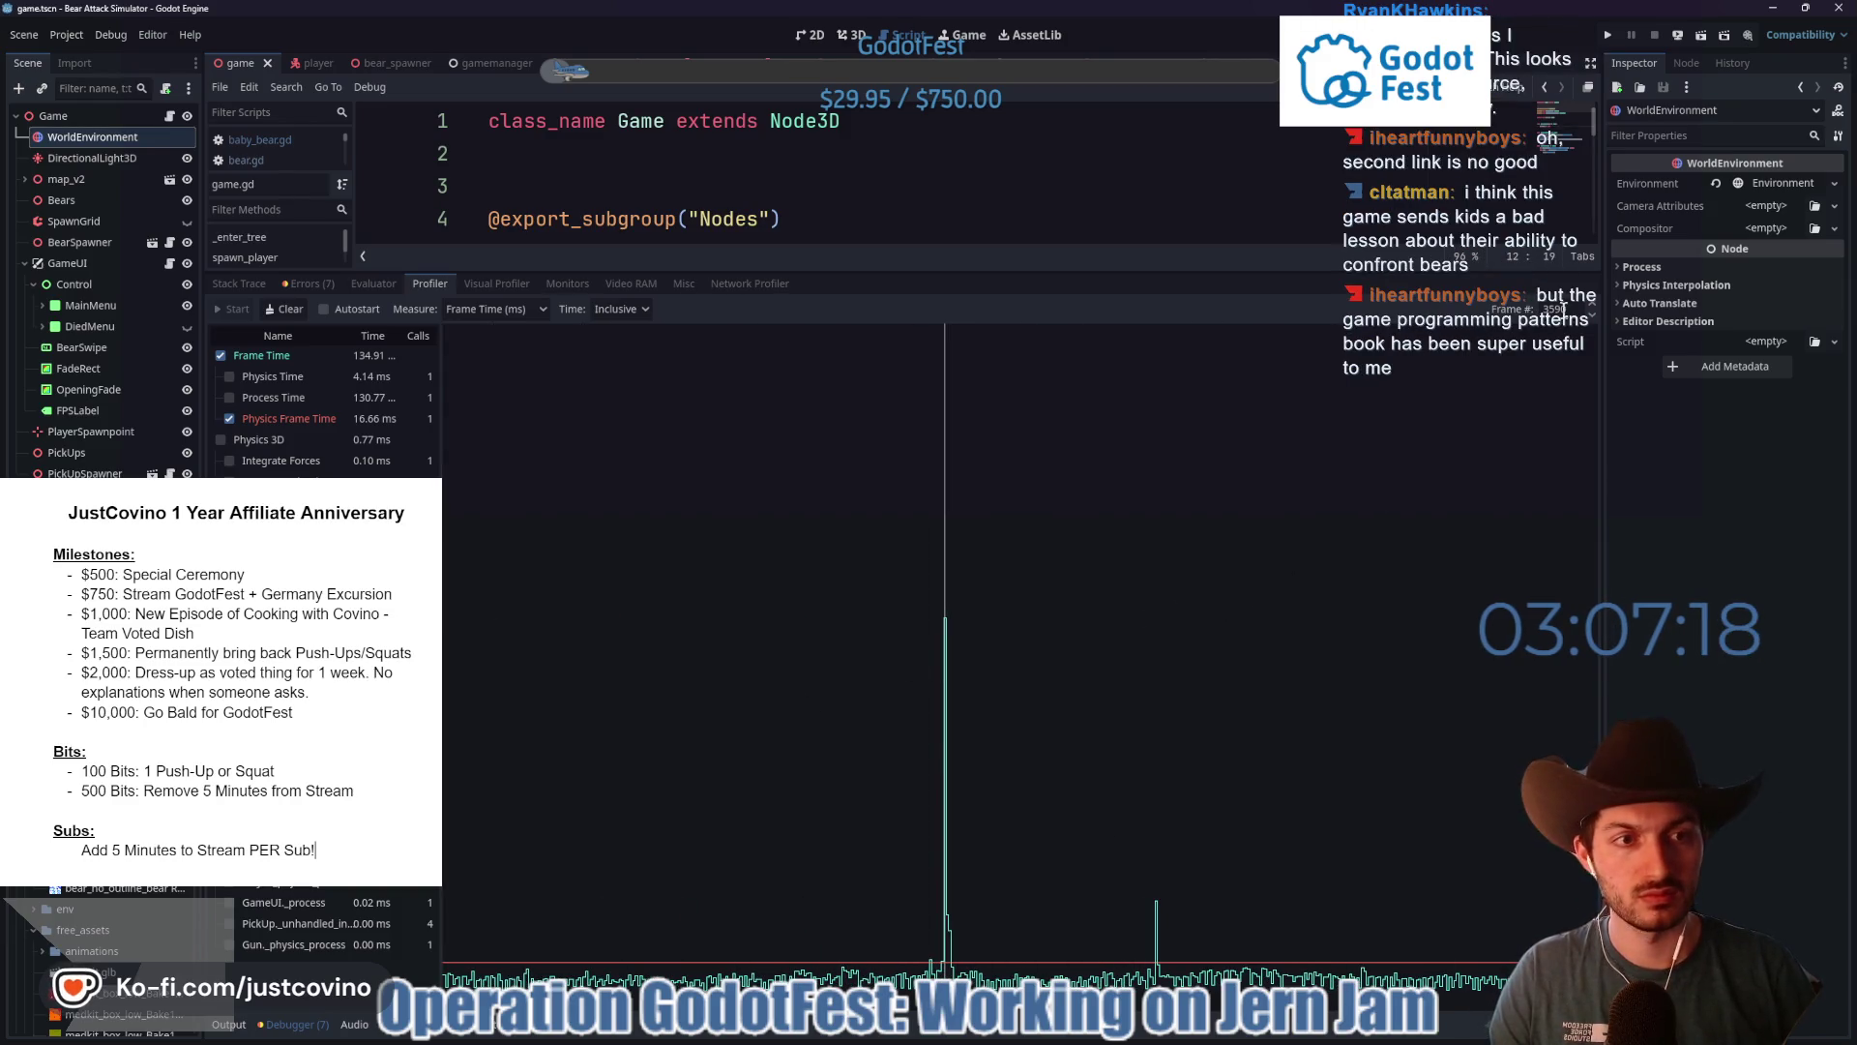
{"action": "left_click", "coordinate": [1592, 318]}
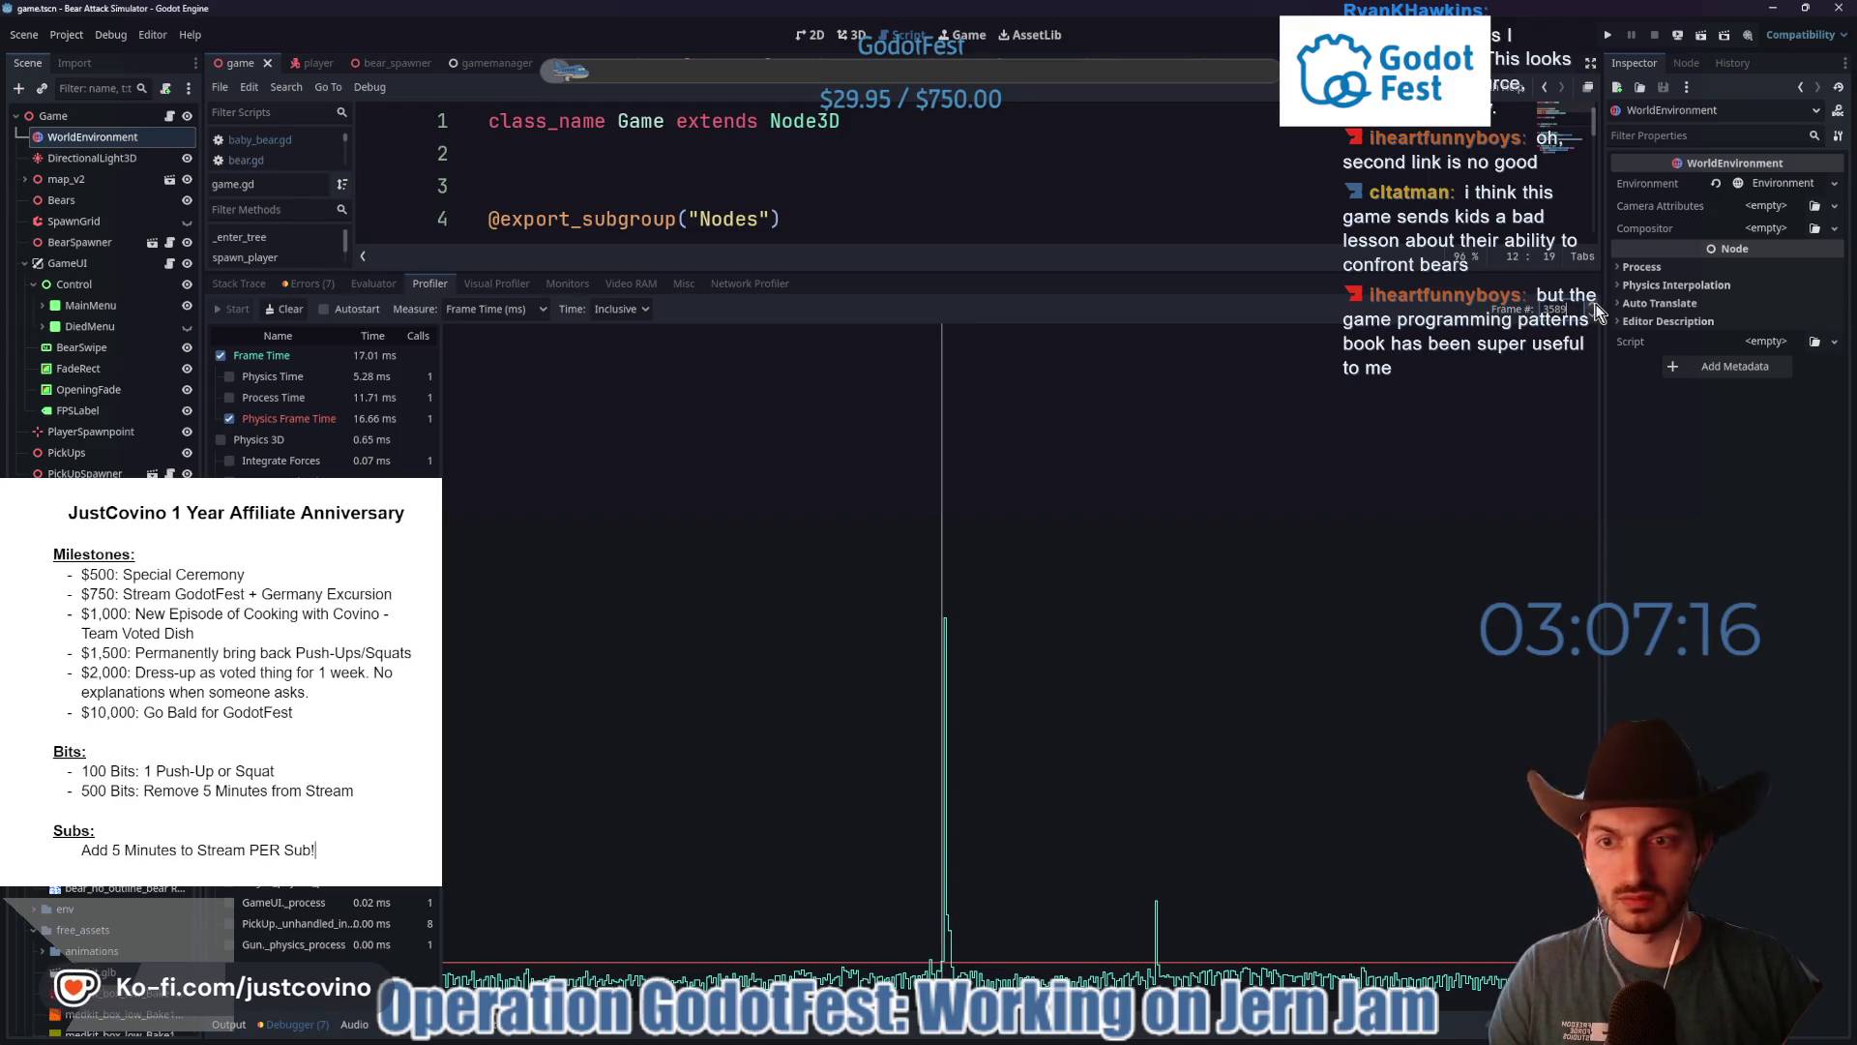
{"action": "left_click", "coordinate": [1592, 305]}
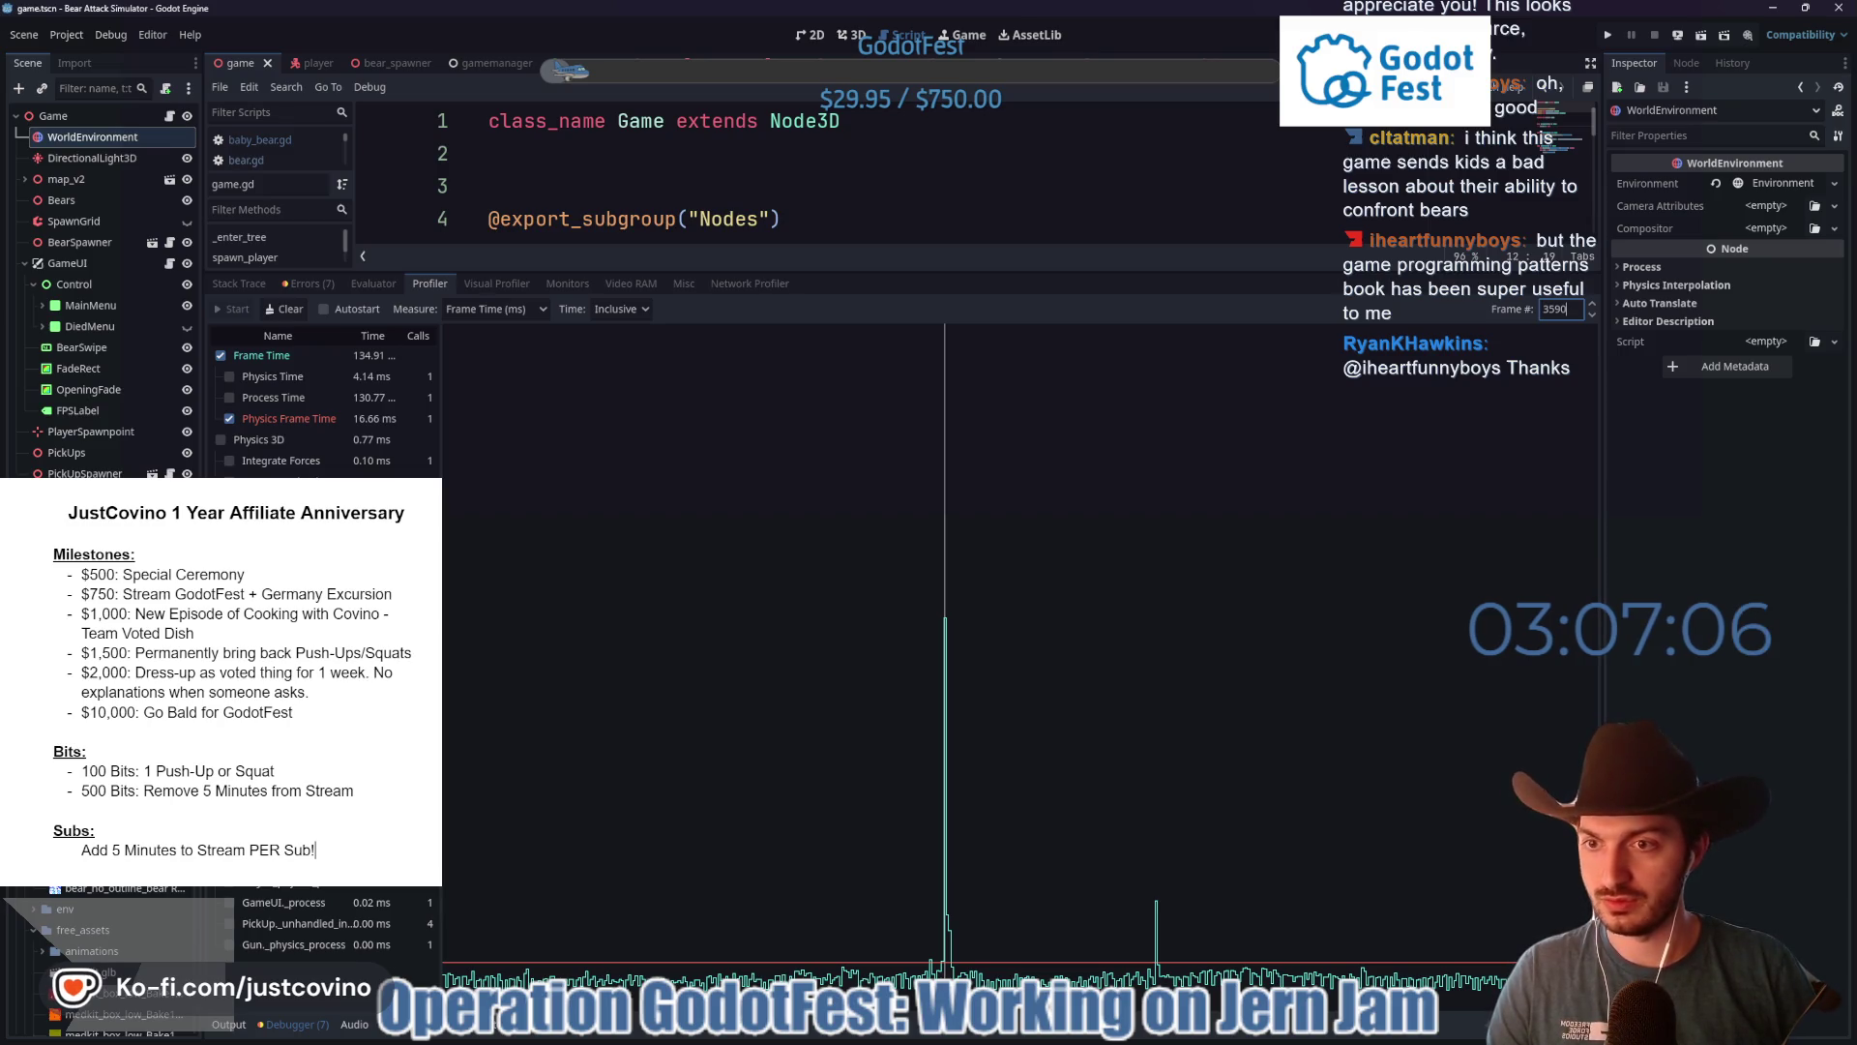
{"action": "left_click", "coordinate": [229, 398]}
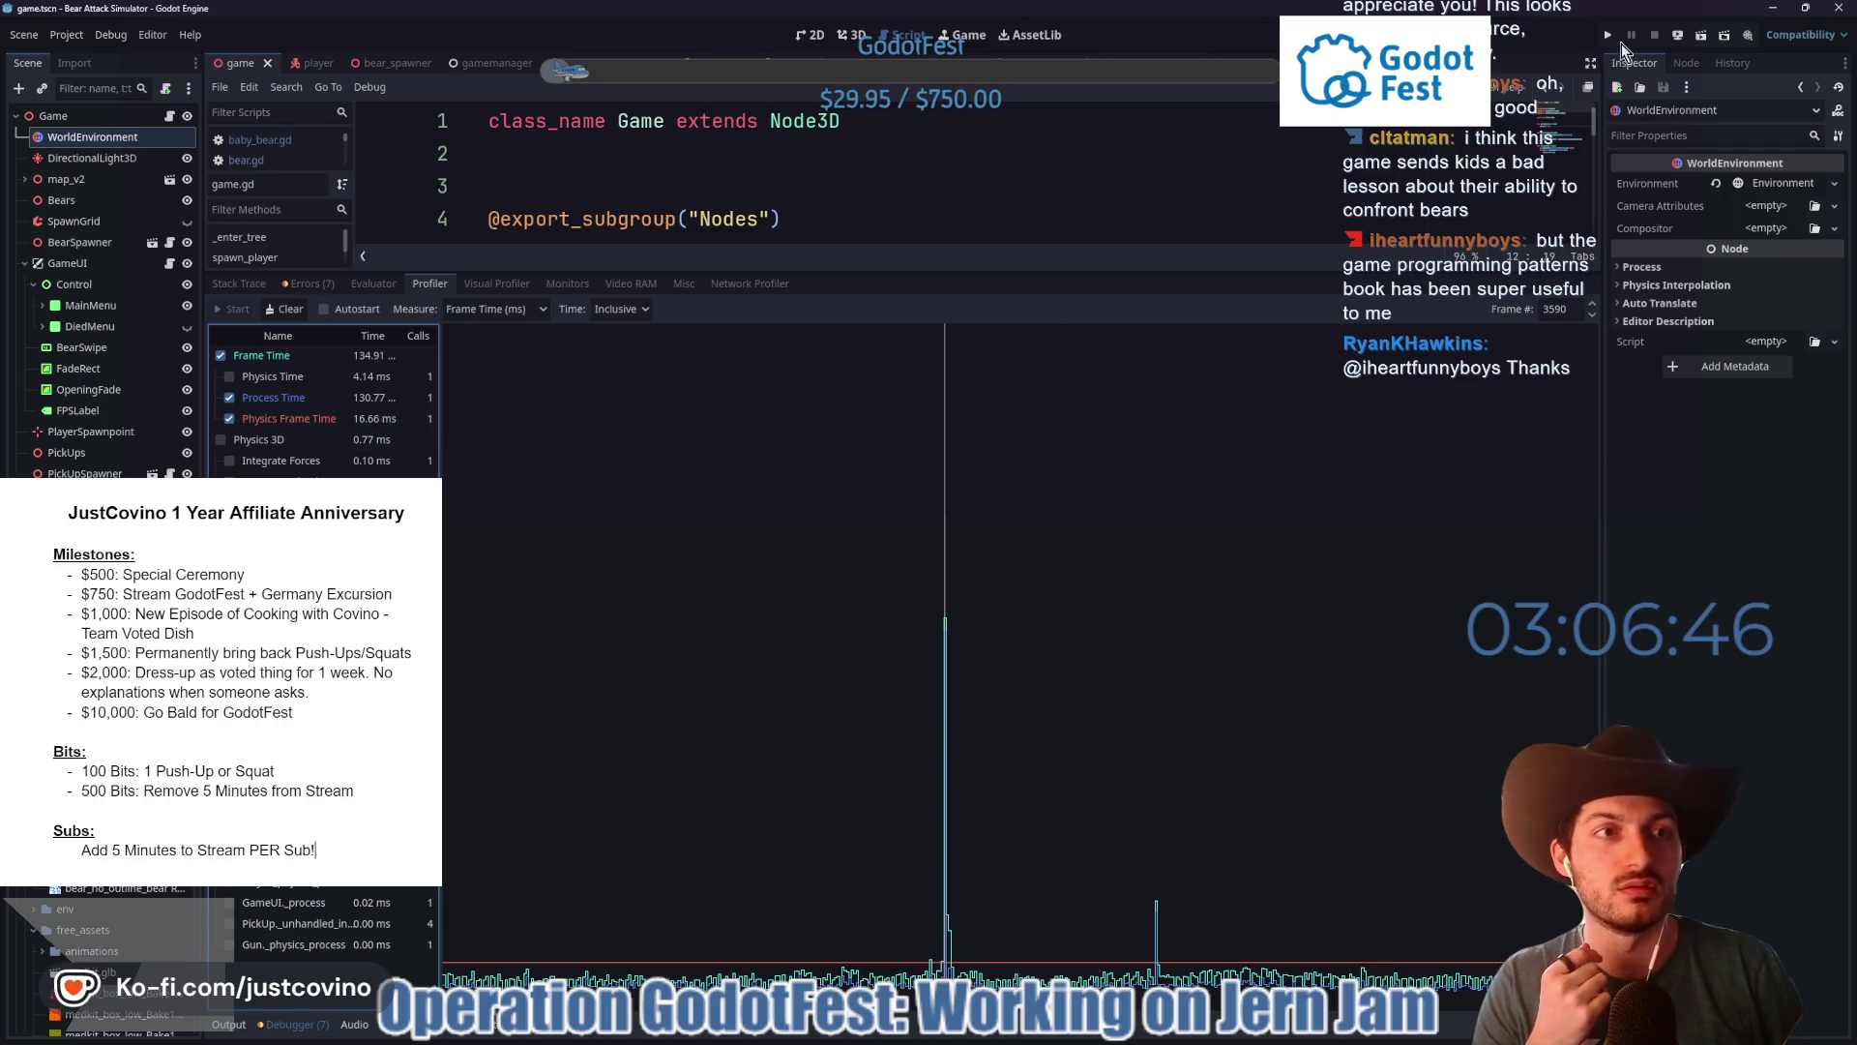
{"action": "left_click_drag", "start_coordinate": [1111, 272], "coordinate": [1153, 764]}
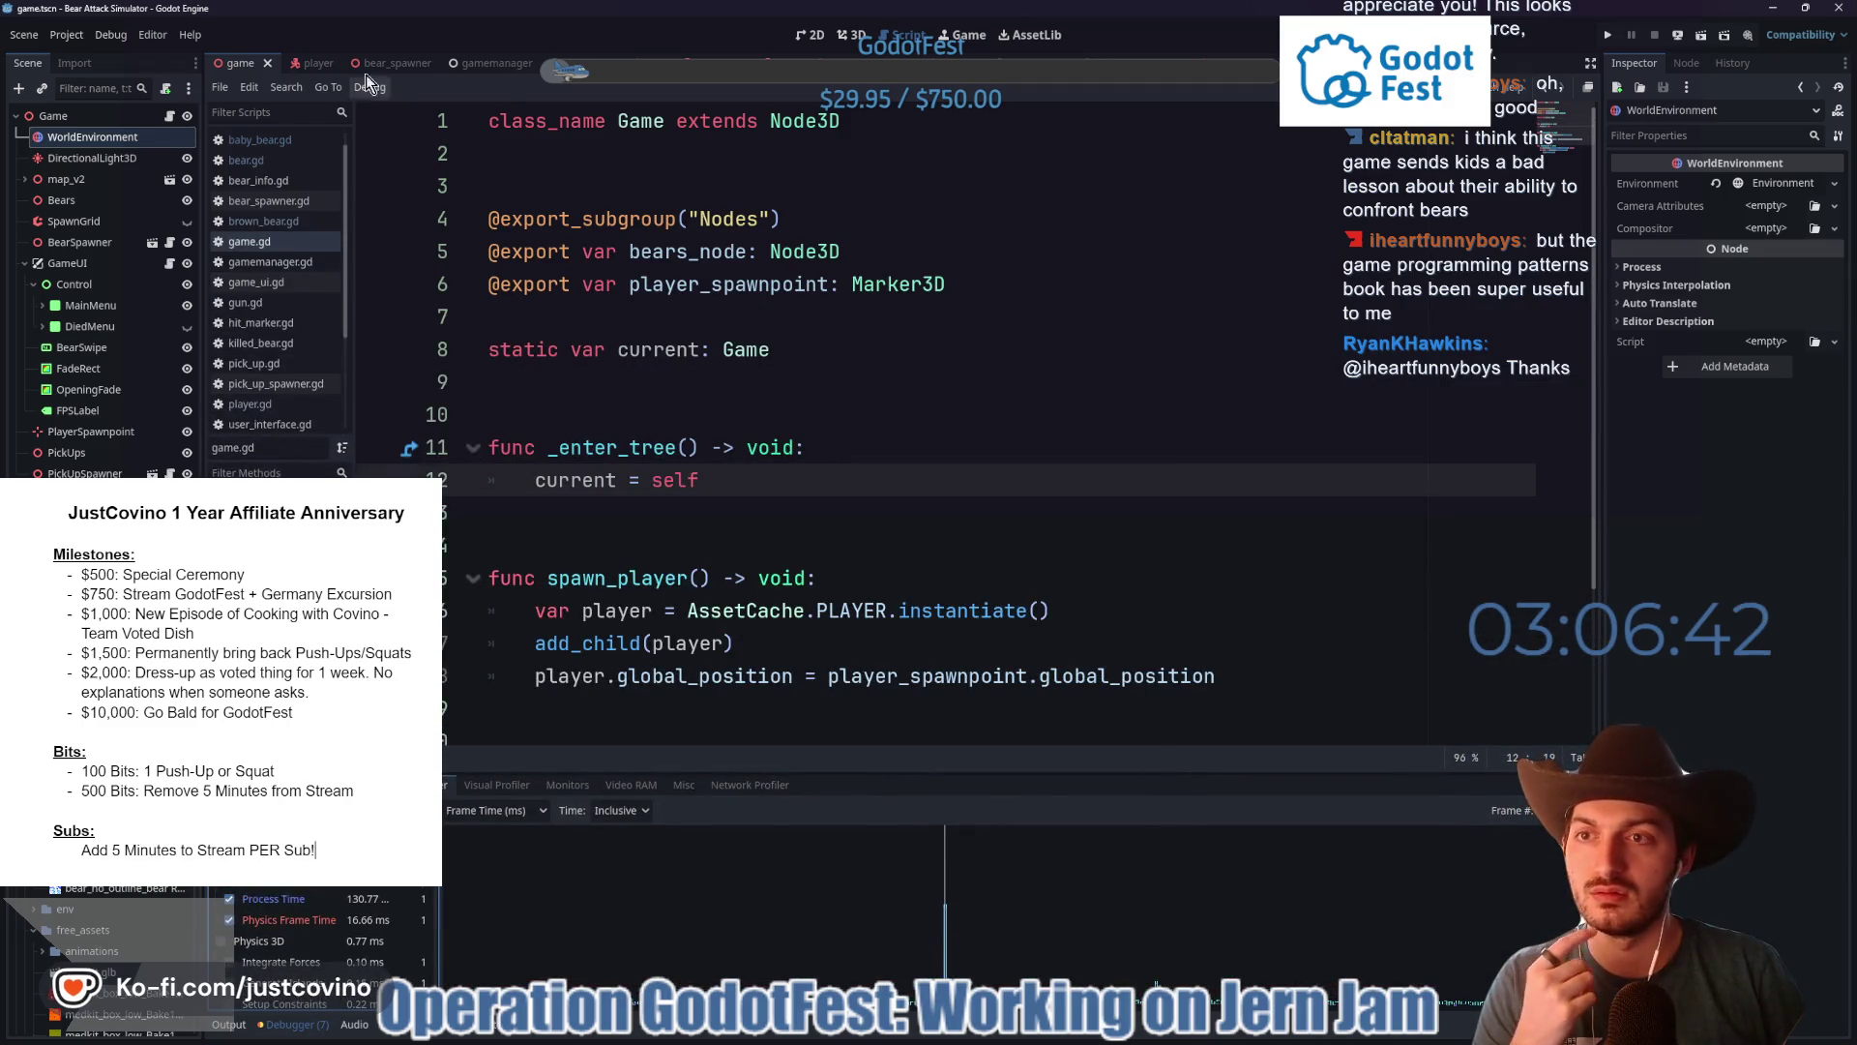
- Open user_interface.gd from the player scene and browse its kills_label and held_margin code
{"action": "left_click", "coordinate": [478, 63]}
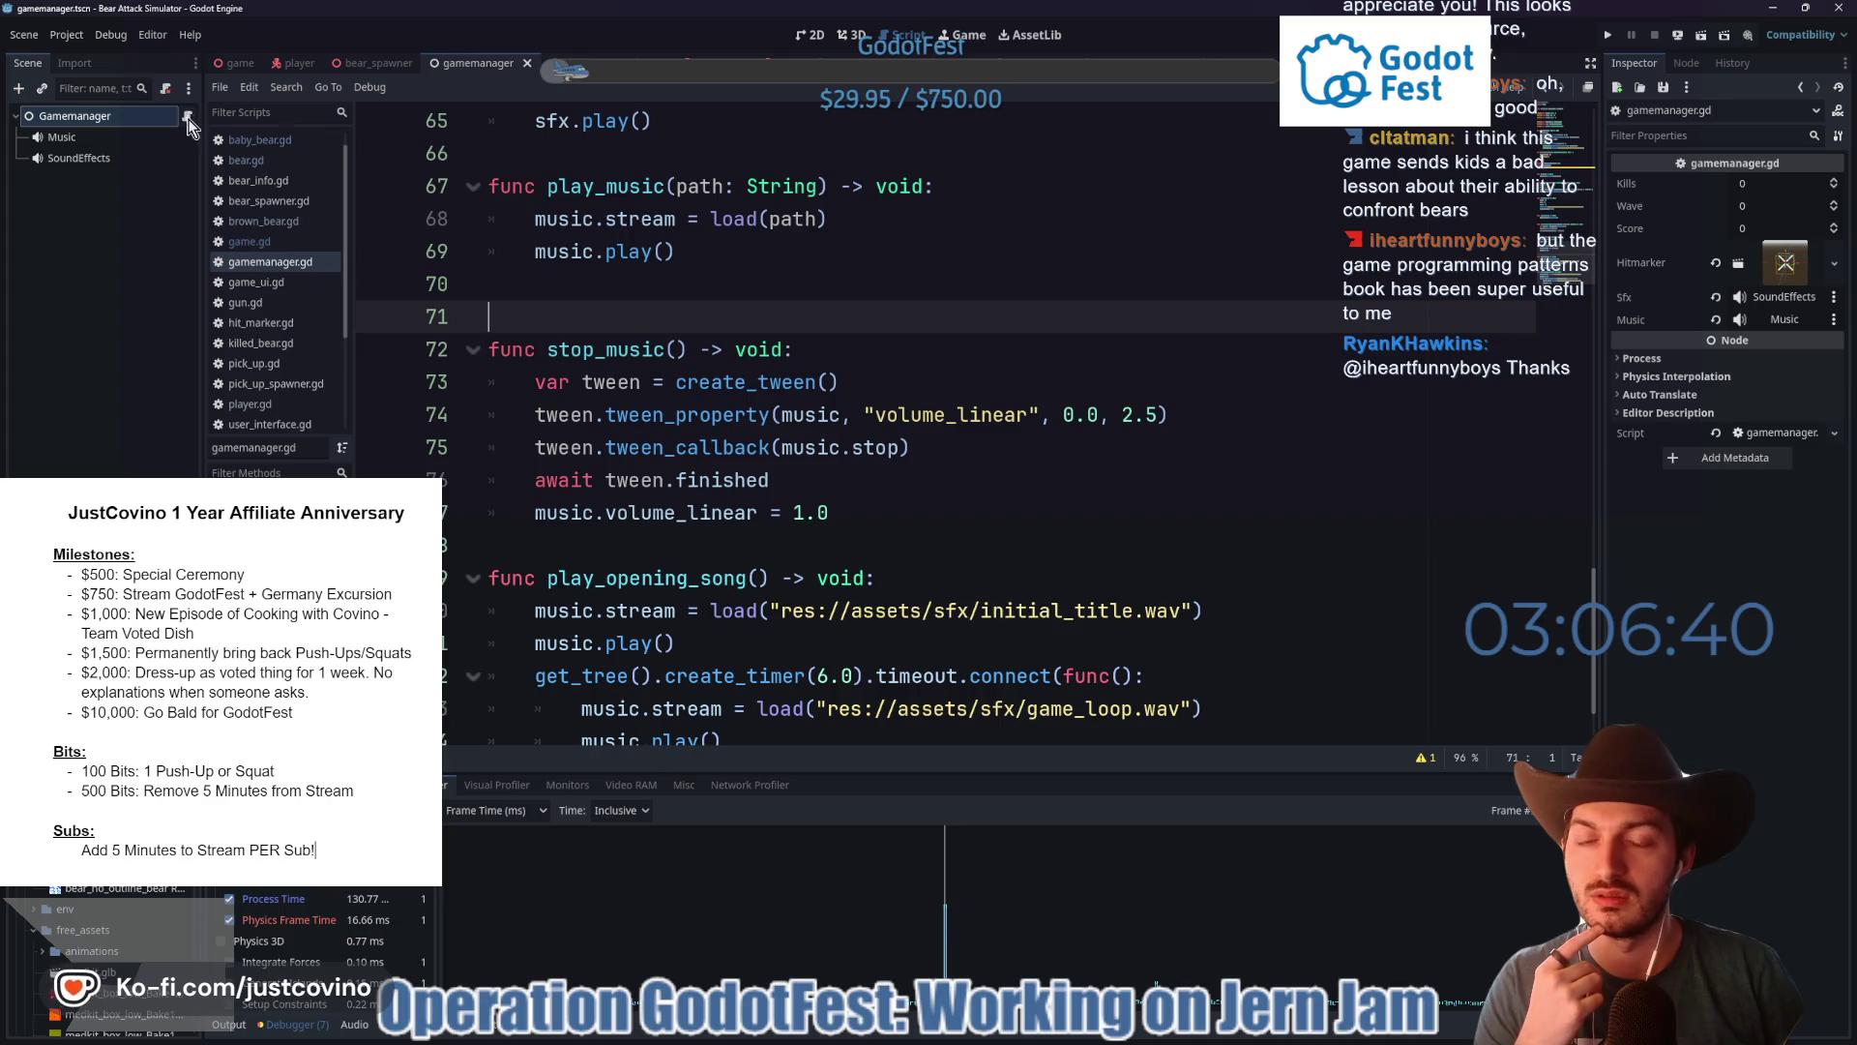
{"action": "left_click", "coordinate": [298, 63]}
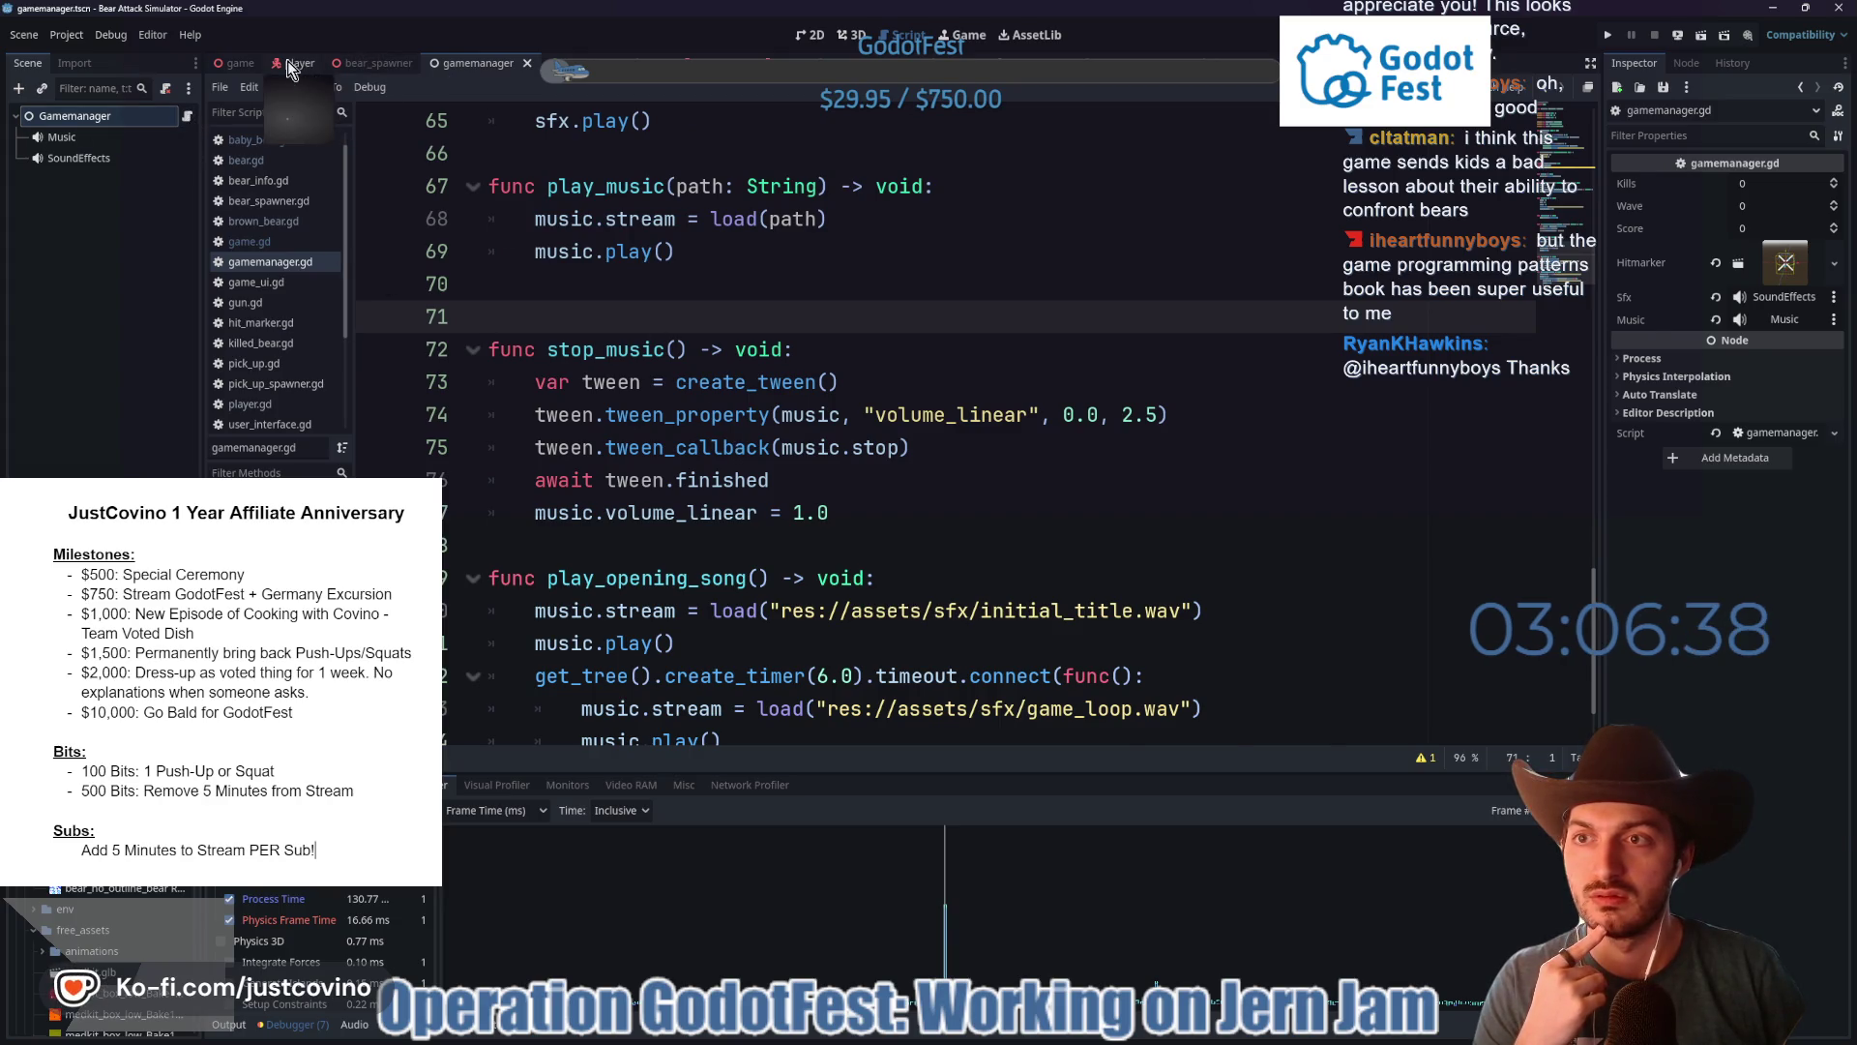
{"action": "left_click", "coordinate": [162, 309]}
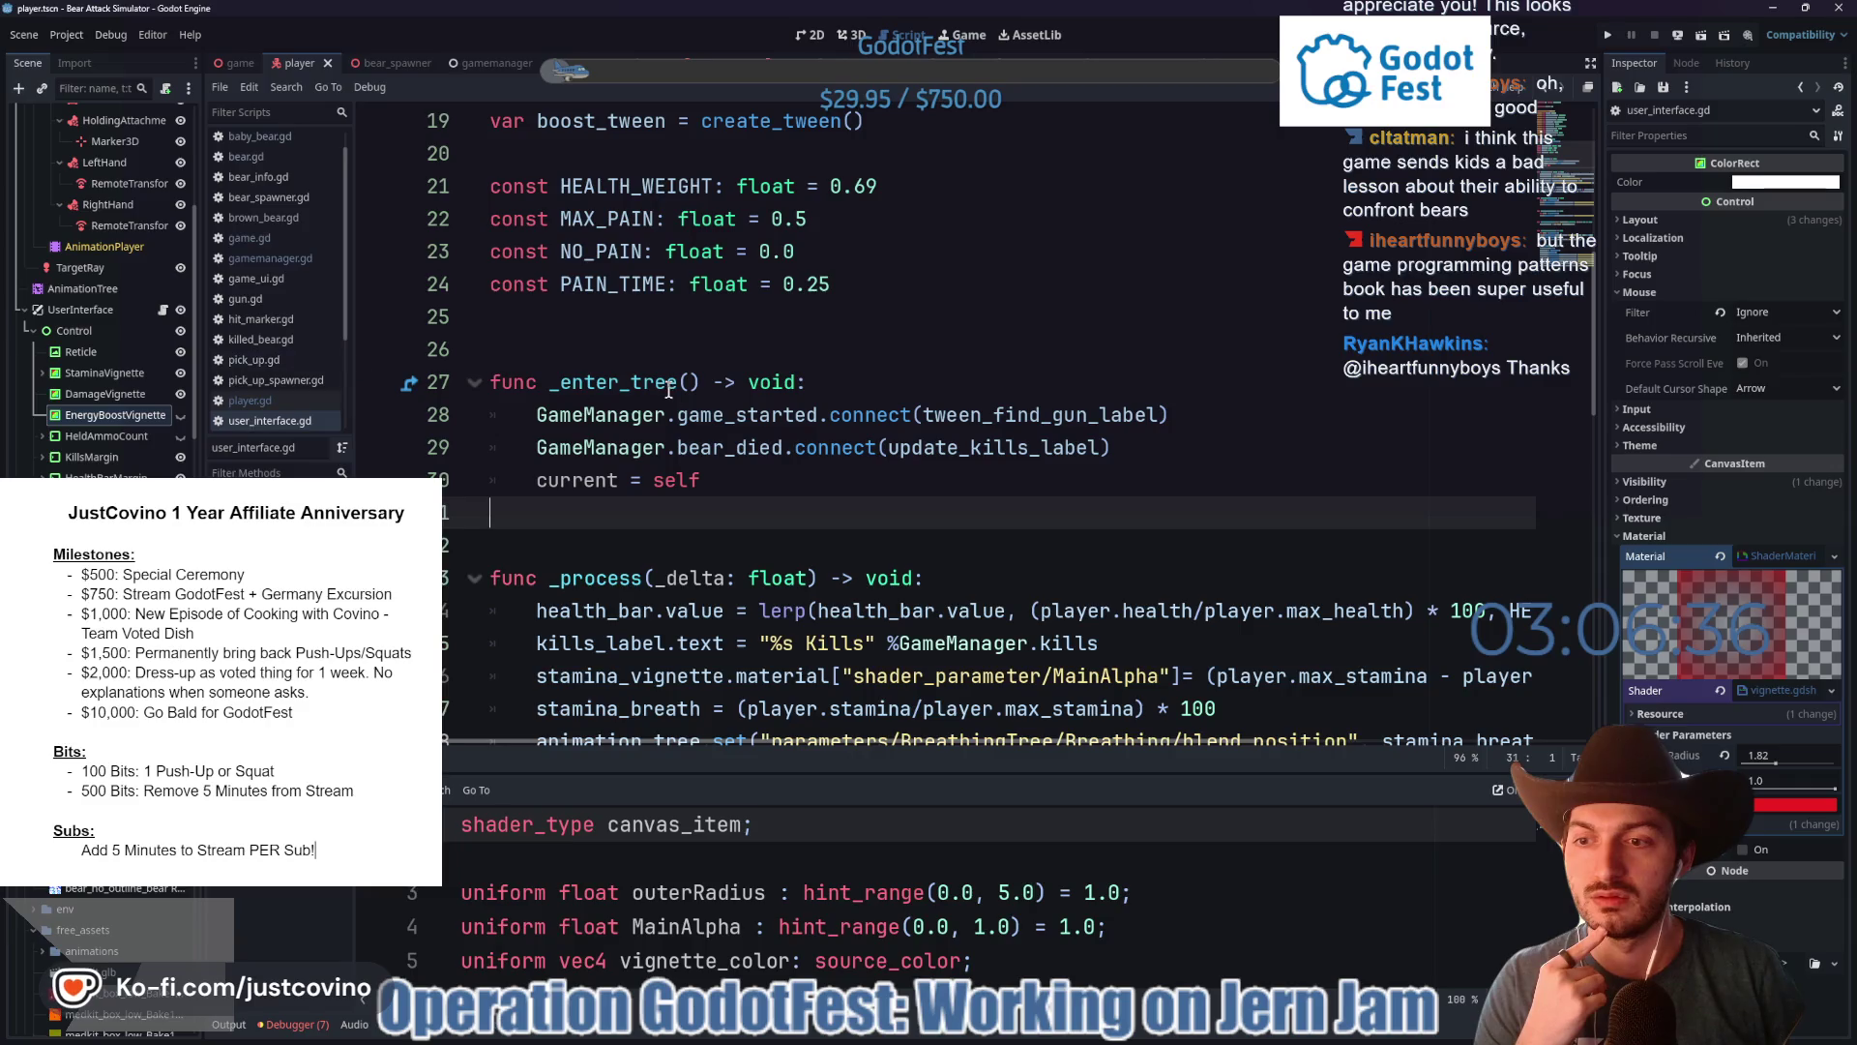
{"action": "scroll", "coordinate": [828, 525], "scroll_direction": "down", "scroll_amount": 4}
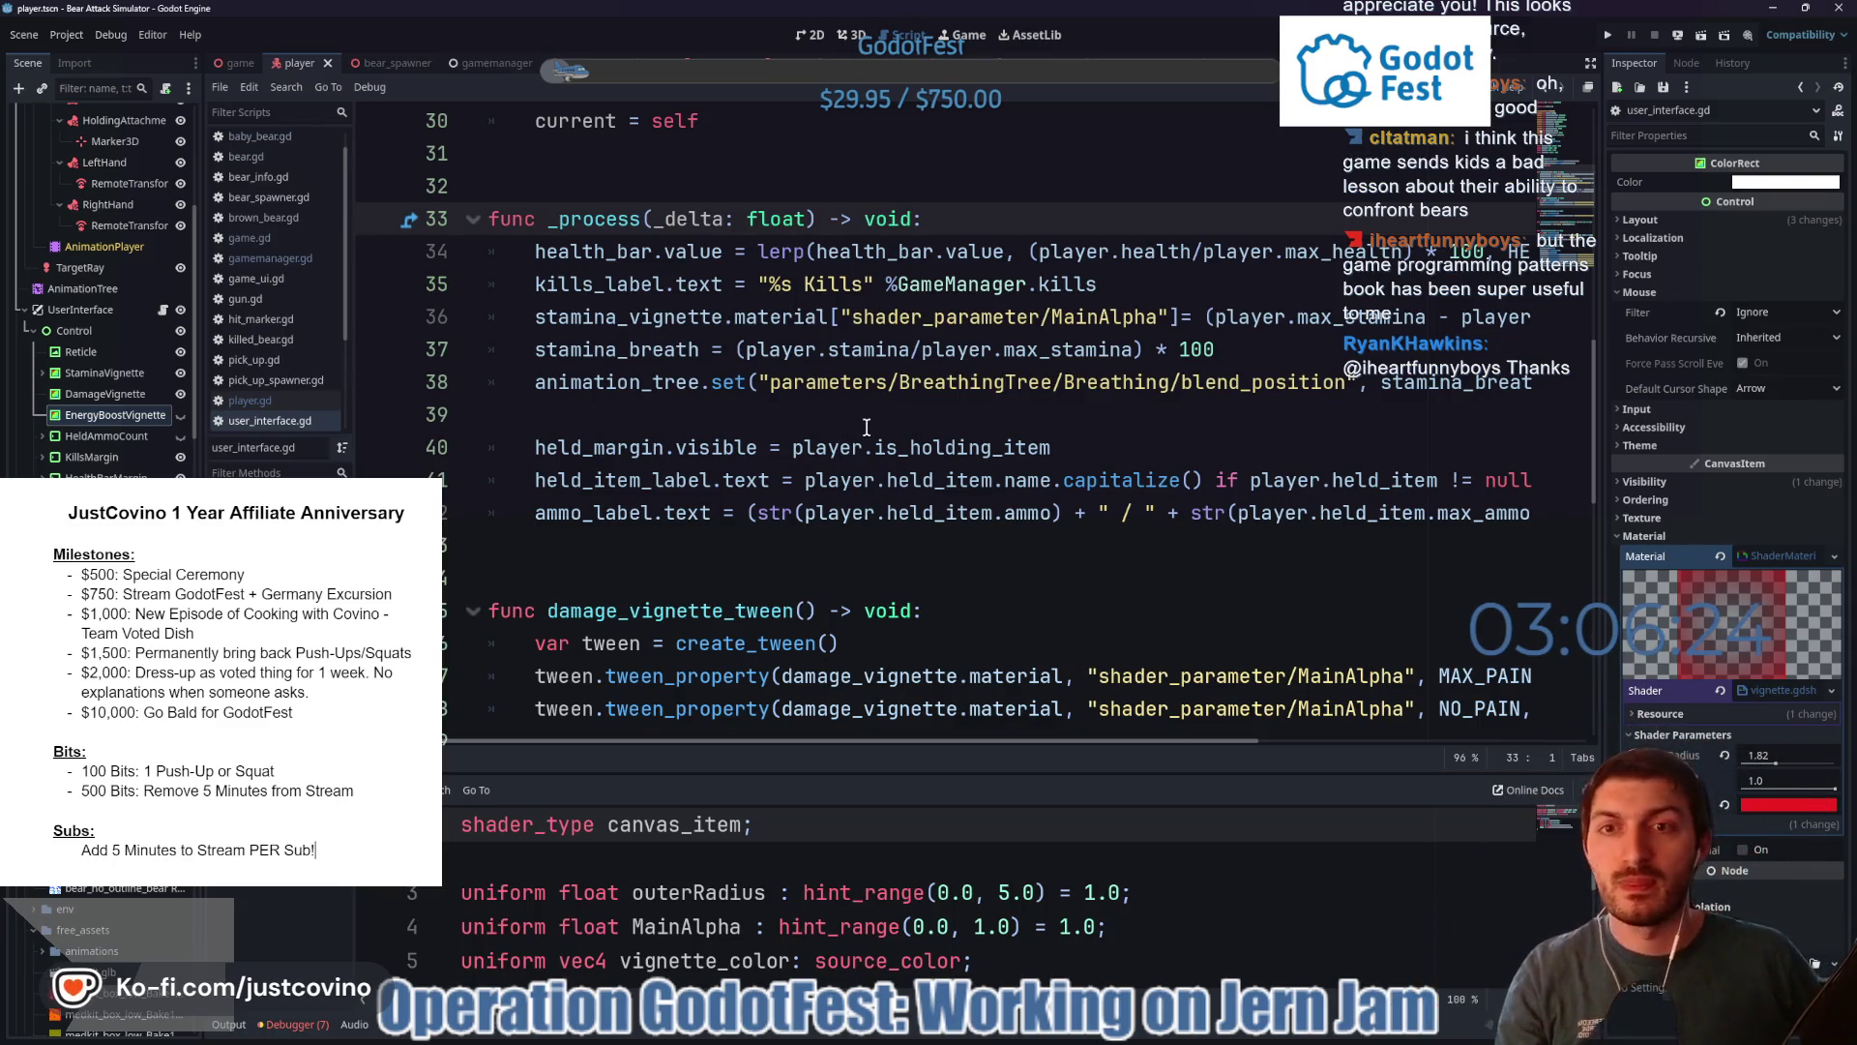
{"action": "left_click", "coordinate": [1114, 291]}
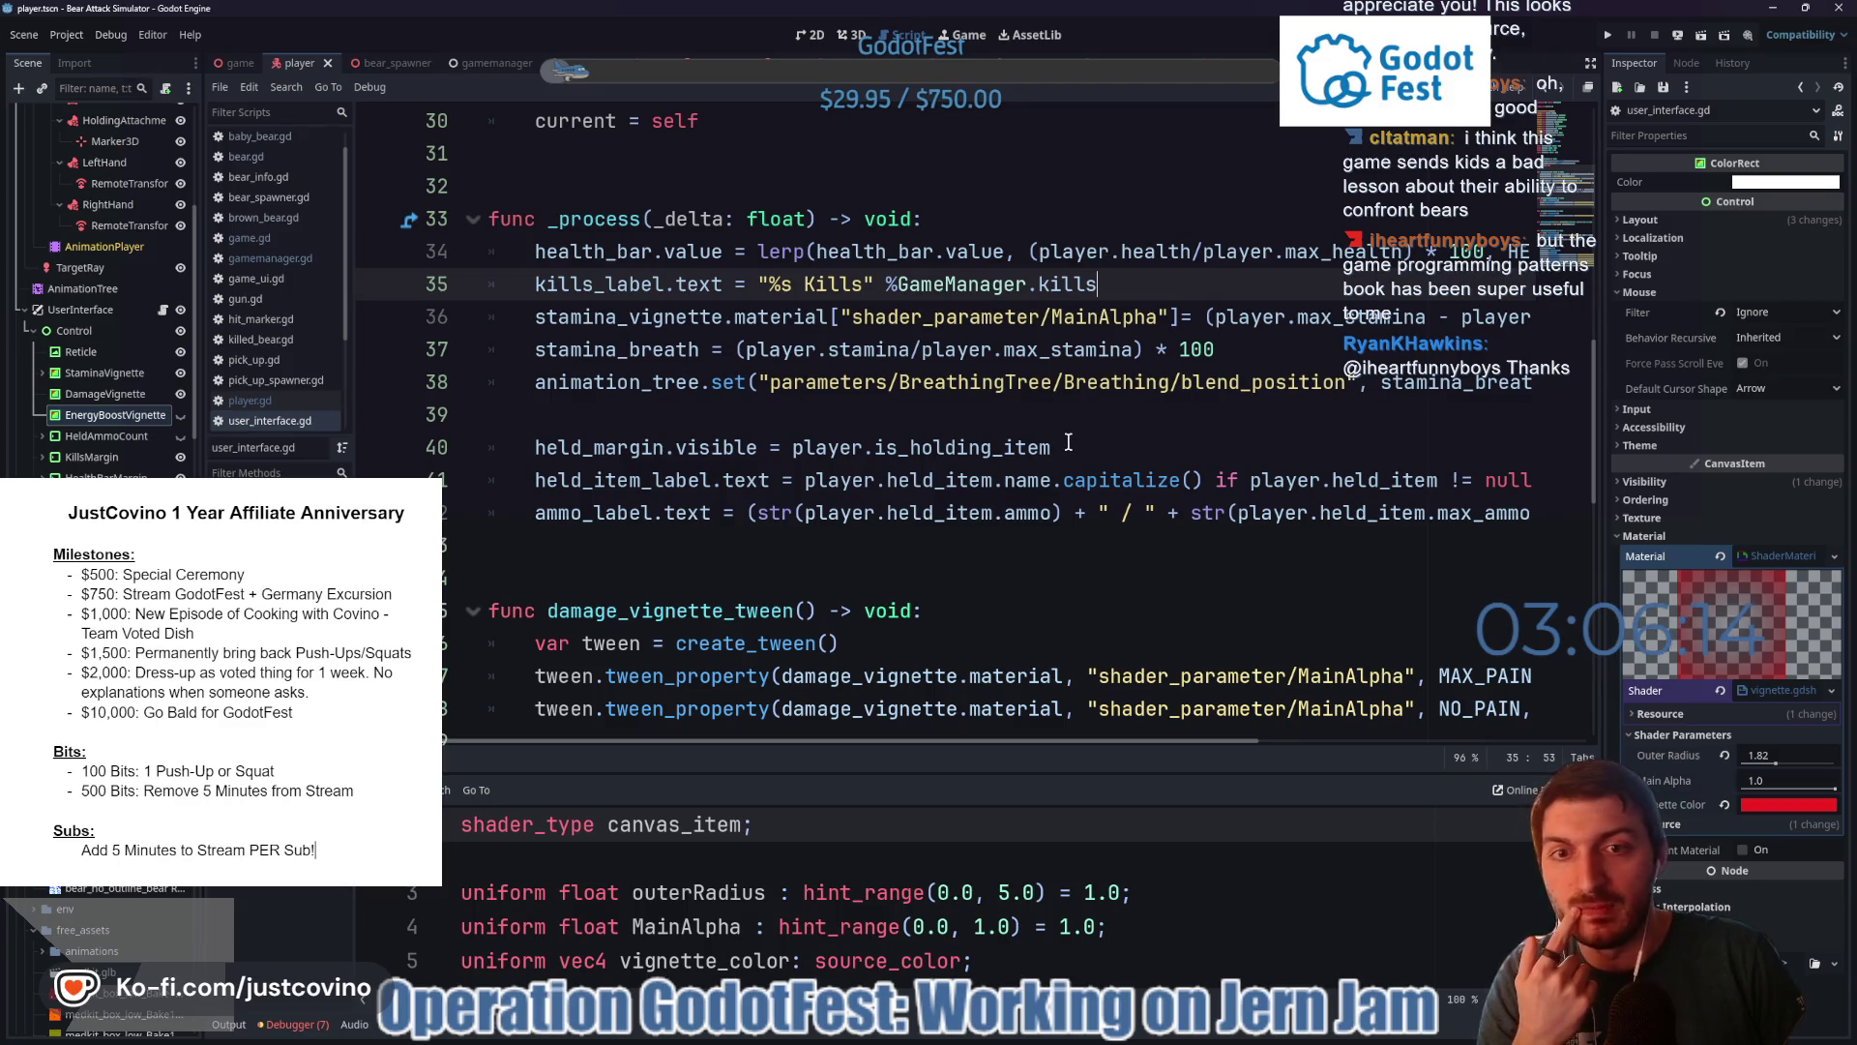
{"action": "left_click", "coordinate": [656, 448]}
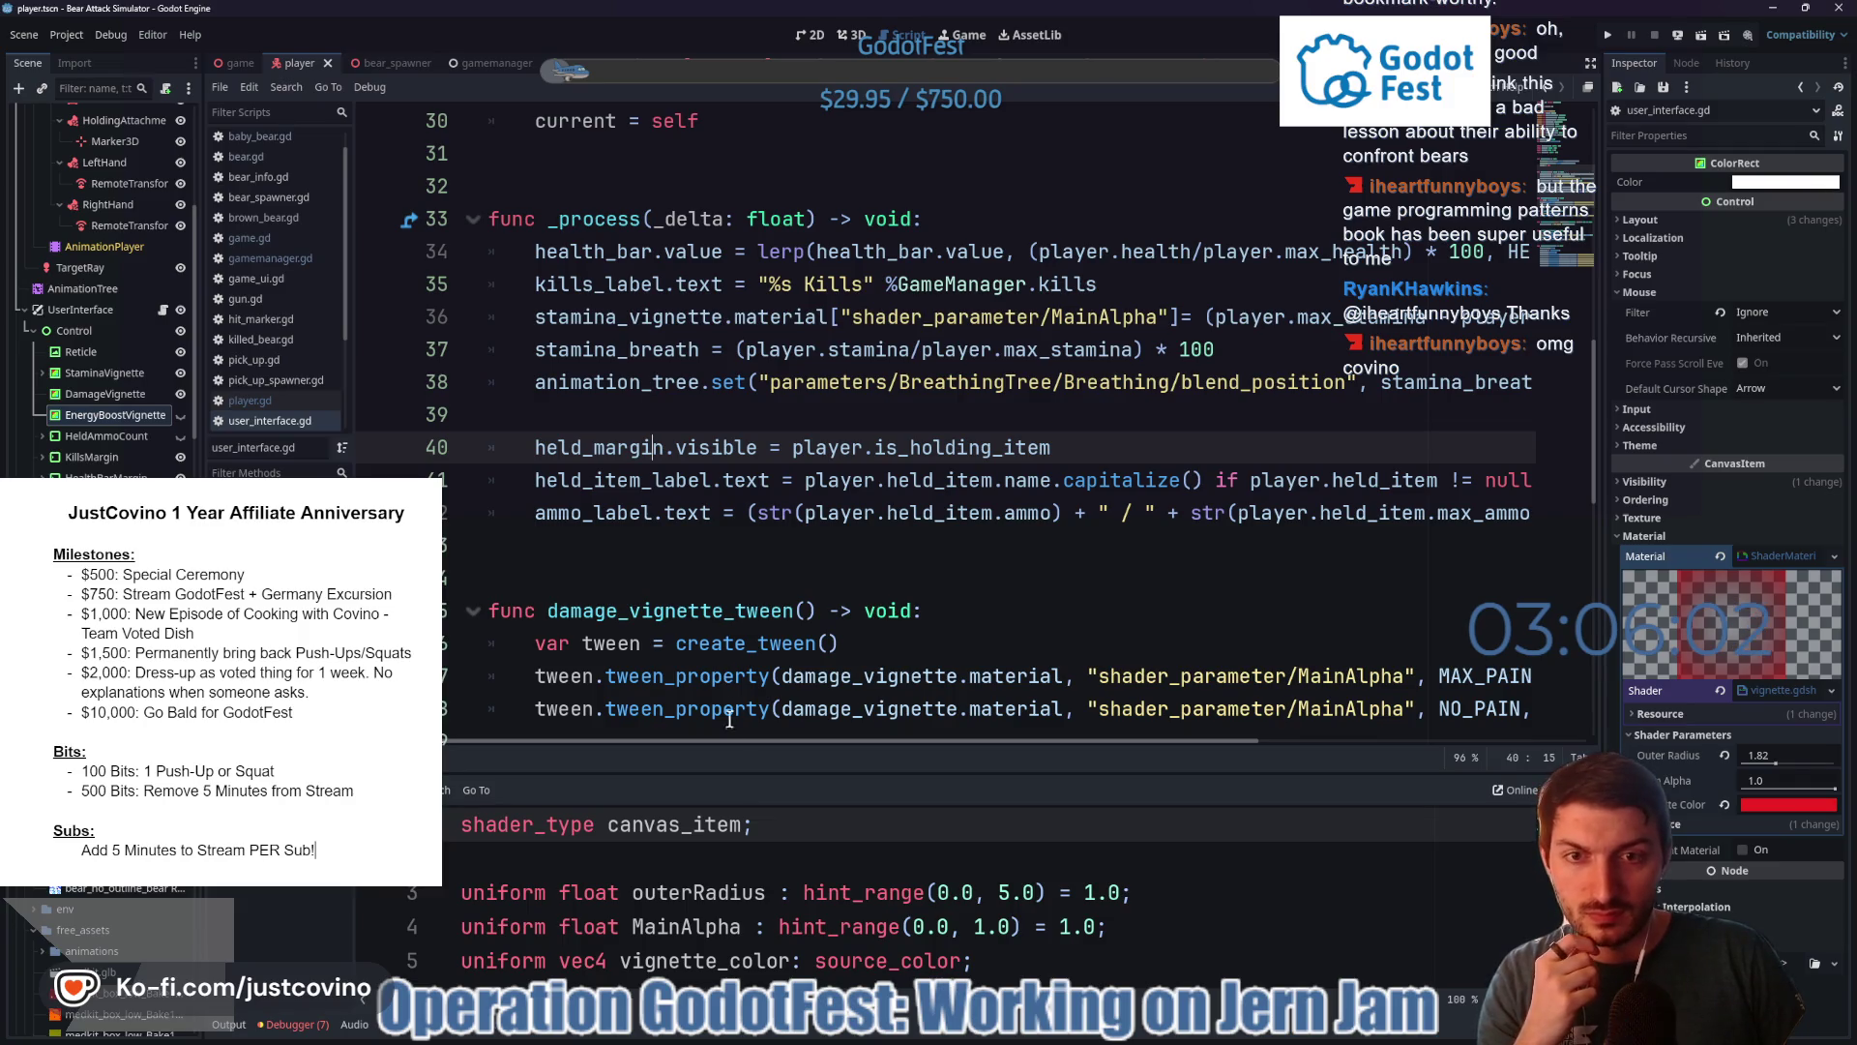
- Insert blank lines after the ammo_label code and type 'func update_he'
{"action": "mouse_move", "coordinate": [711, 741]}
{"action": "left_mouse_down"}
{"action": "mouse_move", "coordinate": [1132, 766]}
{"action": "mouse_move", "coordinate": [653, 758]}
{"action": "left_mouse_up"}
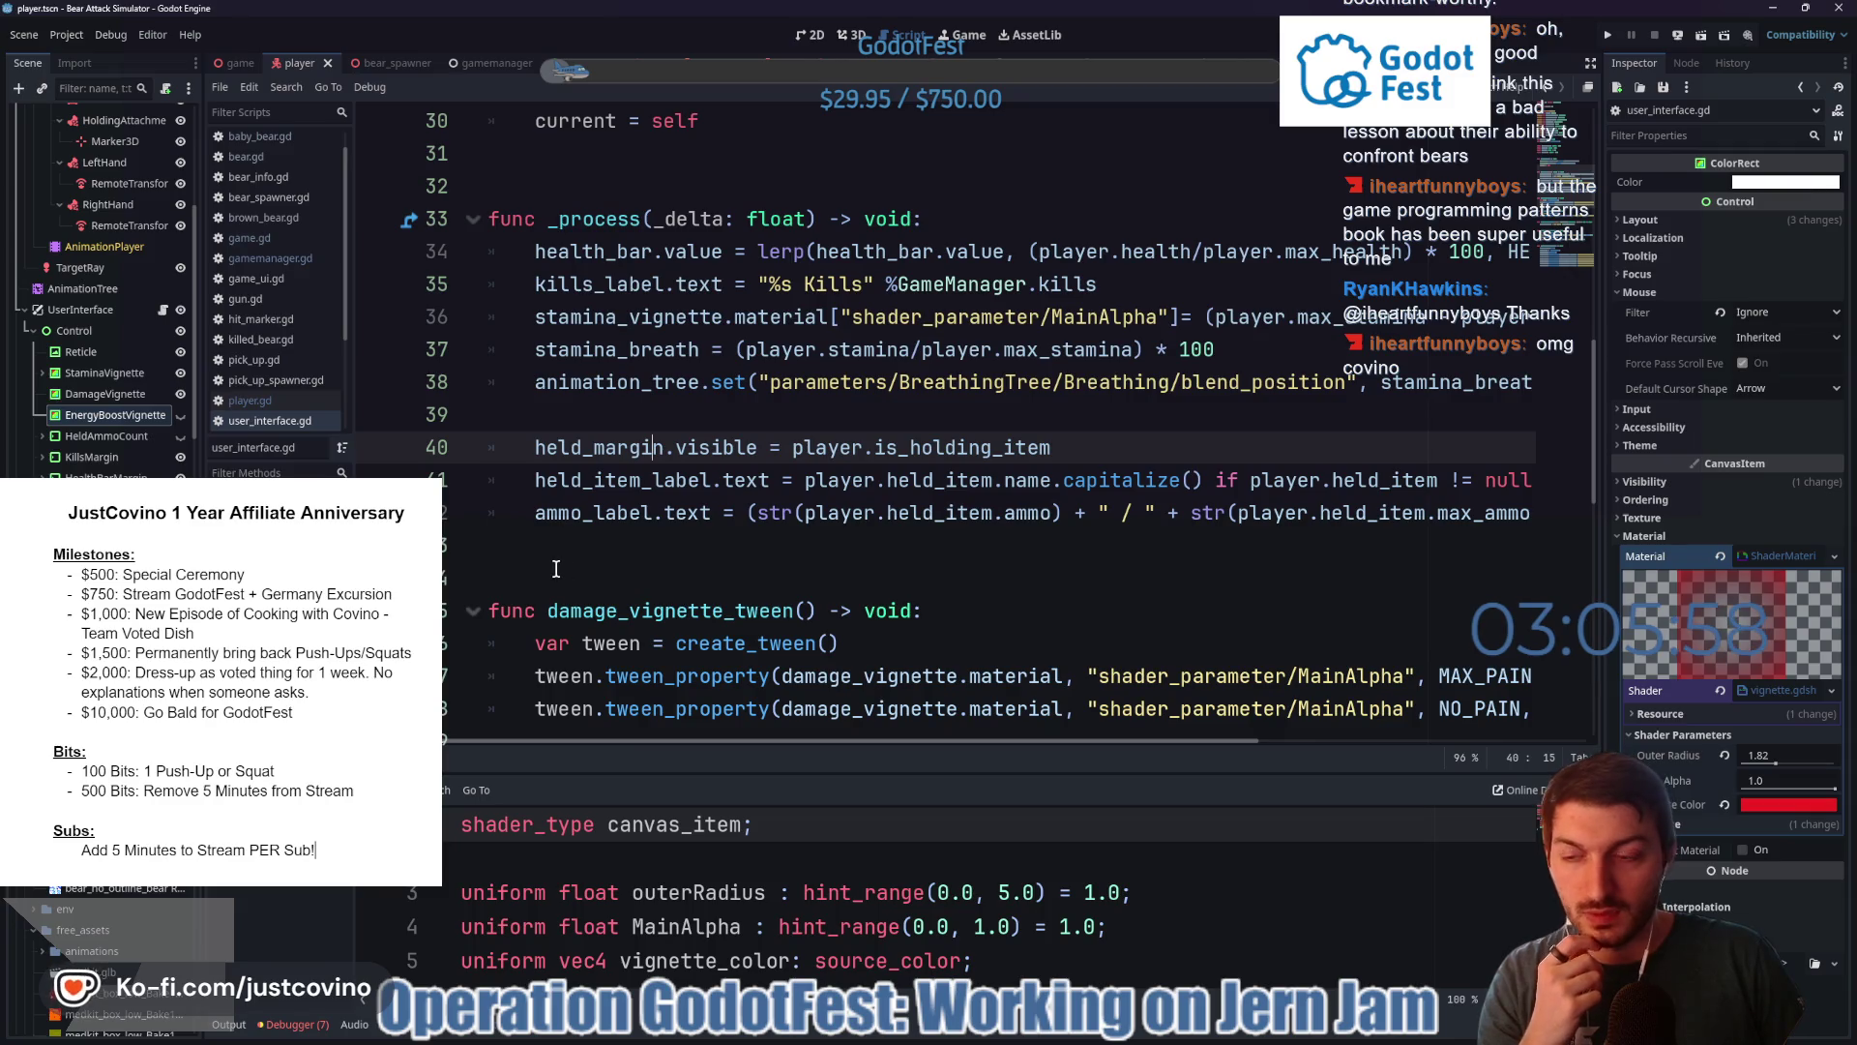
{"action": "left_click_drag", "start_coordinate": [557, 559], "coordinate": [677, 416]}
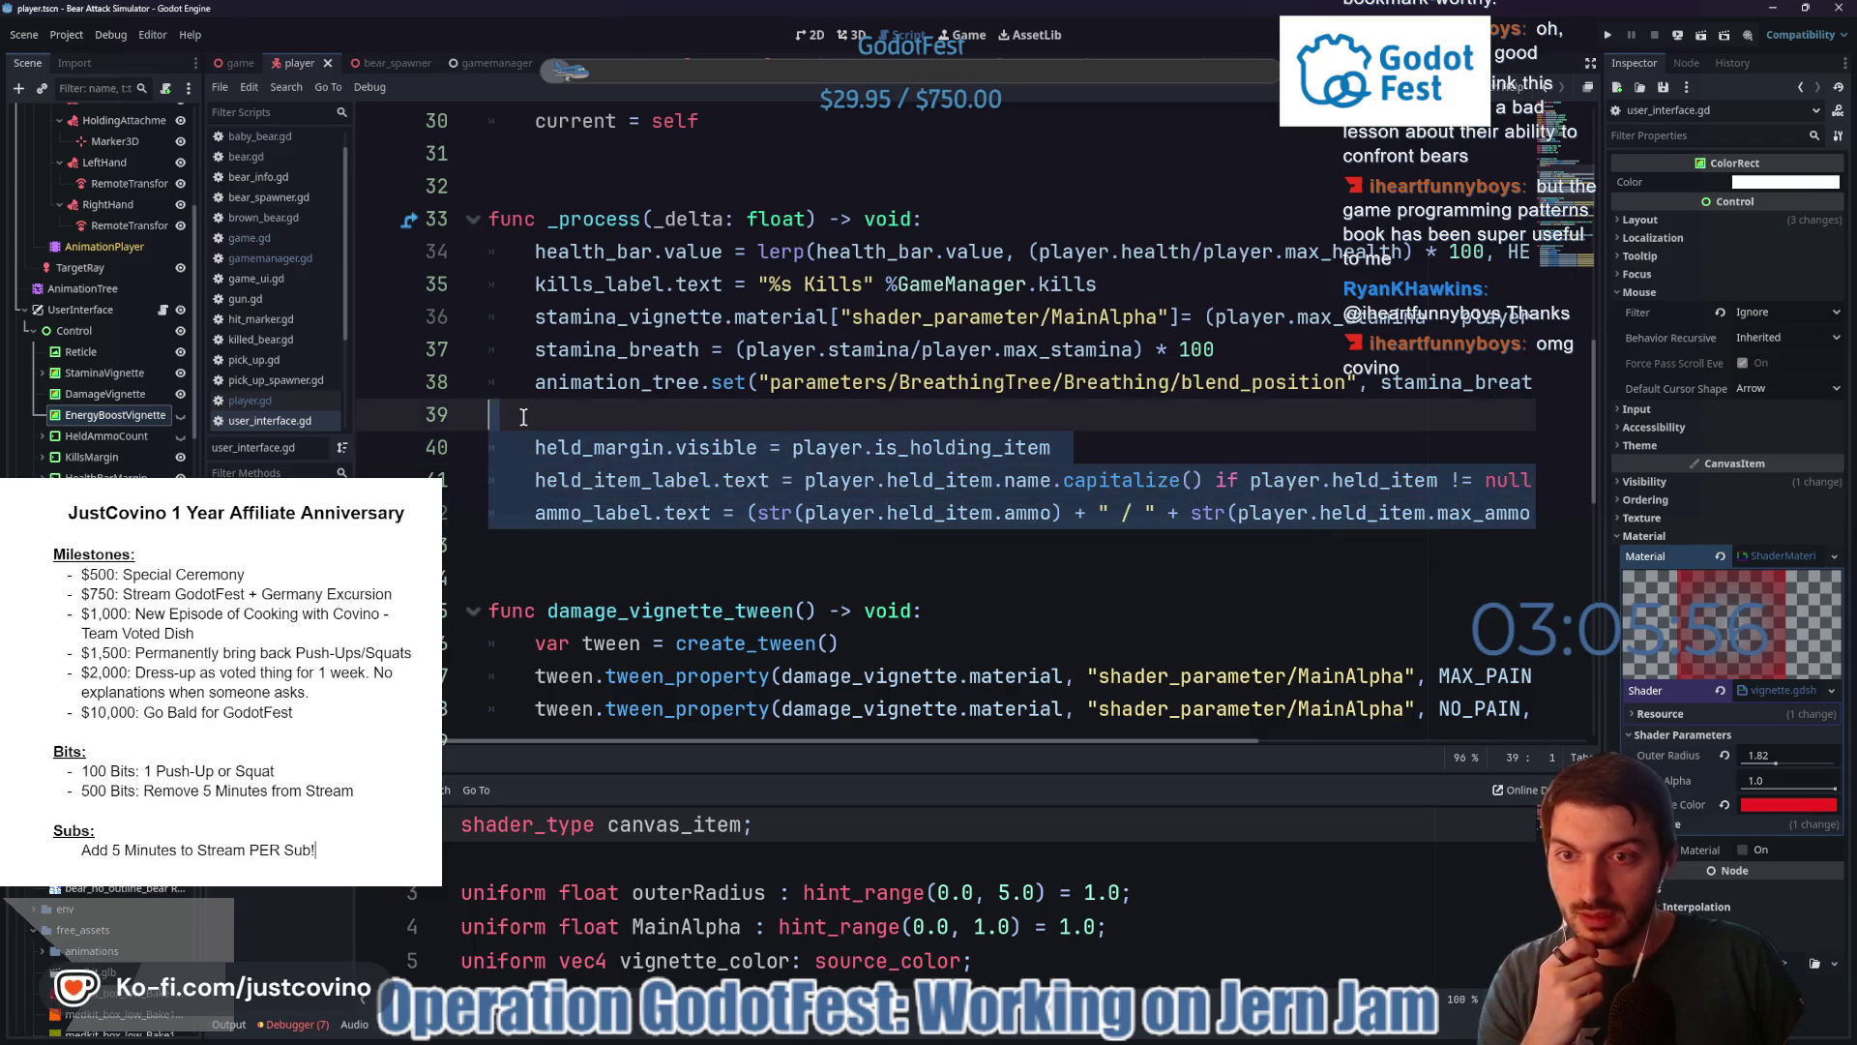
{"action": "scroll", "coordinate": [692, 502], "scroll_direction": "up", "scroll_amount": 2}
{"action": "scroll", "coordinate": [691, 502], "scroll_direction": "down", "scroll_amount": 4}
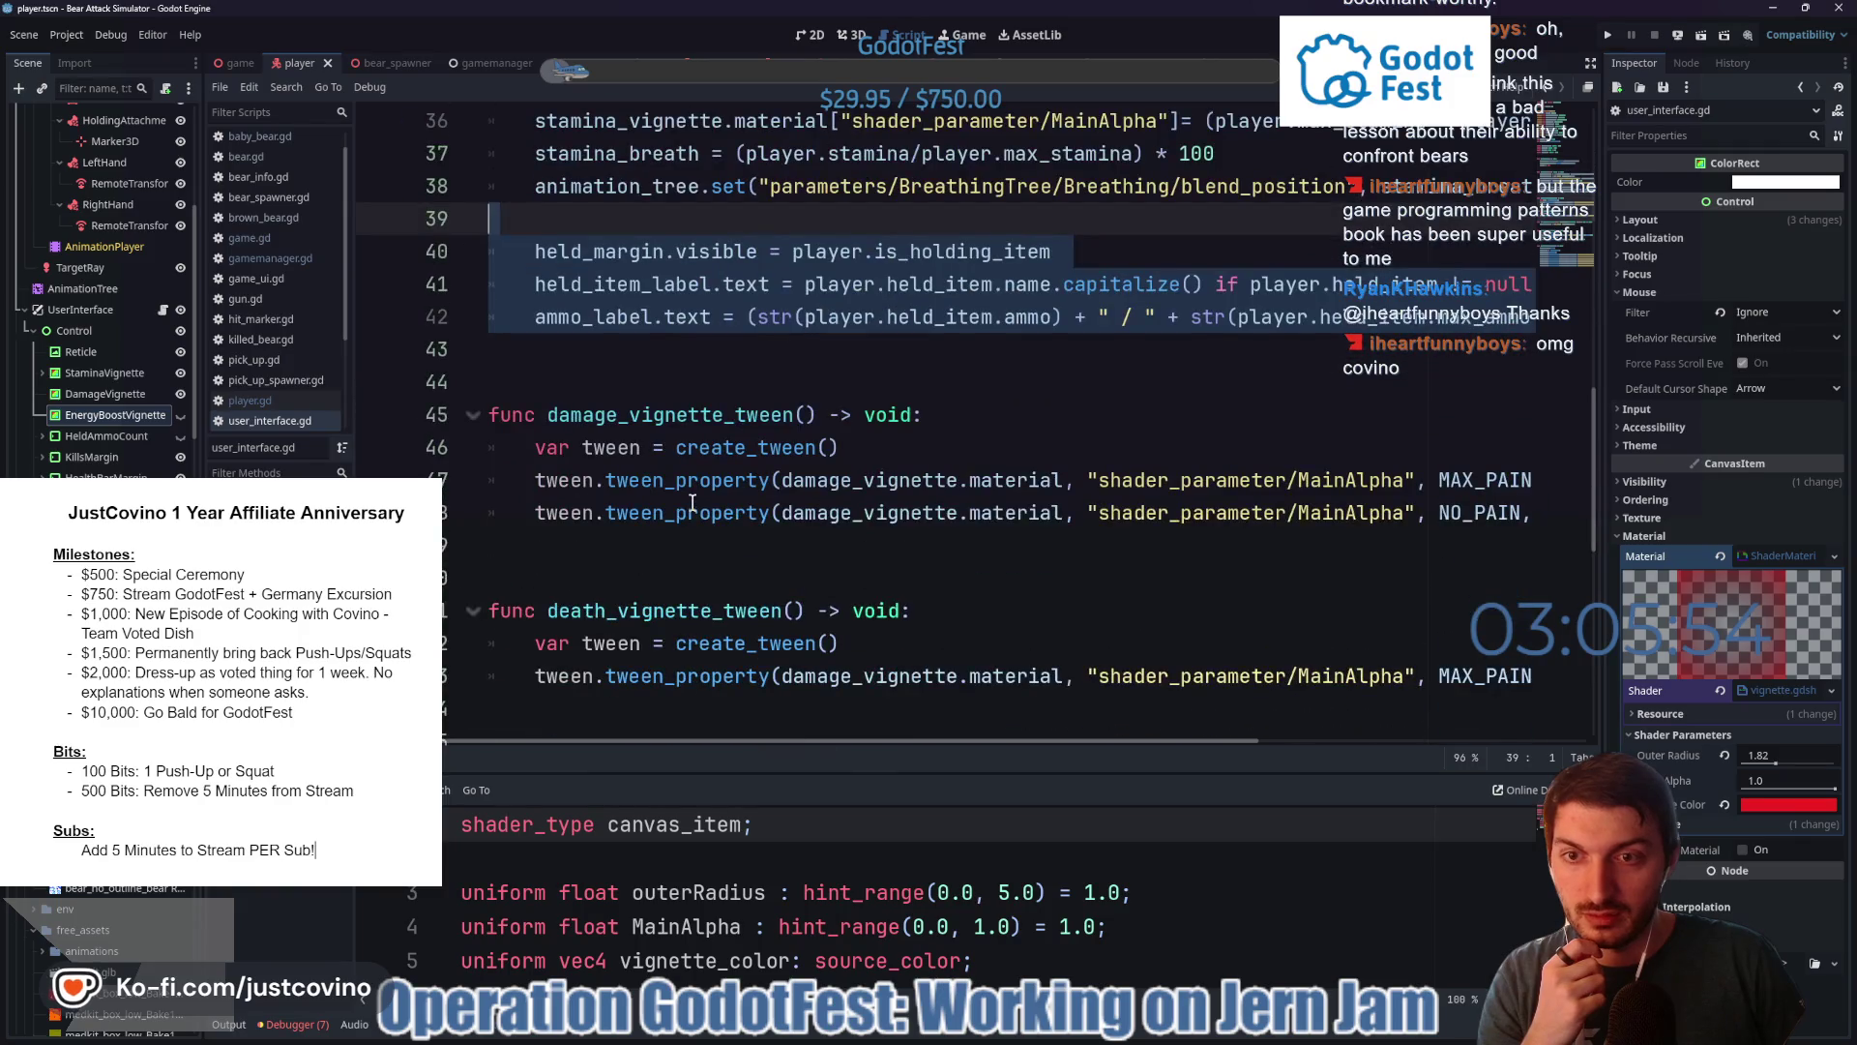
{"action": "scroll", "coordinate": [580, 542], "scroll_direction": "up", "scroll_amount": 2}
{"action": "left_click", "coordinate": [534, 568]}
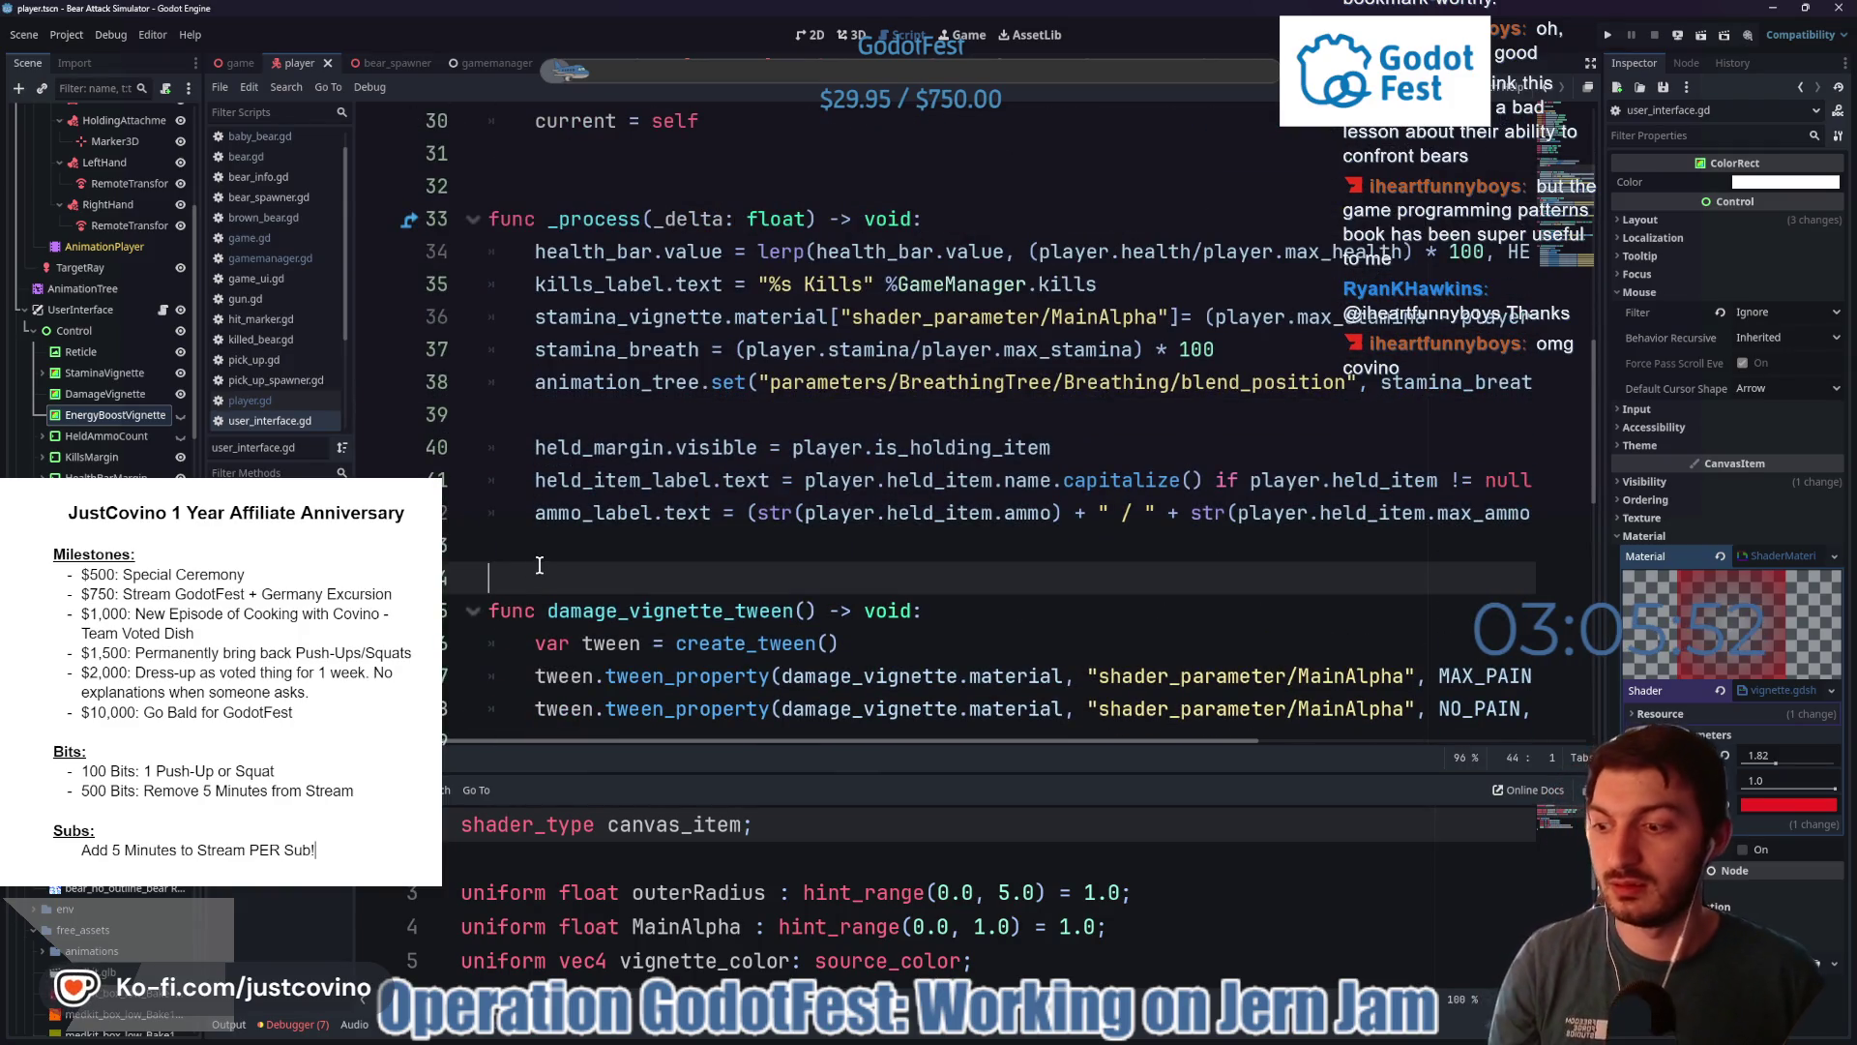
{"action": "key", "text": "Return"}
{"action": "key", "text": "Return"}
{"action": "key", "text": "Return"}
{"action": "key", "text": "Up"}
{"action": "key", "text": "Up"}
{"action": "type", "text": "func upd"}
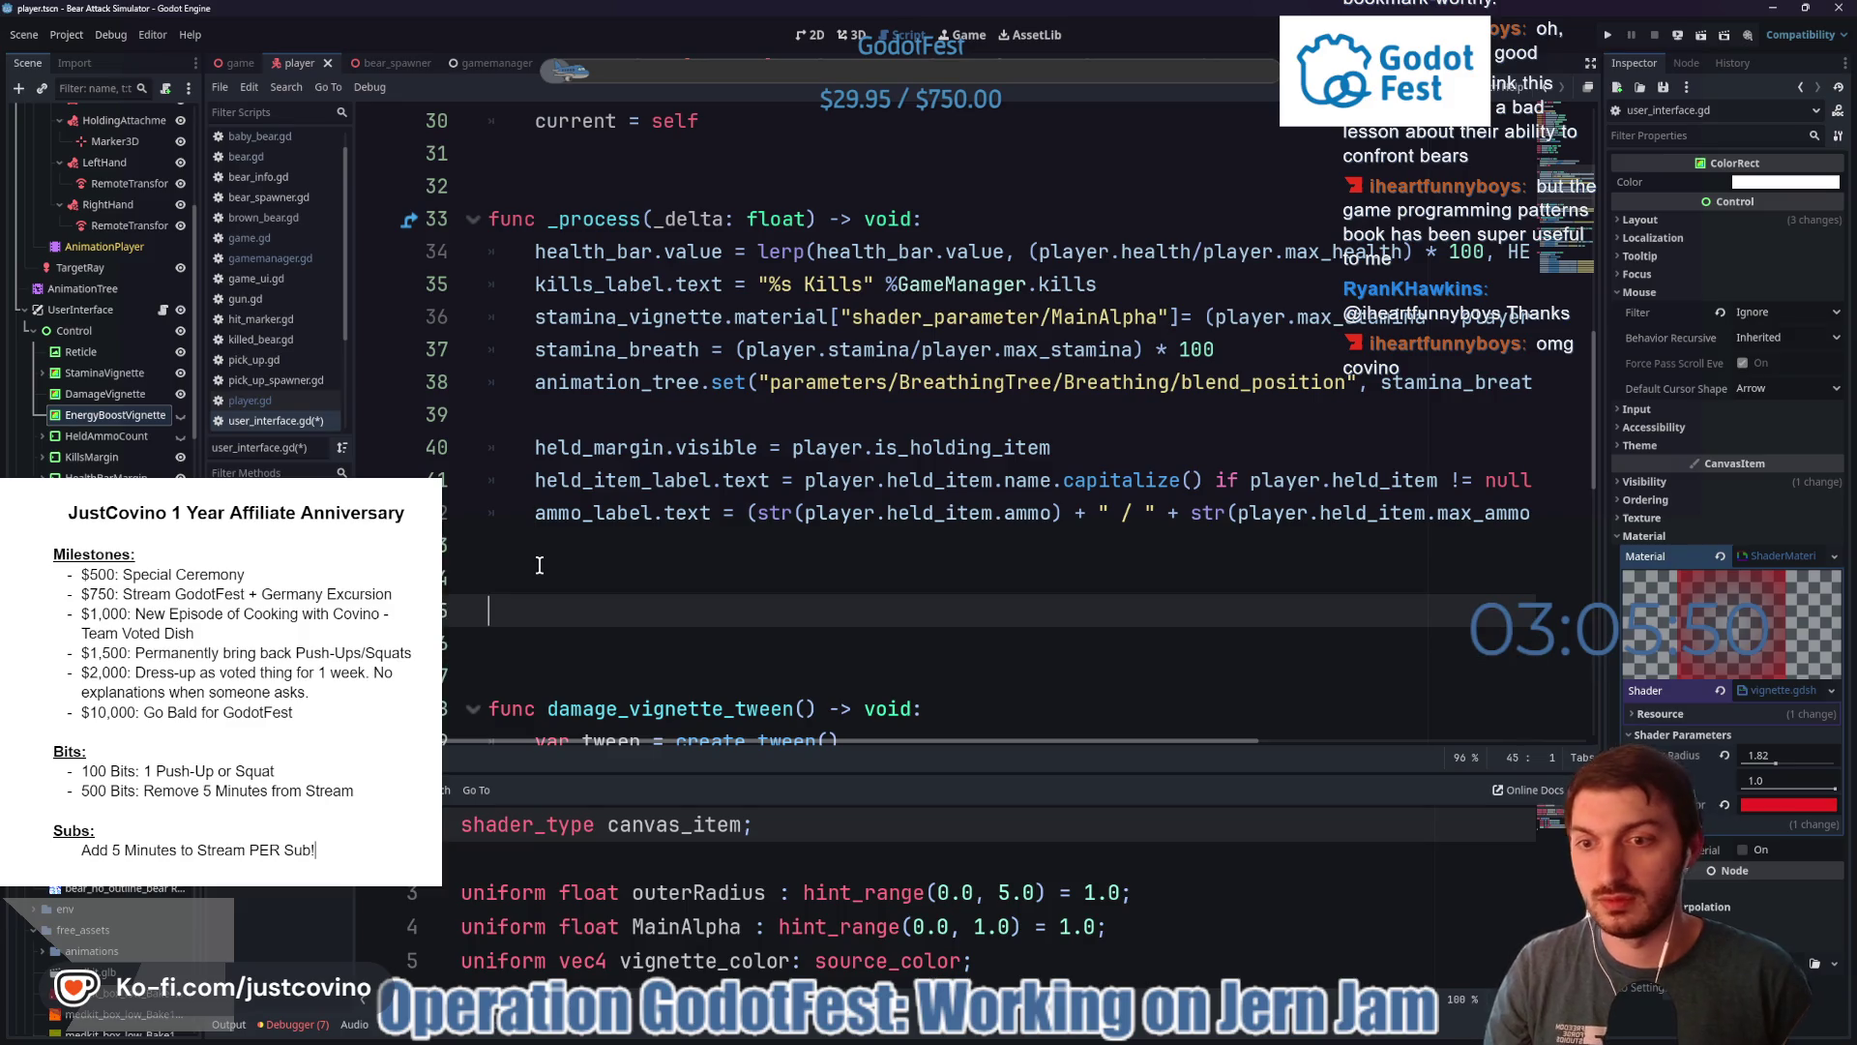
{"action": "type", "text": "ate_he"}
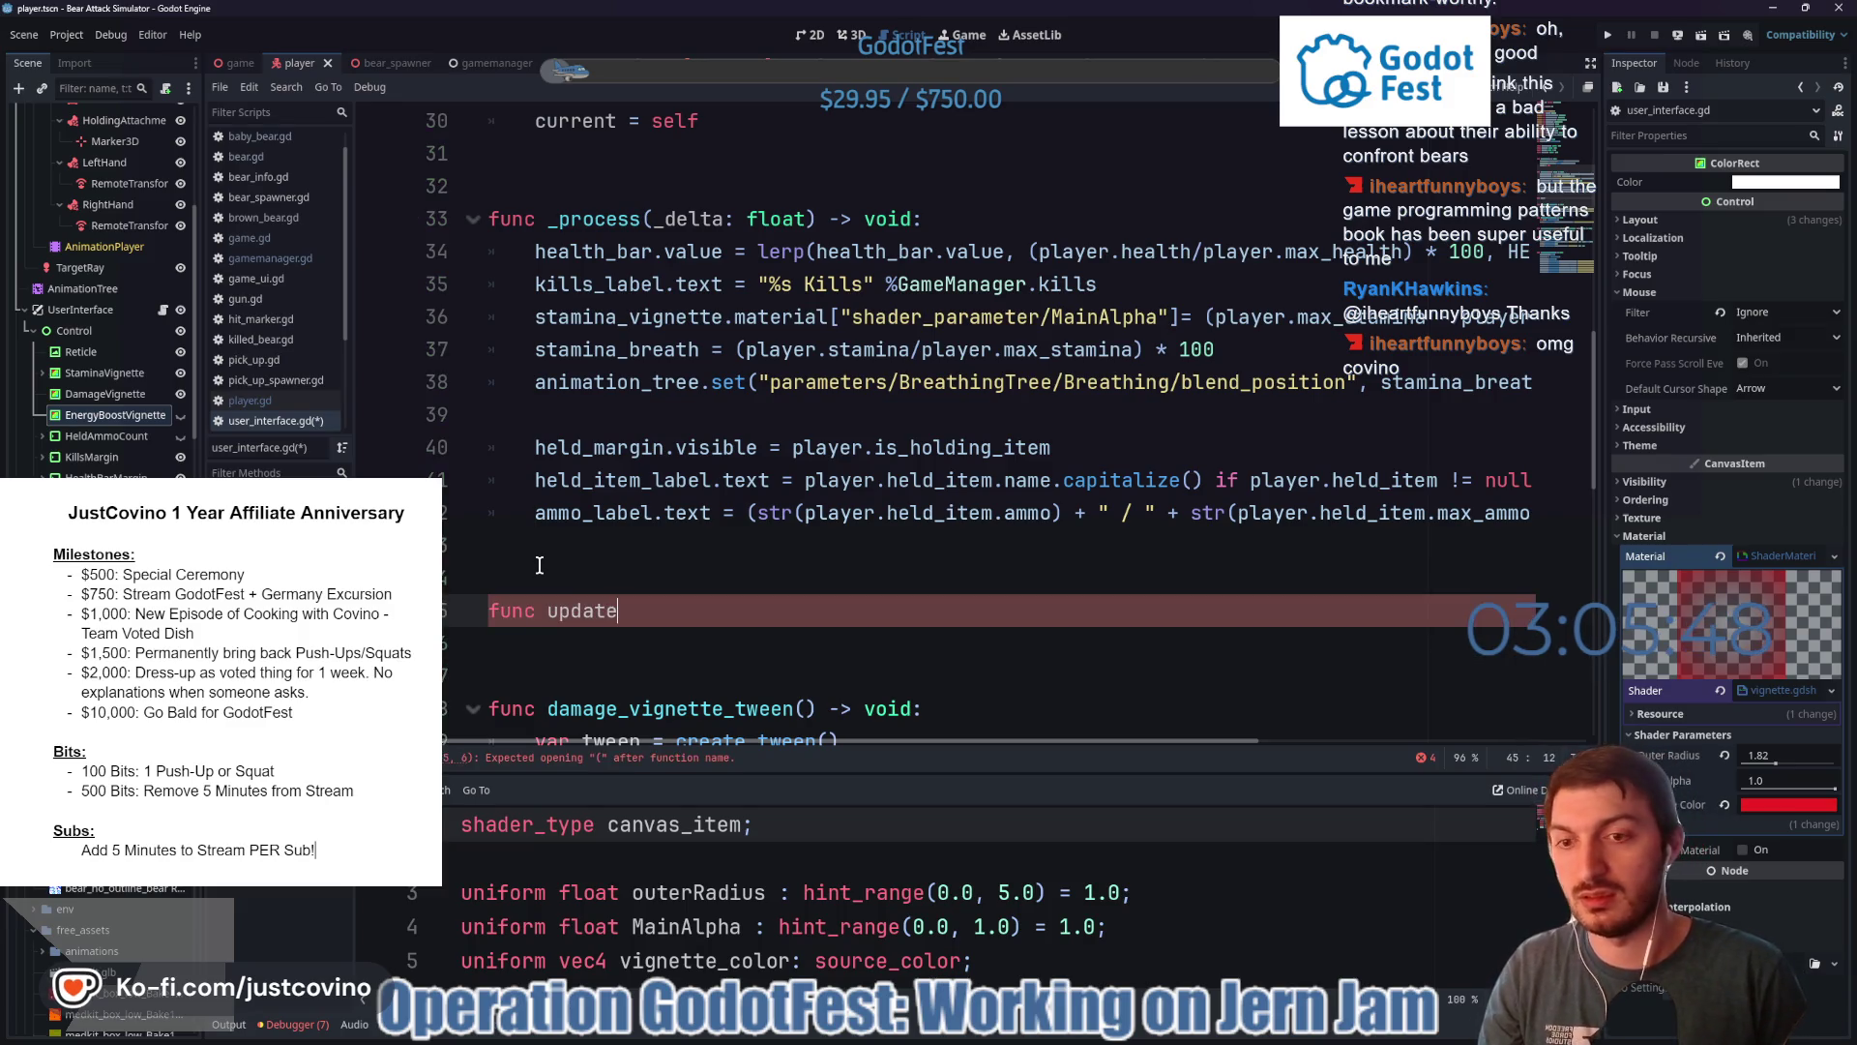